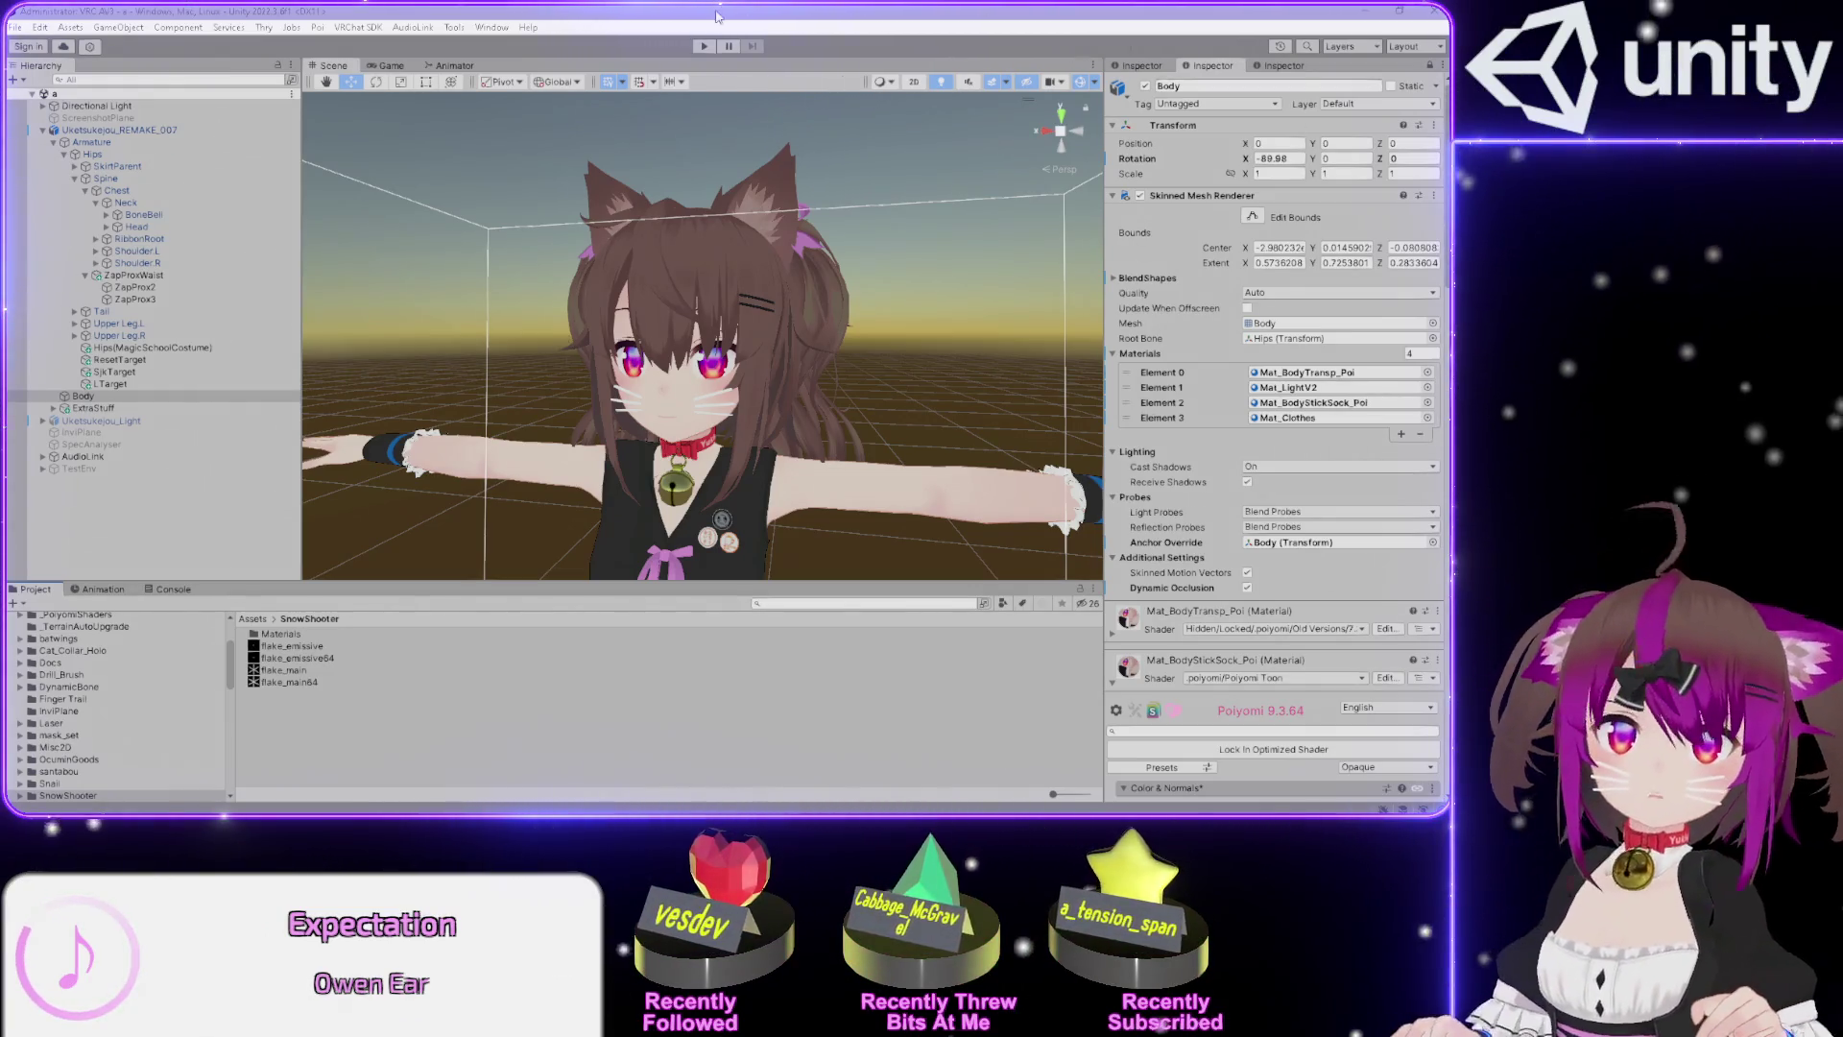
Bring up the scene view's tab options in Unity and dismiss them without choosing anything.
click(490, 67)
right_click(479, 65)
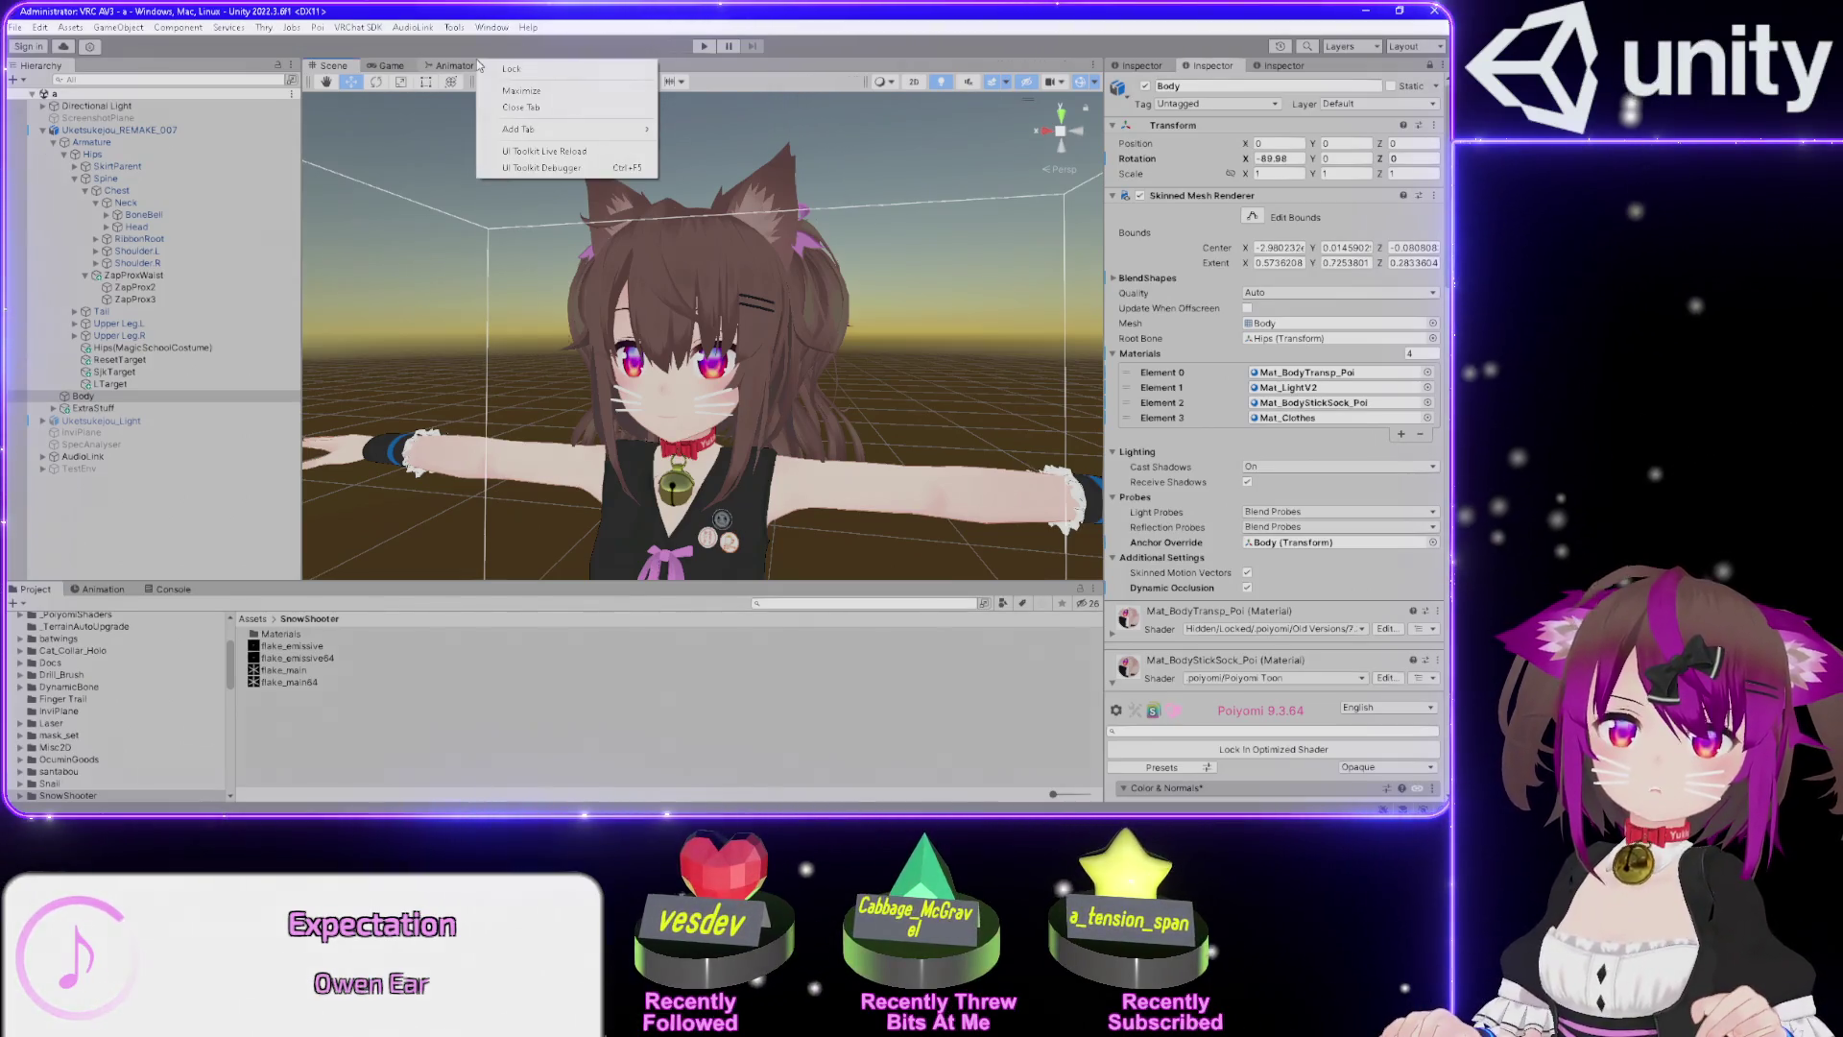
mouse_move(534, 135)
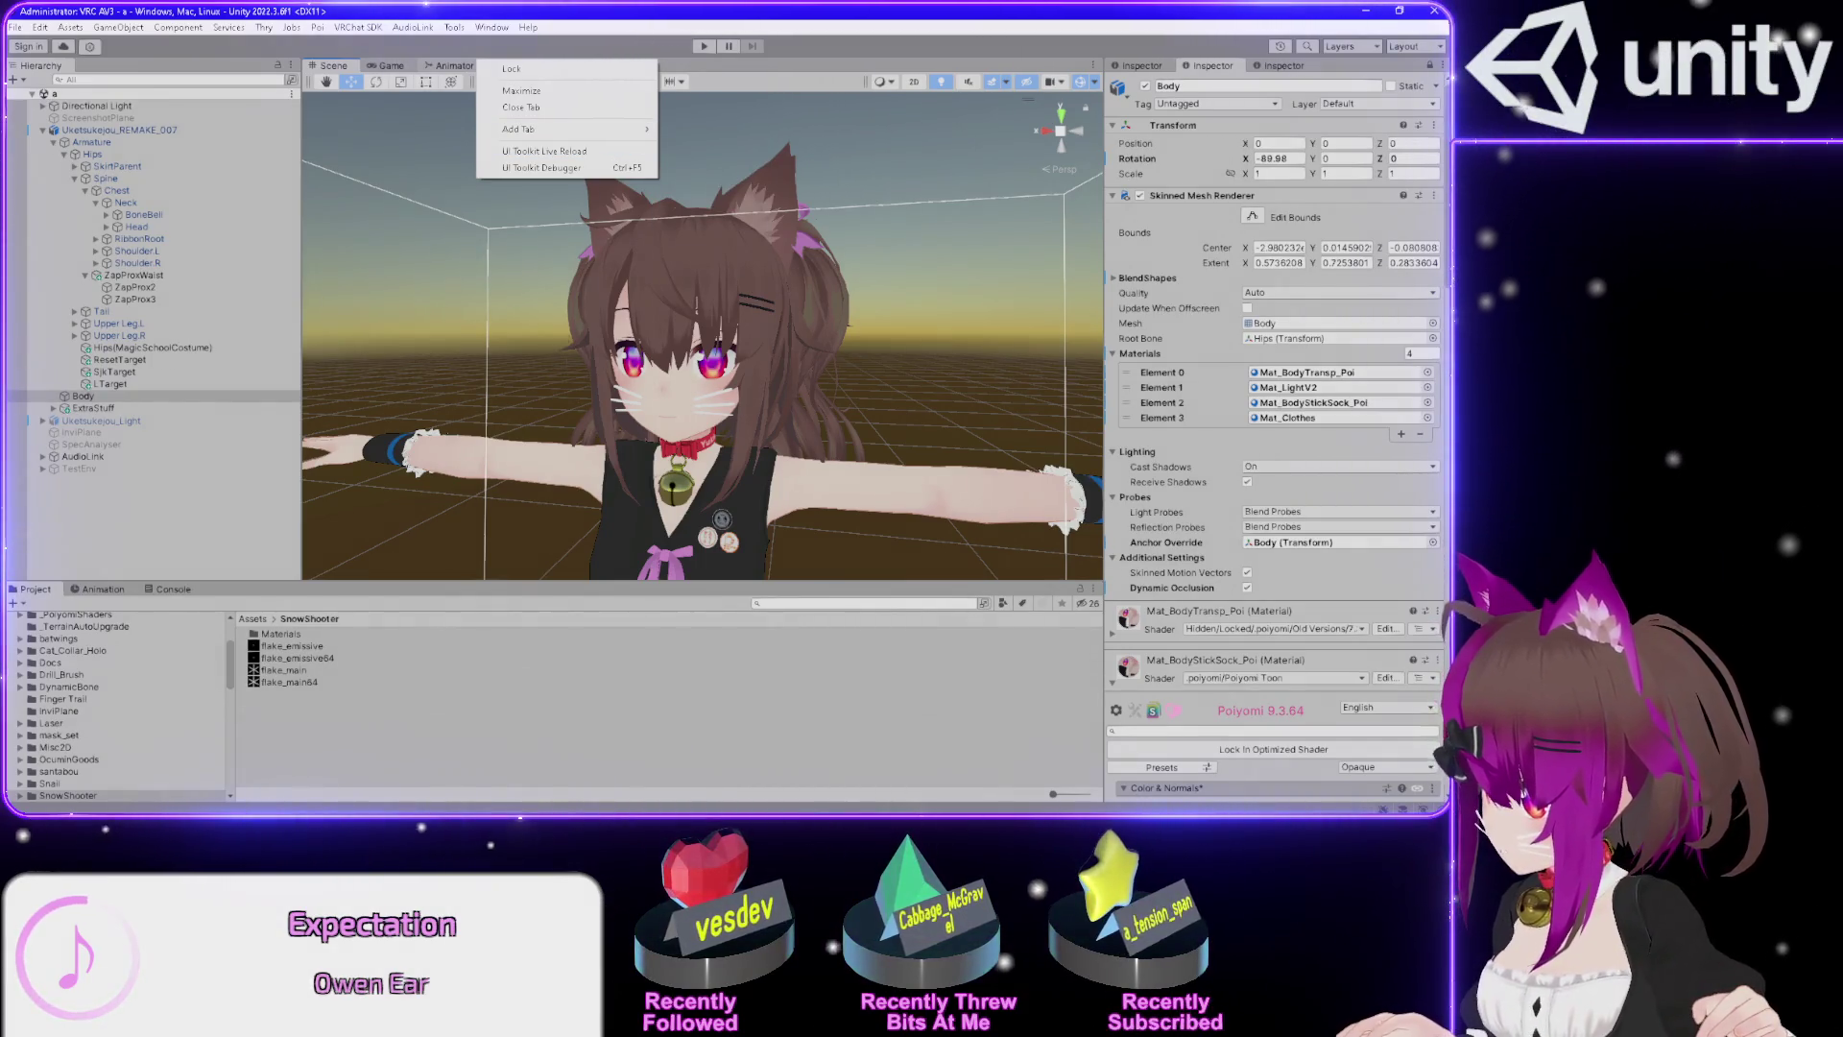
key(alt+Tab)
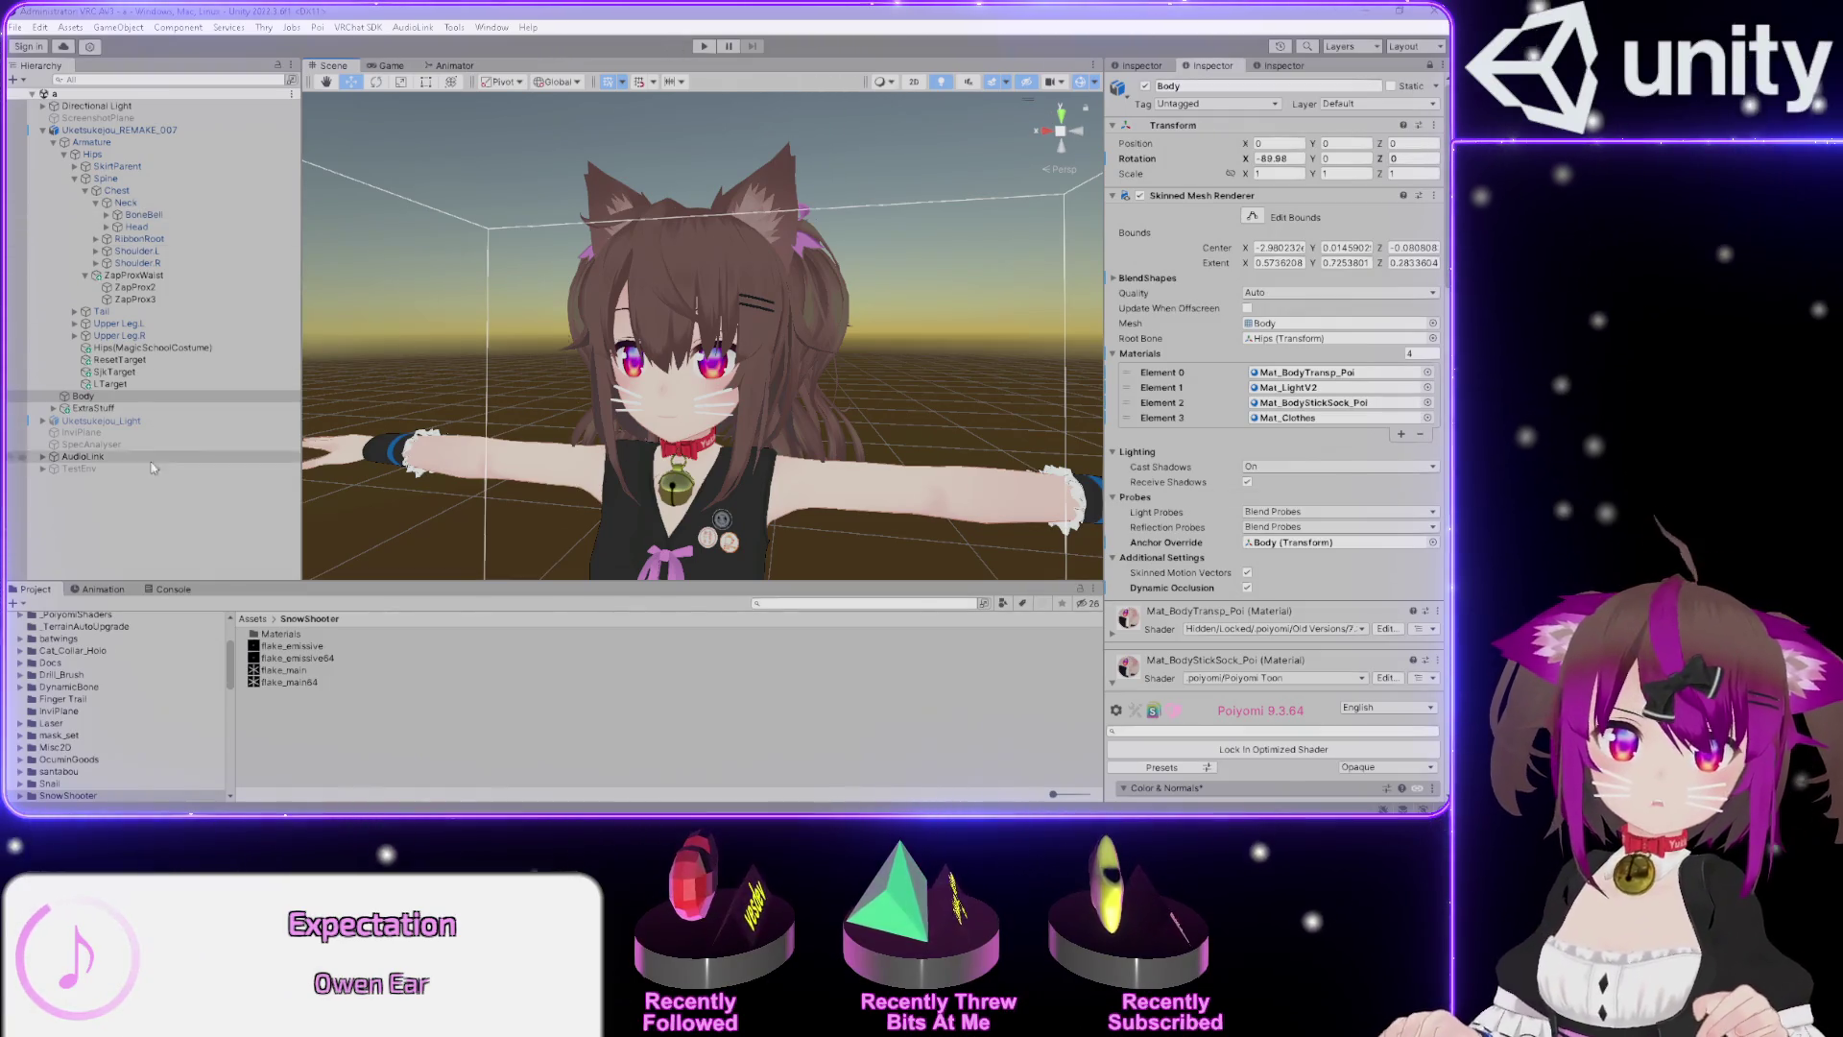
Select Uketsukejou_REMAKE_007, review its VRC Avatar Descriptor, then switch to the Lightbox Viewer page.
click(152, 130)
scroll(1130, 423, down, 5)
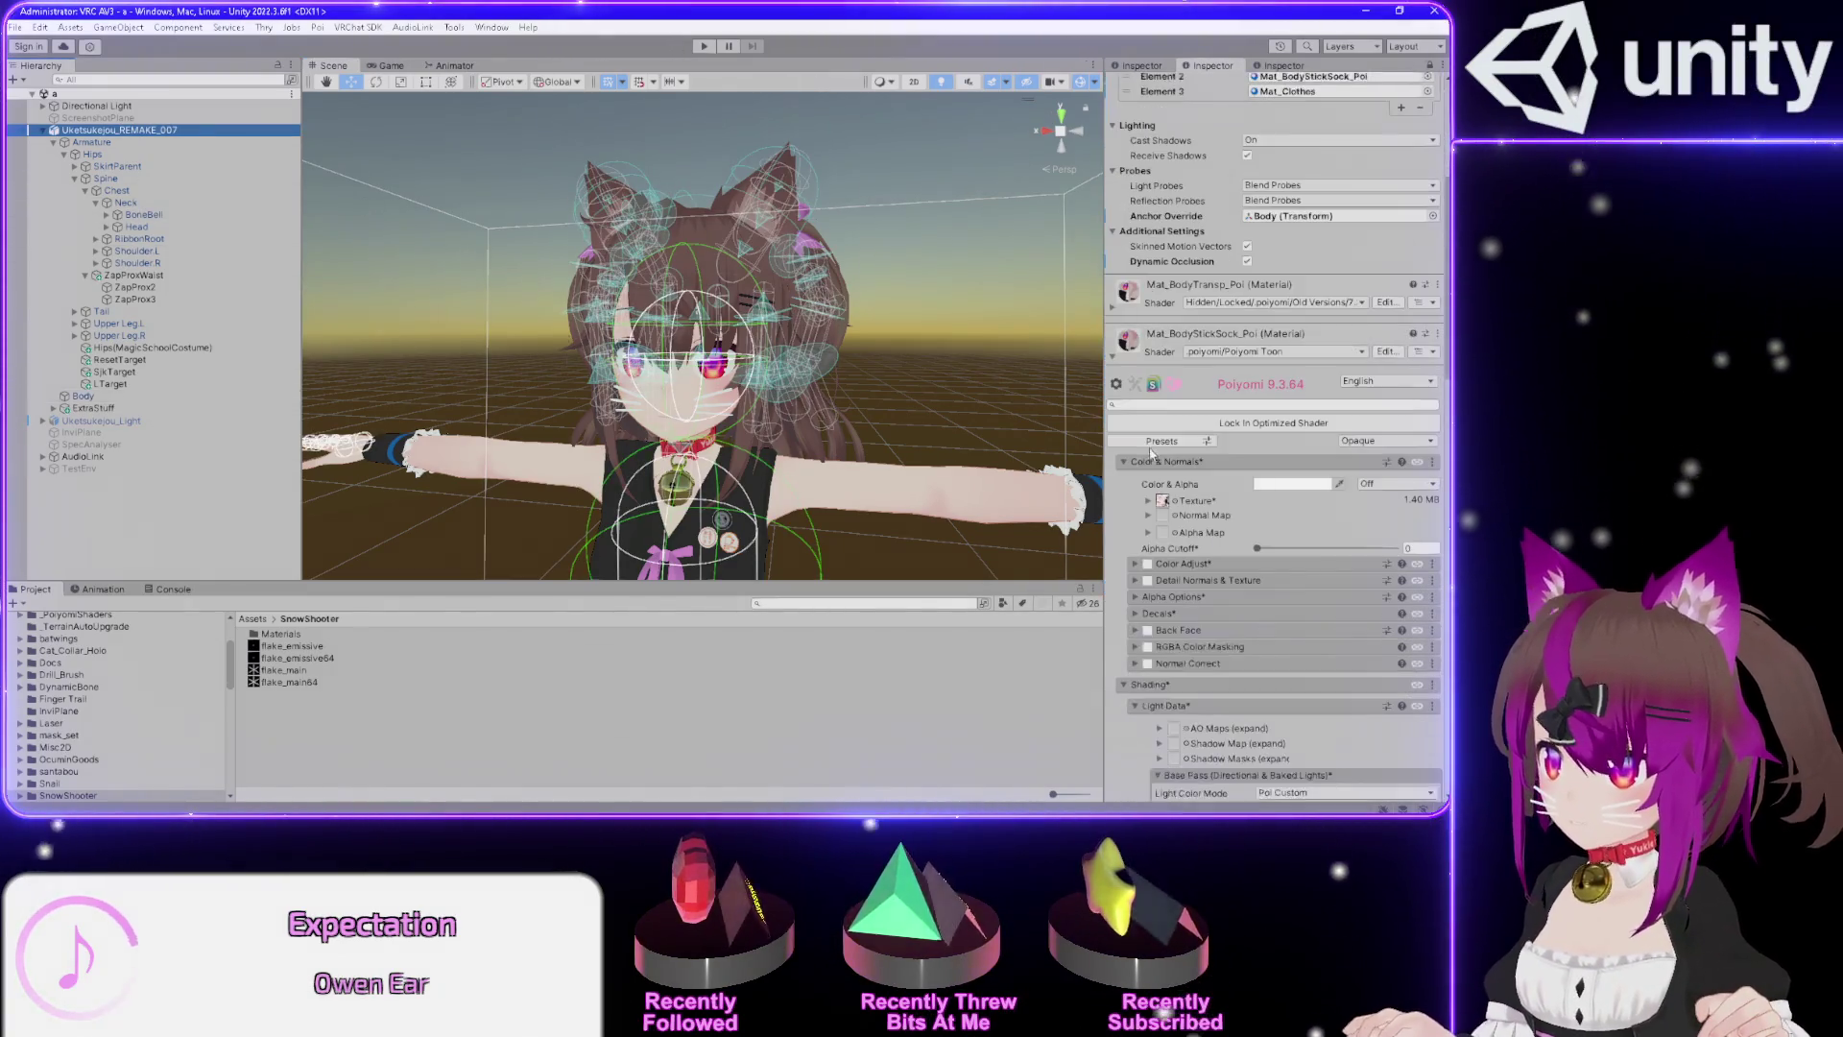
scroll(1130, 423, up, 3)
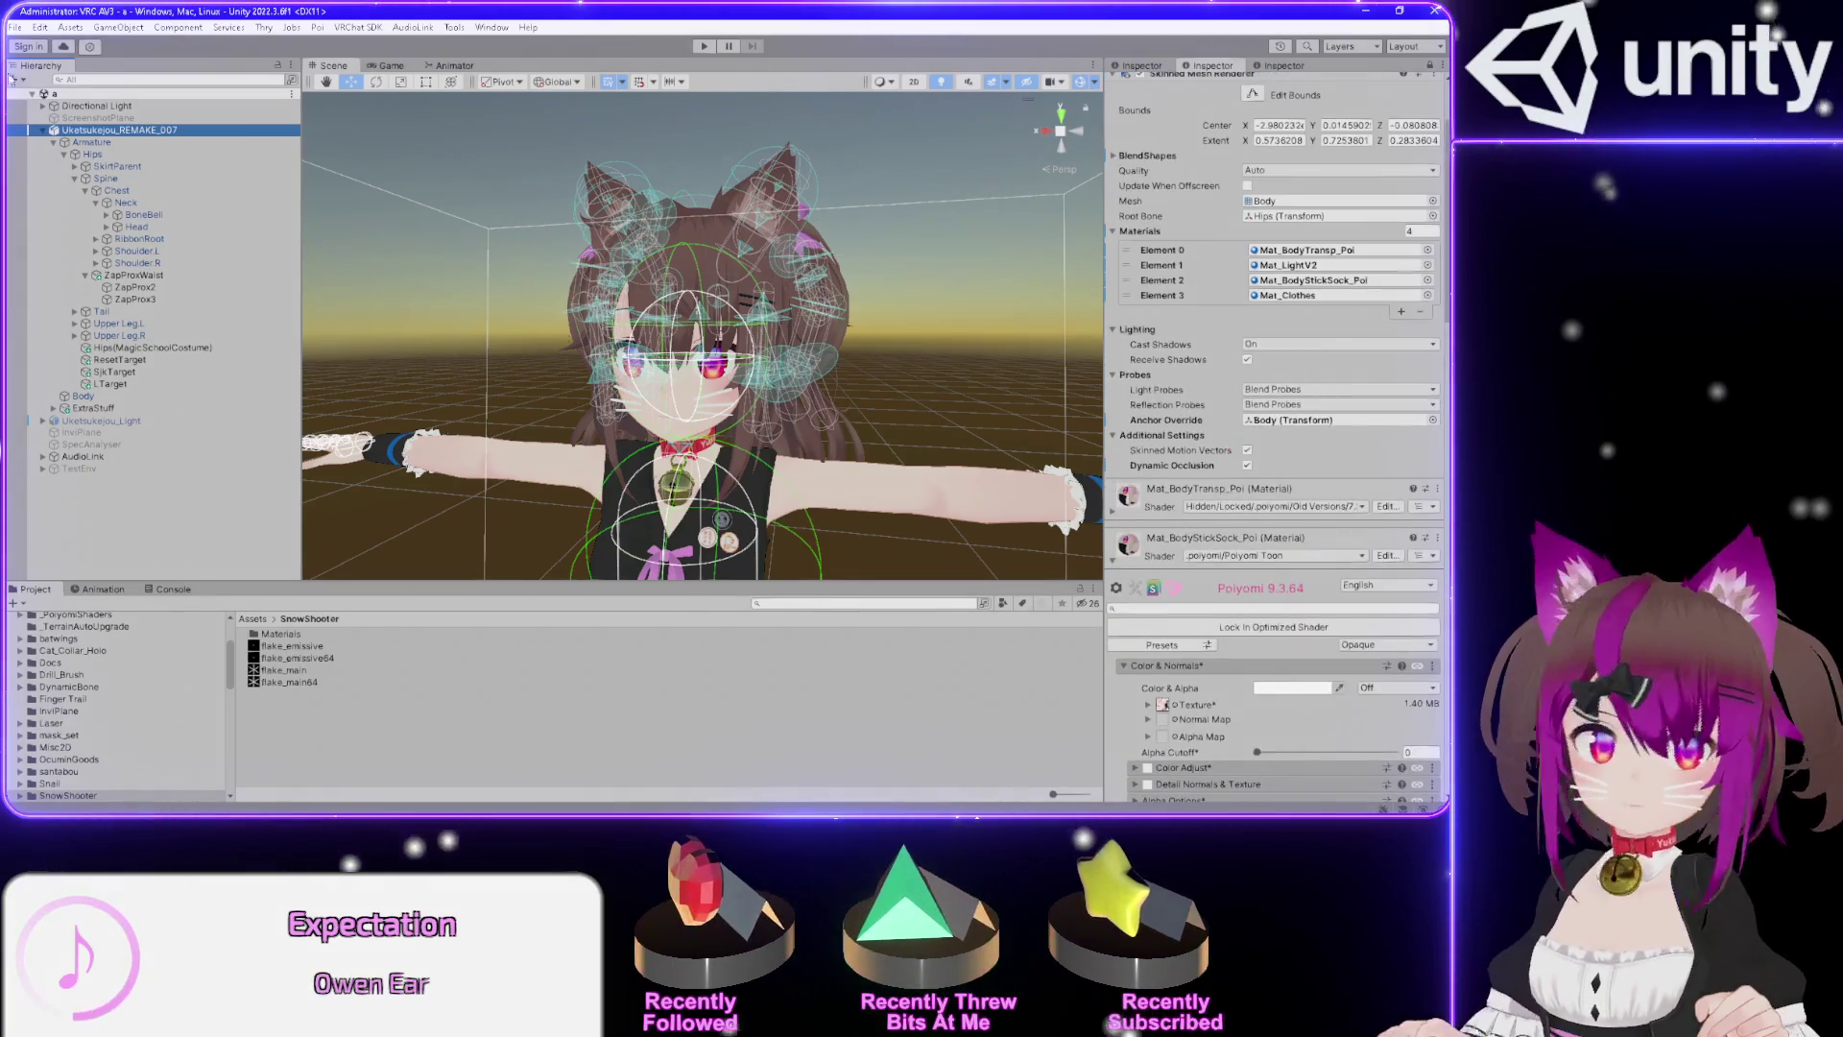
click(1142, 65)
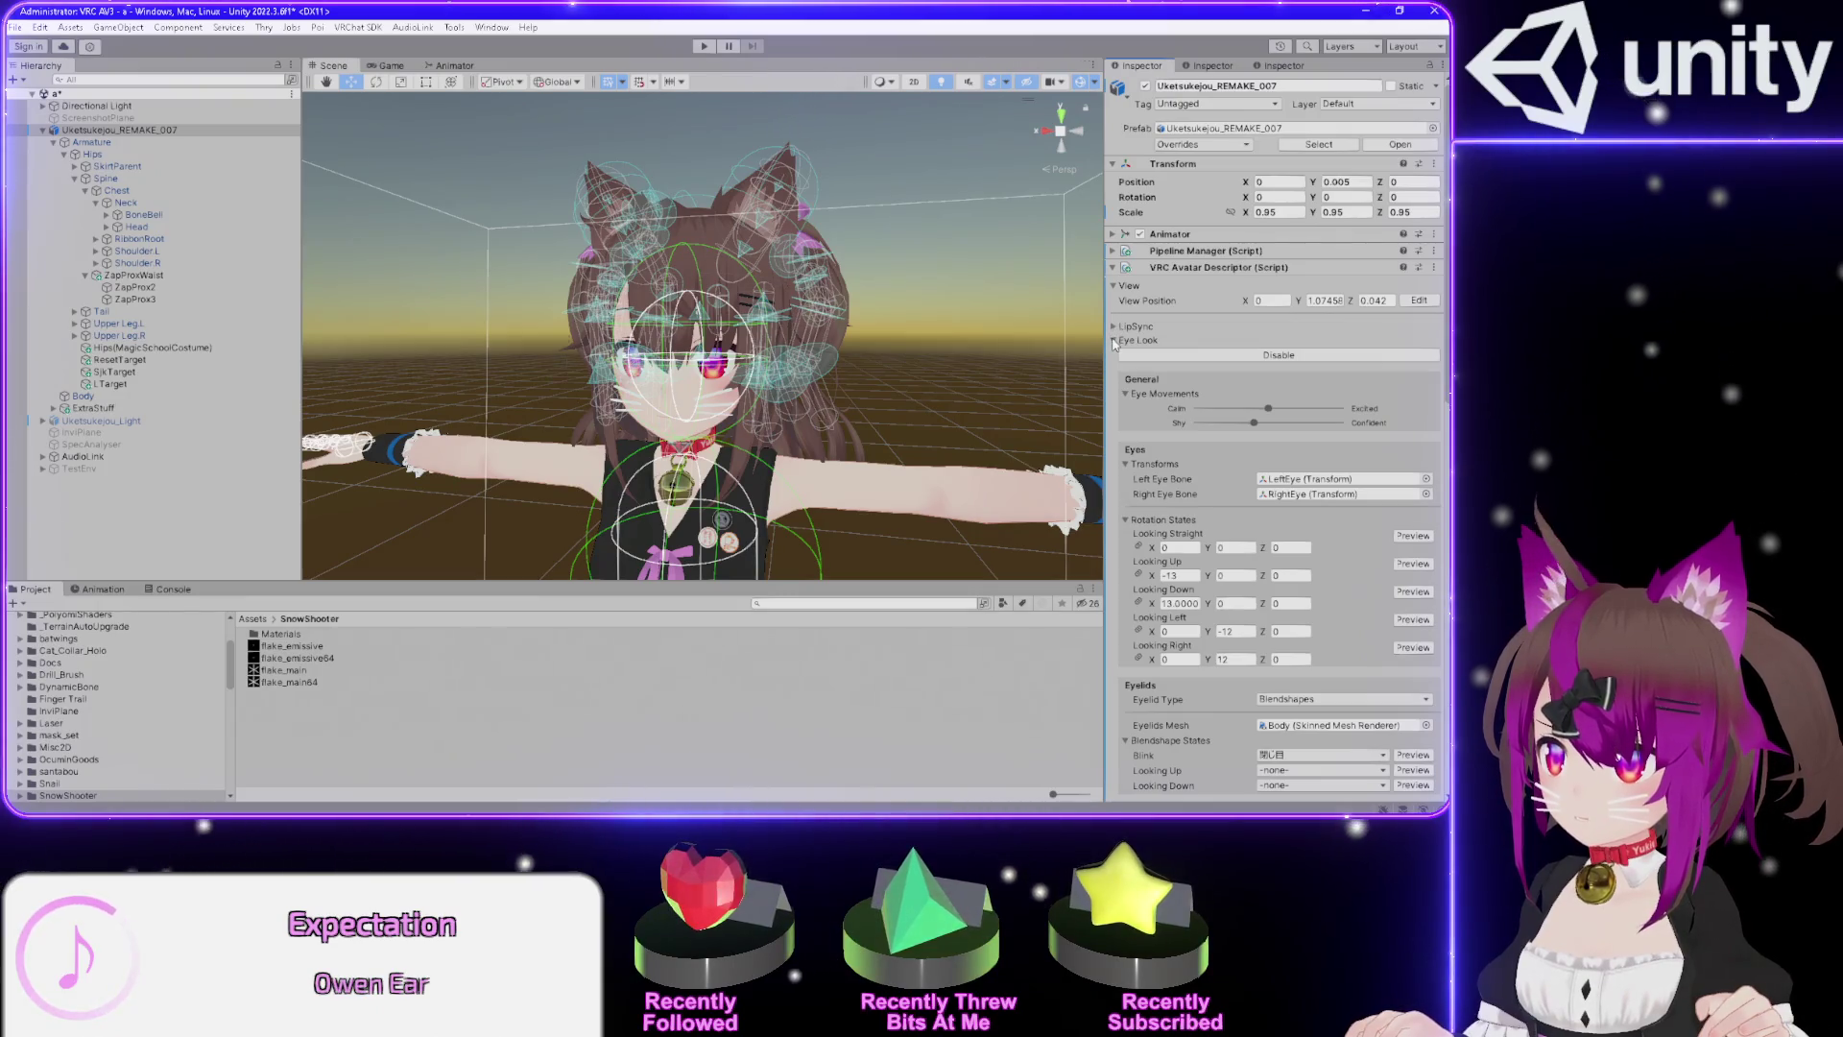
scroll(1116, 336, down, 6)
scroll(1114, 352, down, 7)
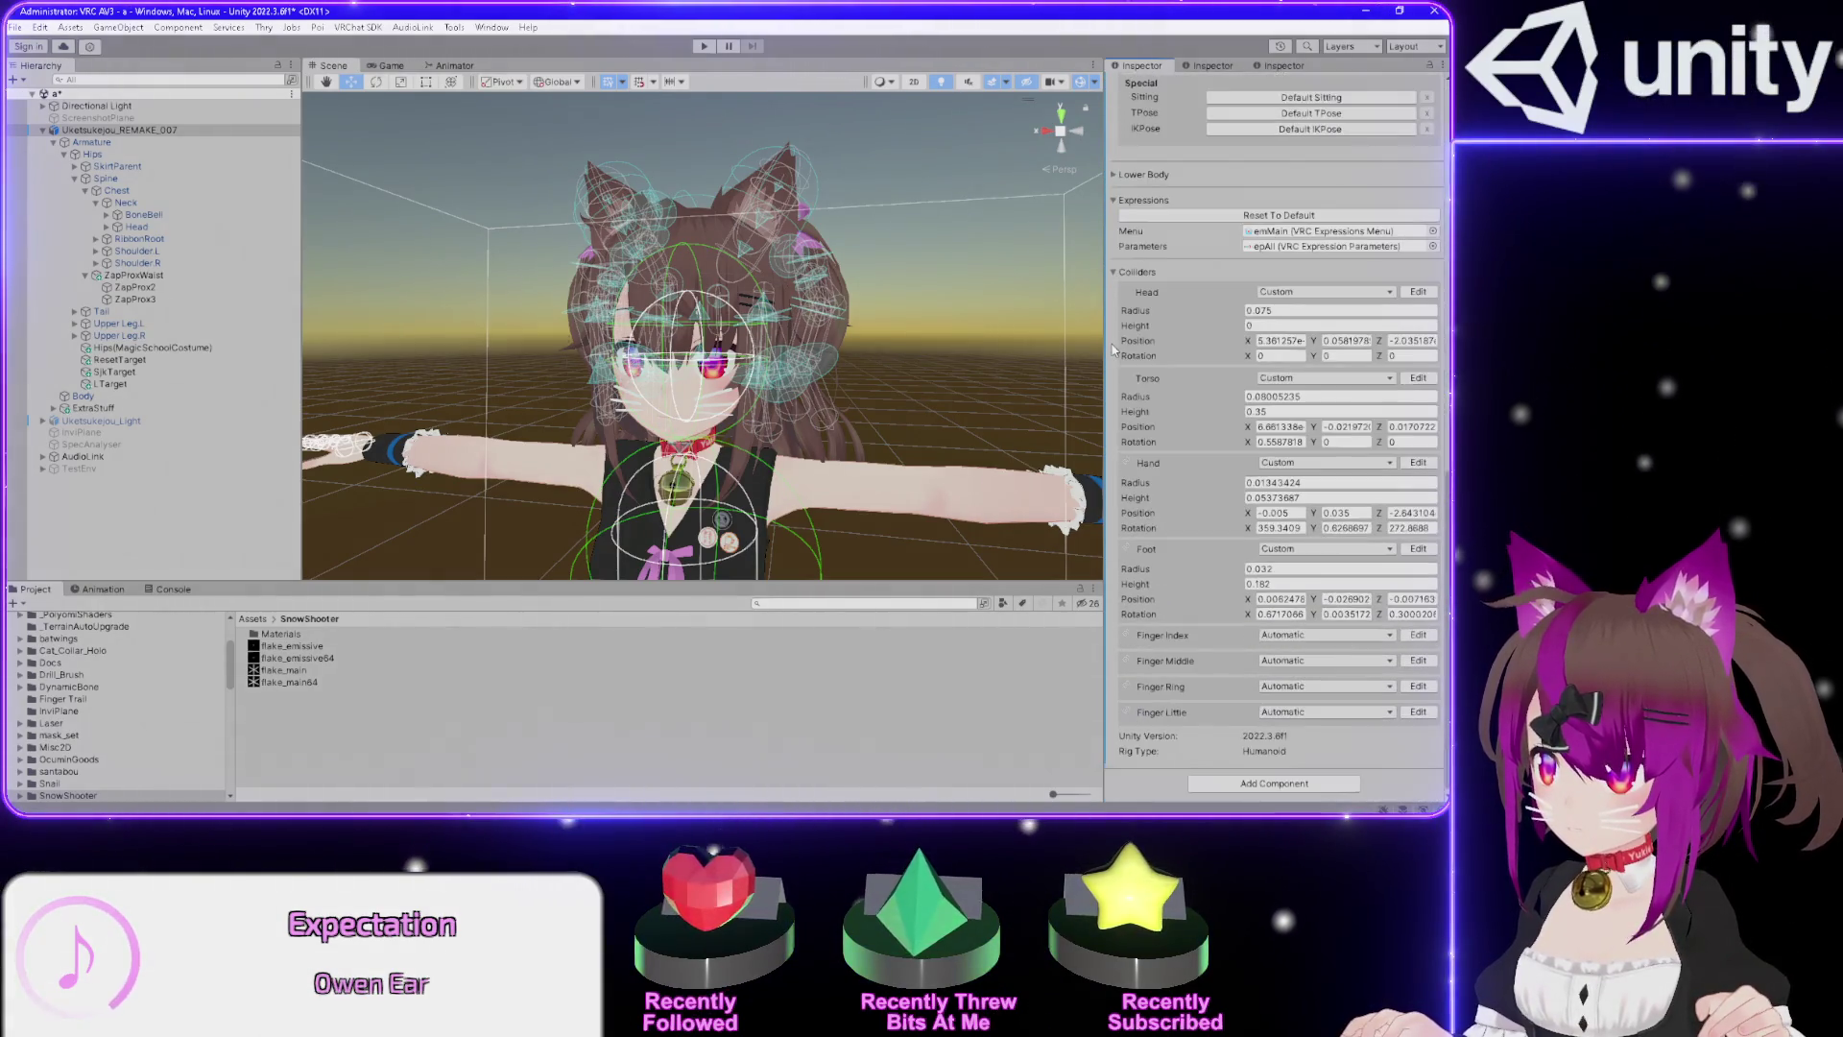
scroll(1344, 547, up, 13)
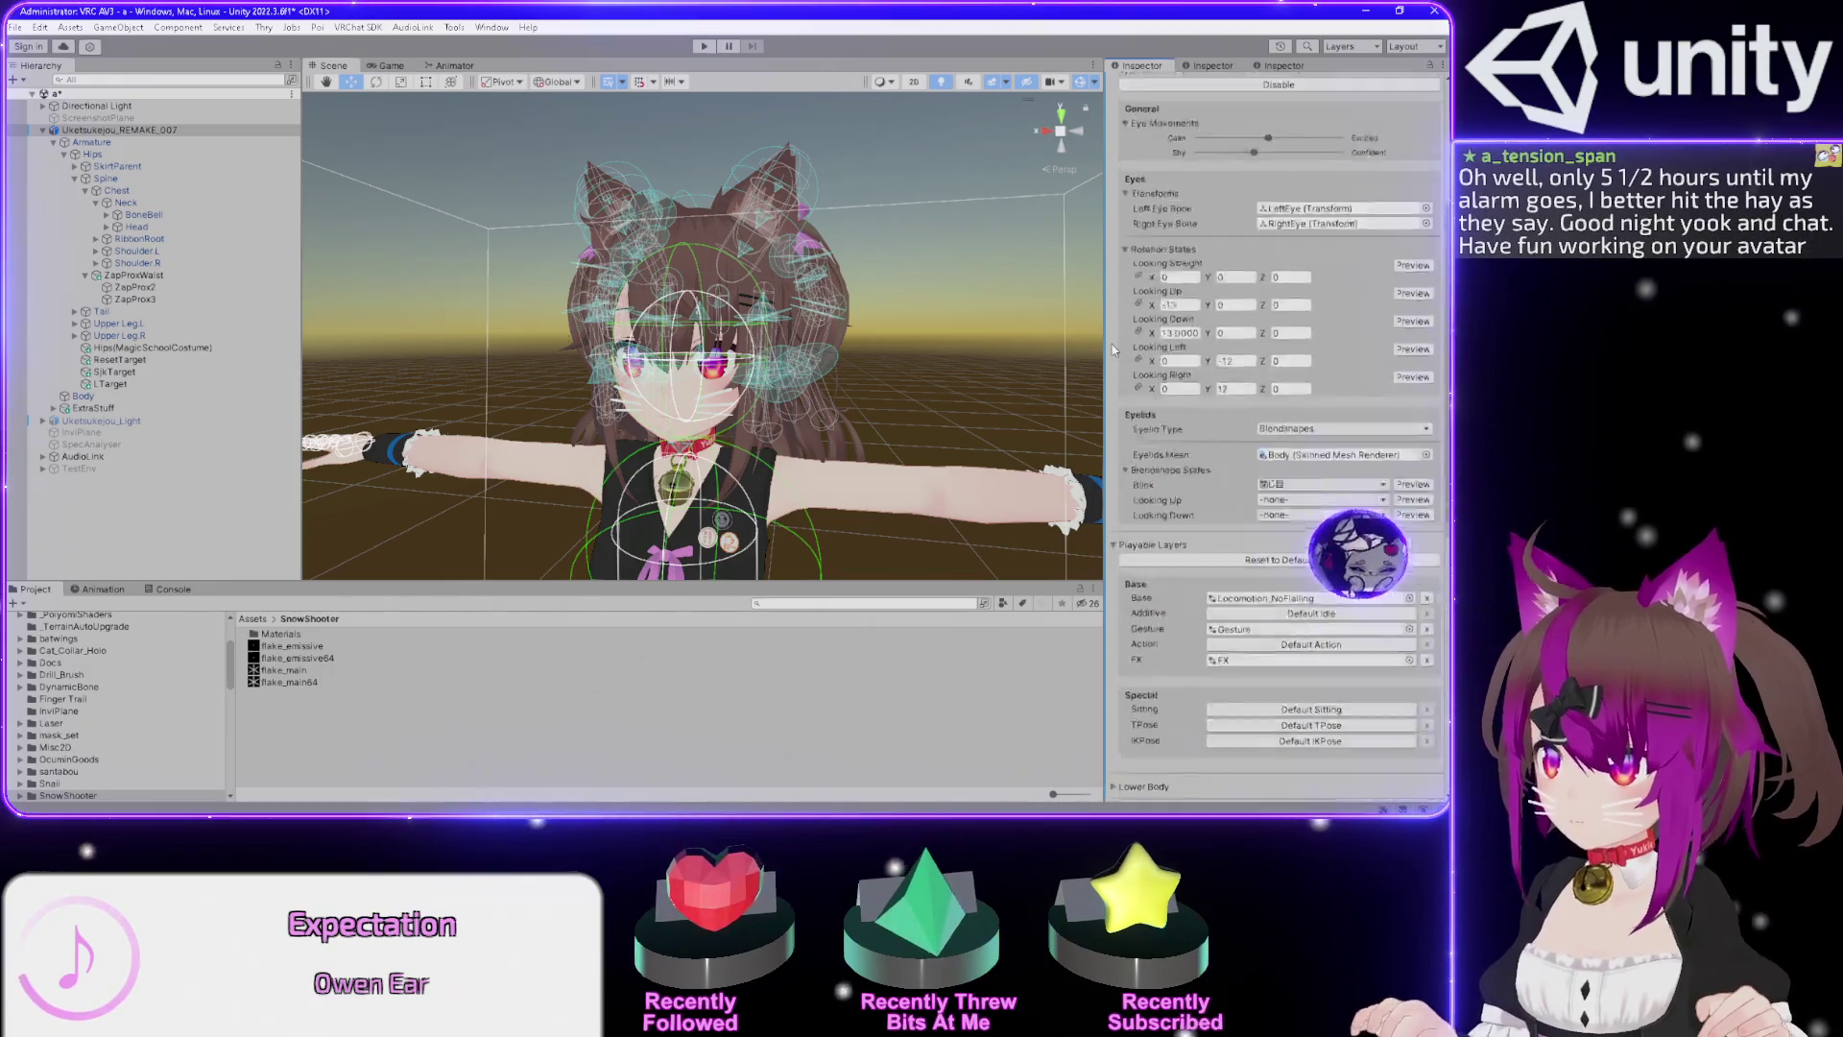
key(alt+Tab)
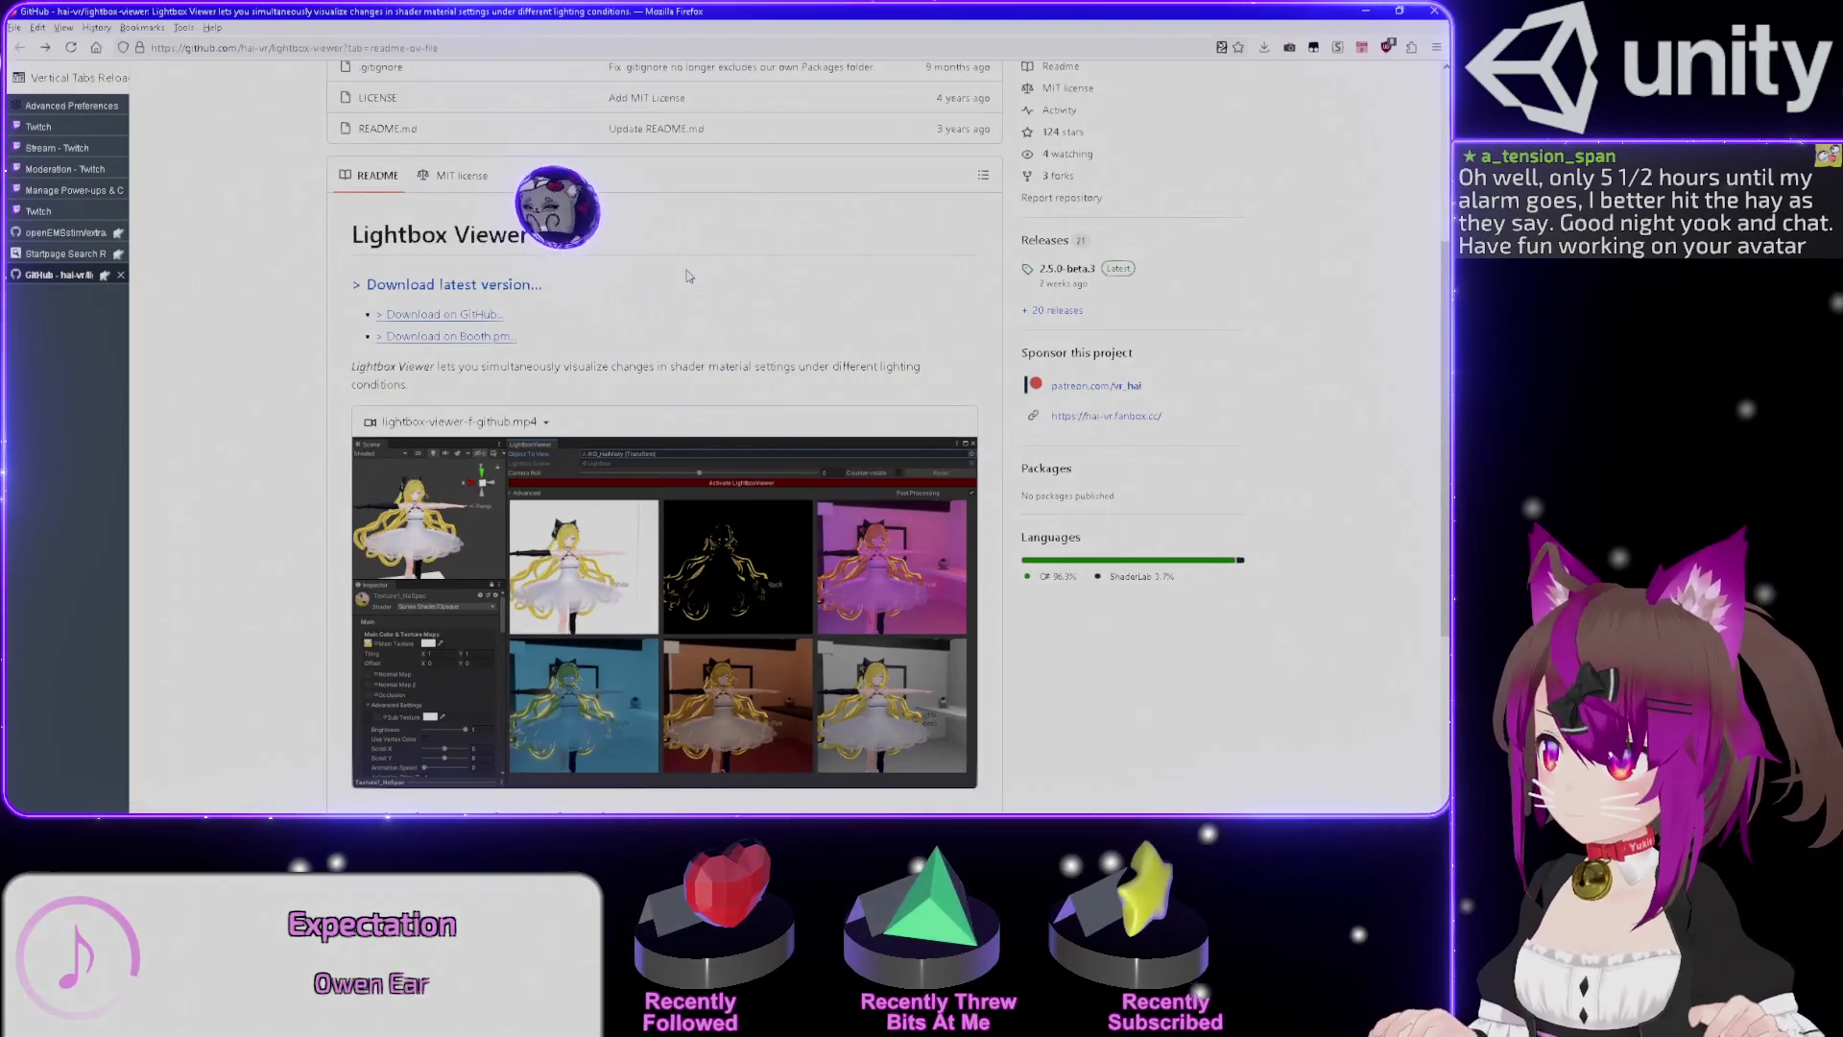
Watch the Lightbox Viewer README demo video full screen, then exit it and return to Unity.
scroll(715, 303, down, 4)
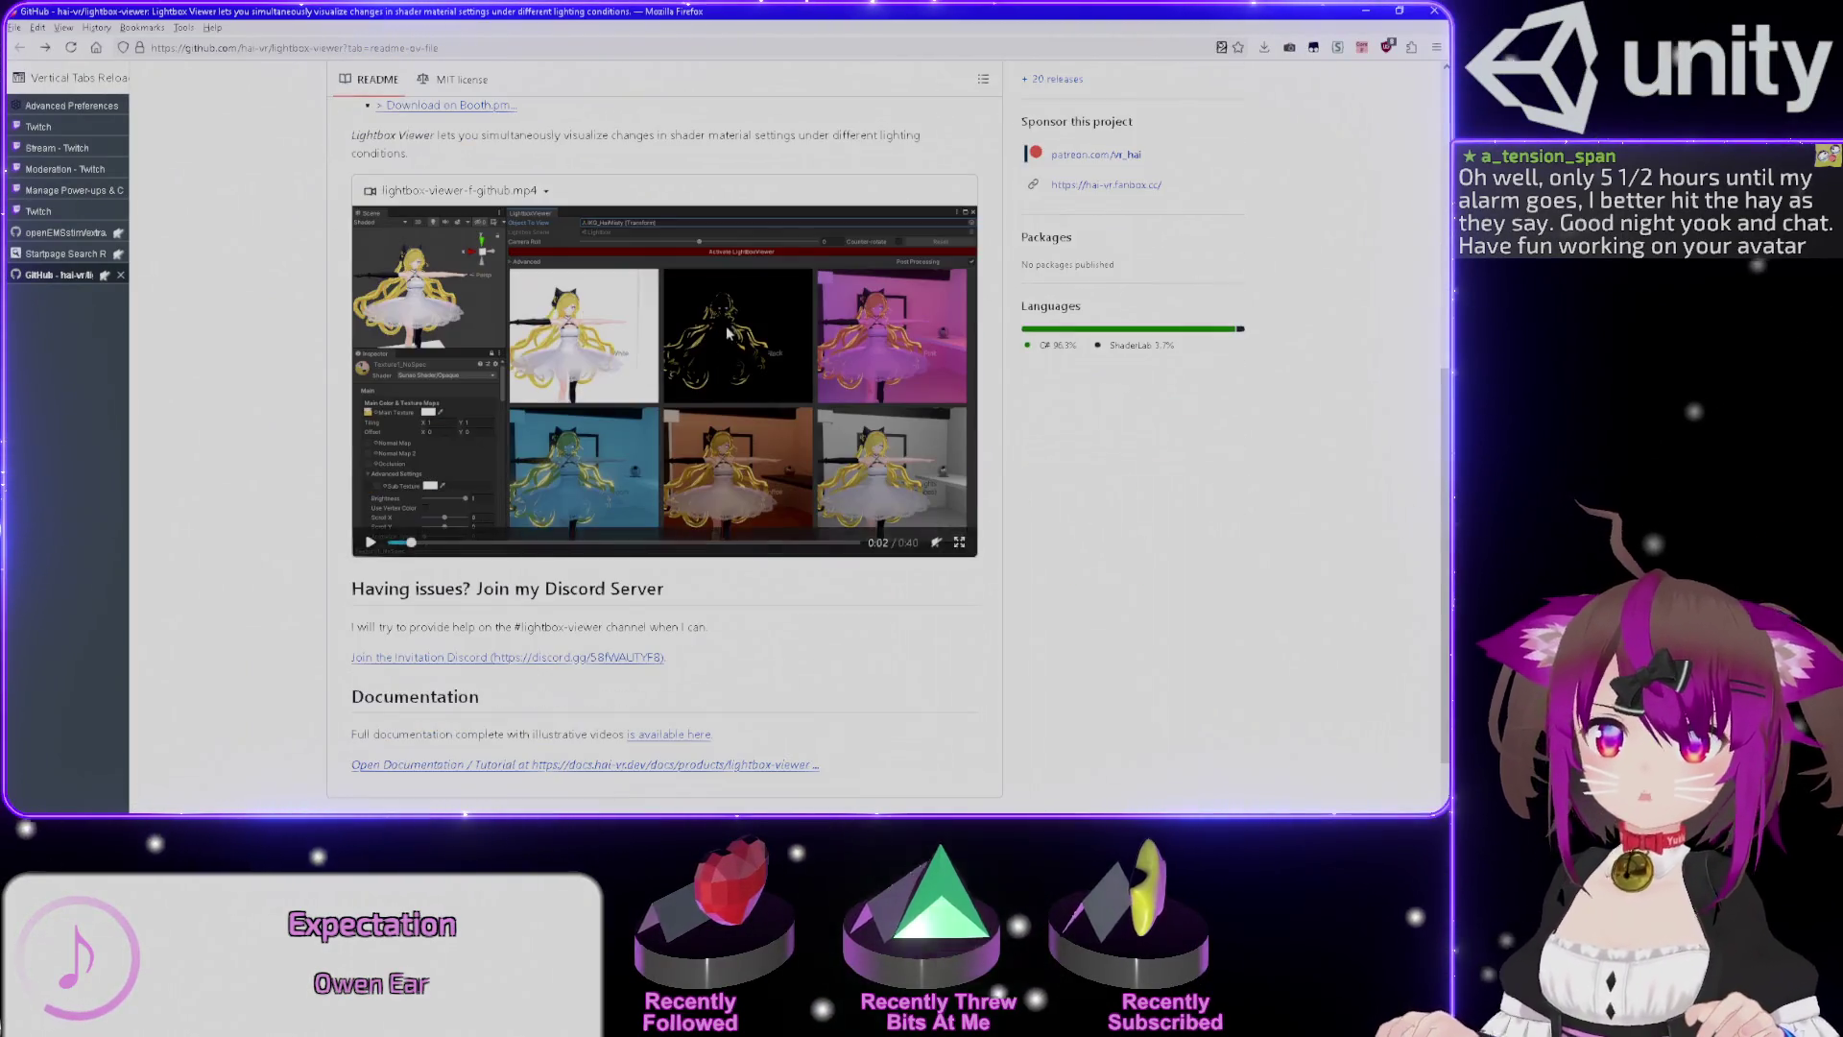
scroll(538, 342, up, 4)
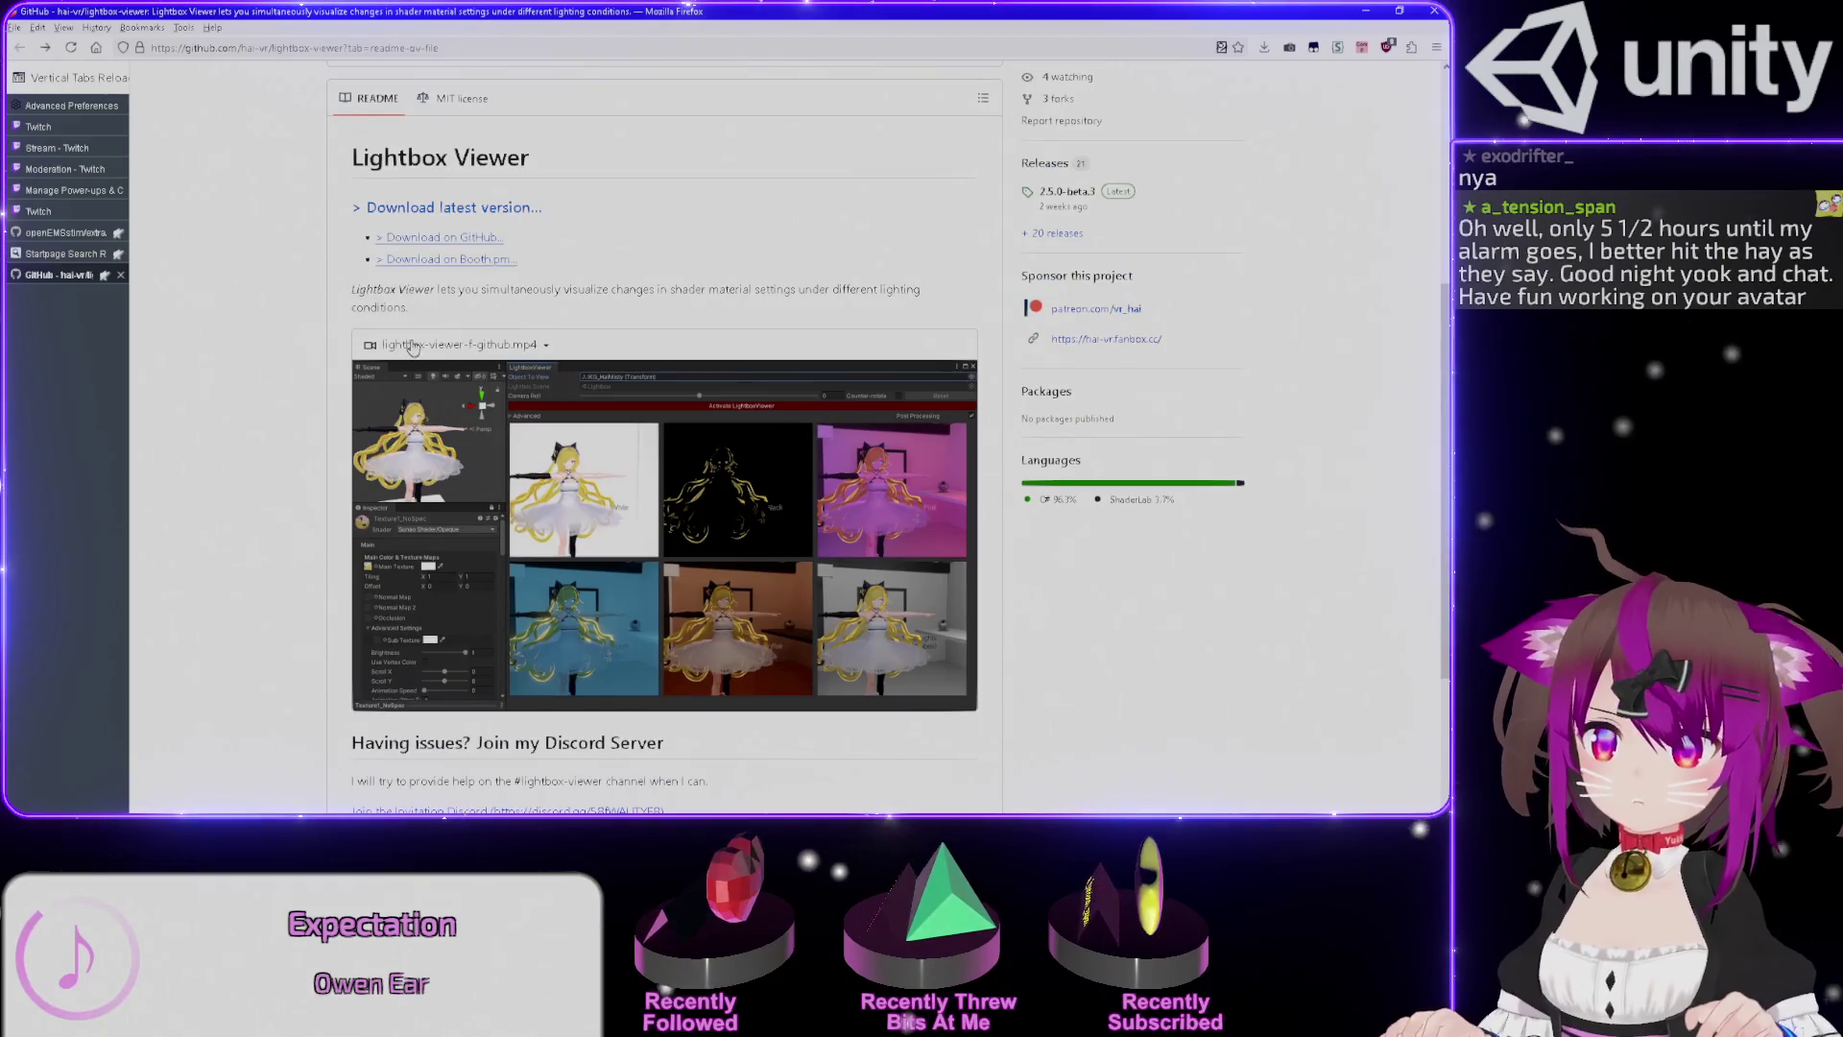
mouse_move(967, 710)
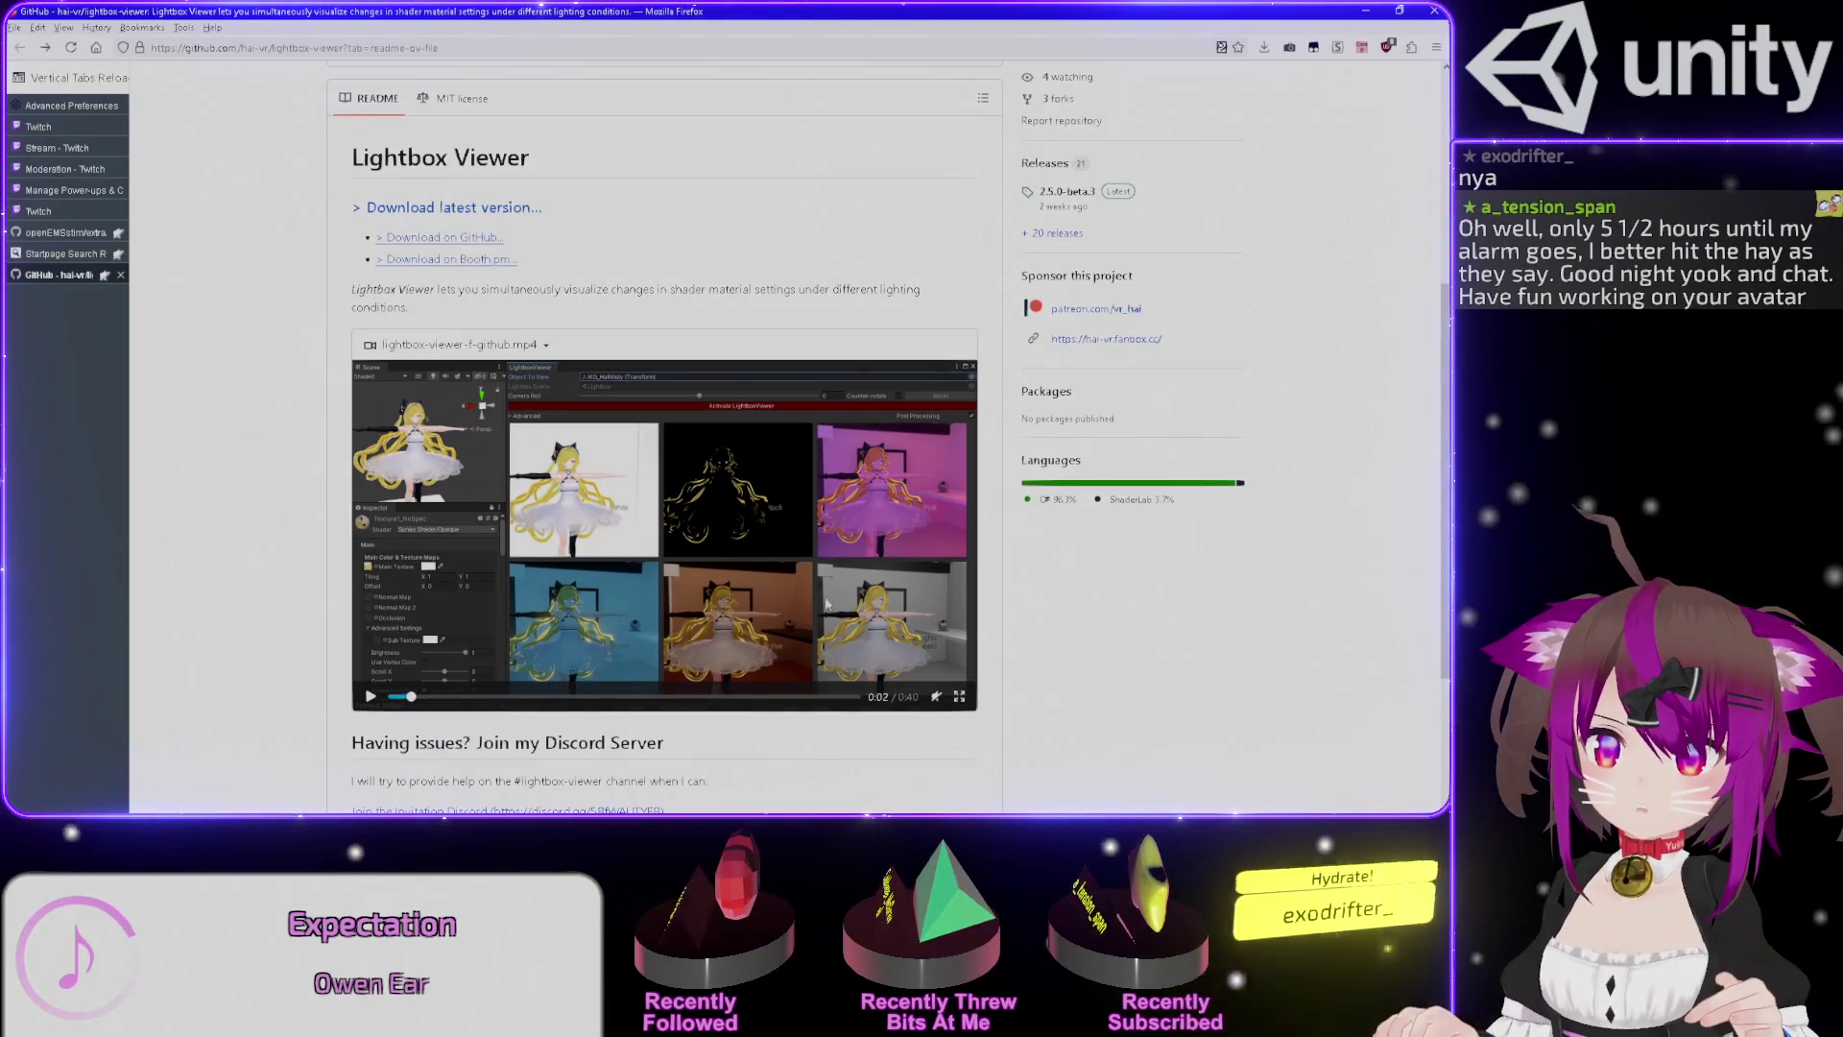
click(399, 519)
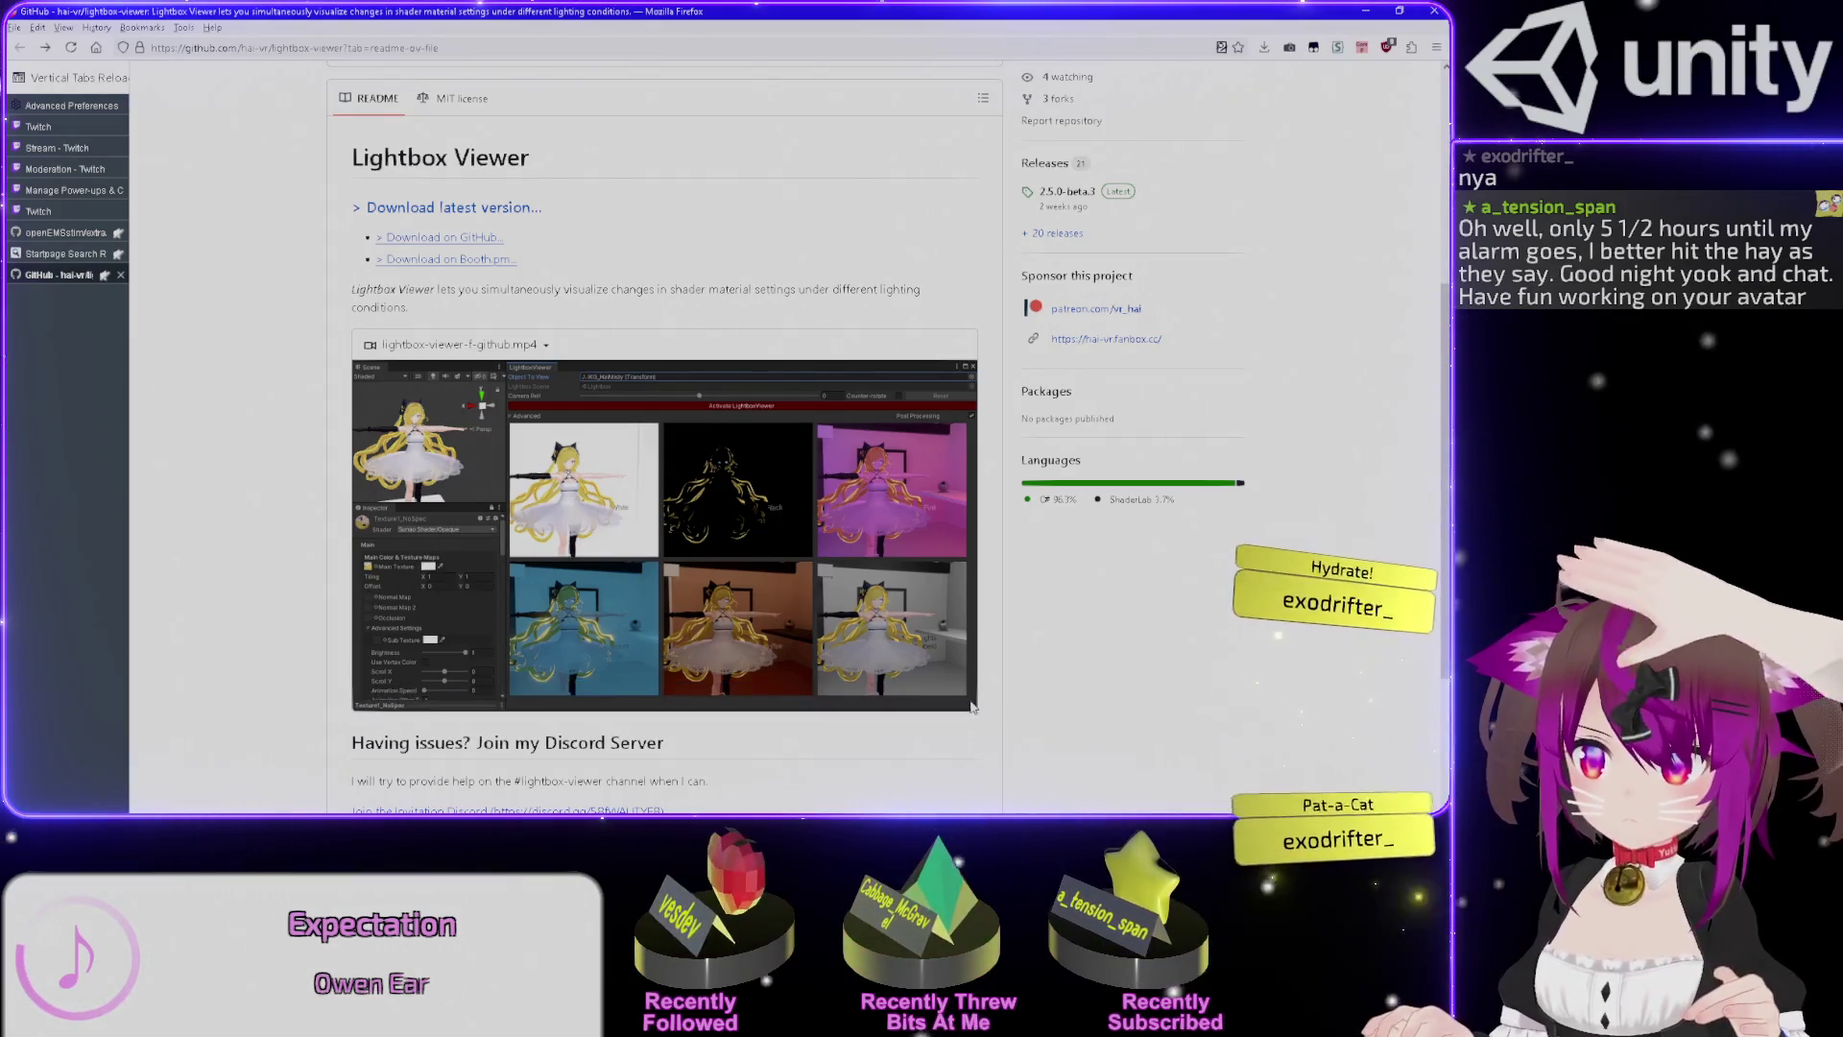
click(961, 698)
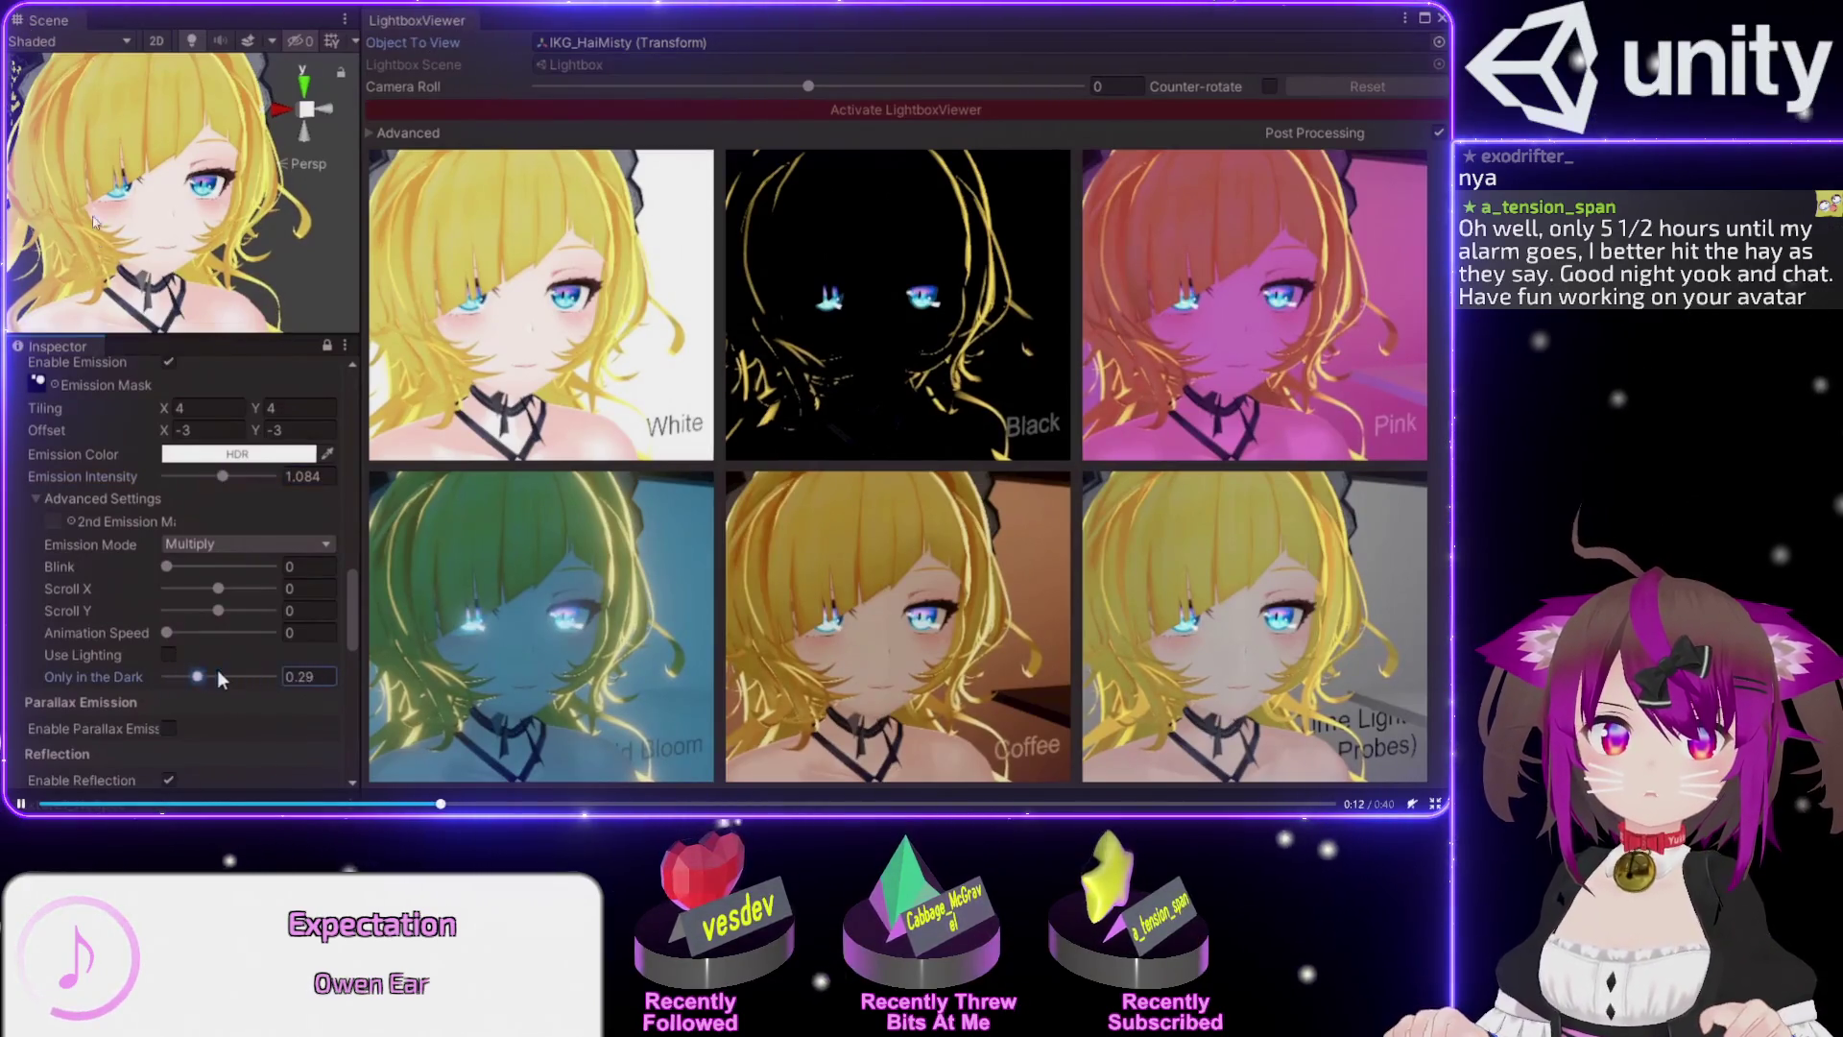
key(Escape)
key(alt+Tab)
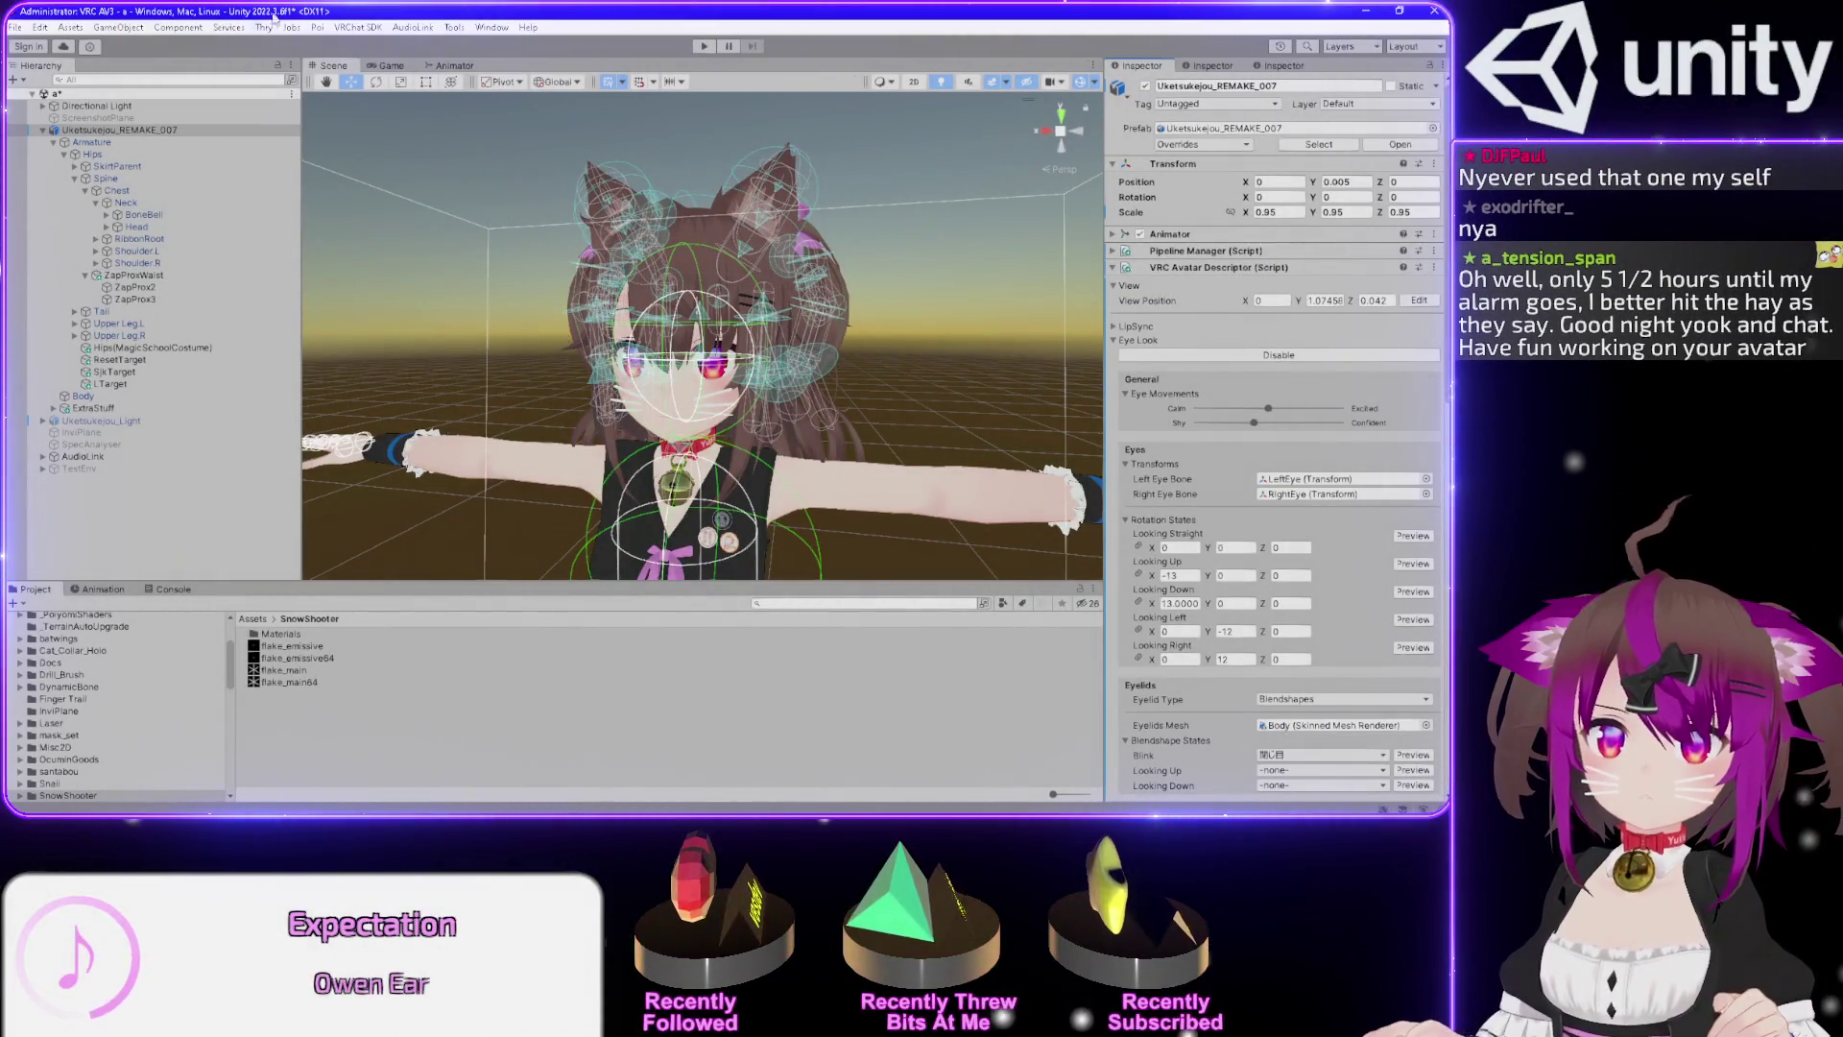
Browse the AudioLink, VRChat SDK, Poi, Thry and File menus, then search Project assets for 'box'.
click(412, 27)
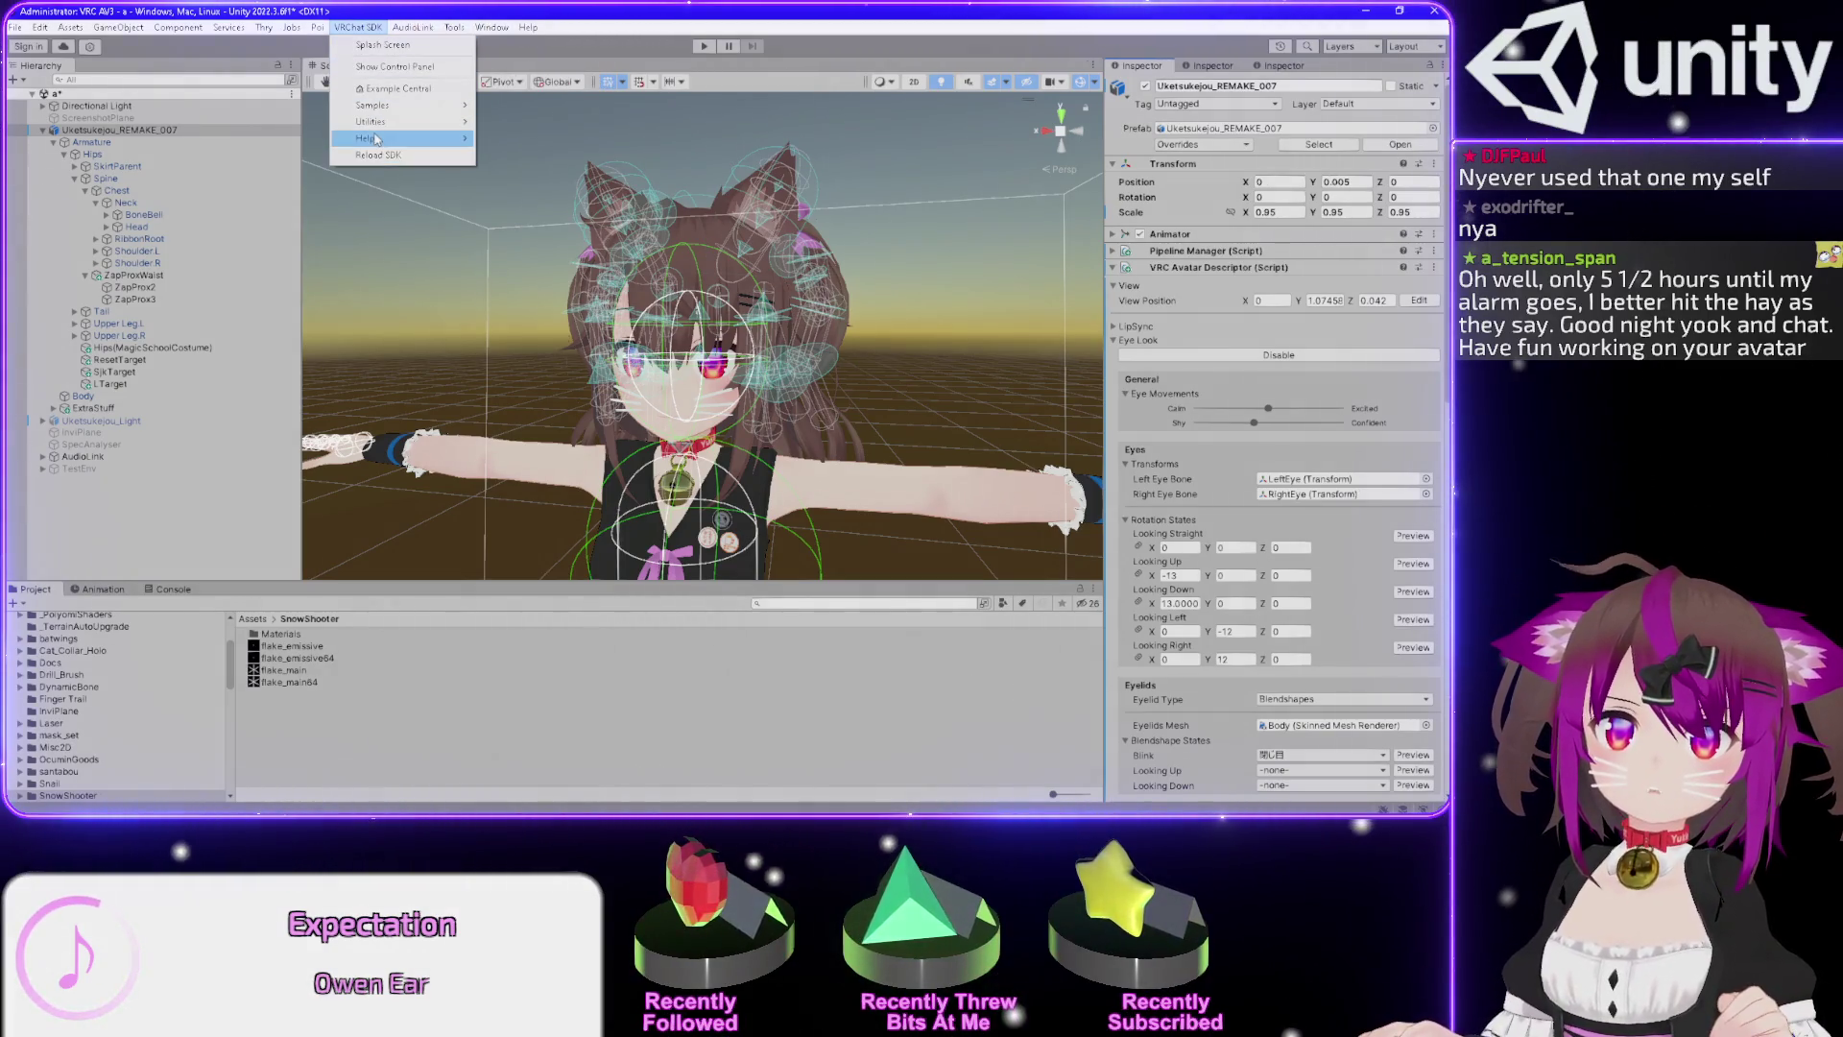
mouse_move(375, 137)
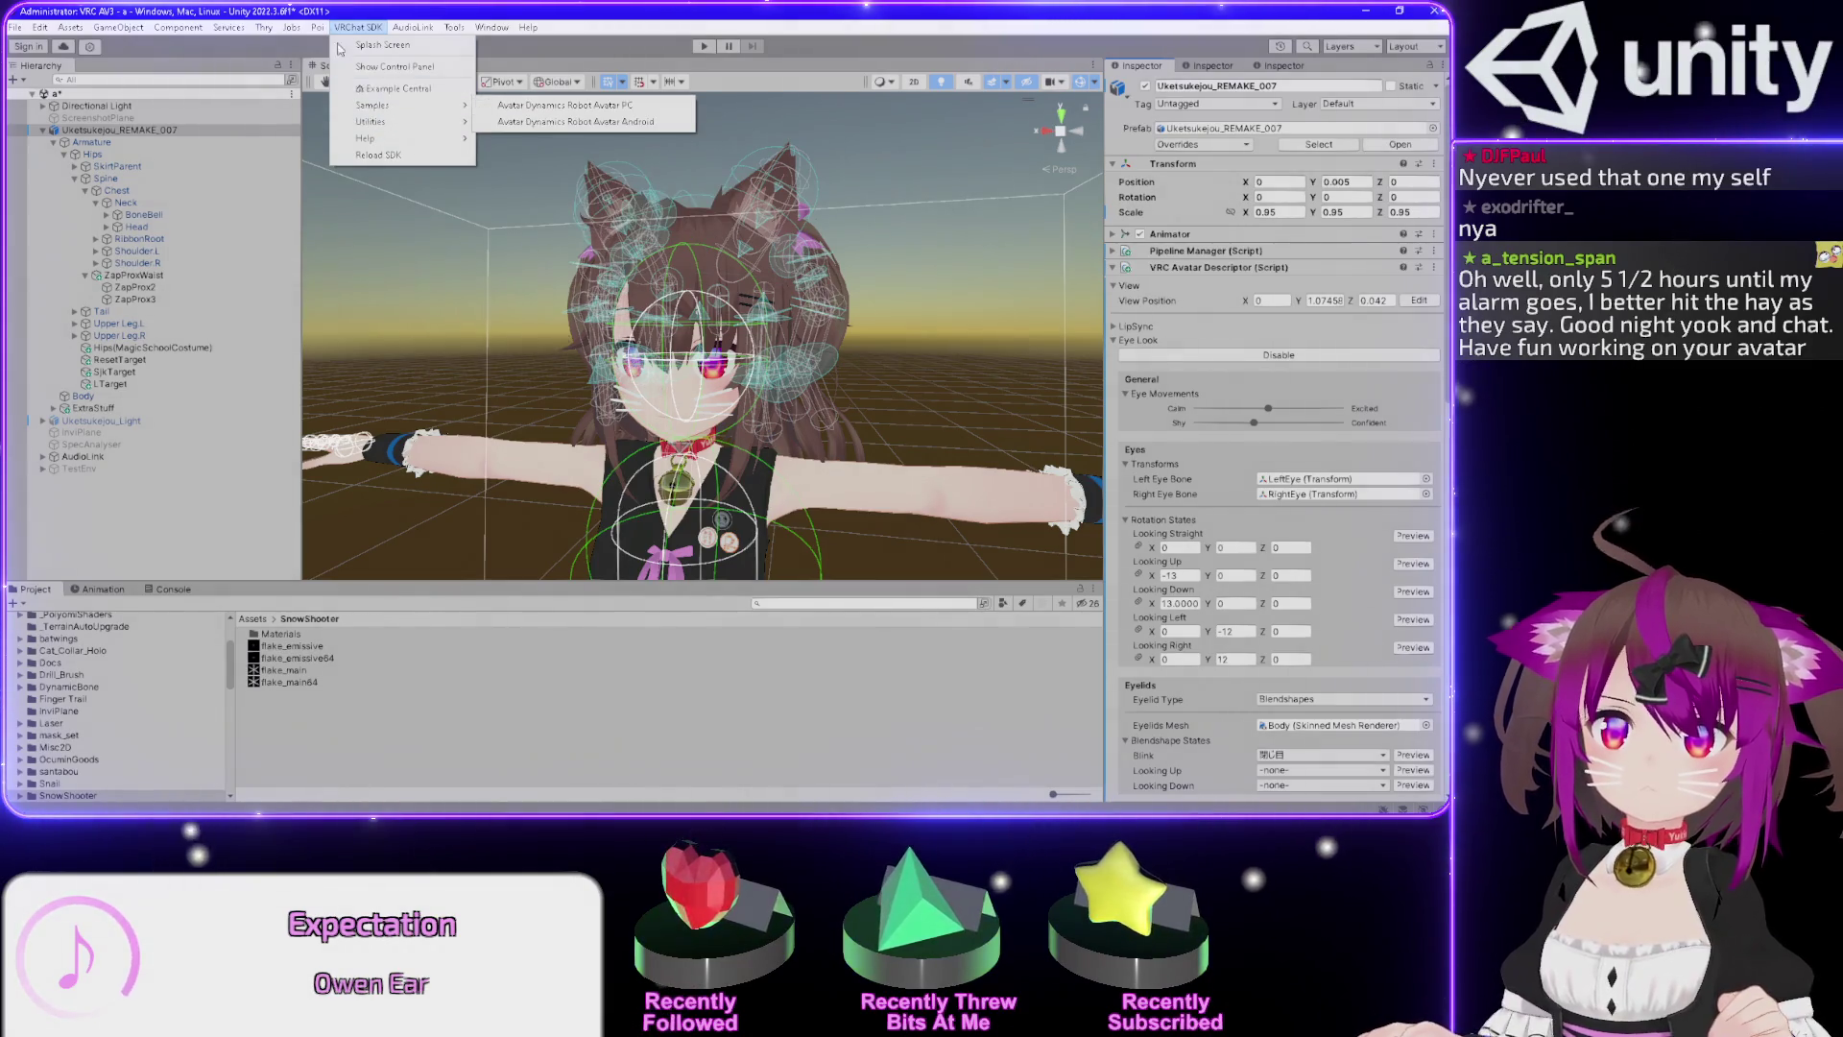
mouse_move(320, 25)
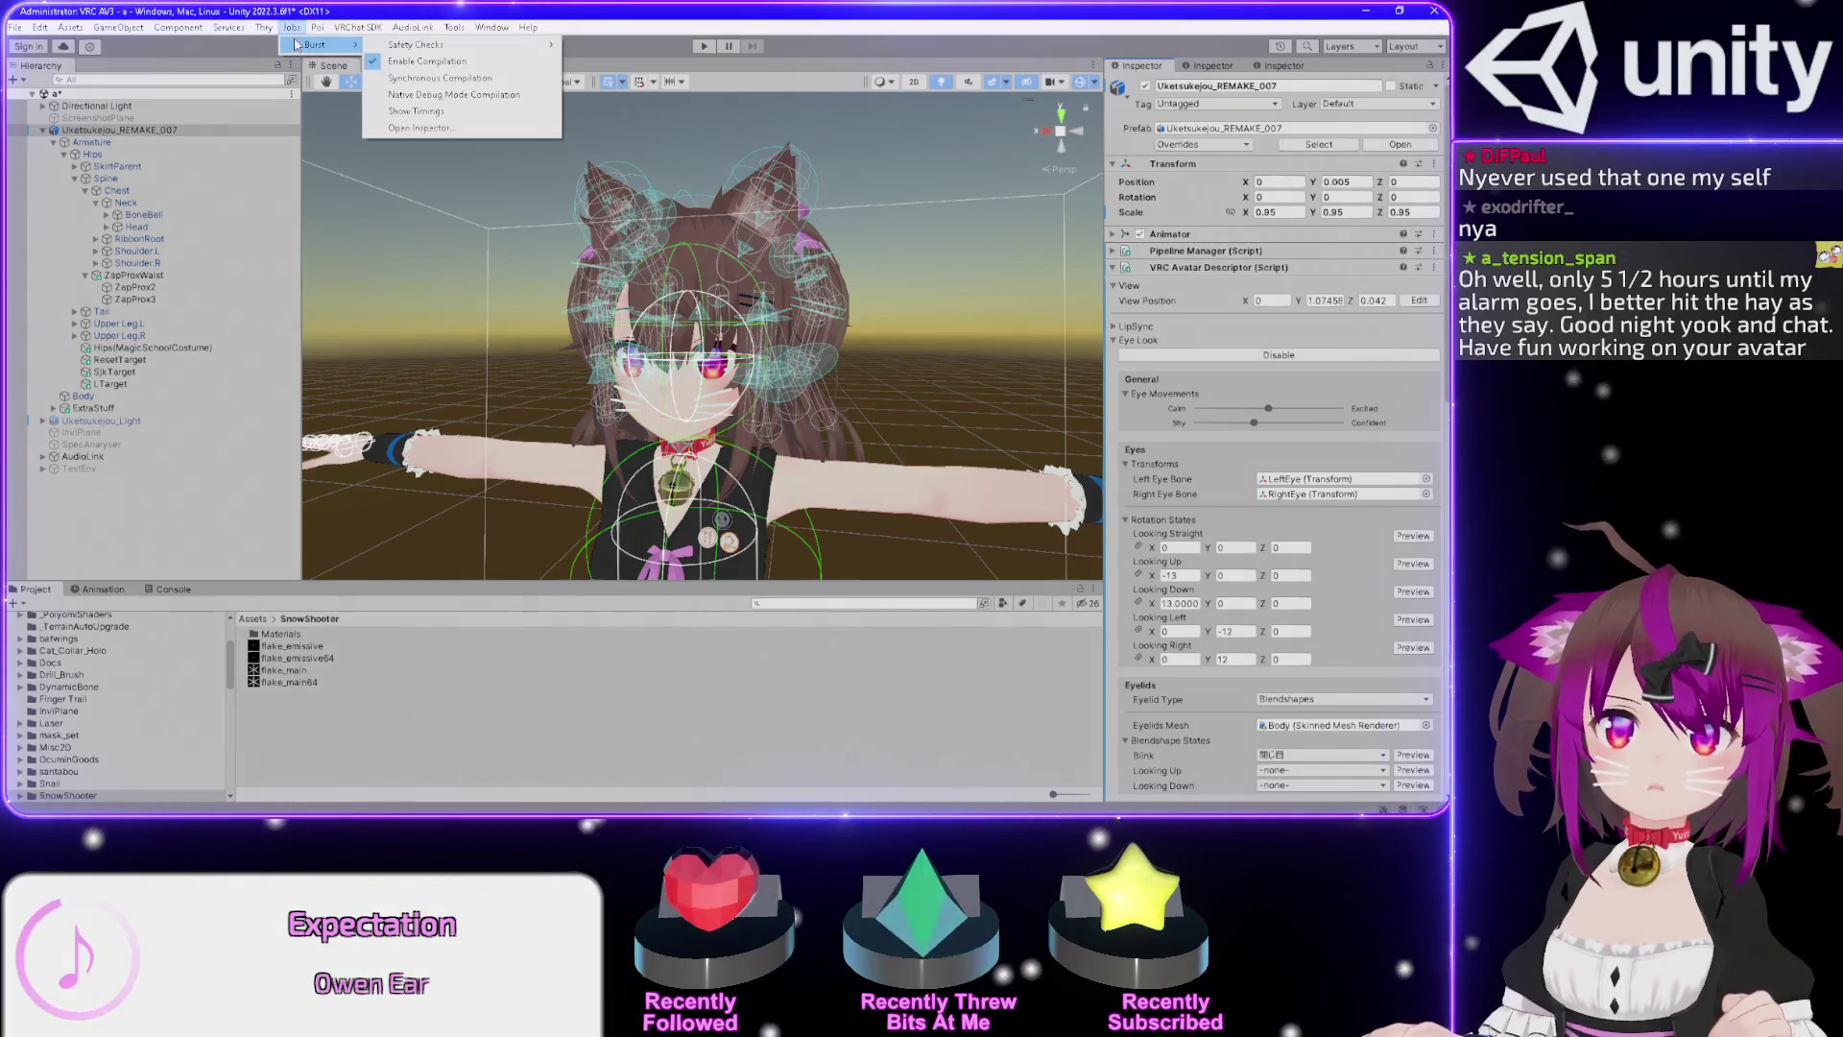
mouse_move(282, 141)
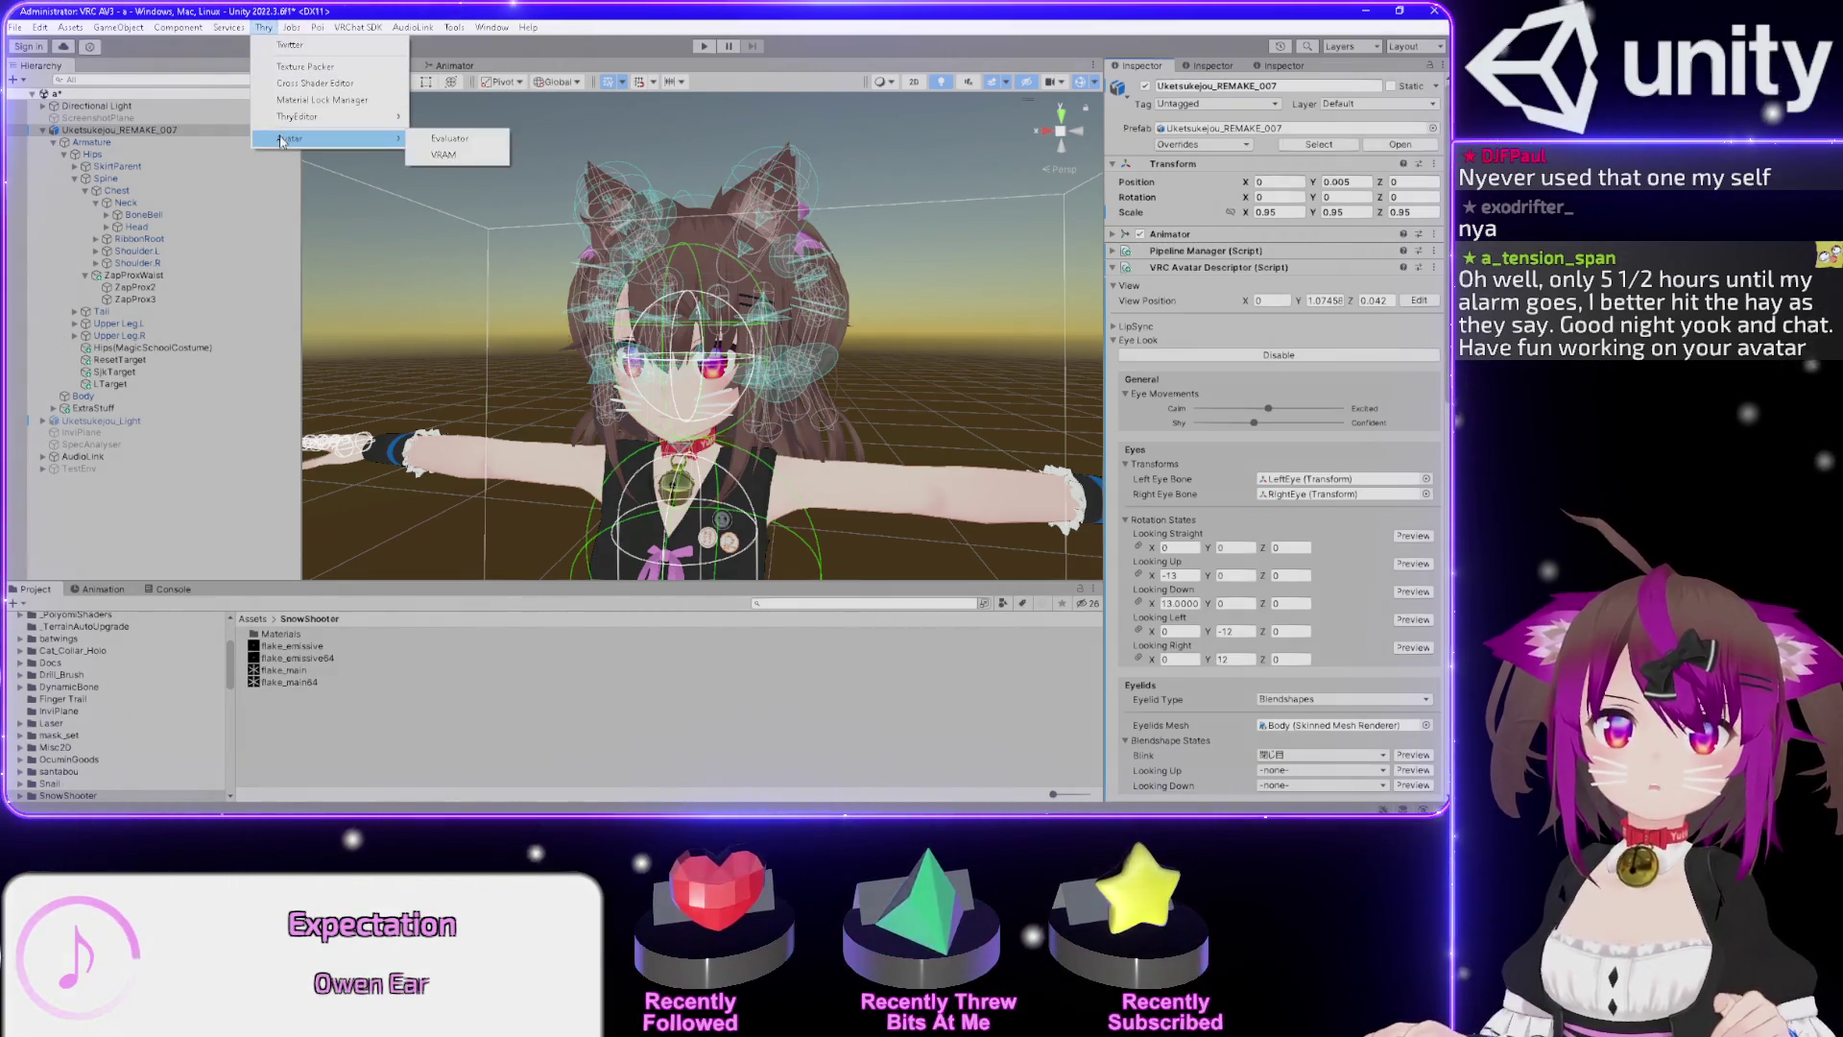
mouse_move(125, 27)
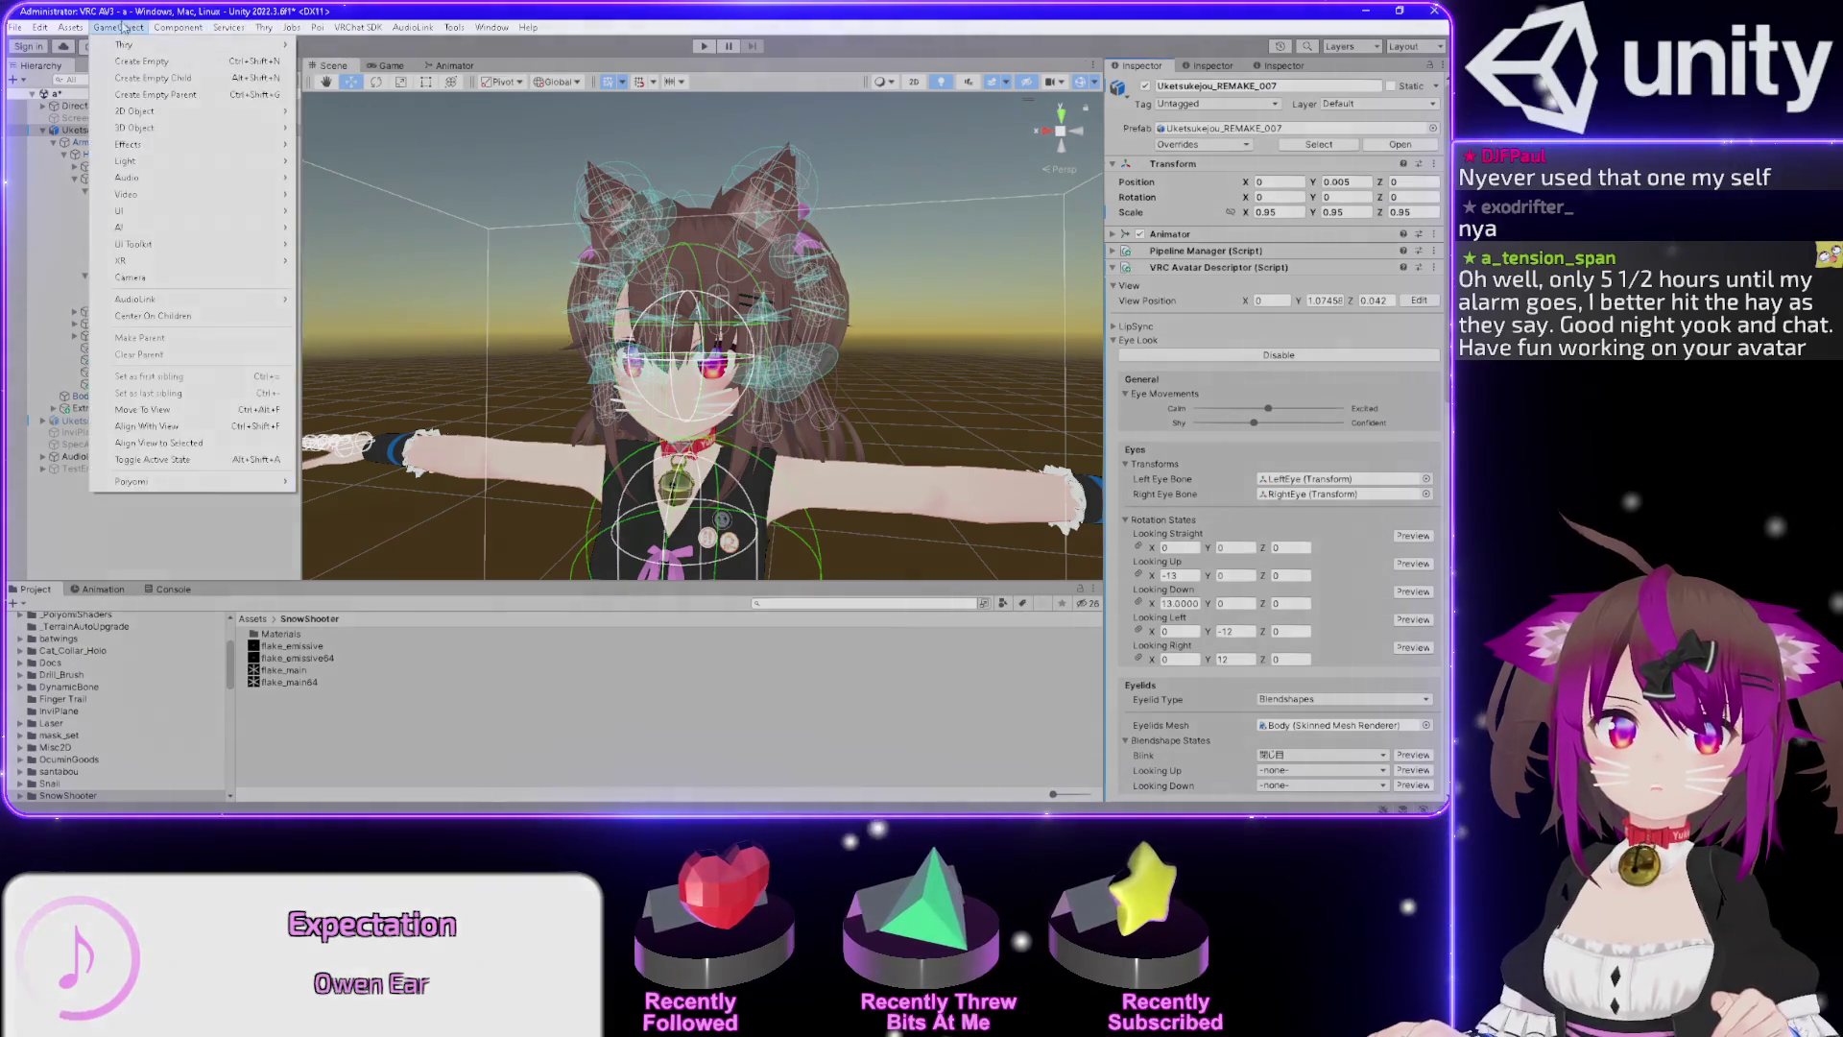
mouse_move(15, 34)
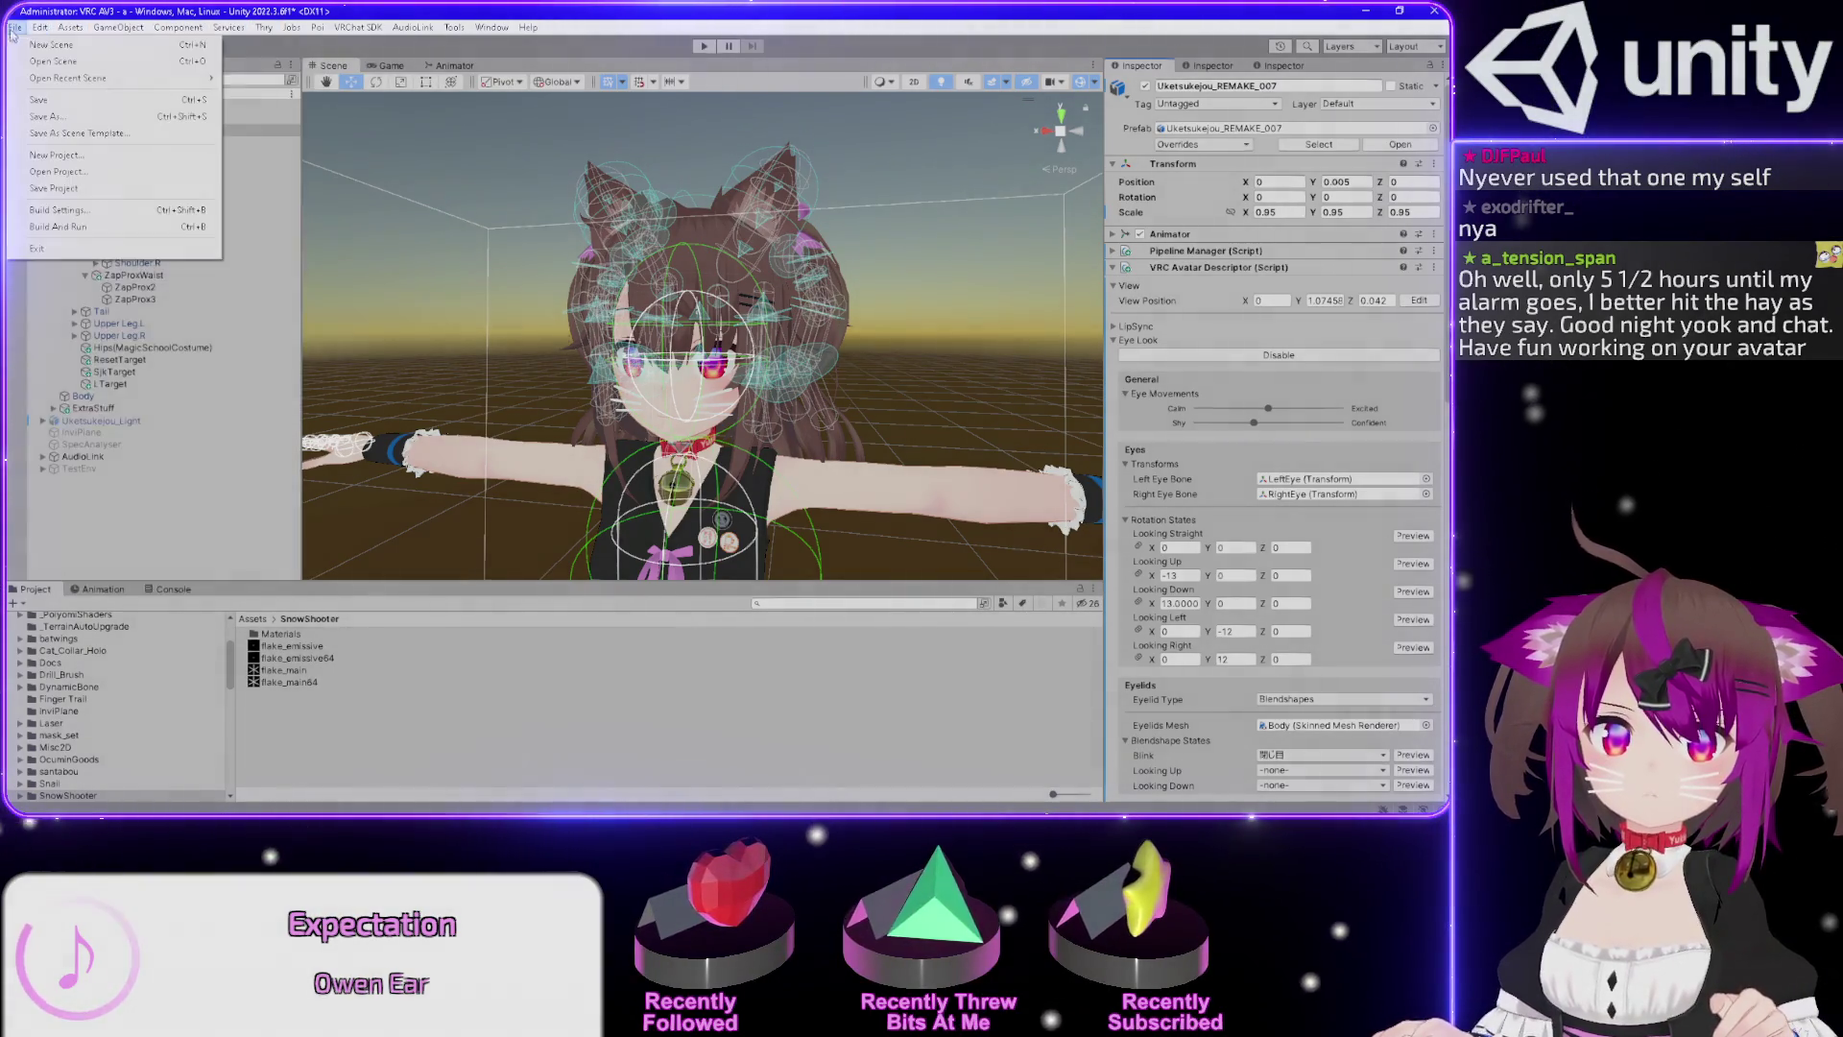
click(806, 603)
text(box)
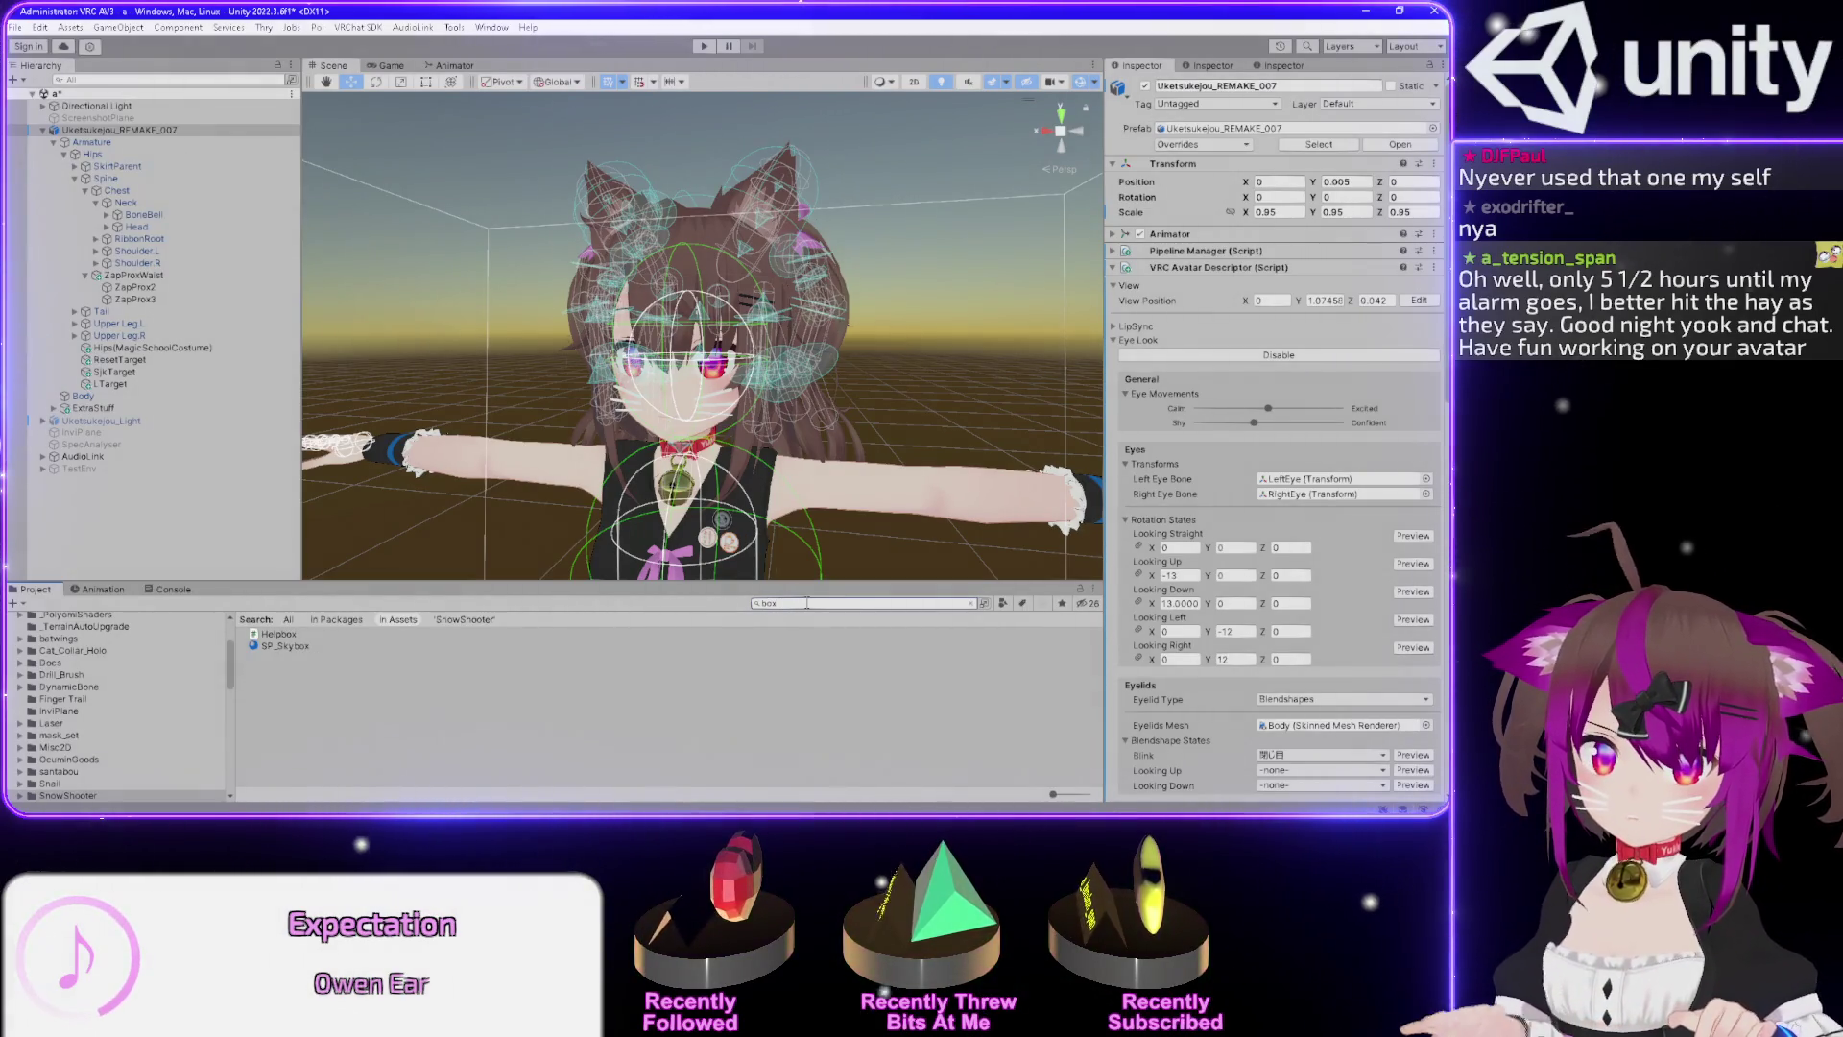
Change the Project search to '*light', listing Lighting, EyeLight and Mat_LightV1.
scroll(105, 706, down, 5)
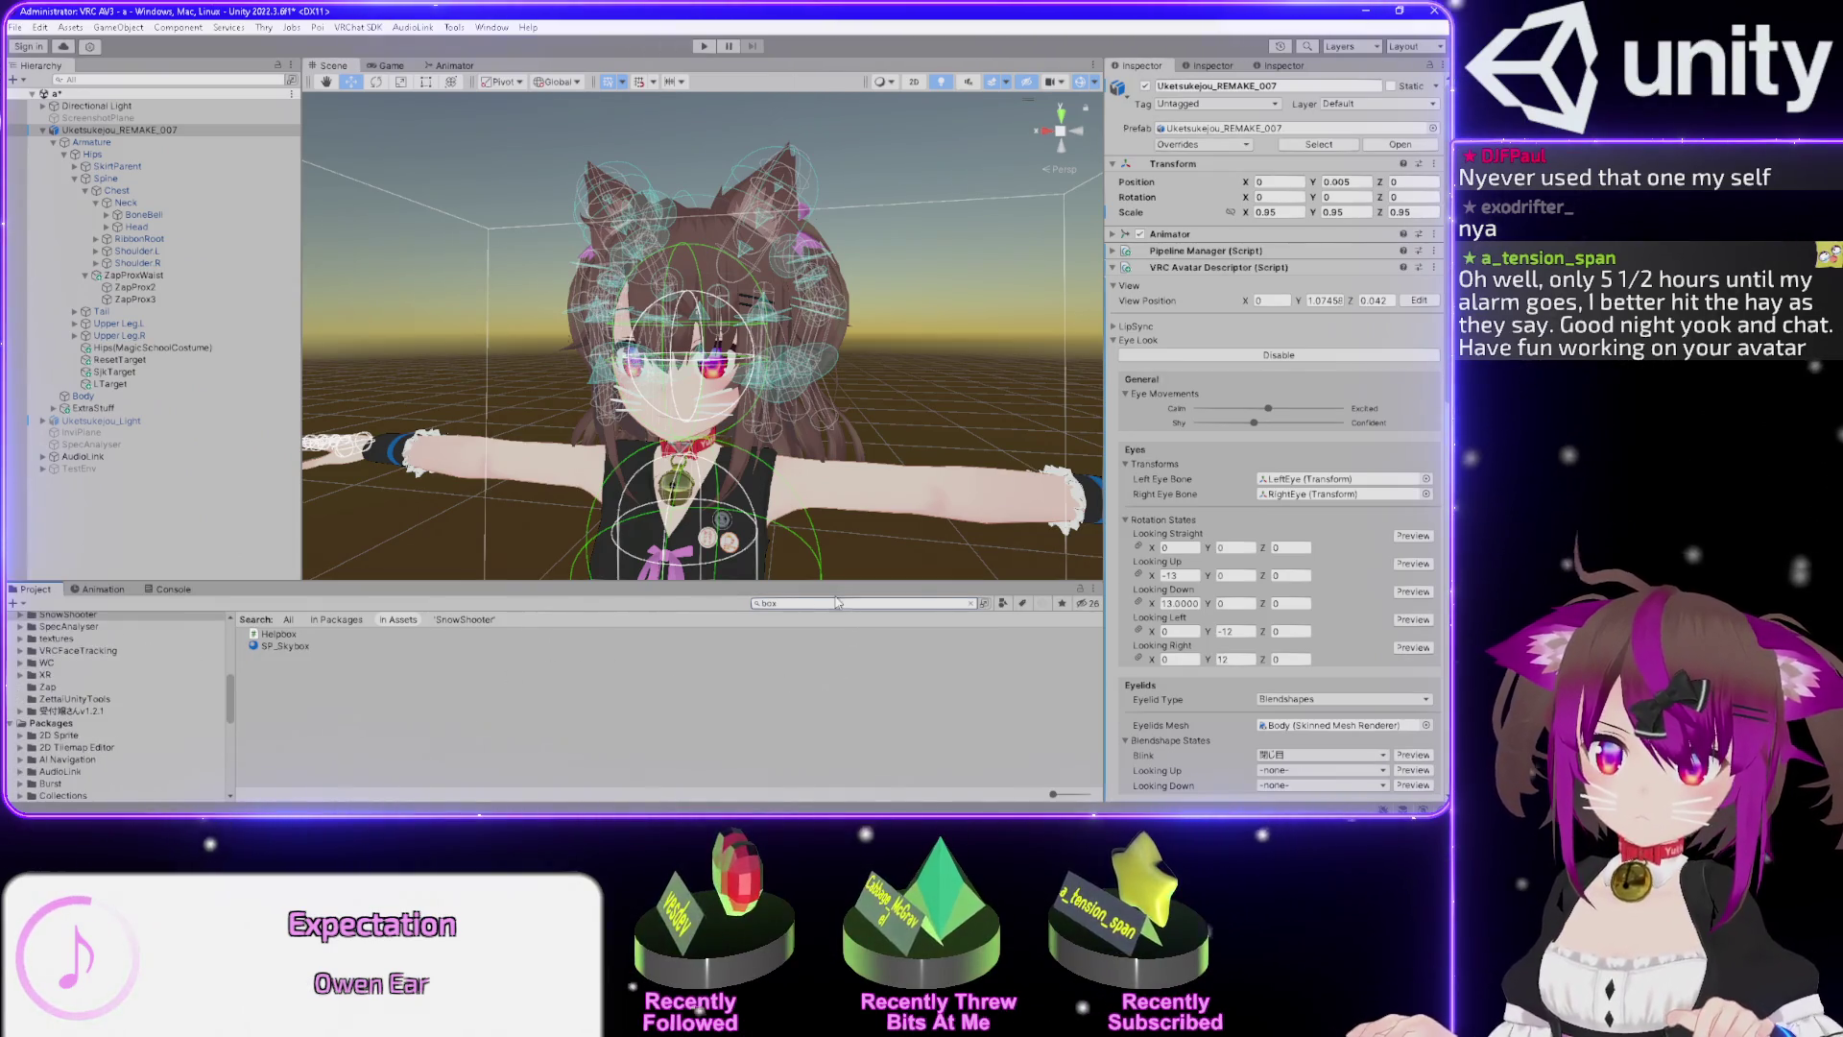
text(t)
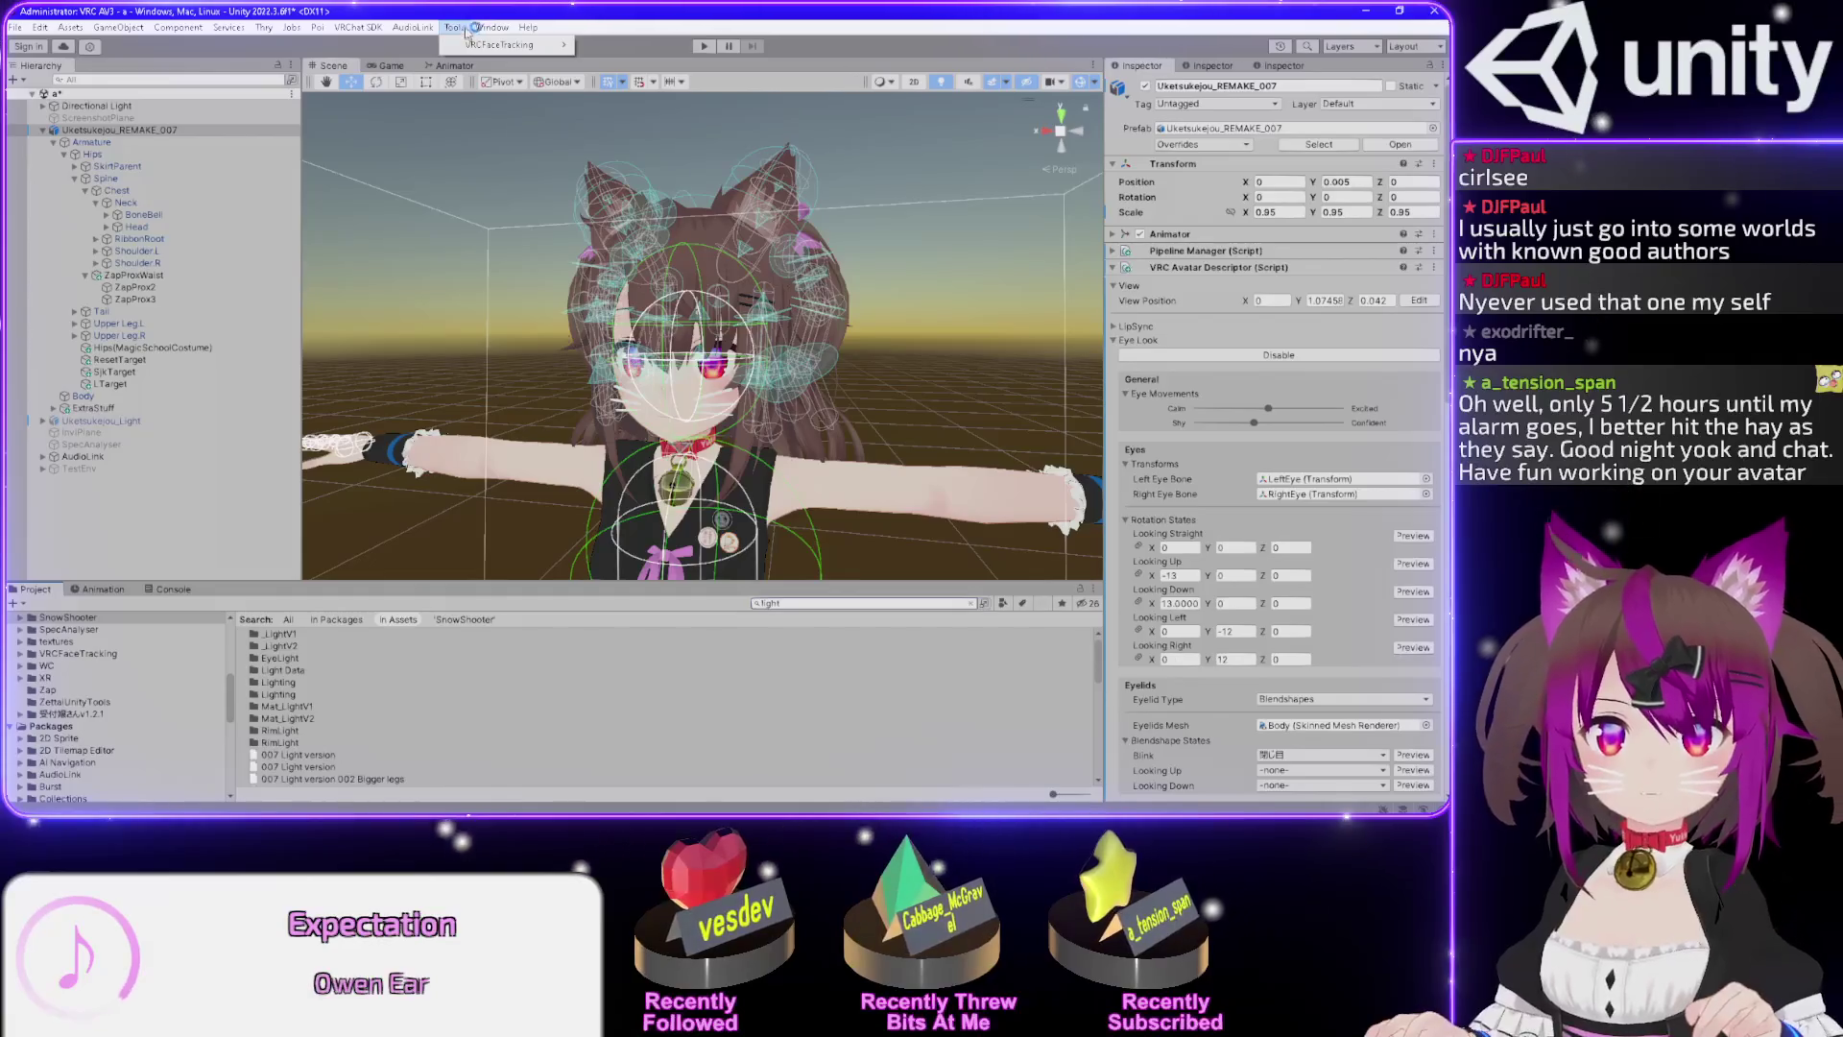
Open Window > Poi > LightboxViewer and move its window further left.
mouse_move(492, 26)
mouse_move(542, 134)
click(740, 130)
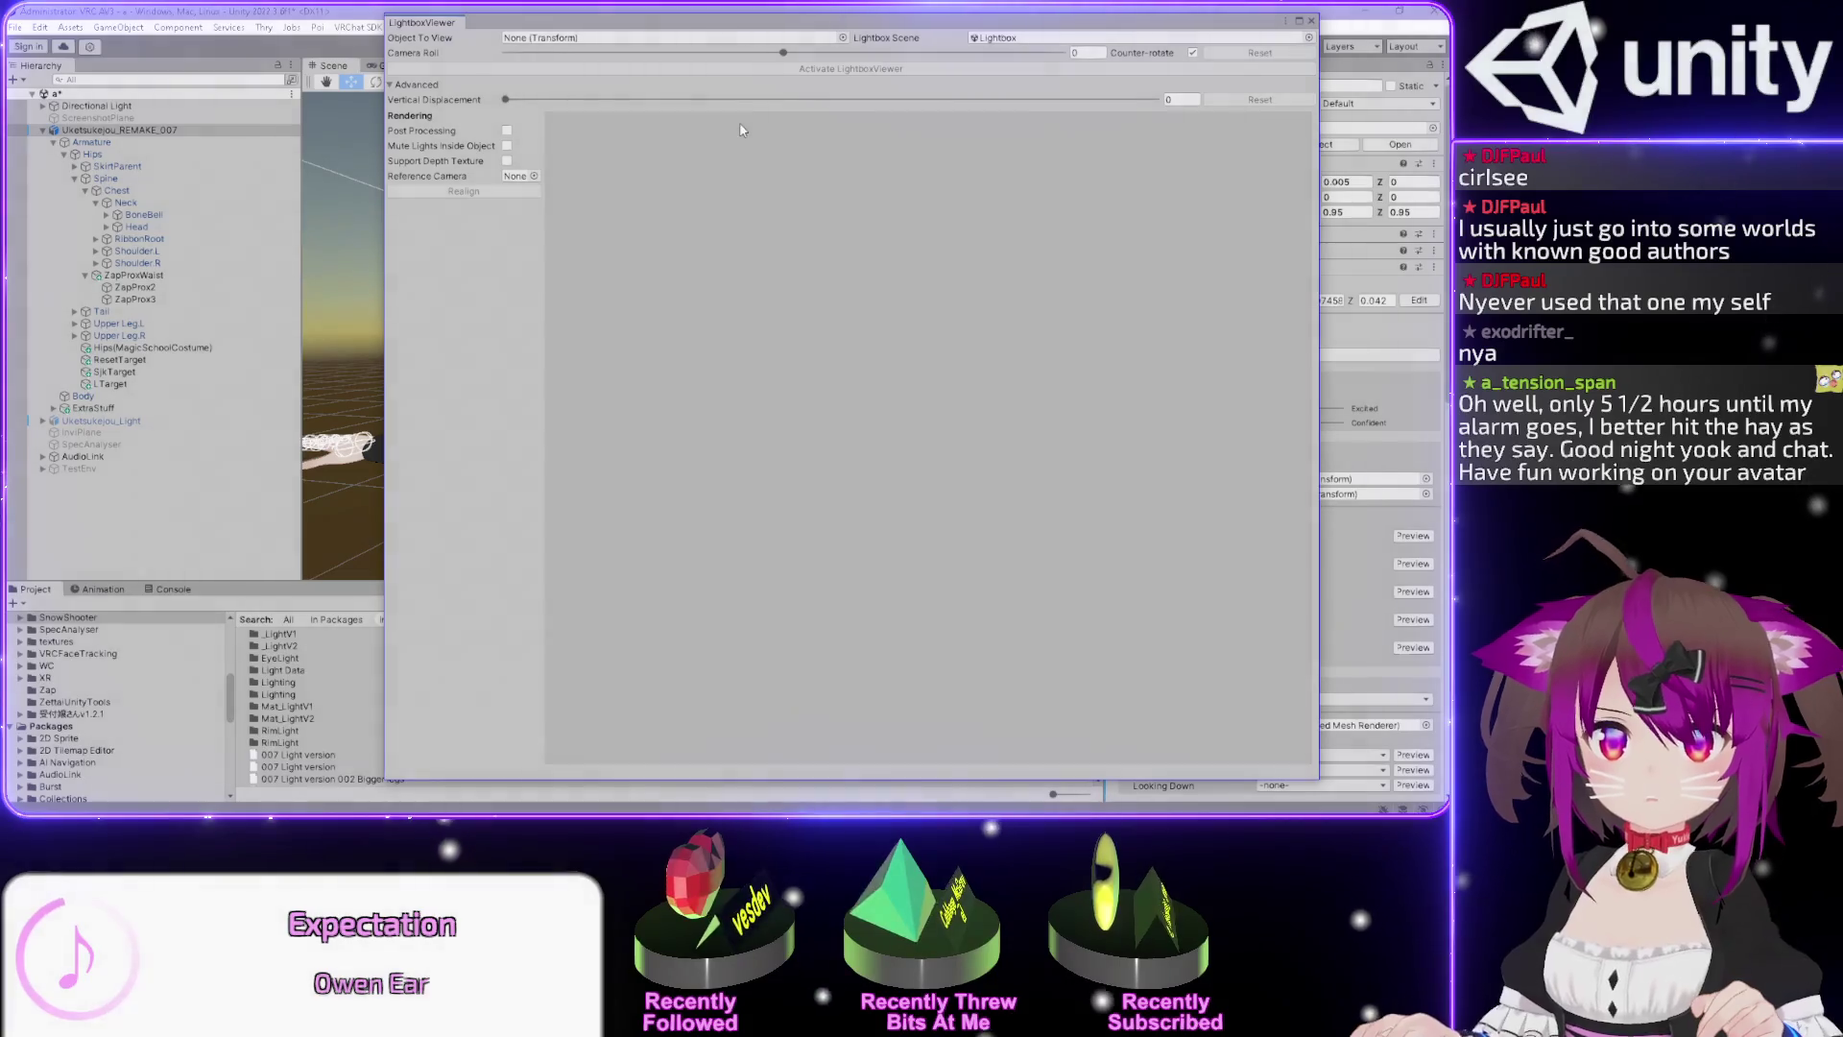
drag(680, 36, 579, 42)
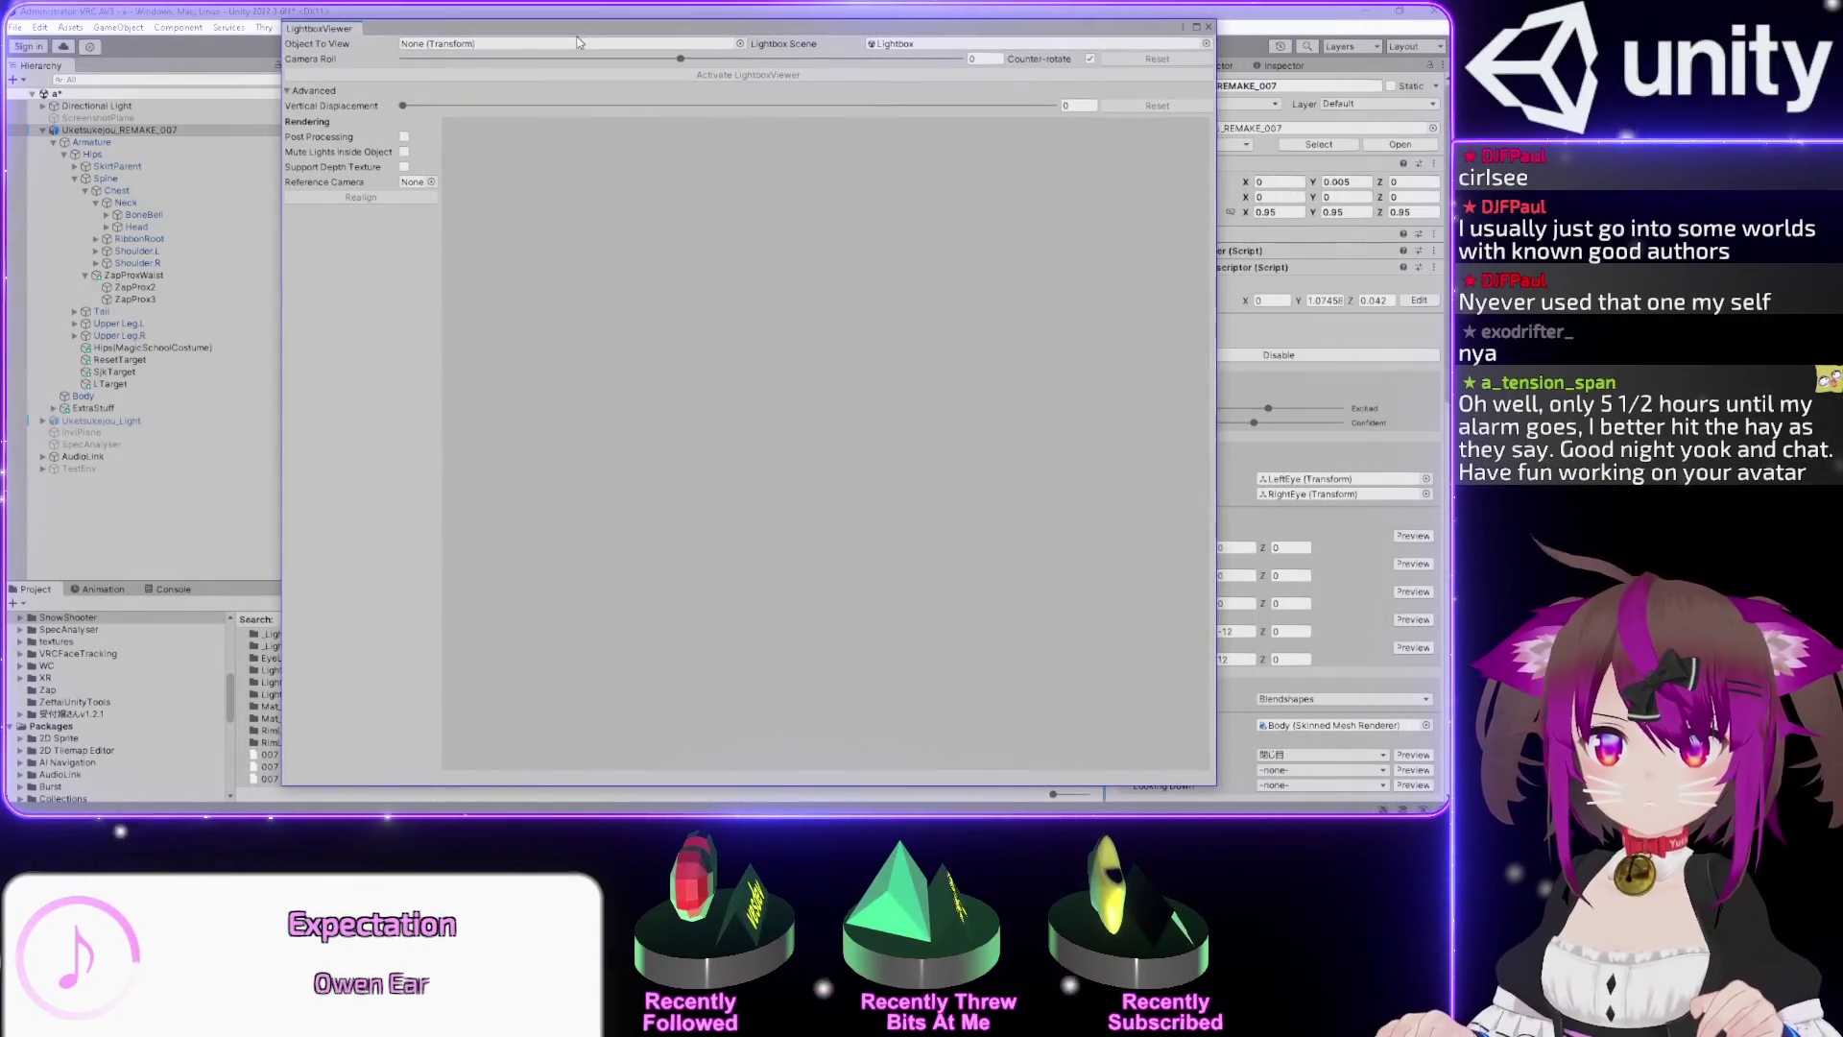
Set Uketsukejou_REMAKE_007 as Object To View, render its six lighting previews, then close the viewer.
click(137, 131)
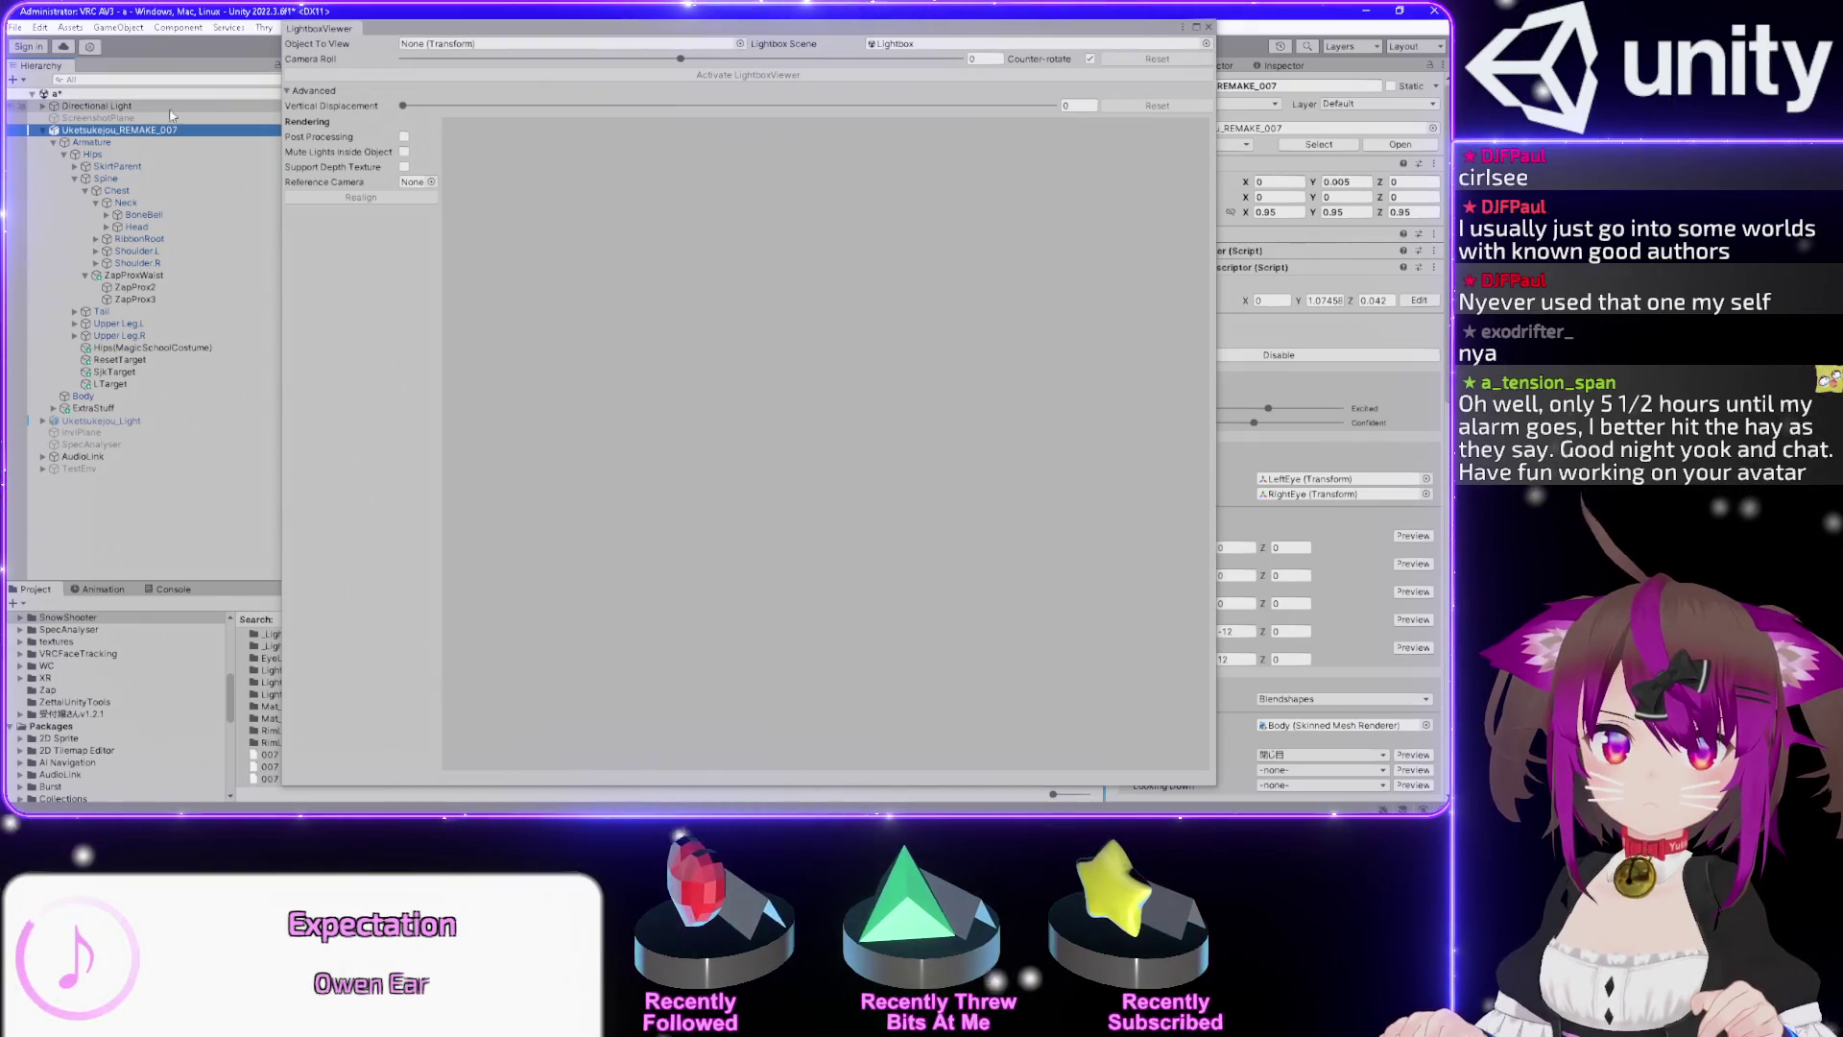
click(468, 46)
drag(469, 48, 476, 50)
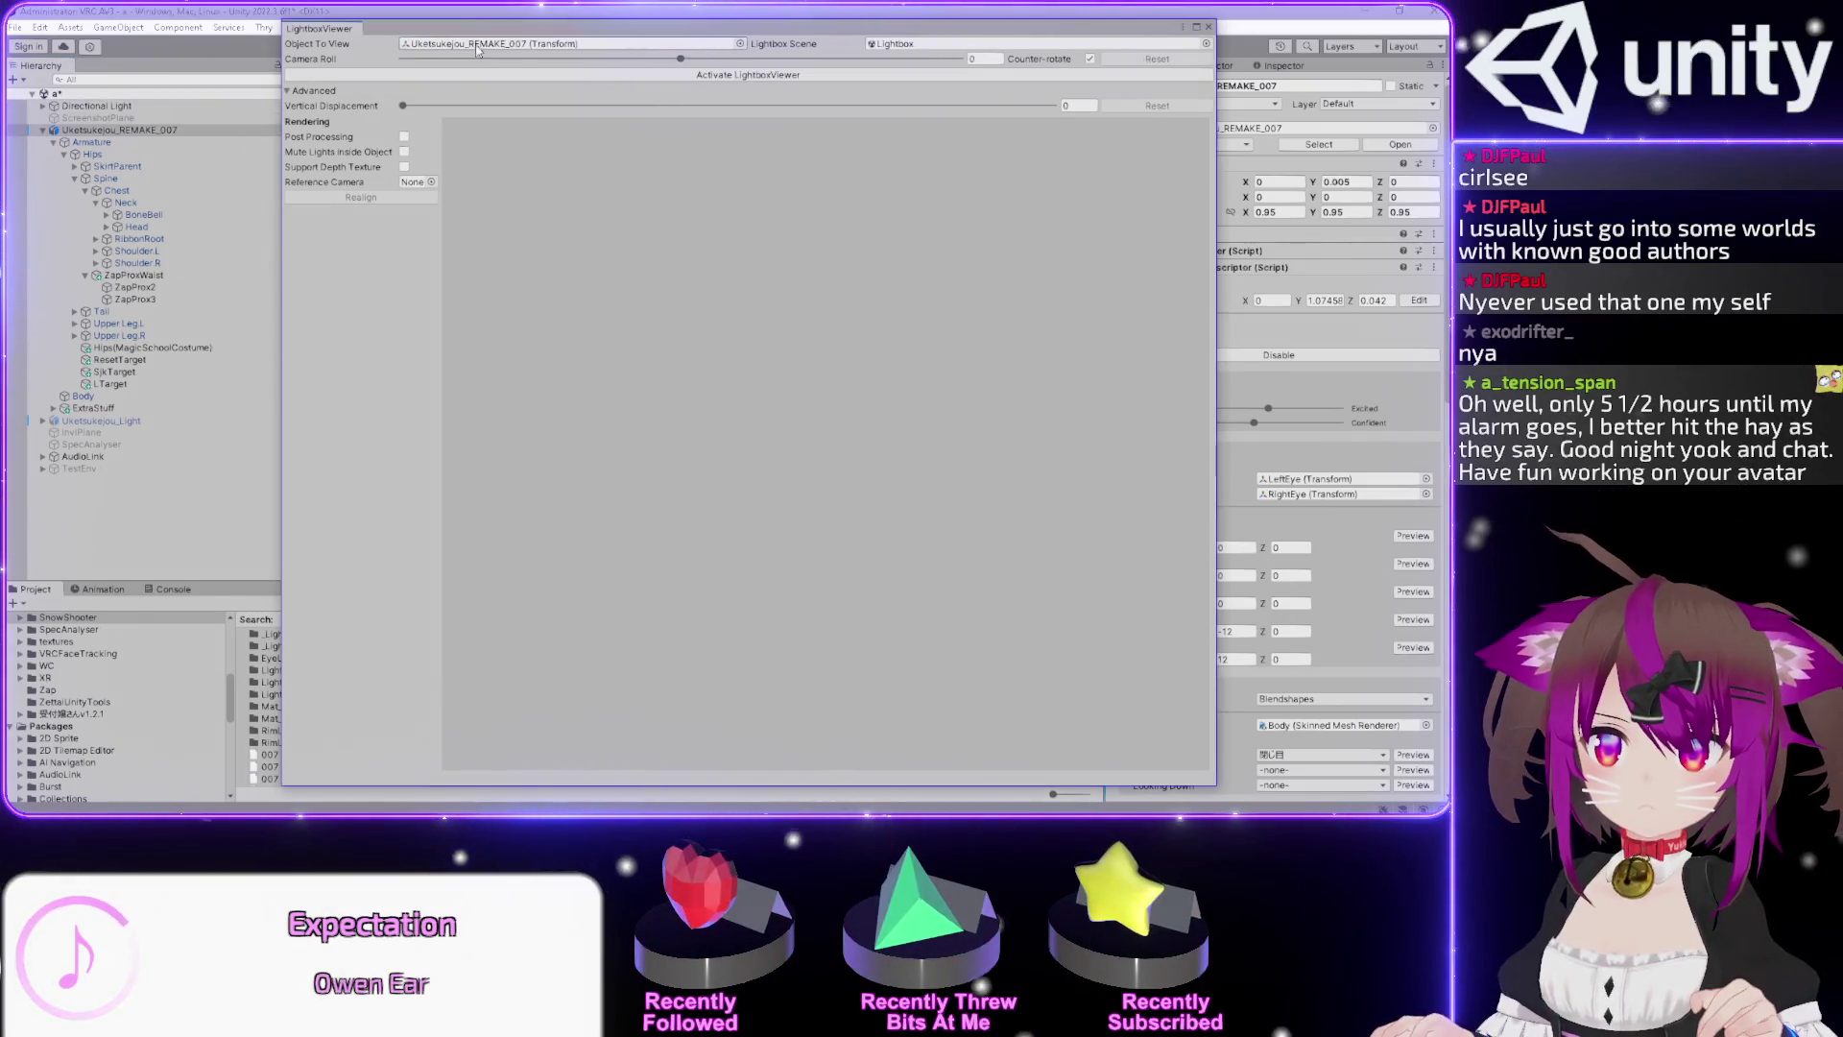
click(560, 76)
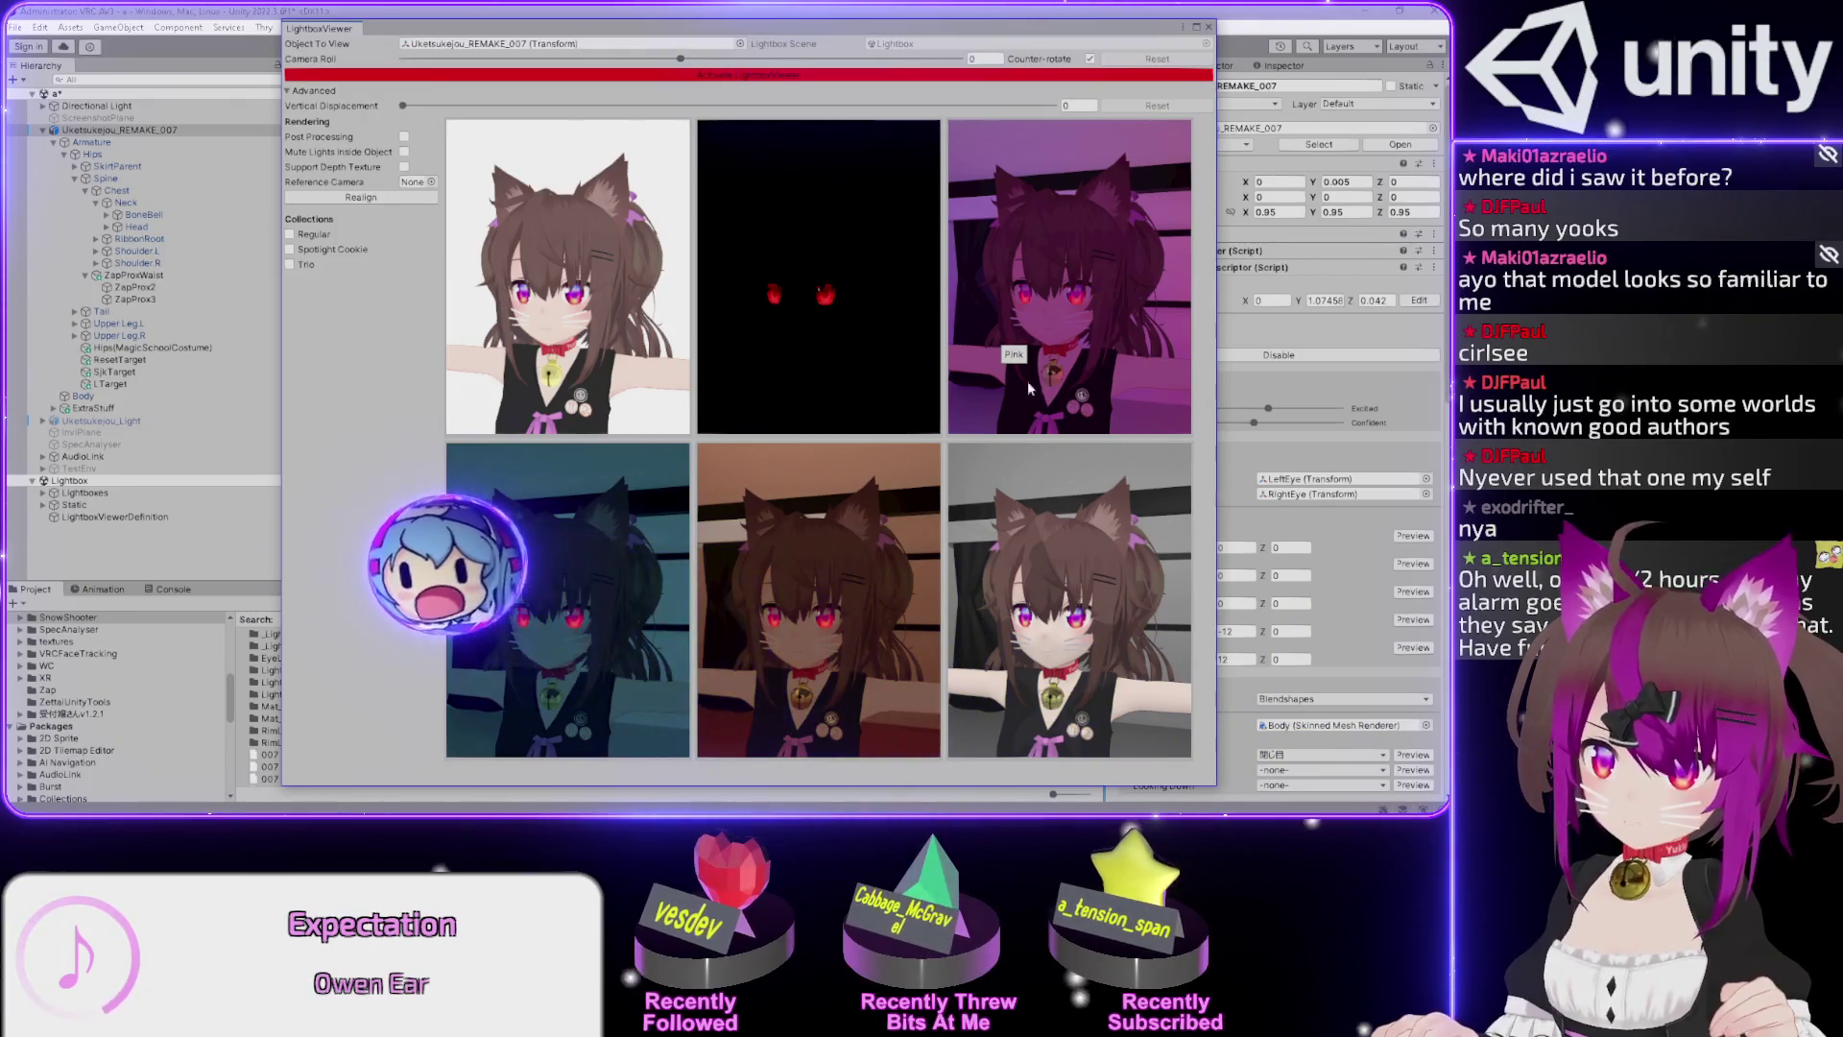
click(1209, 26)
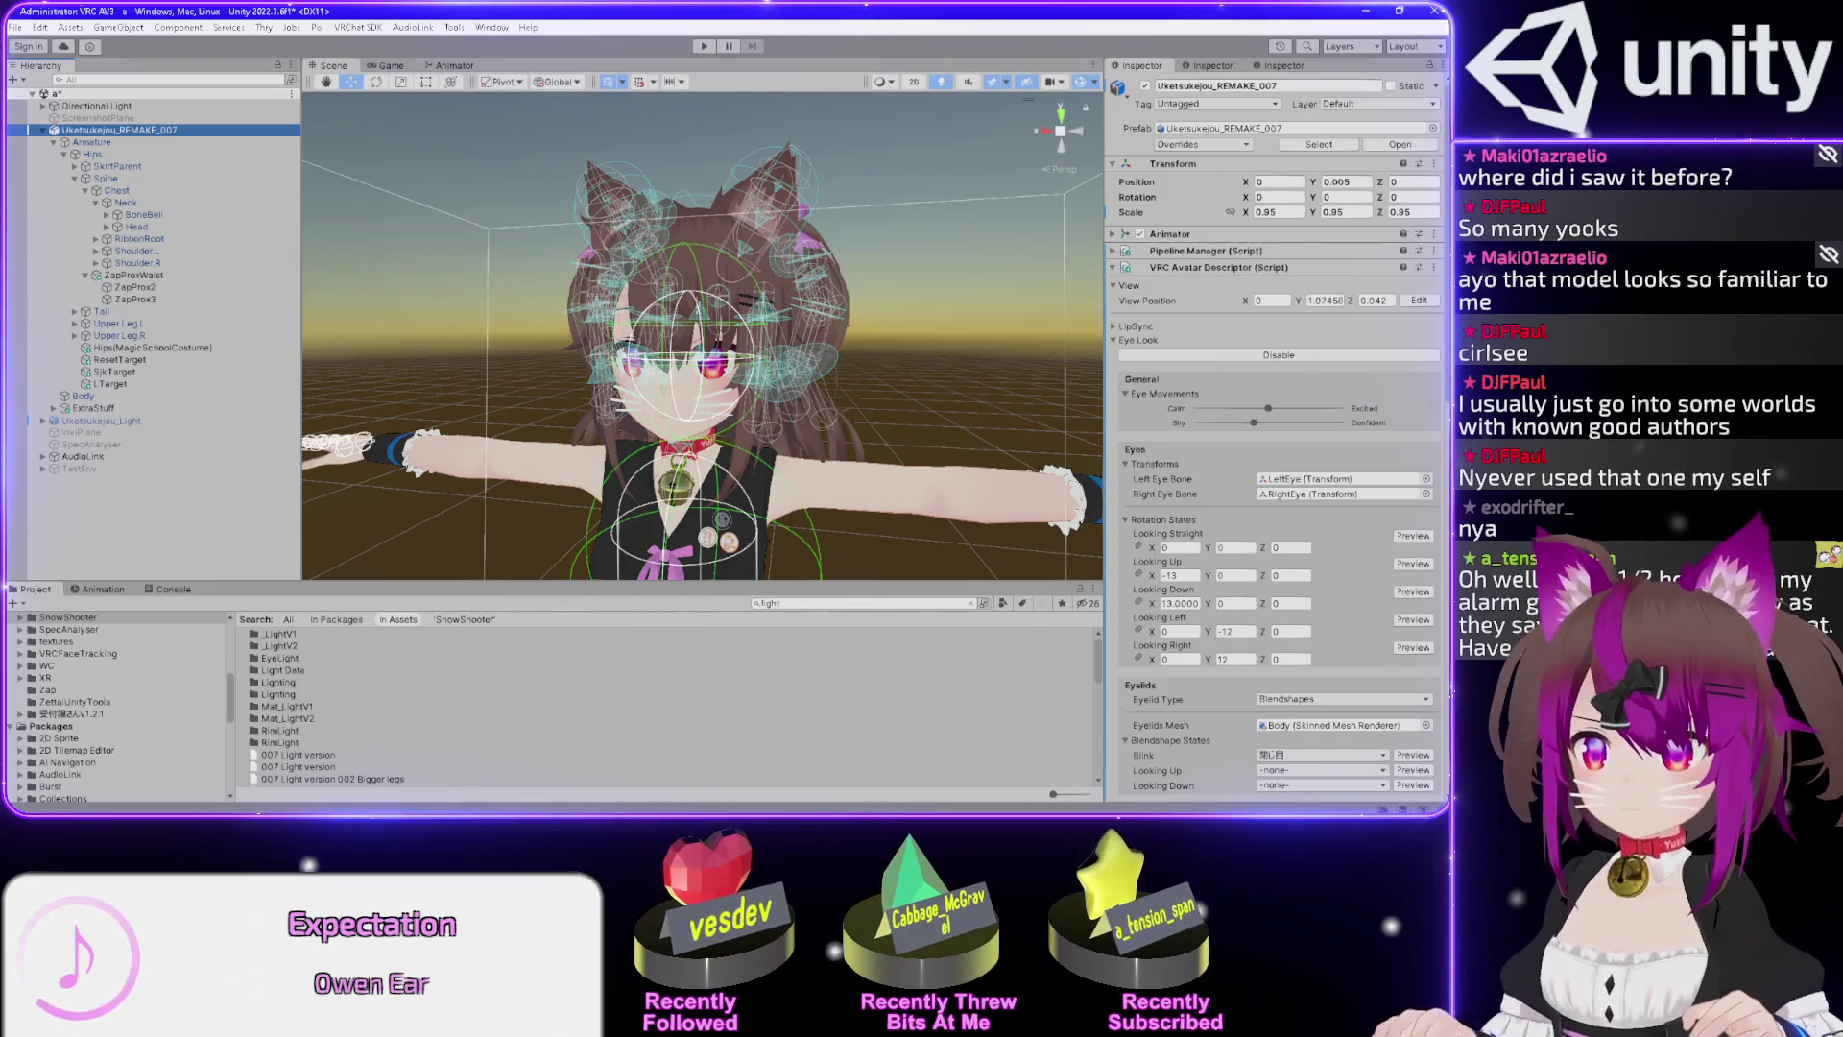
key(alt+Tab)
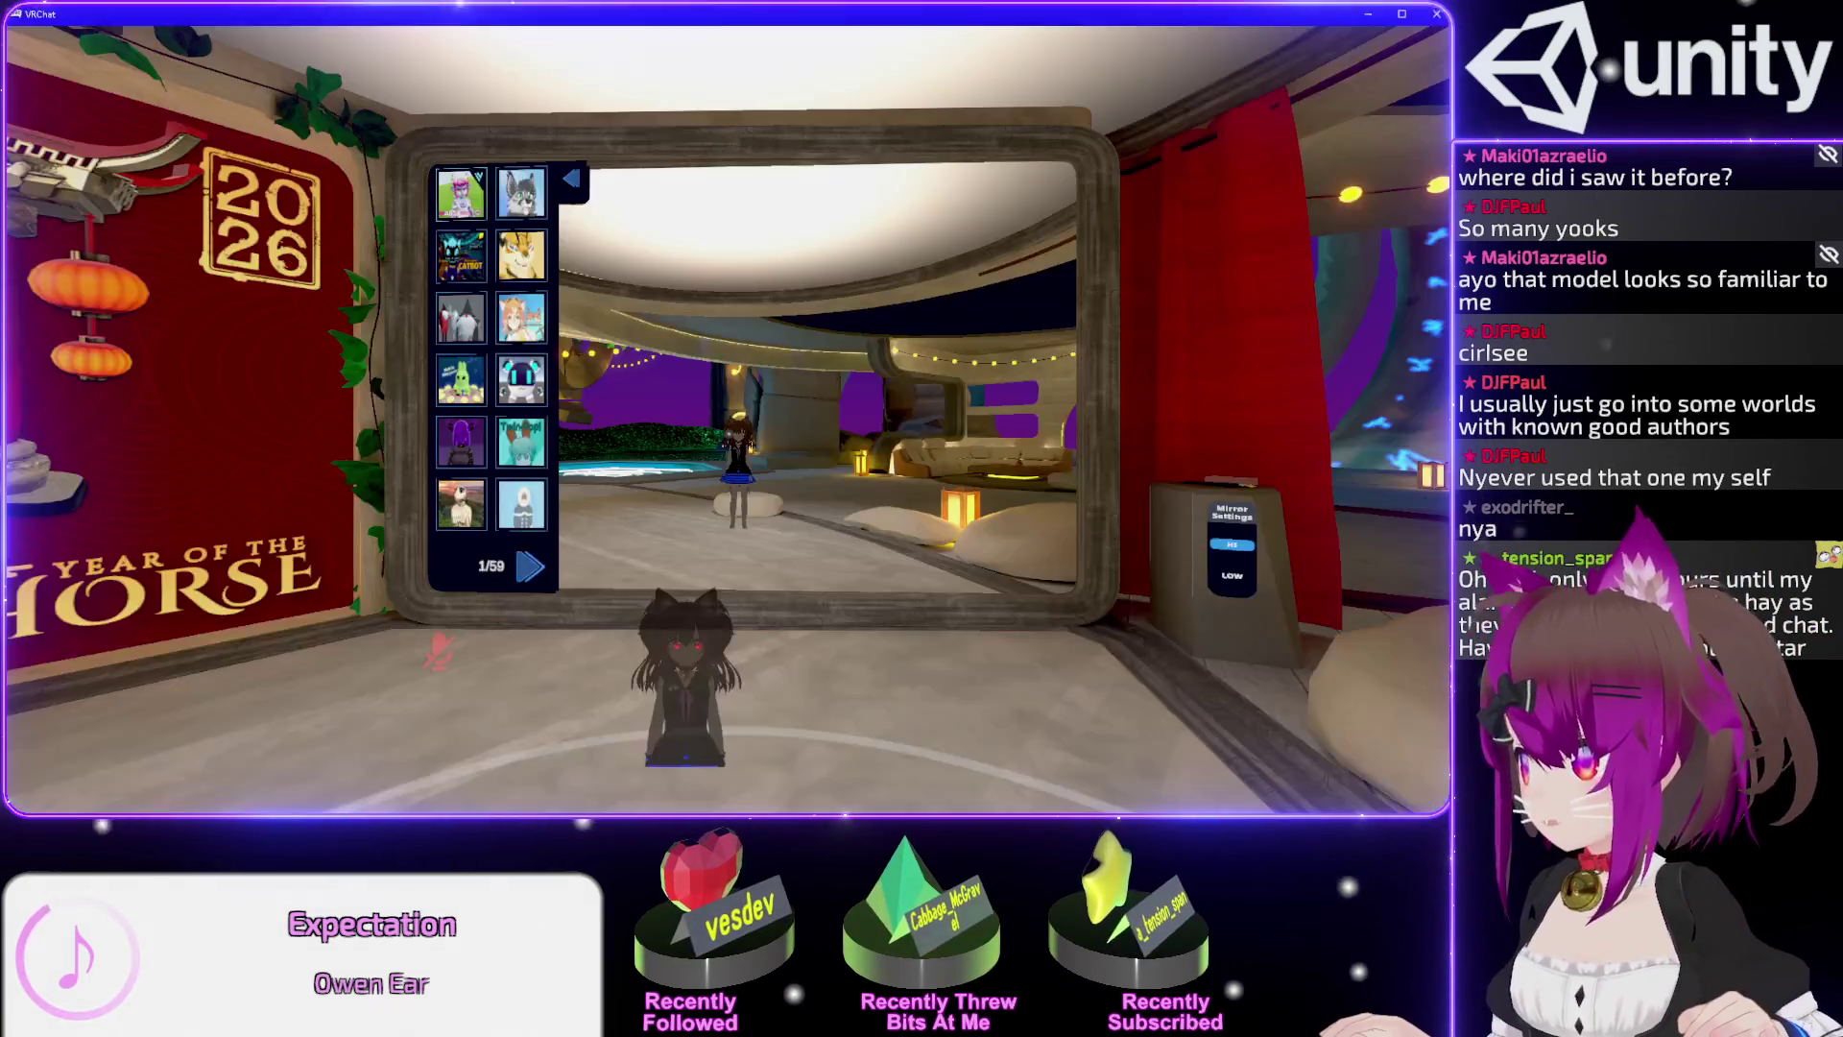
Look over the cat-eared avatar in the VRChat world mirror.
click(902, 739)
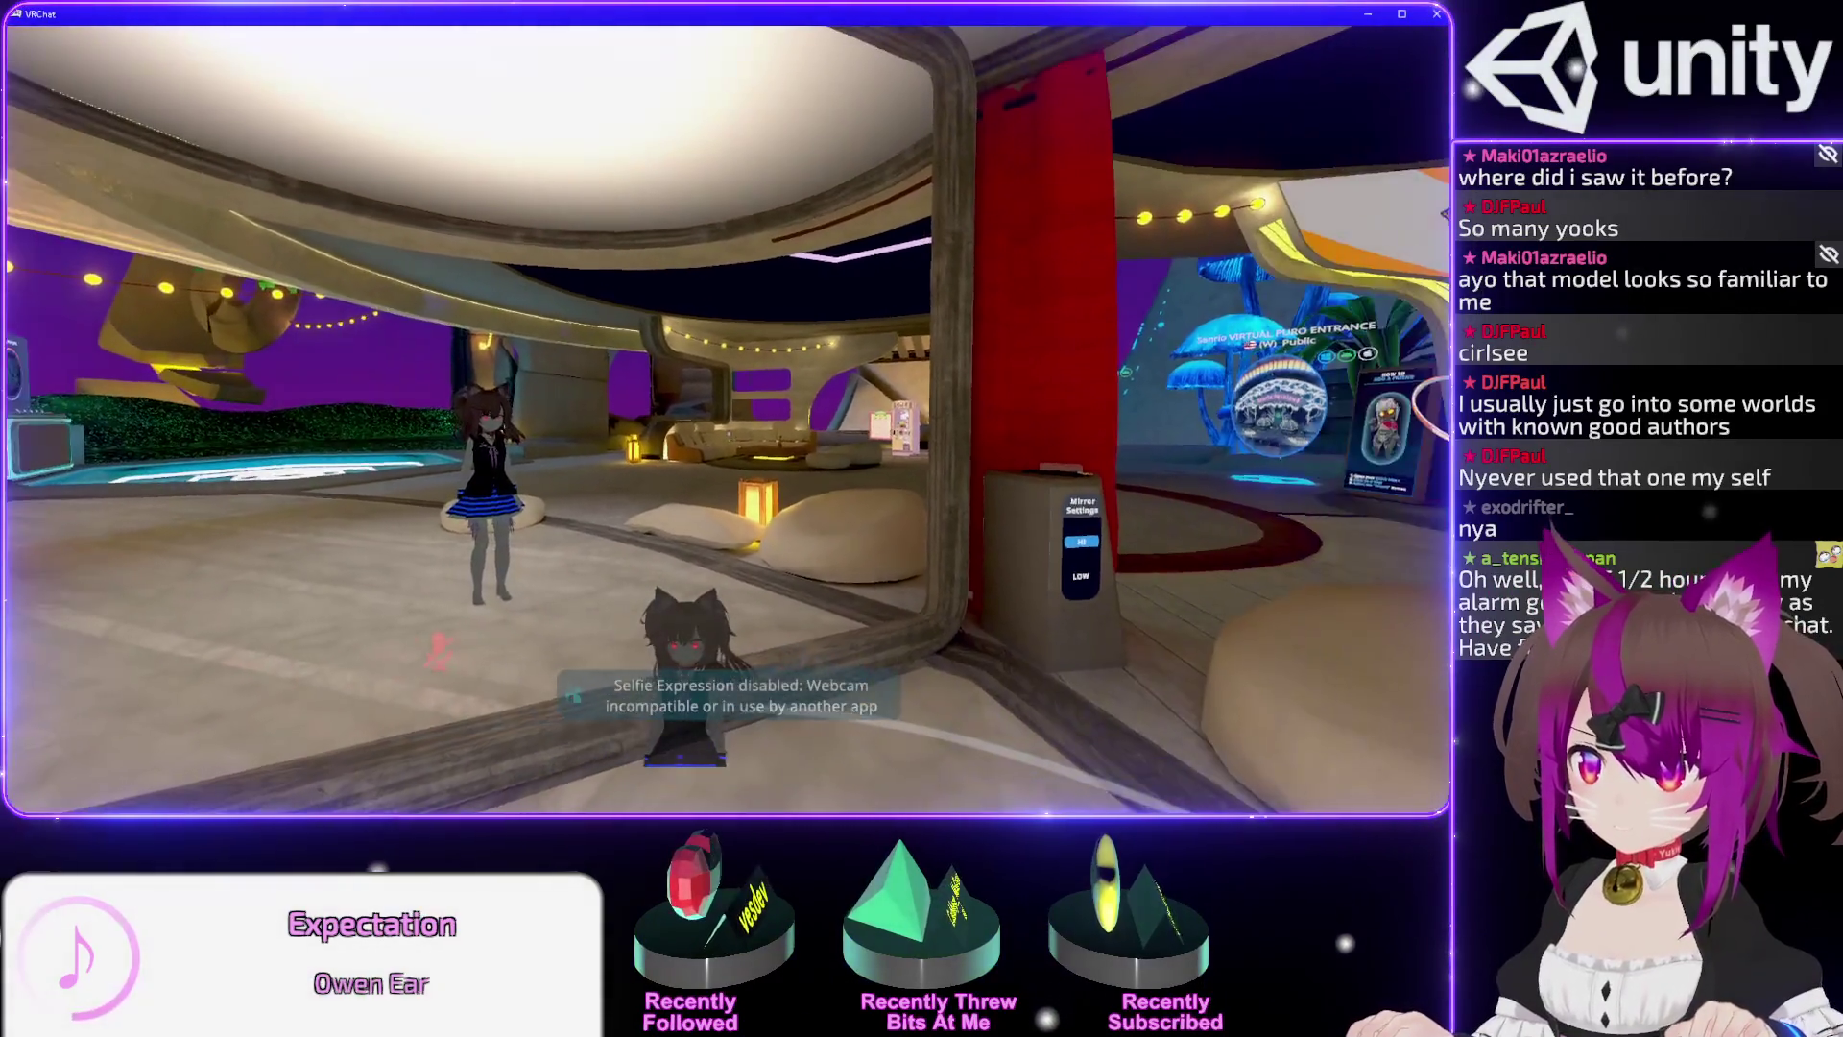
mouse_move(730, 422)
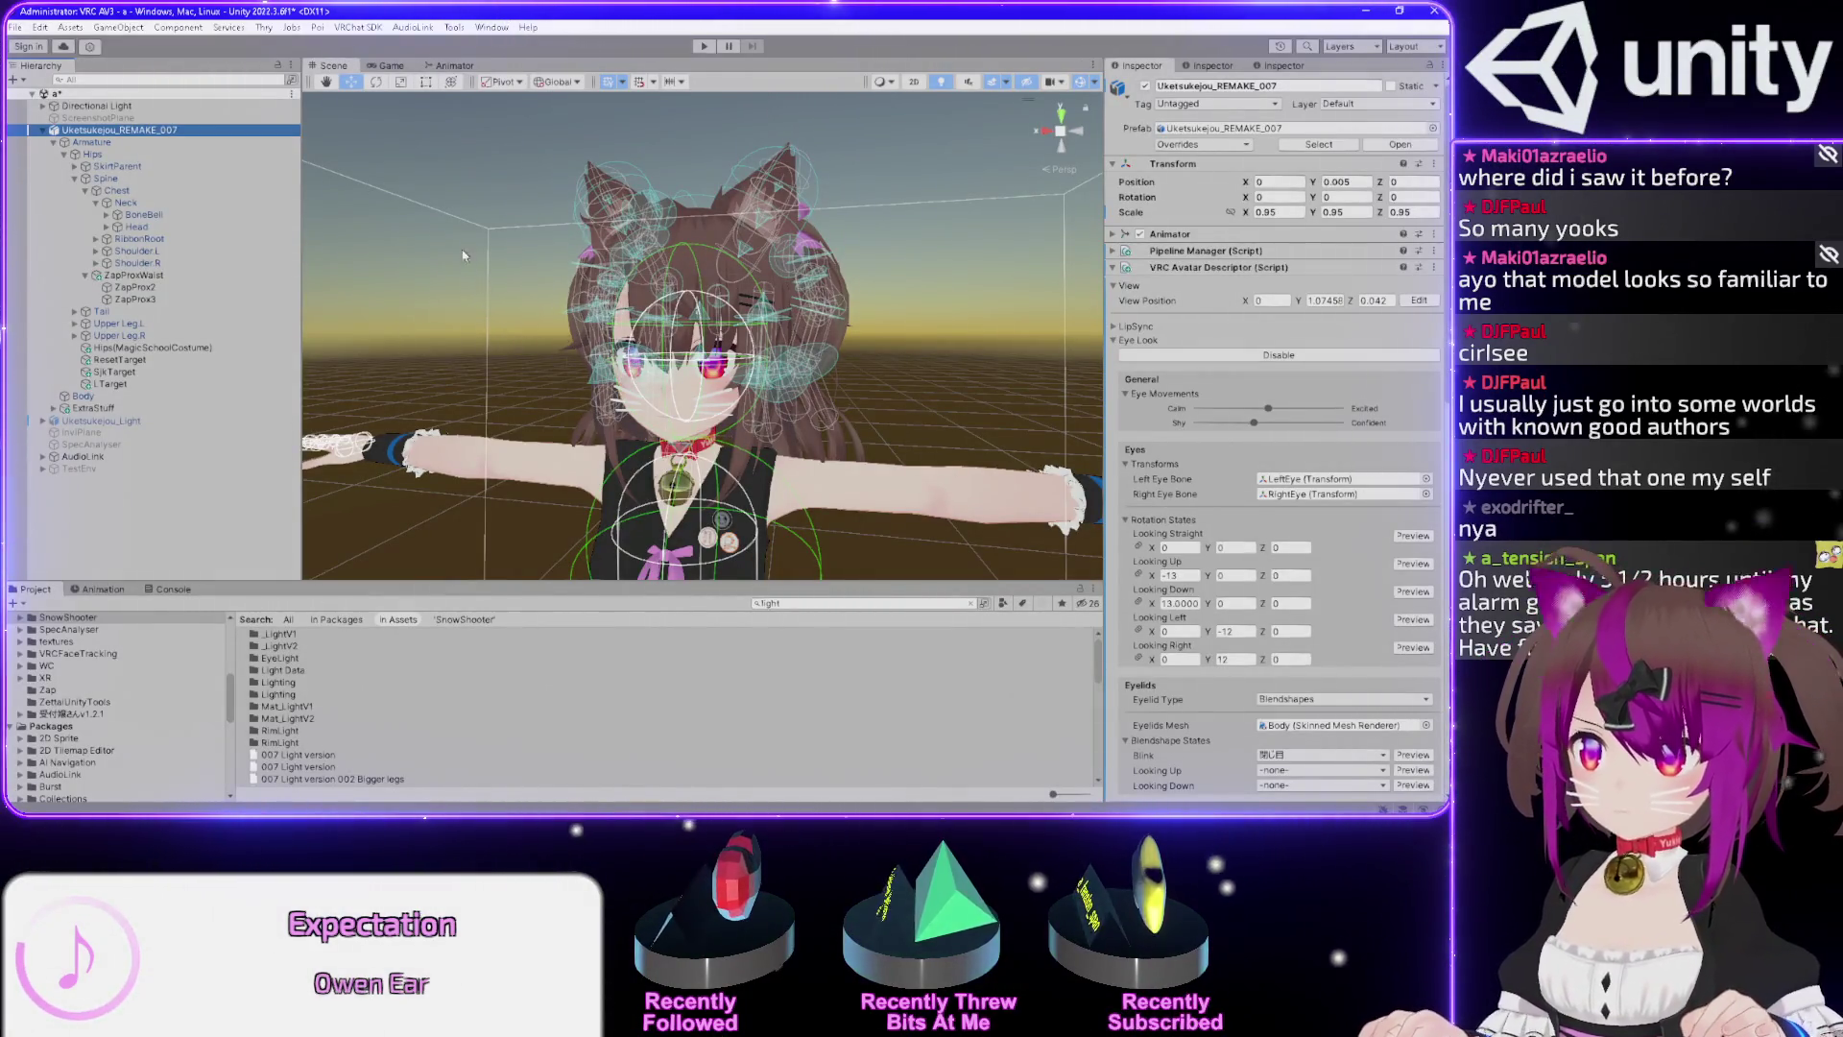
Glance through the VRChat SDK menu and close it without choosing anything.
click(361, 27)
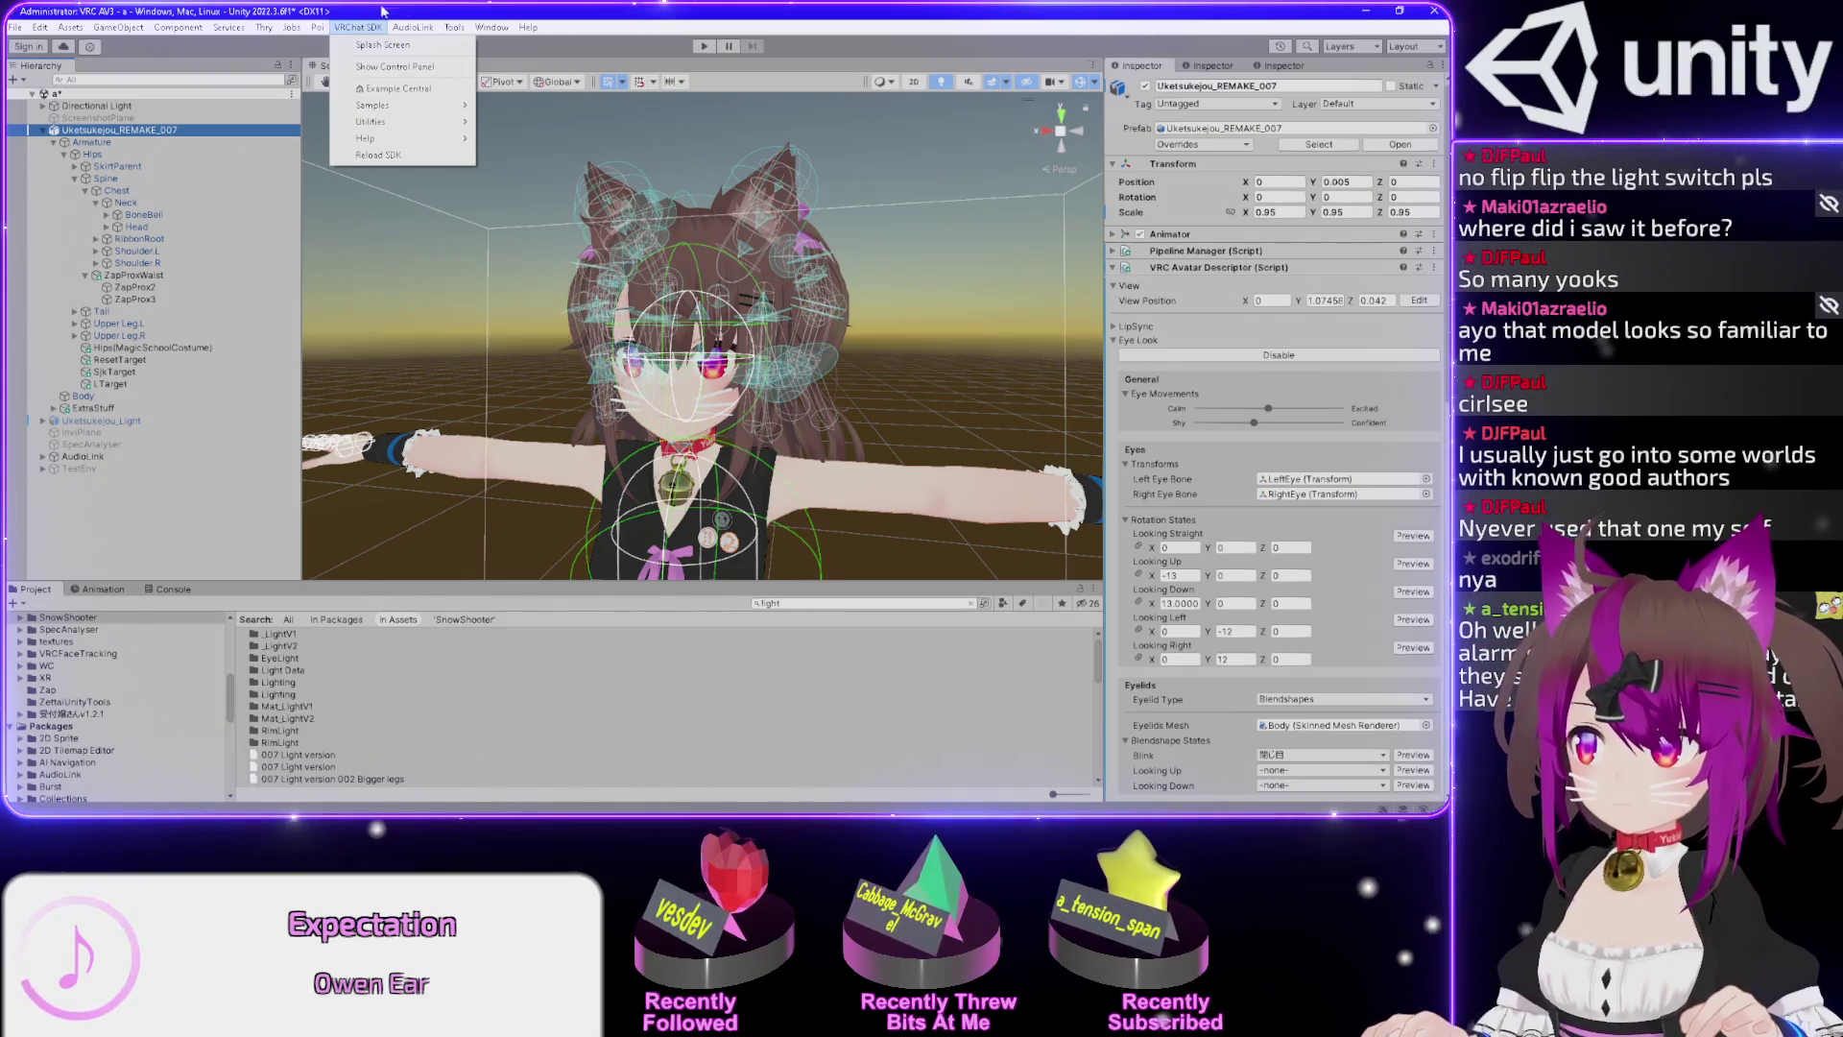
click(662, 34)
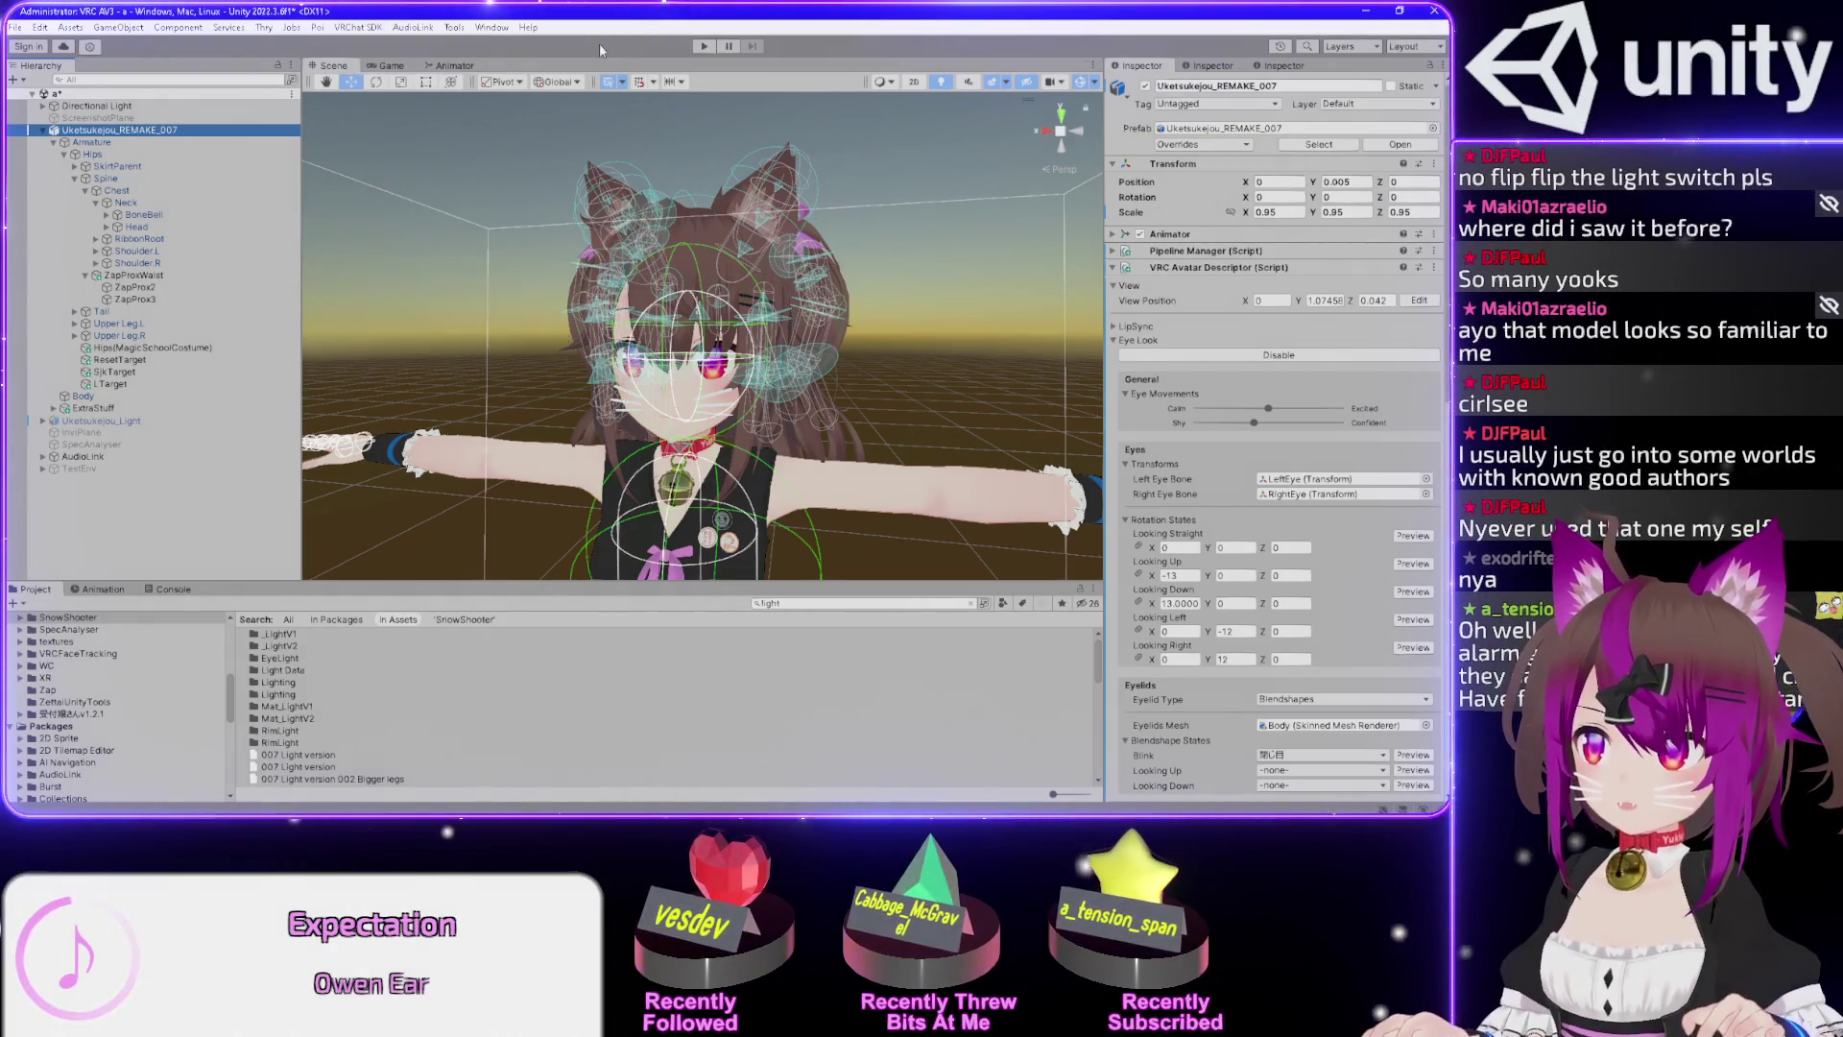
Walk back from the mirror and then forward toward the avatar's reflection.
key(s)
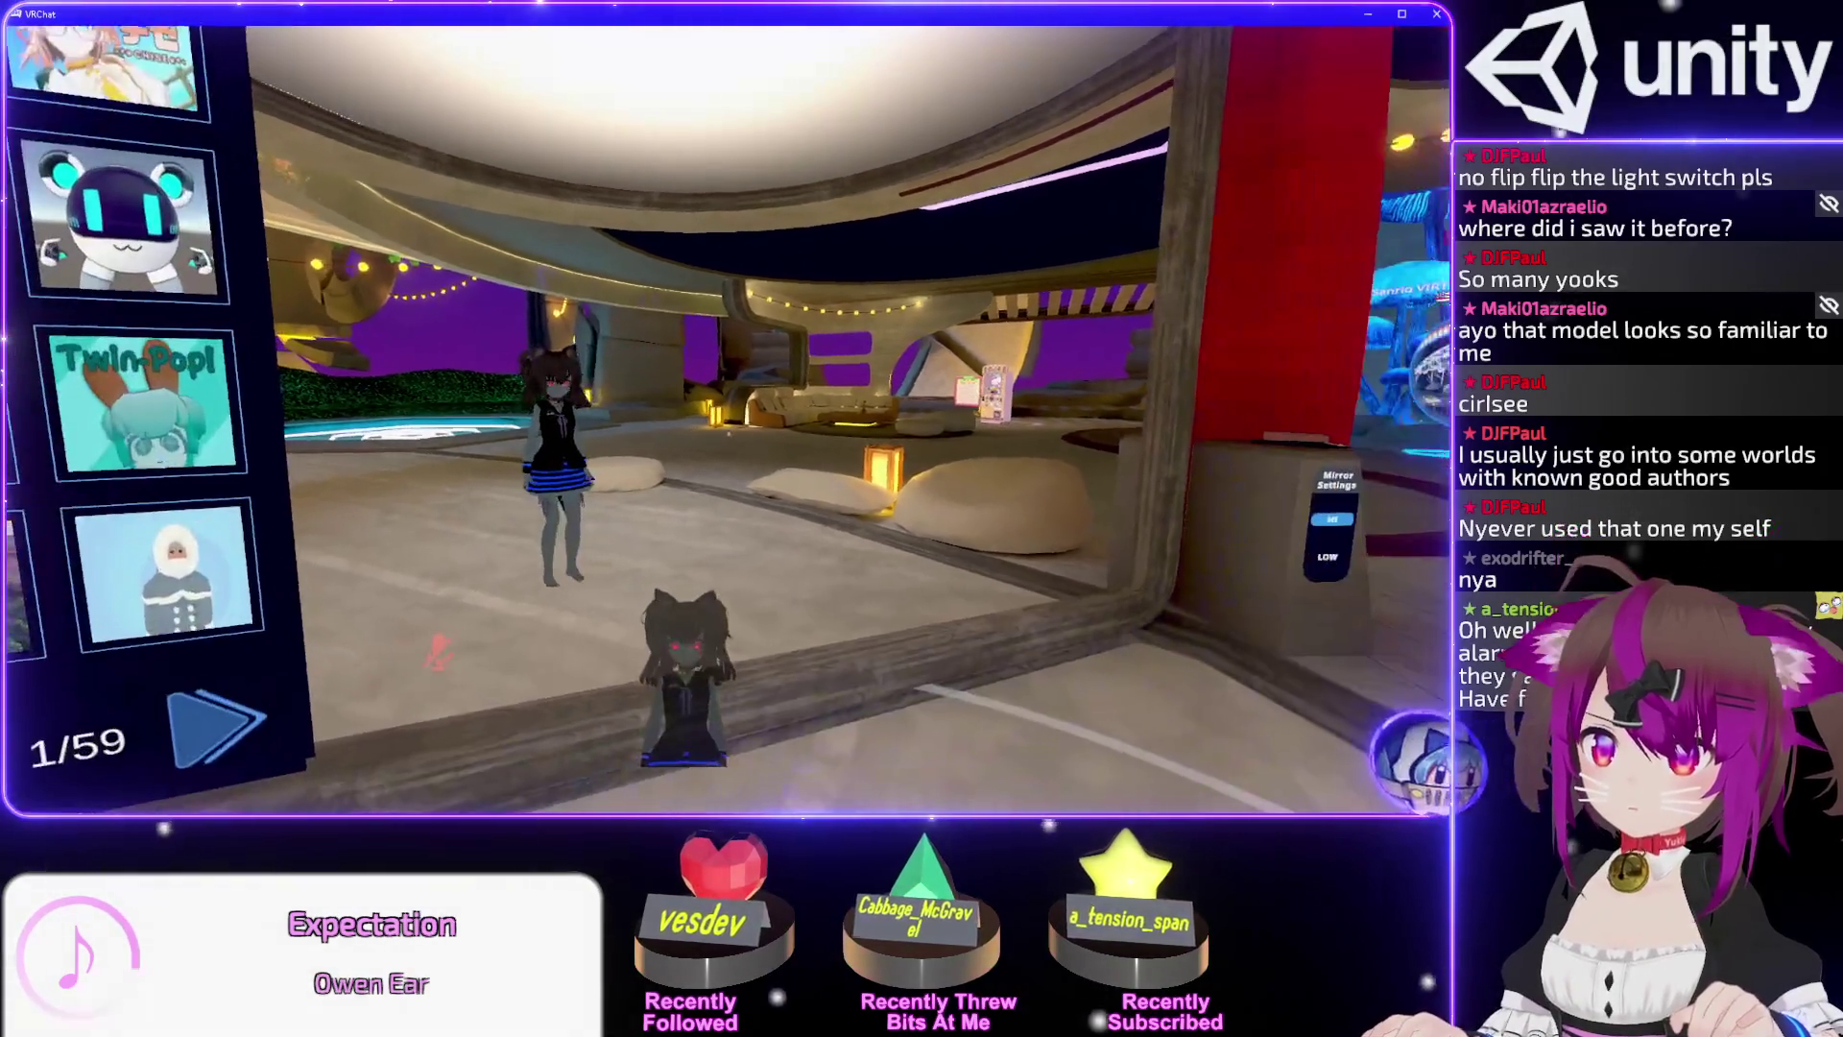
key(s)
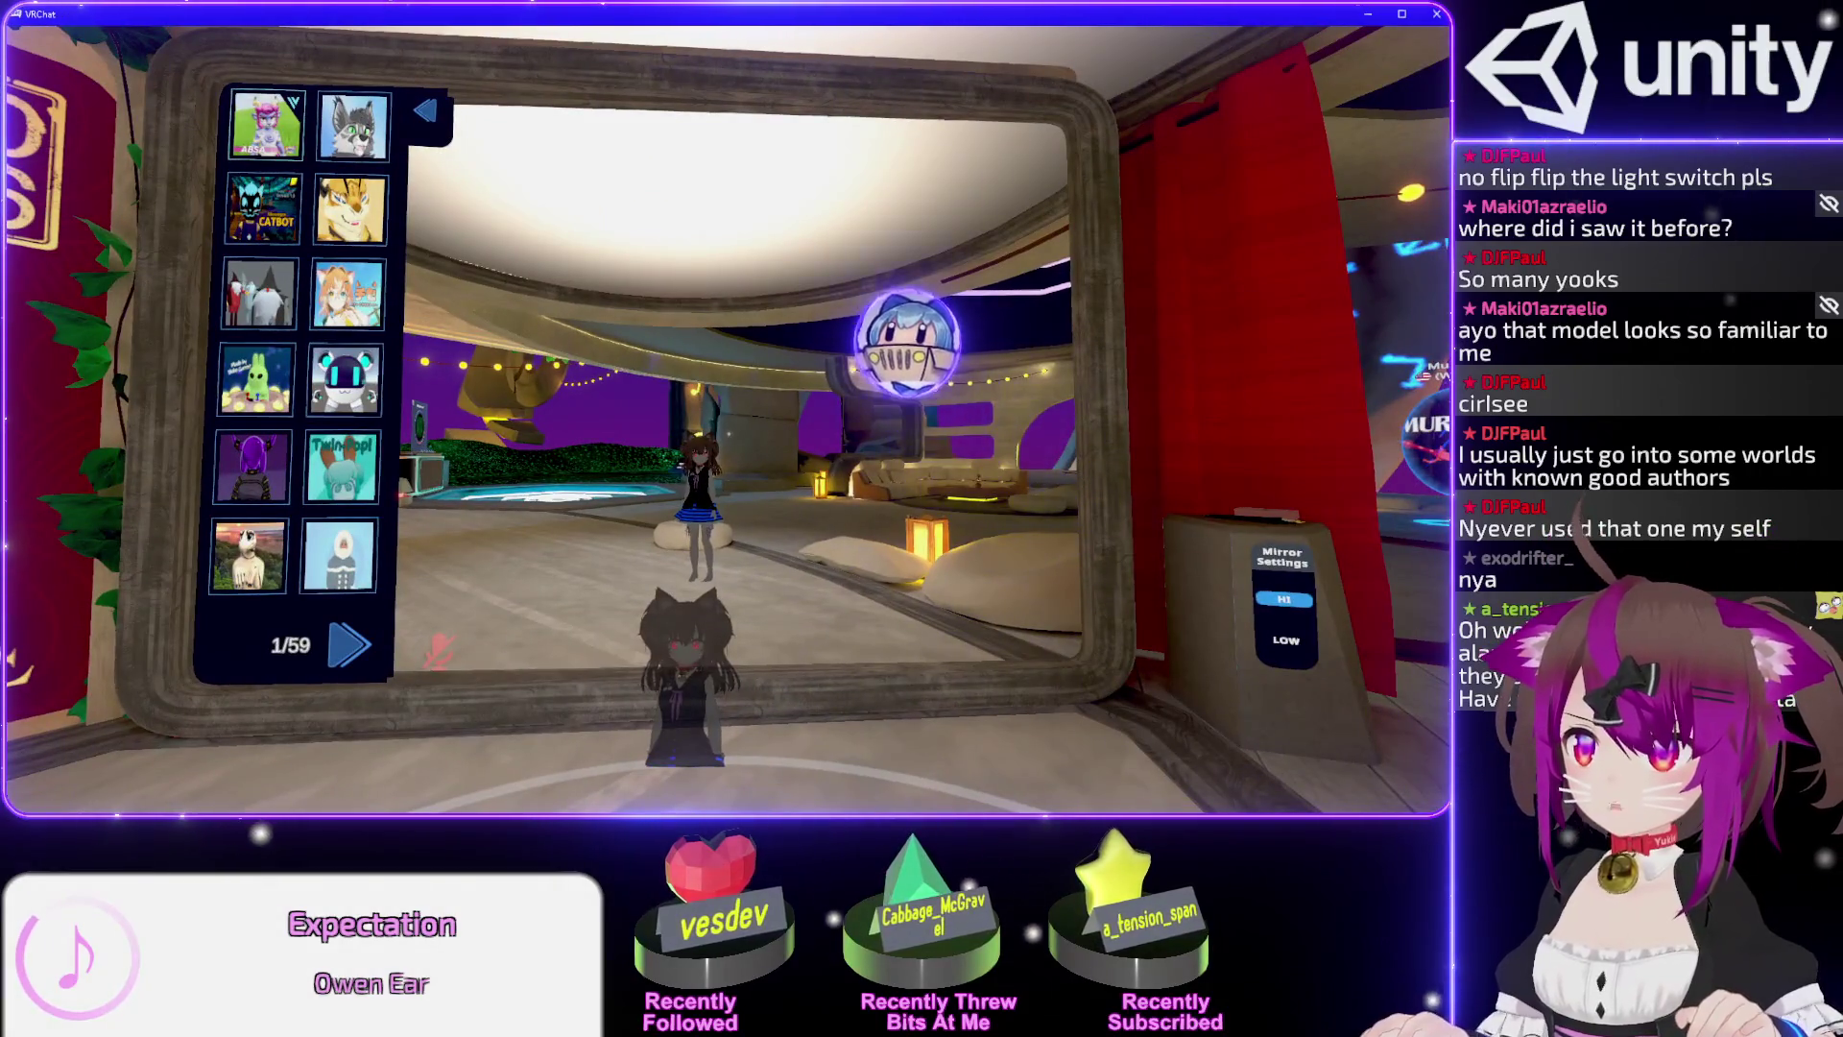
key(s)
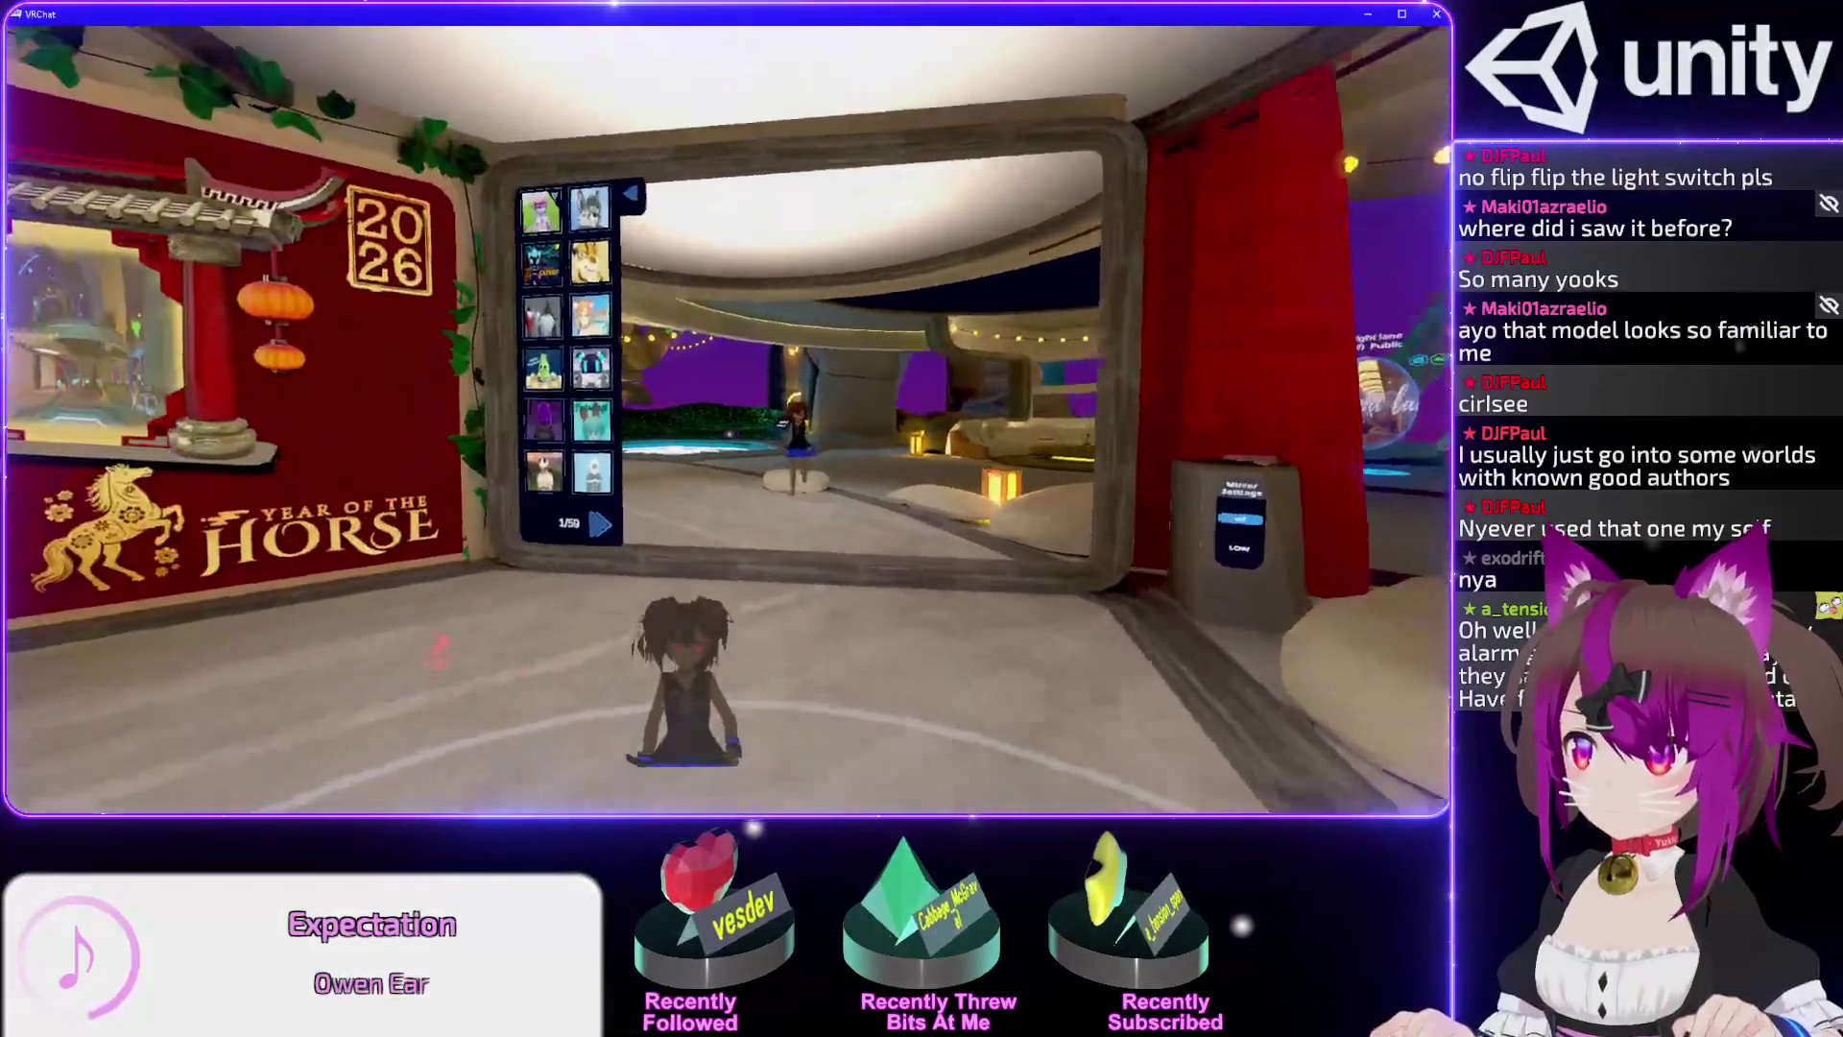
key(w)
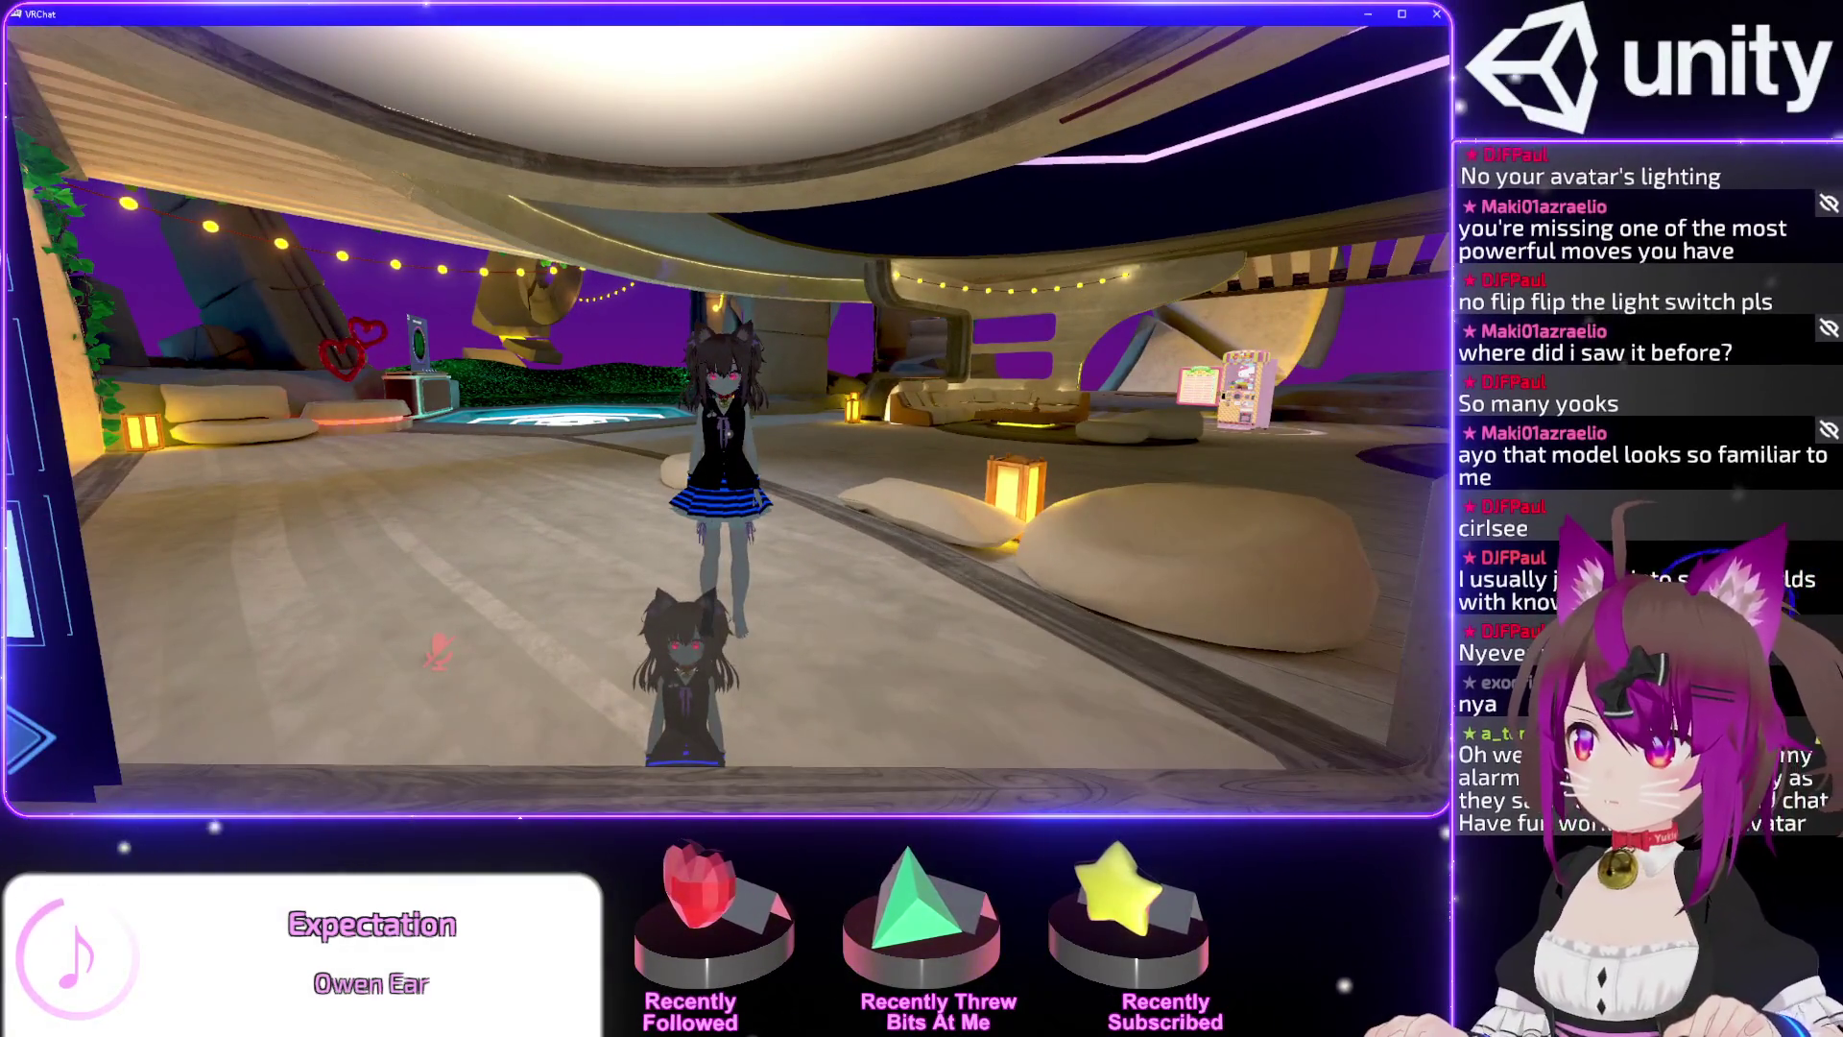
key(w)
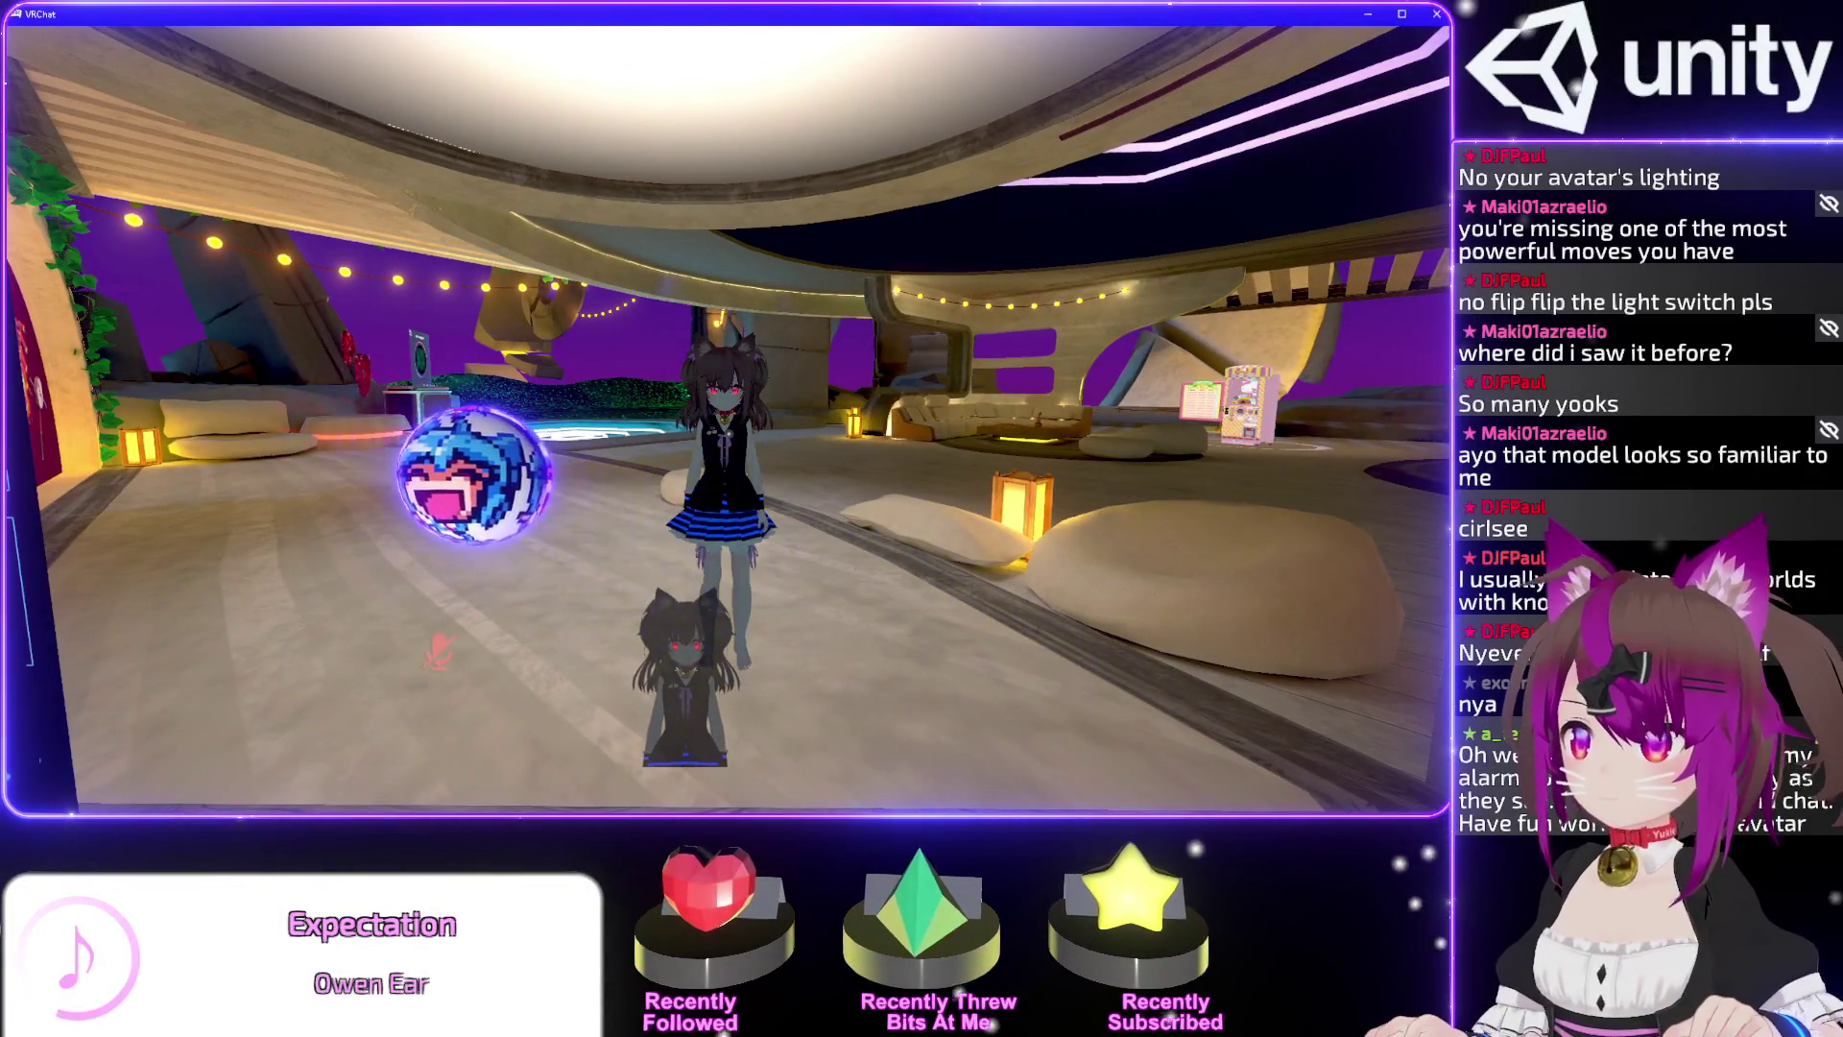
Back in Unity, select the Directional Light and switch it off.
key(alt+Tab)
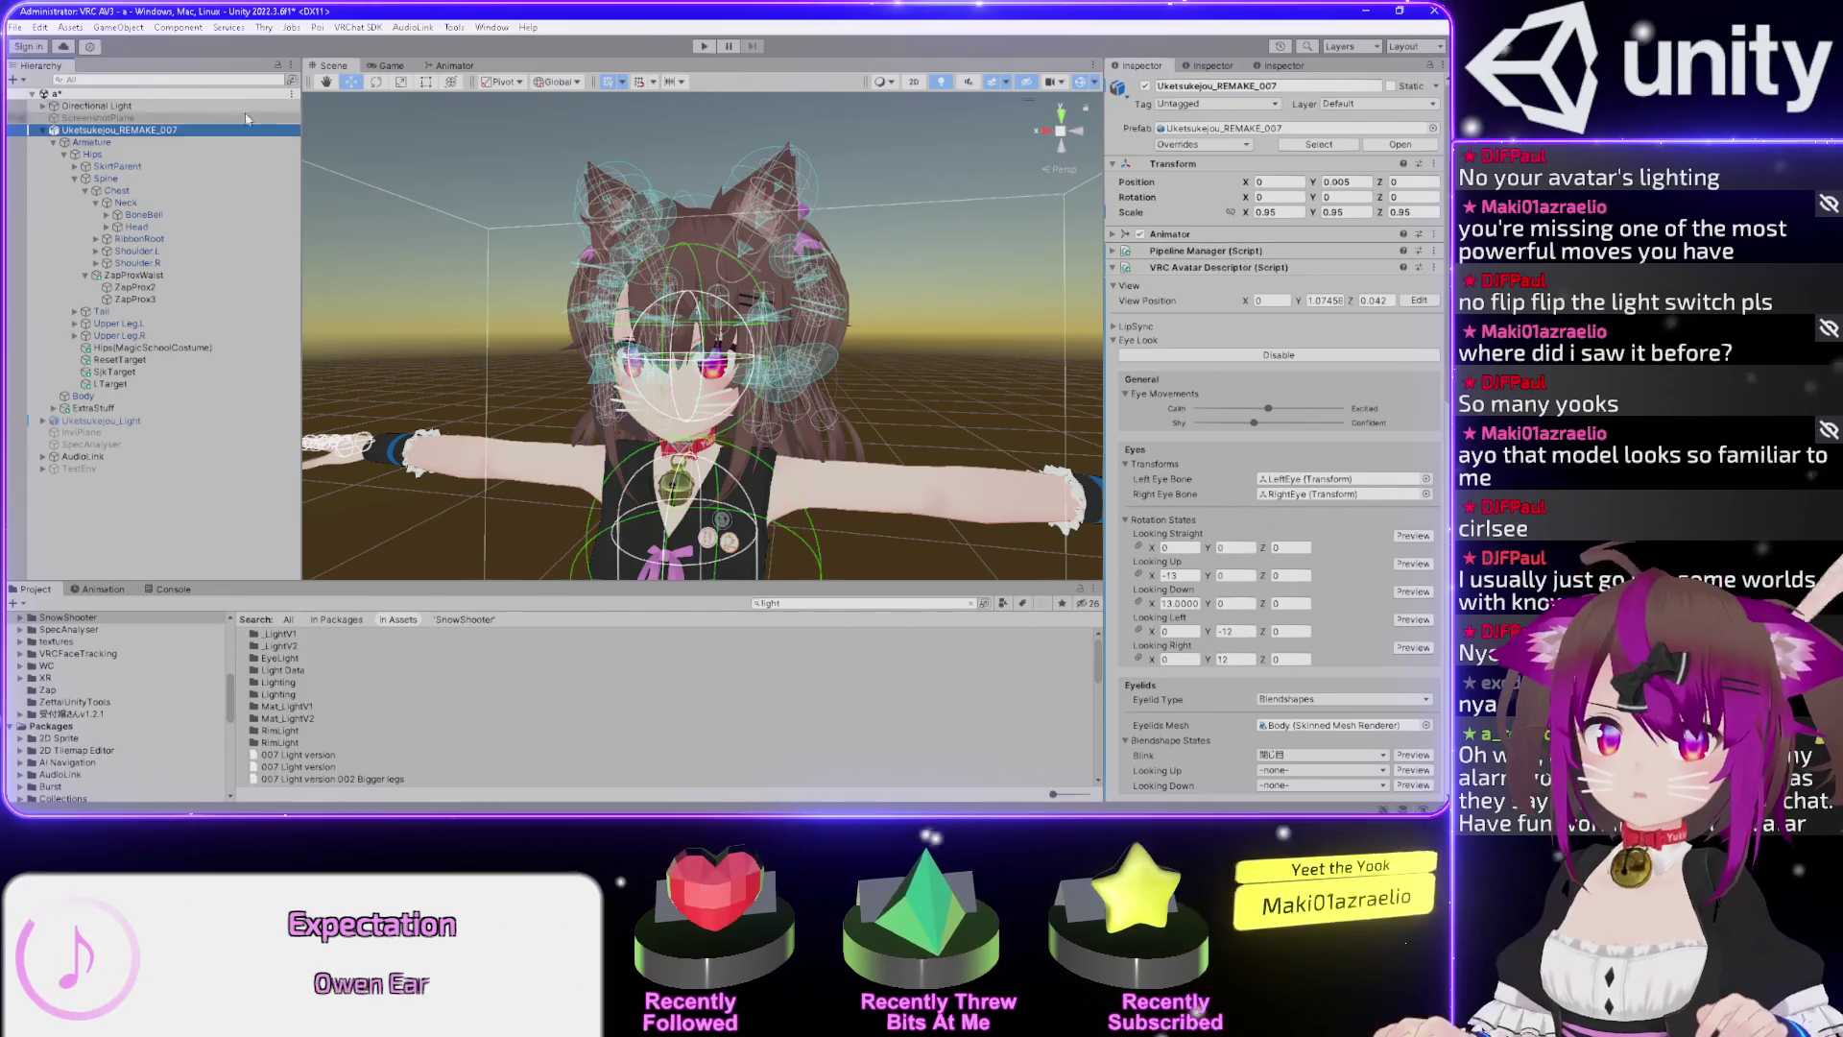
click(96, 106)
click(1145, 86)
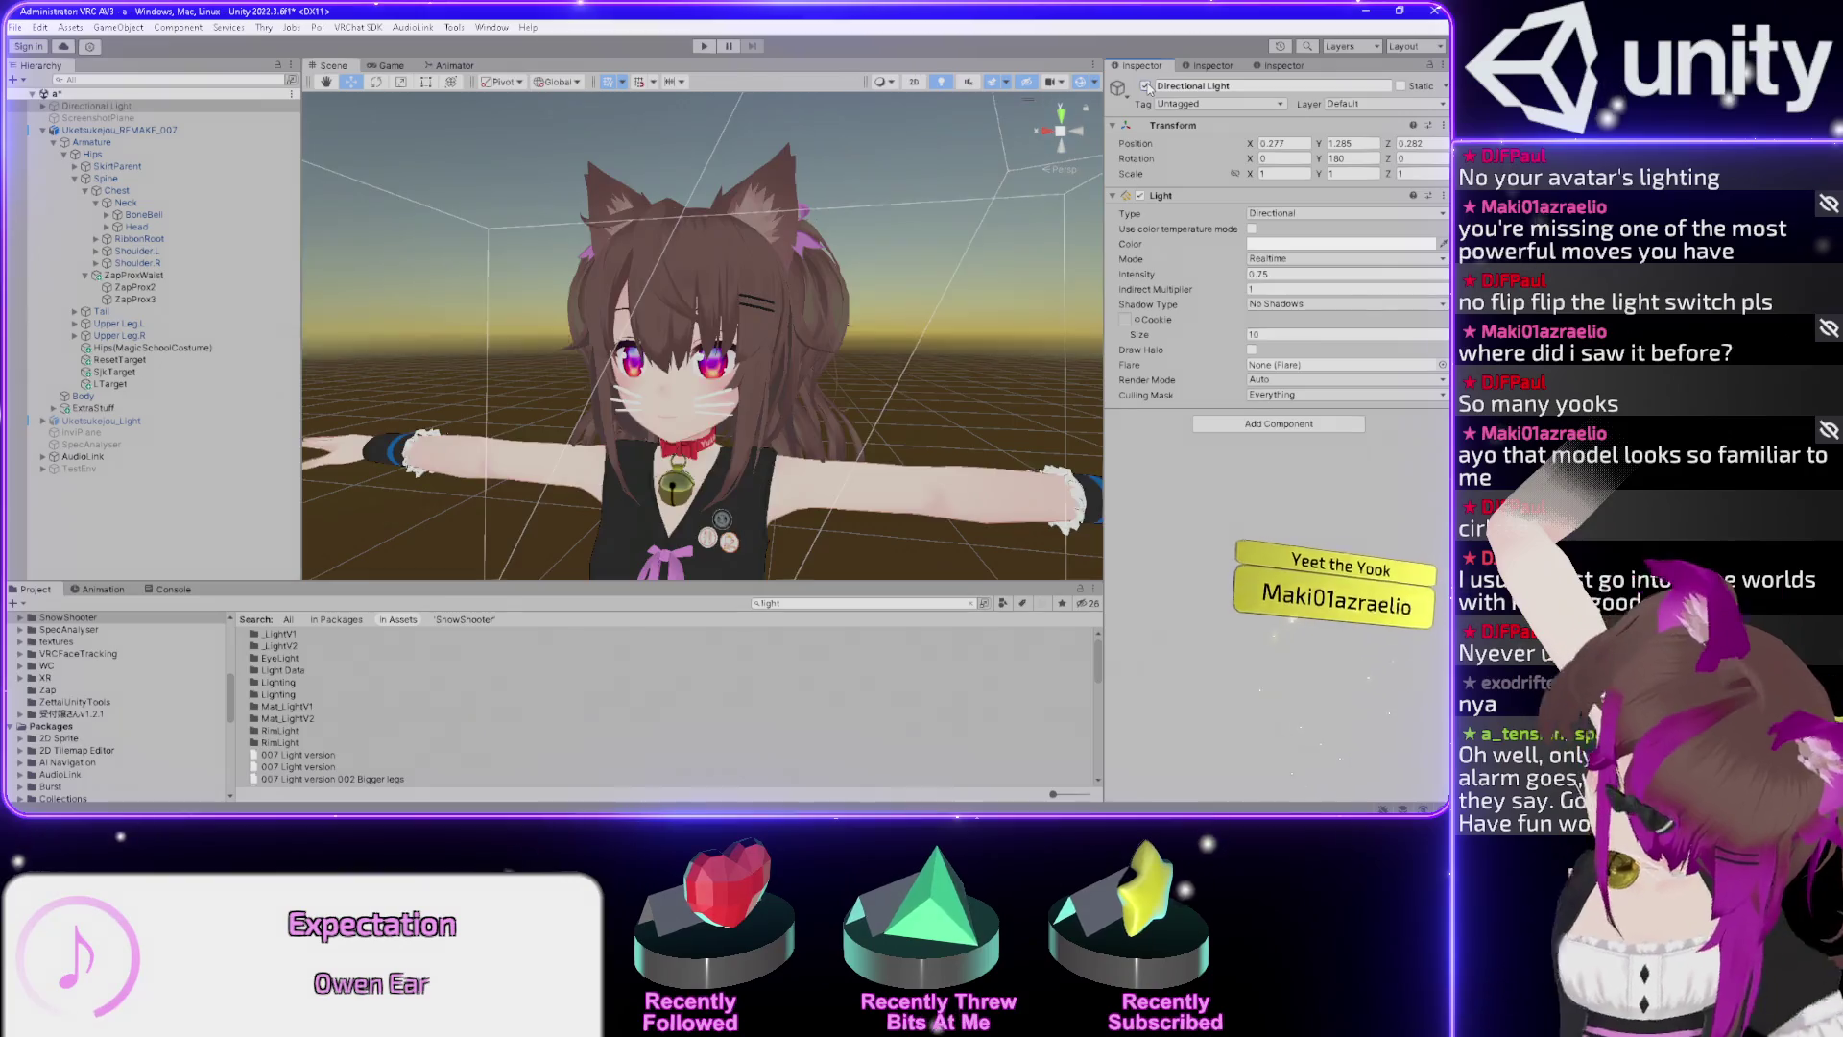
Toggle the Directional Light on and off again, then show the Console and reselect the light.
click(1146, 86)
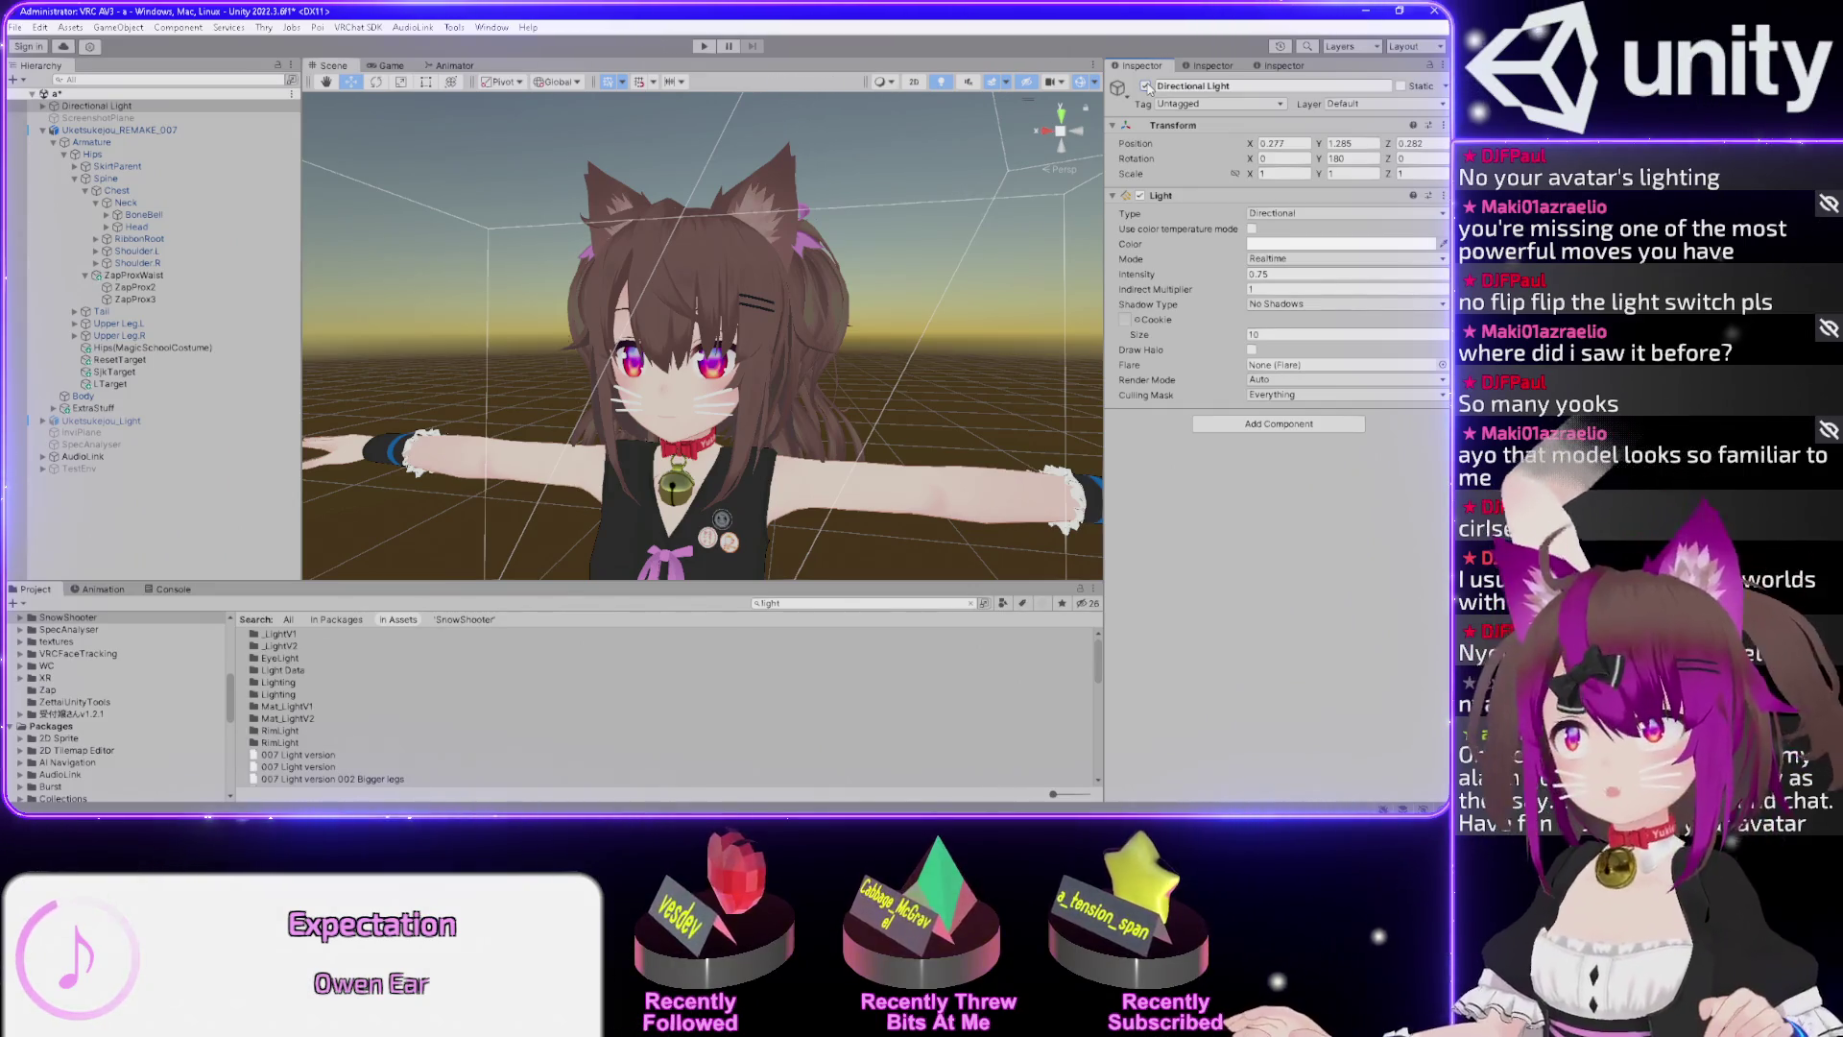
click(1146, 87)
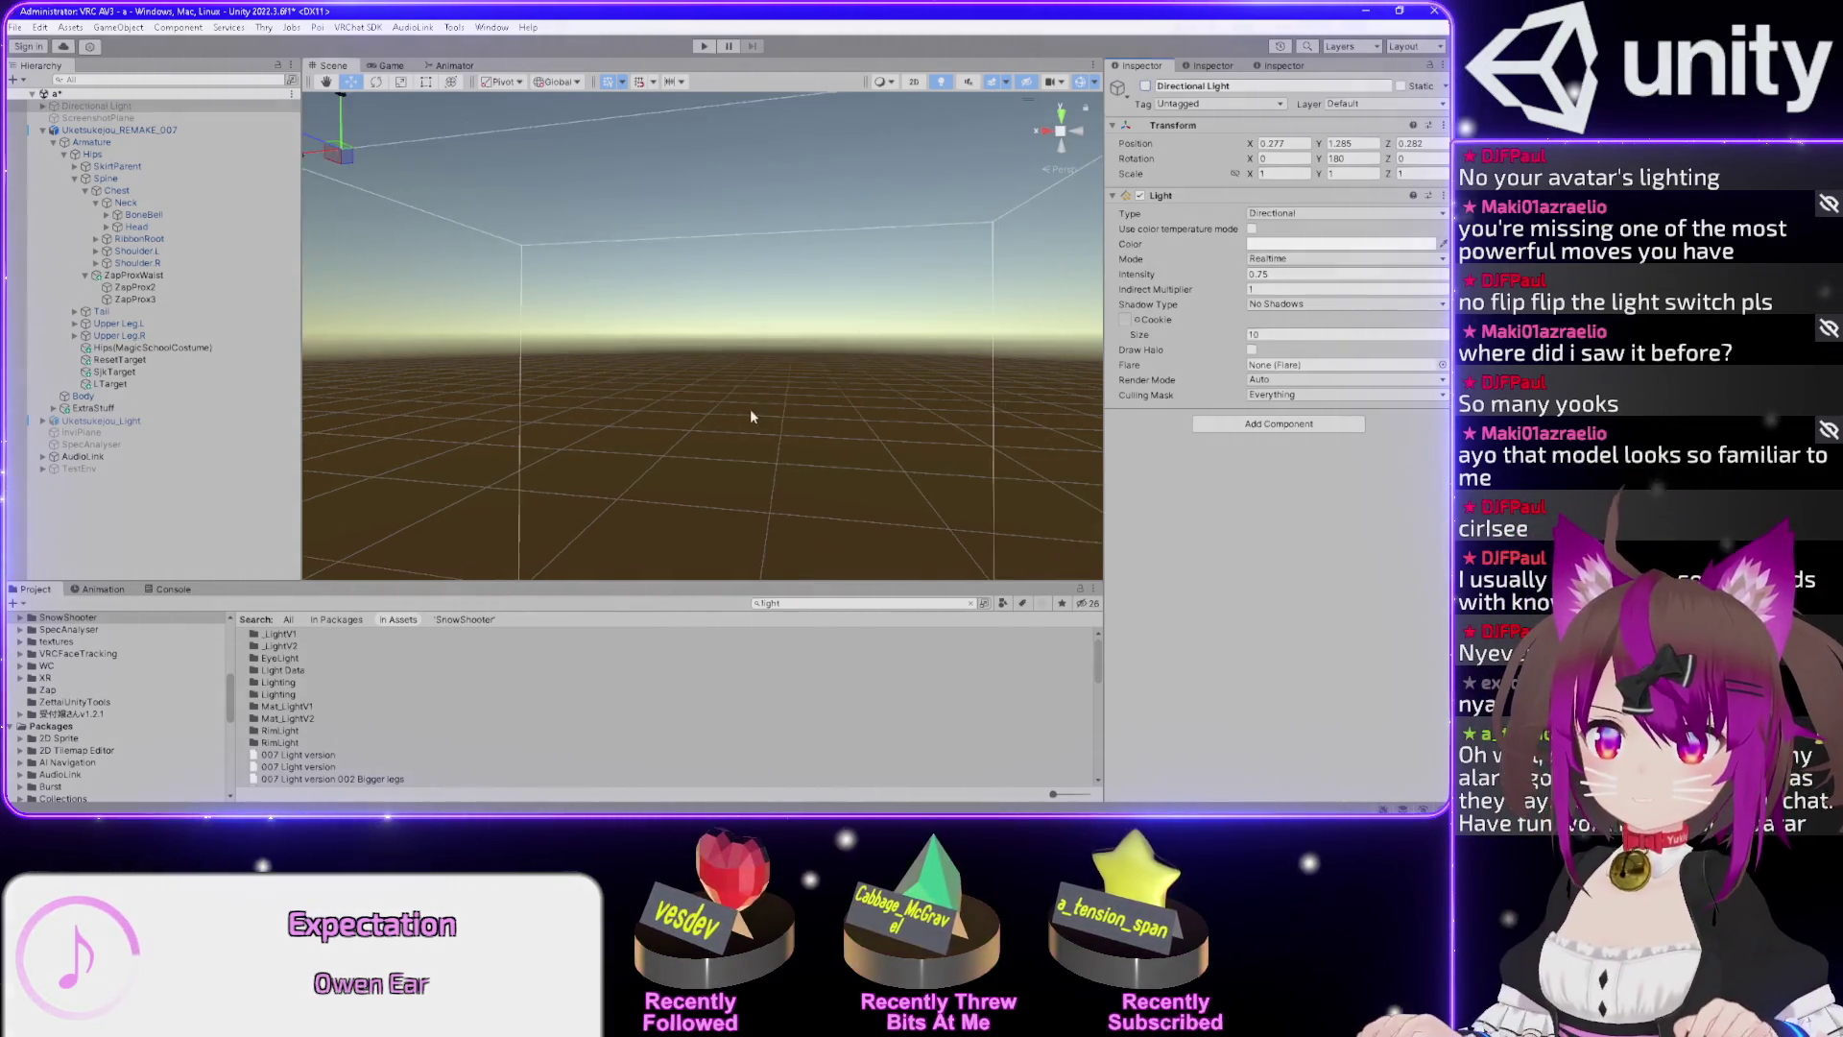
mouse_move(752, 465)
mouse_down()
mouse_move(819, 432)
mouse_move(806, 353)
mouse_up()
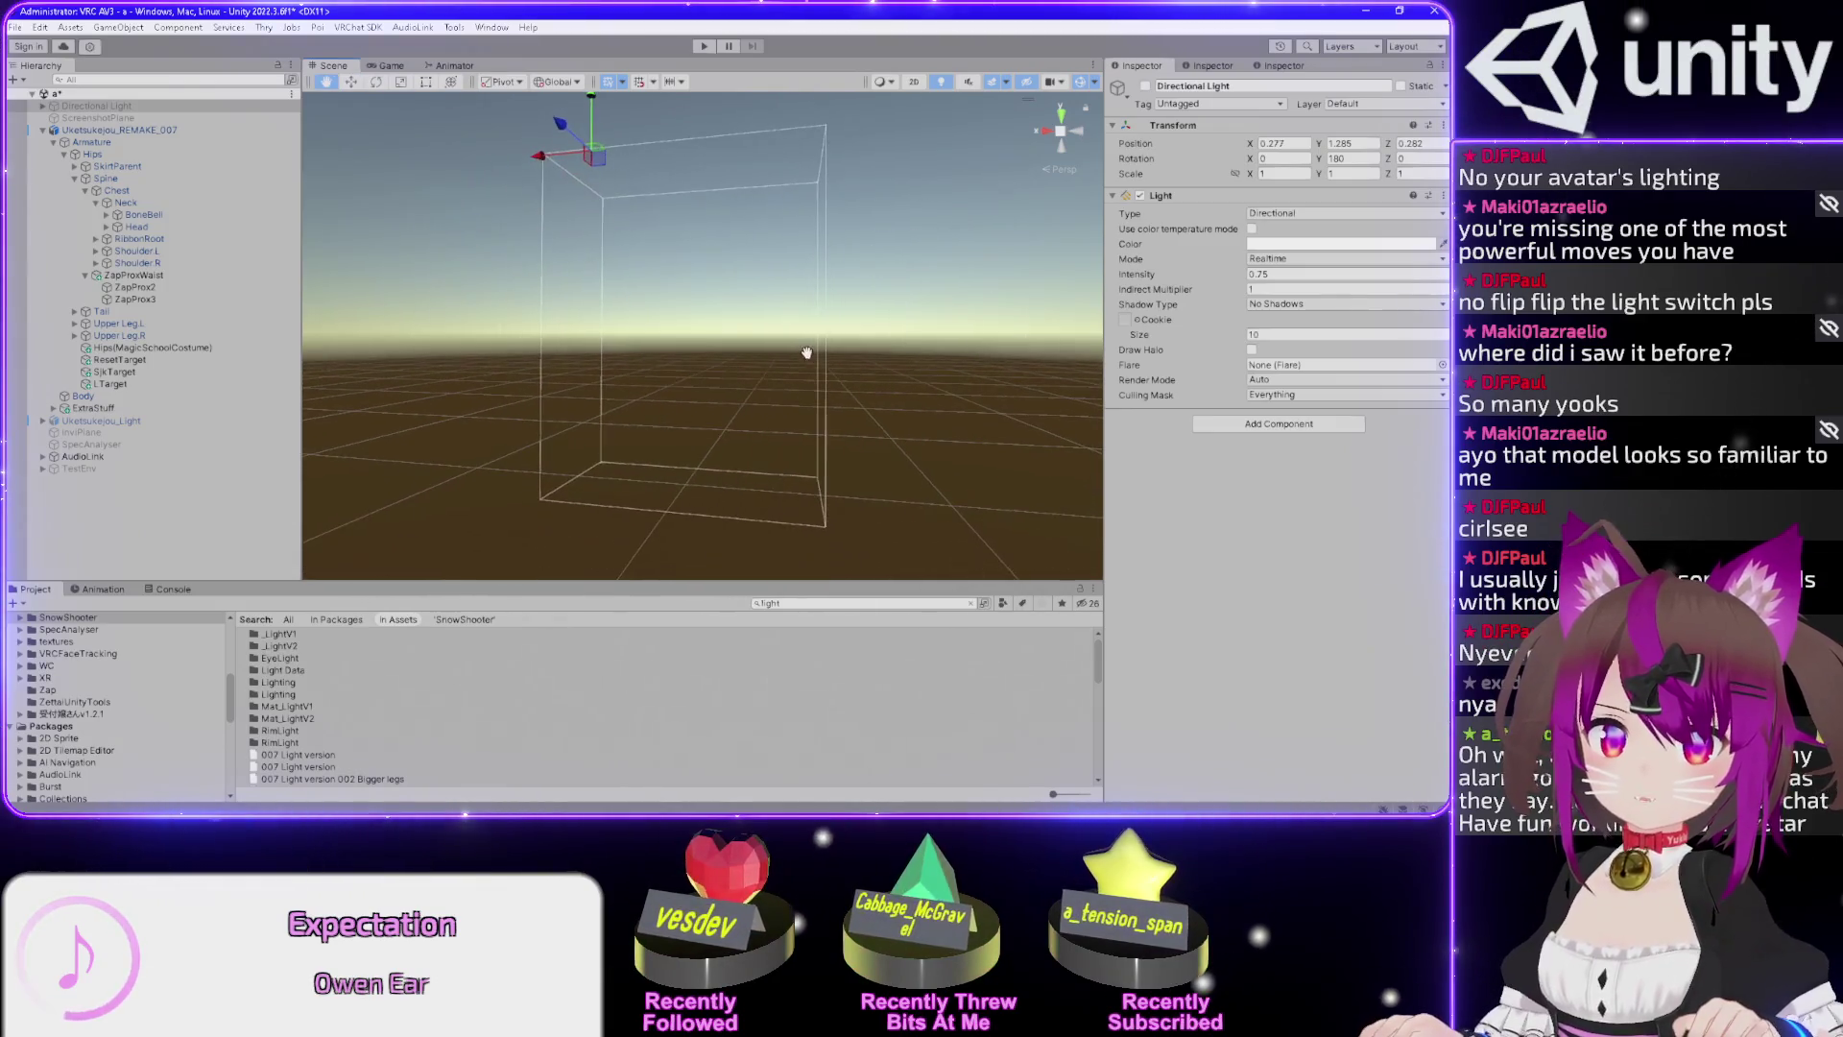
click(120, 130)
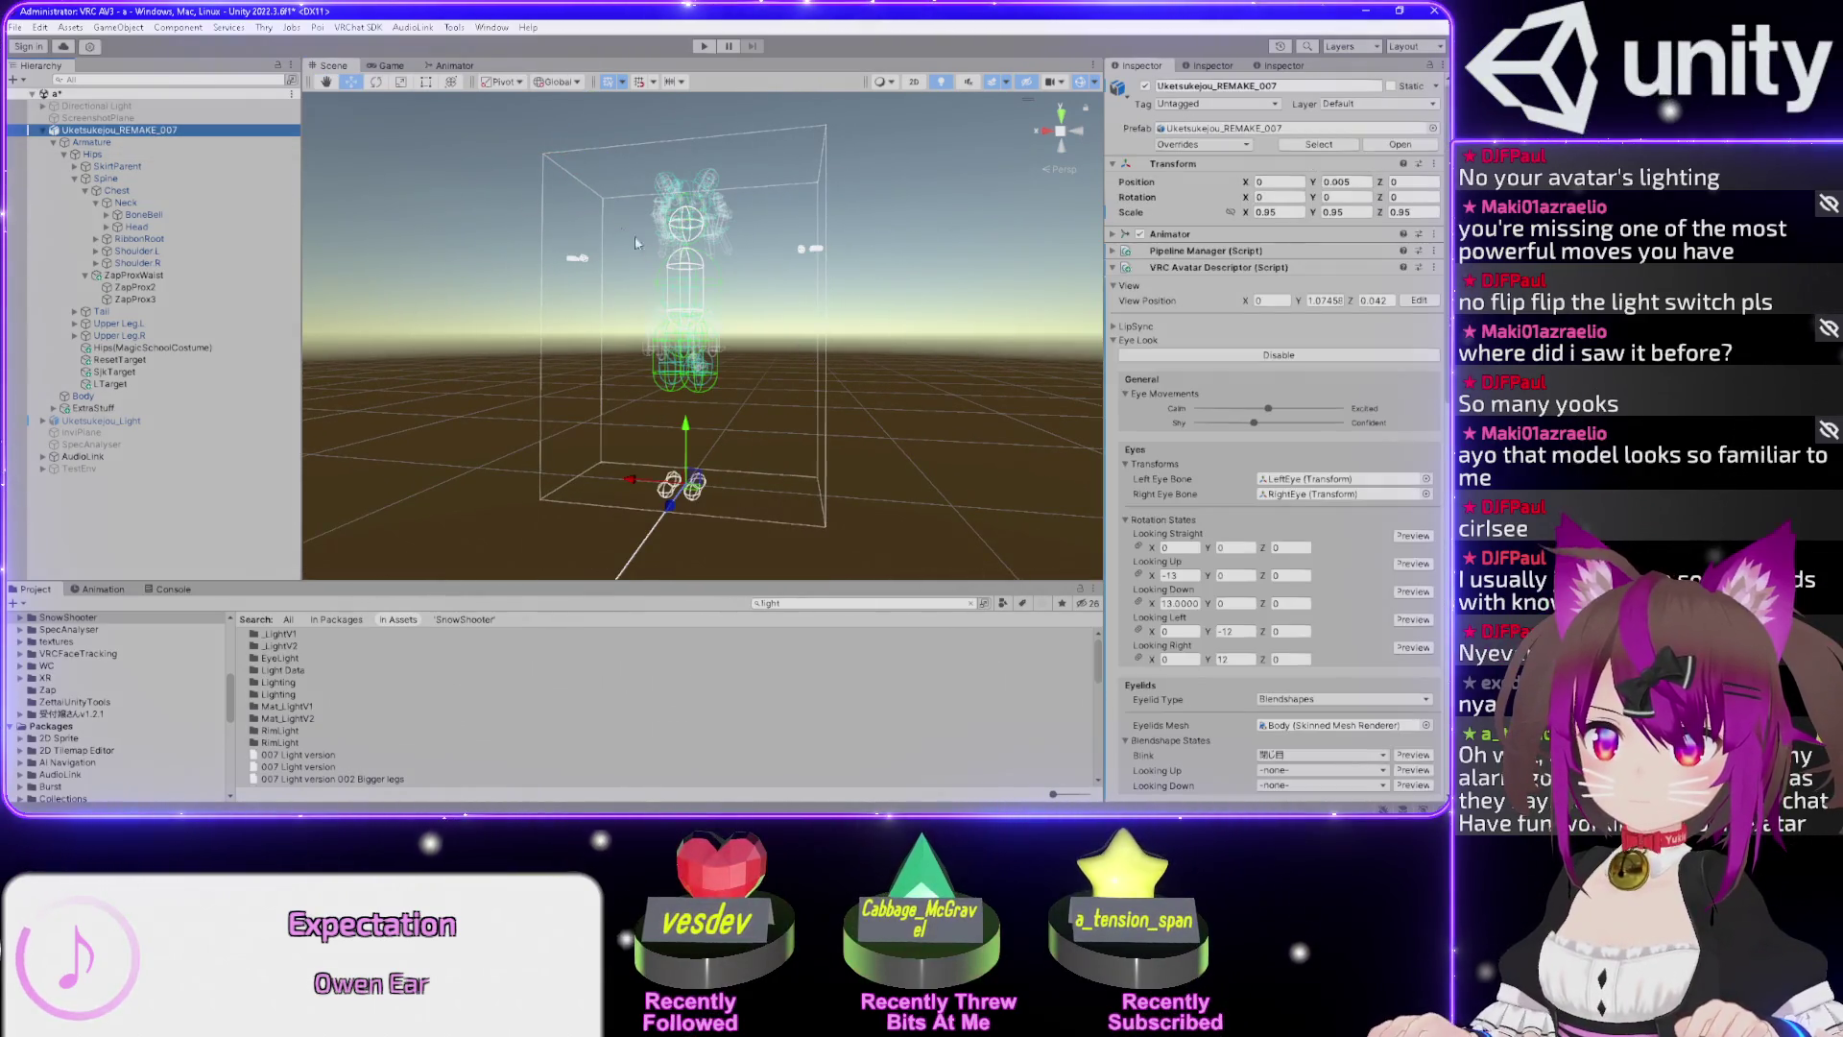
click(169, 591)
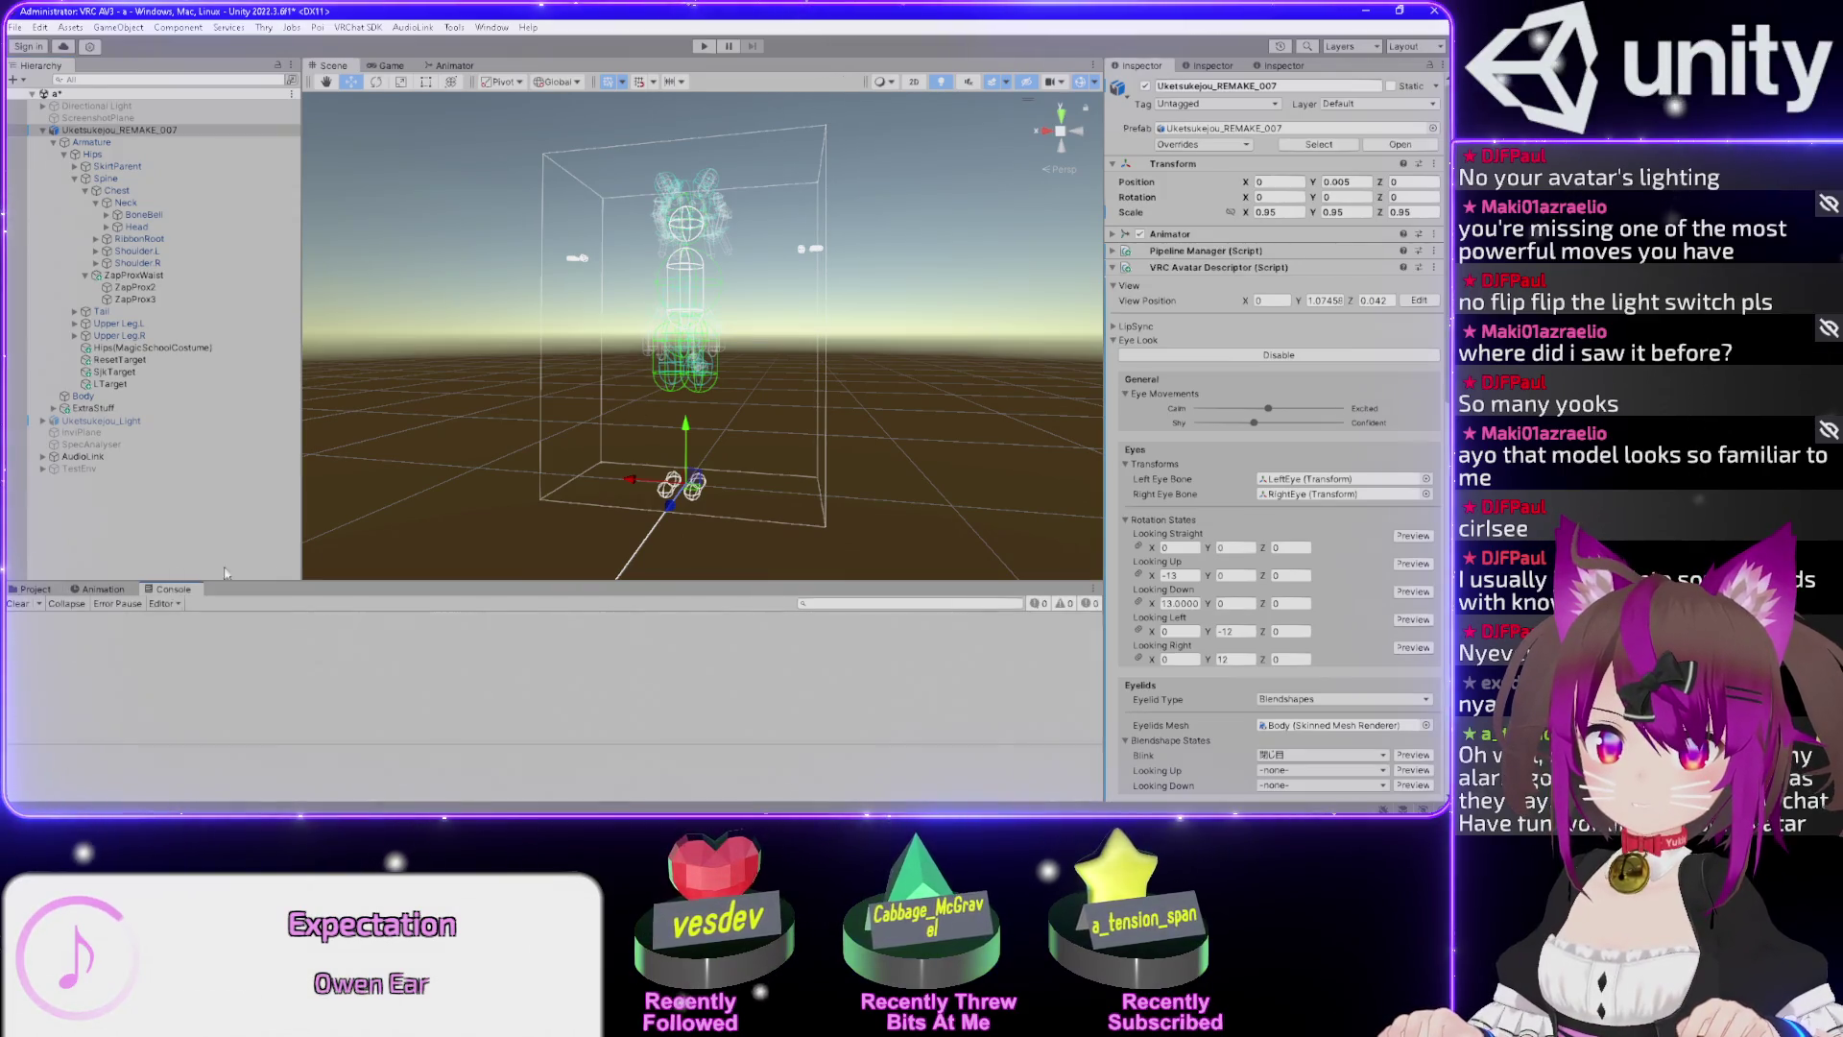
click(72, 108)
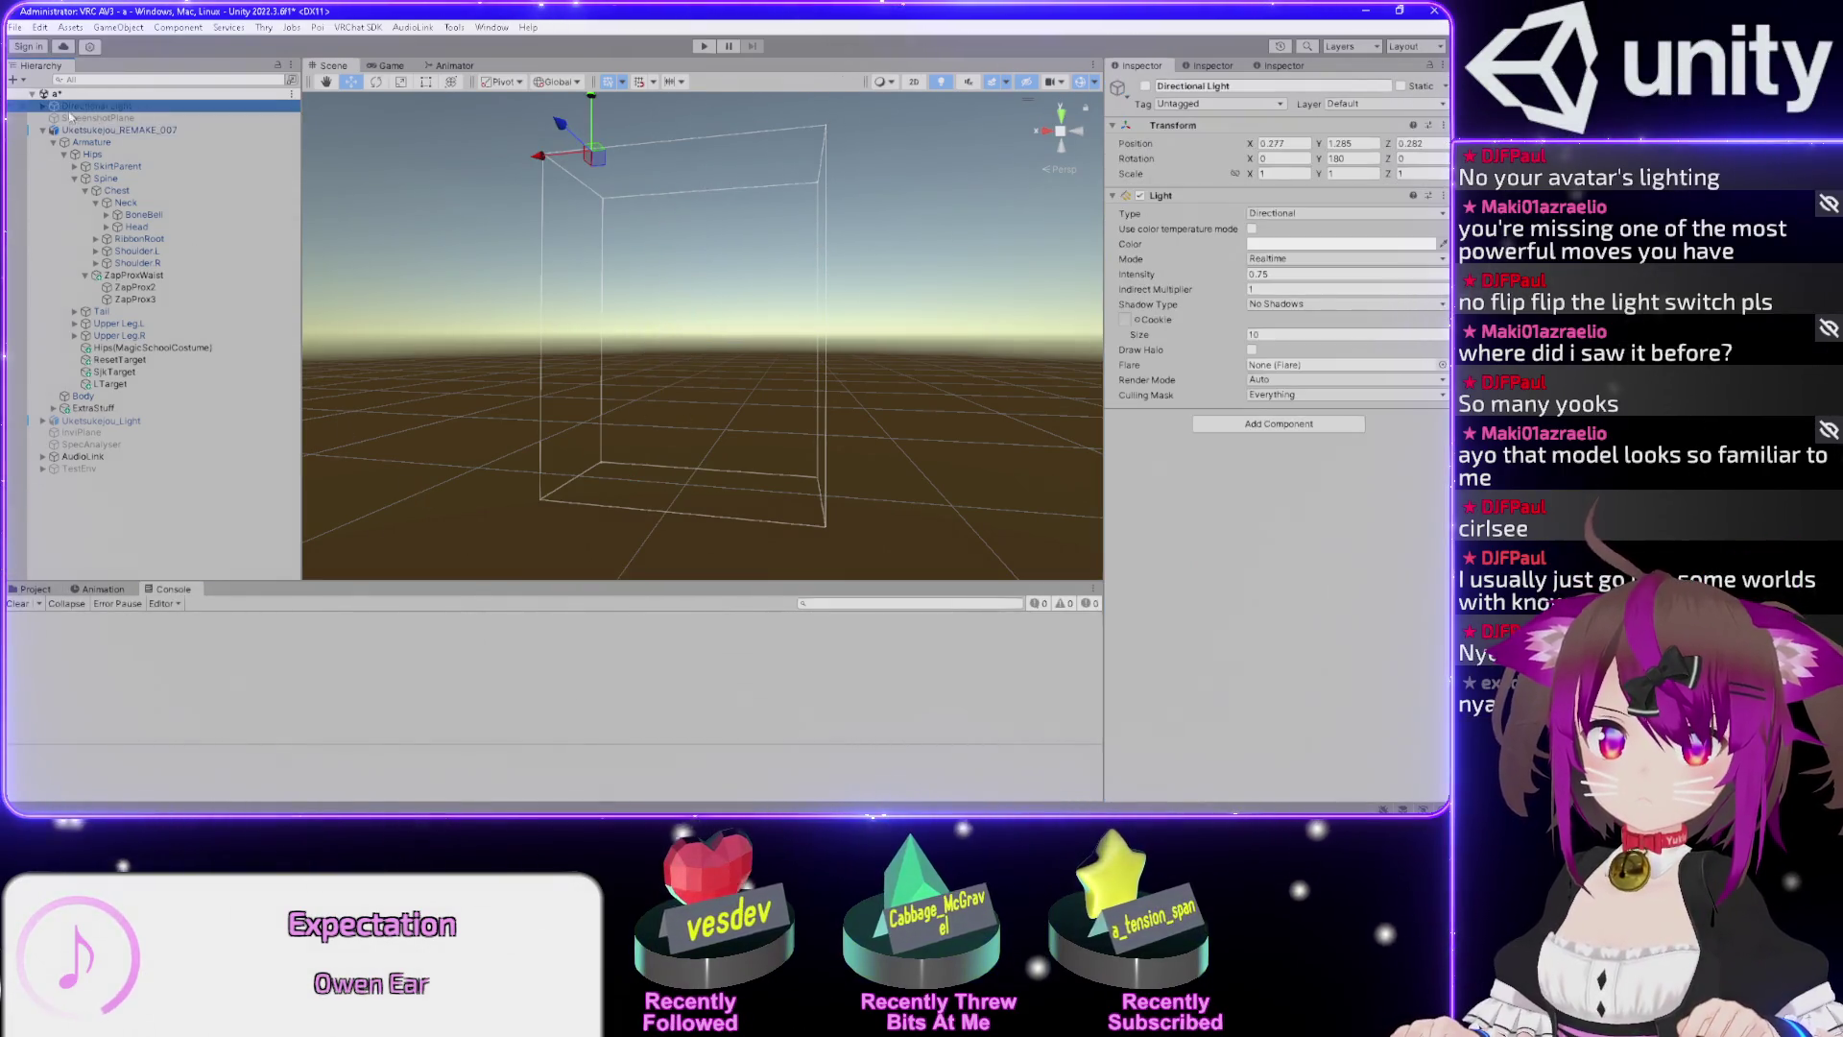
Expand and re-enable the Directional Light, then switch its PostProc child off and back on.
click(45, 106)
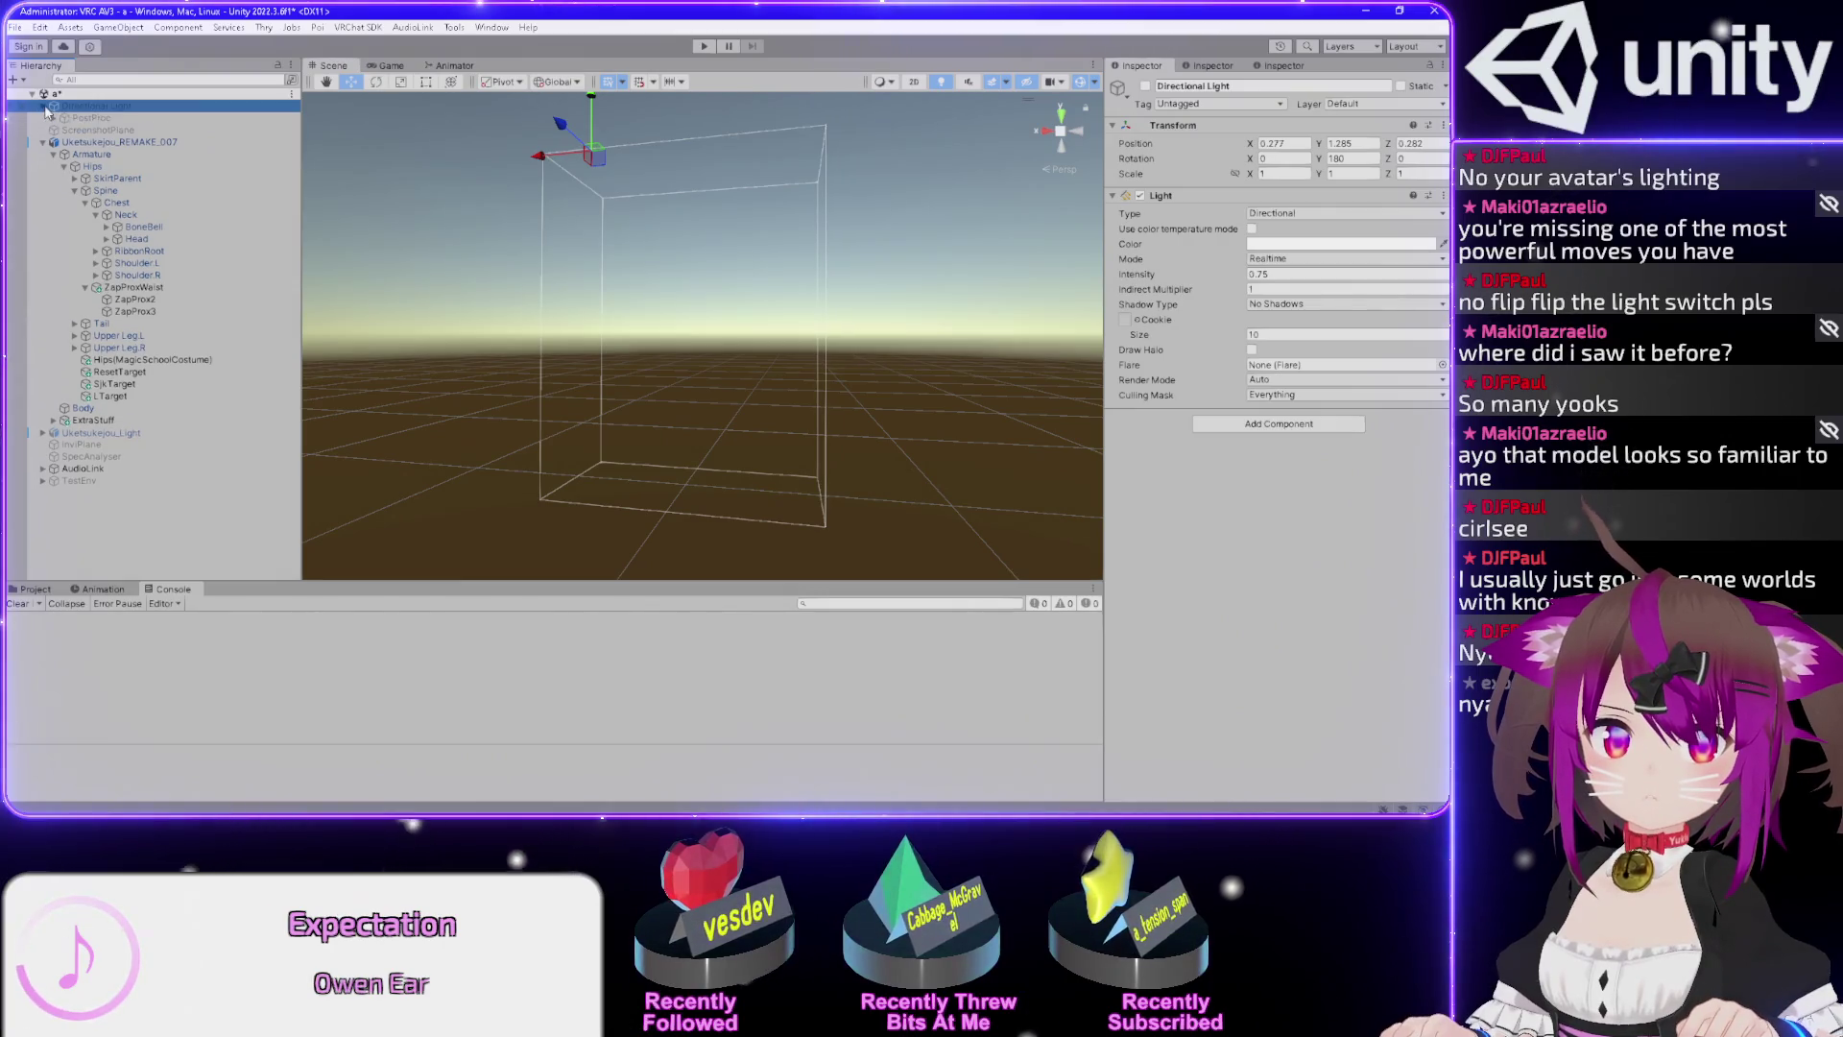
key(alt+shift+a)
key(Down)
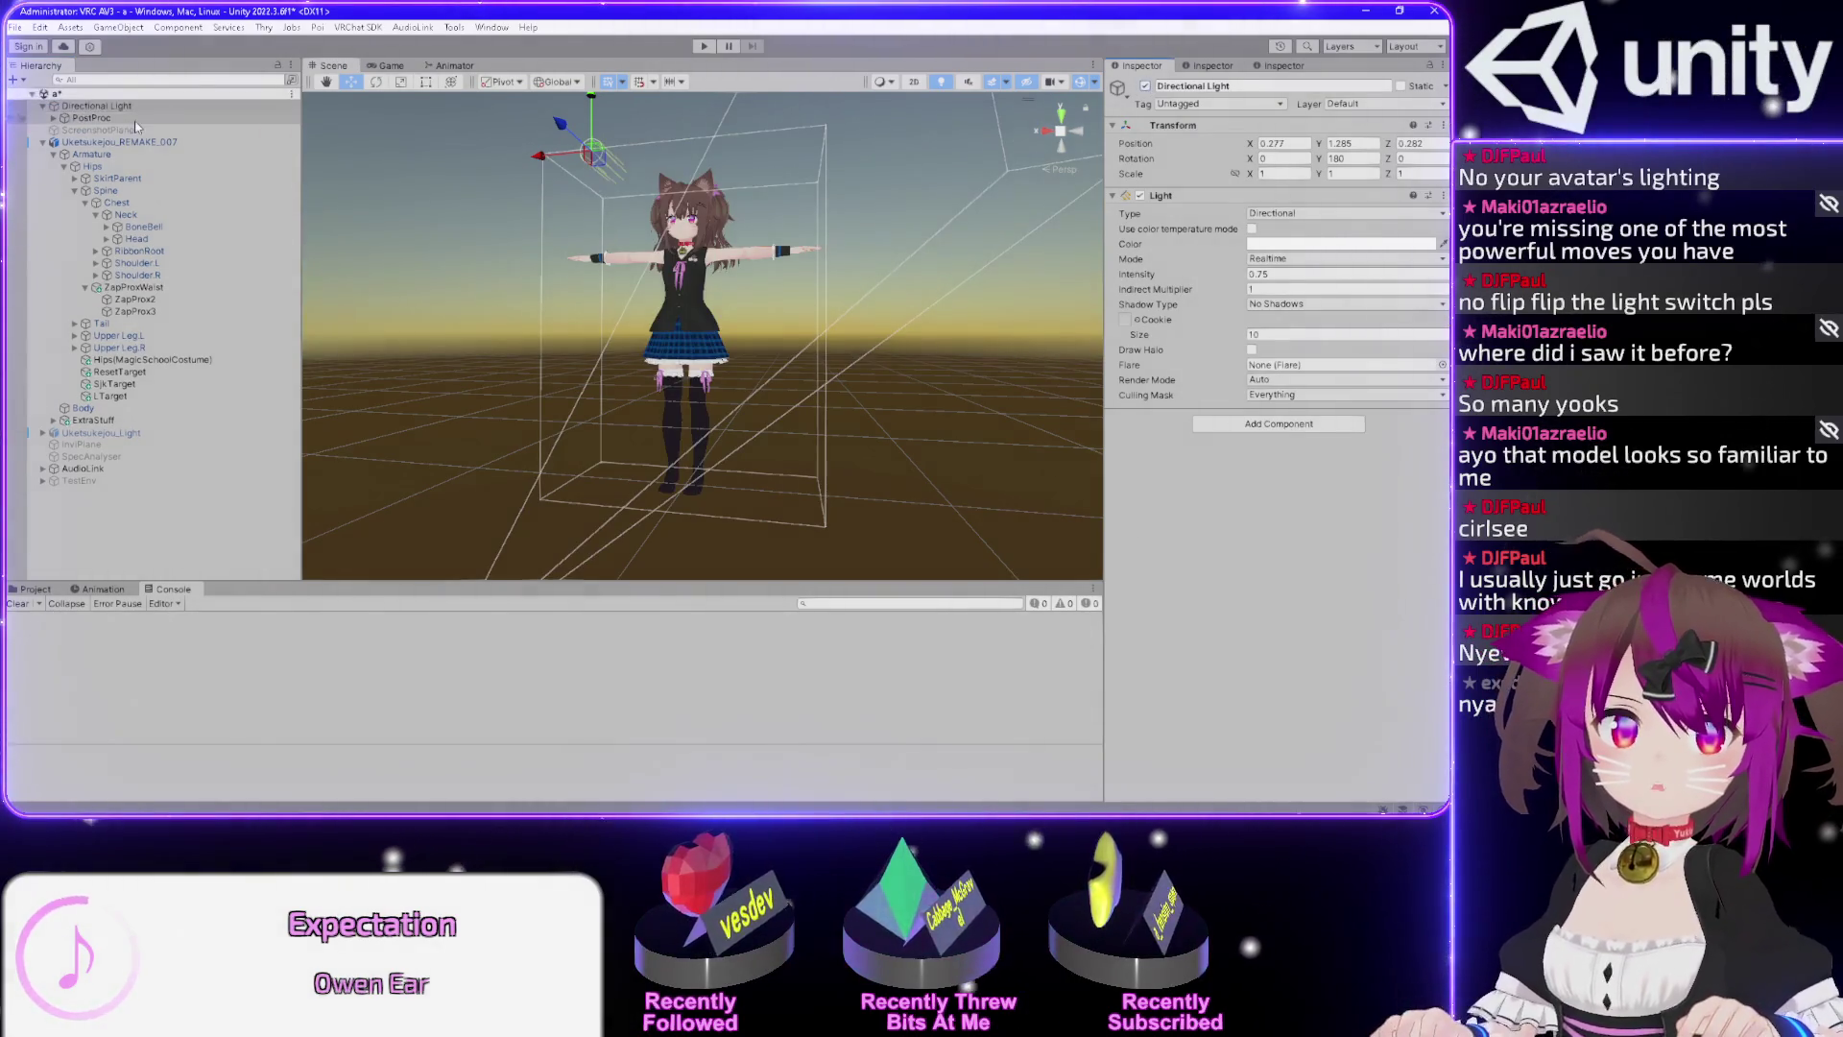
click(1146, 87)
click(1146, 86)
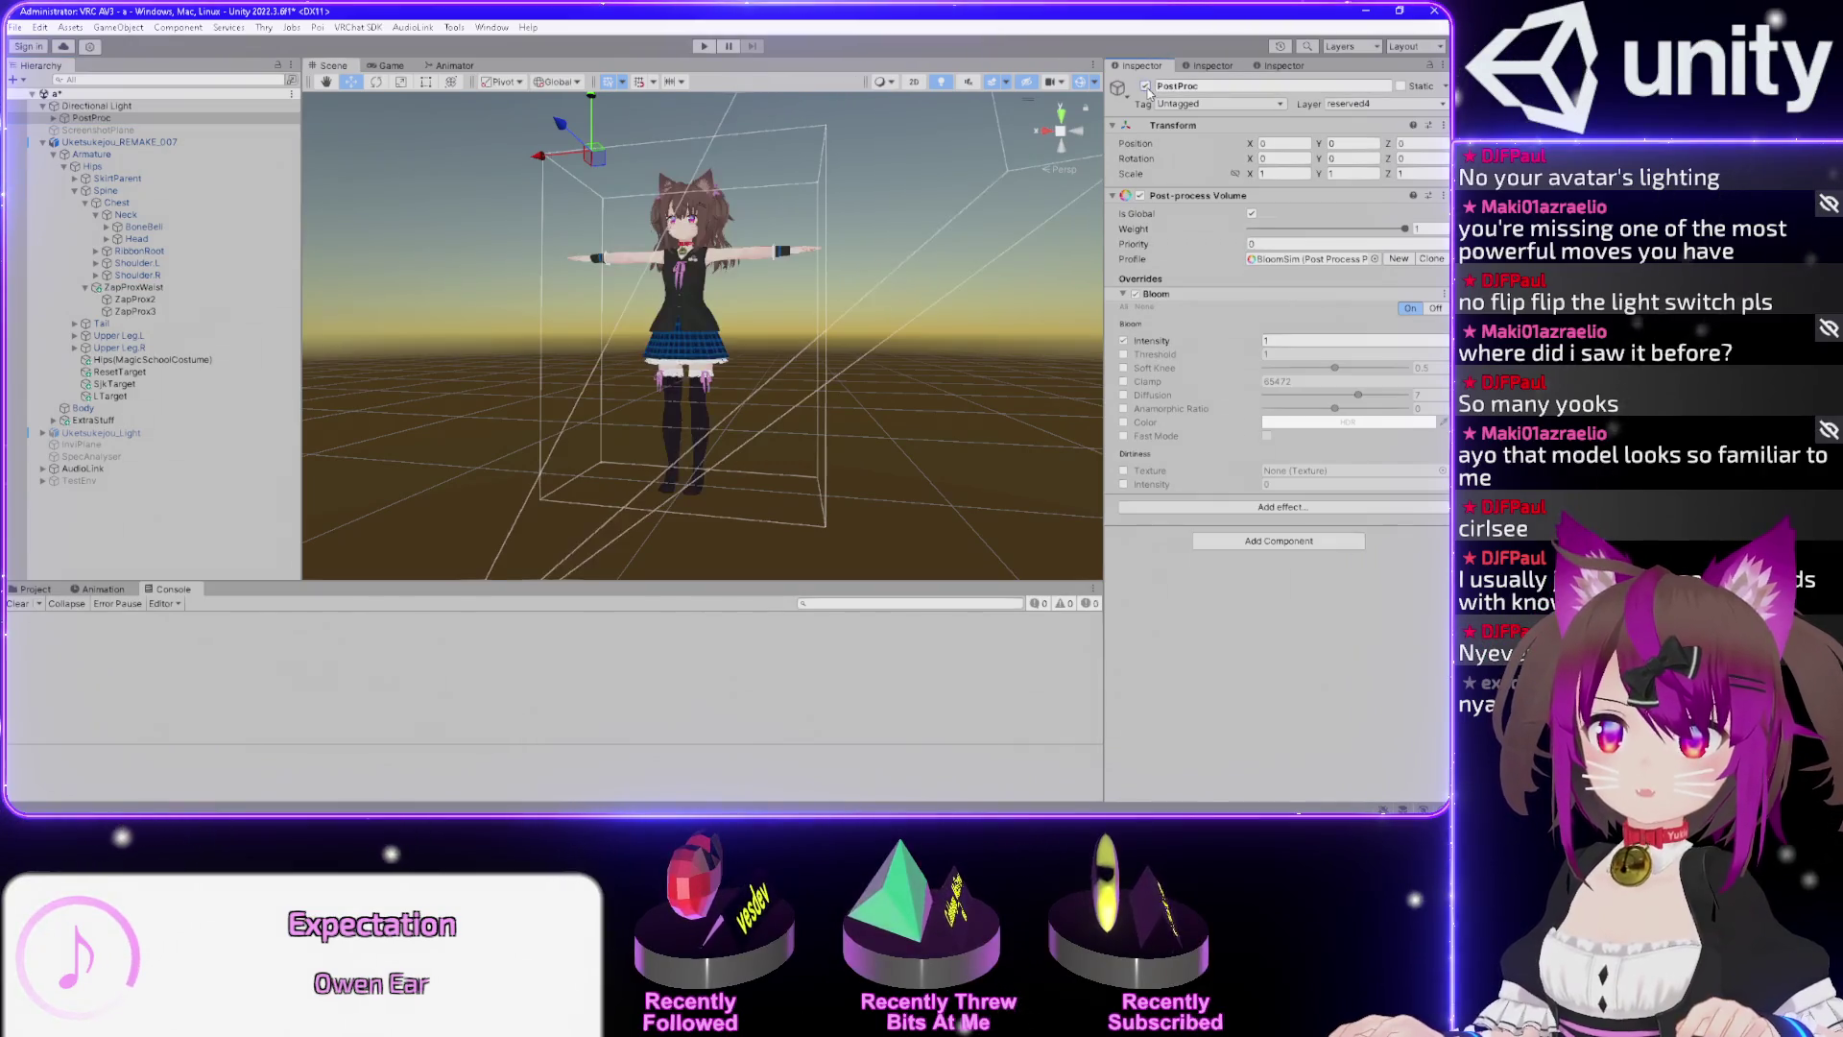
Toggle the Directional Light's Light component off and on repeatedly, leaving it enabled.
click(96, 106)
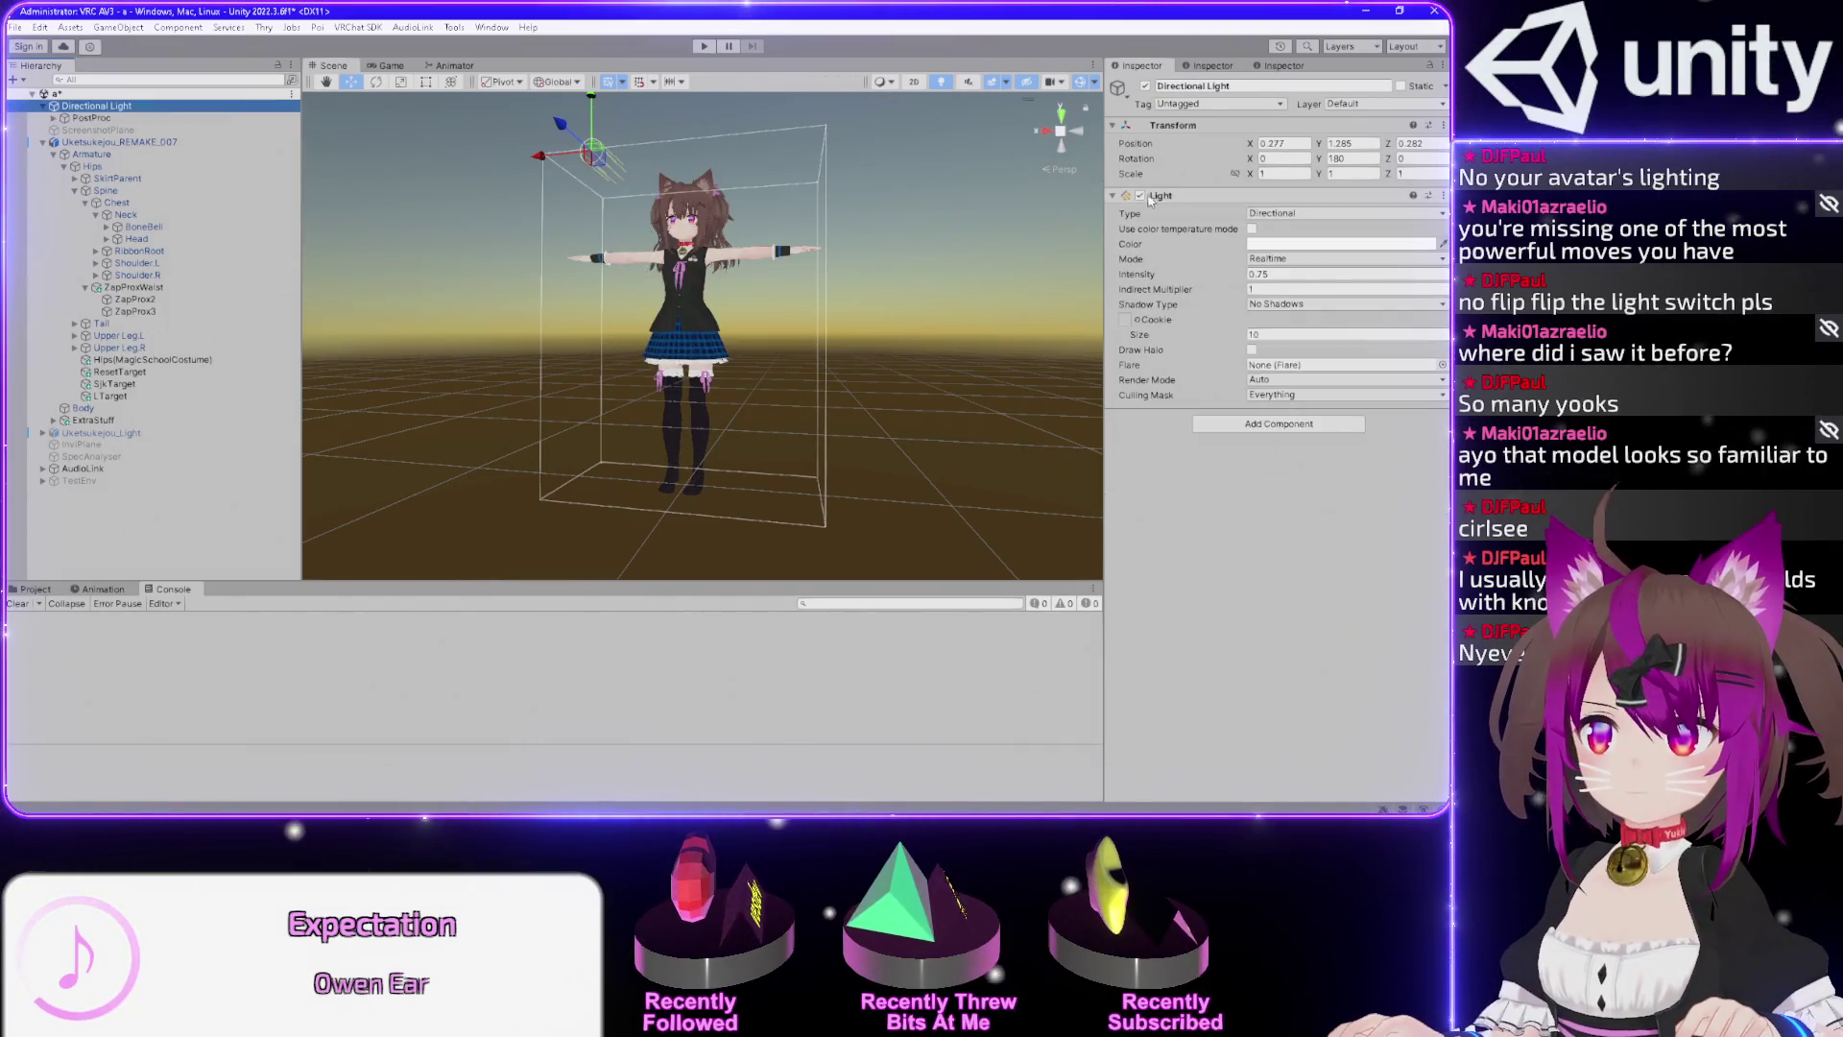
click(1141, 196)
click(1141, 196)
click(1141, 196)
click(1141, 196)
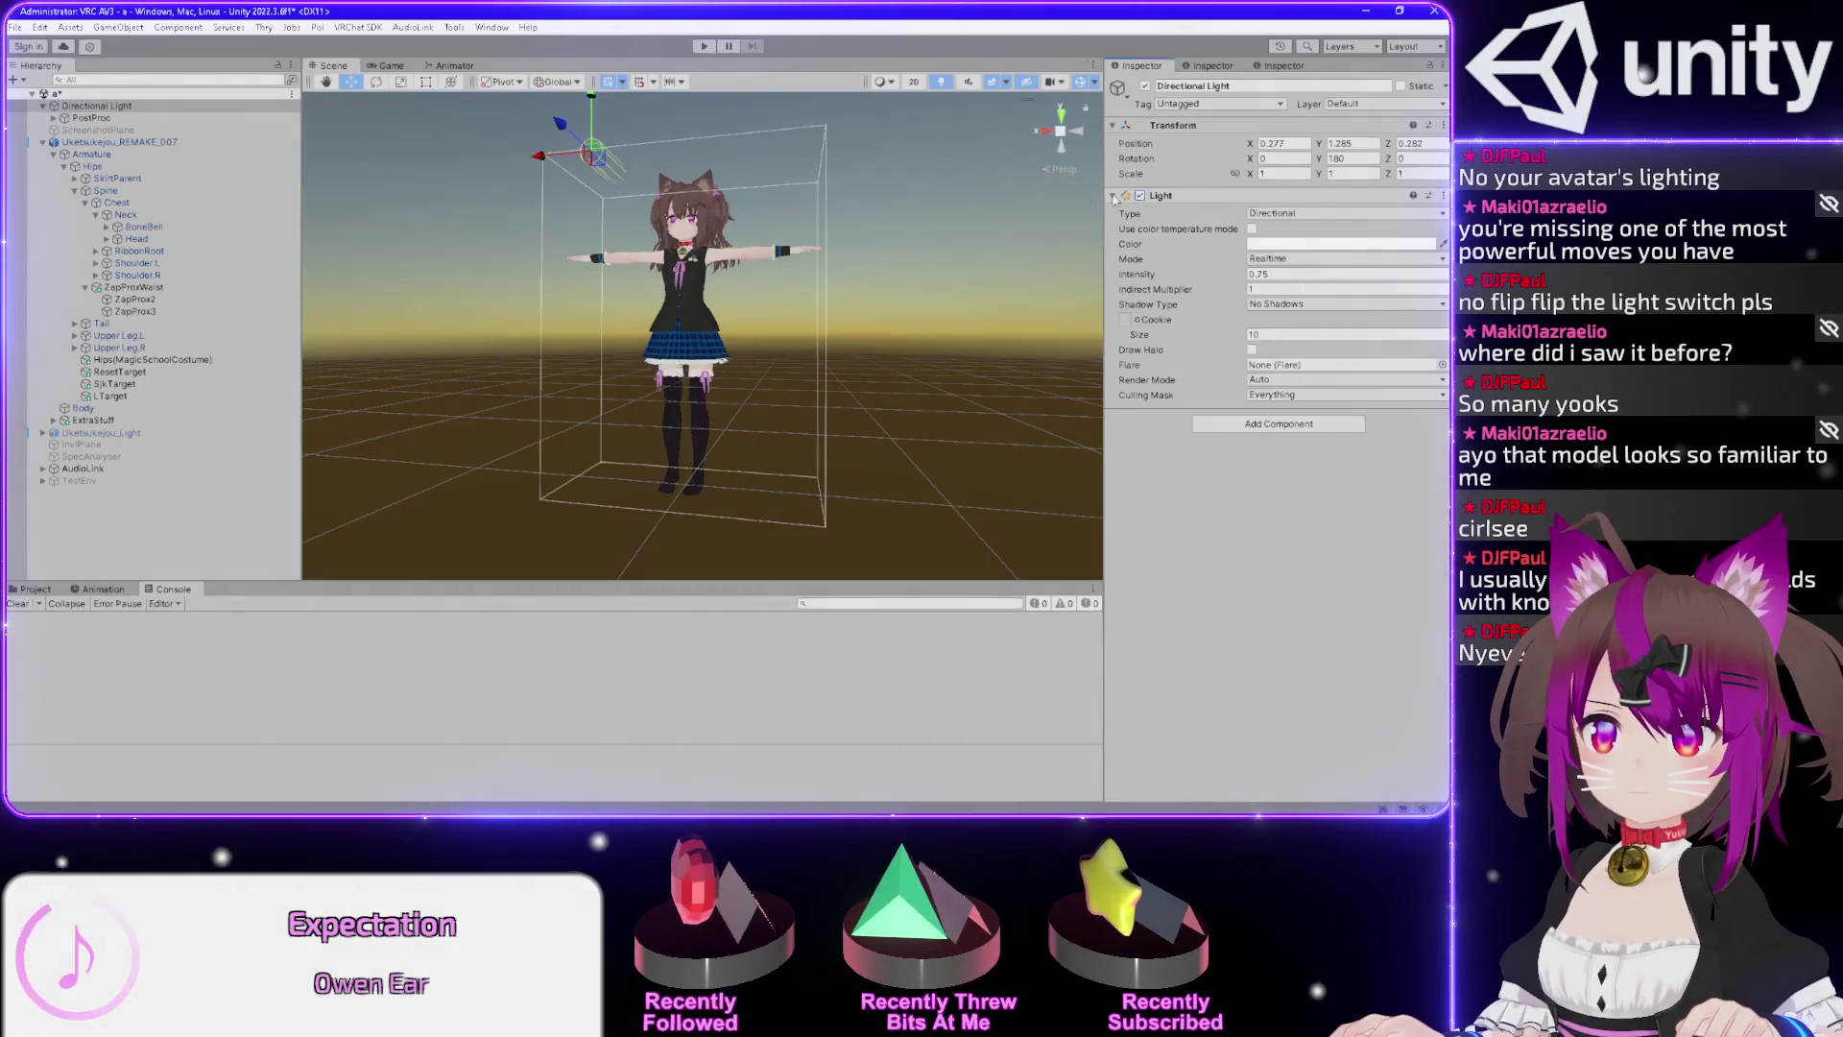
scroll(707, 170, up, 2)
scroll(706, 170, up, 4)
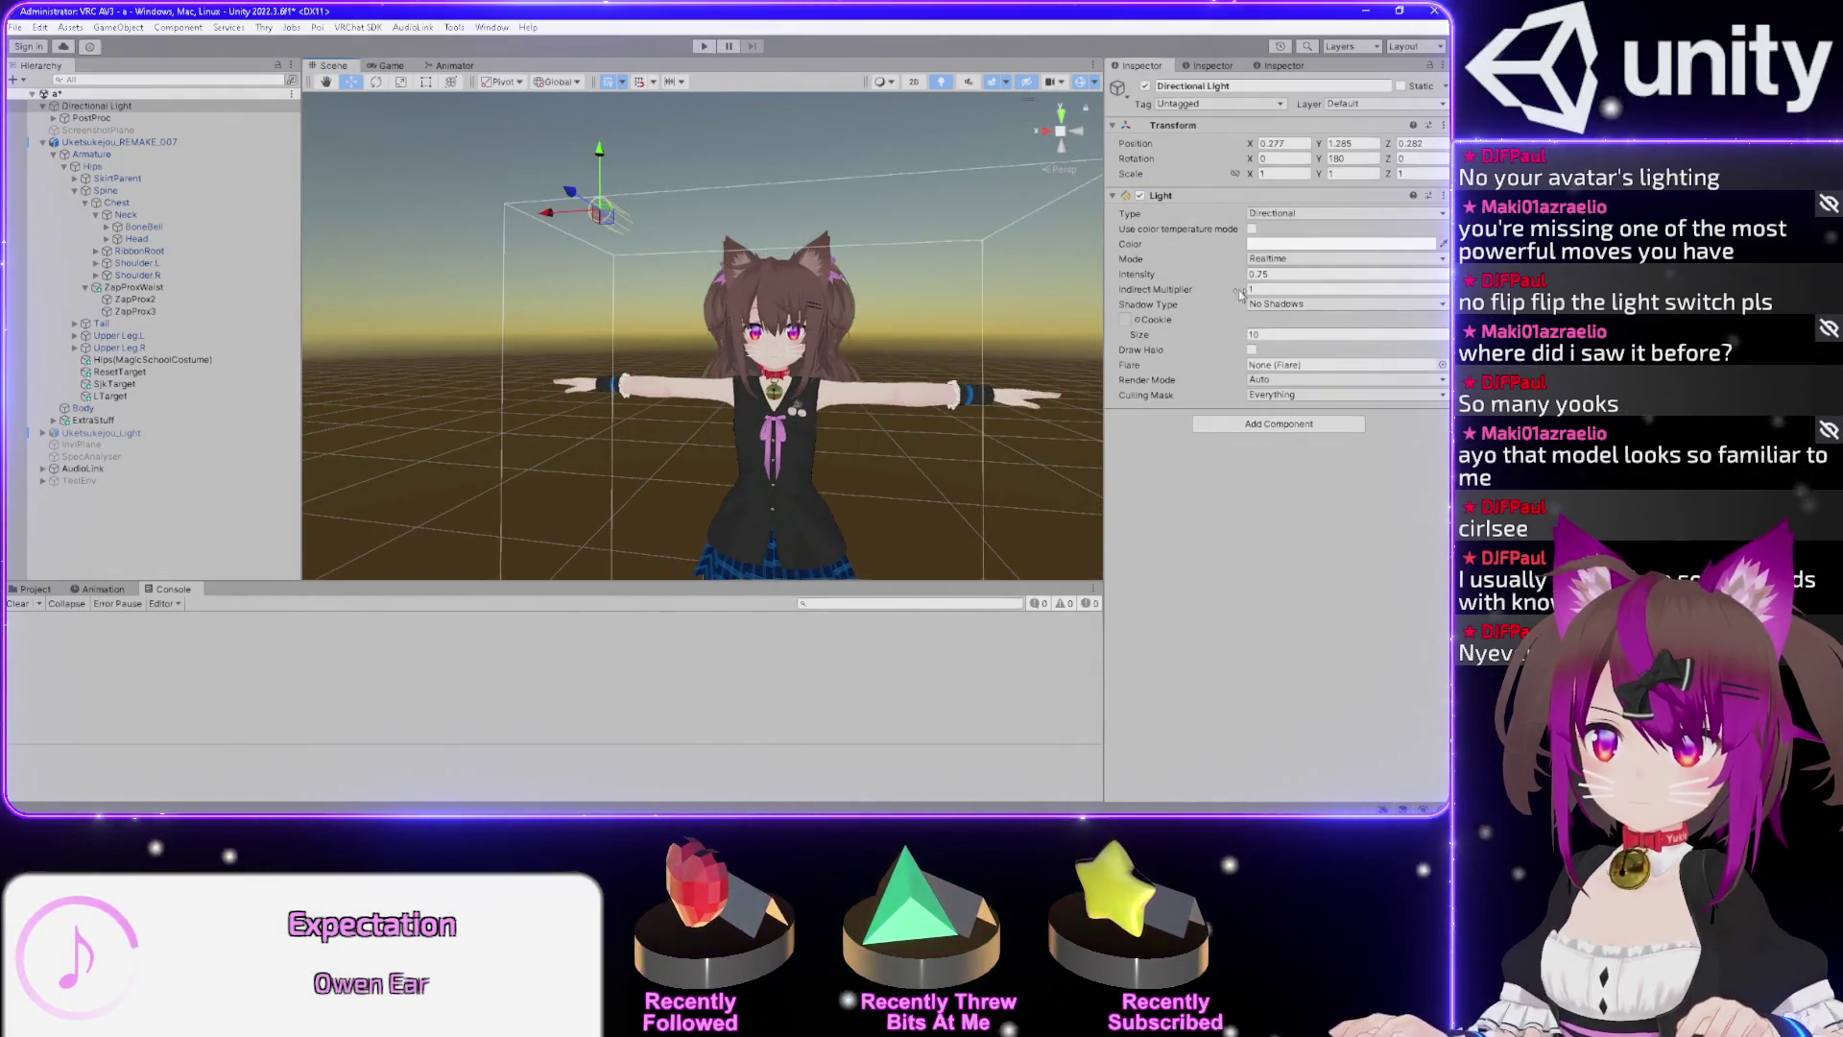
click(1141, 196)
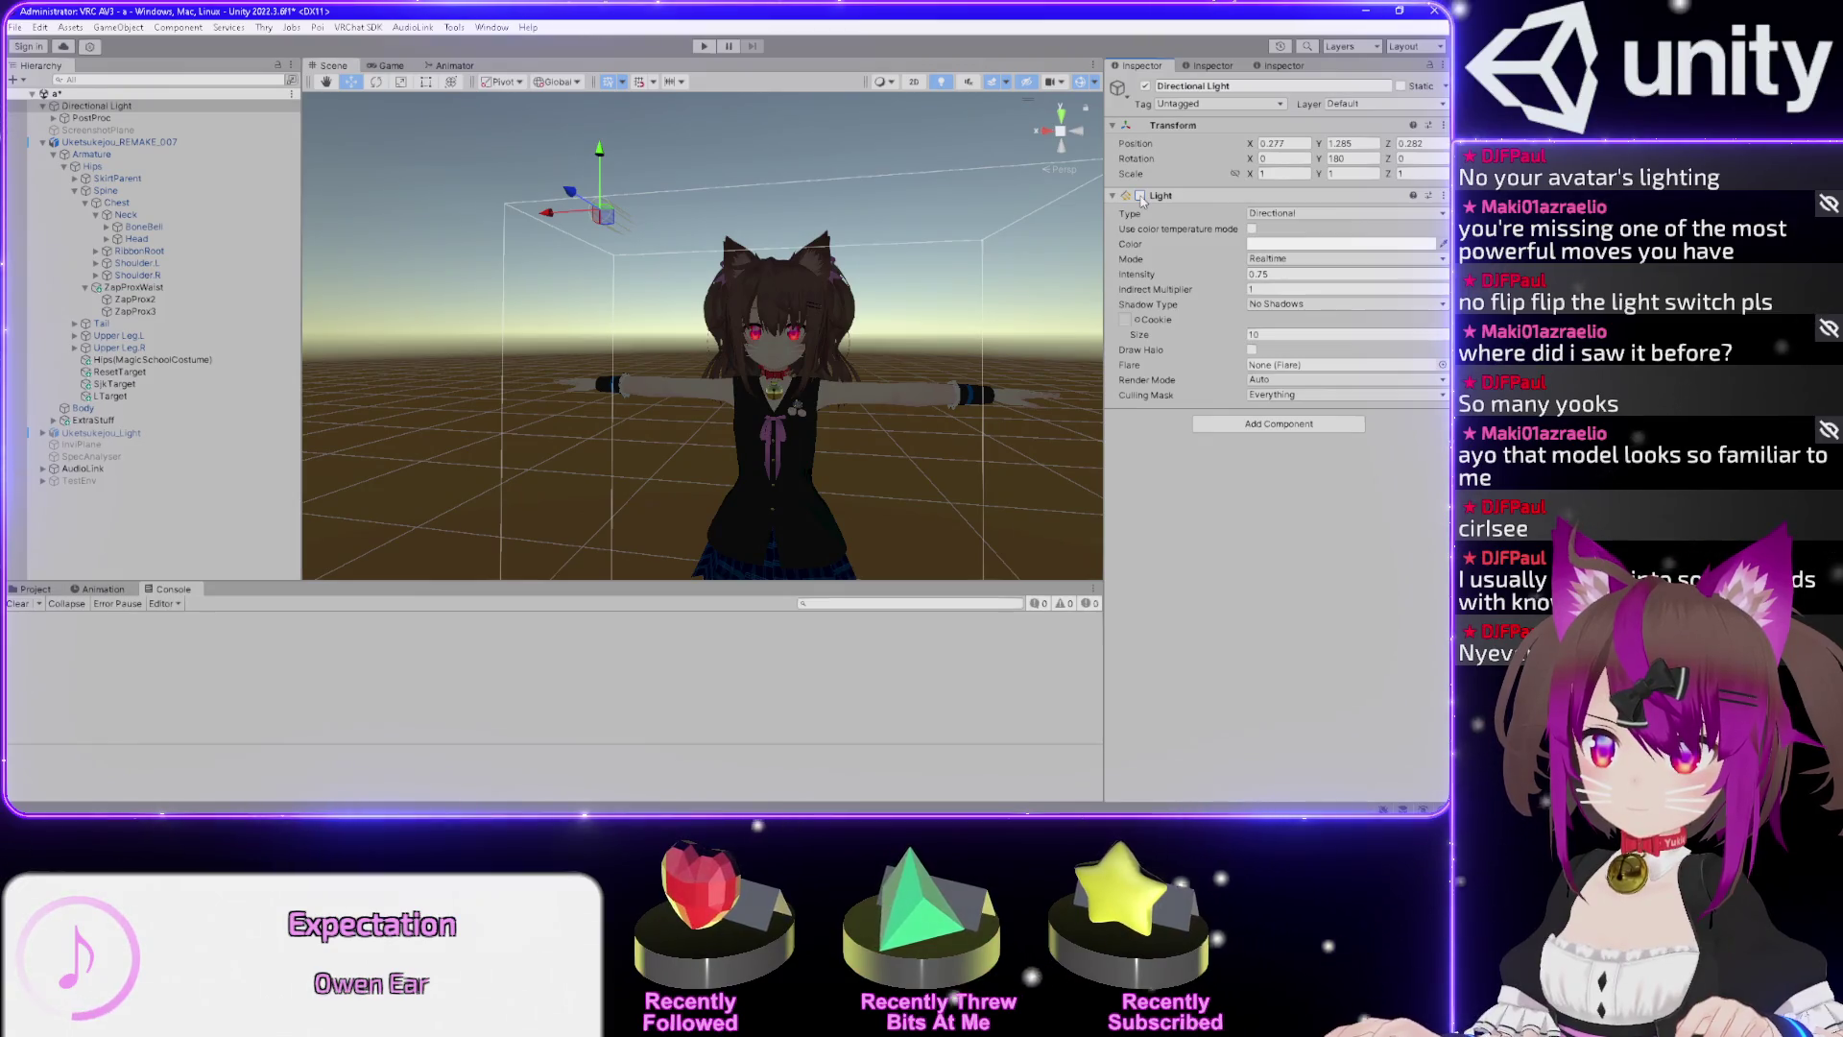
click(1141, 196)
click(1141, 196)
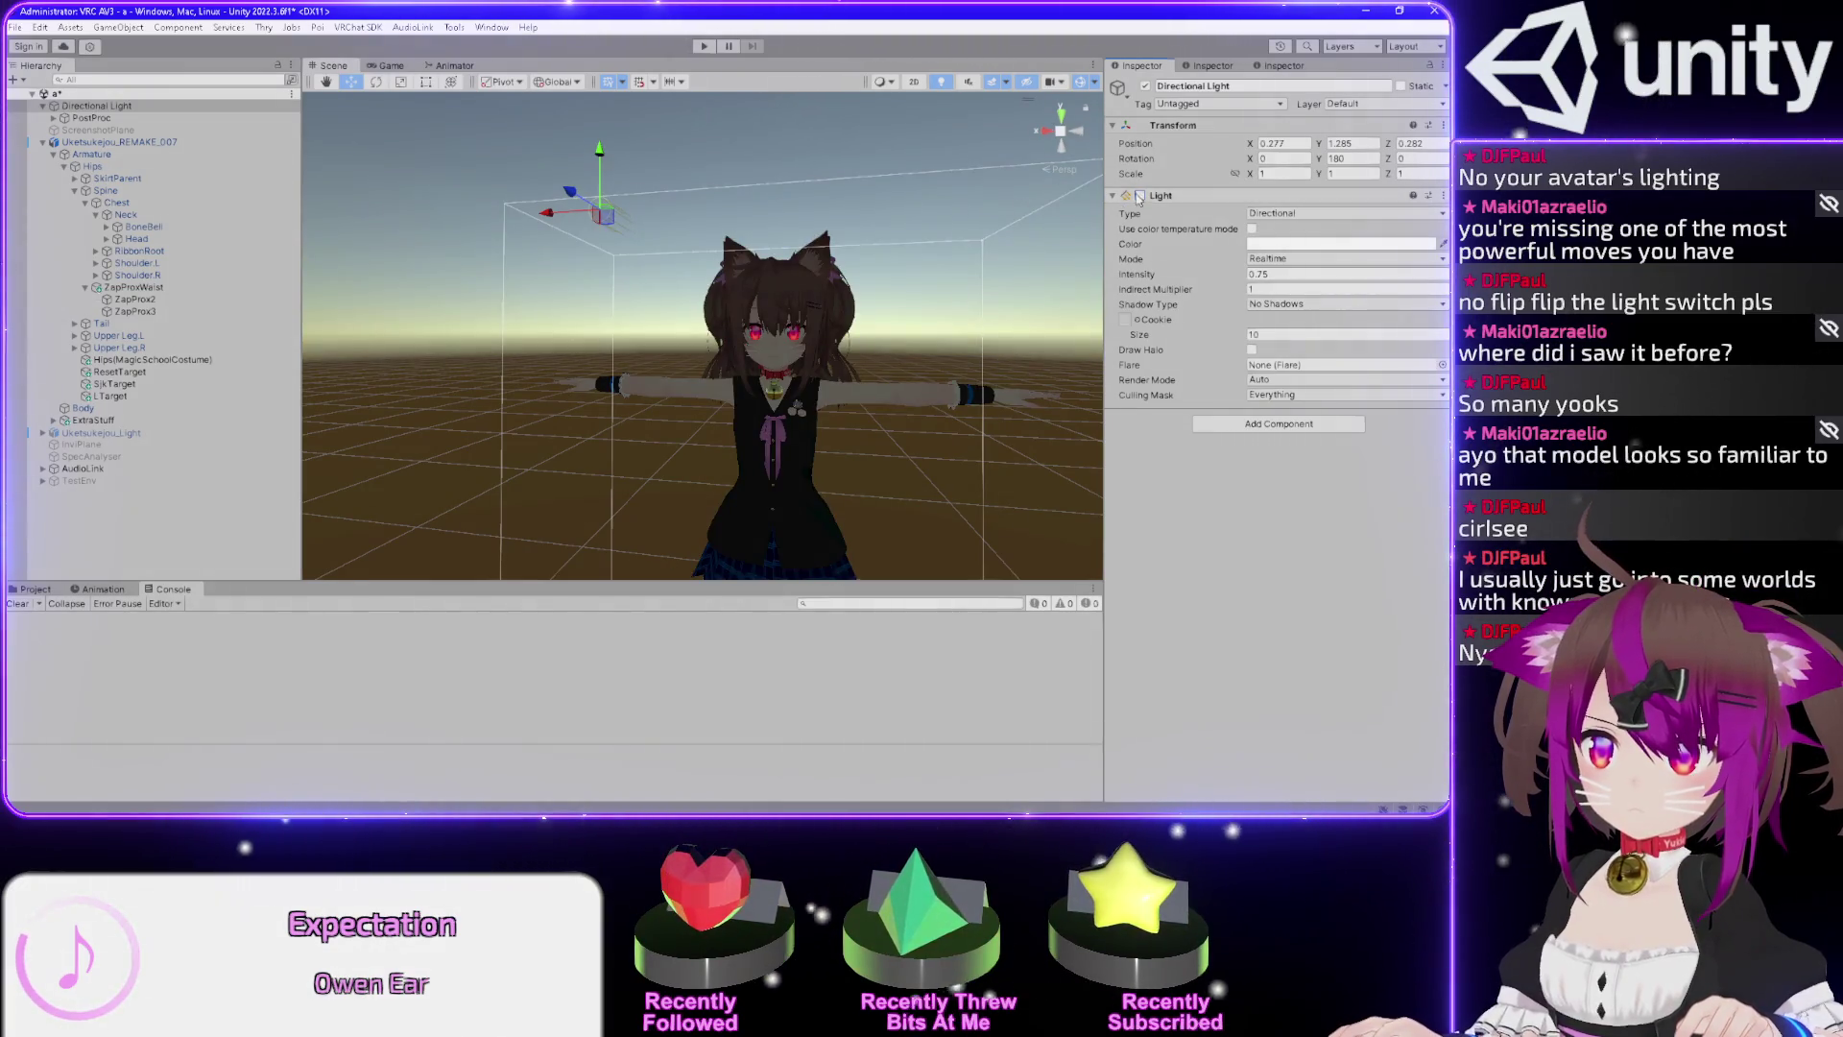
click(1141, 195)
scroll(738, 145, down, 3)
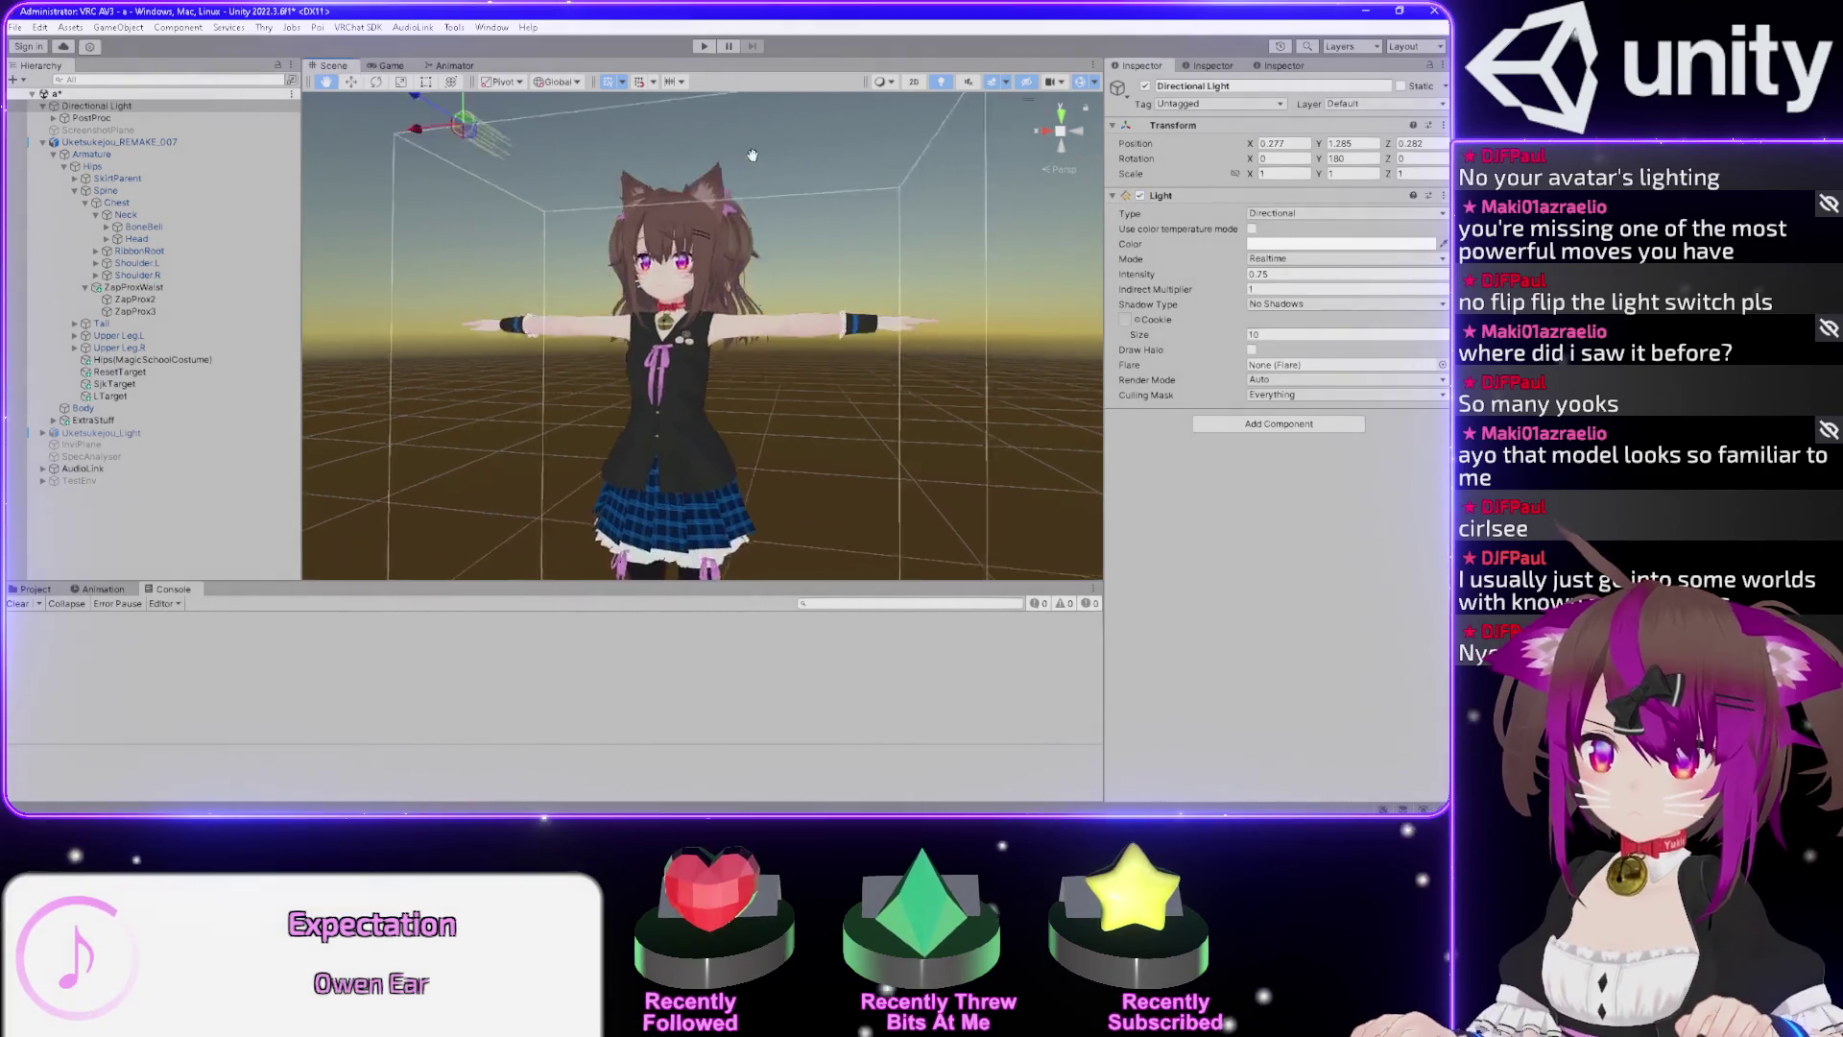
click(356, 27)
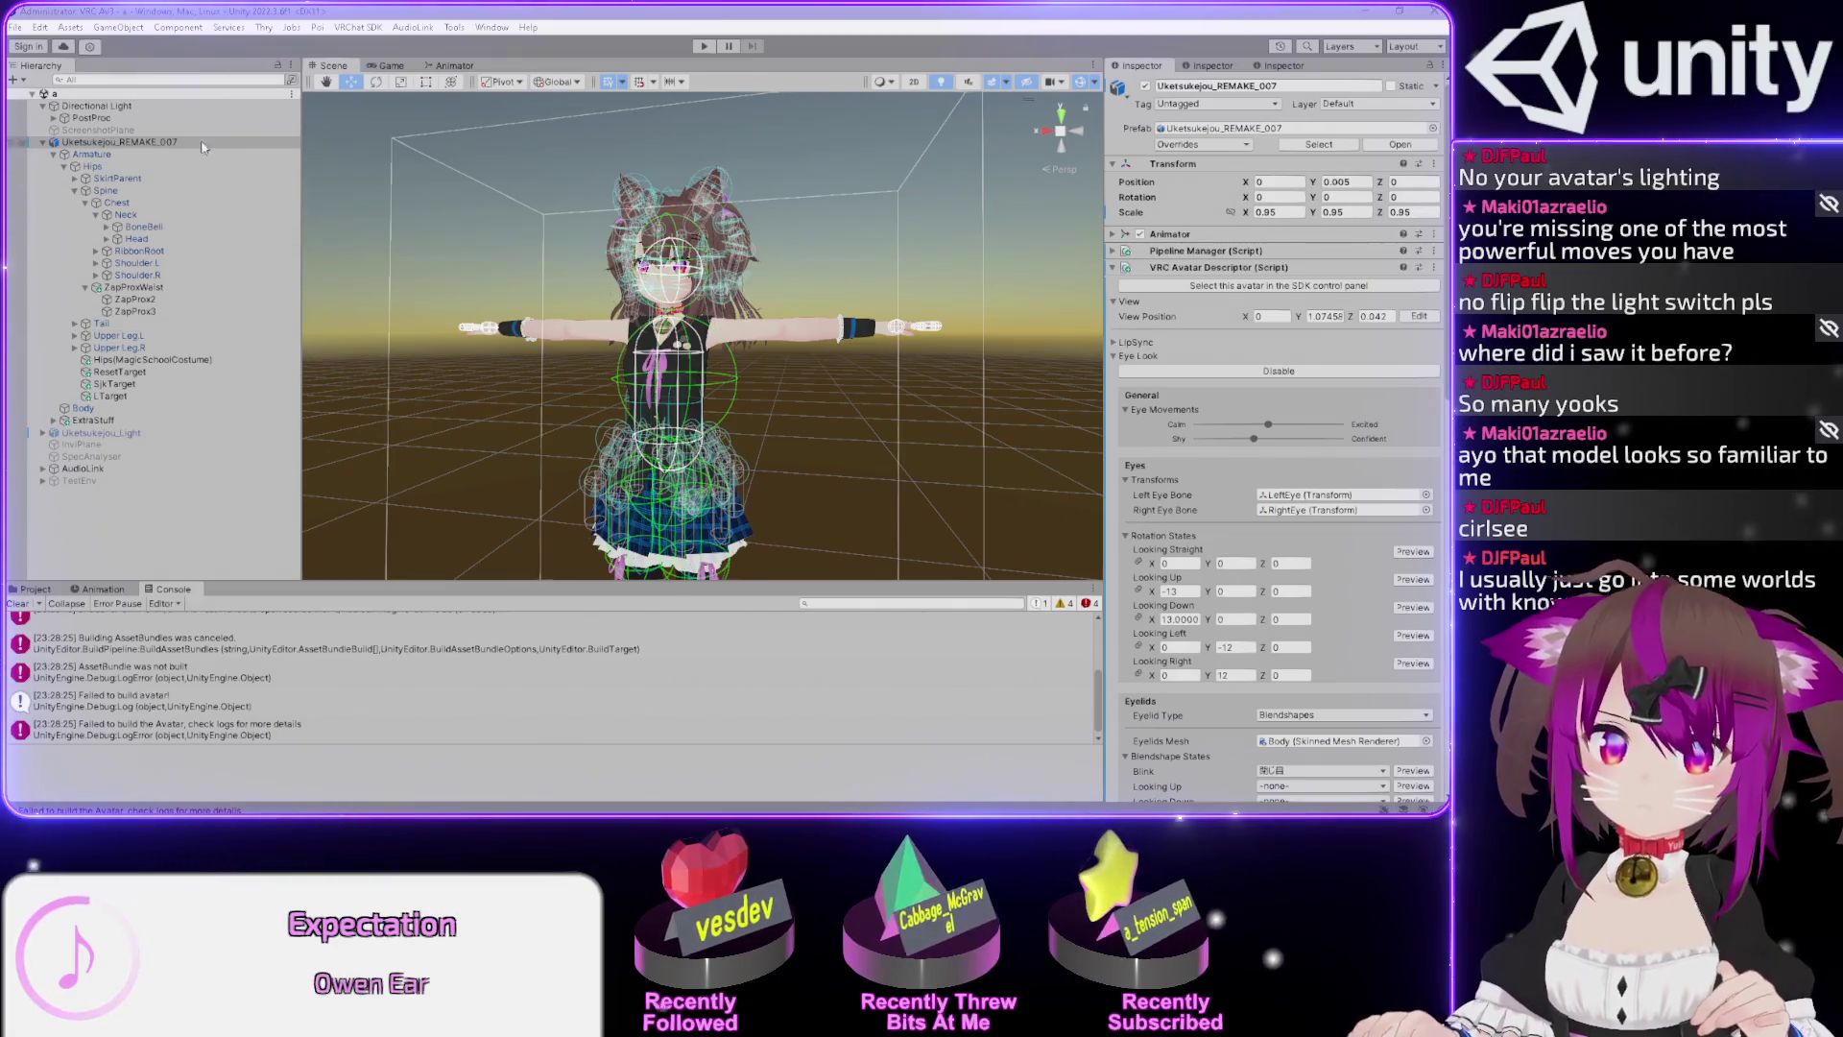
Select the Body mesh and review its Poiyomi Shading Light Data settings.
click(93, 409)
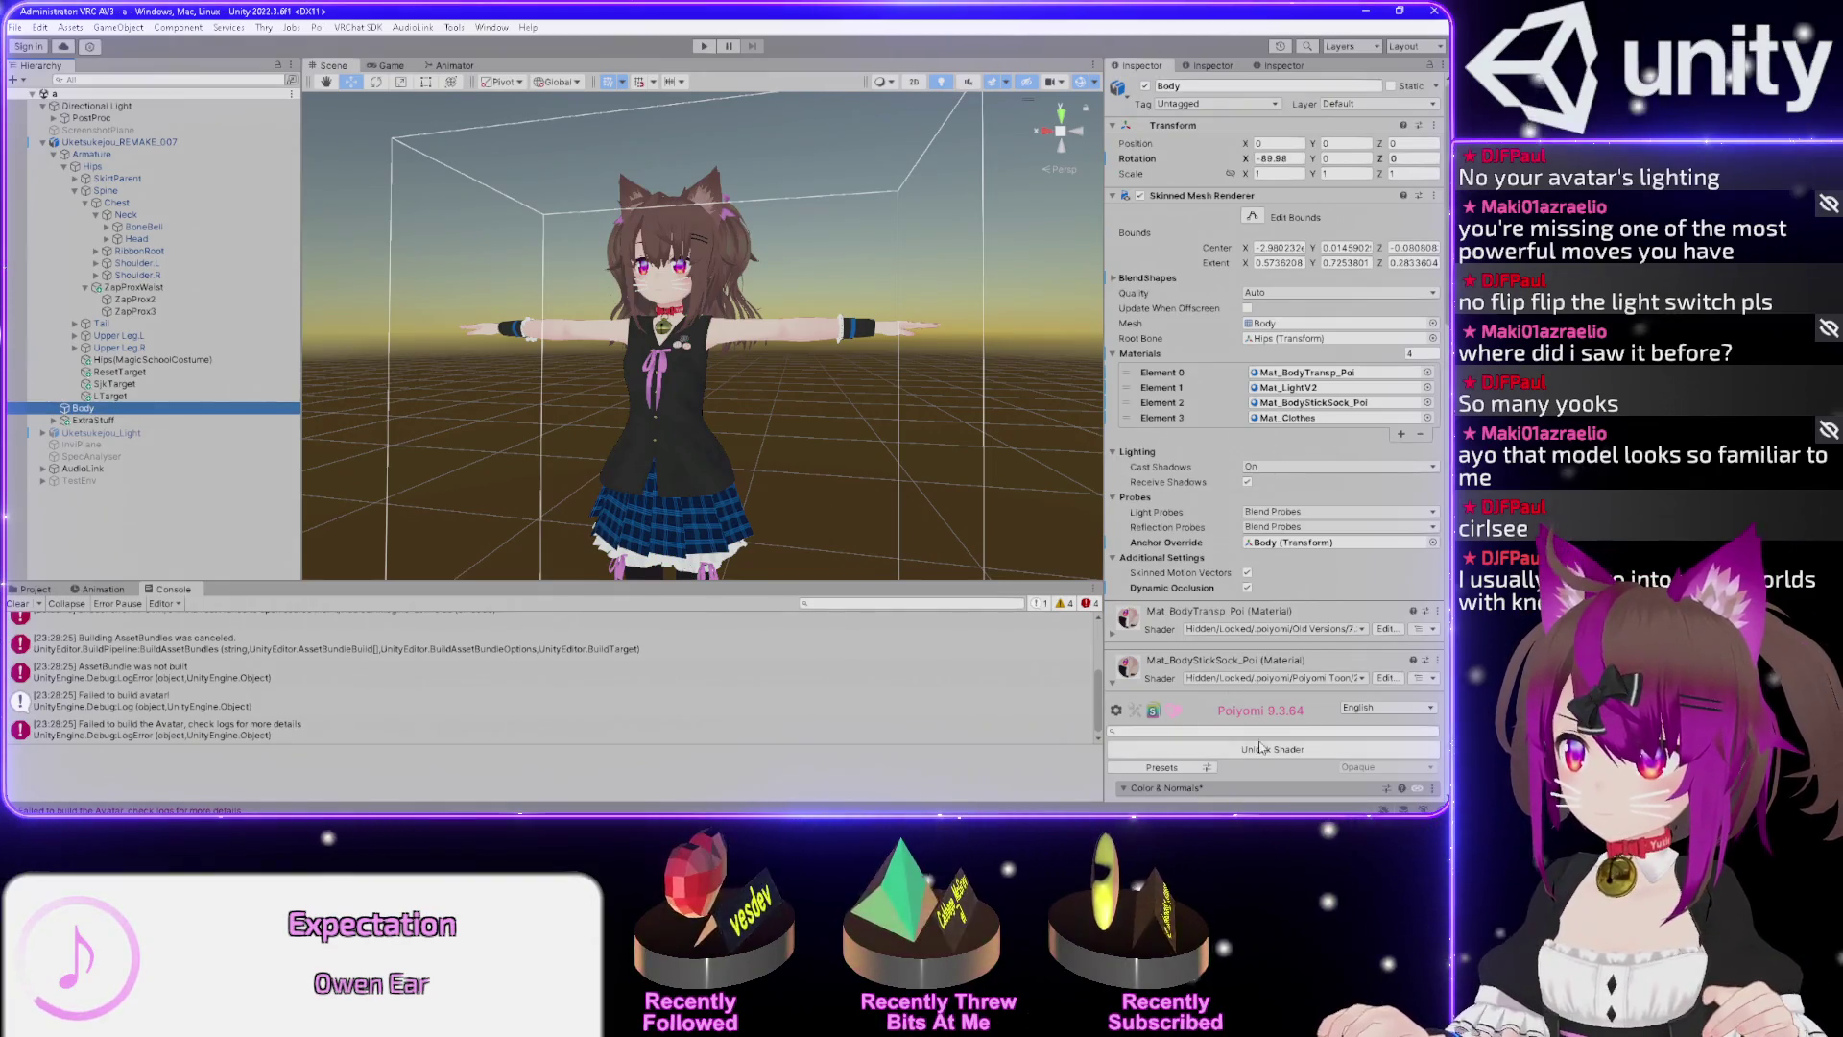
scroll(1261, 748, down, 5)
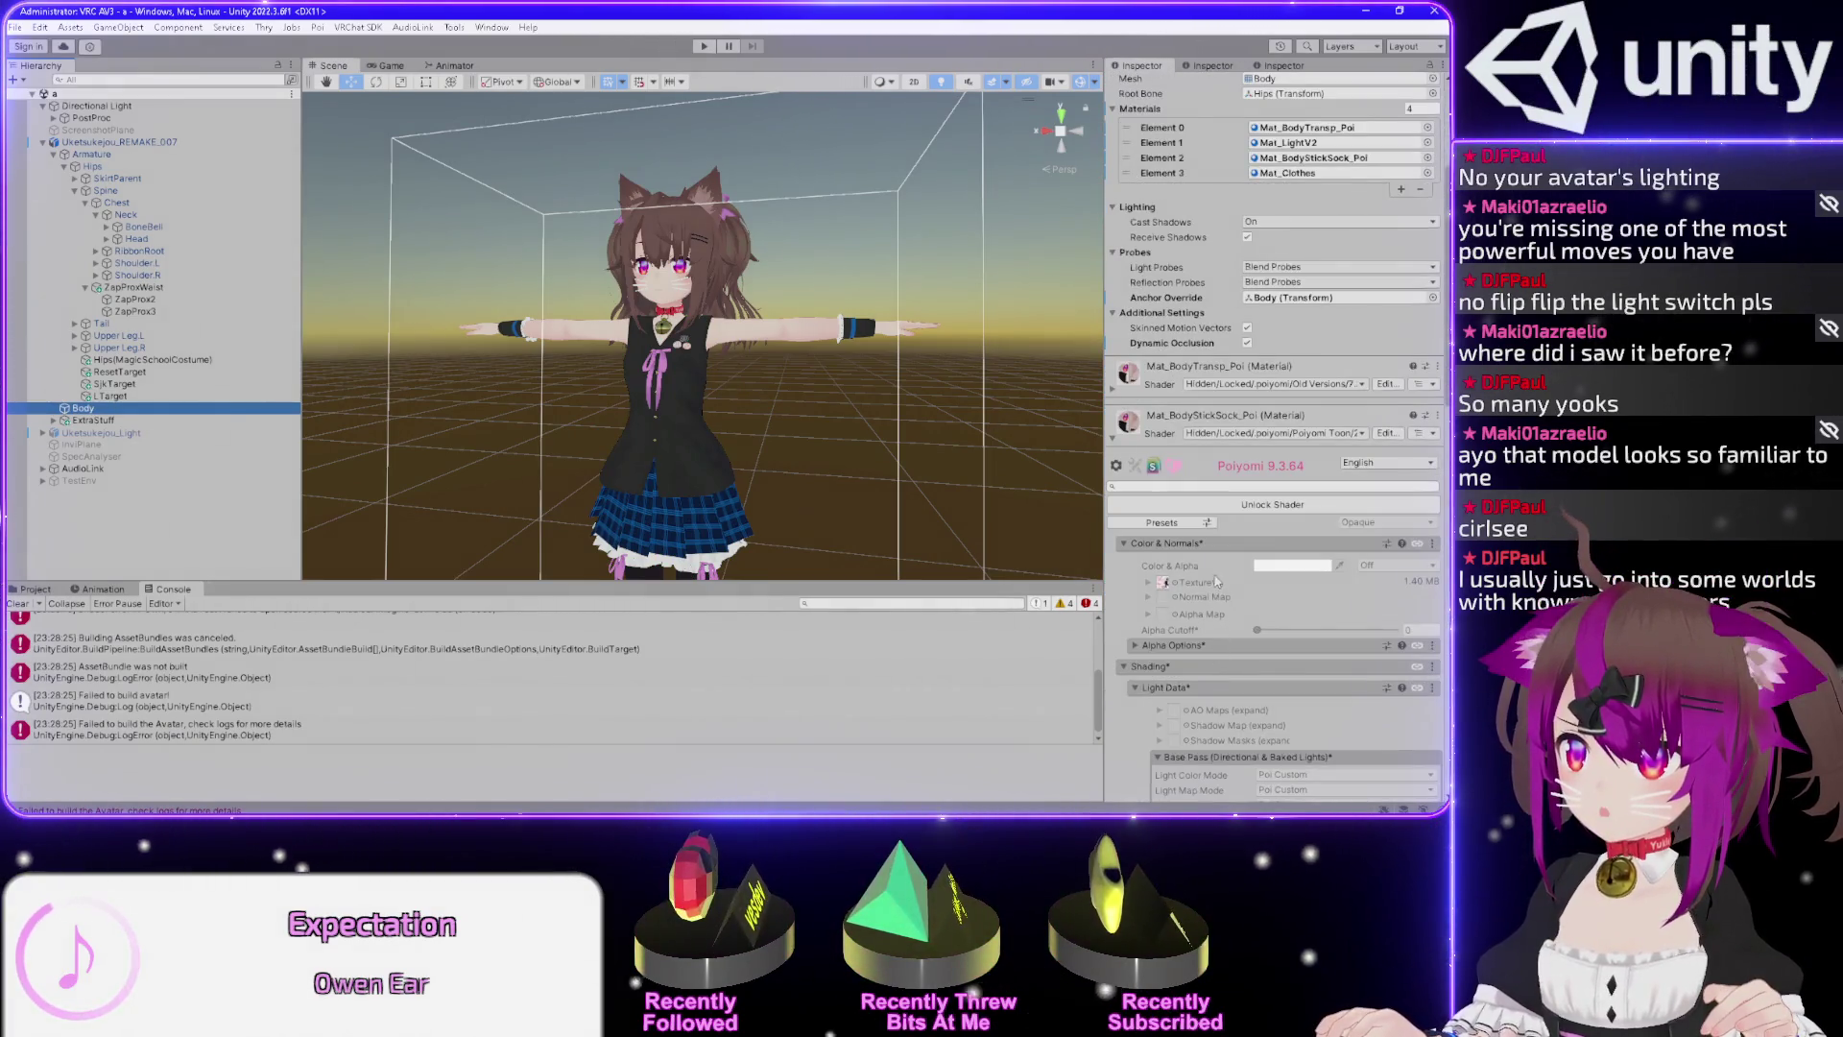
scroll(1252, 490, down, 3)
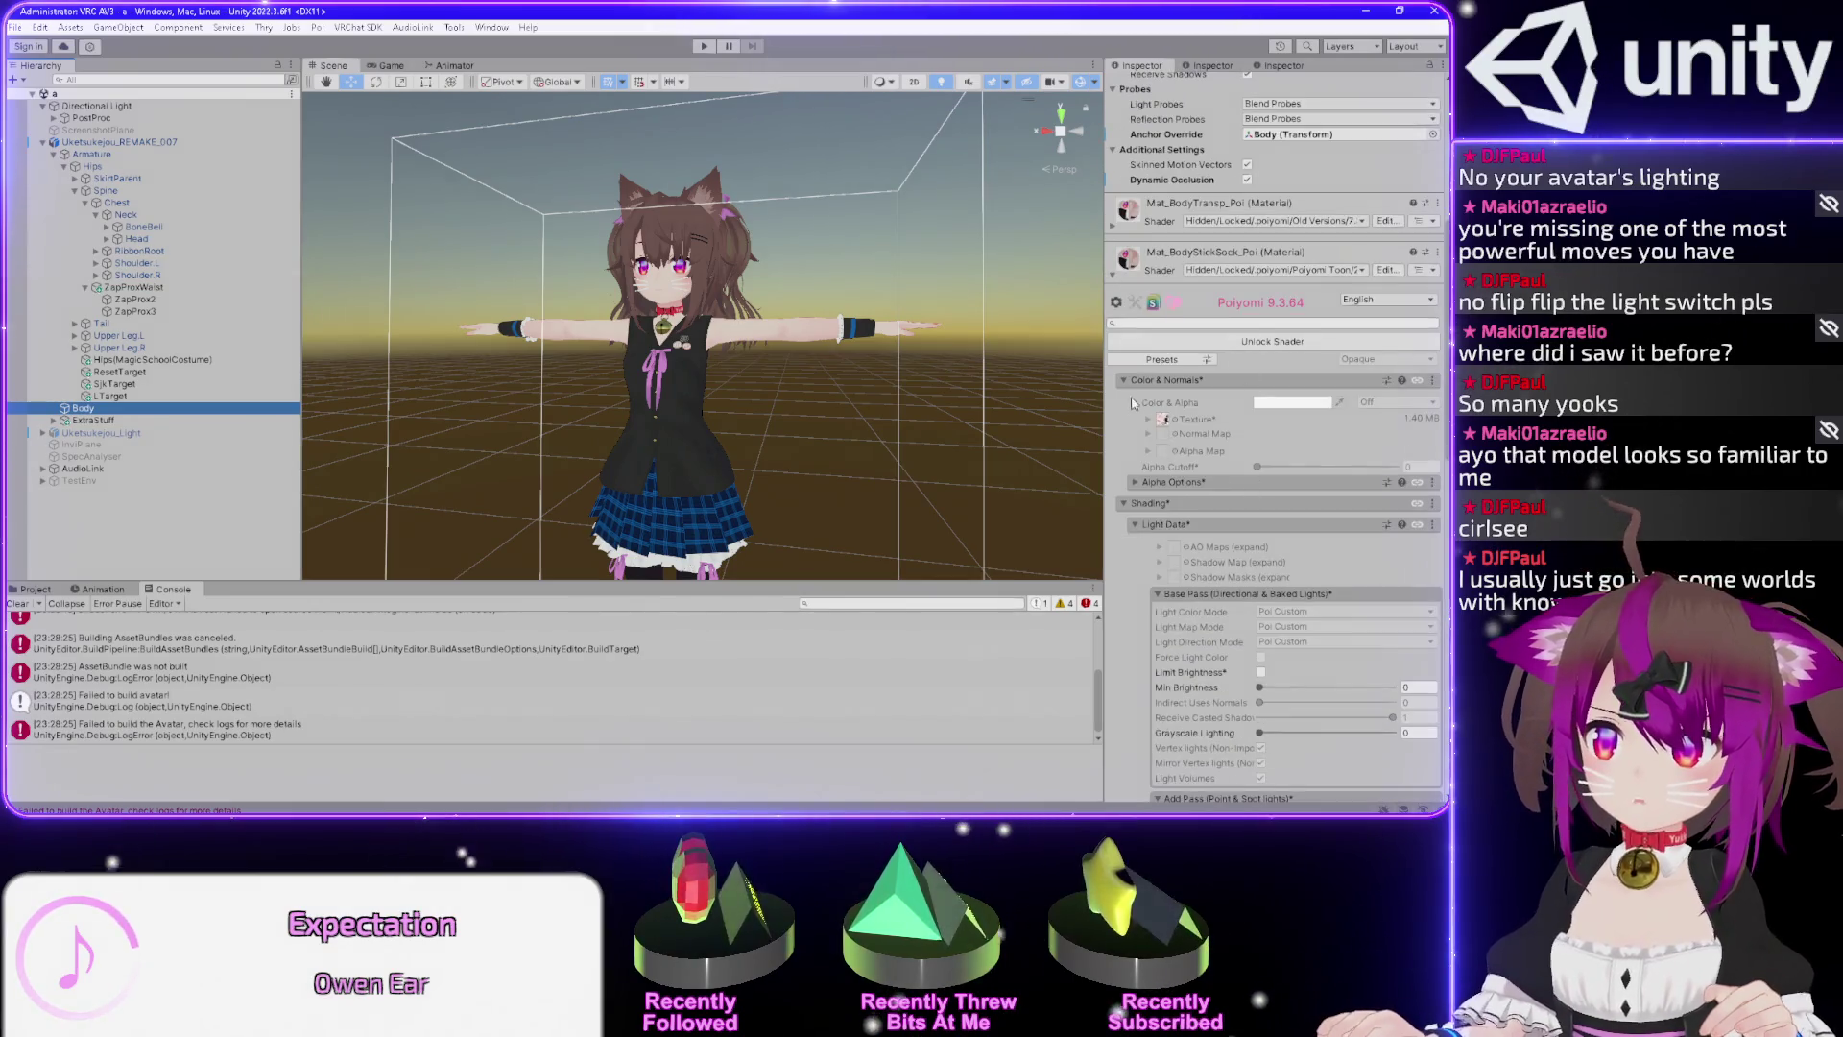
Build the avatar for testing with the VRChat SDK and bring VRChat back to the front.
key(alt+Tab)
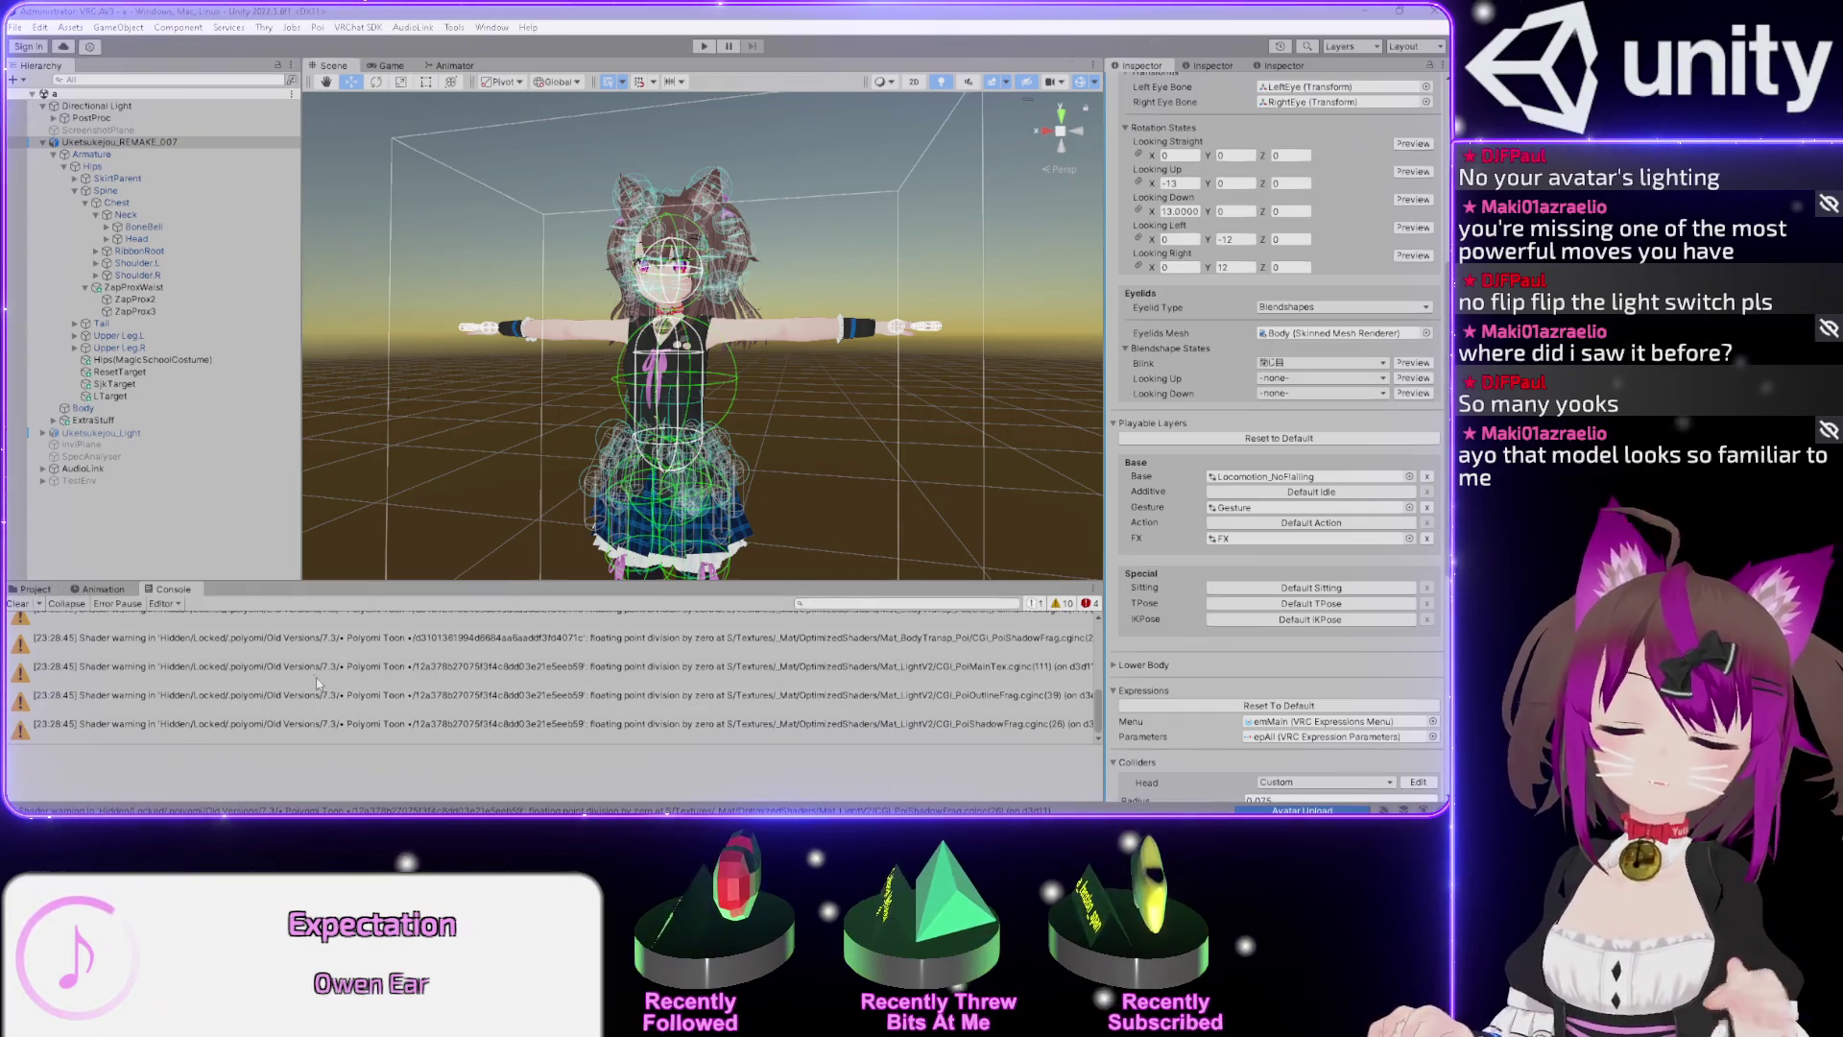
click(36, 590)
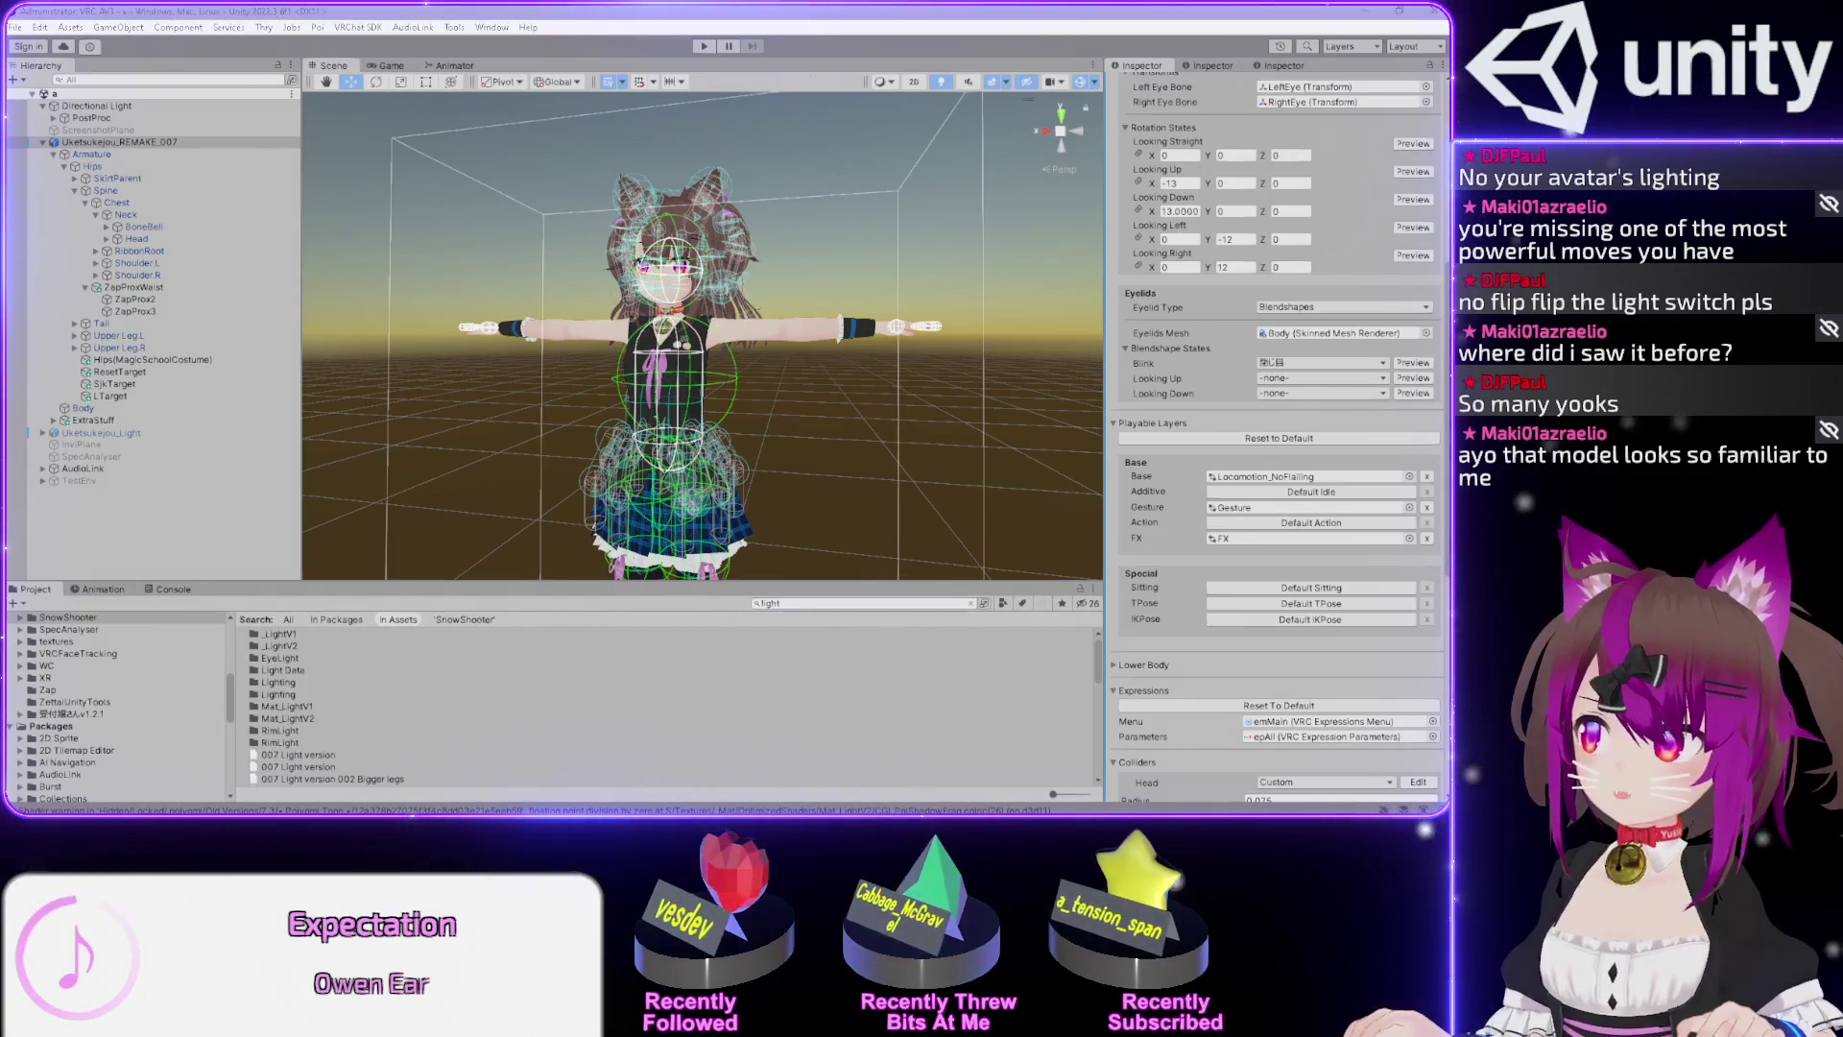
key(alt+Tab)
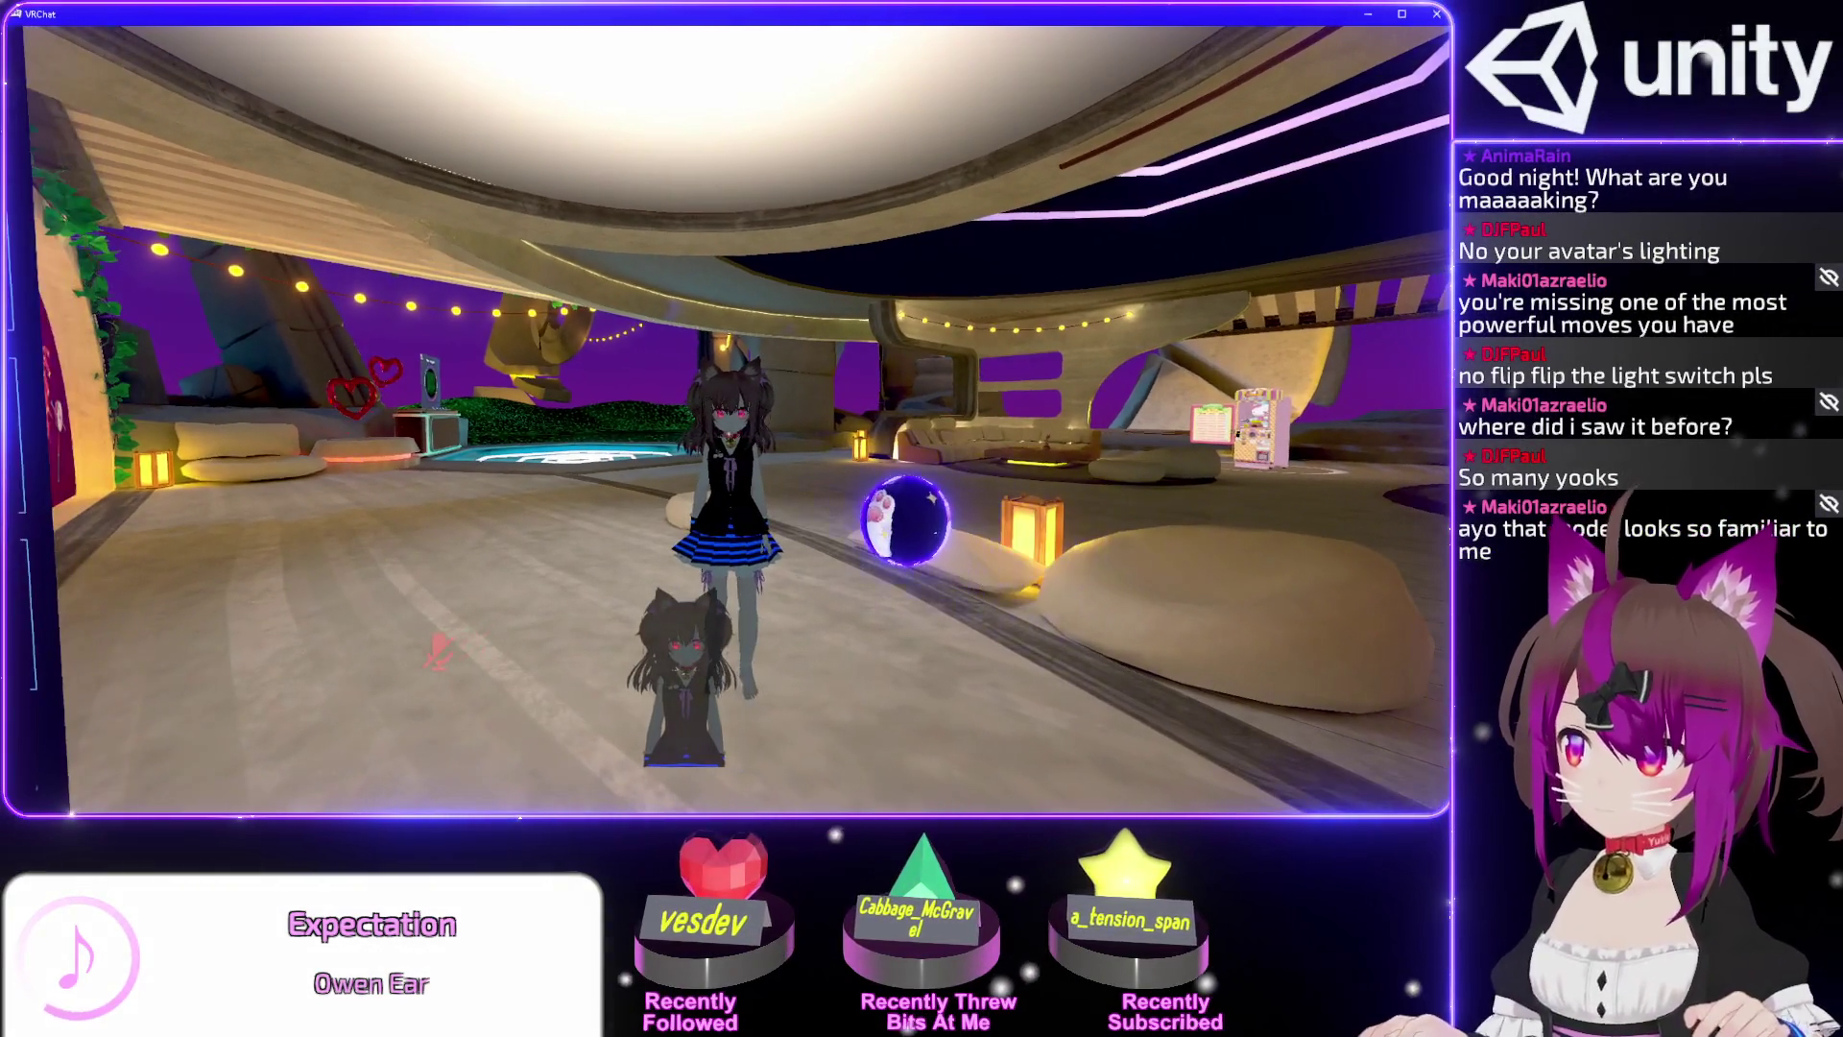
Walk toward the mirror and bring up the Main Menu's list of uploaded avatars.
click(729, 439)
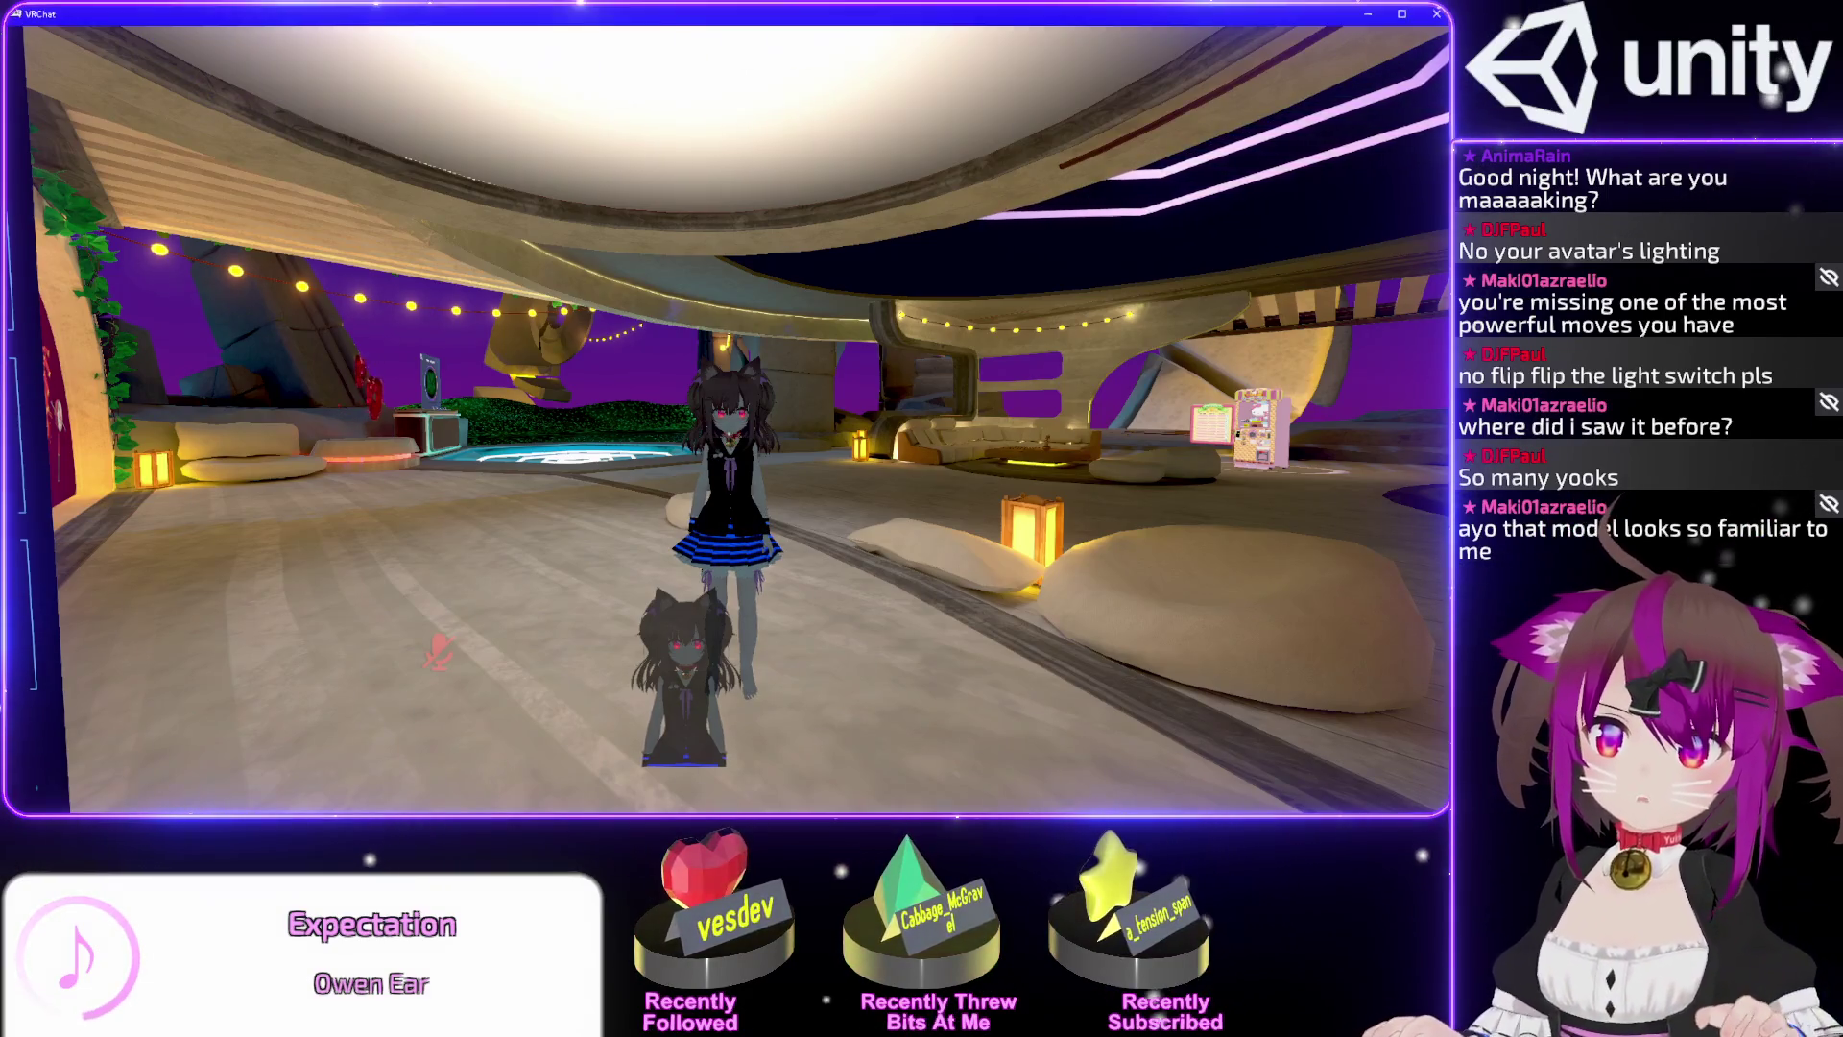
key(w)
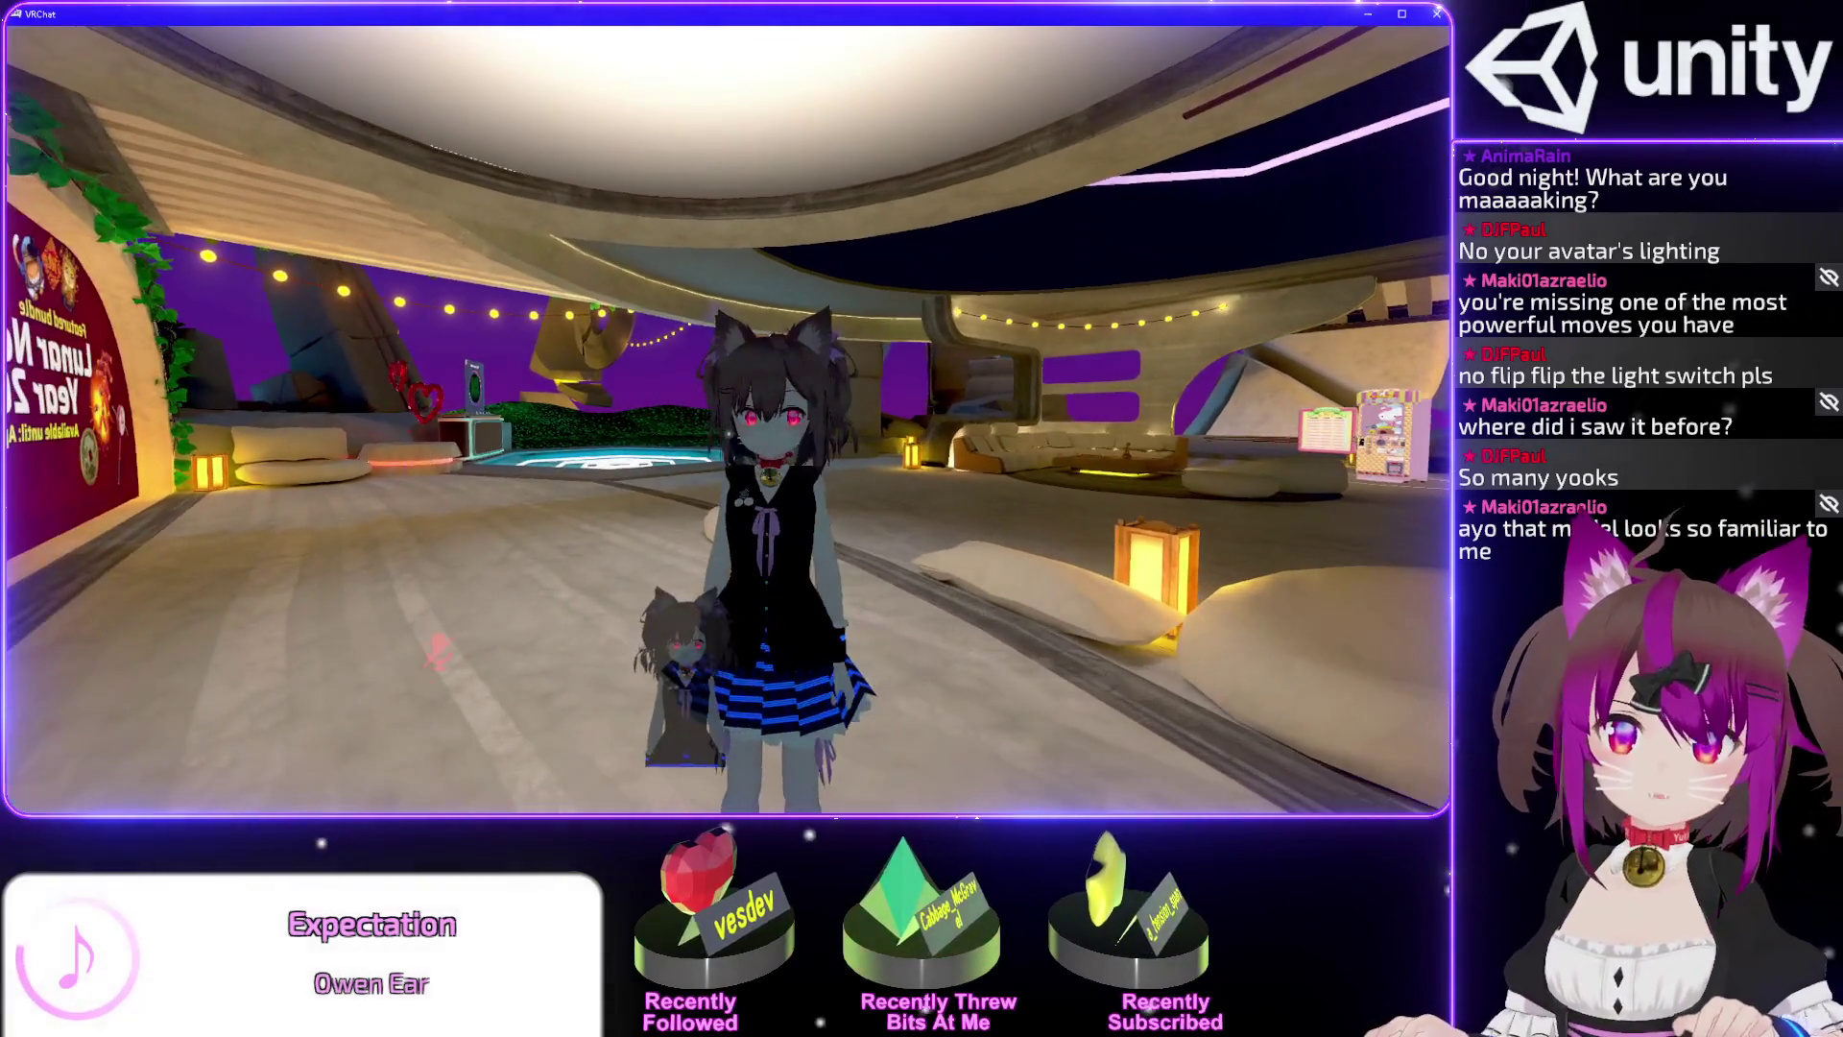
key(Escape)
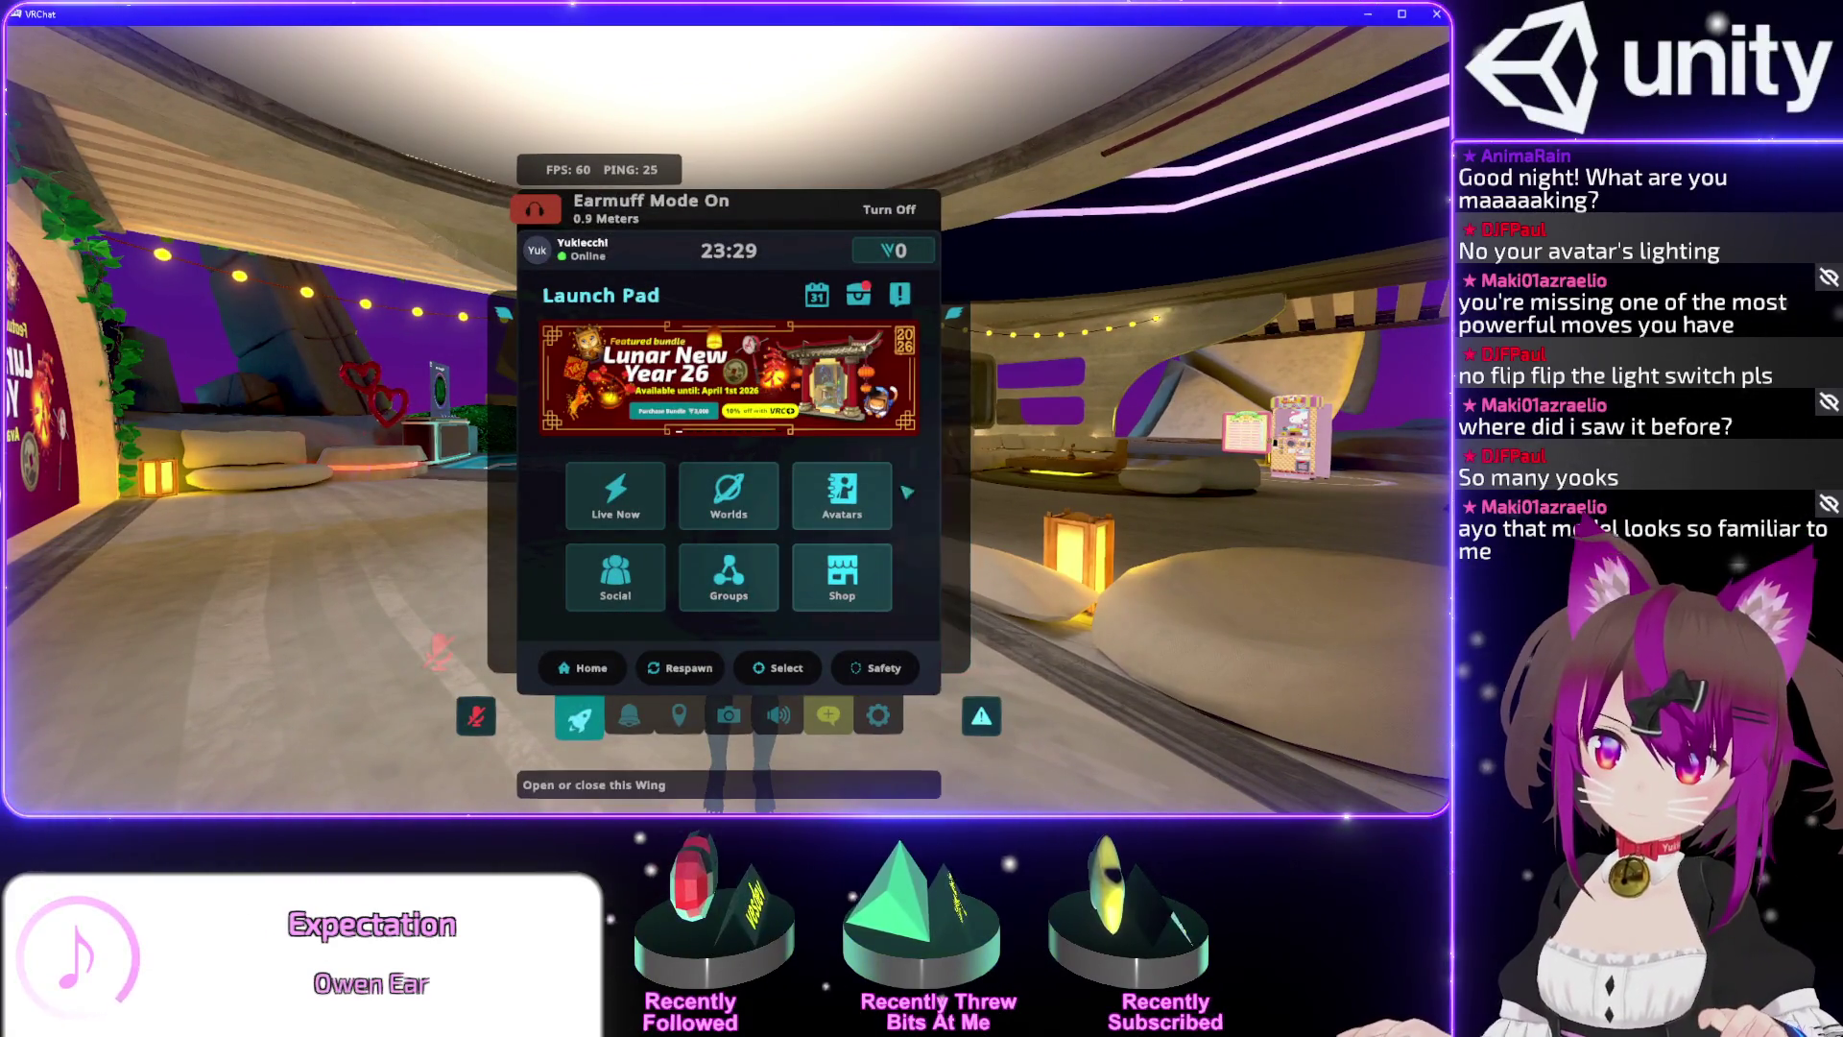
double_click(882, 722)
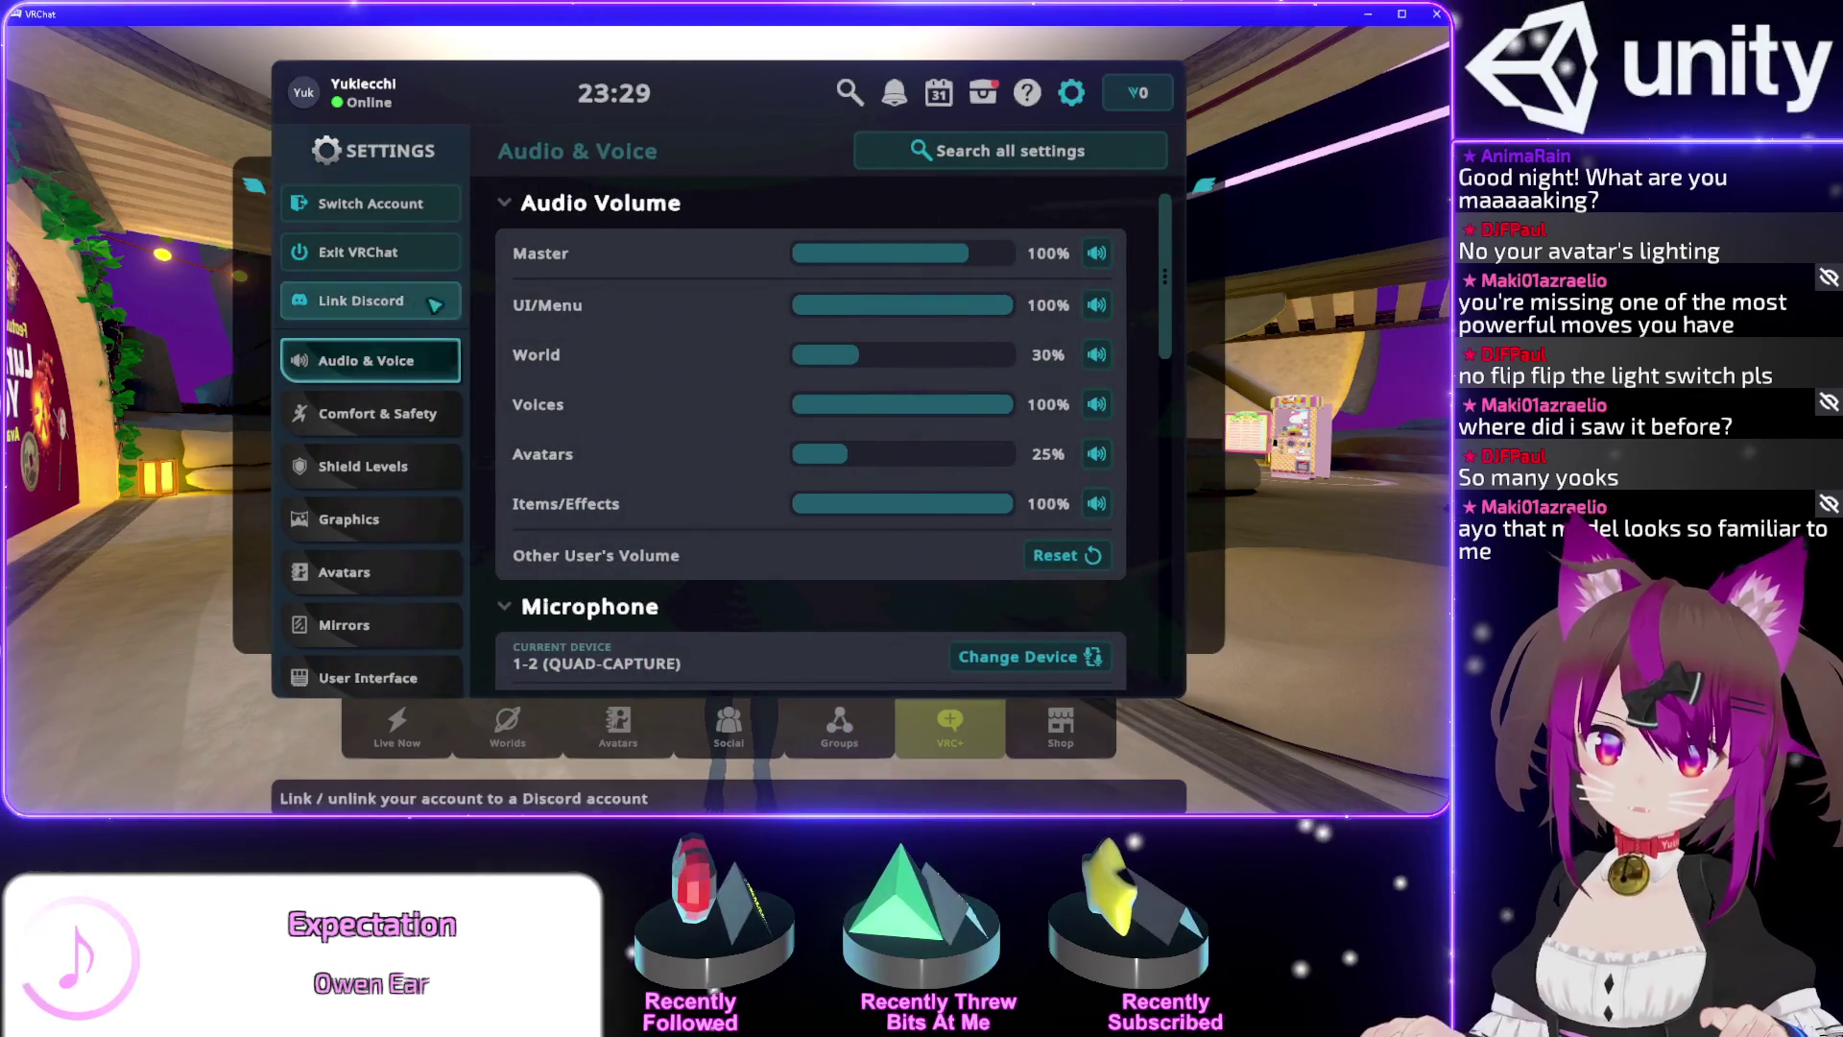
click(622, 738)
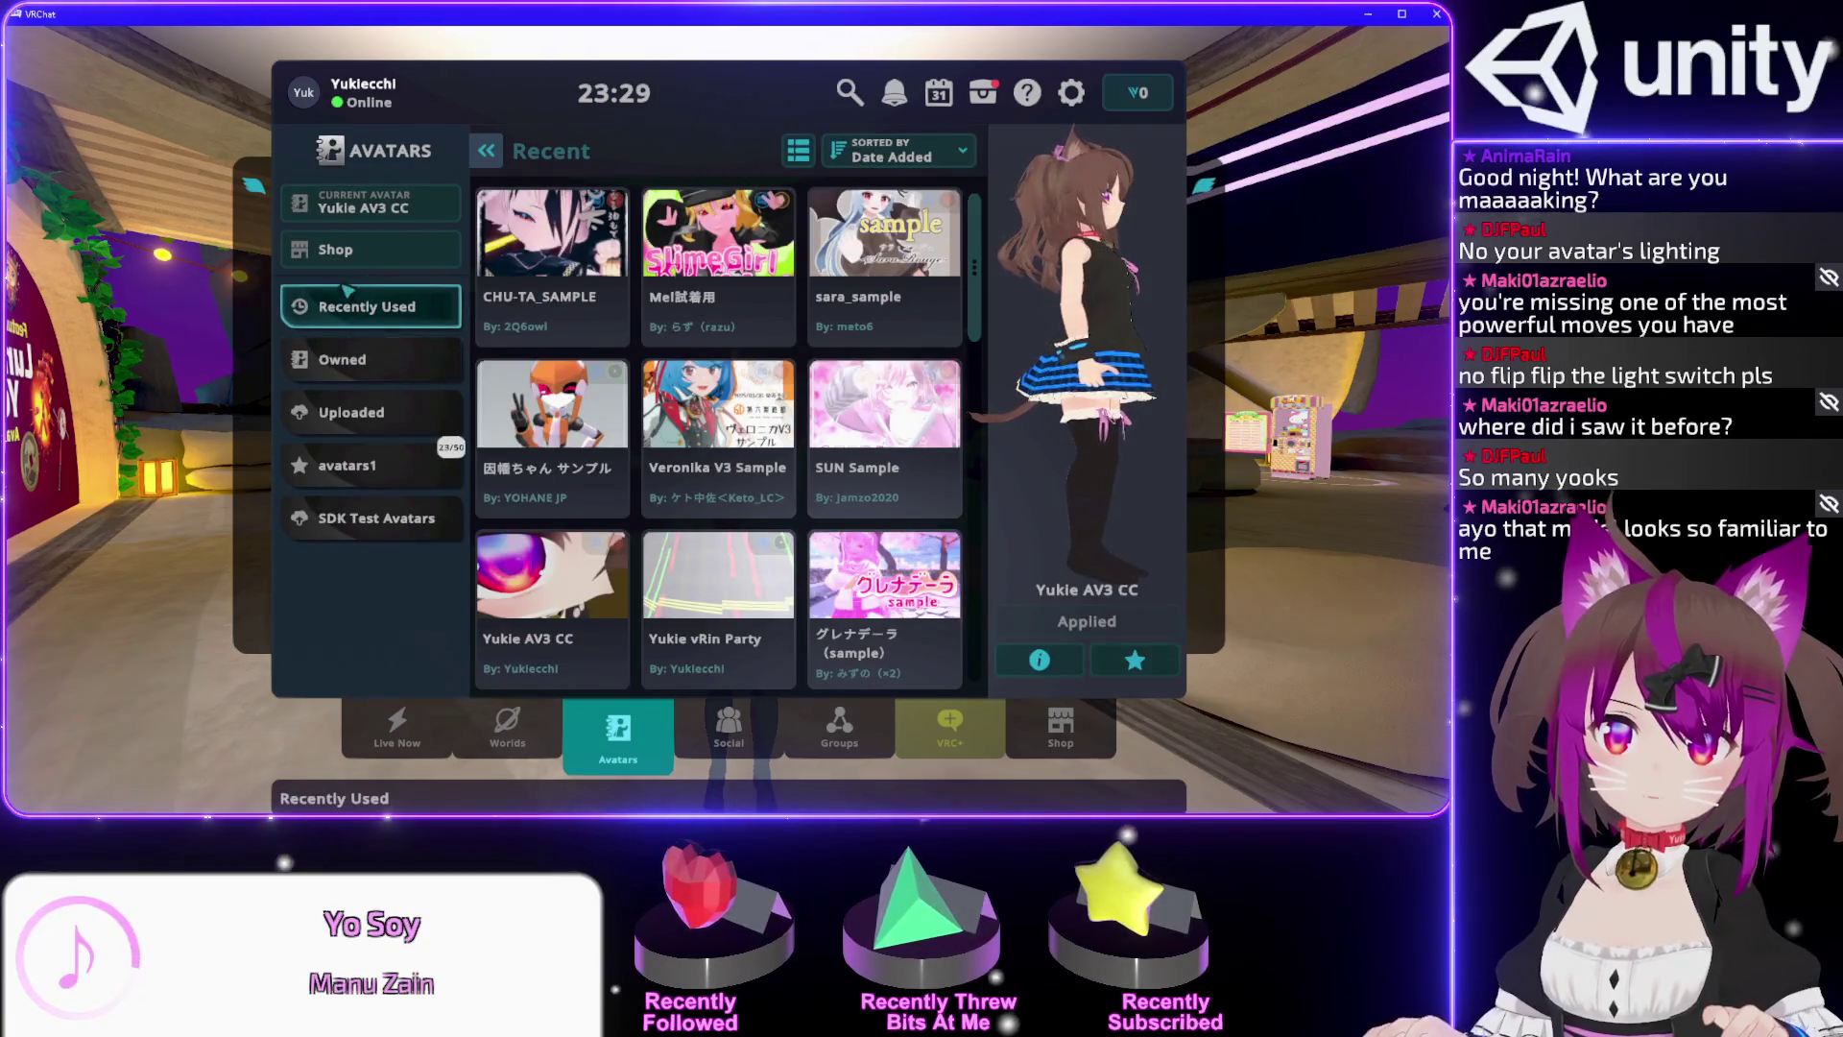
click(360, 412)
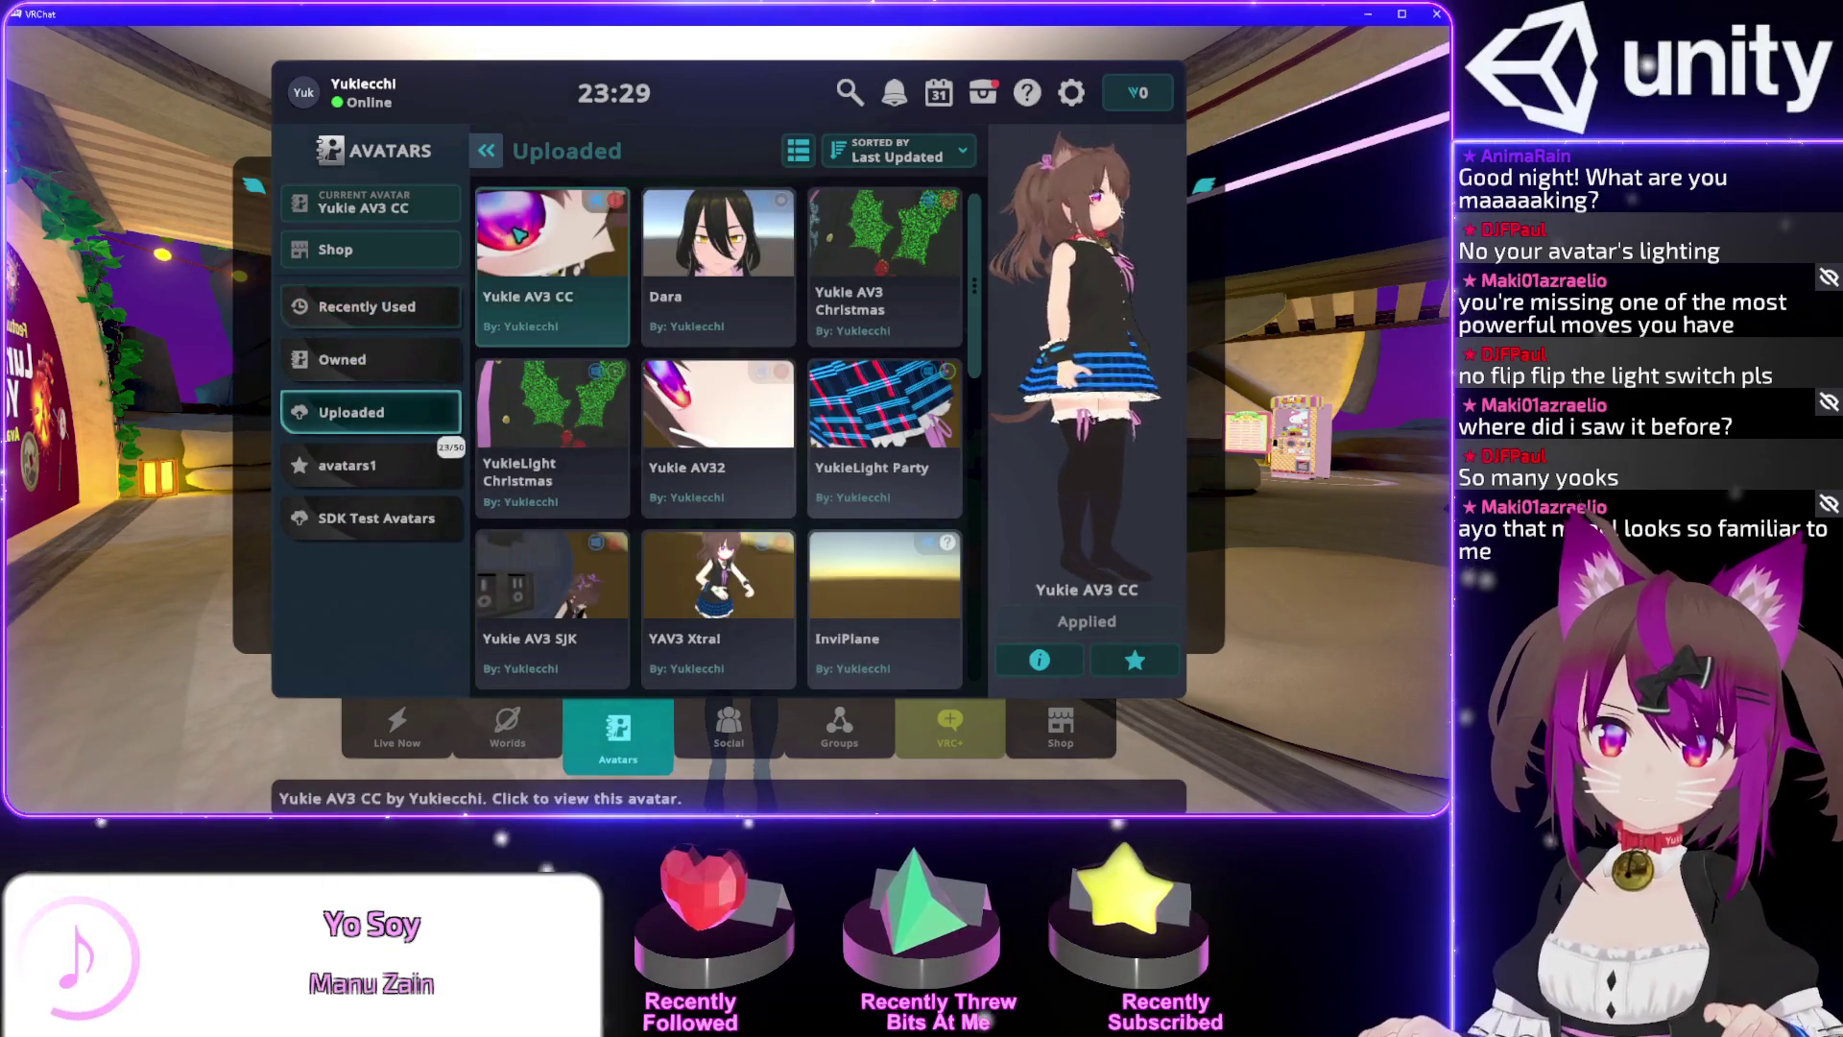
Switch to the Christmas version of the avatar.
click(883, 260)
click(552, 249)
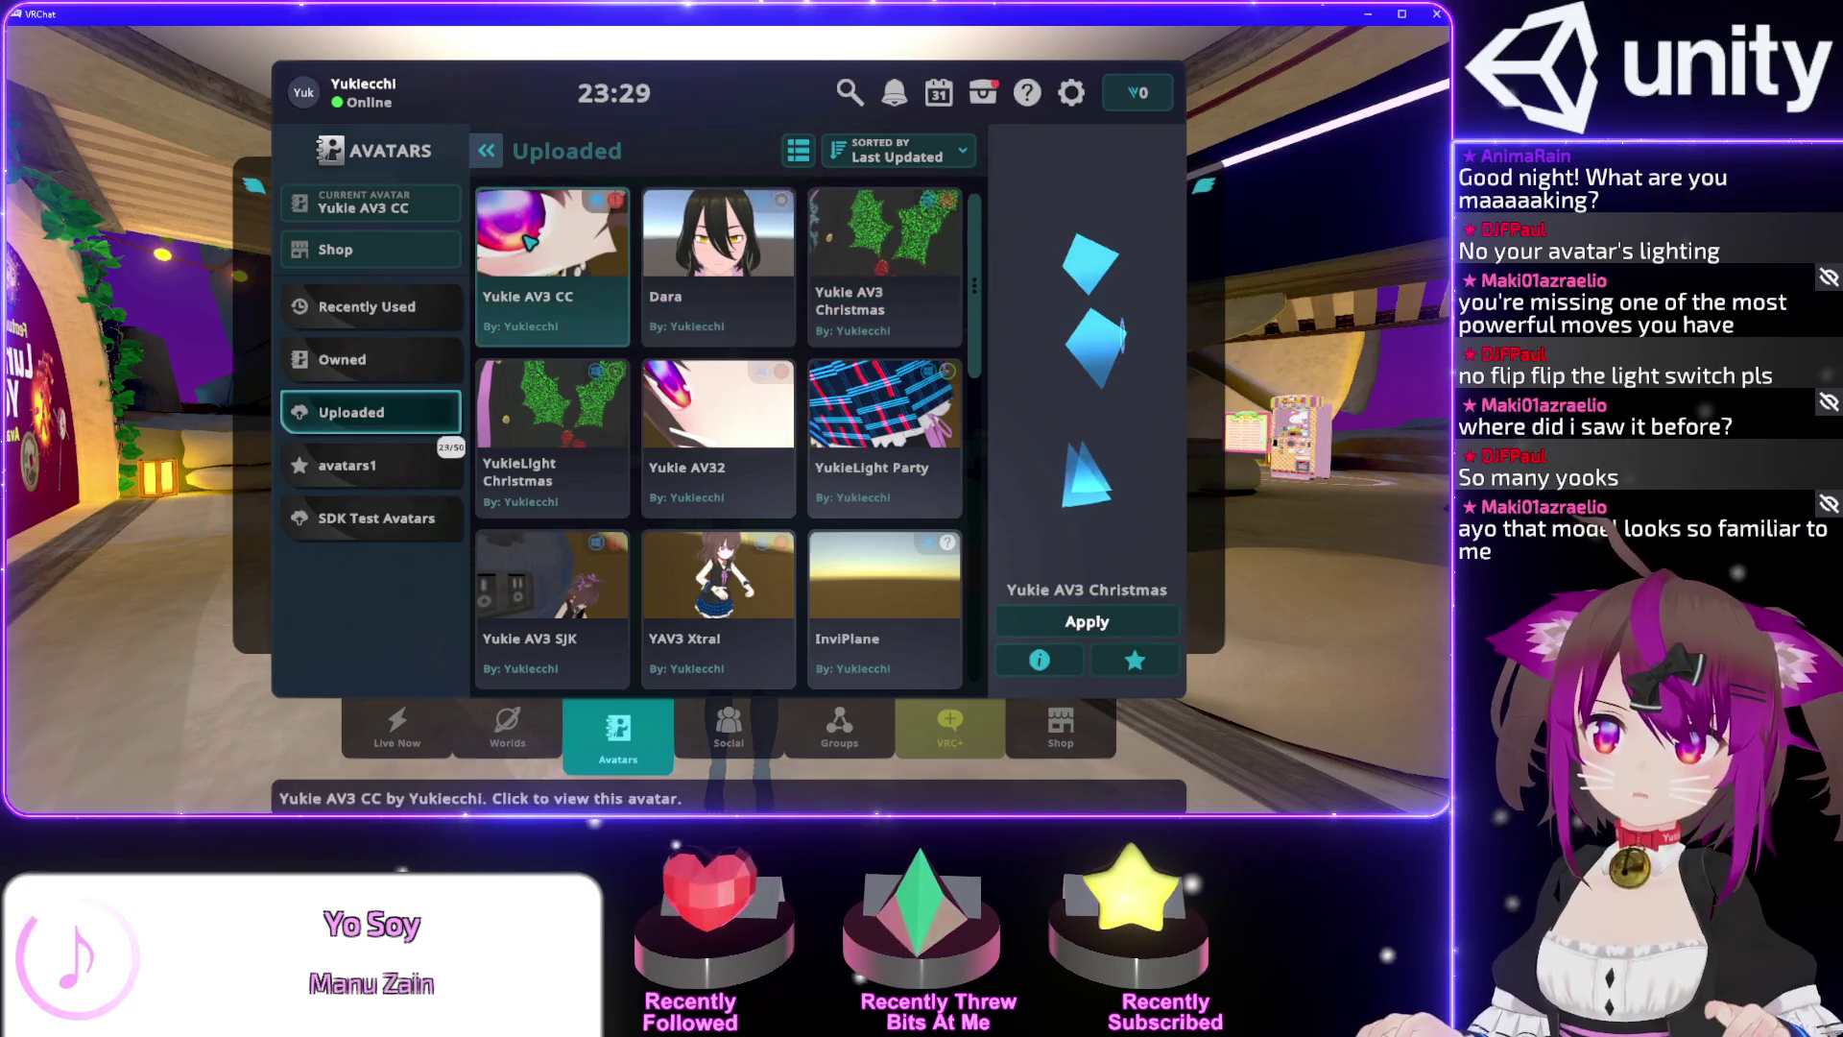
click(883, 259)
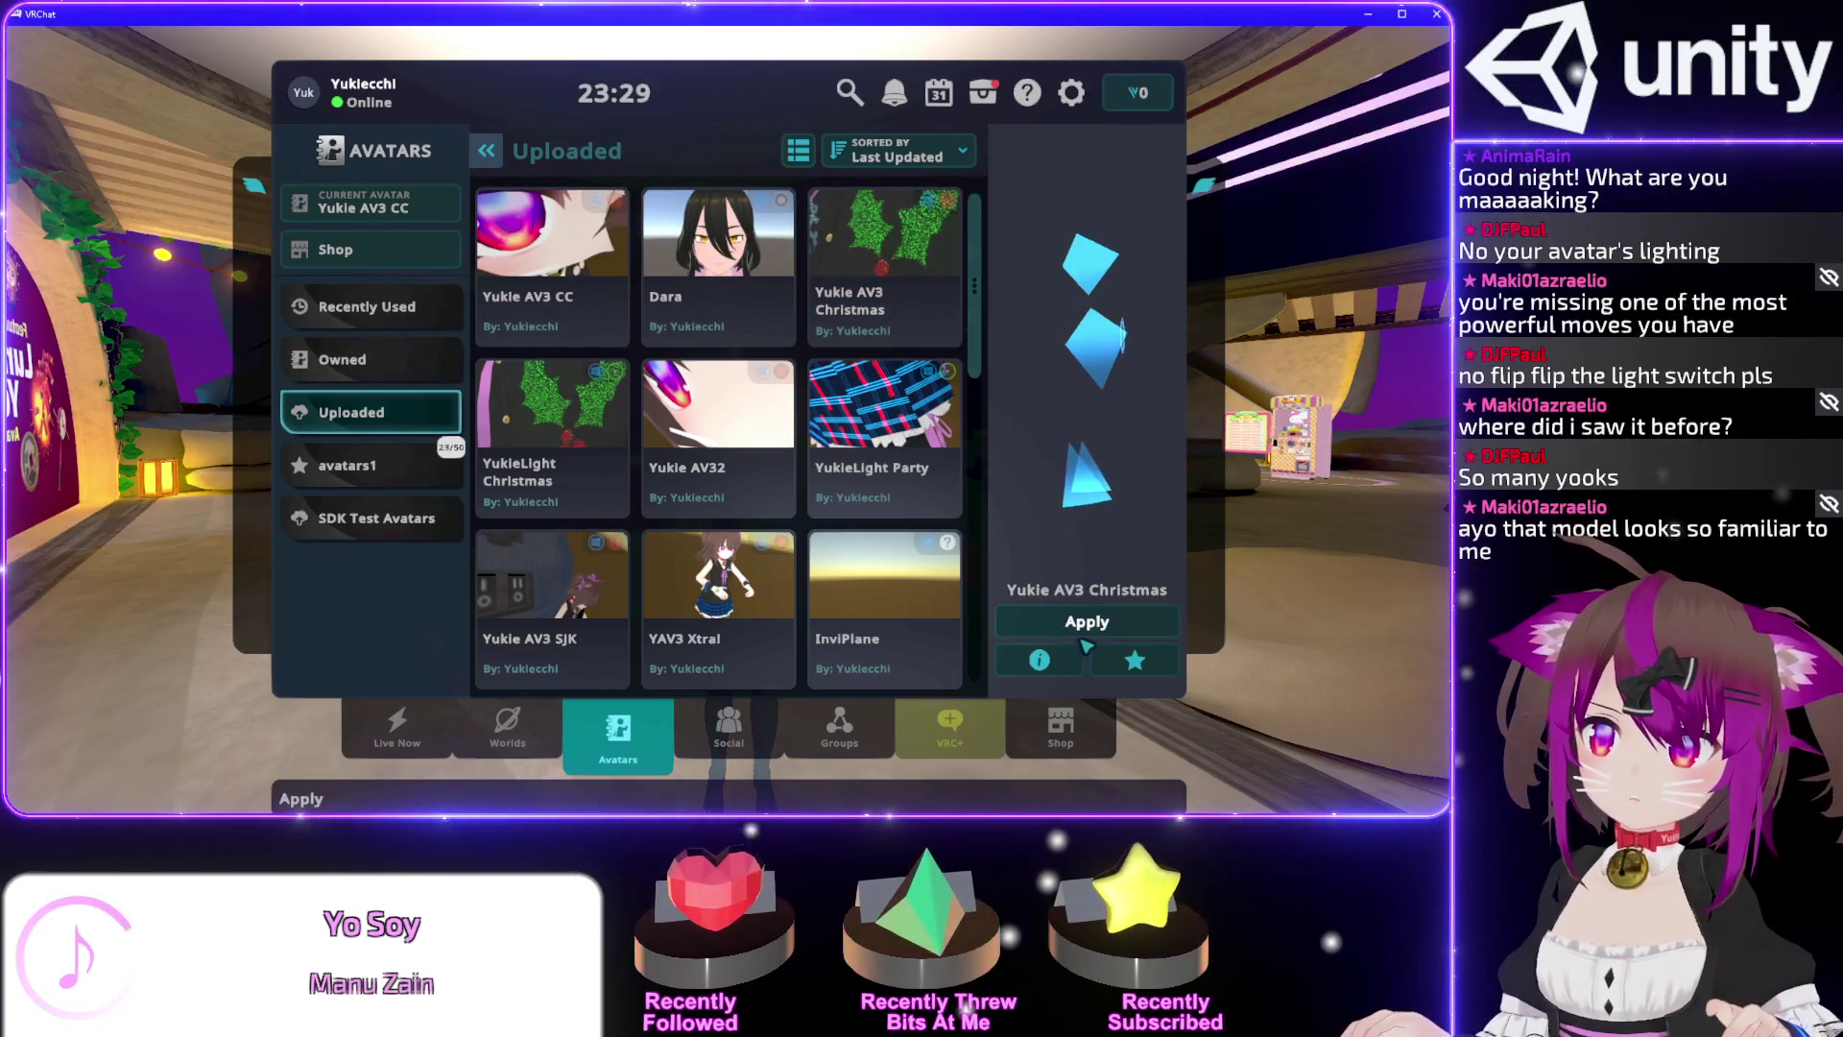
click(1085, 624)
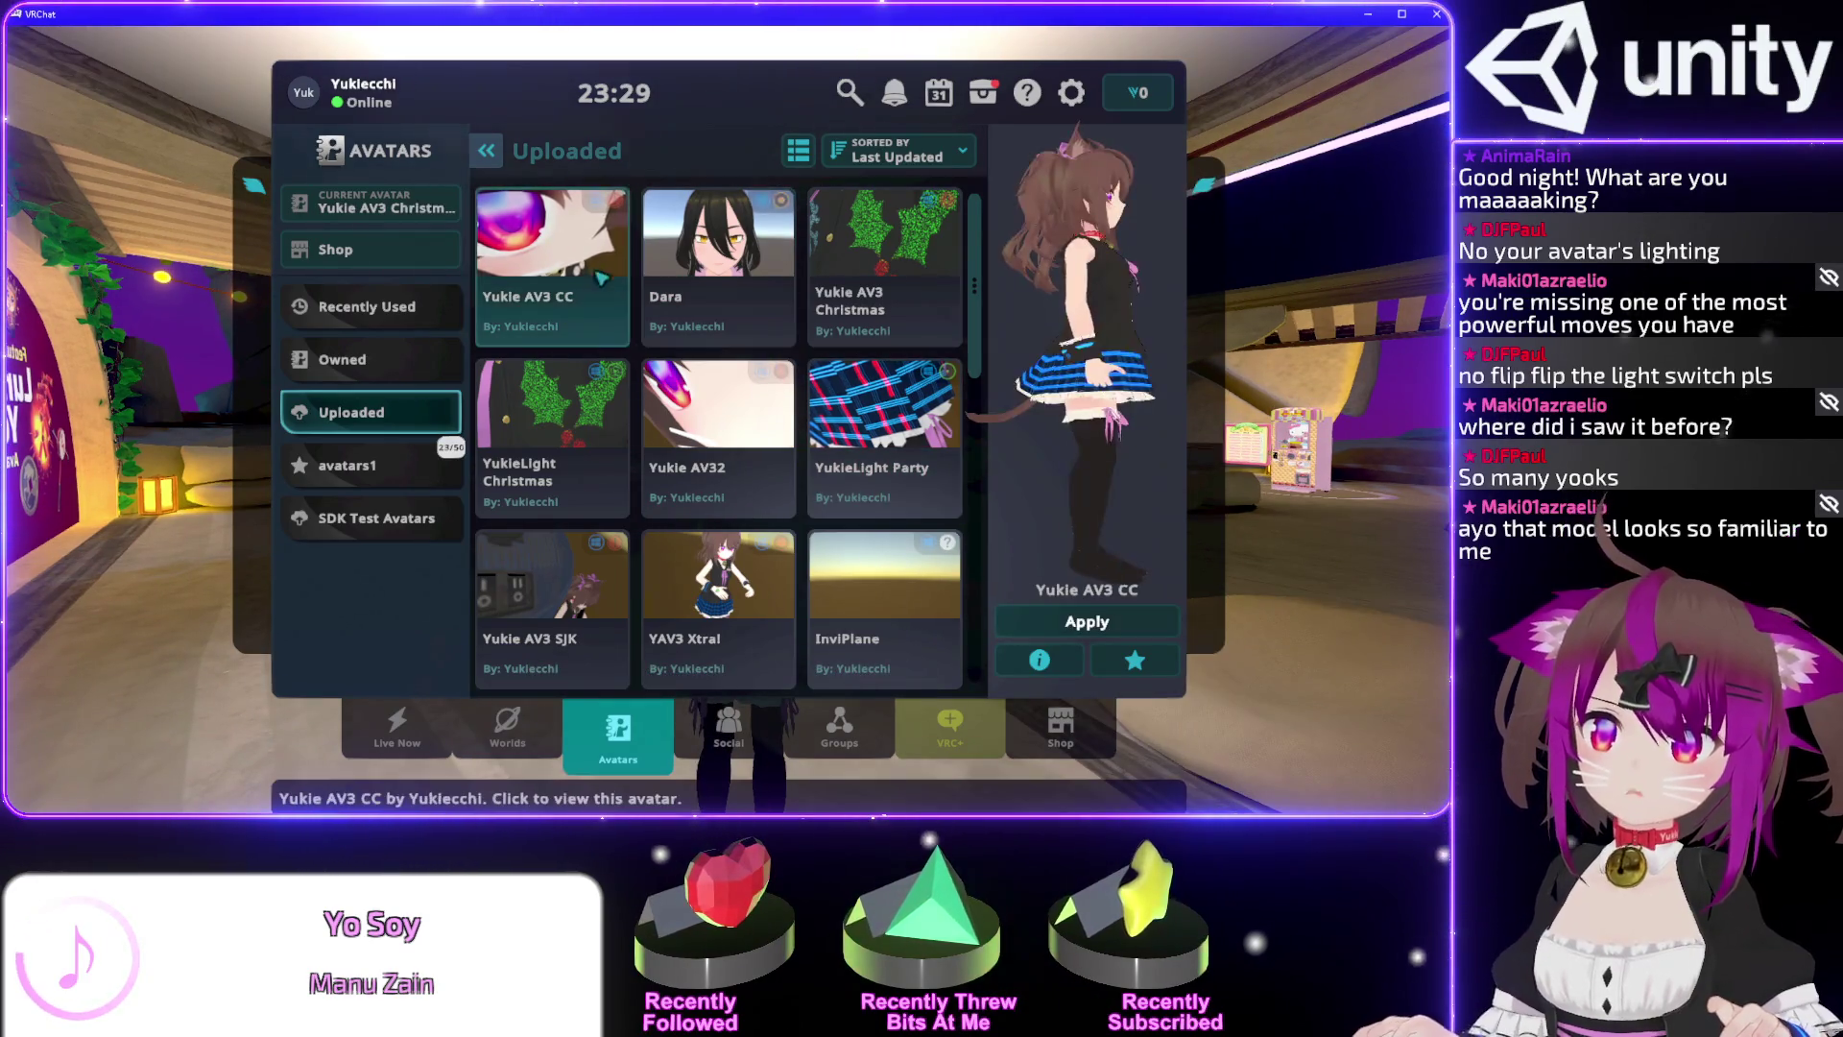
Re-apply the CC avatar, return to the world and spawn the photo camera.
click(560, 261)
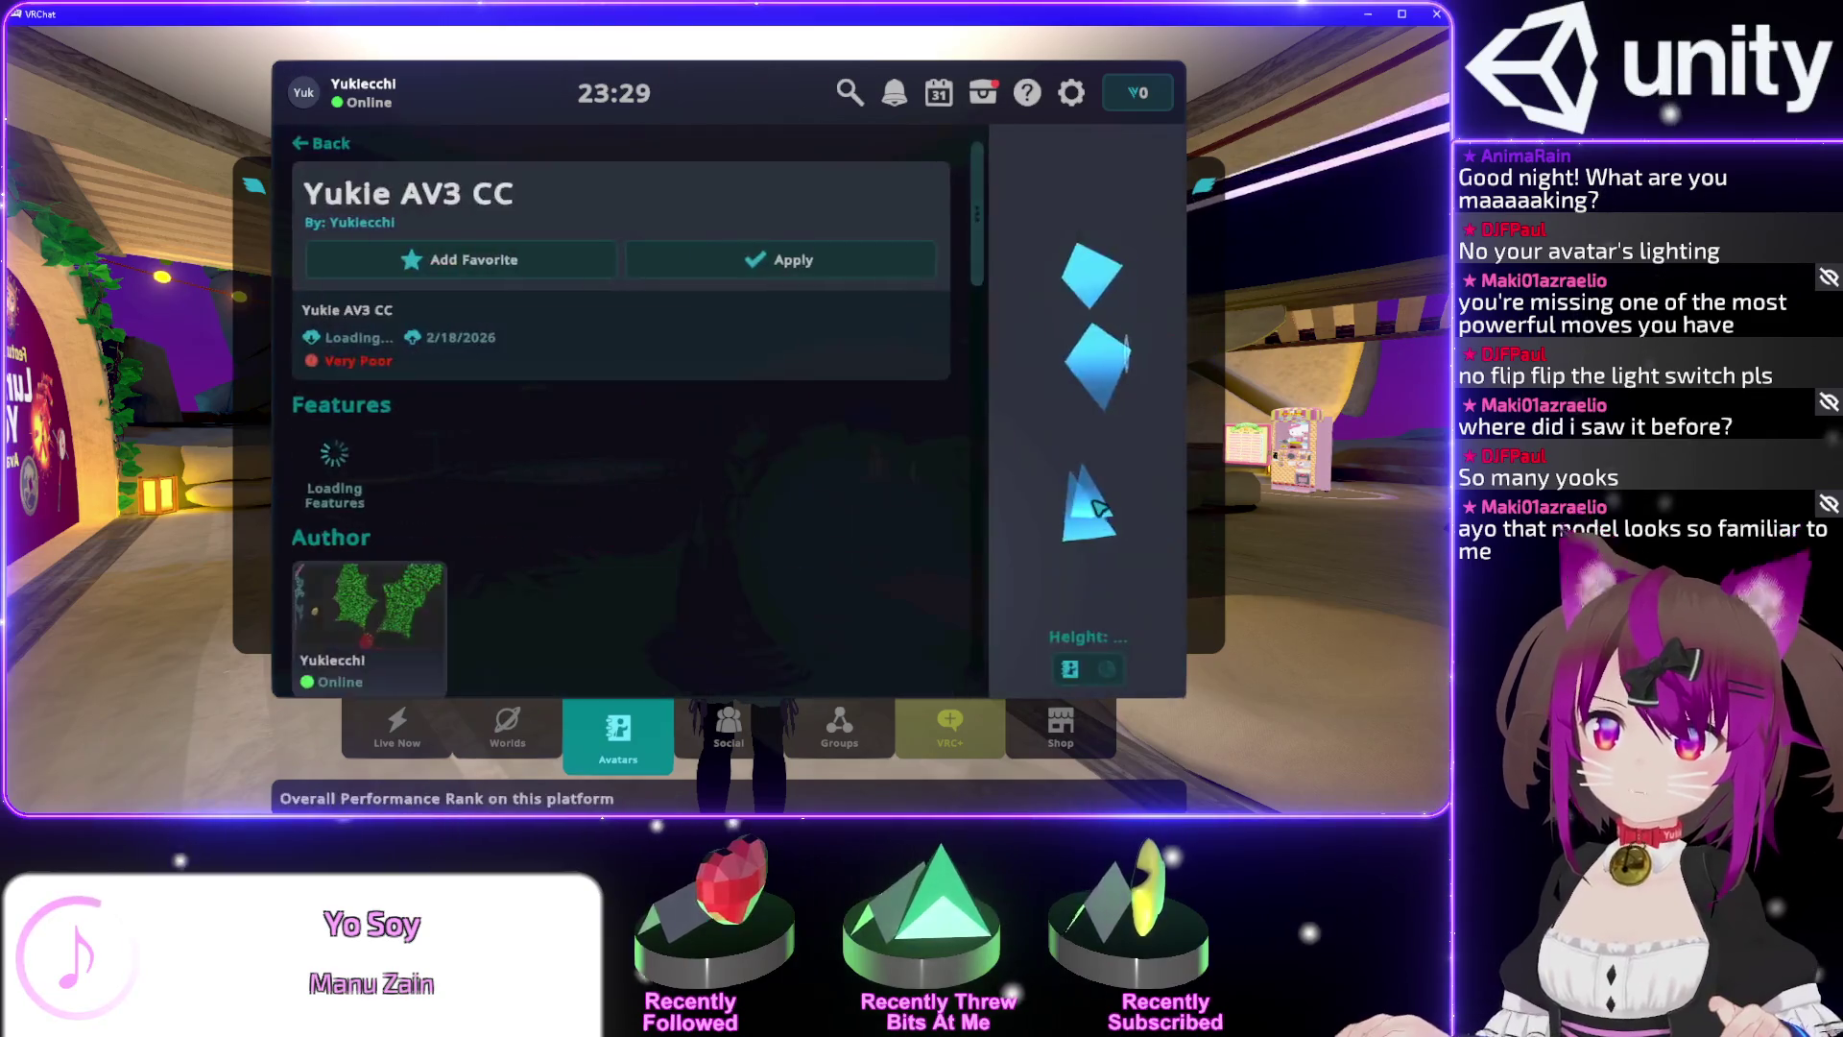
click(782, 260)
key(Escape)
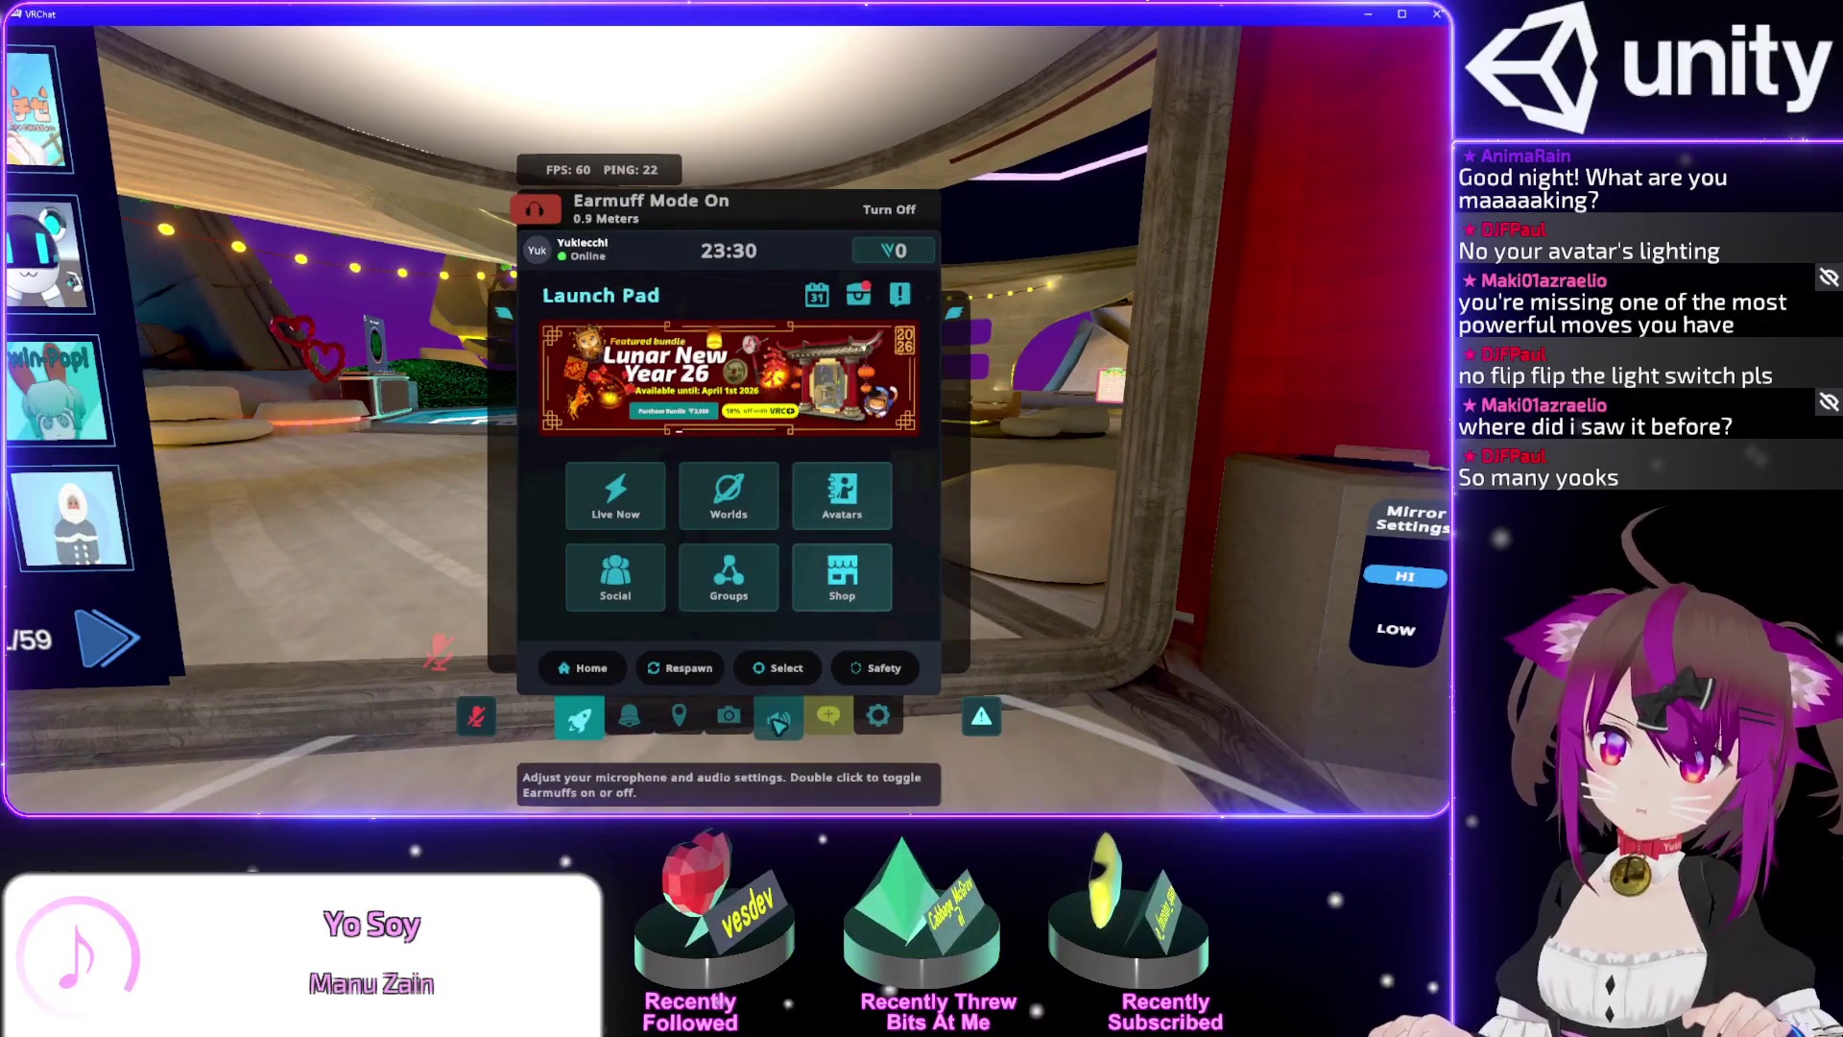
double_click(736, 725)
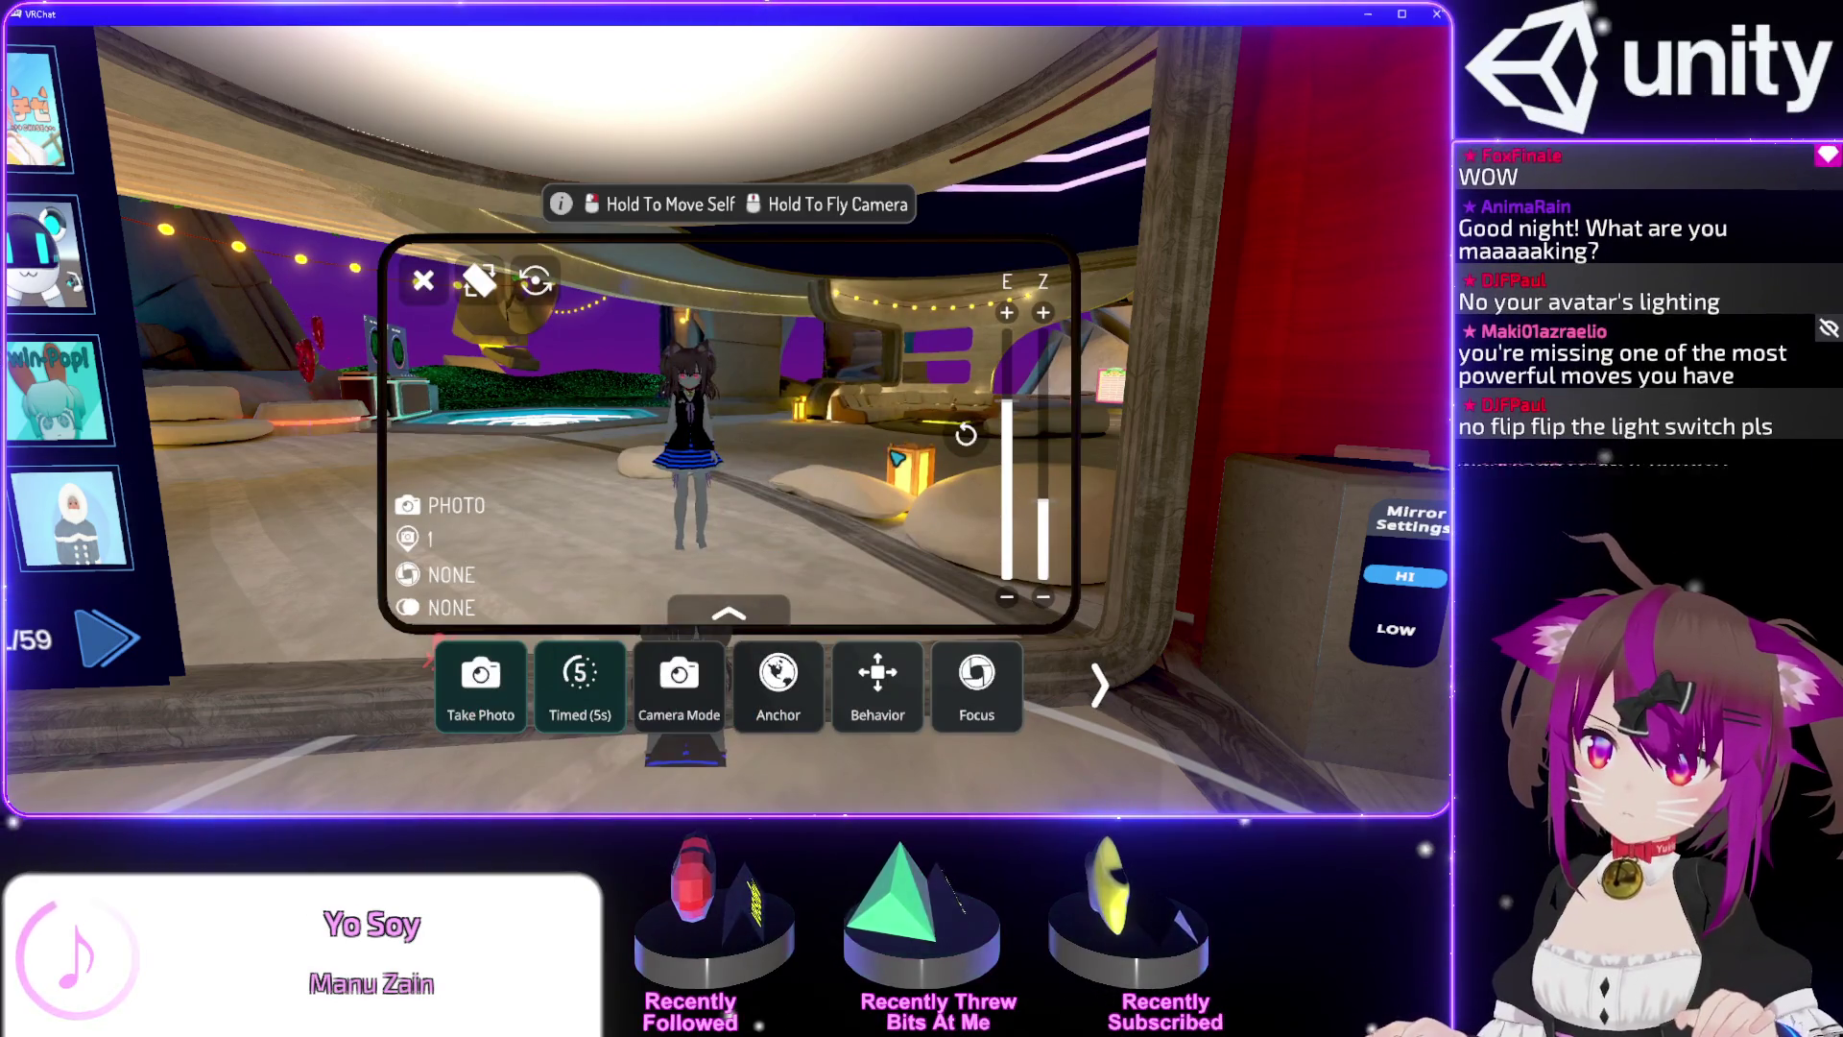
click(811, 686)
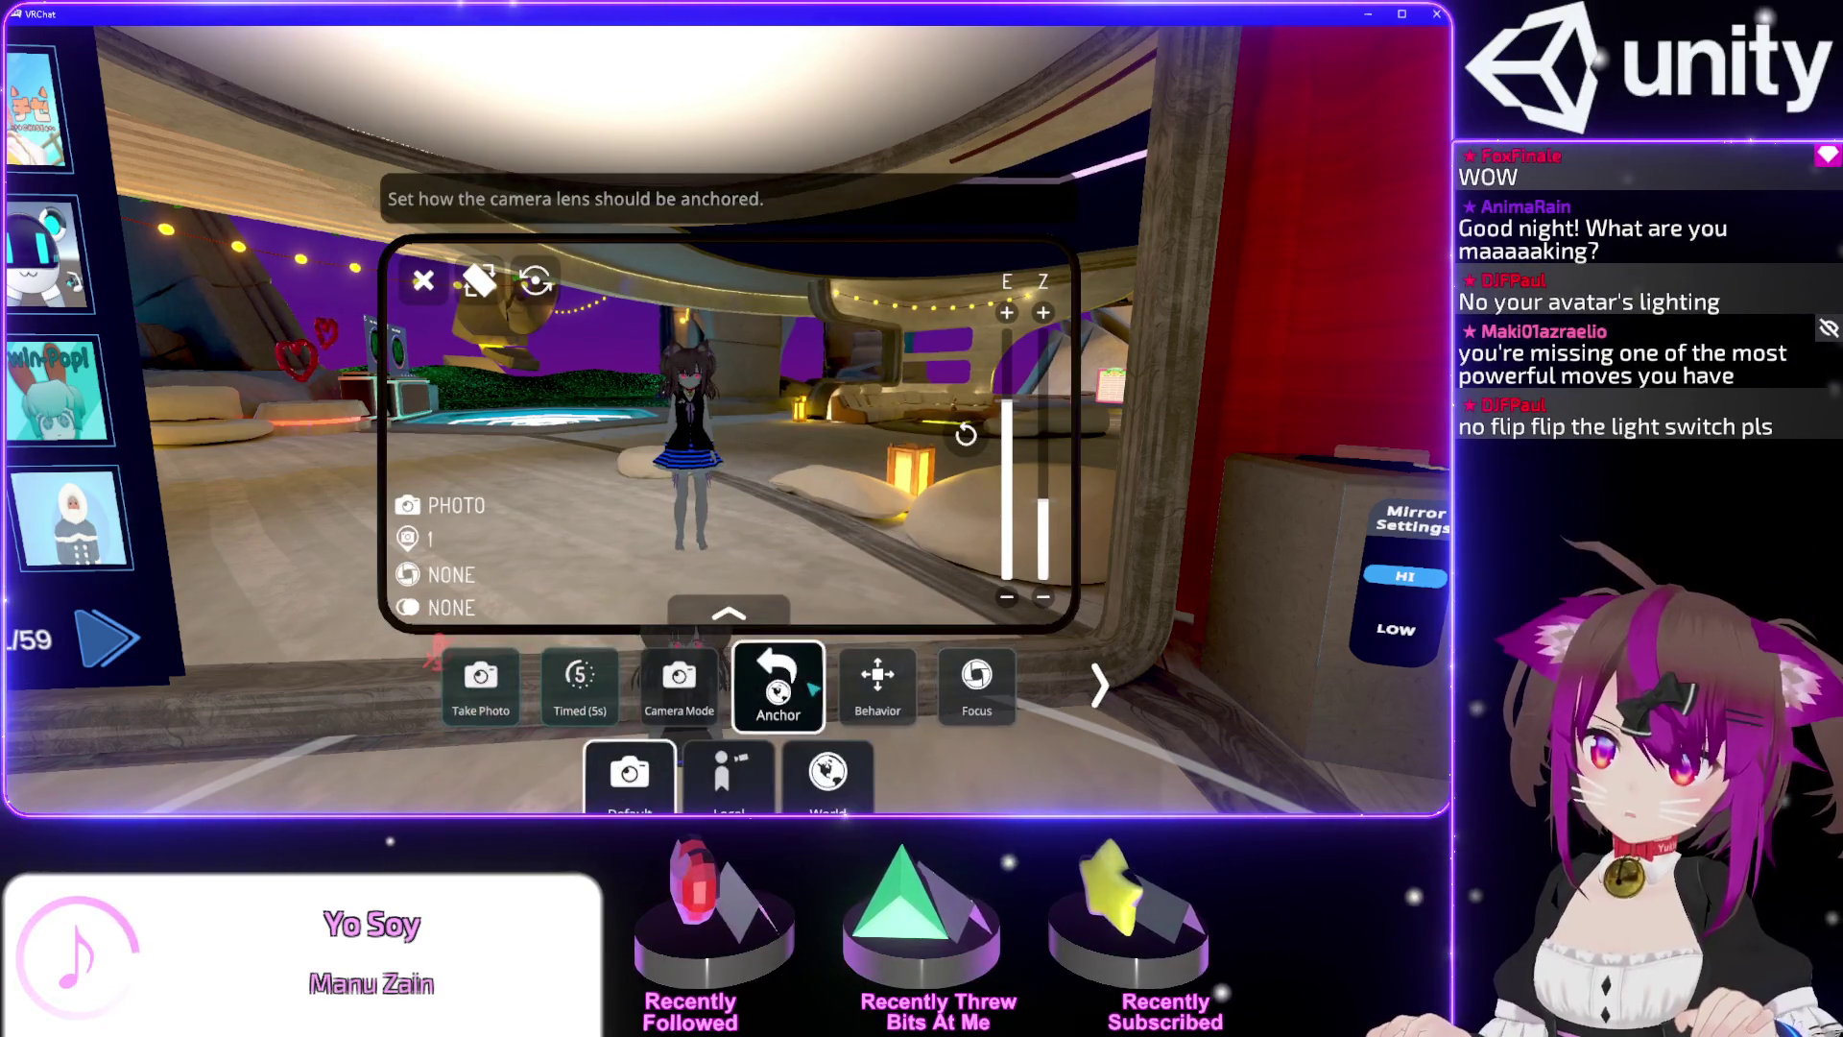
click(826, 768)
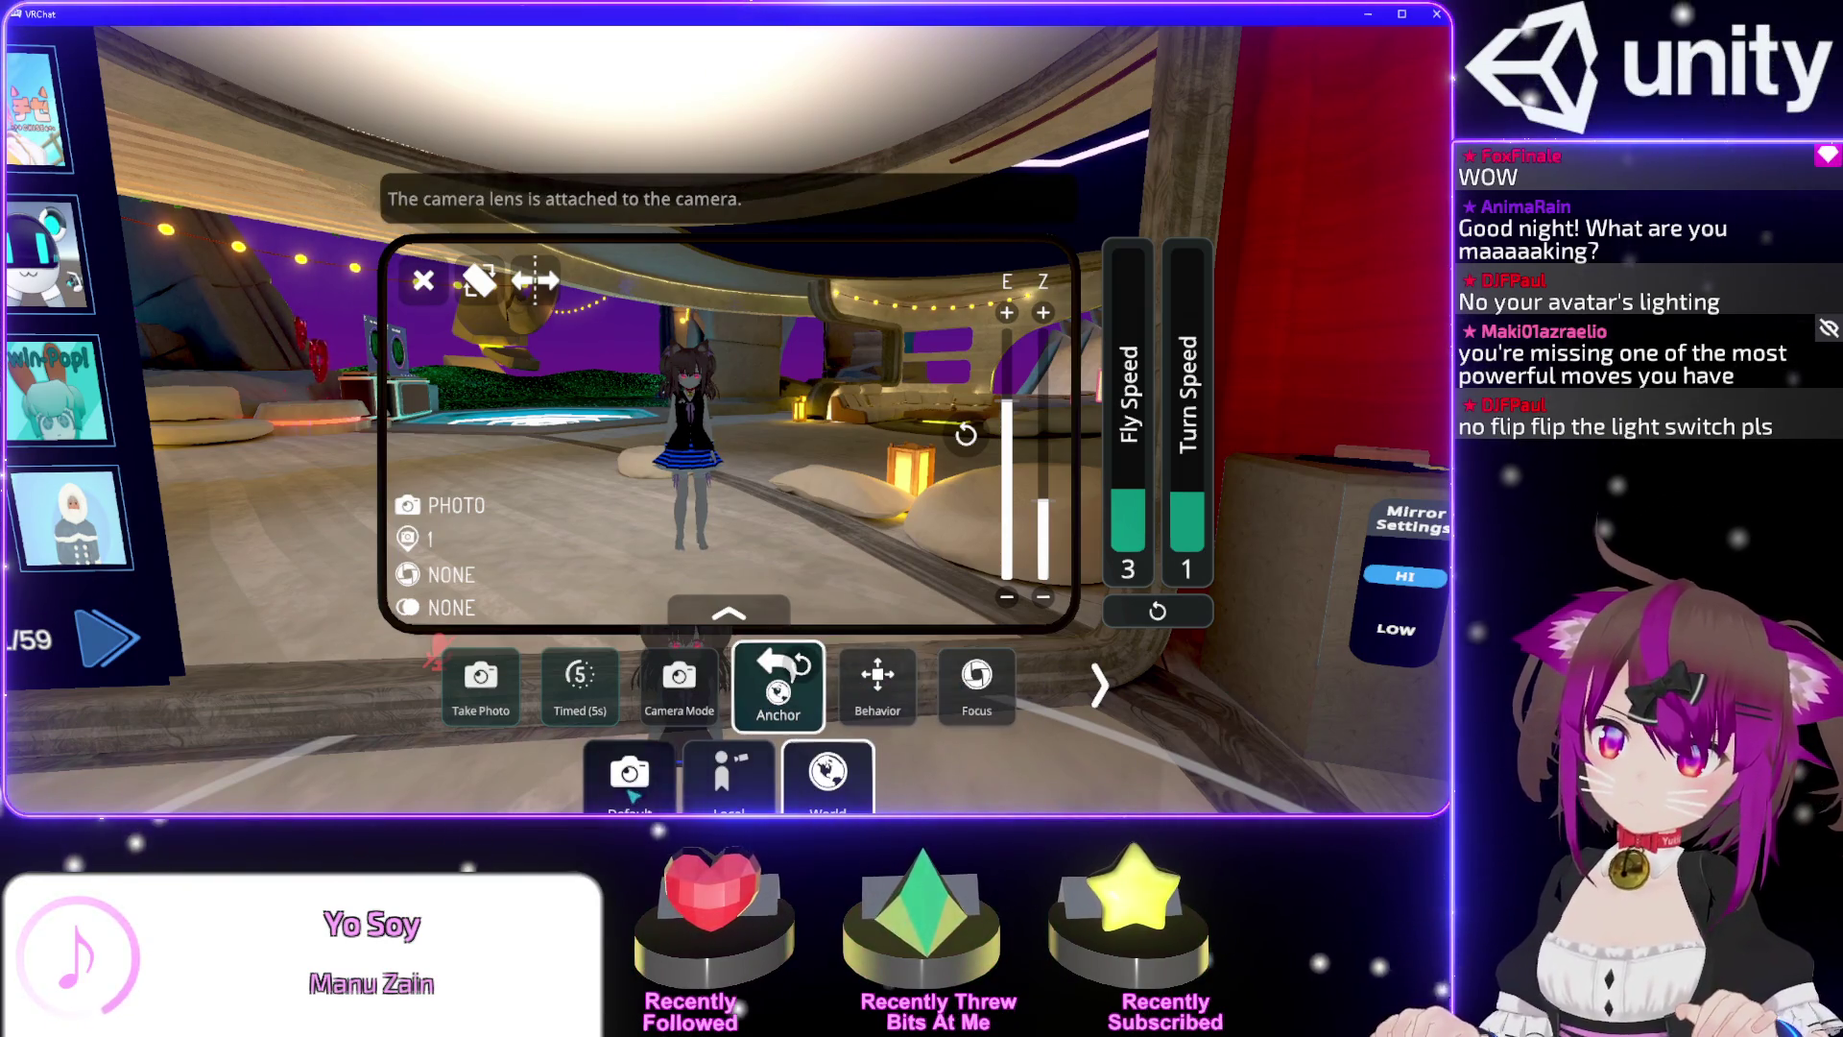
click(629, 773)
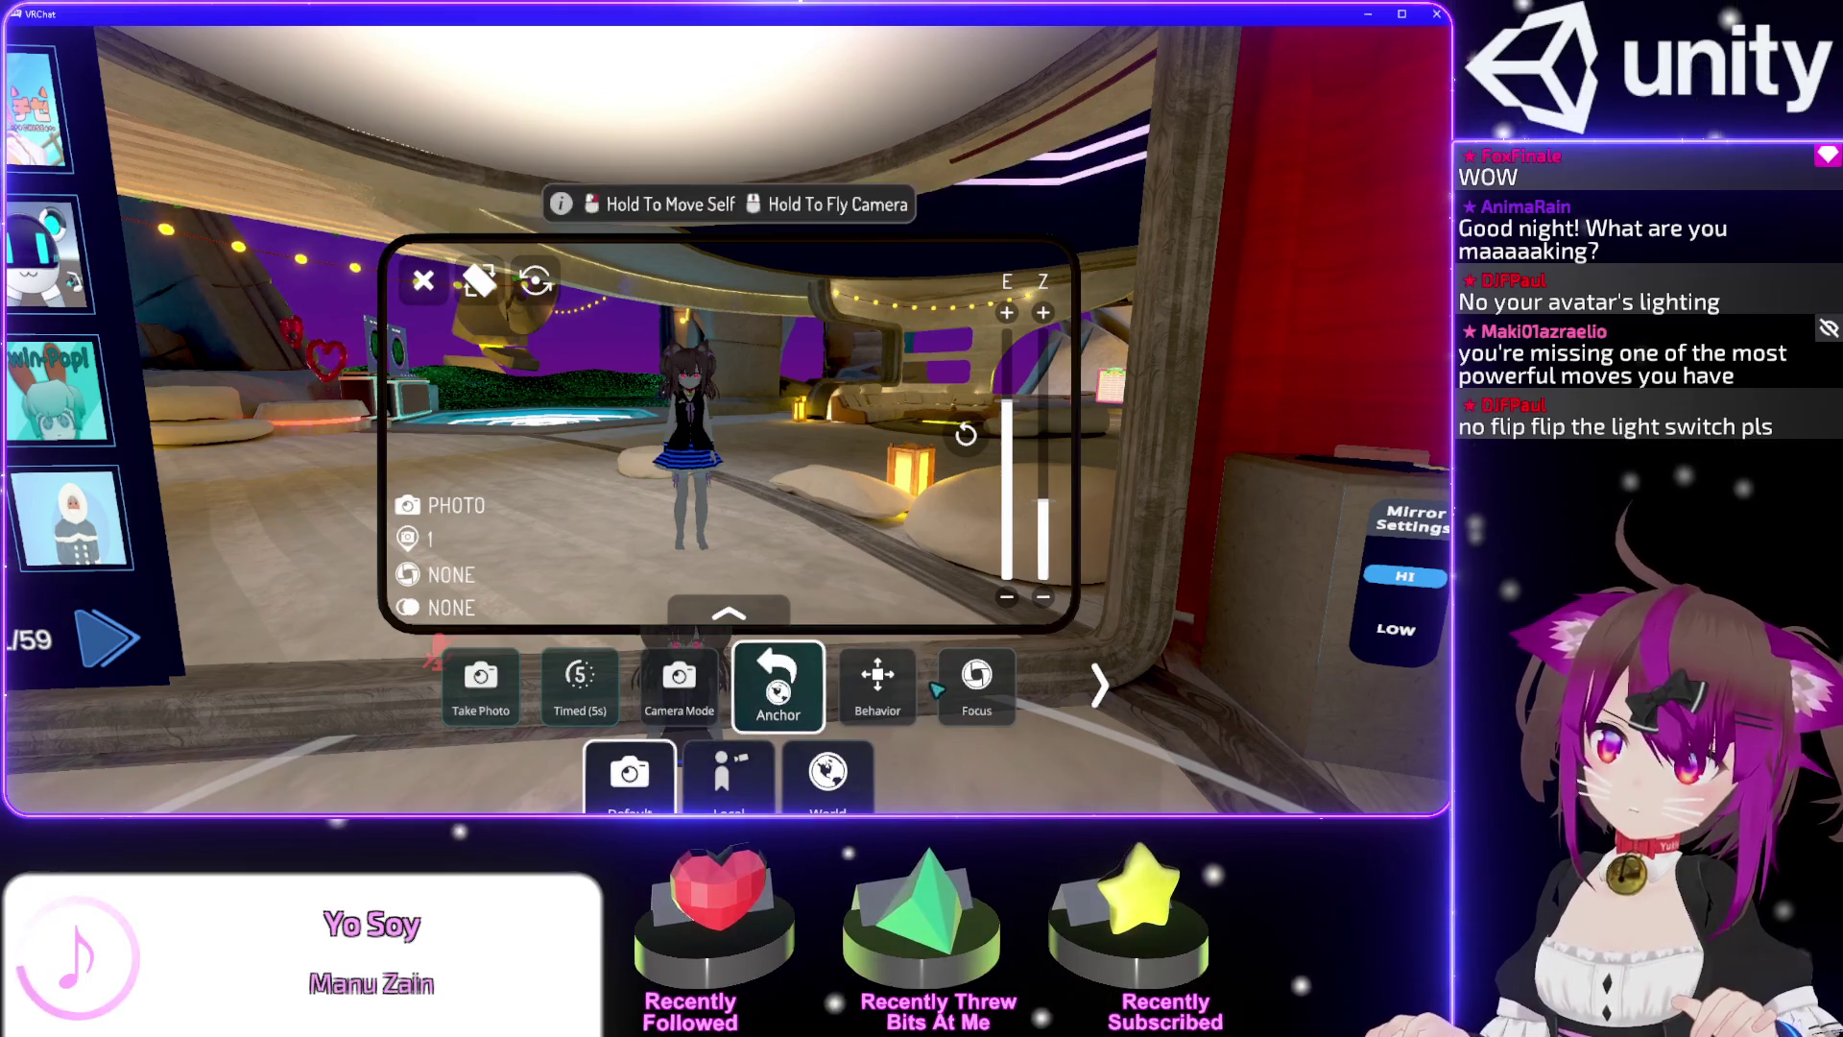
click(877, 683)
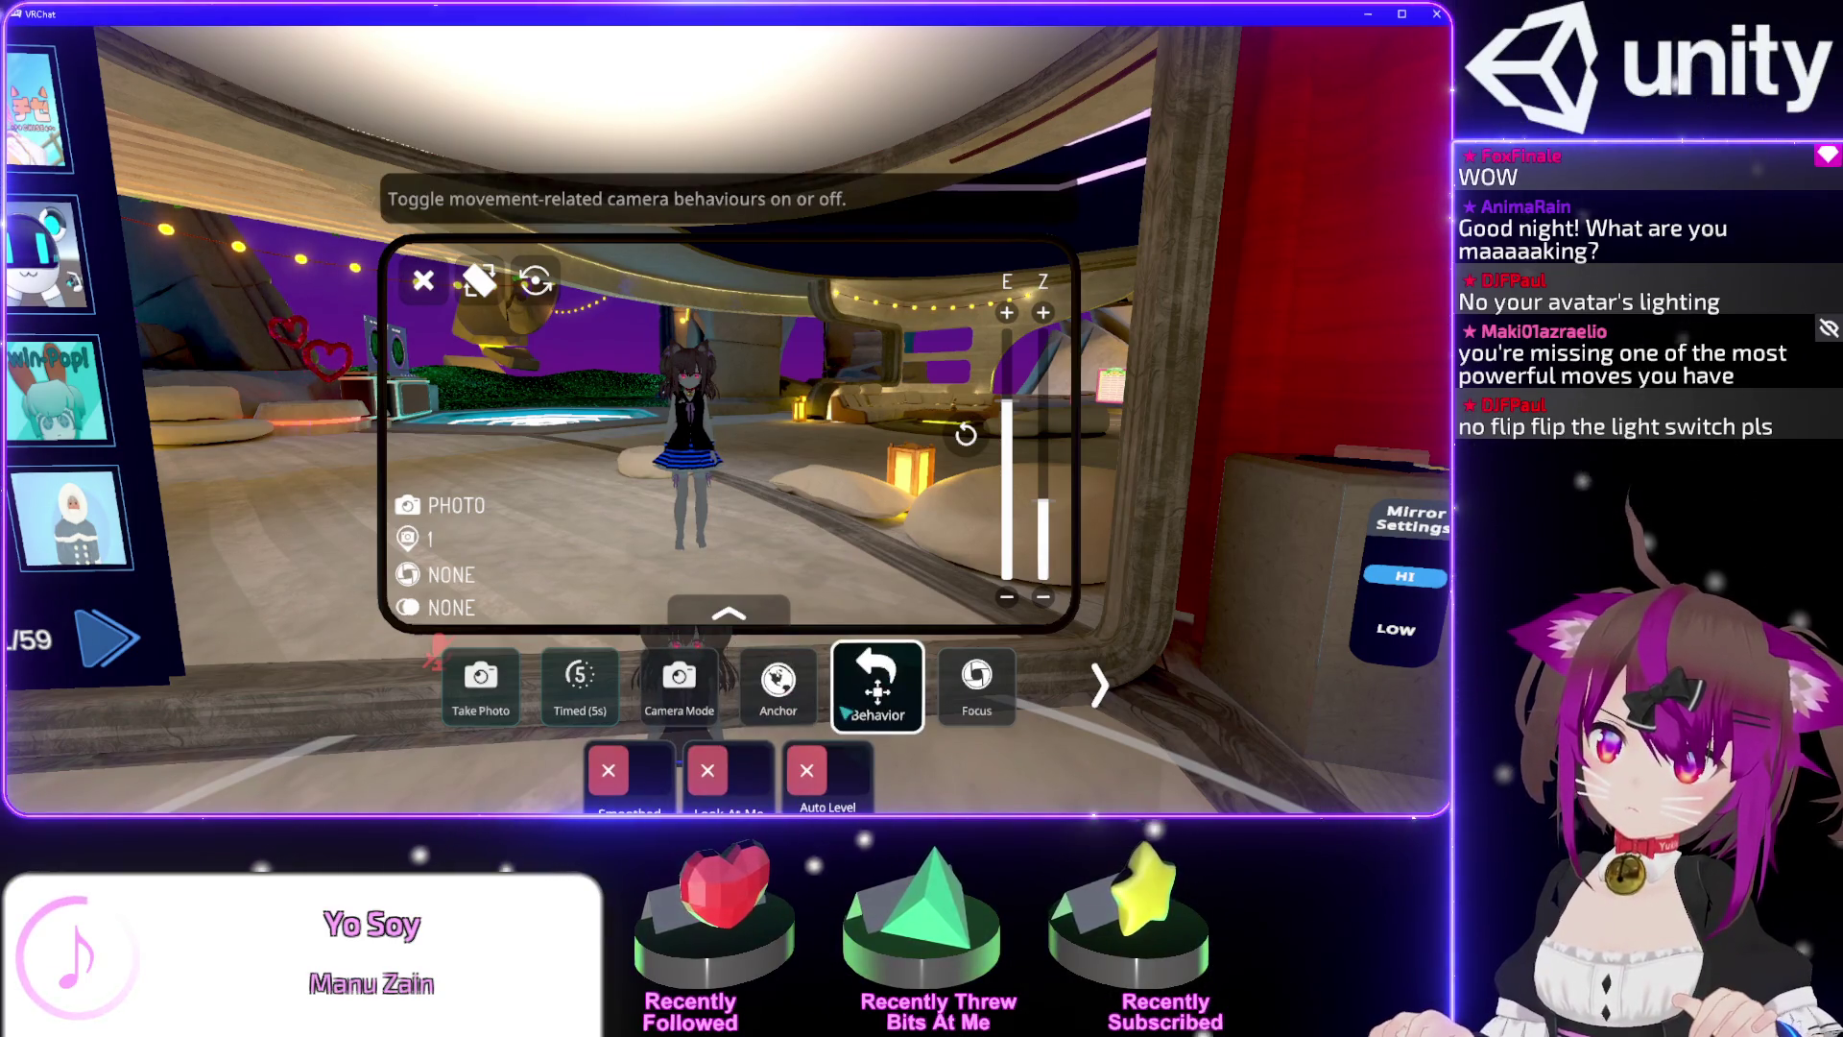
mouse_move(730, 475)
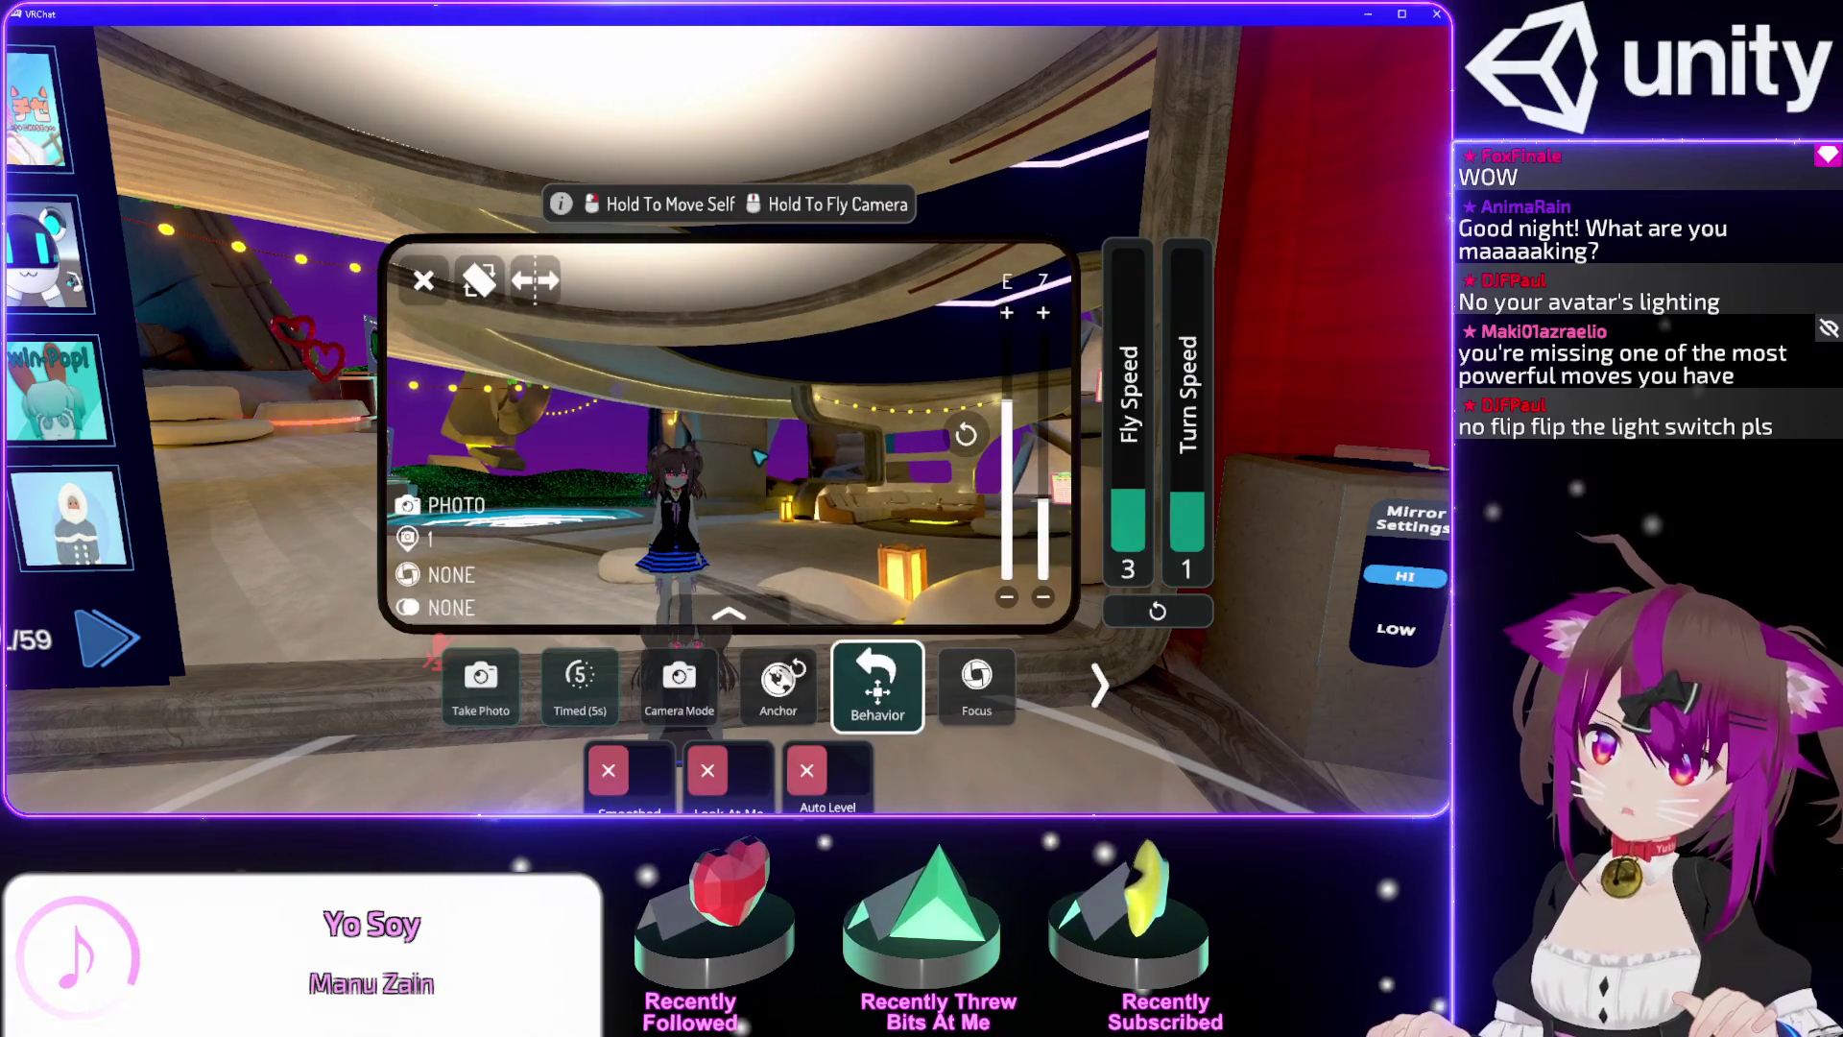
mouse_move(729, 480)
mouse_down()
mouse_move(912, 365)
mouse_move(1186, 141)
mouse_move(724, 432)
mouse_move(730, 480)
mouse_move(729, 433)
mouse_up()
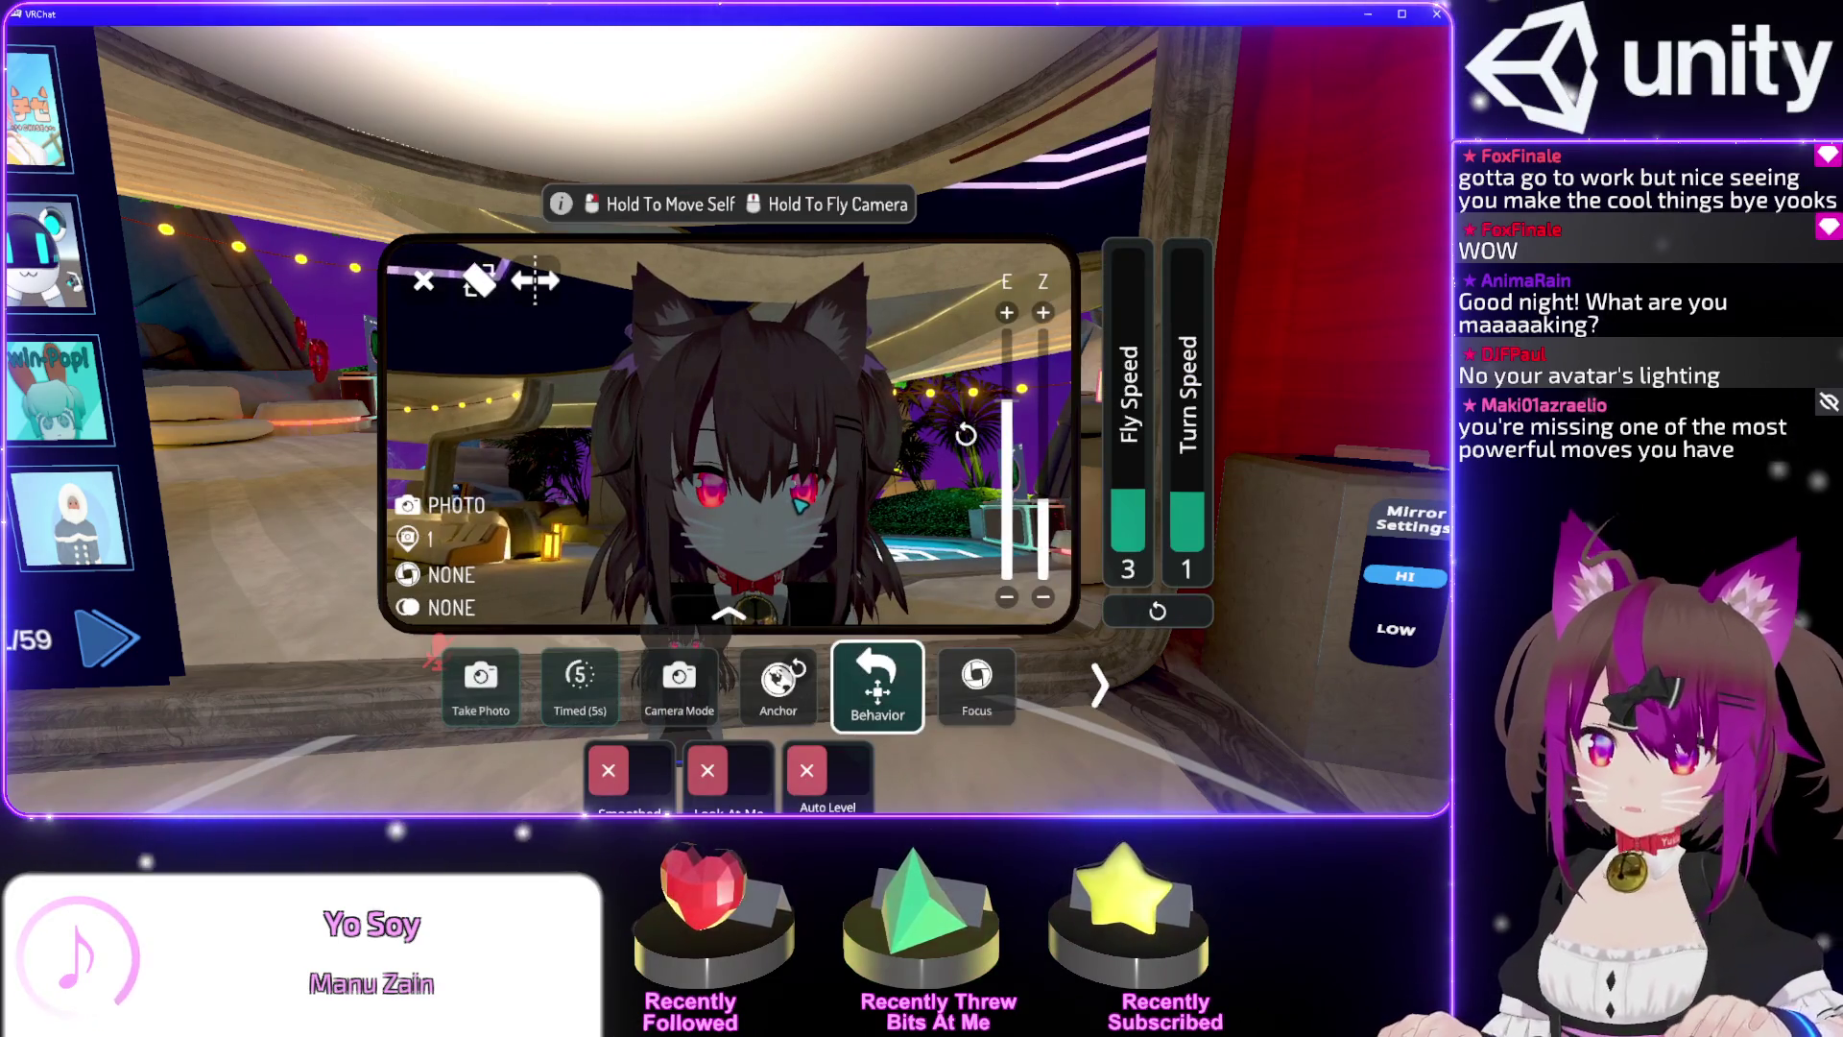
key(Escape)
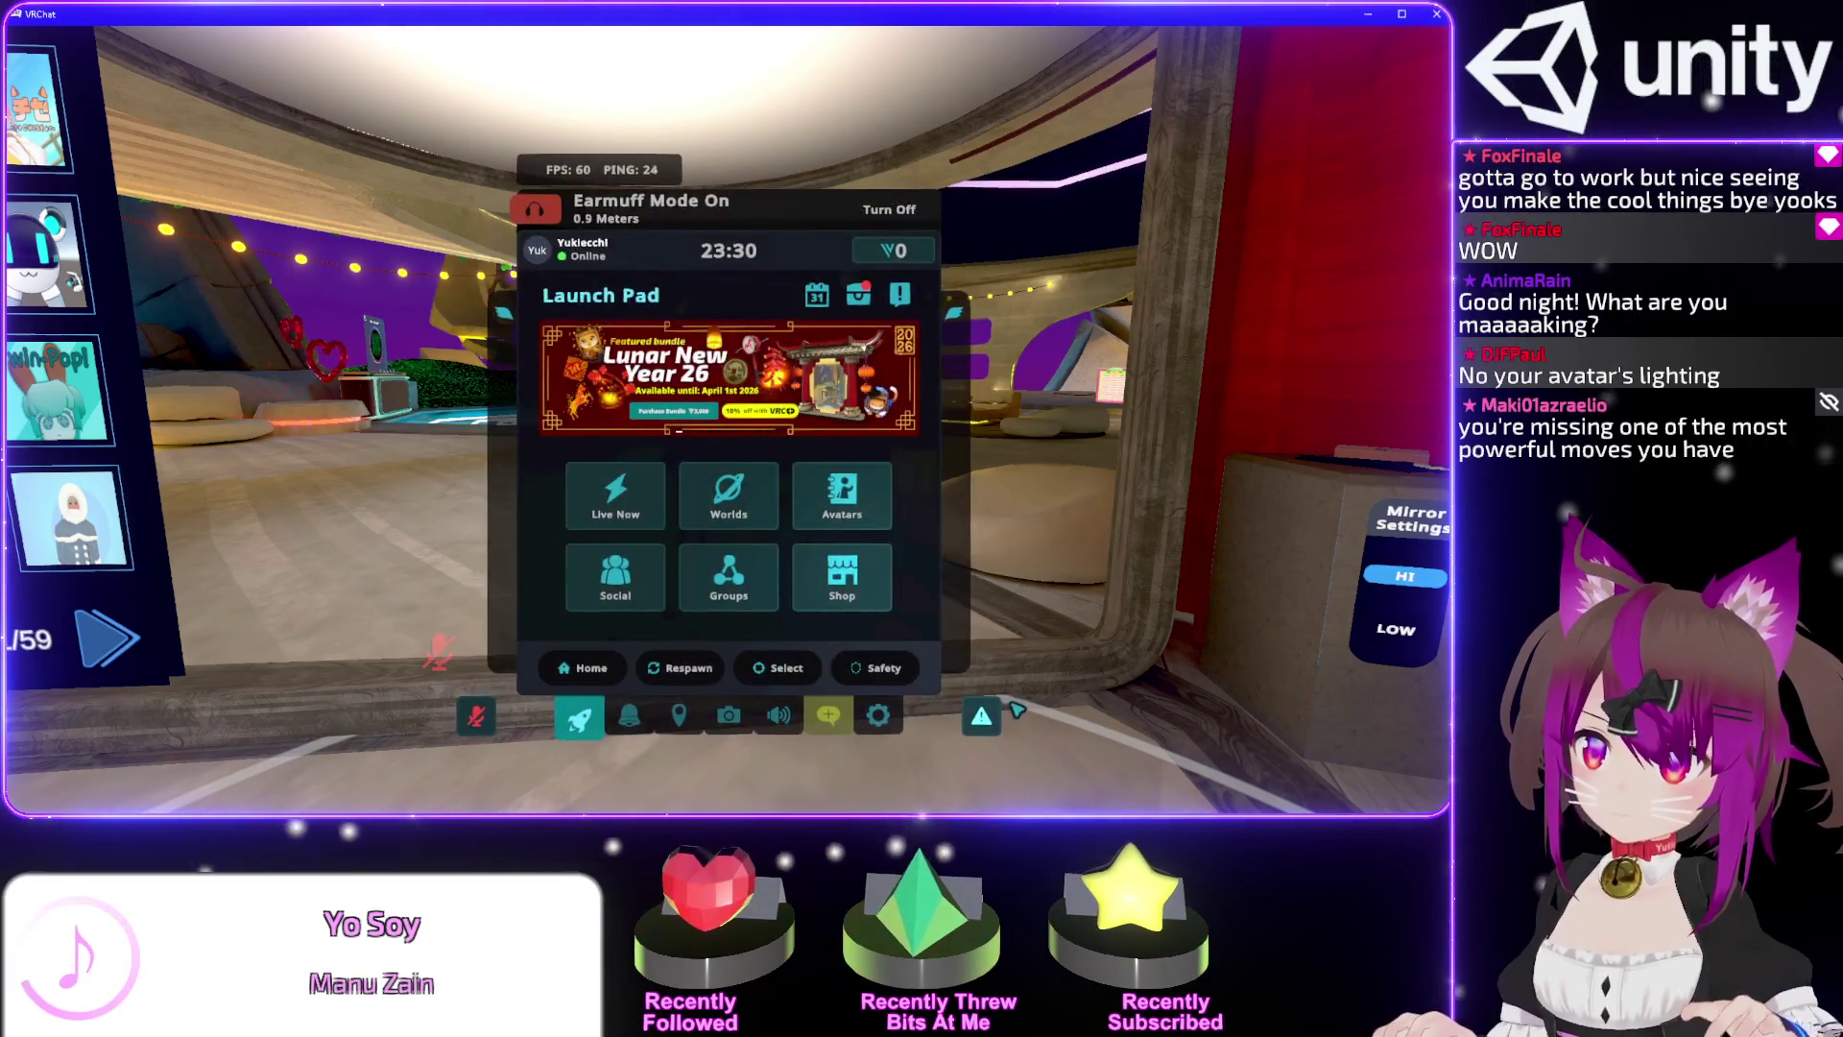
key(Escape)
key(r)
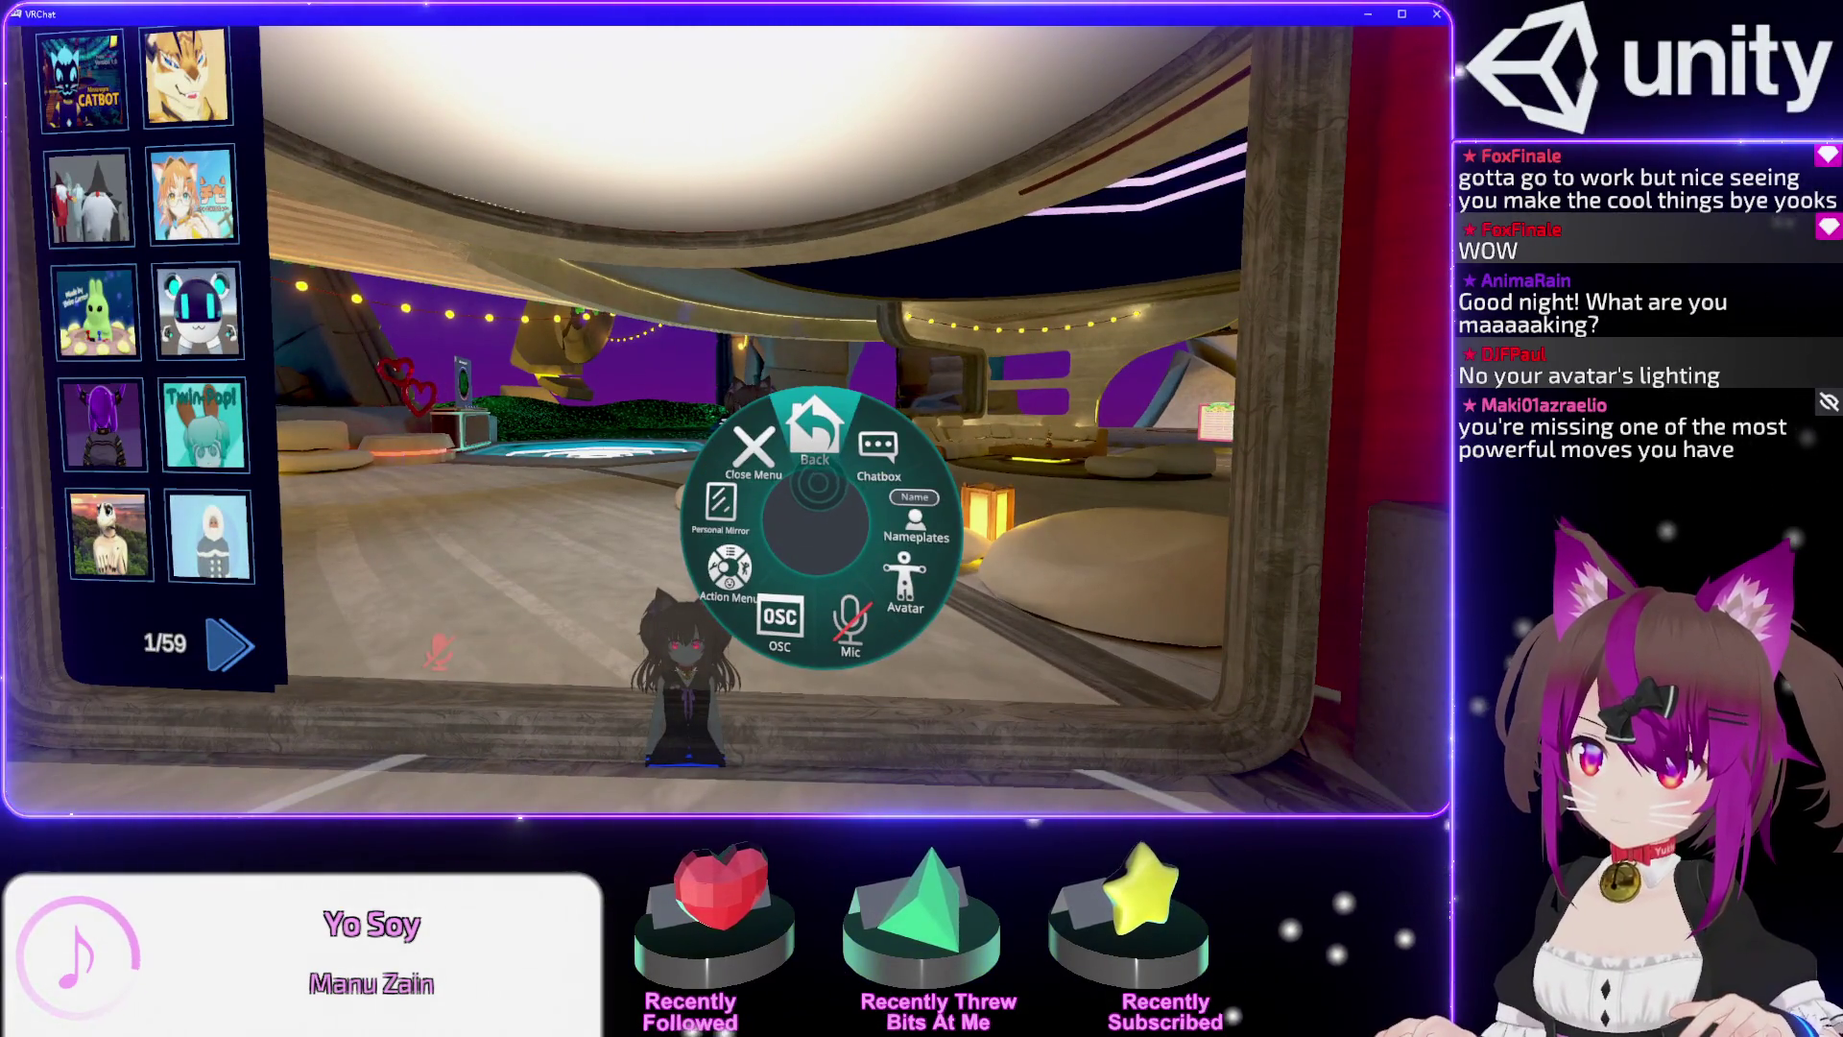
Enable the Contacts debug overlay from the Action Menu's avatar options and walk to the mirror.
click(852, 540)
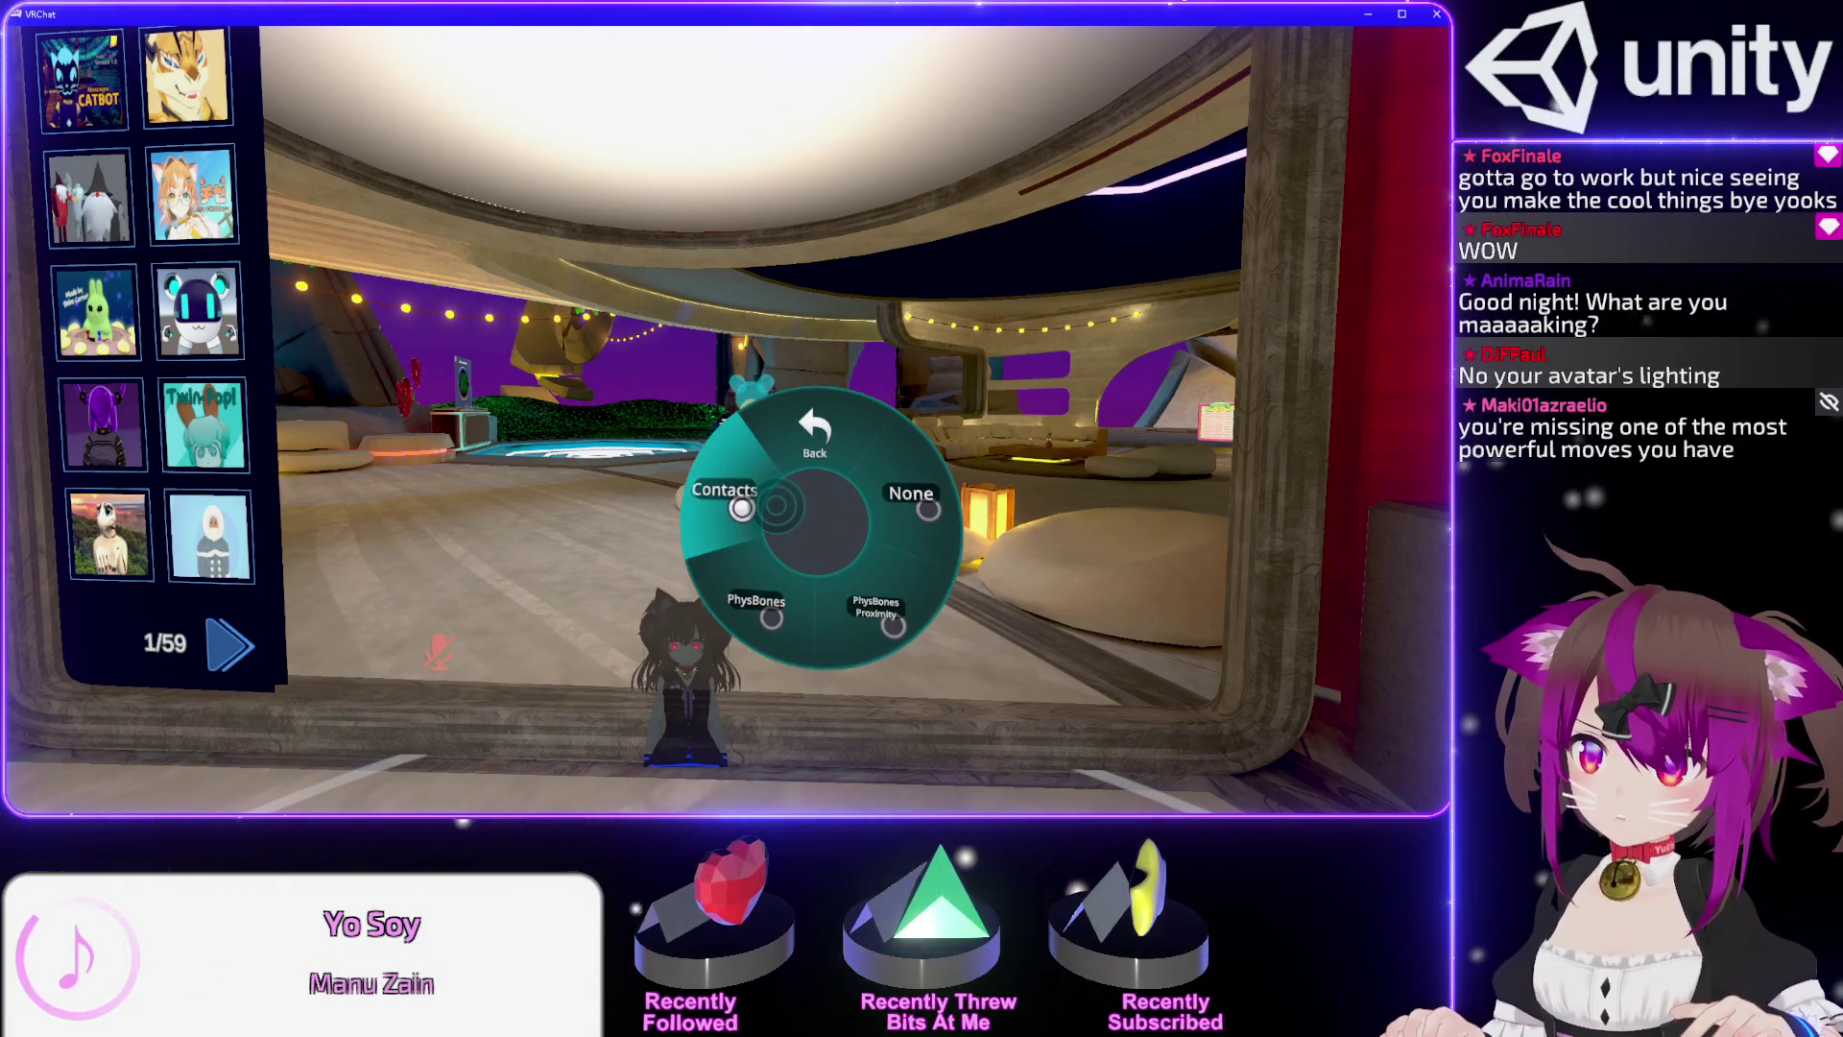
key(w)
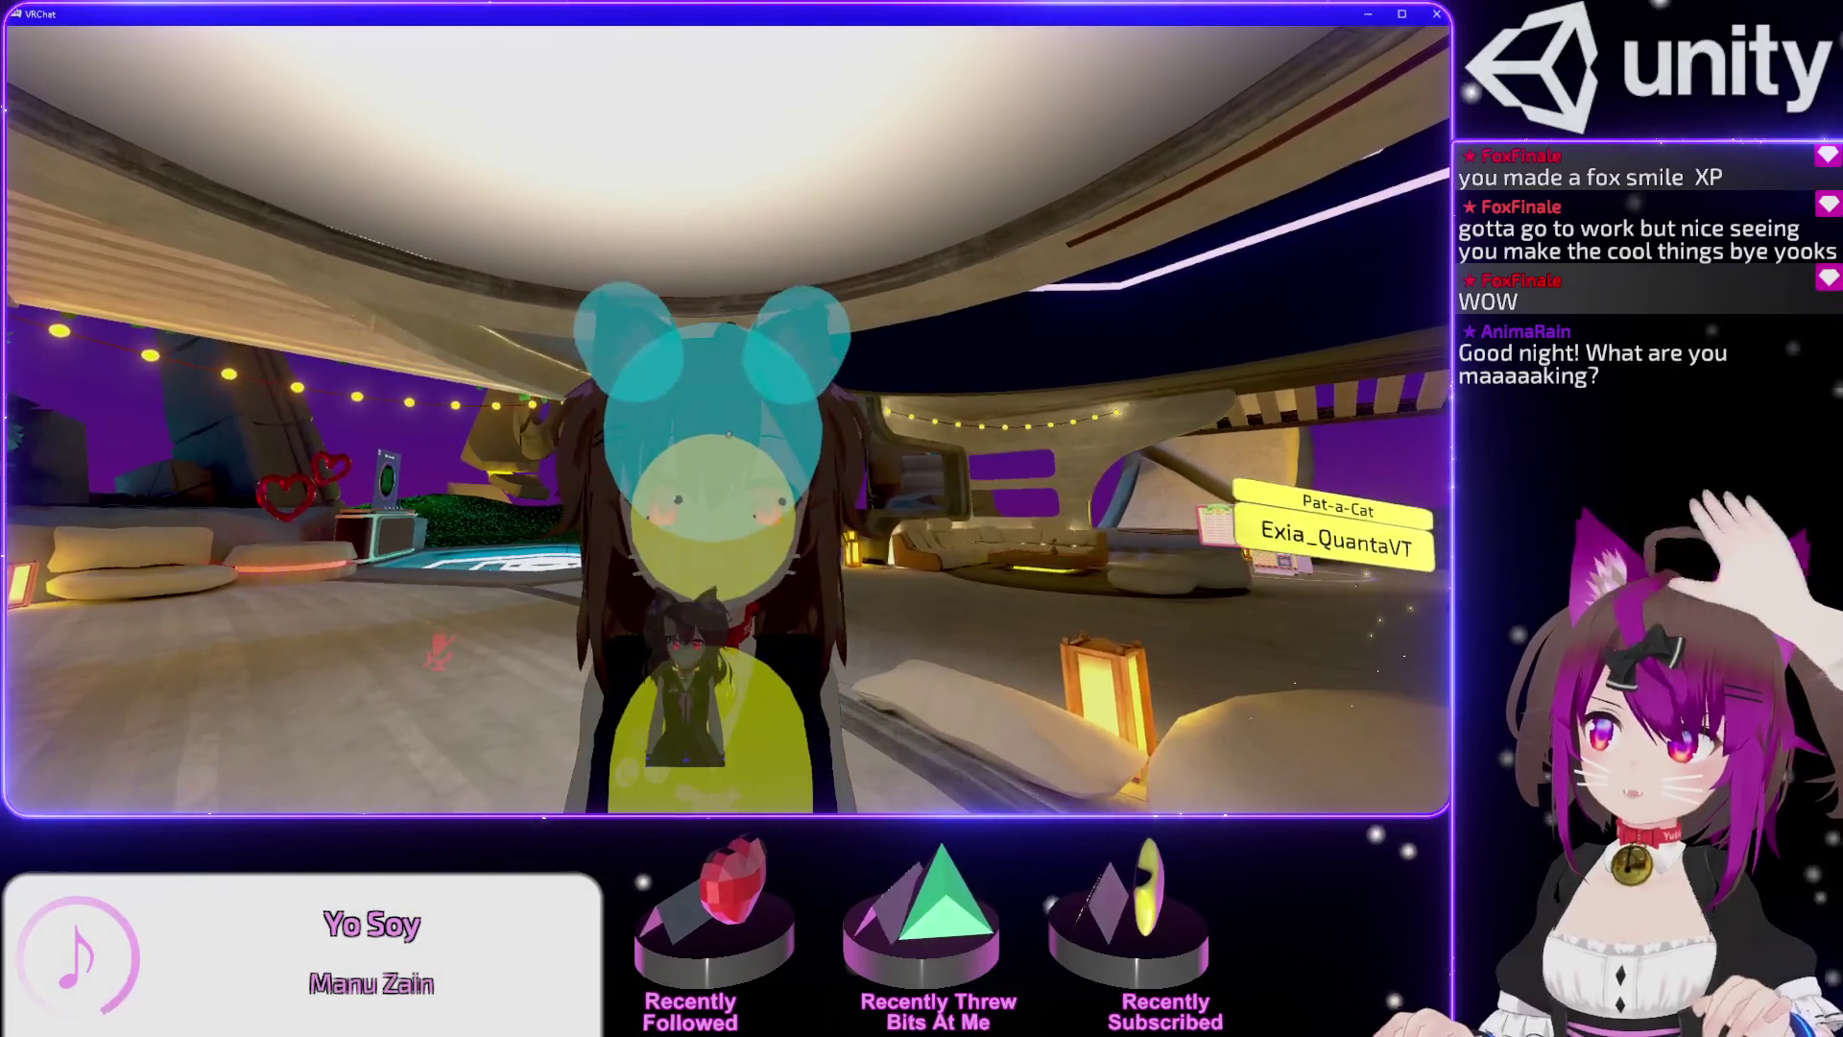
key(Escape)
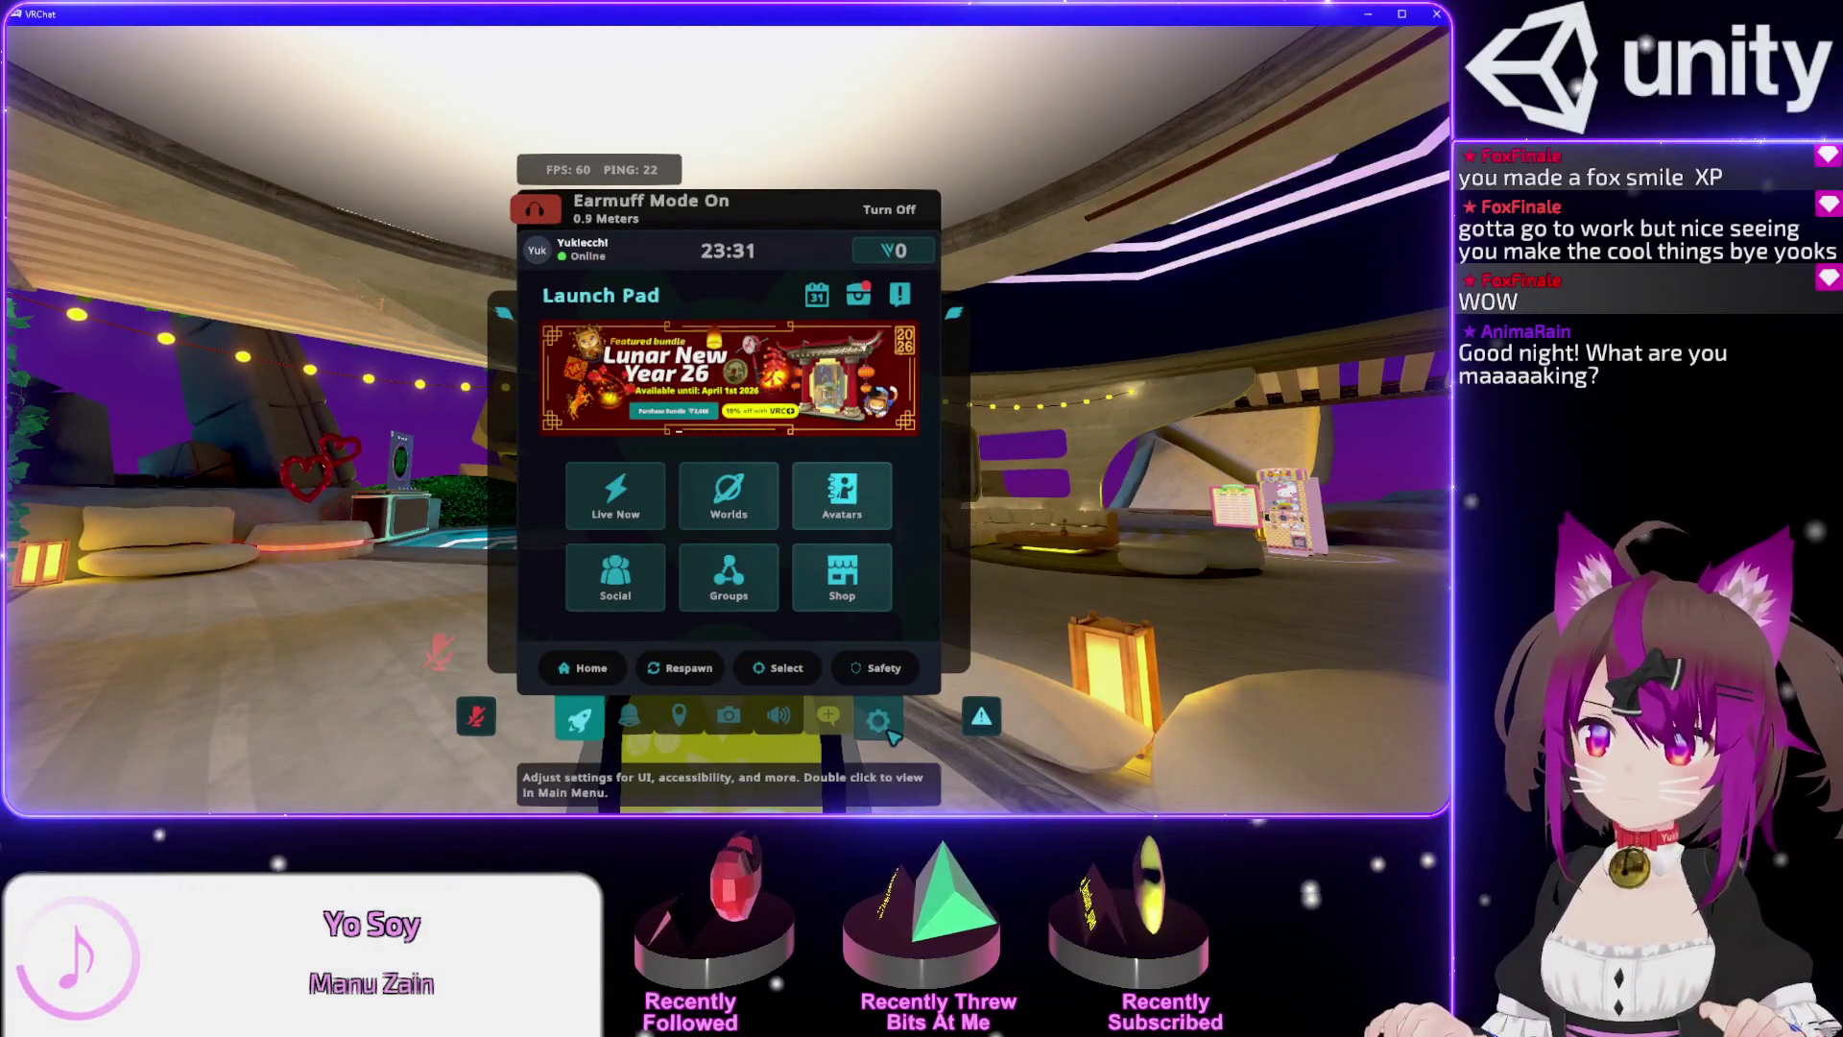
Apply the Christmas avatar from the Main Menu's uploaded avatars list.
click(883, 721)
double_click(884, 721)
click(618, 730)
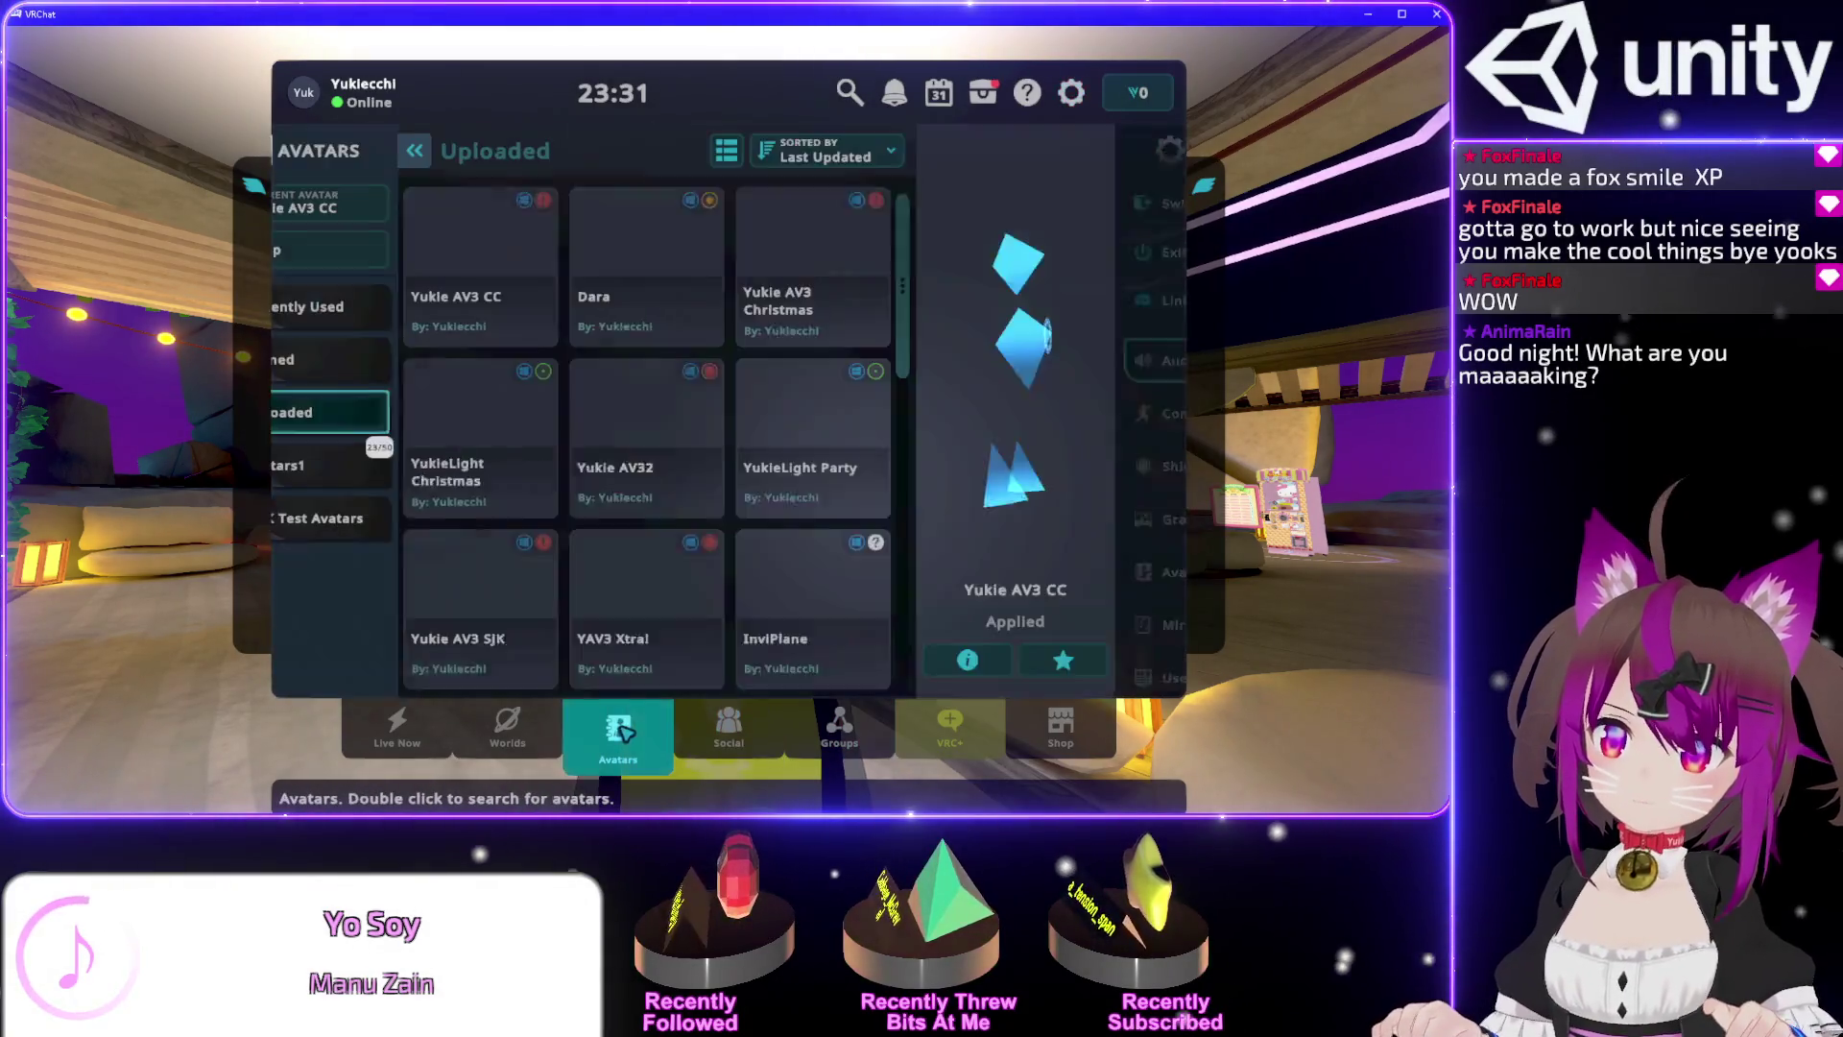
click(881, 192)
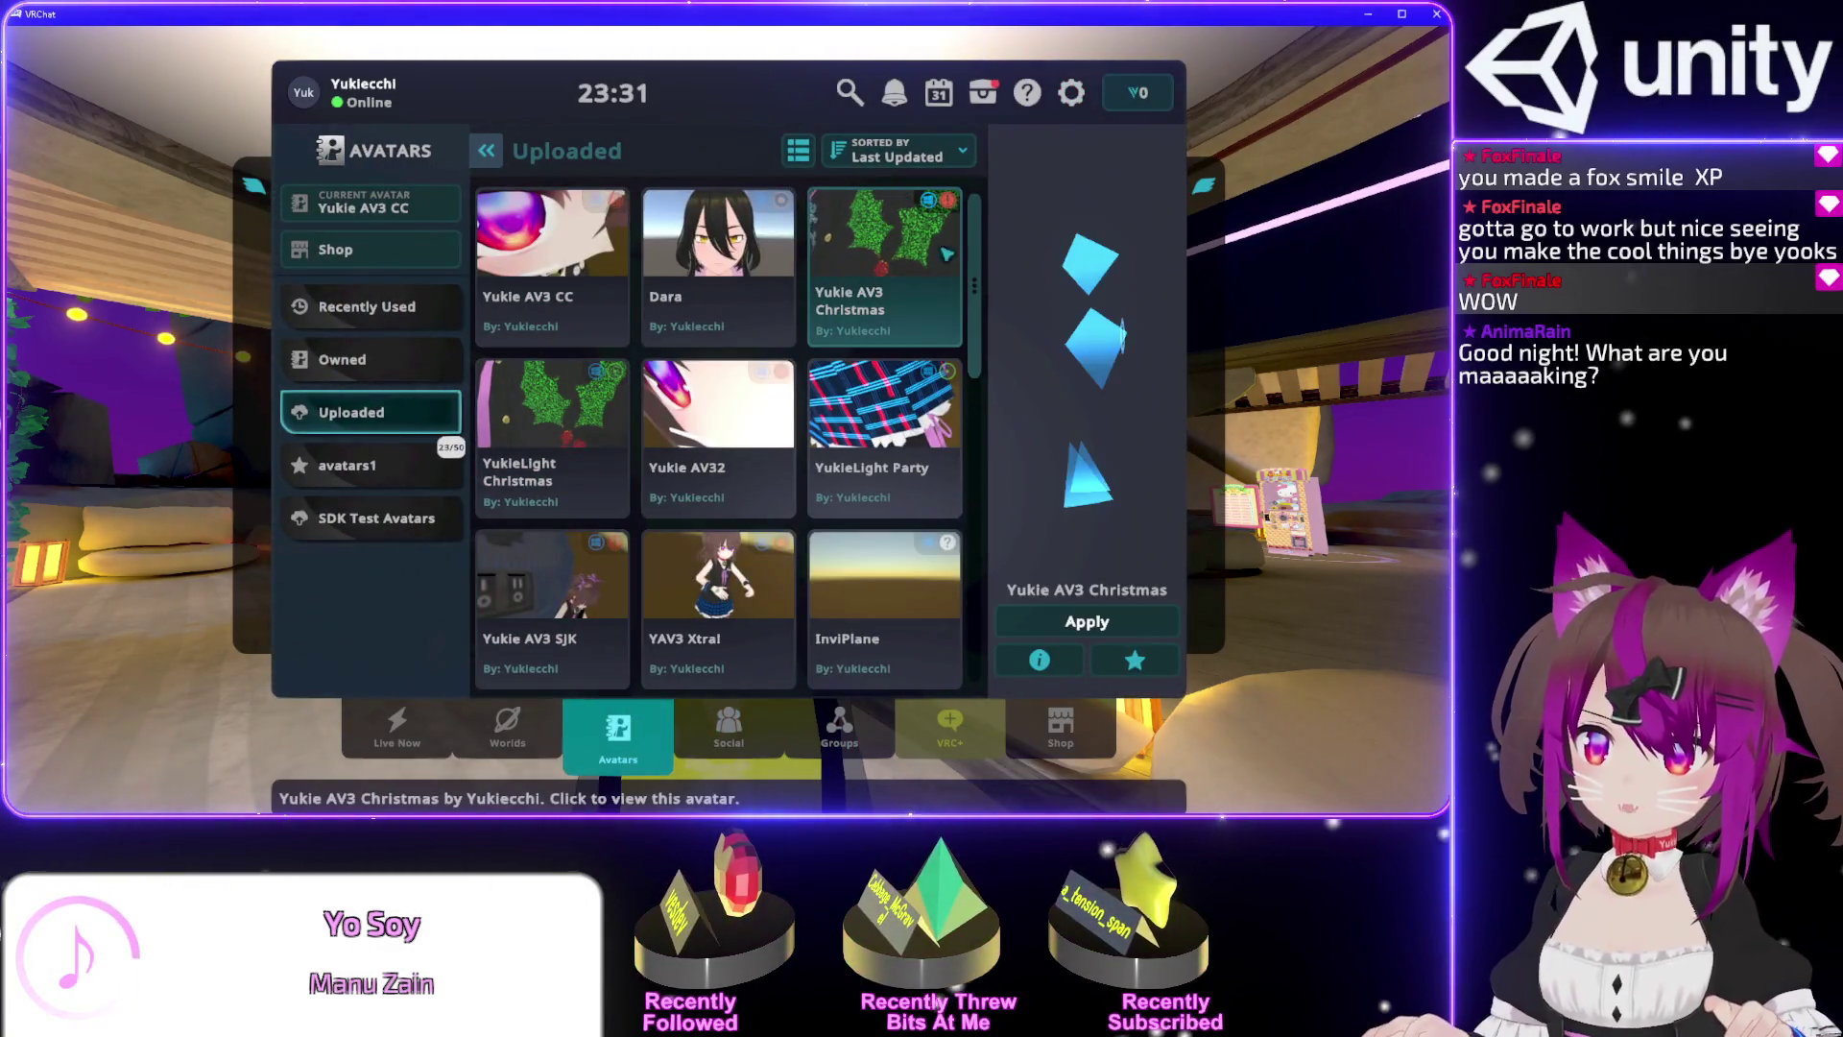
click(1089, 625)
key(Escape)
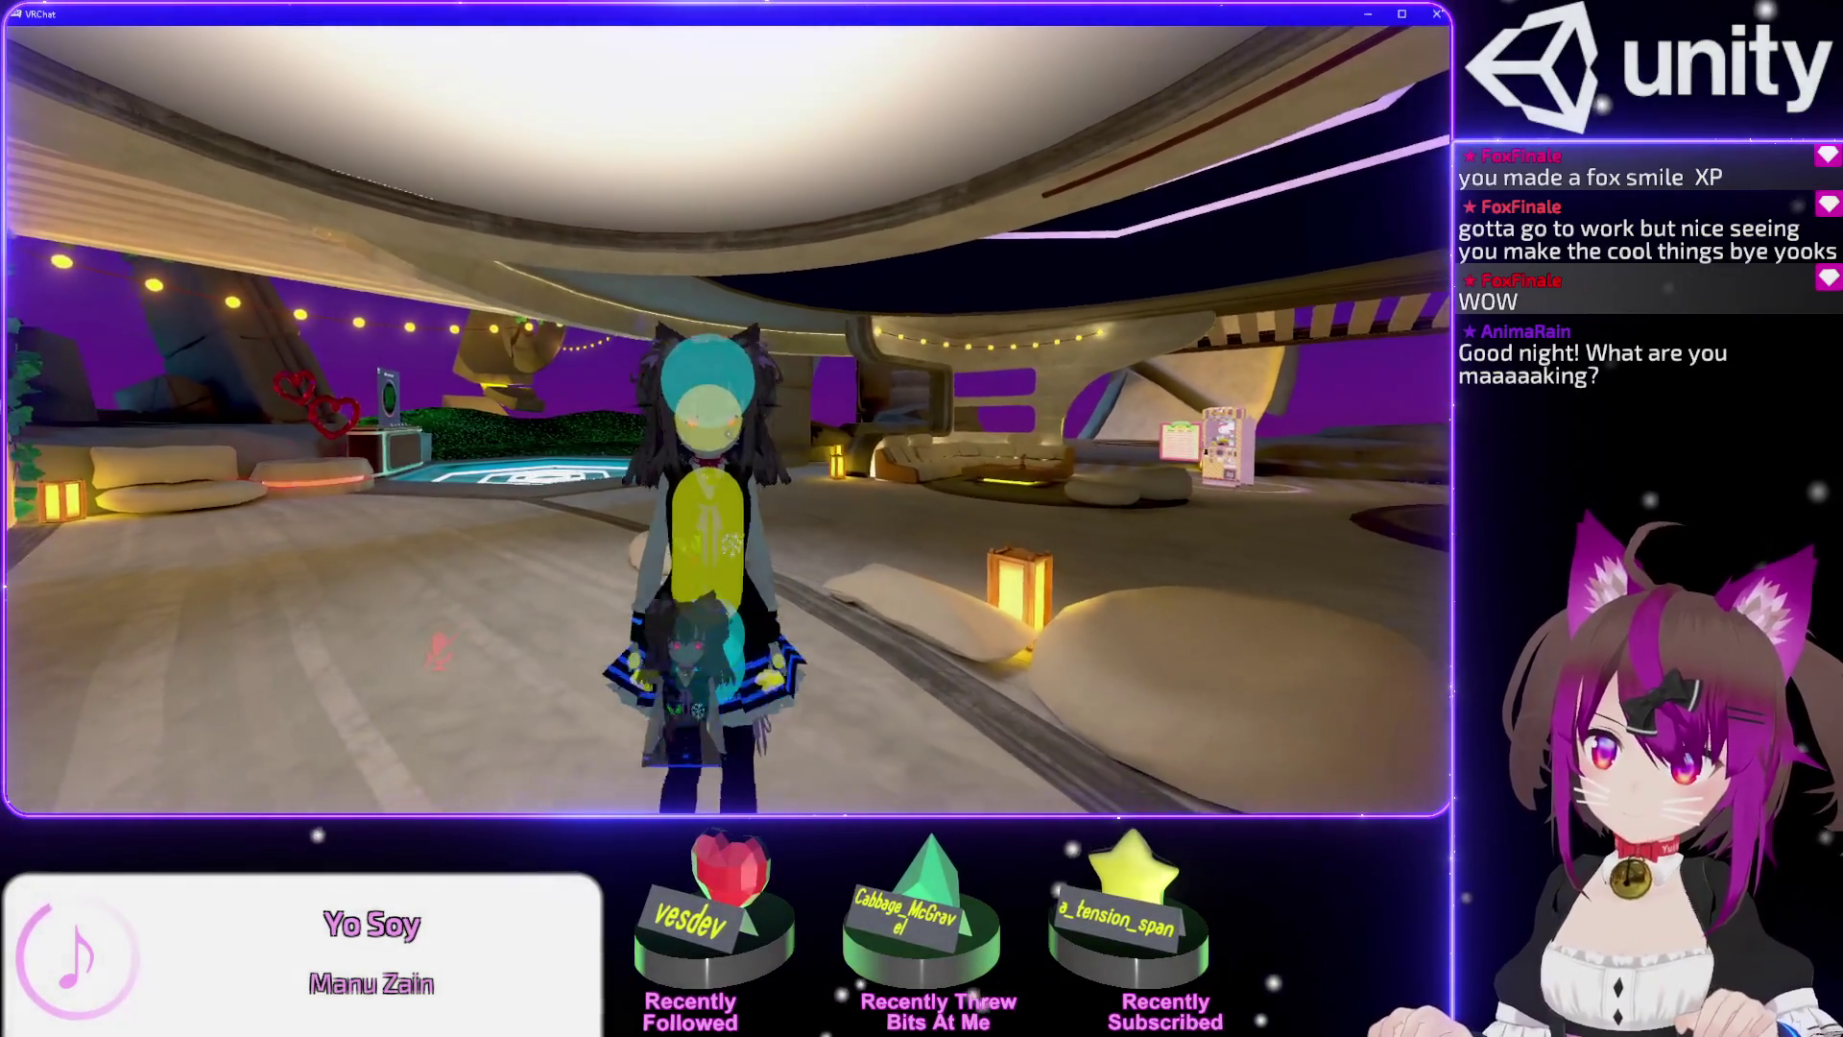
Spawn the photo camera to view the head contact spheres, then return to Unity.
key(Escape)
key(Escape)
key(Escape)
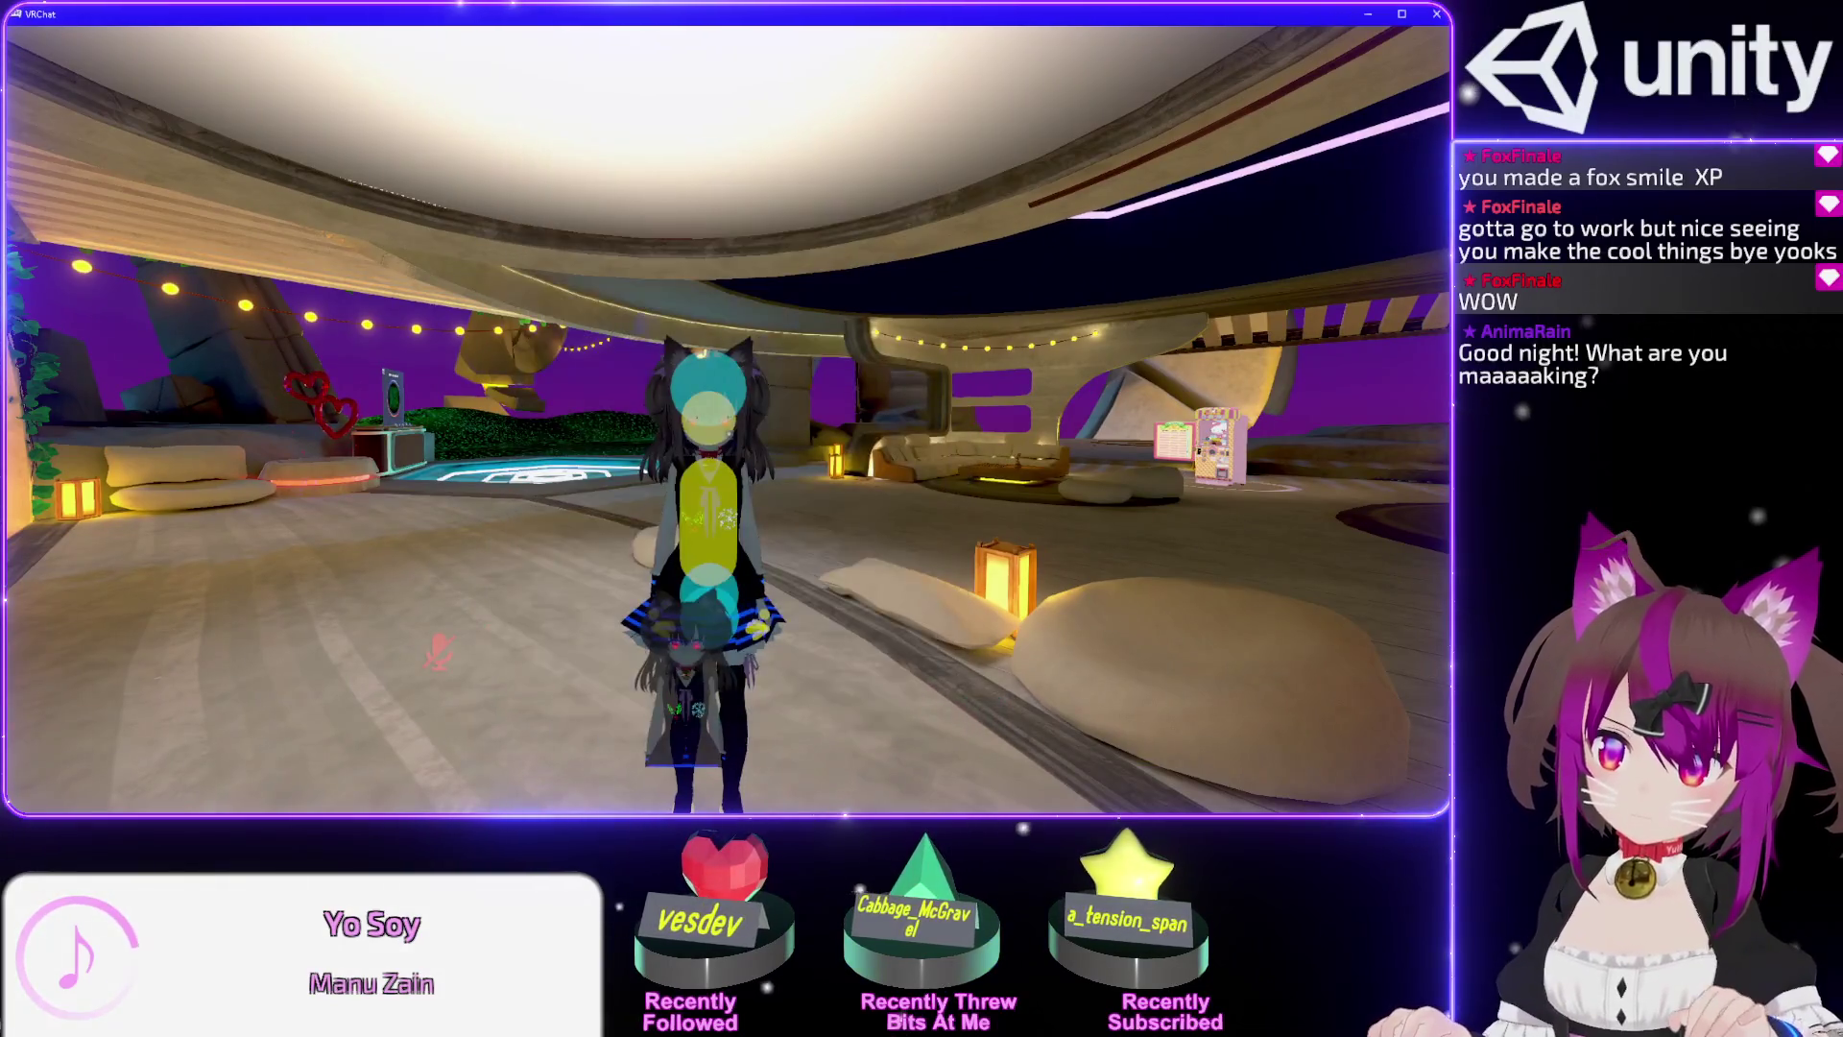
double_click(724, 735)
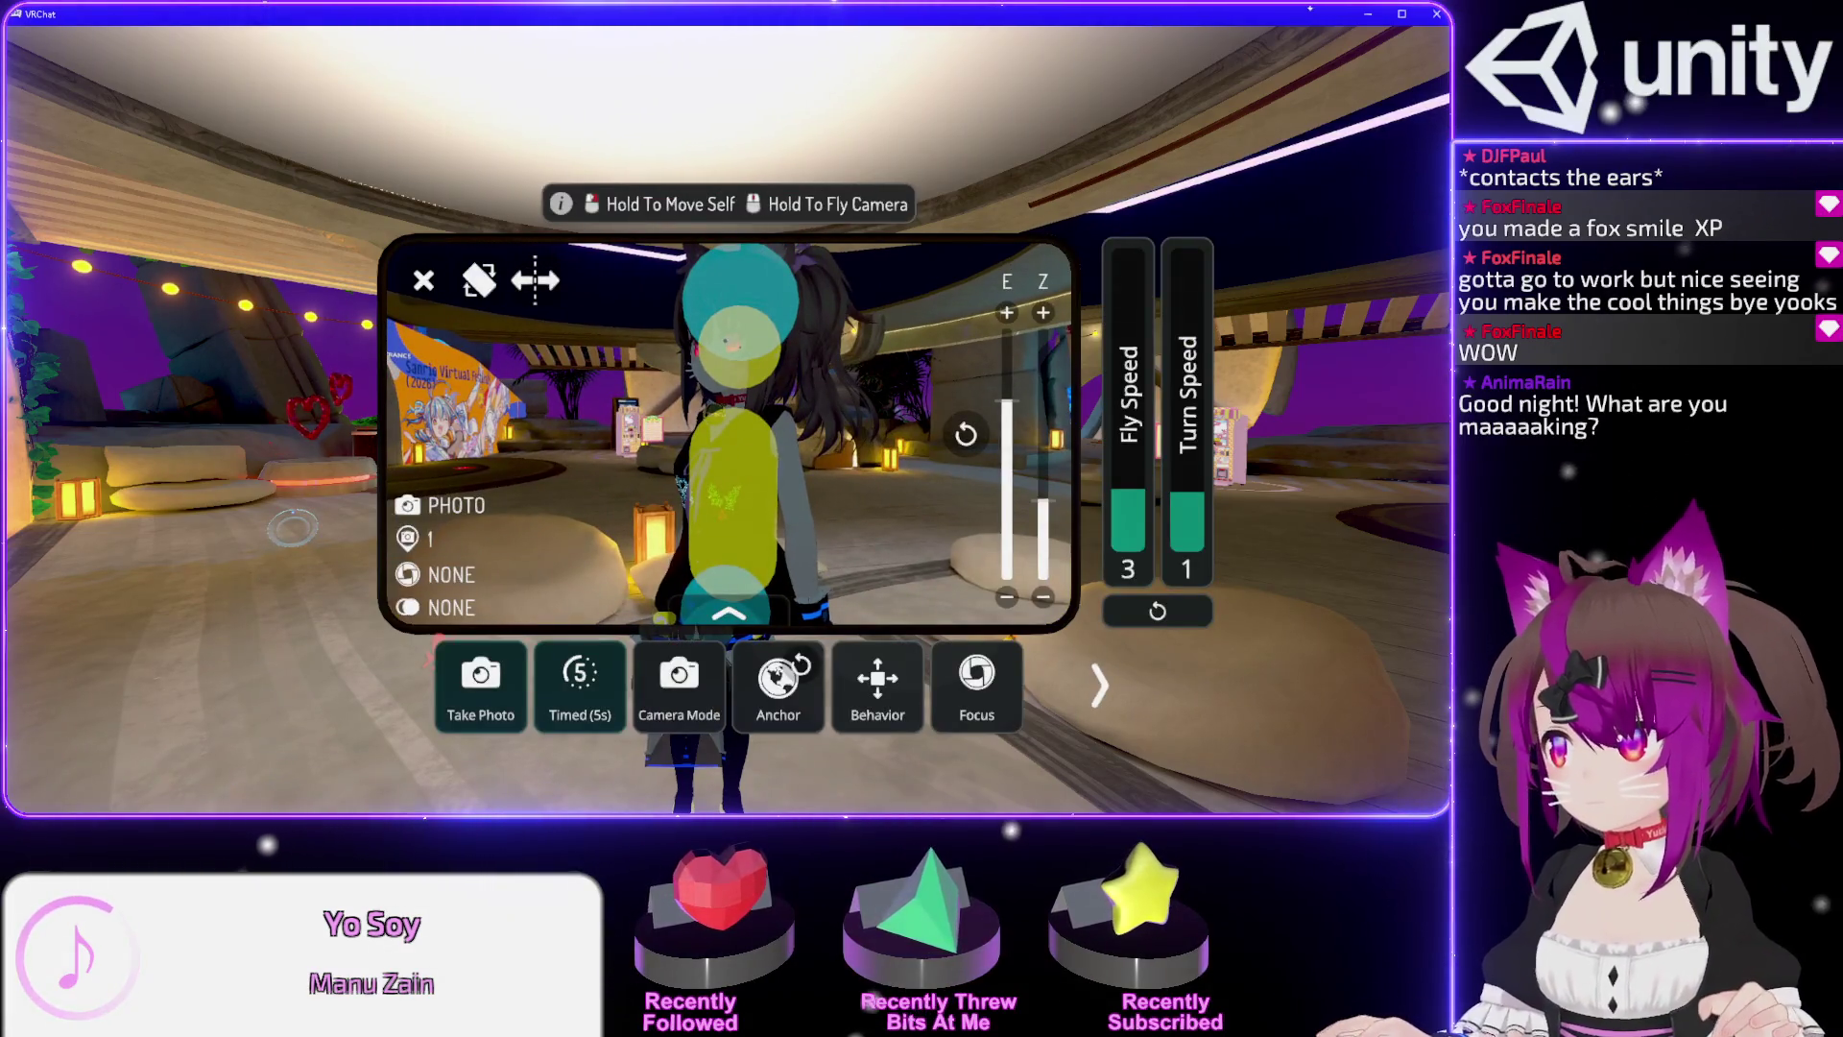
click(1372, 15)
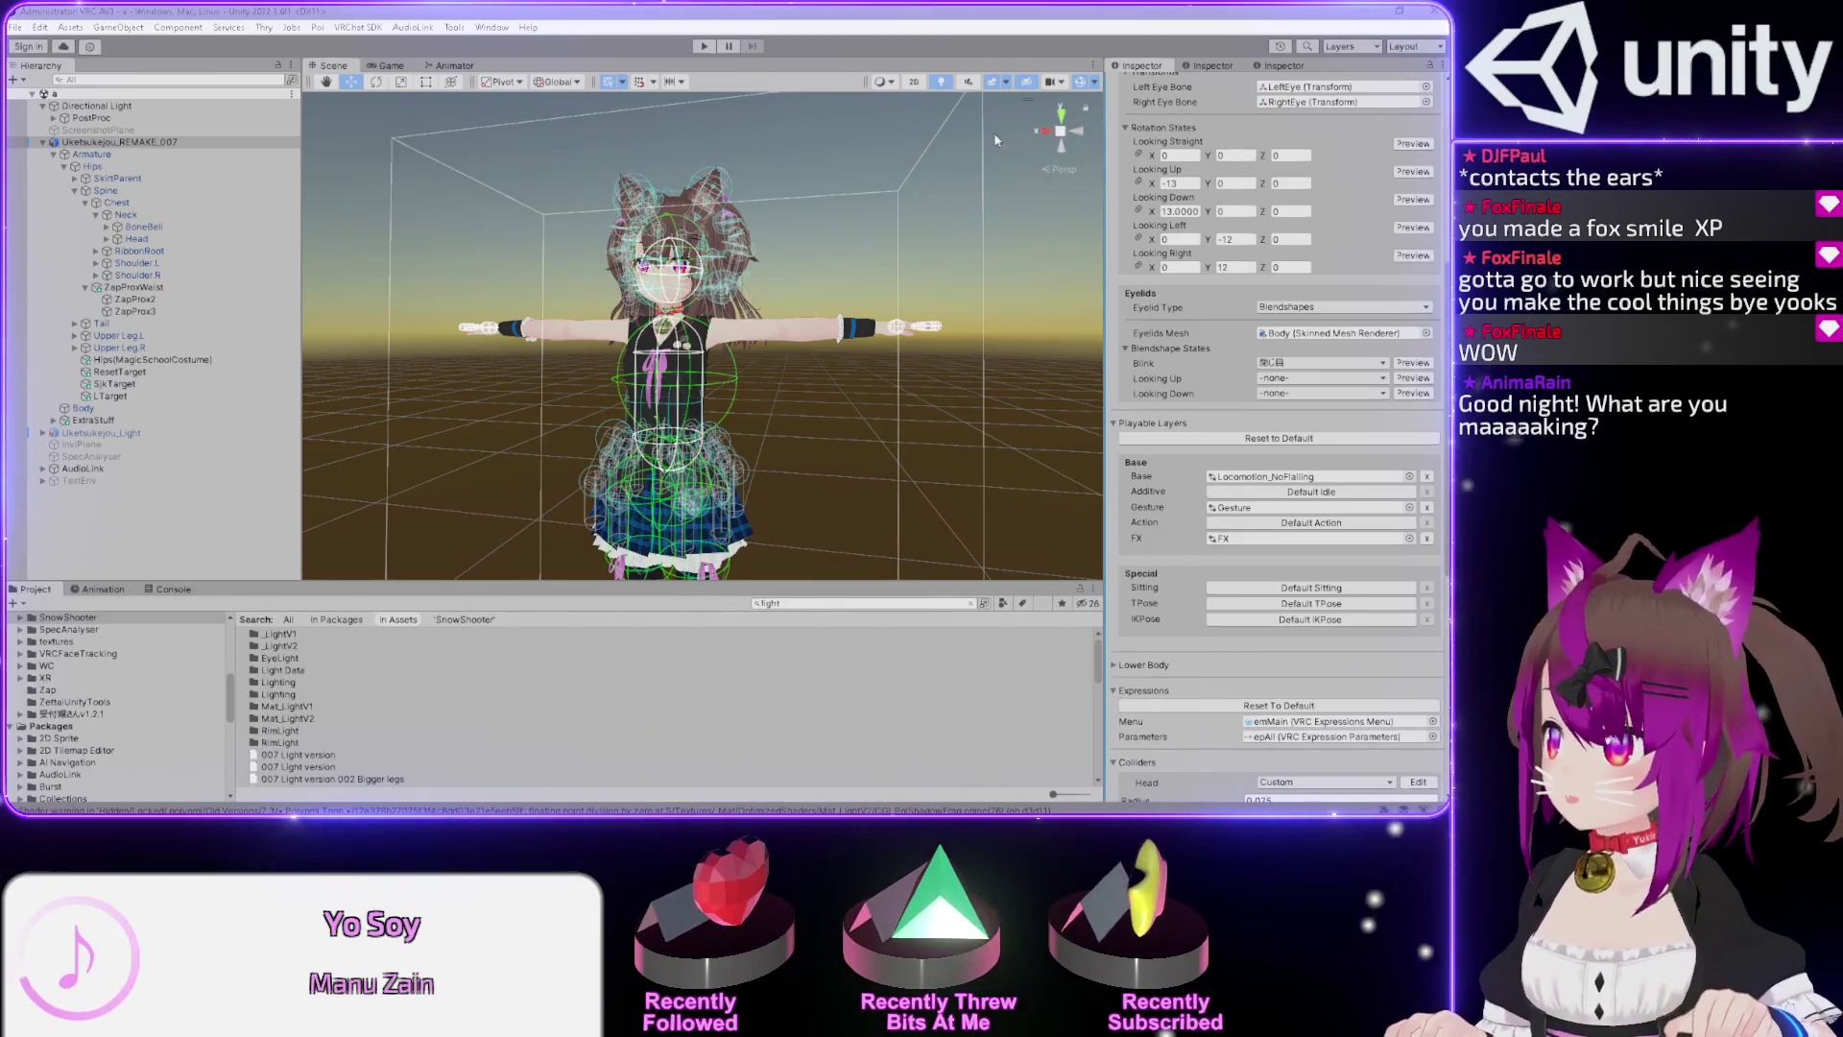
Inspect the ZapProx2 and Head contact receivers, then view the FX Animator's FistAnalog state.
mouse_move(846, 177)
mouse_down()
mouse_move(850, 149)
mouse_move(899, 151)
mouse_move(834, 128)
mouse_move(964, 154)
mouse_move(927, 160)
mouse_move(991, 157)
mouse_up()
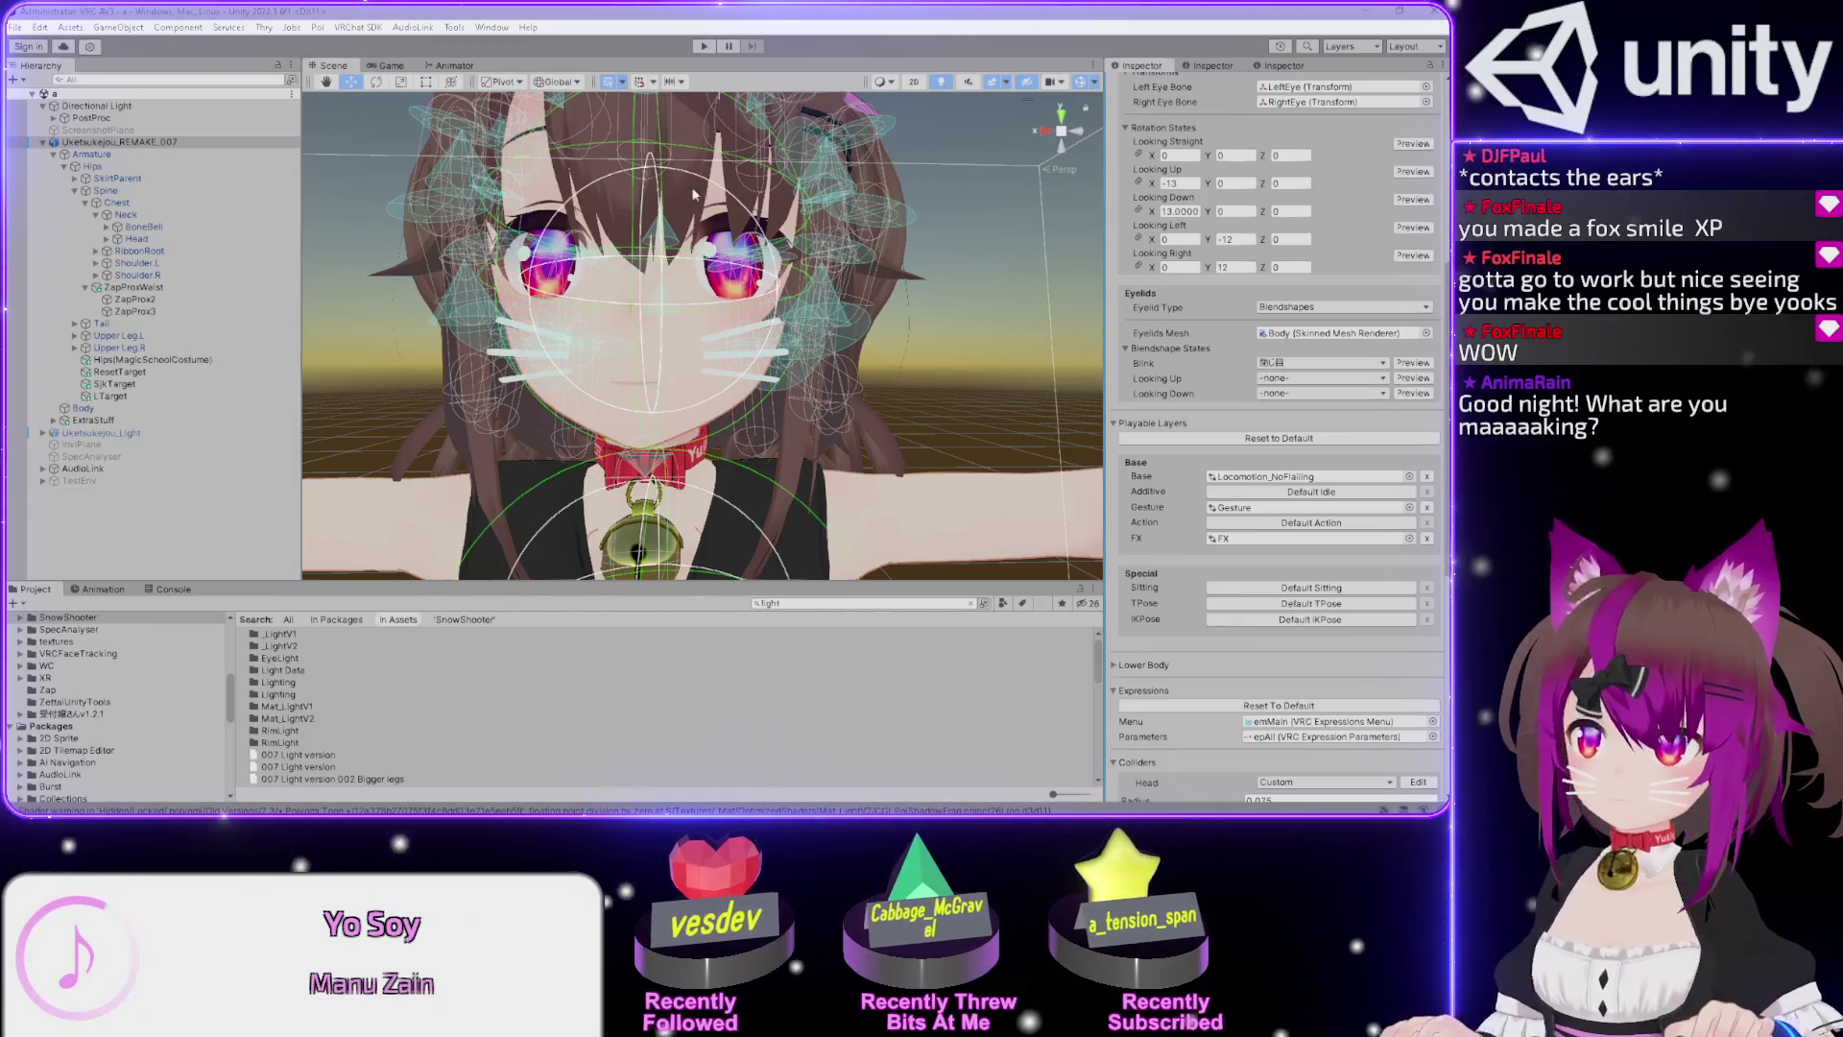
scroll(649, 305, down, 3)
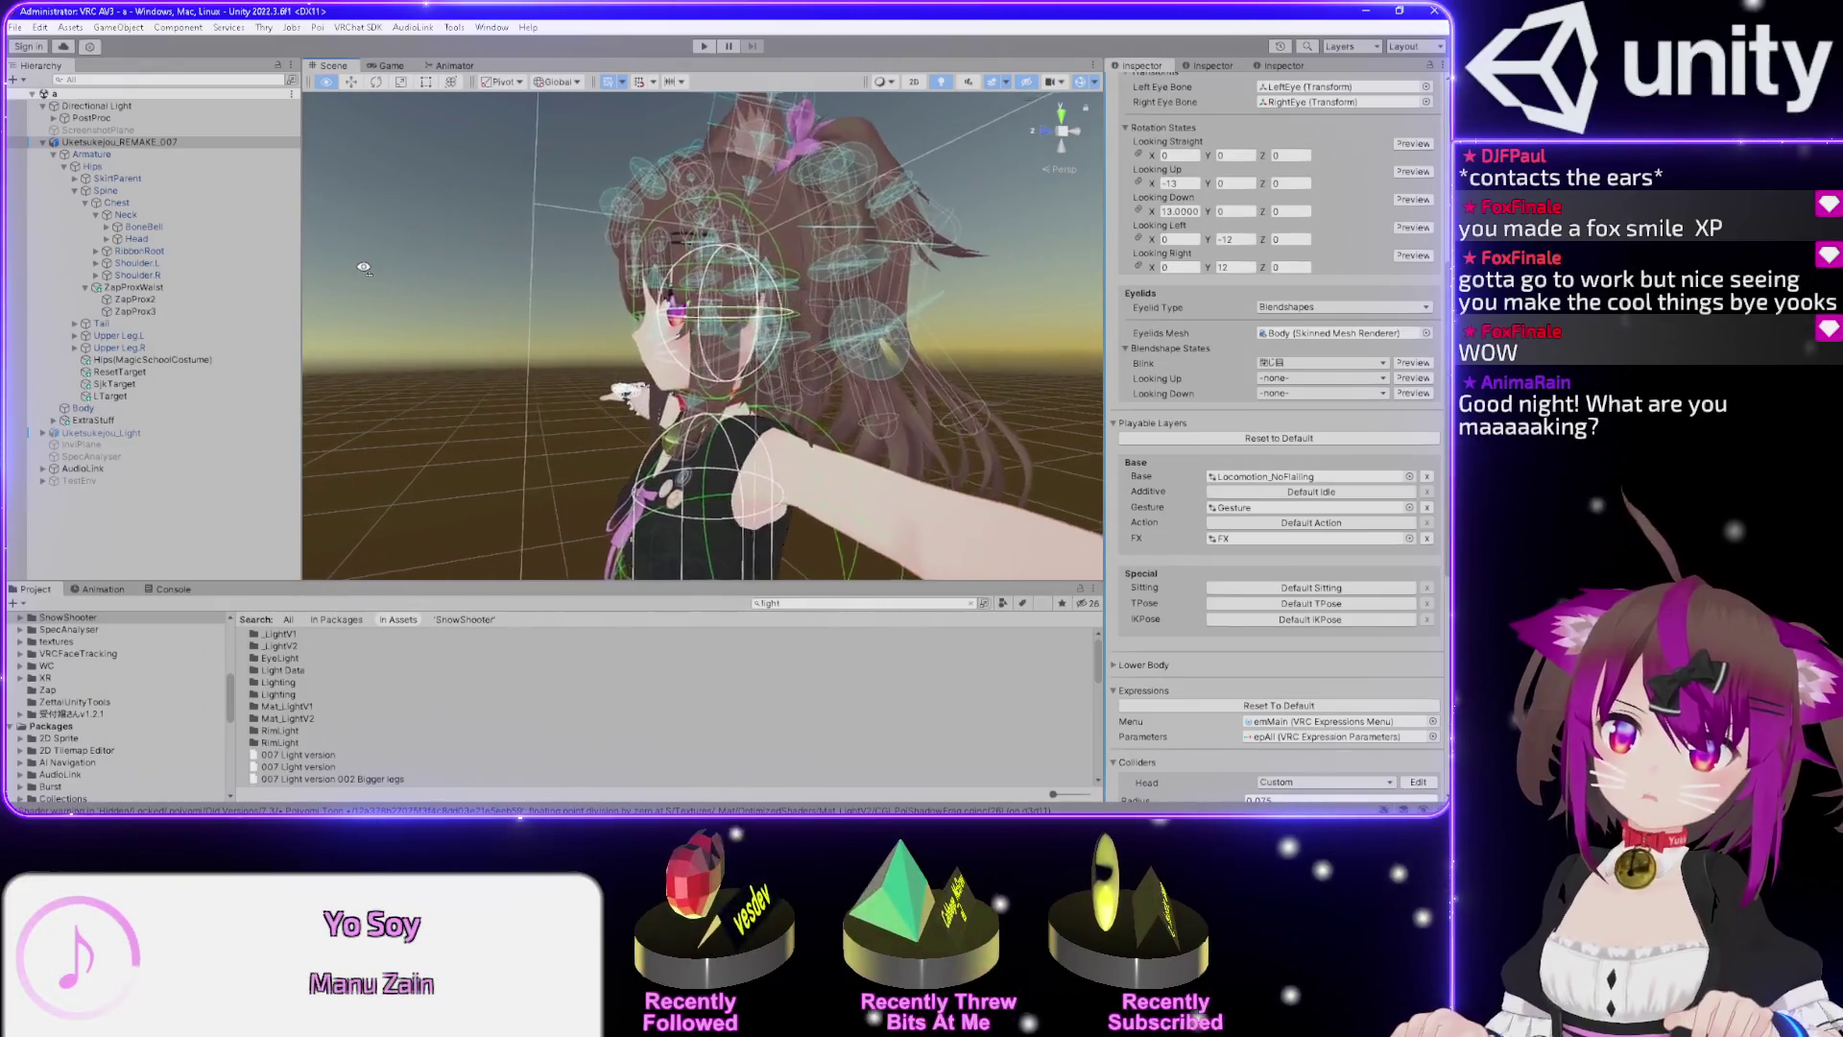
drag(664, 221, 684, 248)
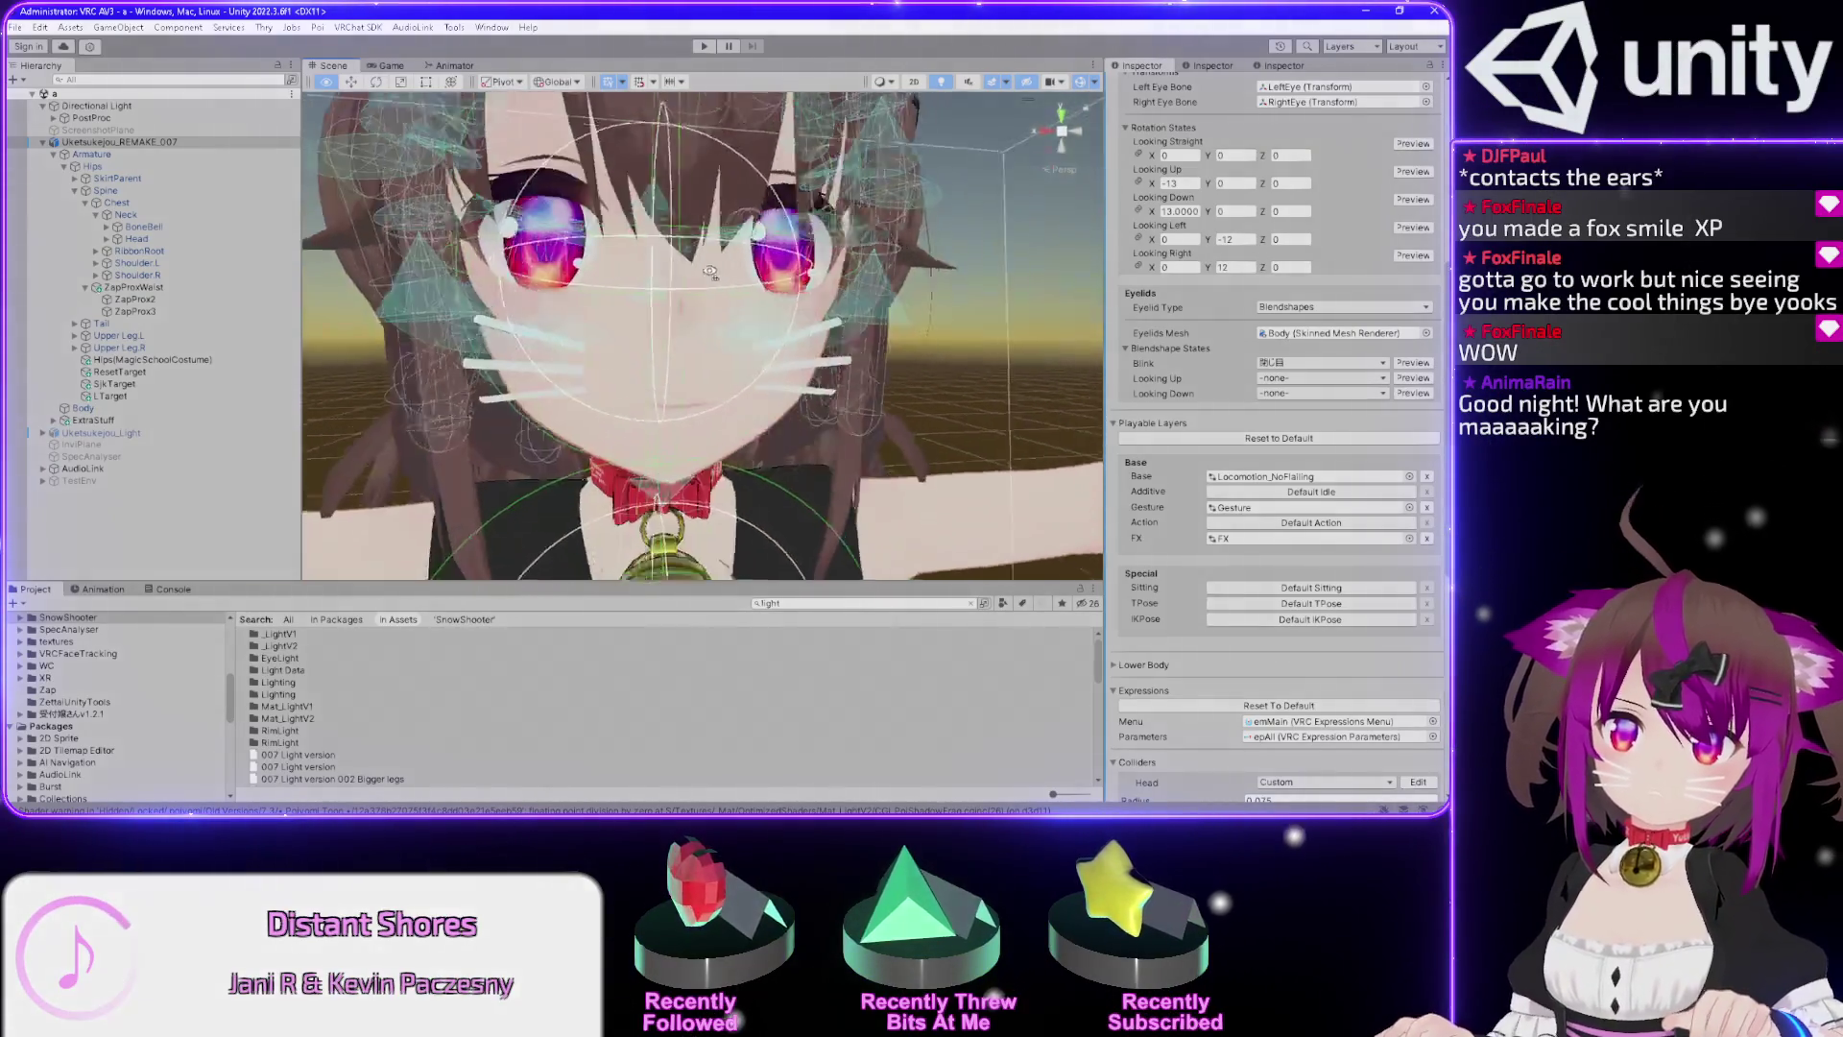
mouse_move(655, 127)
mouse_down()
mouse_move(567, 168)
mouse_move(547, 214)
mouse_move(623, 270)
mouse_up()
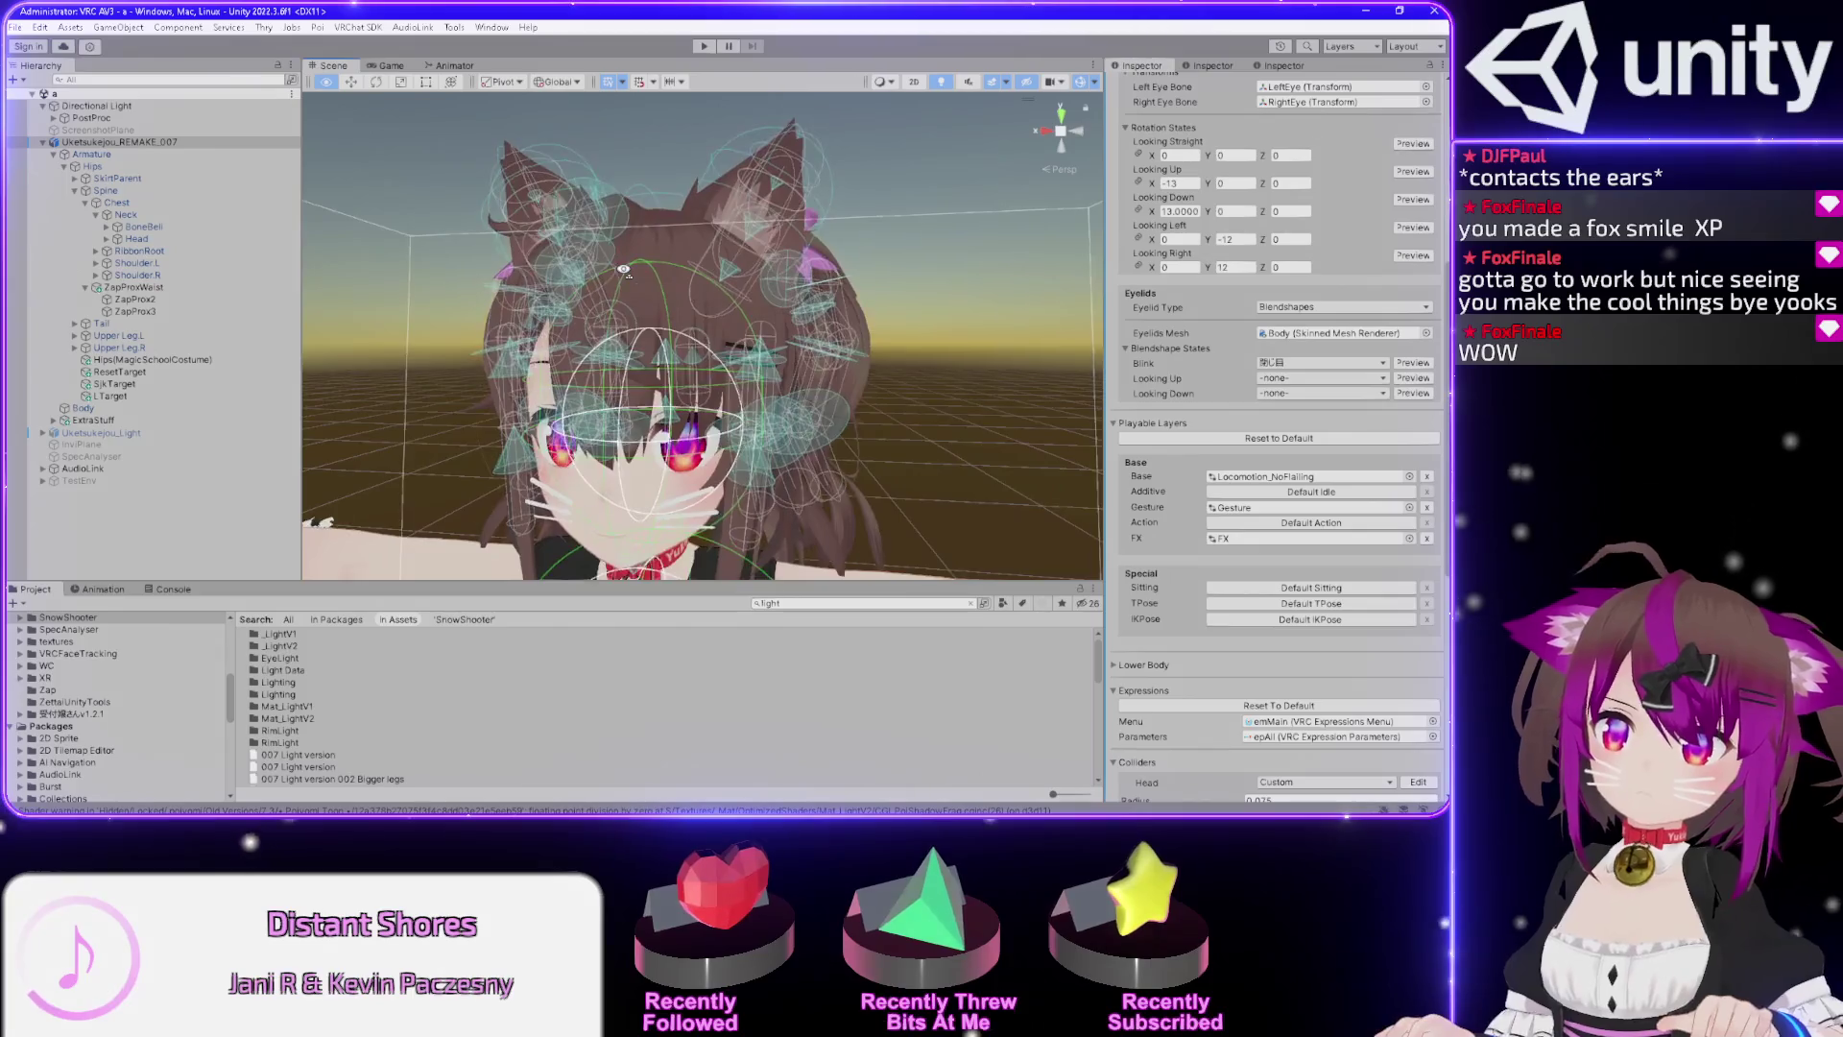
click(159, 299)
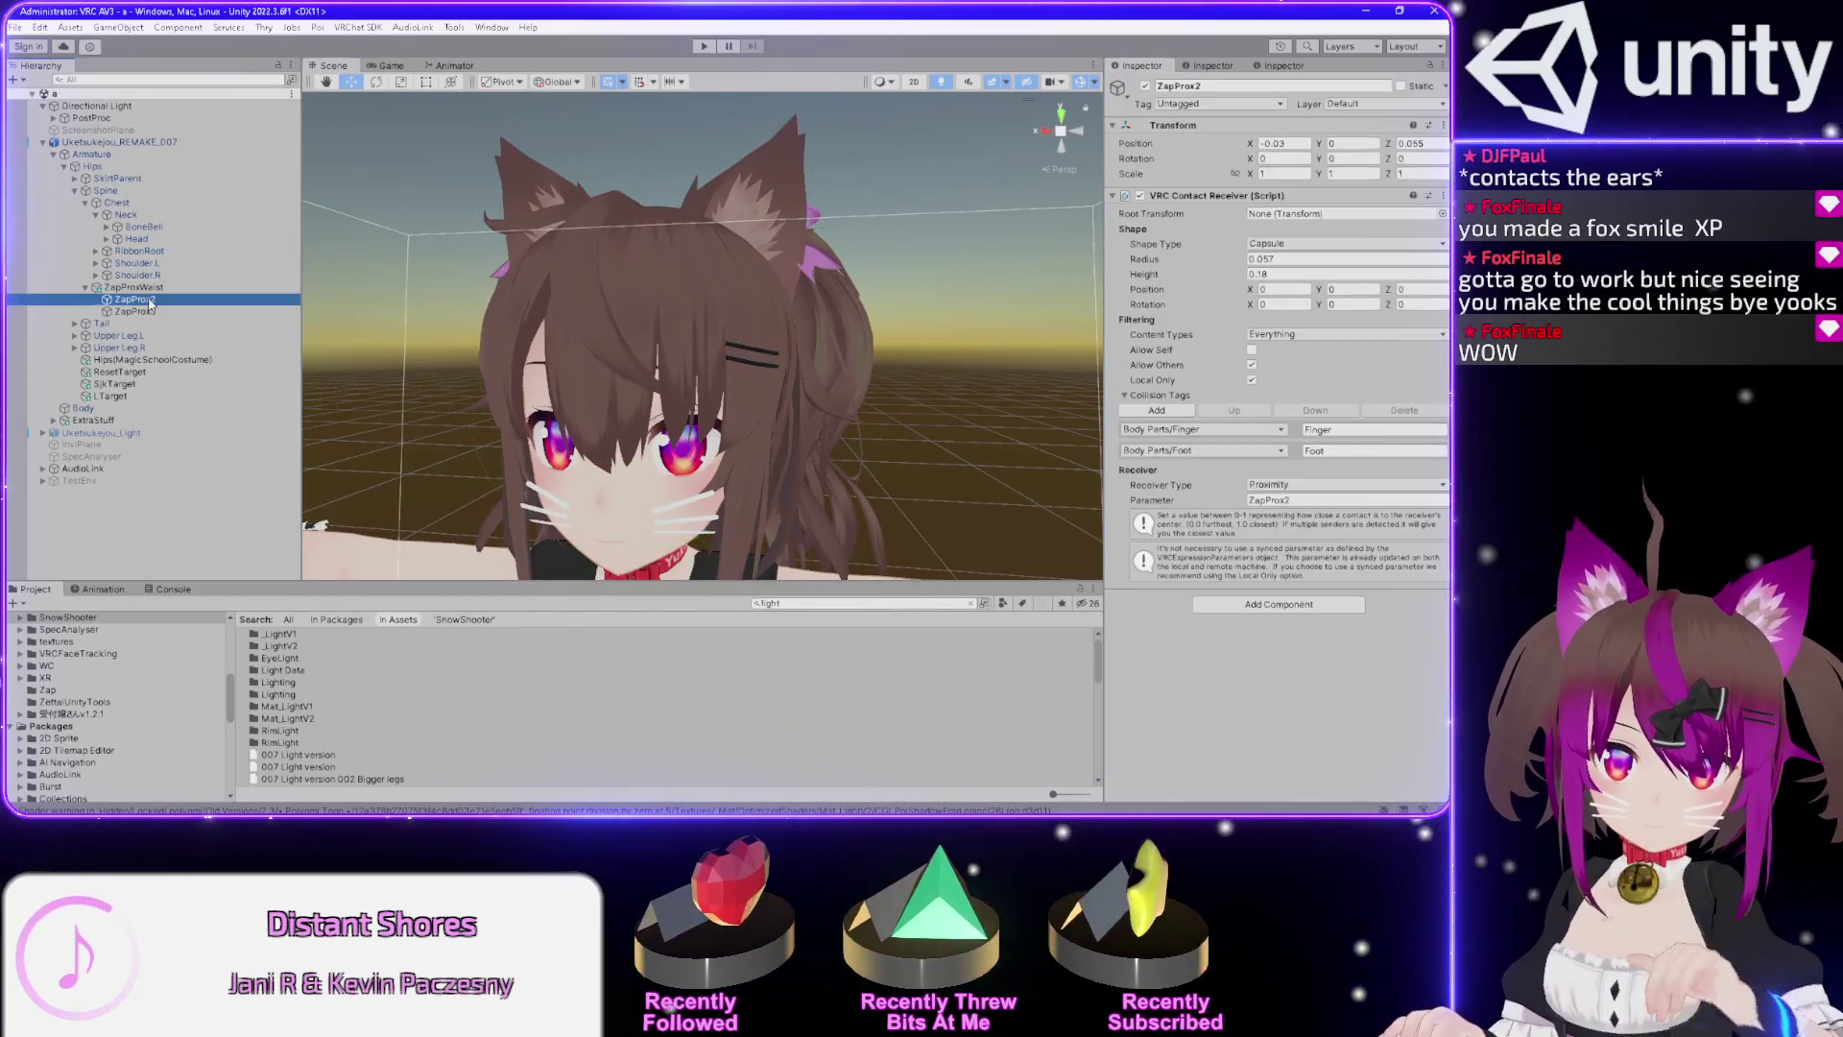
click(158, 239)
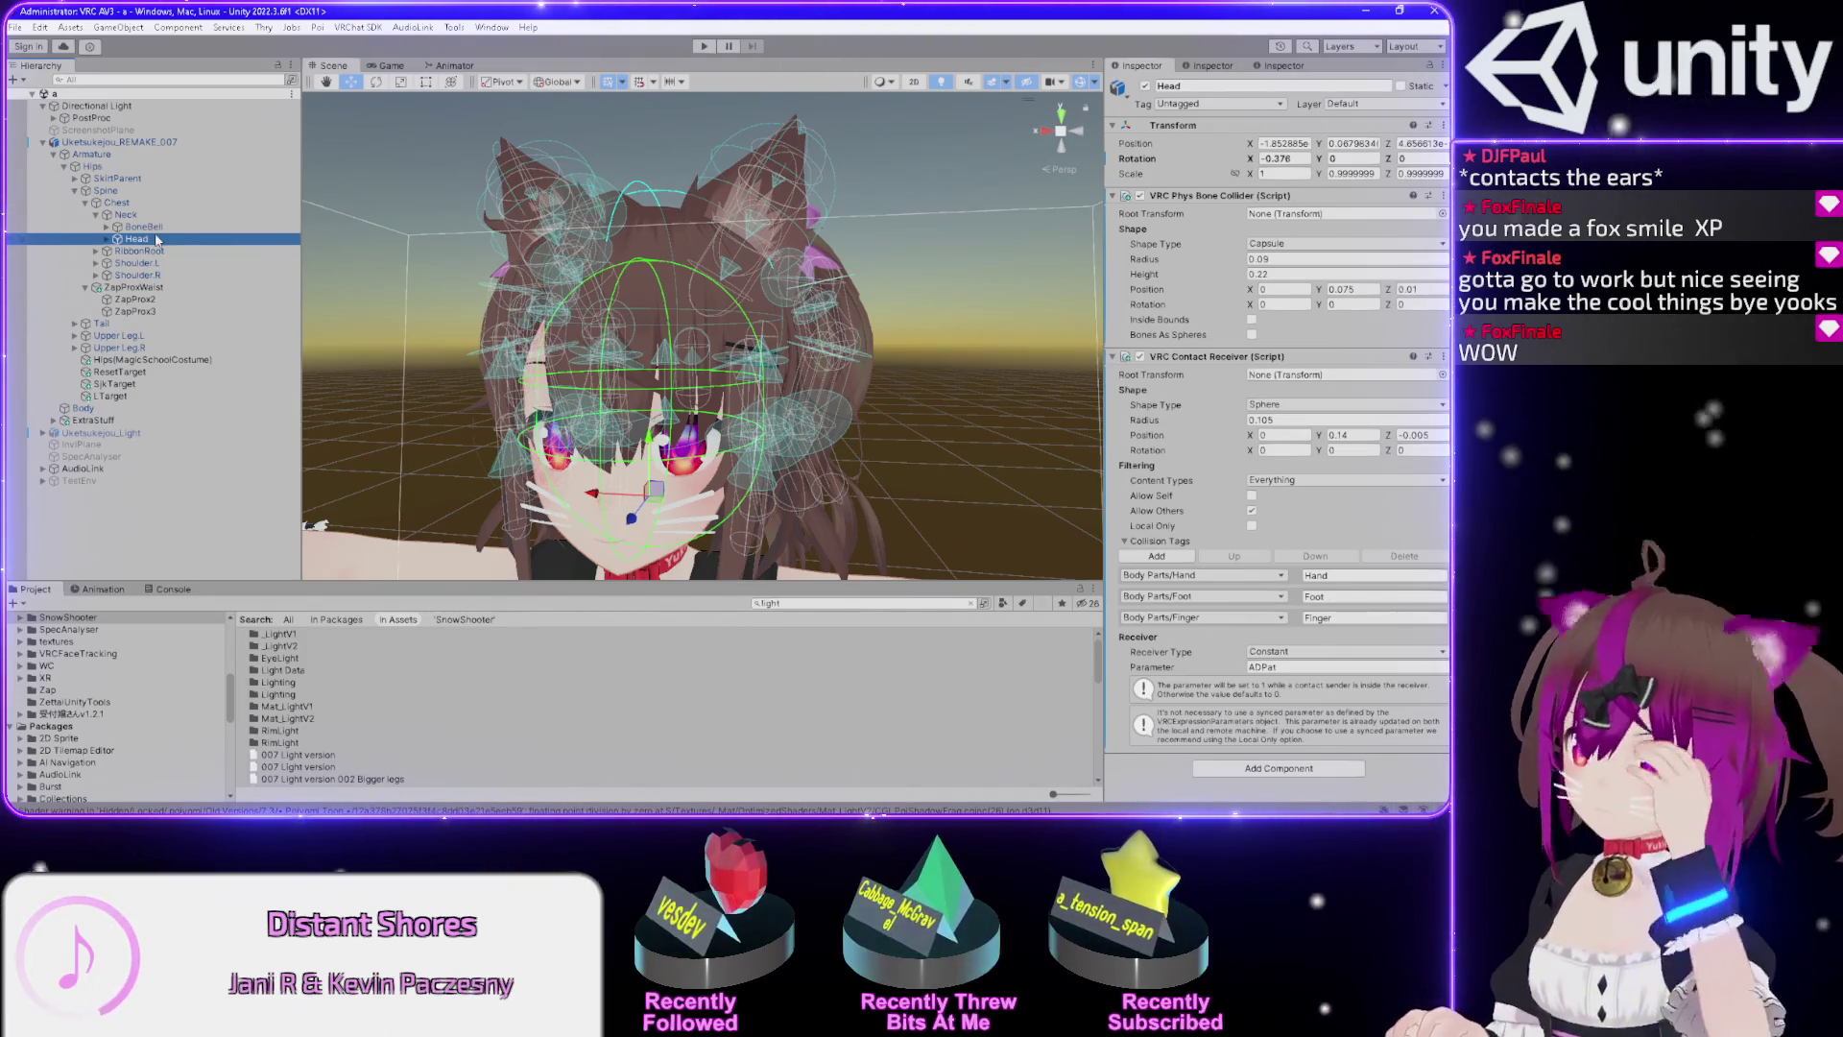
click(479, 67)
click(920, 261)
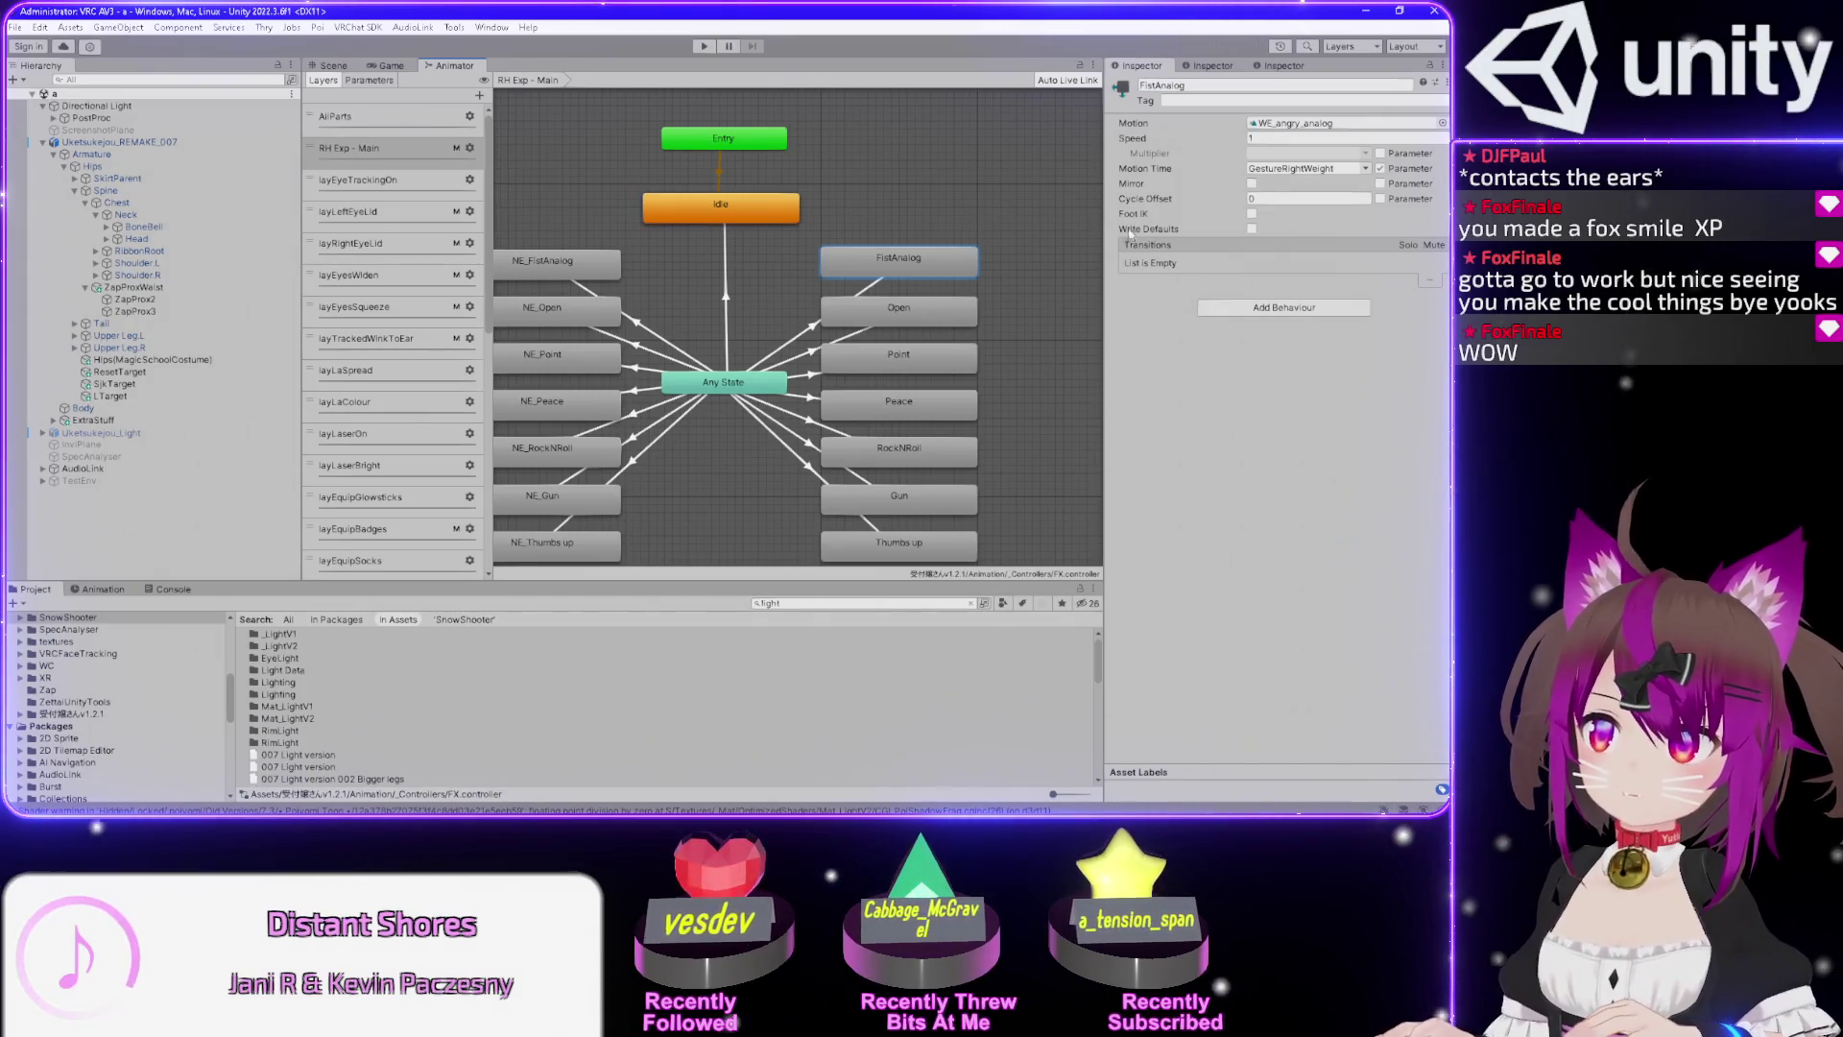
Inspect the NE_FistAnalog and Idle states and their motions in the state graph.
click(587, 259)
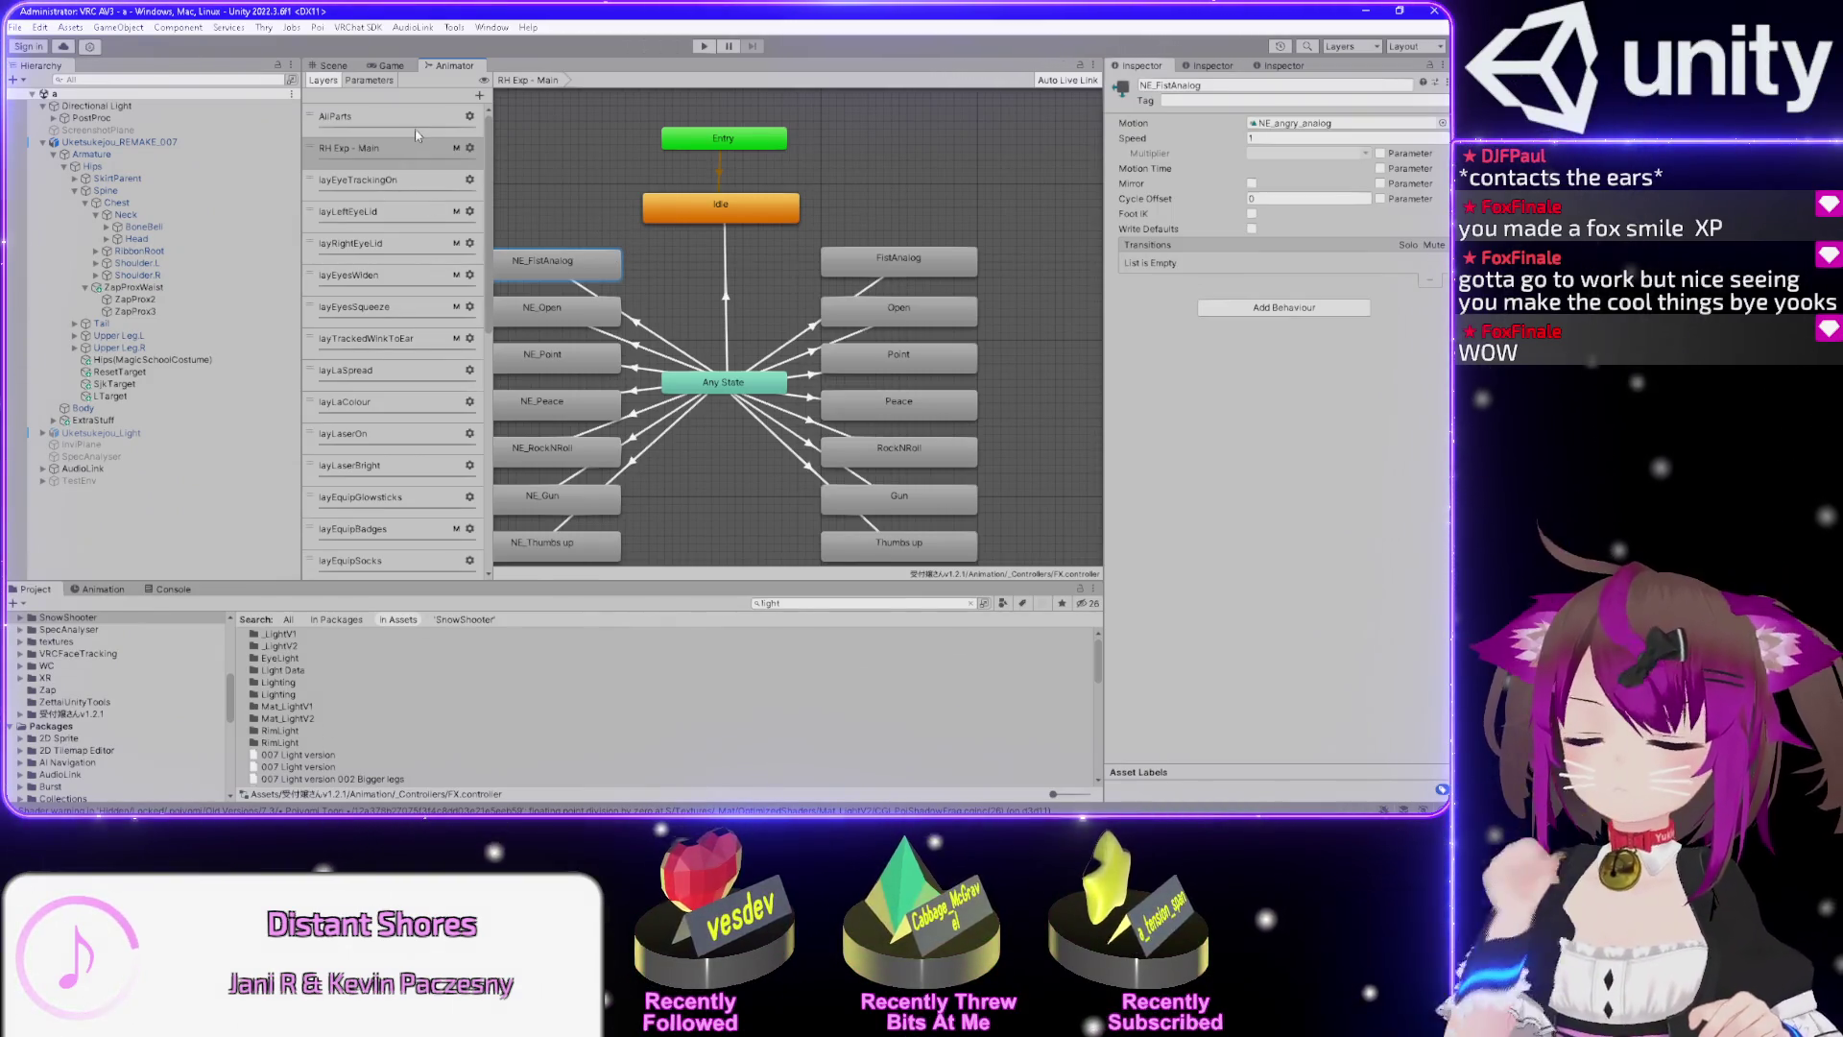
click(780, 211)
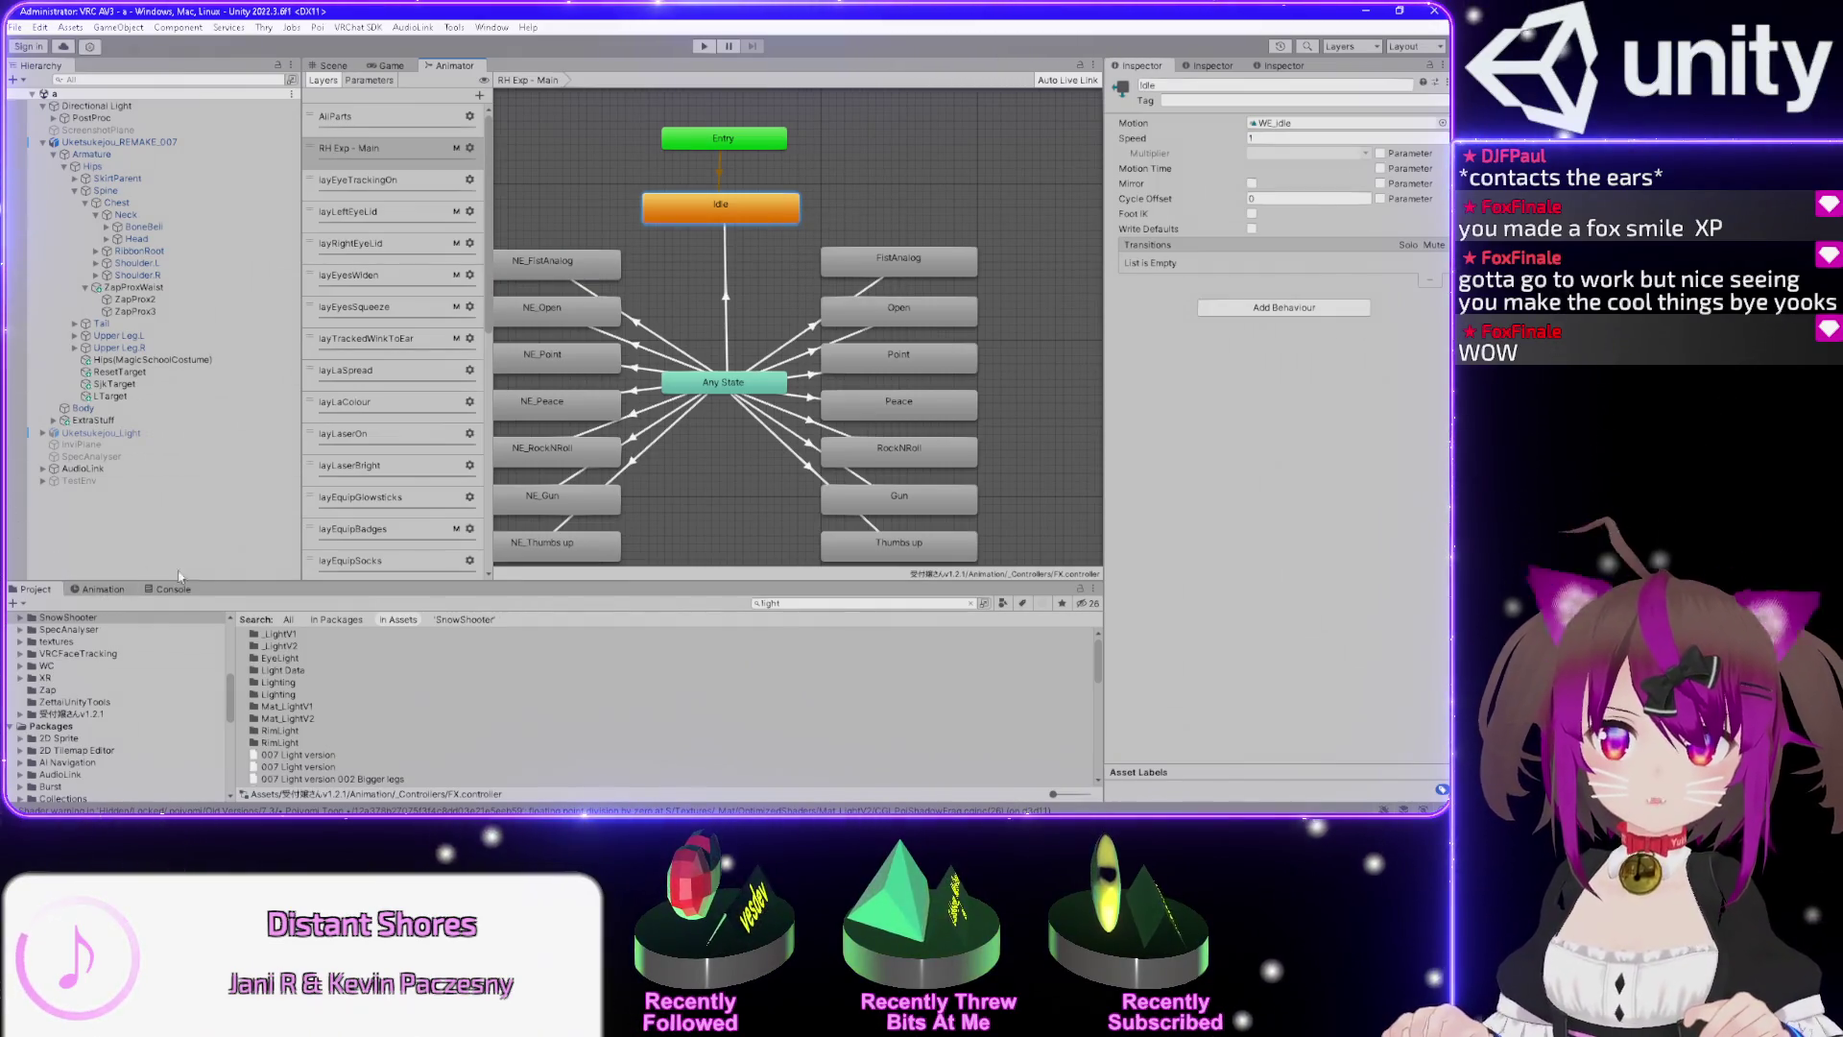
mouse_move(681, 311)
mouse_down()
mouse_move(753, 279)
mouse_move(736, 290)
mouse_up()
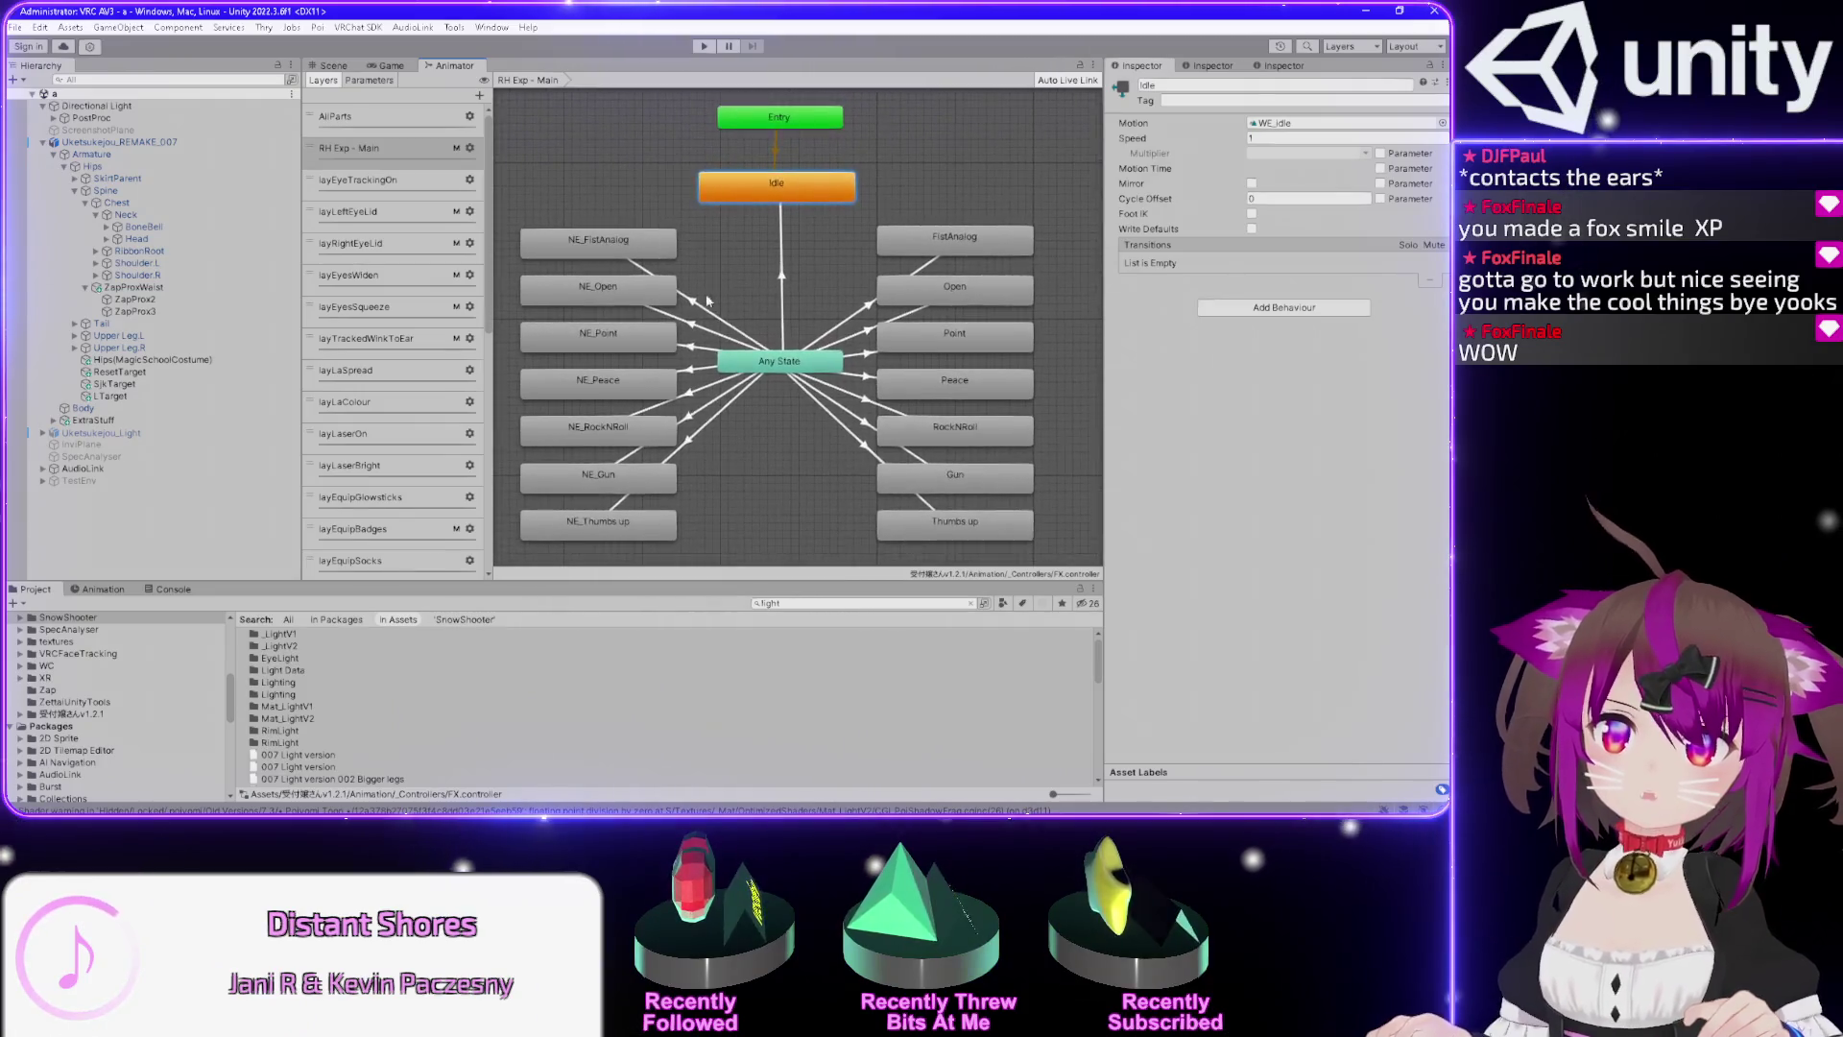
Load the WE_angry_analog clip in the Animation timeline, then return to the Scene view.
click(93, 589)
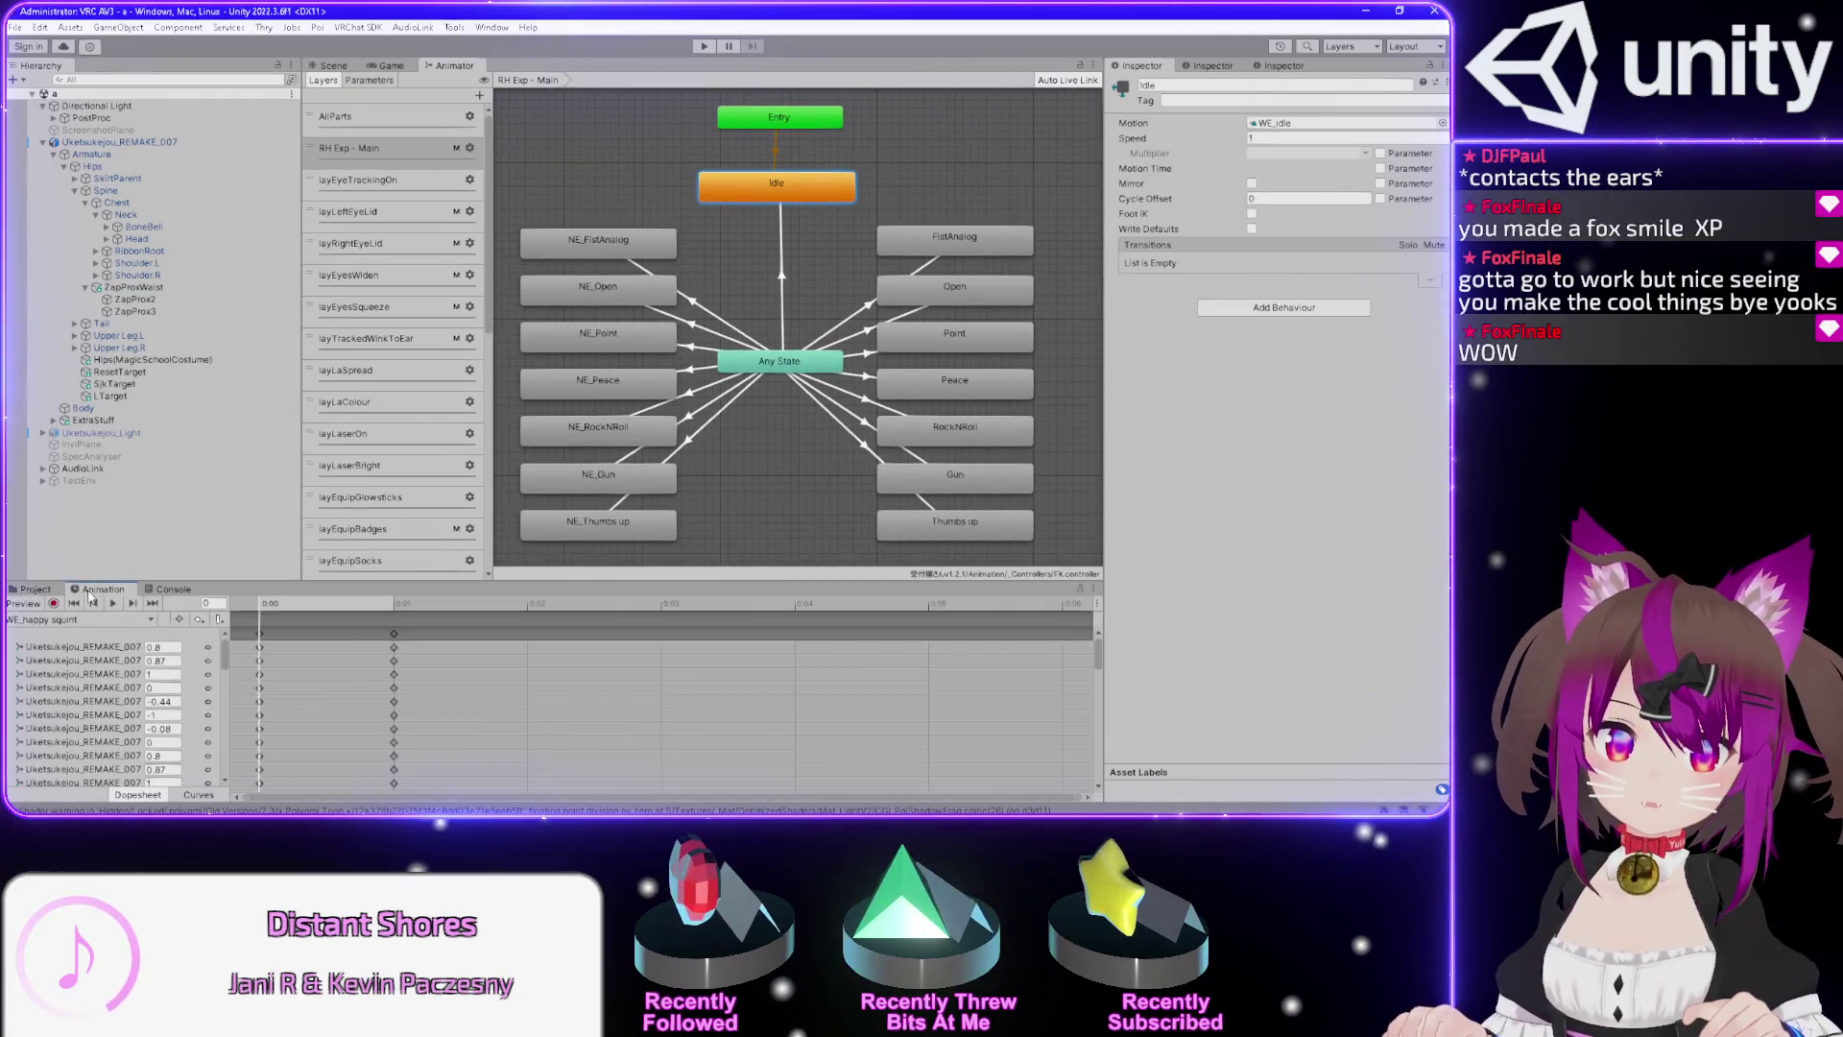
click(77, 619)
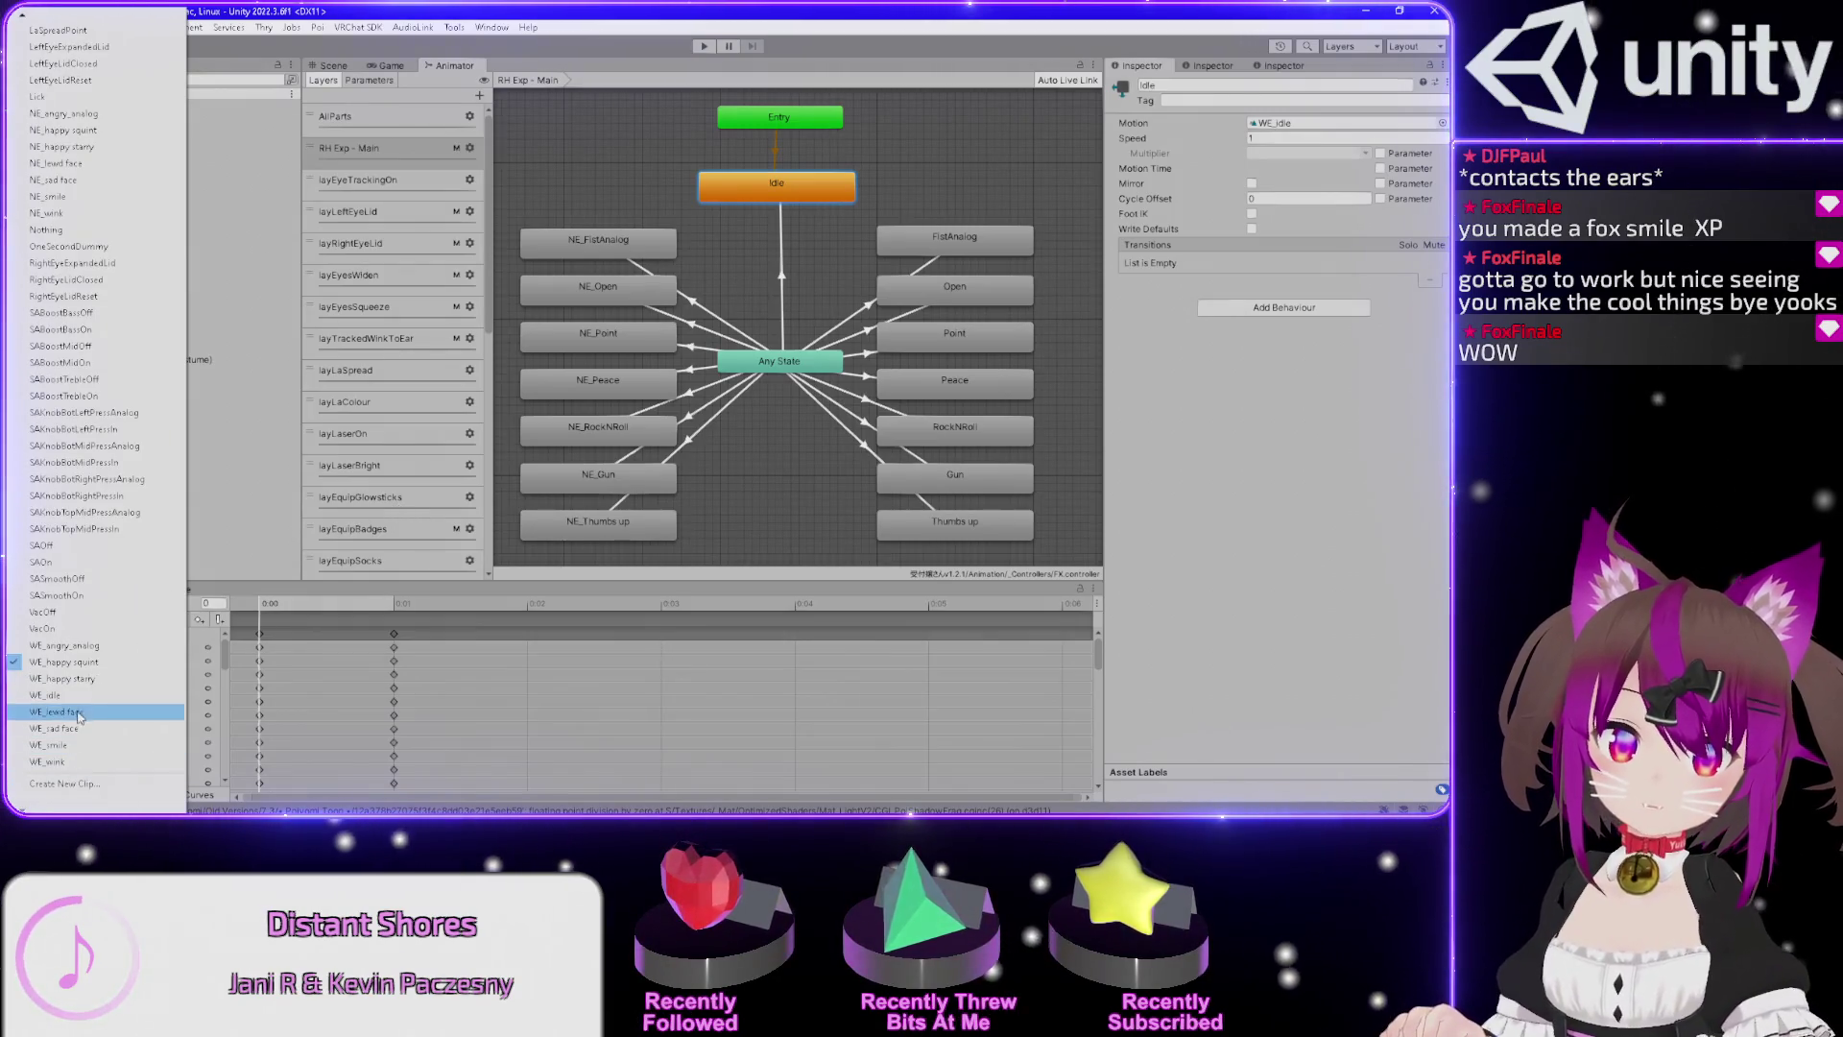
click(87, 645)
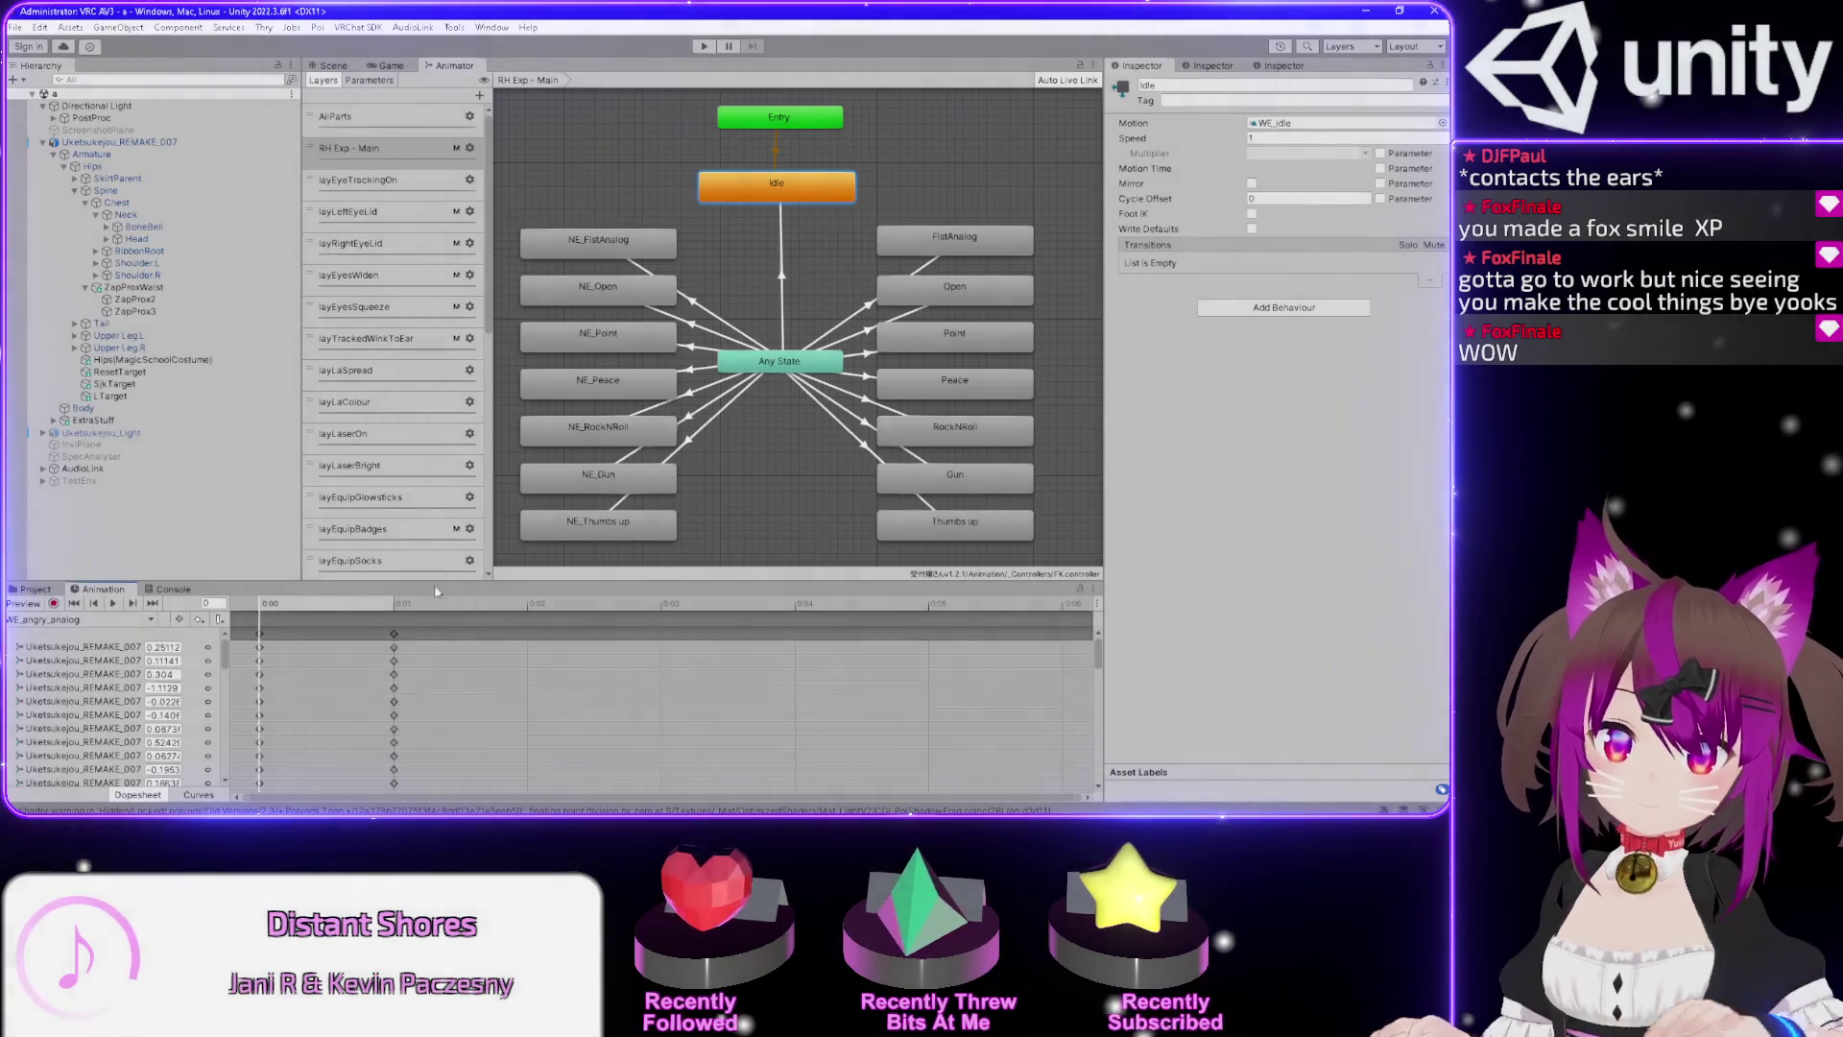
click(329, 64)
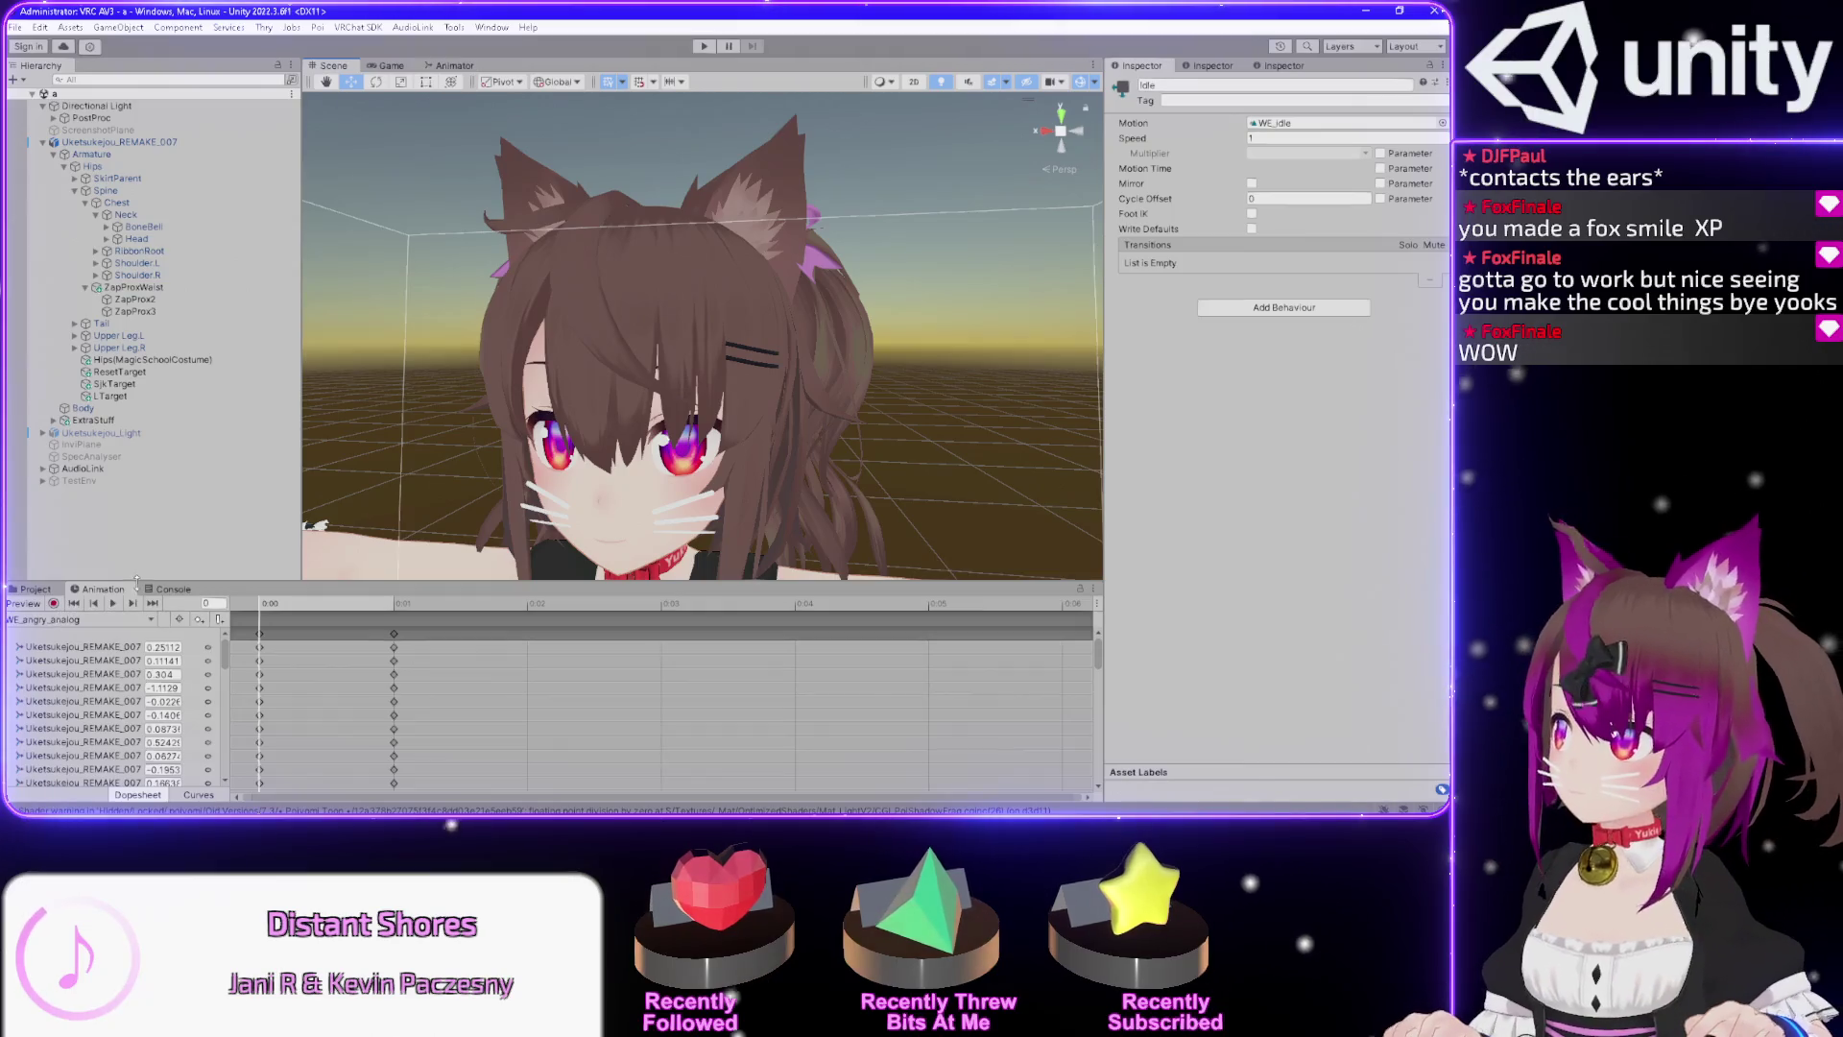
key(alt+Tab)
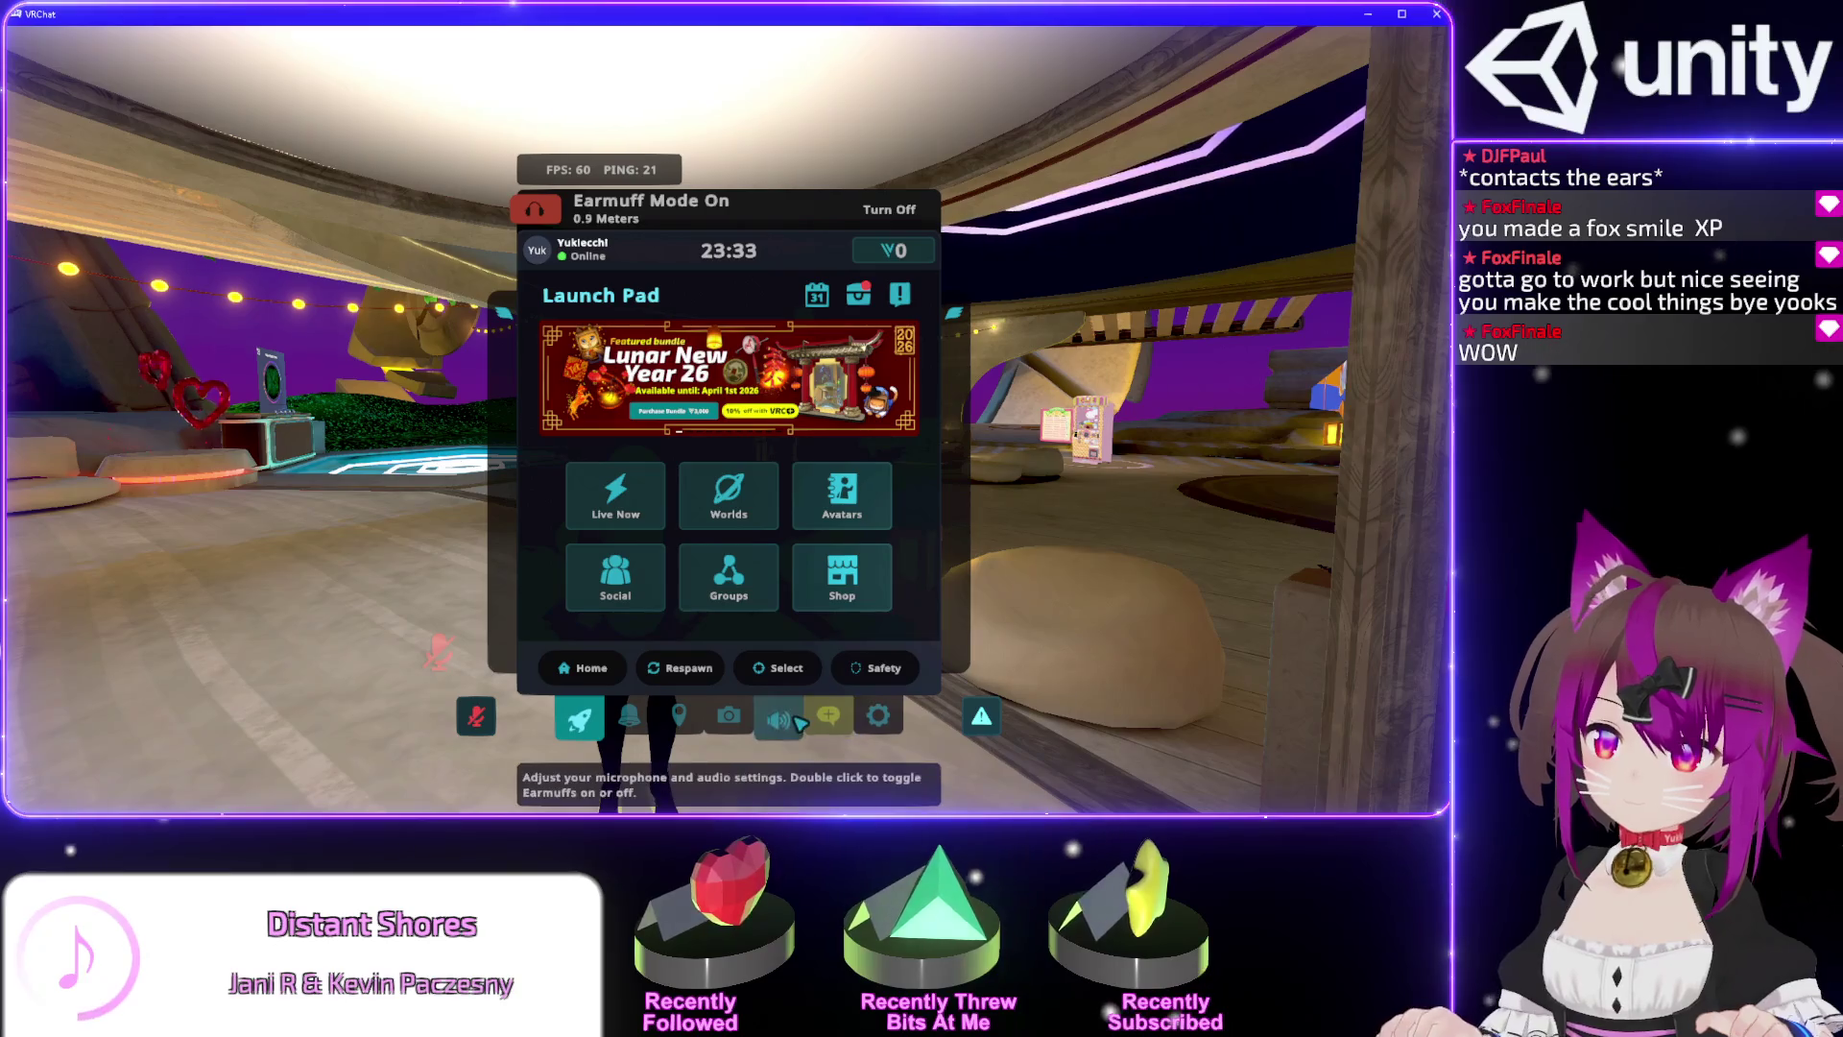
Lower VRChat's World volume from 30% to 0% and switch back to Unity.
click(779, 717)
drag(717, 445, 614, 460)
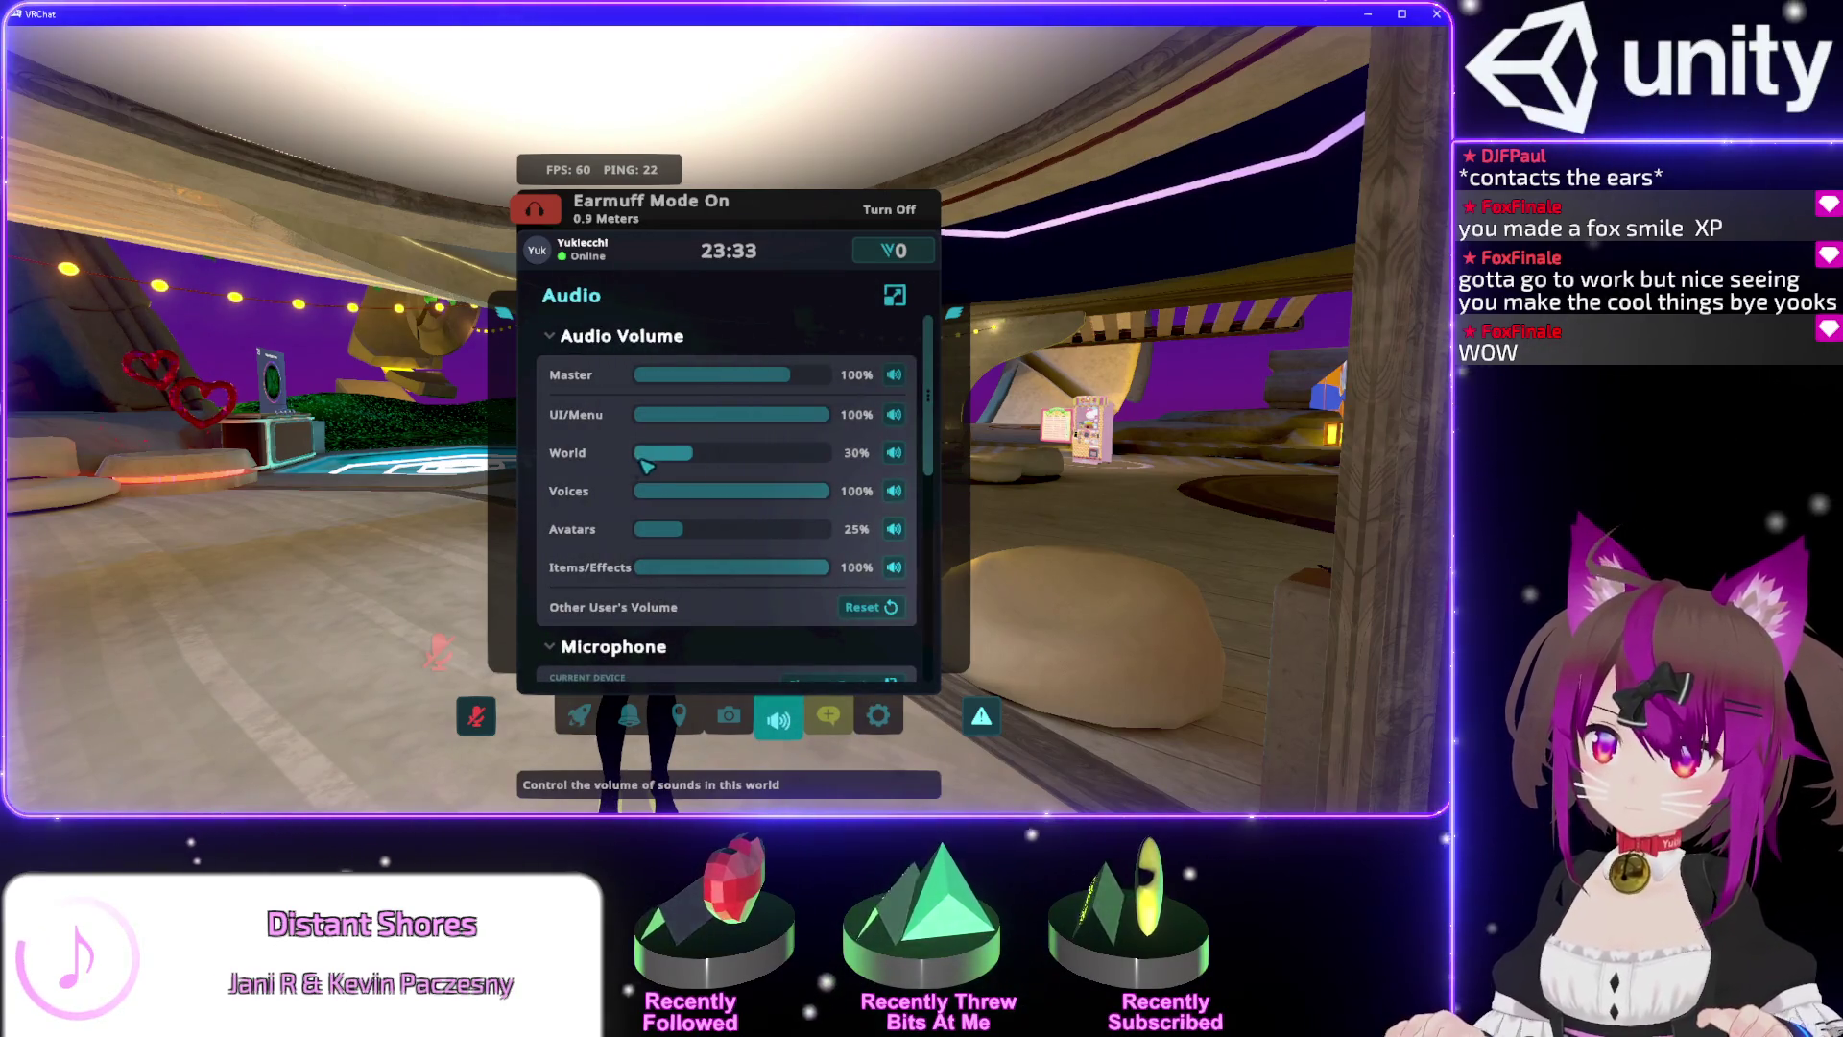
key(Escape)
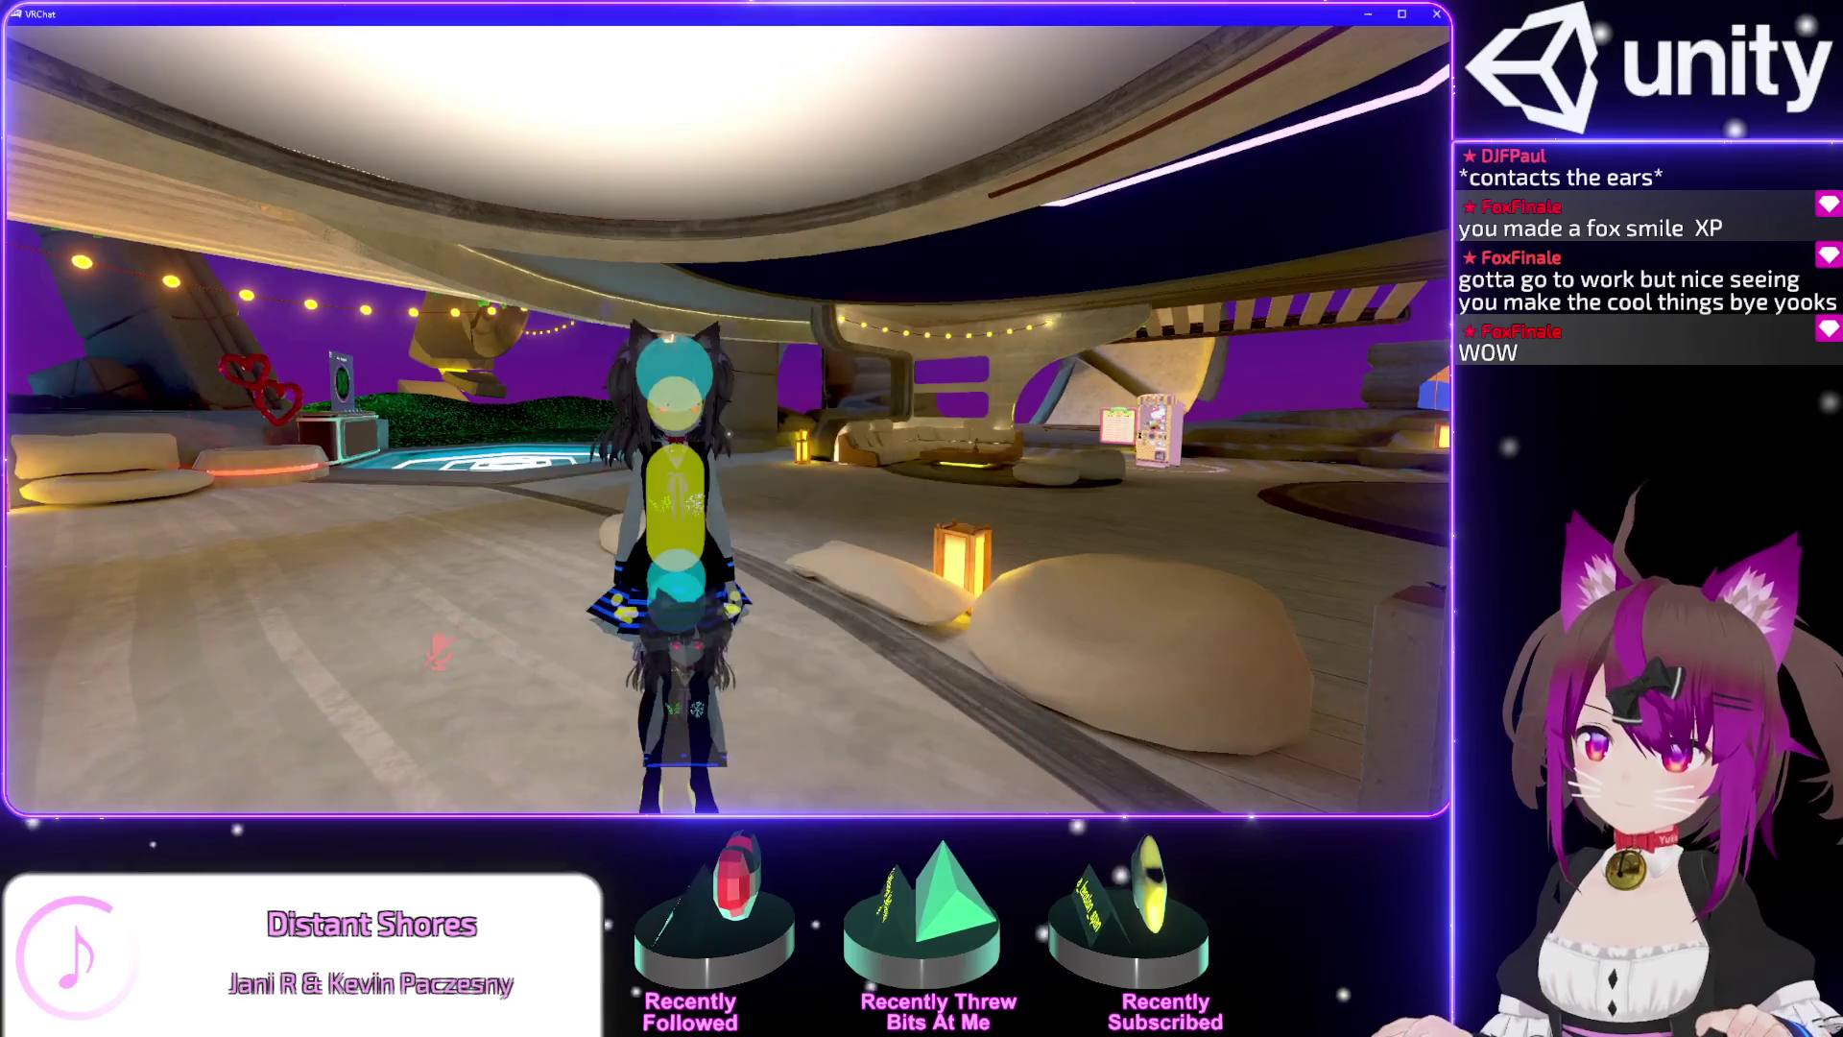
key(alt+Tab)
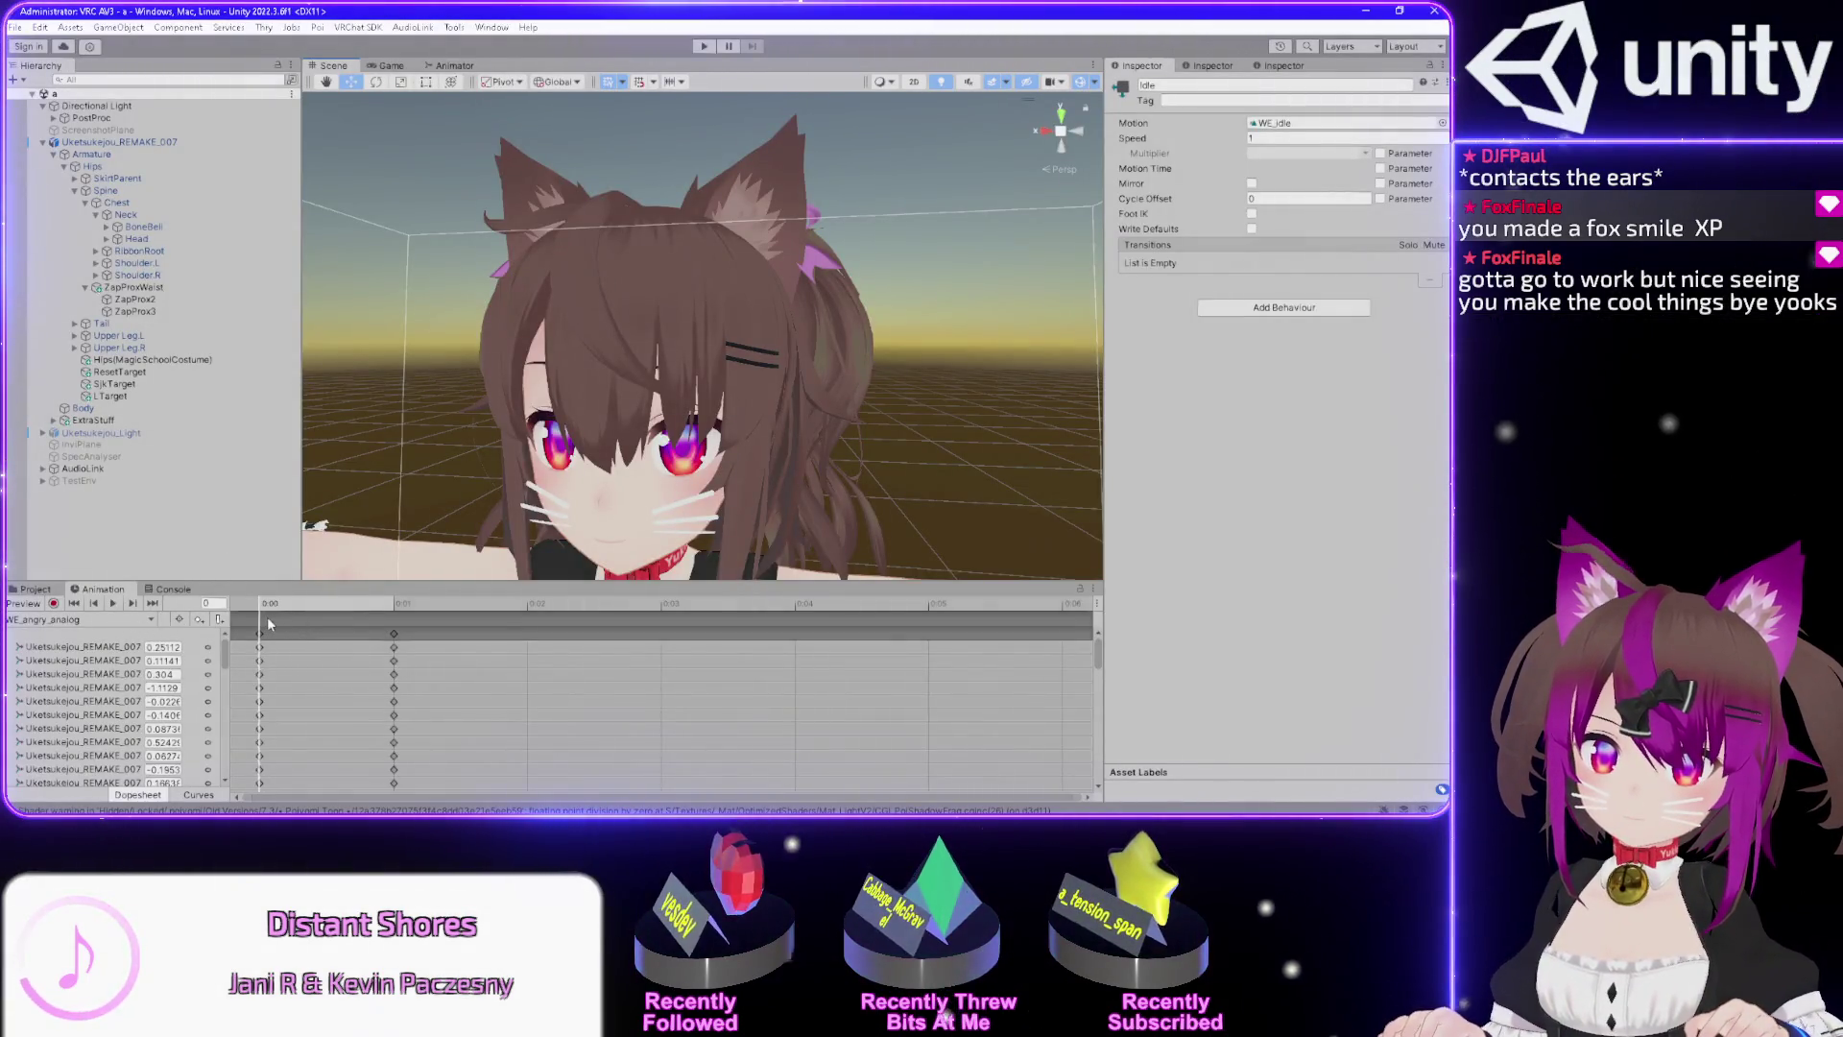
Move the 0:00 keyframes onto 0:01 and frame the avatar's head.
drag(427, 621, 389, 626)
mouse_move(256, 631)
mouse_down()
mouse_move(365, 647)
mouse_move(342, 614)
mouse_up()
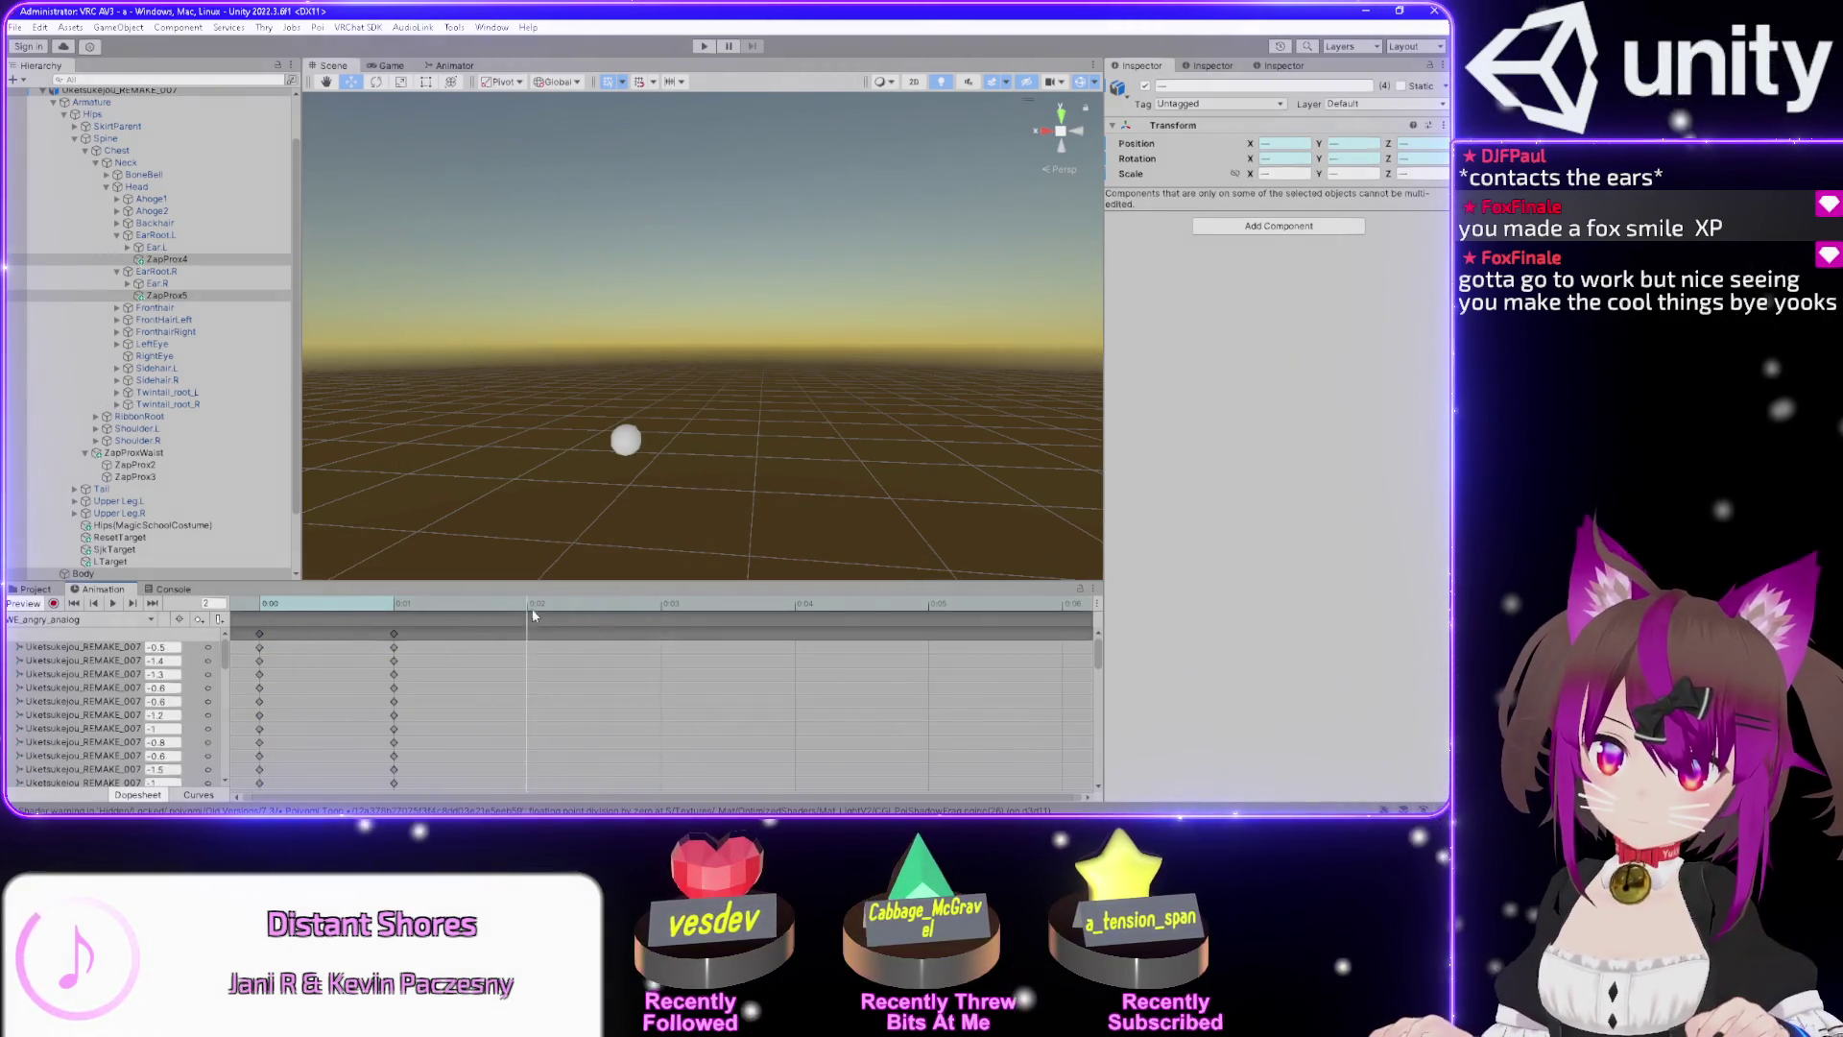
drag(548, 527, 619, 272)
key(f)
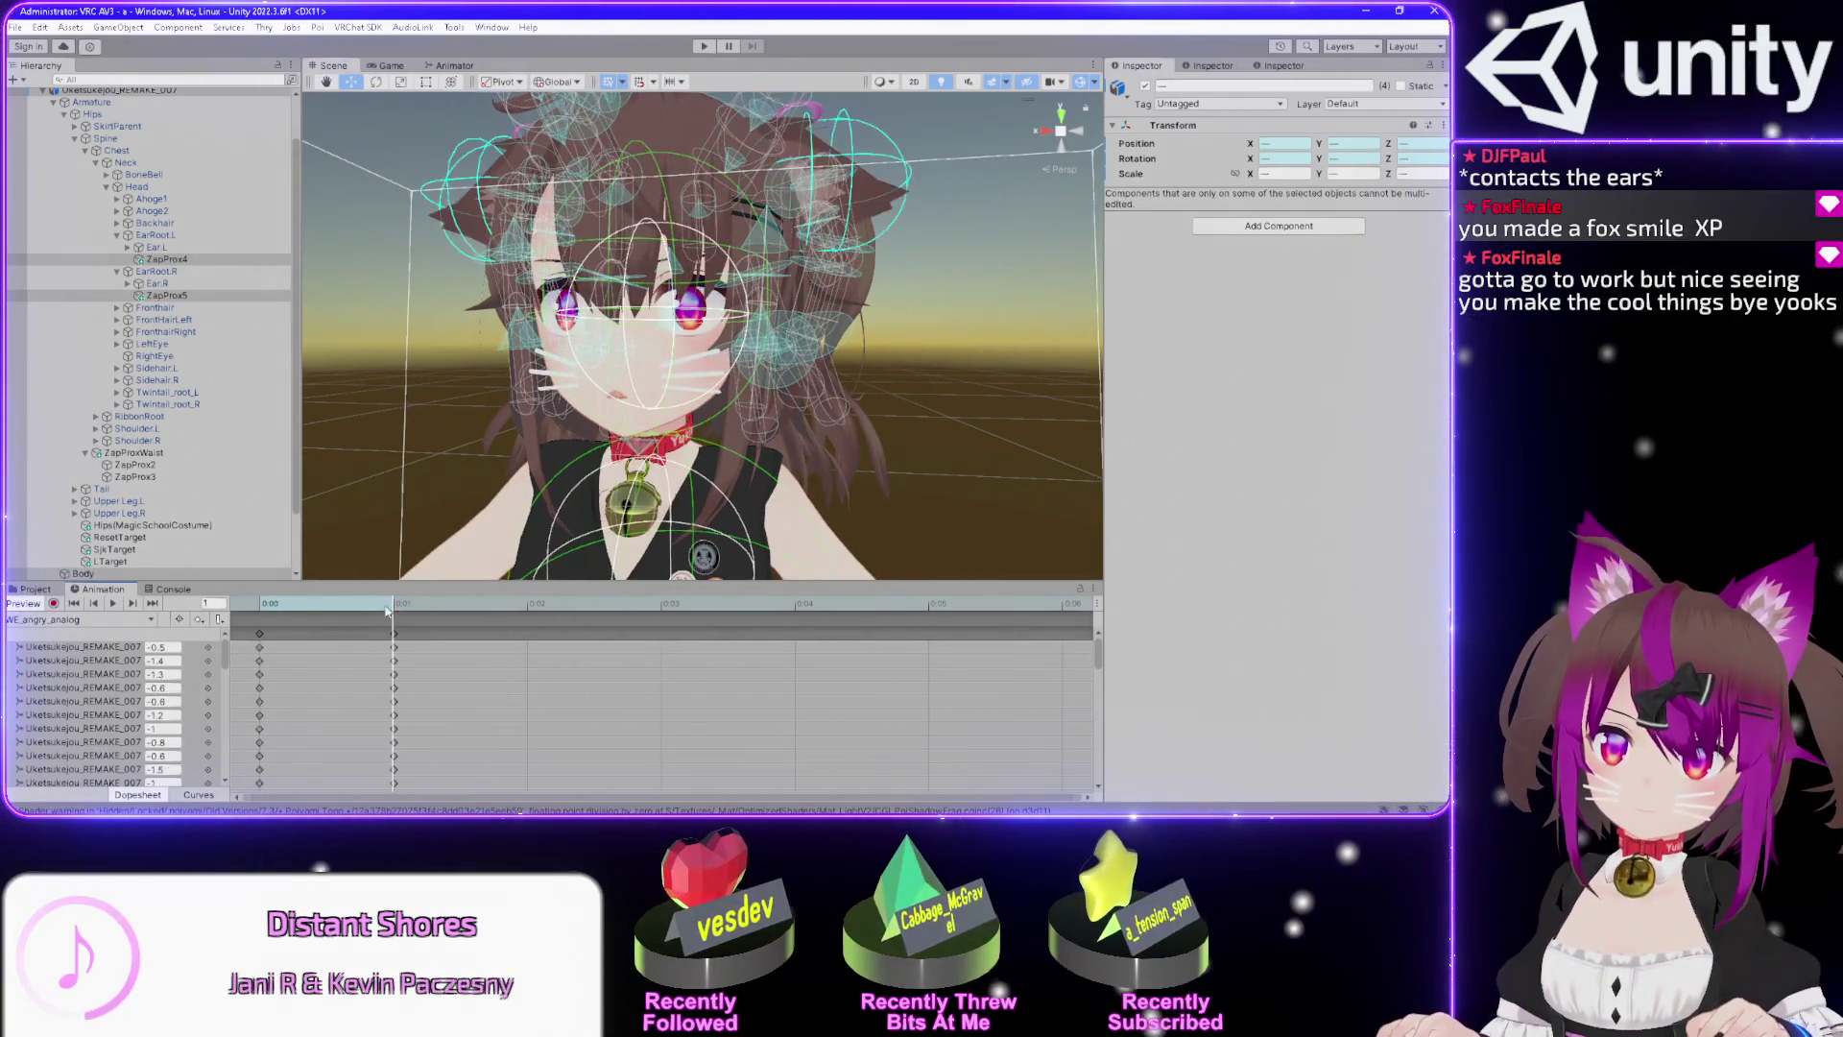
scroll(309, 713, up, 1)
scroll(124, 719, down, 5)
scroll(124, 719, down, 1)
Copy the ZapProx4 and ZapProx5 position and rotation keys into WE_idle at frame 1.
click(144, 692)
shift+click(165, 733)
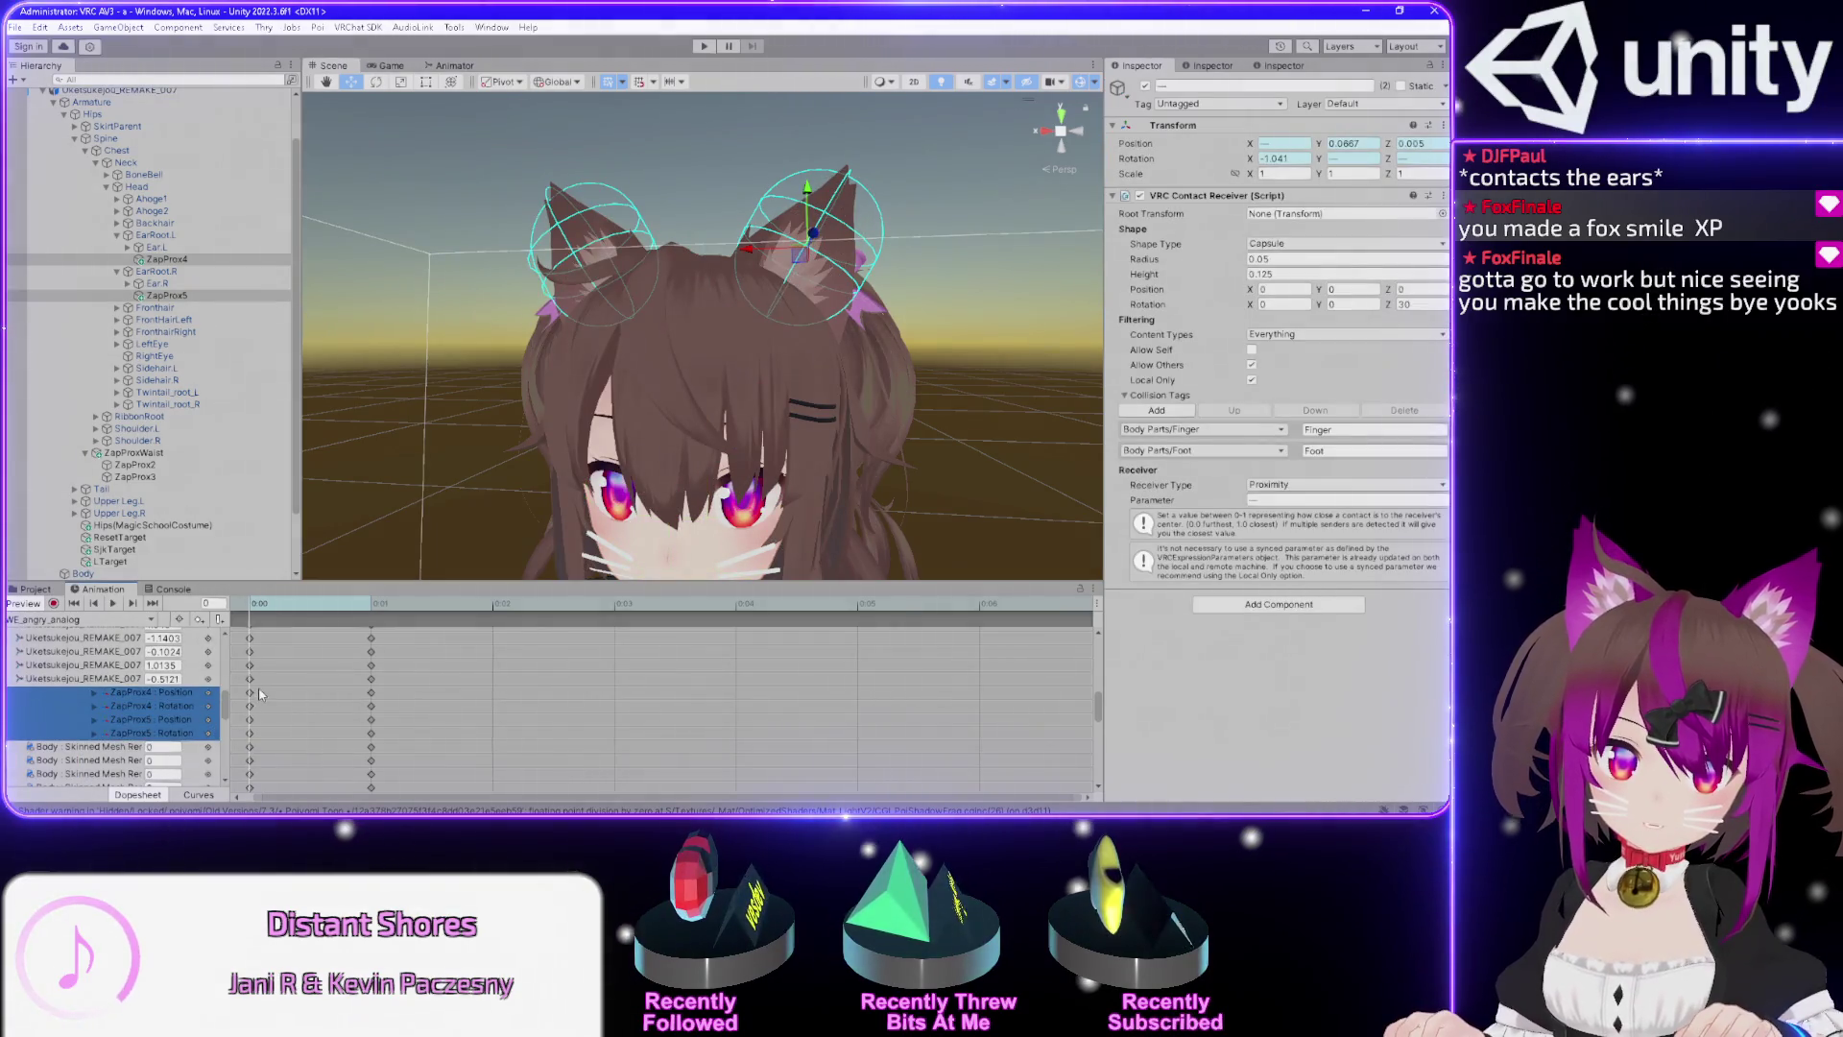
drag(241, 686, 342, 738)
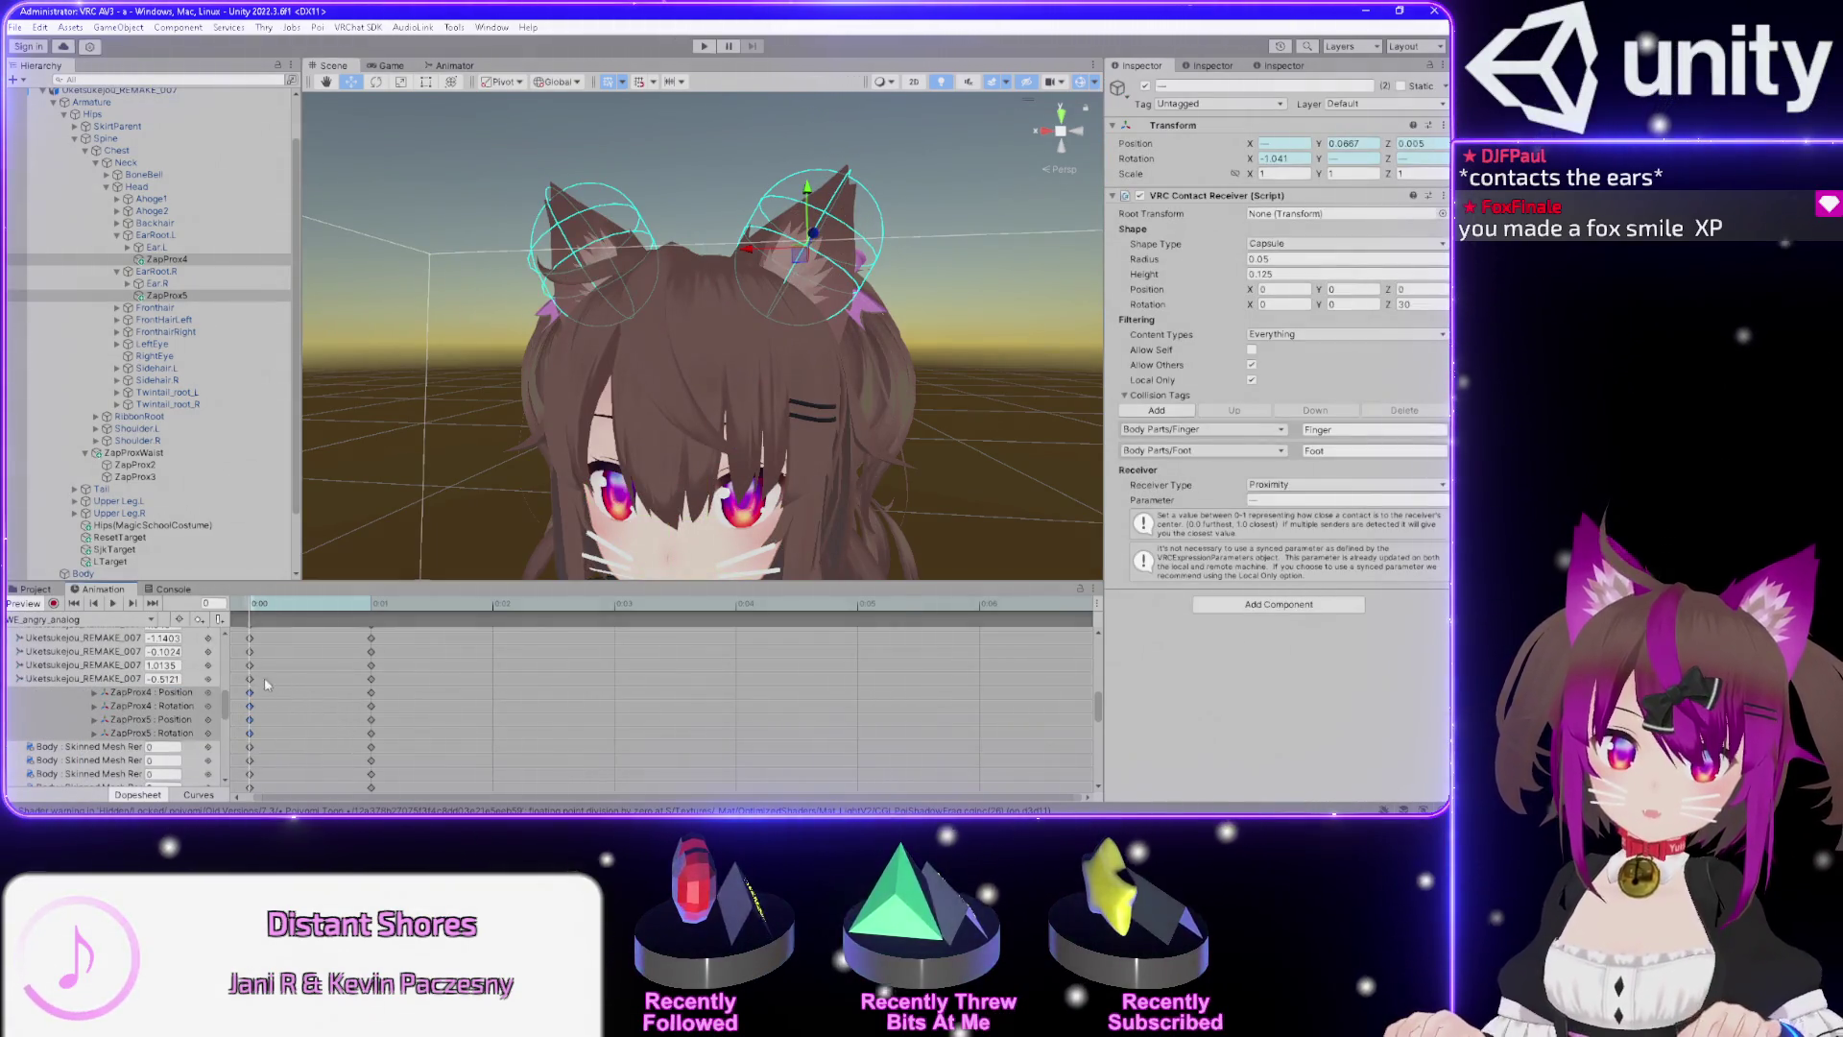
click(57, 619)
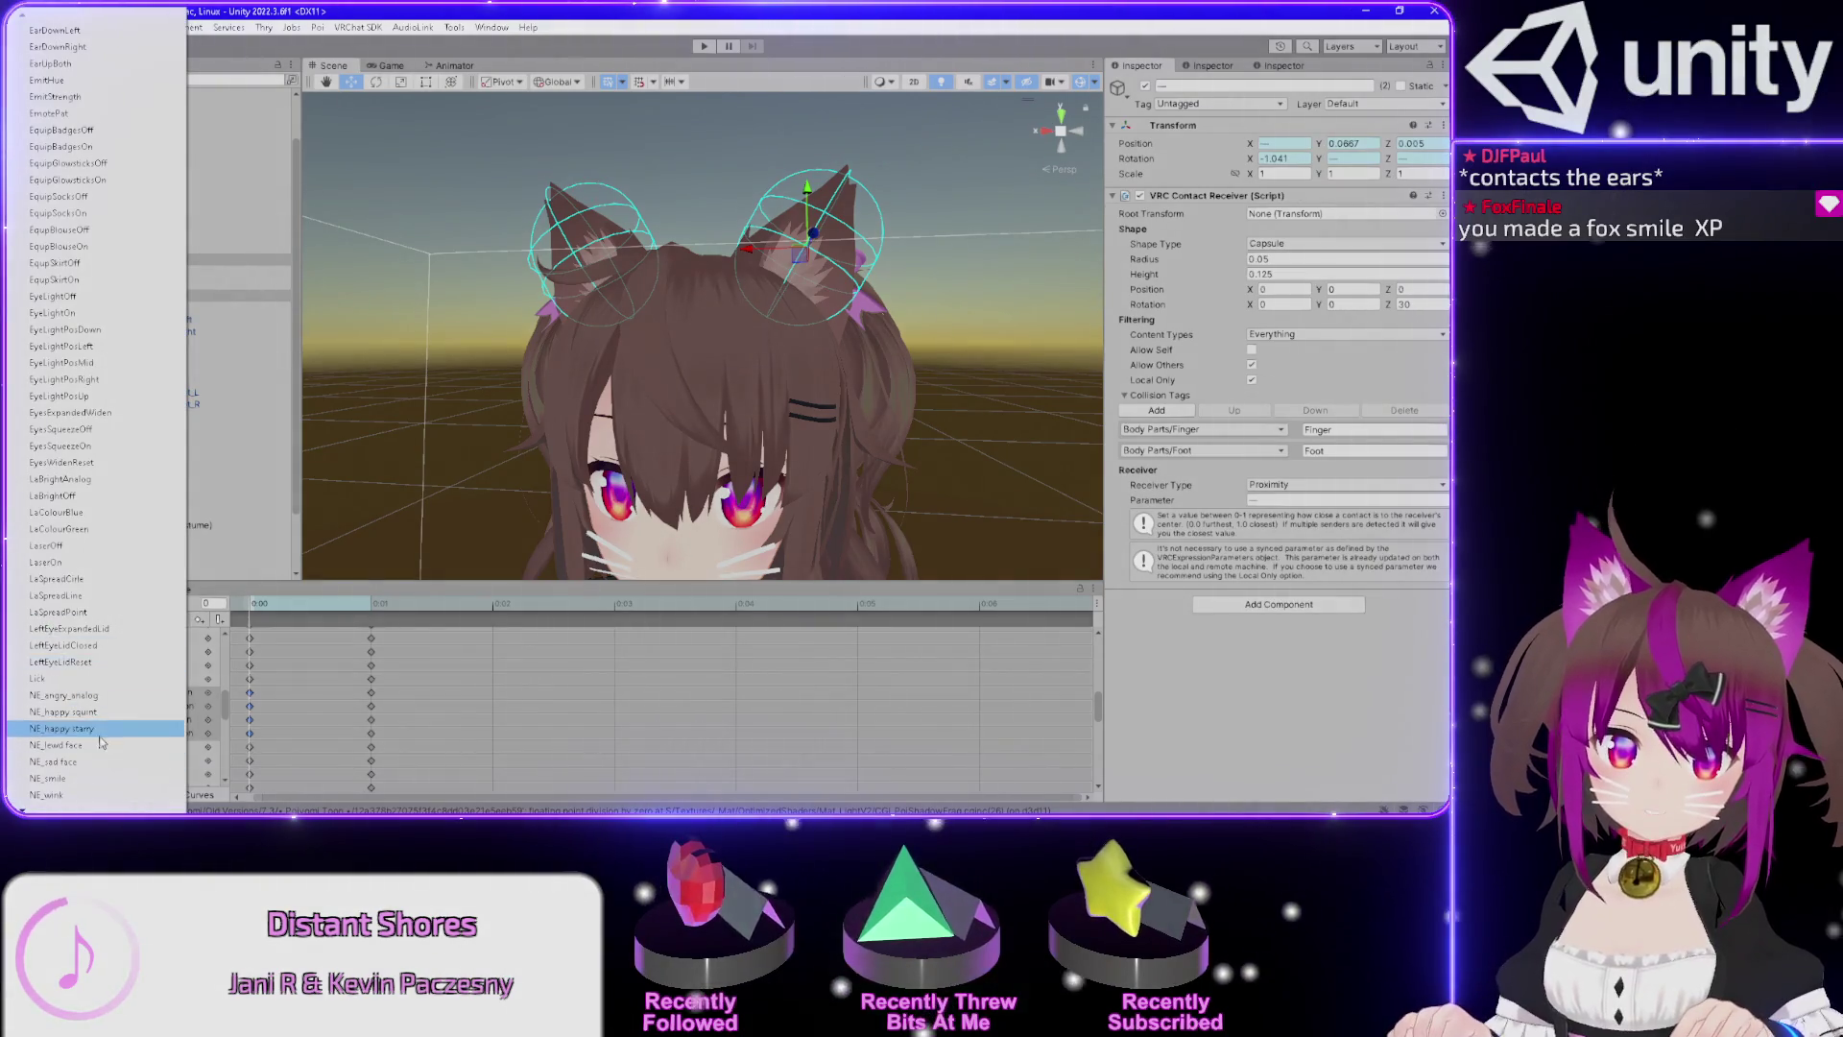
scroll(96, 749, down, 10)
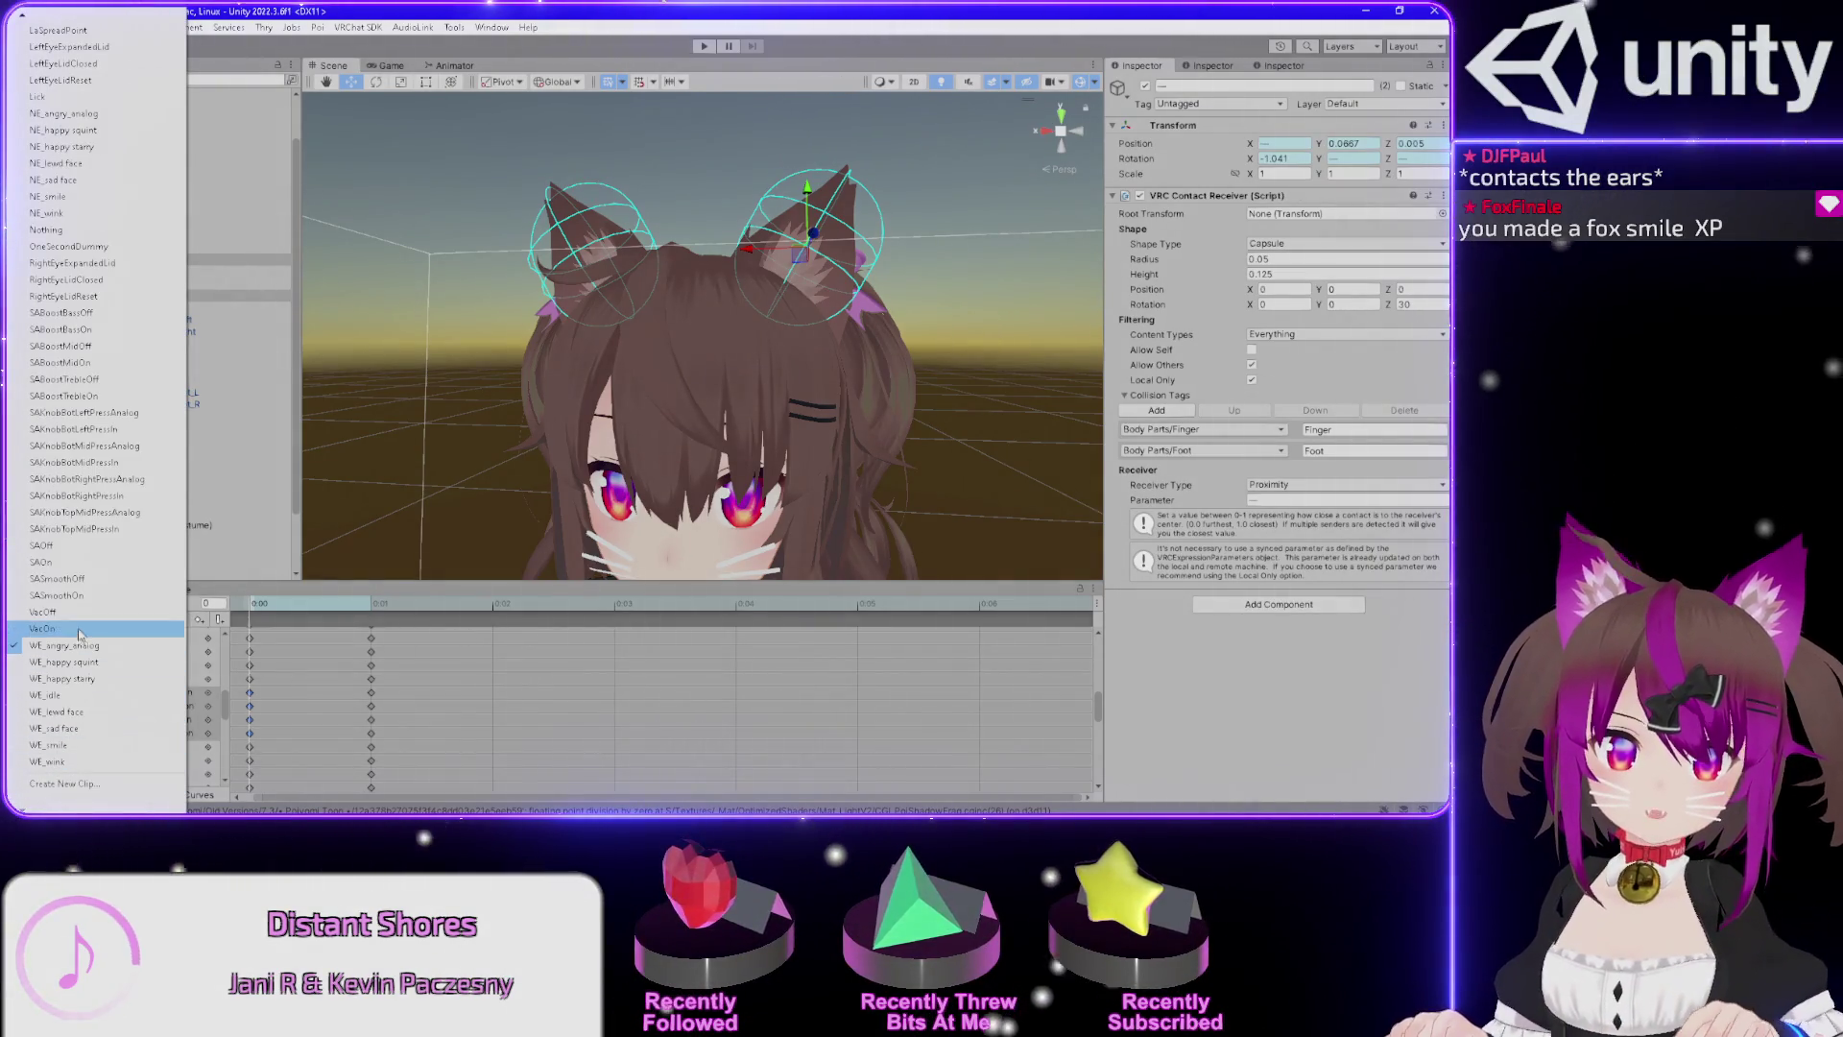
click(53, 695)
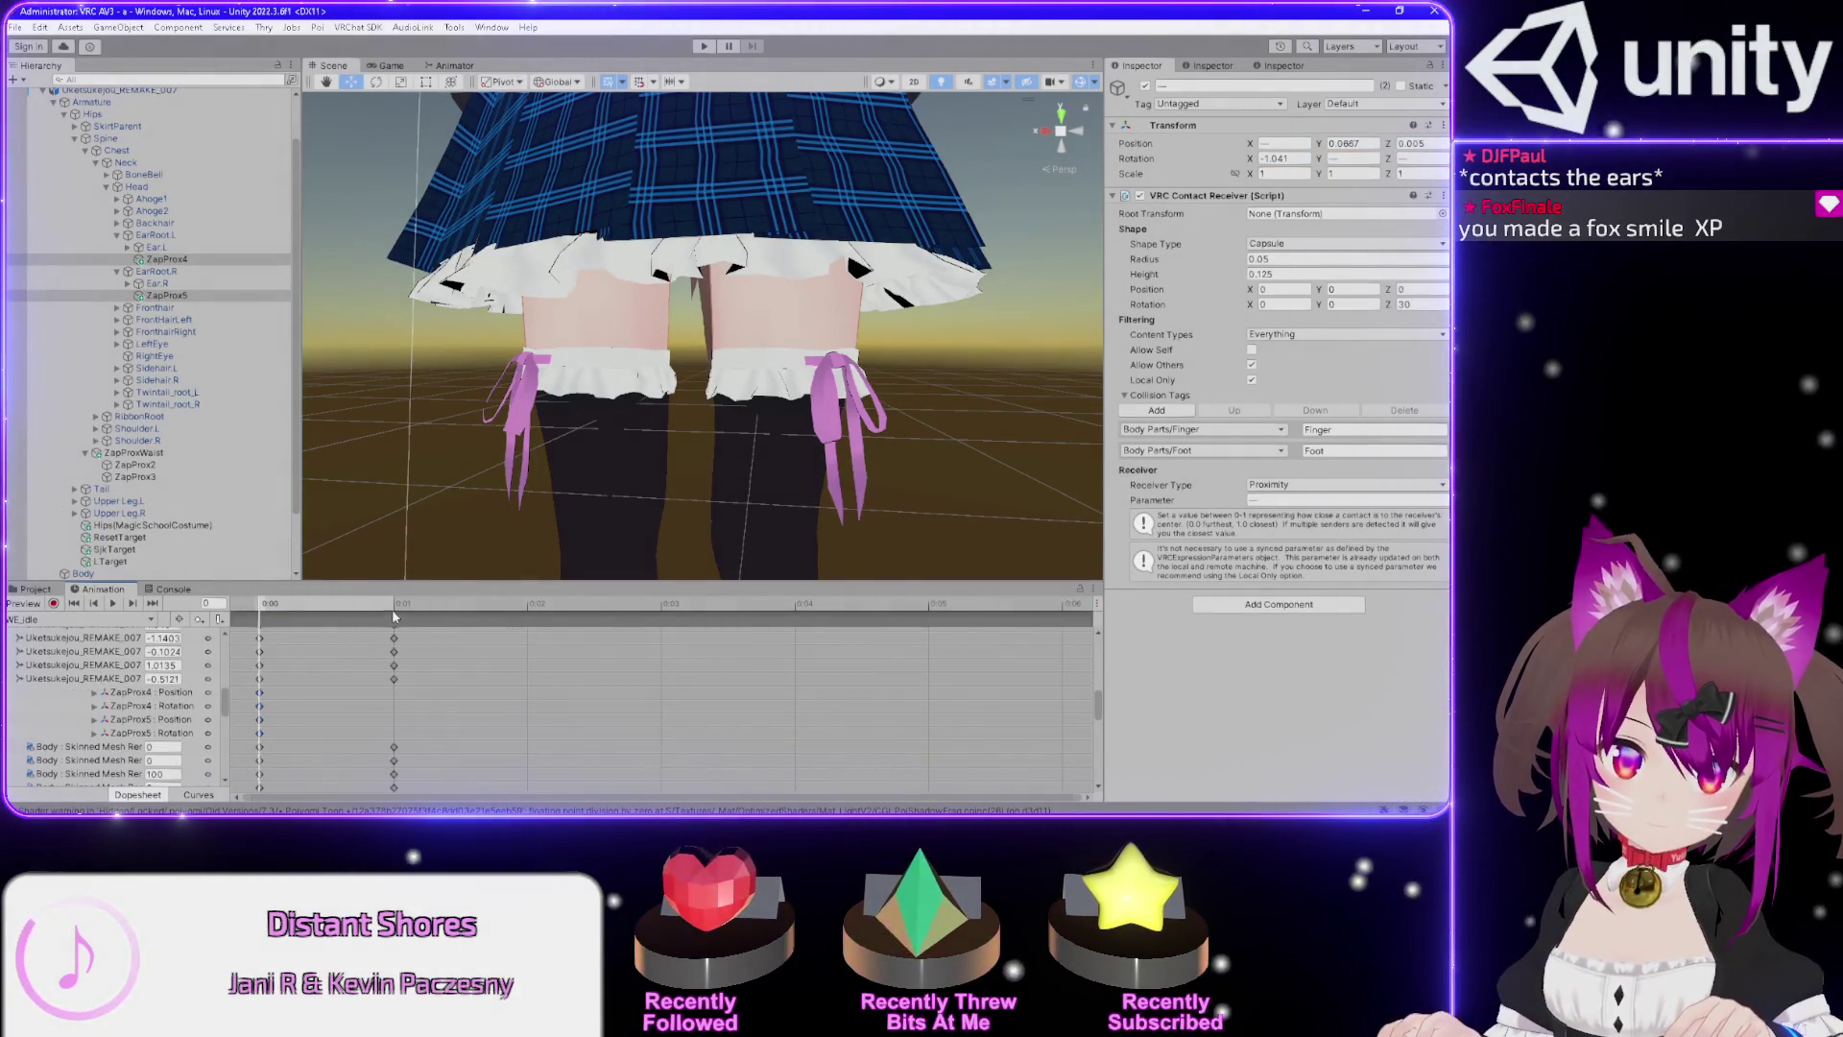
click(393, 604)
key(ctrl+v)
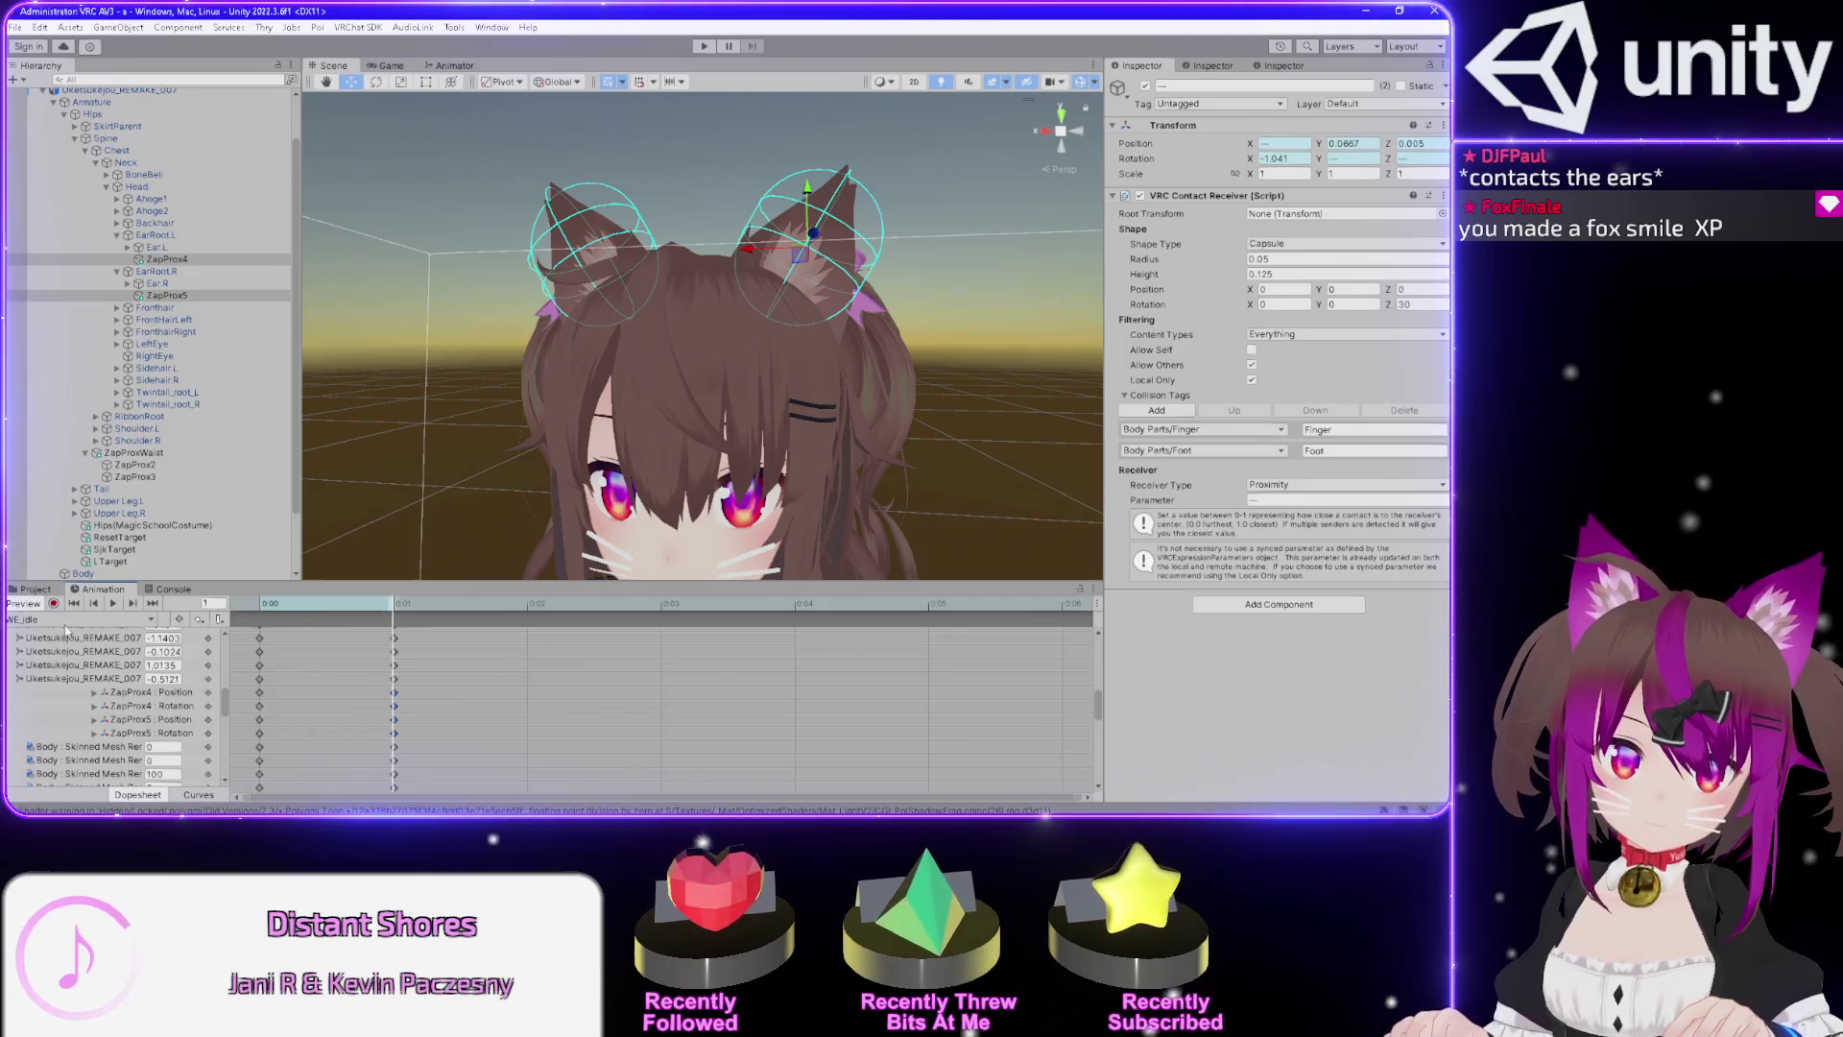
Paste the ear contact keys into WE_wink at frame 2, removing the ZapProx5 keys.
click(67, 622)
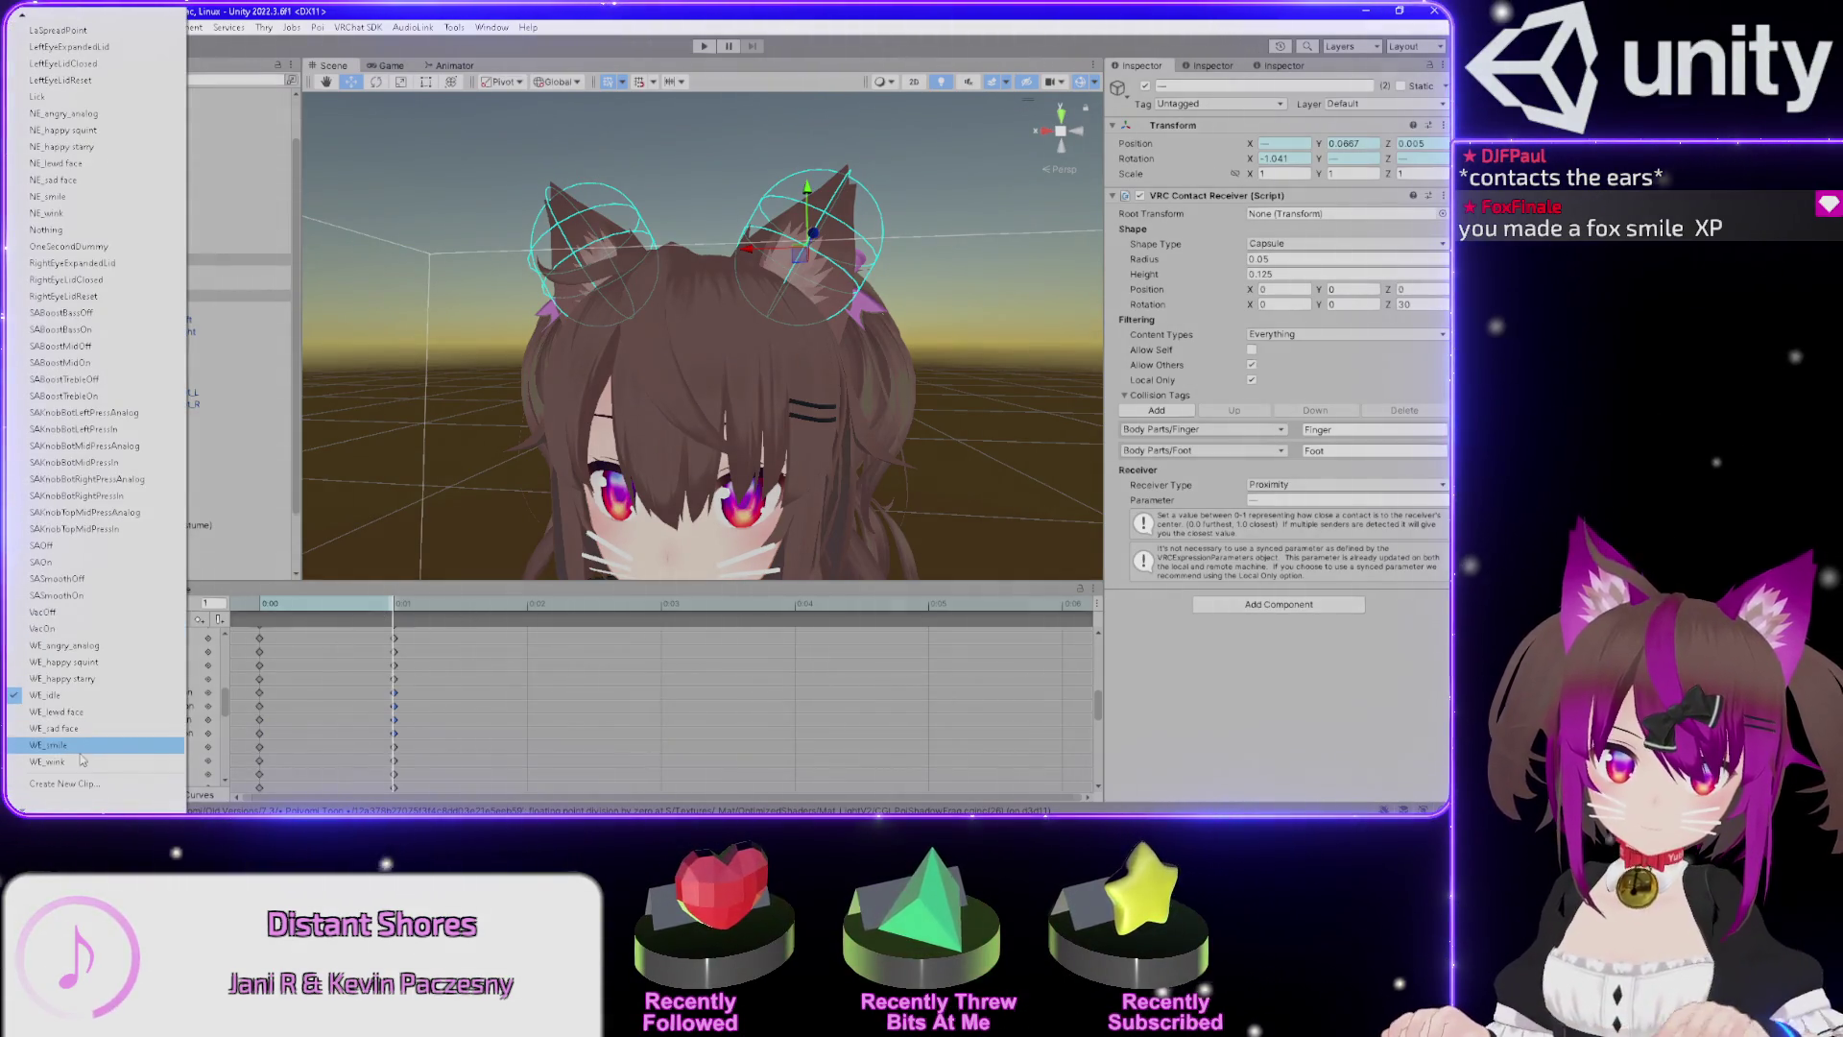
click(46, 794)
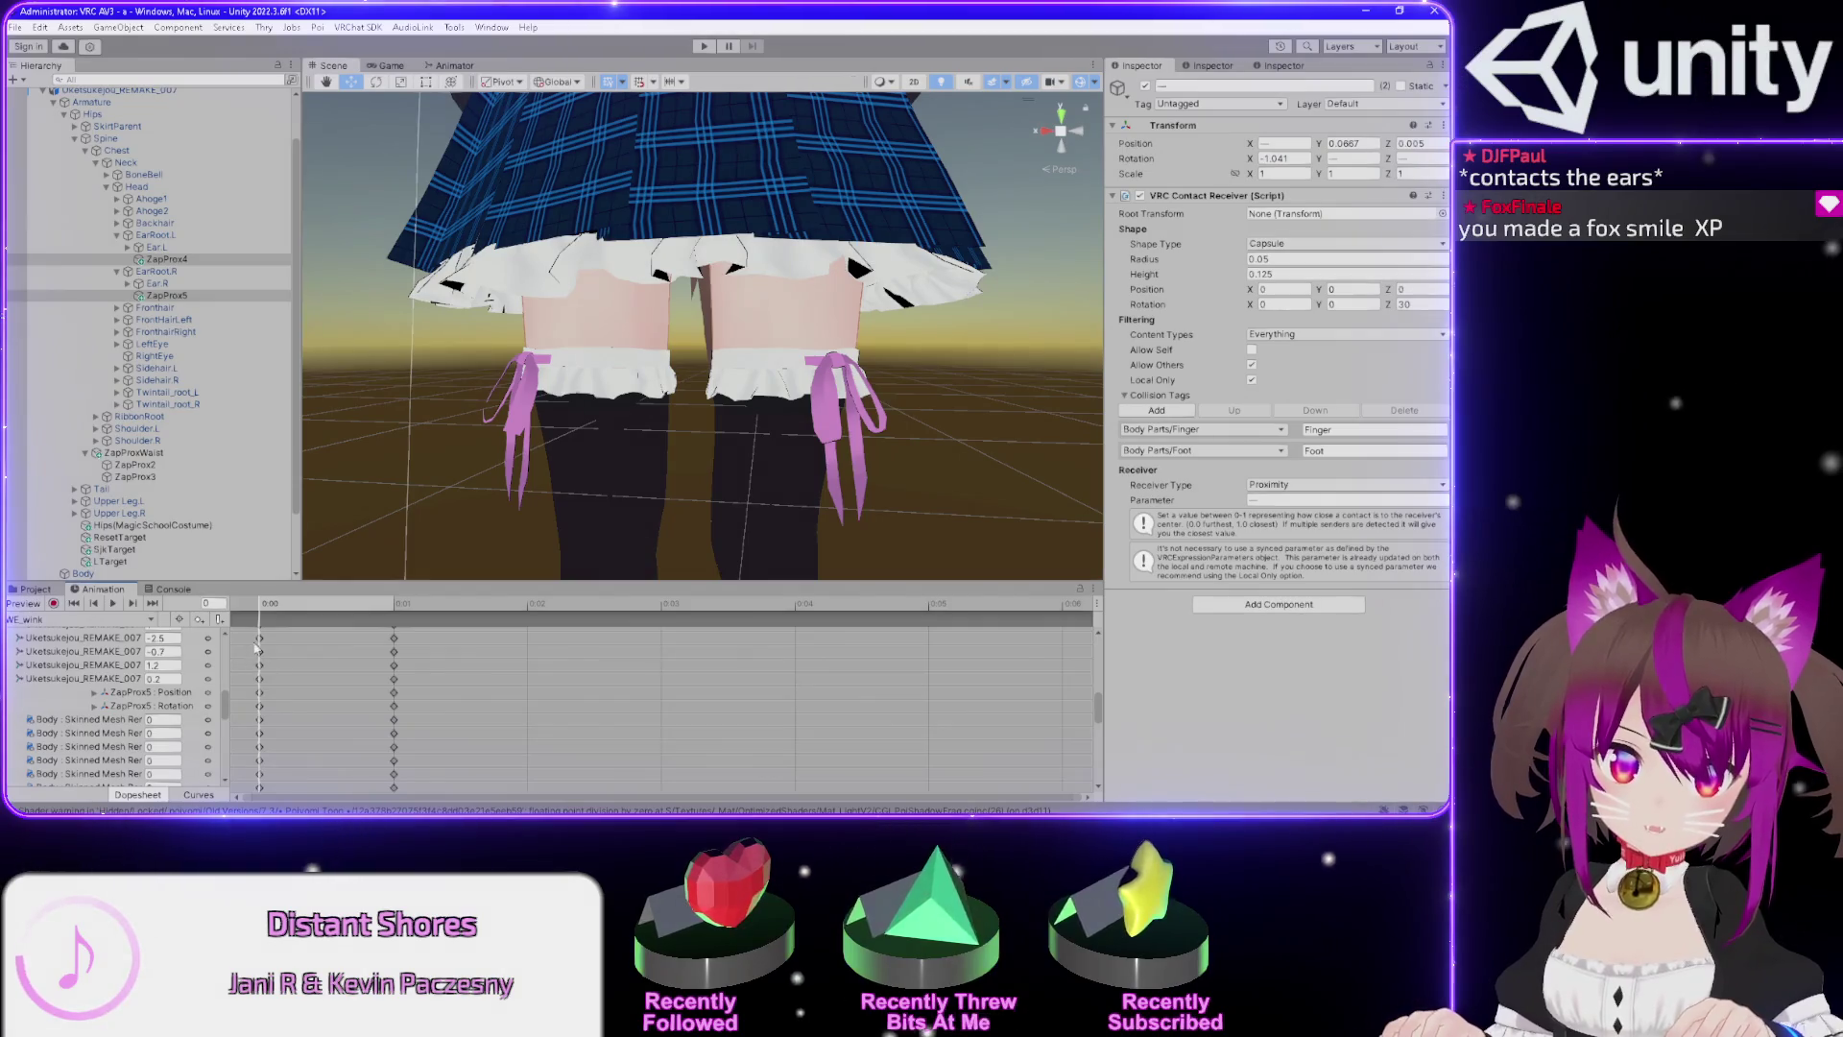
click(528, 605)
key(ctrl+v)
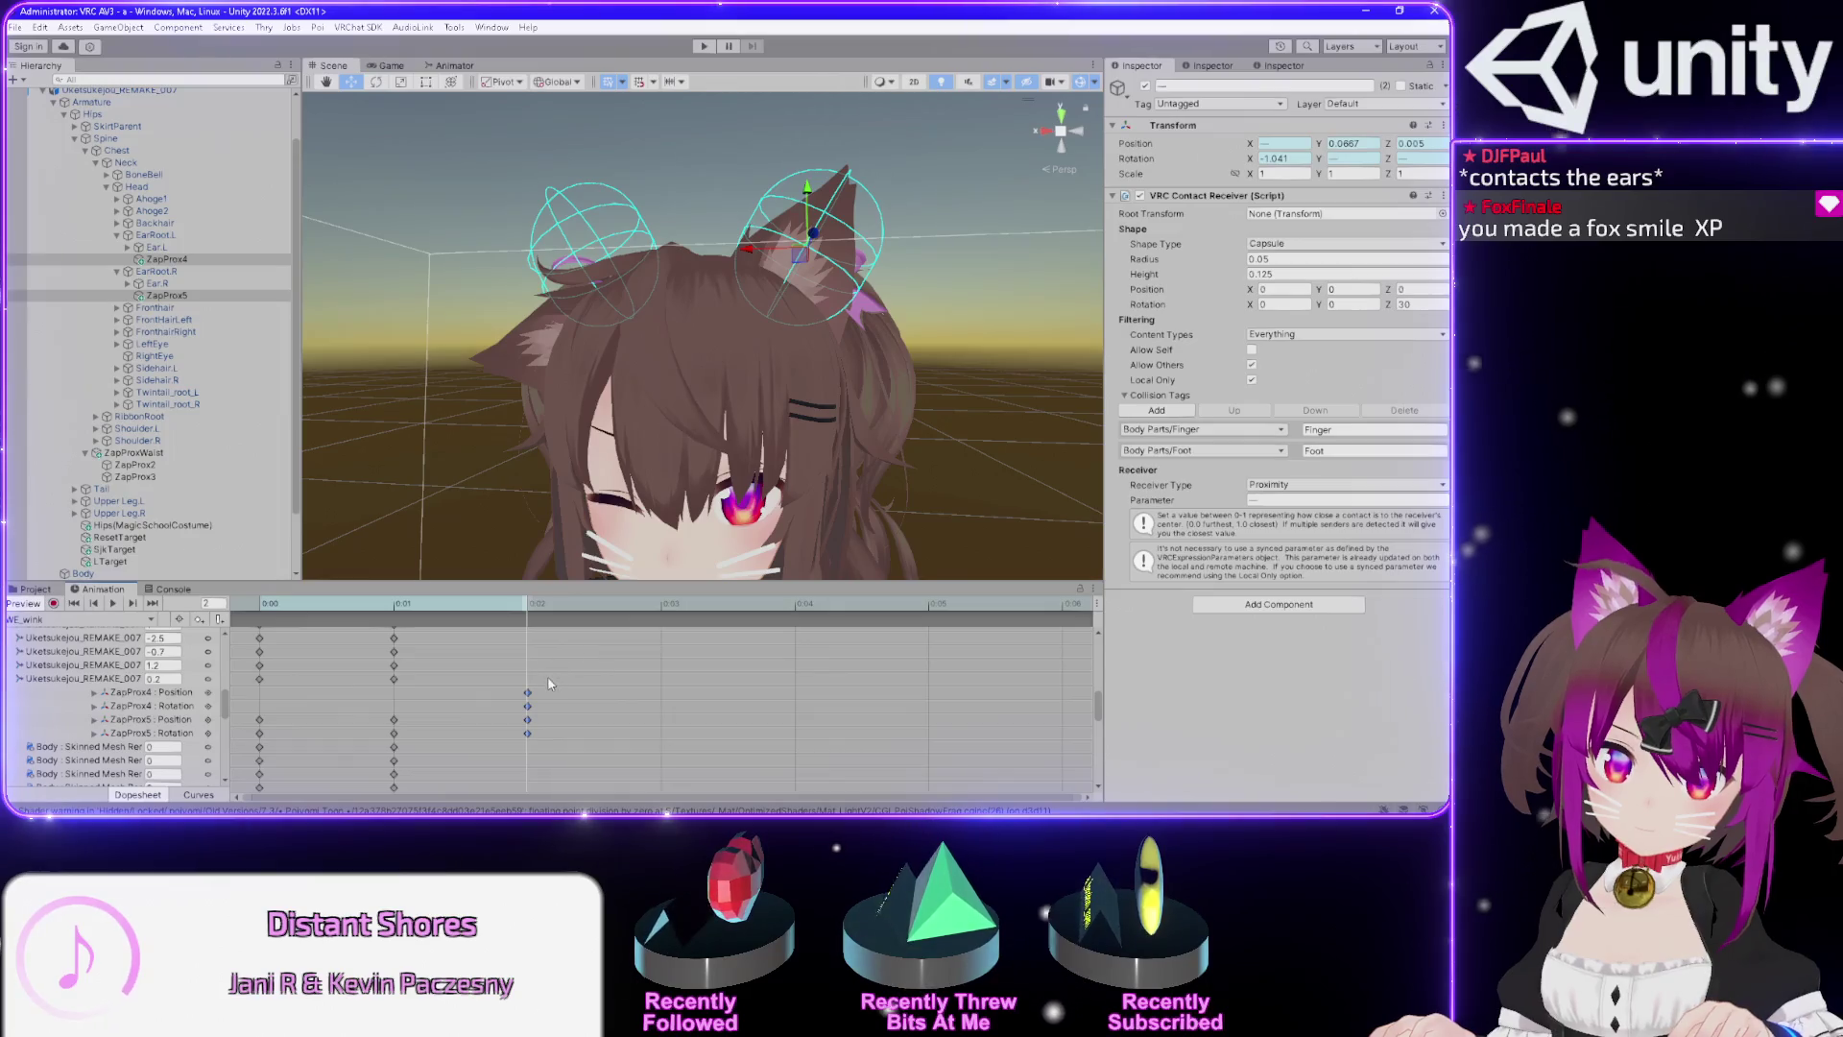
mouse_move(519, 739)
mouse_down()
mouse_move(536, 714)
mouse_move(311, 704)
mouse_up()
key(Delete)
click(393, 698)
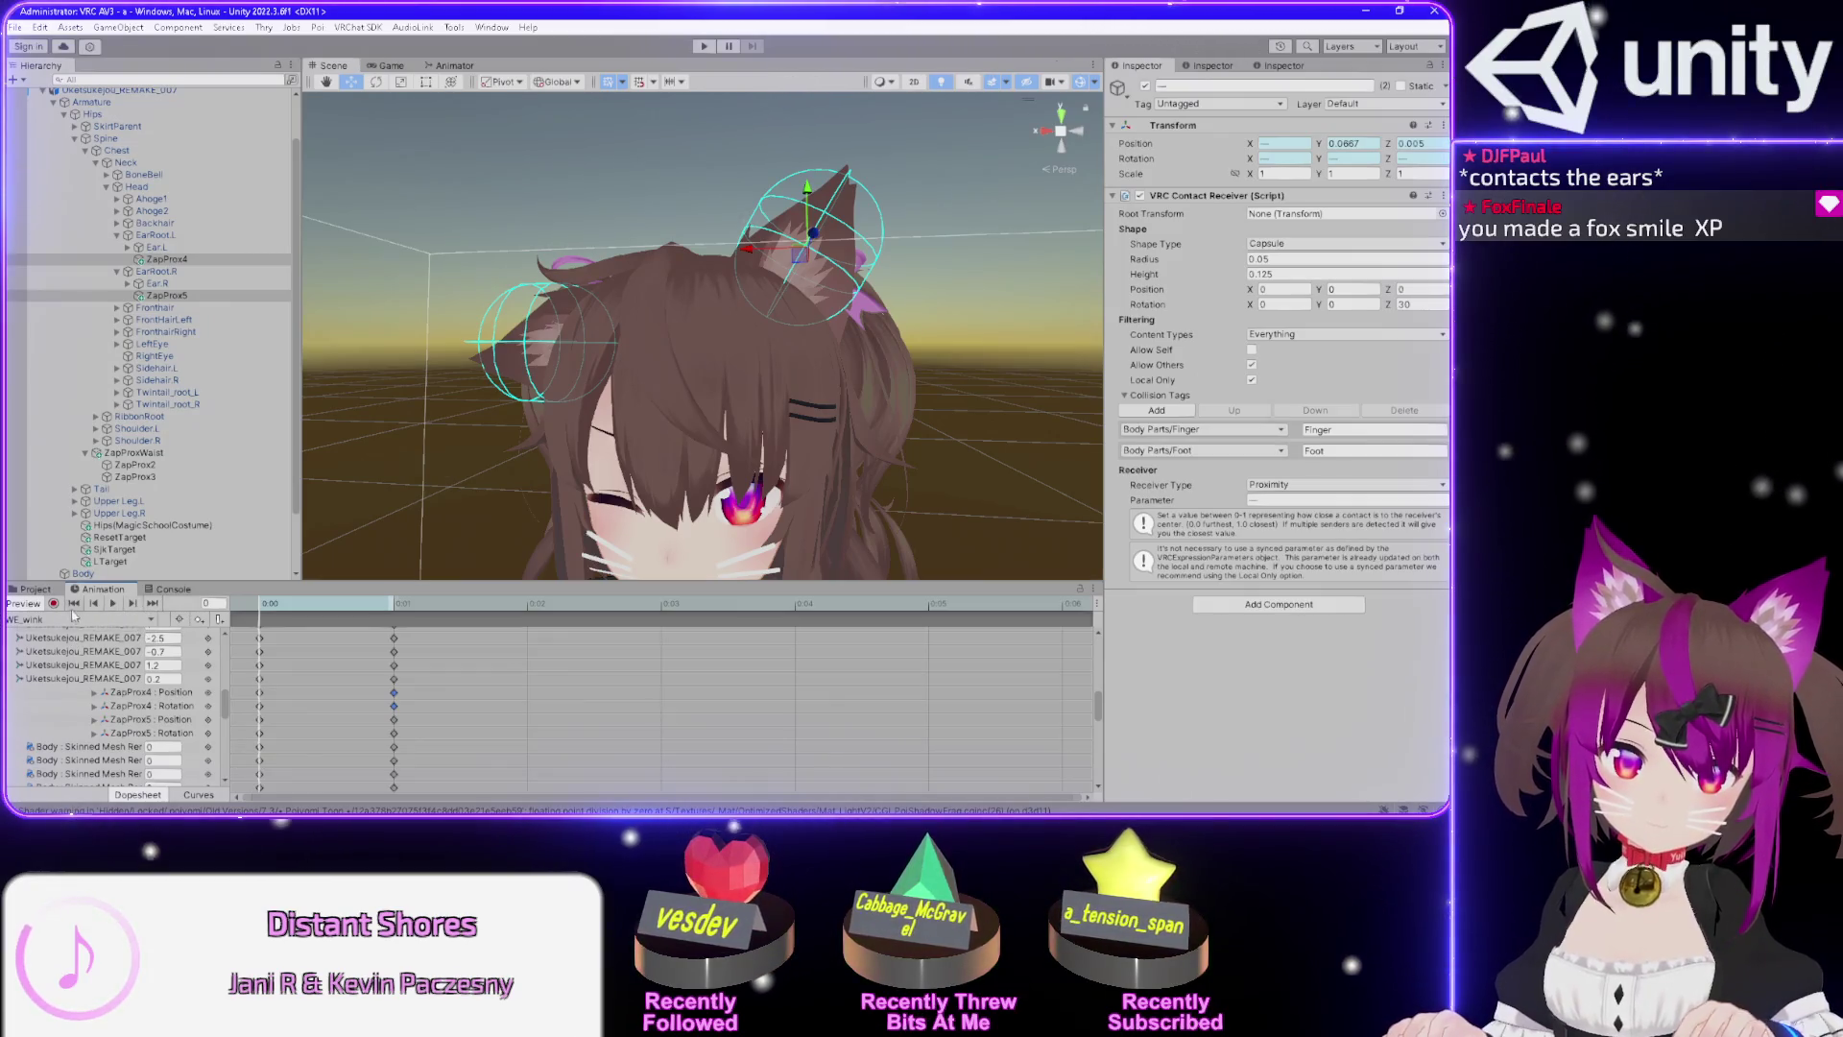
Switch to WE_smile, widen the property list, and undo a stray ZapProx4 paste.
click(58, 620)
key(Up)
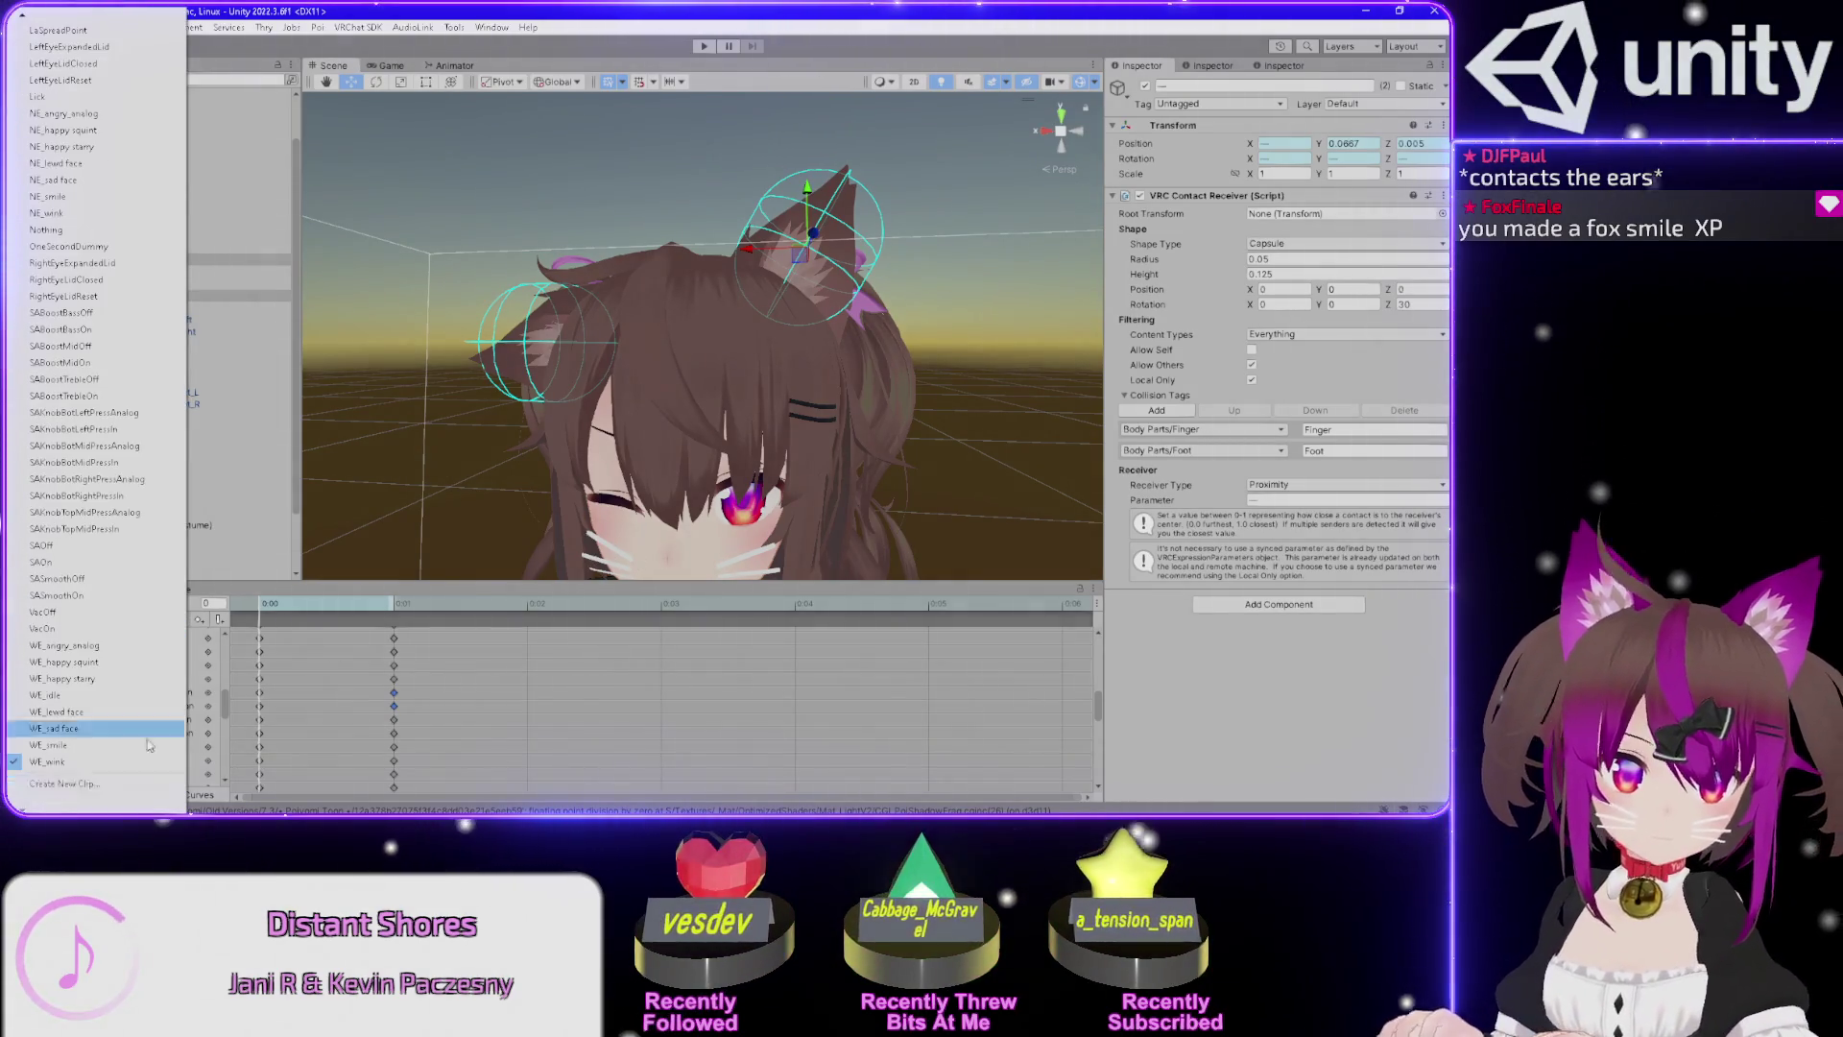
click(83, 746)
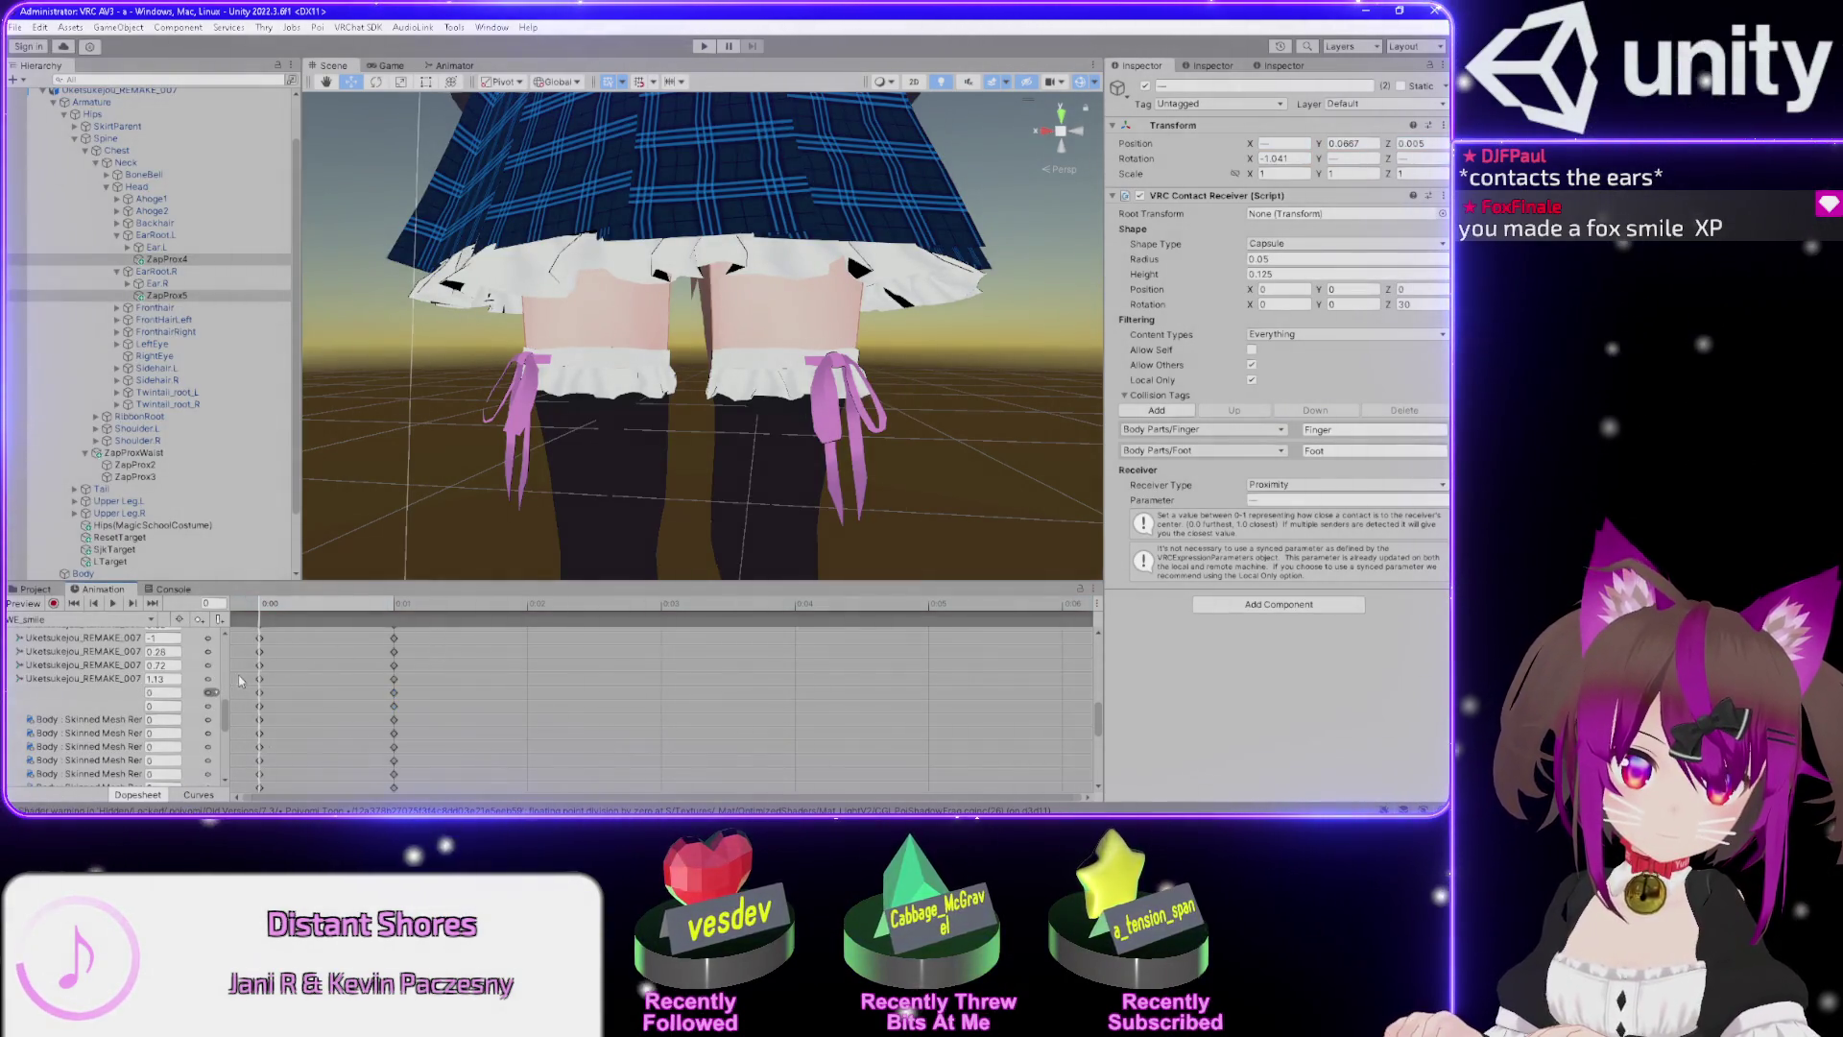
drag(240, 680, 466, 675)
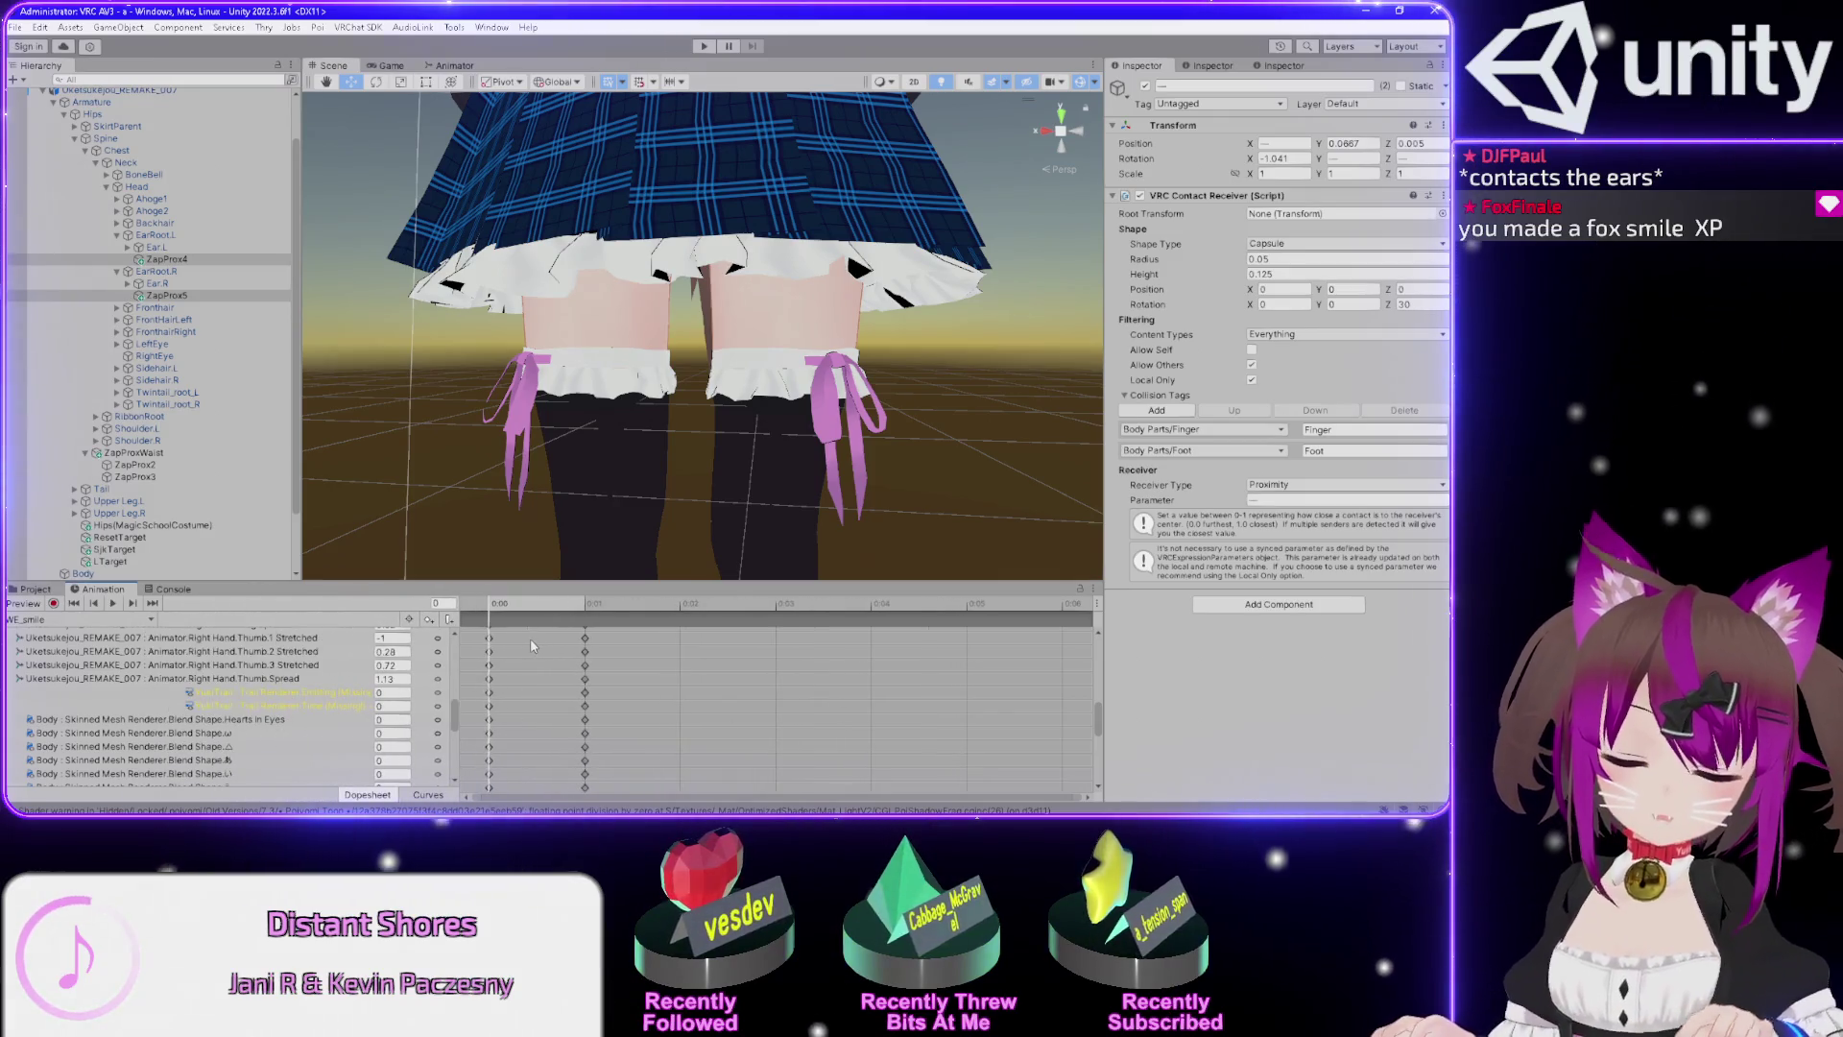
key(k)
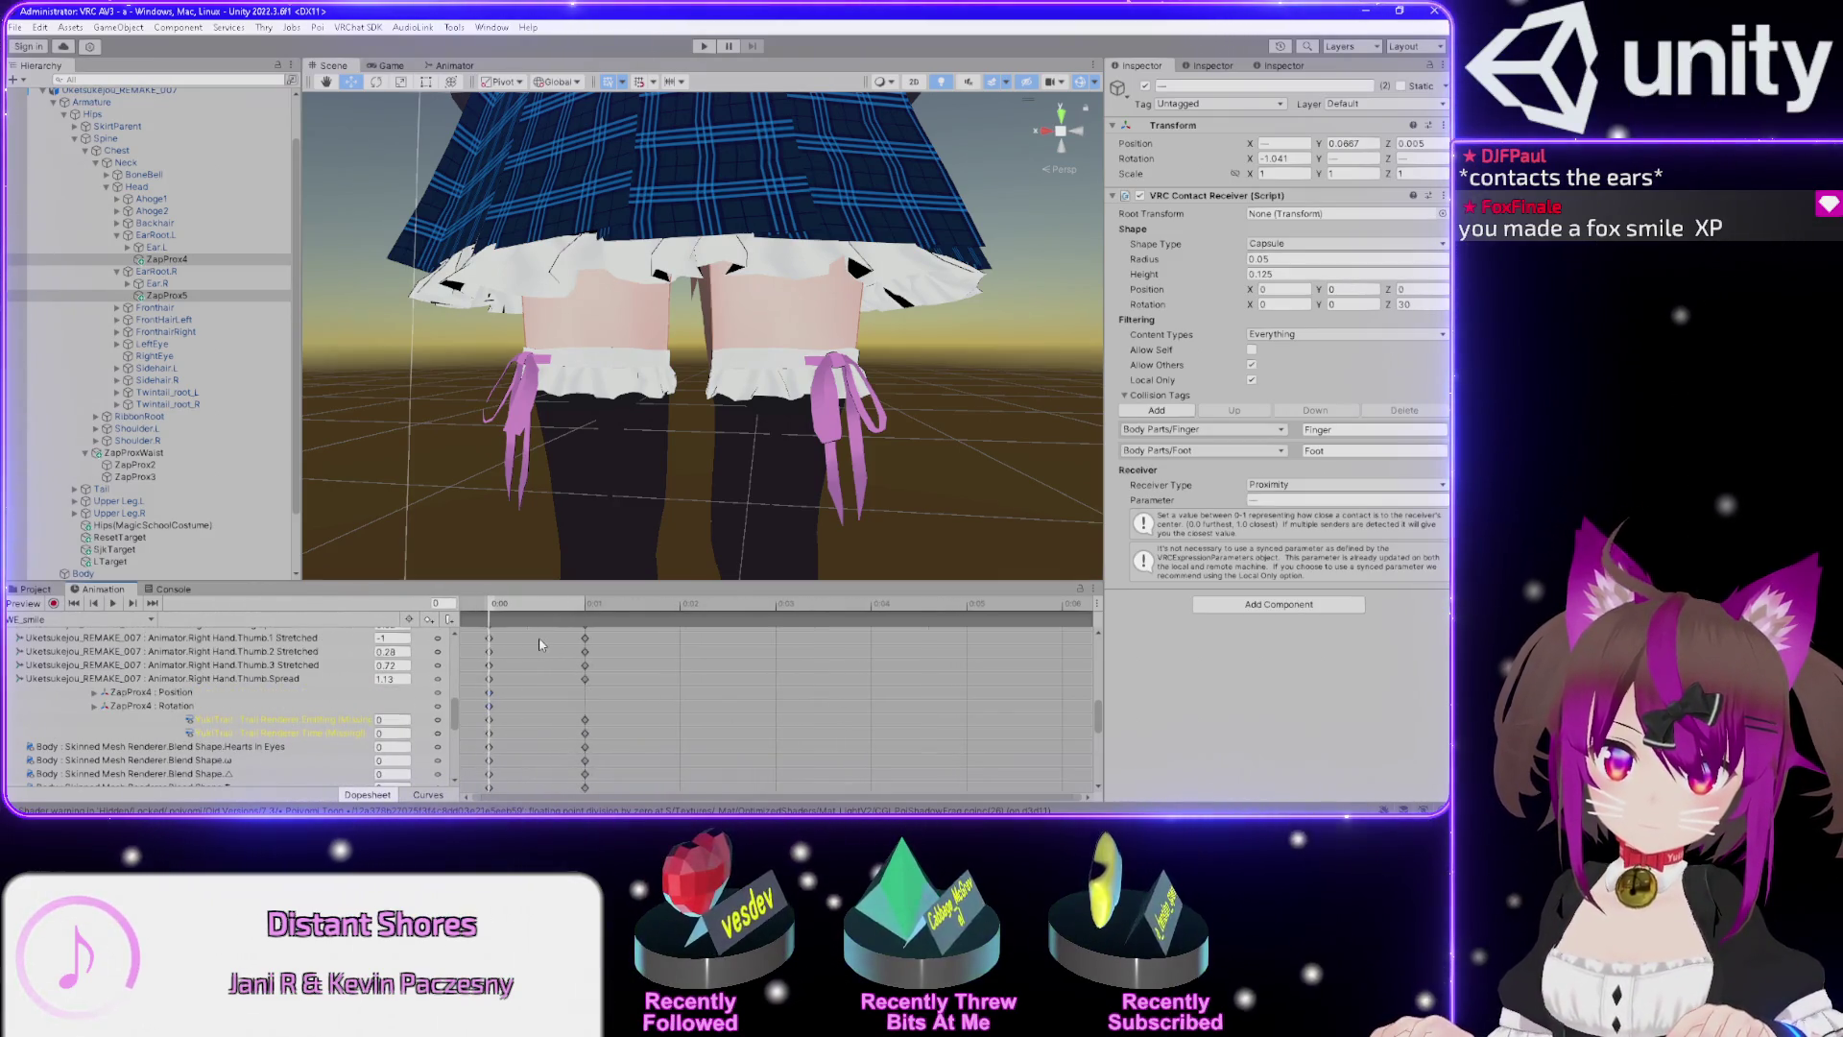
key(ctrl+z)
Select all ear contact position and rotation keyframes in WE_angry_analog.
click(85, 619)
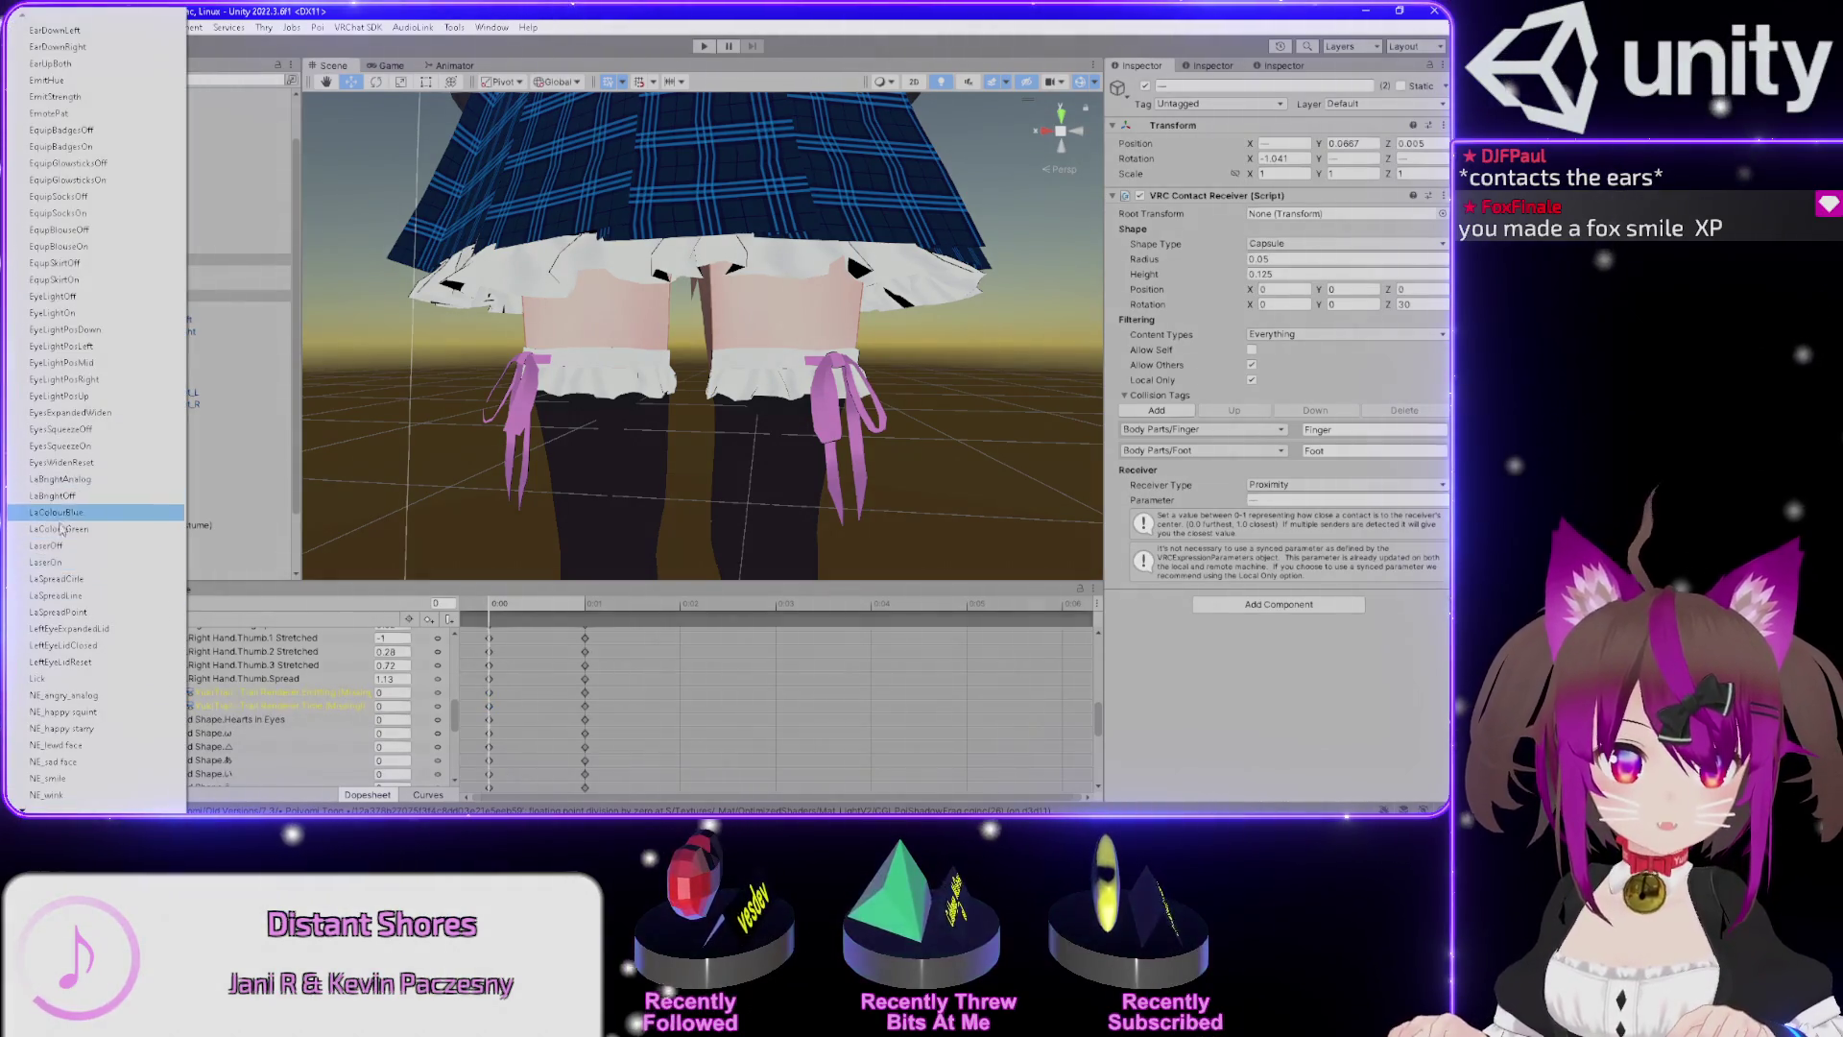
scroll(105, 658, down, 10)
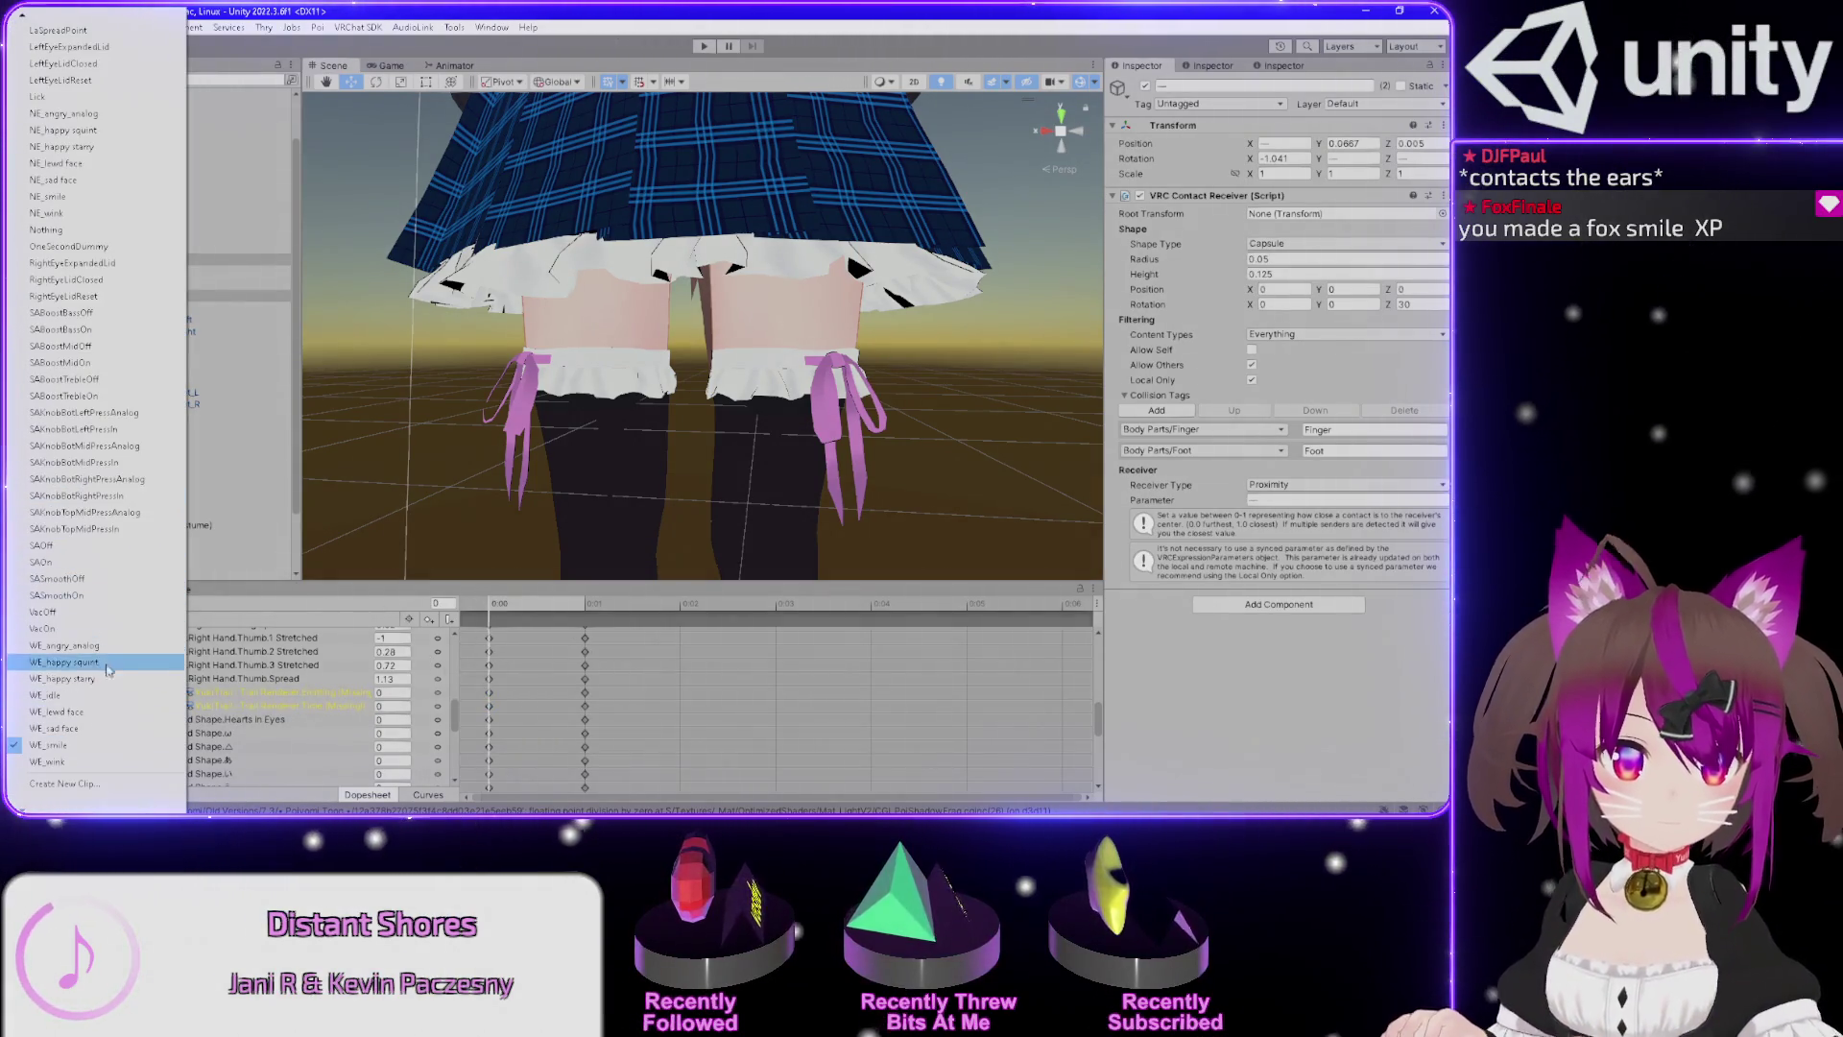
click(103, 651)
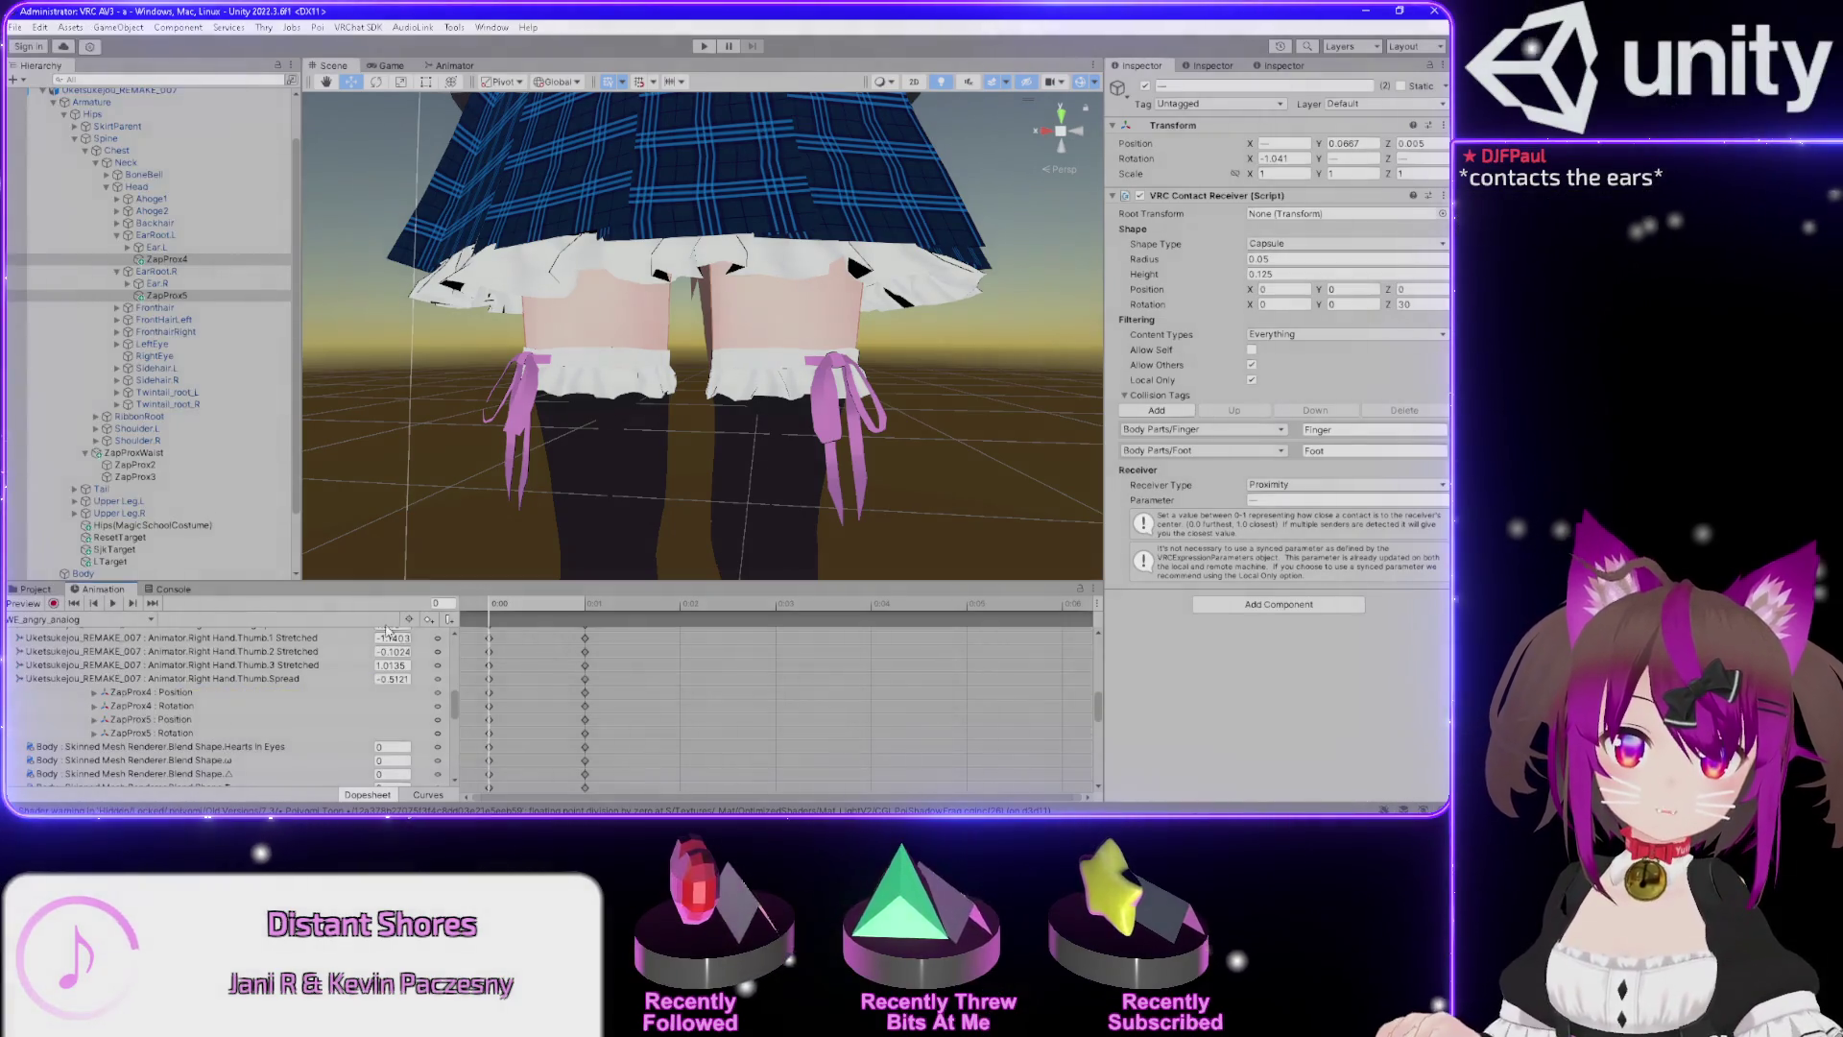
click(584, 691)
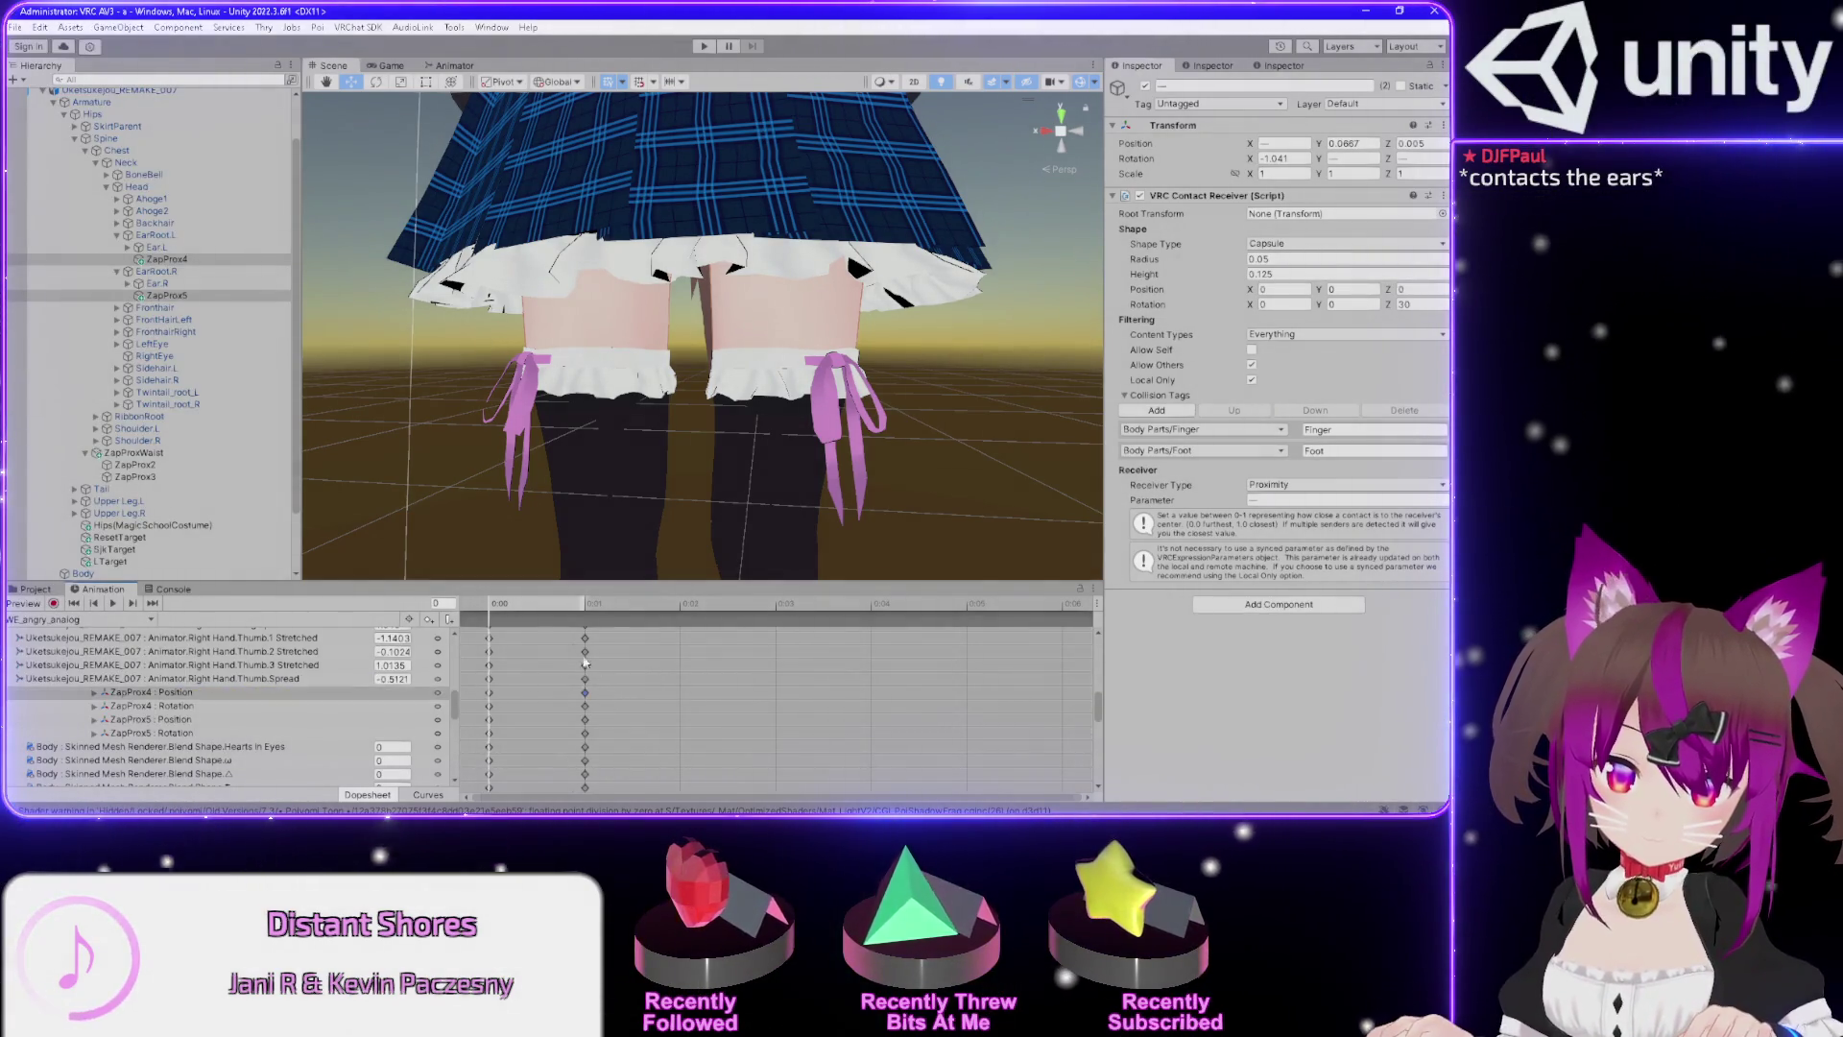
click(491, 704)
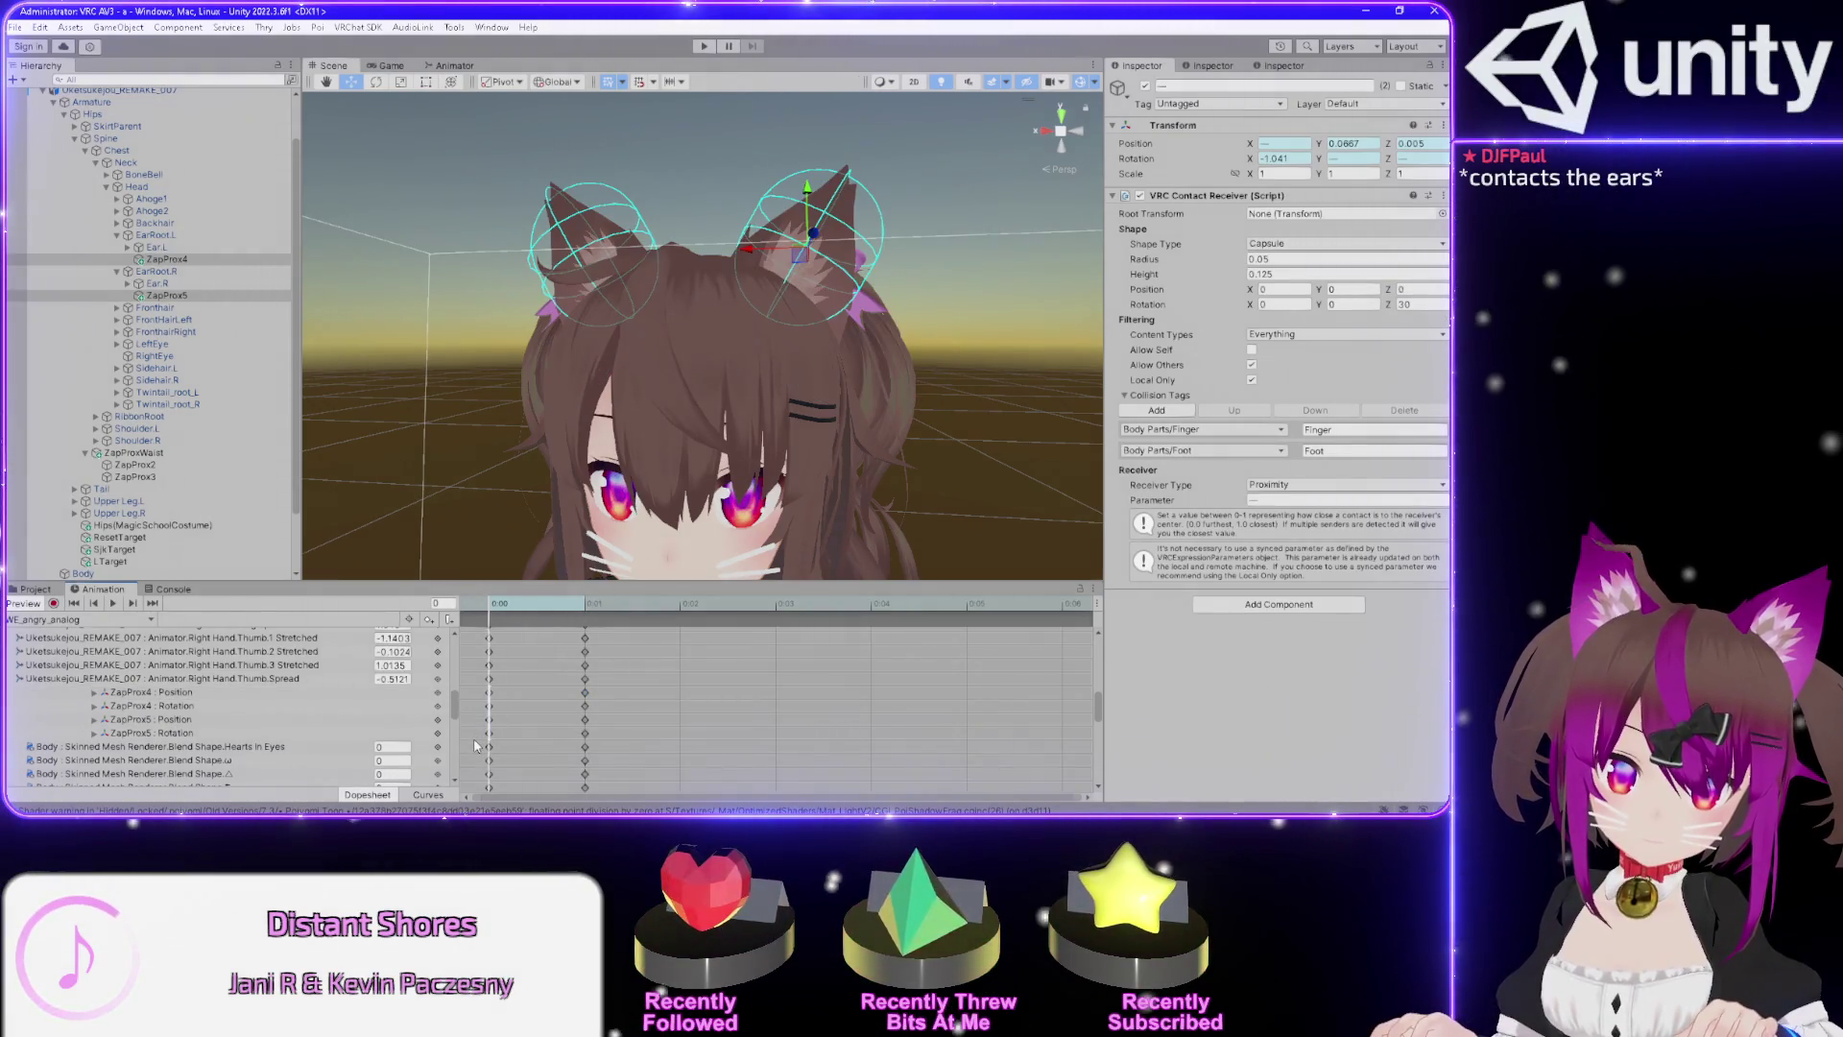
drag(477, 685, 585, 729)
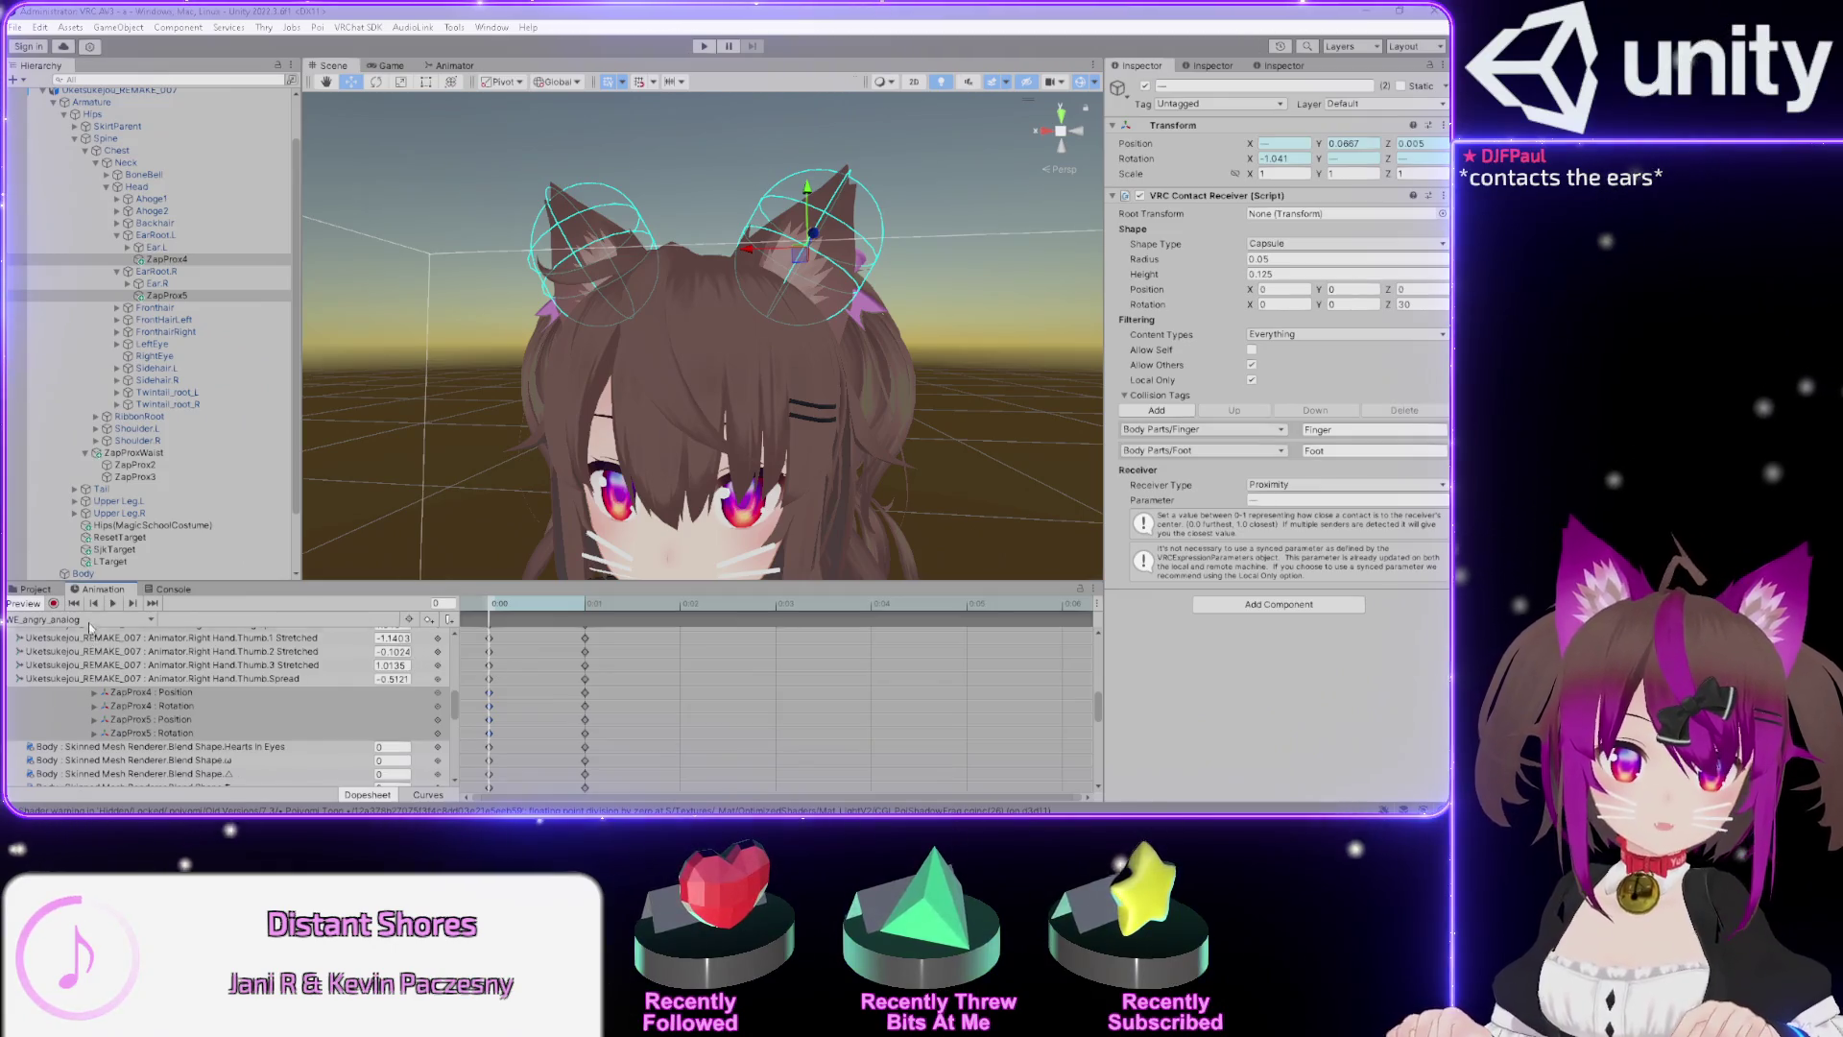
Select WE_smile's ear contact keyframes at frame 1 and switch to the WE_sad face clip.
click(81, 619)
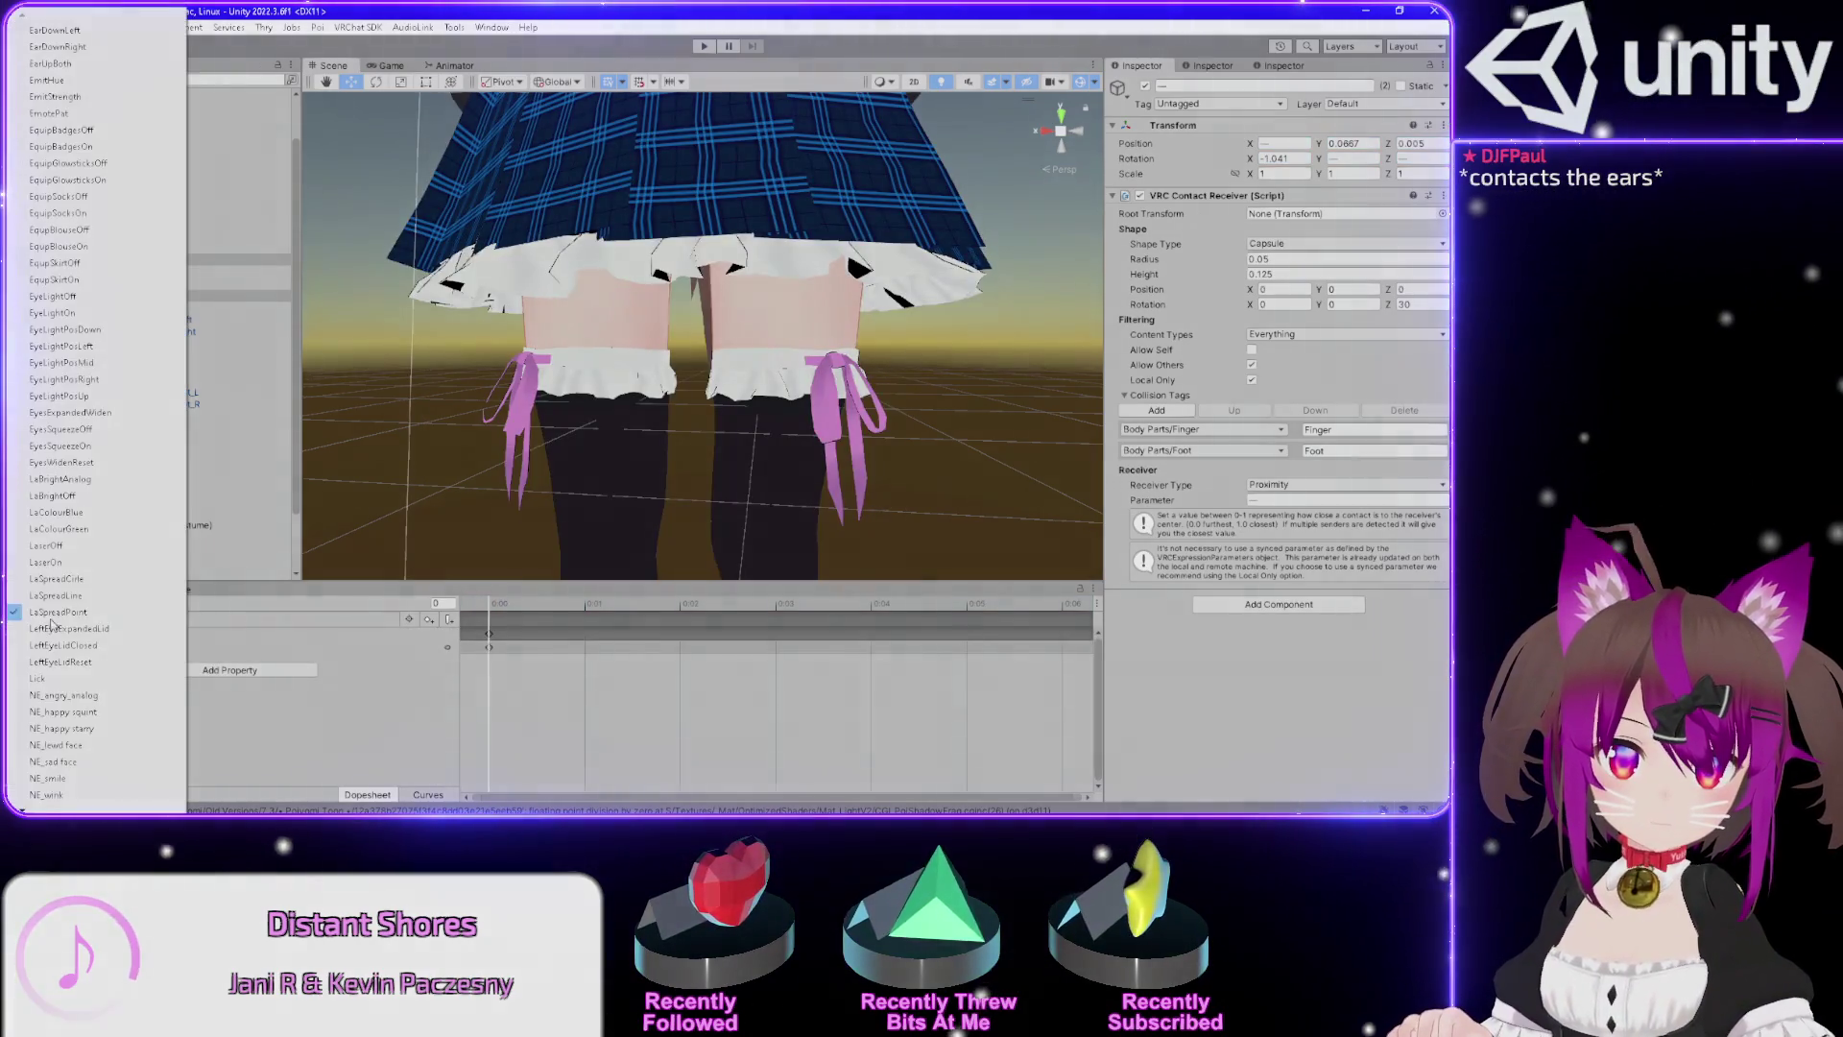
scroll(71, 758, down, 10)
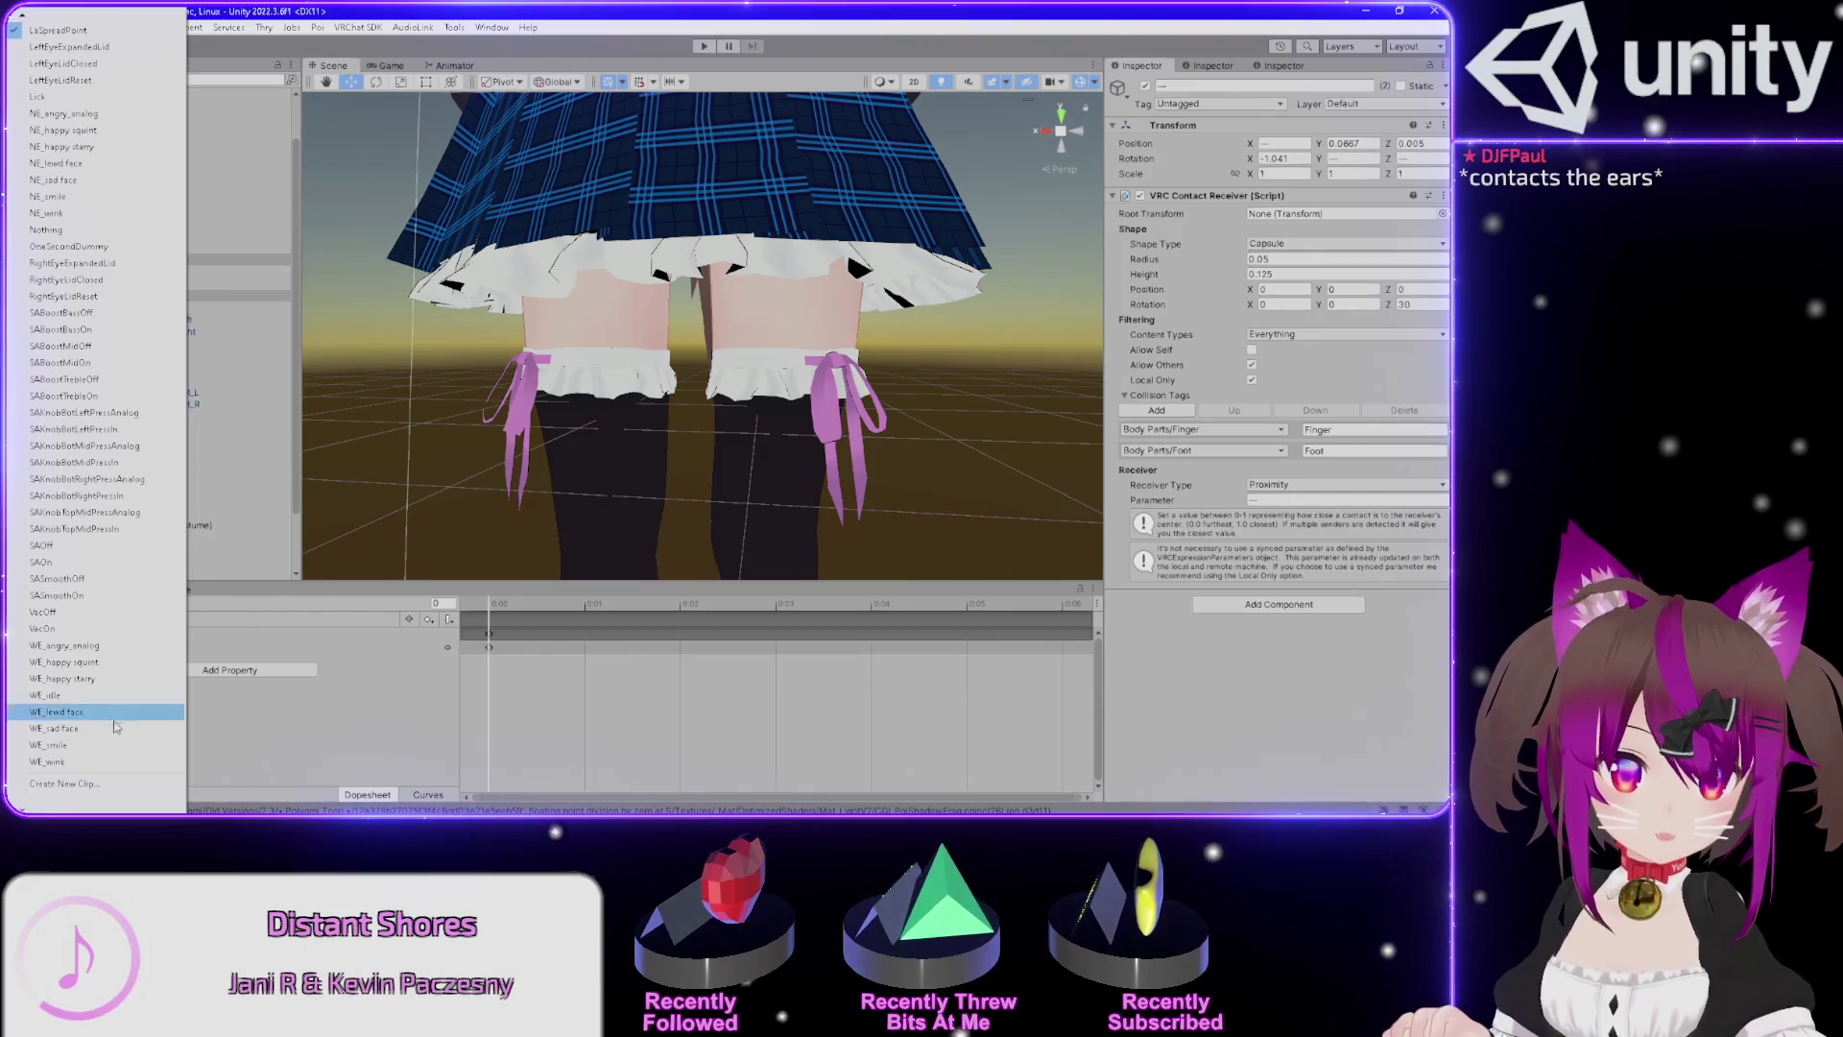
click(53, 745)
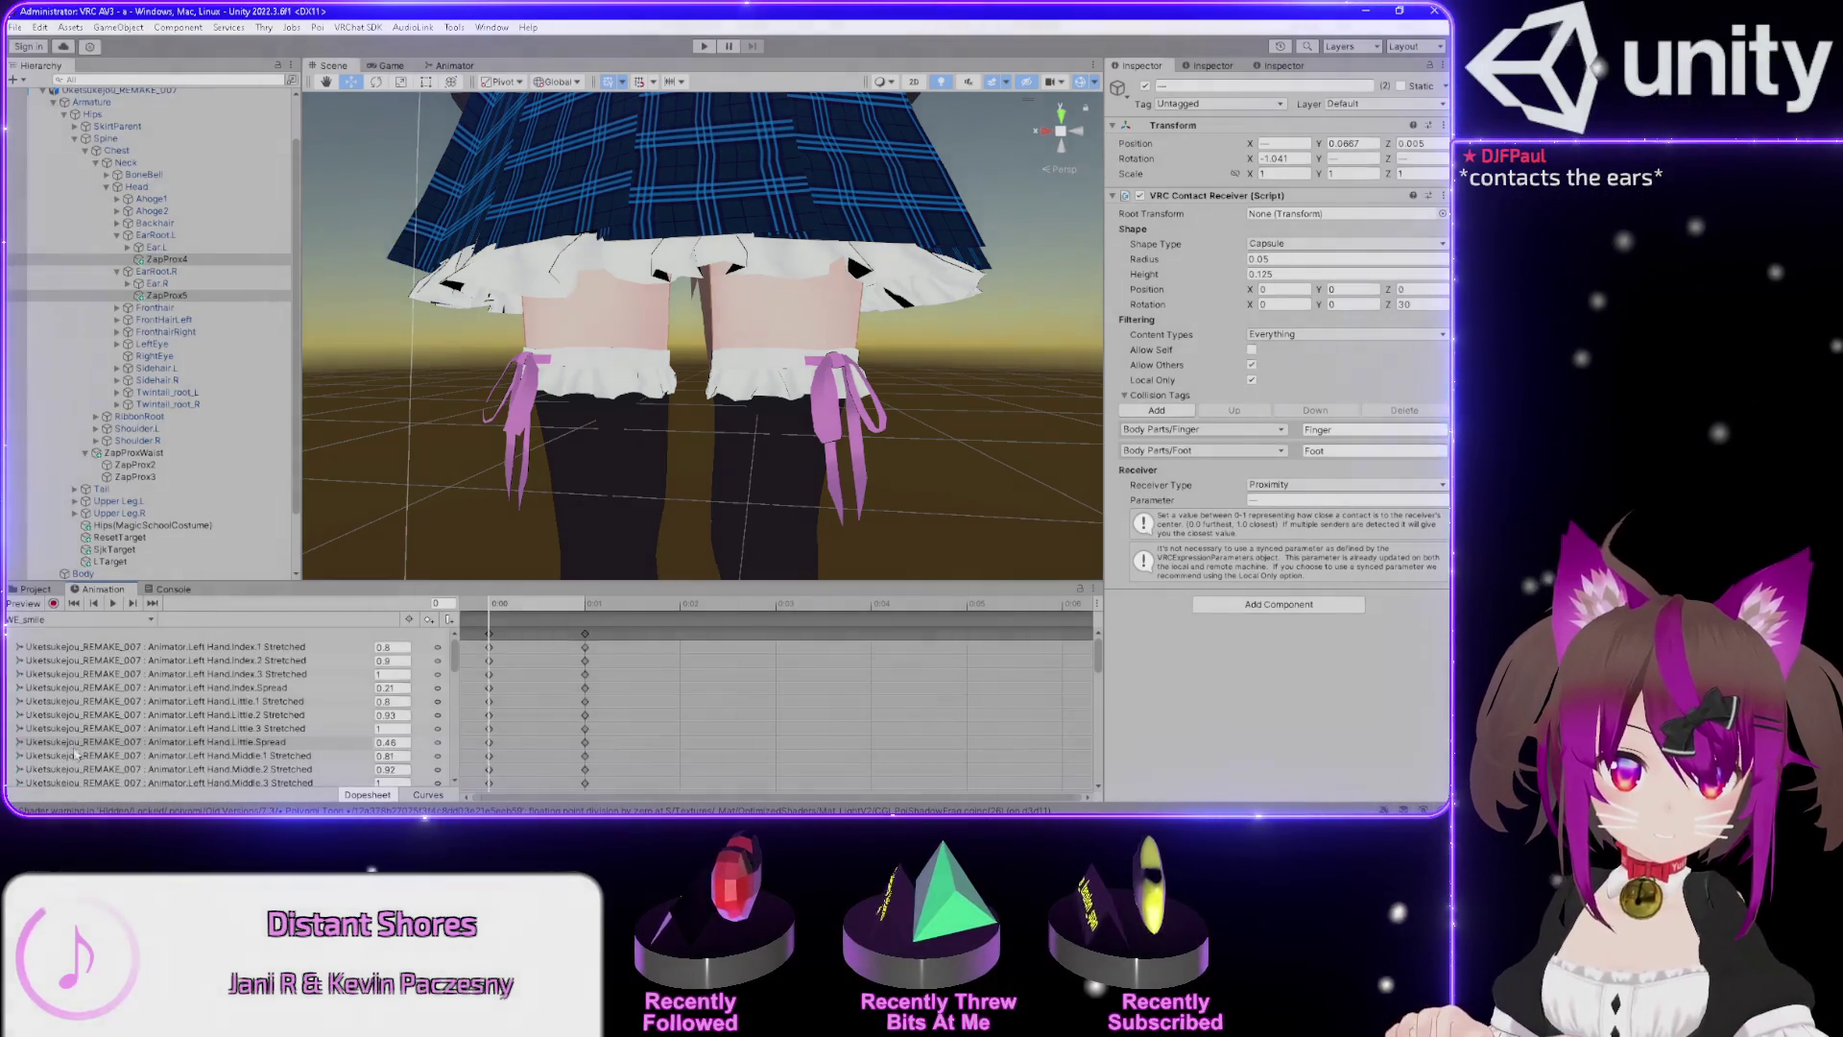
scroll(509, 602, down, 1)
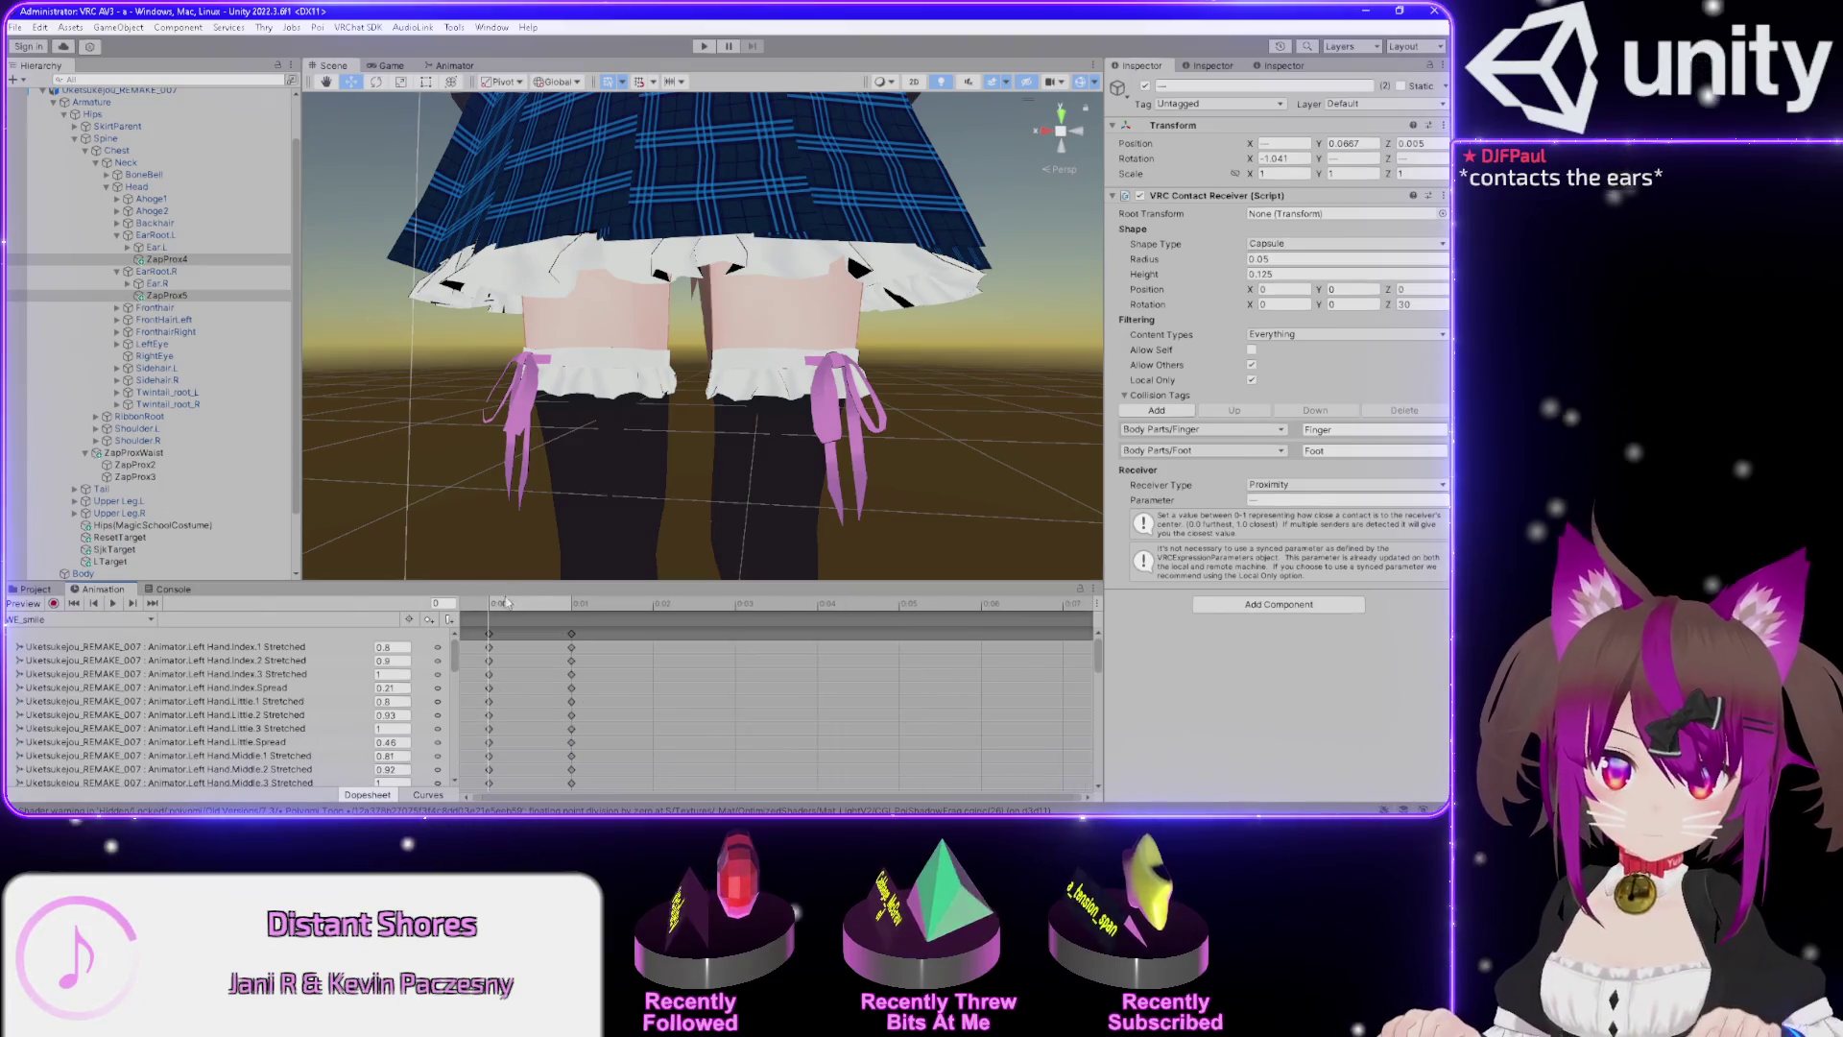
scroll(413, 672, down, 10)
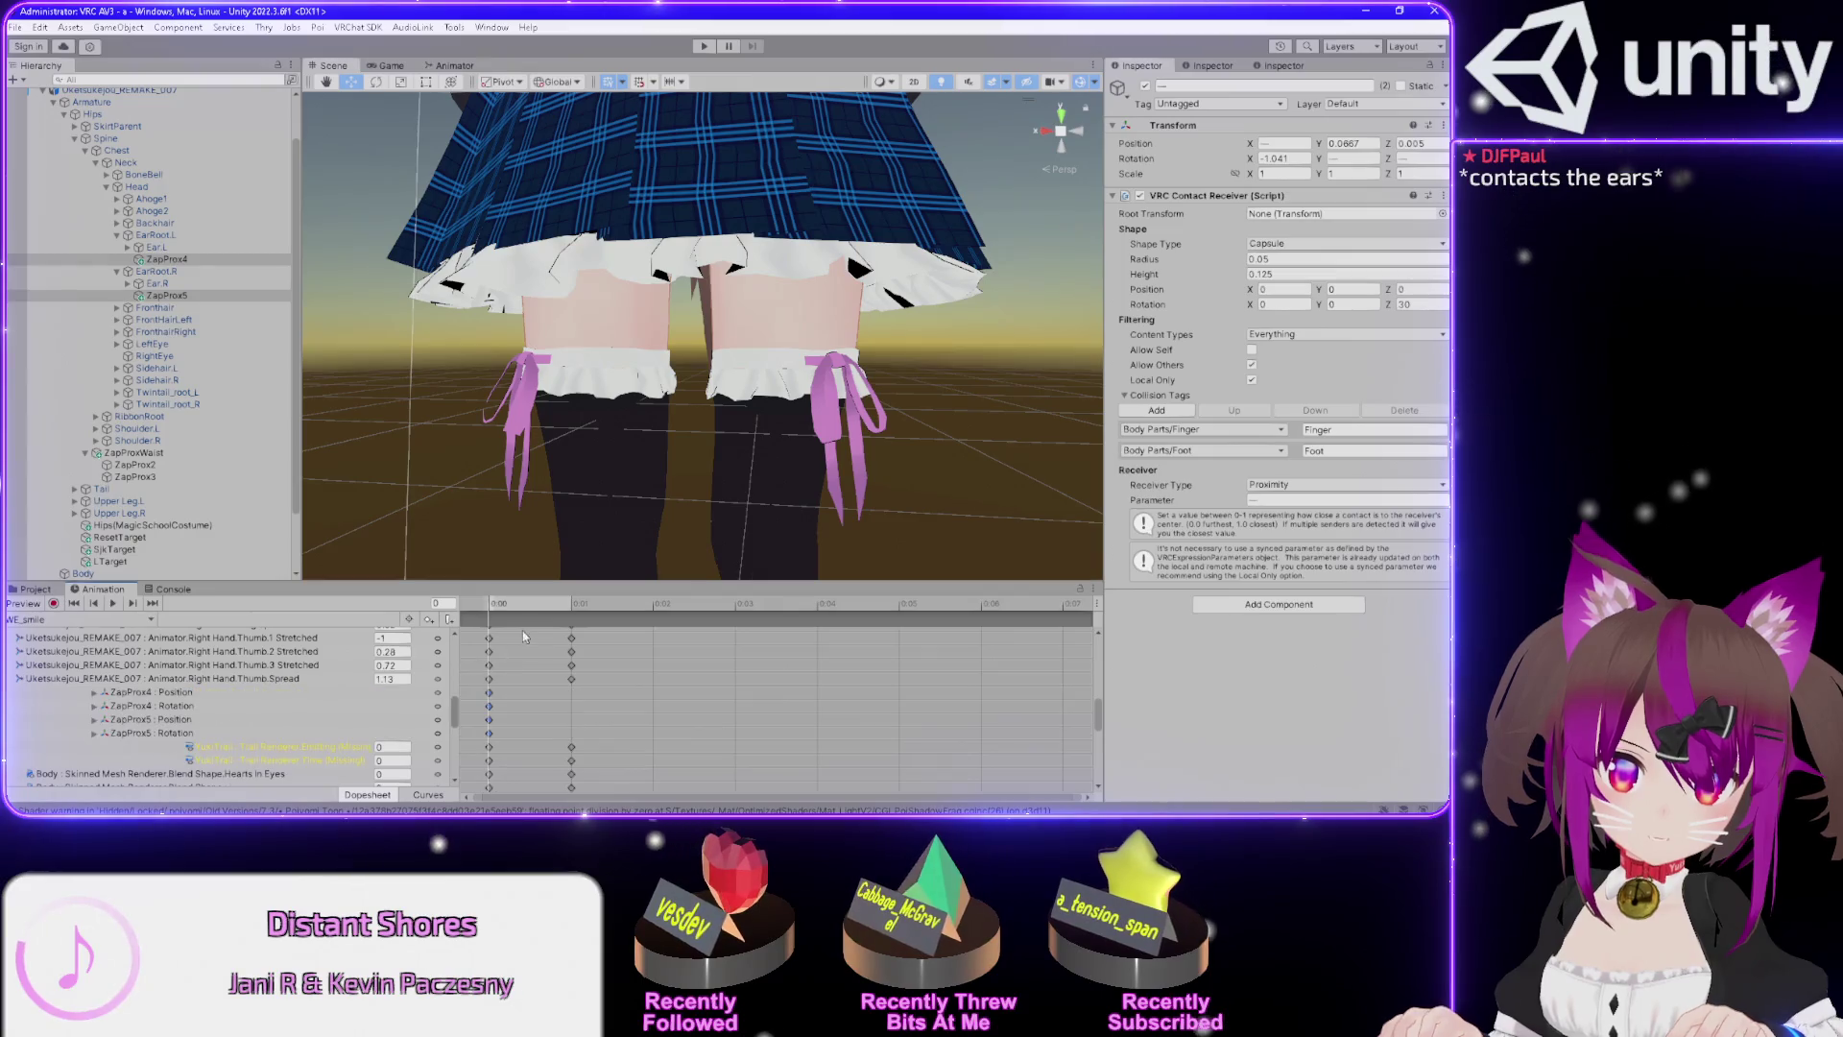
click(533, 605)
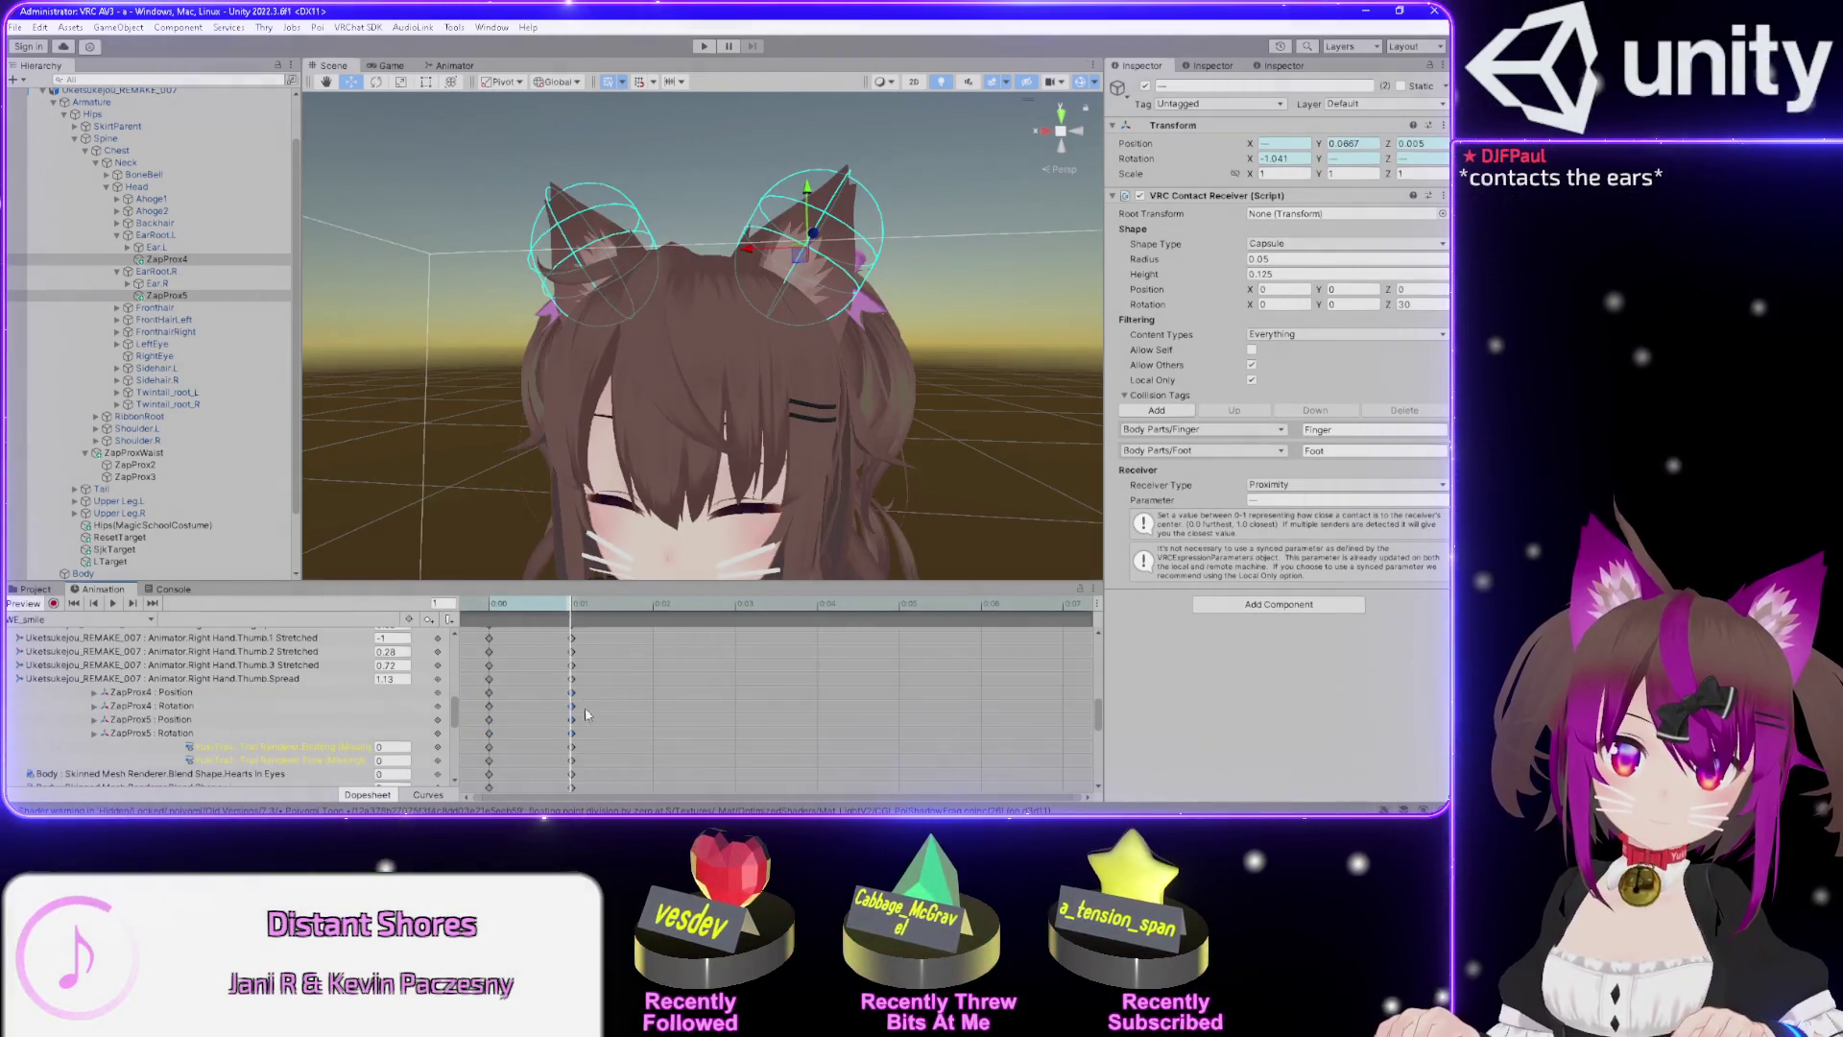
drag(587, 698, 442, 738)
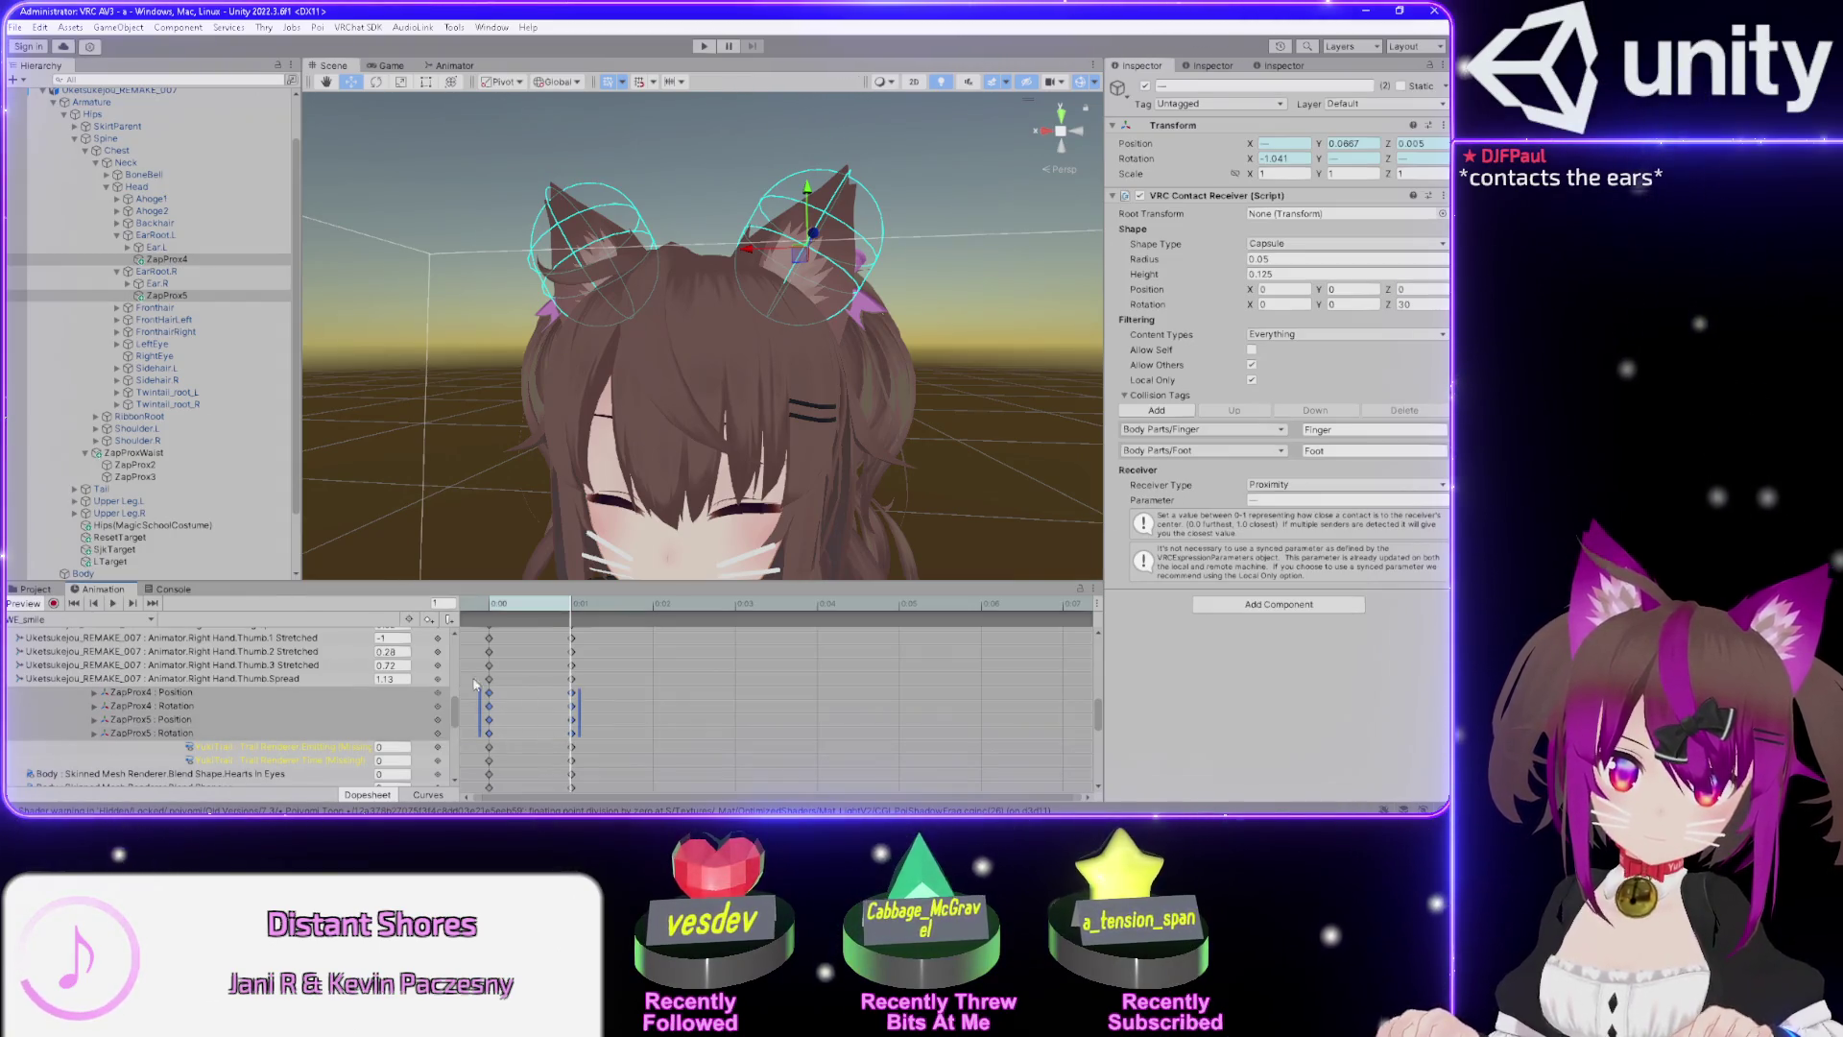
click(106, 620)
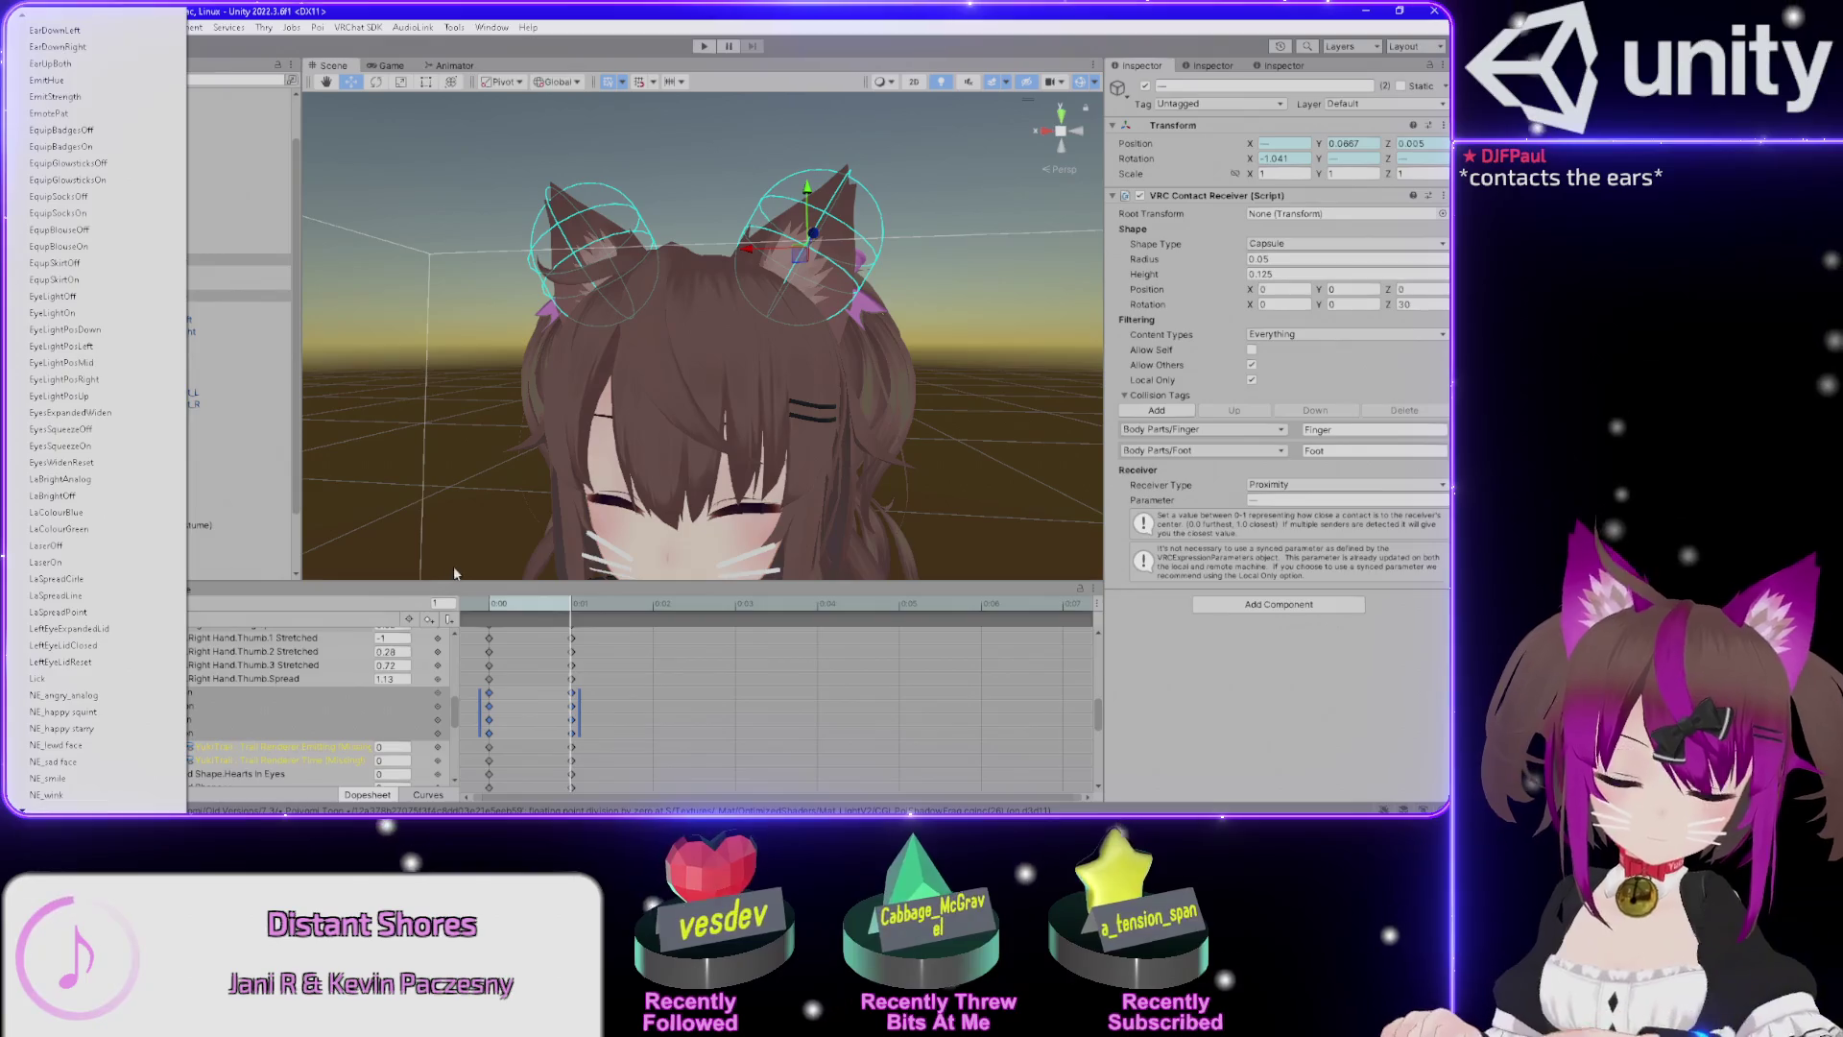
click(58, 728)
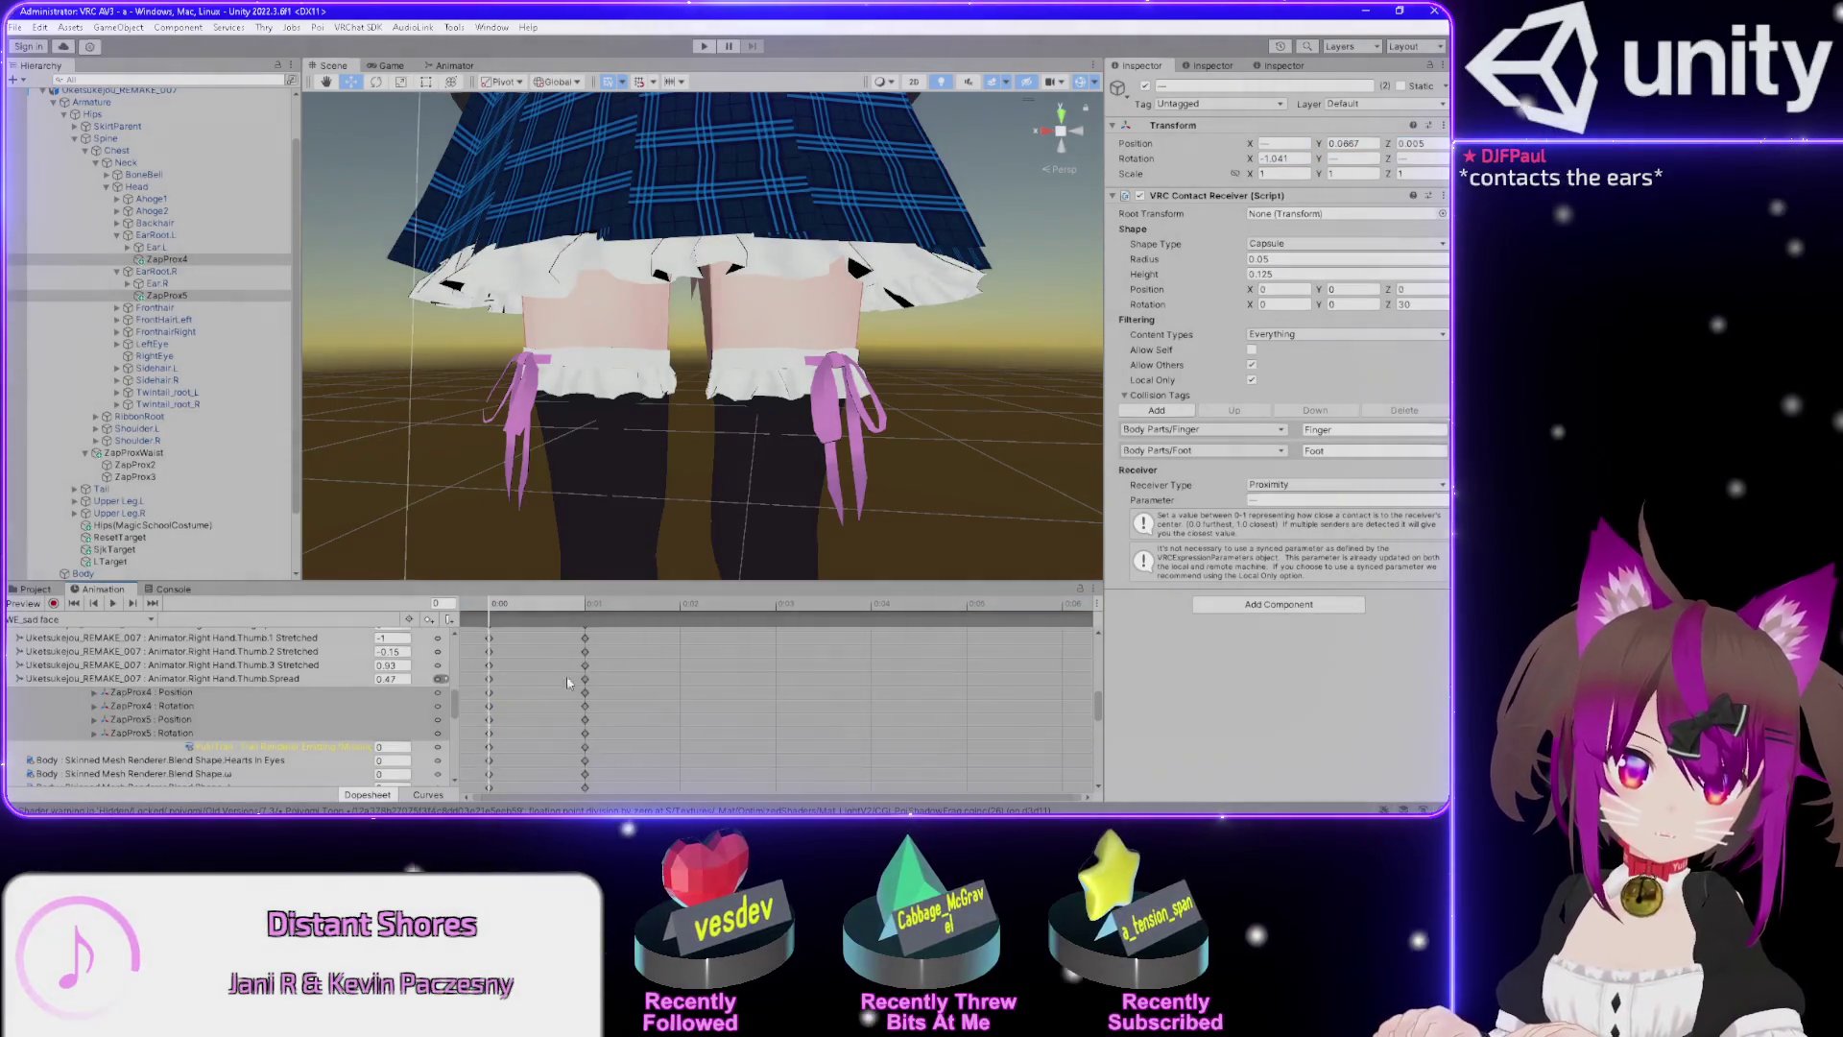
Paste the ear contact keyframes into WE_sad face, then check the WE_lewd face clip.
key(f)
click(77, 619)
click(58, 611)
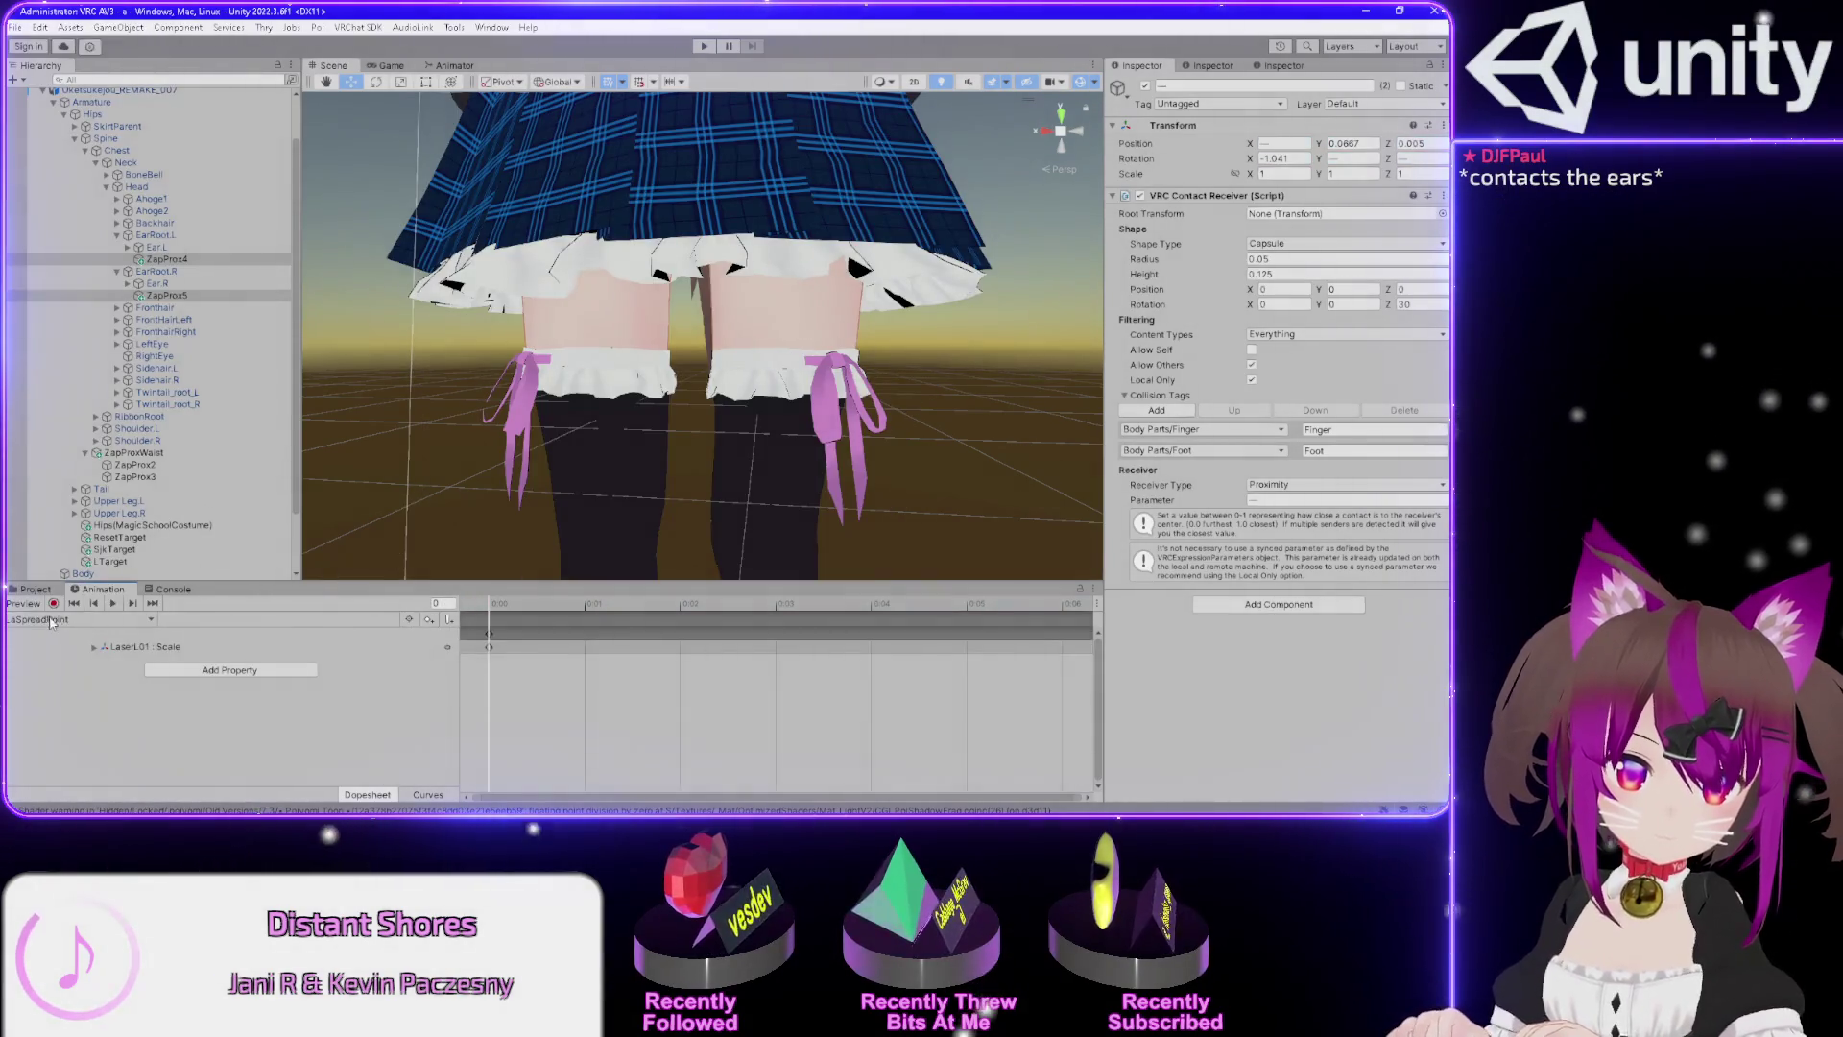
click(38, 622)
scroll(115, 653, down, 5)
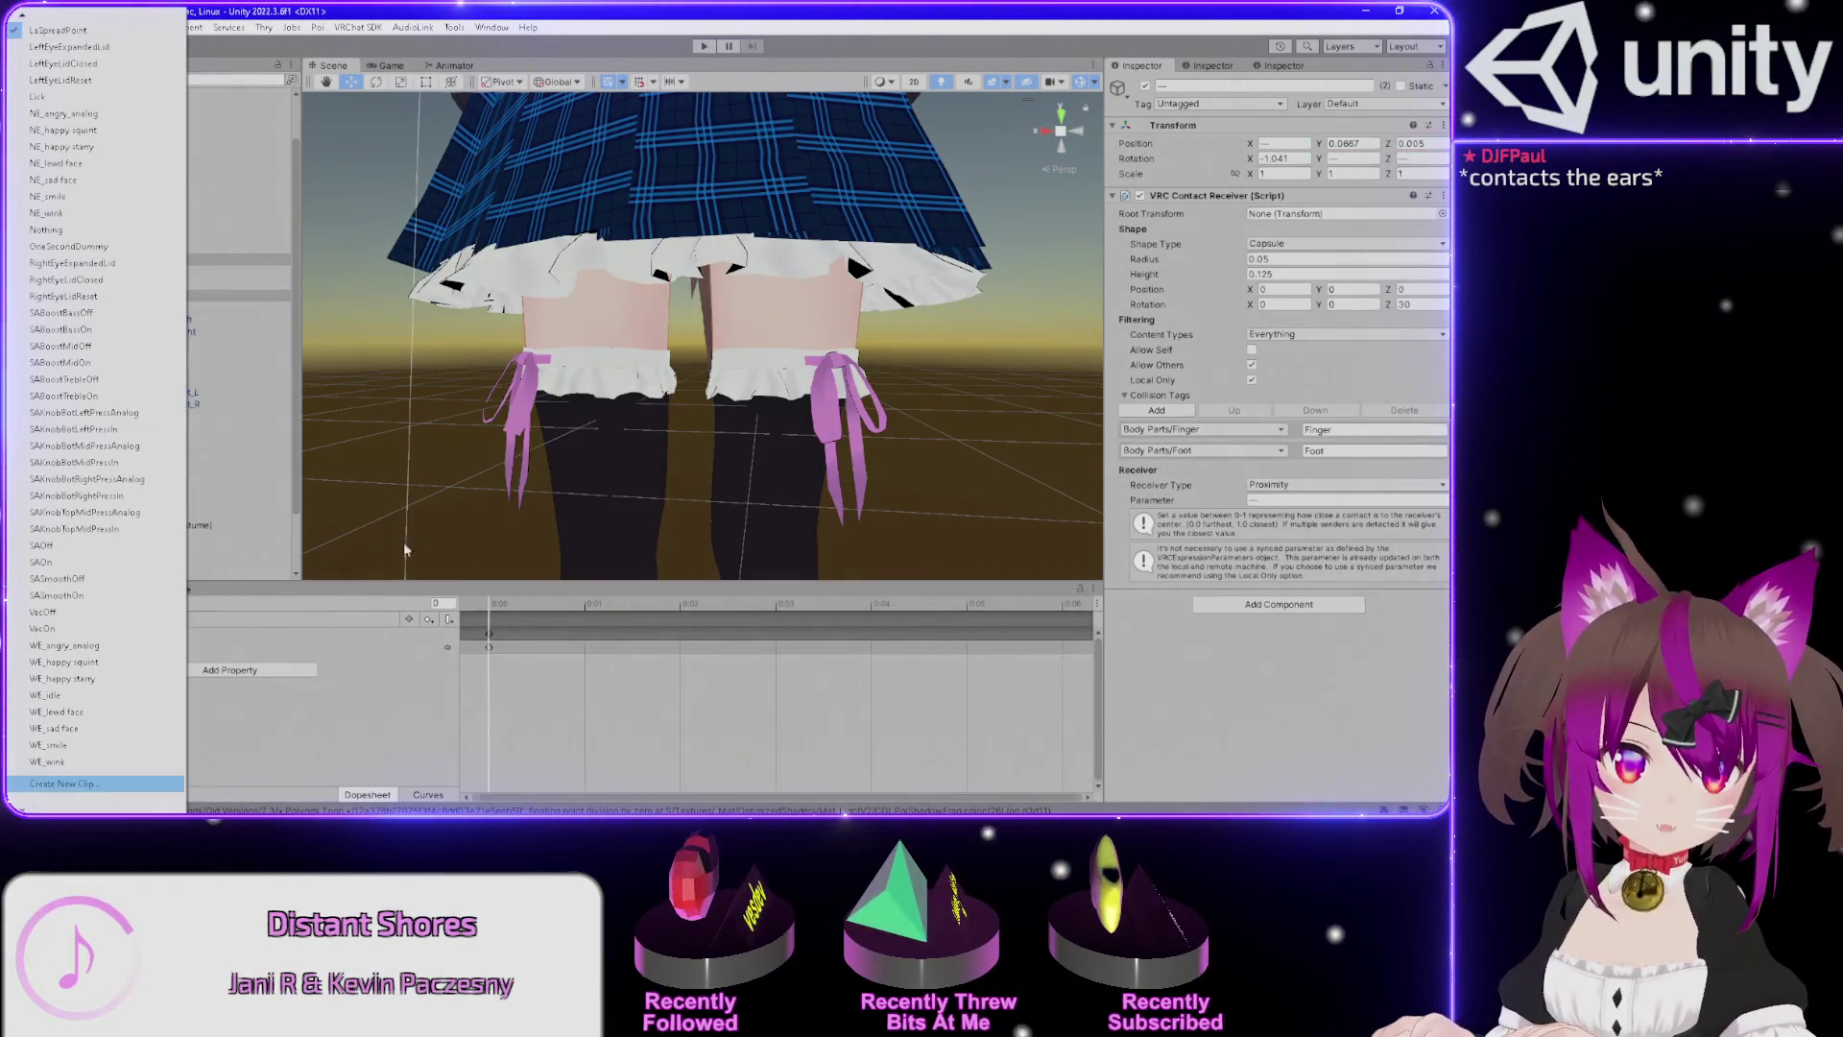
click(102, 714)
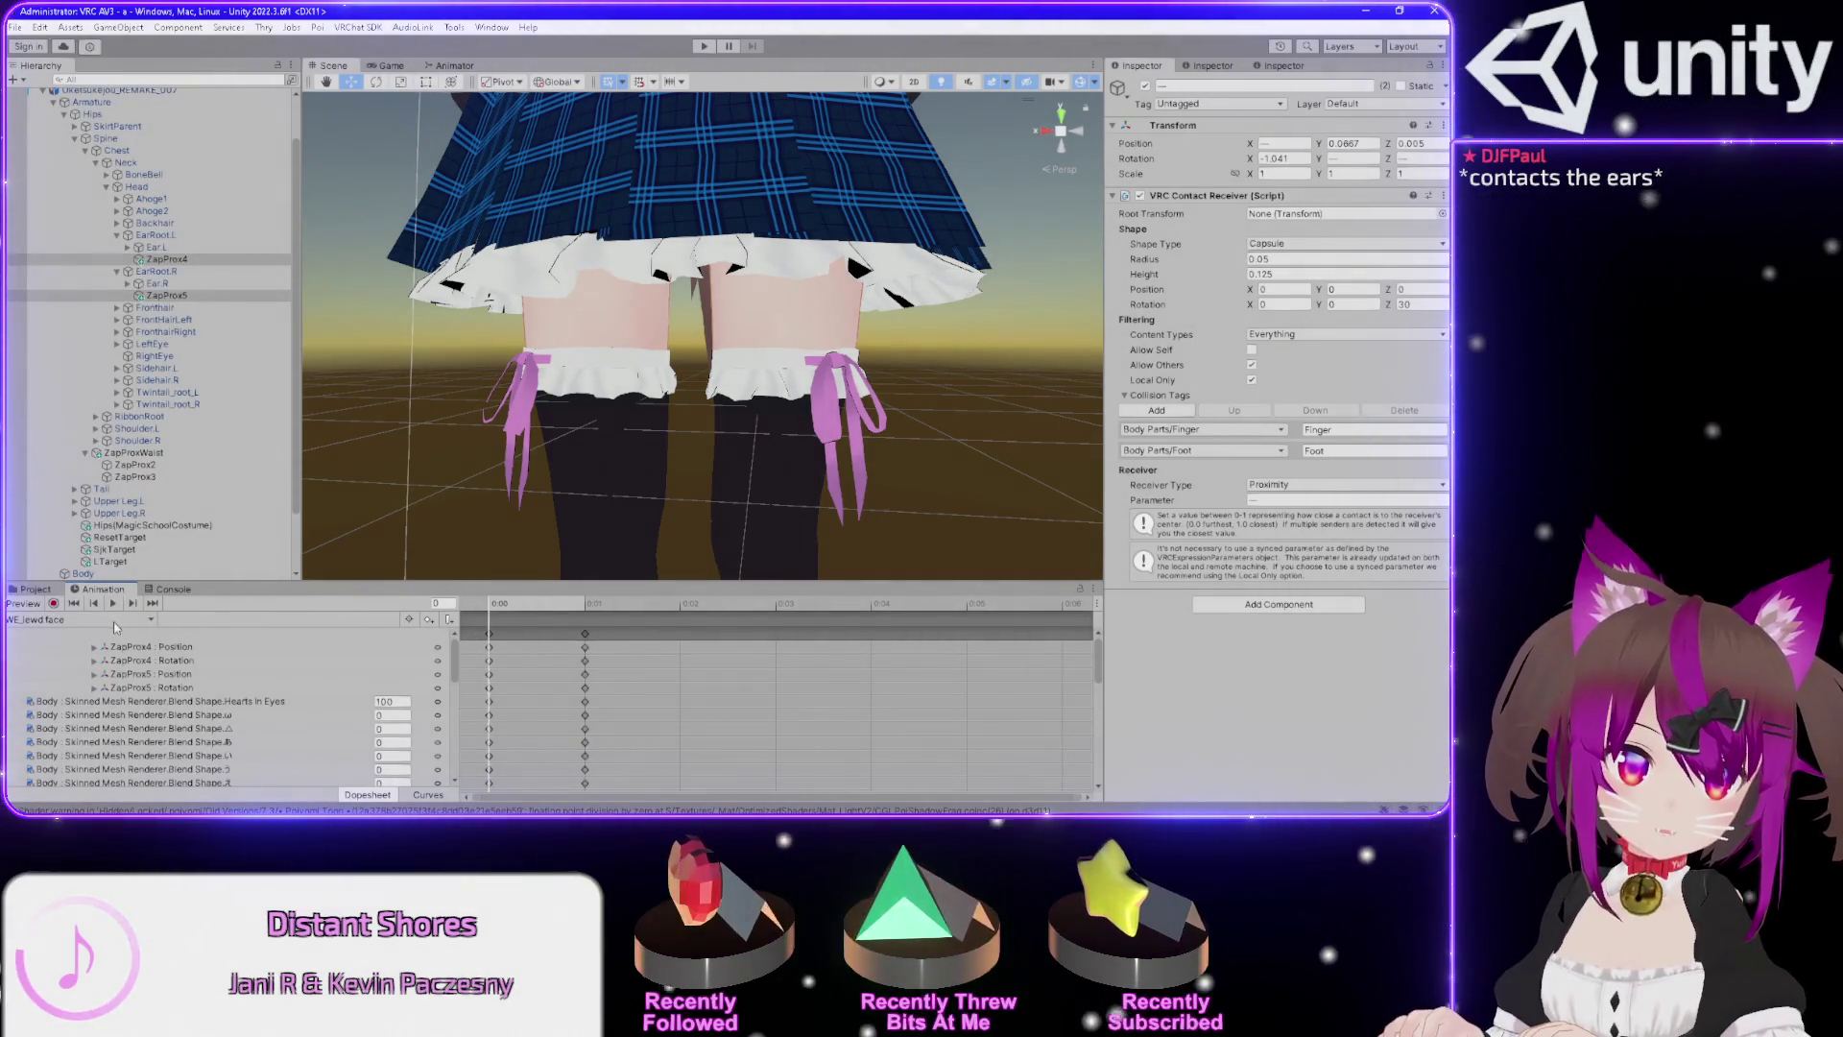
Review the WE_idle clip's timeline.
click(114, 624)
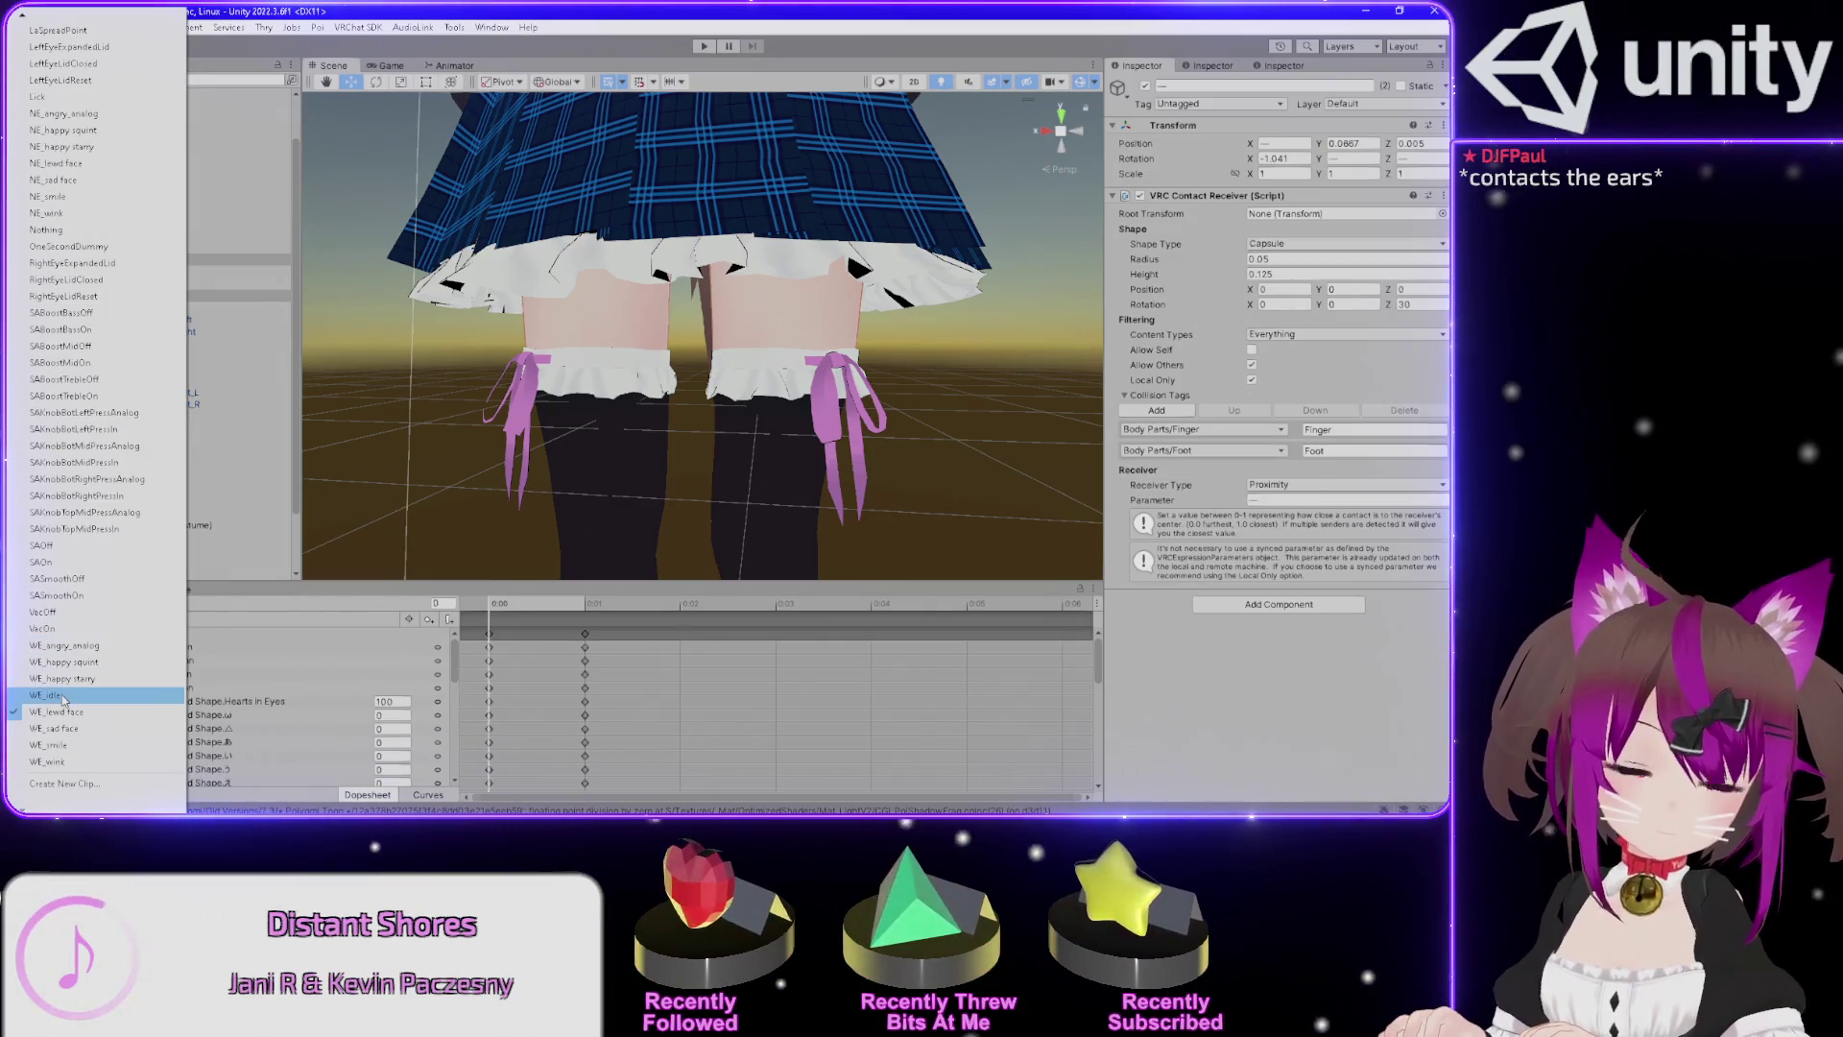
click(62, 697)
scroll(294, 677, down, 3)
scroll(295, 676, up, 3)
click(436, 604)
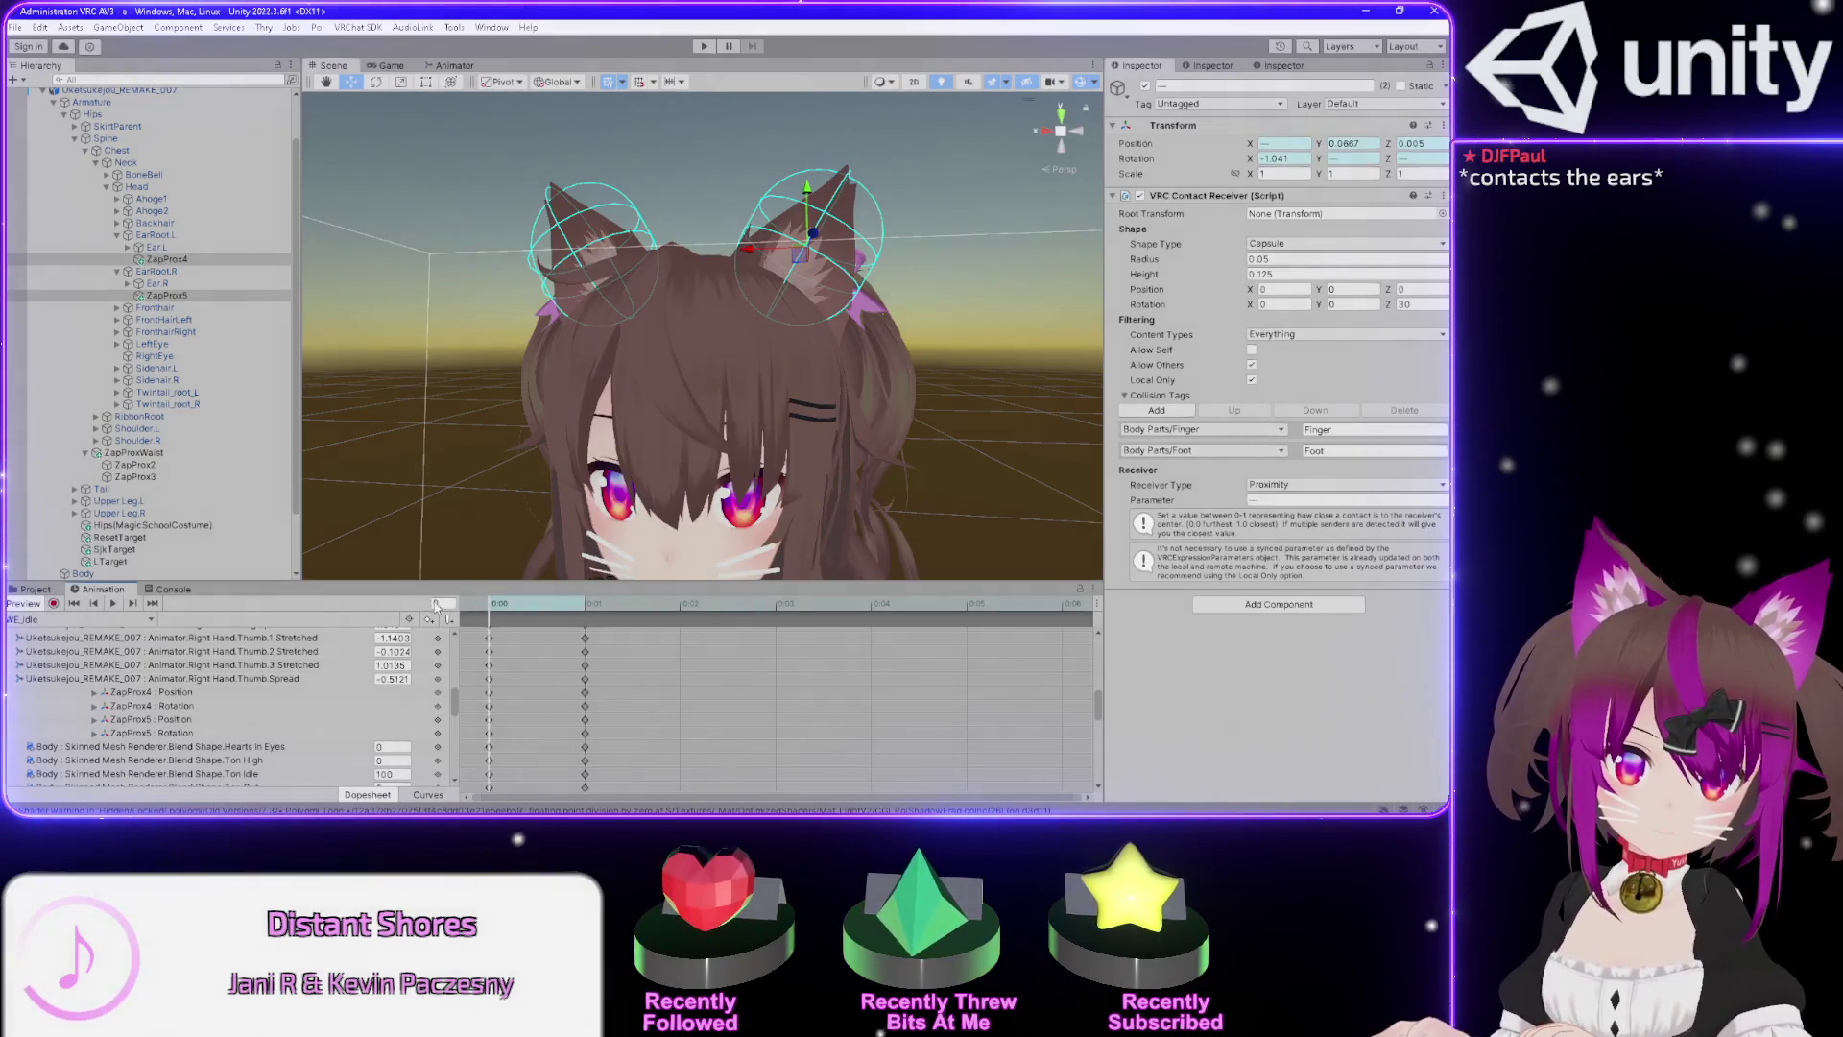
Paste the ZapProx ear contact keyframes into WE_happy starry and preview frame 1.
click(105, 619)
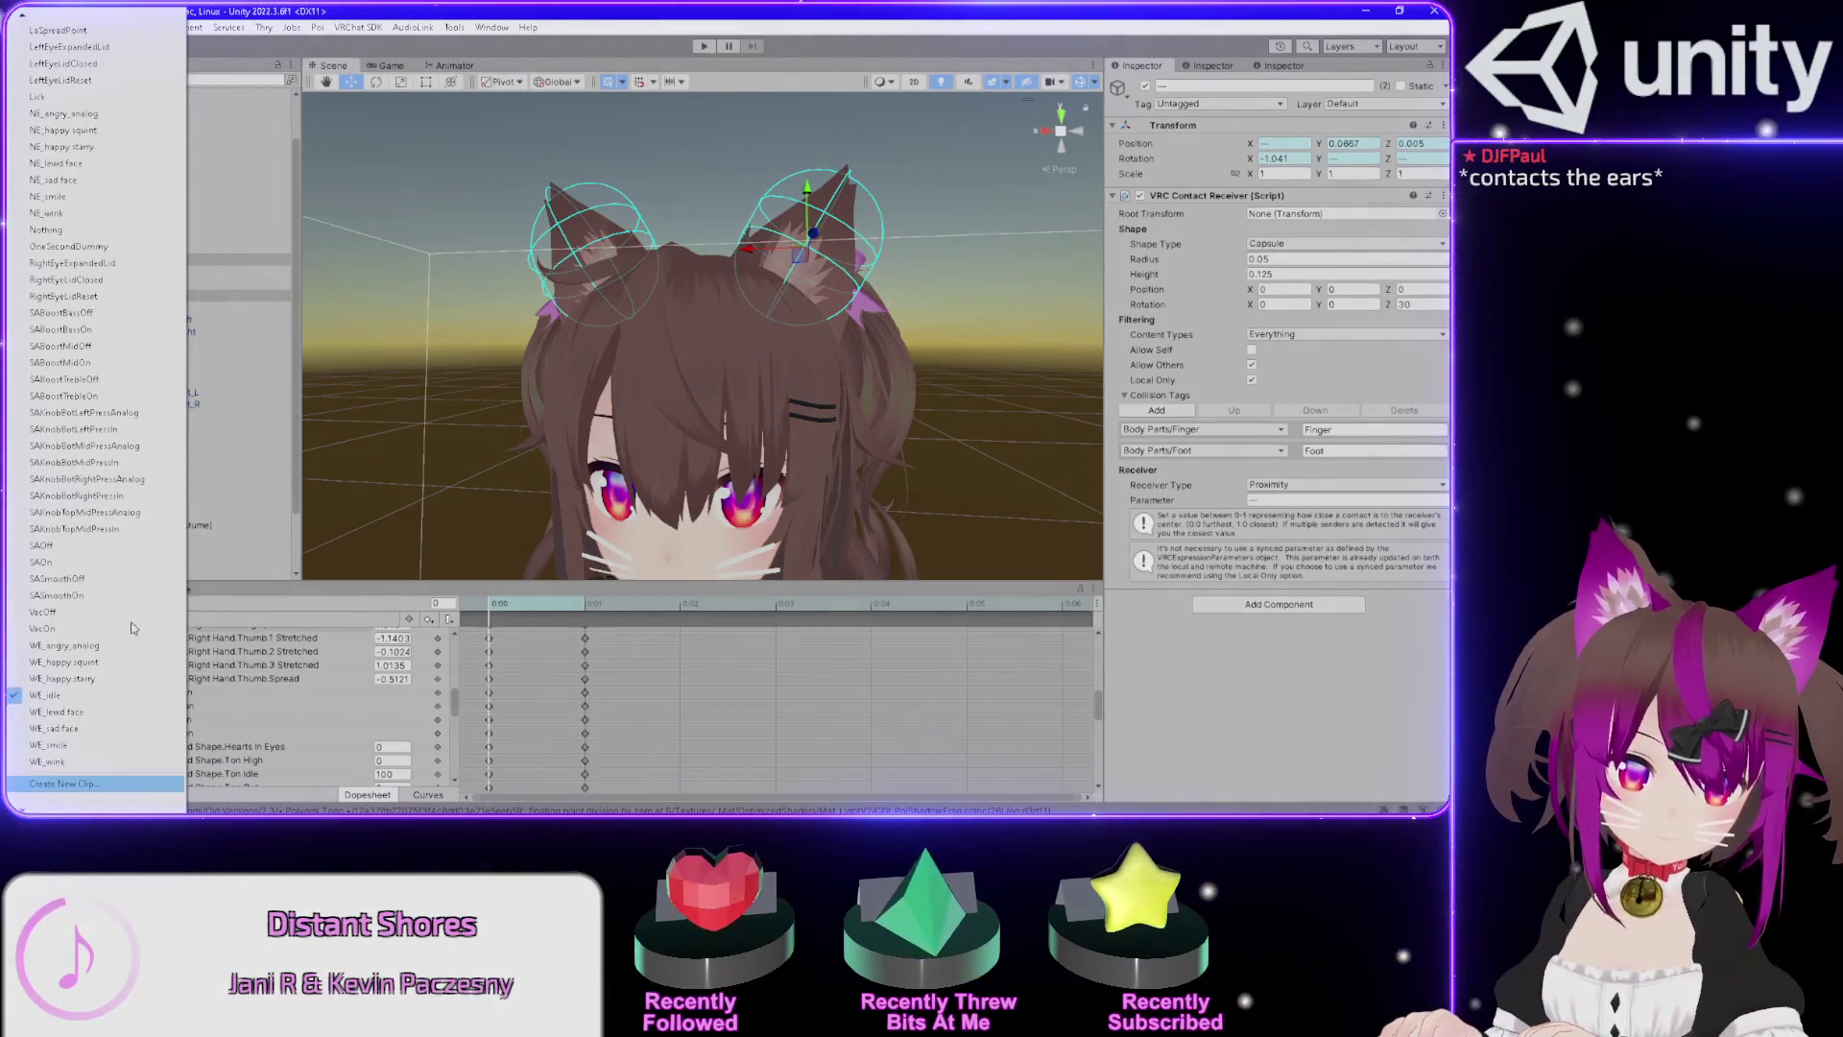
click(86, 678)
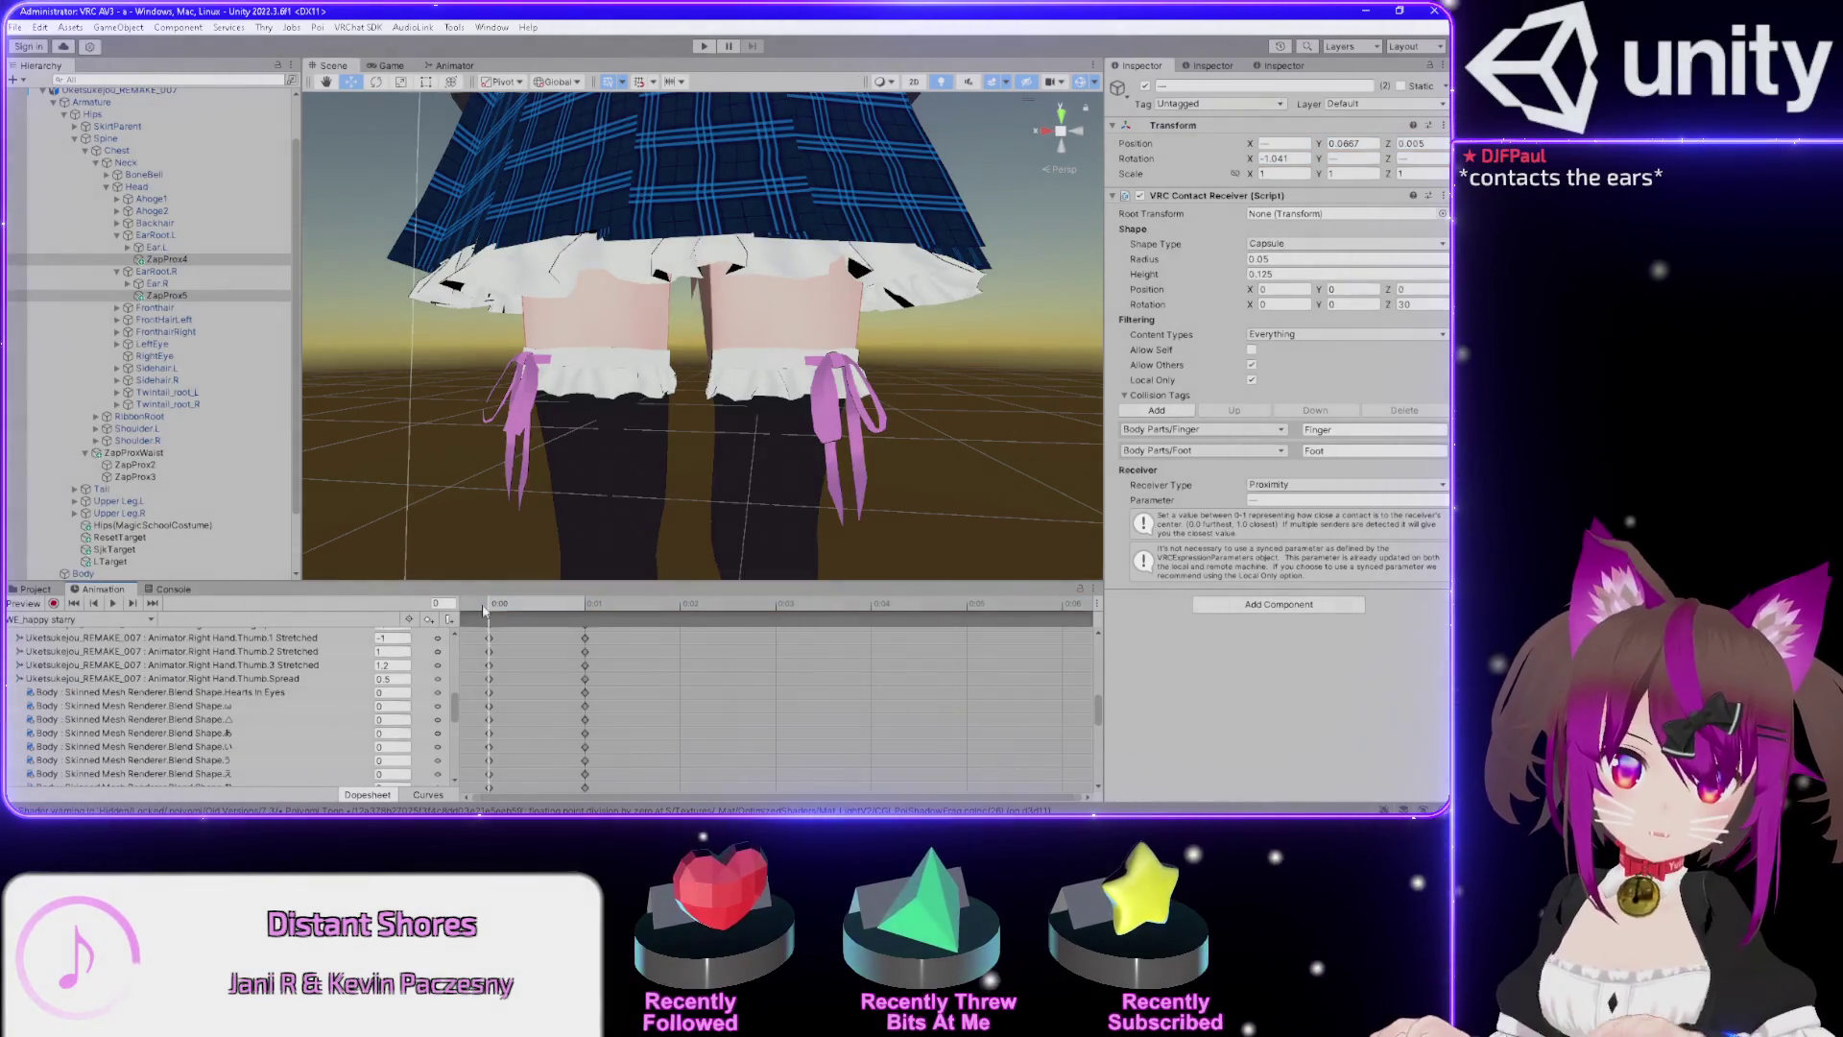
key(ctrl+v)
drag(503, 617, 579, 613)
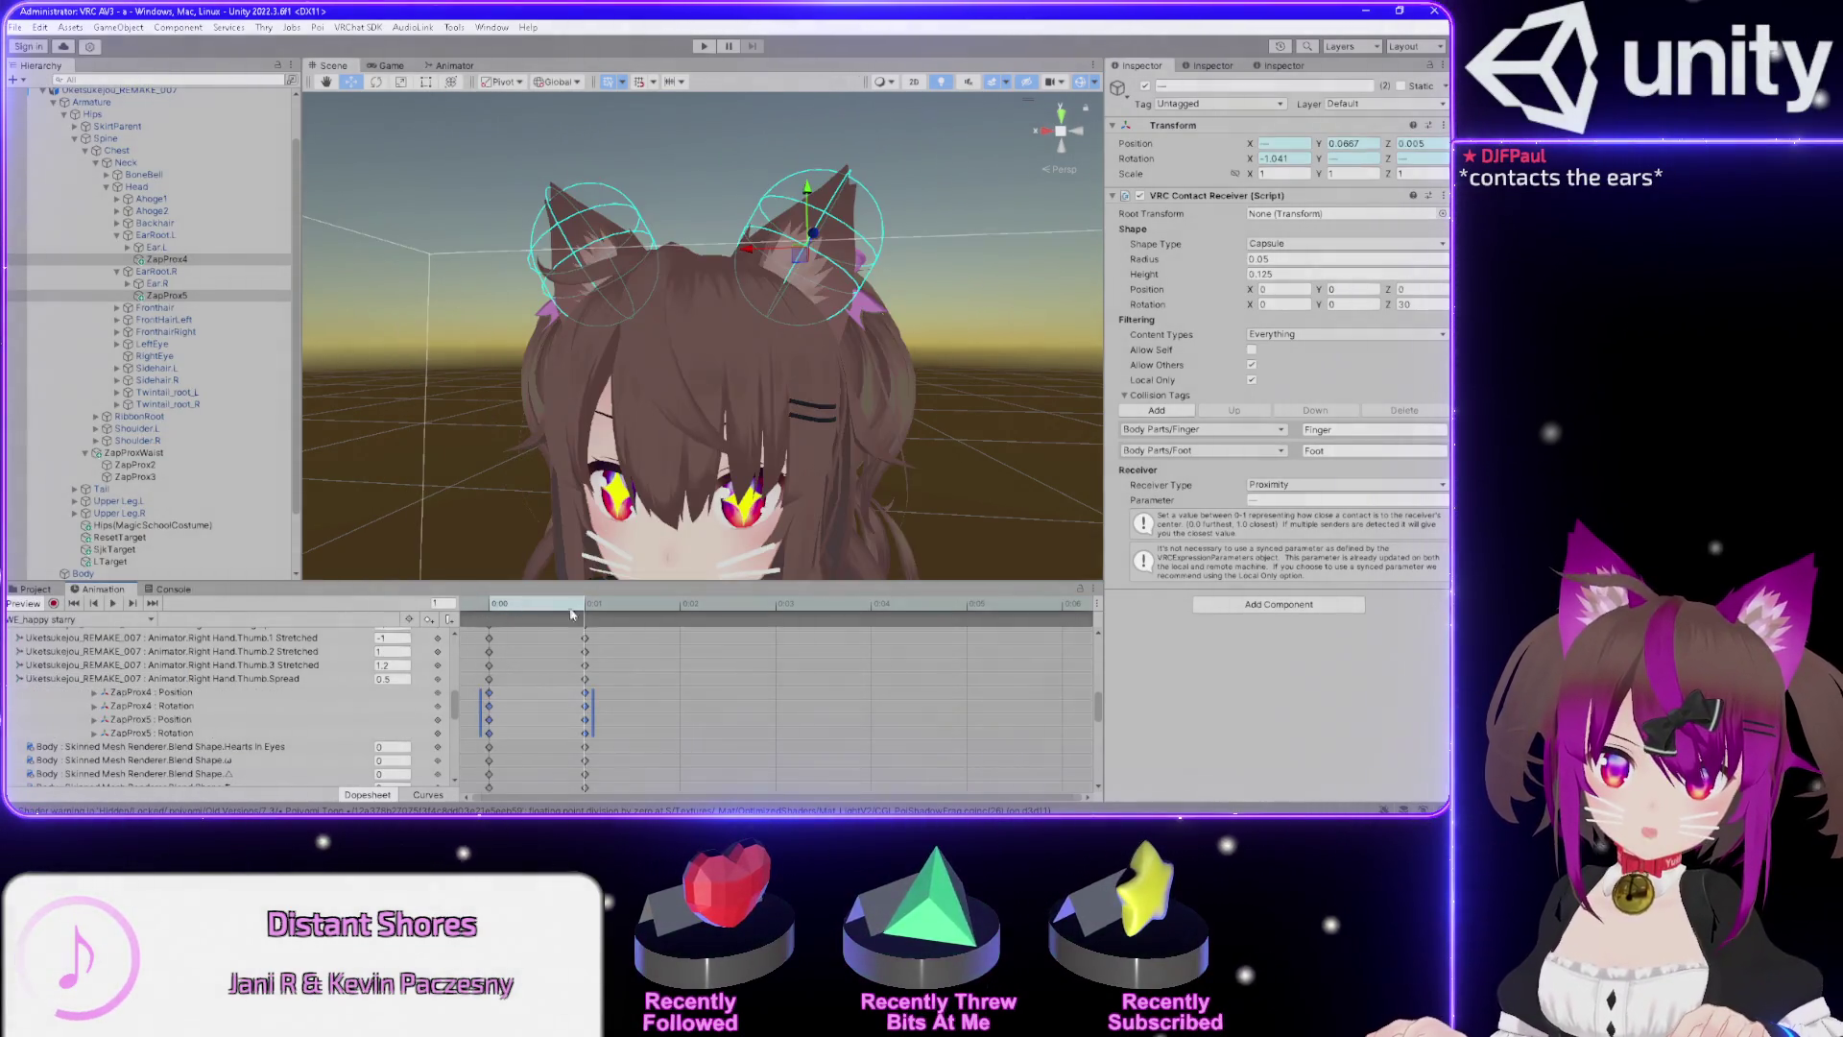
Check the WE_happy squint and WE_angry_analog clips, returning the preview to frame 0.
click(77, 620)
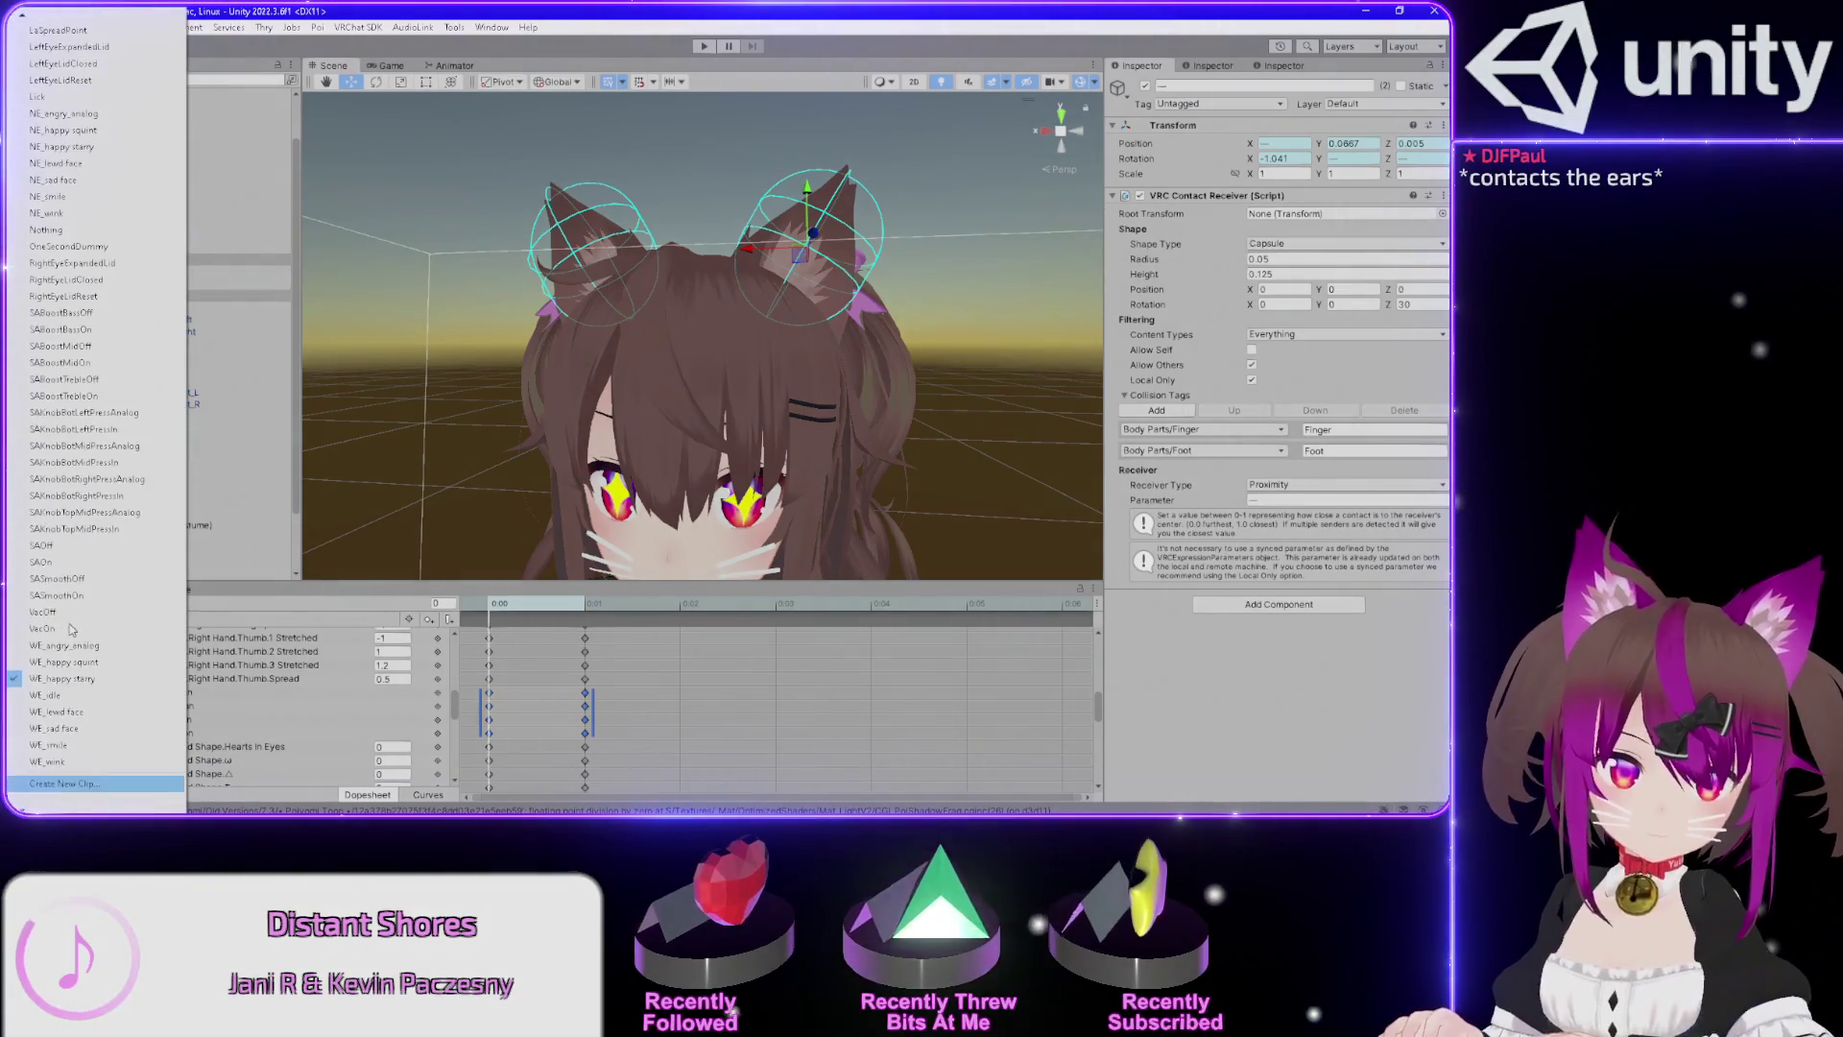
click(58, 664)
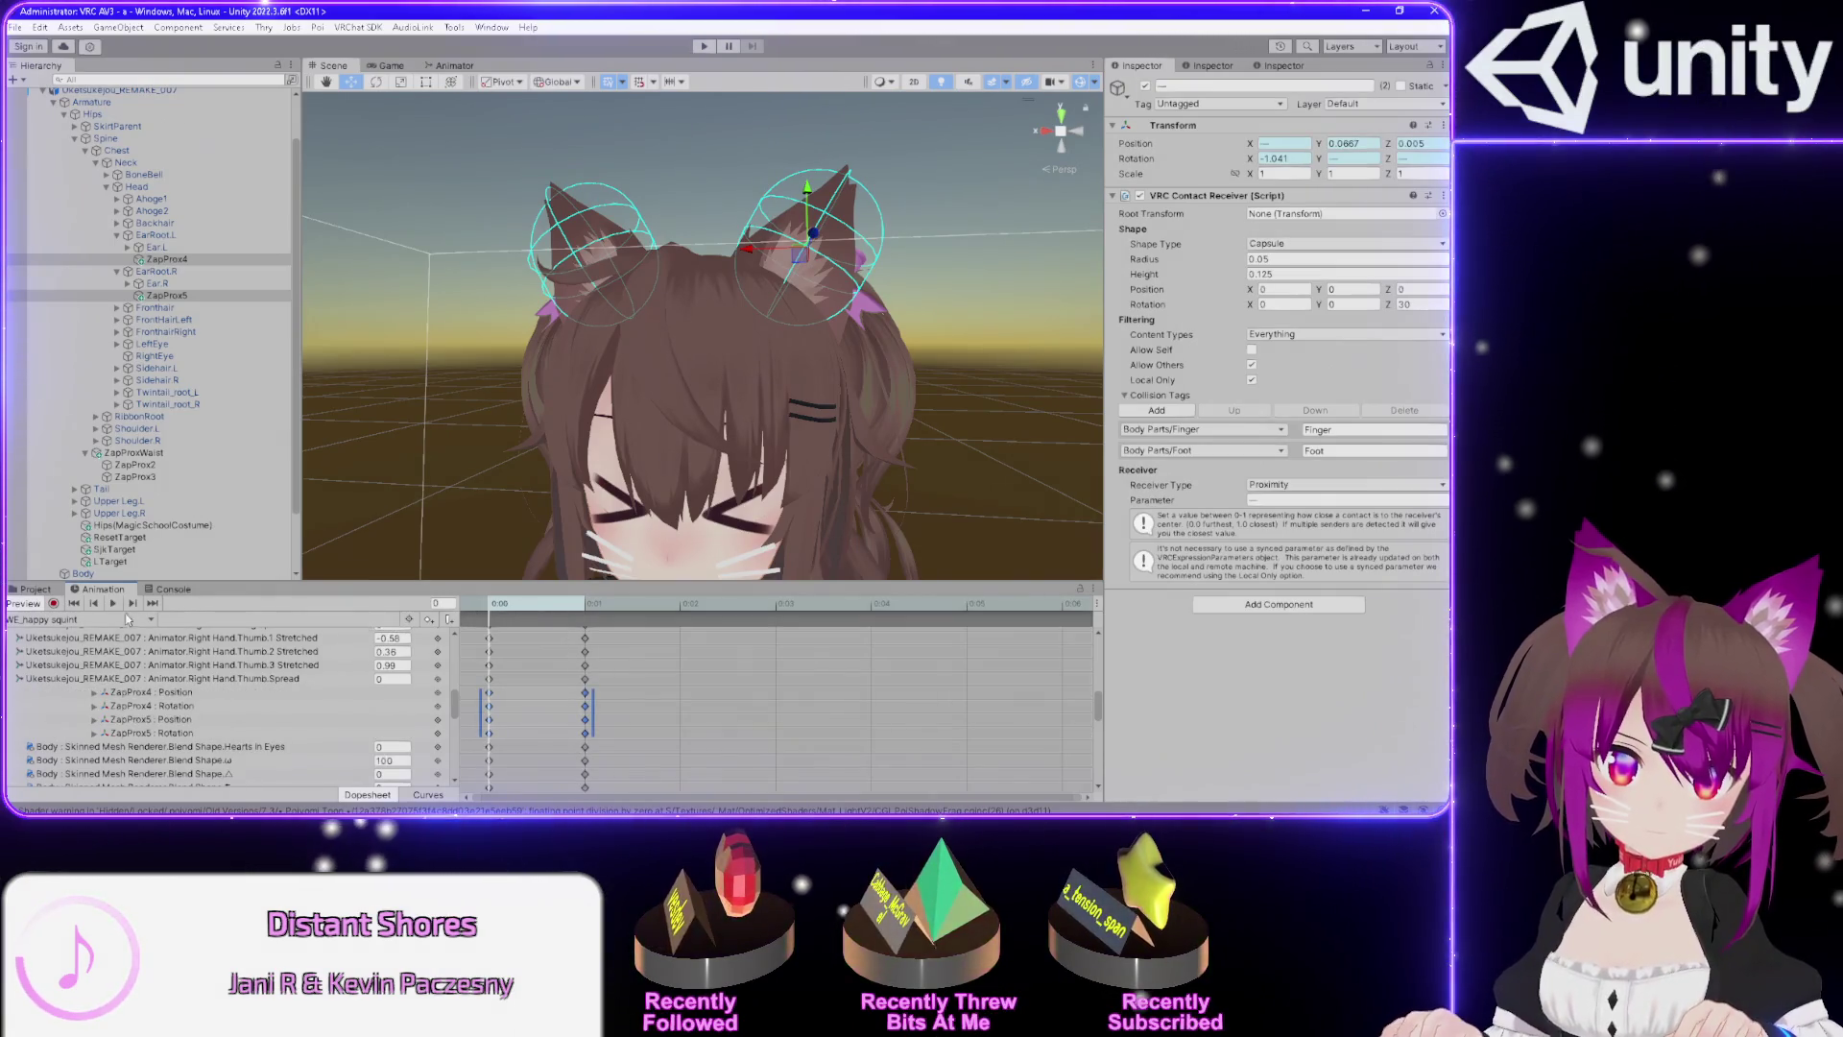
click(142, 620)
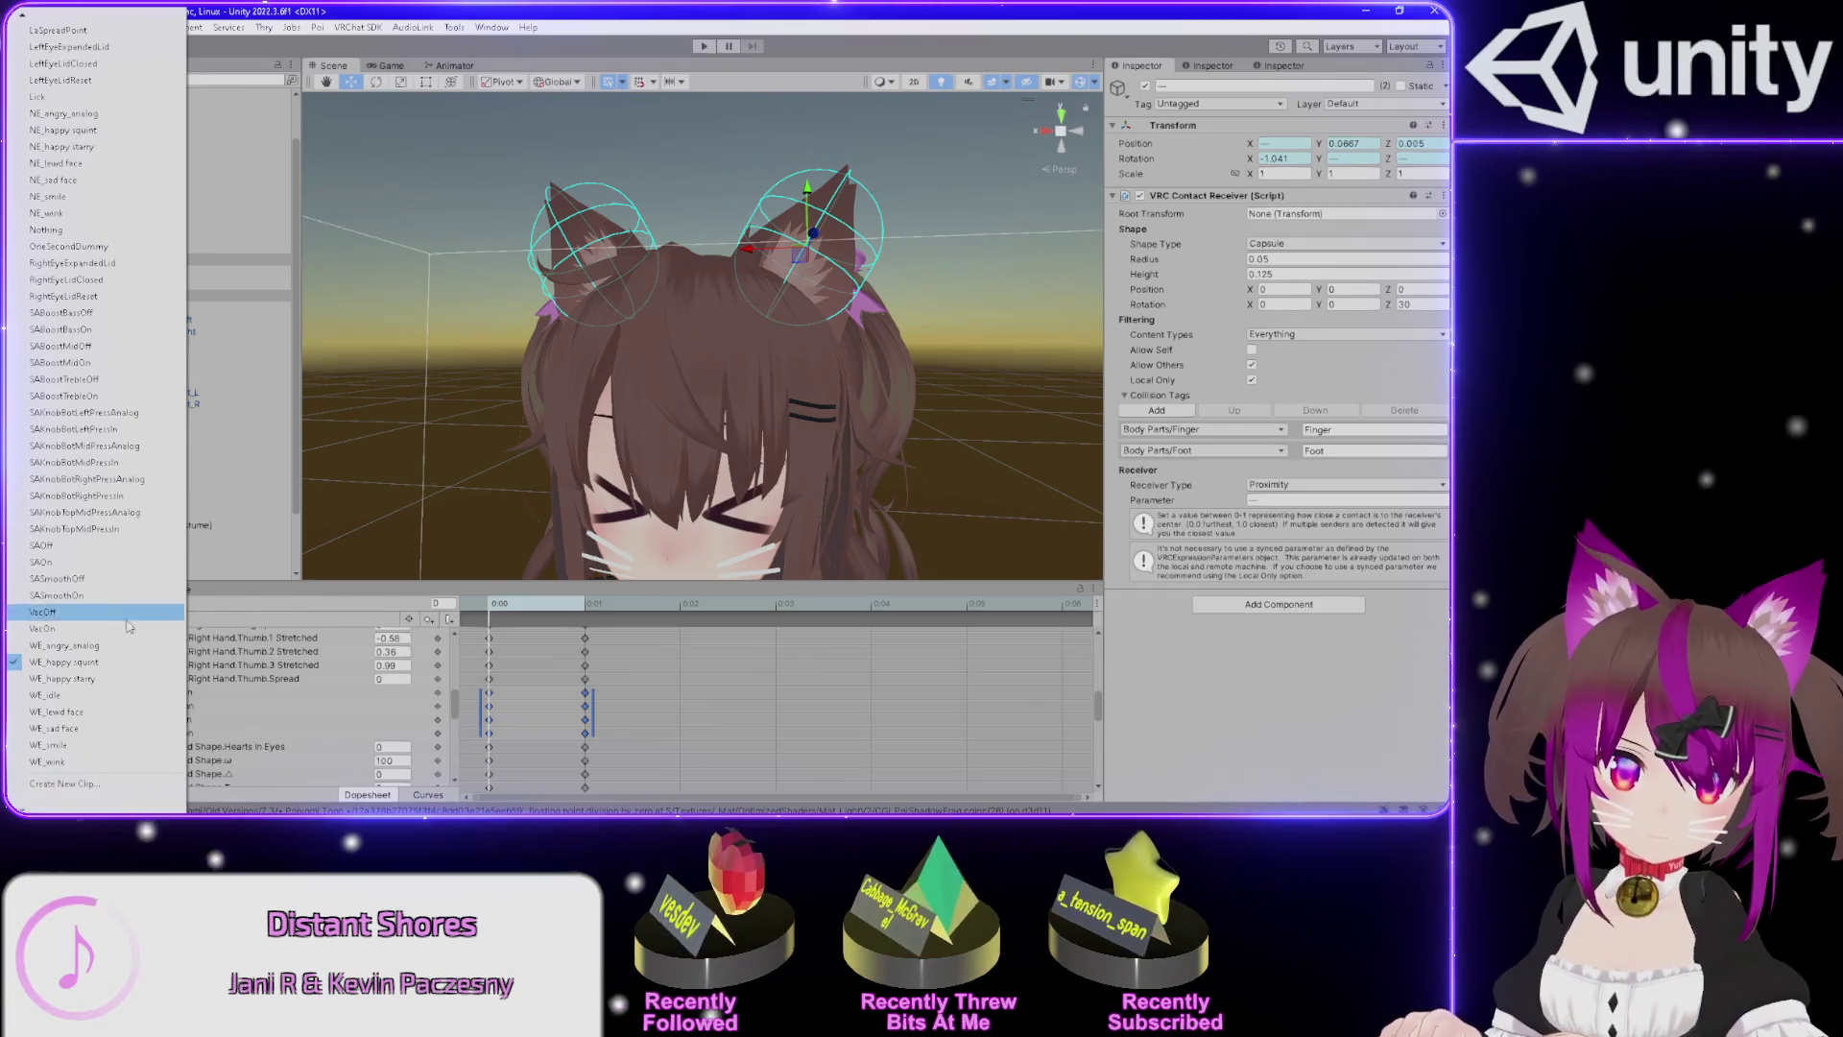
click(134, 645)
drag(588, 607, 449, 599)
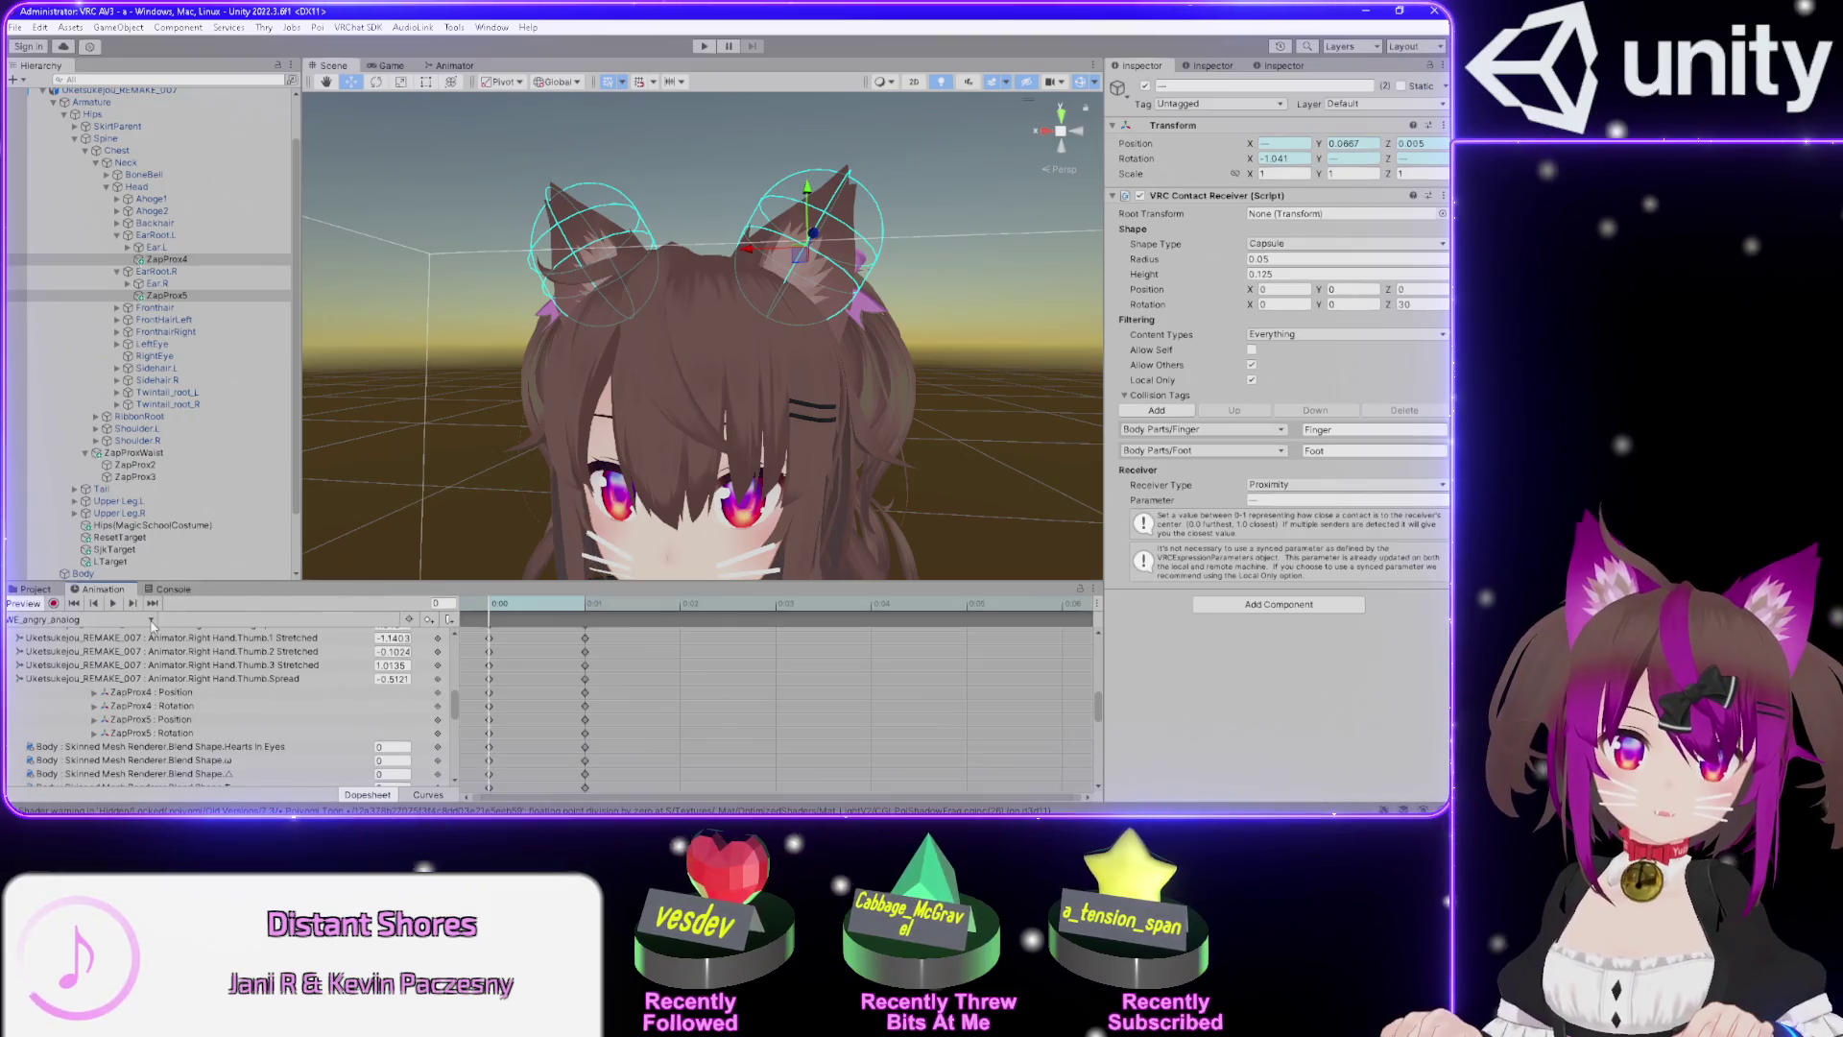
click(151, 622)
scroll(84, 760, down, 1)
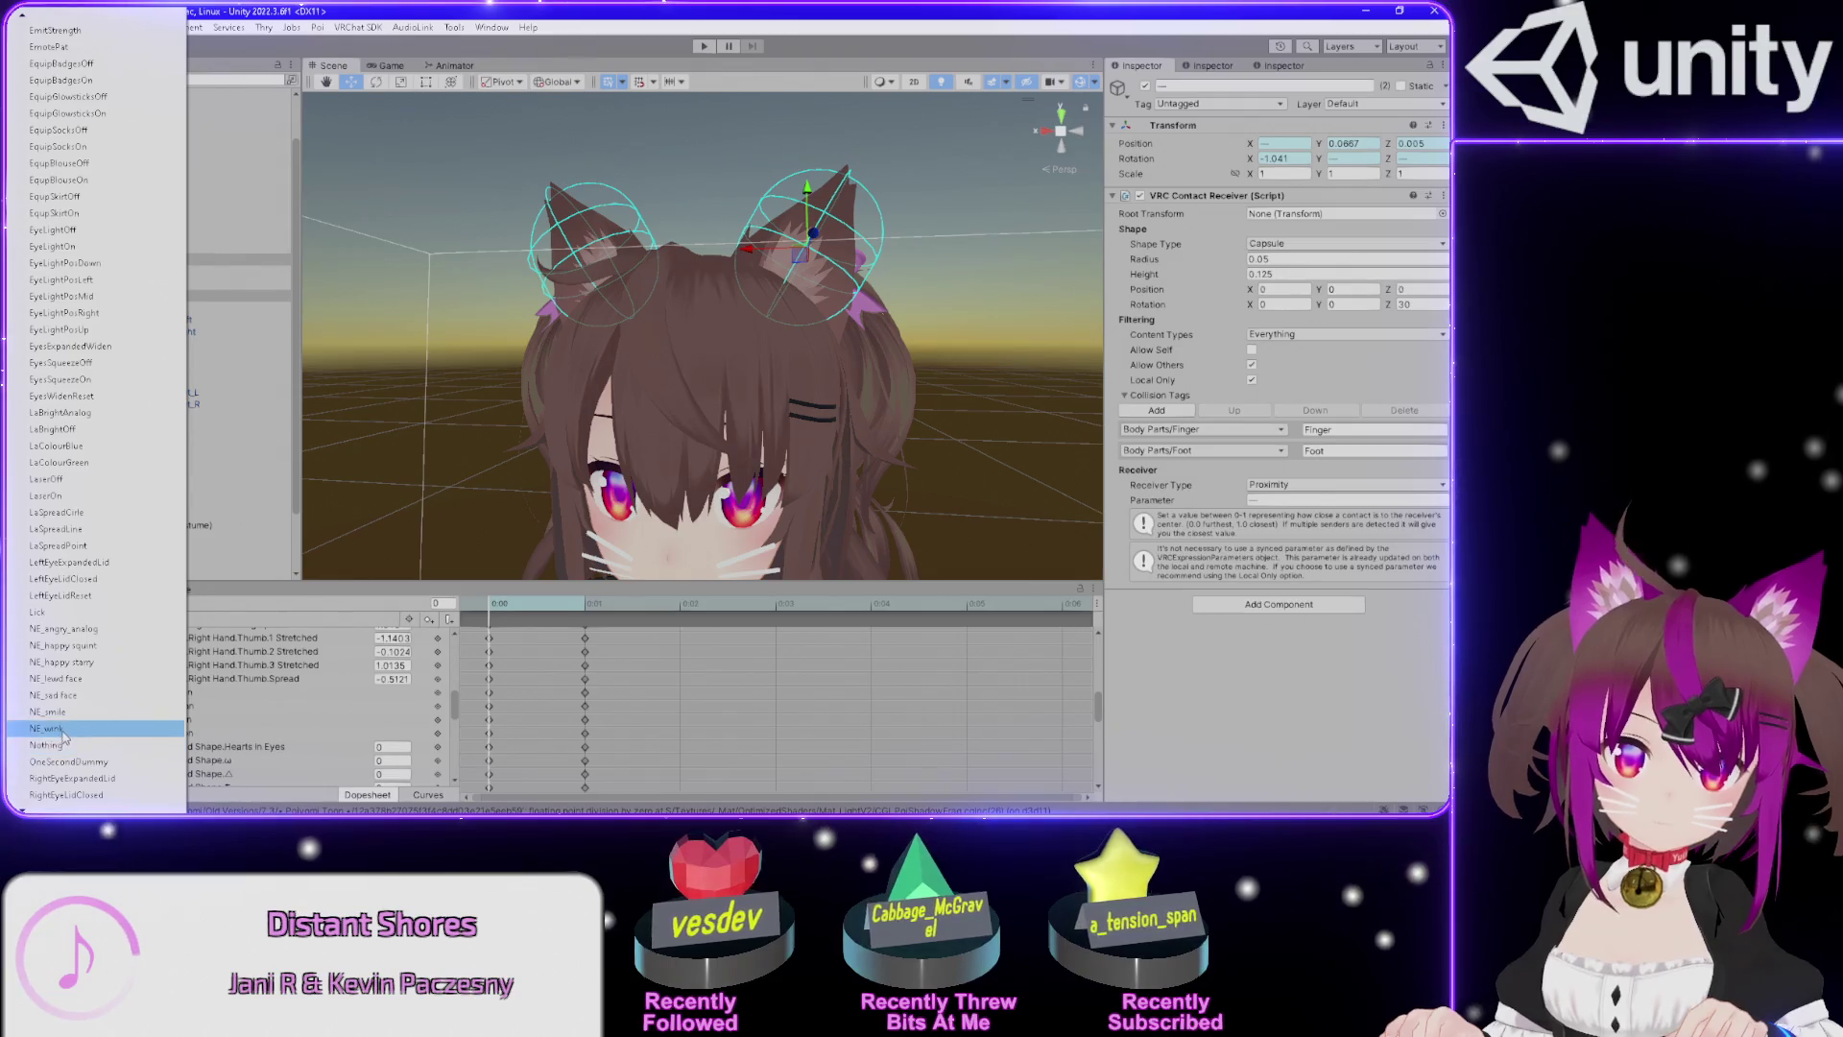
Paste the ZapProx ear keyframes into NE_wink and move them to 0:00–0:01.
click(48, 727)
click(498, 603)
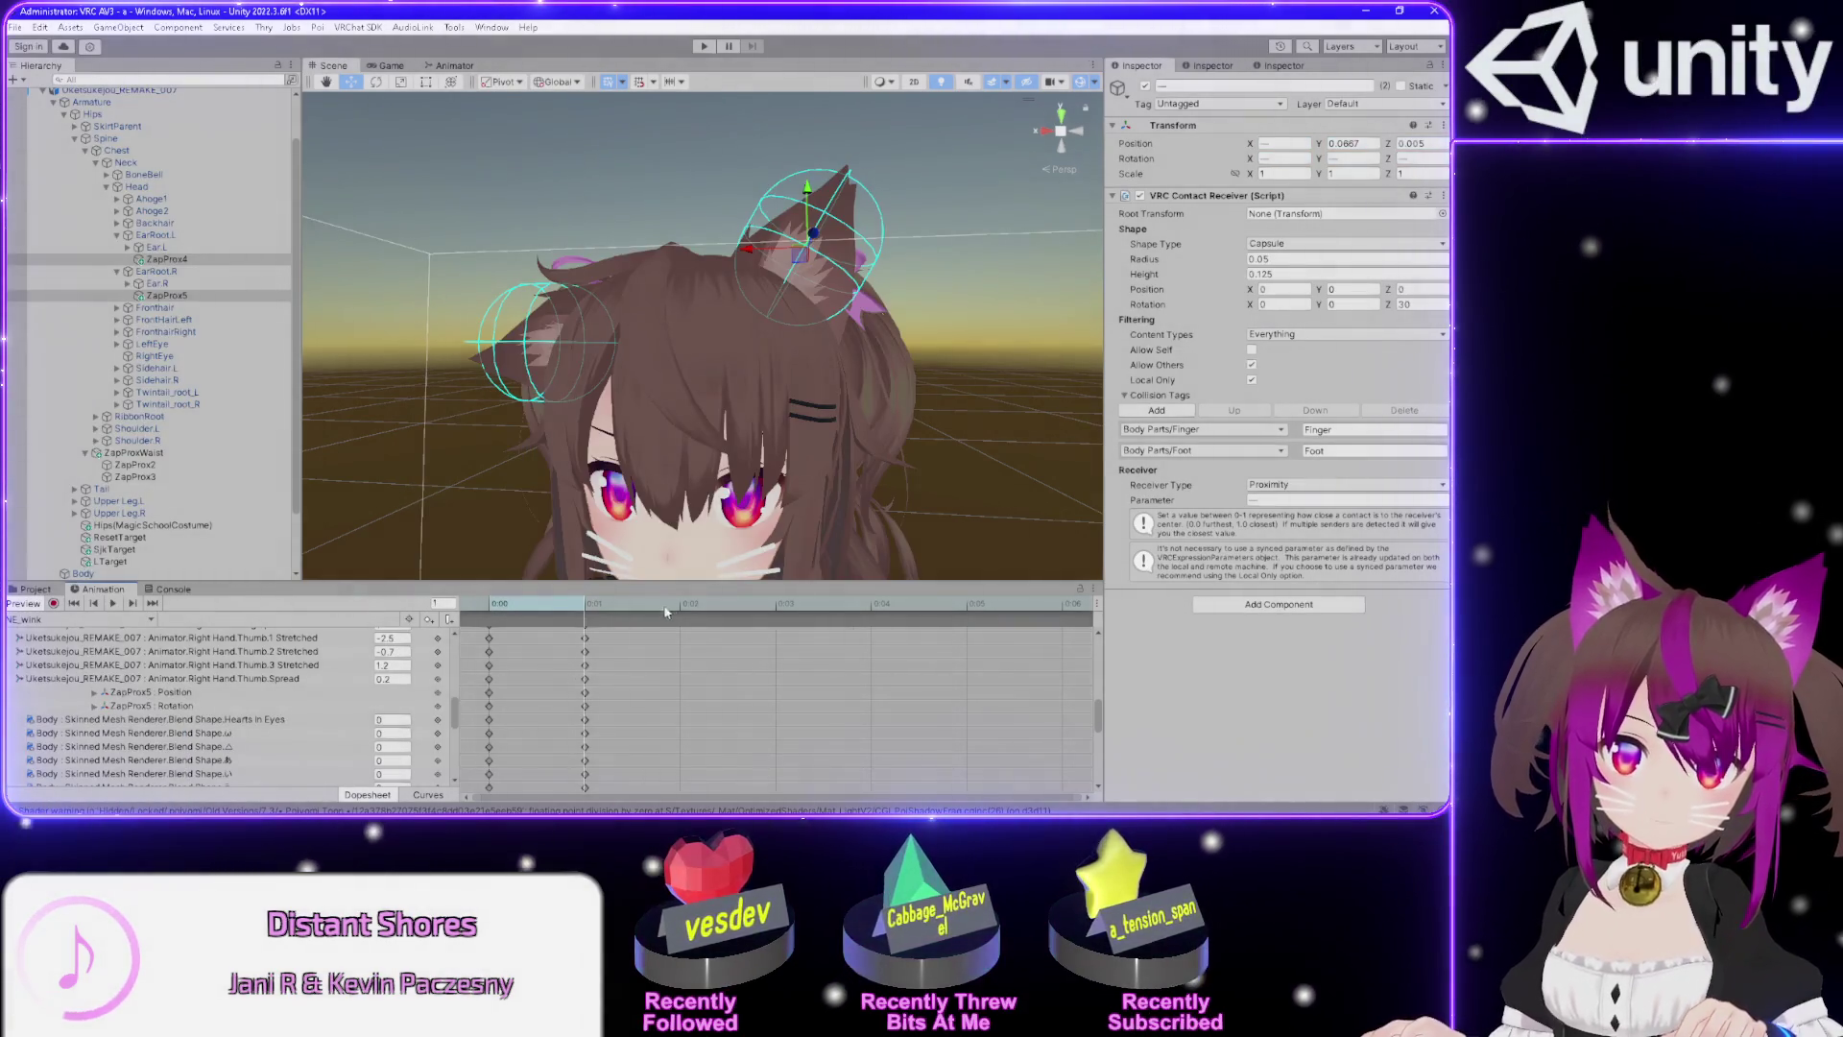
key(ctrl+v)
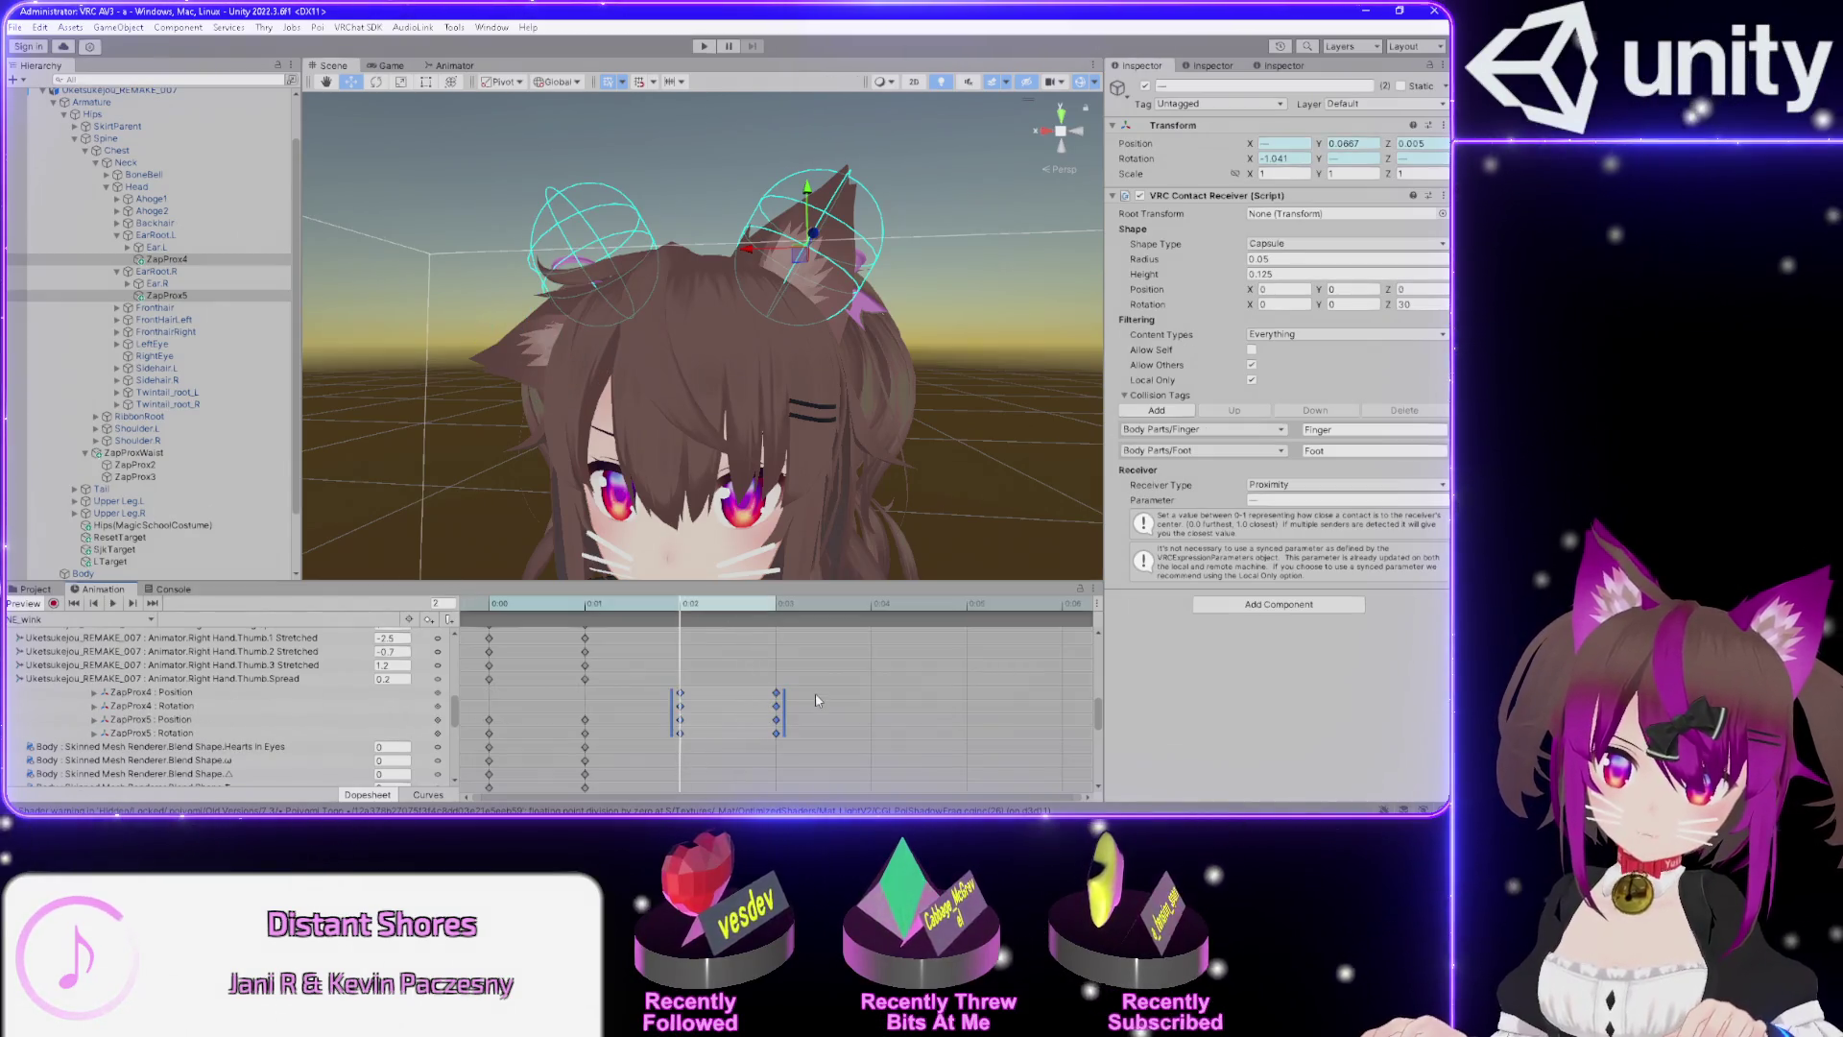
click(724, 694)
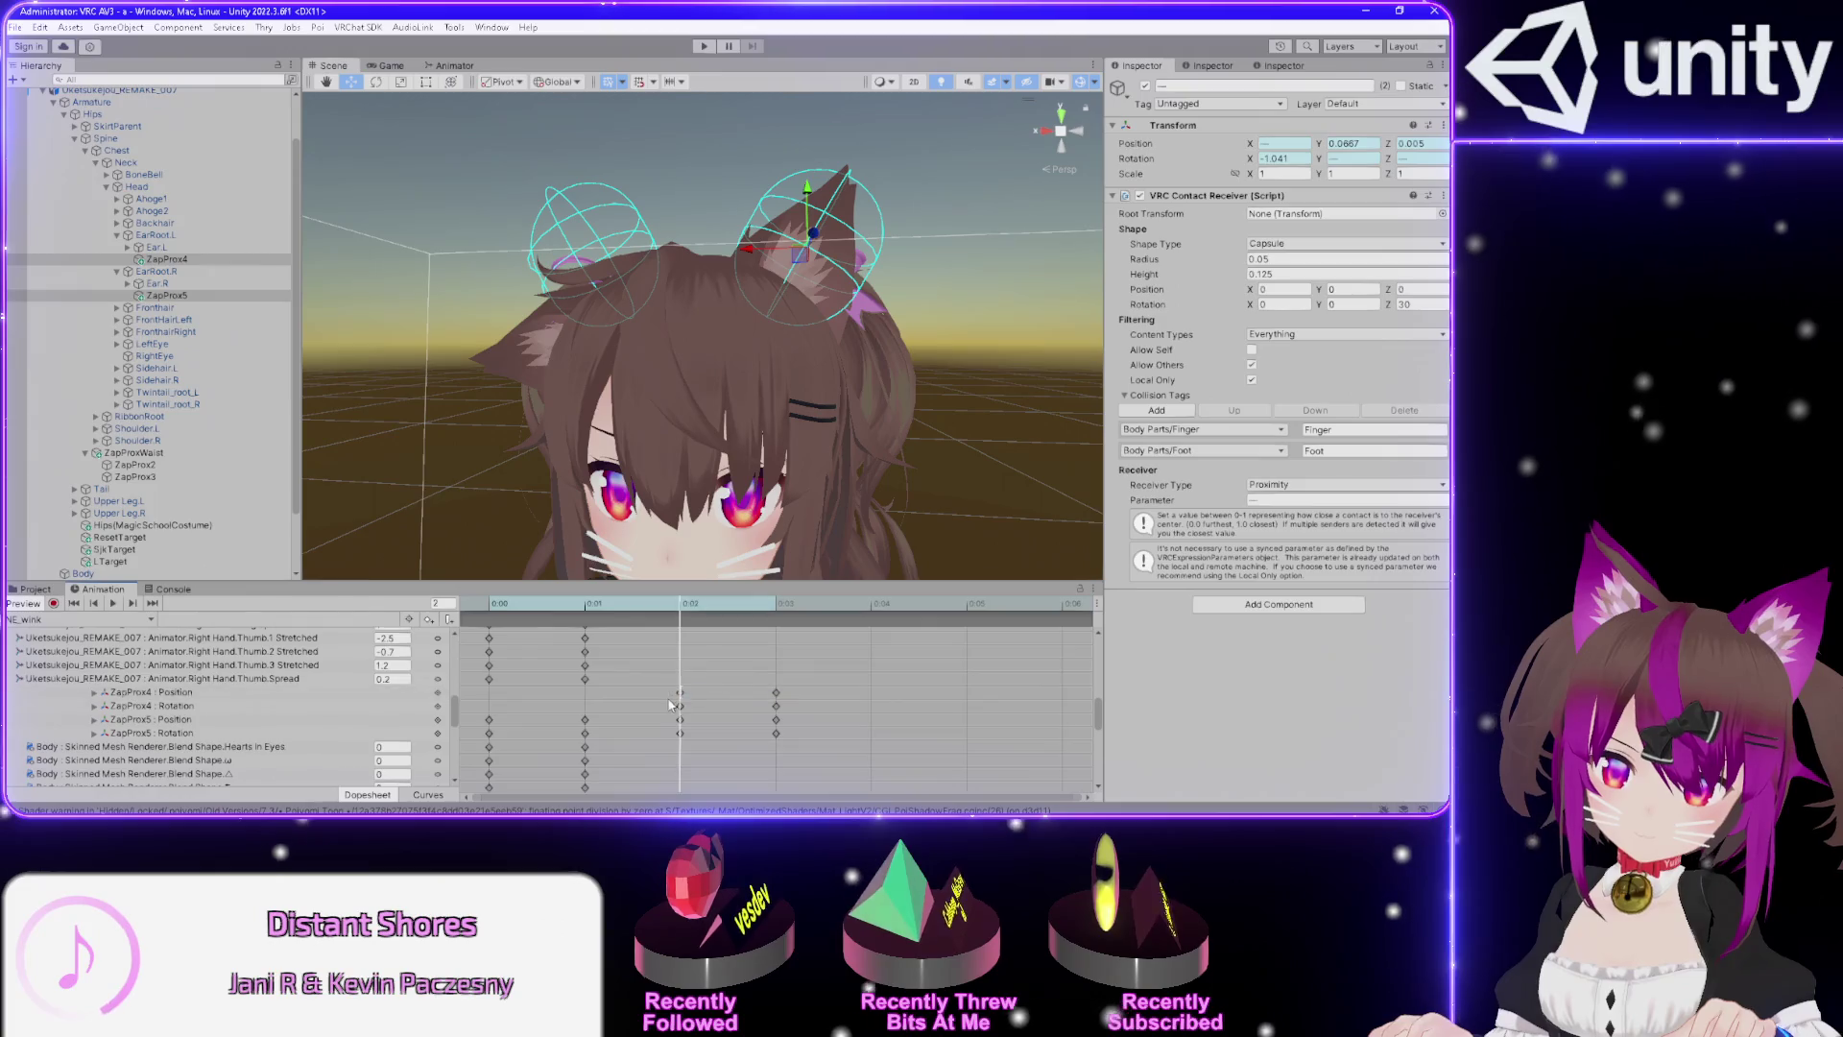
mouse_move(789, 714)
mouse_down()
mouse_move(678, 695)
mouse_move(489, 704)
mouse_up()
mouse_move(826, 703)
mouse_down()
mouse_move(672, 739)
mouse_move(489, 725)
mouse_up()
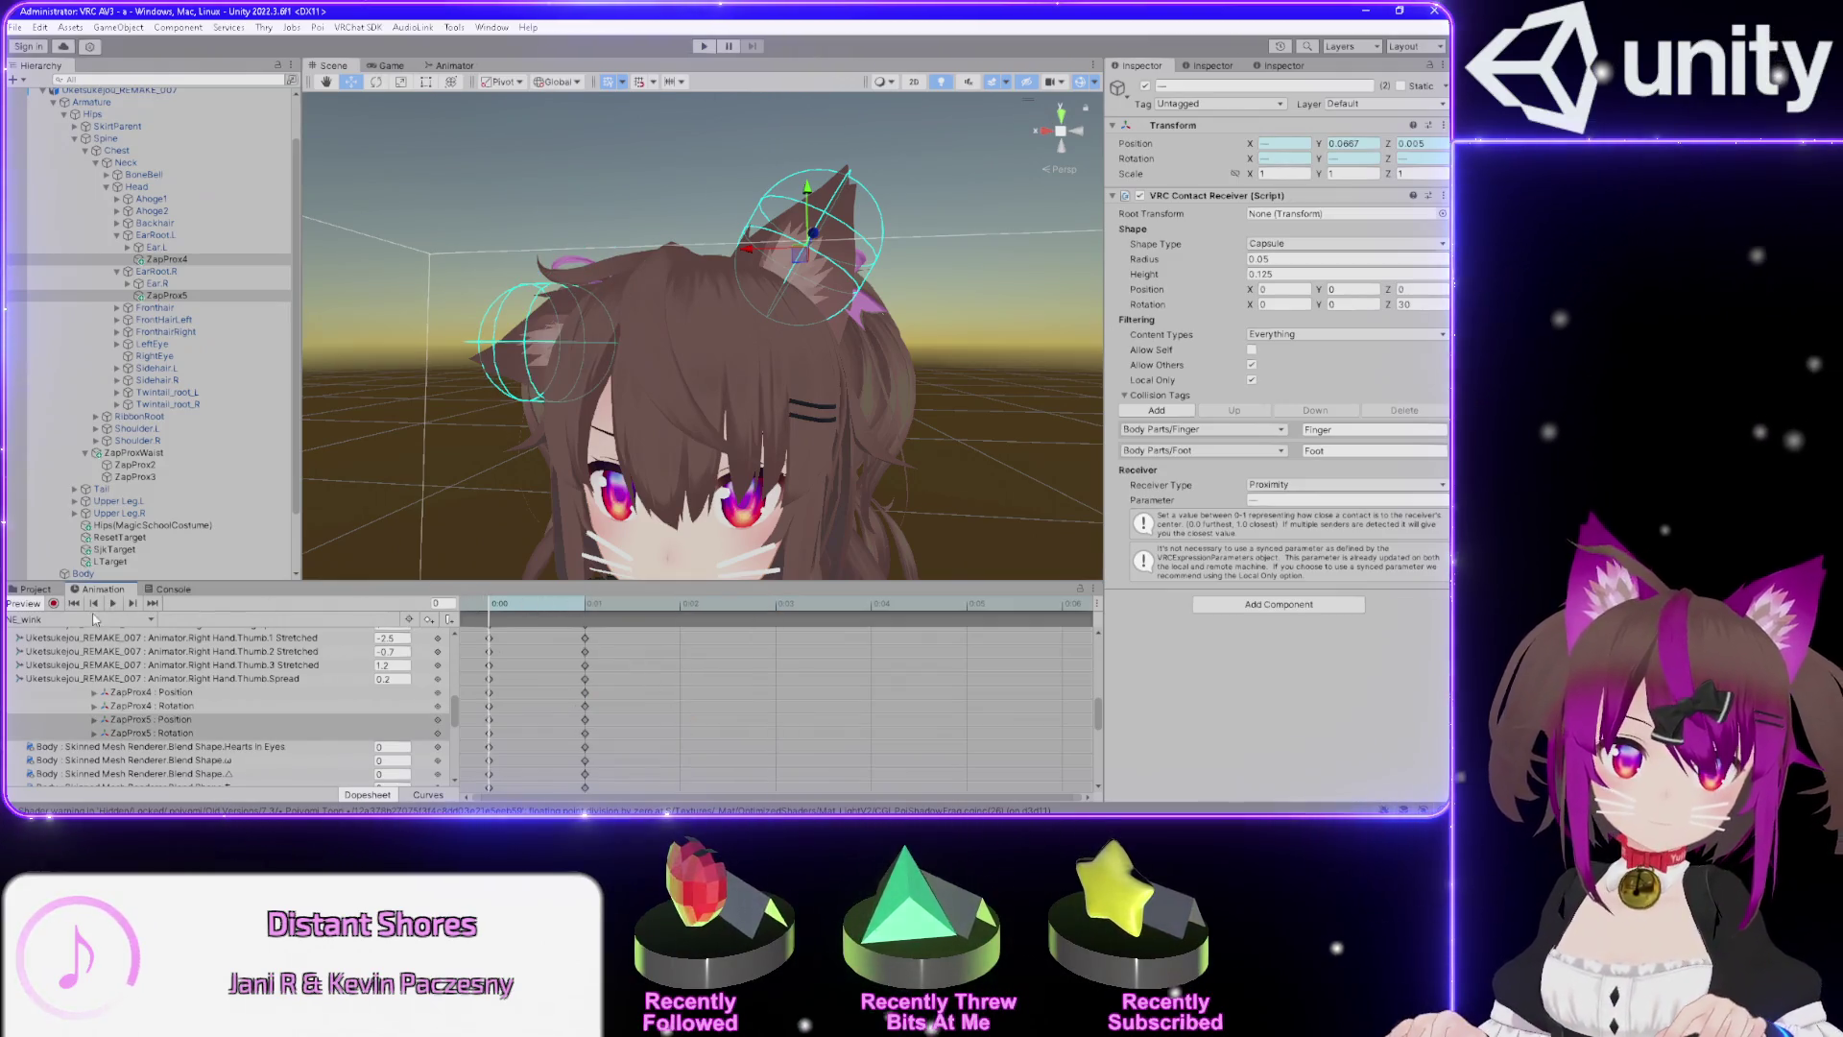
Paste the ZapProx ear keyframes into the NE_smile clip and preview its second frame.
click(77, 619)
click(50, 778)
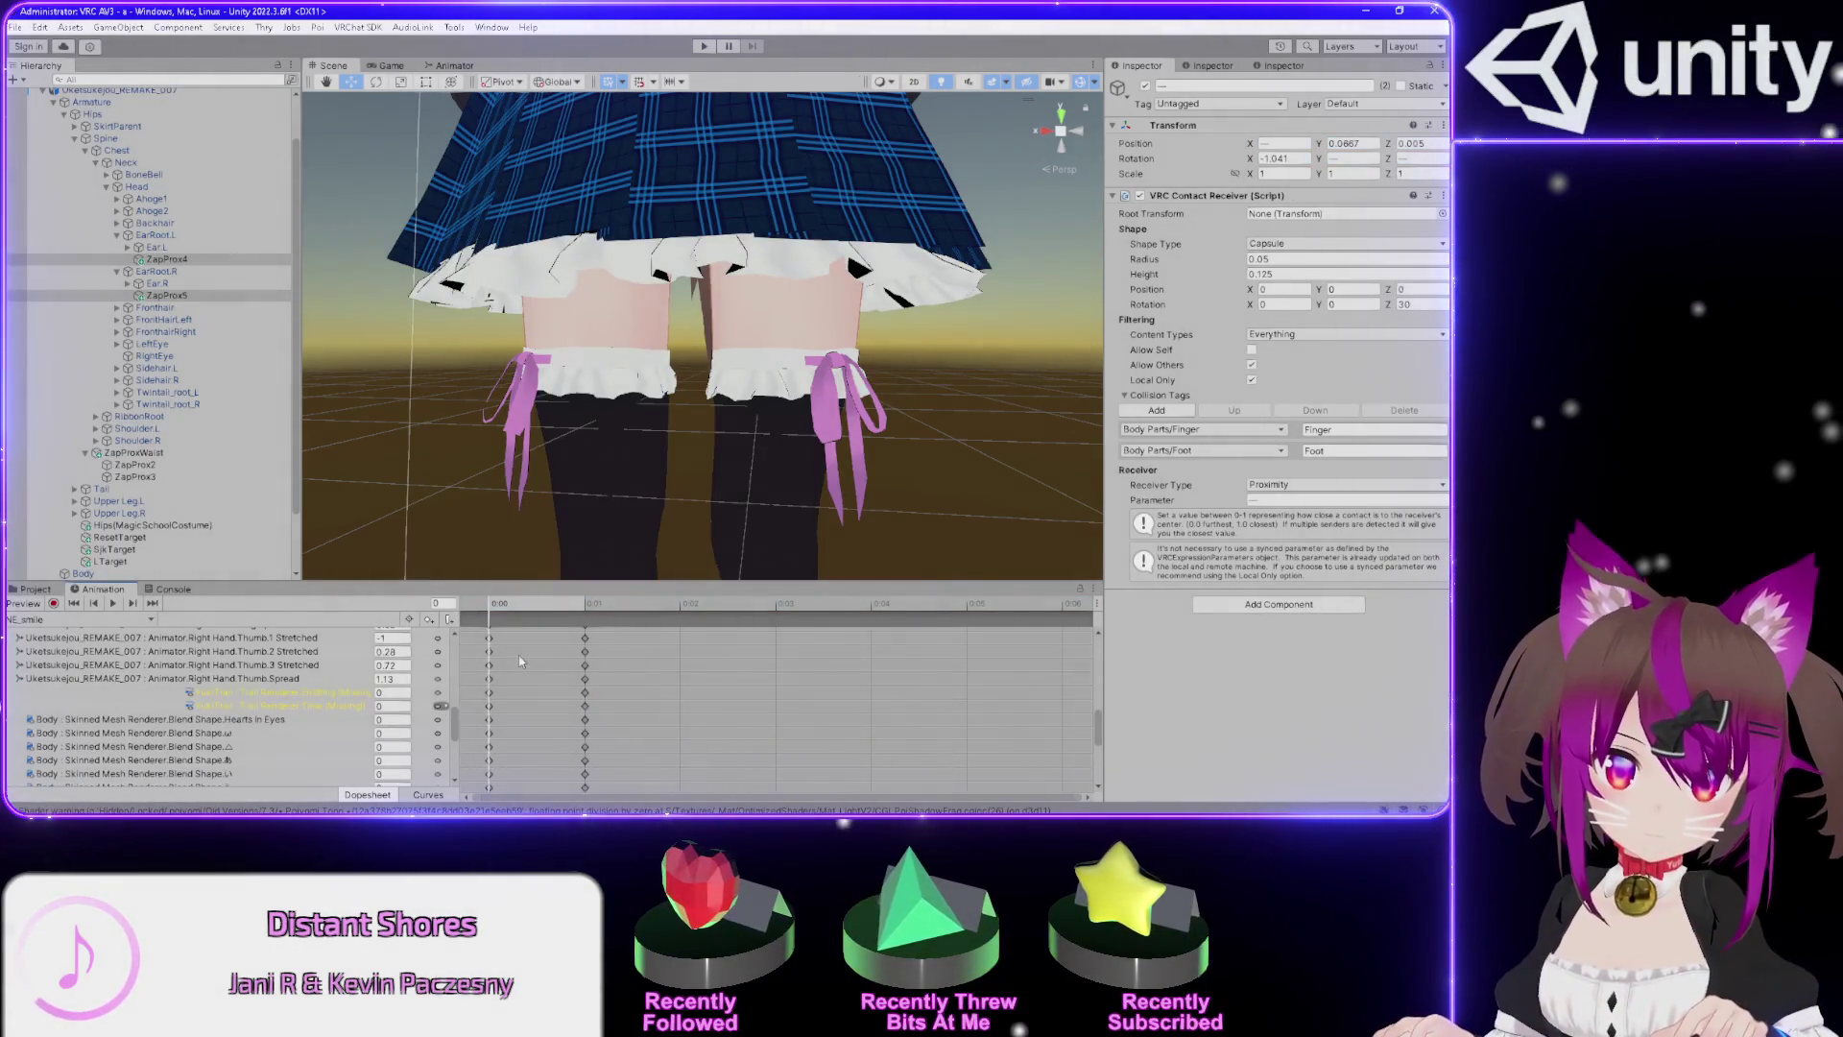
key(ctrl+v)
click(592, 610)
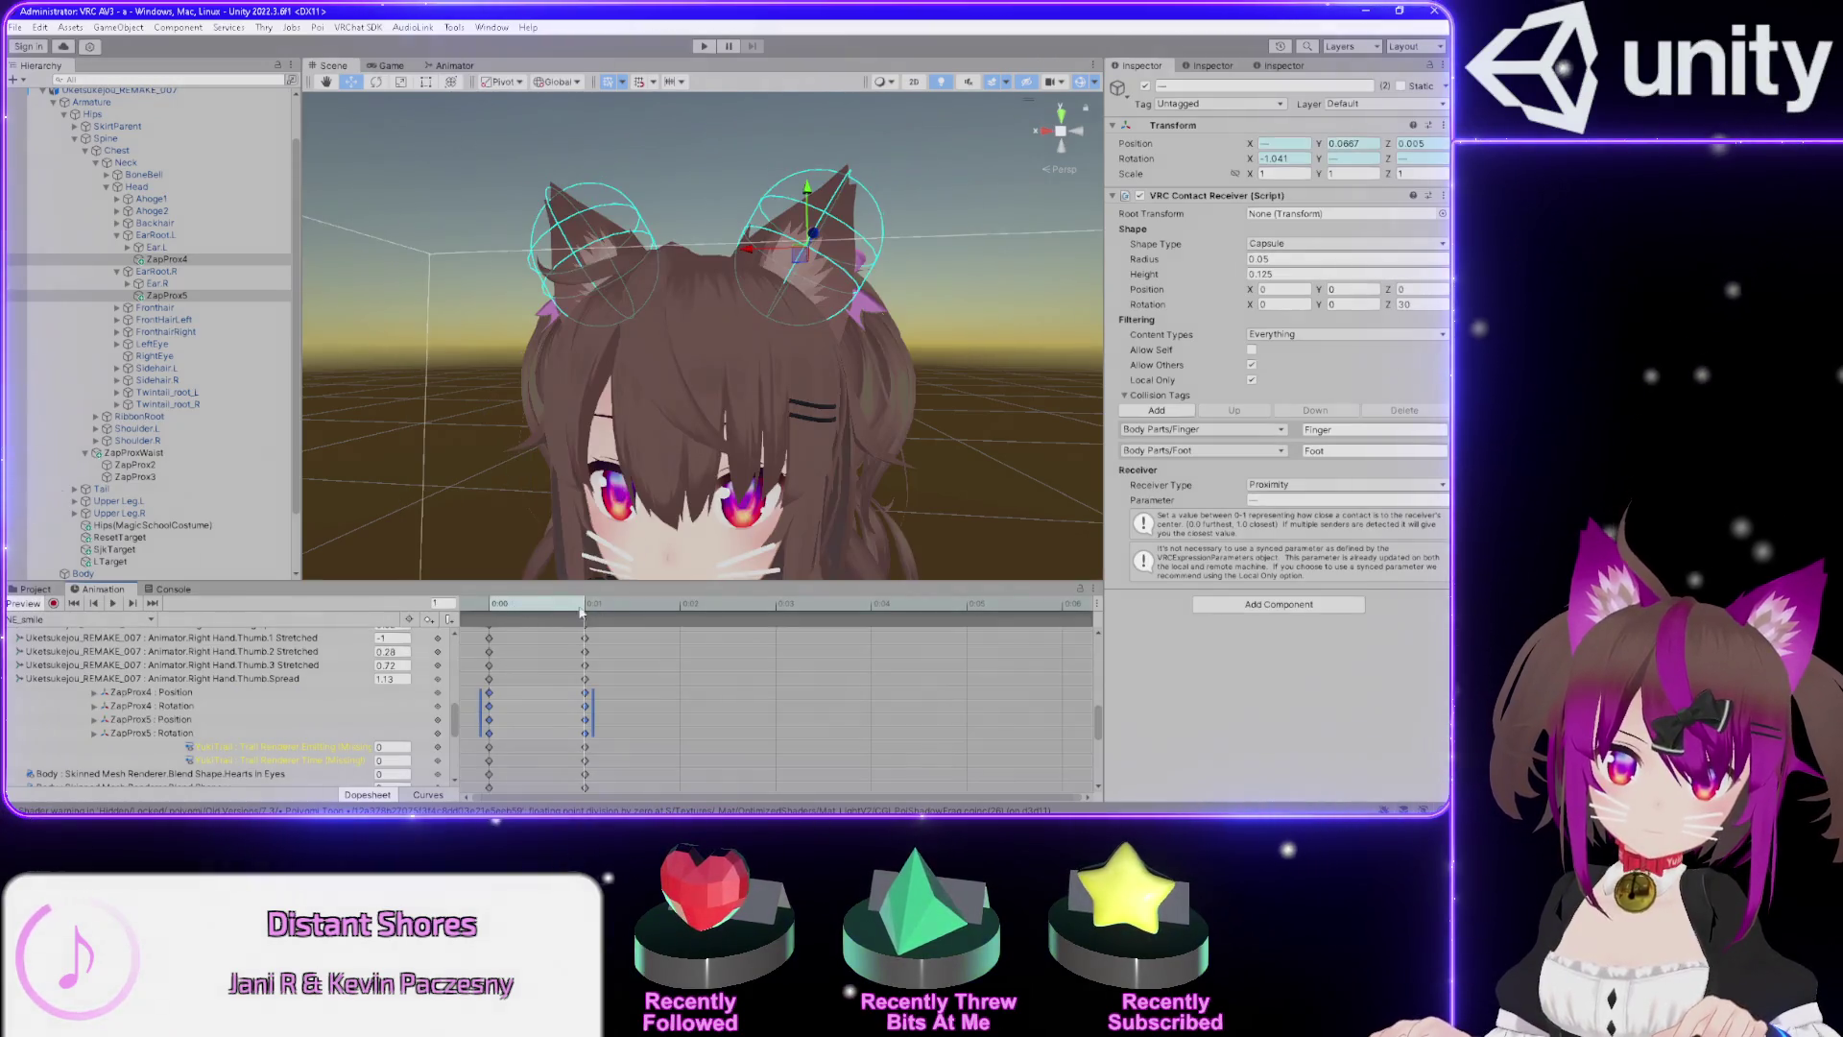
Look through NE_sad, NE_lewd and NE_happy starry, then paste the ear keys into NE_happy squint.
click(132, 620)
click(86, 754)
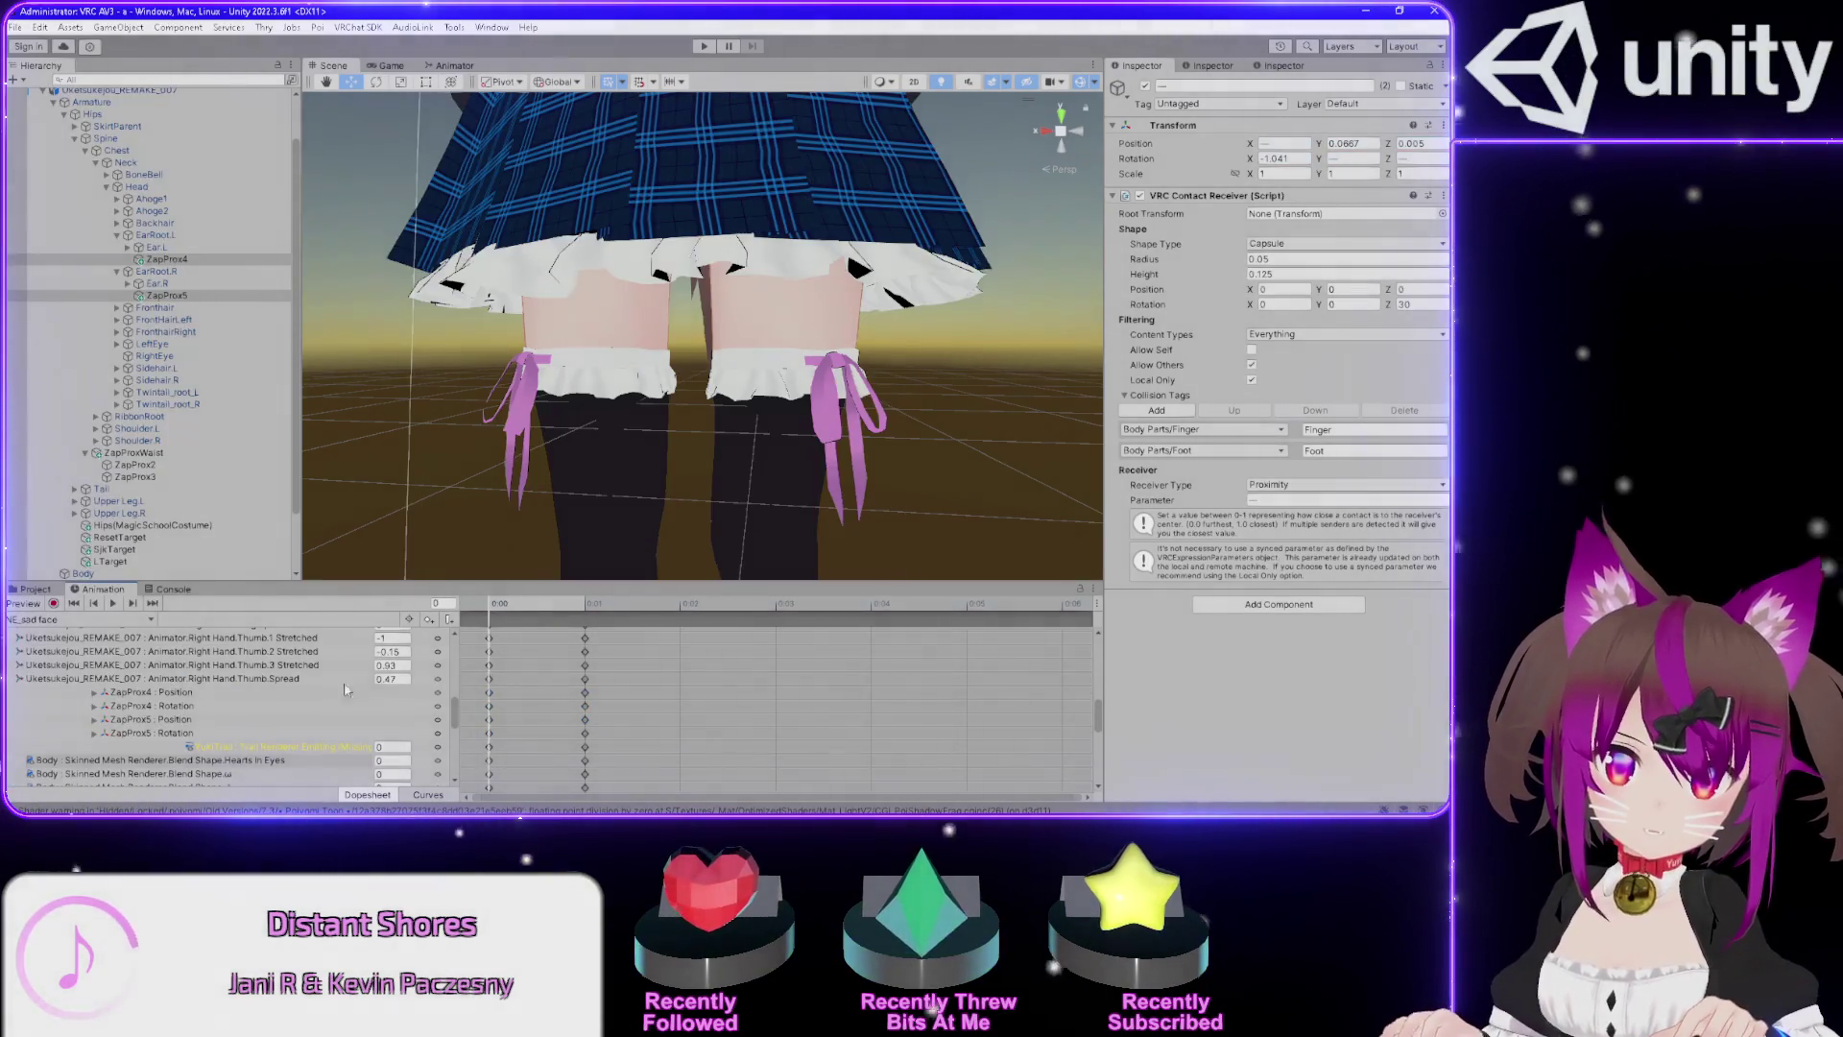
click(132, 621)
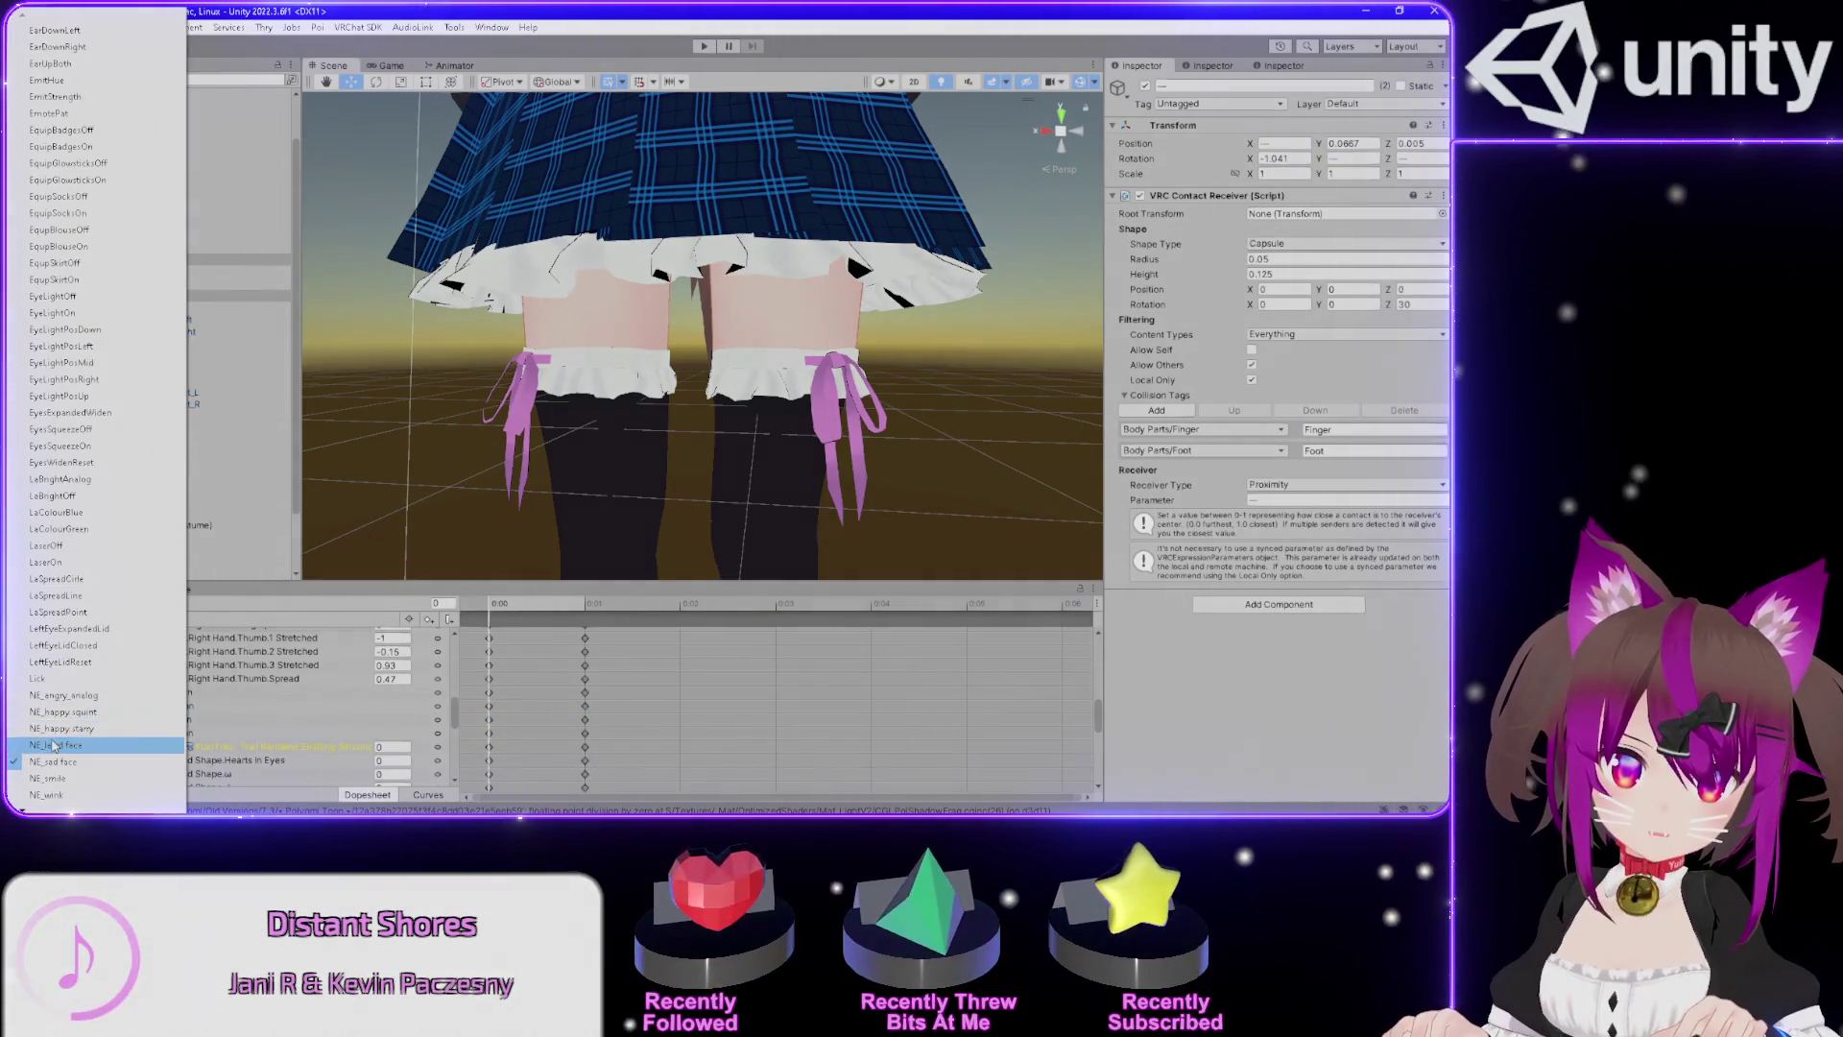
click(134, 744)
scroll(137, 694, up, 5)
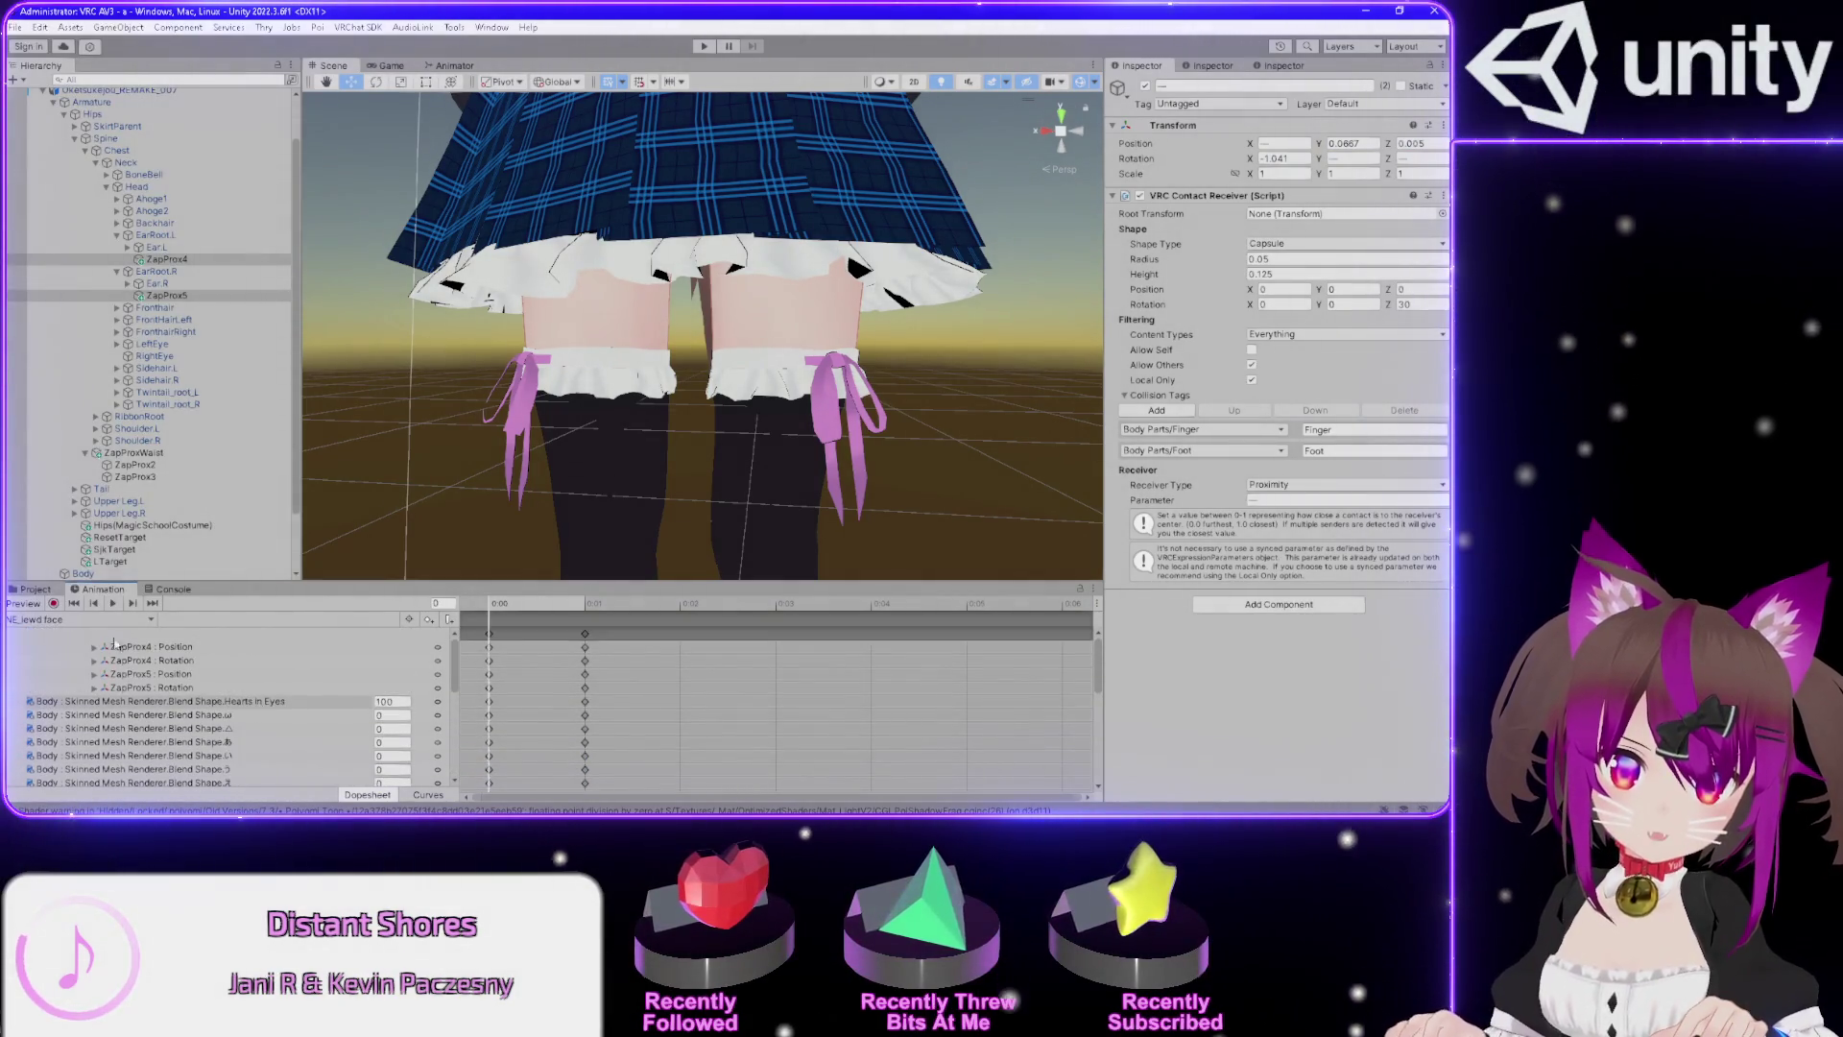
click(82, 620)
click(67, 728)
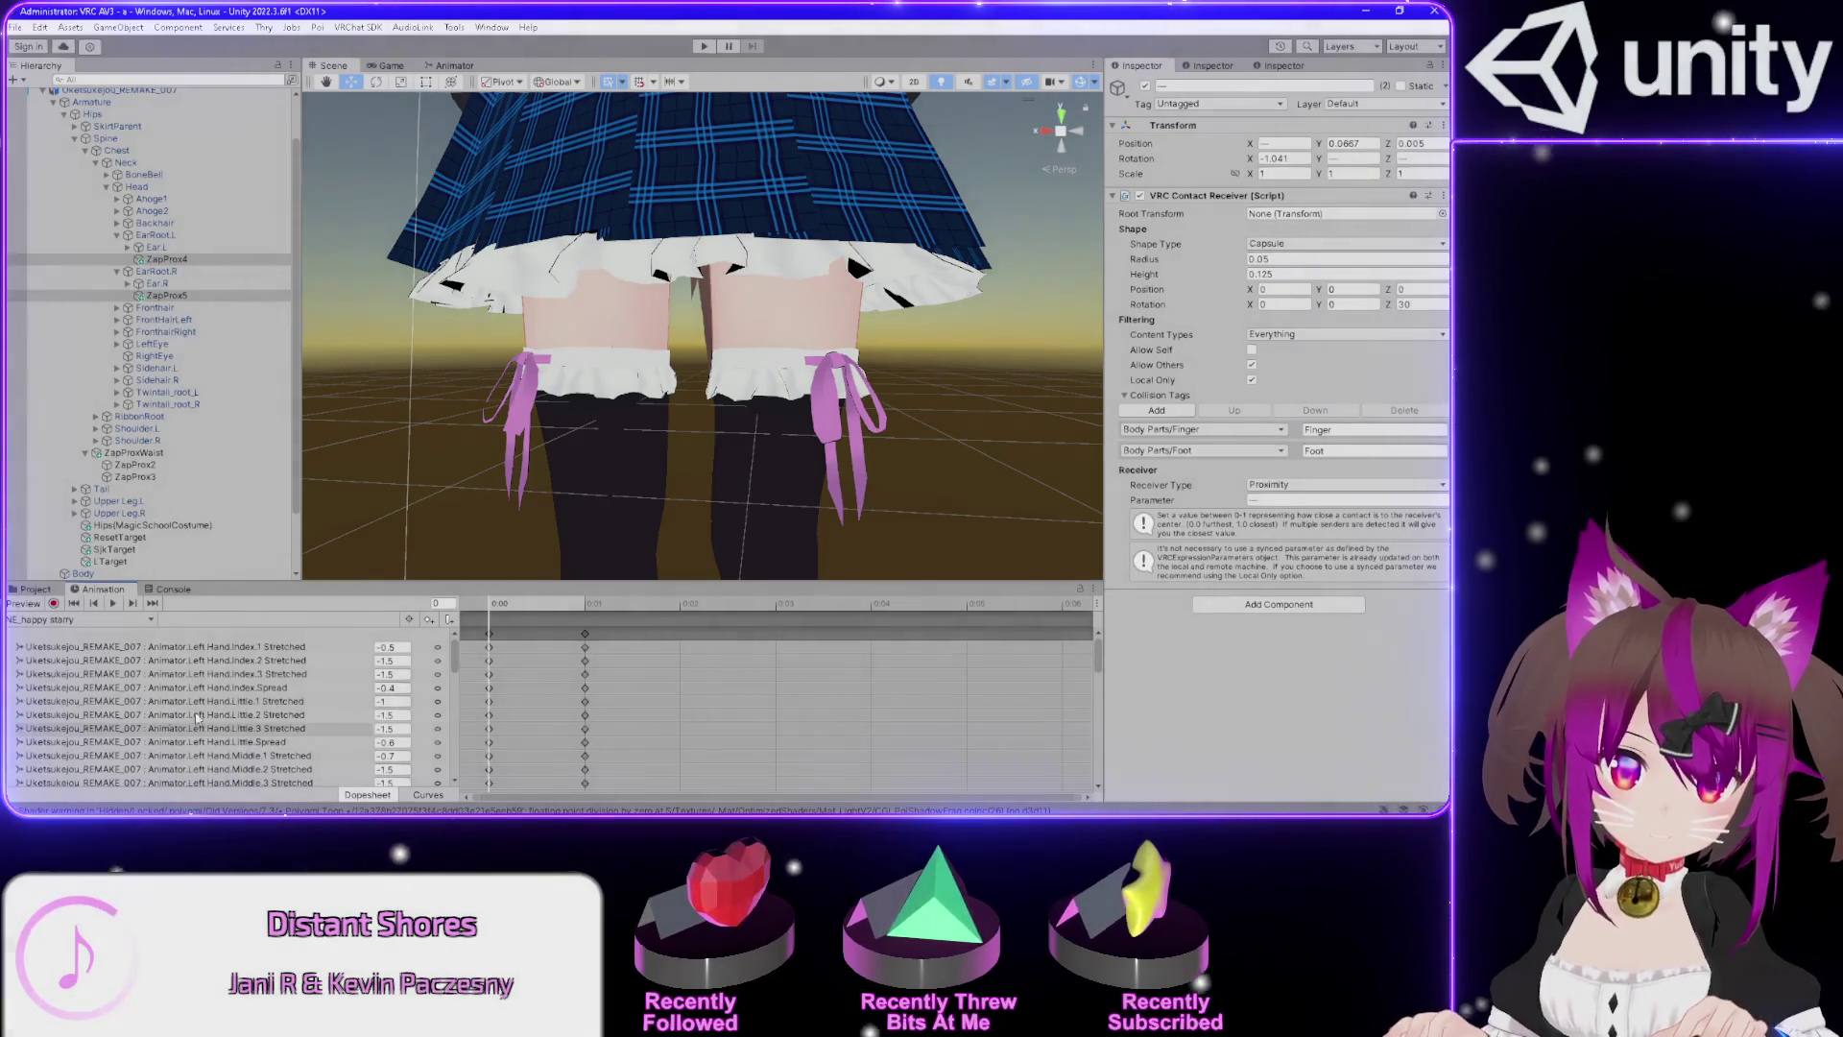
scroll(257, 705, down, 5)
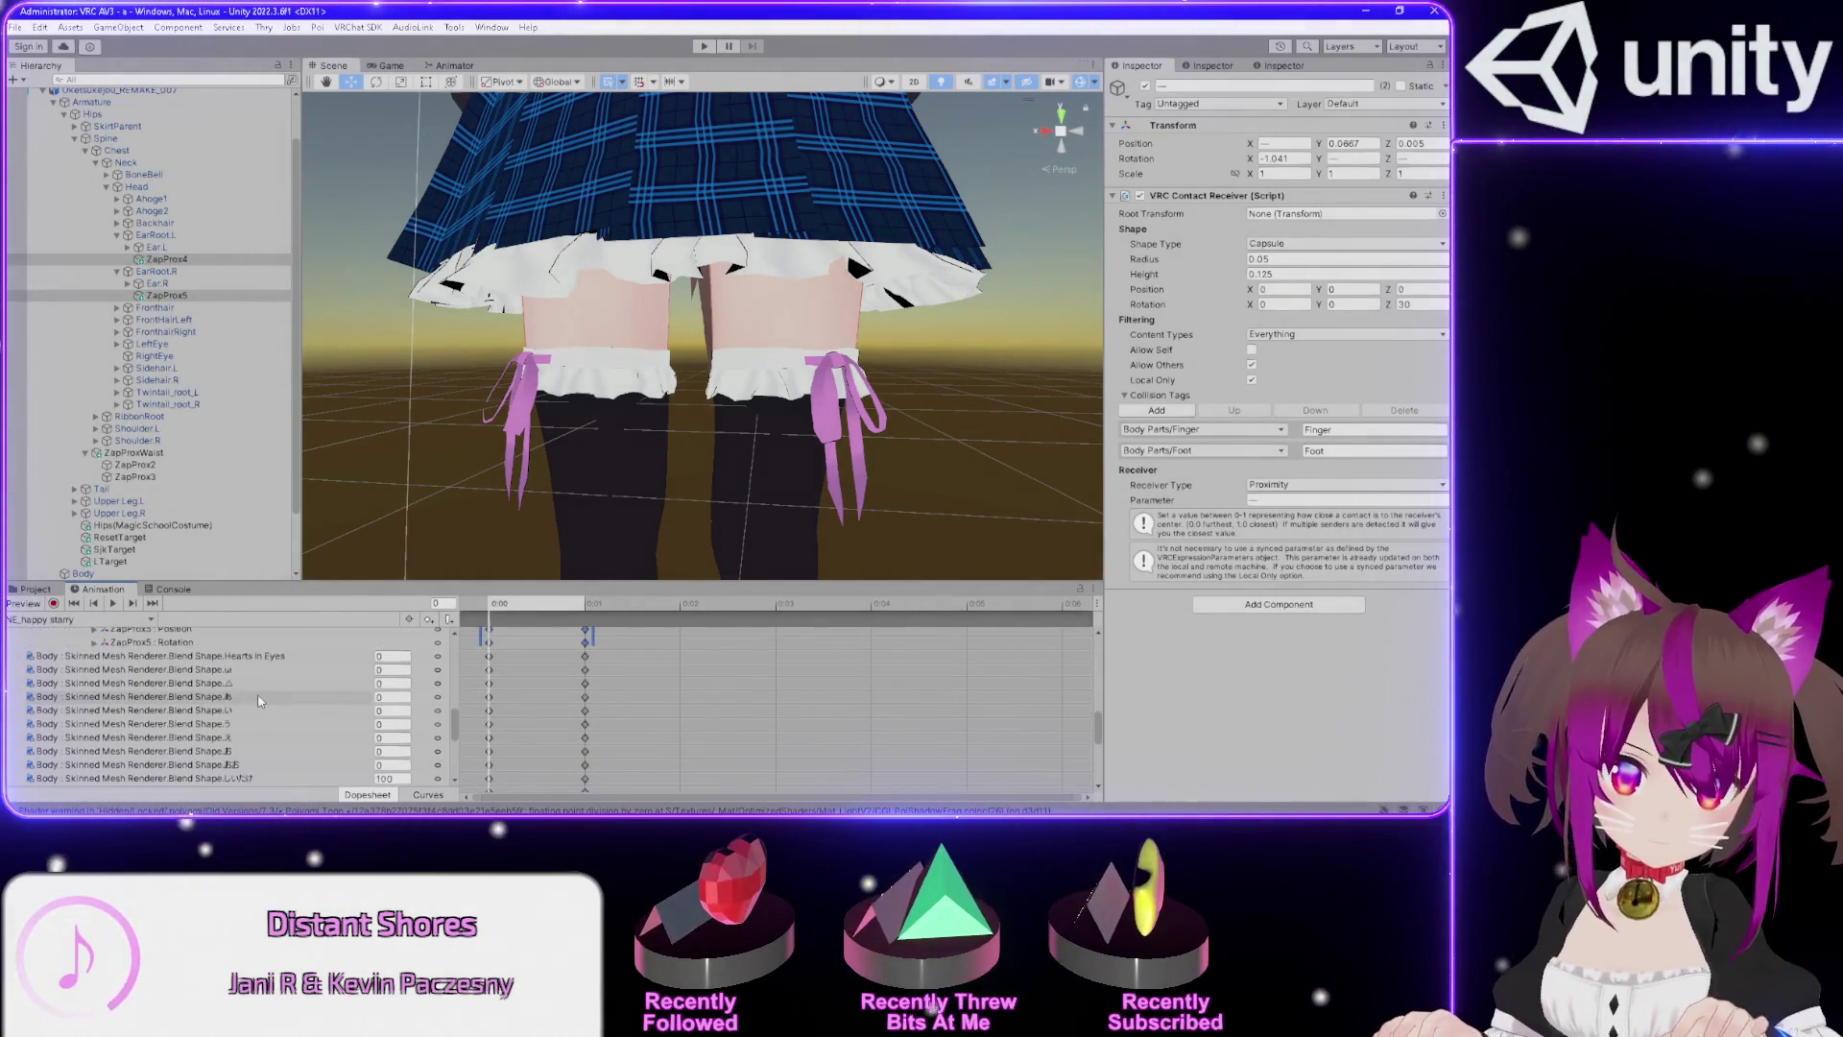
scroll(264, 699, down, 2)
click(83, 620)
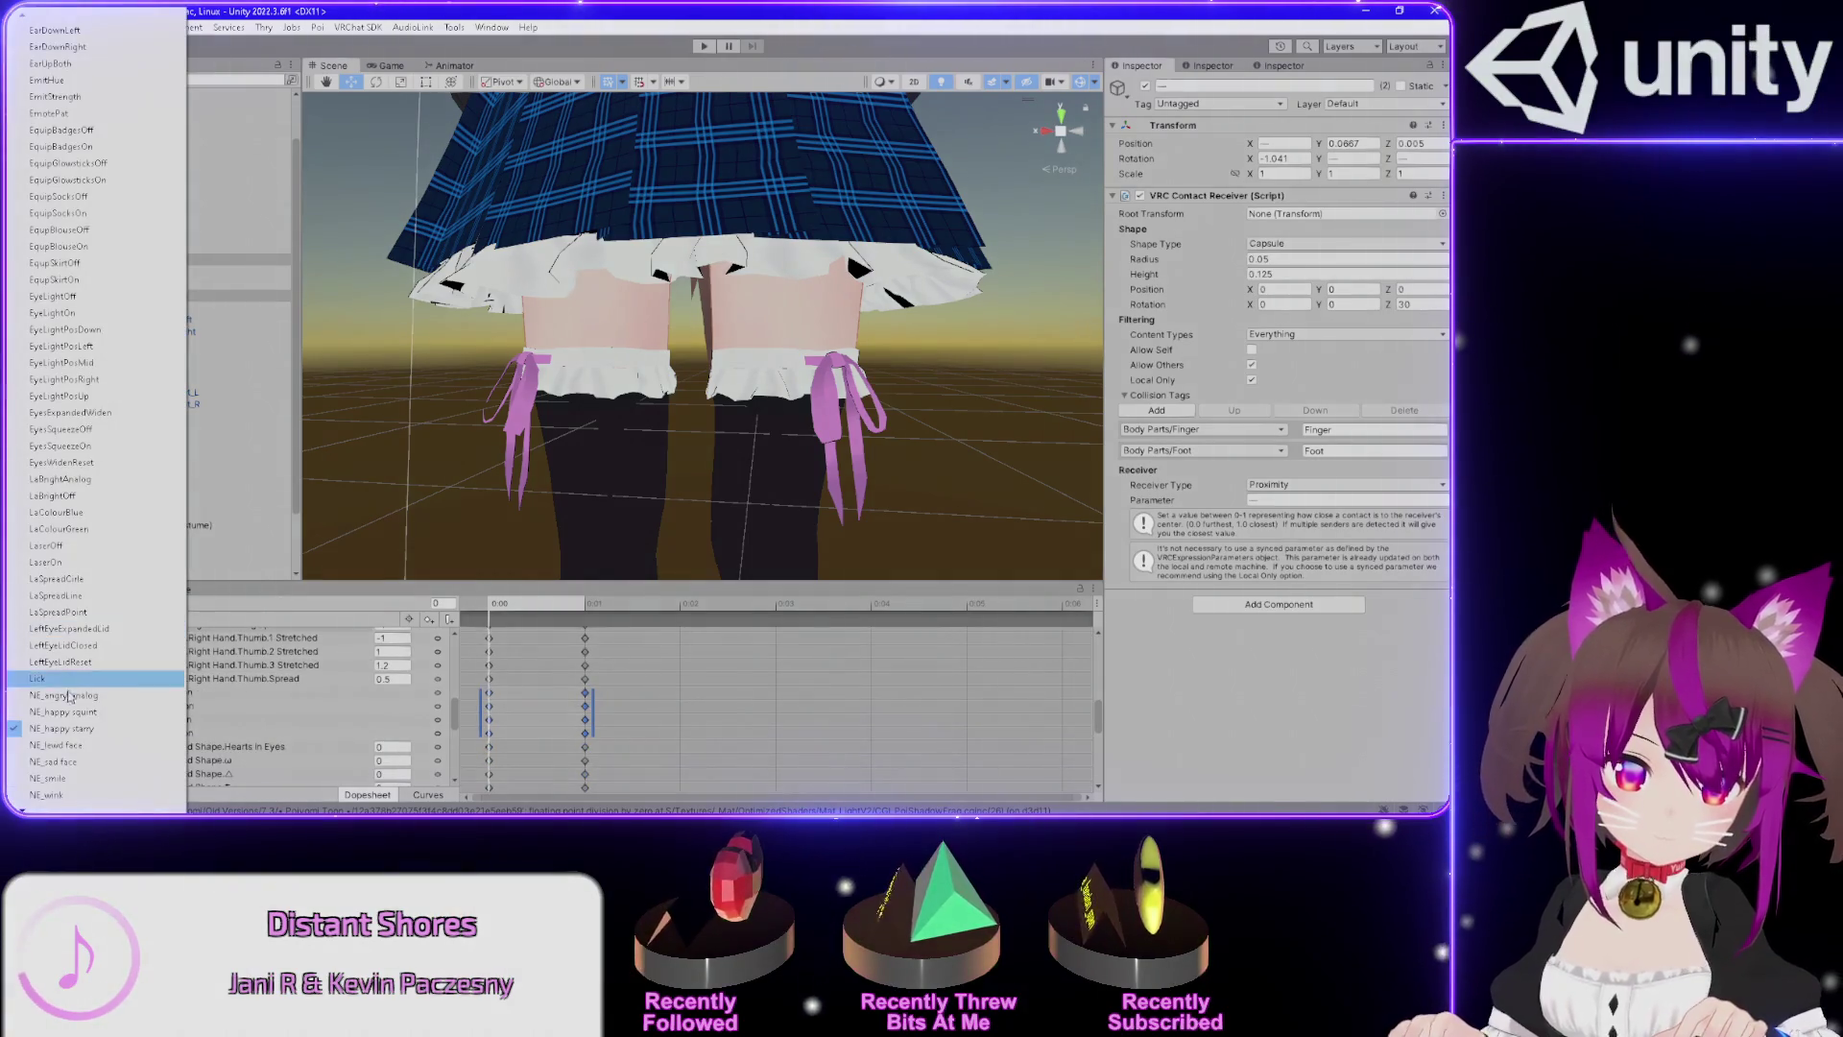
click(67, 712)
key(ctrl+v)
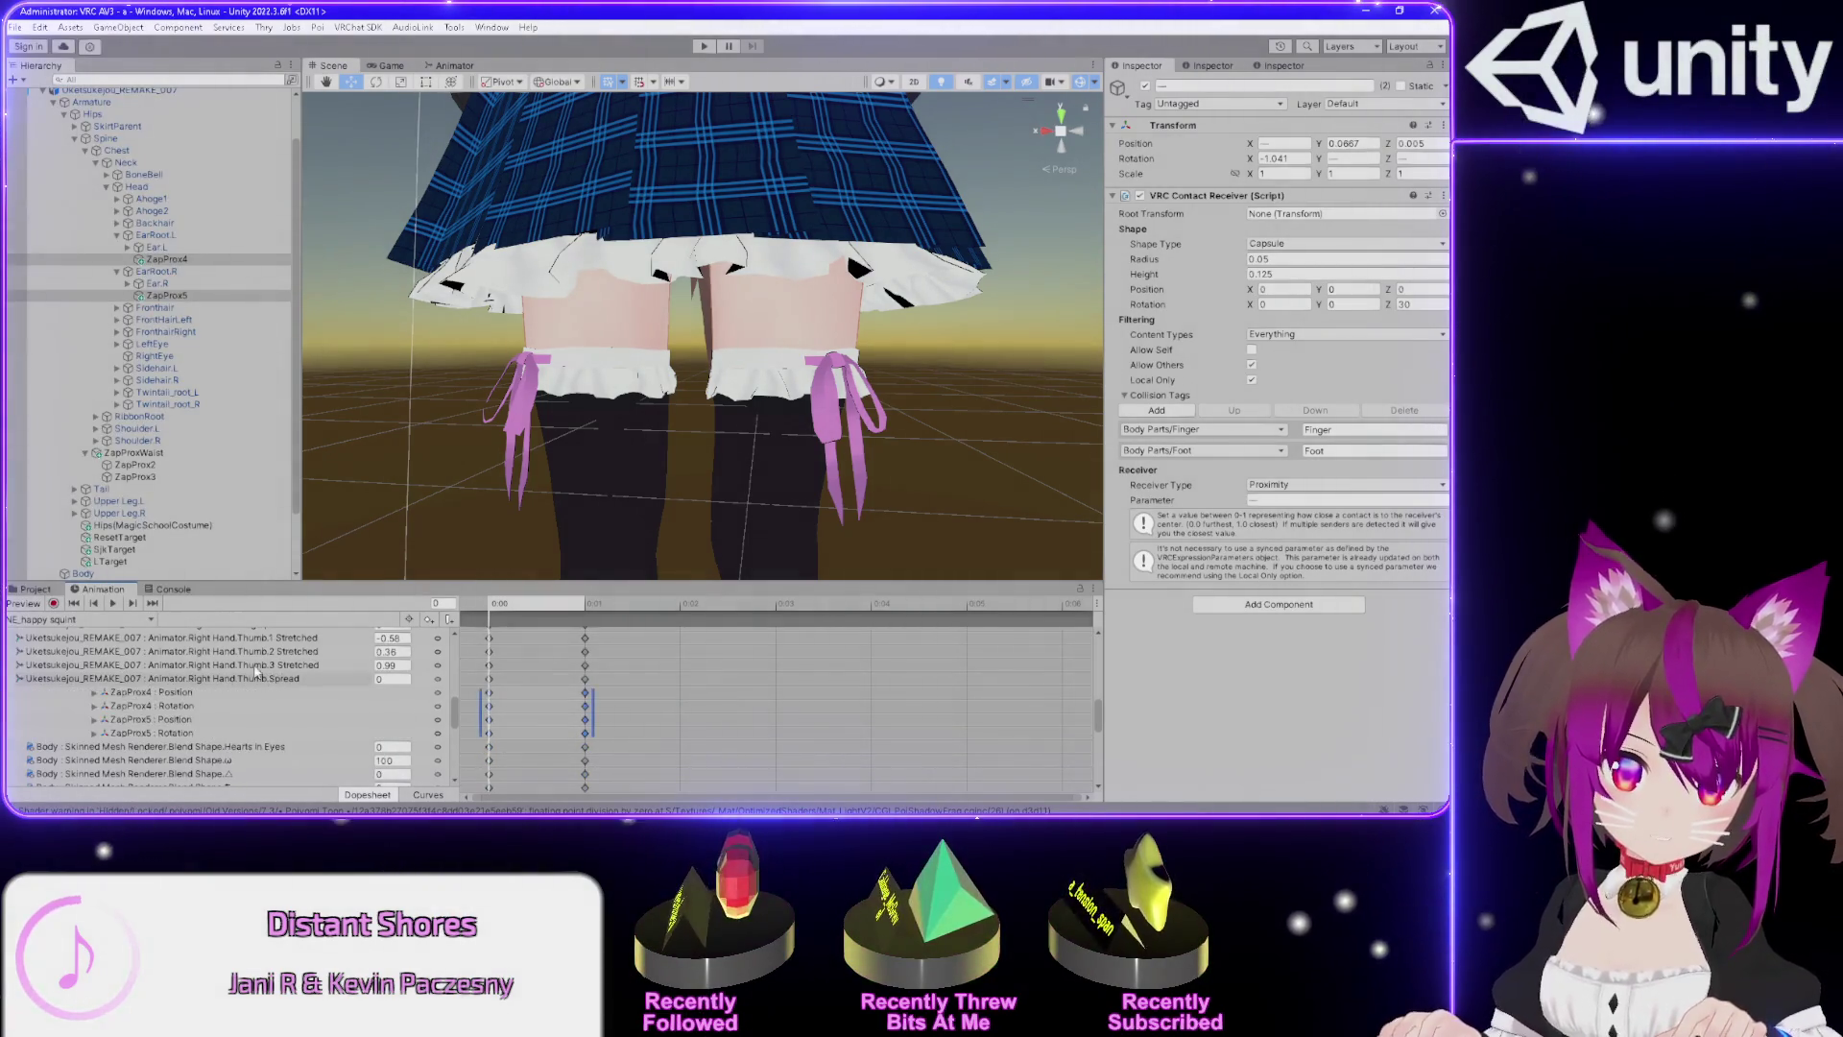
Check the NE_angry_analog clip and the Animator's RH Exp - Main layer.
click(79, 620)
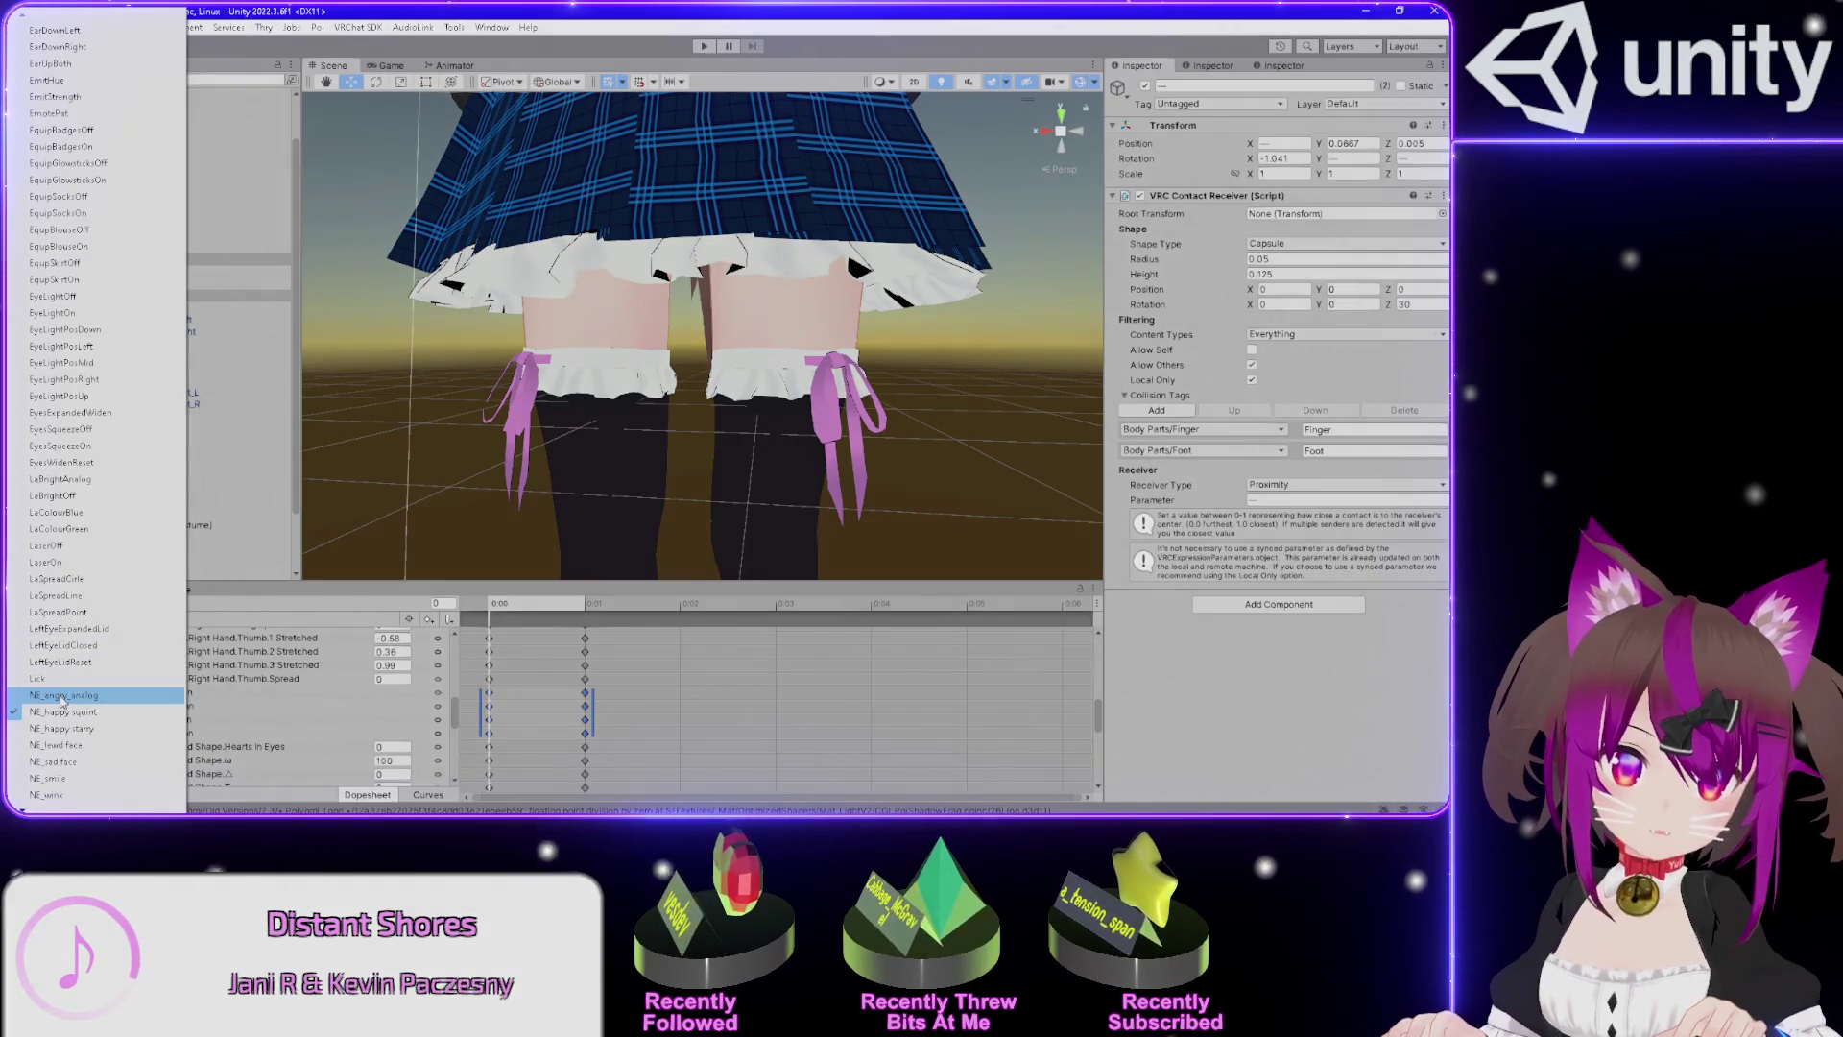
click(203, 706)
click(80, 619)
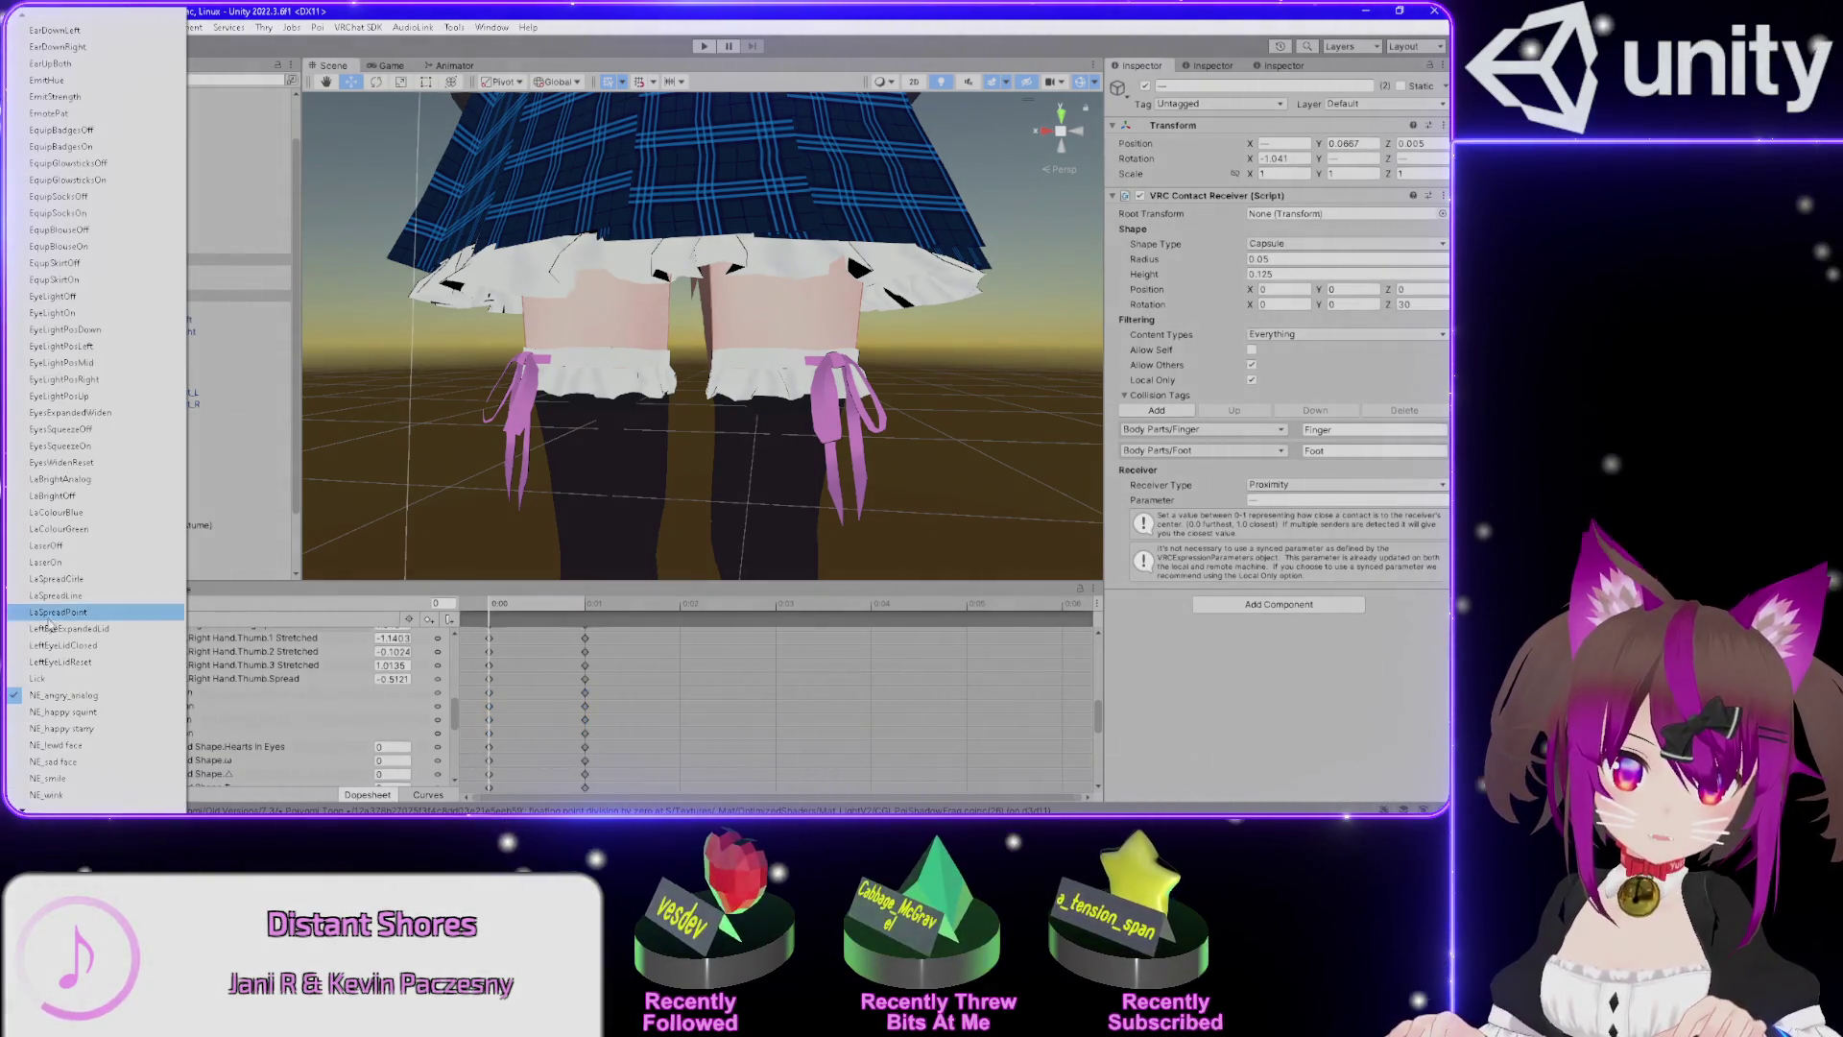
scroll(117, 702, down, 1)
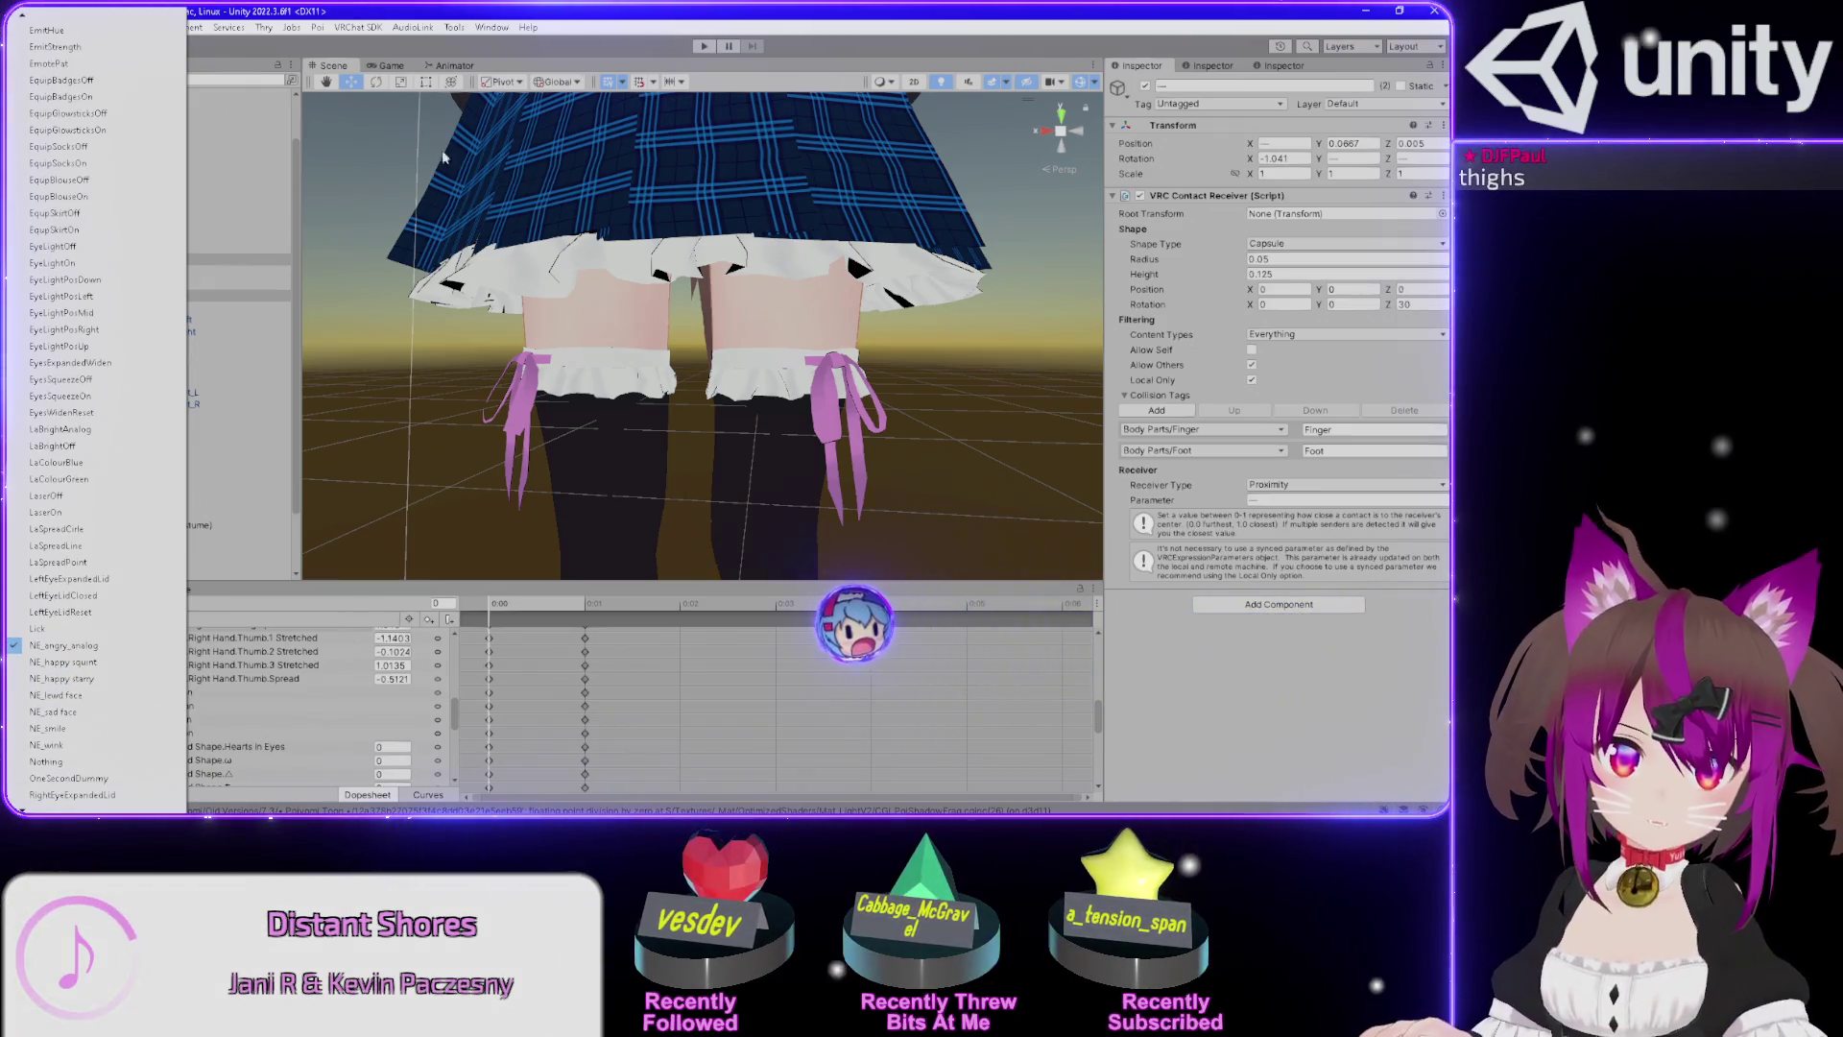
click(285, 712)
click(814, 336)
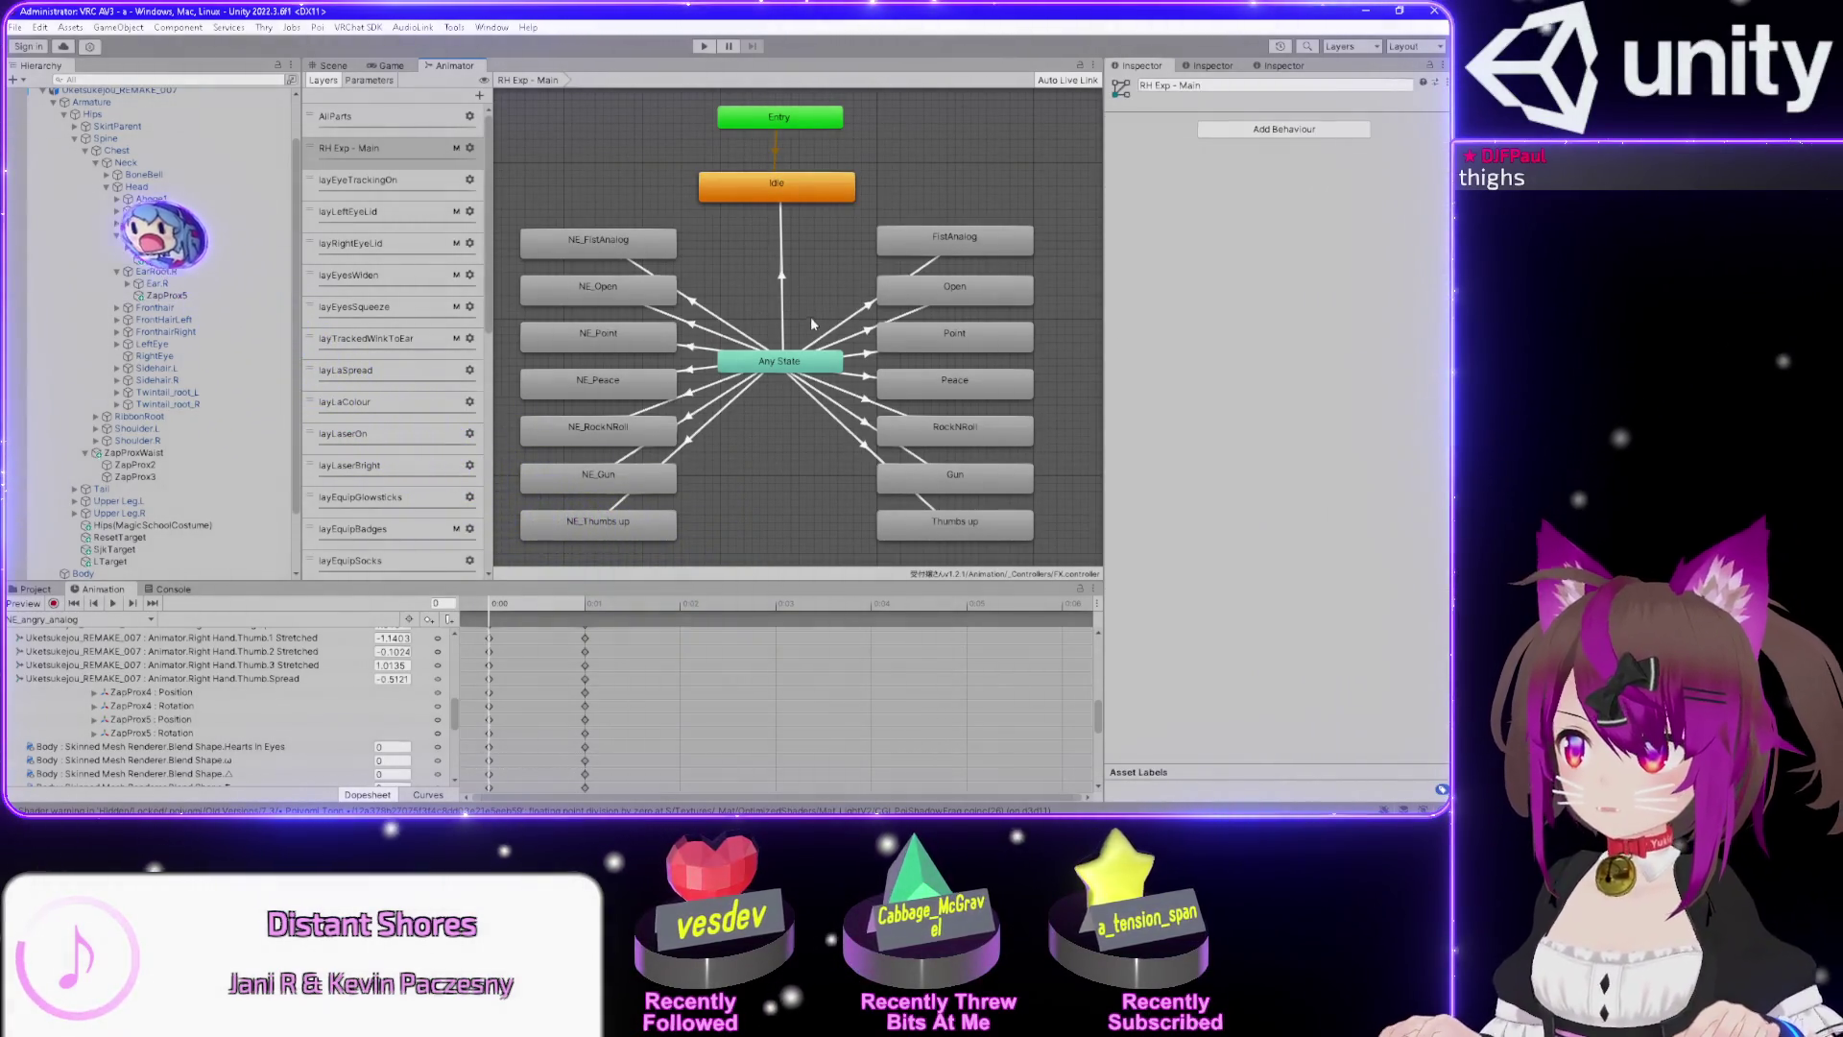
click(334, 65)
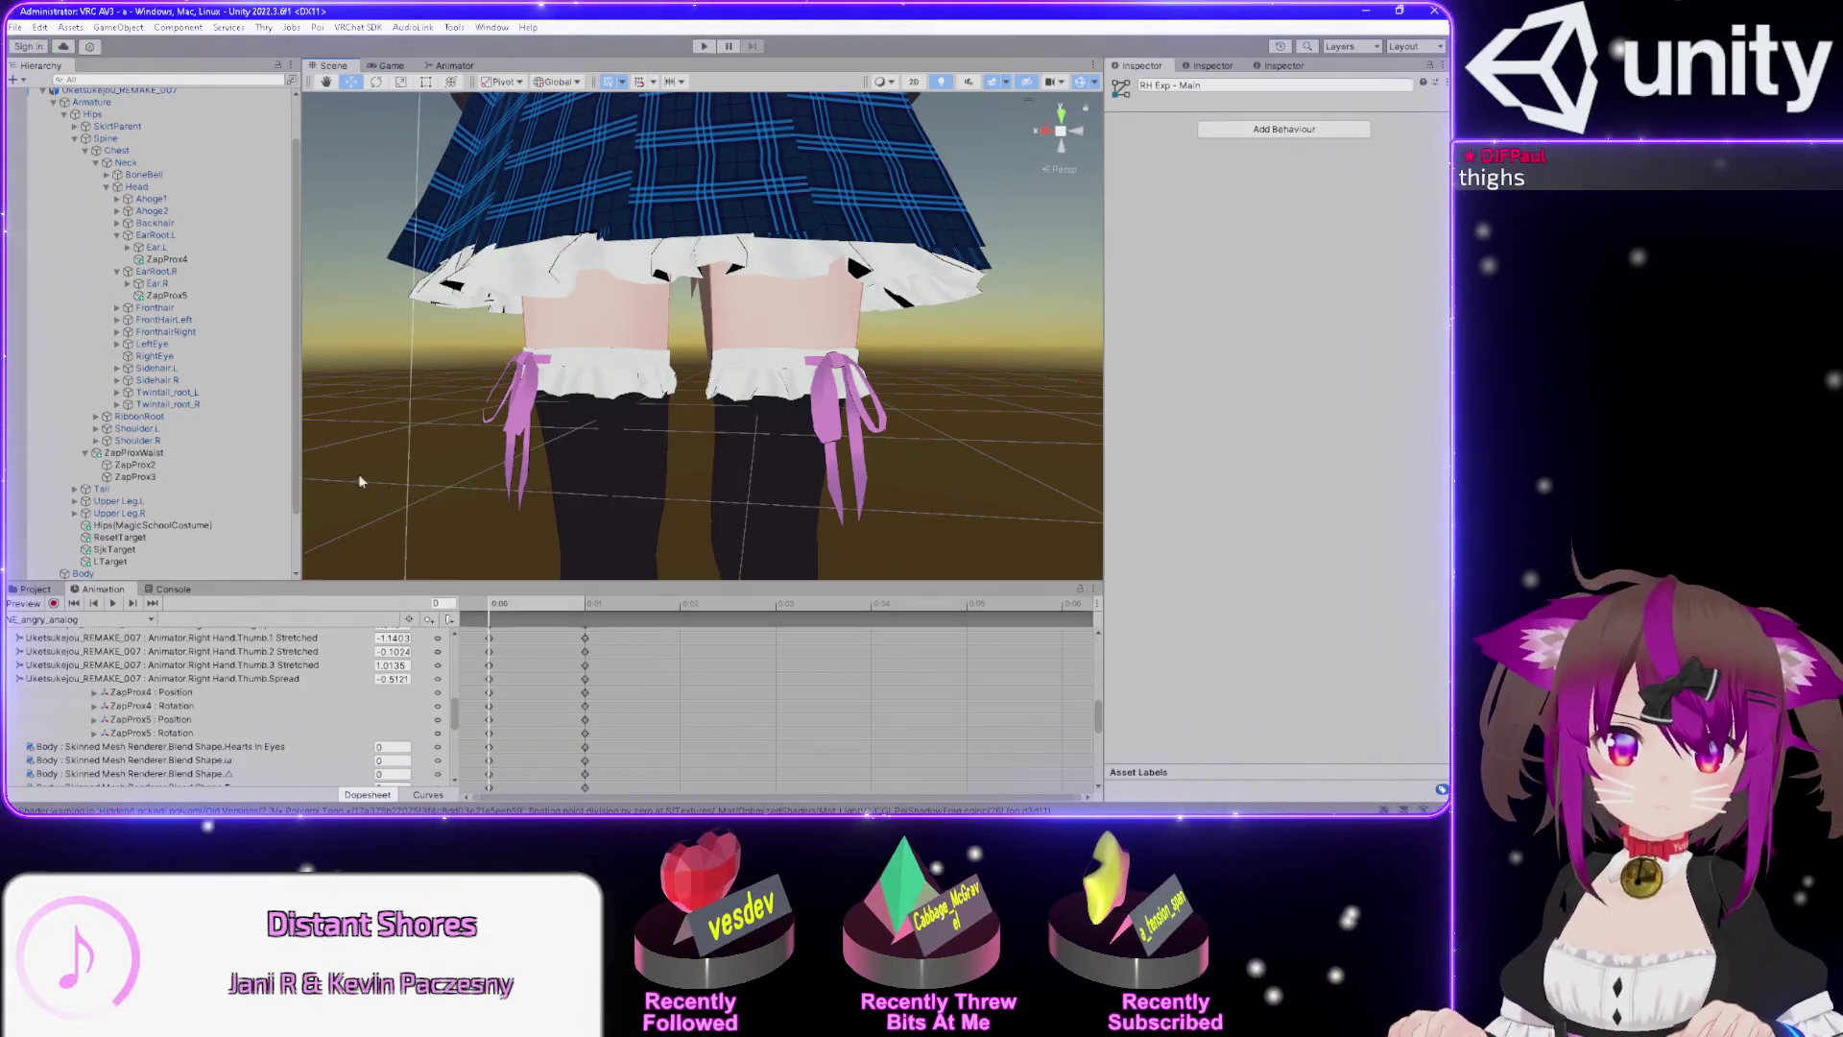
Preview the clip at its first frames, then frame the whole avatar with the root selected.
click(591, 604)
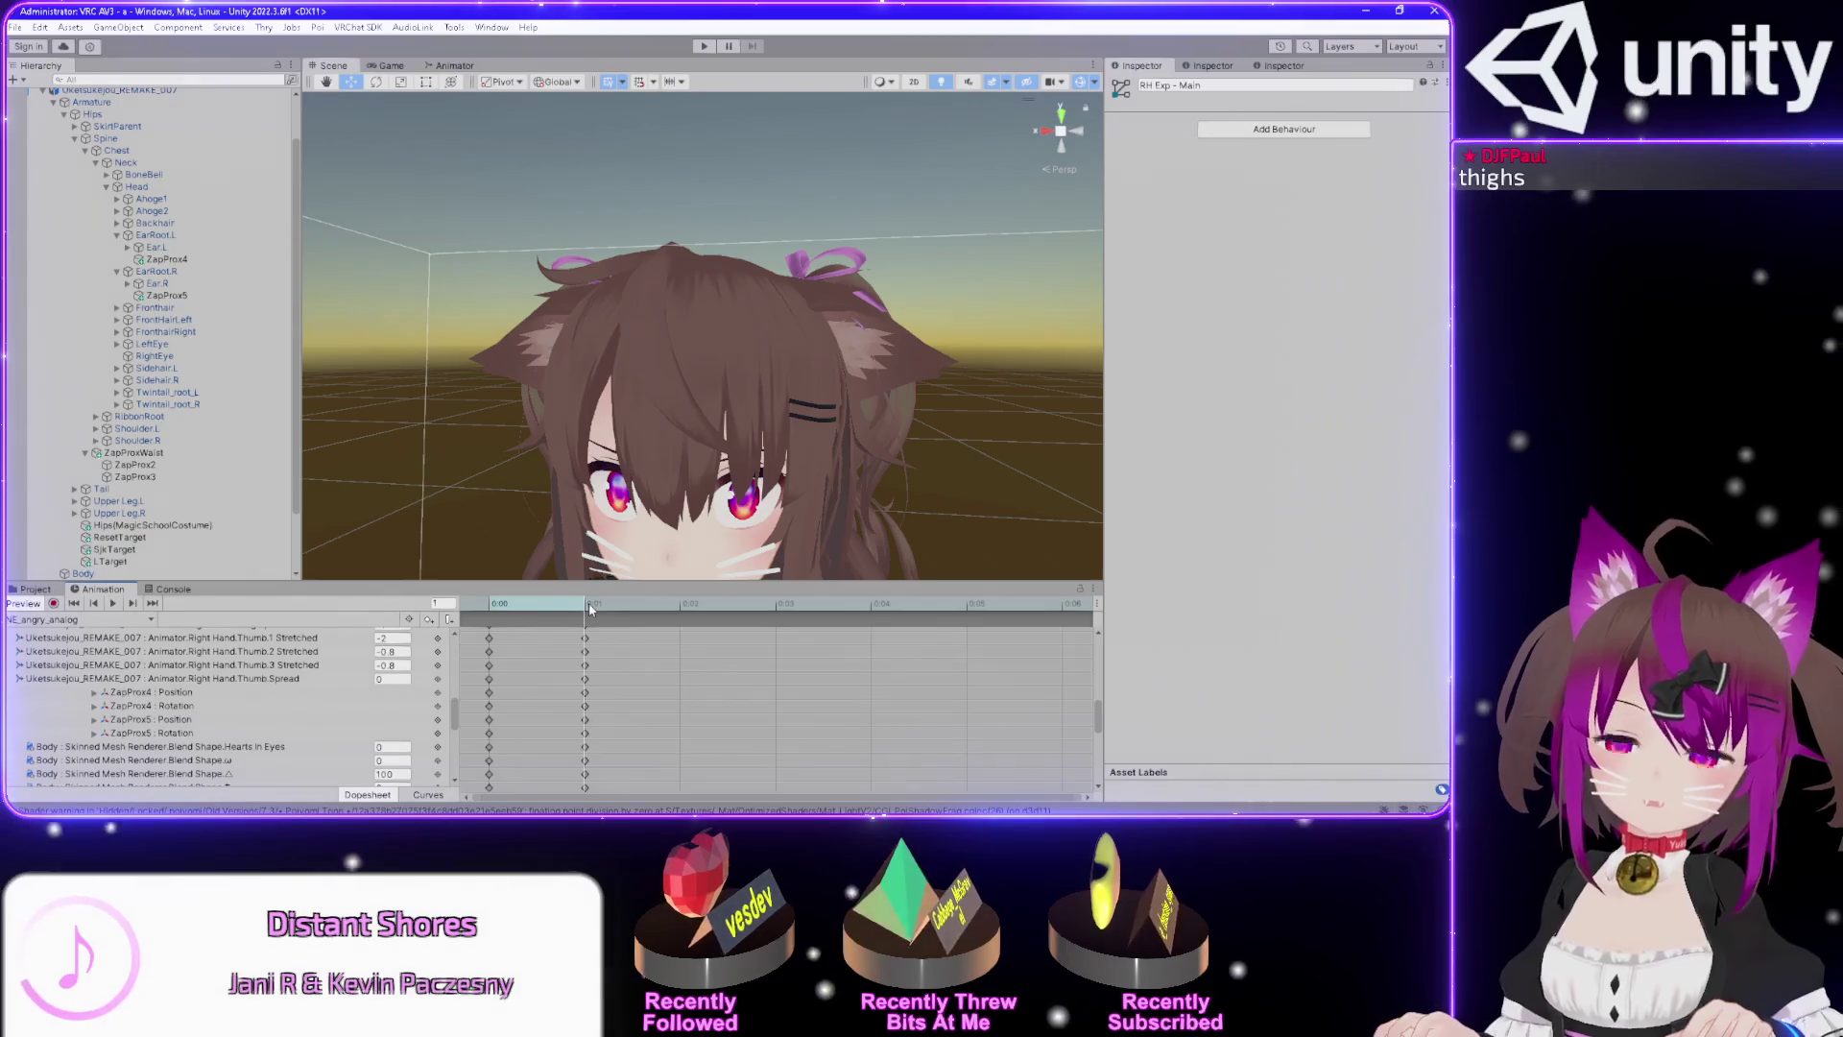
drag(590, 608, 490, 606)
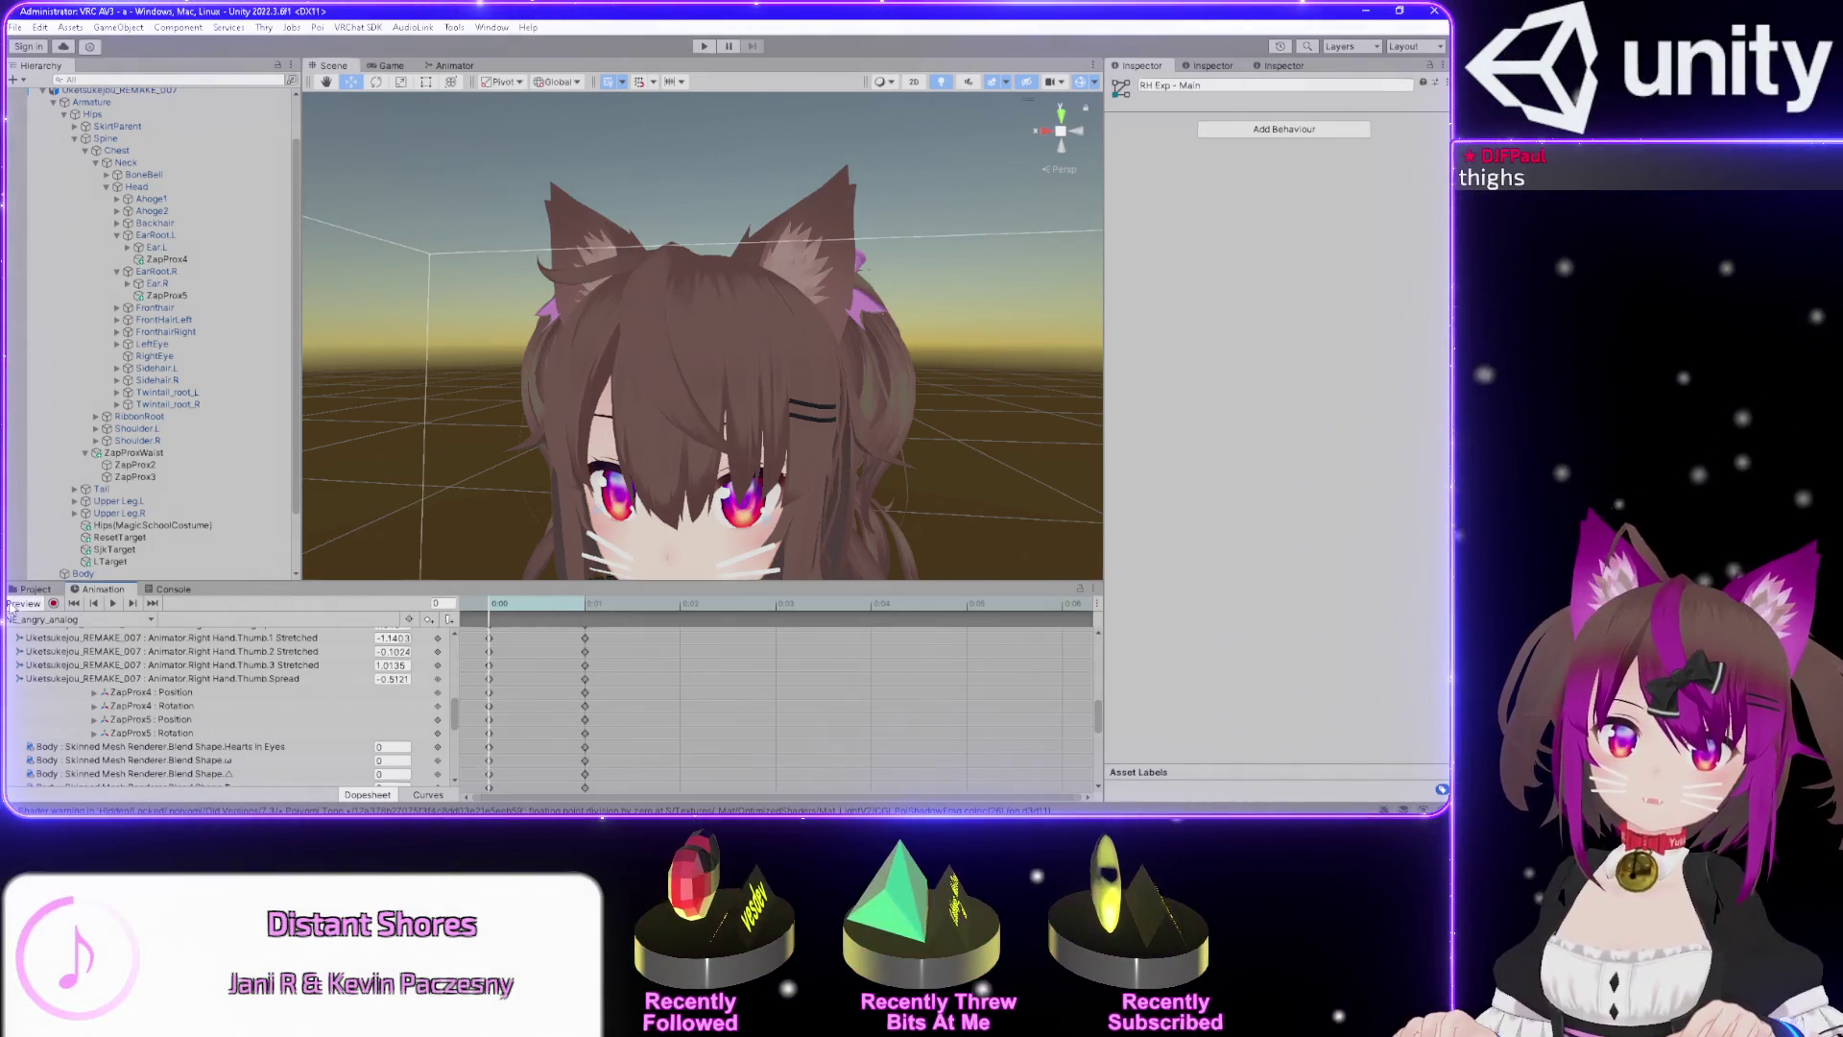
click(20, 604)
click(495, 608)
mouse_move(490, 529)
mouse_down()
mouse_move(580, 423)
mouse_move(445, 394)
mouse_move(472, 419)
mouse_move(630, 403)
mouse_up()
key(w)
click(765, 283)
key(f)
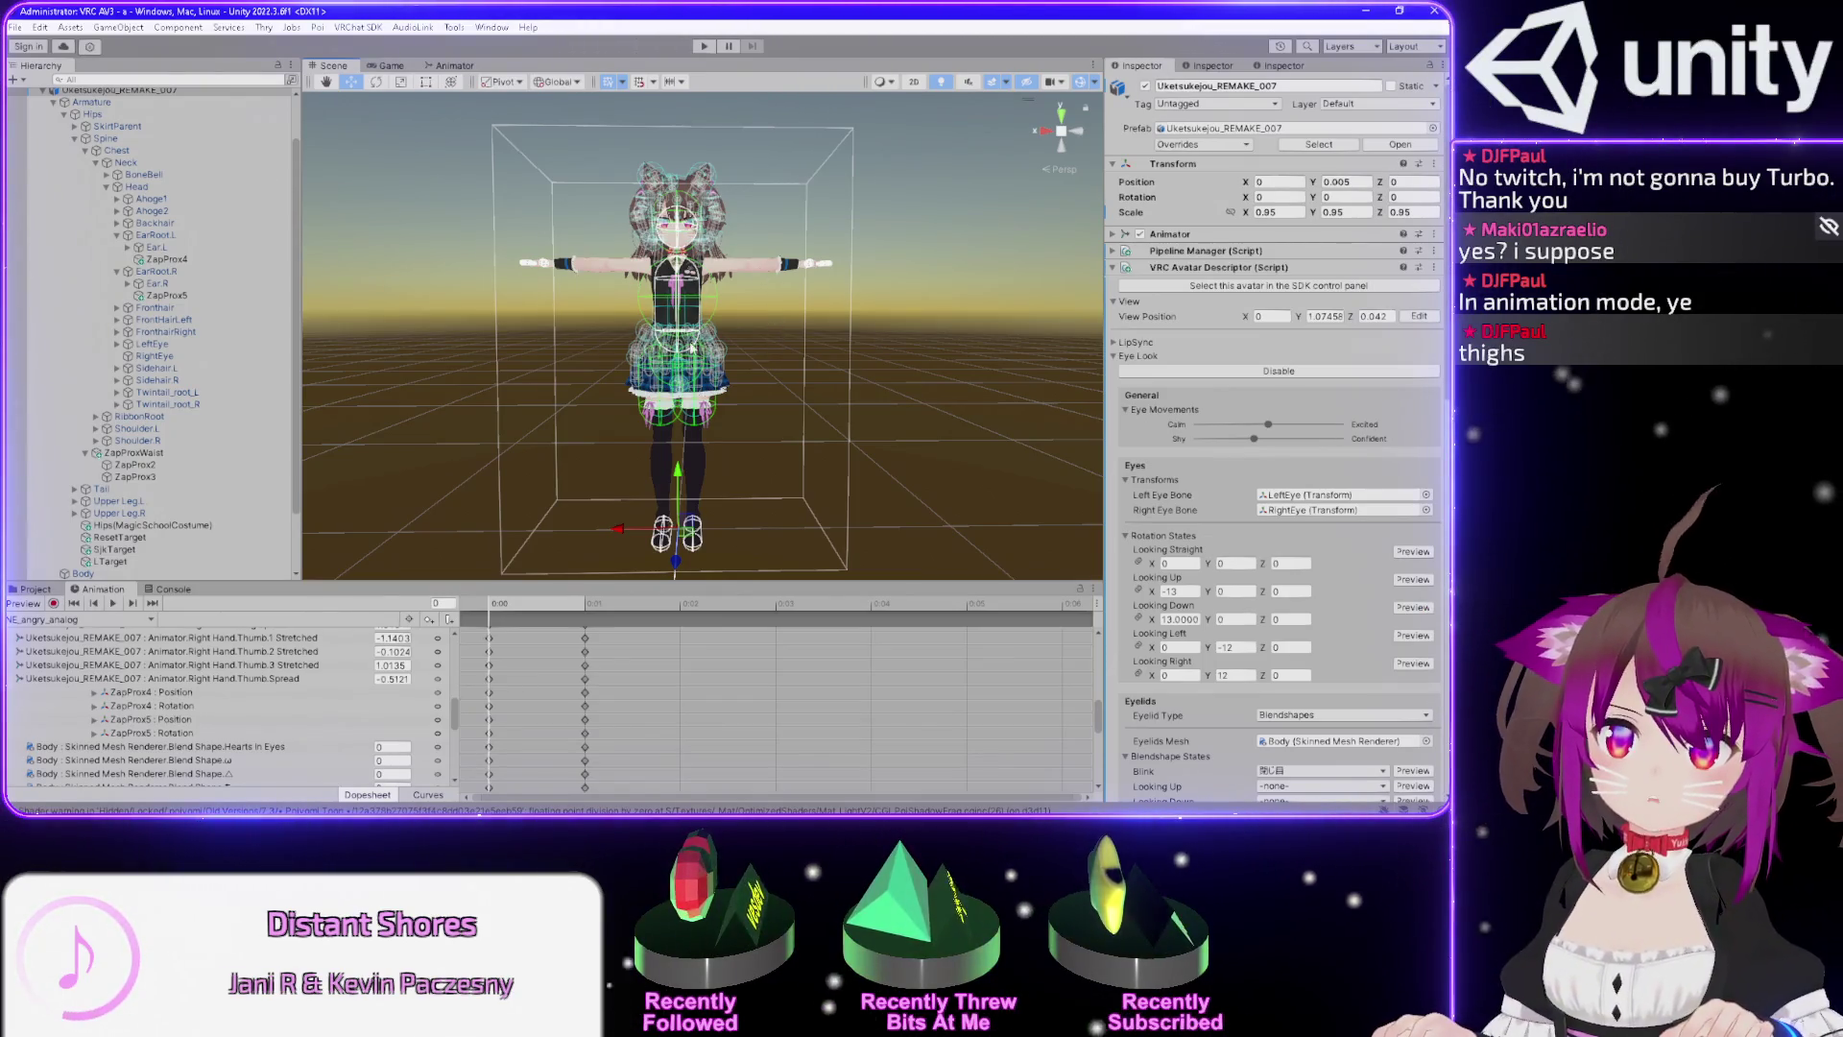
Select the Body mesh after checking the Head bone and avatar root.
drag(696, 156, 754, 261)
scroll(805, 455, up, 5)
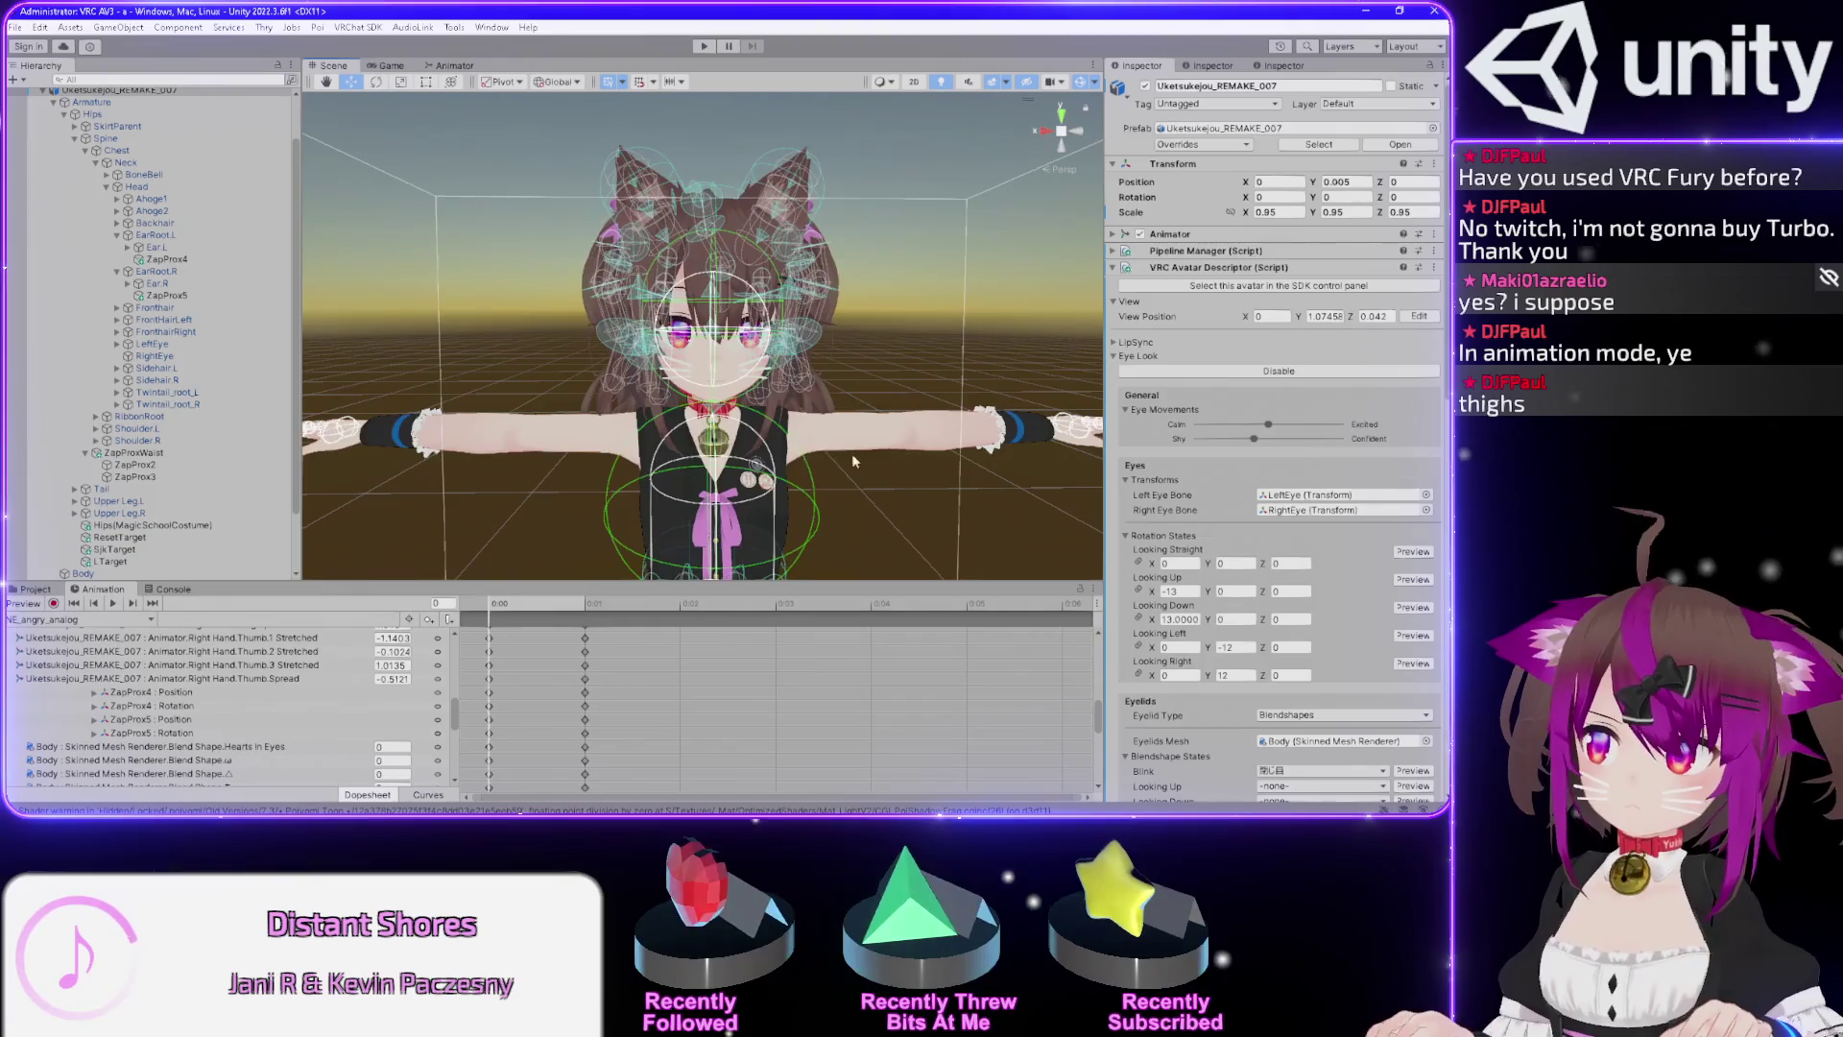
scroll(852, 462, up, 5)
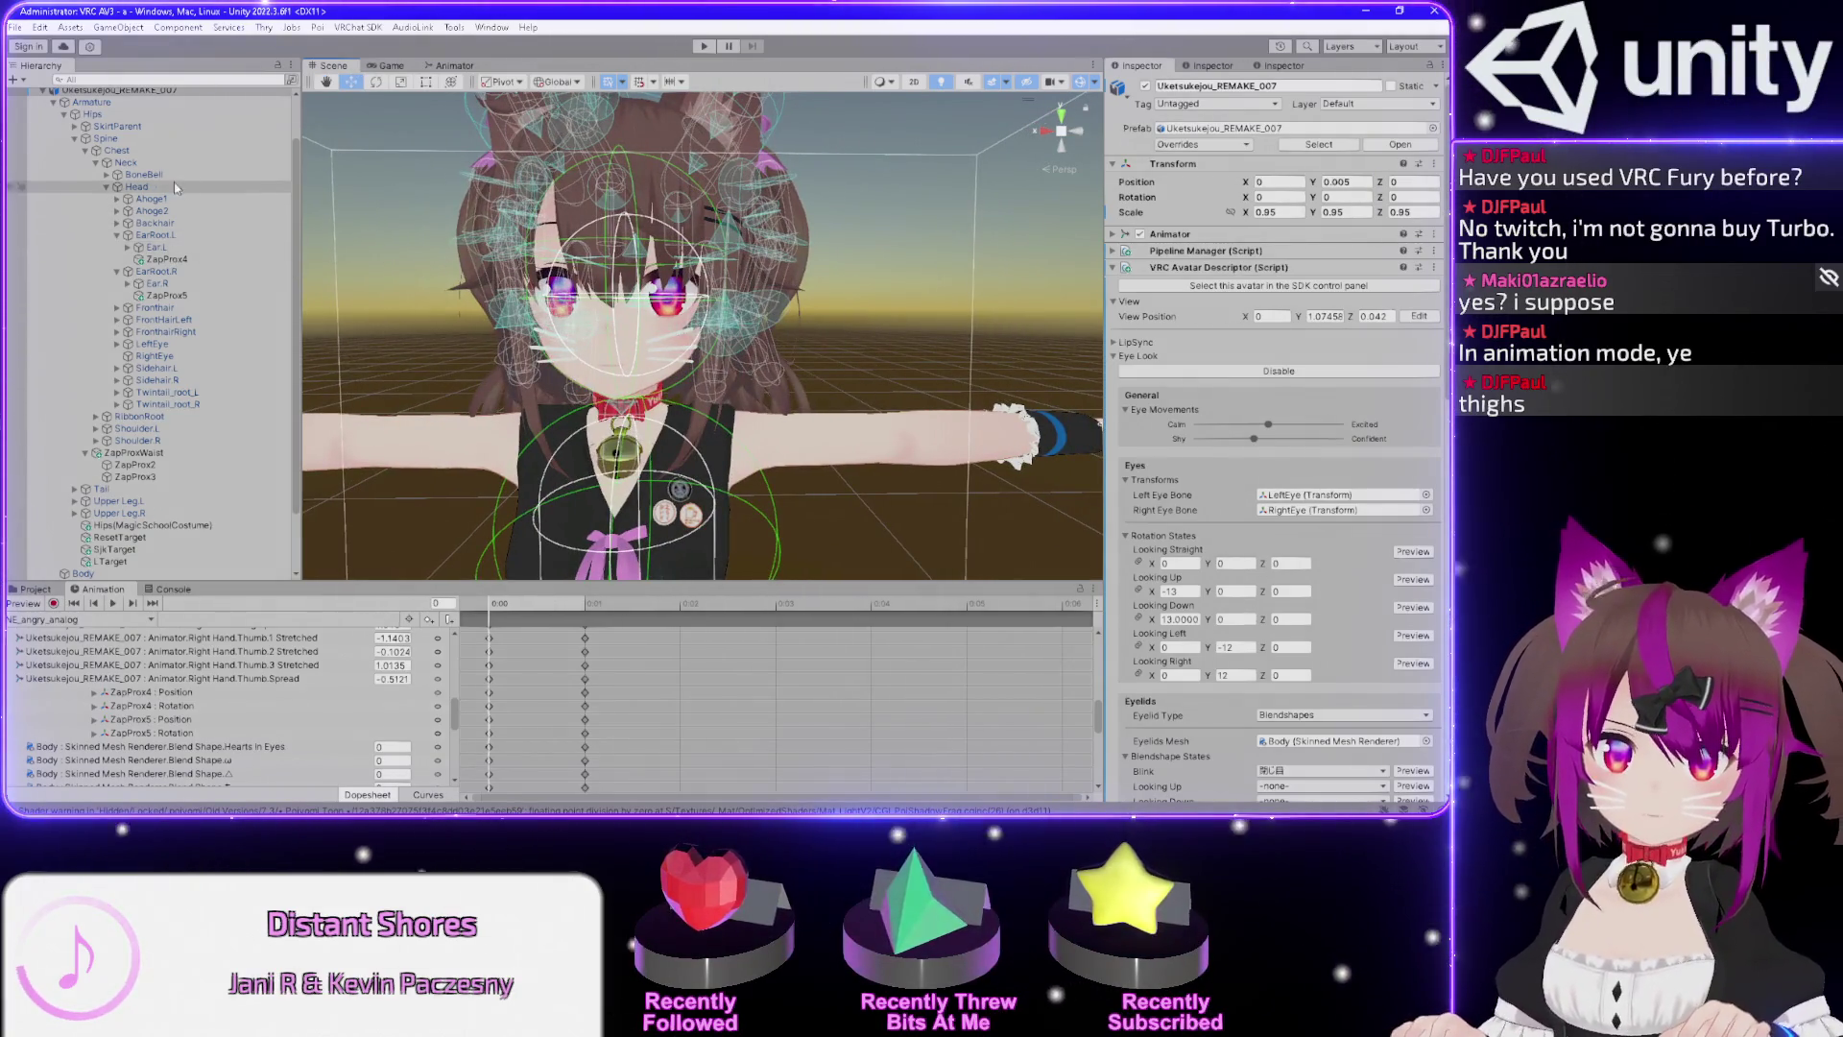
click(144, 186)
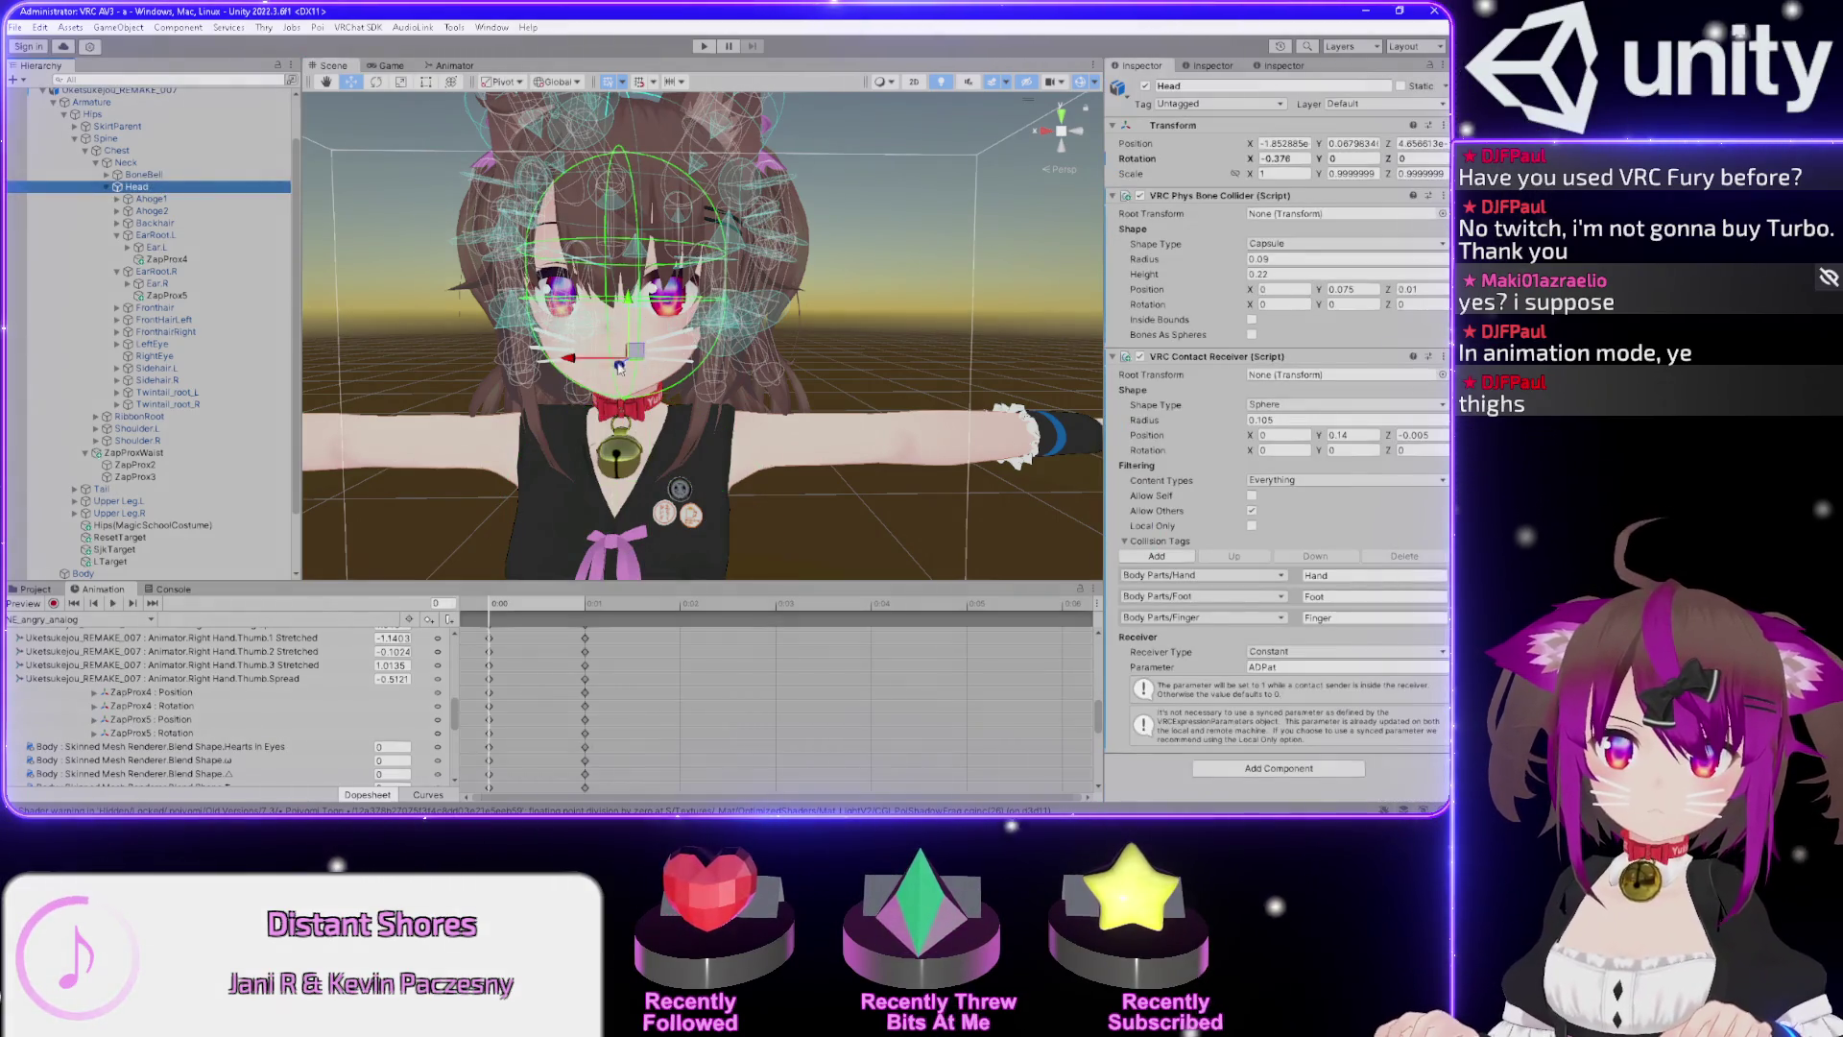
click(125, 90)
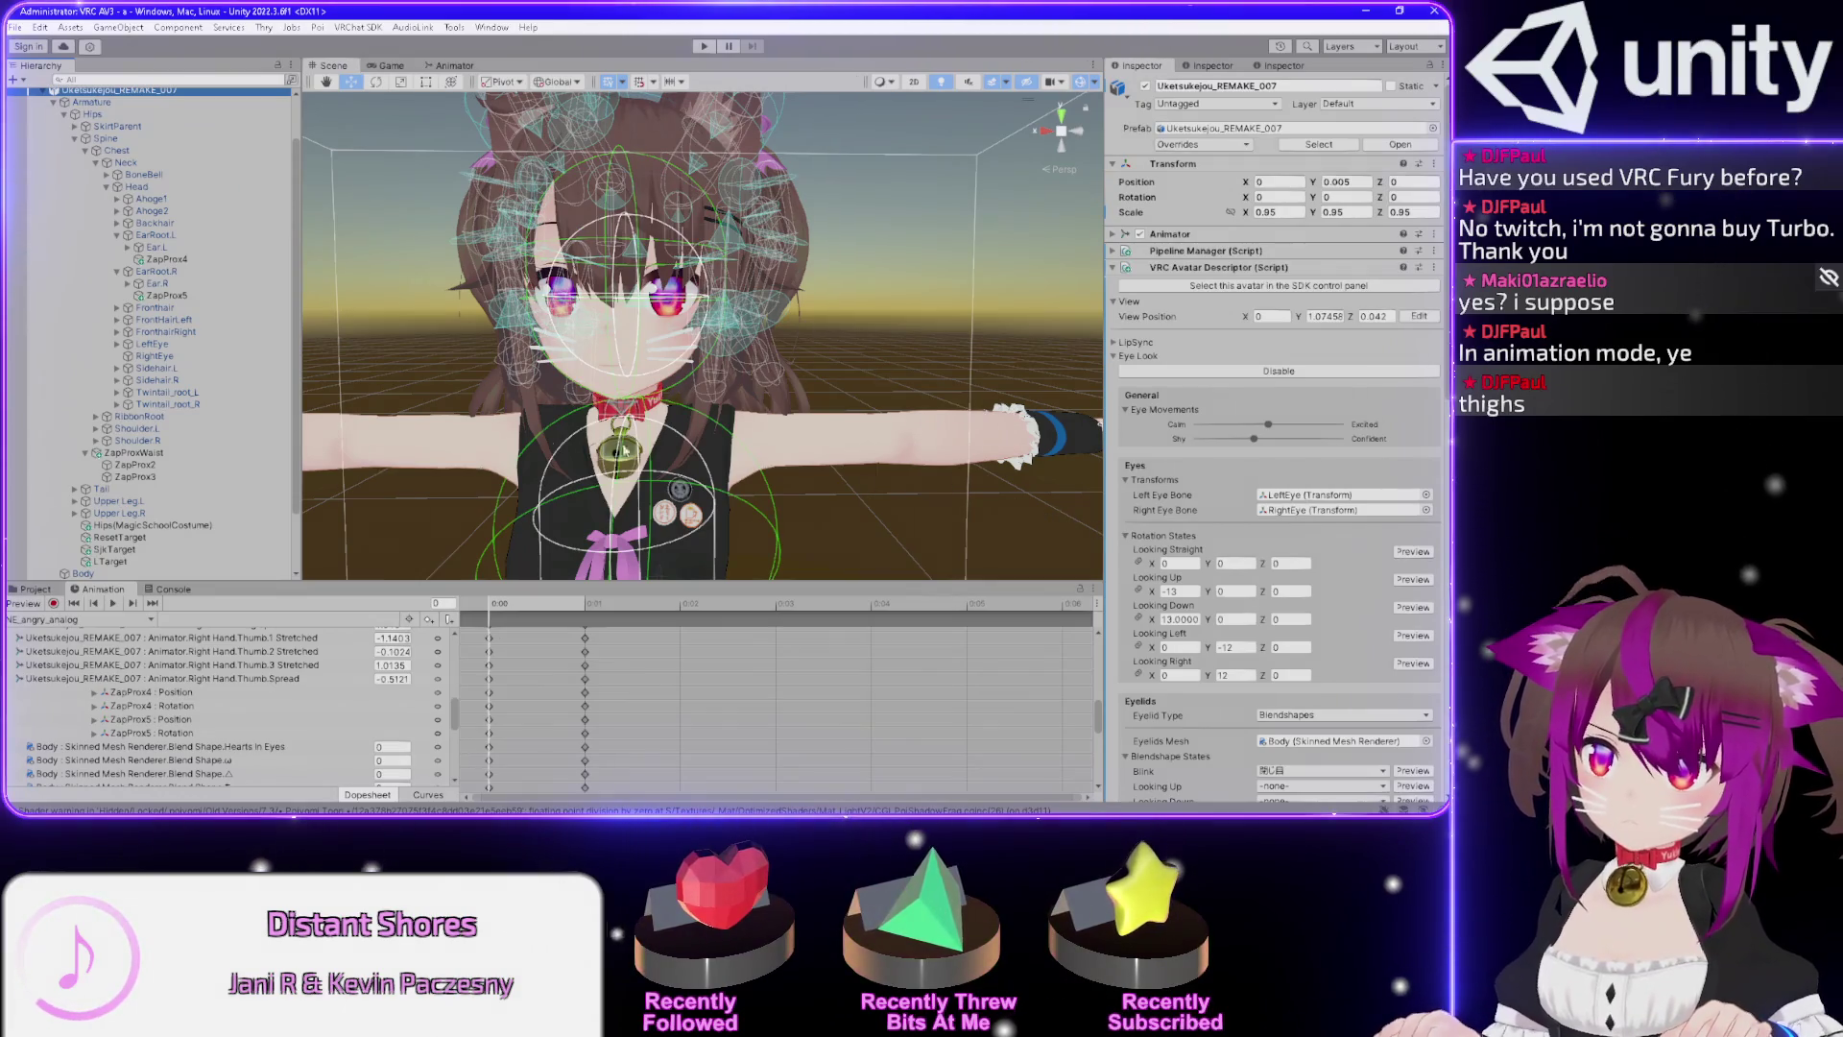
scroll(144, 384, down, 3)
click(83, 502)
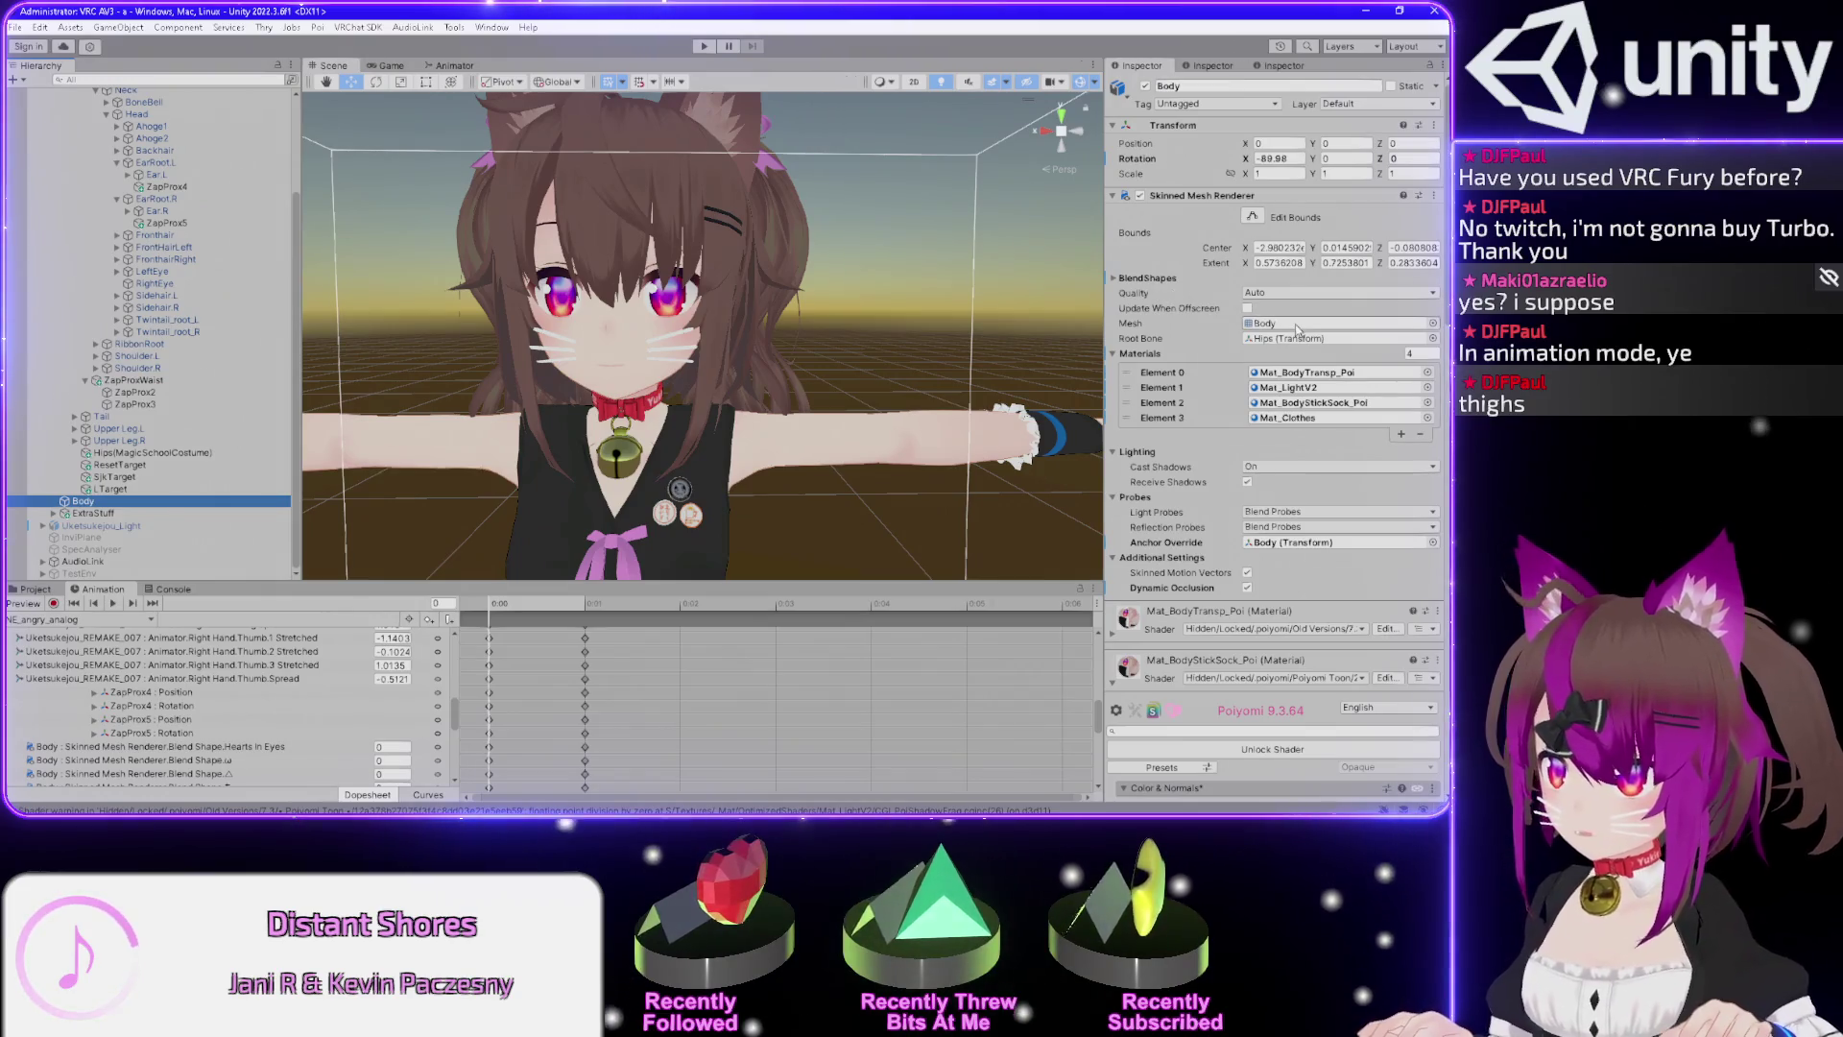
scroll(868, 298, down, 6)
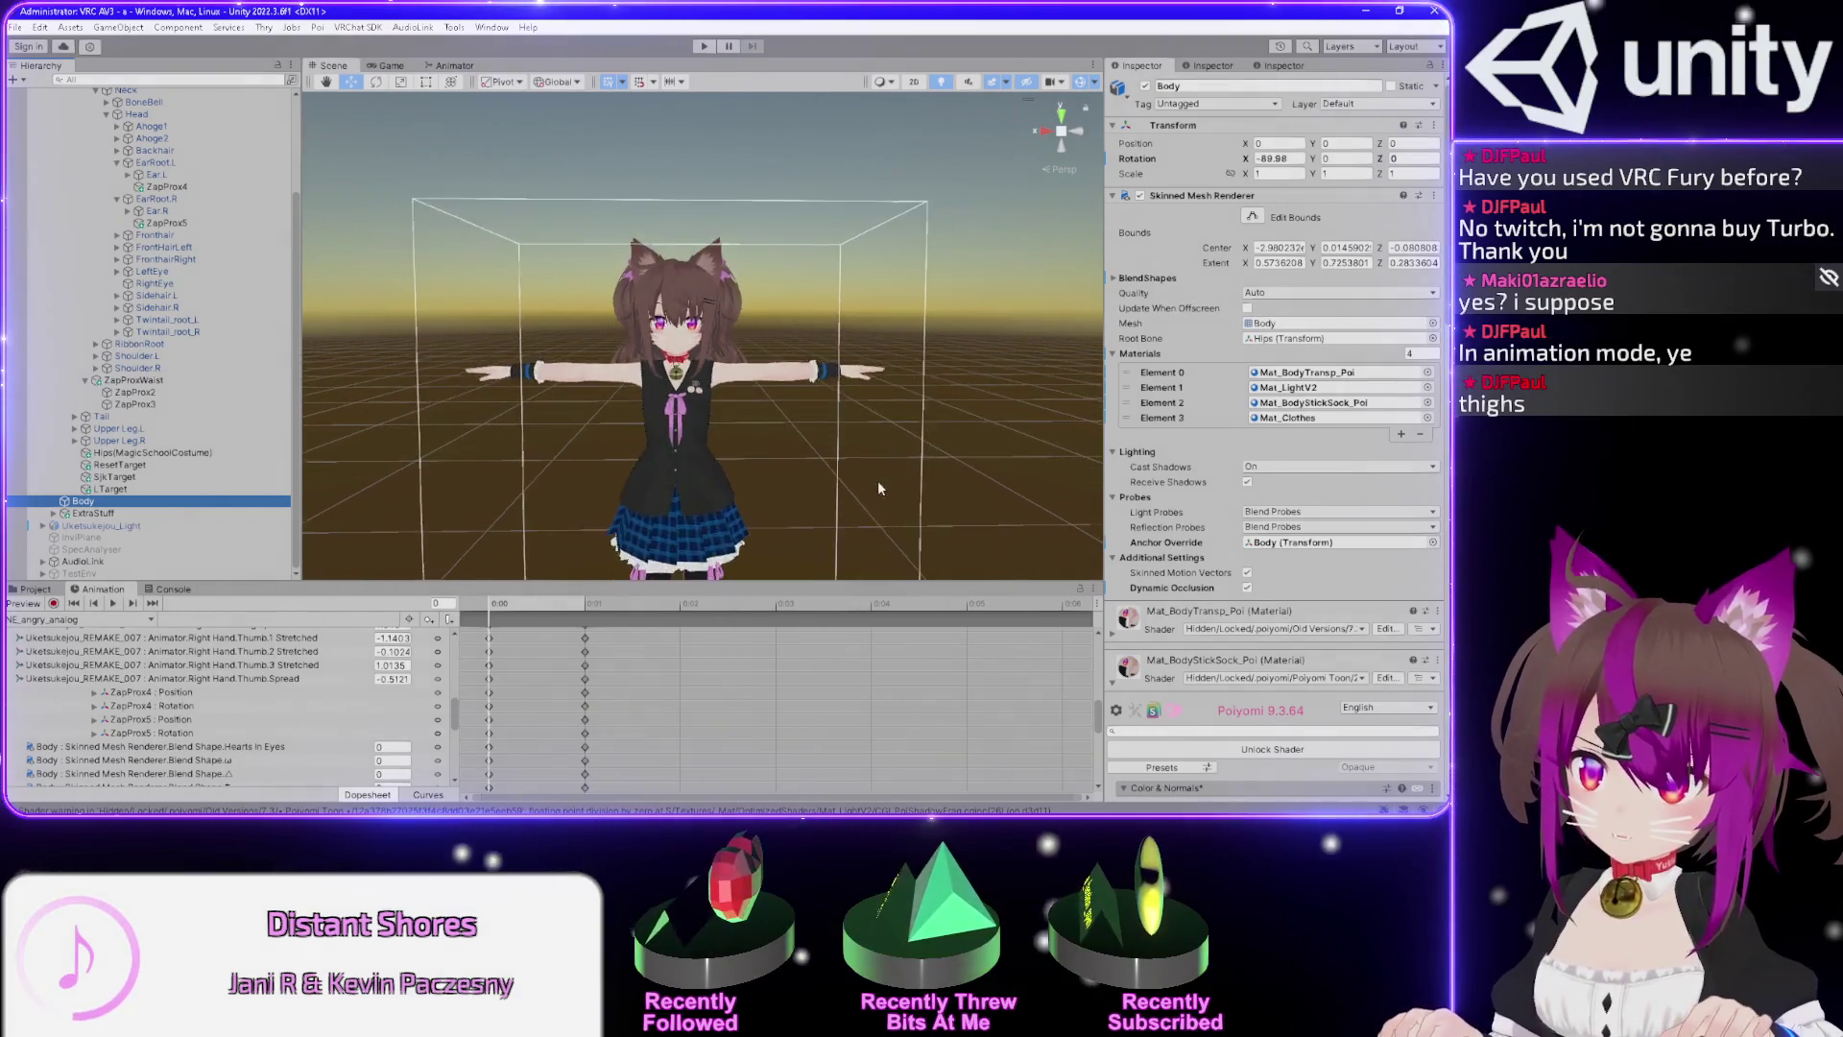
mouse_move(867, 298)
mouse_down()
mouse_move(877, 268)
mouse_move(876, 407)
mouse_move(819, 397)
mouse_up()
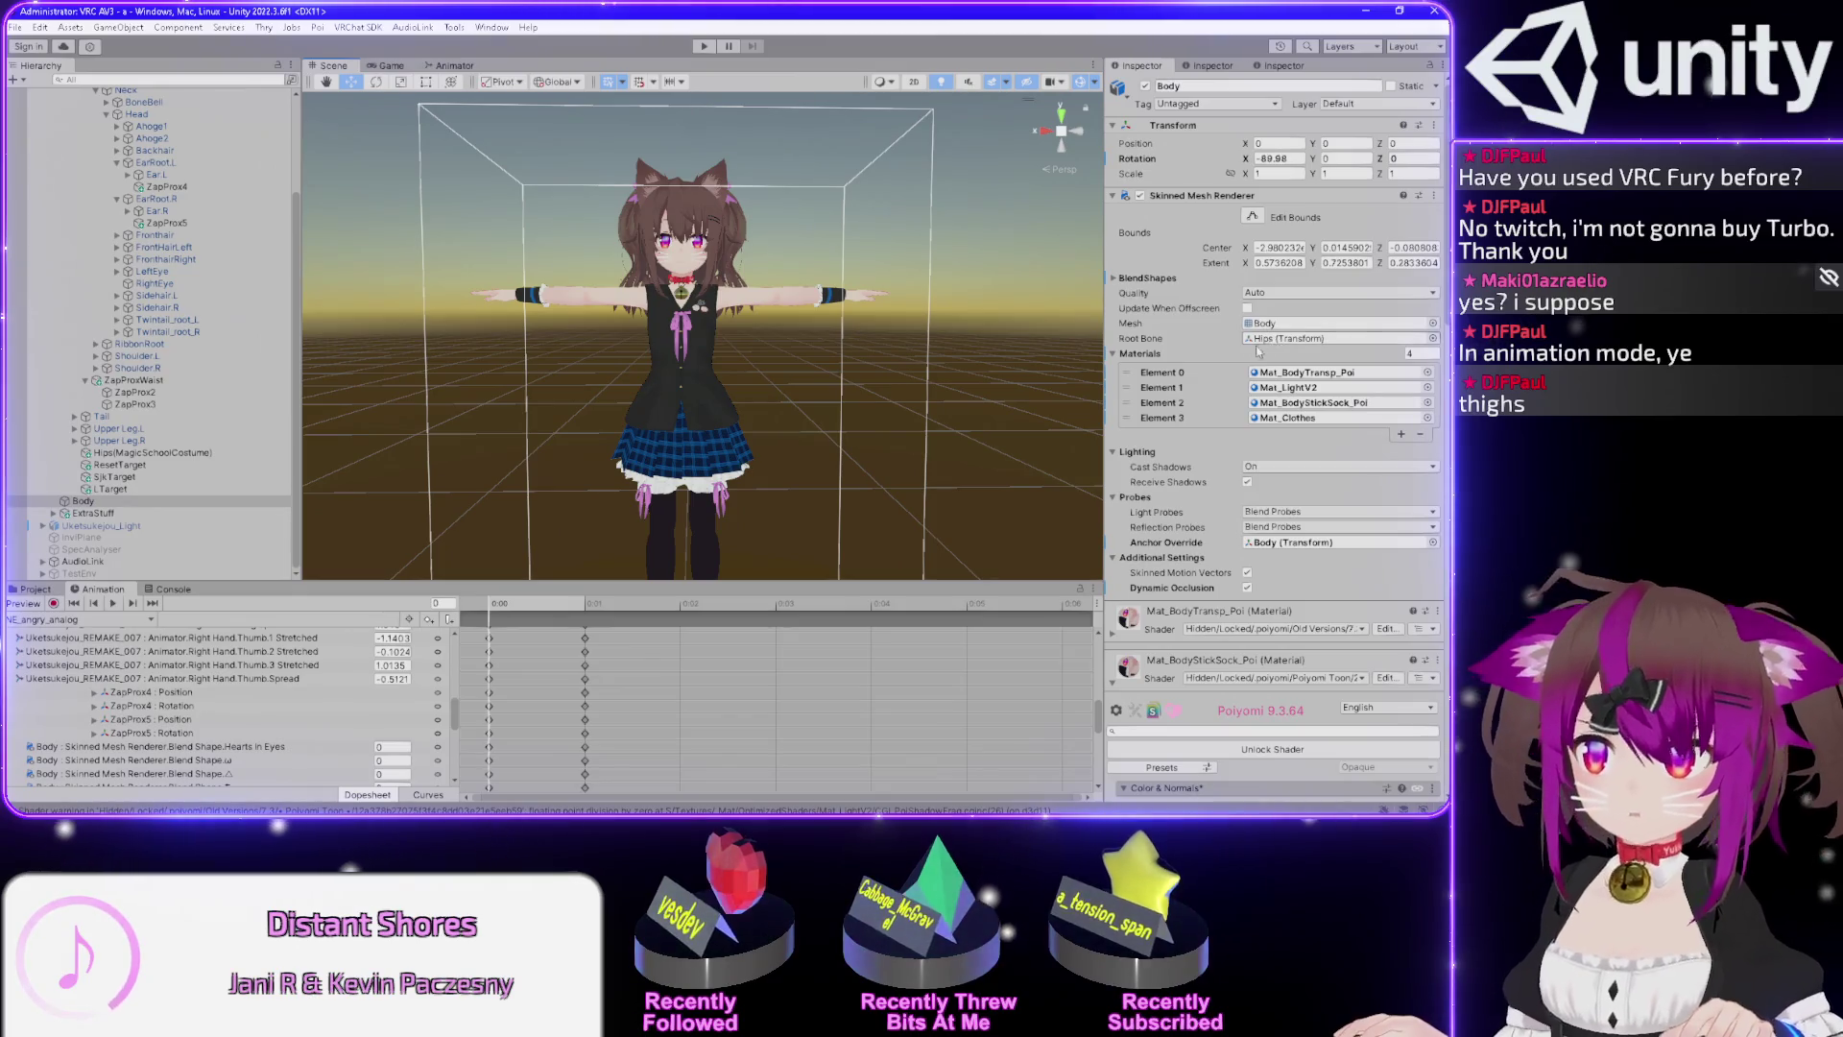
Set the Body's Skinned Mesh Renderer Anchor Override to the Head.
click(1270, 338)
click(1314, 542)
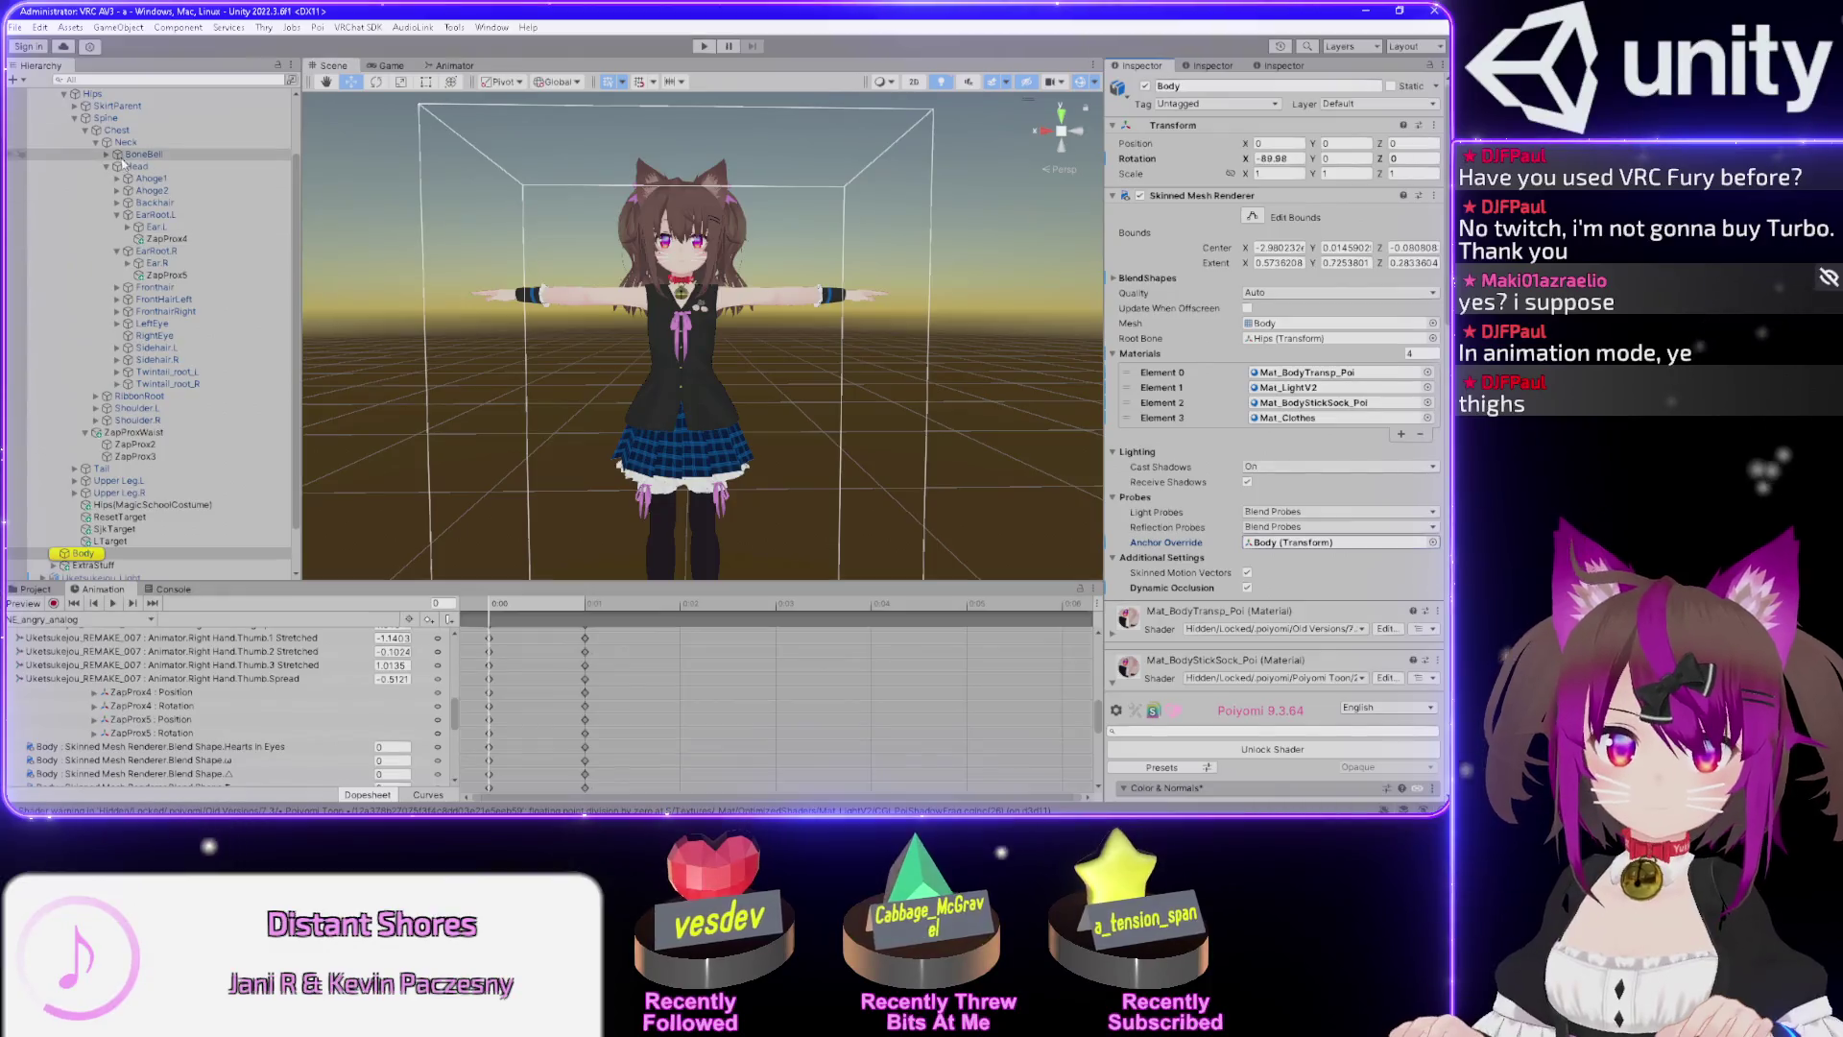
click(1314, 543)
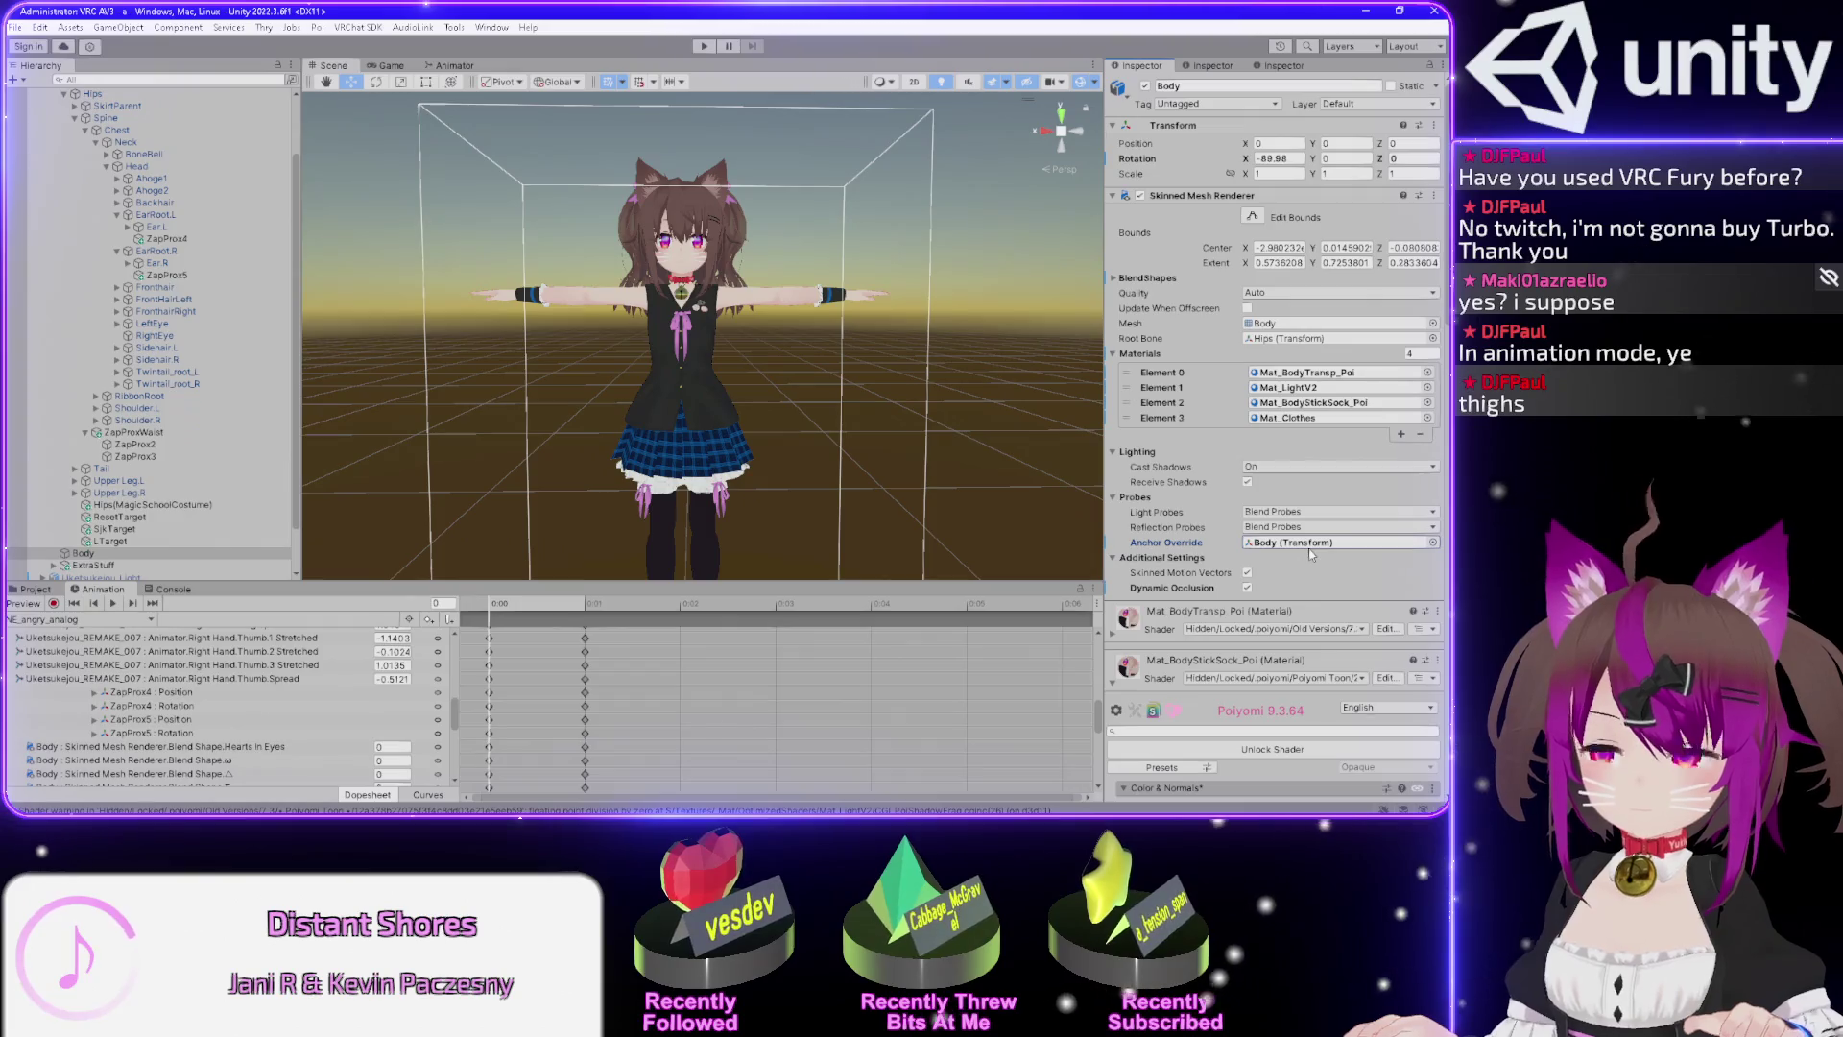
click(1311, 545)
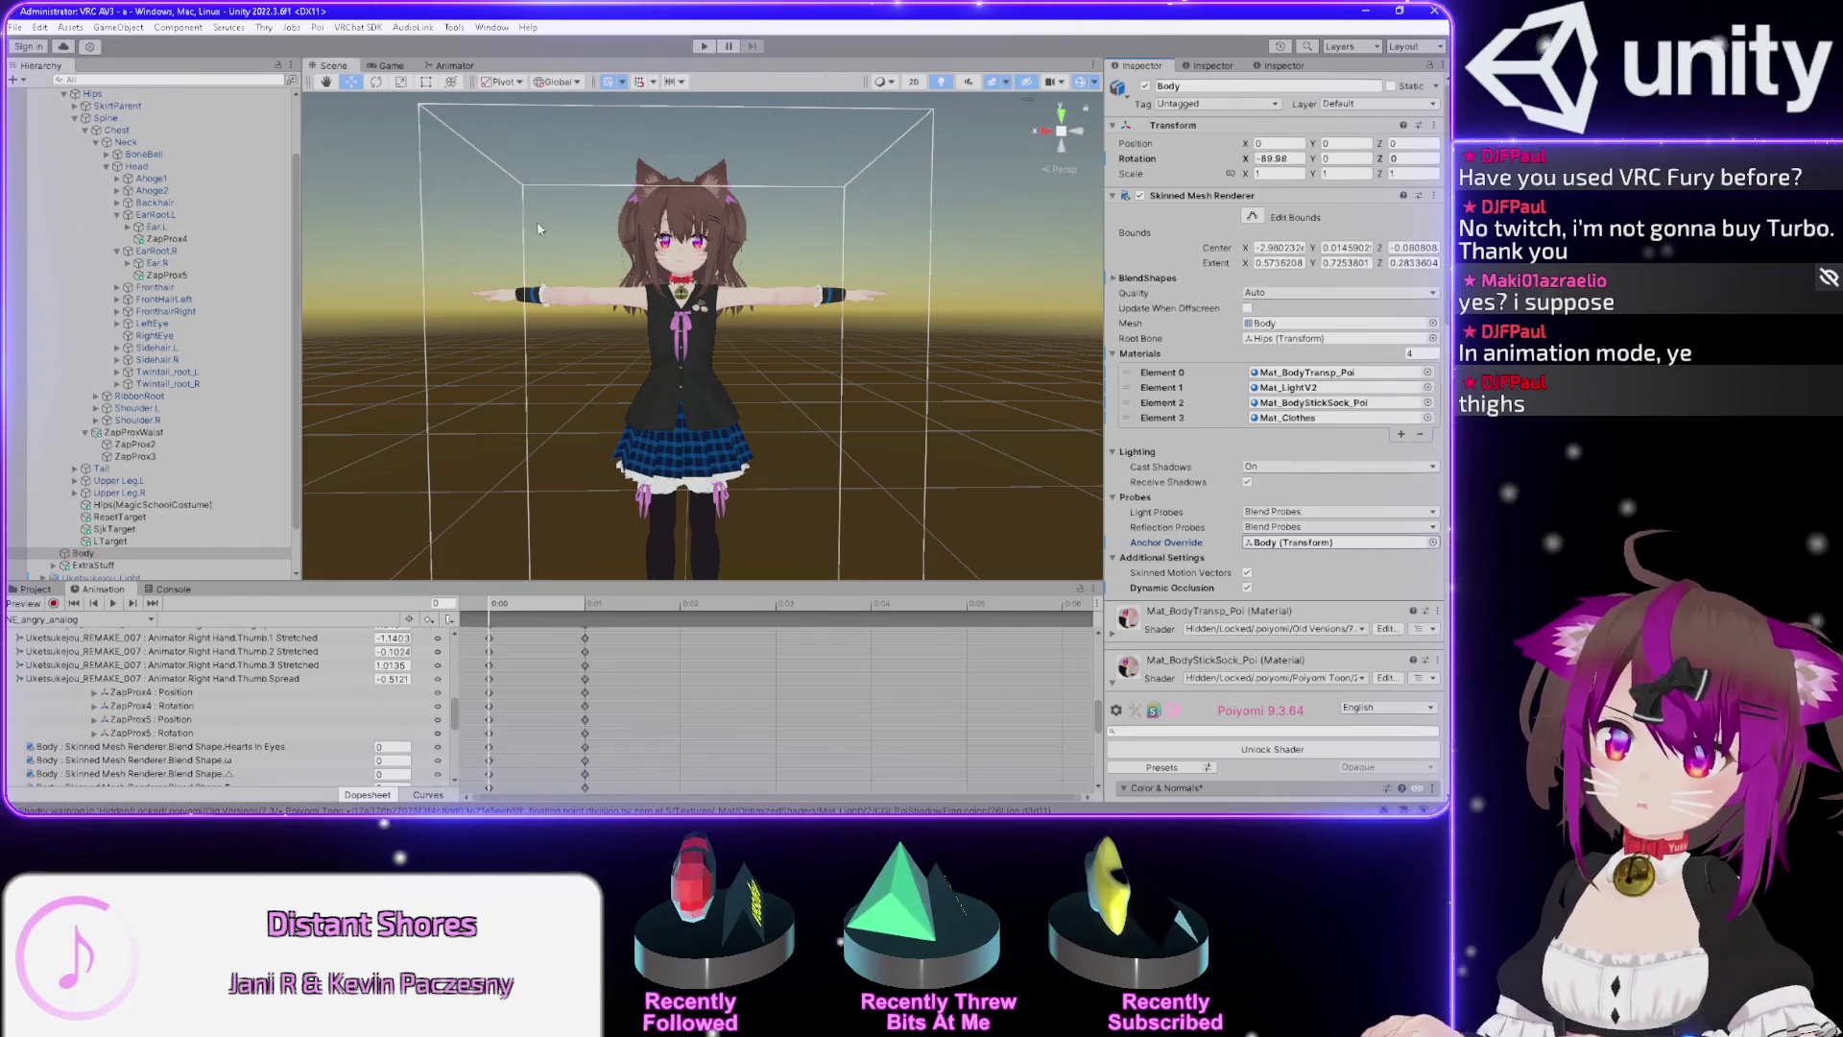
drag(1279, 555, 1294, 546)
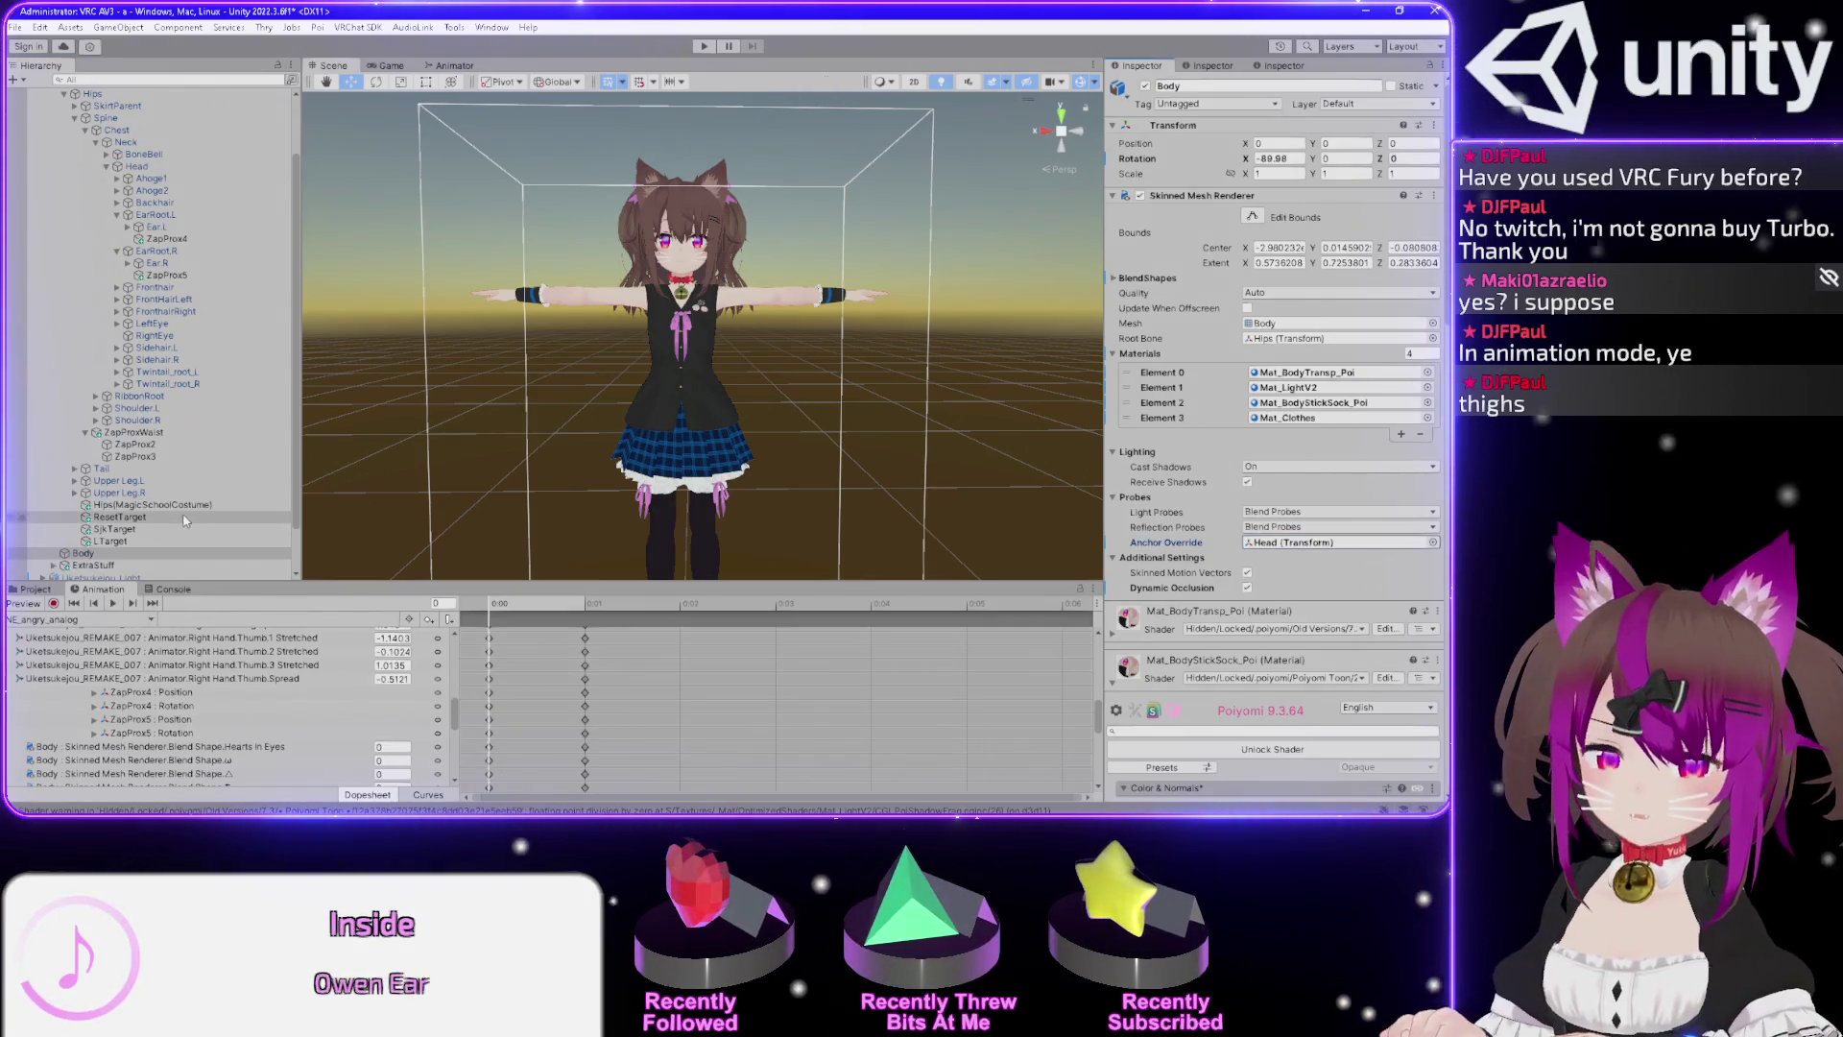
scroll(196, 514, down, 2)
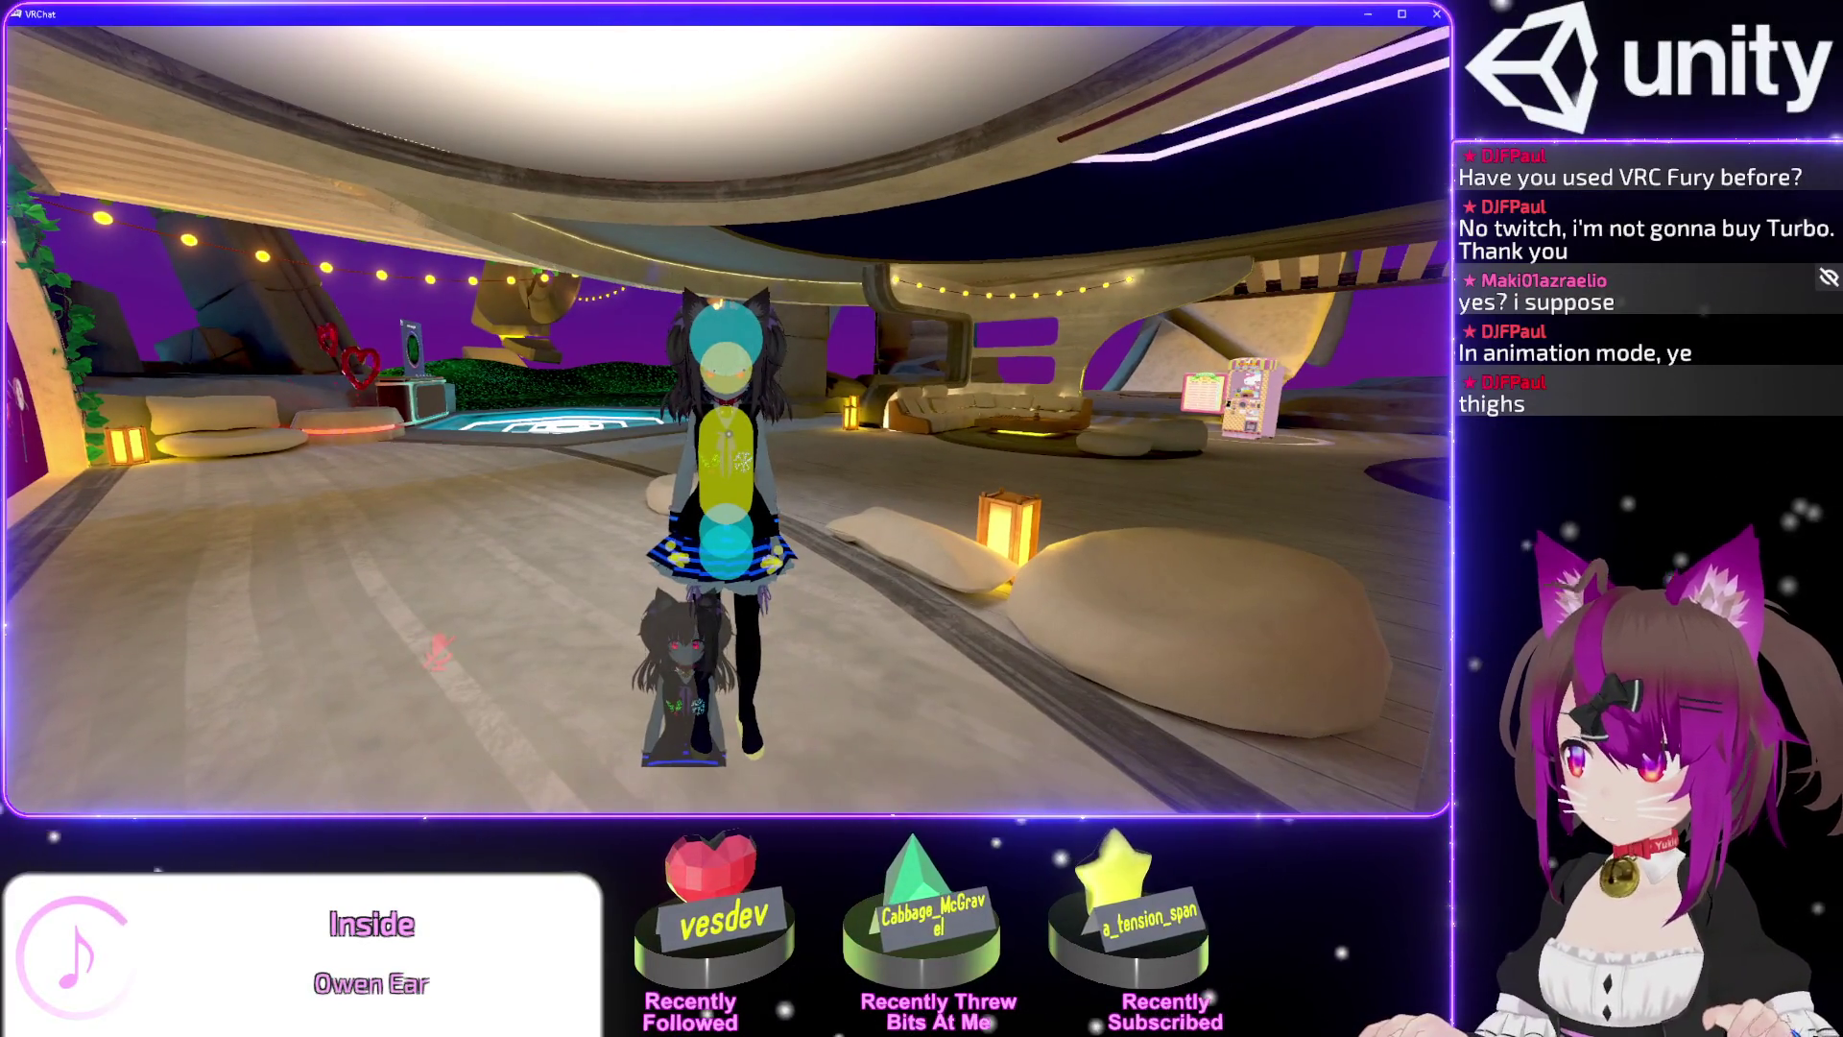
Open the VRChat quick menu and go to its settings page.
key(Escape)
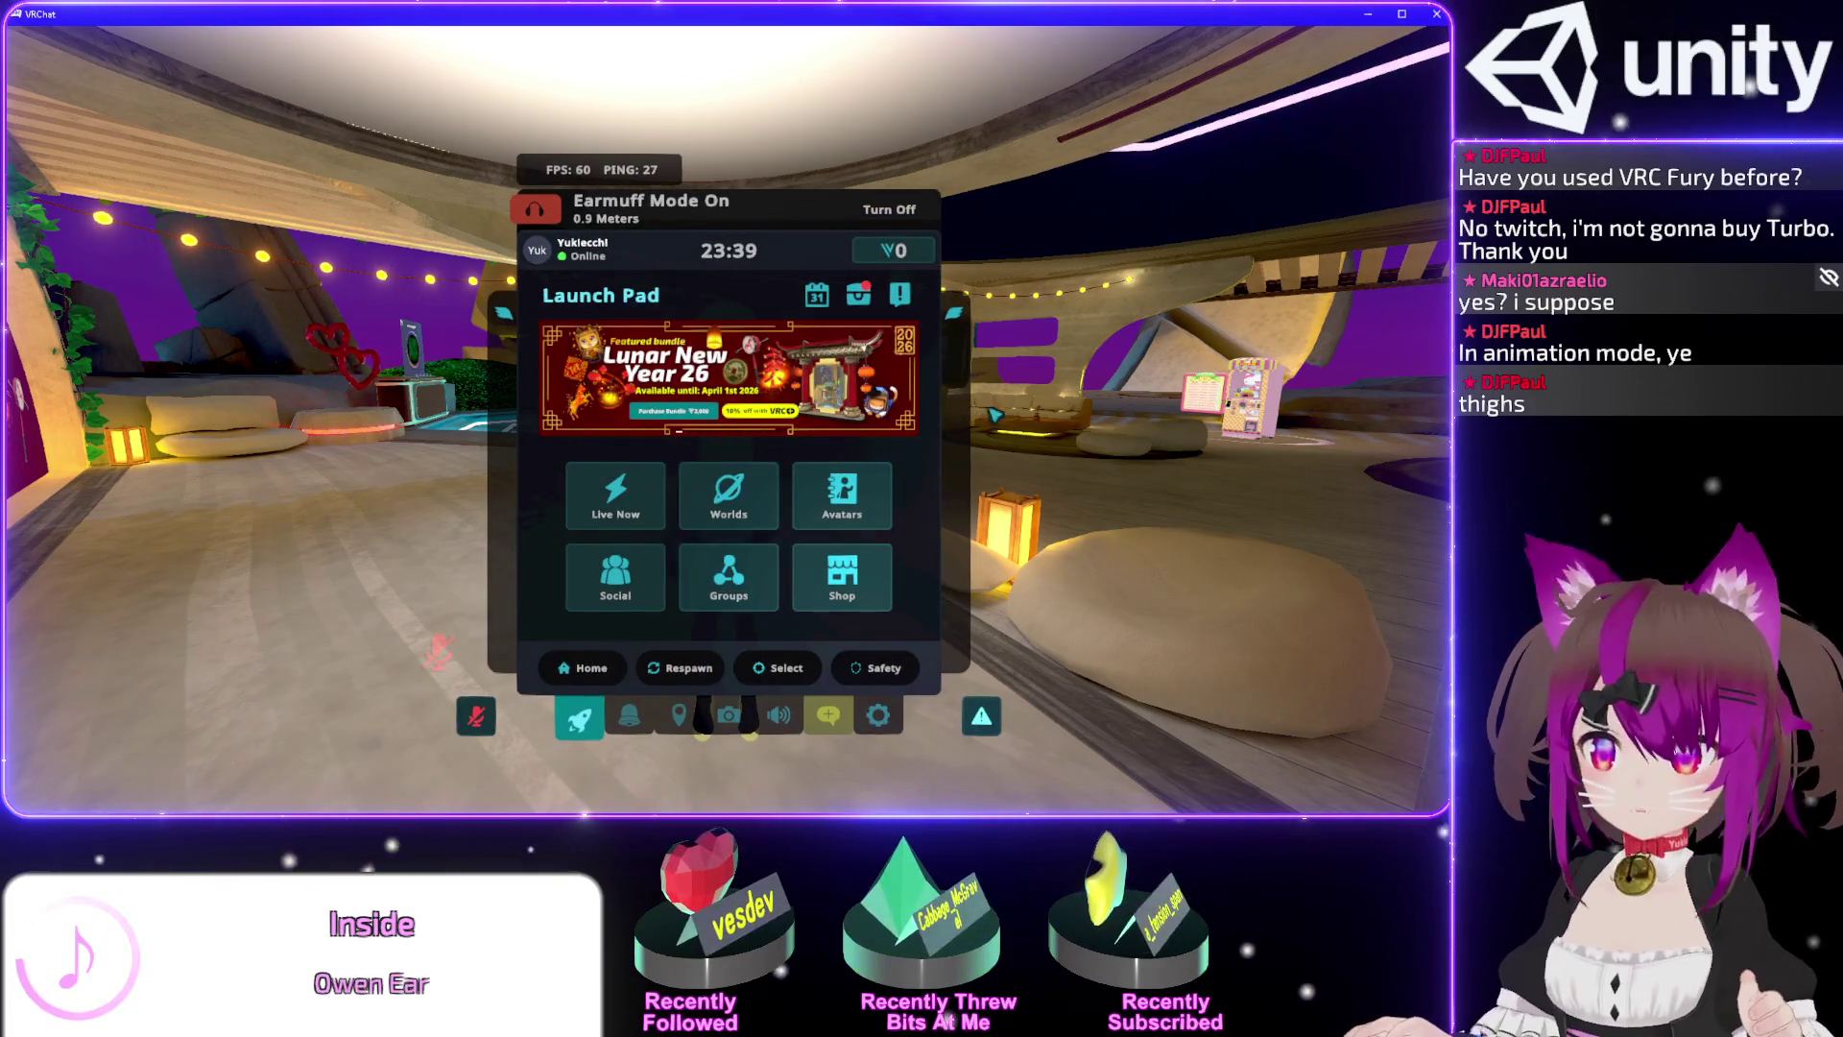
click(878, 718)
Check the uploaded avatars list in VRChat's main menu, then return to Unity.
double_click(878, 720)
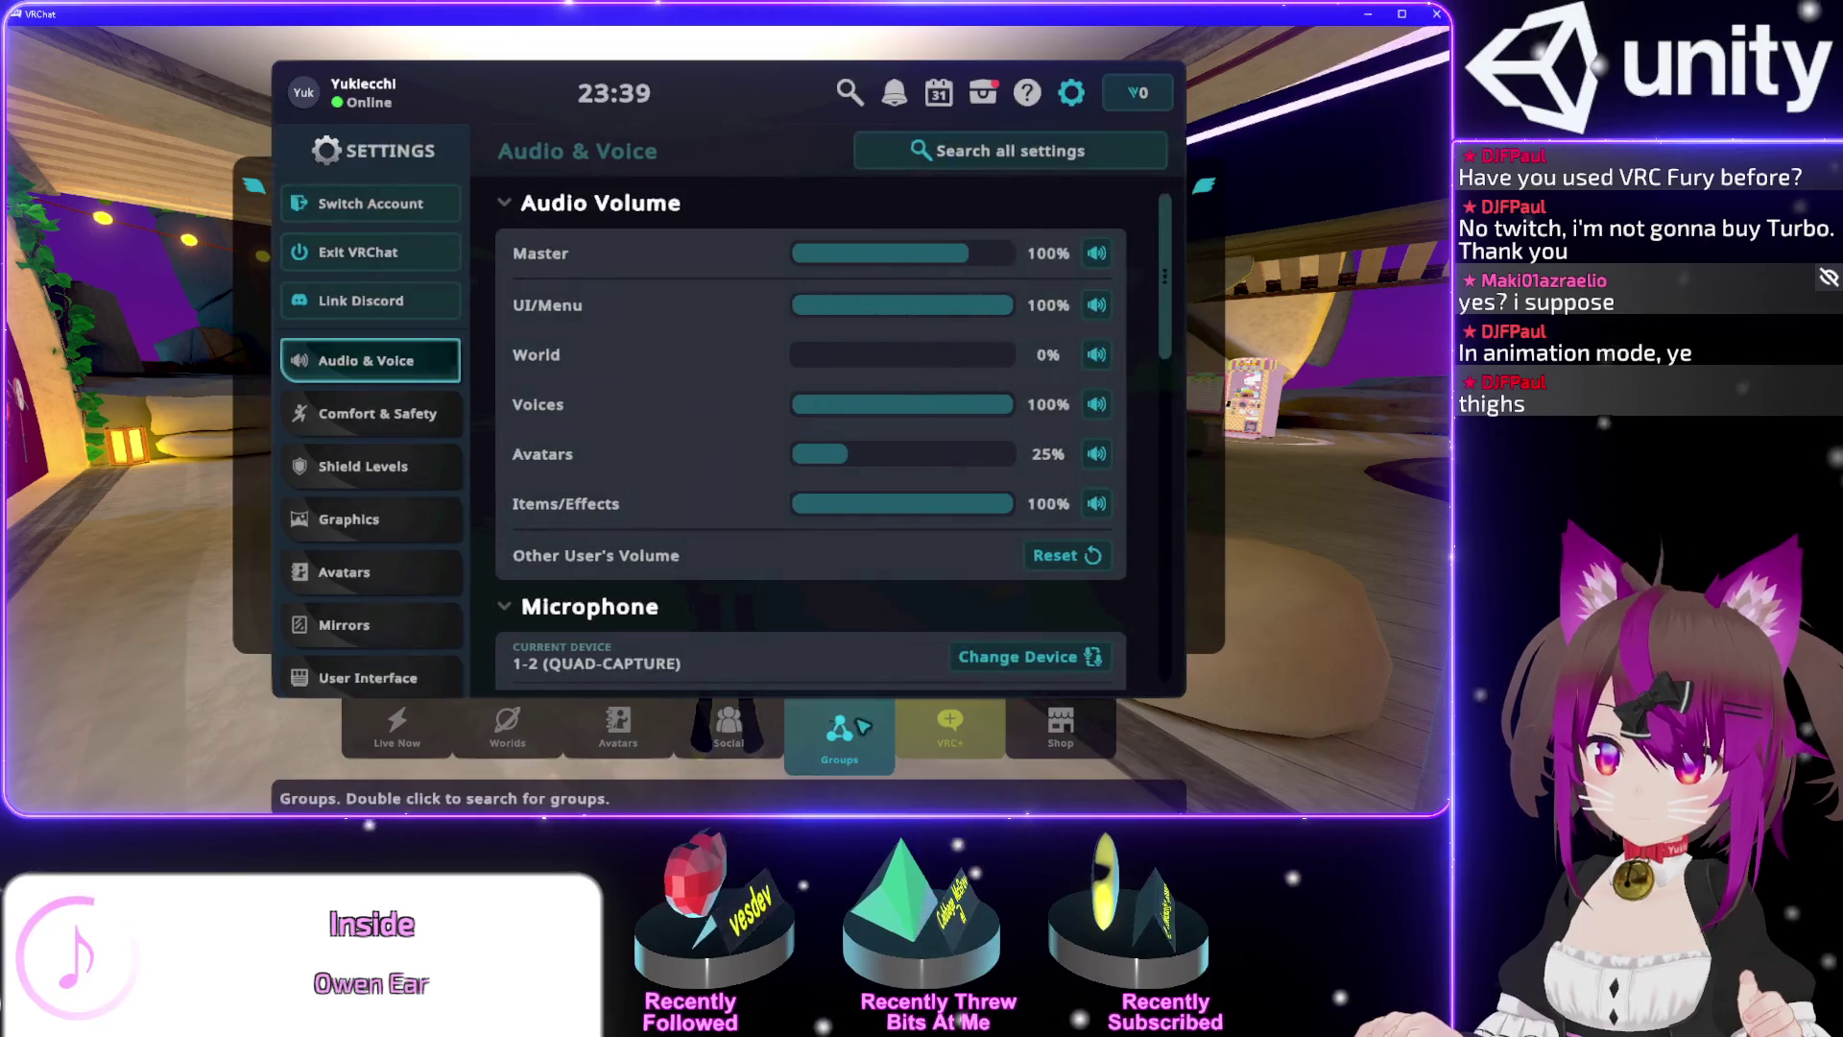
click(618, 734)
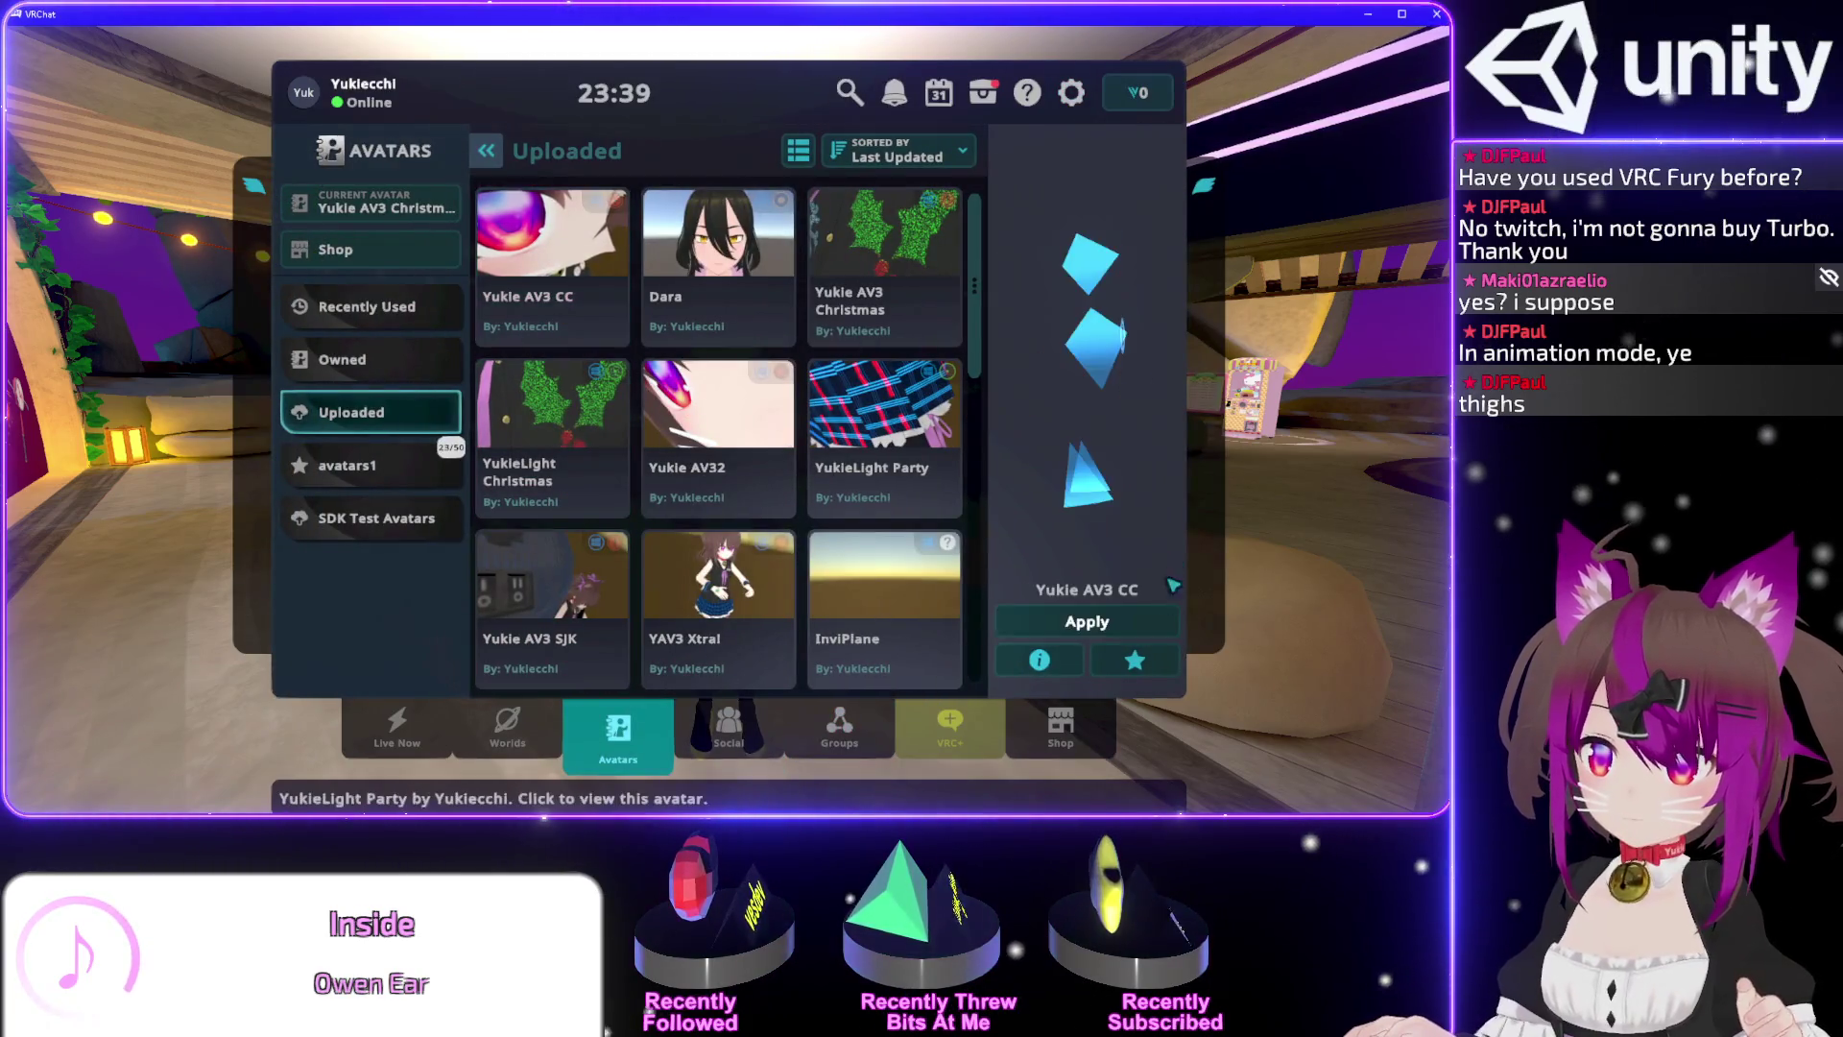
key(Escape)
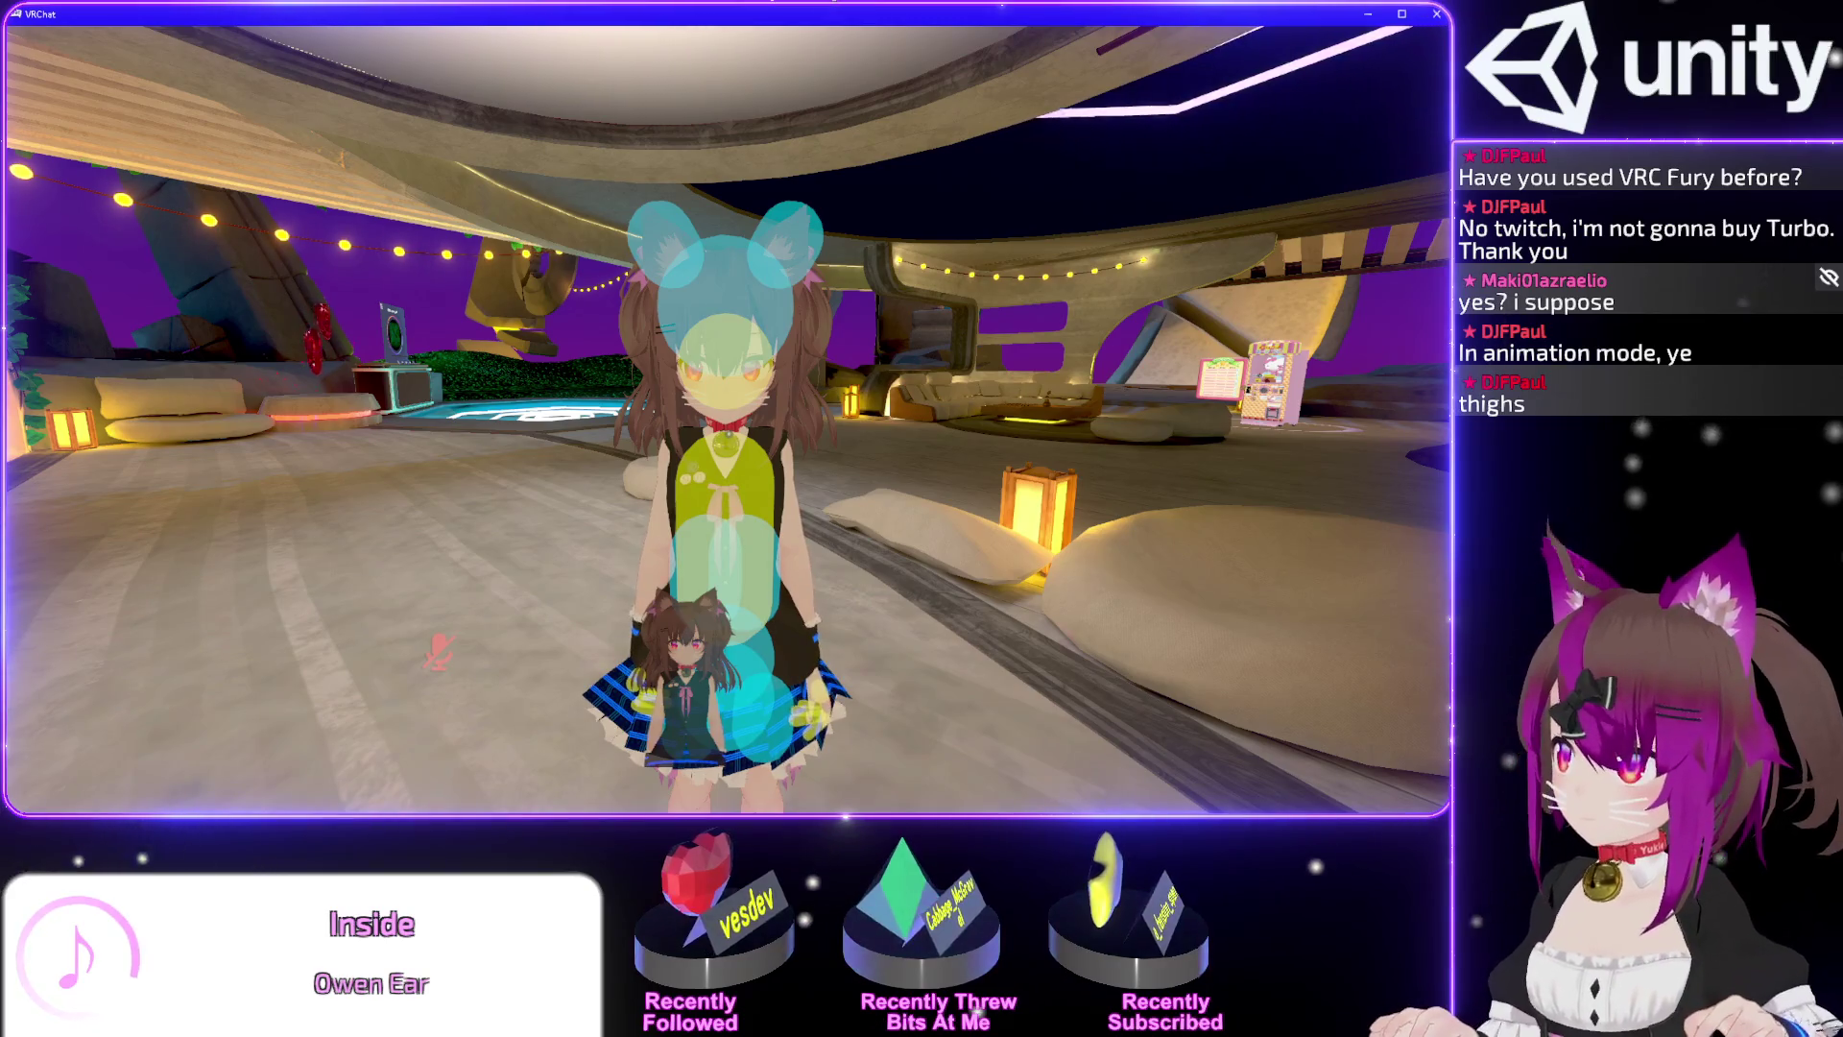
key(alt+Tab)
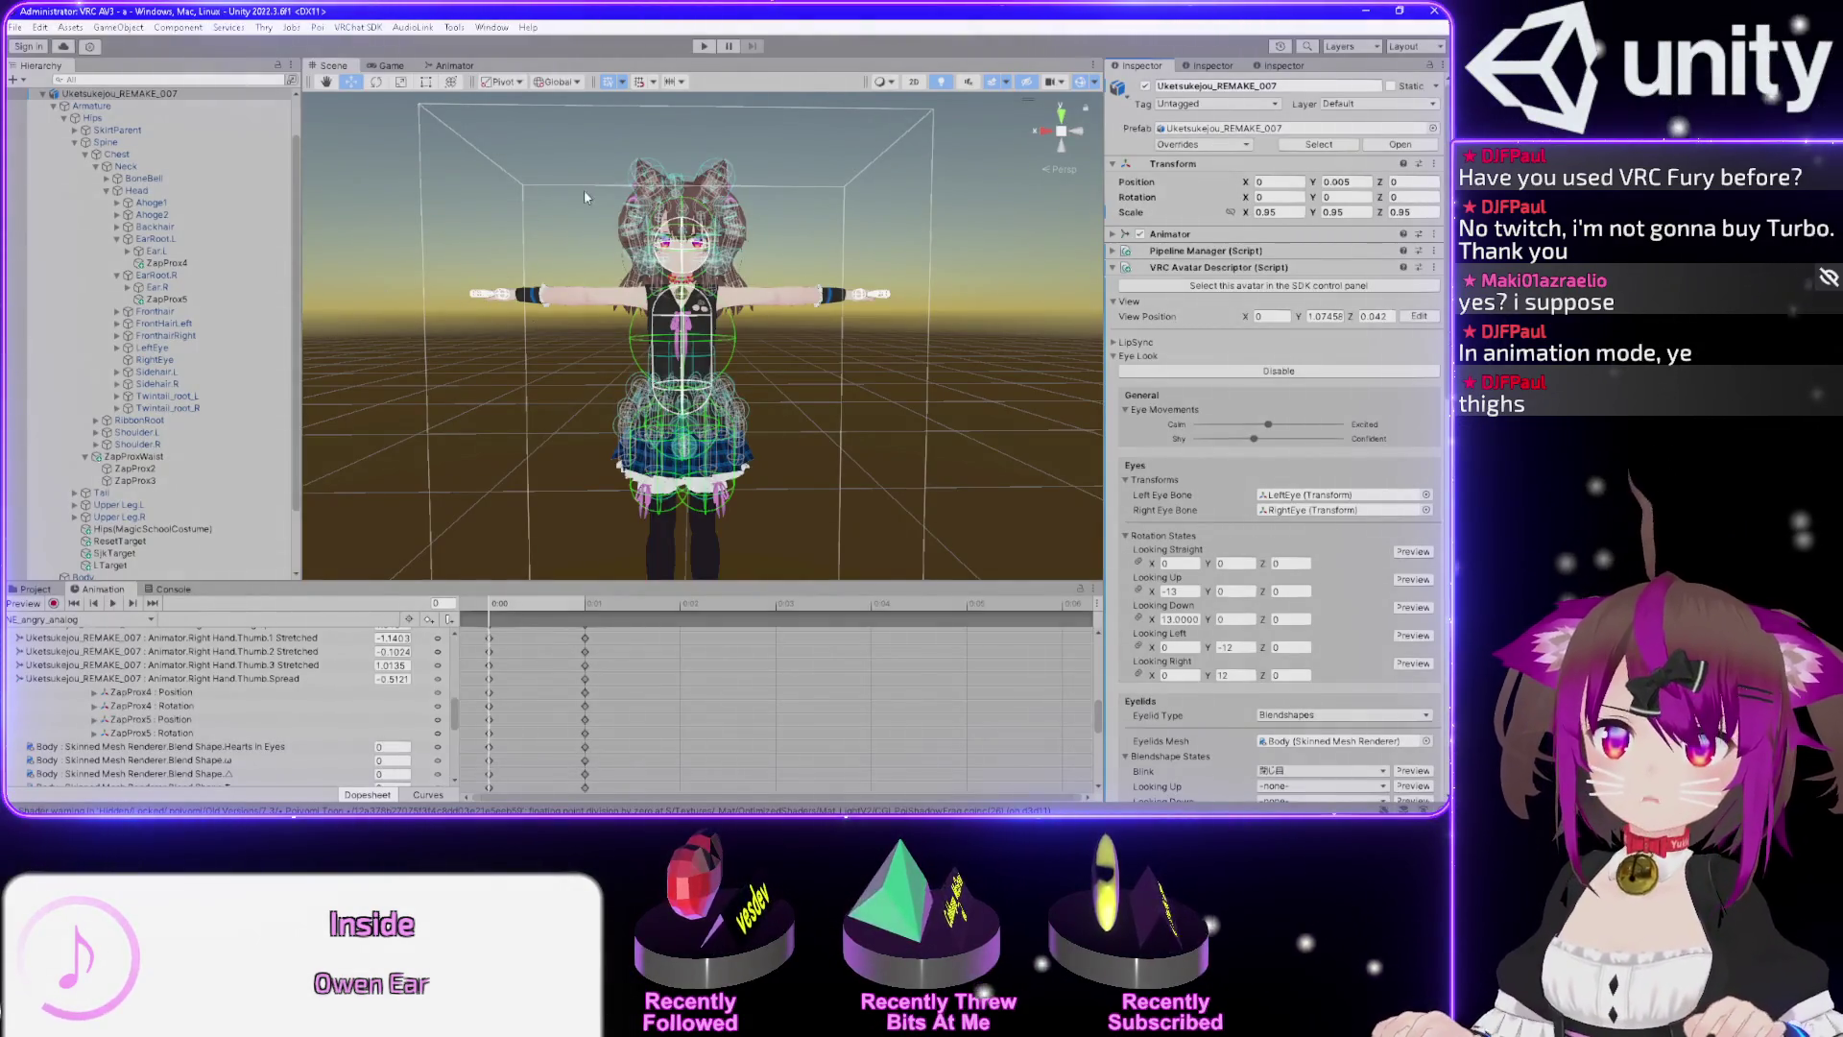
Inspect EarRoot.L, Ear.L and its child bones, the ZapProx4 receiver, and Ear.L's phys bone.
key(alt+Tab)
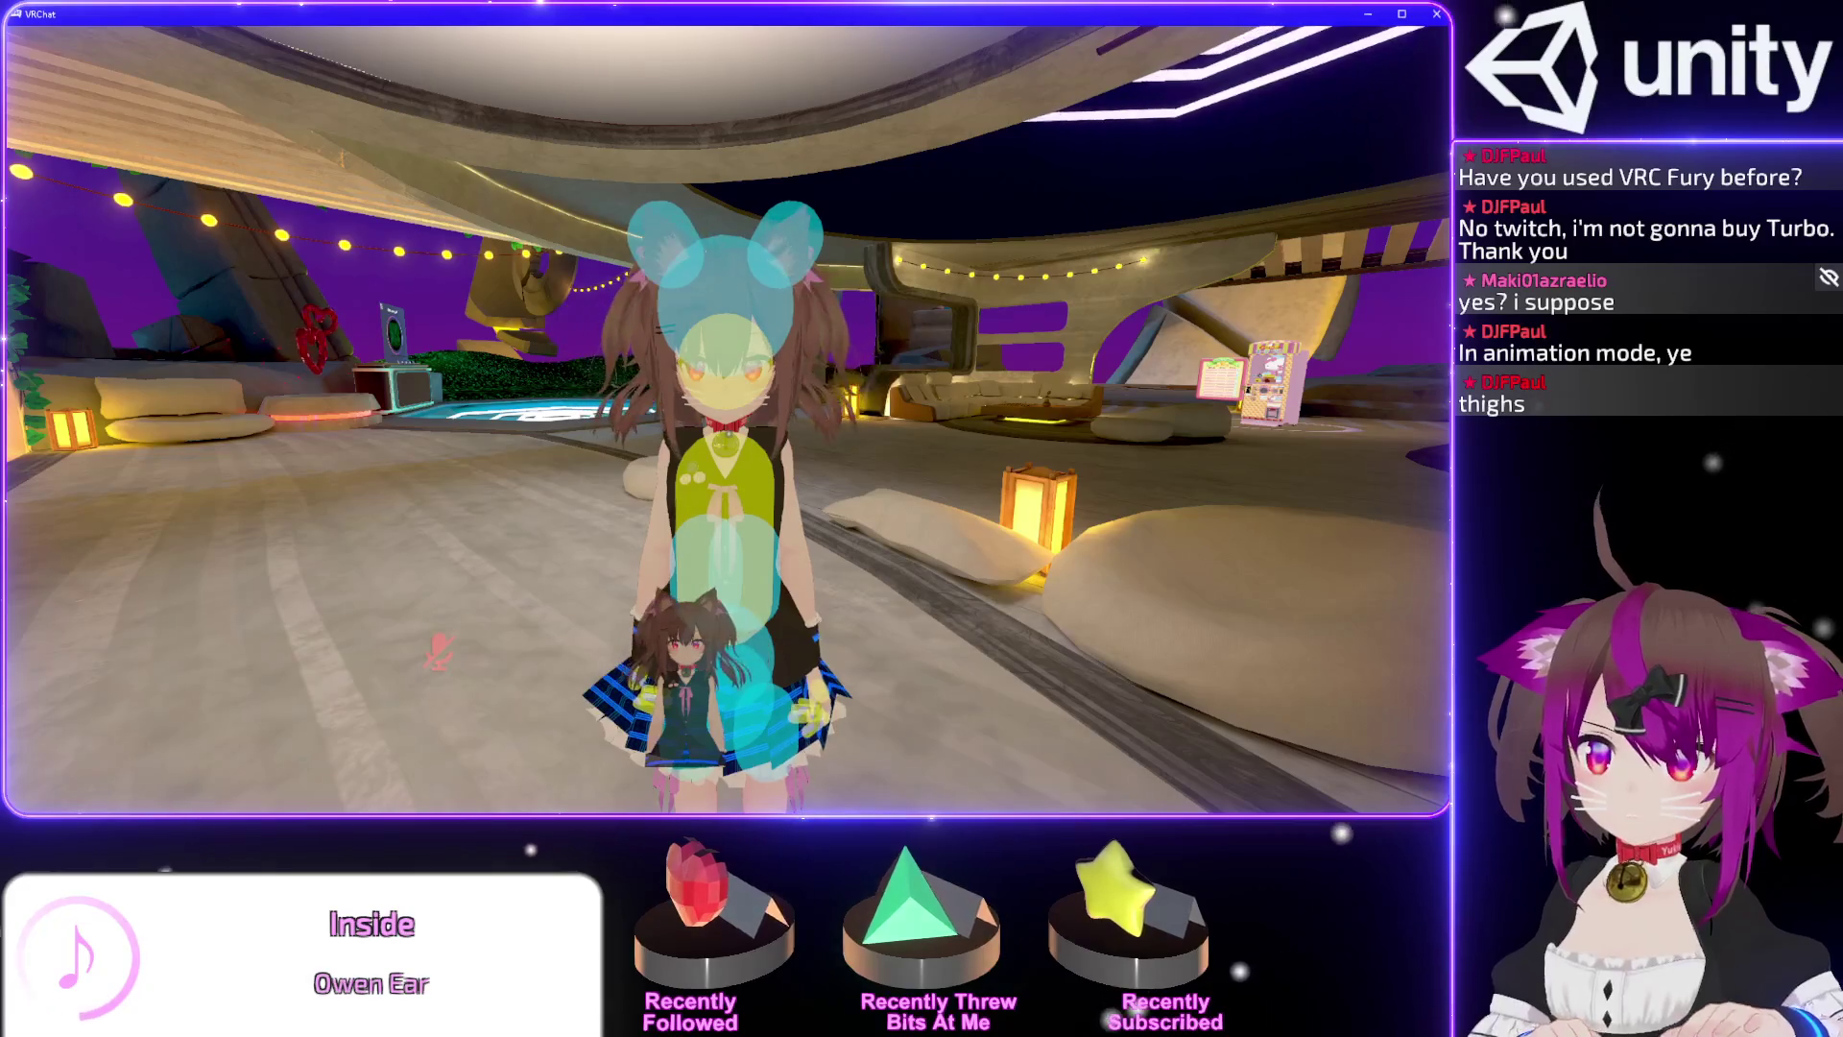
key(alt+Tab)
scroll(721, 304, up, 5)
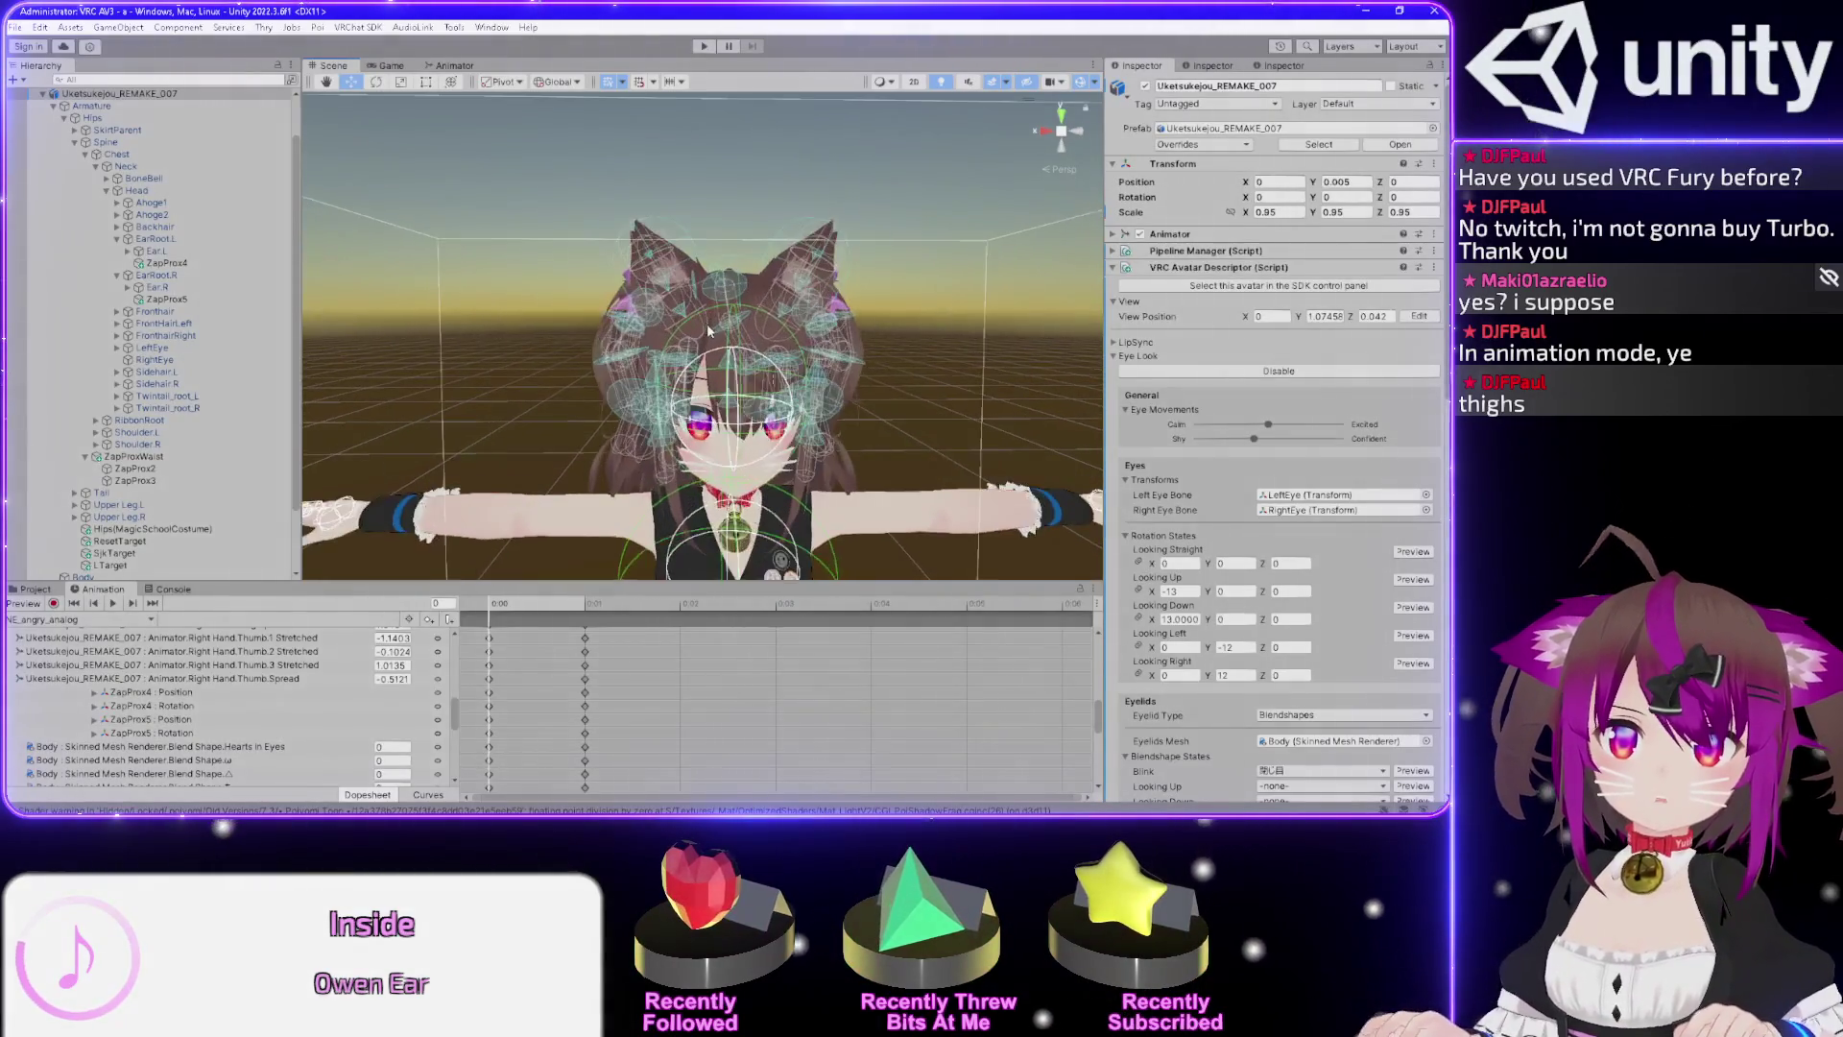
scroll(721, 304, up, 2)
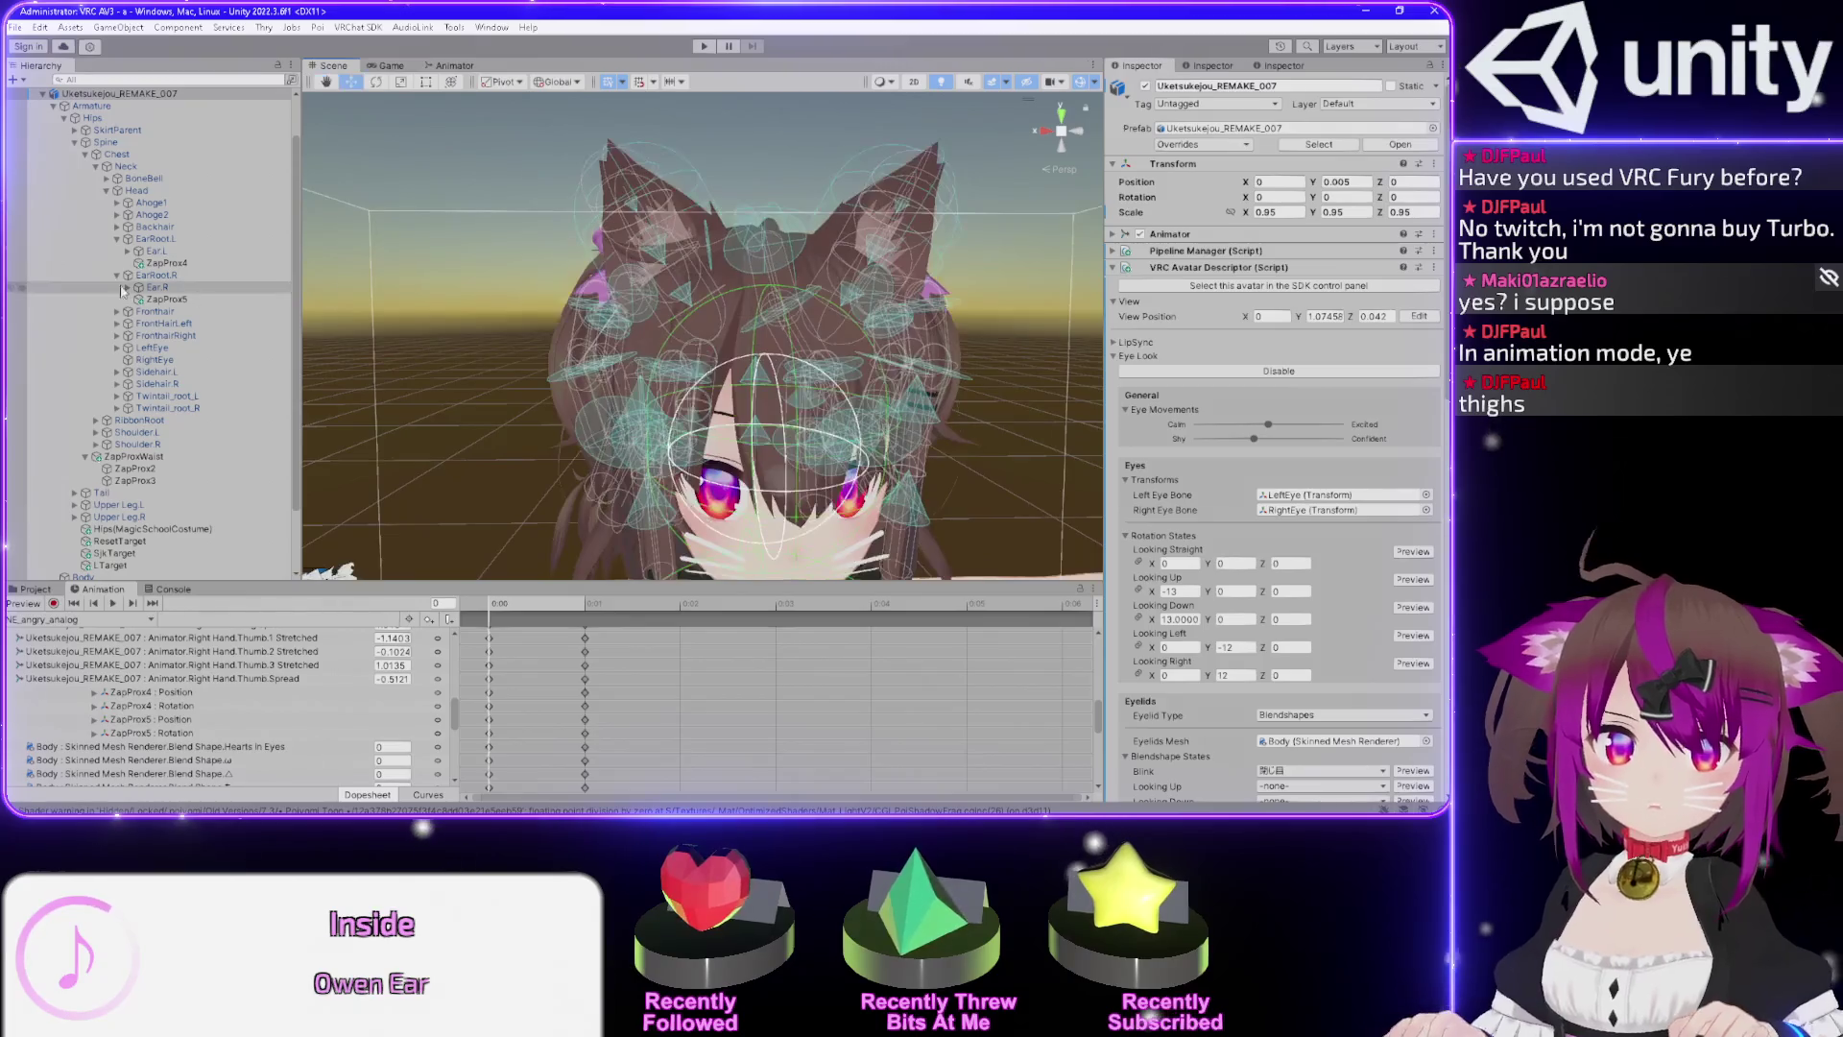
click(174, 239)
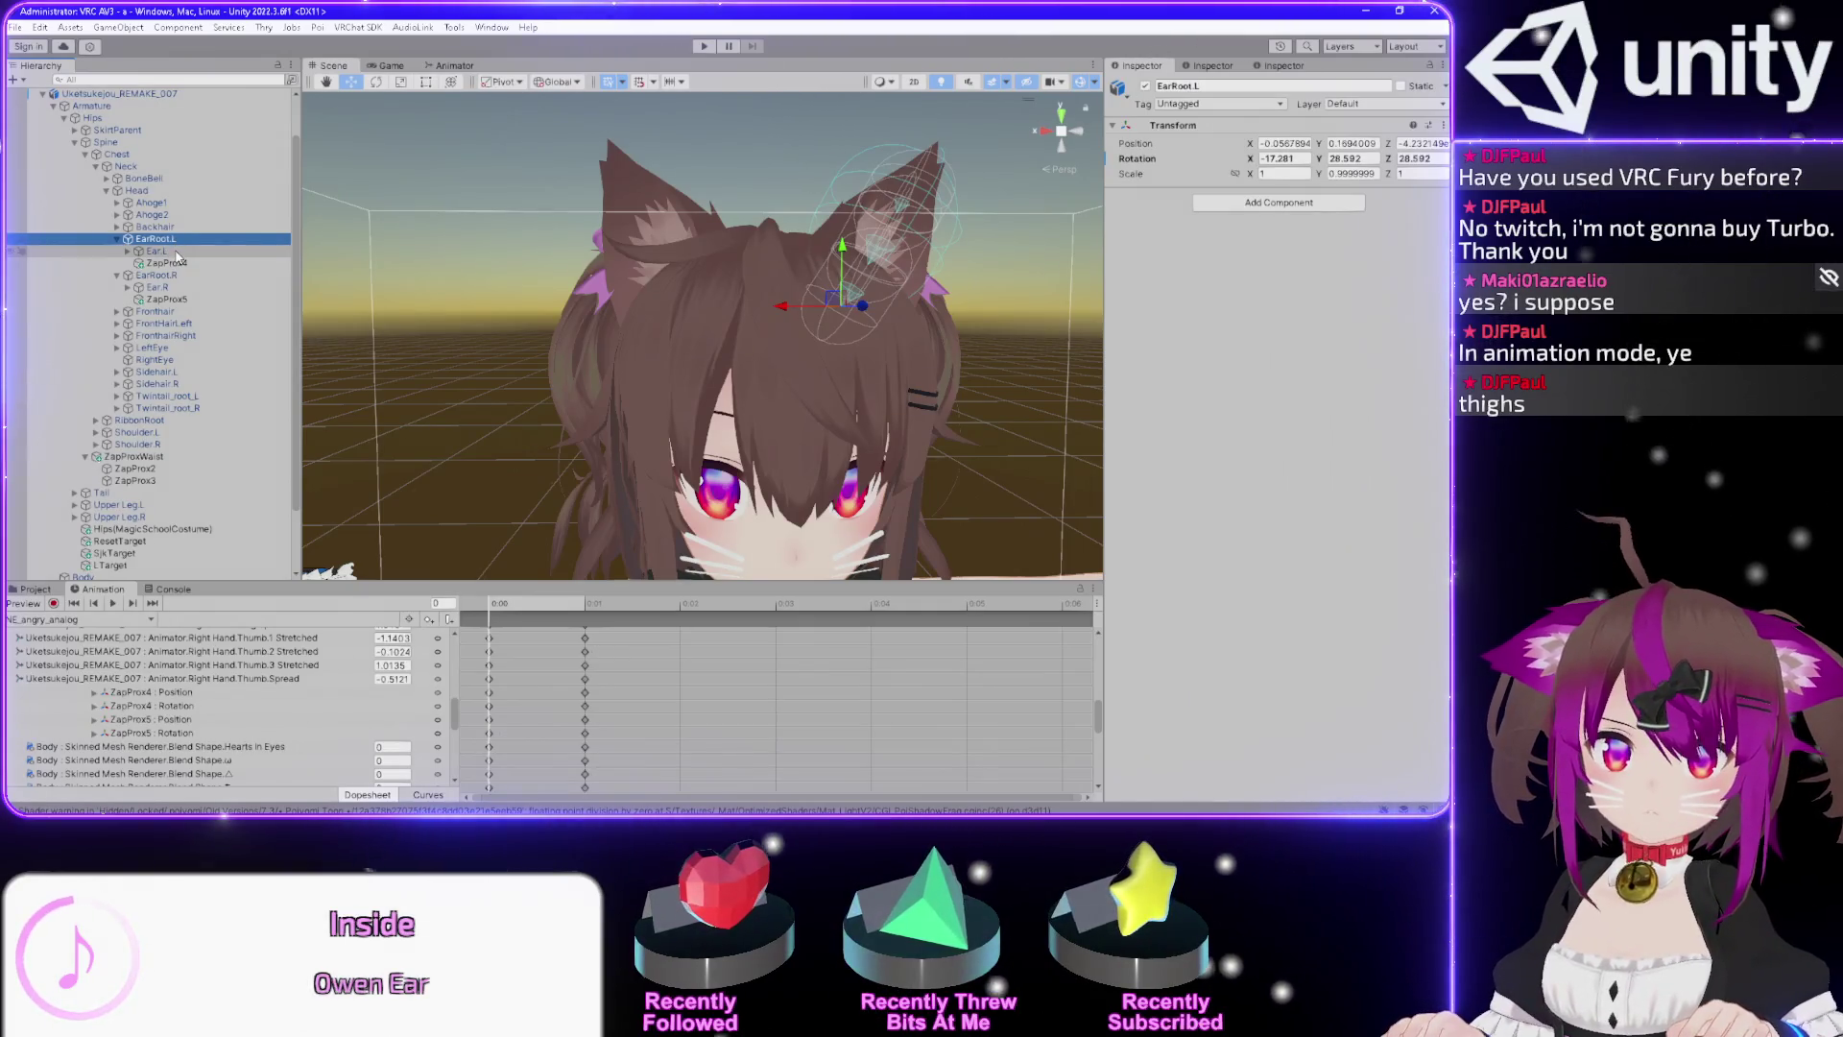
click(156, 252)
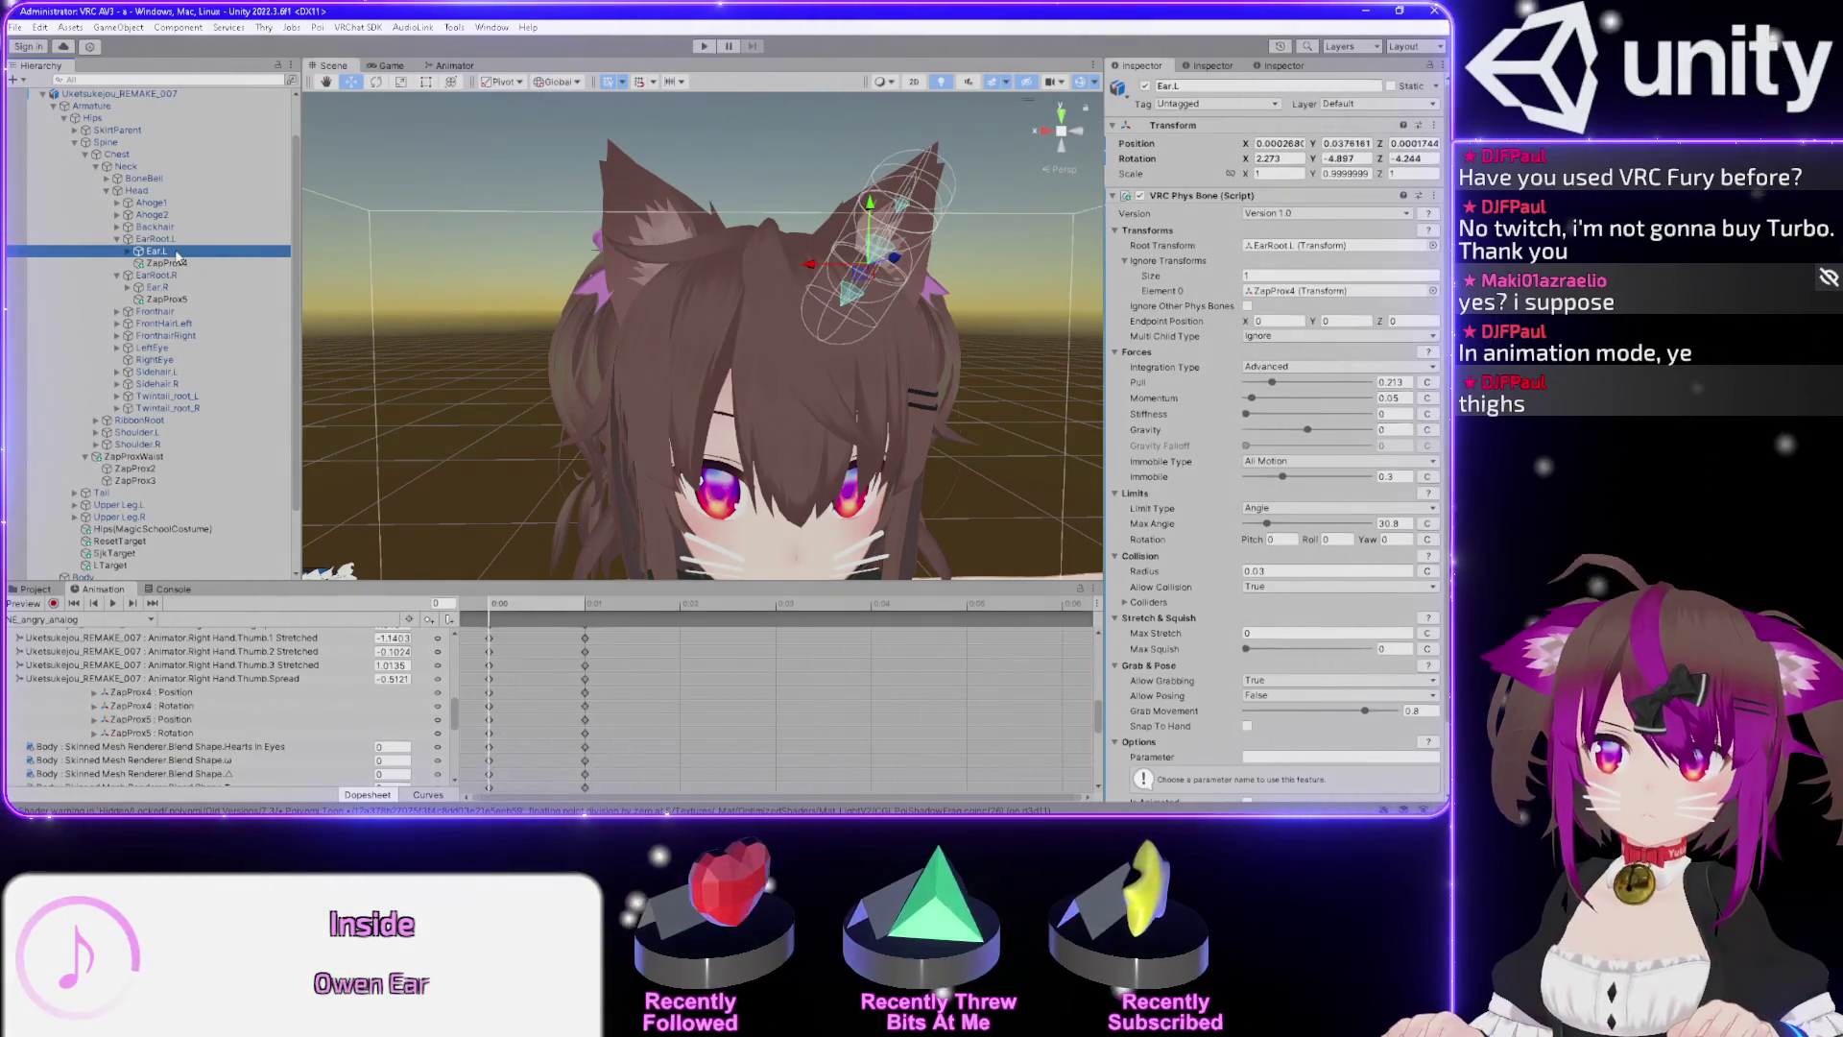
click(125, 252)
scroll(123, 288, up, 2)
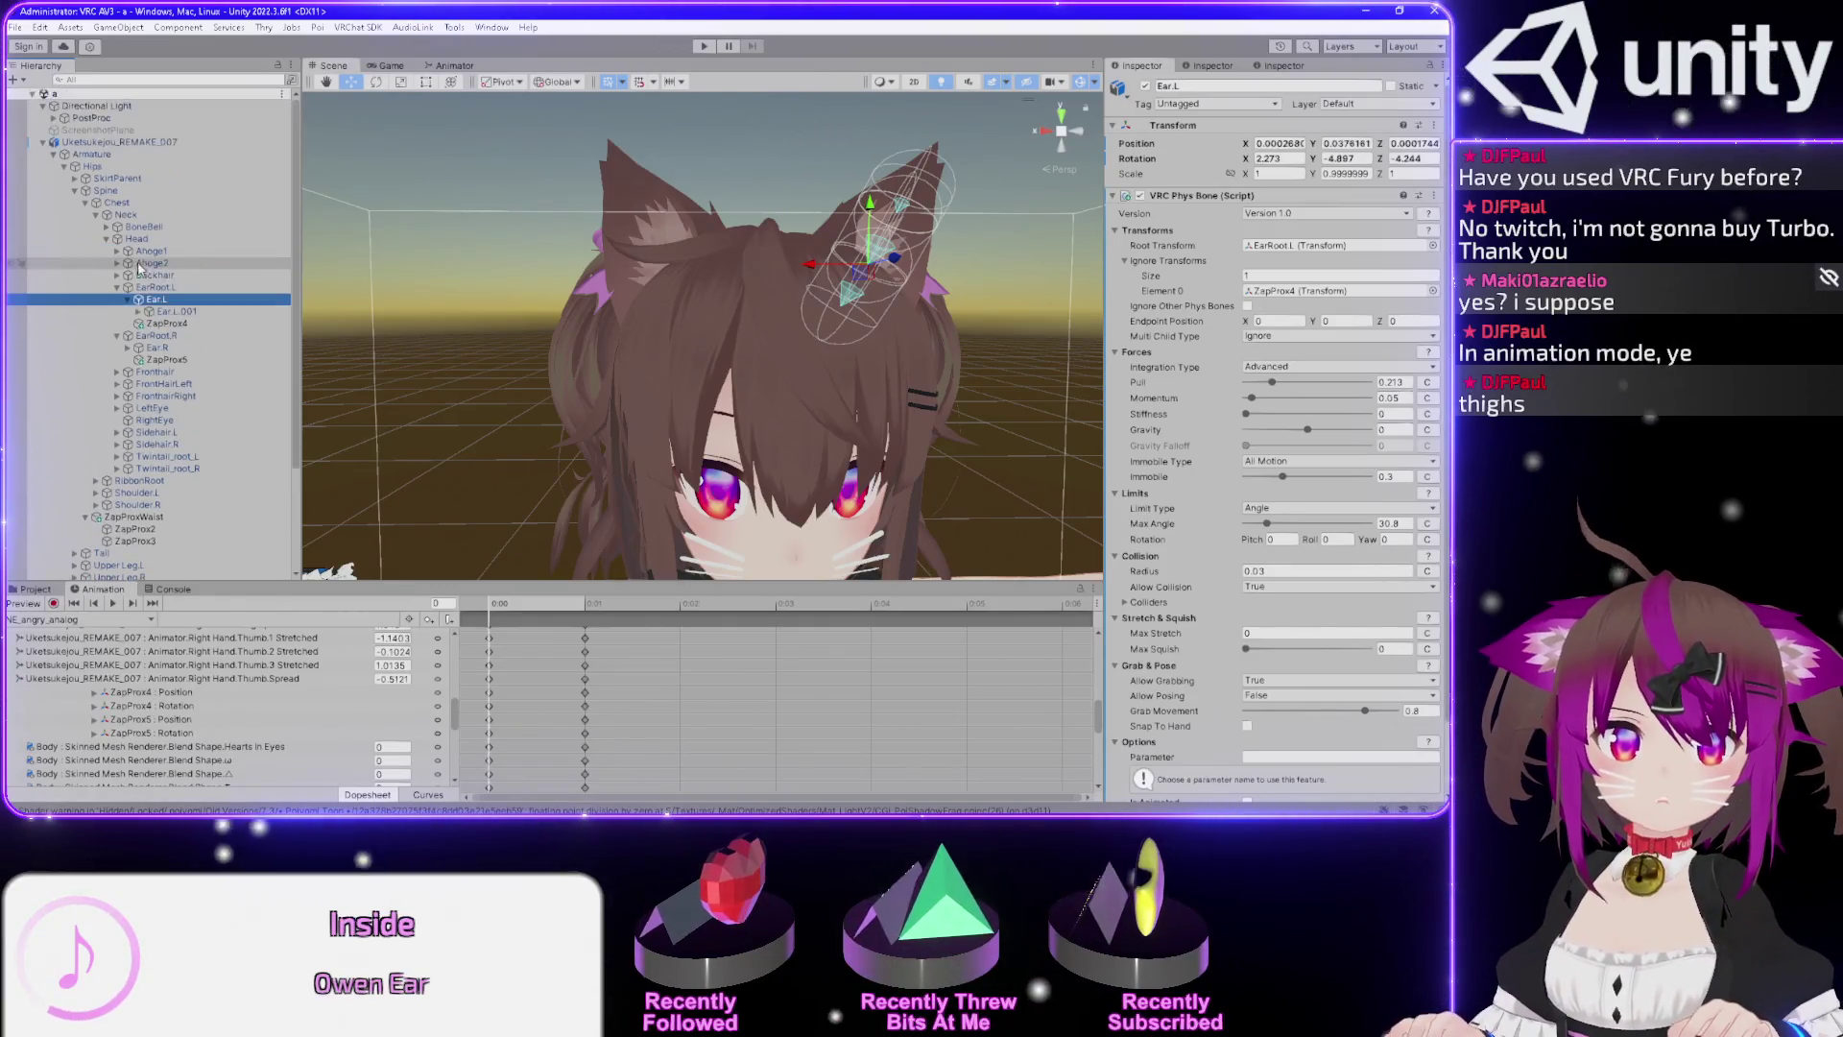
click(138, 299)
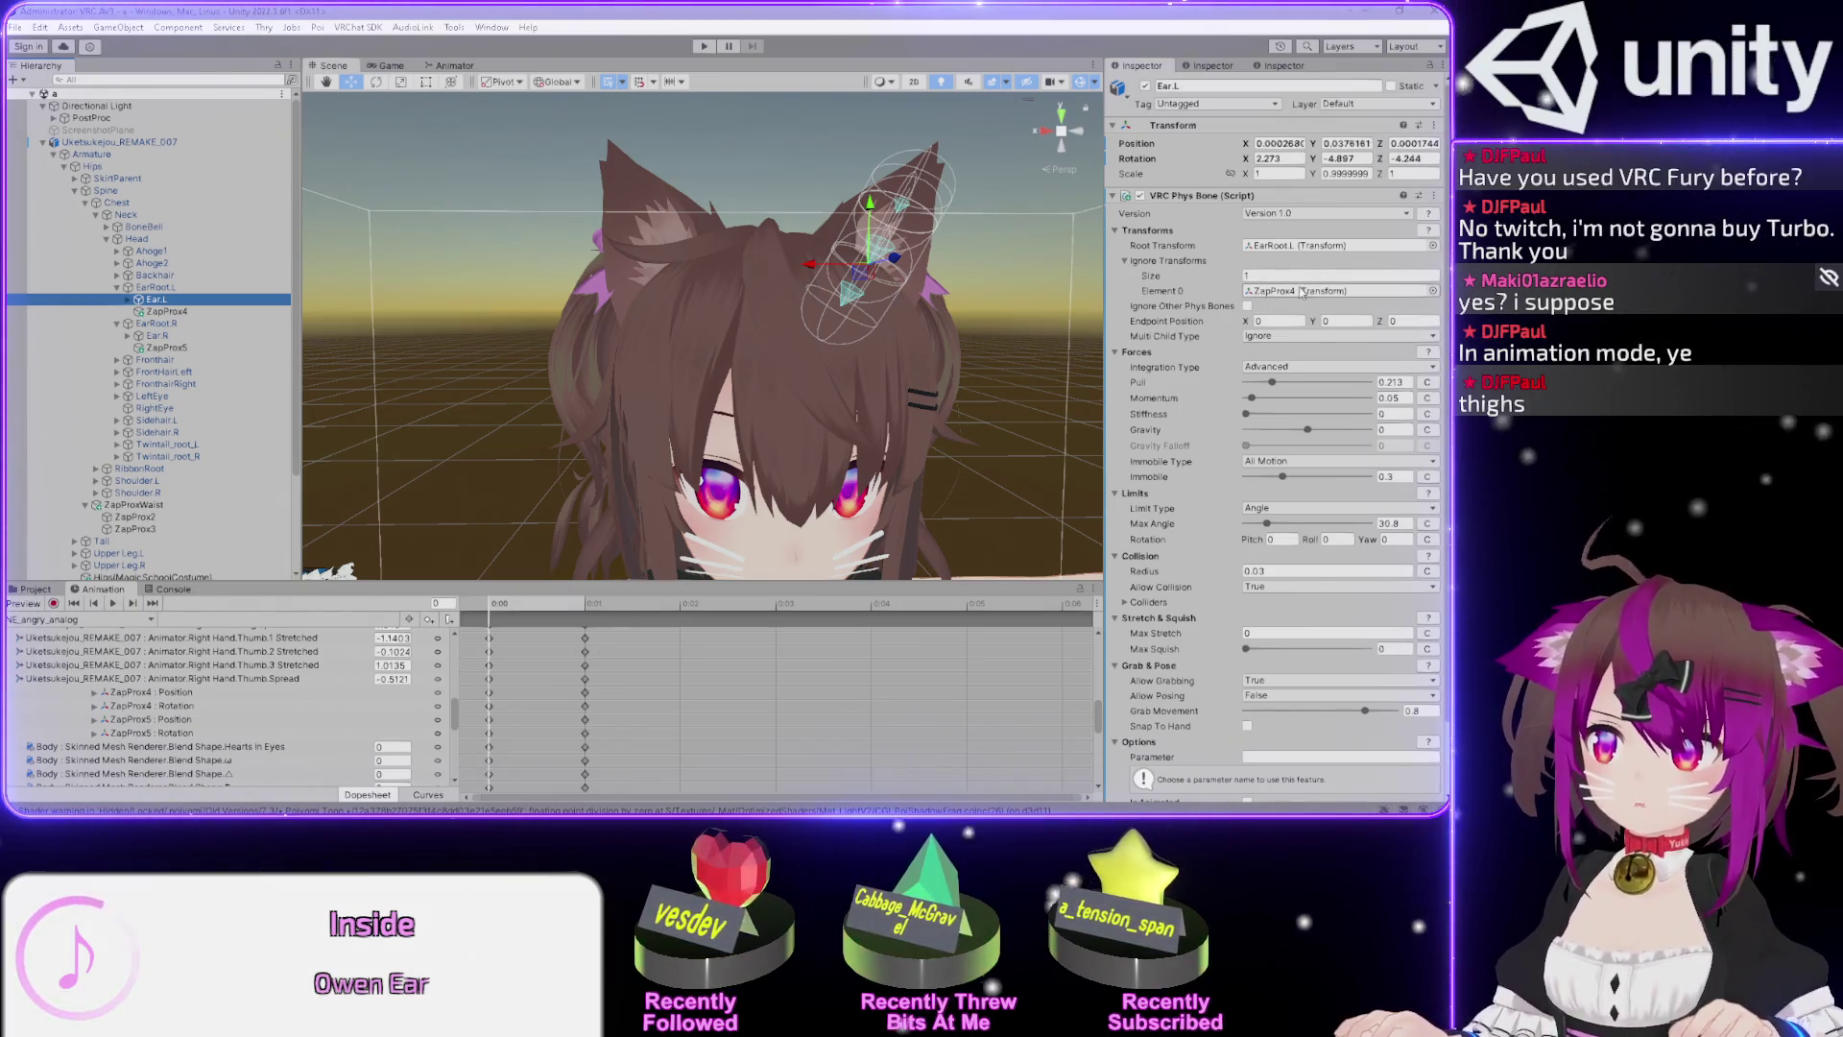
click(169, 312)
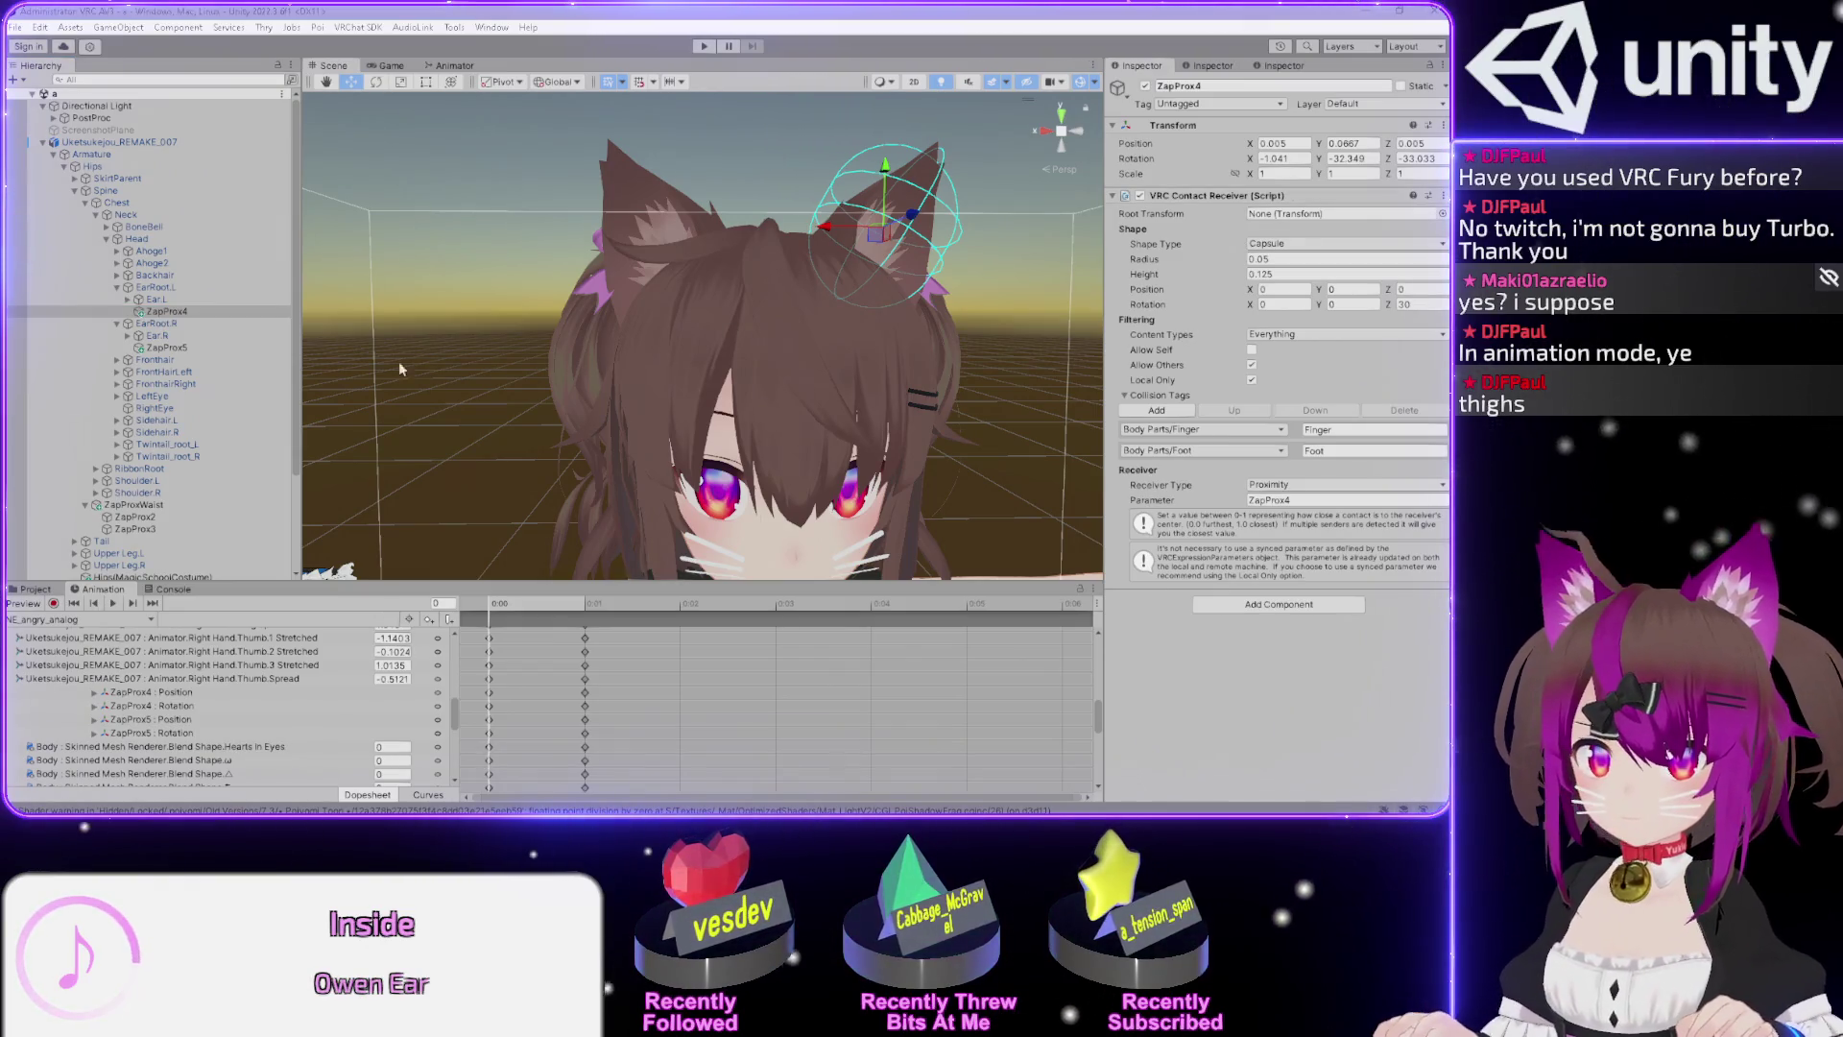
click(203, 301)
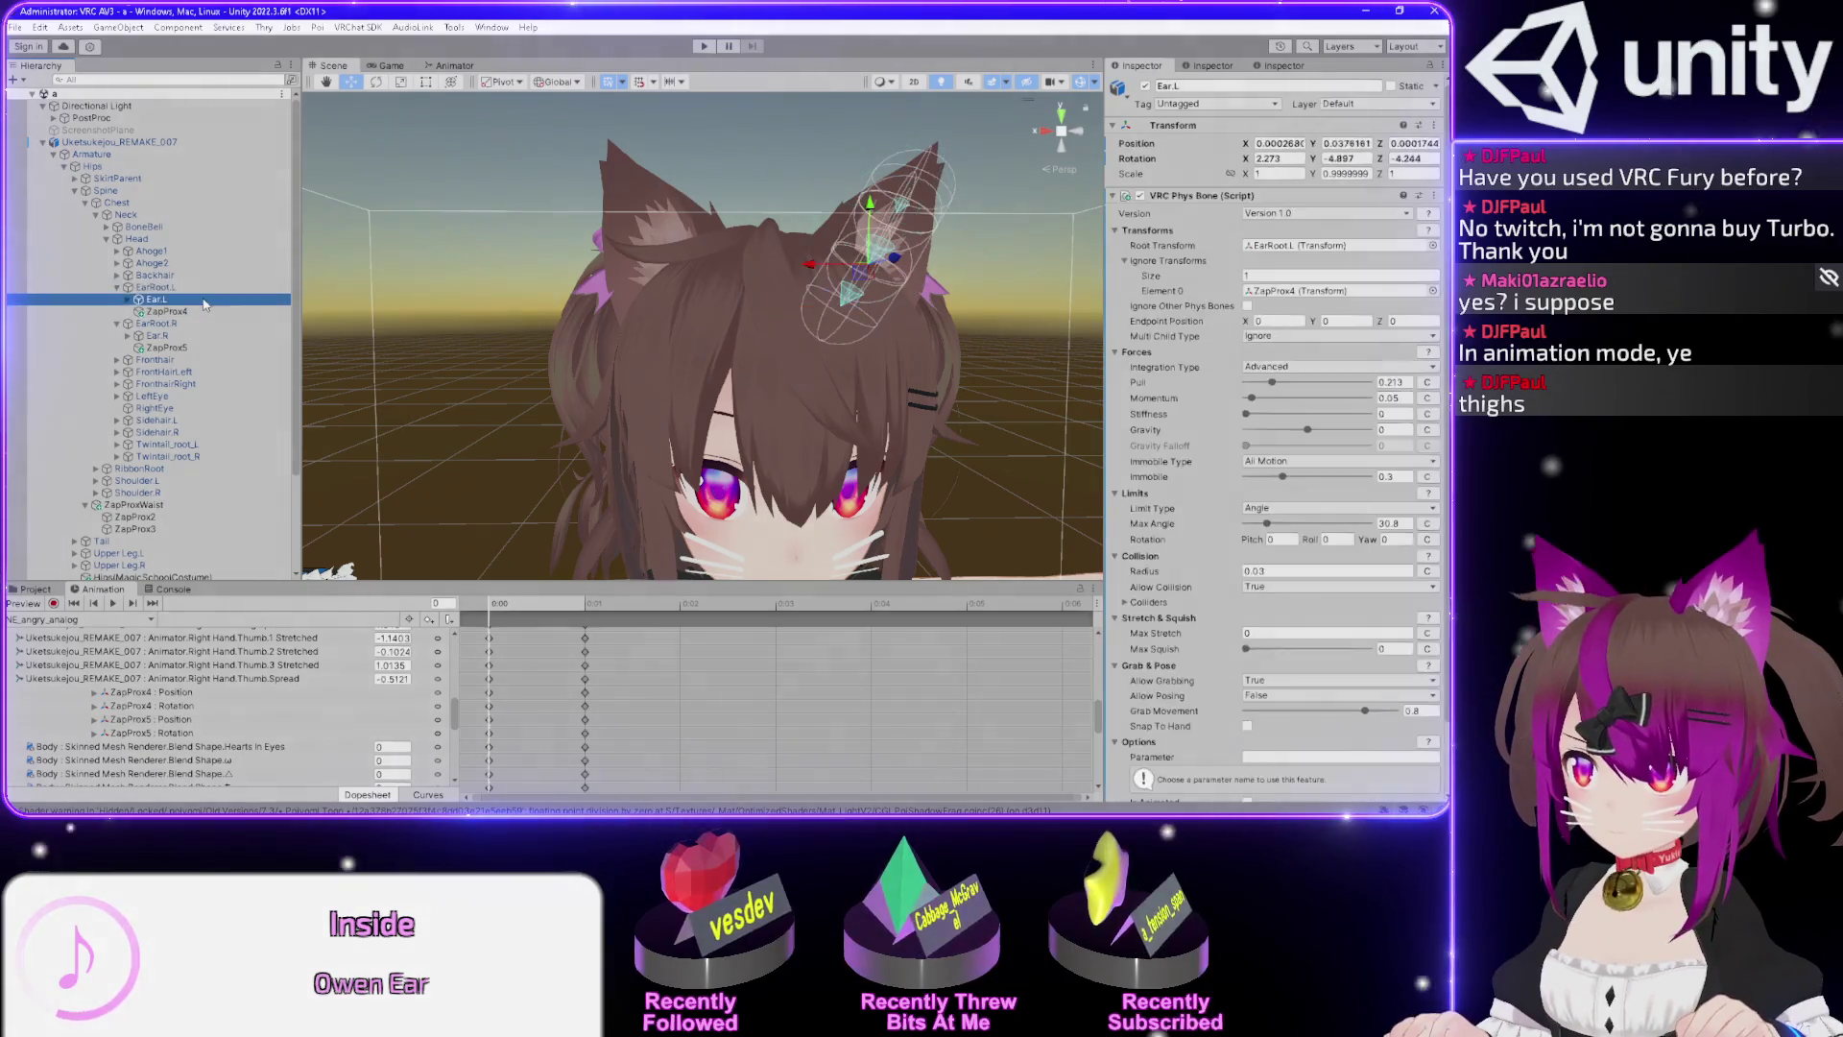
Disable the VRC Phys Bone on both Ear.R and Ear.L after reviewing its Ignore Transforms.
click(1270, 276)
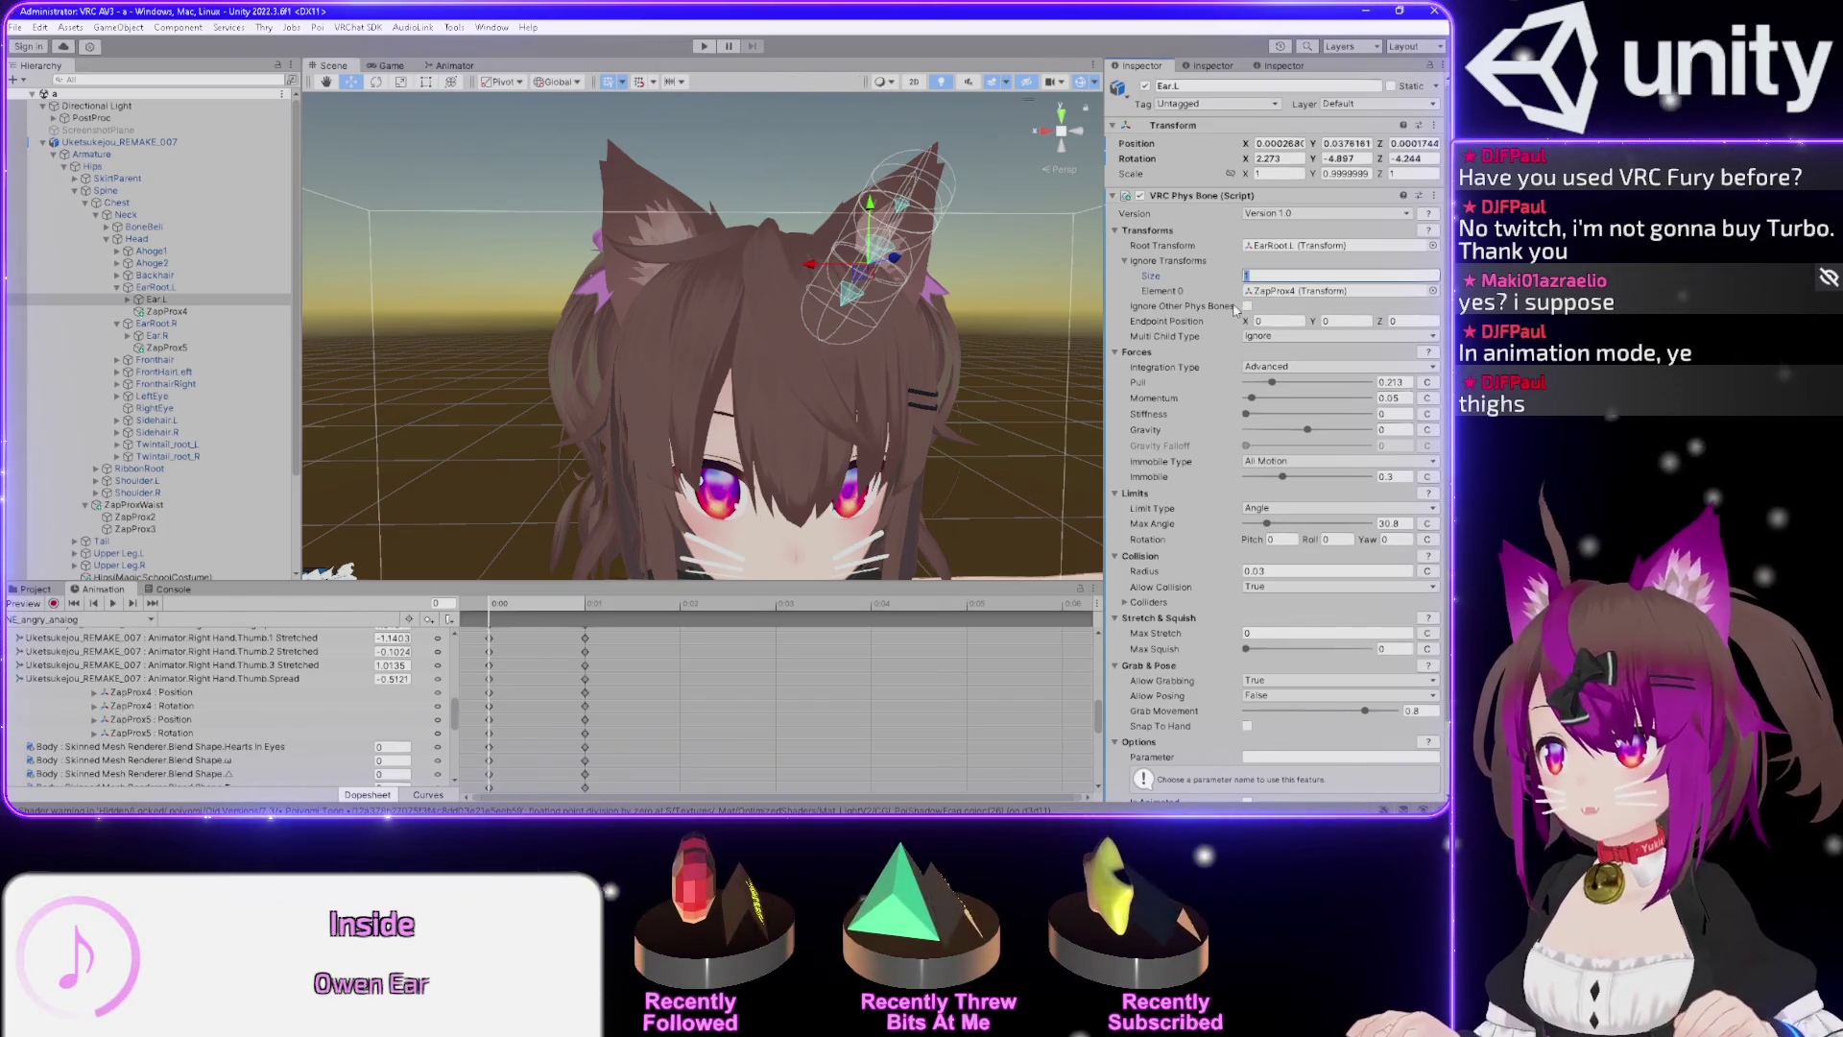
click(1281, 337)
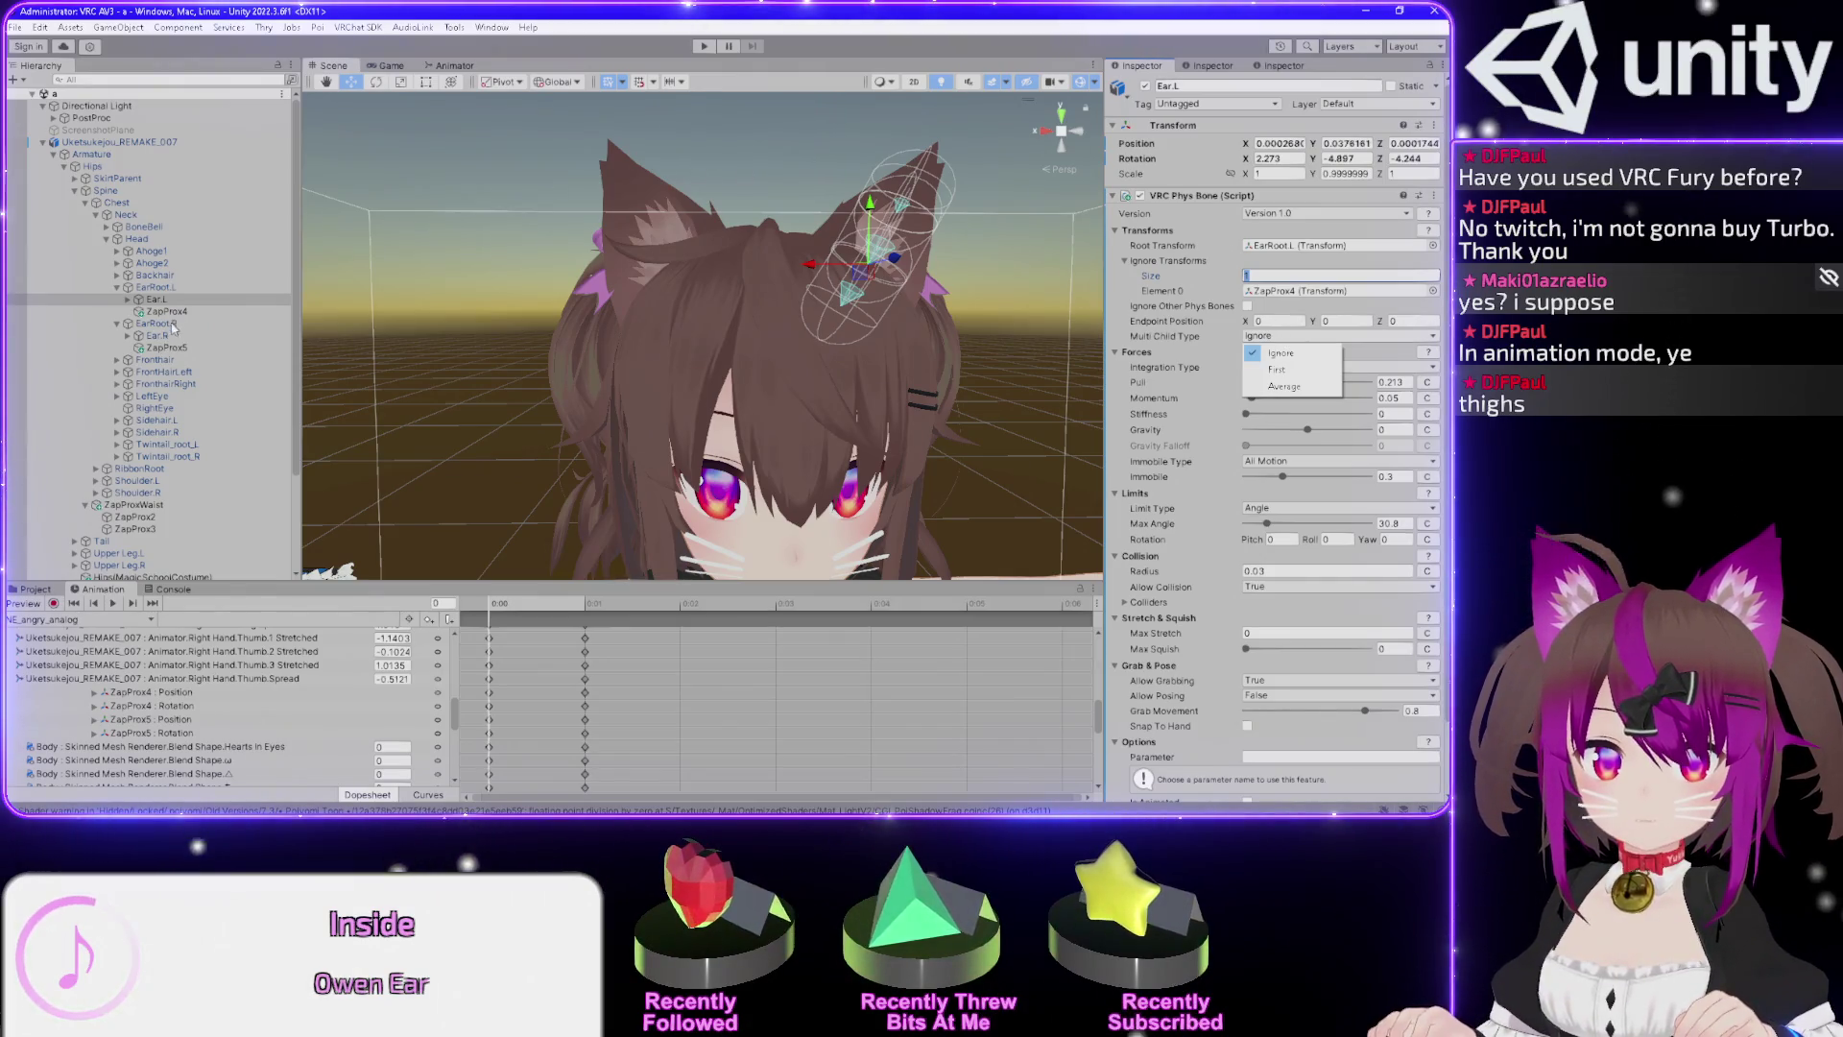
click(168, 336)
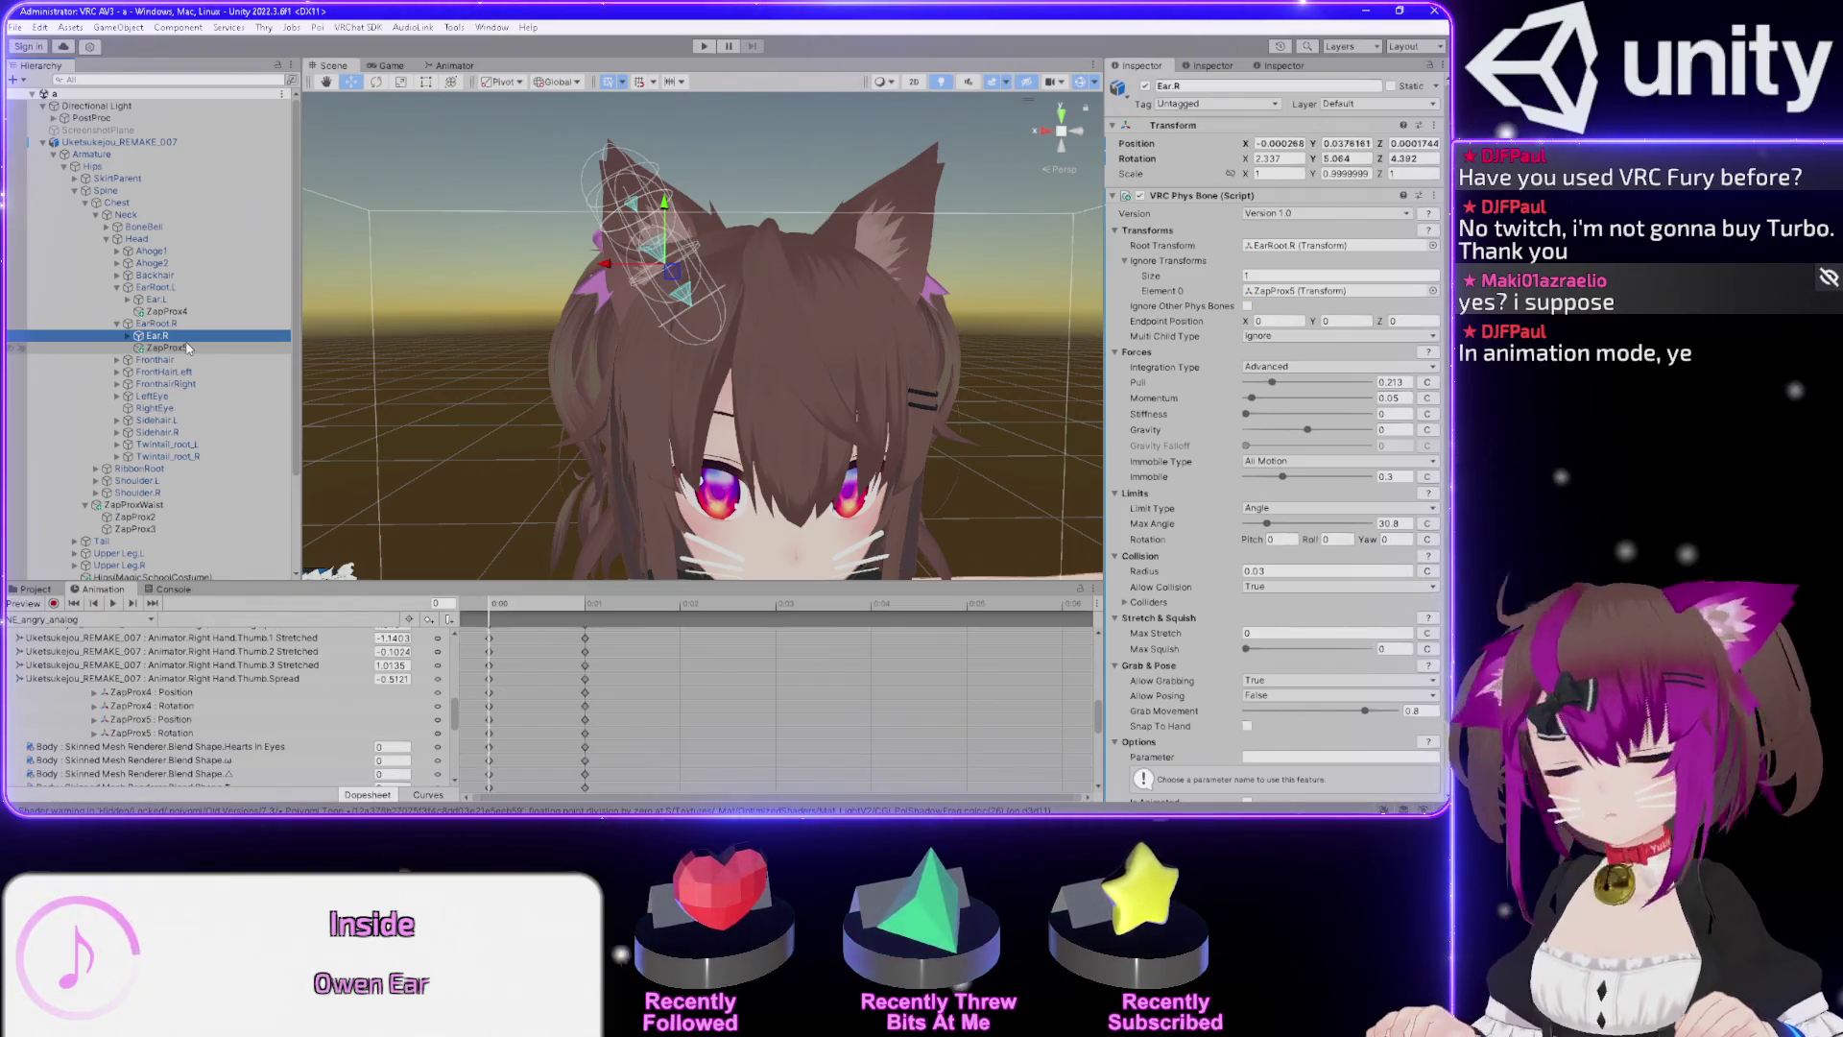
ctrl+click(192, 300)
click(1140, 196)
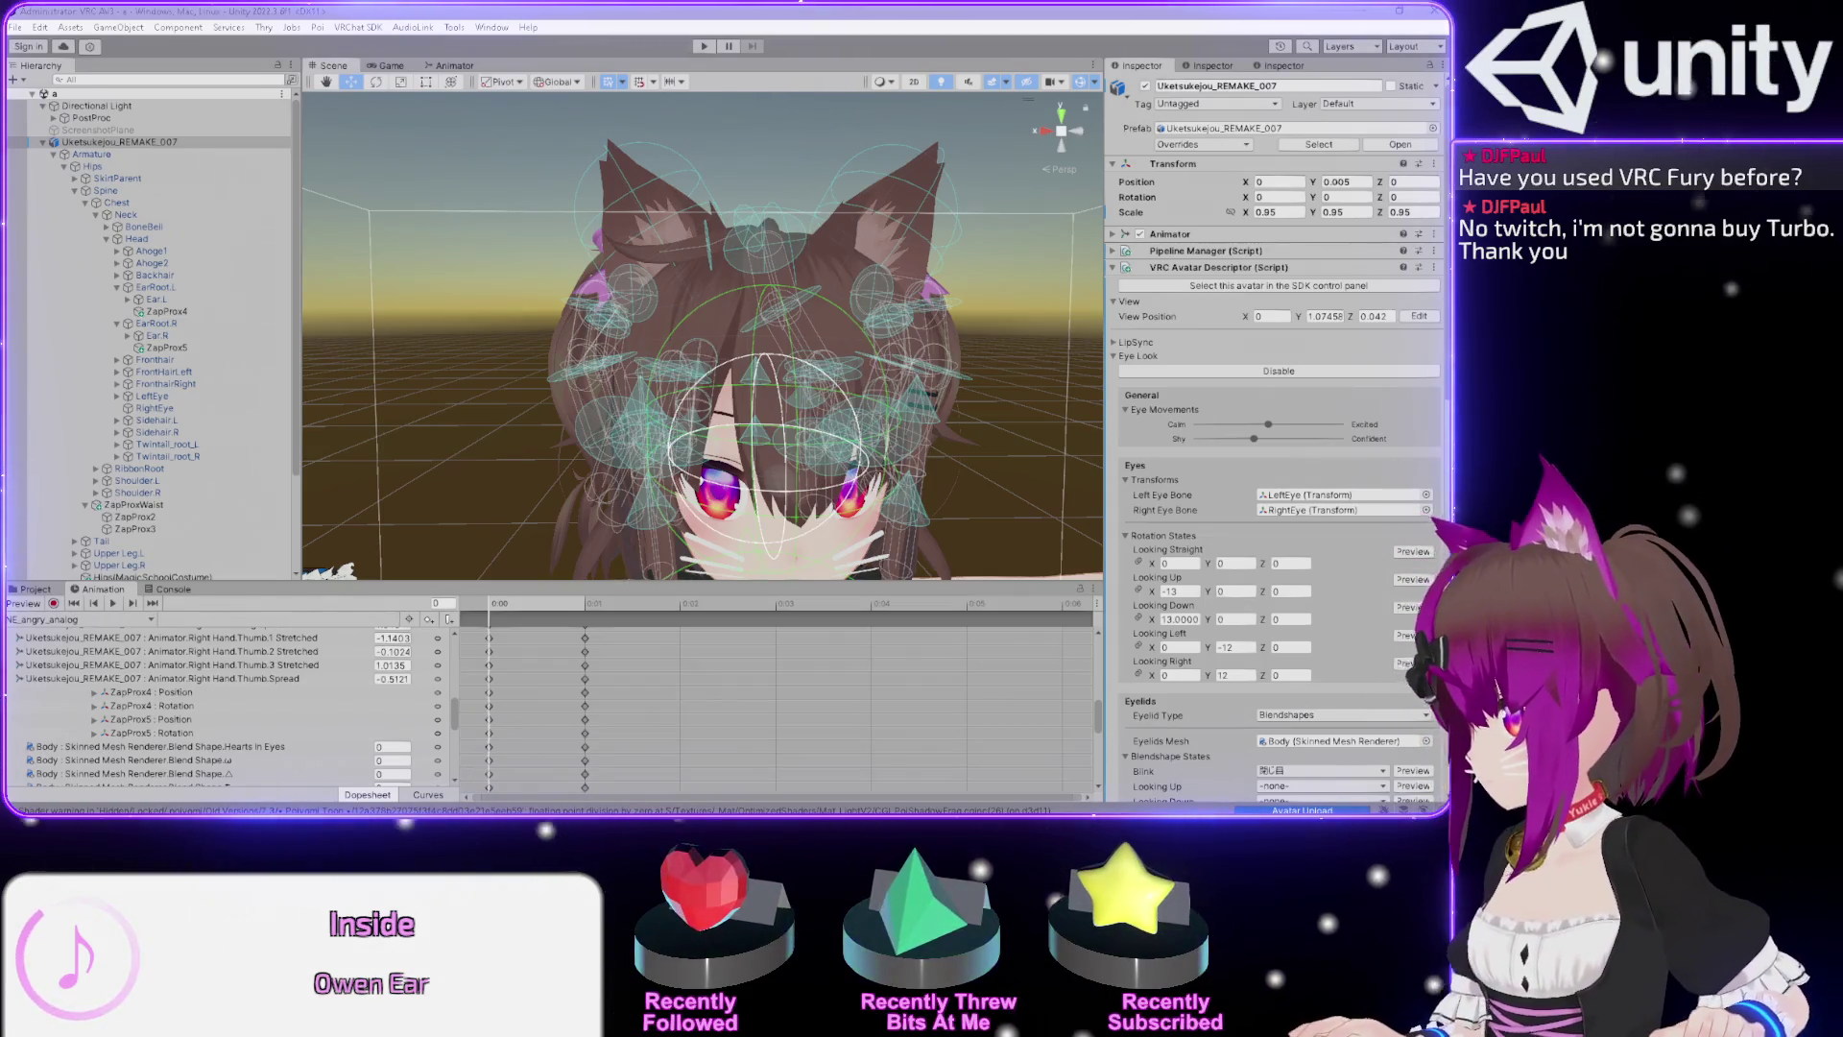
Reload the CC avatar by applying the Christmas avatar and back, then minimise VRChat.
key(Escape)
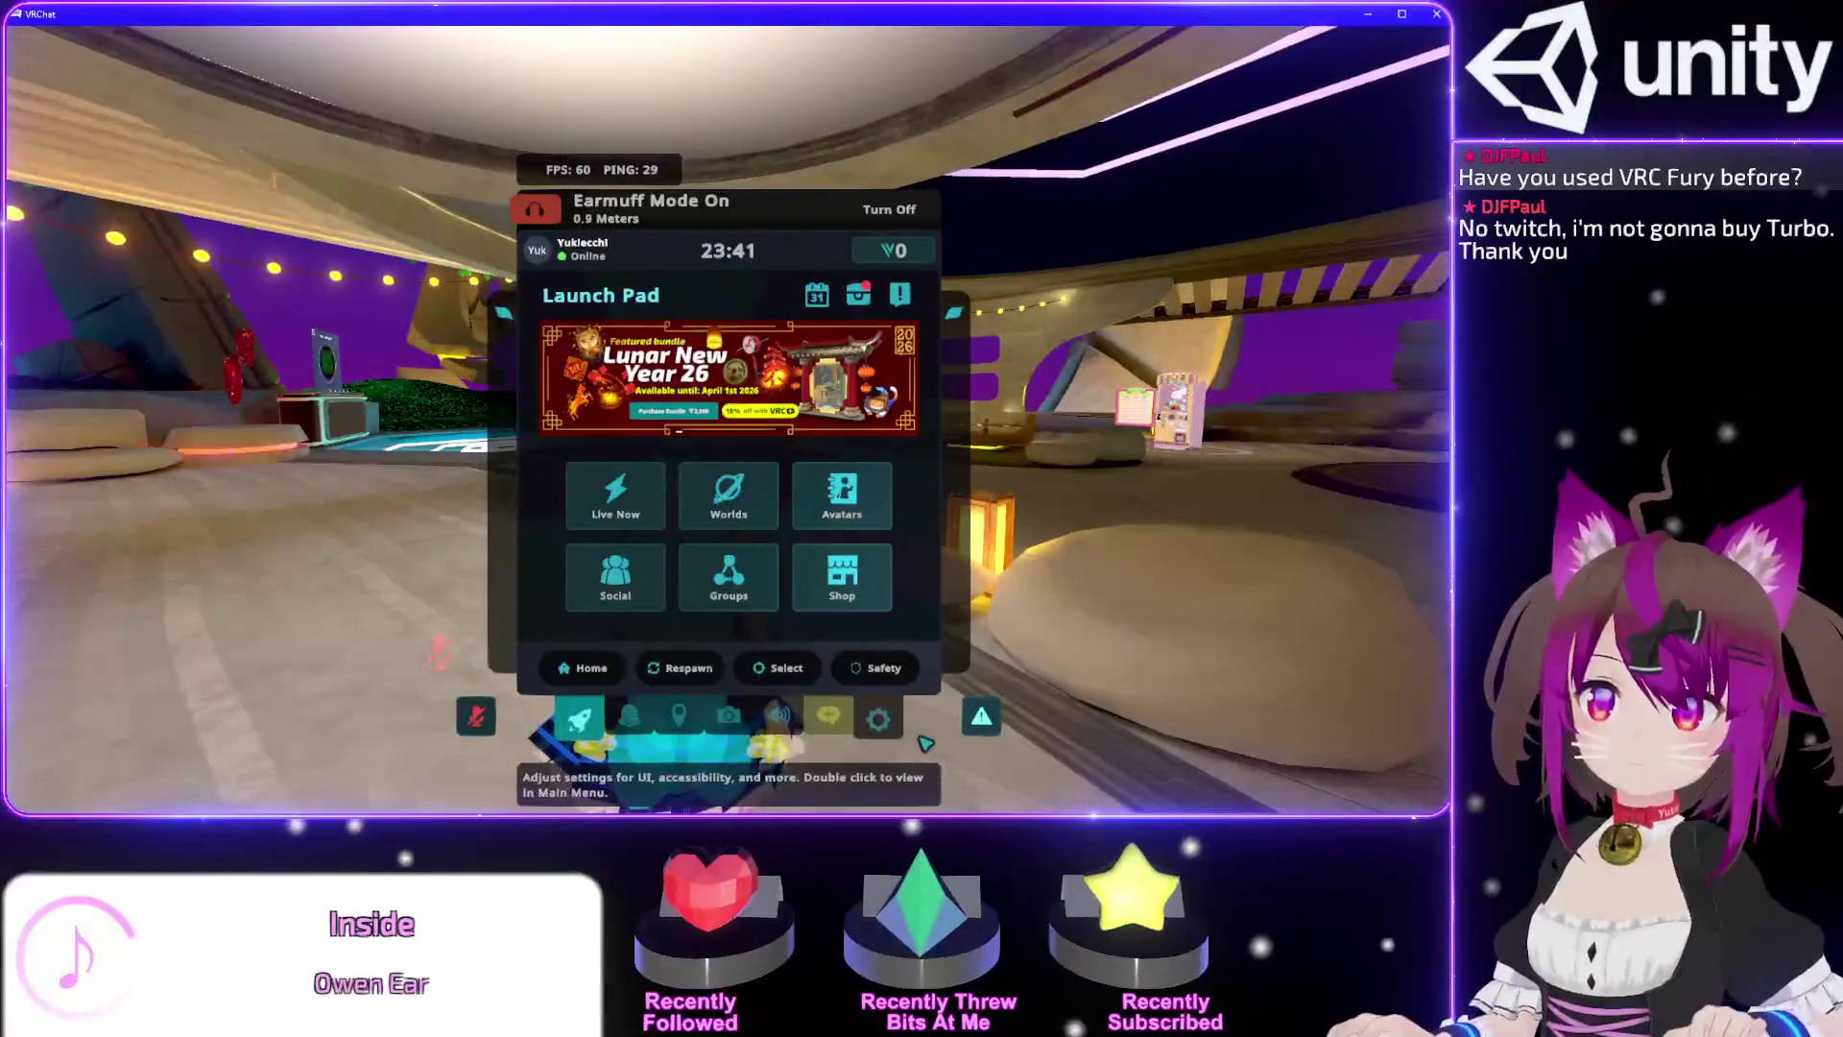
double_click(878, 720)
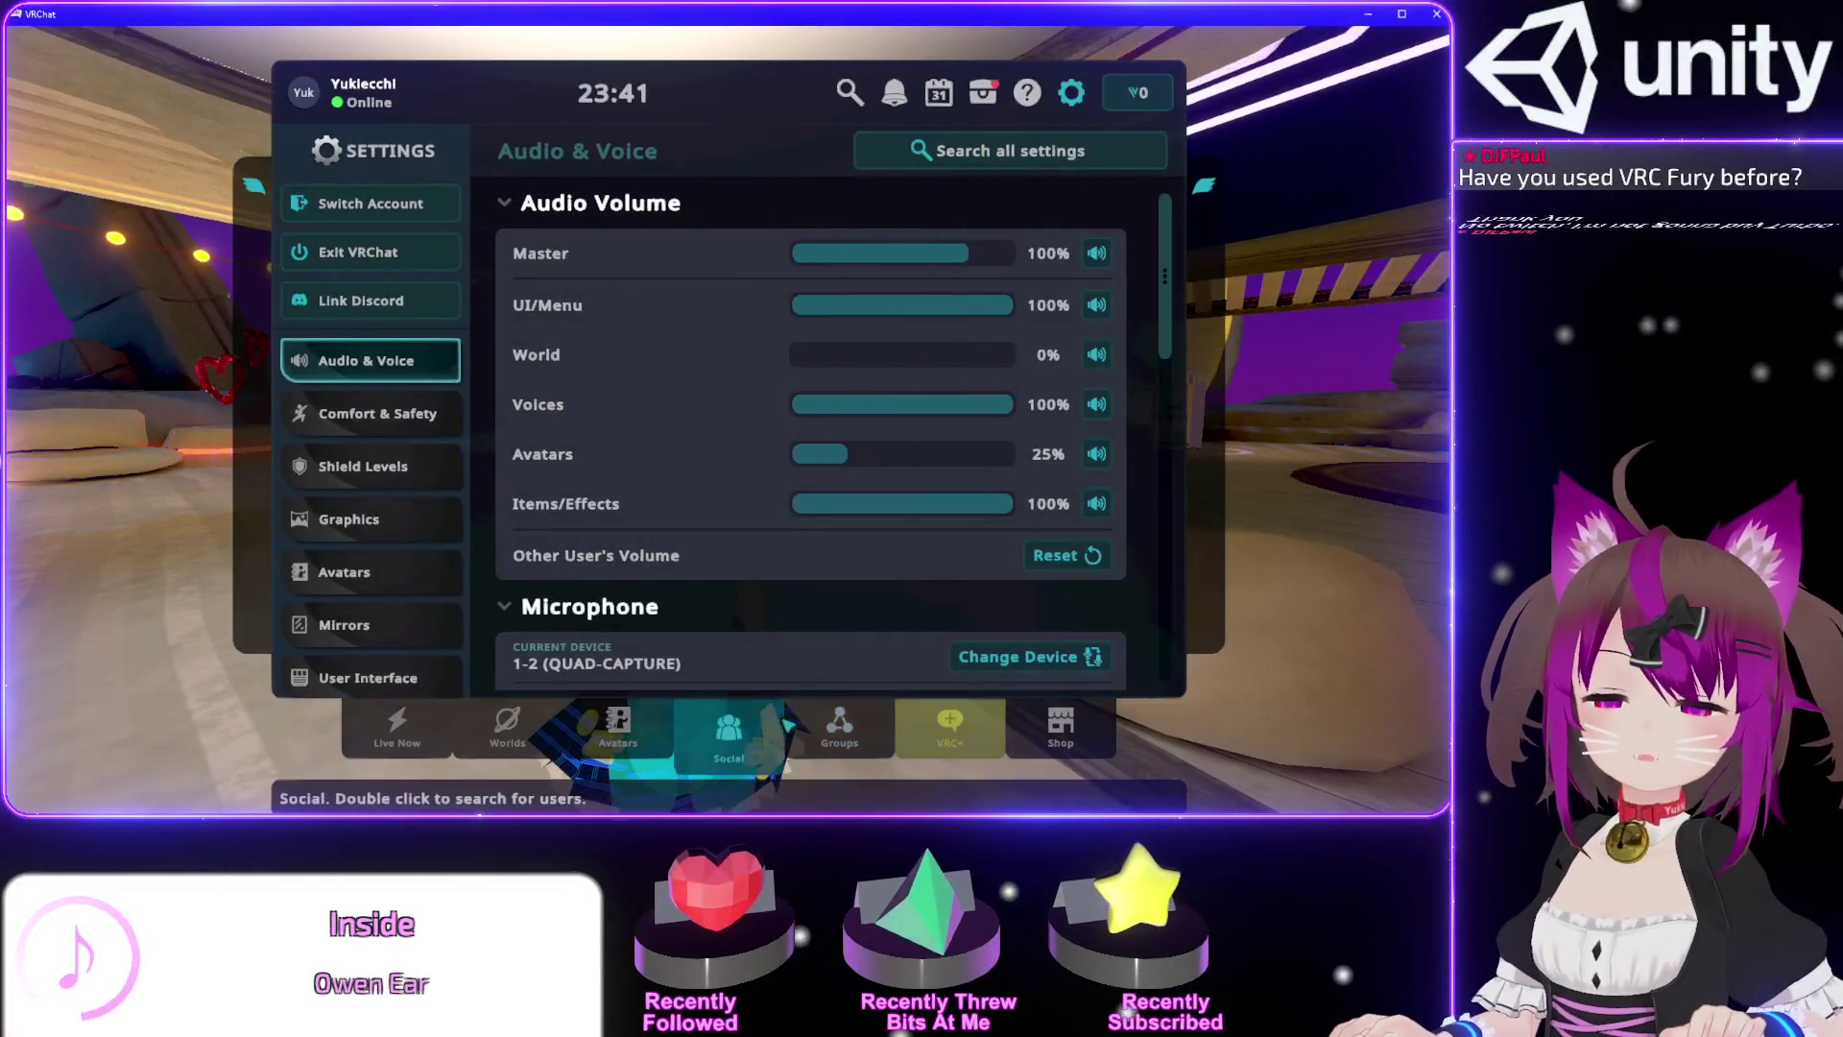
click(618, 730)
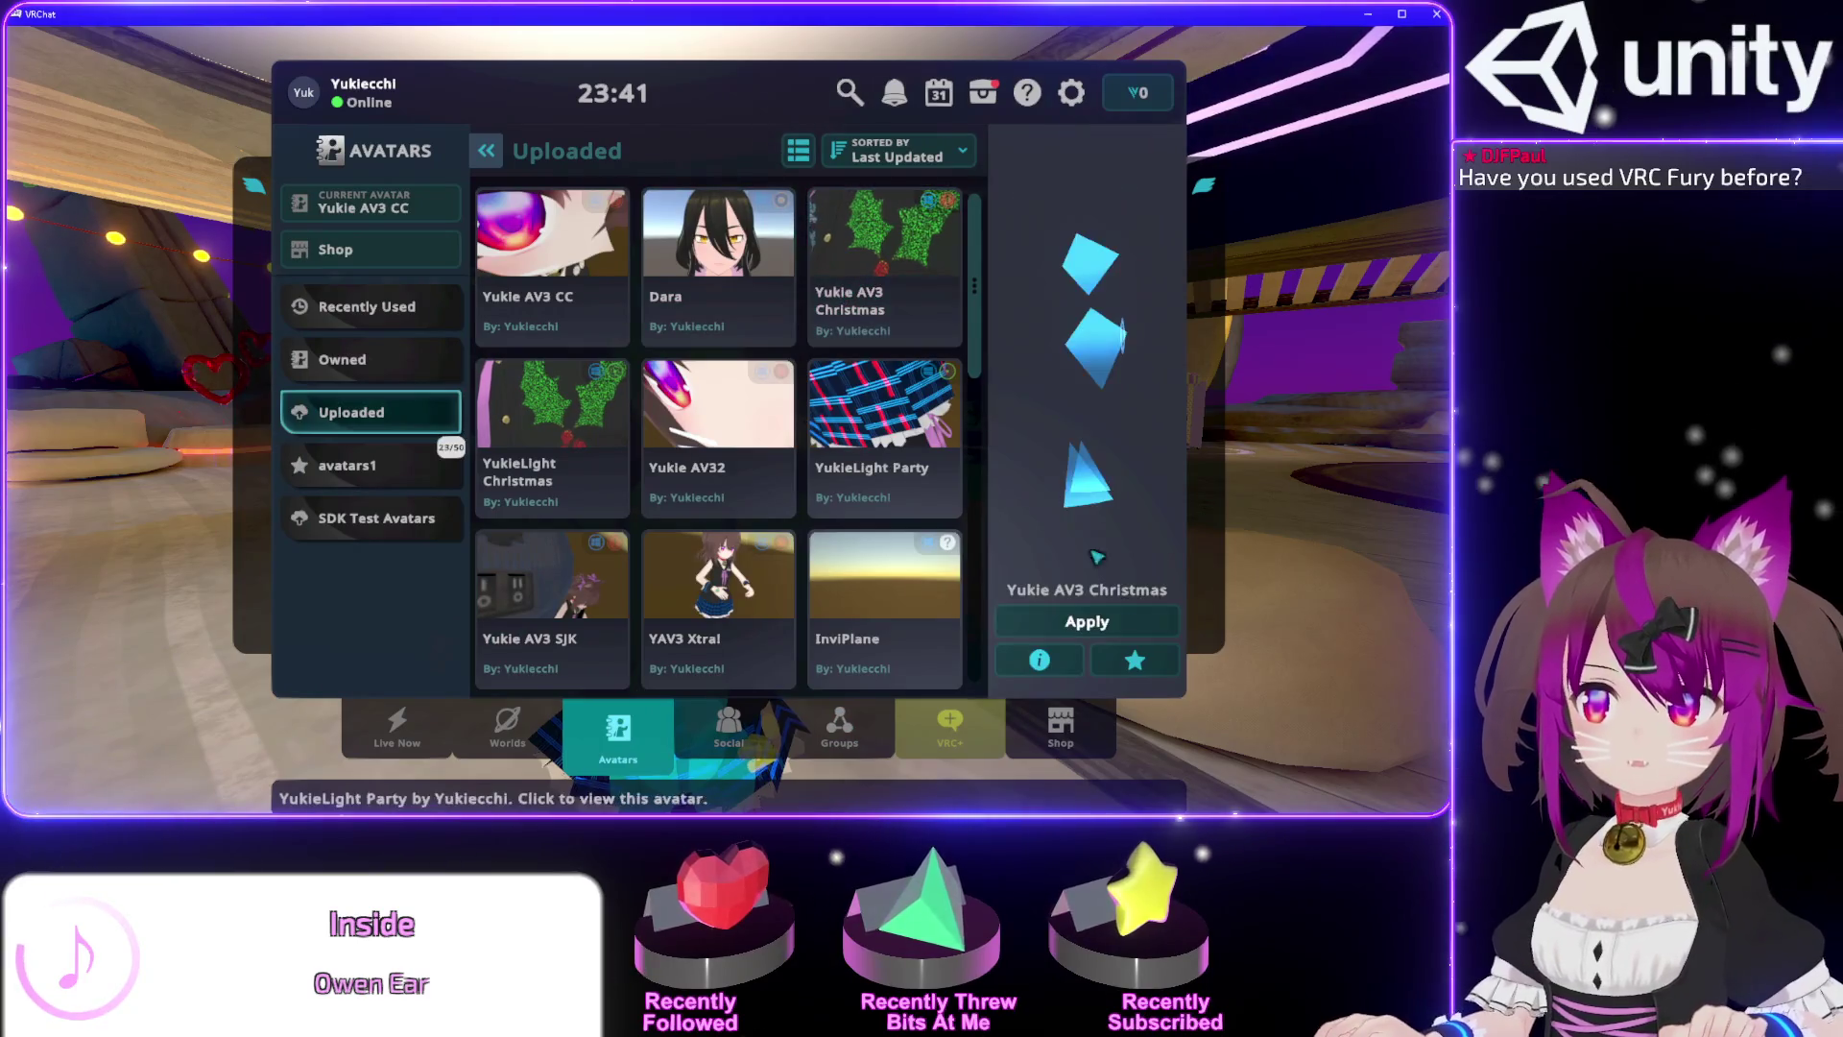
click(1066, 621)
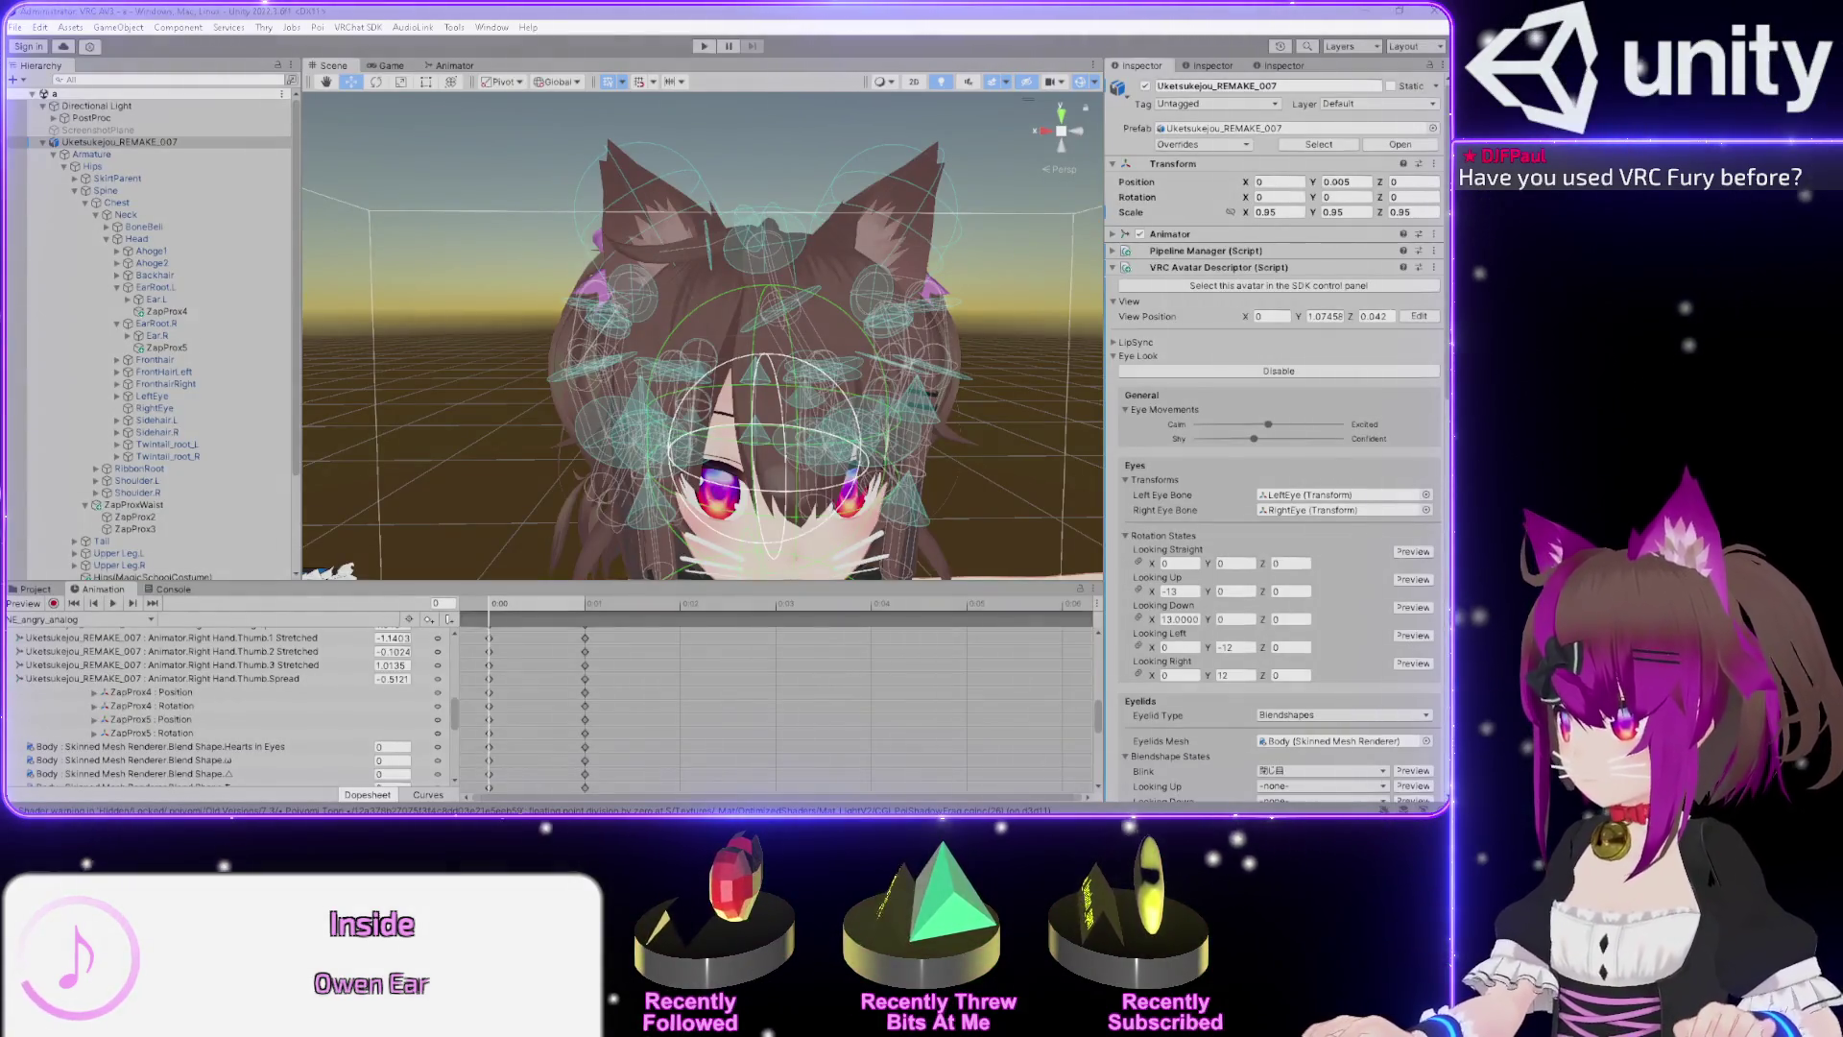
click(1368, 9)
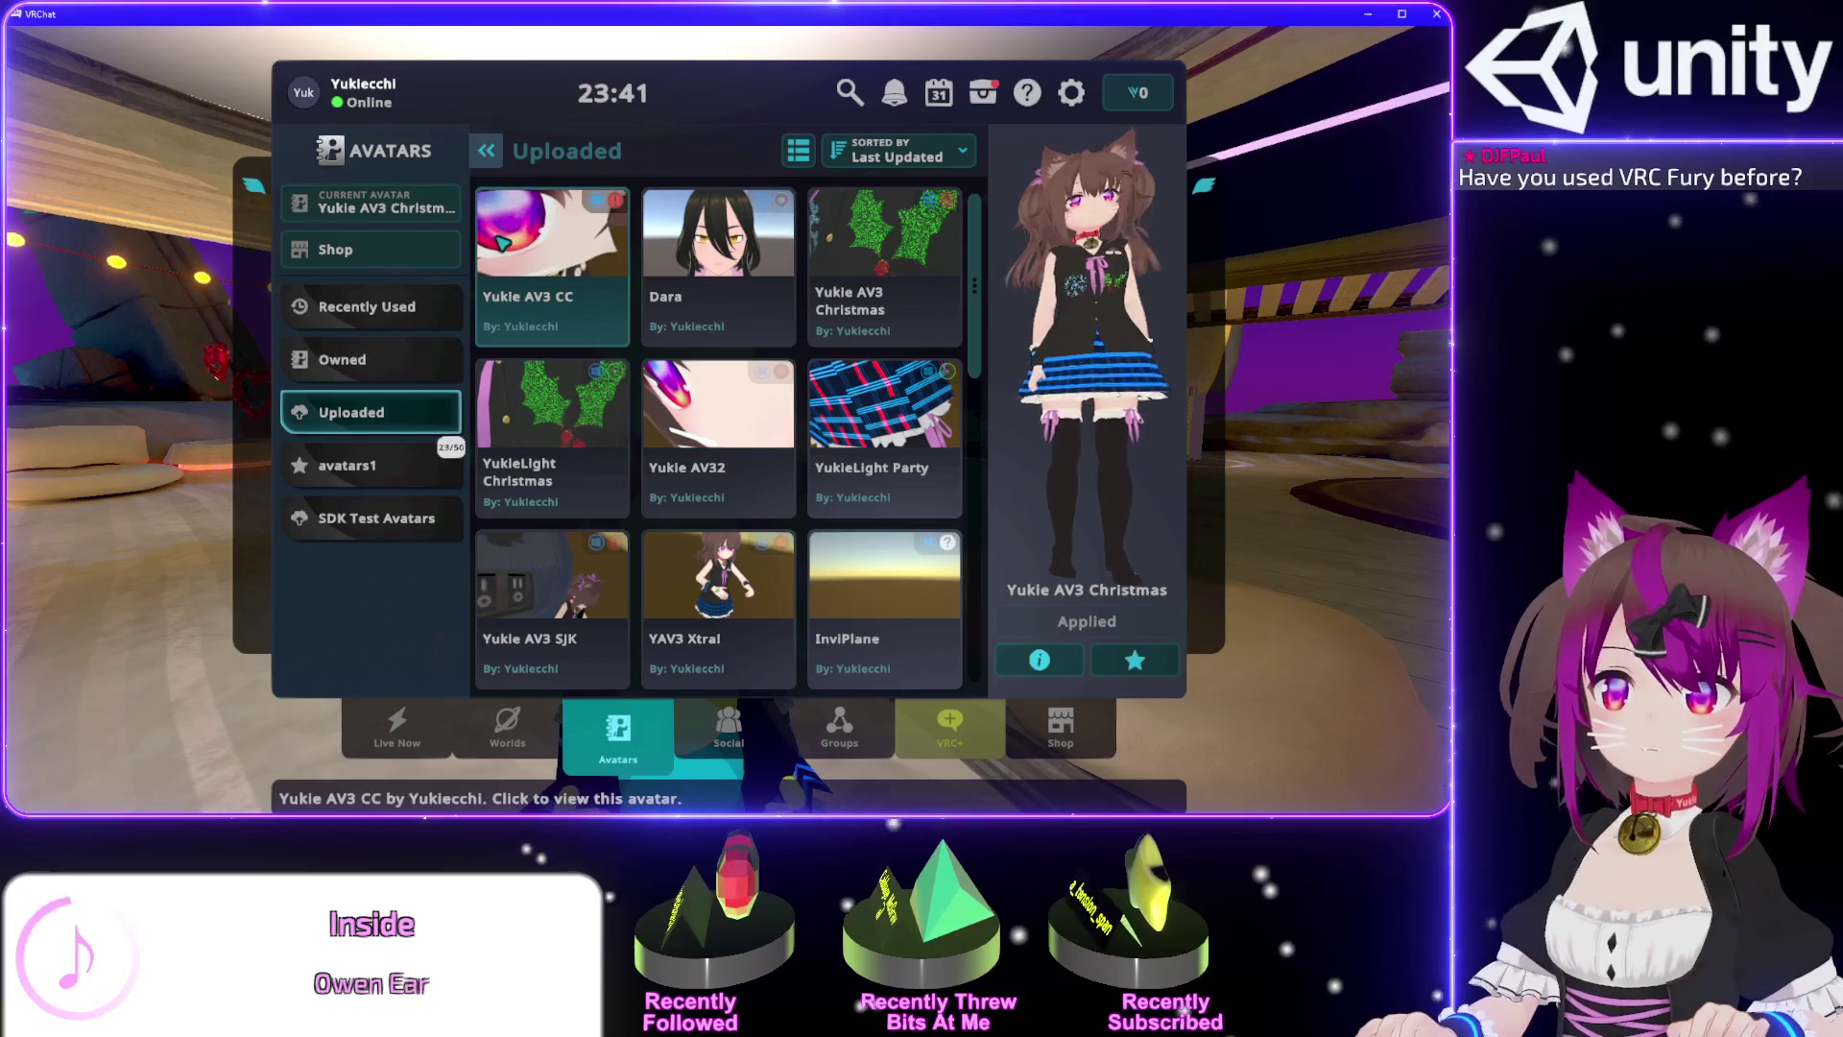
click(1117, 632)
key(Escape)
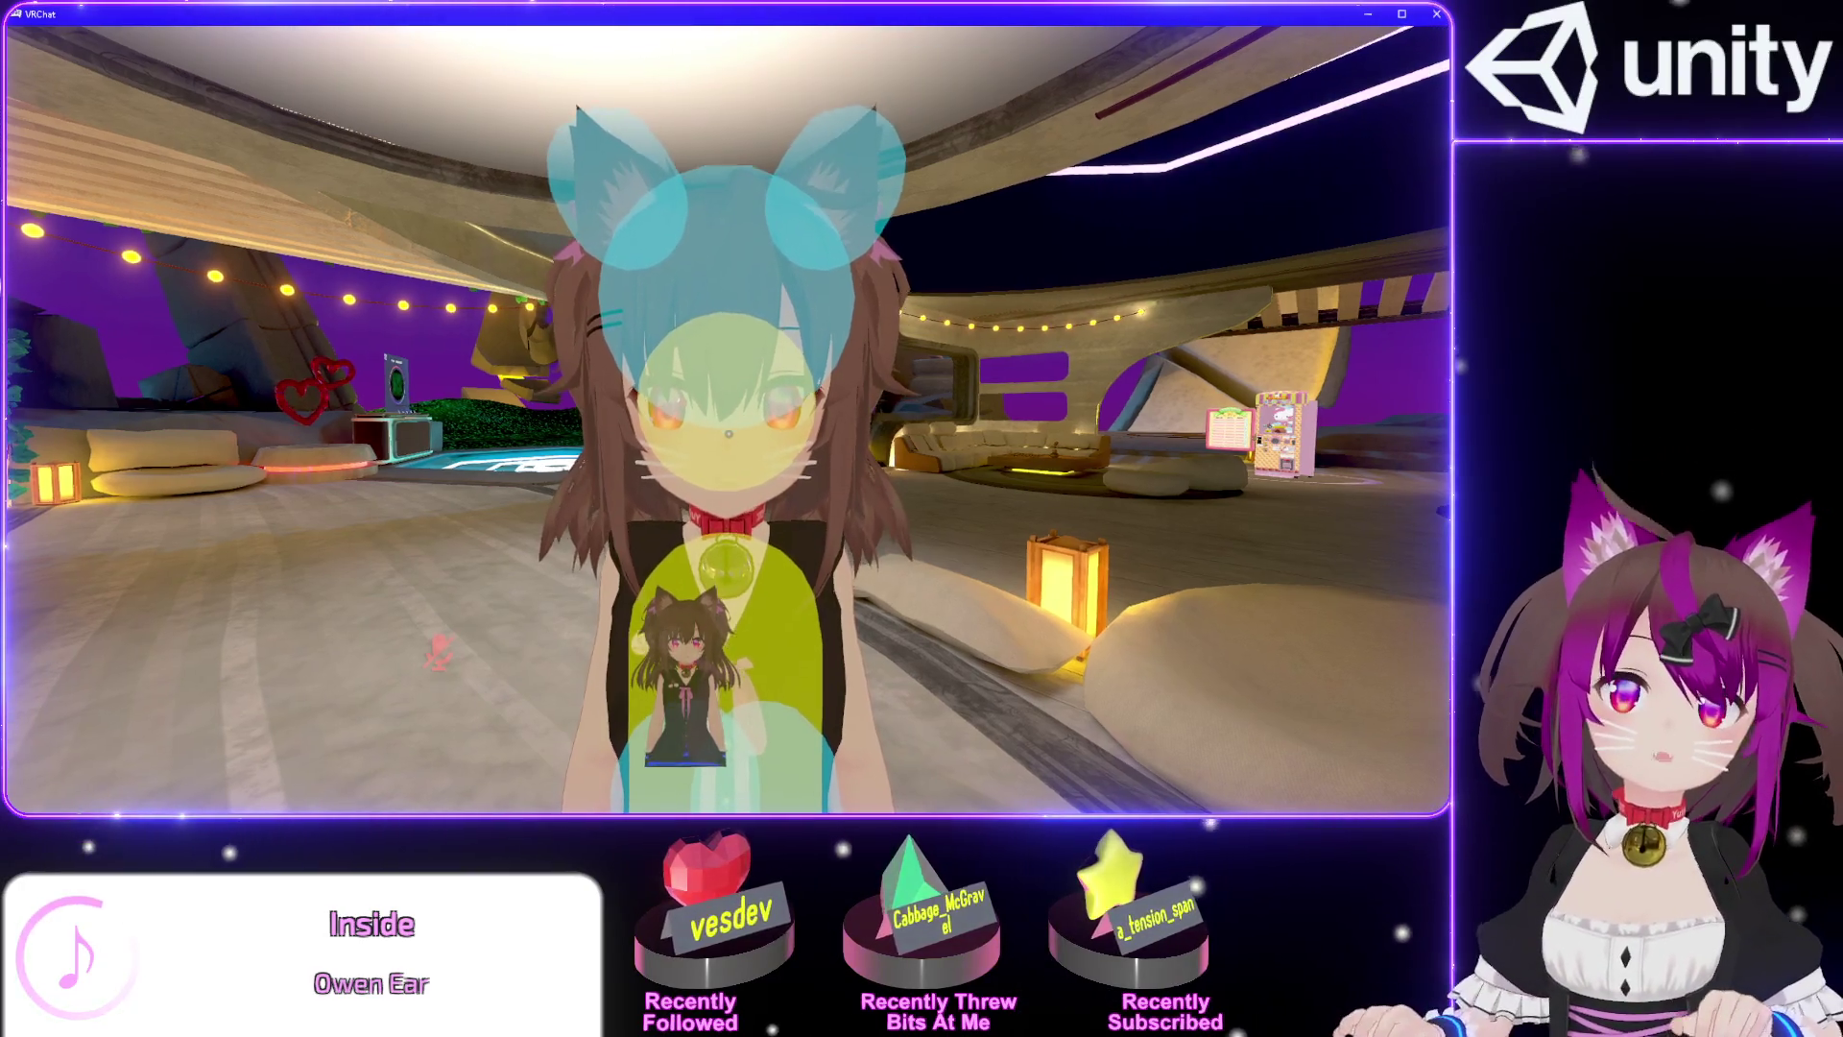
key(alt+Tab)
click(1375, 13)
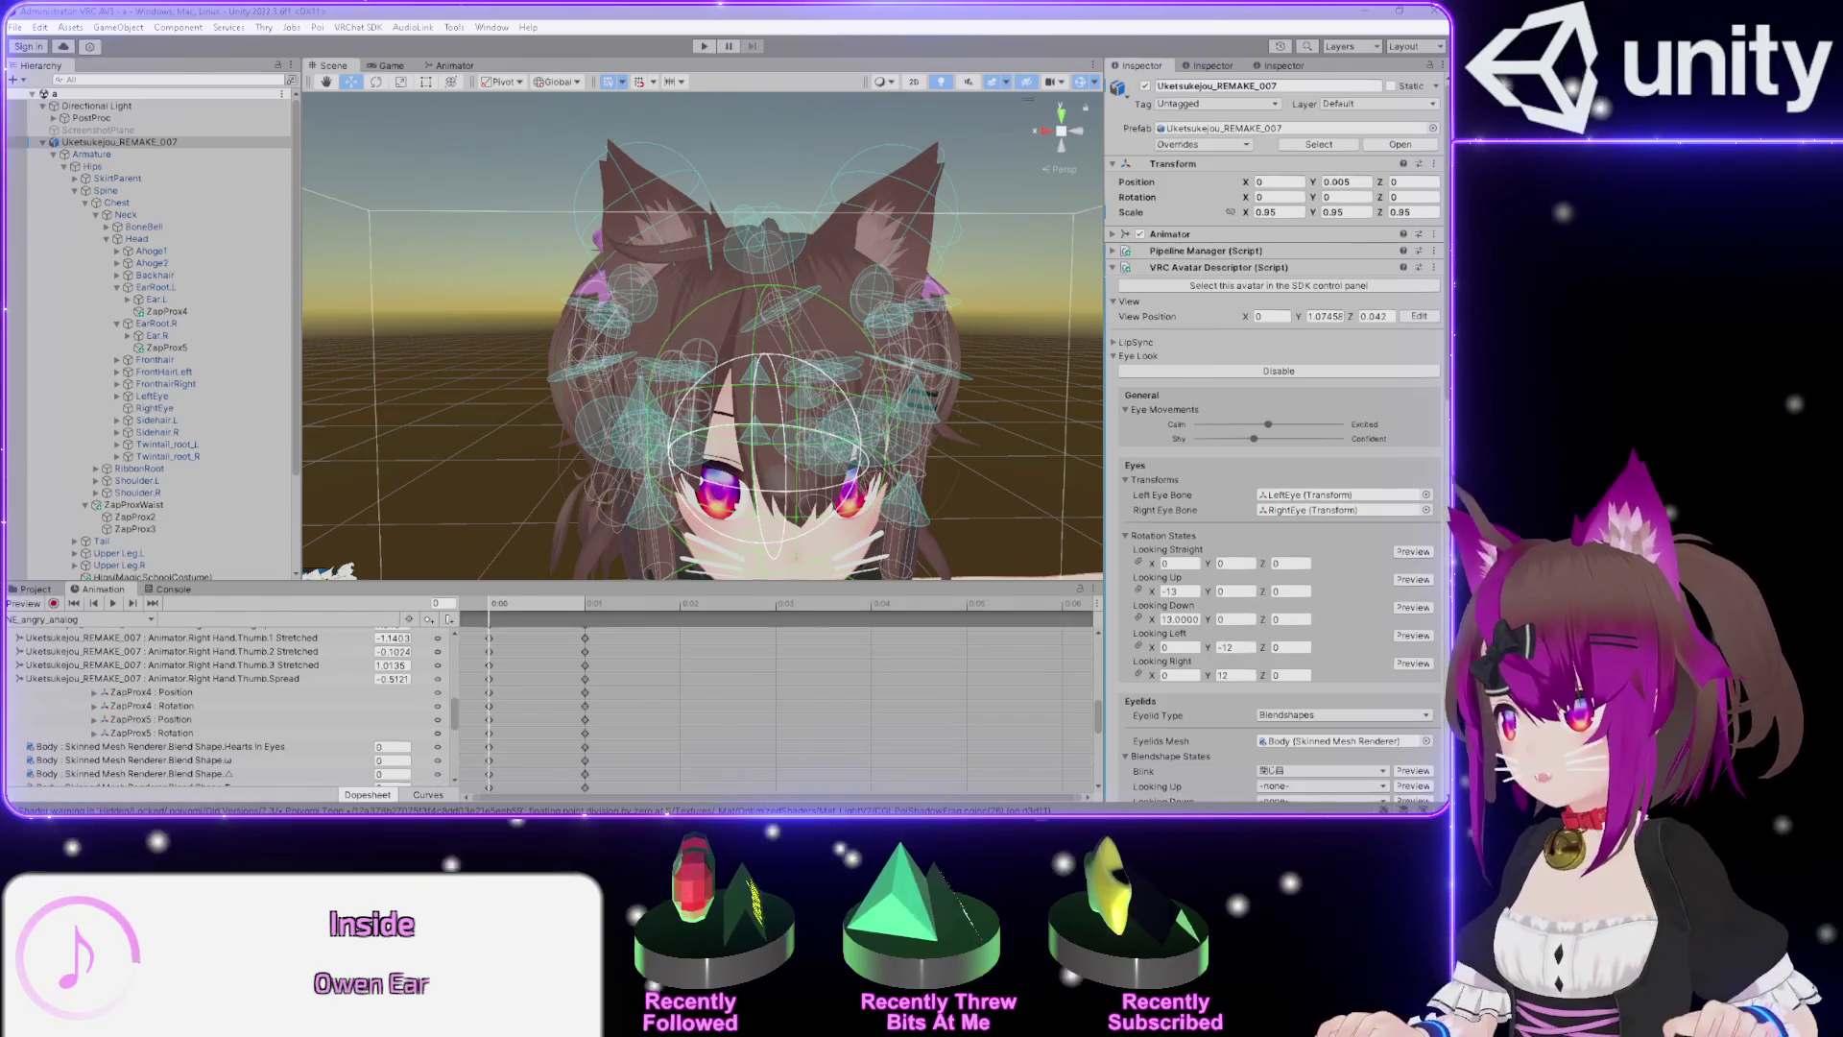
Re-enable the VRC Phys Bone on Ear.L and Ear.R, then check Ear.R's ignored ZapProx5.
click(909, 9)
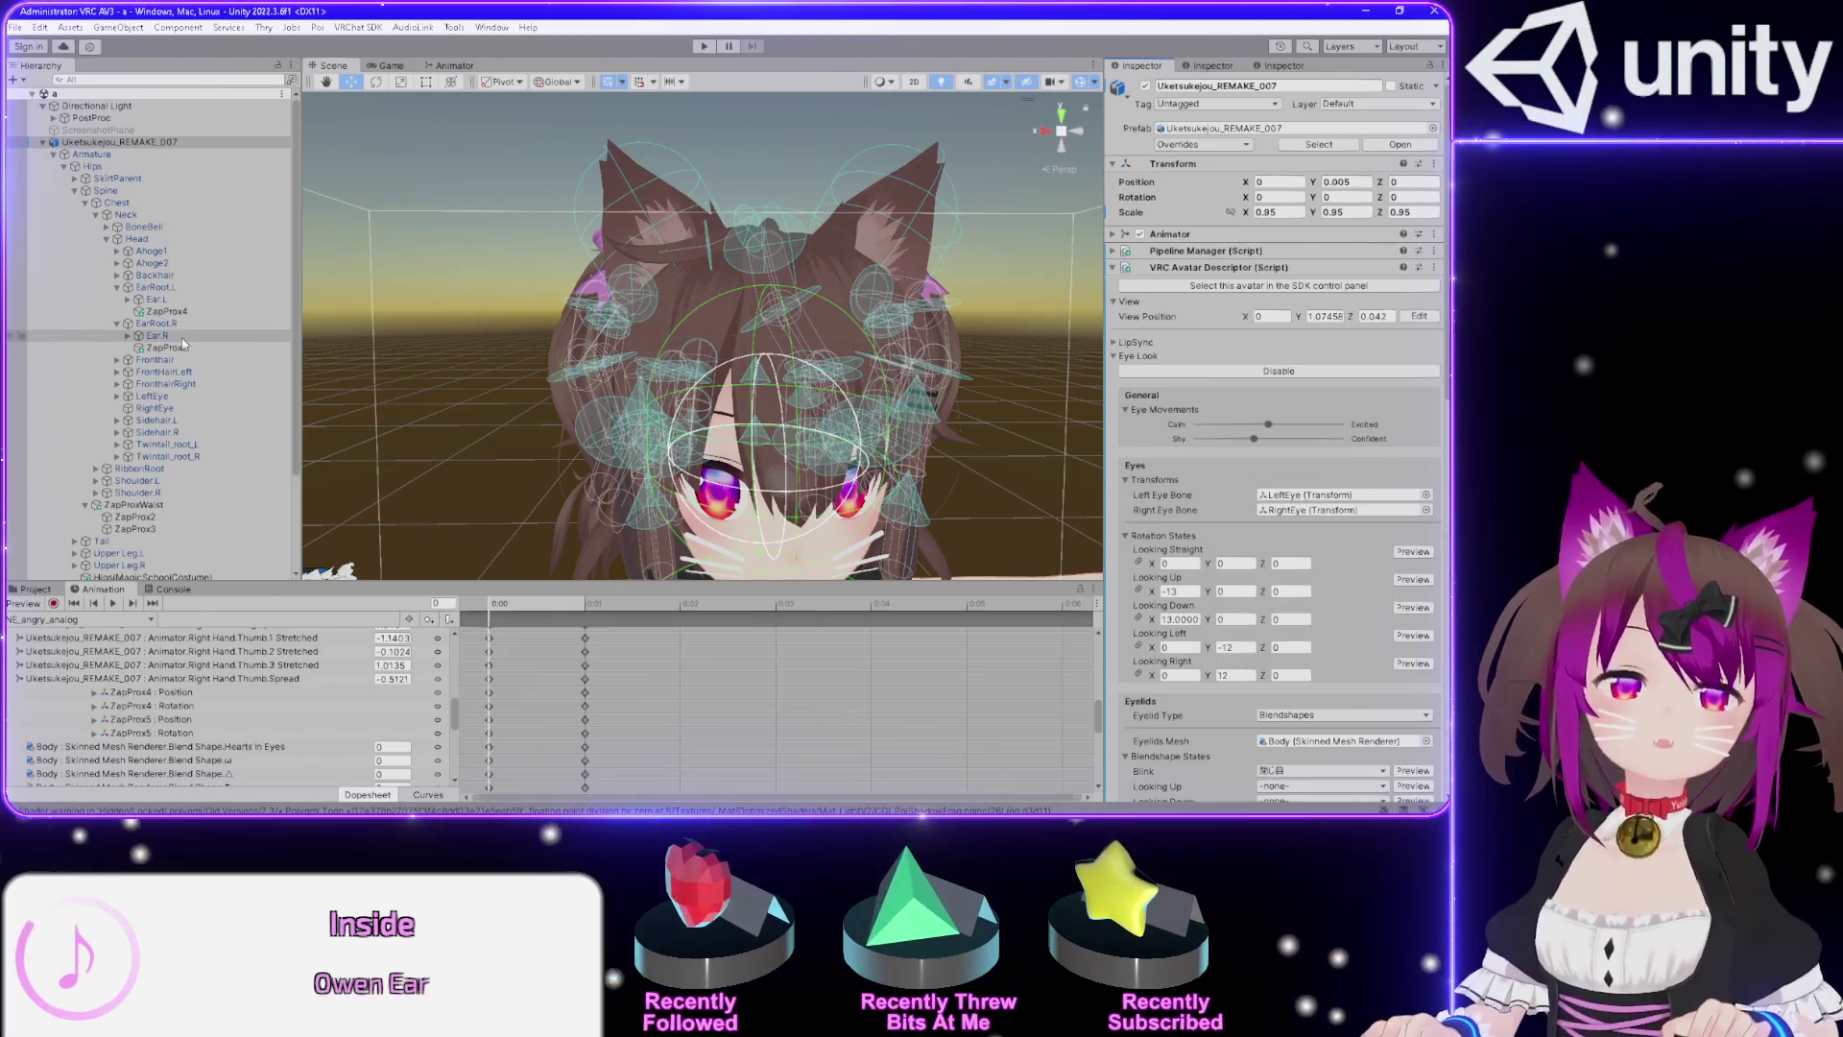
click(181, 288)
click(158, 300)
ctrl+click(166, 336)
click(1140, 196)
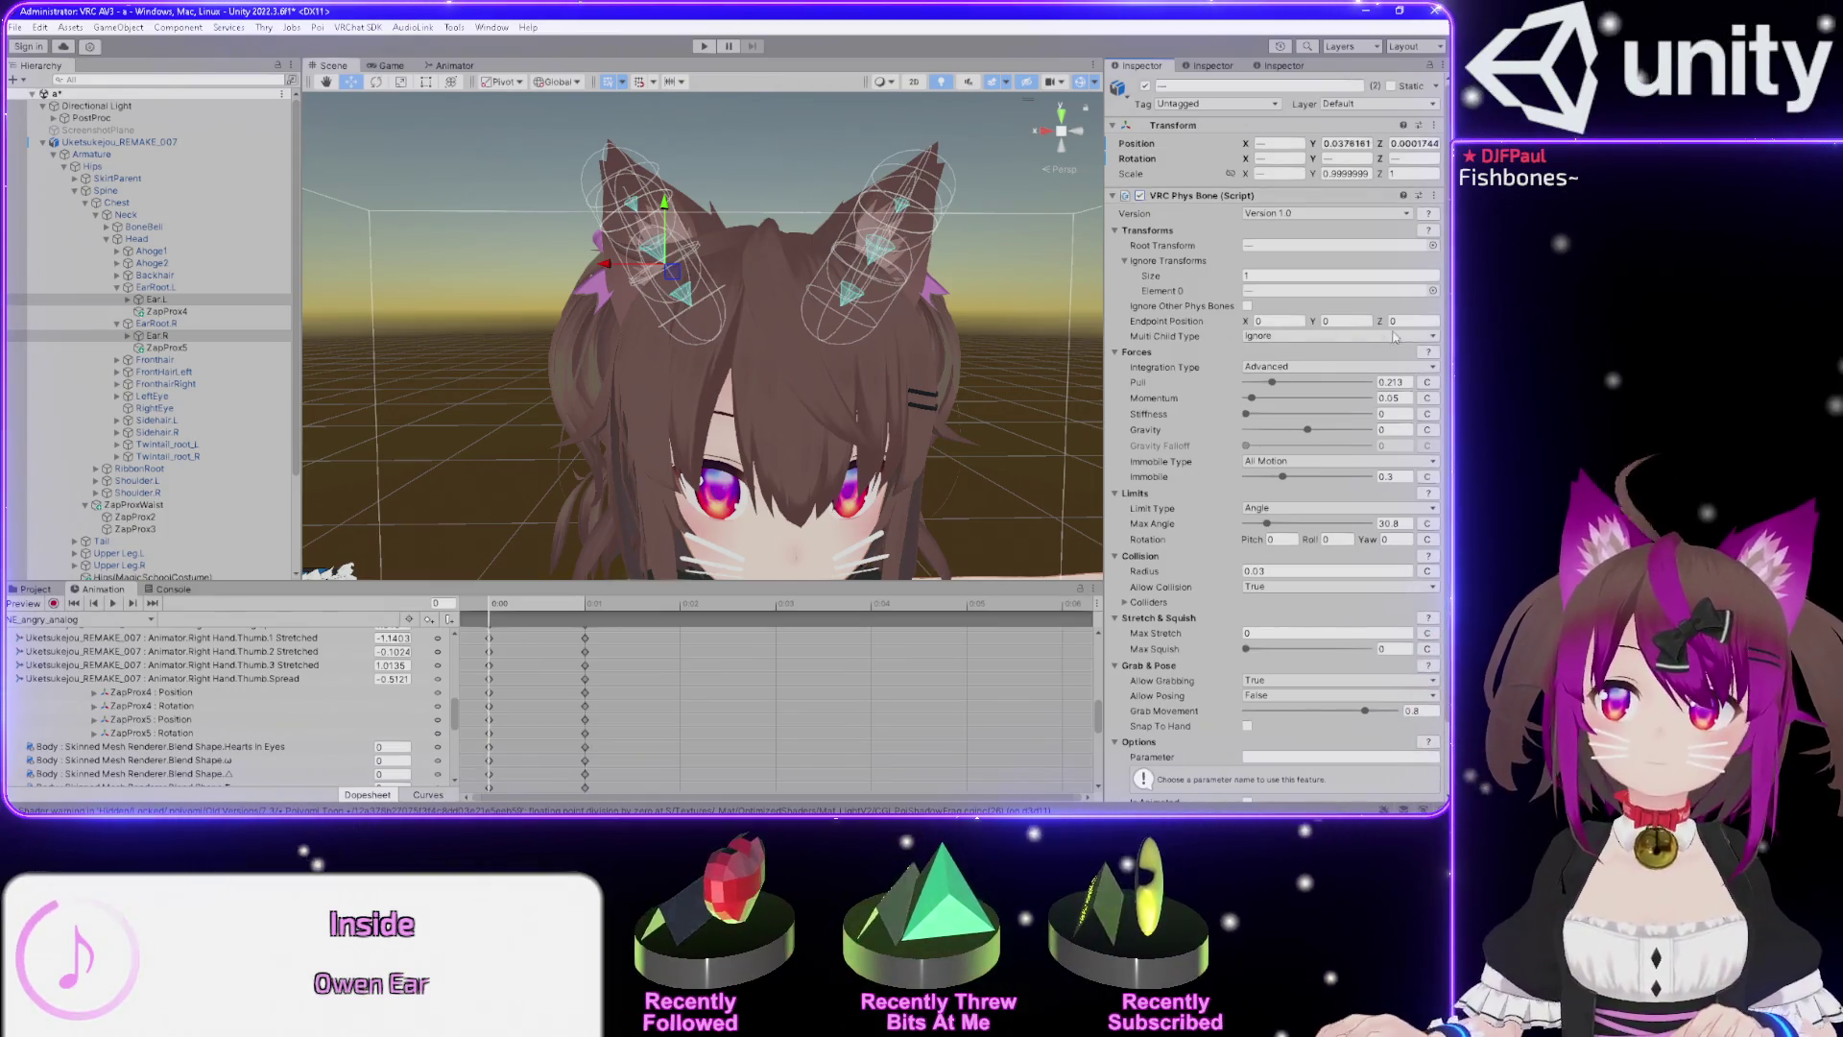
click(156, 335)
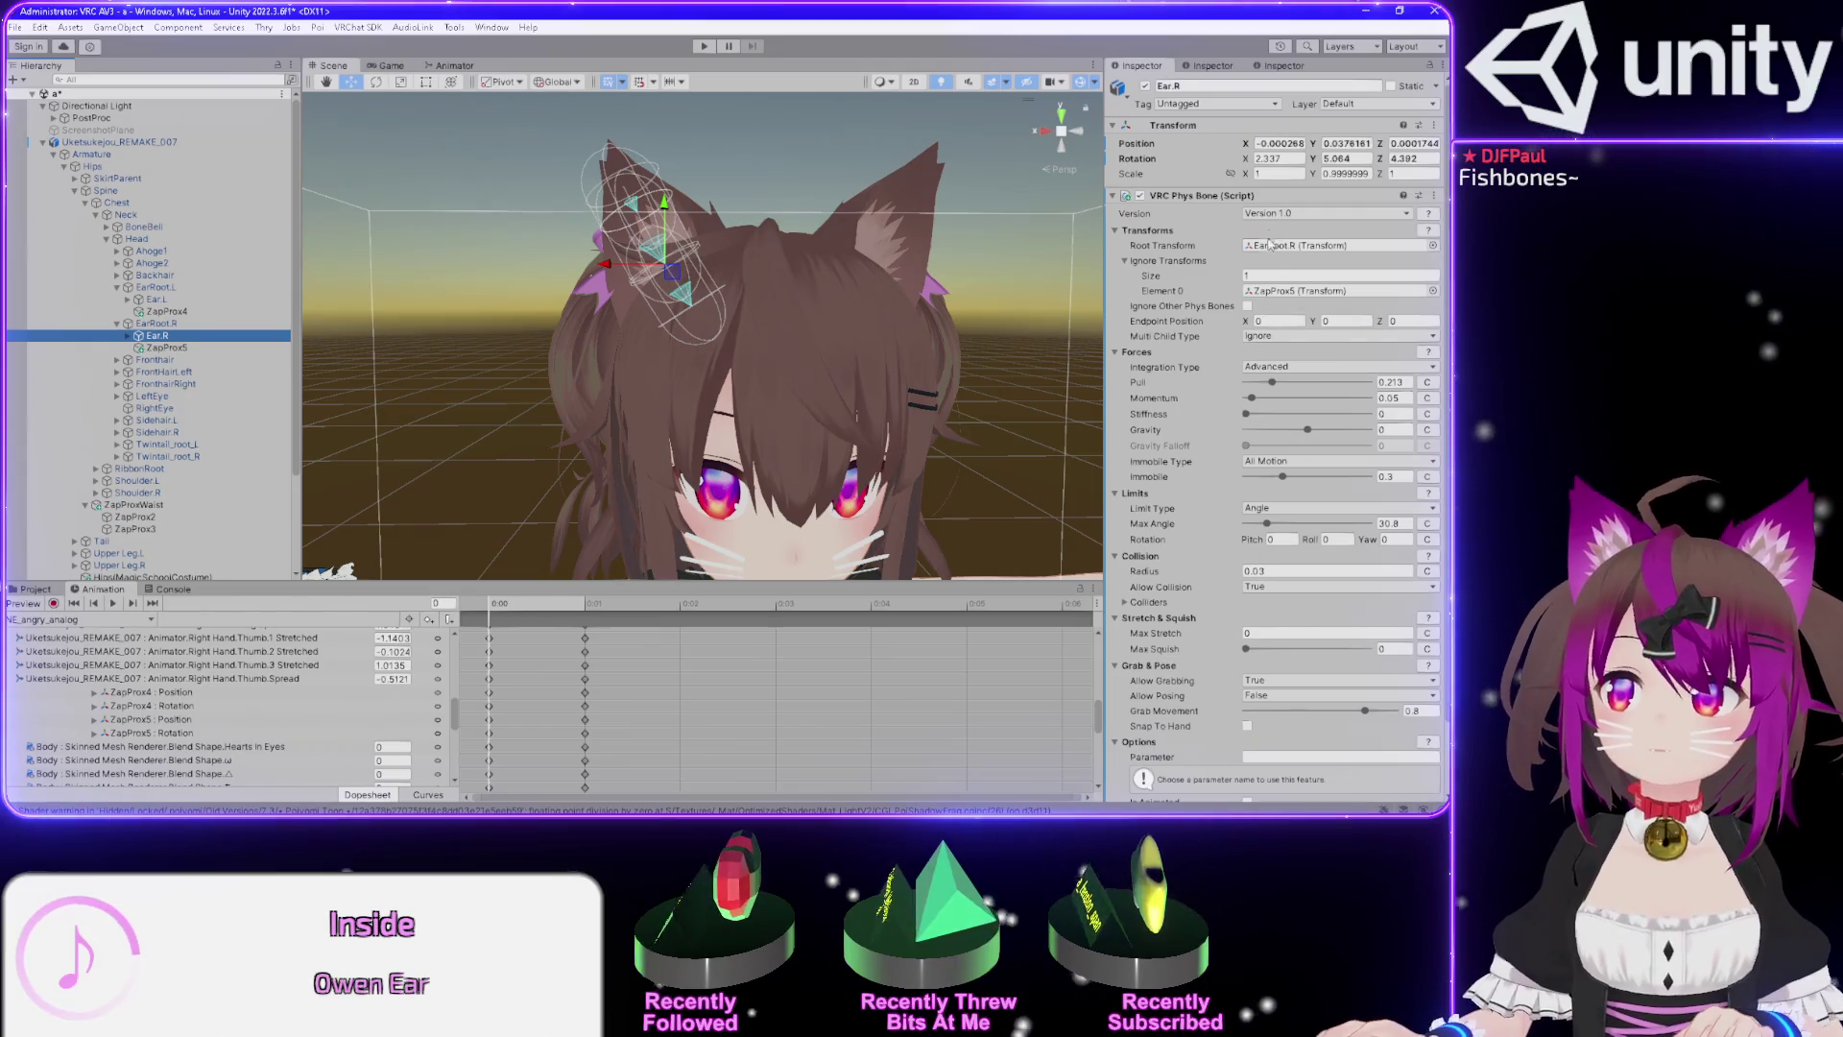
click(1274, 295)
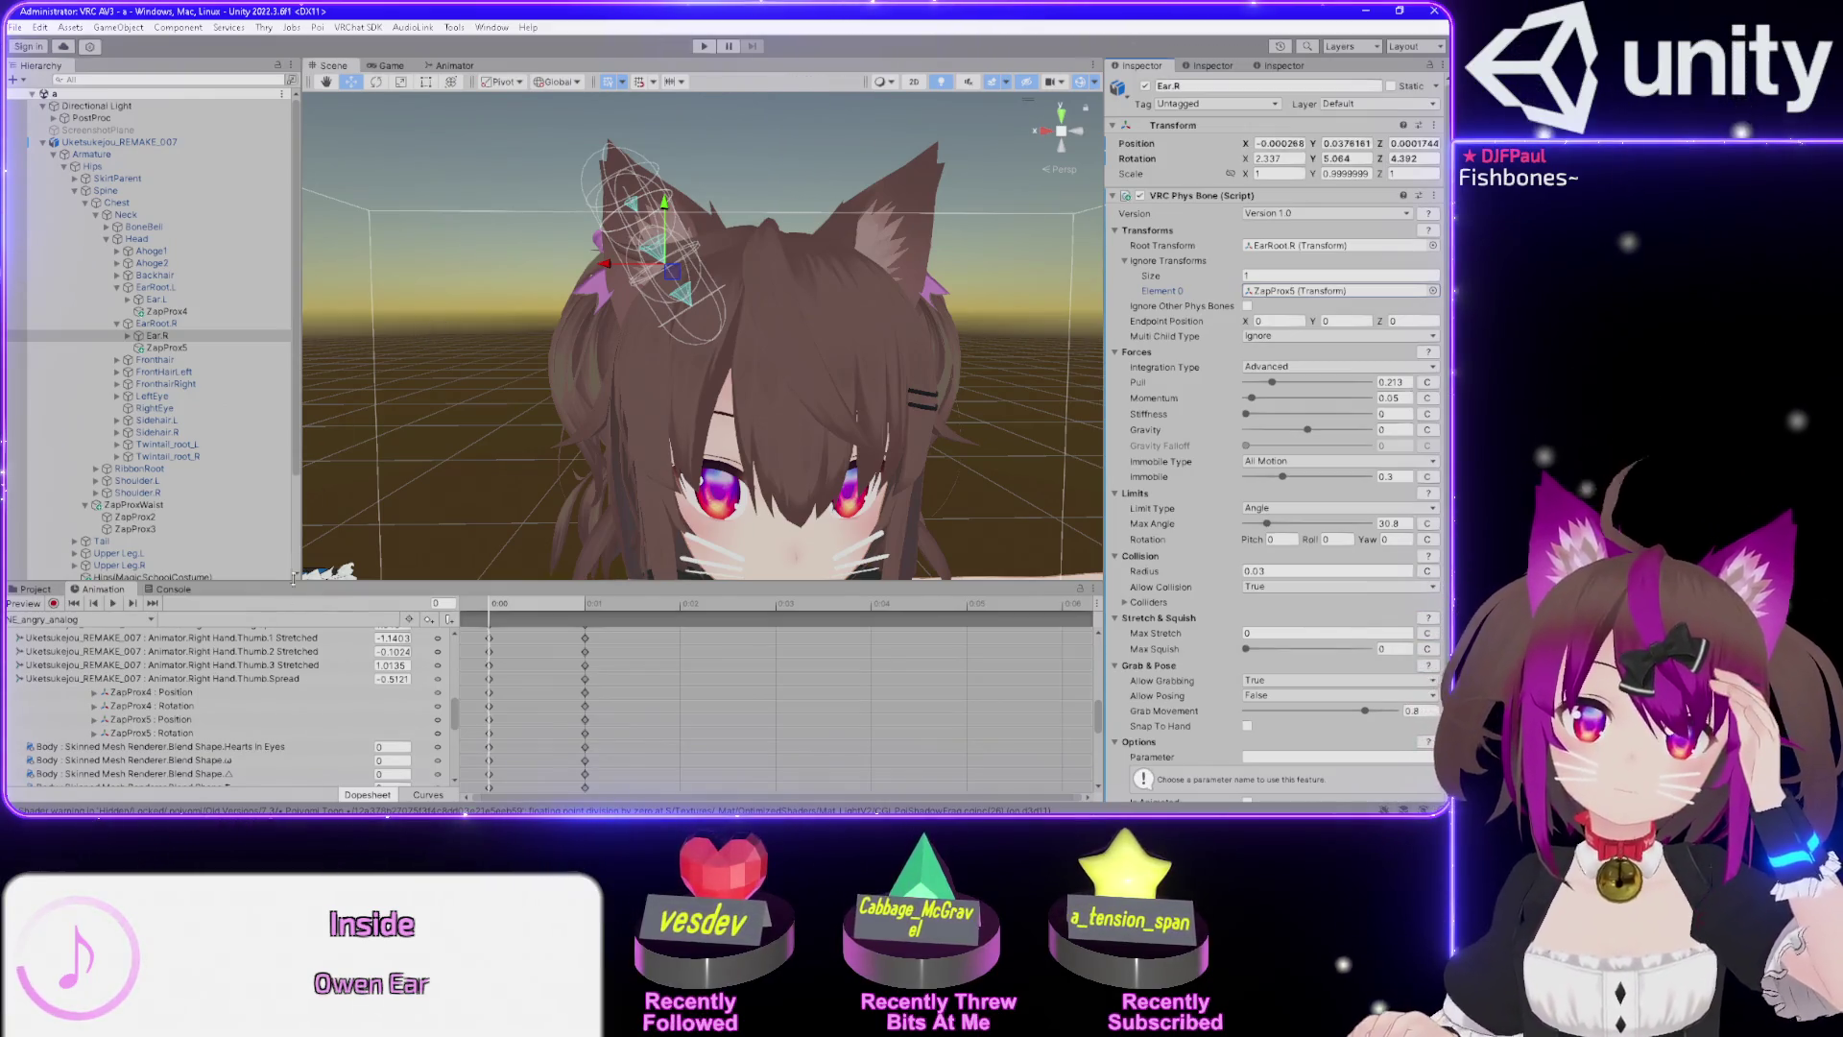
click(452, 66)
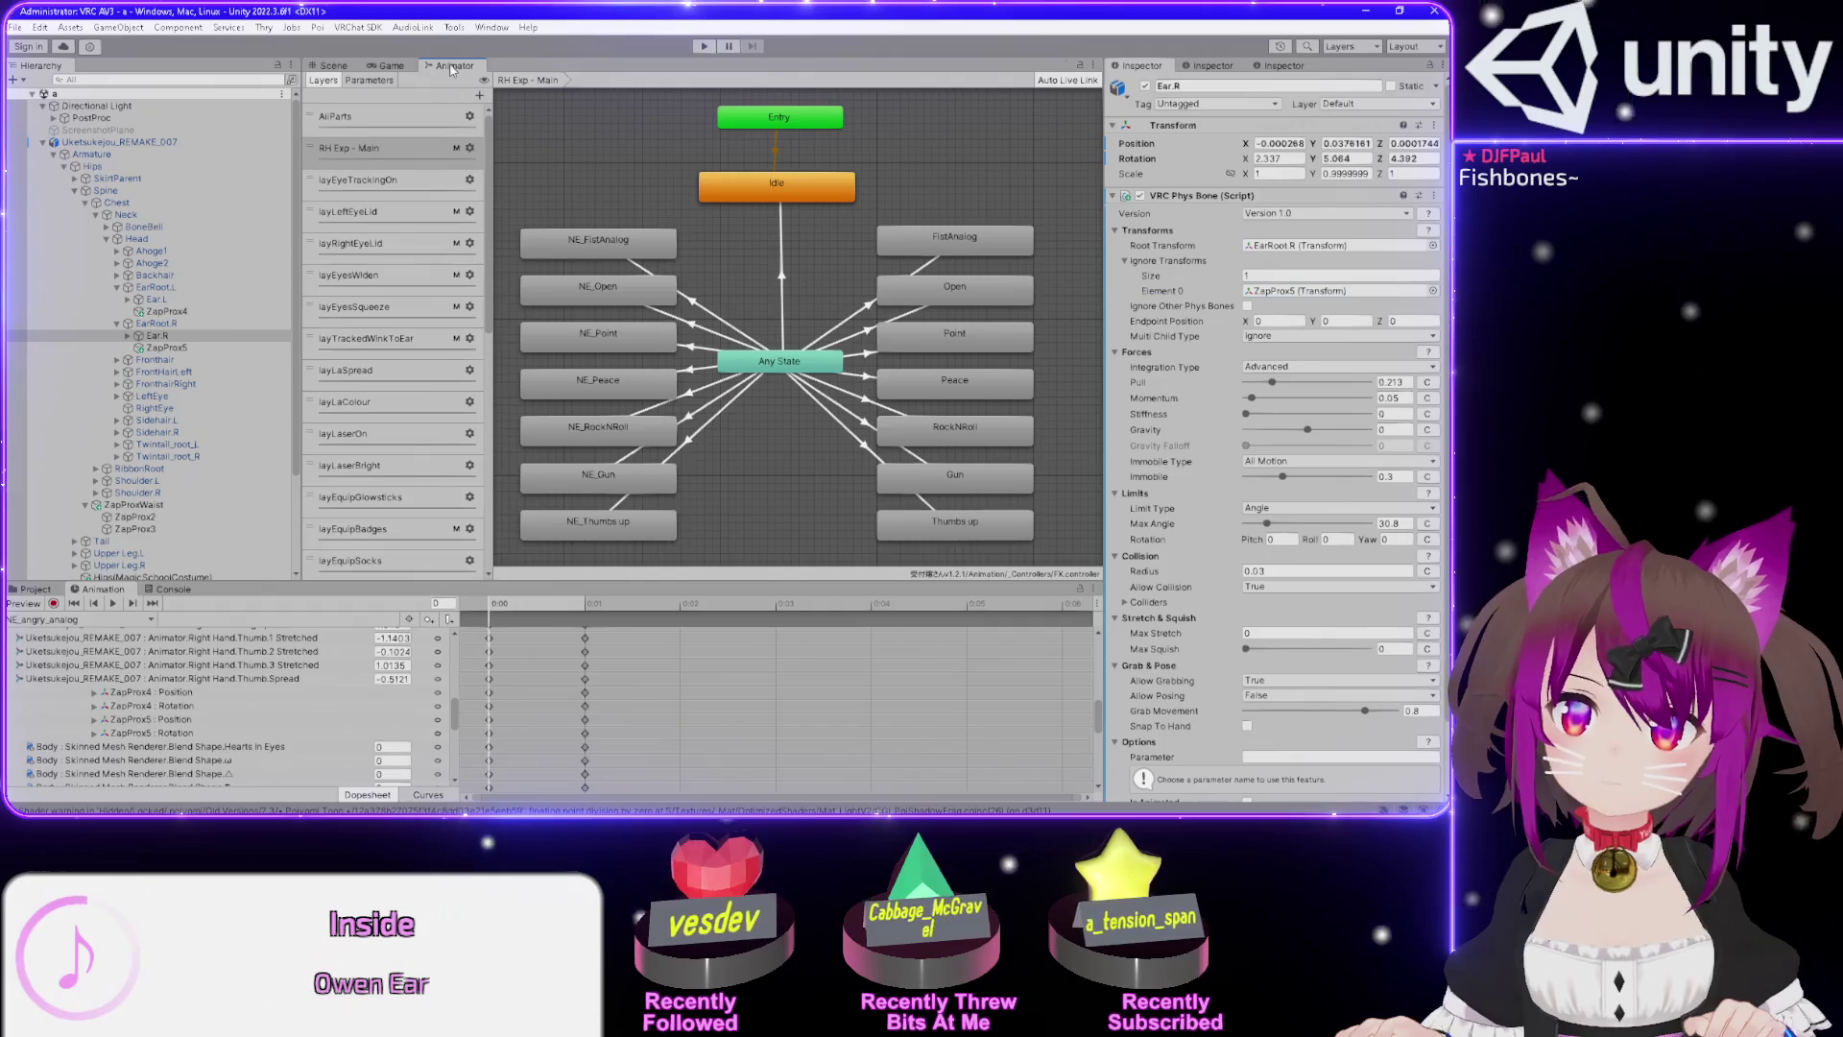
Inspect the RH Exp - Main layer, then go back to the Scene view of the avatar.
click(736, 384)
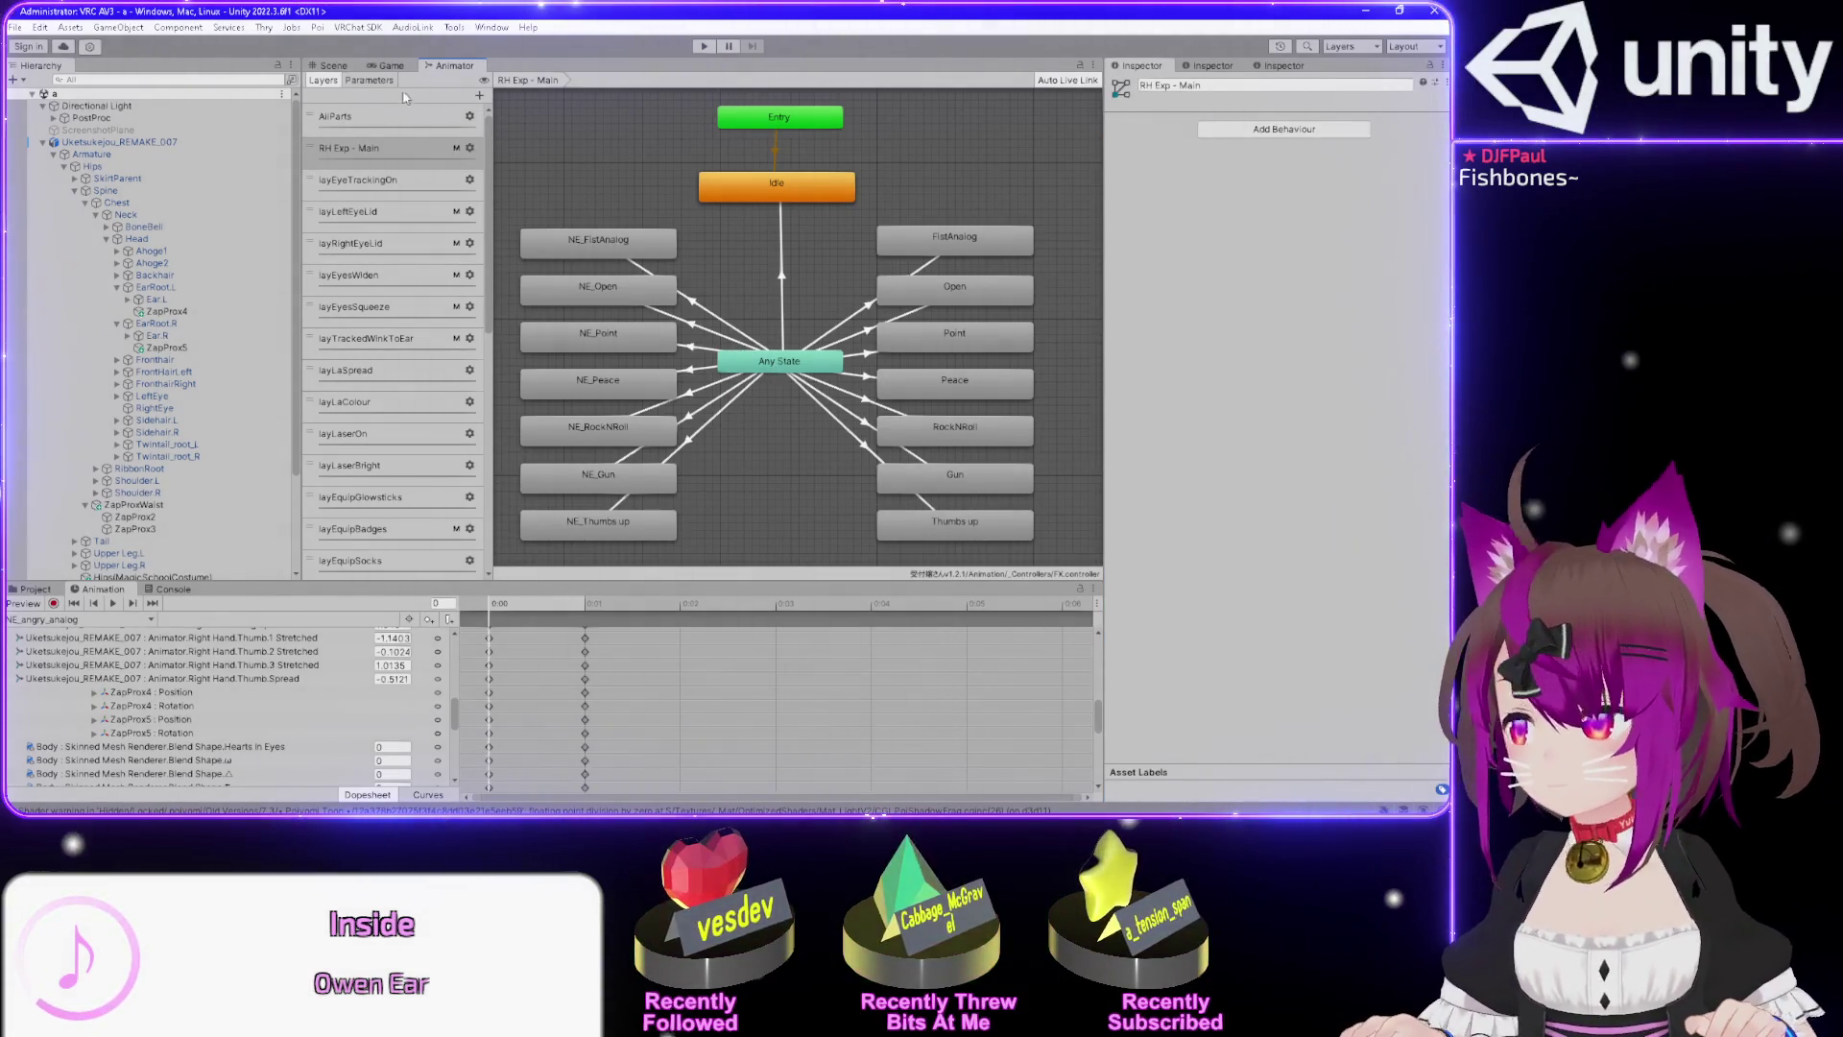
click(334, 66)
click(455, 66)
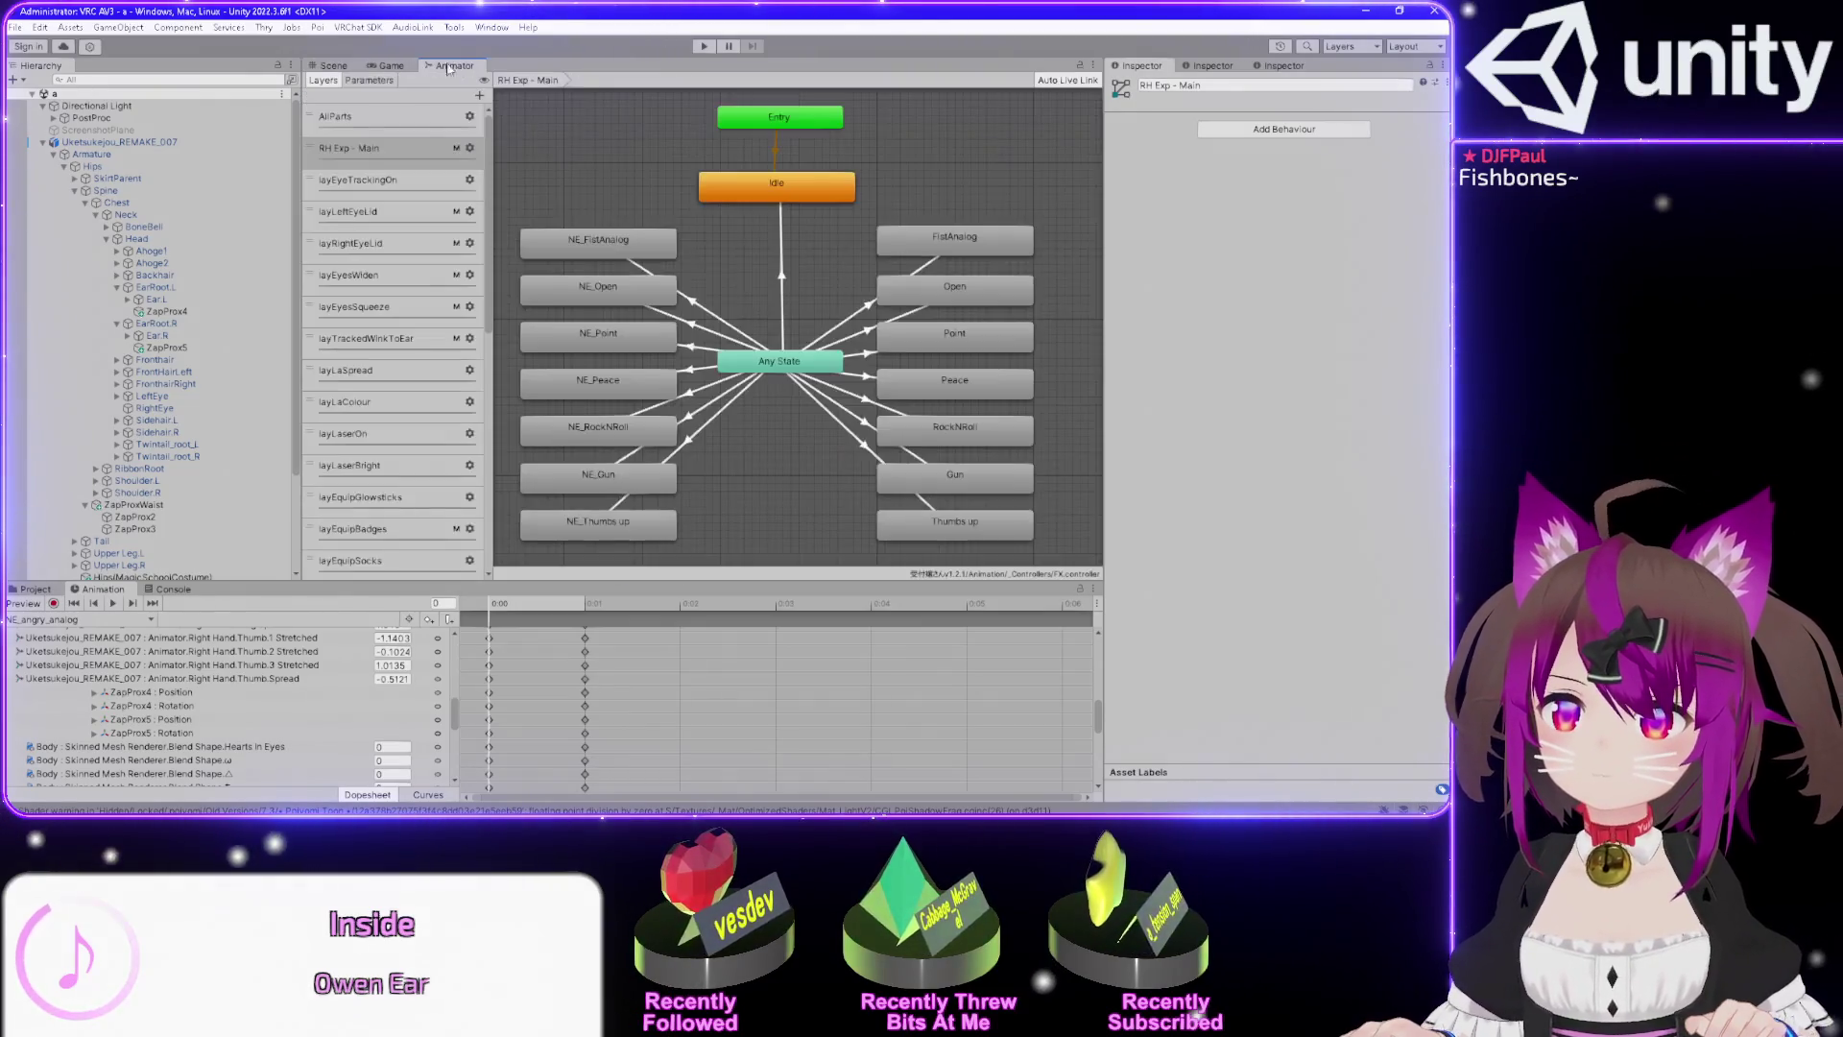
click(334, 66)
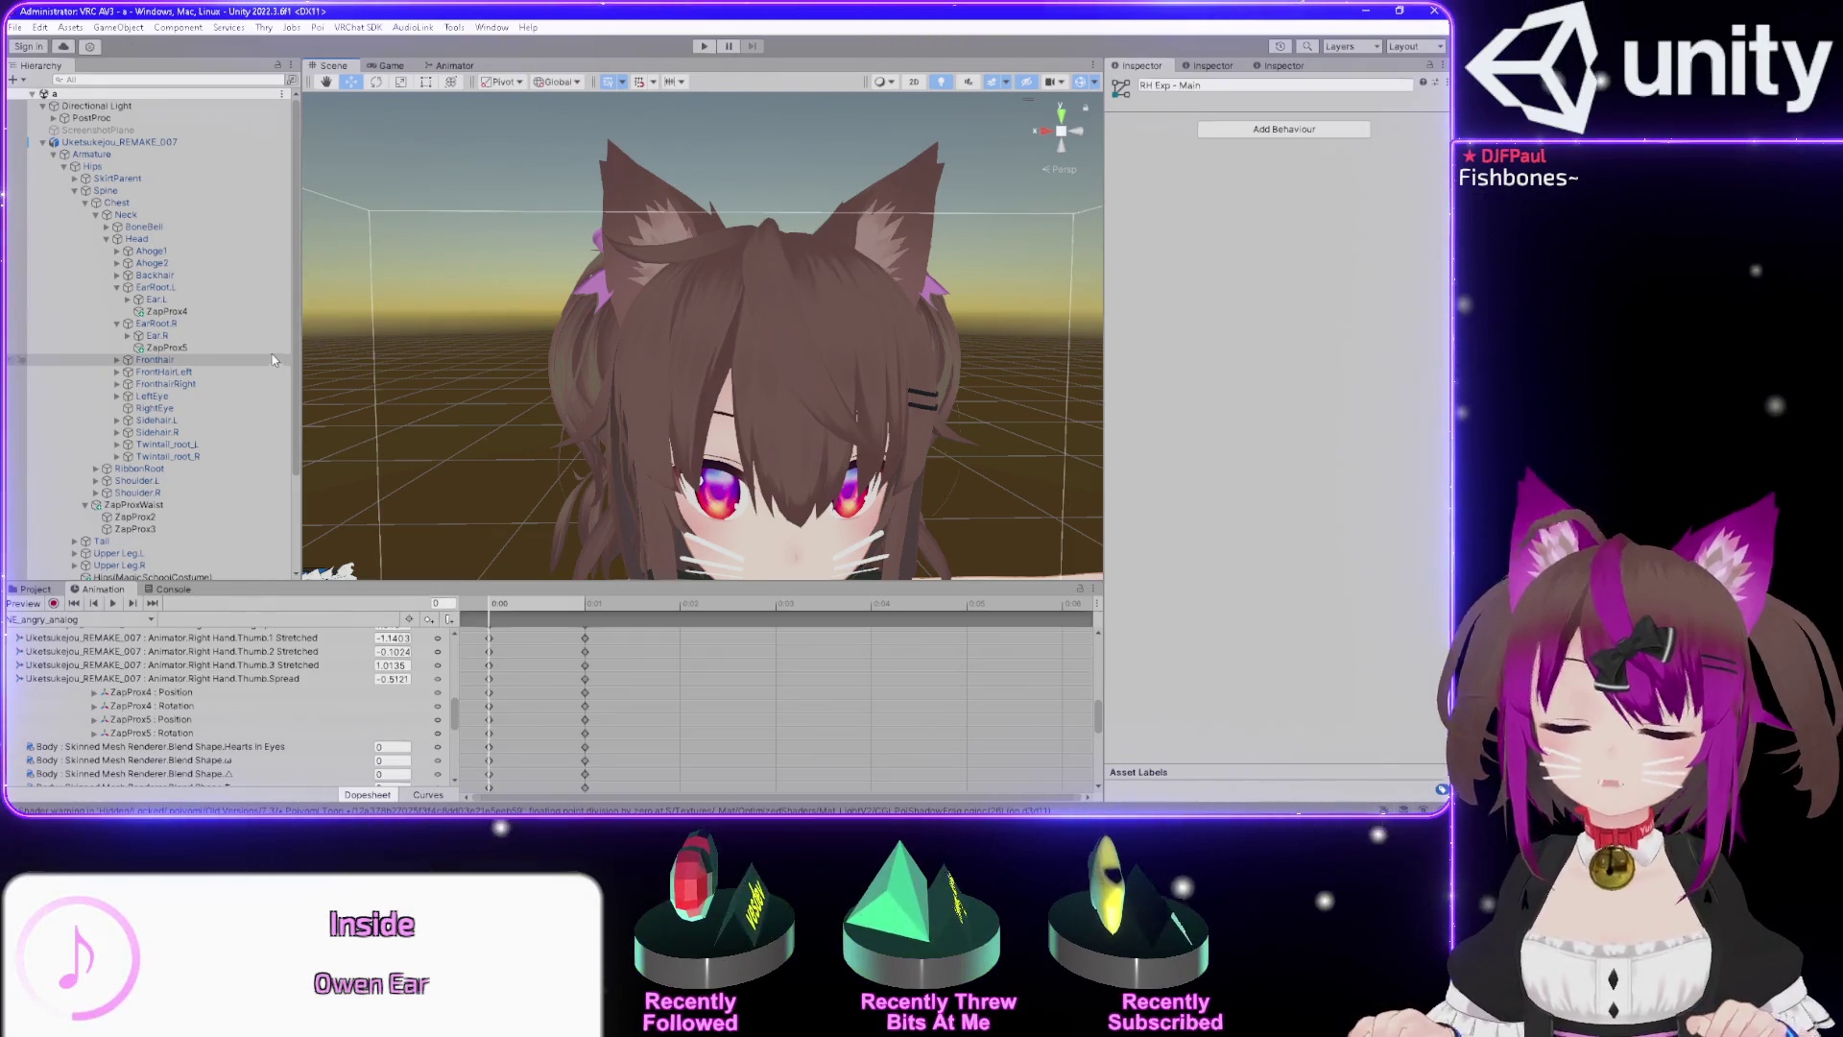
scroll(708, 290, down, 3)
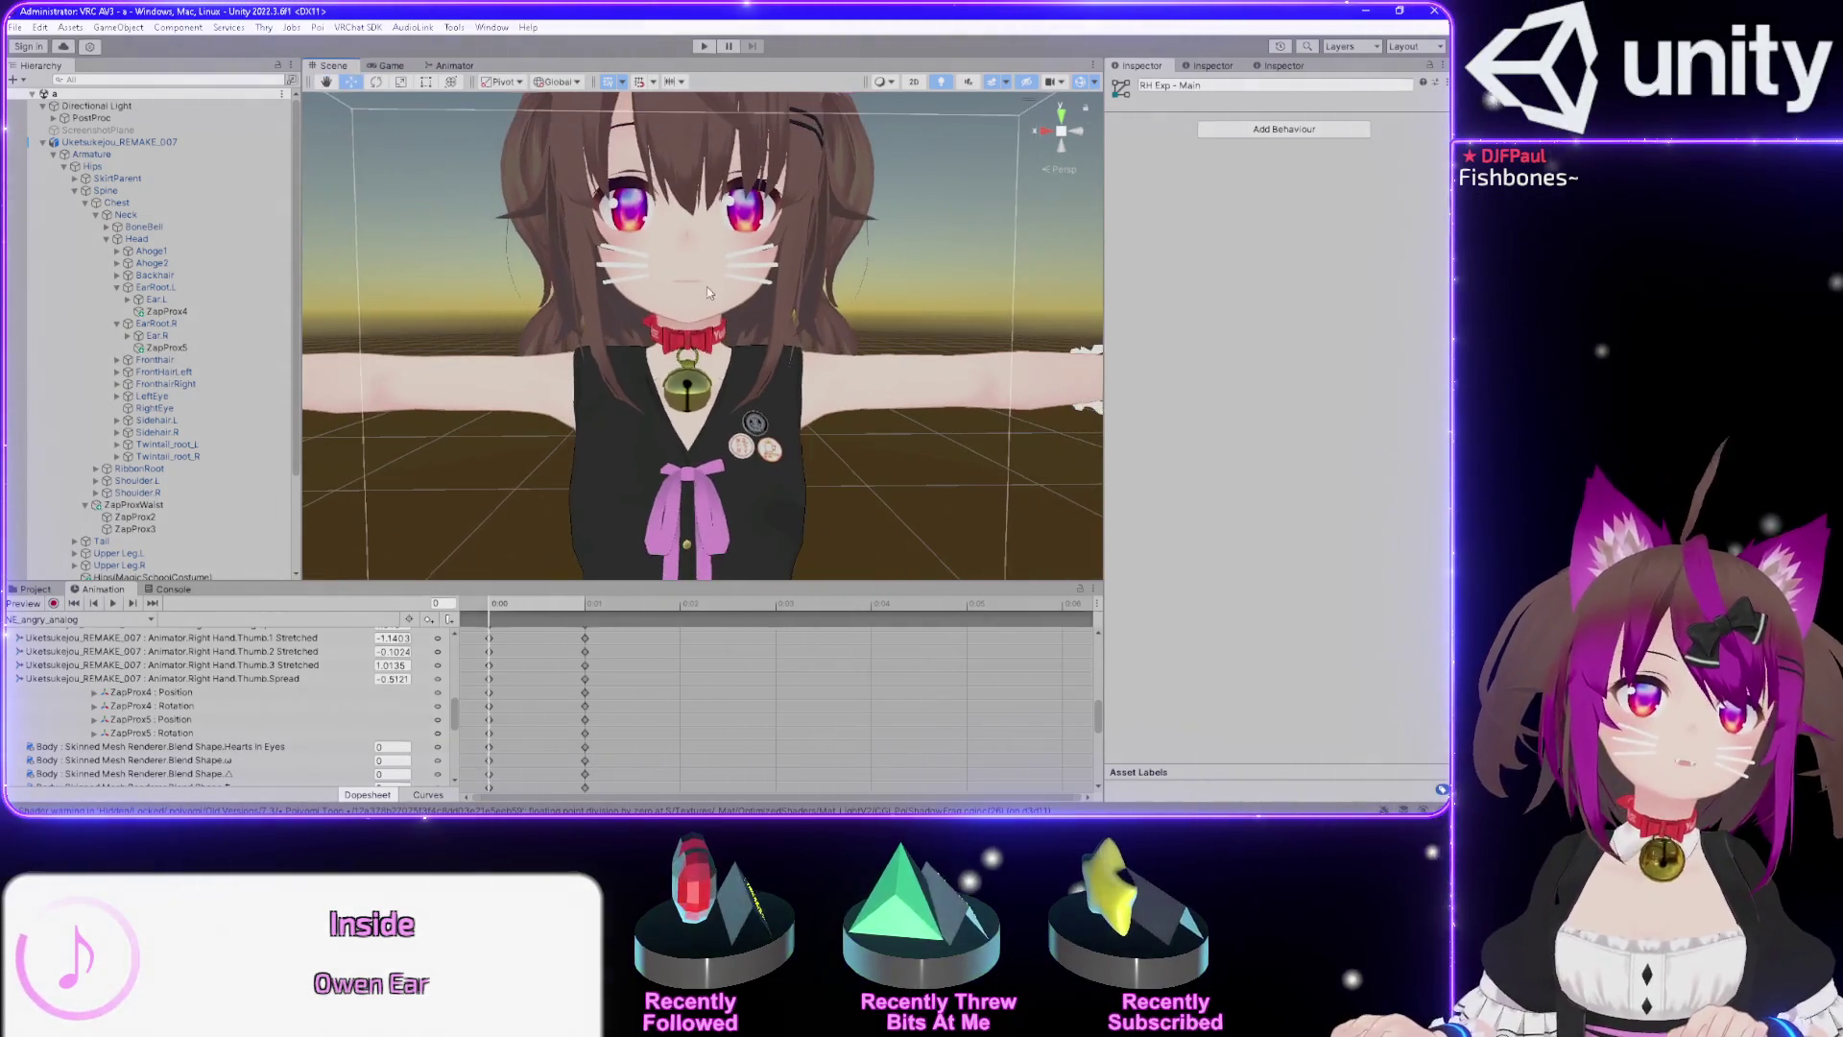
scroll(708, 290, down, 2)
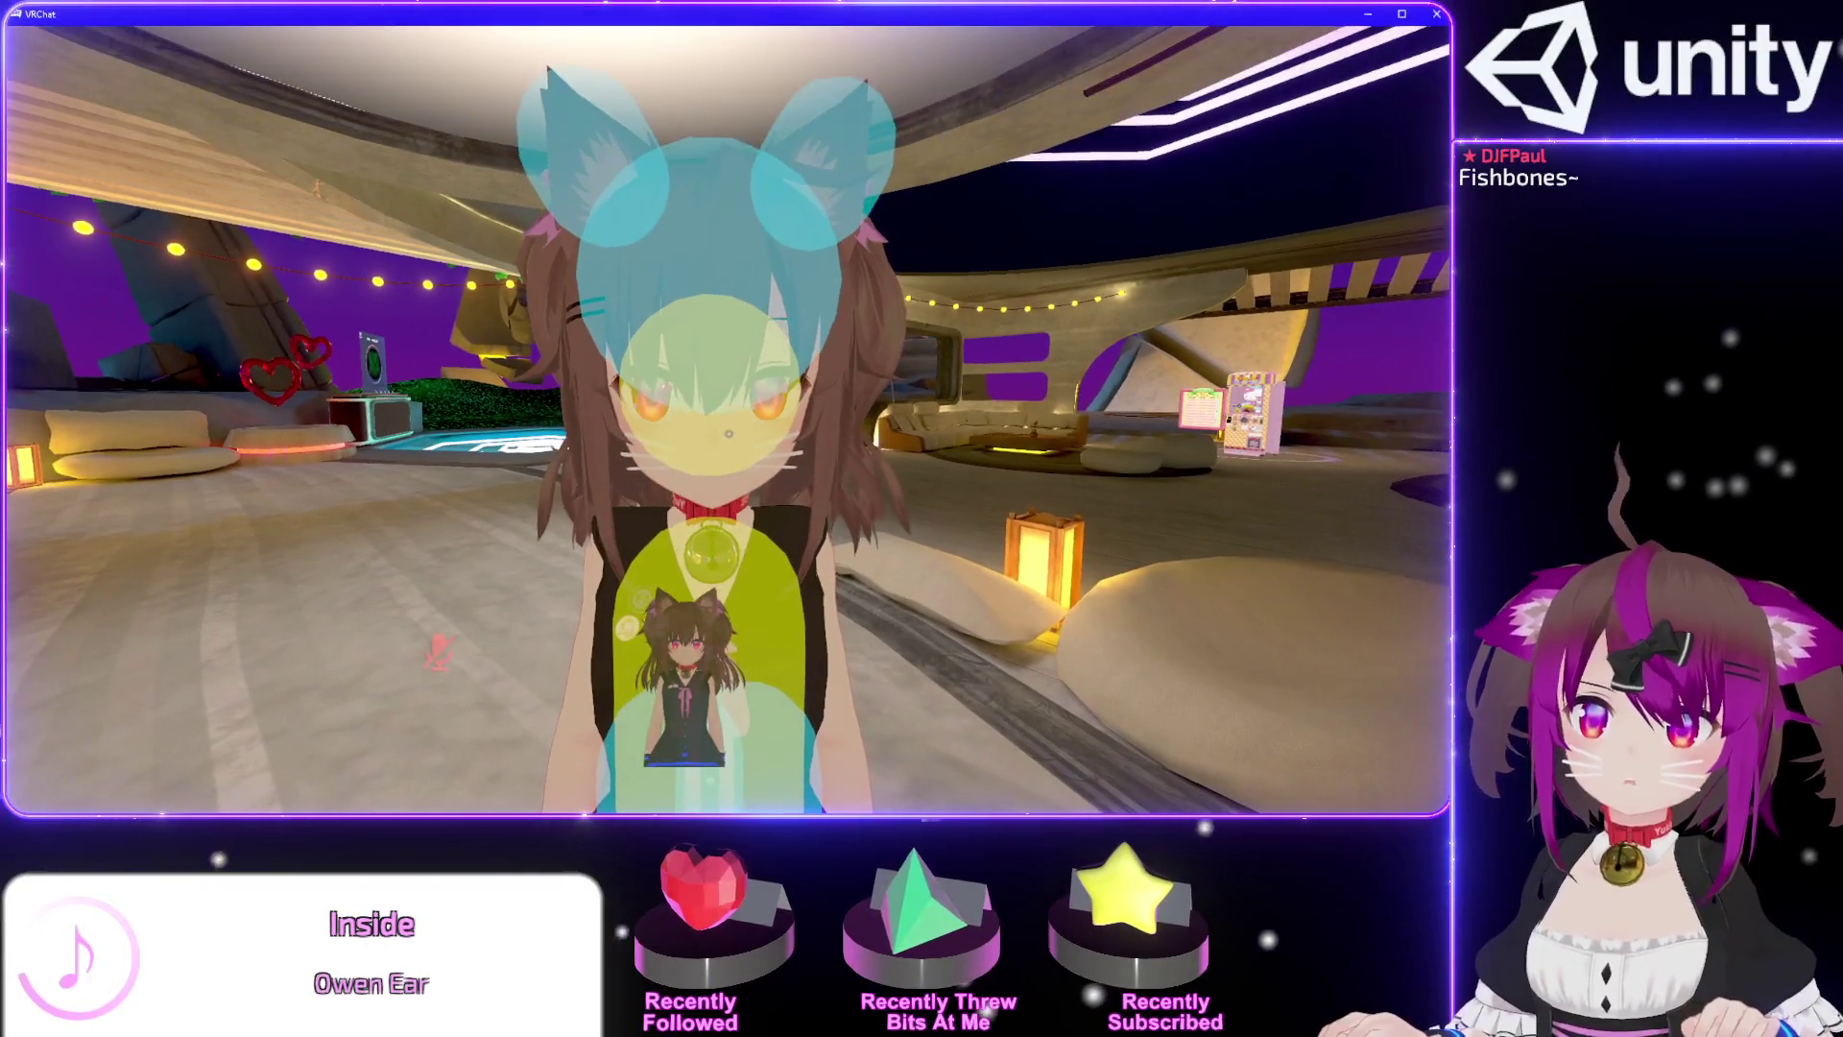
Switch the Action Menu's contact debug visualisation from Contacts to None.
key(r)
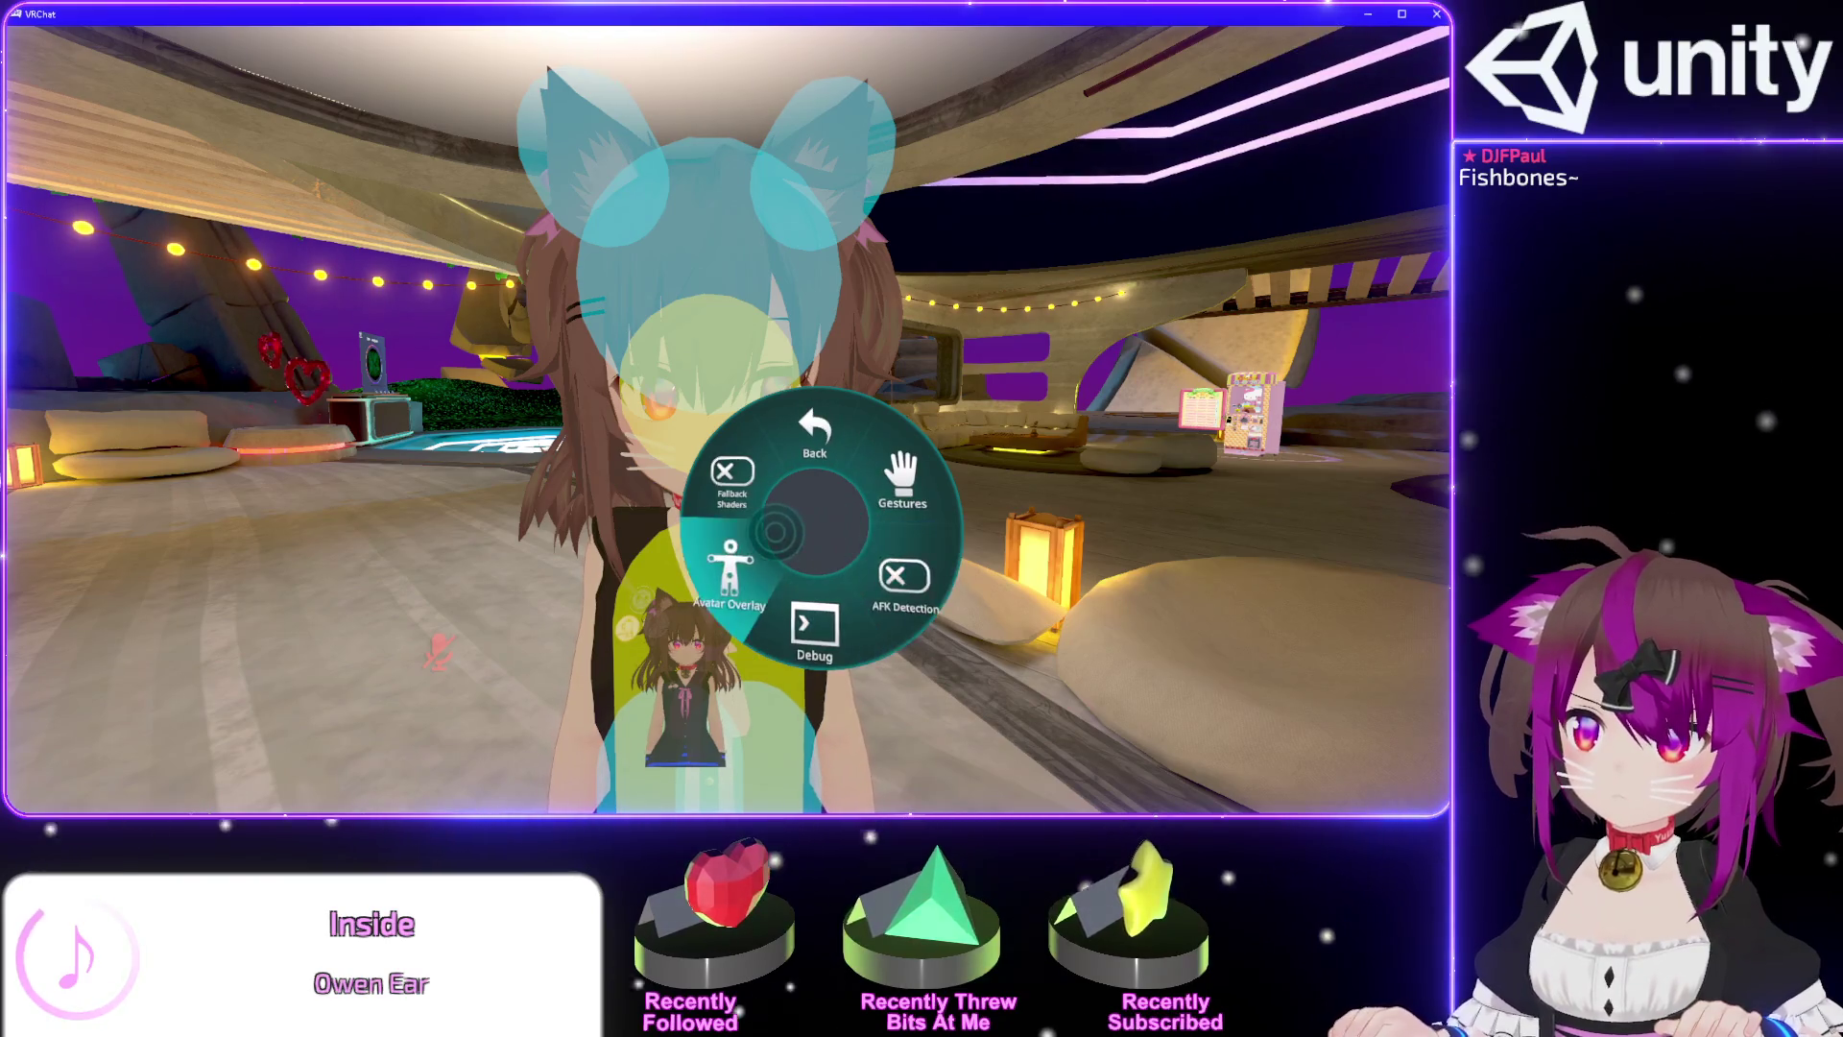
click(849, 501)
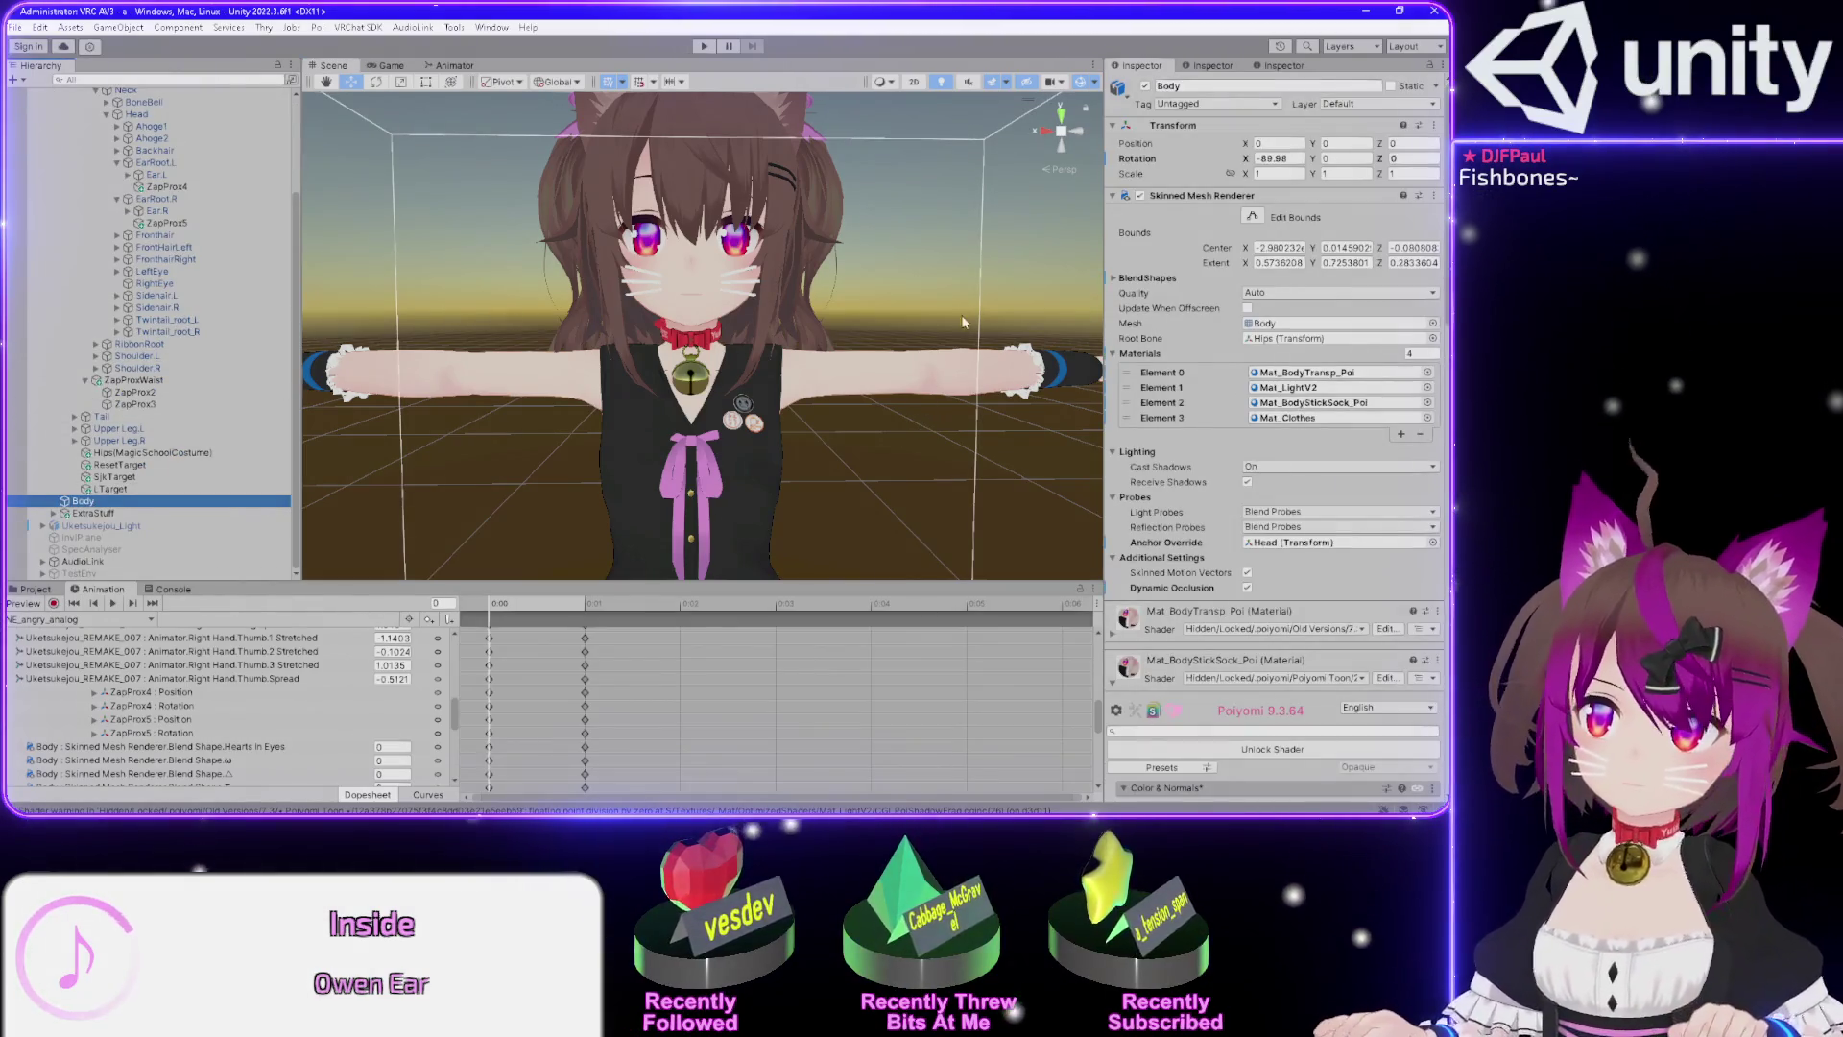
Collapse Mat_BodyStickSock_Poi's properties and expand Mat_LightV2's shader properties in the Inspector.
scroll(1121, 574, down, 5)
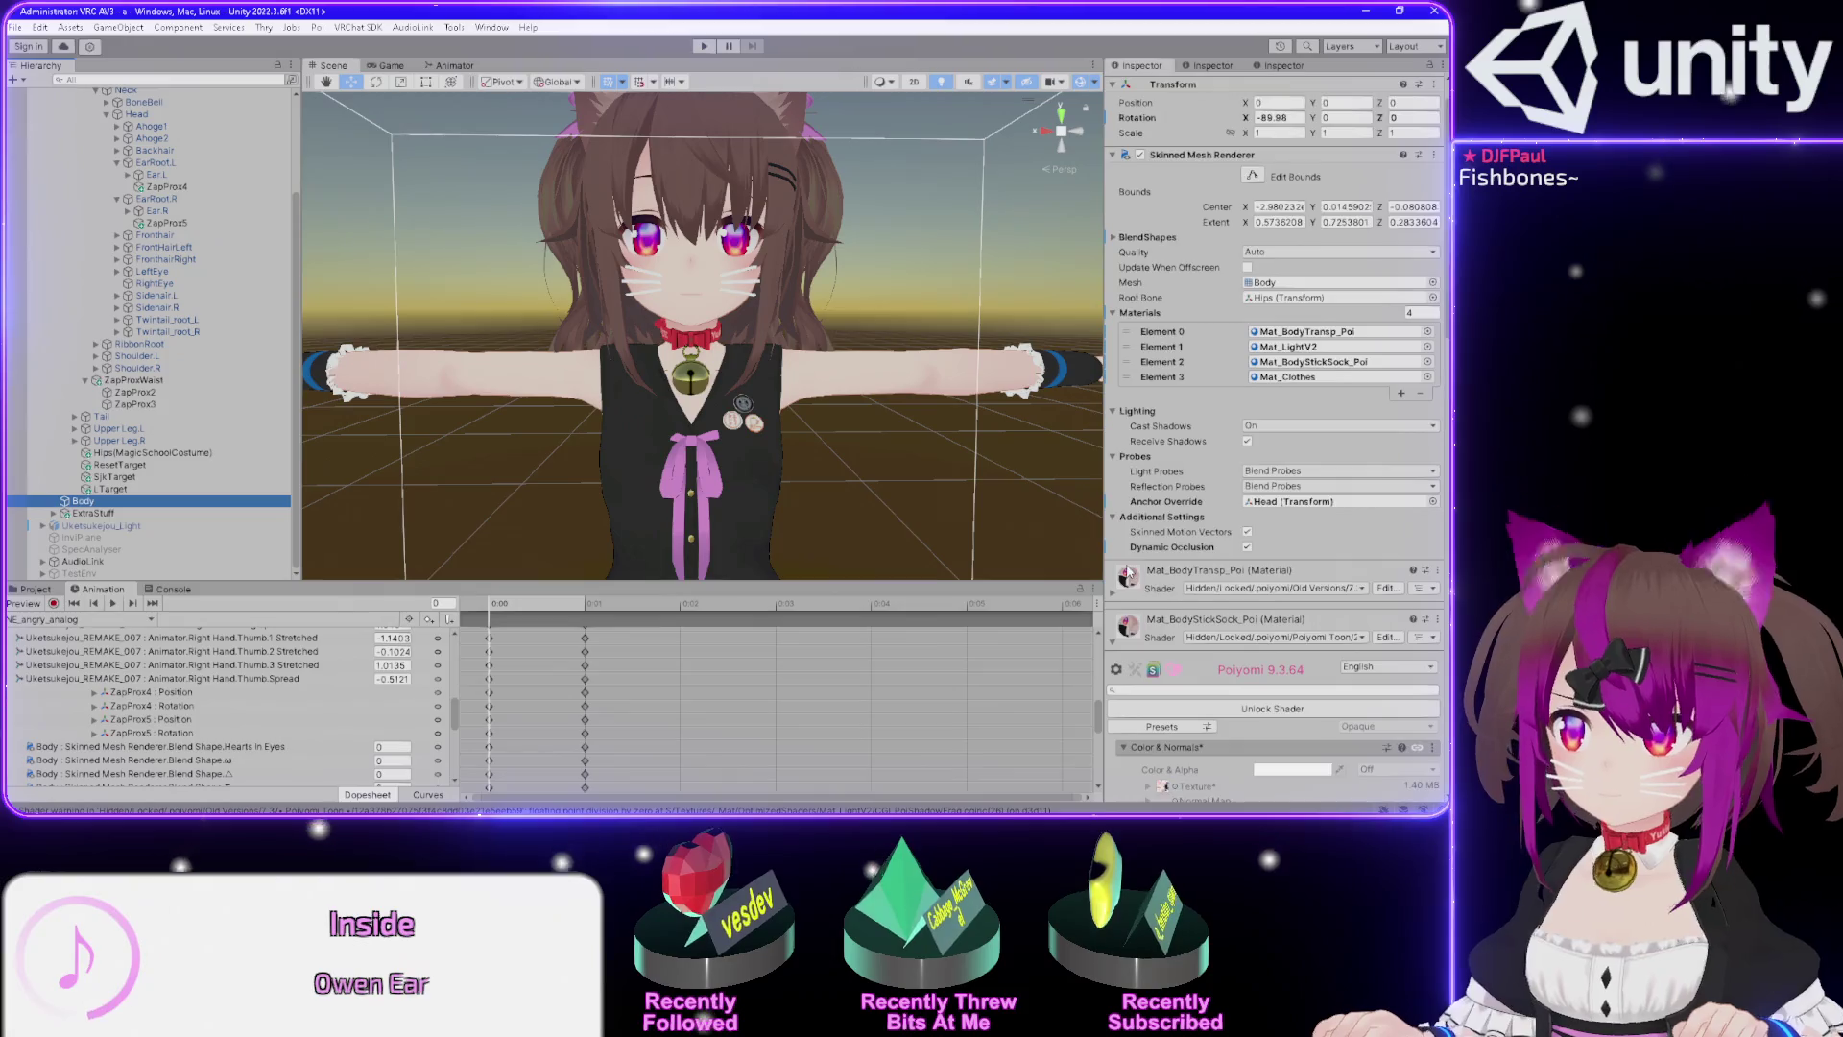
click(1113, 521)
click(1112, 519)
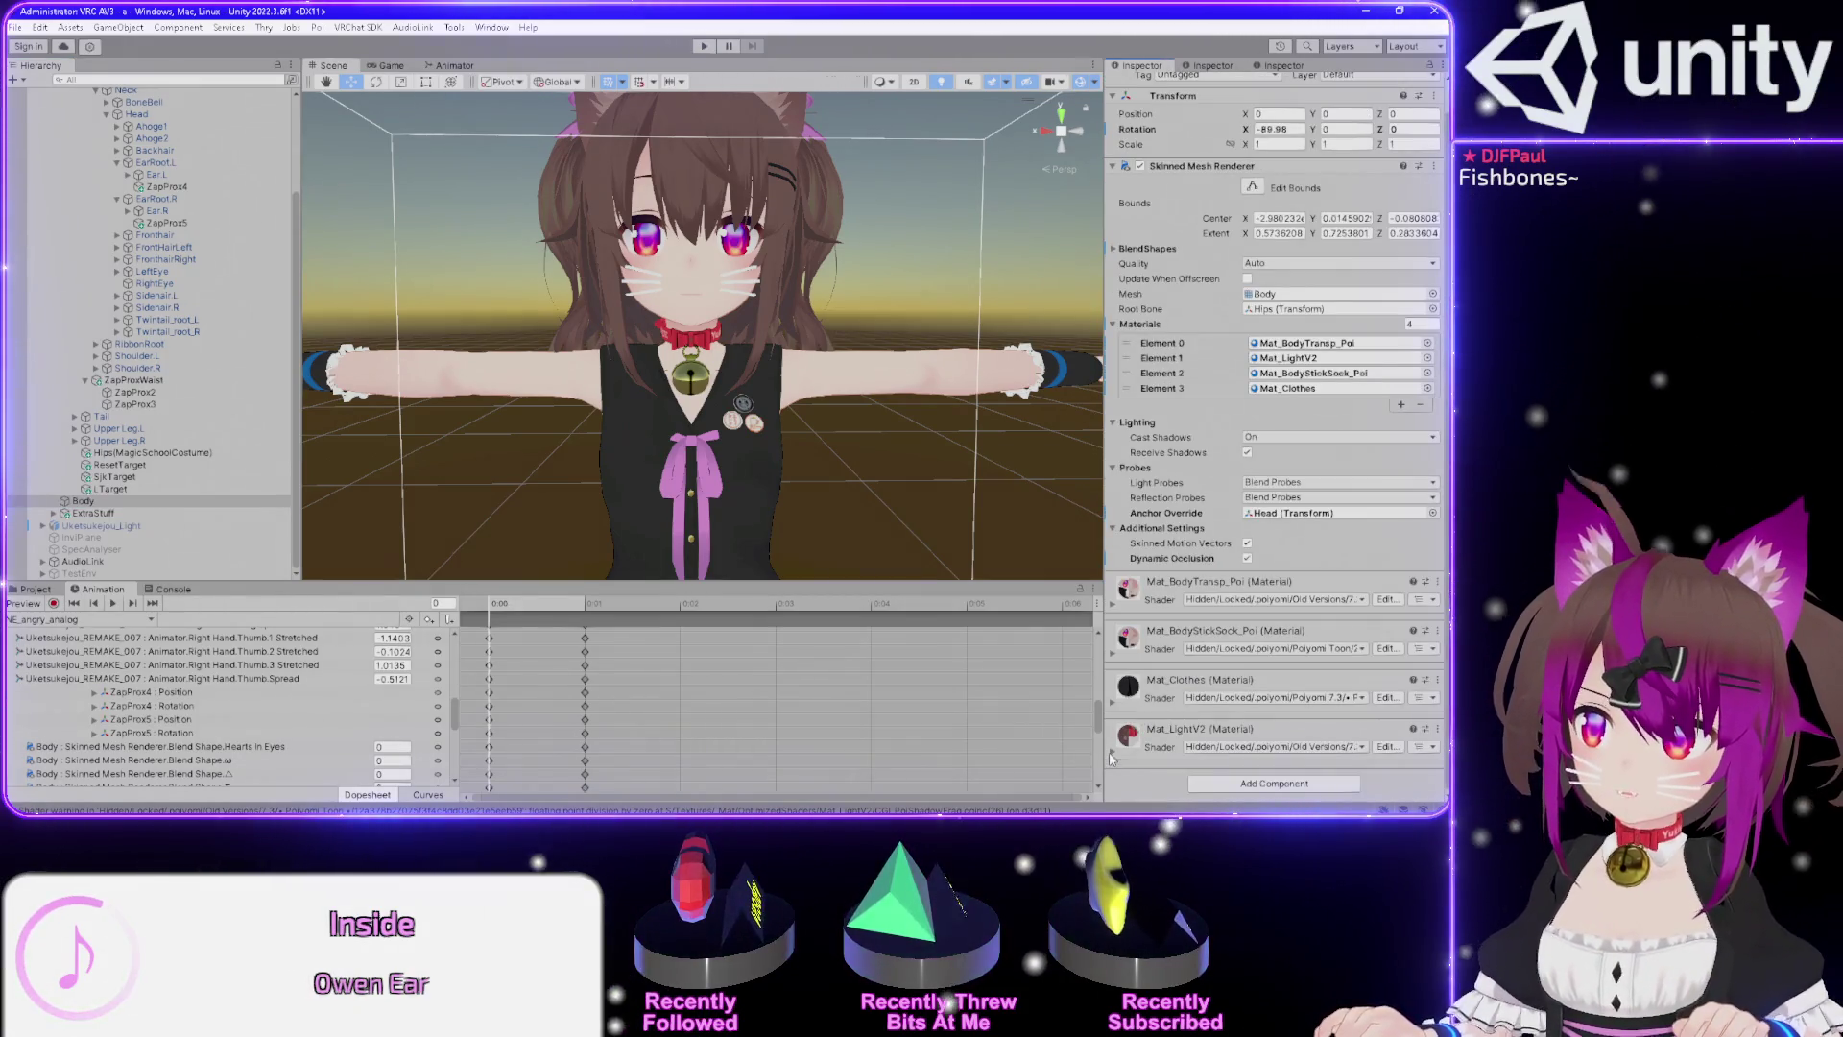
click(1113, 754)
scroll(1152, 672, down, 3)
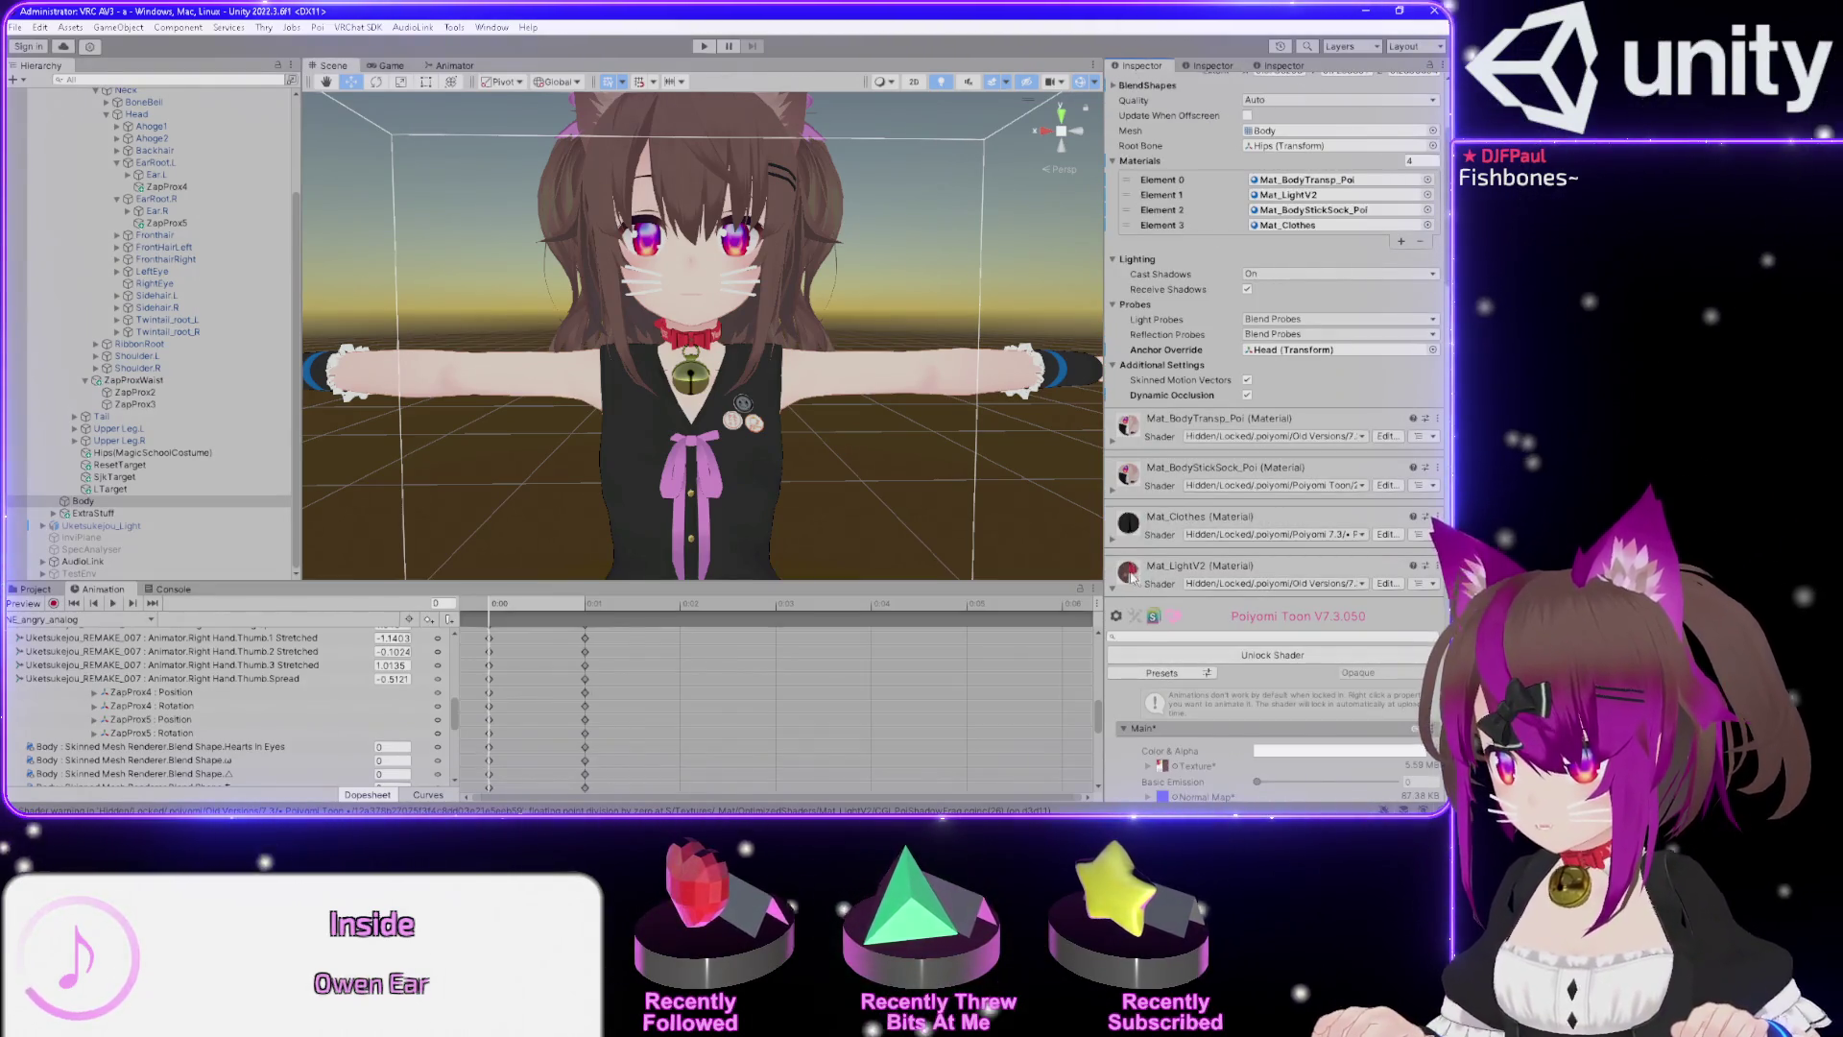
scroll(1210, 579, down, 2)
Assign Mat_LightV2 the .poiyomi > Poiyomi Toon shader, version 9.3.64.
click(1280, 576)
click(1236, 501)
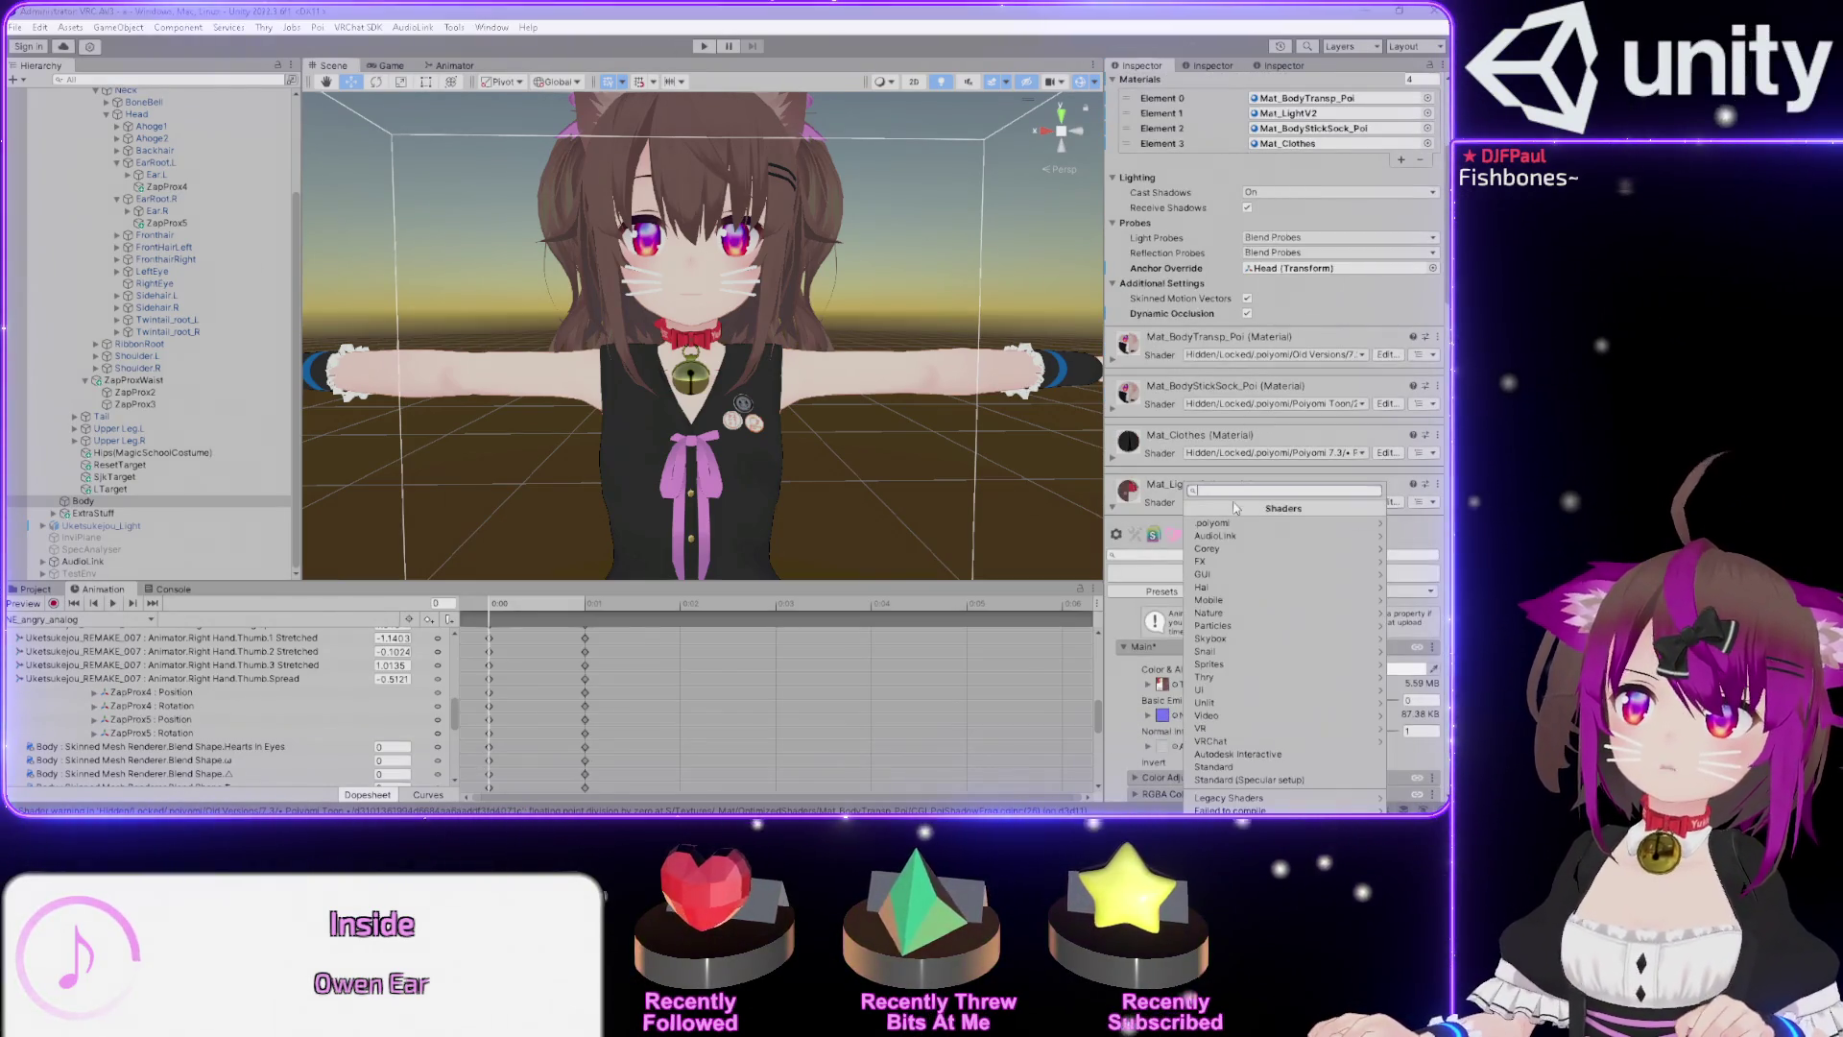
click(1212, 523)
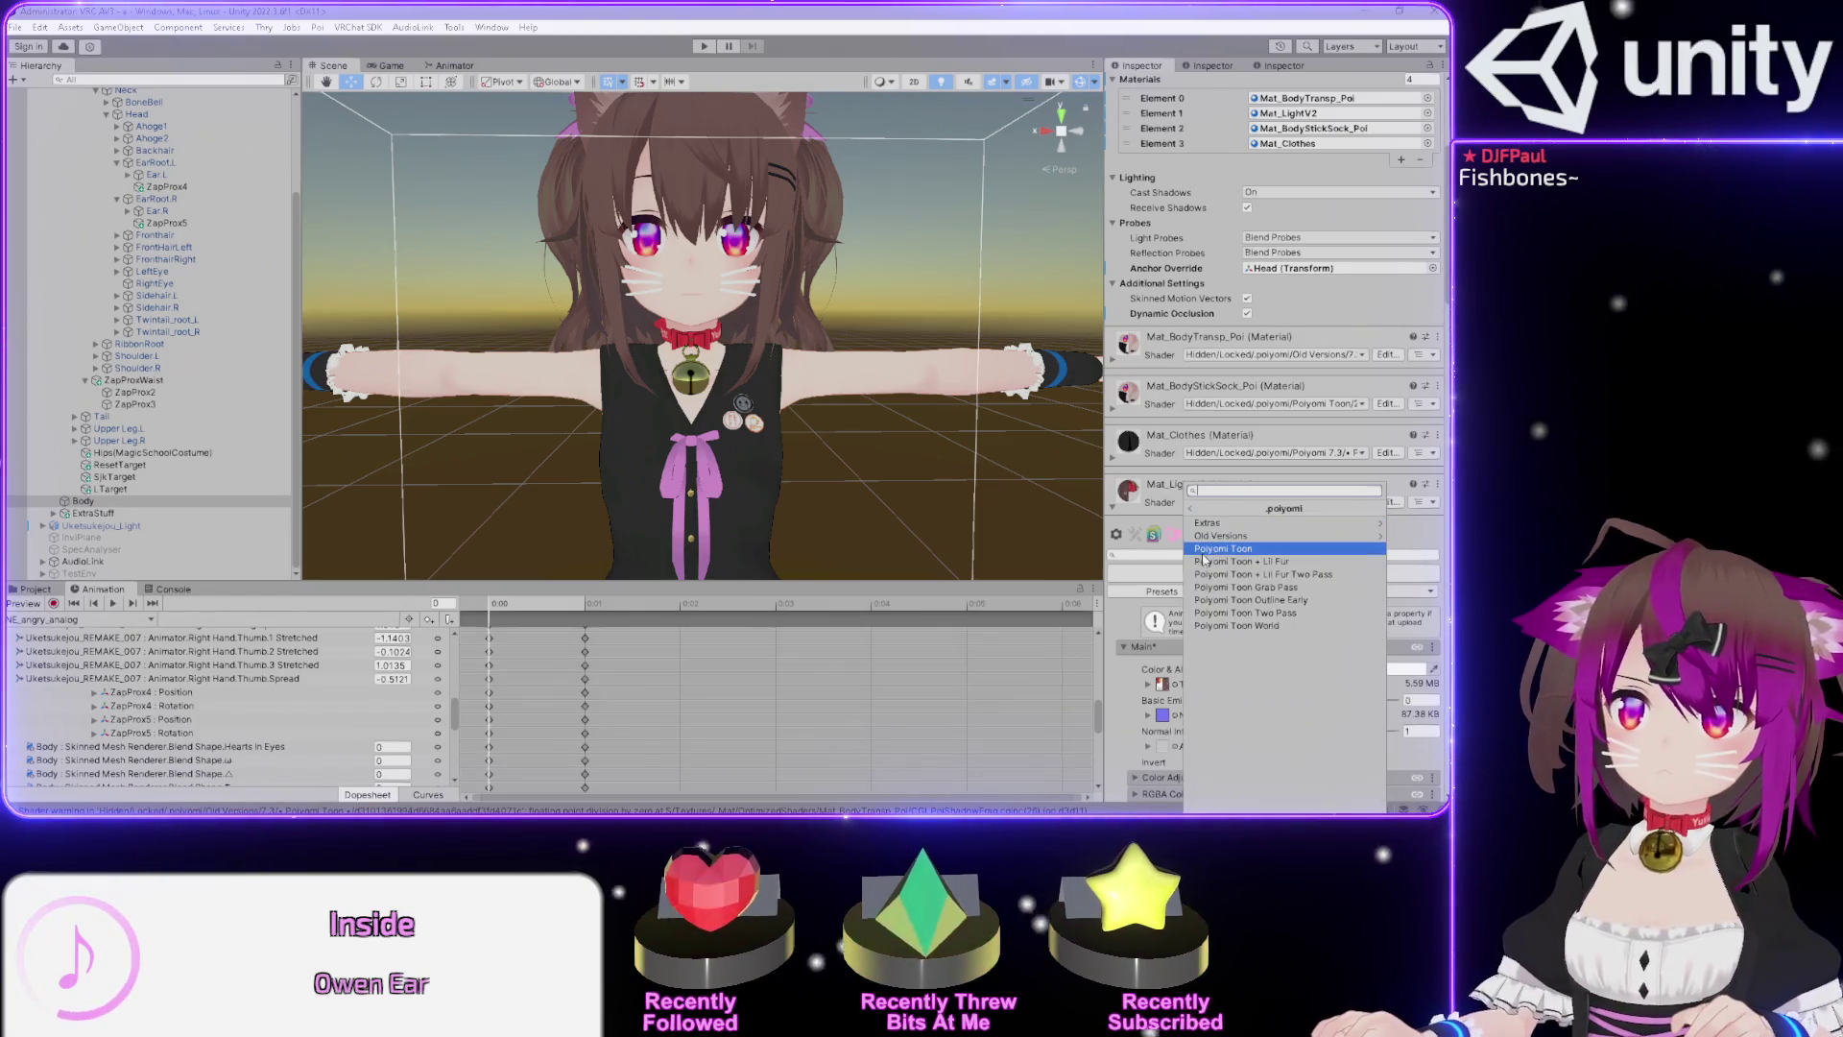
click(1203, 552)
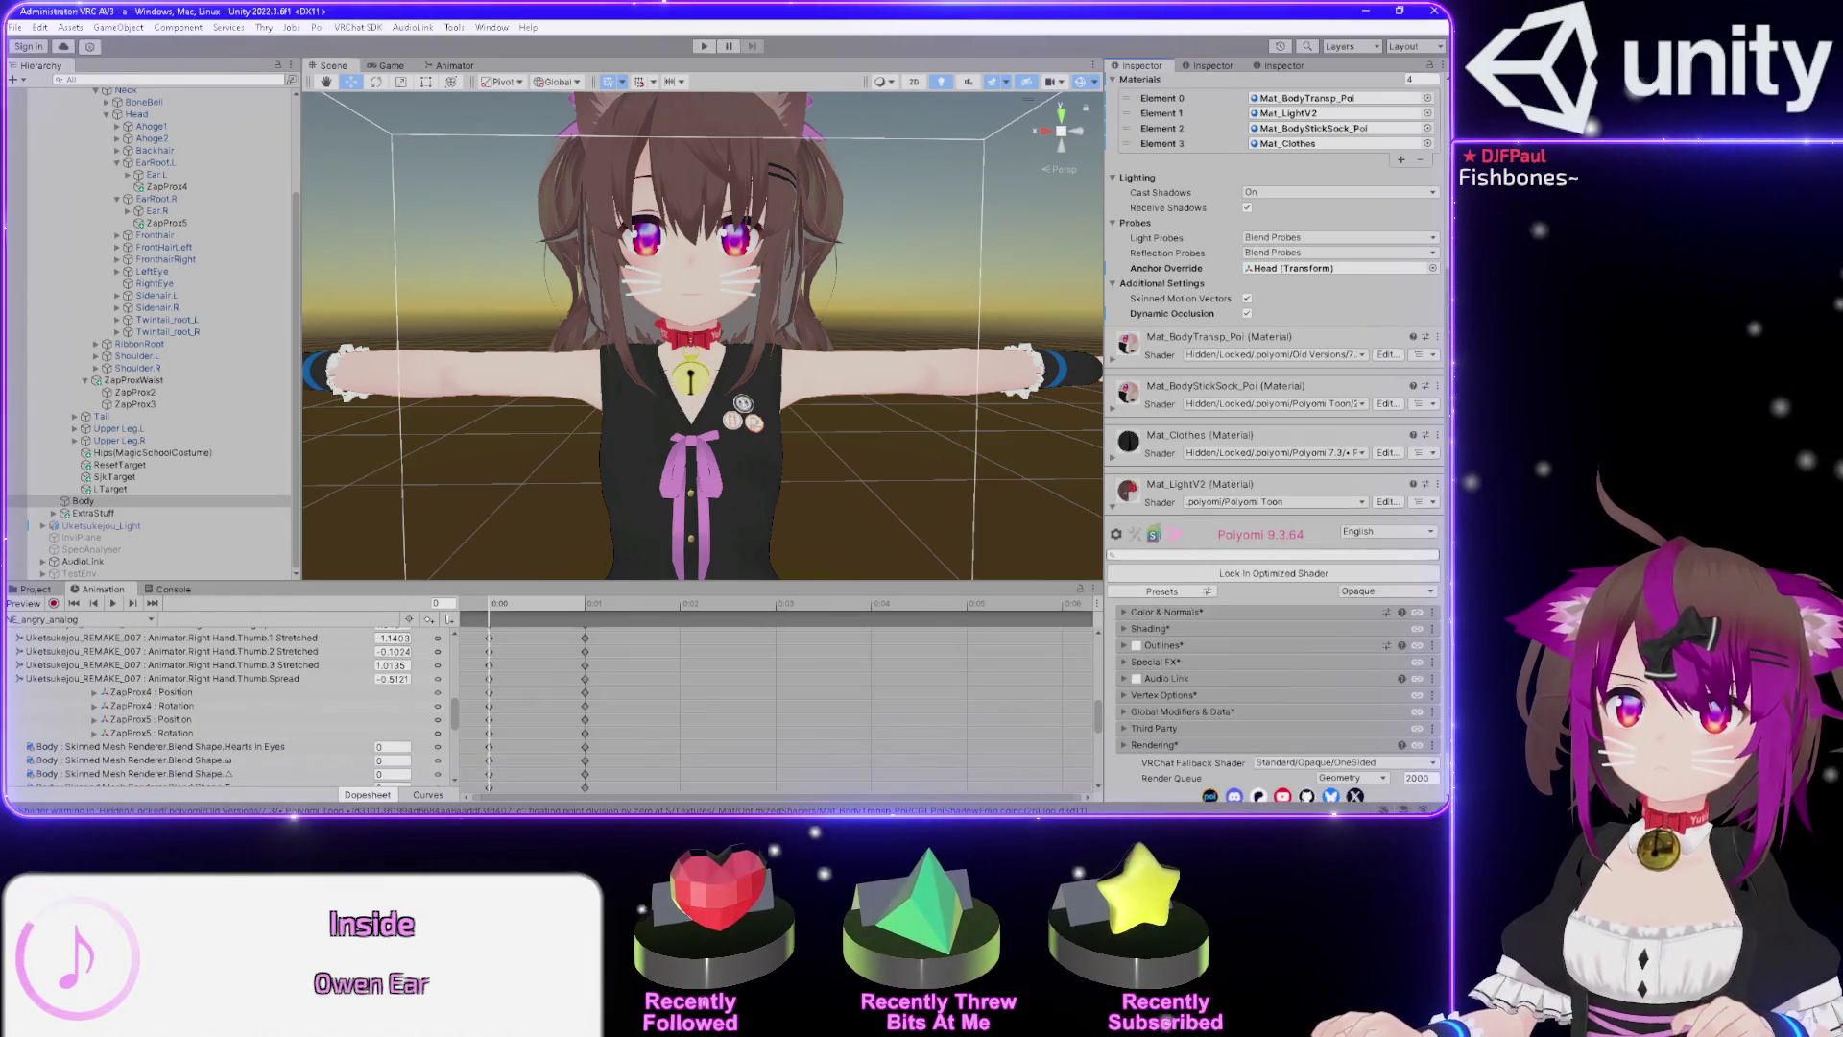
scroll(778, 240, up, 6)
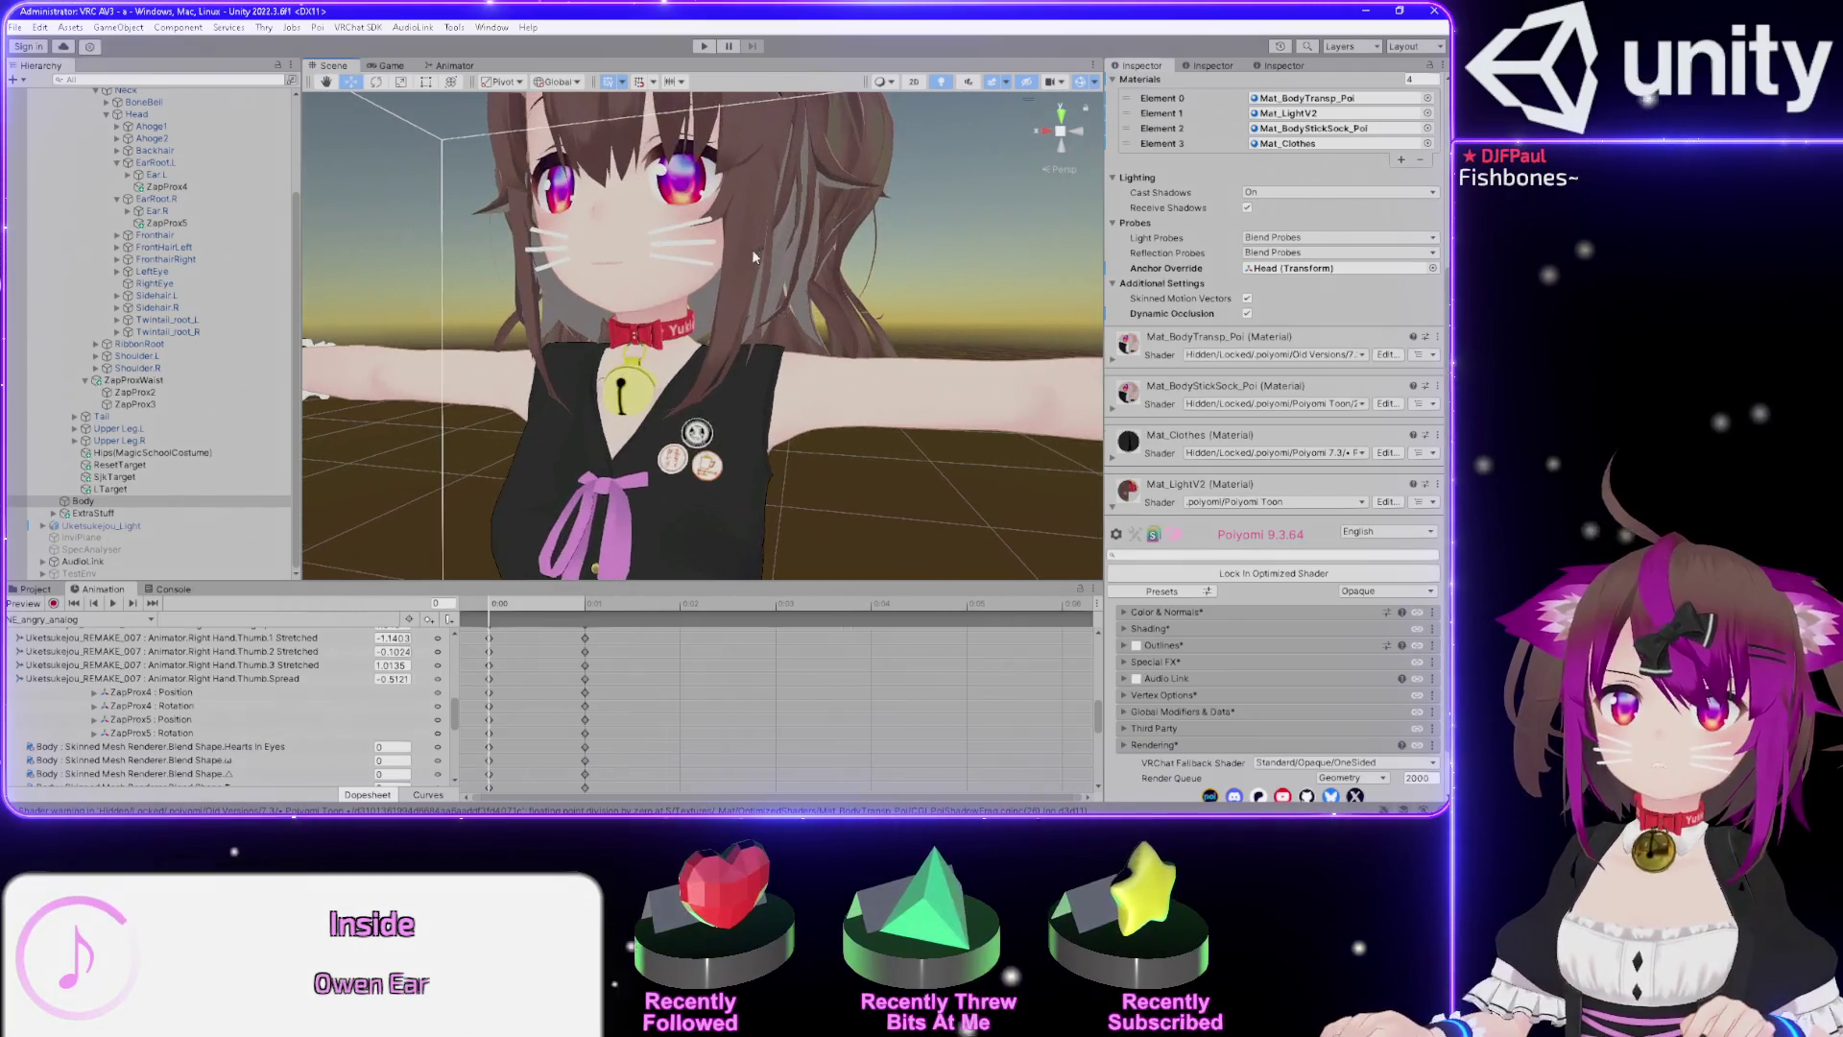
Expand Mat_LightV2's Shading group to reveal its ShadeMap lighting options.
mouse_move(770, 268)
mouse_down()
mouse_move(509, 258)
mouse_move(549, 573)
mouse_move(621, 175)
mouse_move(899, 81)
mouse_move(221, 28)
mouse_move(889, 809)
mouse_up()
click(1125, 628)
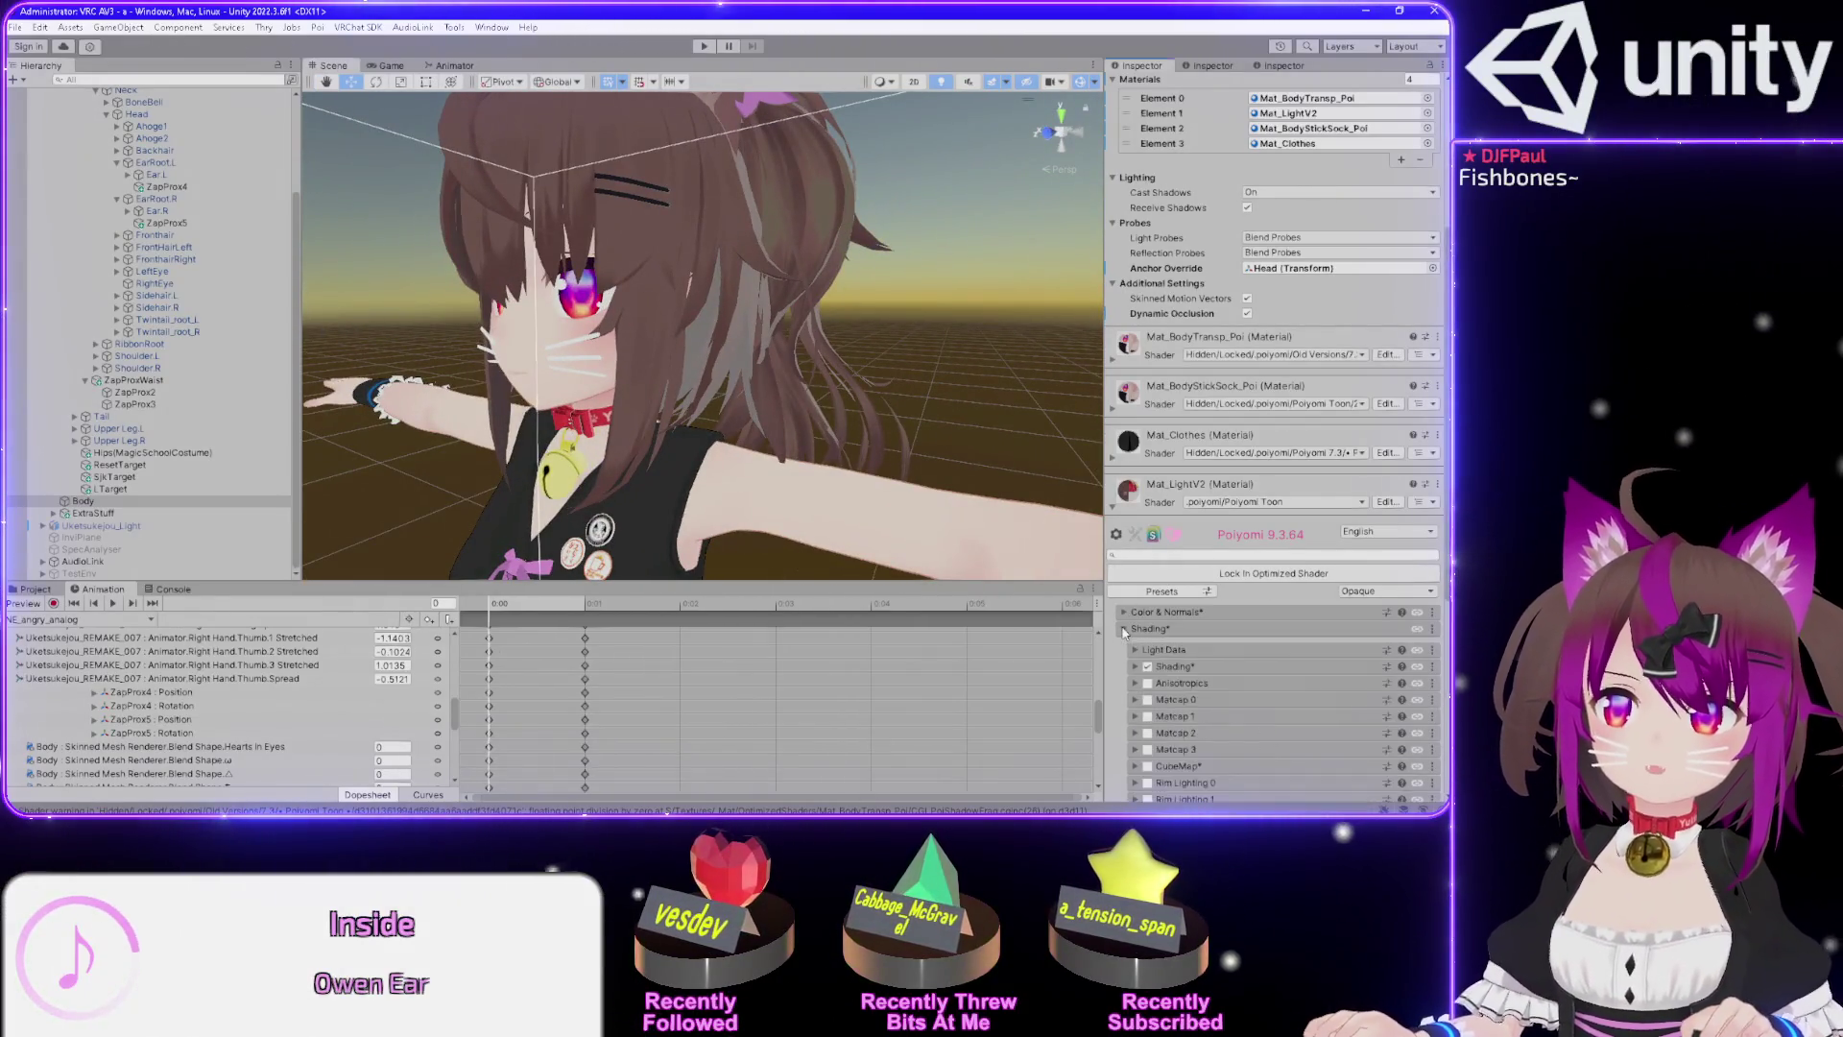
scroll(1117, 640, down, 2)
scroll(1117, 640, down, 3)
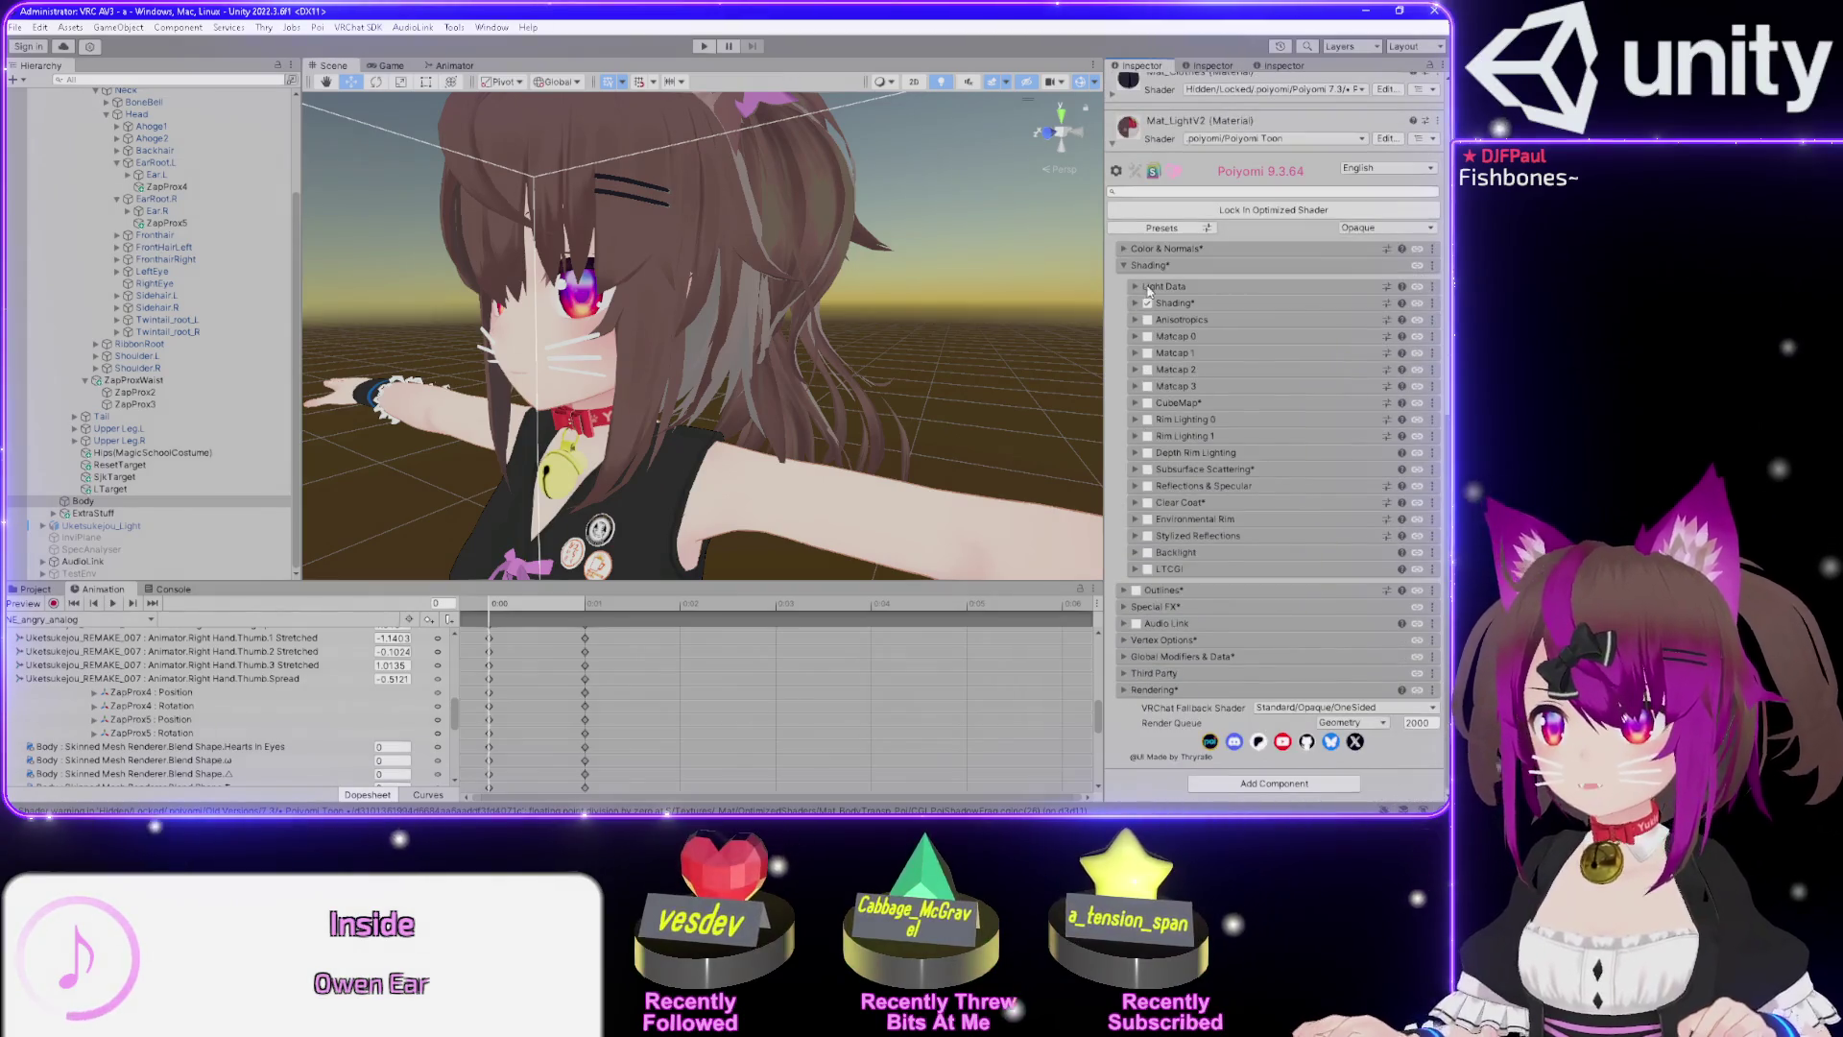
click(1136, 303)
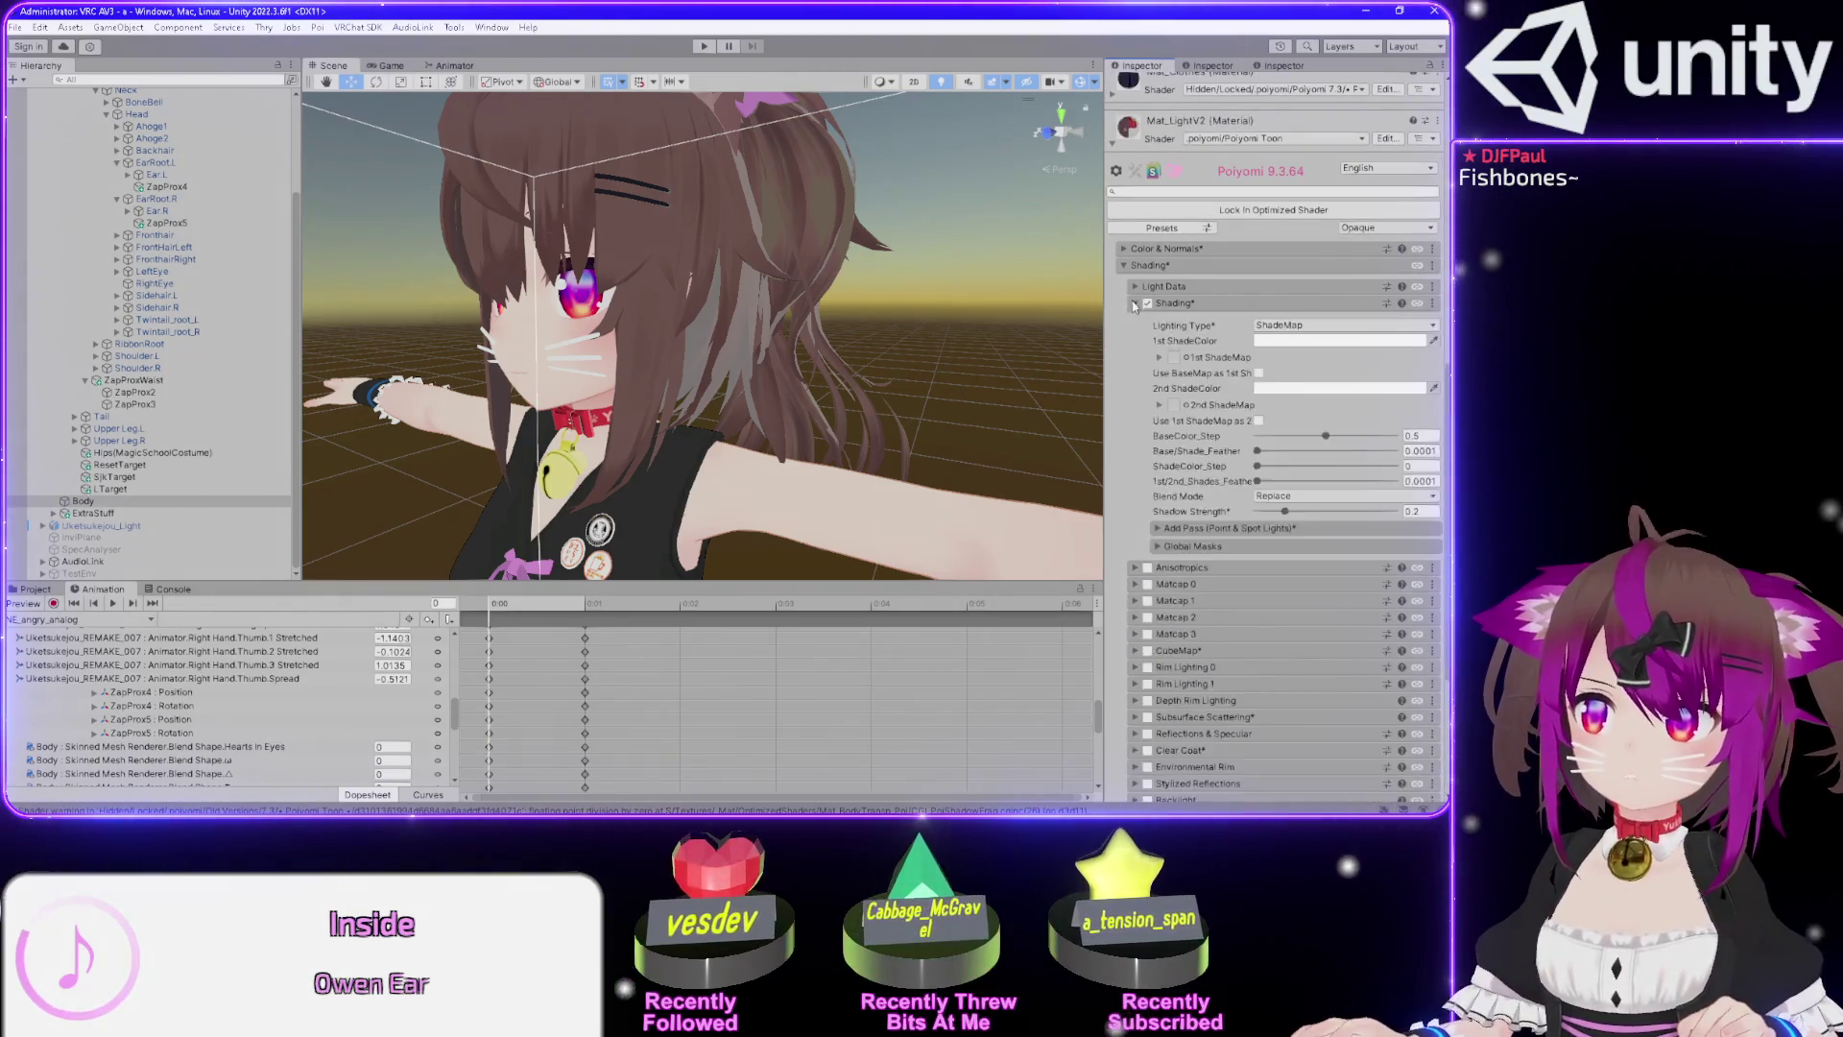
drag(938, 300, 633, 315)
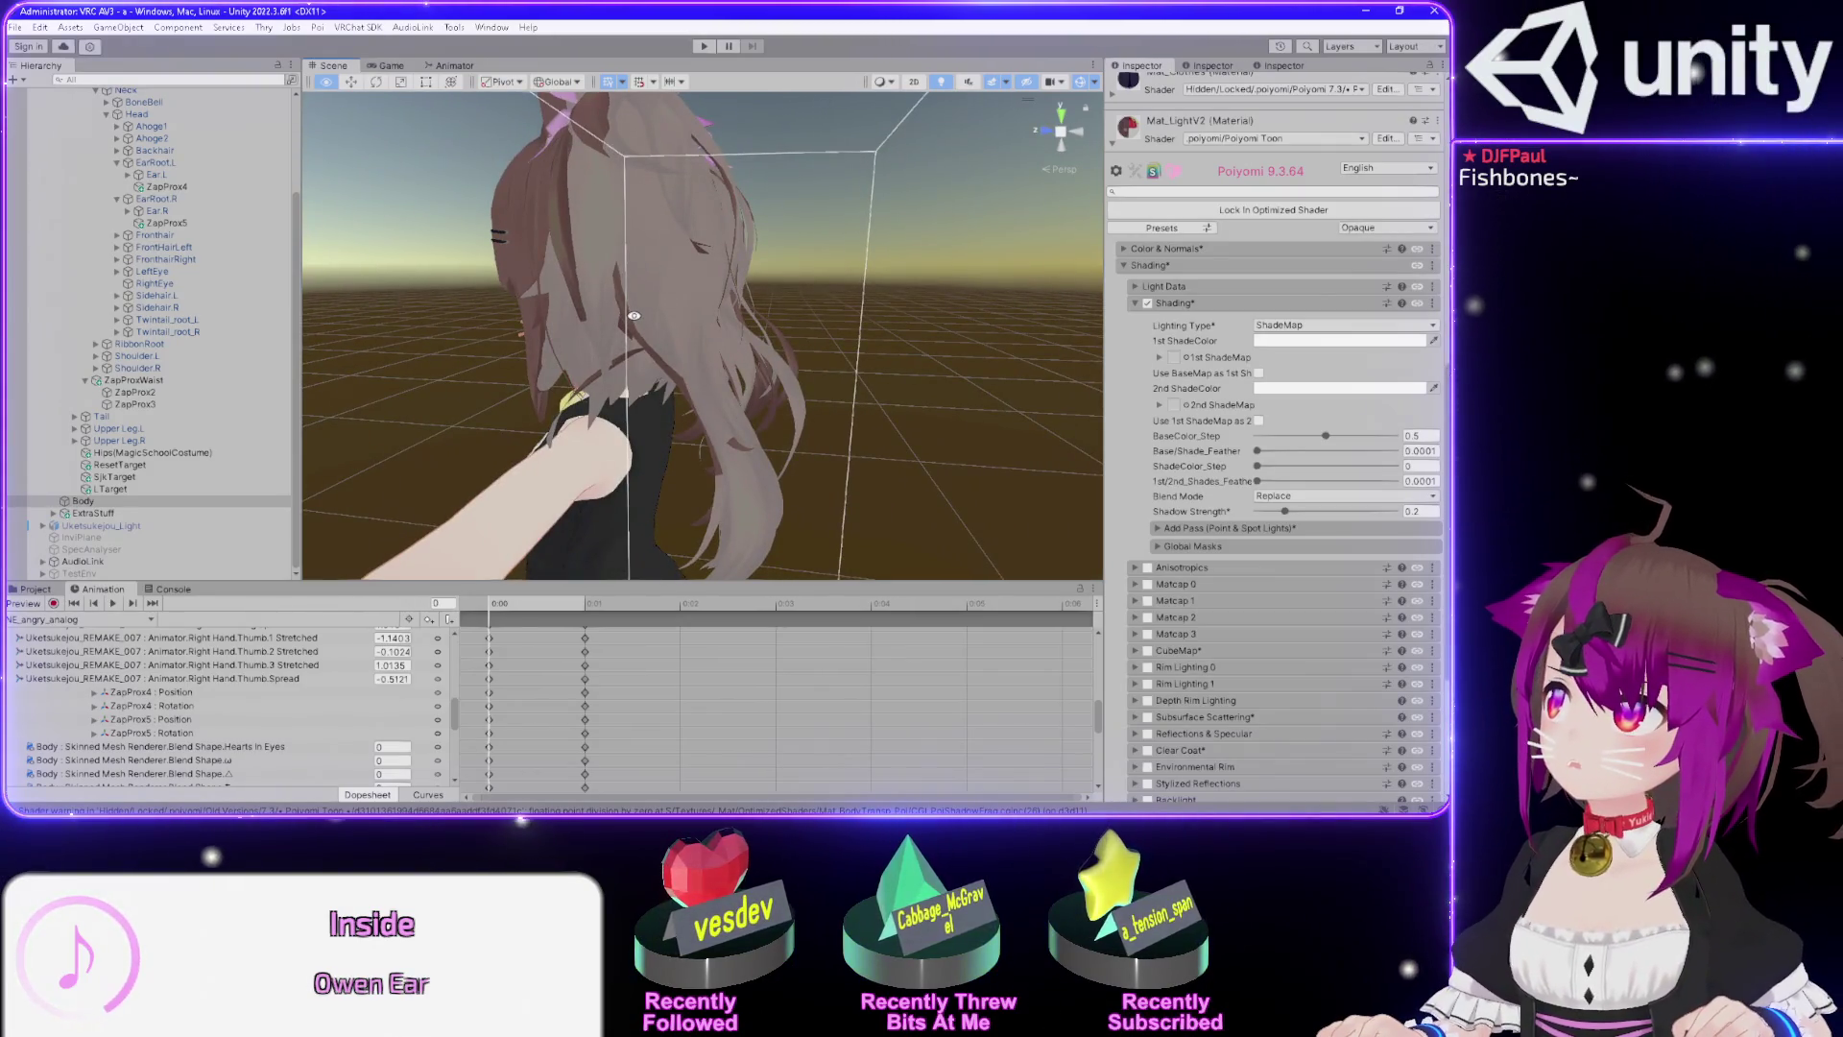
scroll(1114, 356, up, 2)
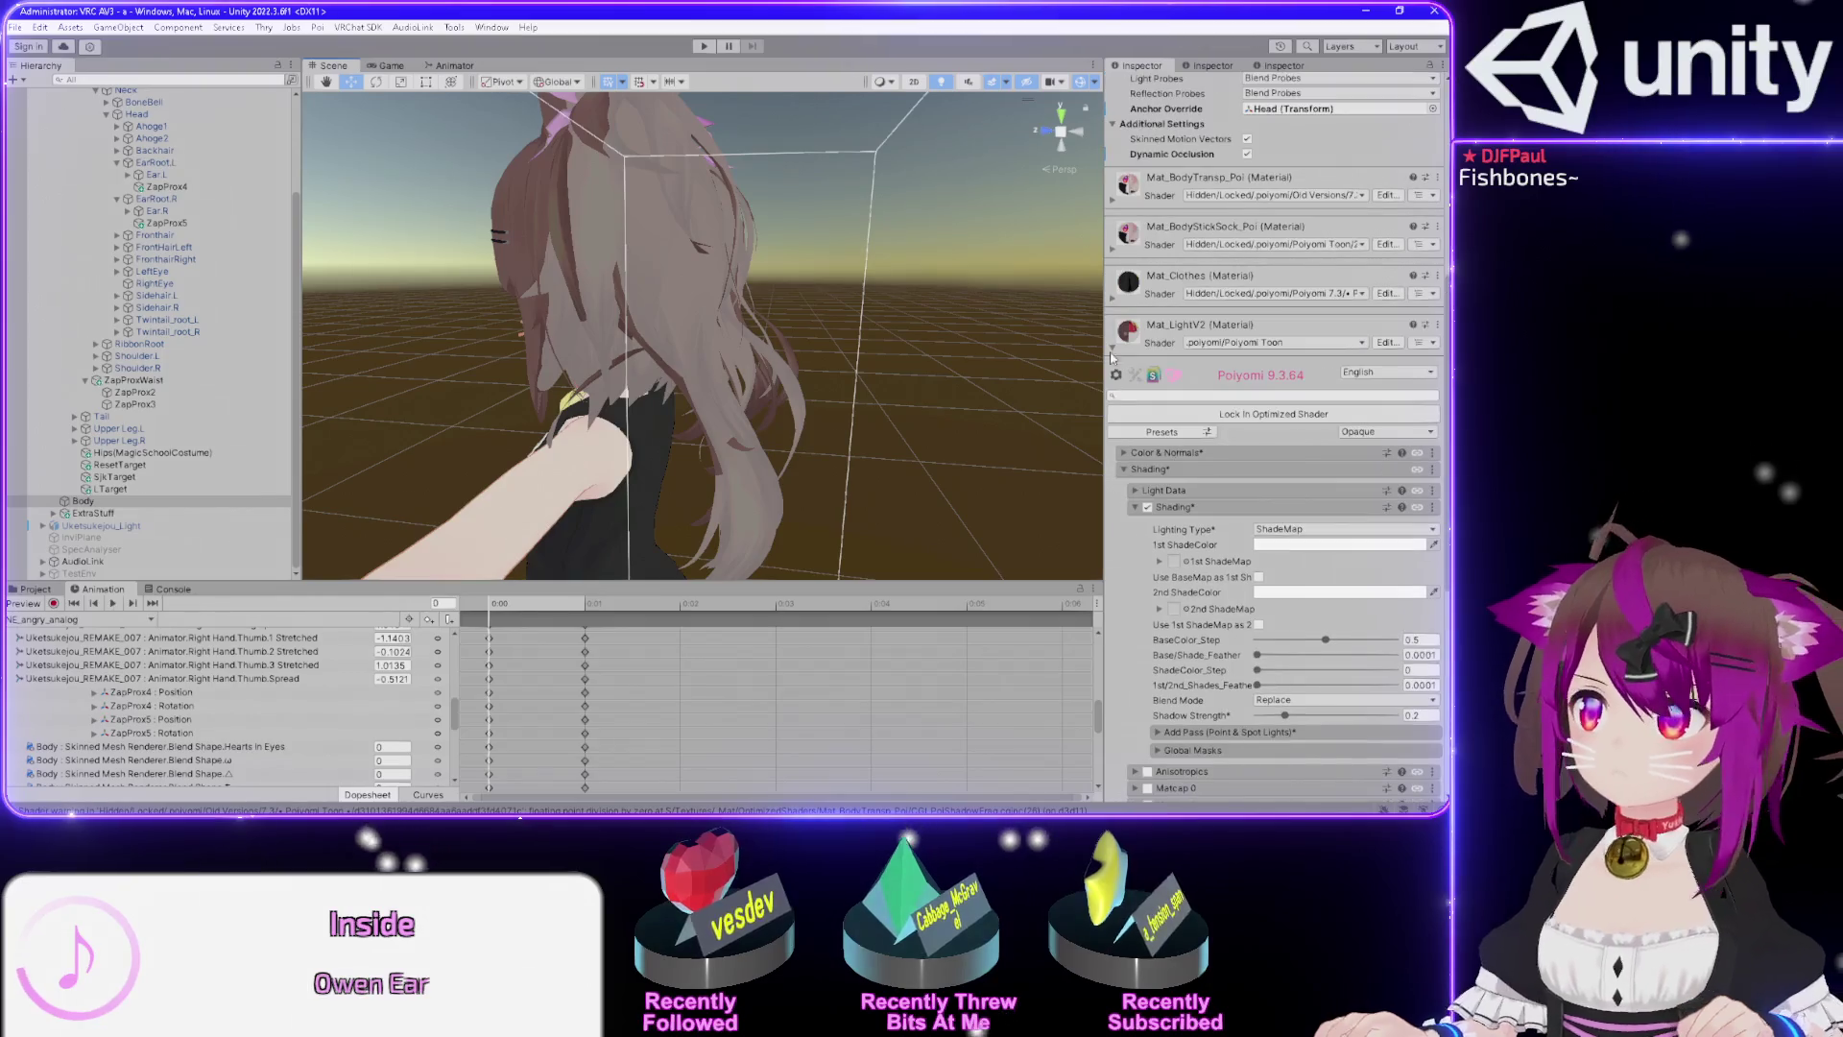
Expand Mat_BodyStickSock_Poi to compare its TextureRamp Shading, collapsing its Light Data section.
click(1112, 252)
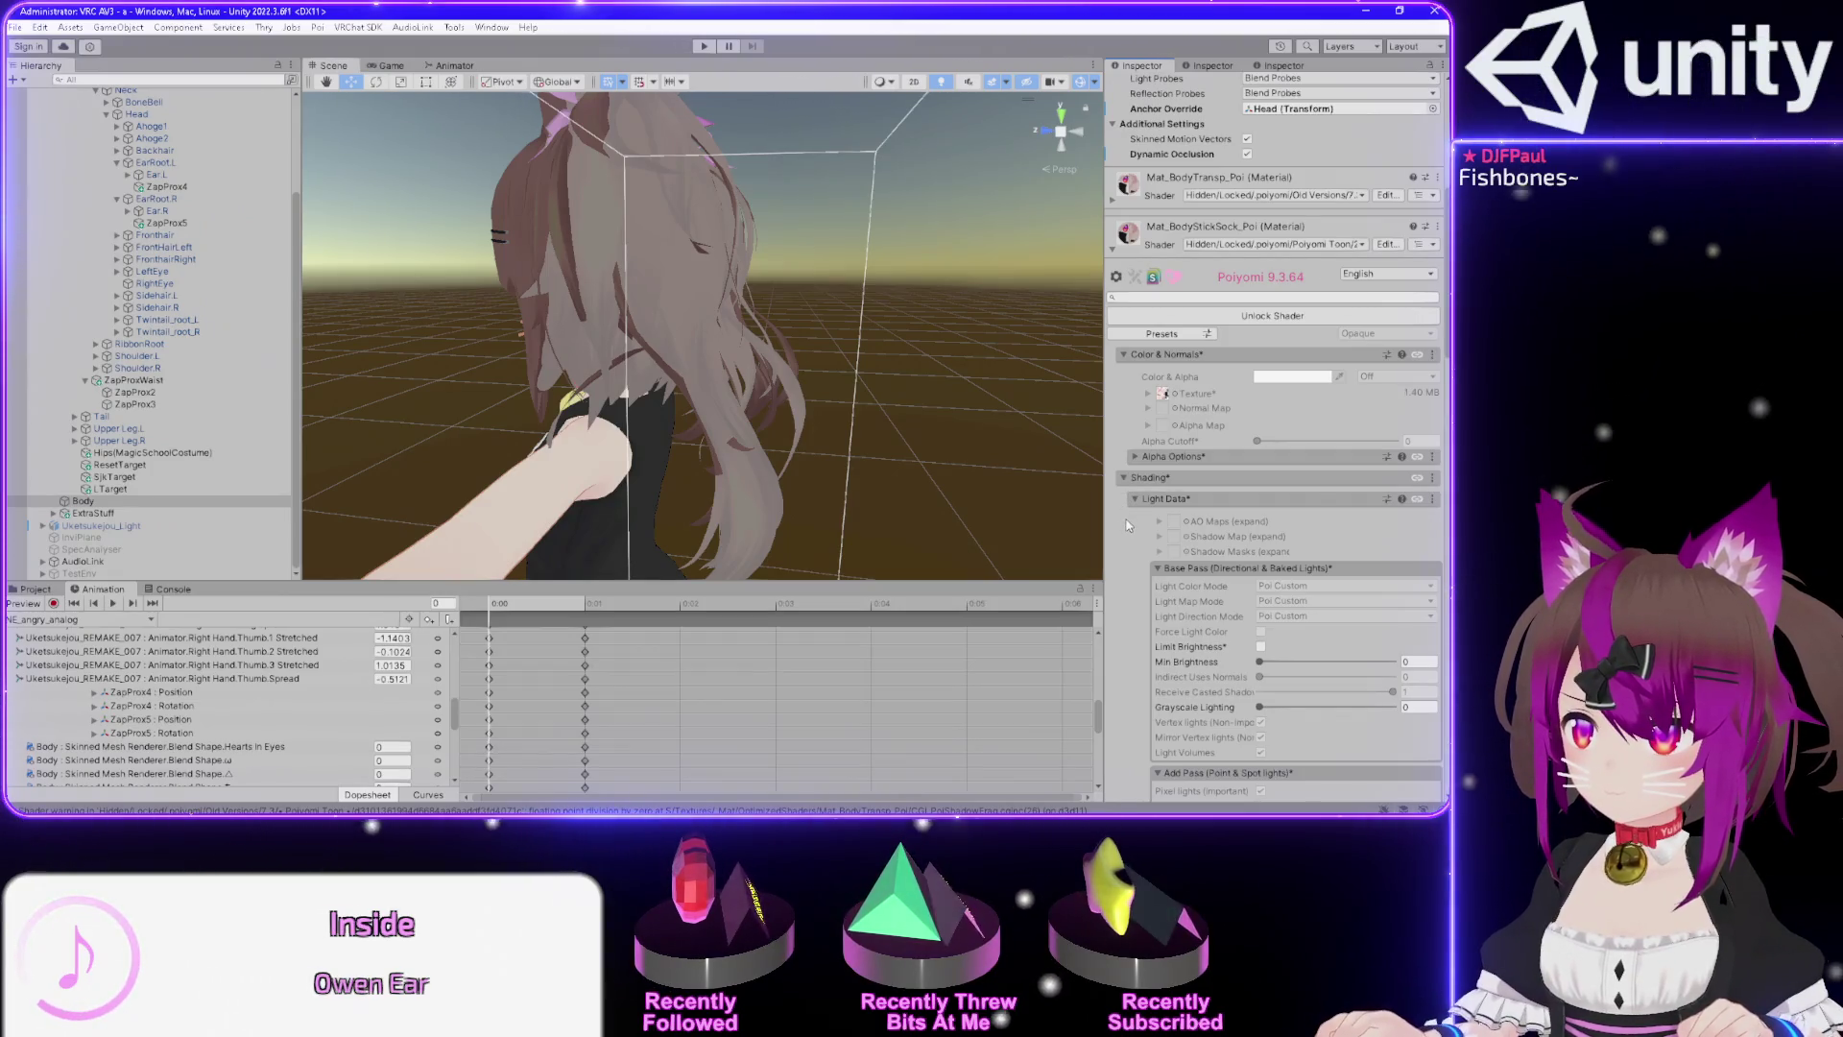
scroll(1128, 526, down, 3)
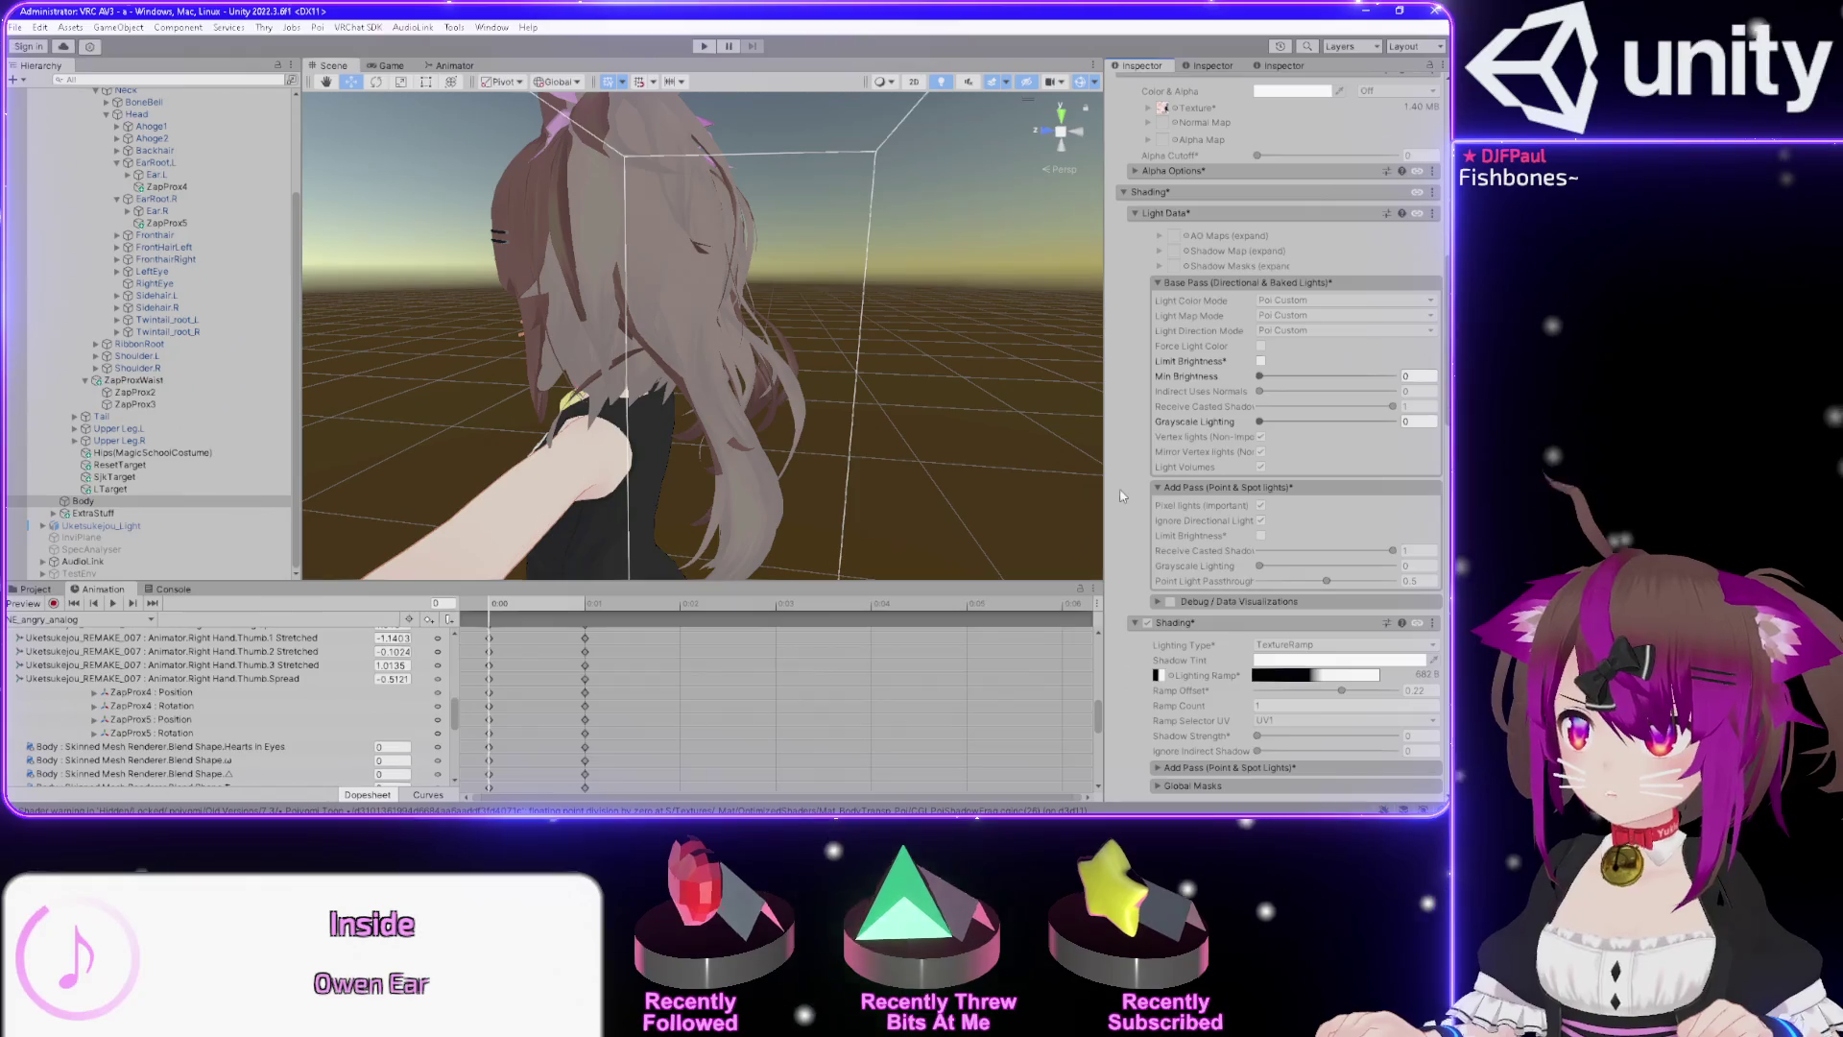
click(1135, 214)
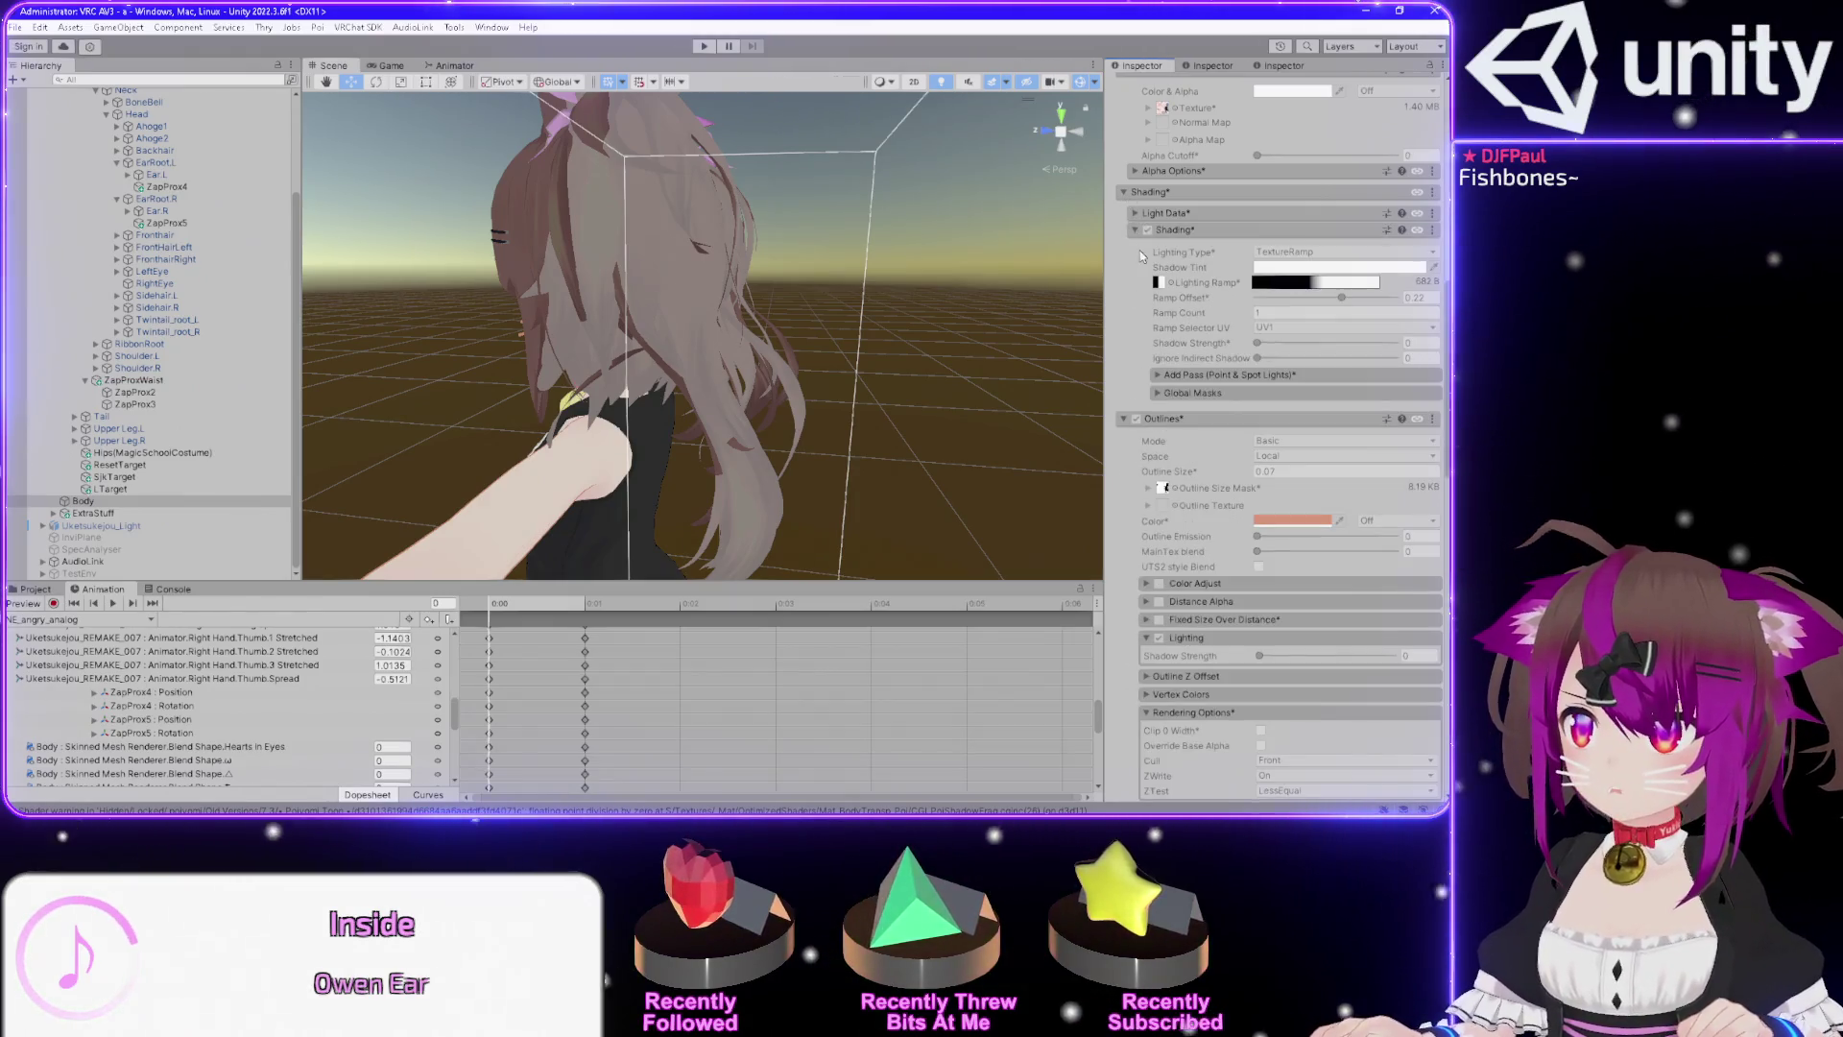
scroll(1117, 453, down, 15)
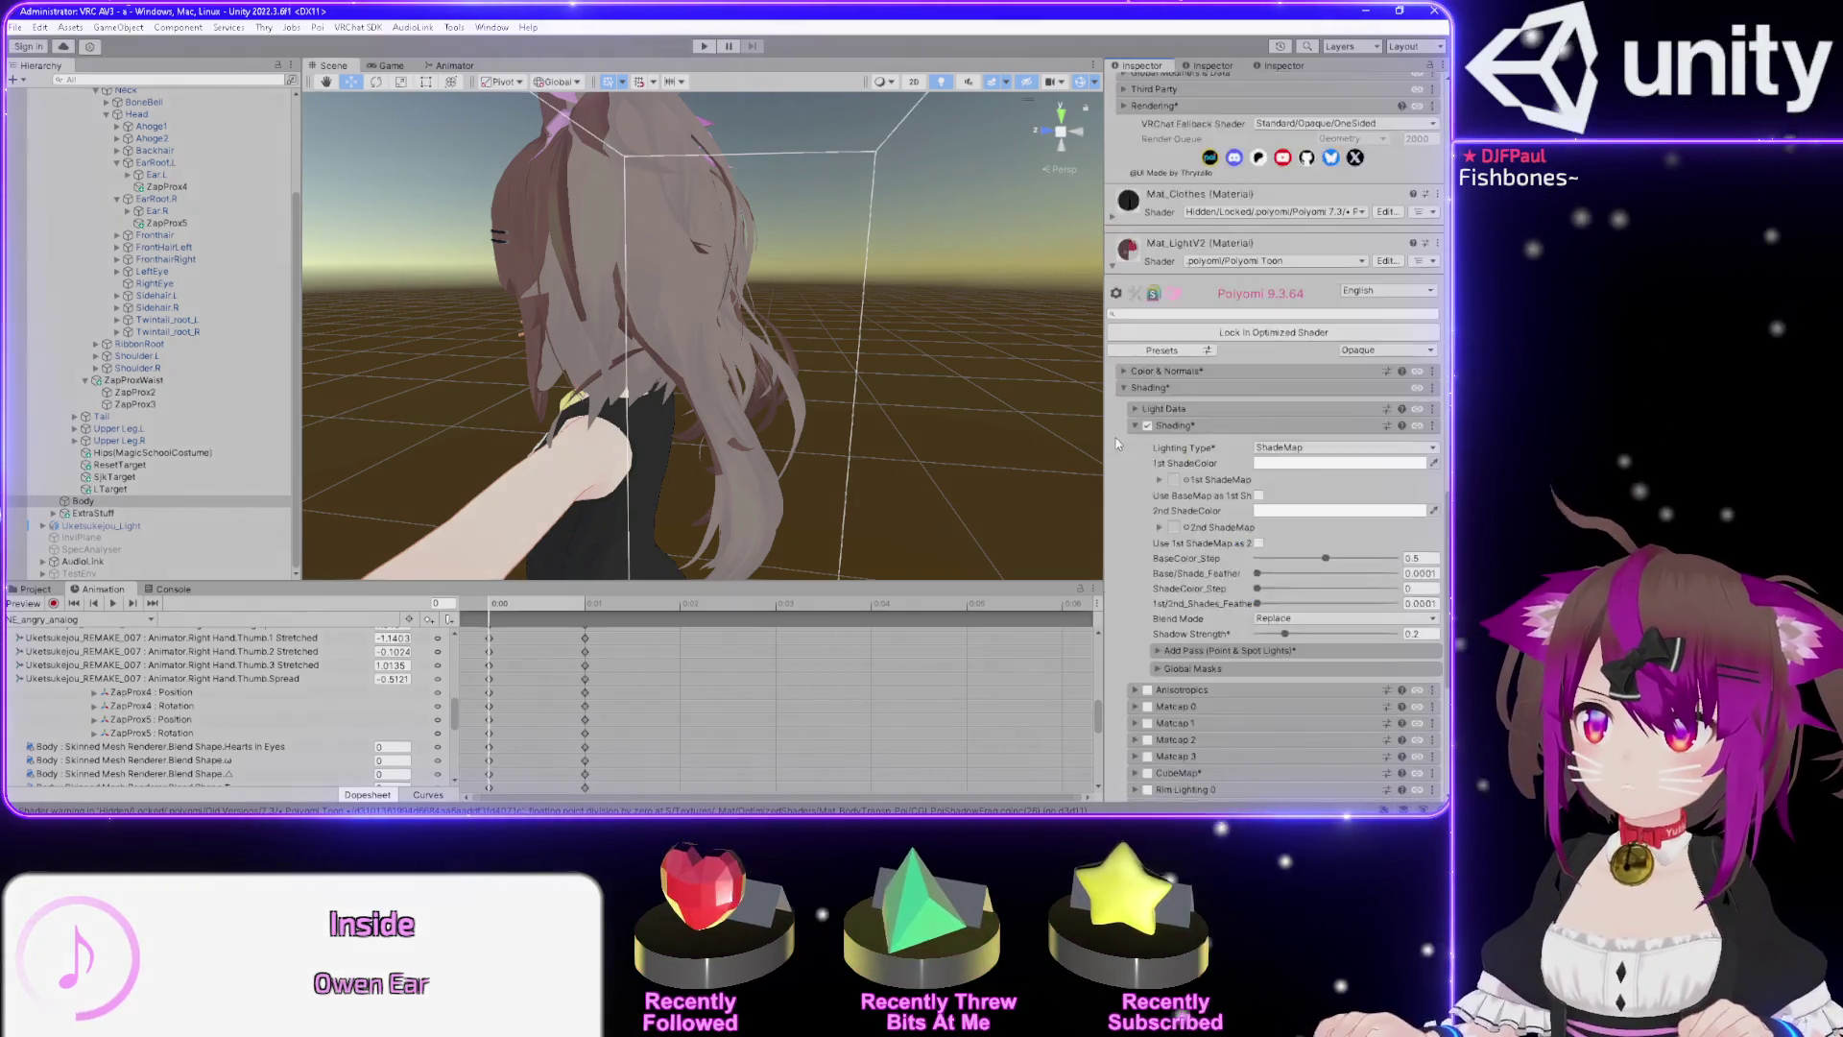
scroll(1117, 453, up, 2)
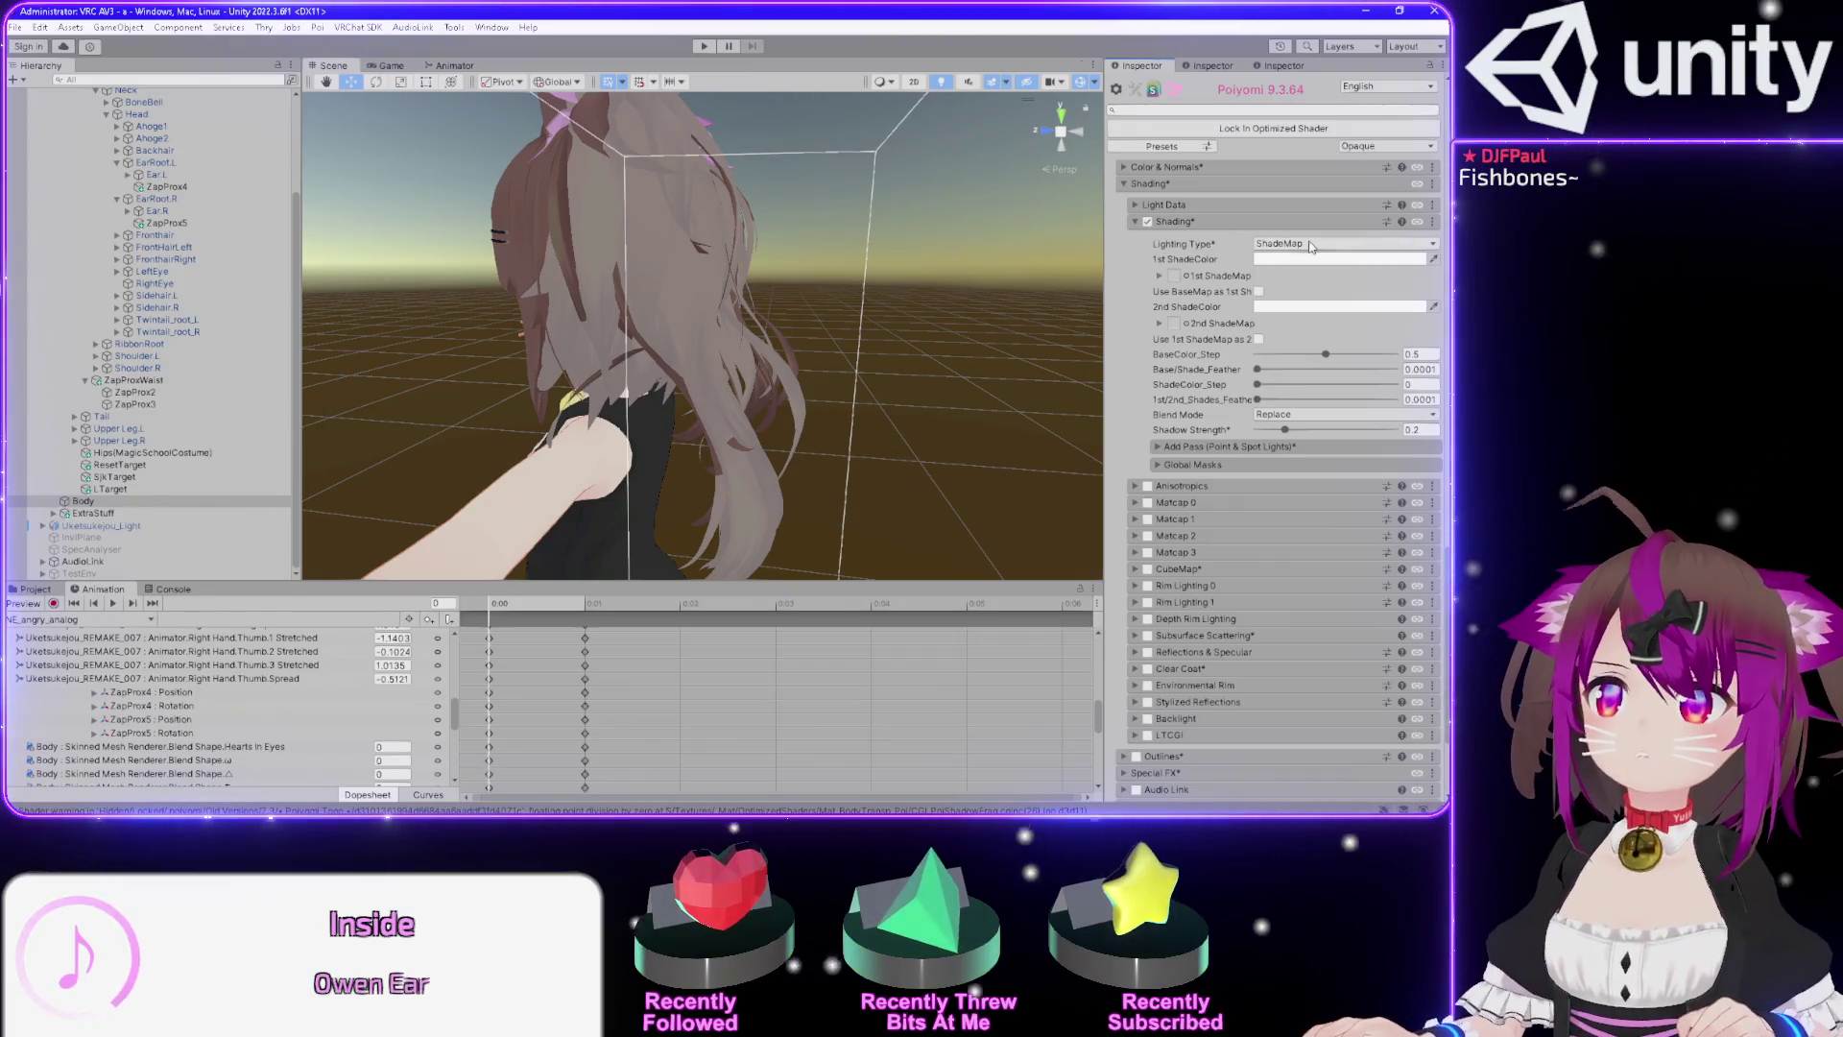
click(1311, 246)
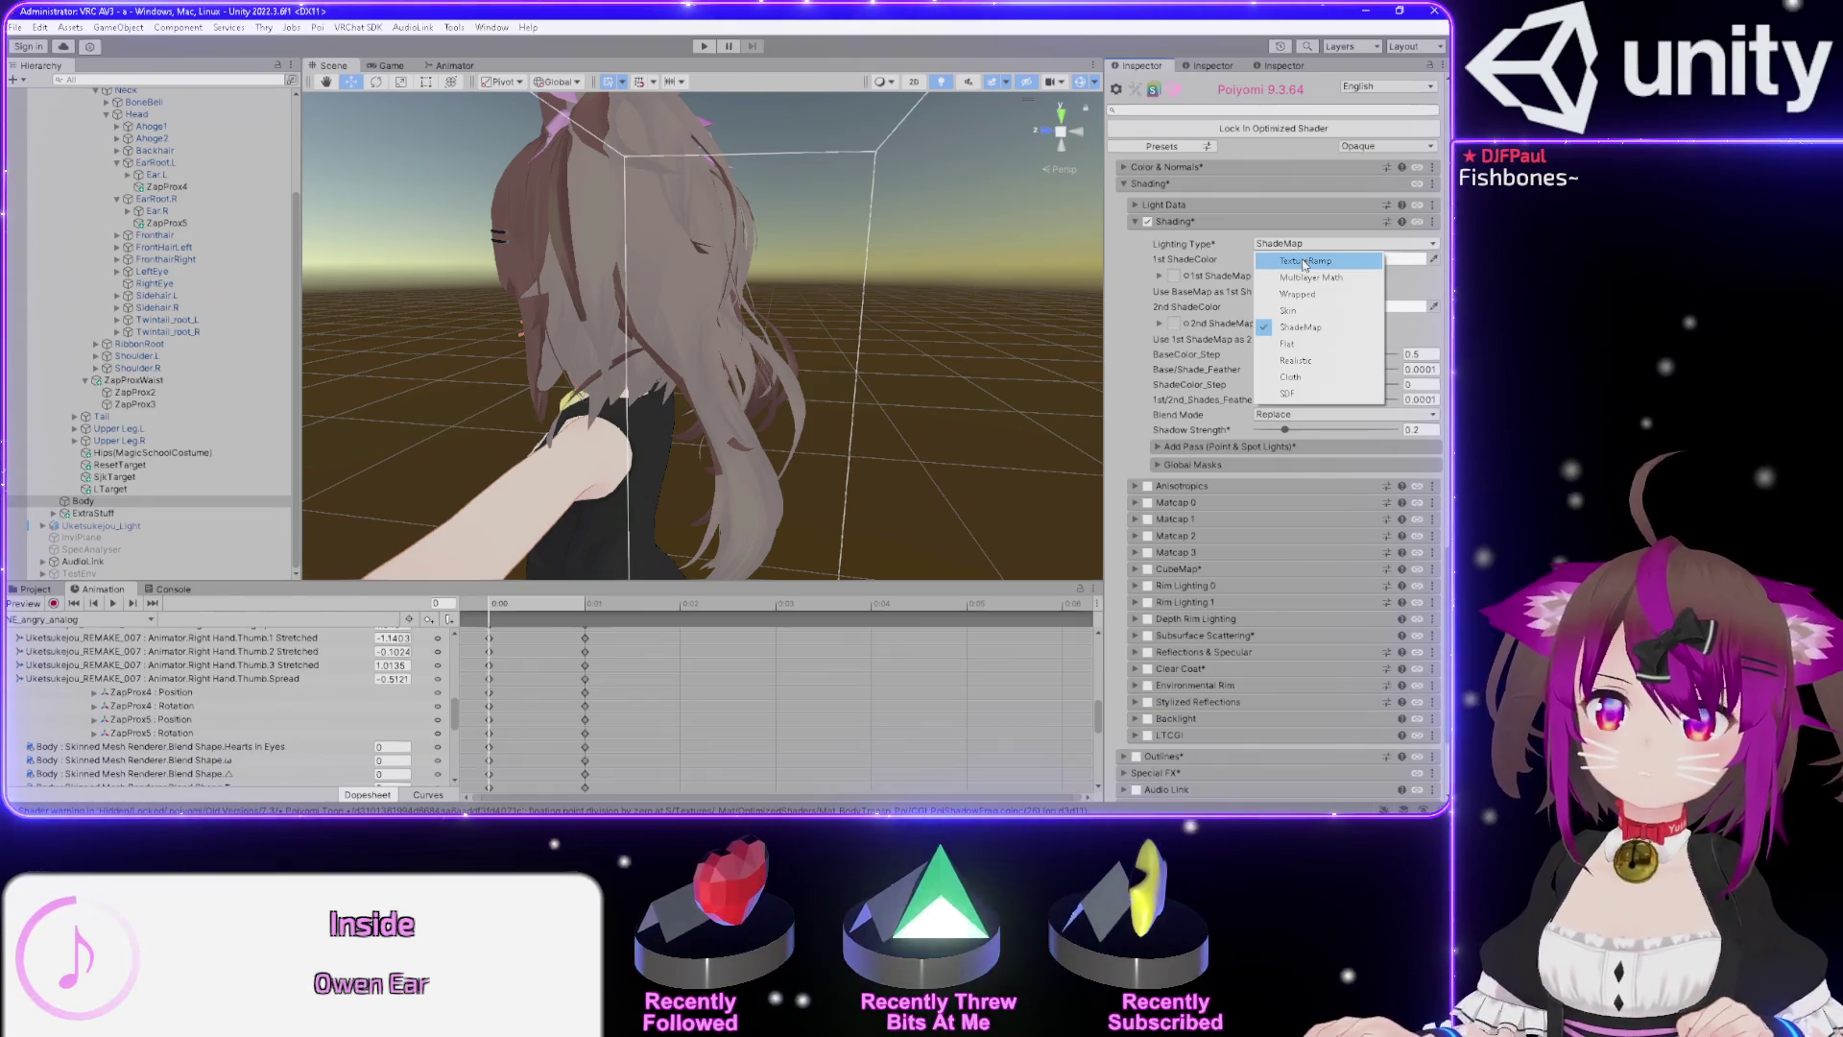
click(1304, 262)
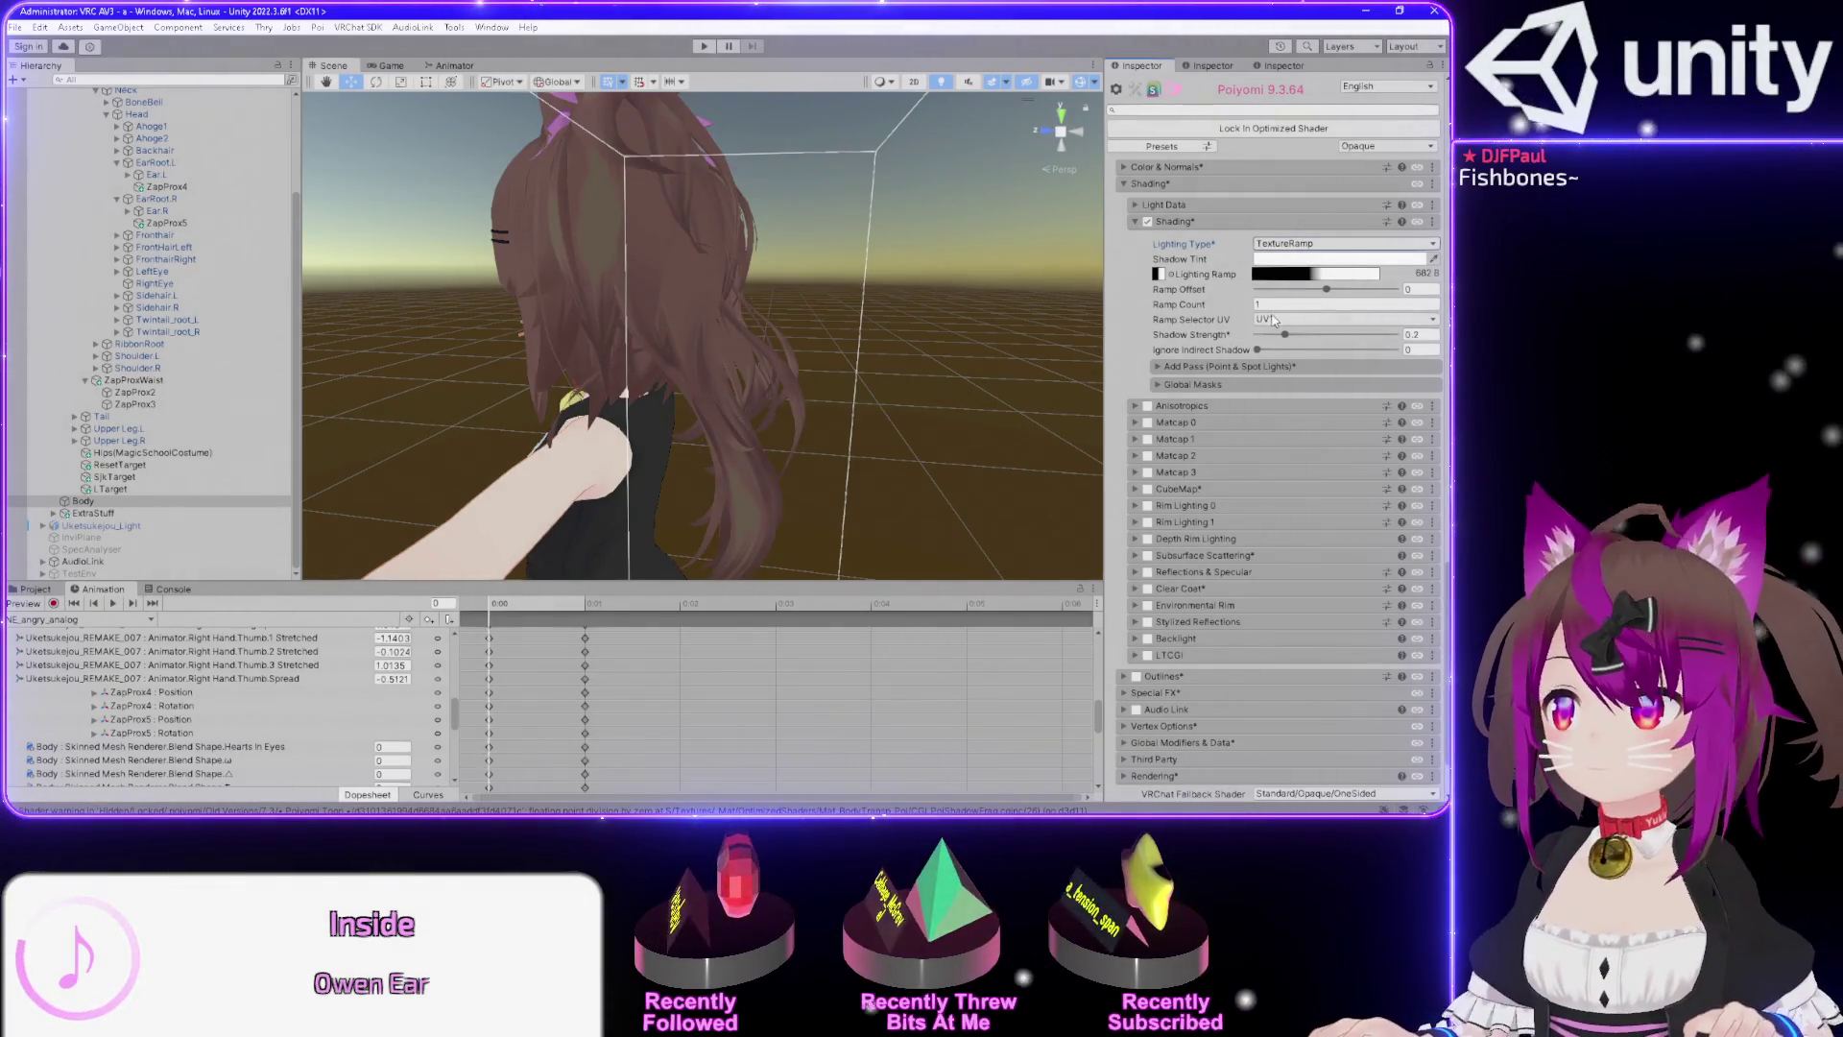
mouse_move(844, 327)
mouse_down()
mouse_move(997, 323)
mouse_move(864, 378)
mouse_move(791, 354)
mouse_up()
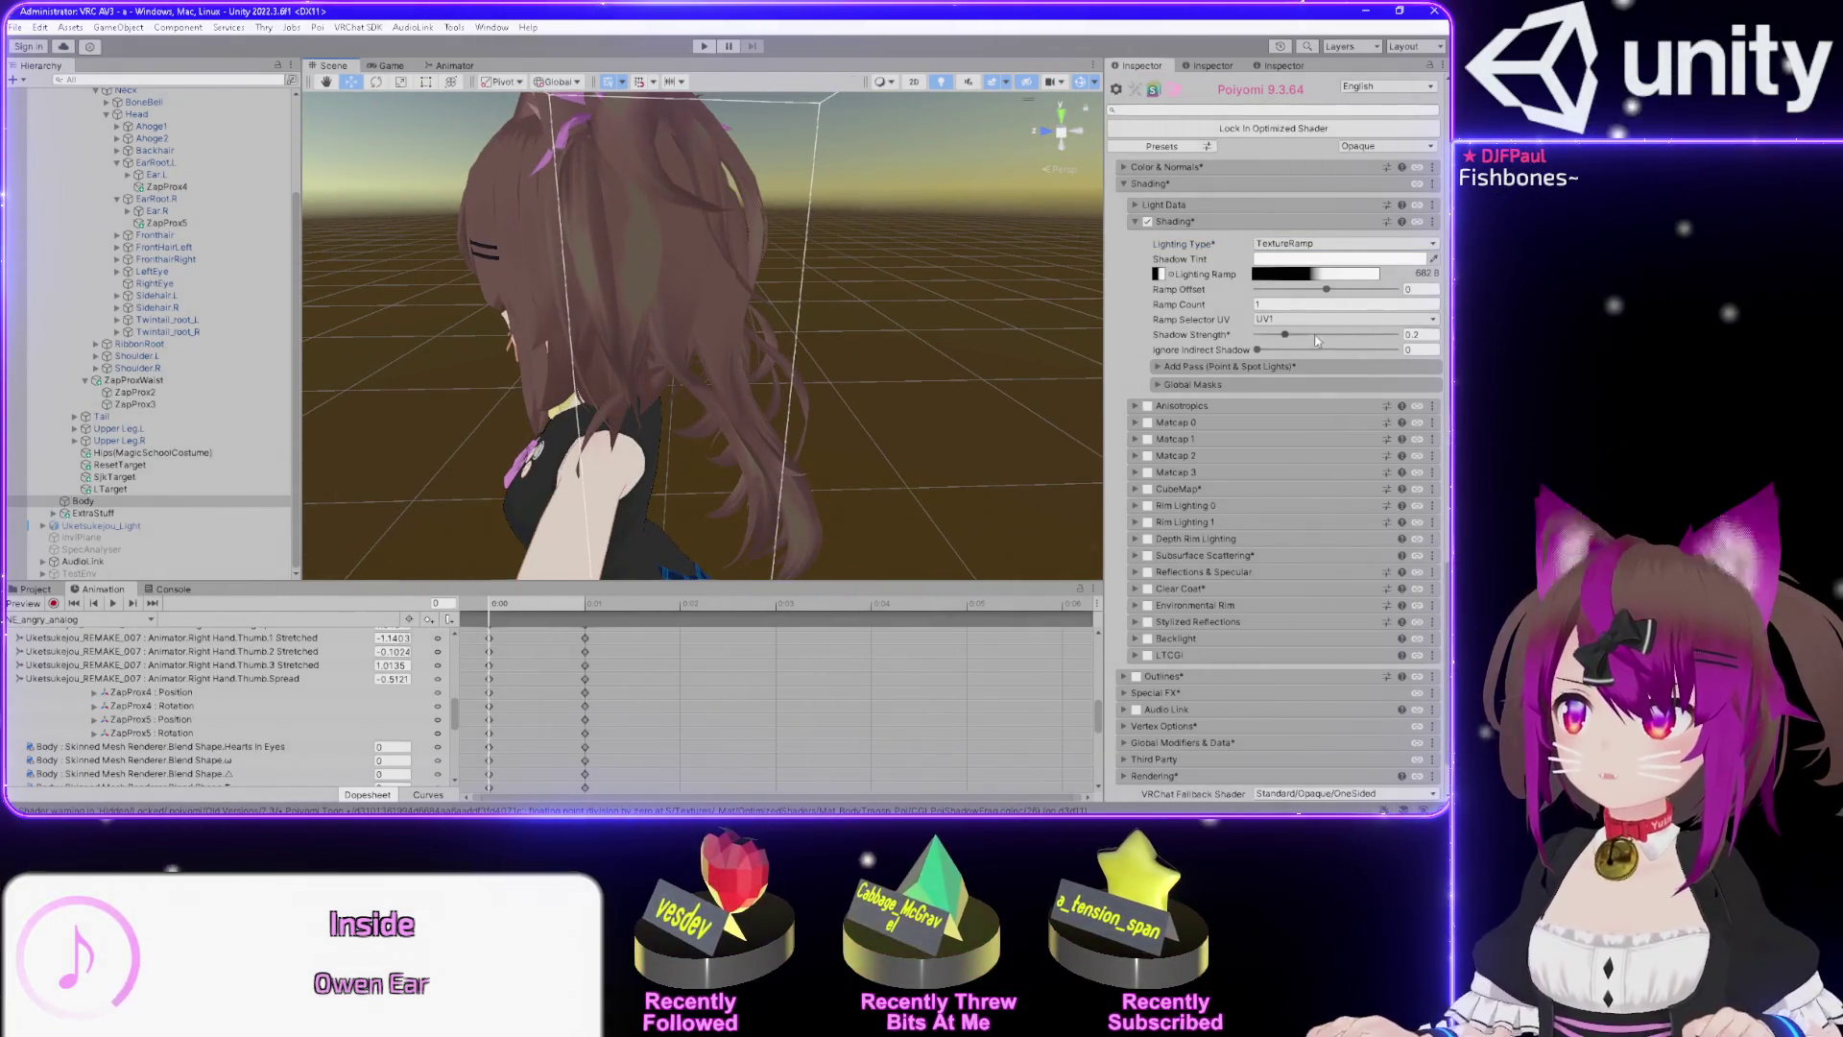
mouse_move(1286, 335)
mouse_down()
mouse_move(1368, 335)
mouse_move(991, 329)
mouse_up()
drag(751, 290, 1095, 225)
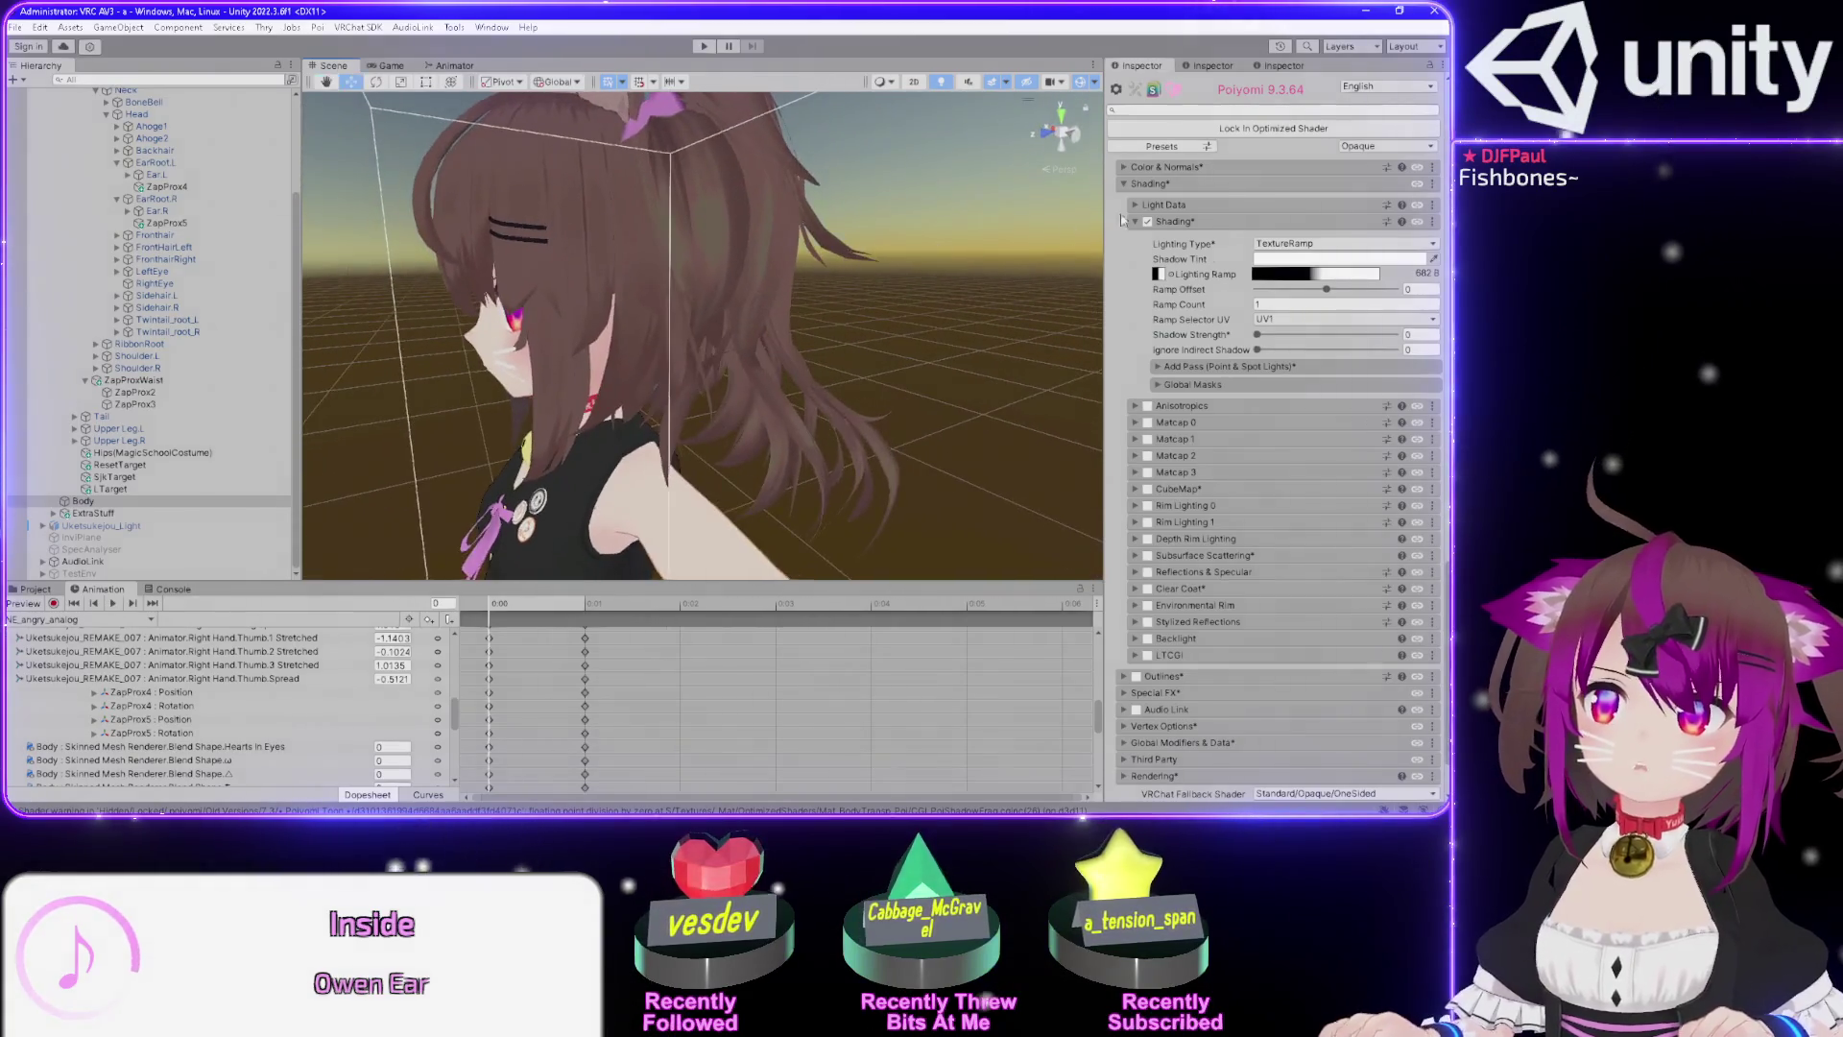
scroll(1204, 195, up, 2)
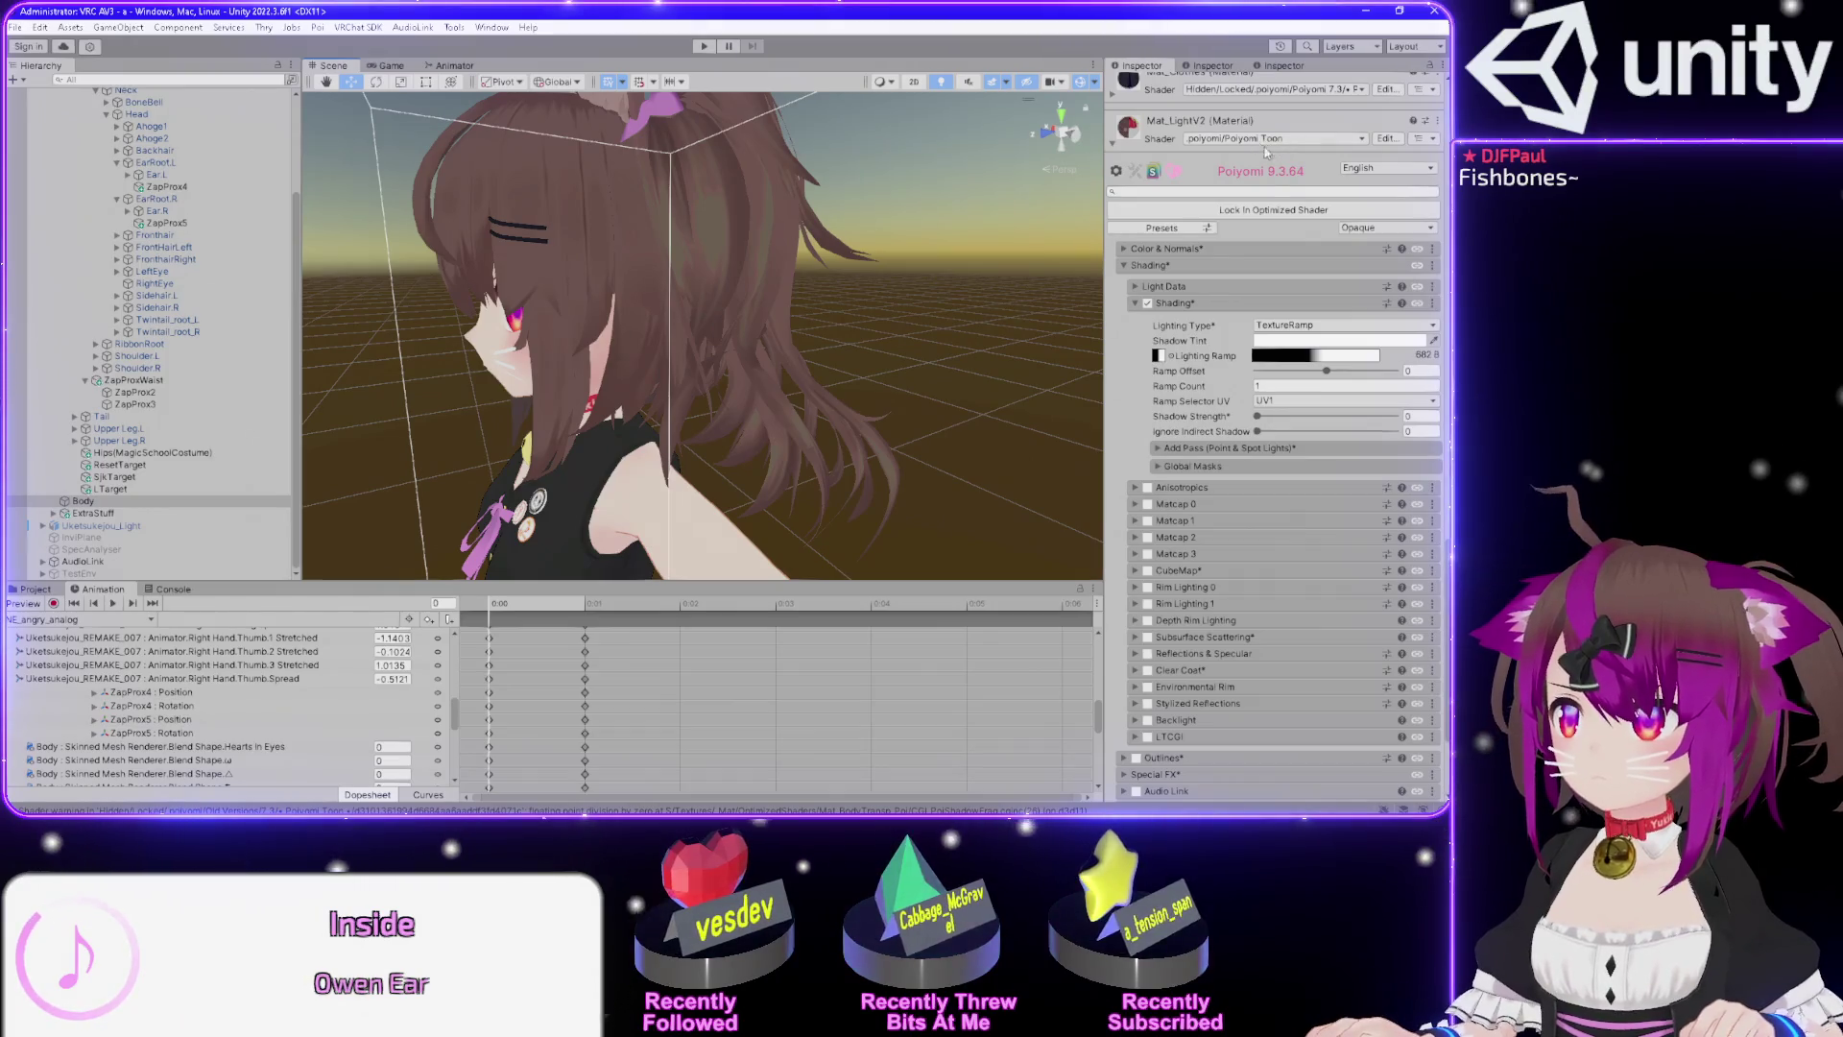
click(1288, 323)
click(1292, 340)
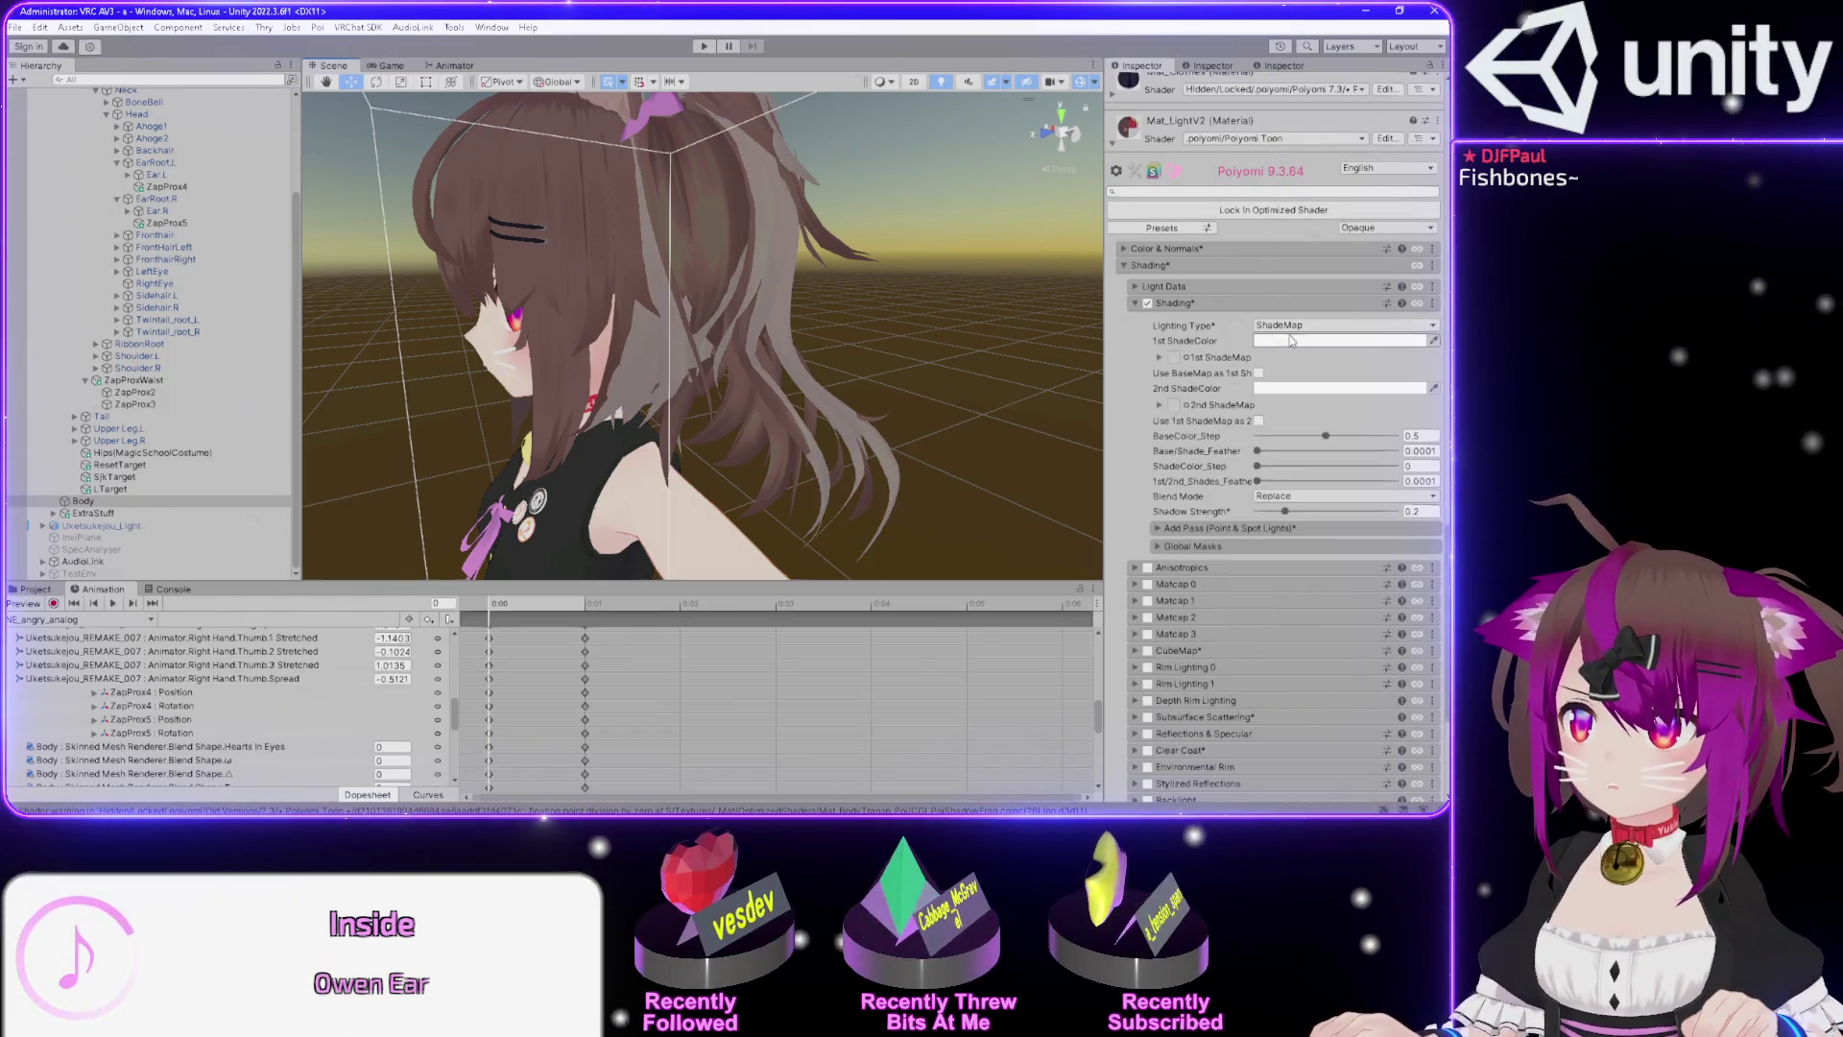
click(1277, 302)
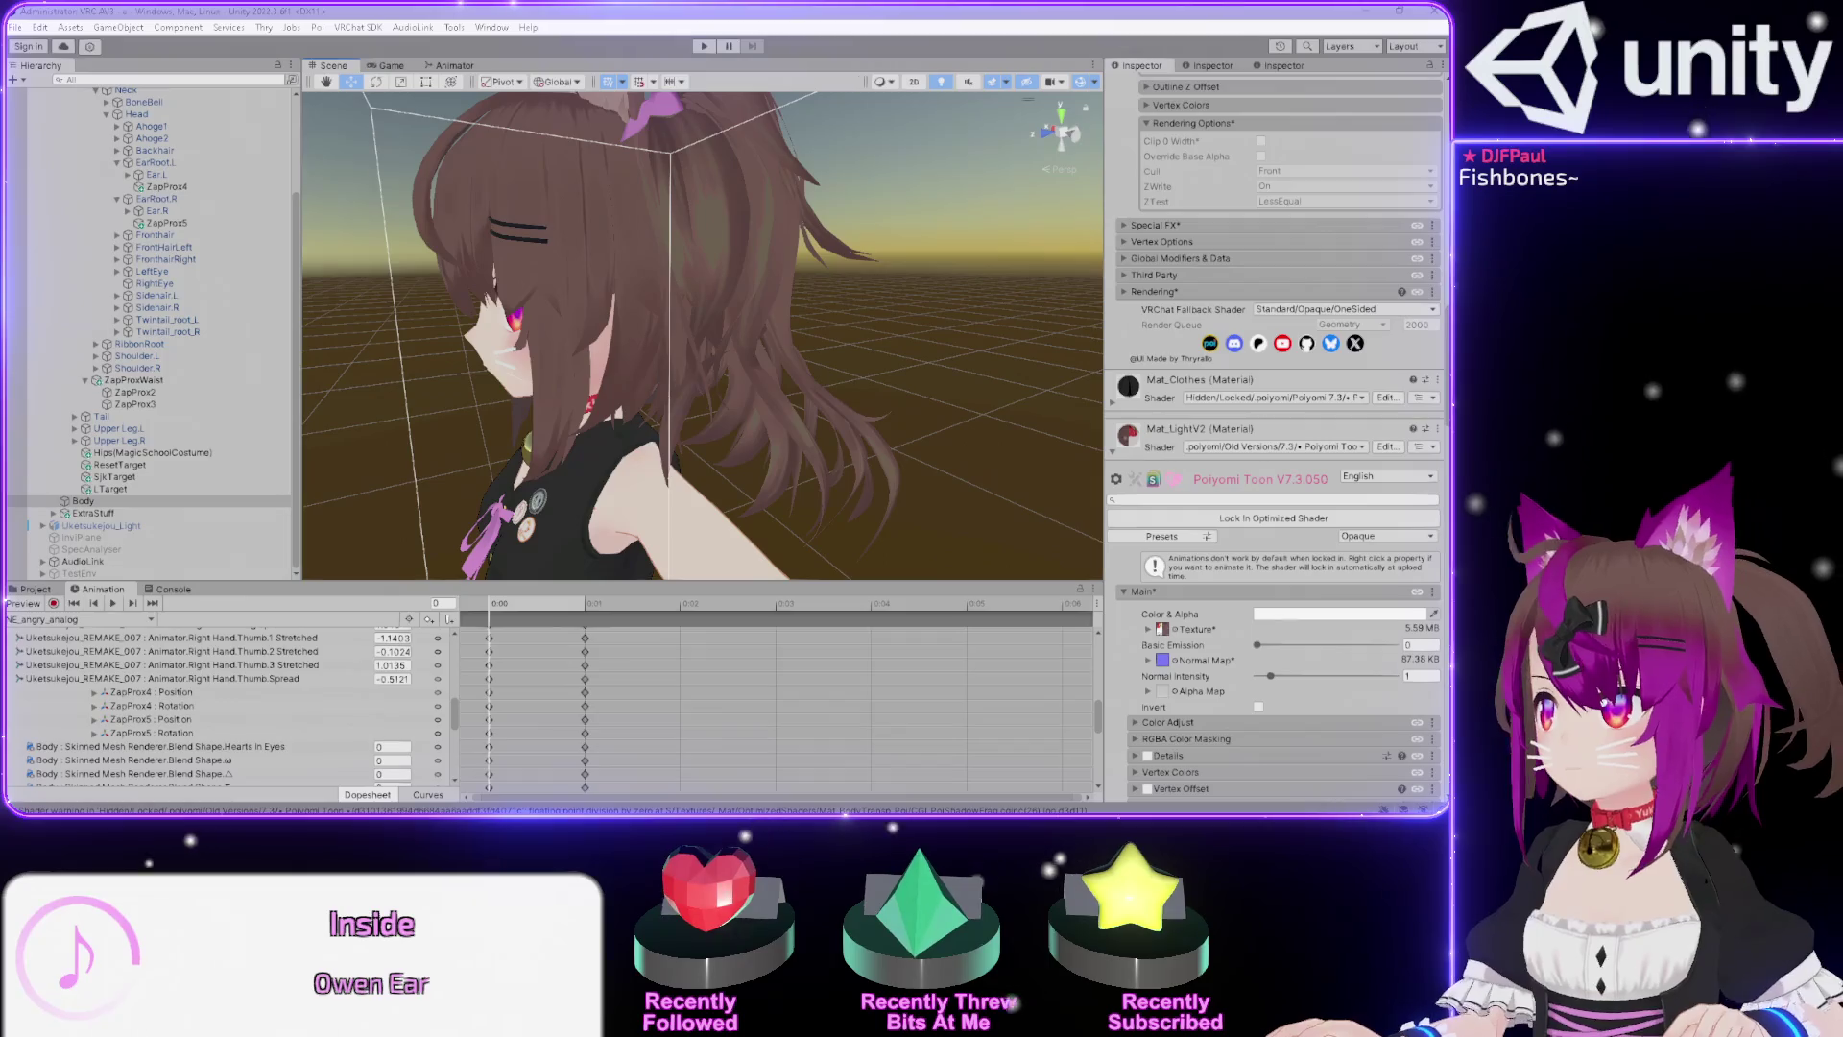
Bring the Paint screenshot over Unity, maximize it, then minimize it.
drag(1469, 75, 579, 108)
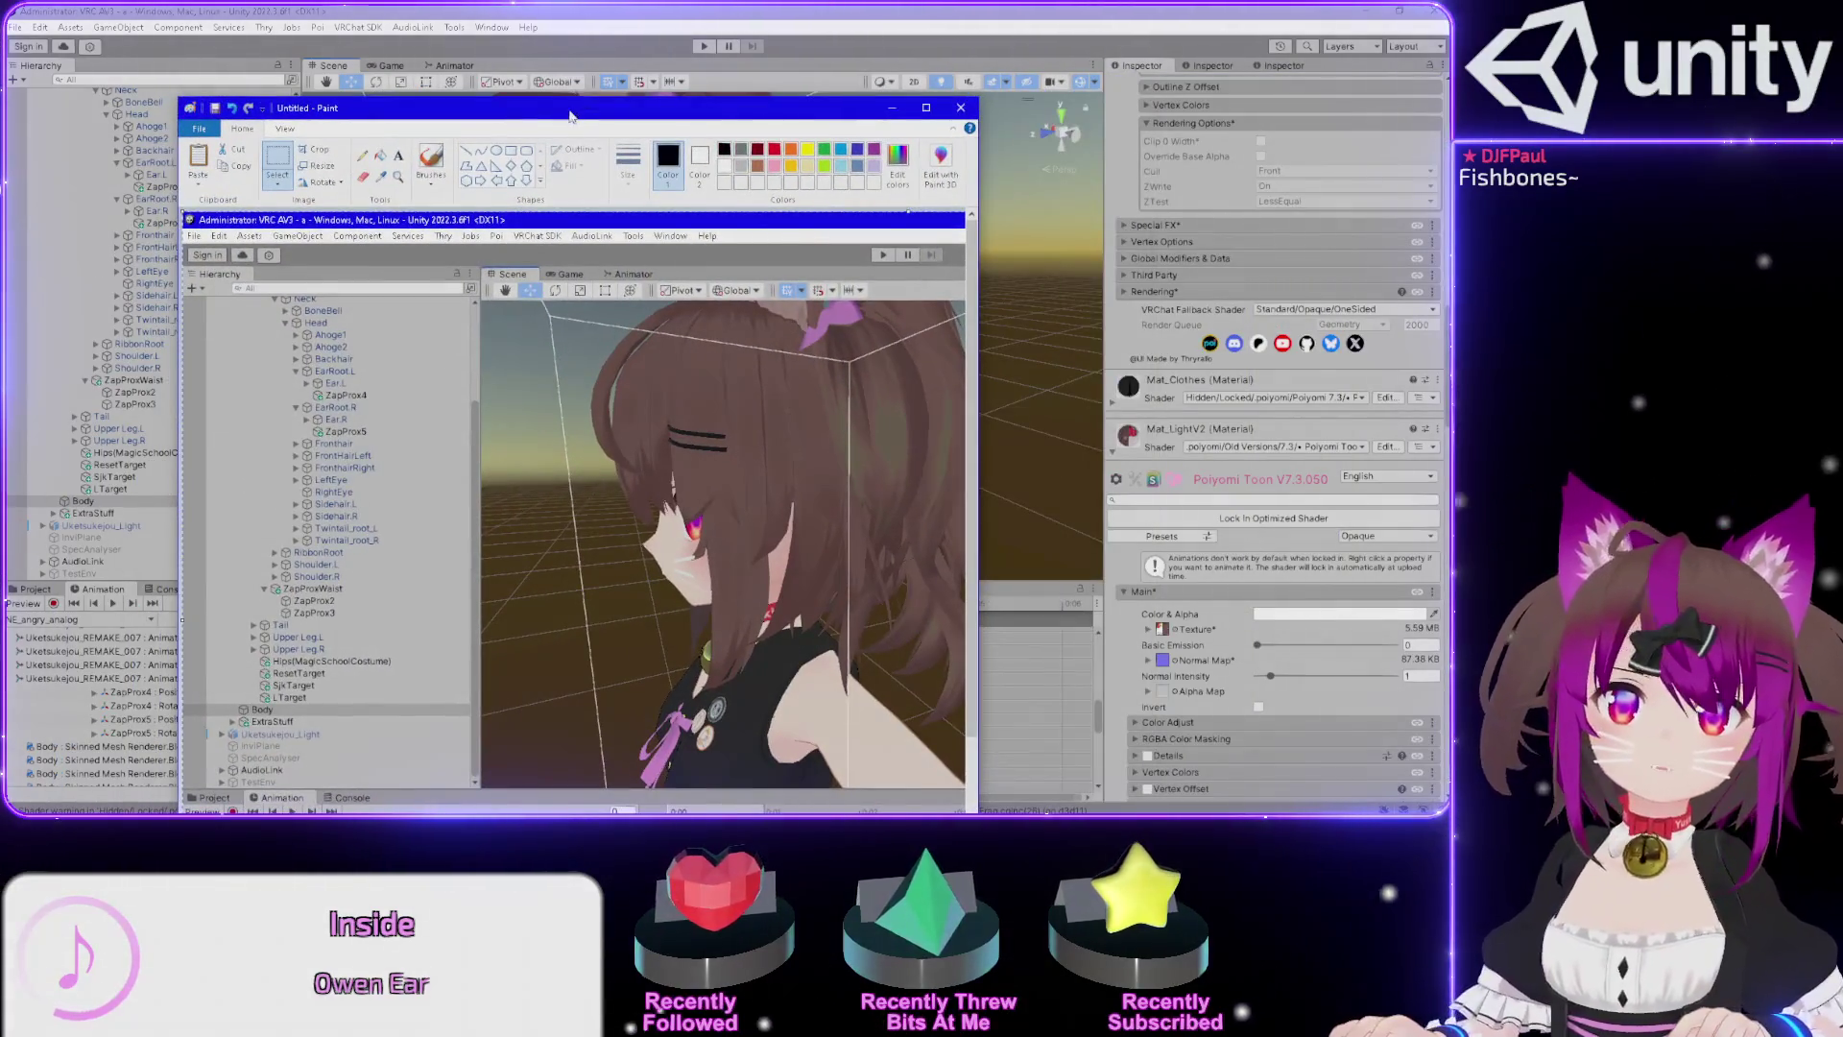
double_click(571, 115)
click(1367, 12)
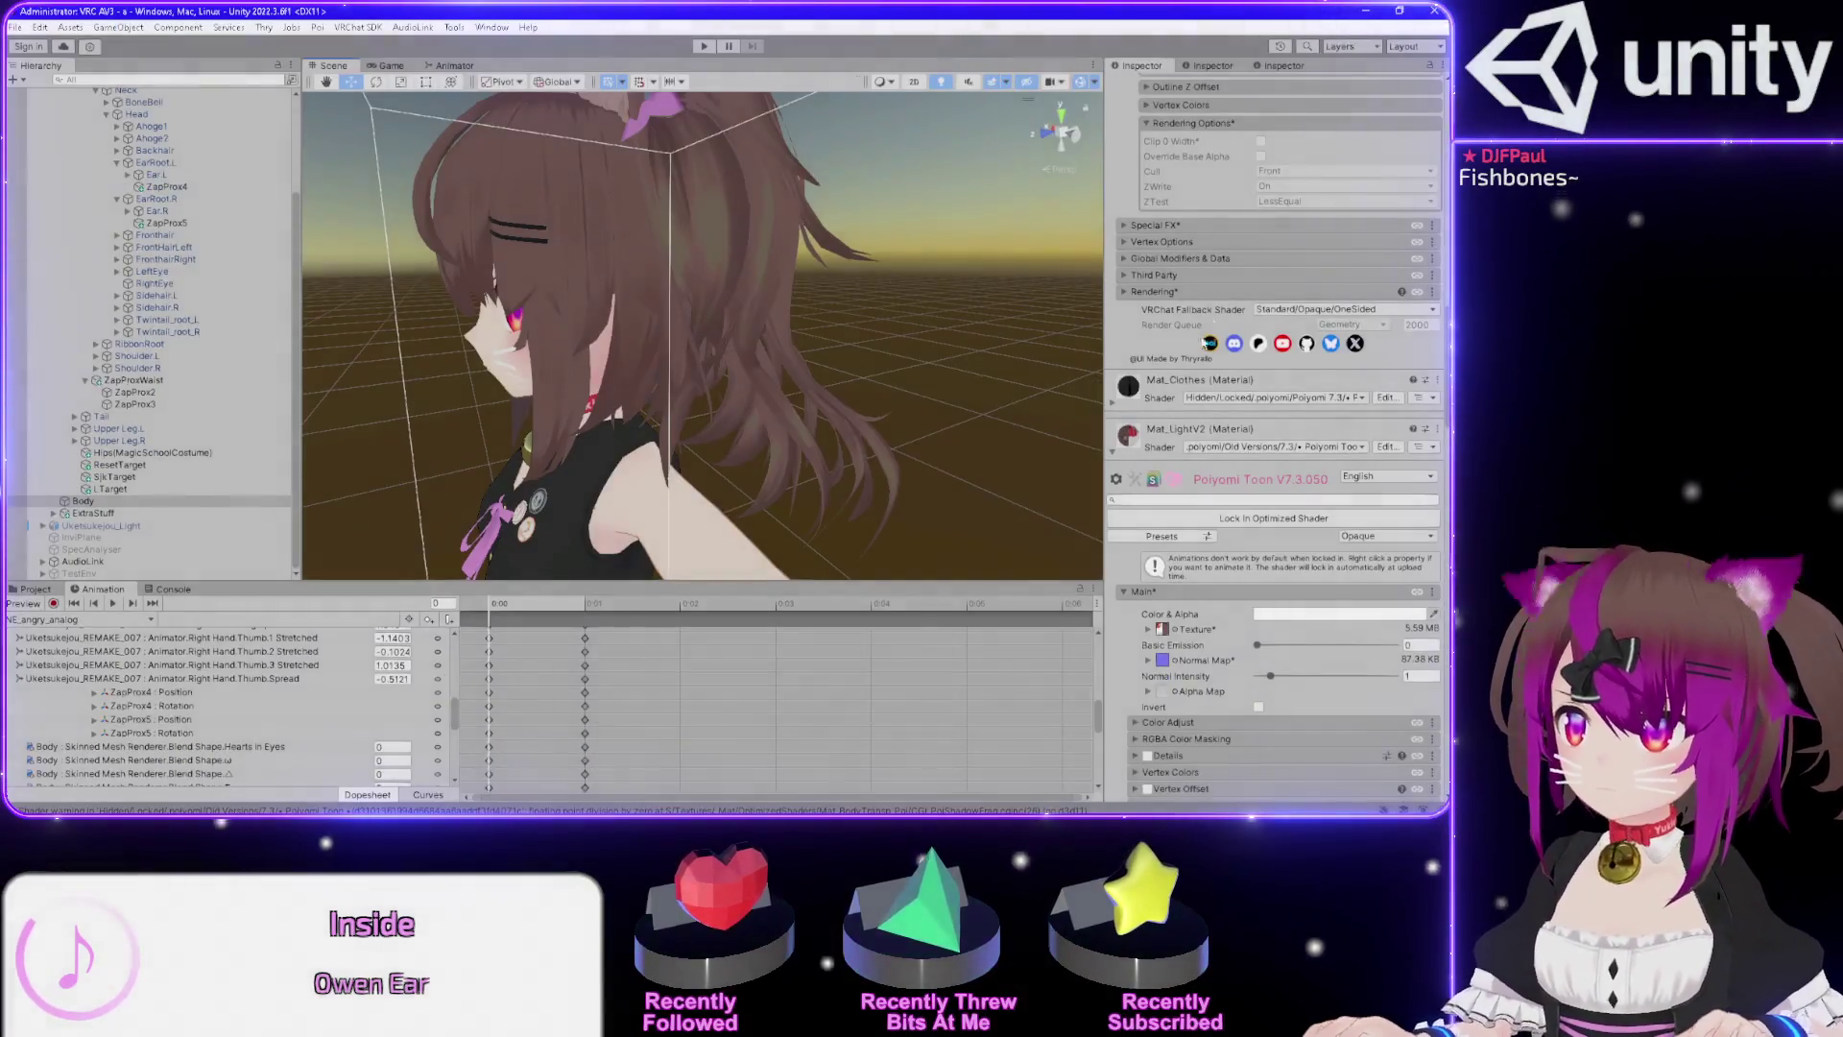
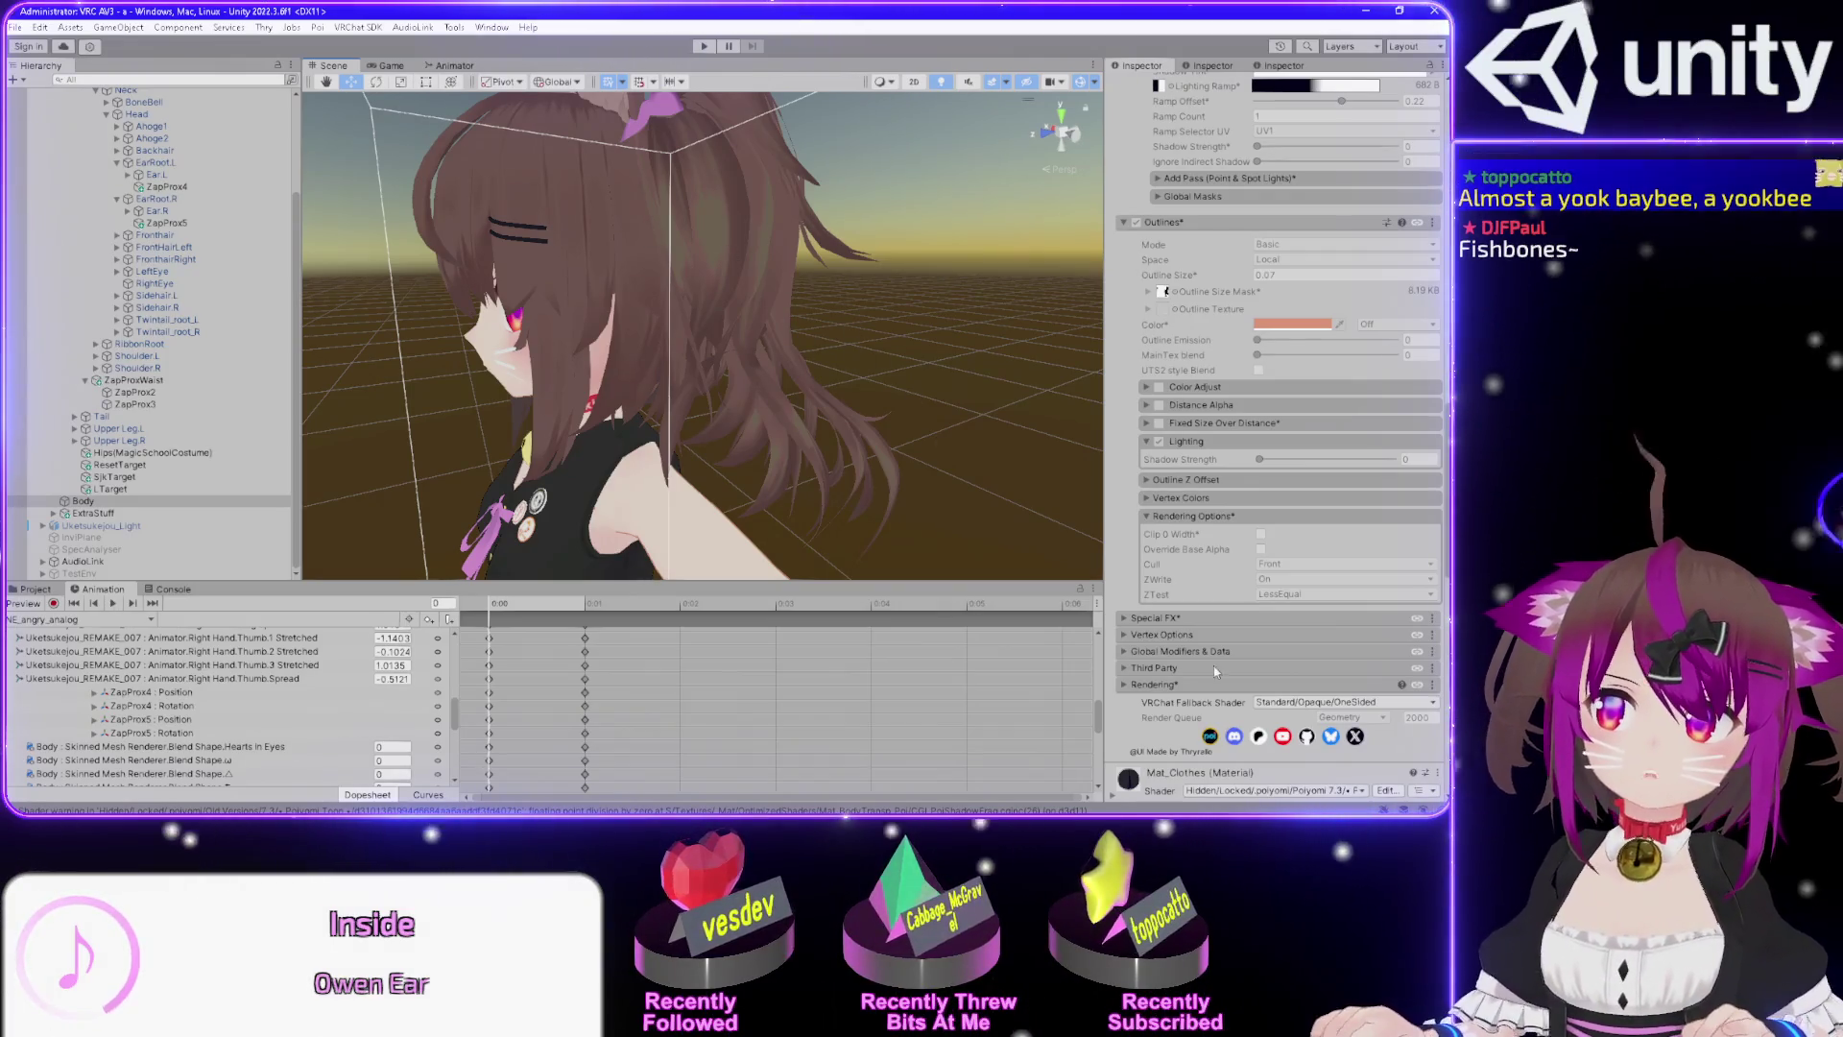
Switch from Unity to the Paint window holding the captured editor screenshot.
scroll(1128, 688, down, 10)
scroll(1128, 688, up, 3)
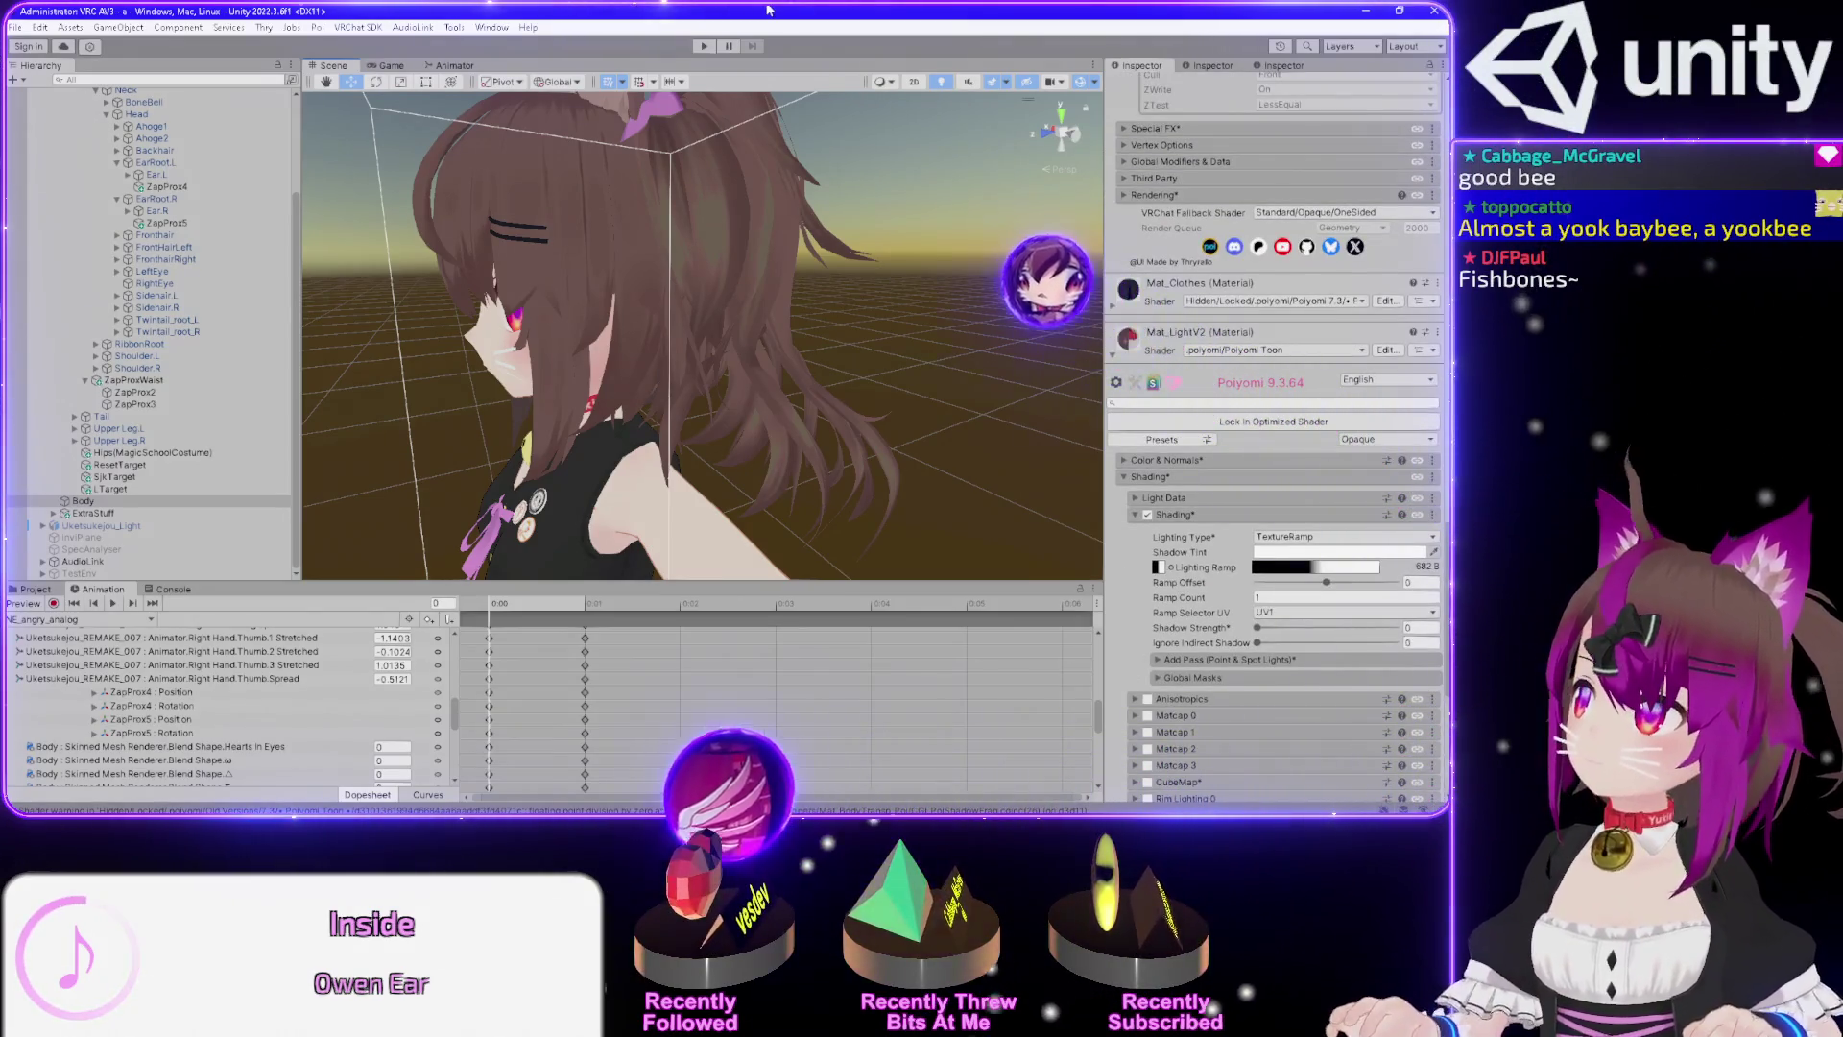
key(alt+Tab)
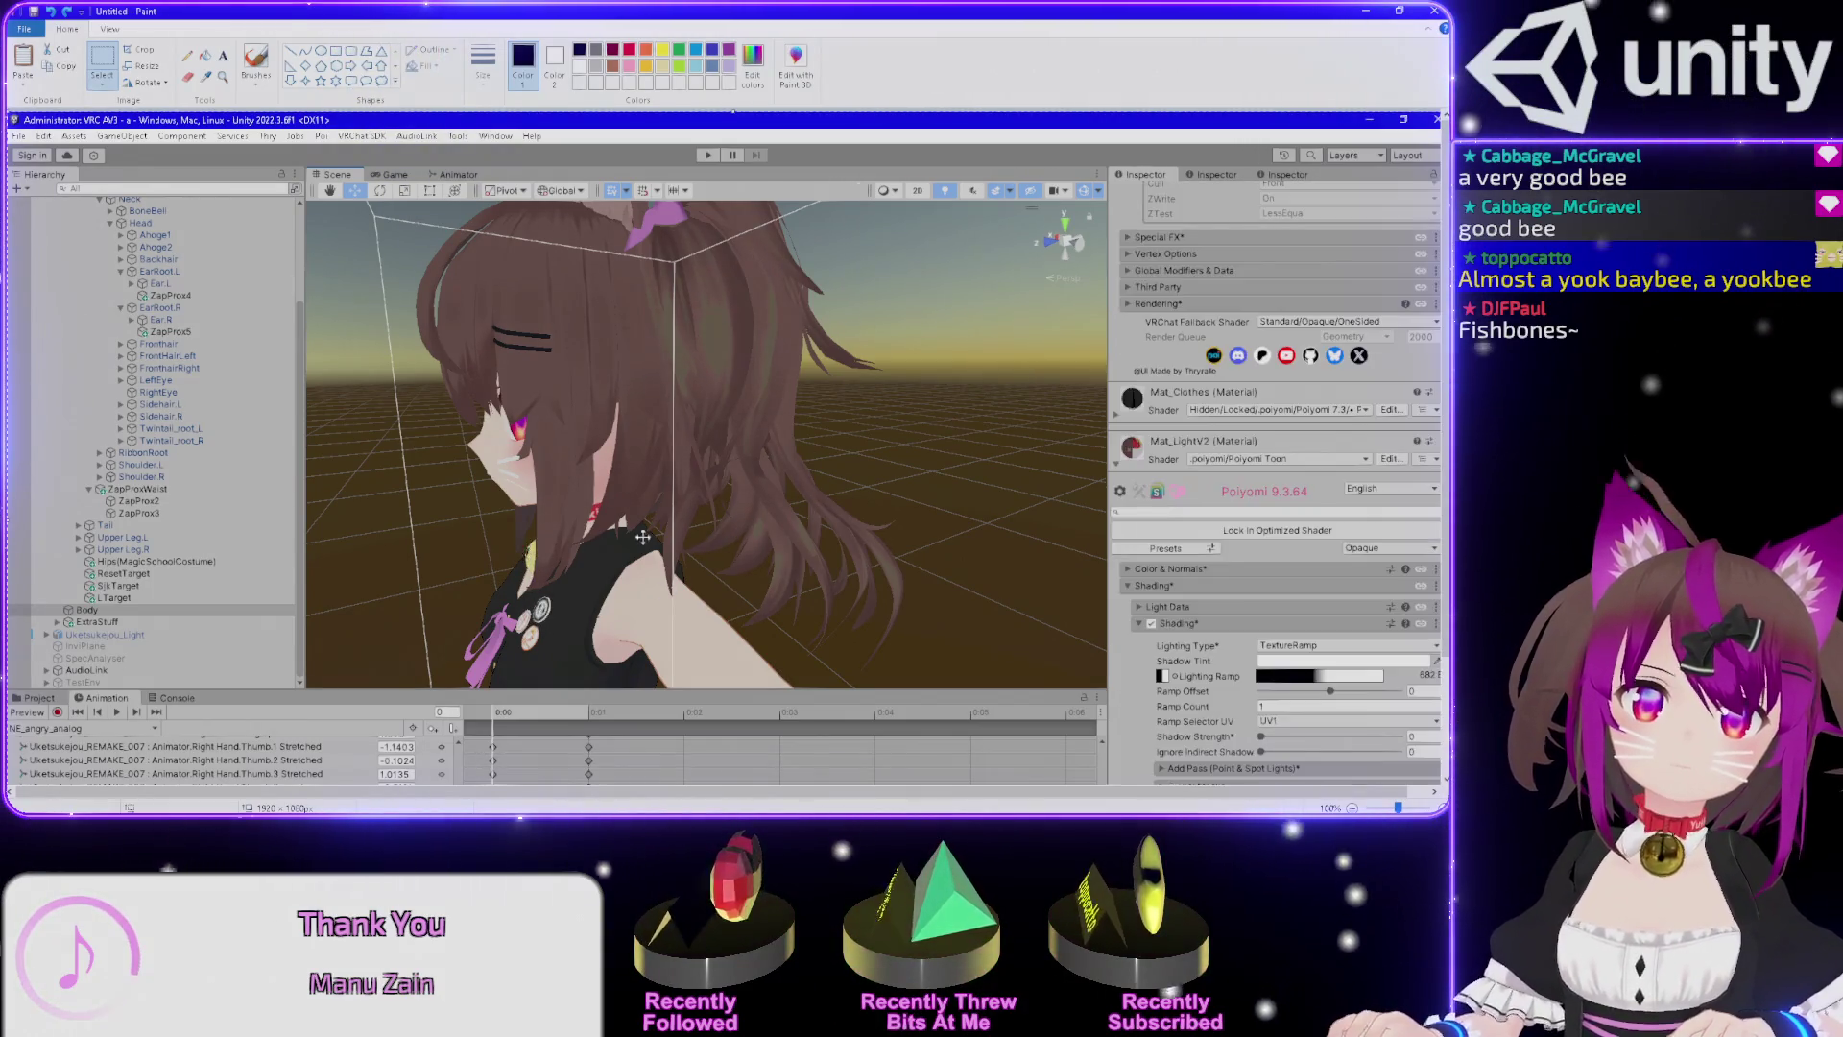
Close Paint without saving and orbit the Scene view to the avatar's front.
click(1435, 12)
mouse_move(825, 341)
mouse_down()
mouse_move(938, 339)
mouse_move(935, 385)
mouse_up()
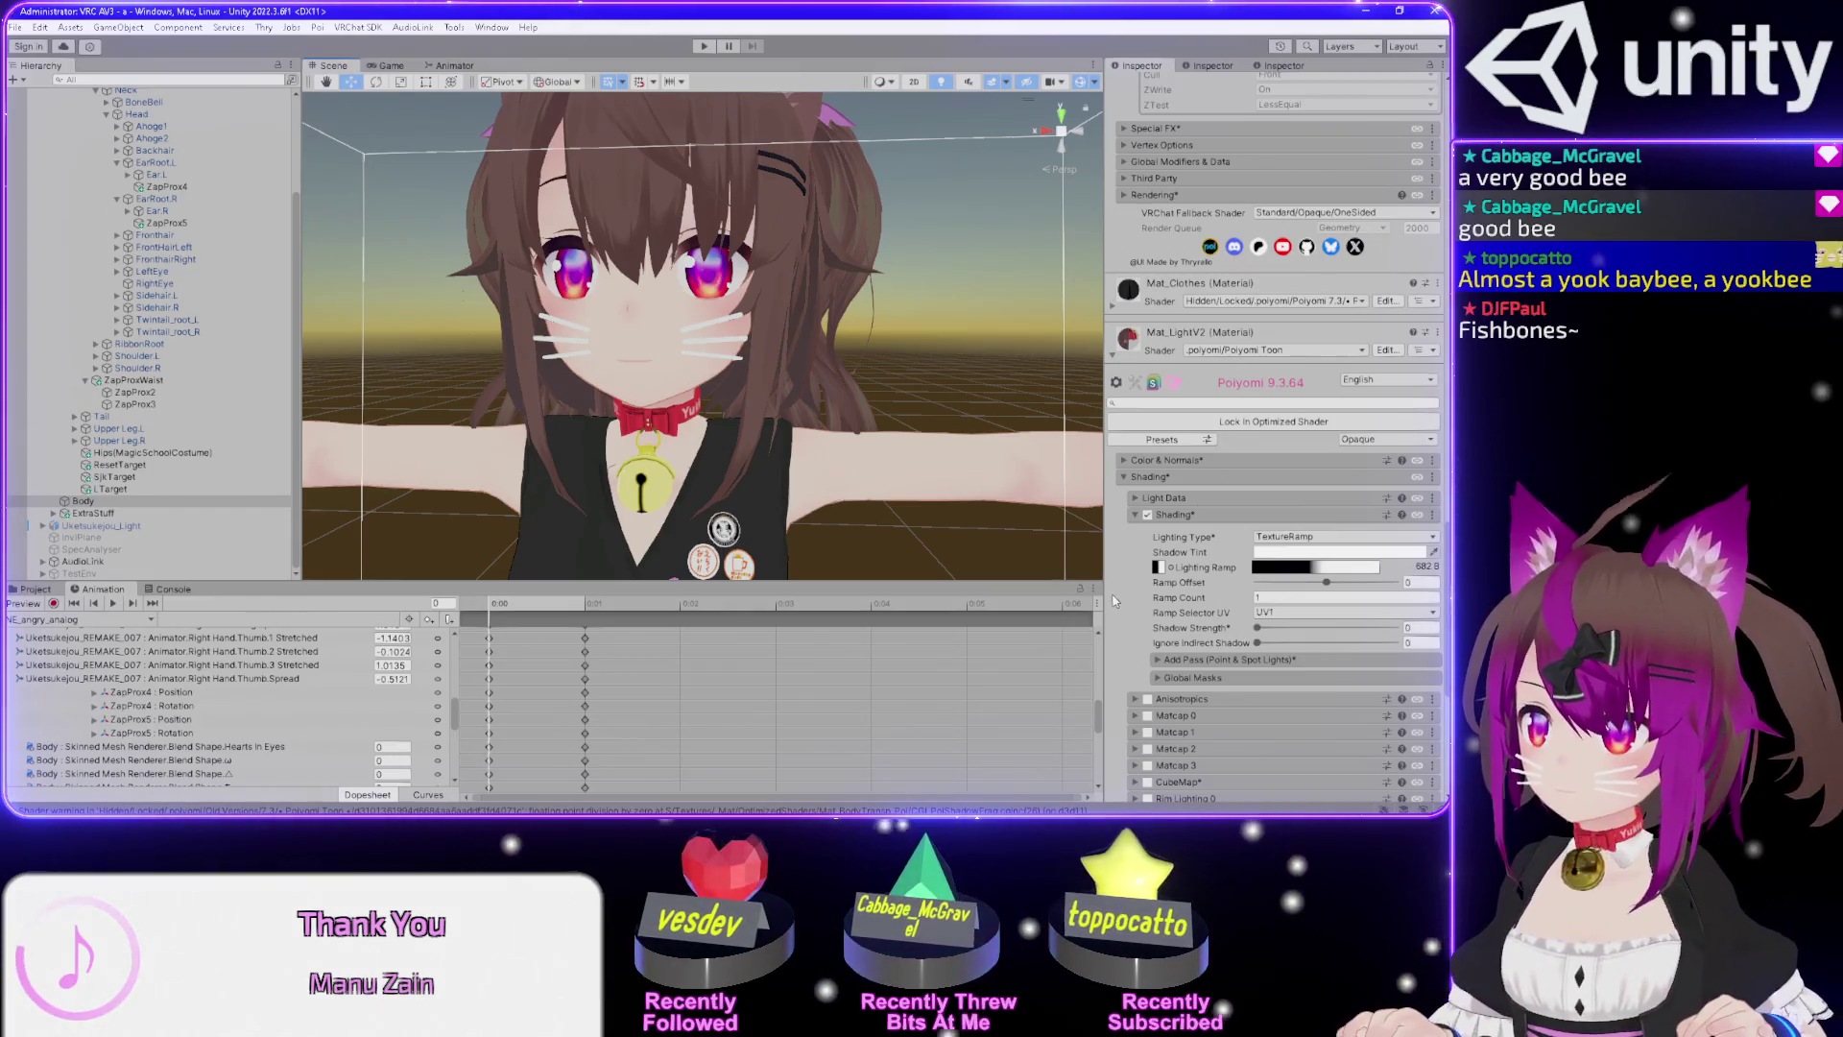
Zoom in on the collar and bell and enable Outlines on Mat_LightV2.
scroll(1114, 601, down, 1)
scroll(1114, 601, down, 7)
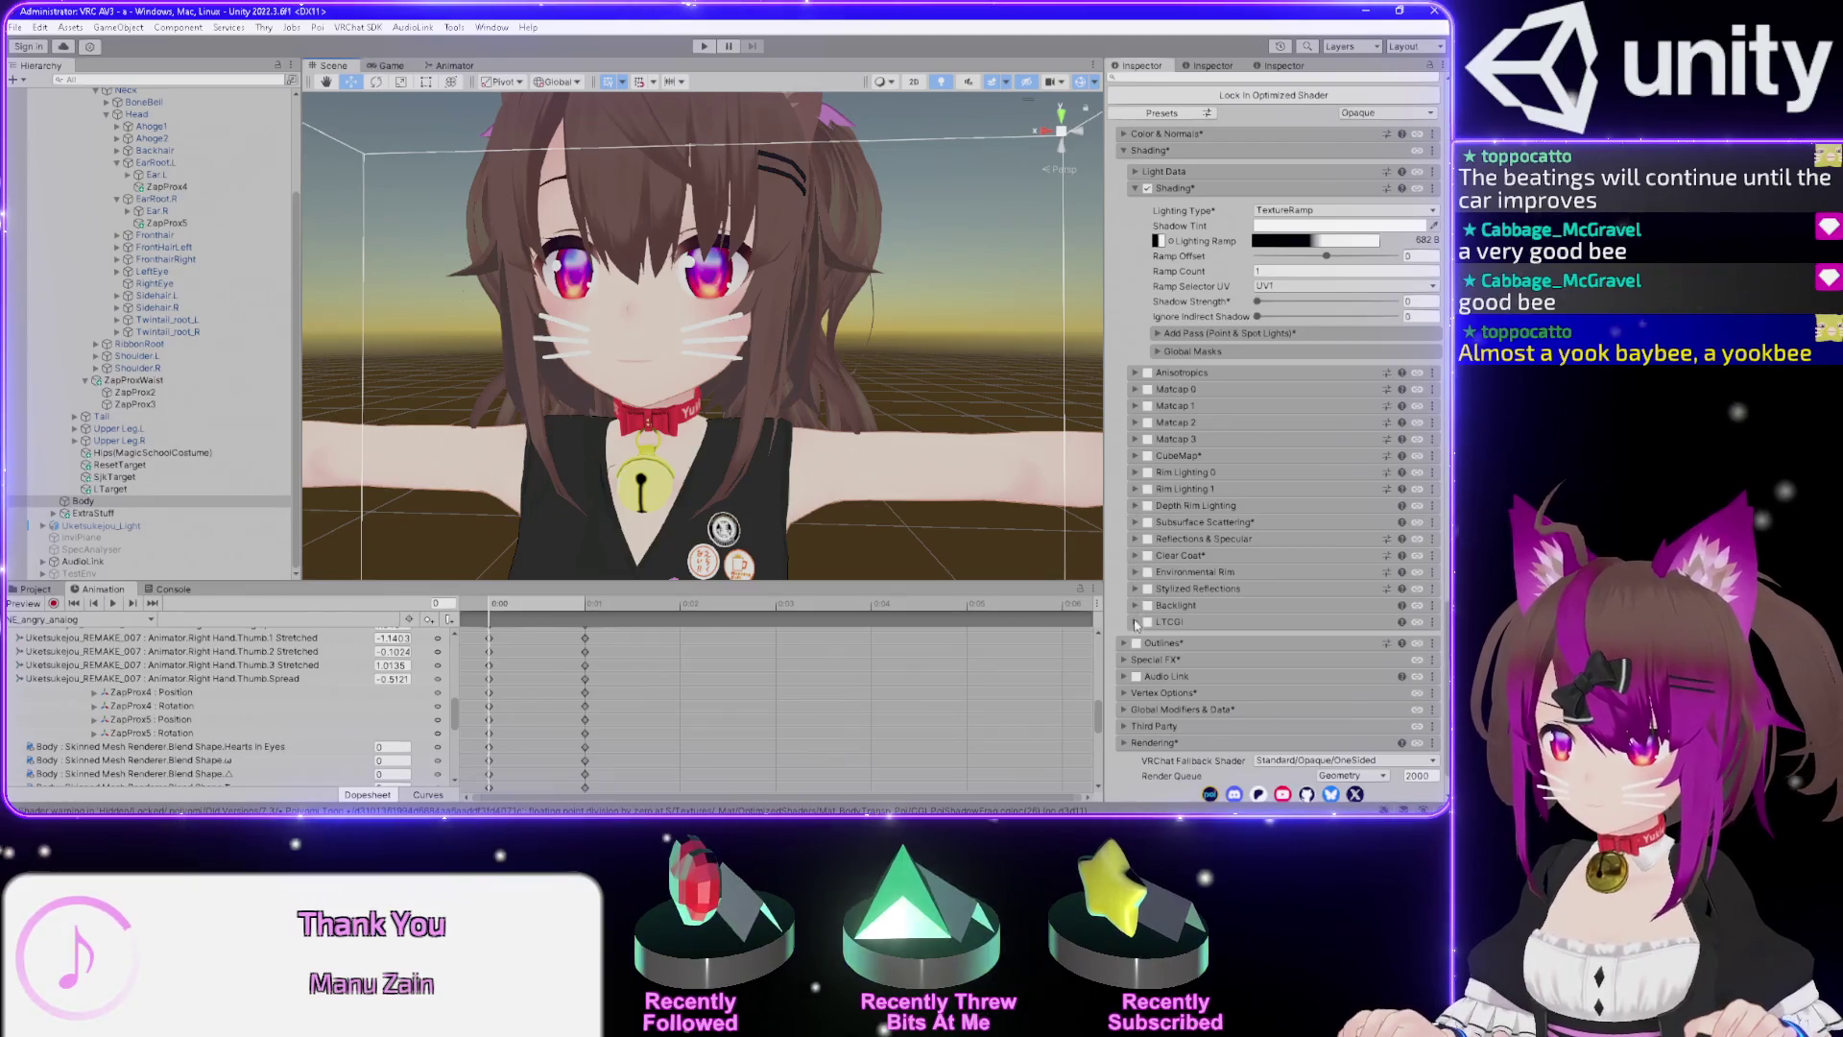
scroll(735, 451, up, 5)
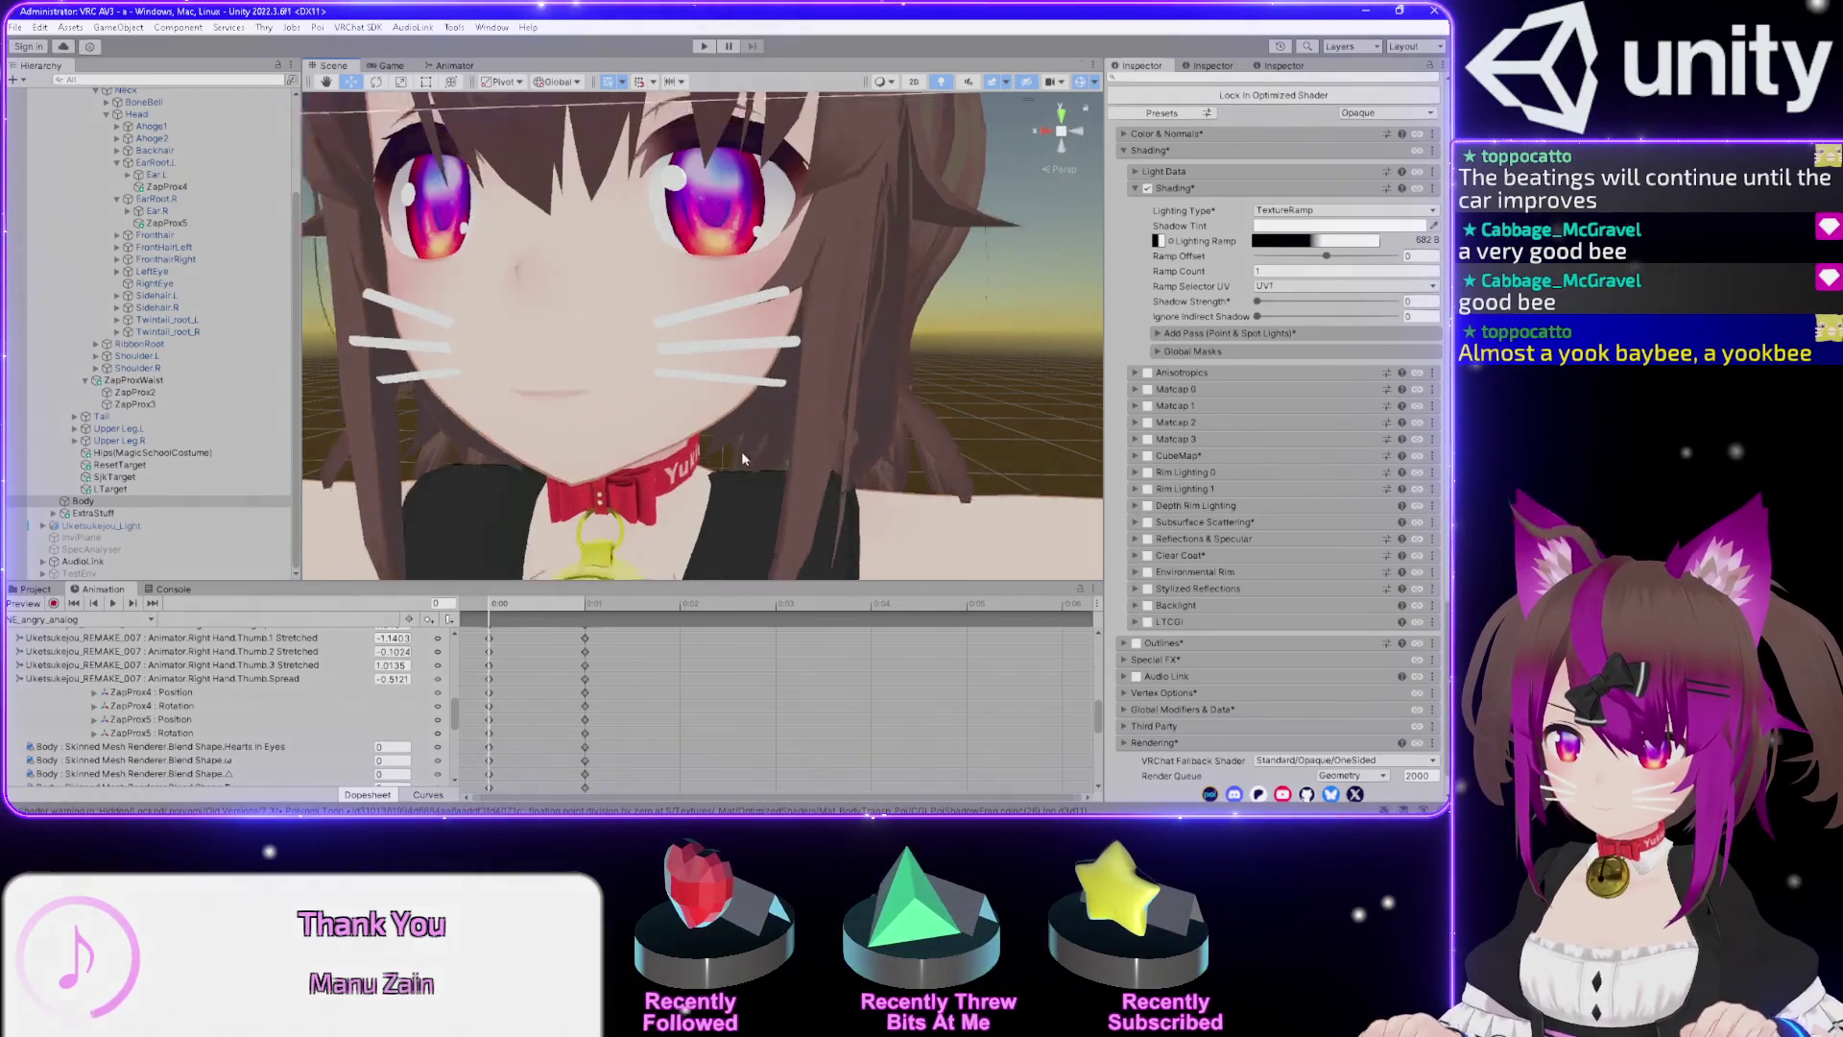
drag(749, 441, 808, 367)
scroll(808, 369, up, 10)
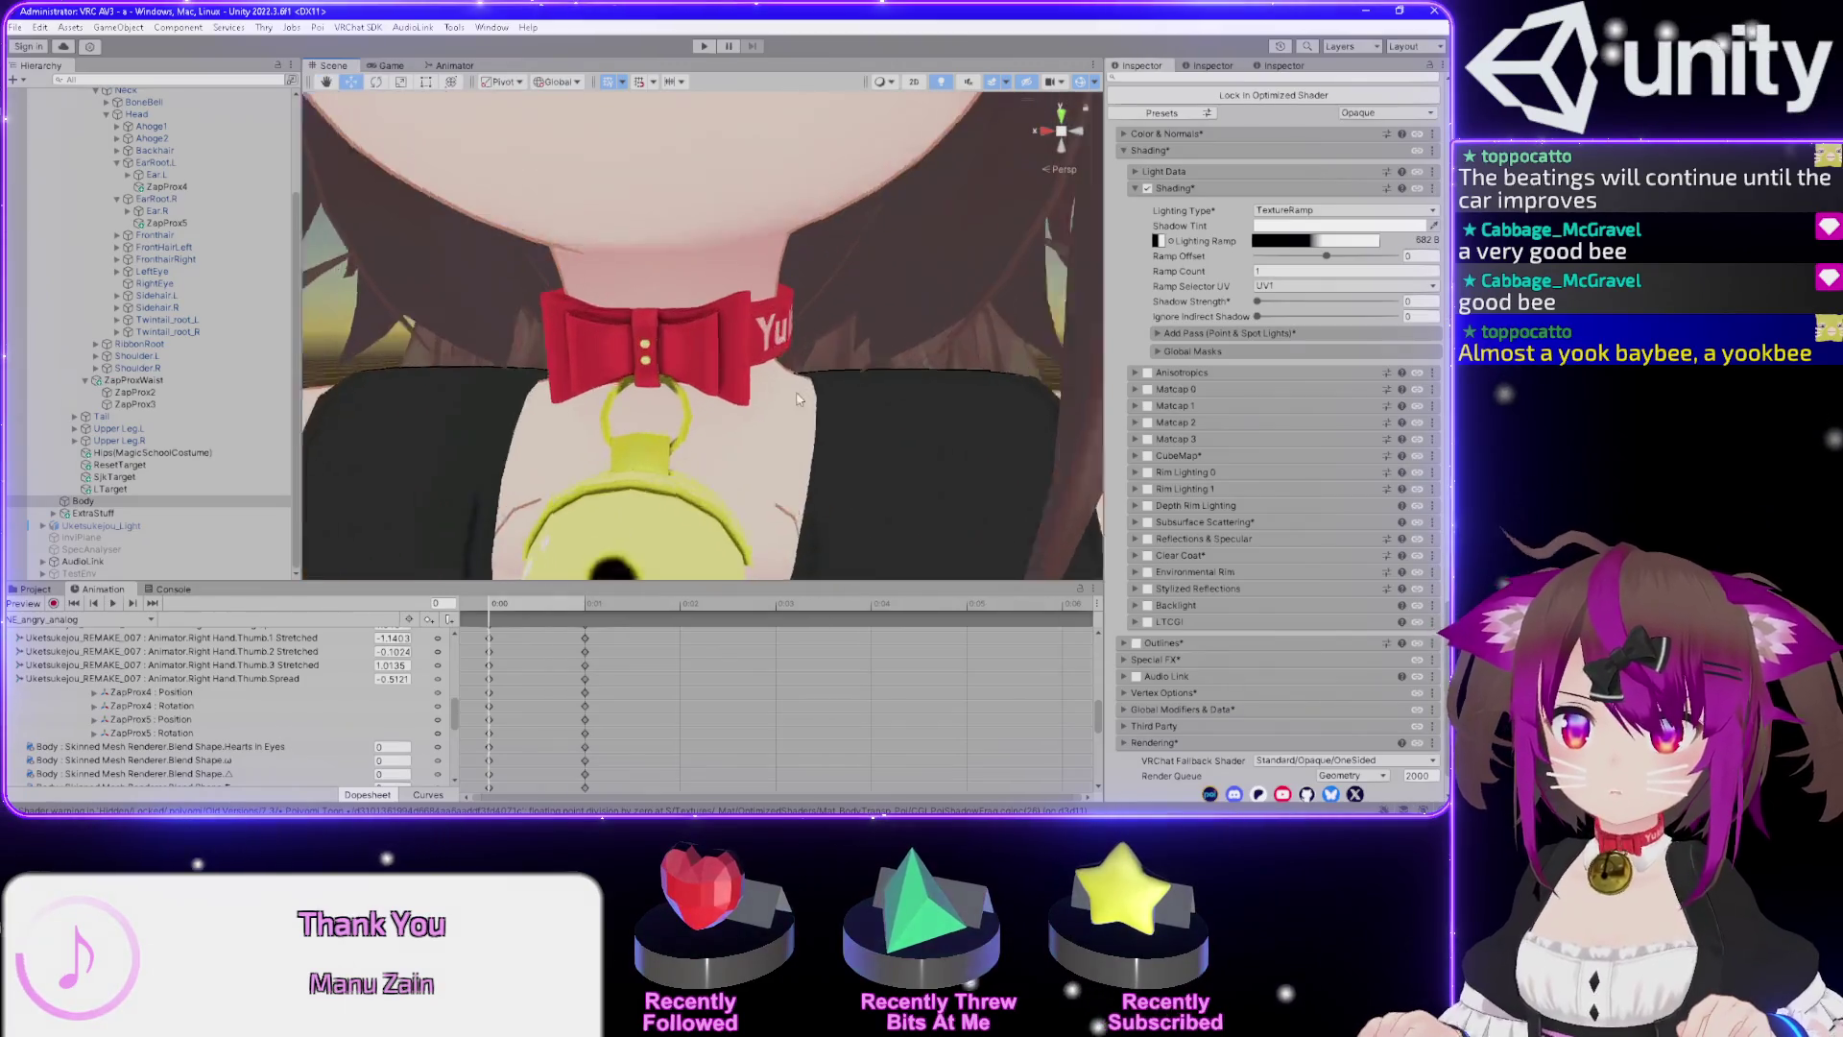
scroll(760, 335, down, 5)
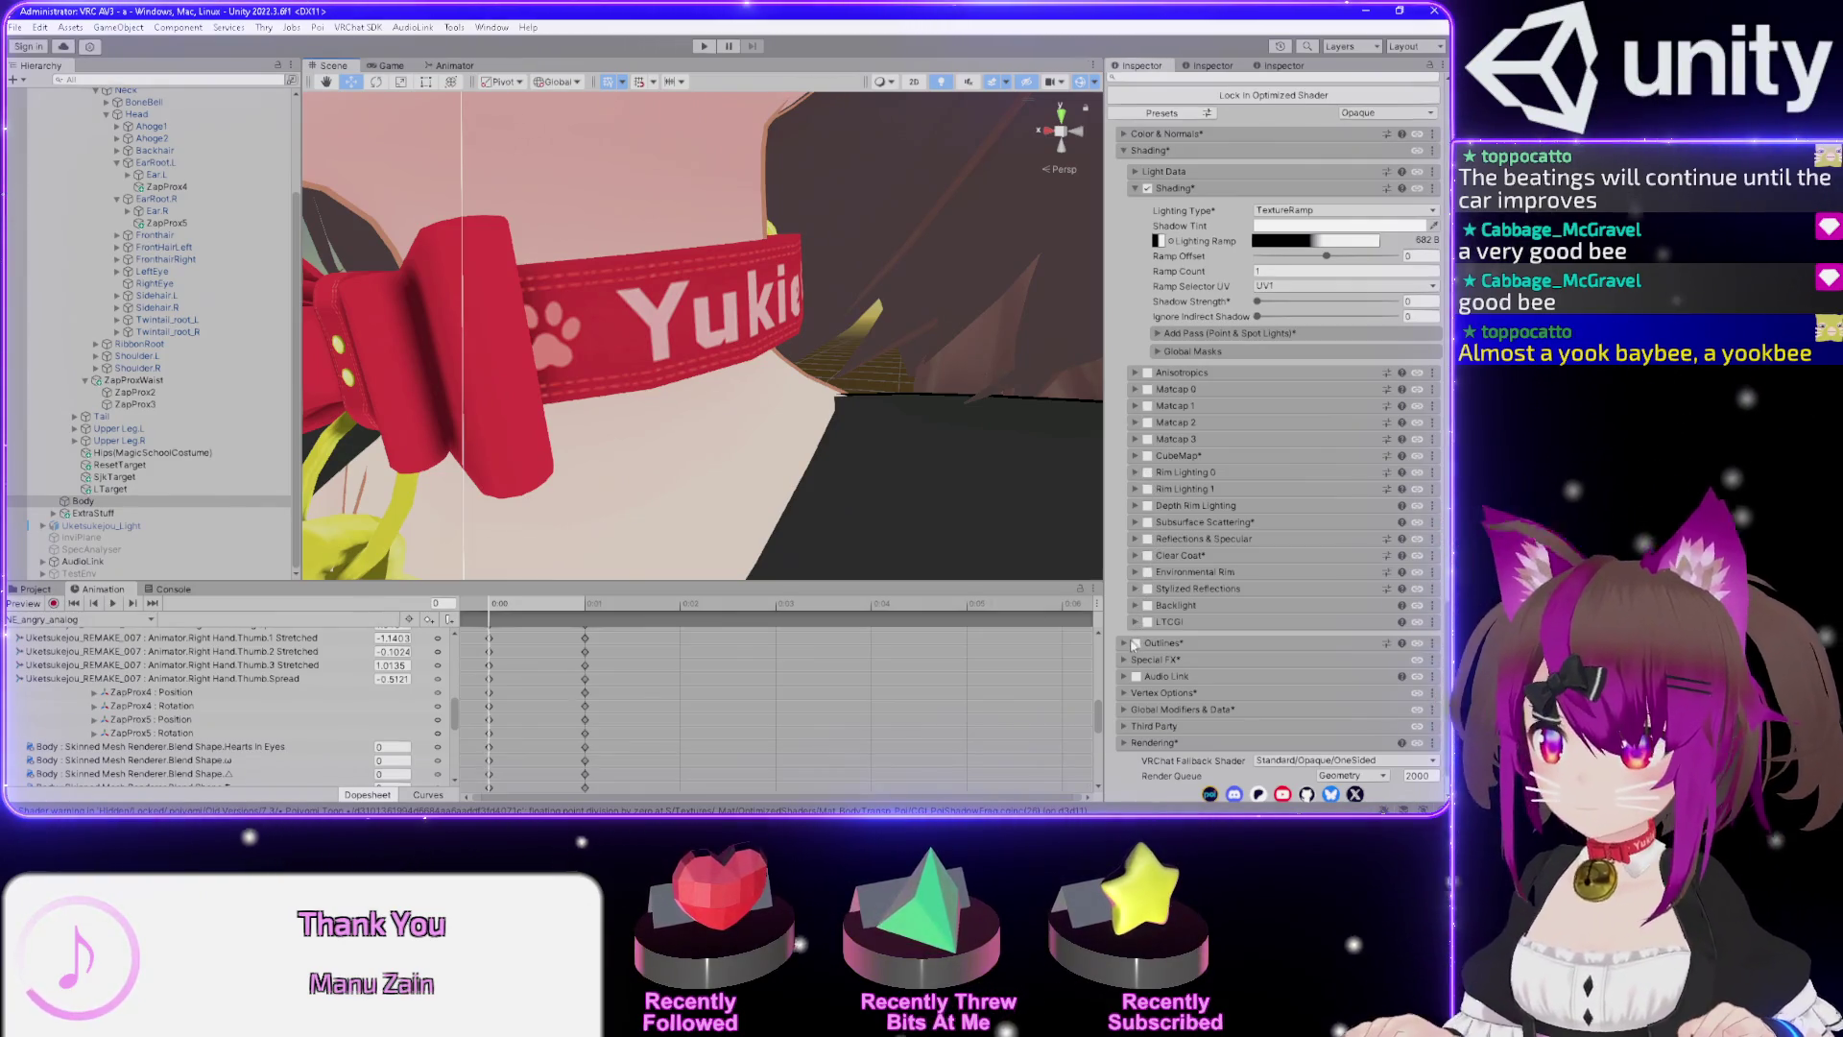
click(1123, 643)
click(1136, 643)
mouse_move(730, 365)
alt+mouse_down()
mouse_move(796, 358)
mouse_move(791, 381)
alt+mouse_up()
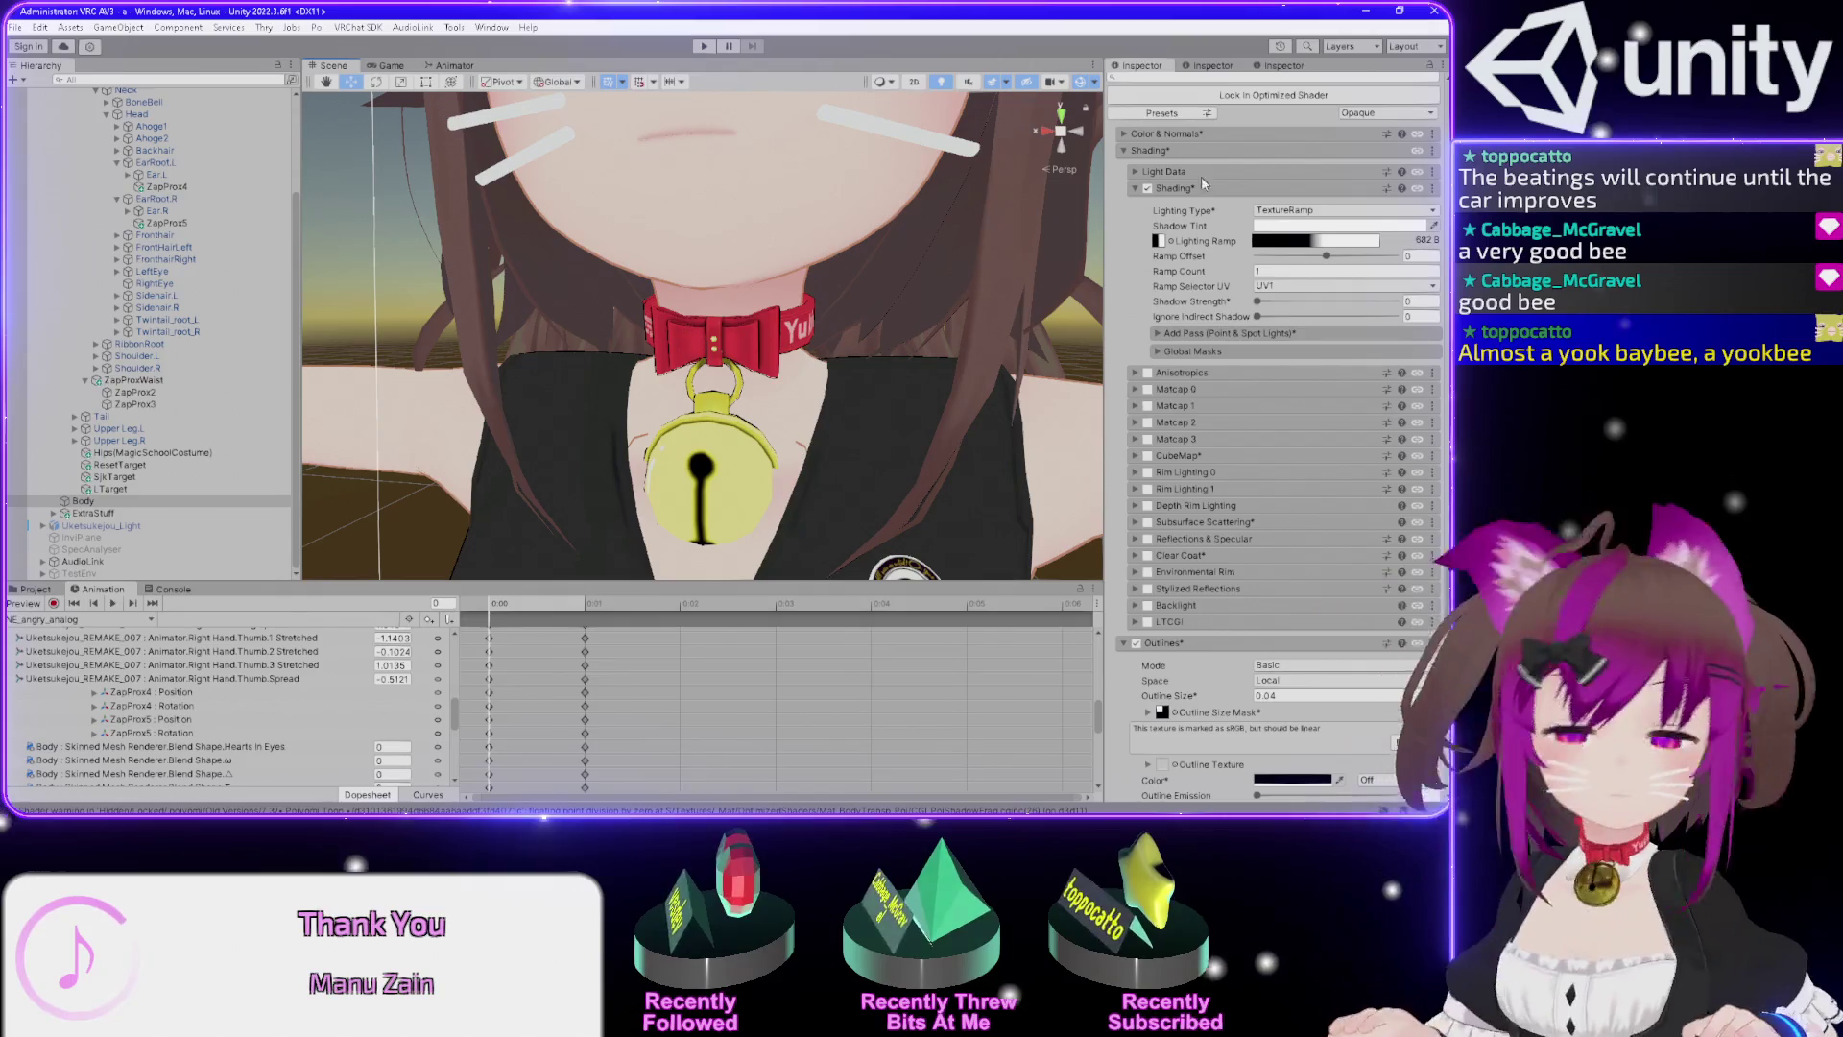
scroll(1196, 257, up, 3)
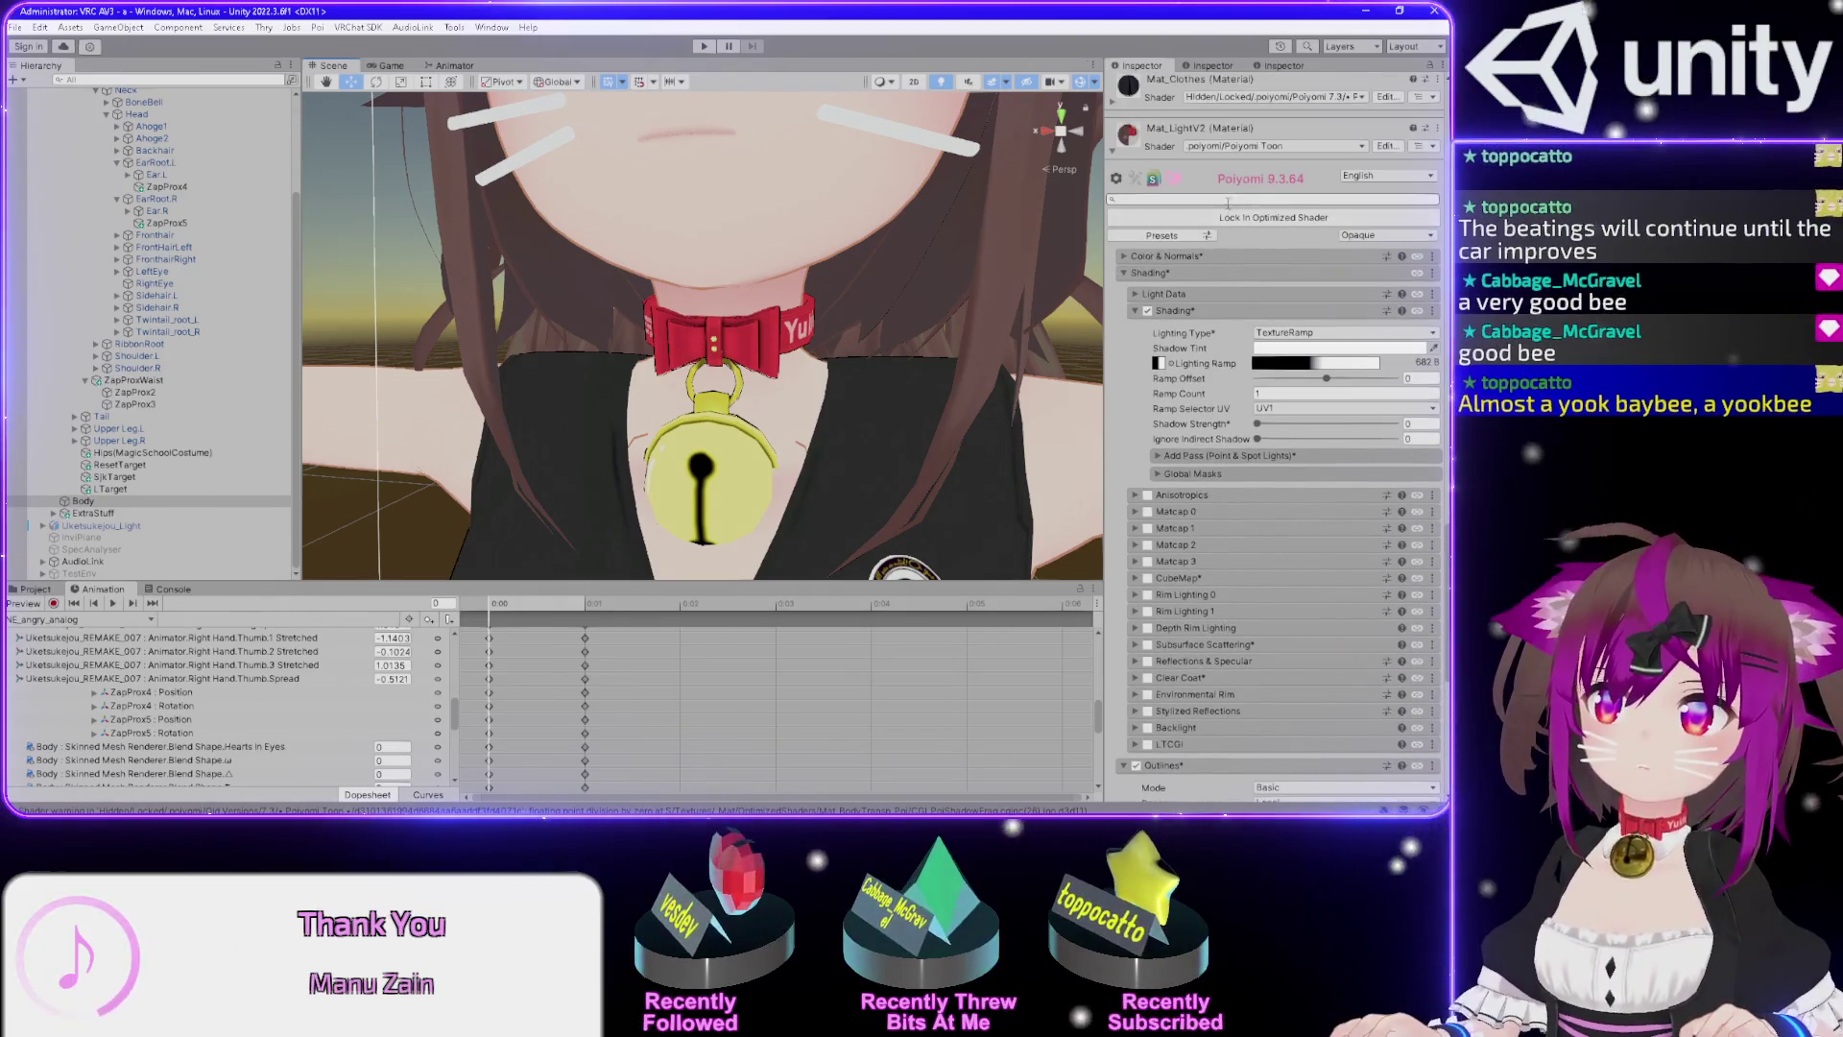
Set Mat_LightV2's shader to Old Versions > 7.3 > Poiyomi Toon.
scroll(1131, 343, up, 1)
click(1276, 186)
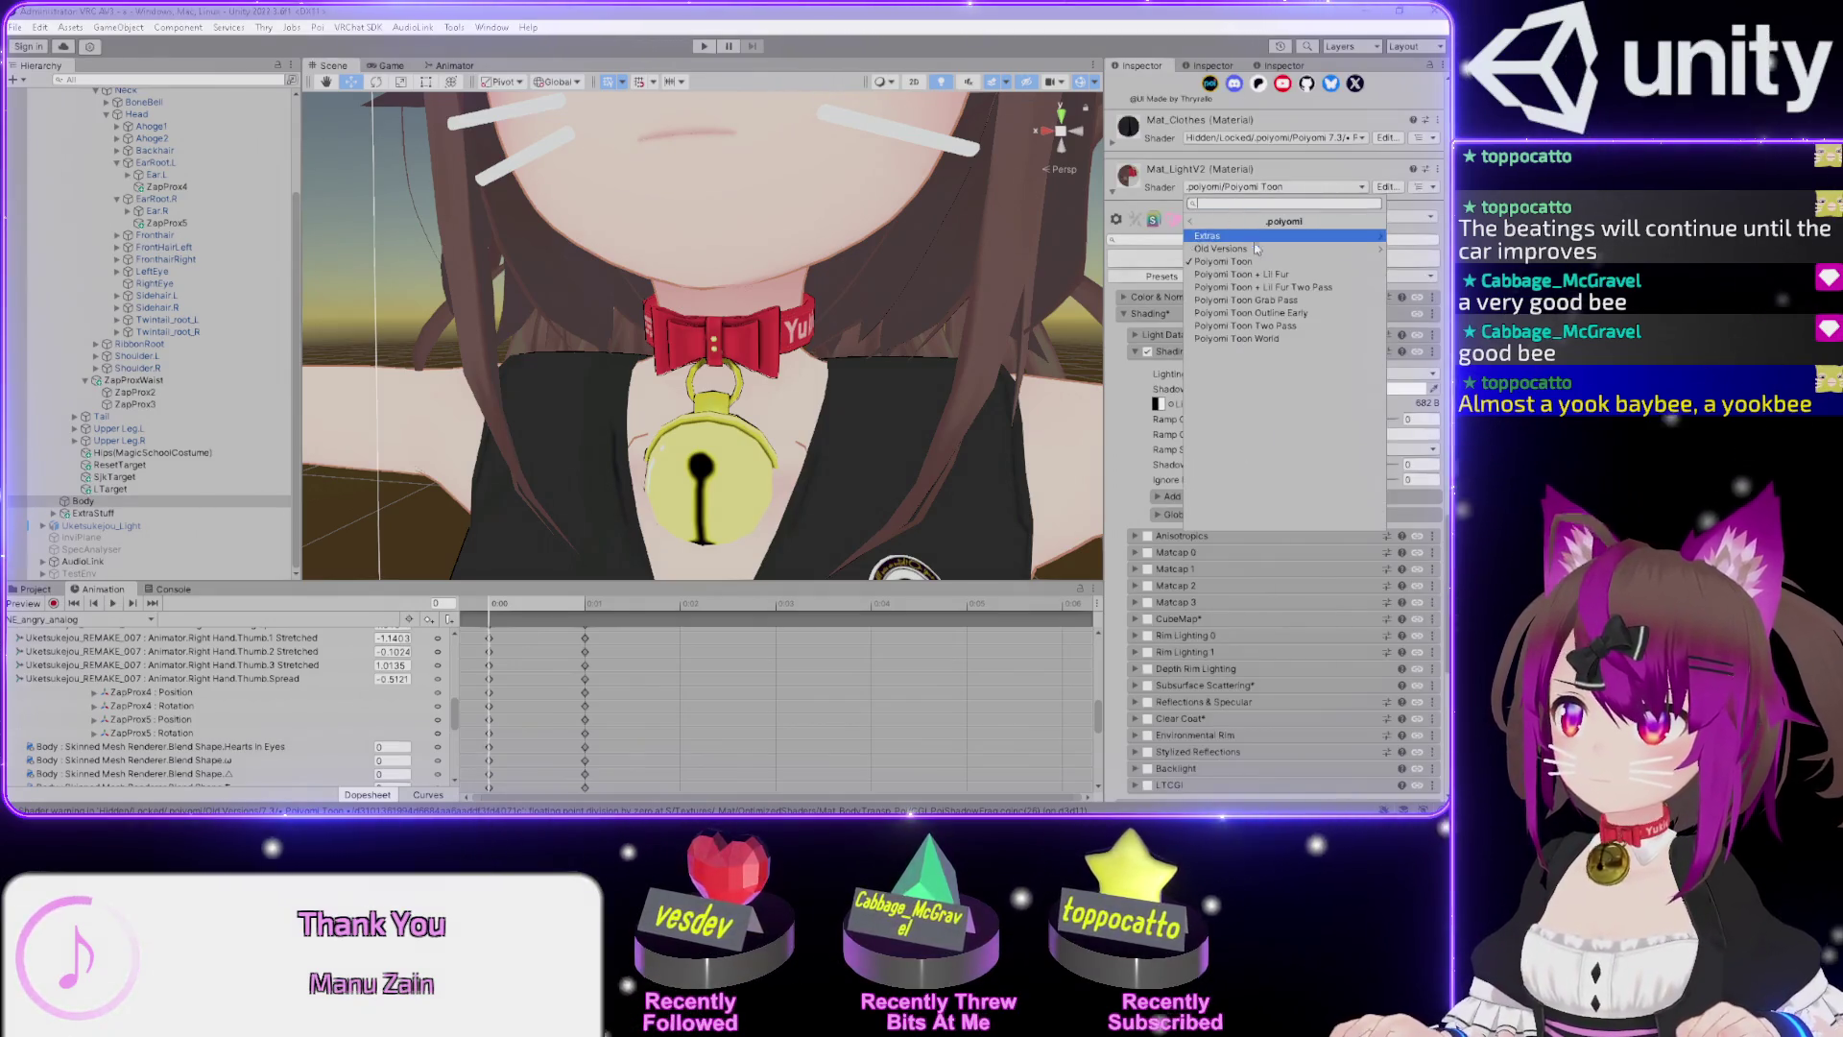
click(1233, 249)
click(1237, 237)
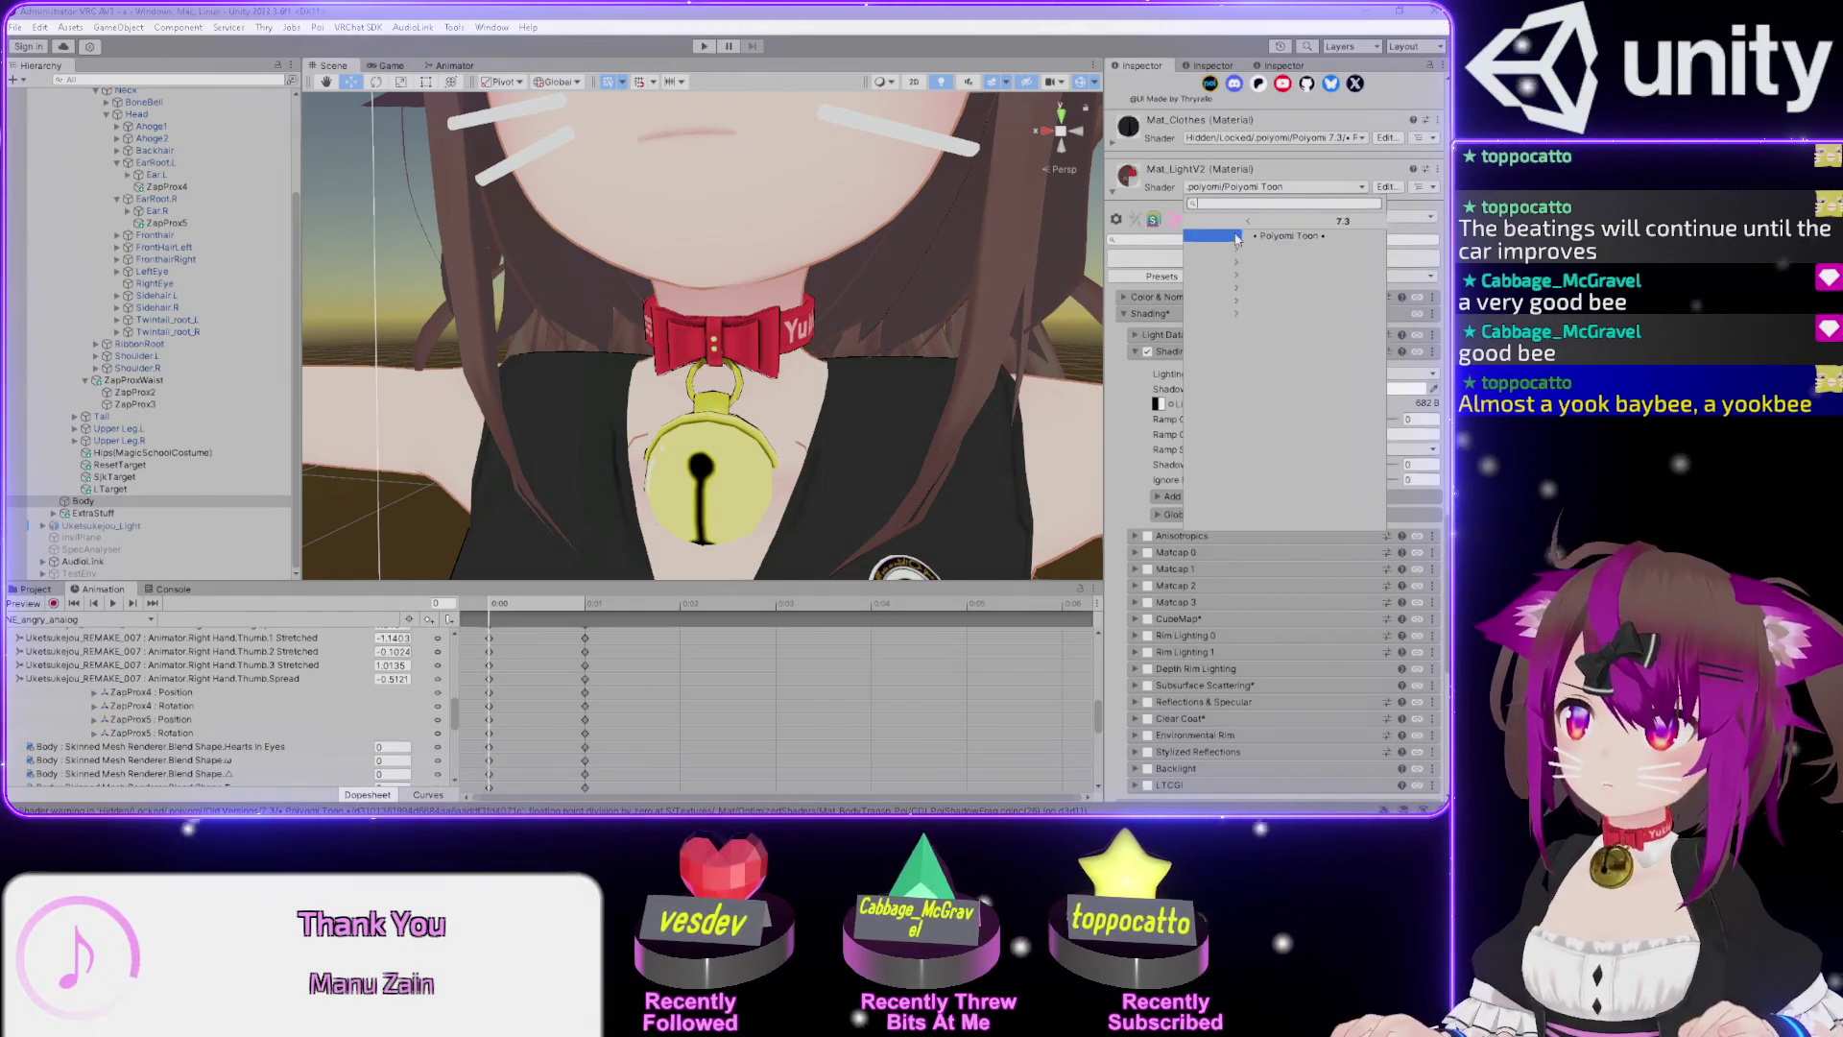
click(1224, 237)
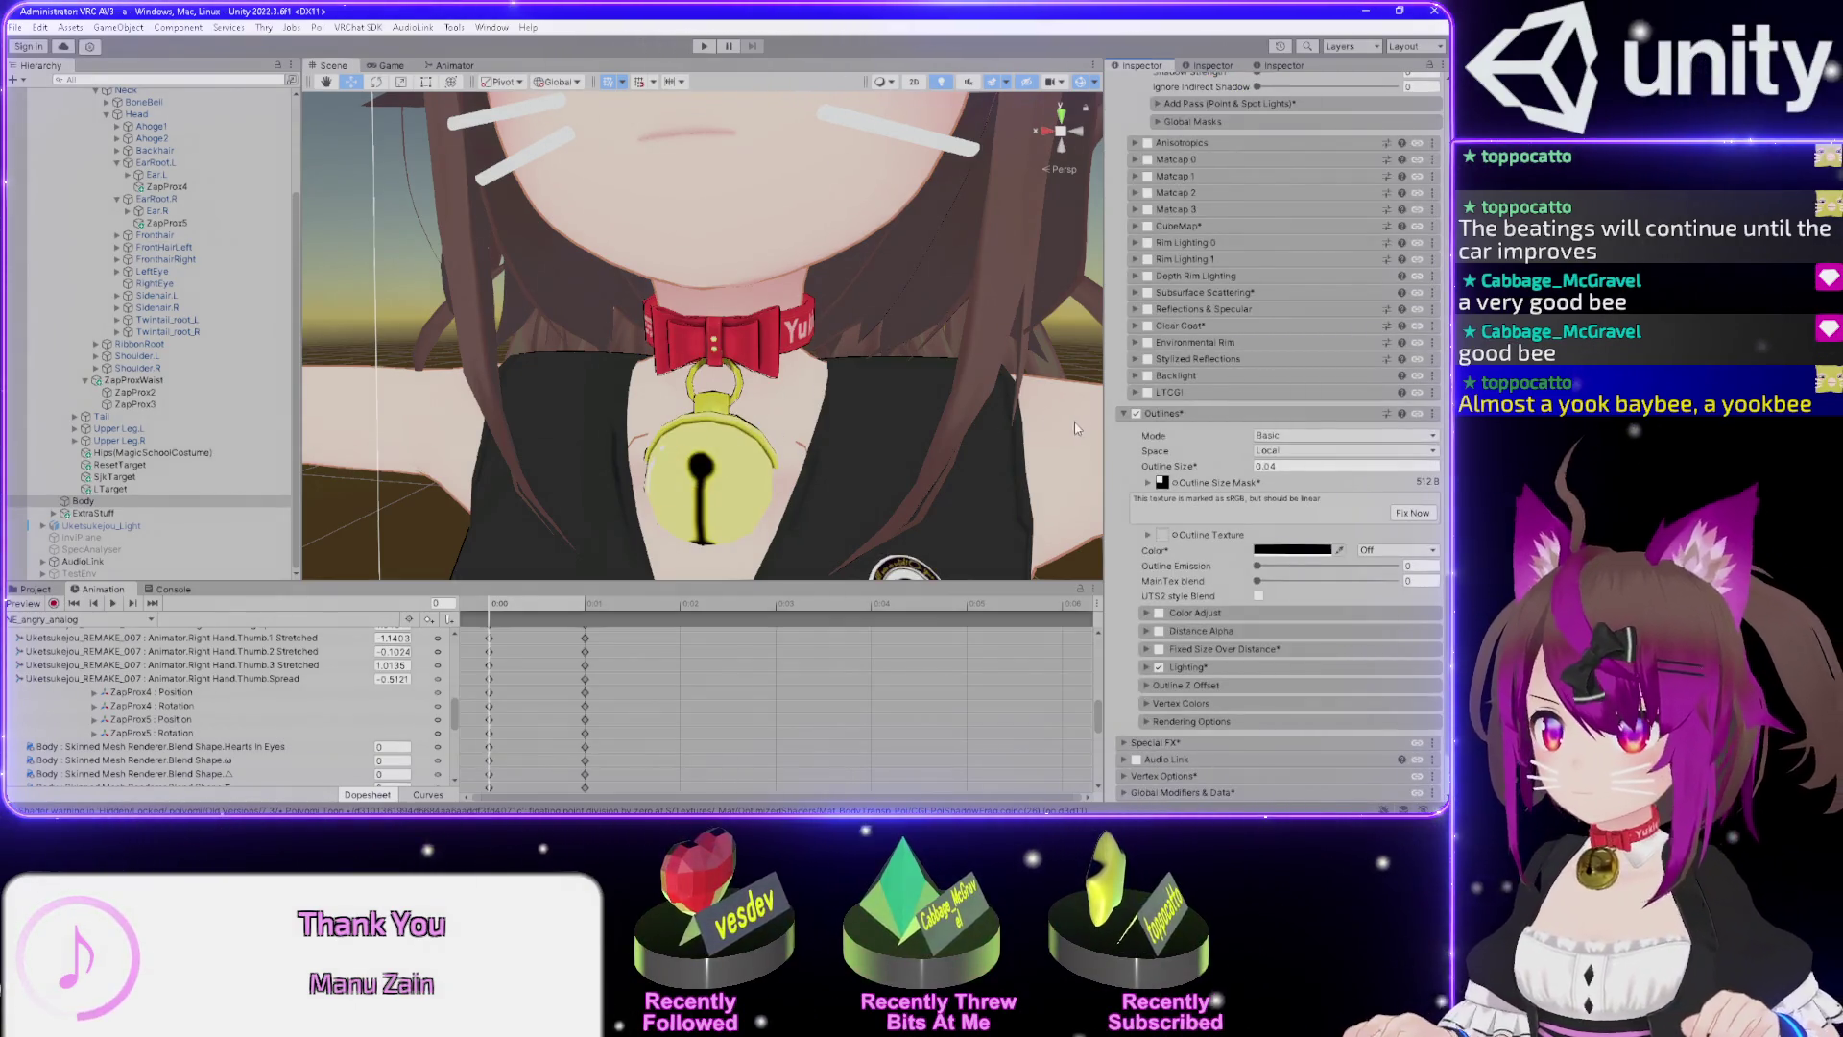
Fix the outline size mask's sRGB warning and check the collar outlines from side and front.
scroll(1137, 495, down, 2)
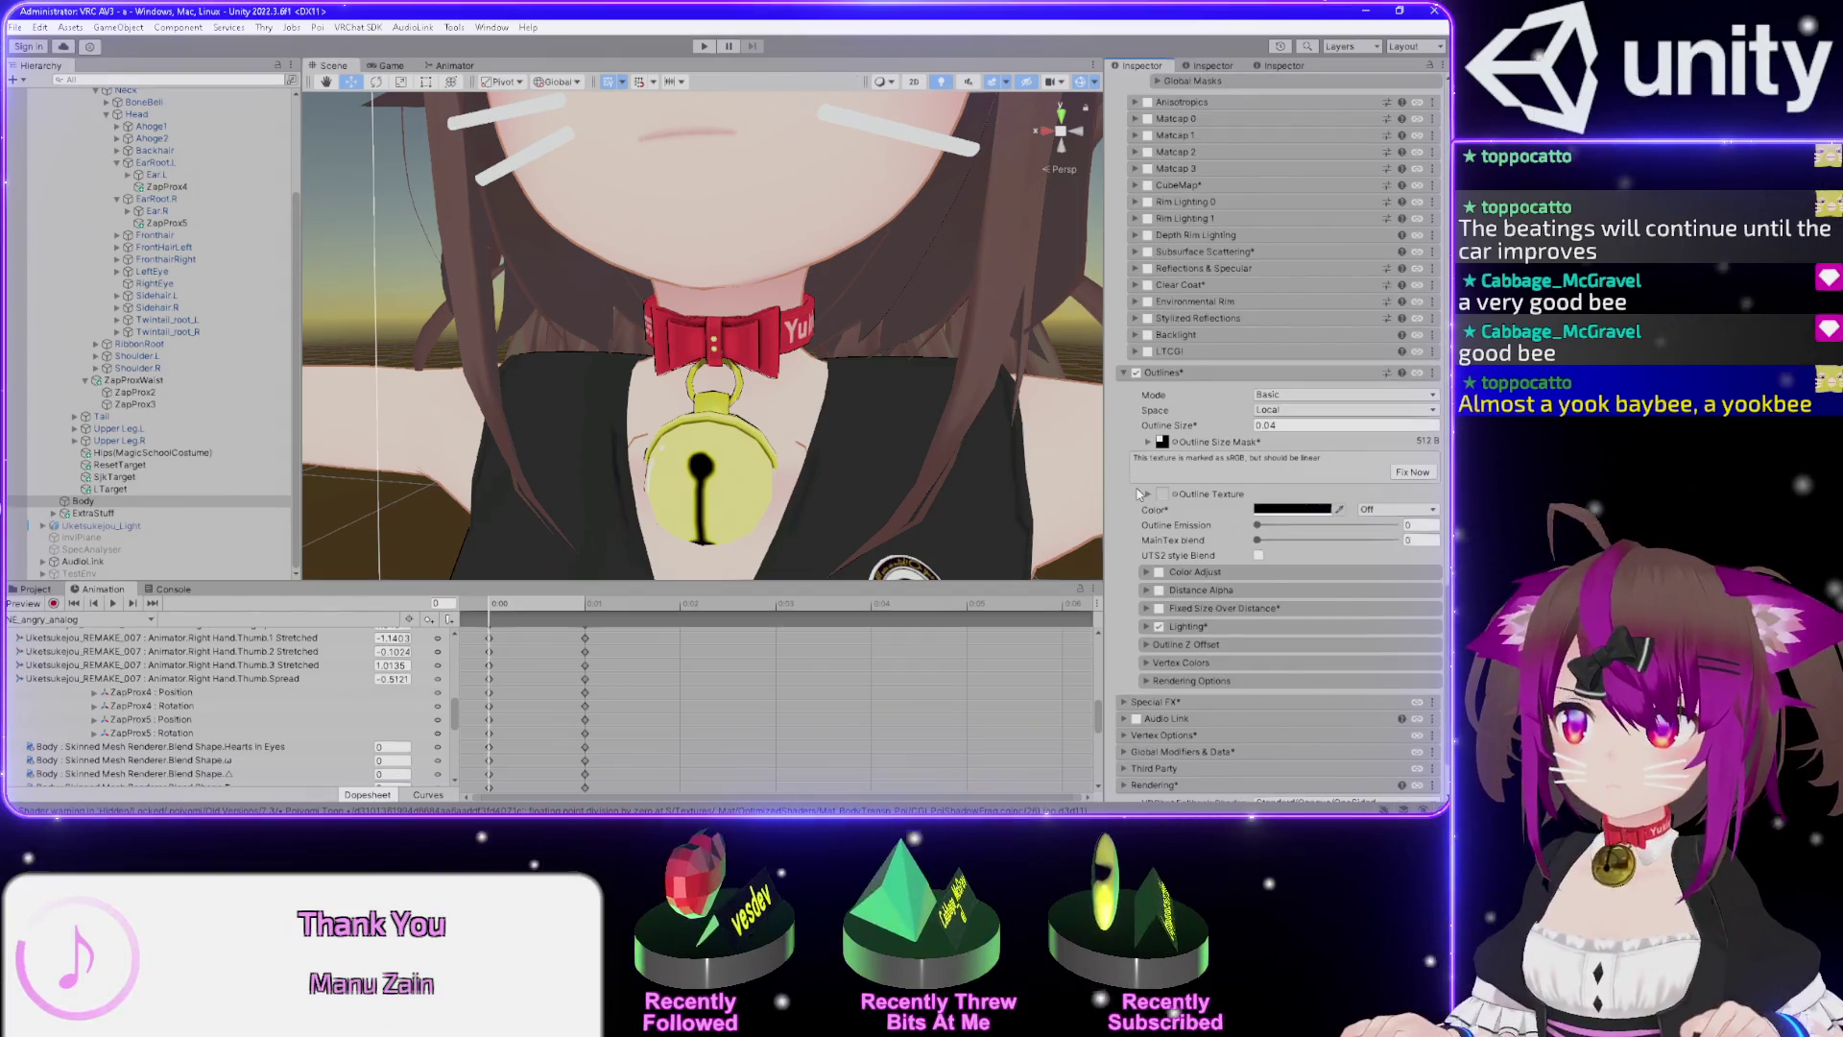
scroll(1140, 494, down, 2)
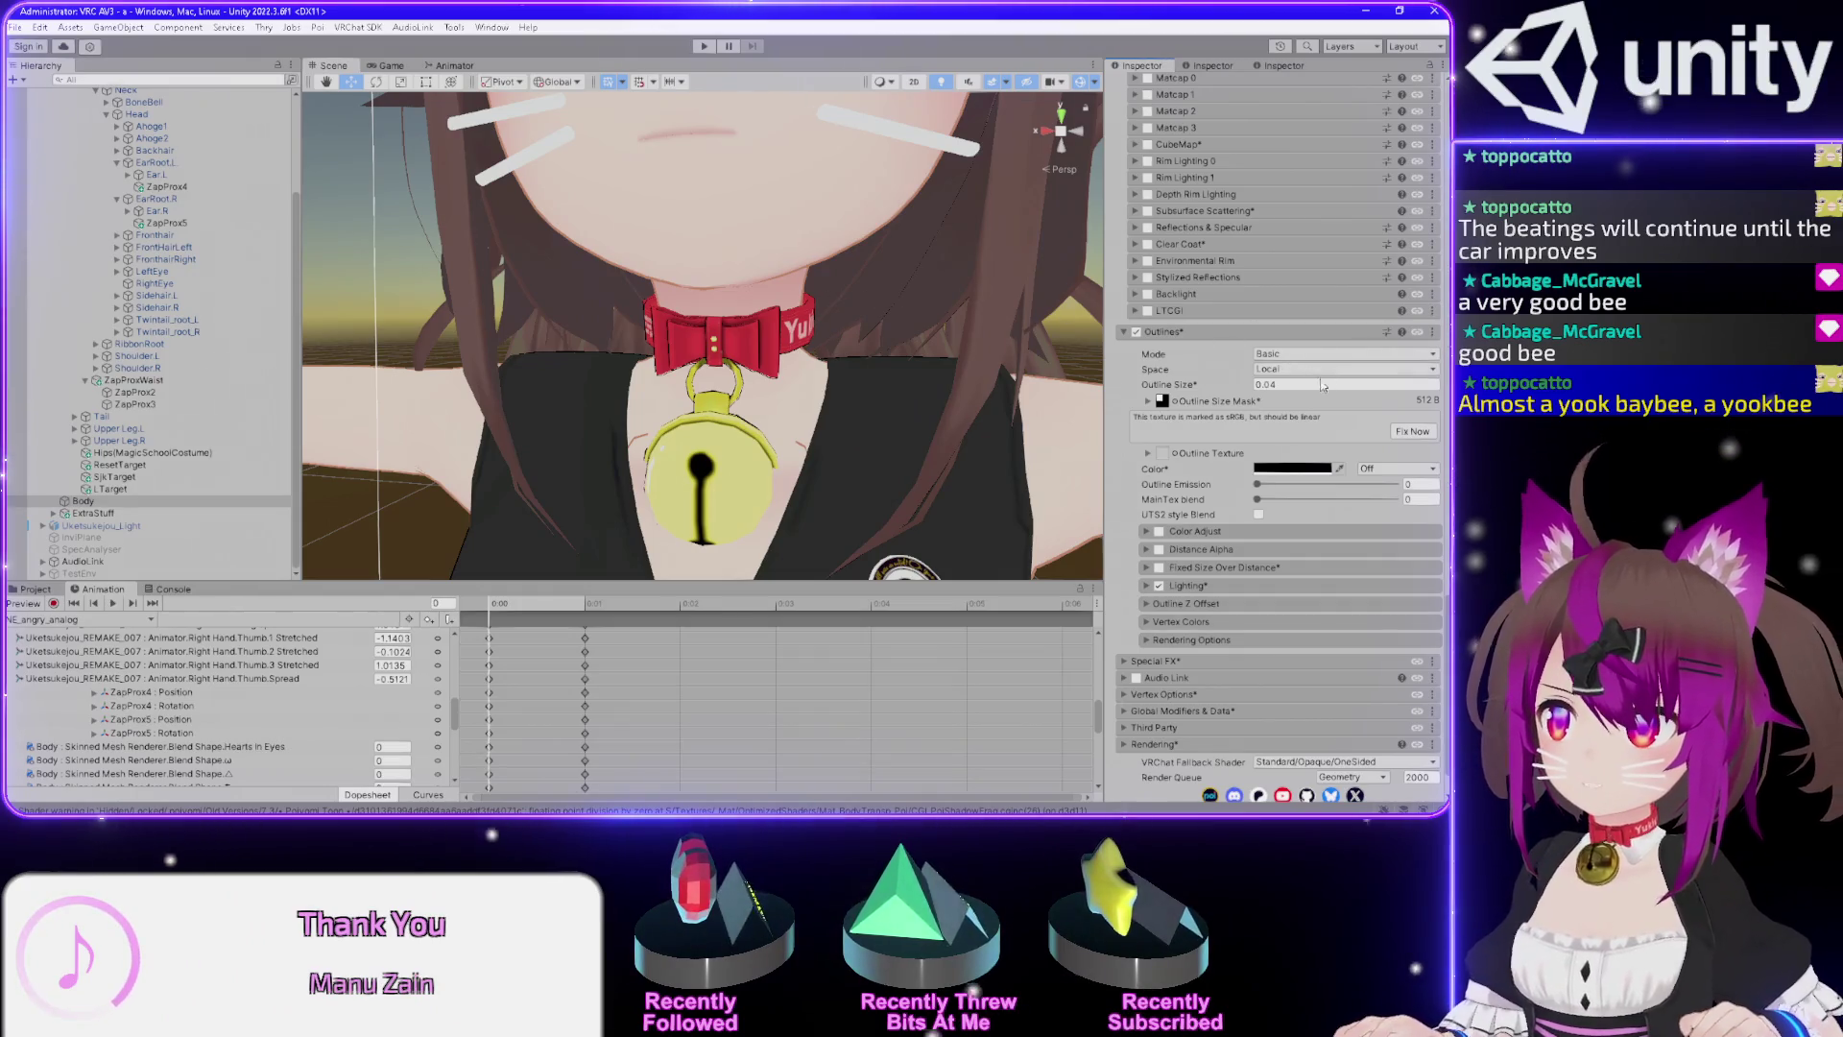
click(1333, 387)
double_click(1334, 387)
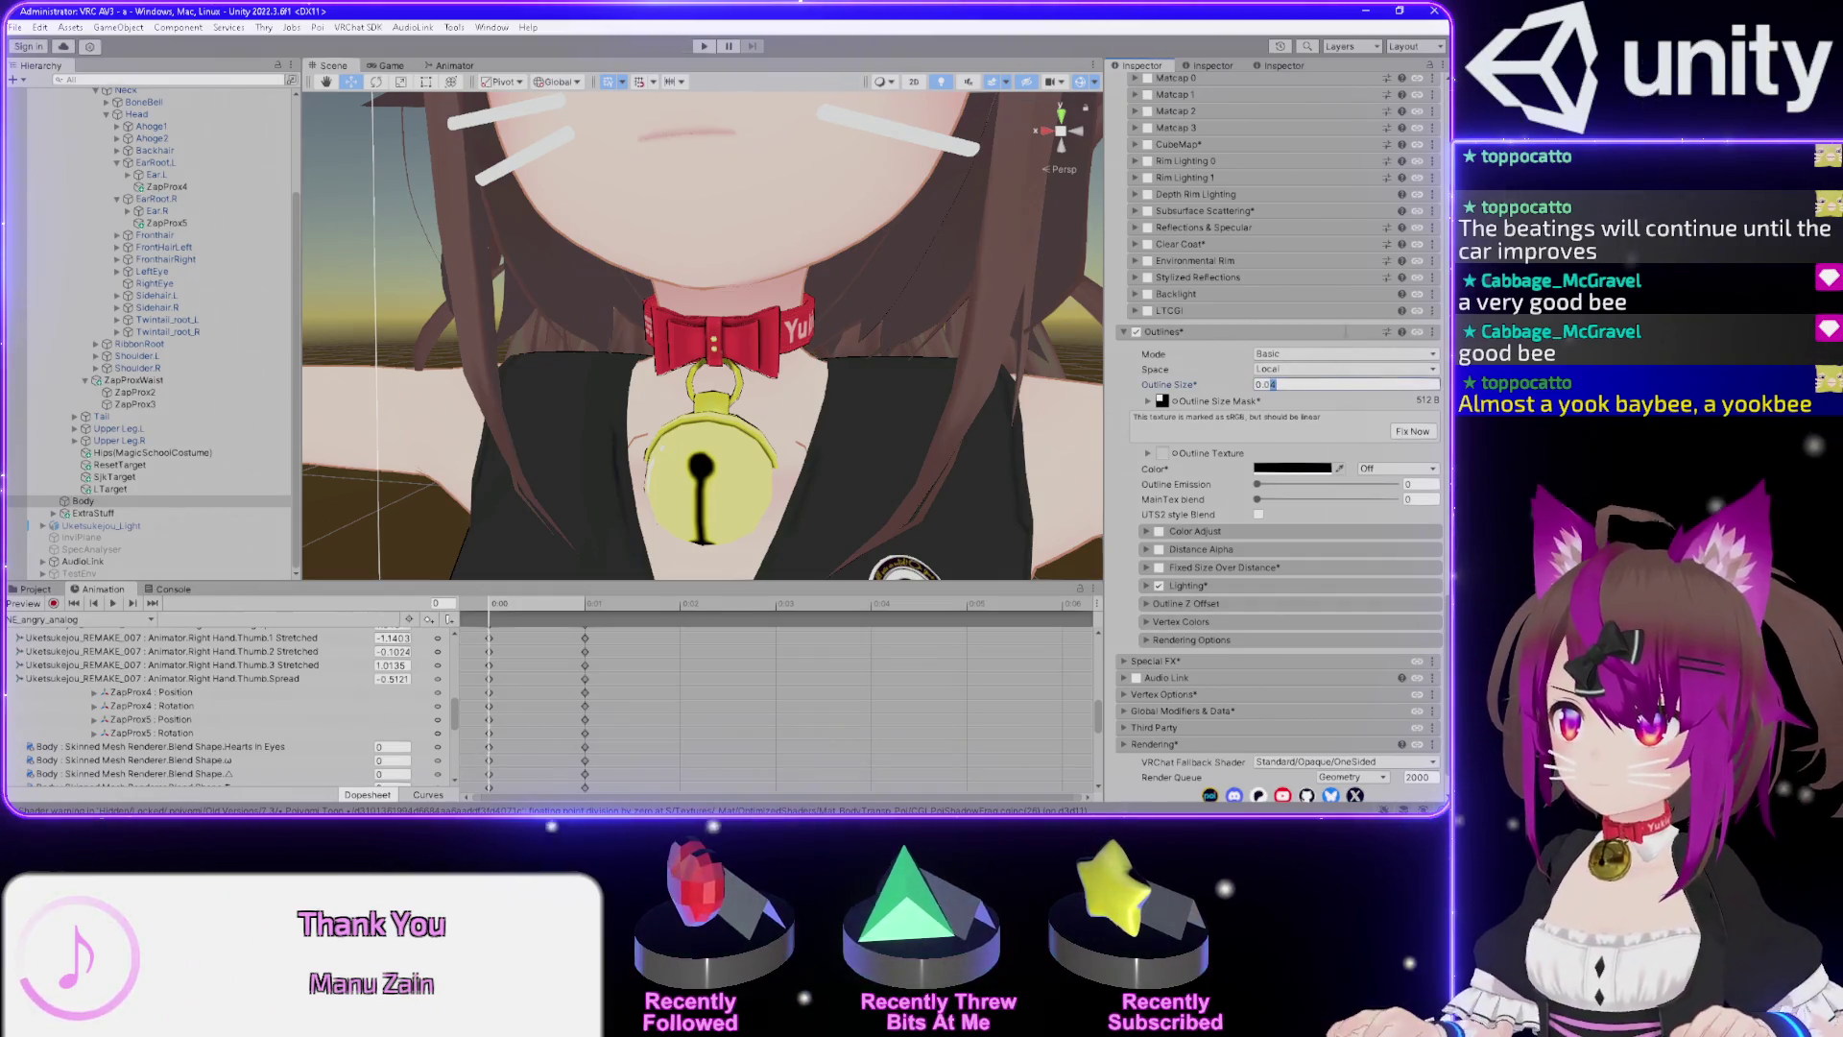
click(1417, 432)
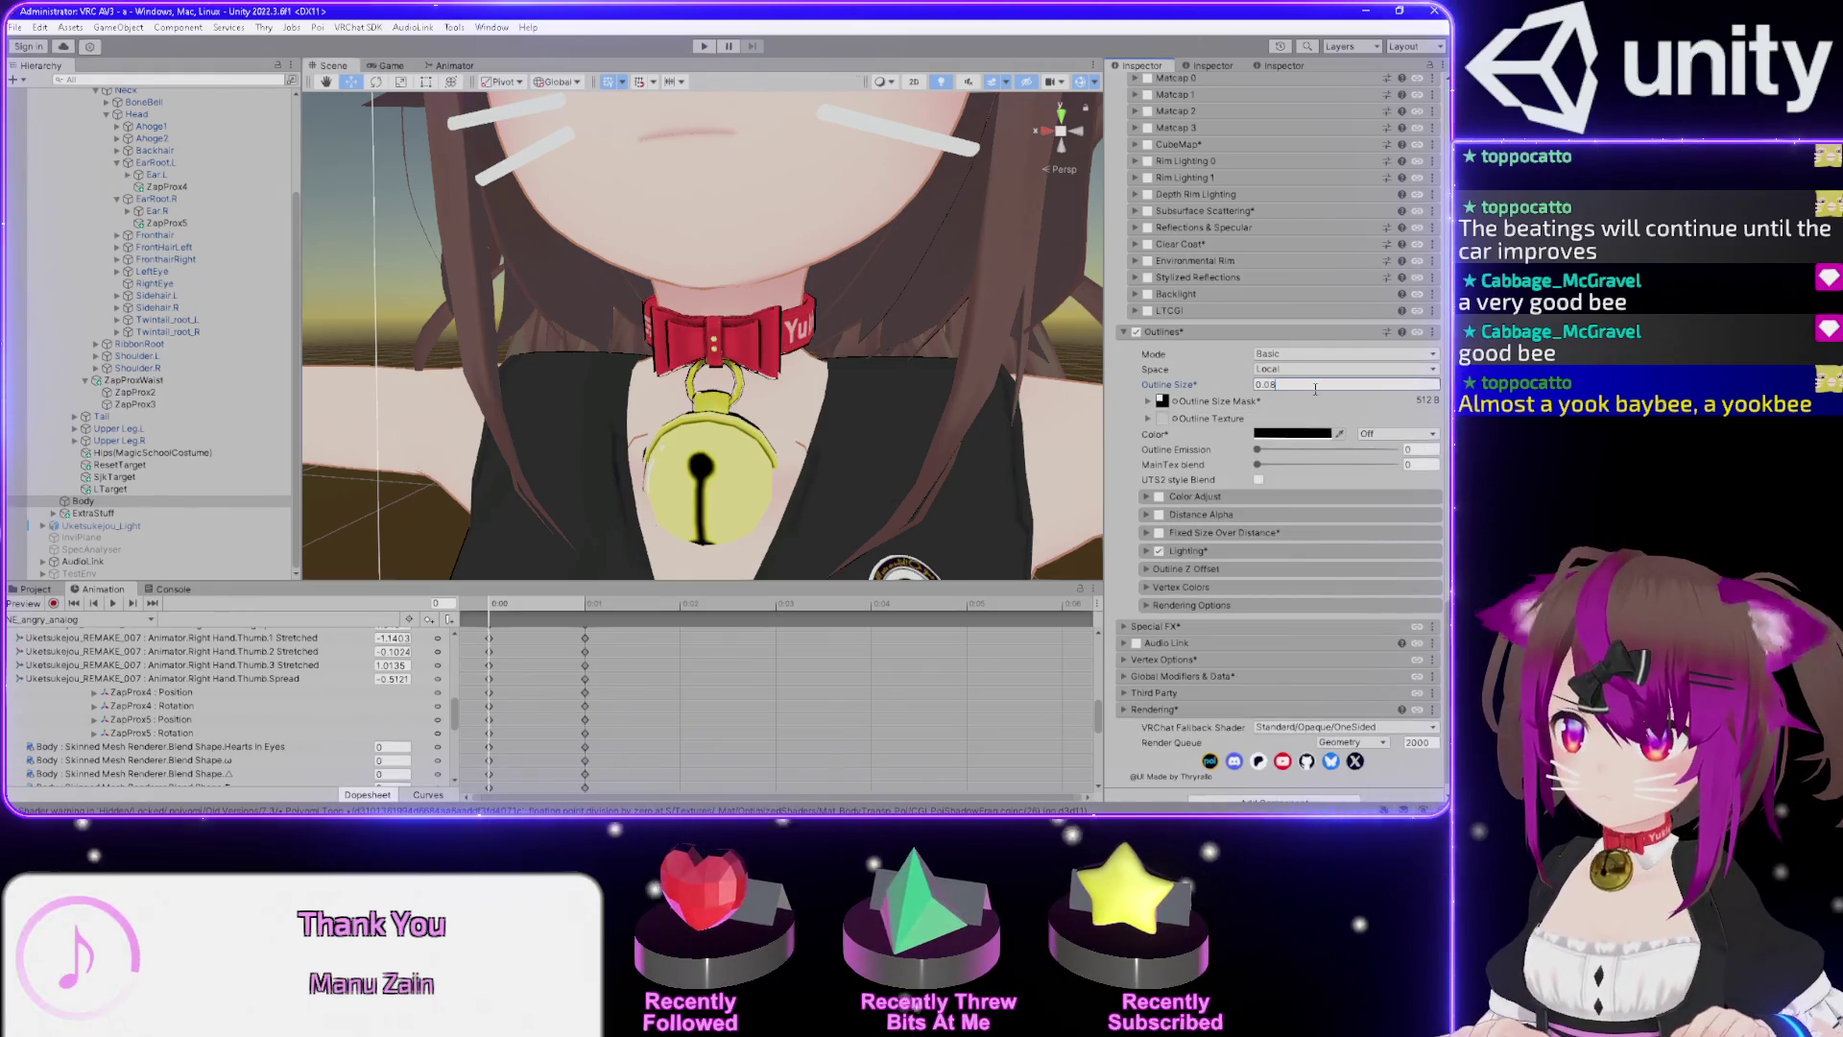
mouse_move(672, 288)
mouse_down()
mouse_move(739, 266)
mouse_move(763, 278)
mouse_up()
scroll(797, 360, up, 4)
scroll(809, 366, down, 3)
drag(810, 366, 890, 366)
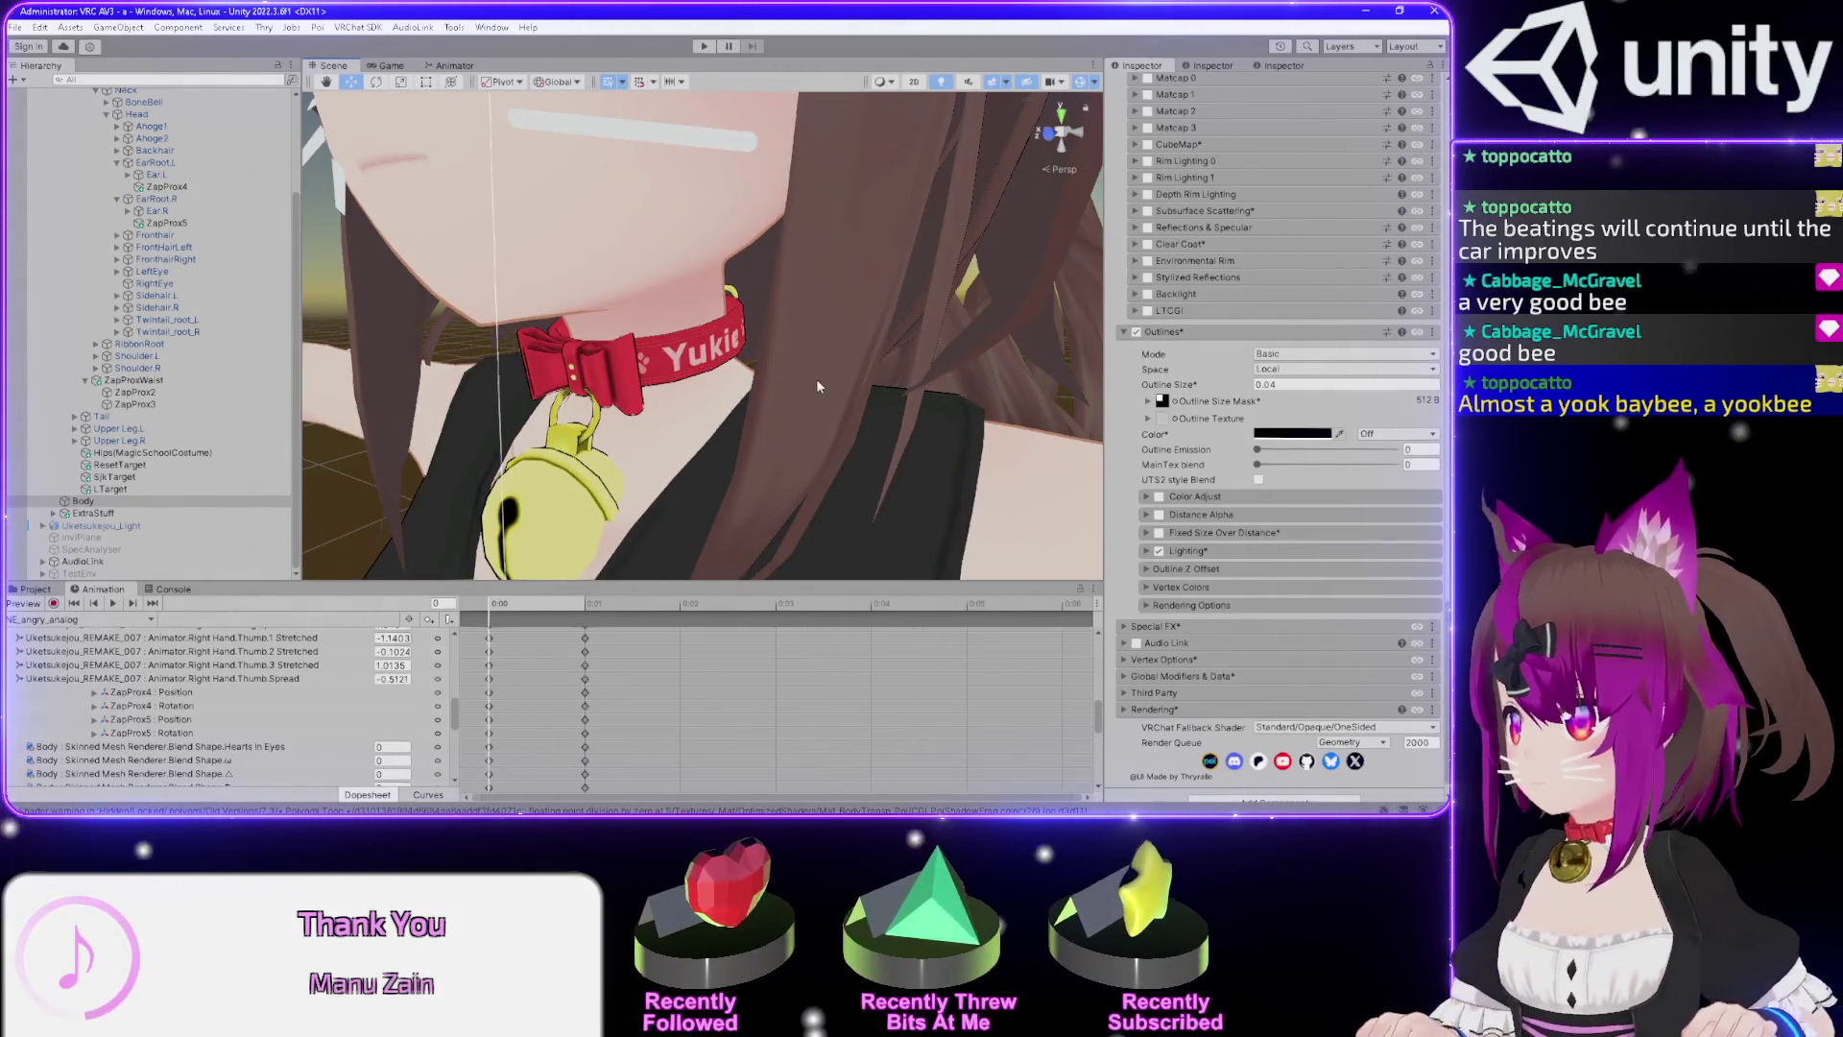
scroll(790, 406, up, 3)
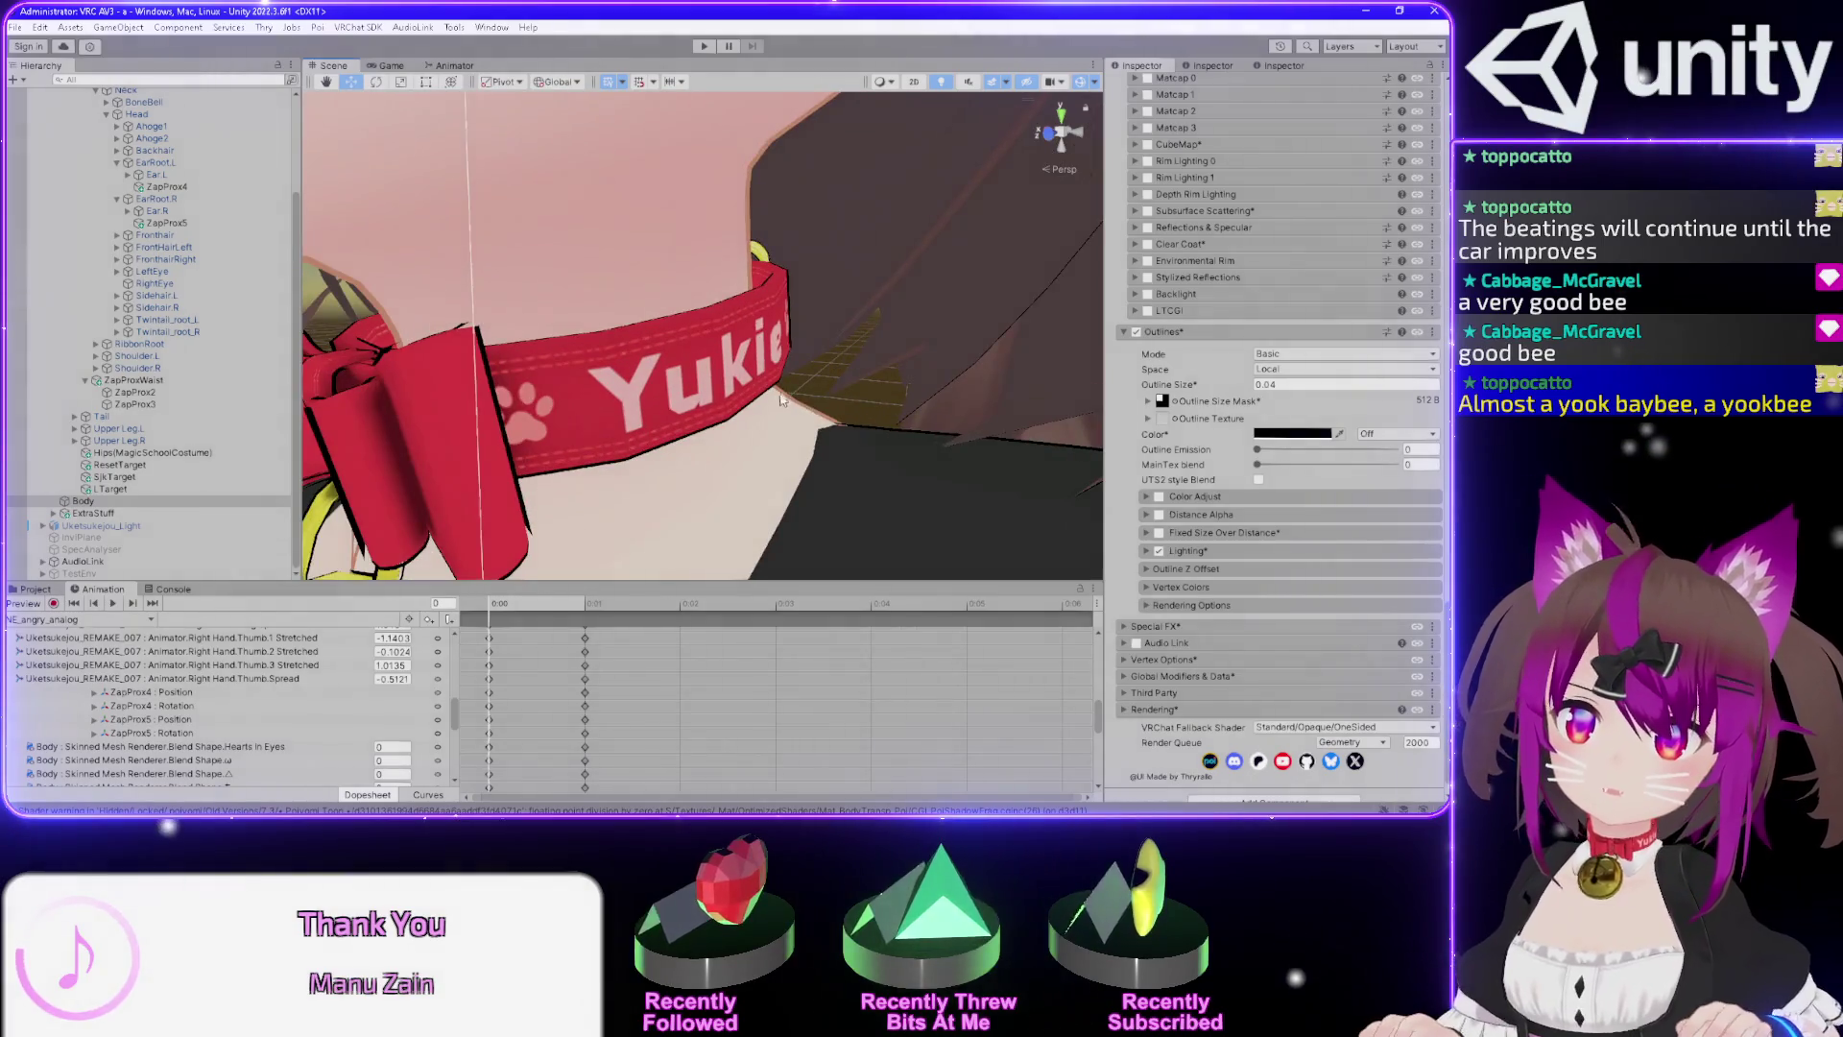
scroll(782, 401, down, 3)
drag(782, 402, 835, 396)
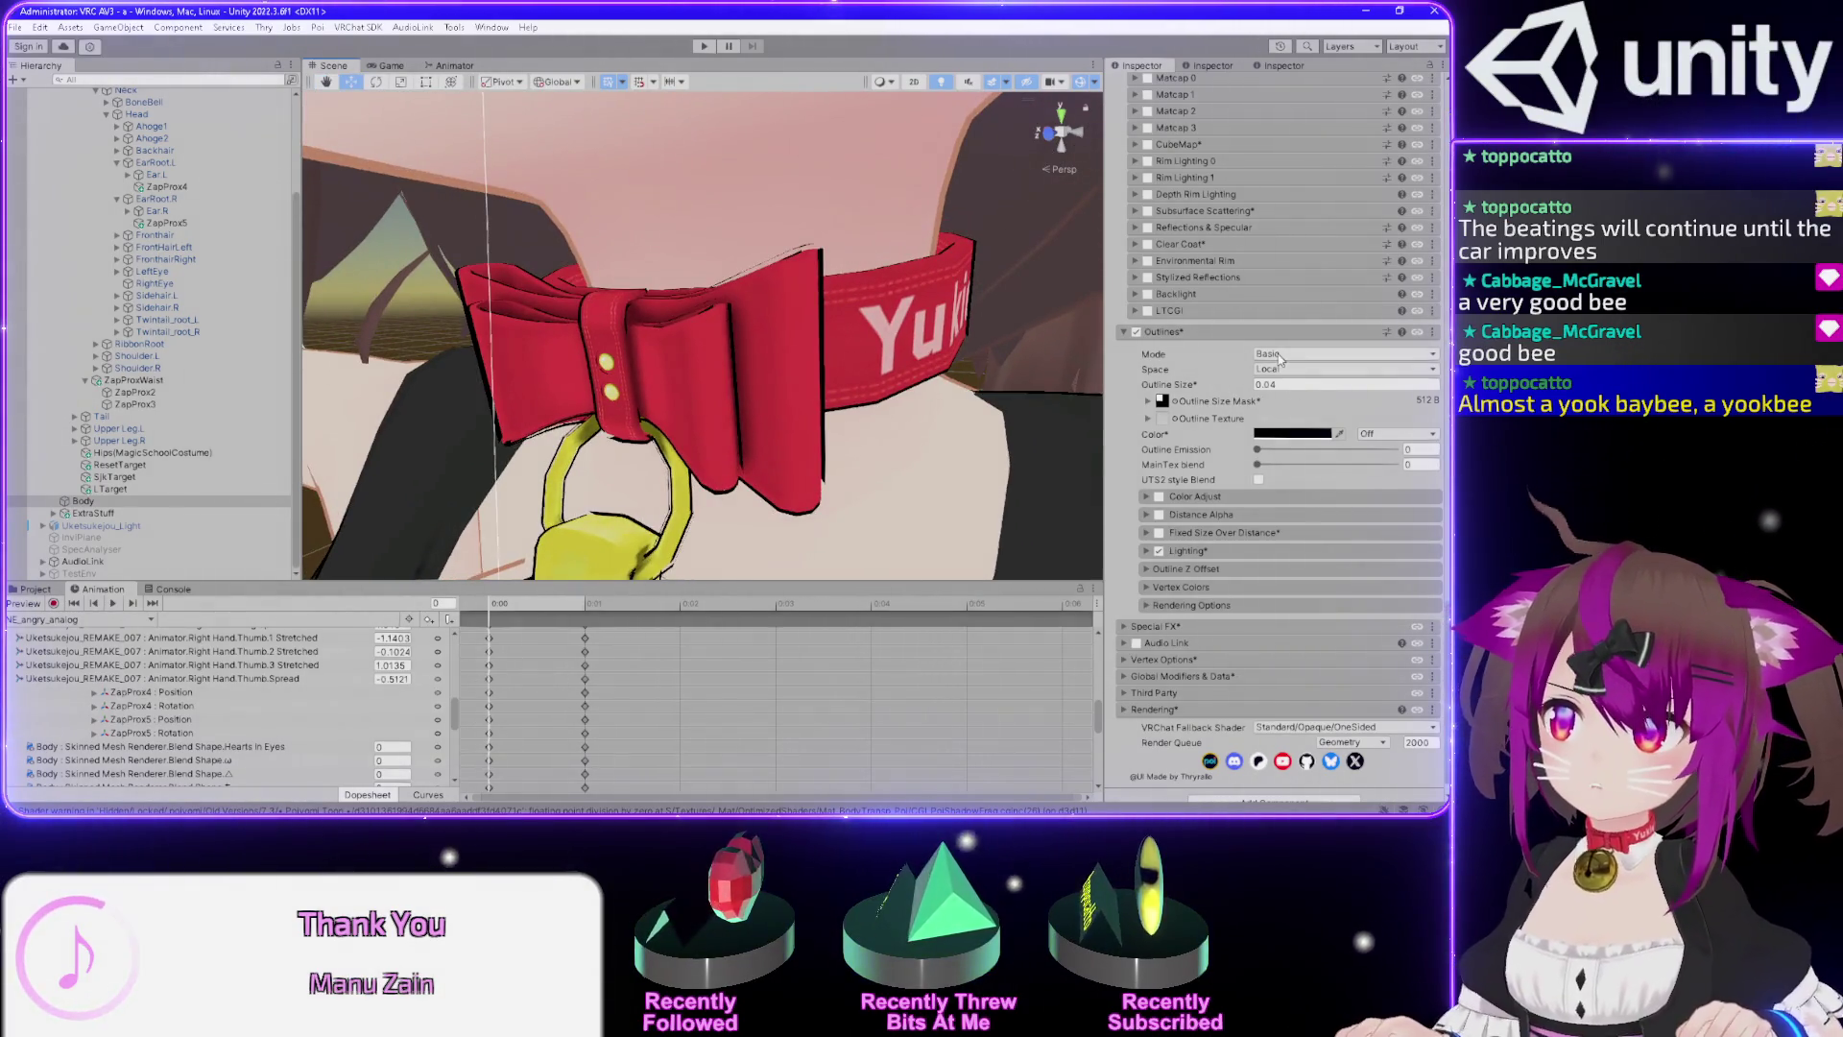
Try Rim Light, Directional and DropShadow outline modes, then return to Basic at size 0.04.
click(1281, 356)
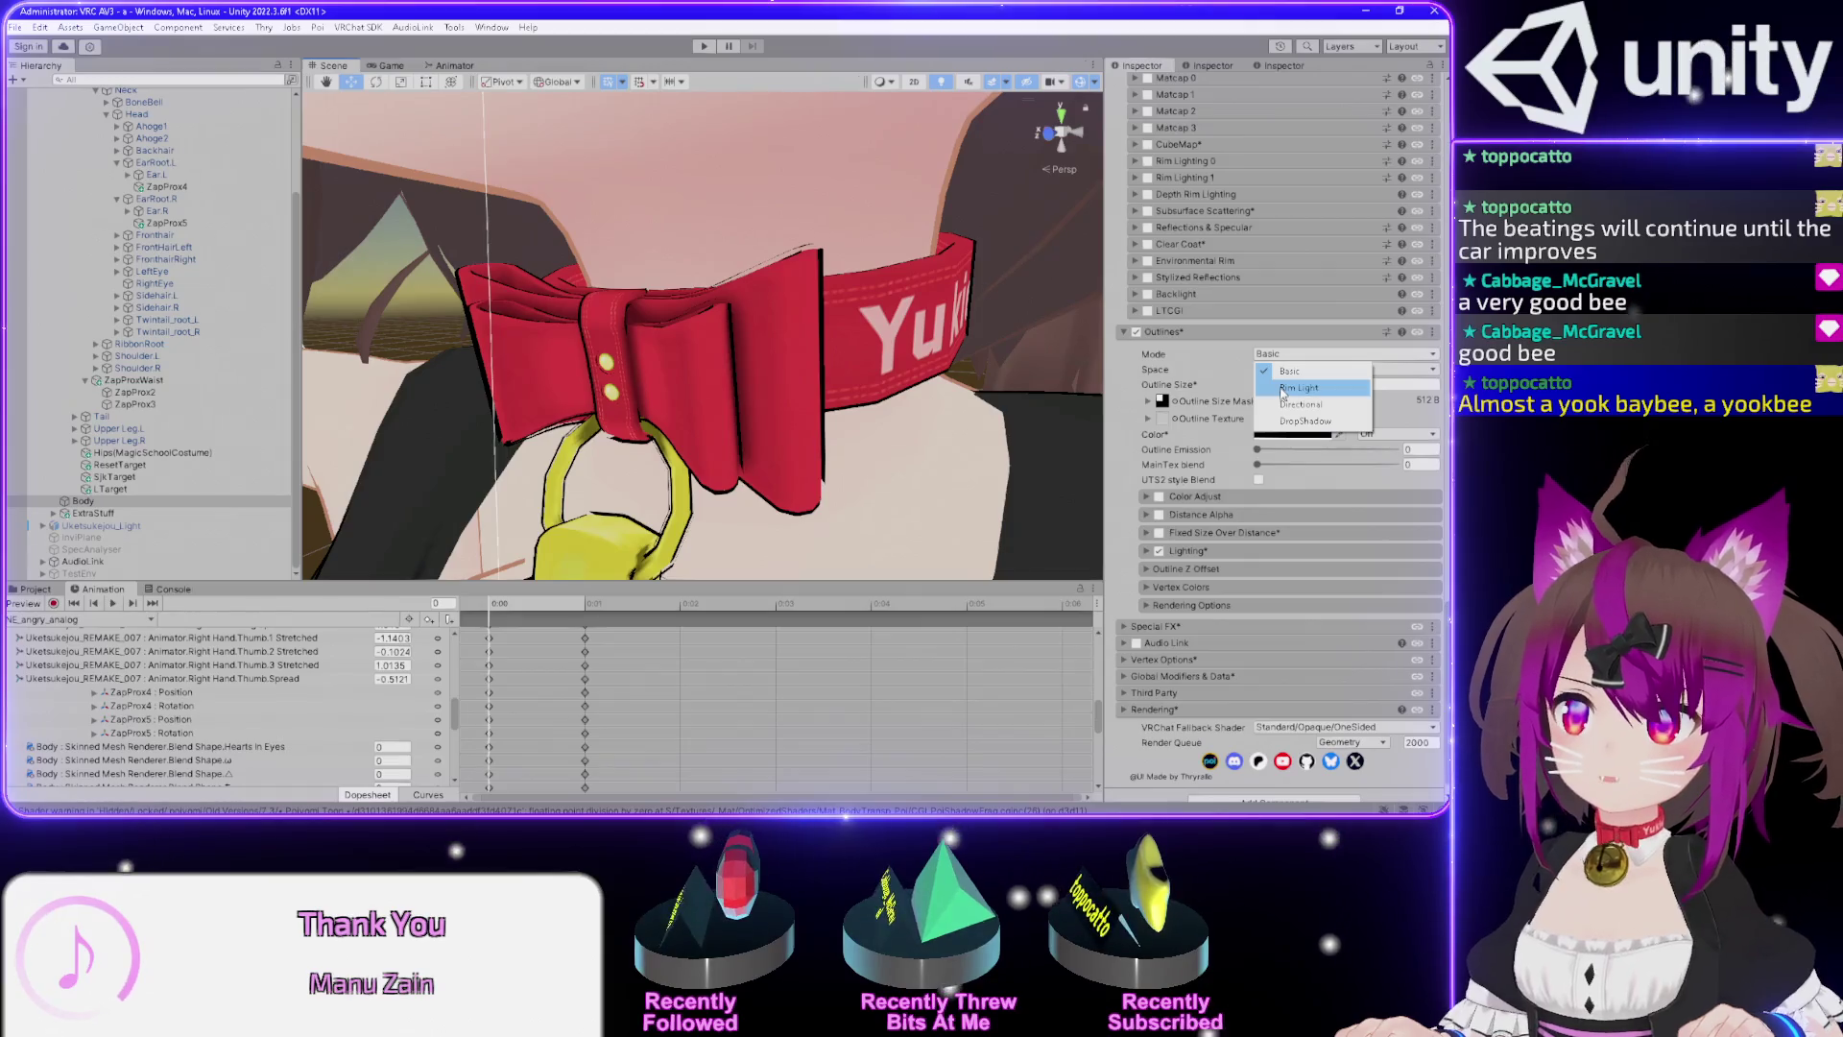
click(1282, 389)
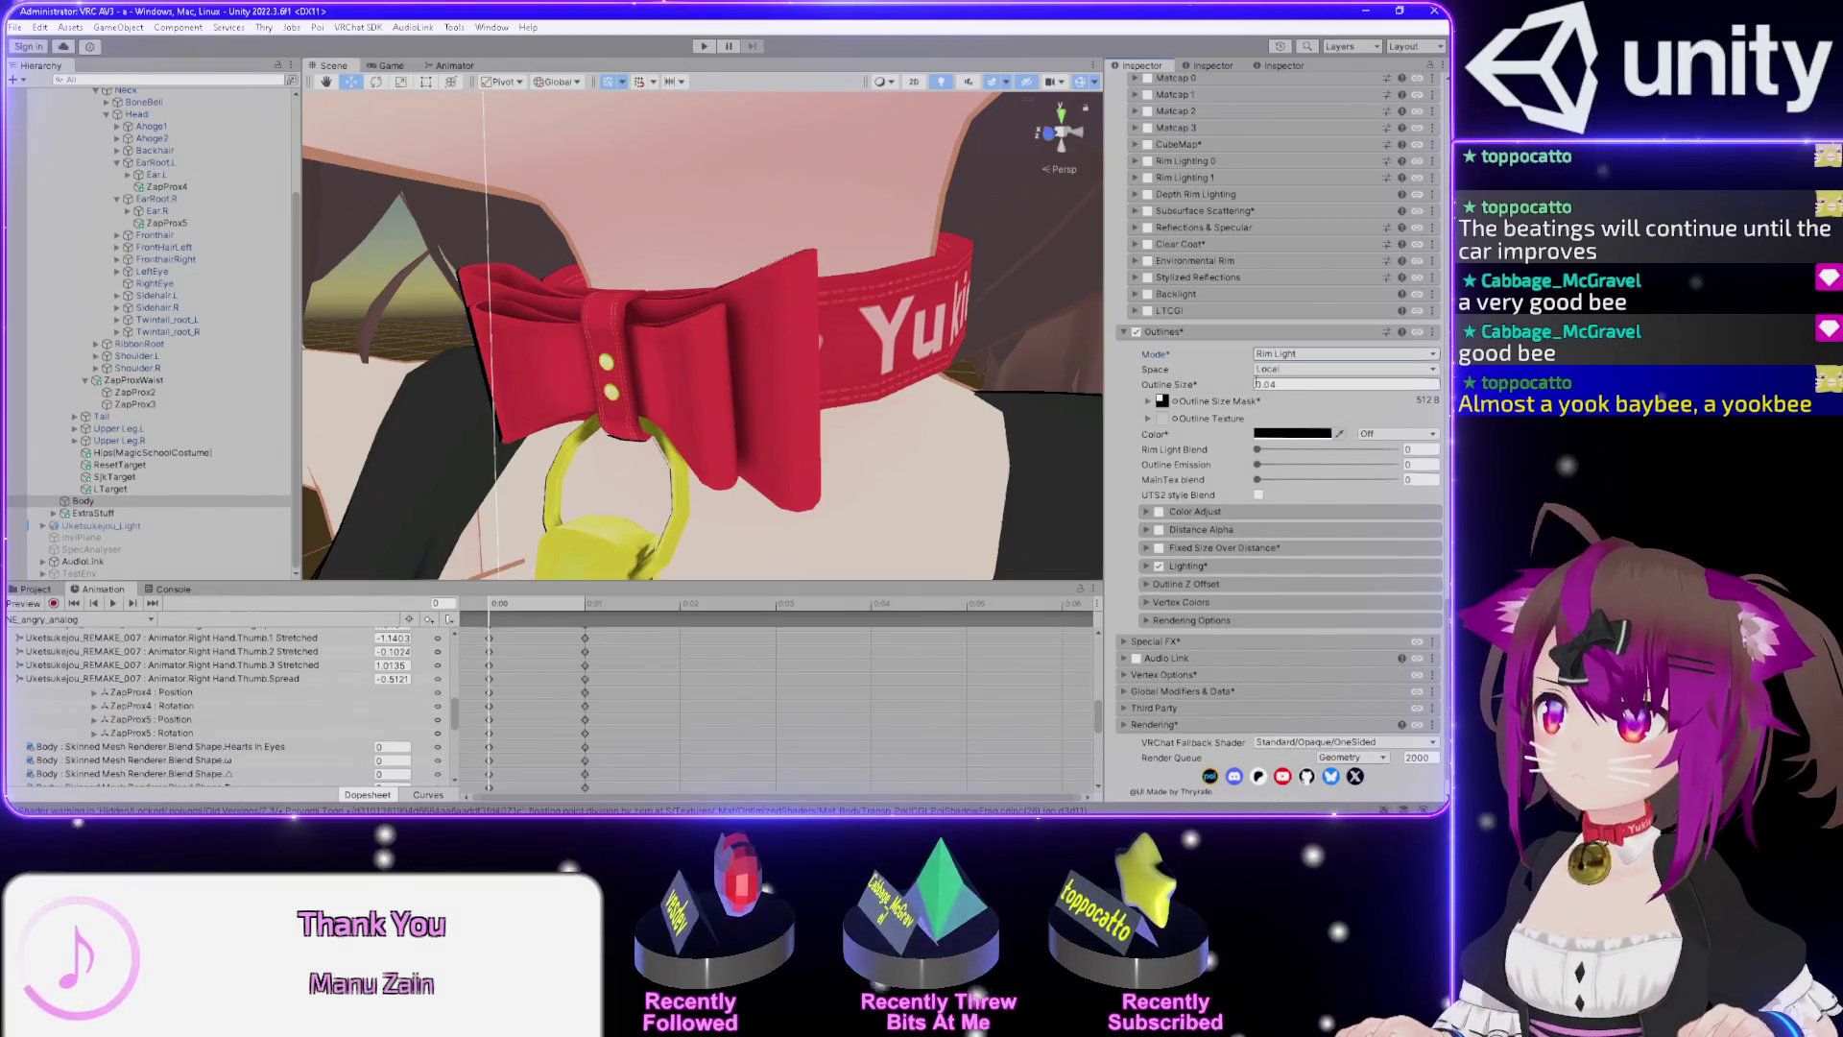
drag(1211, 386, 1286, 387)
key(ctrl+z)
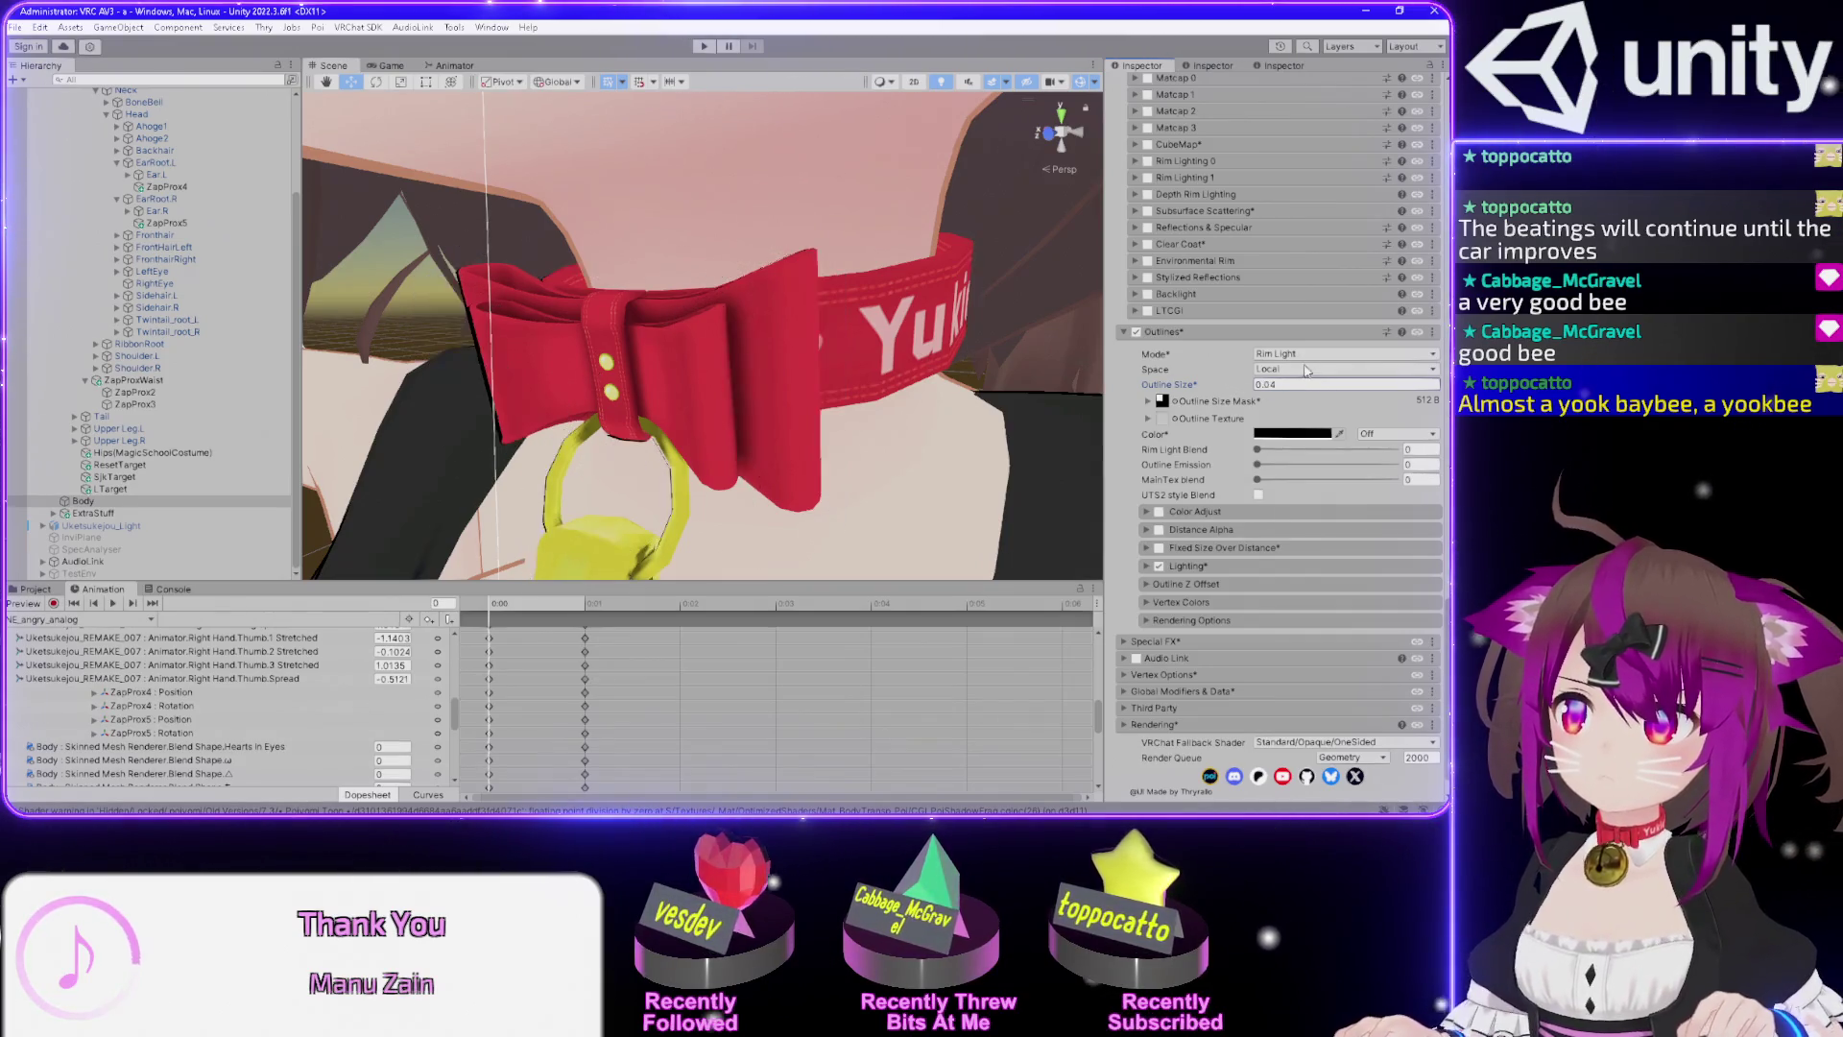
click(1286, 353)
click(1288, 412)
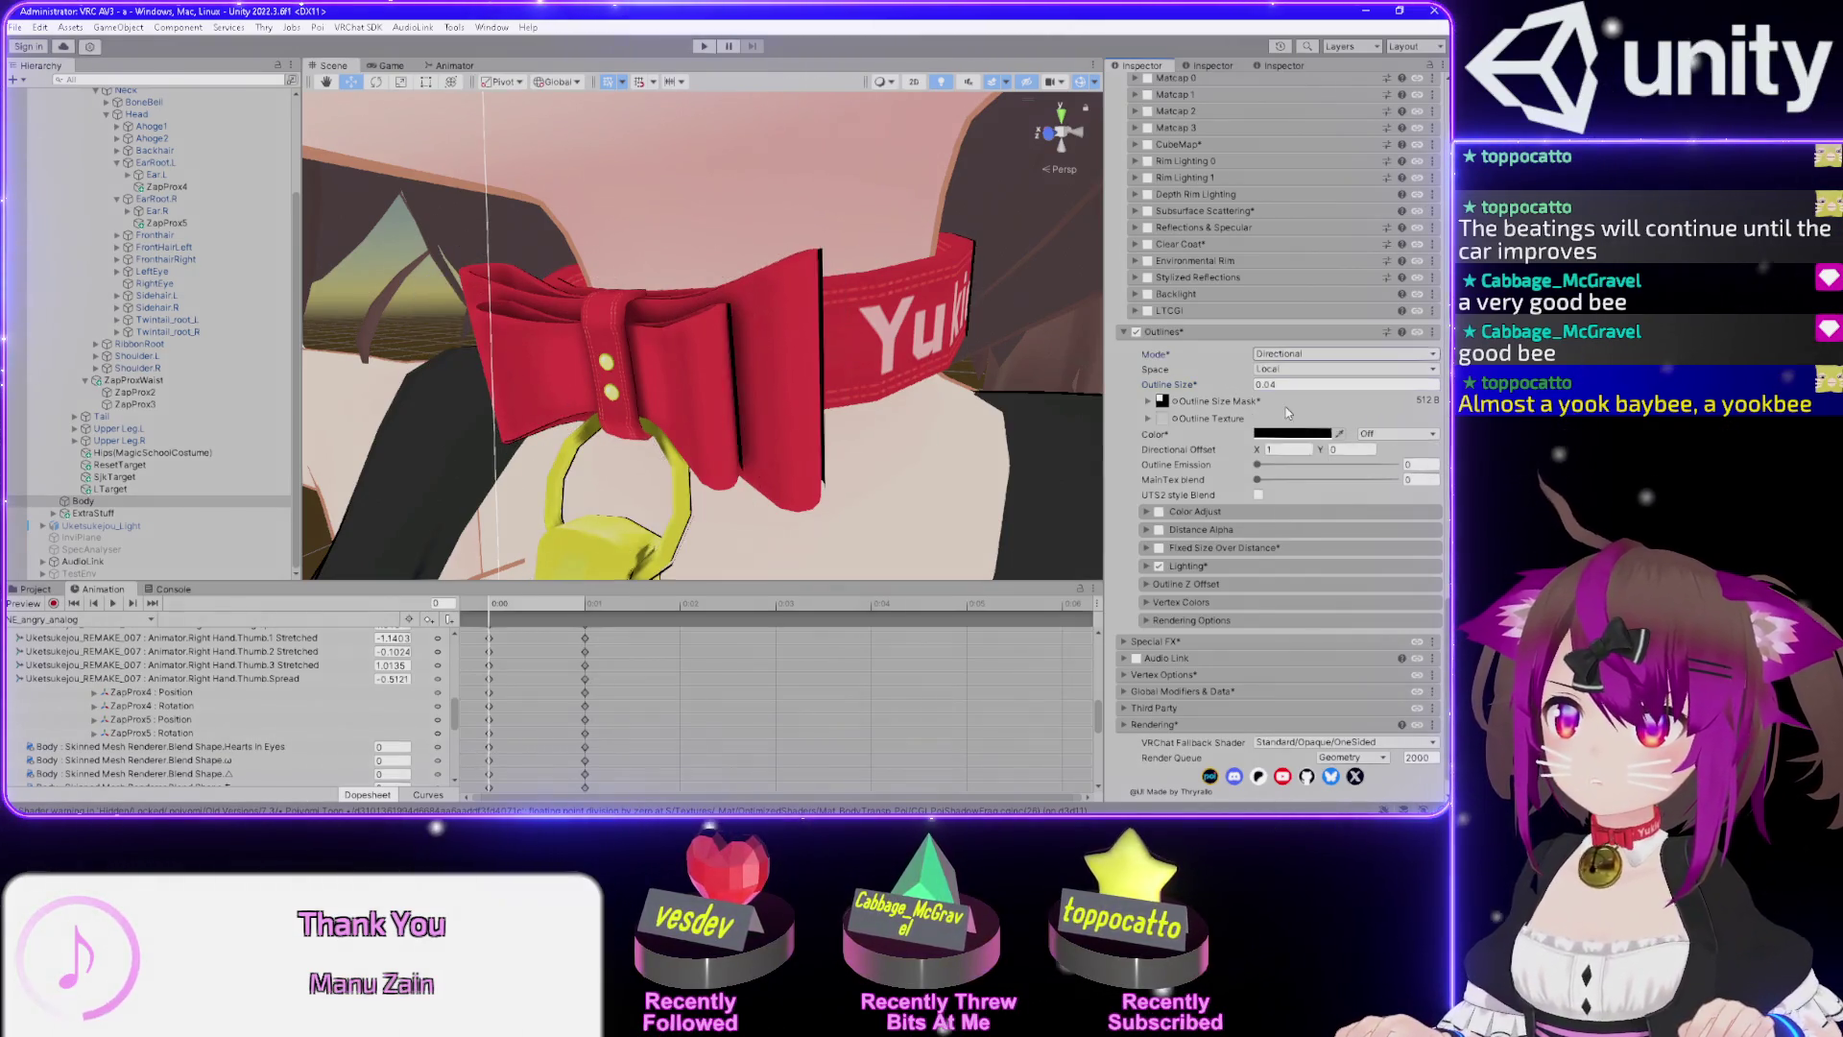
click(1286, 353)
click(1304, 420)
click(1286, 353)
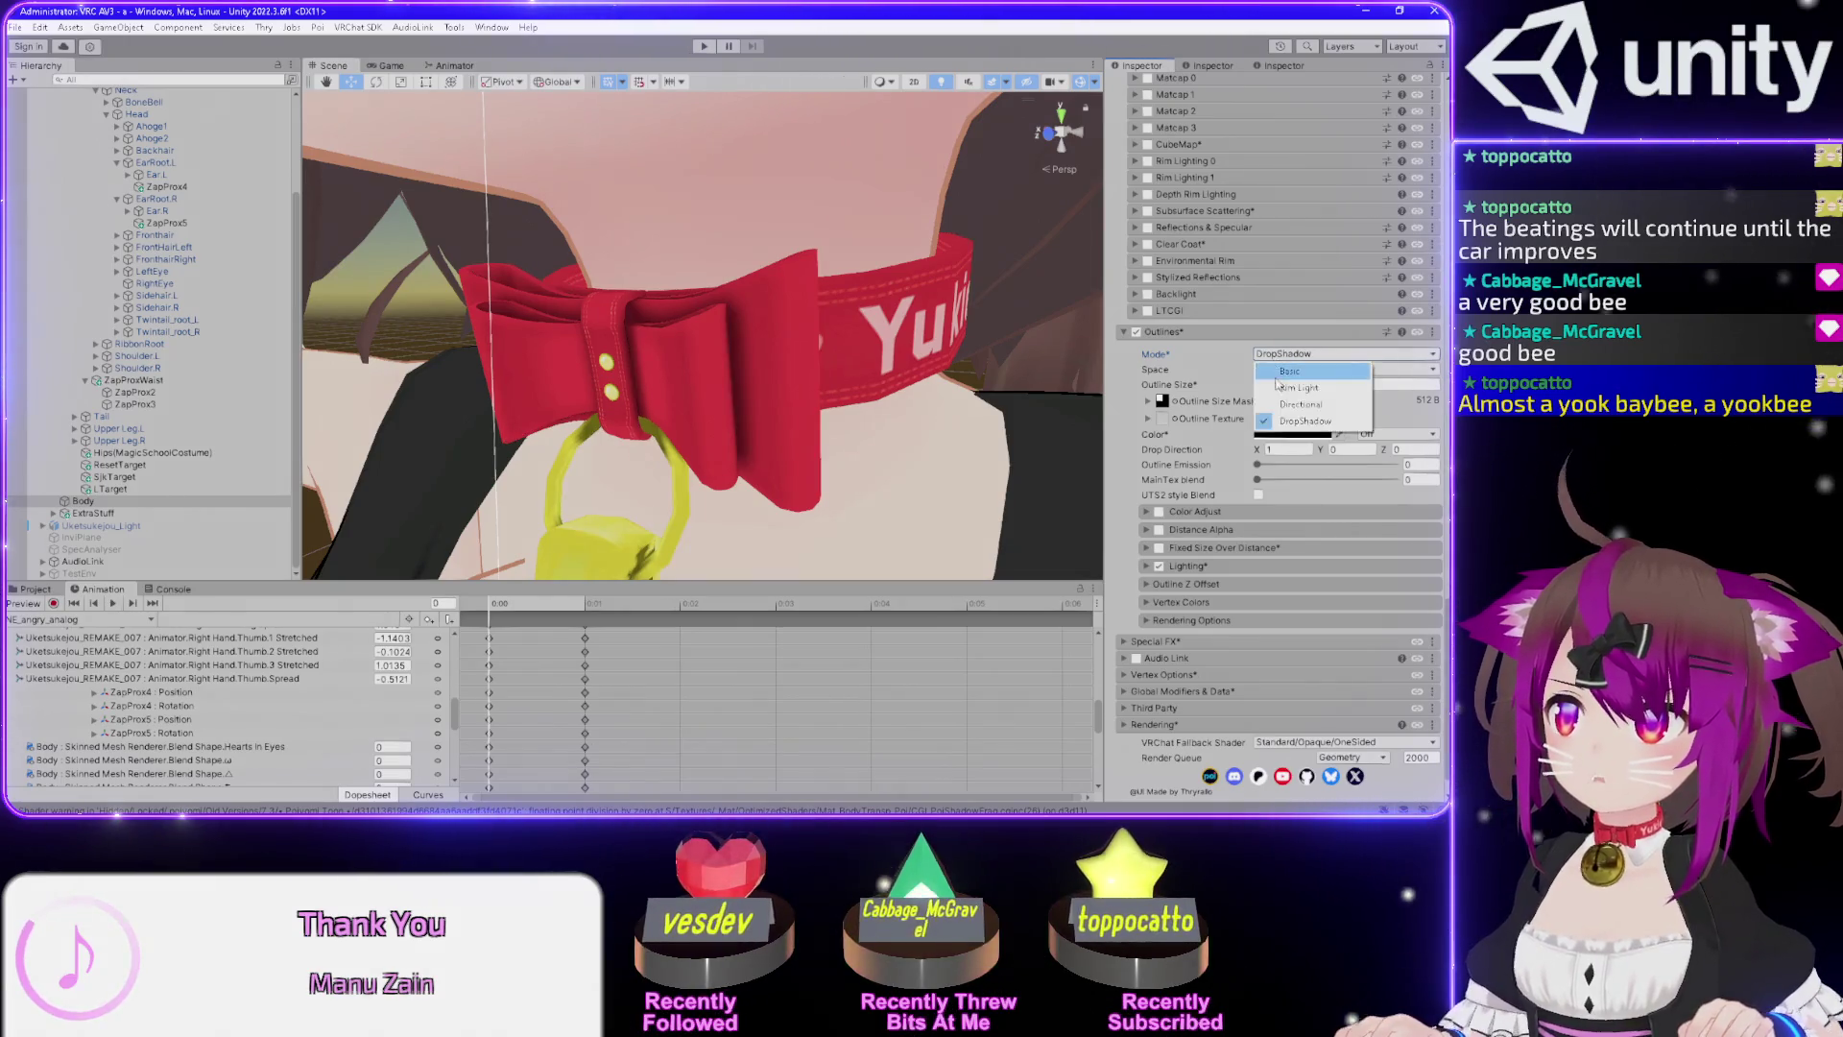
click(1278, 372)
scroll(976, 471, down, 6)
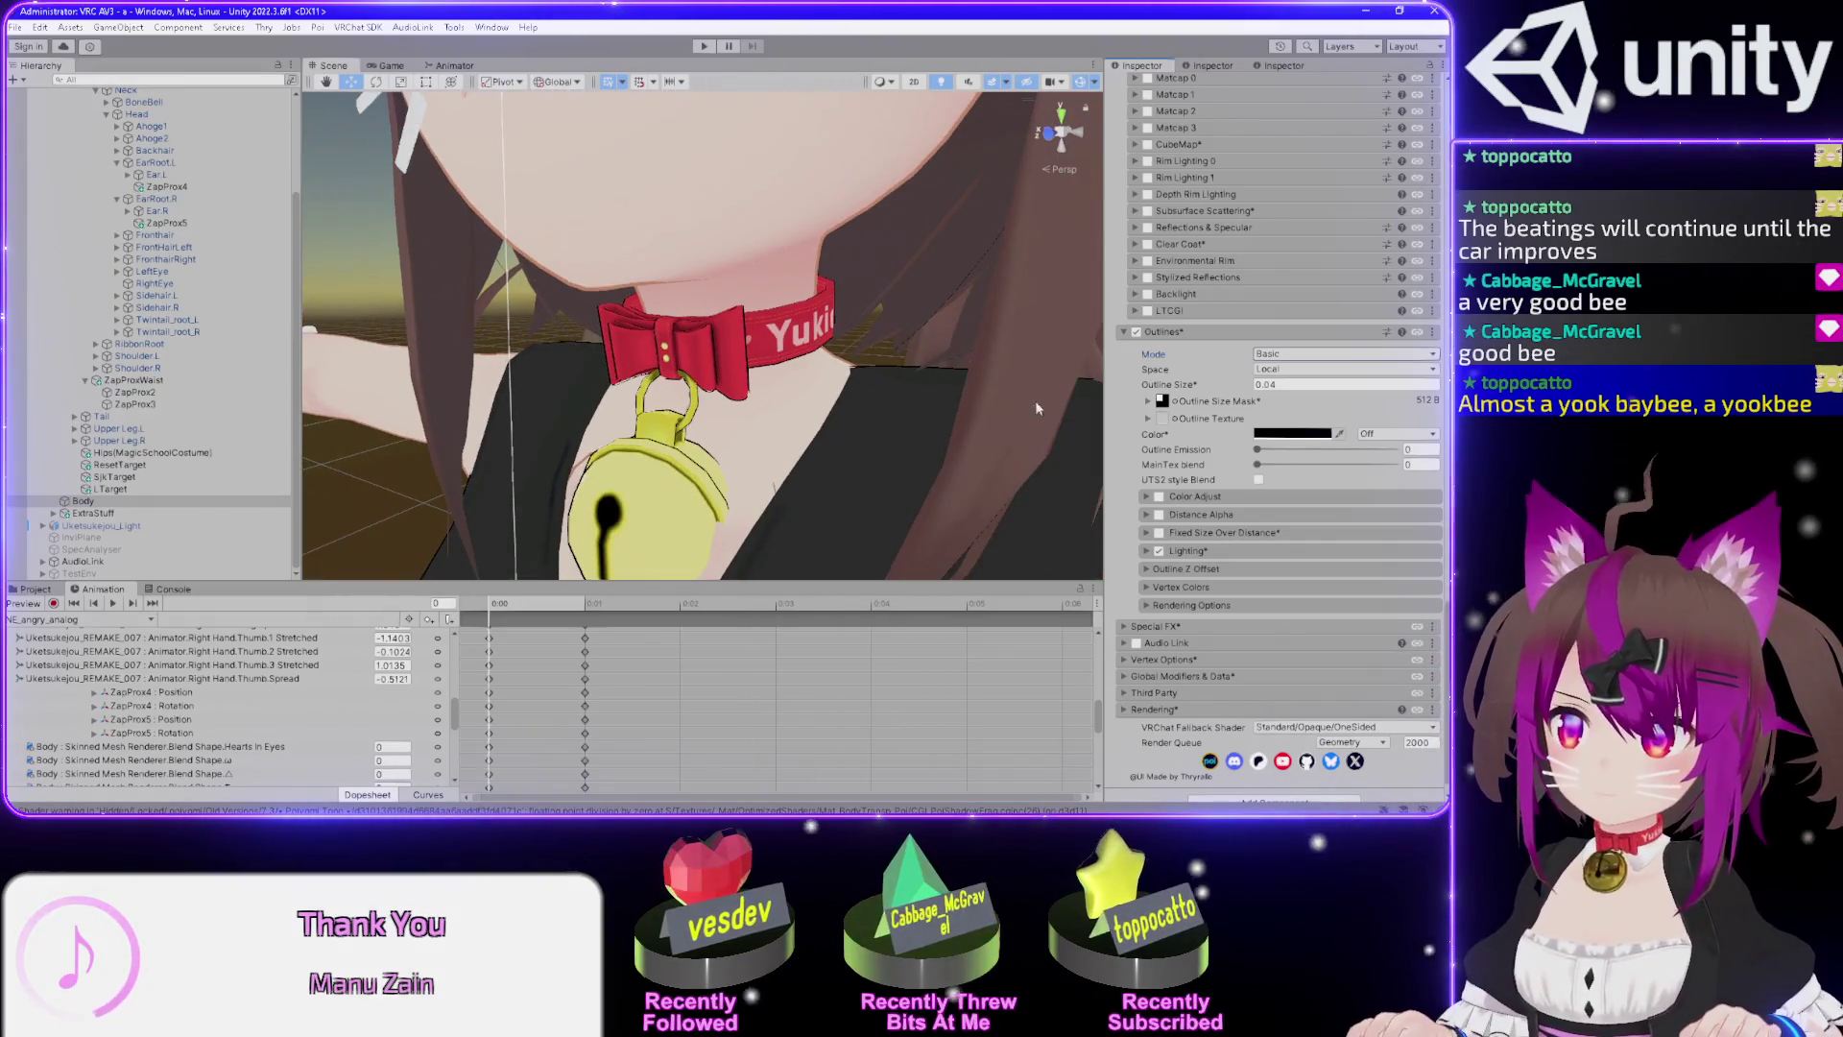
scroll(899, 397, down, 2)
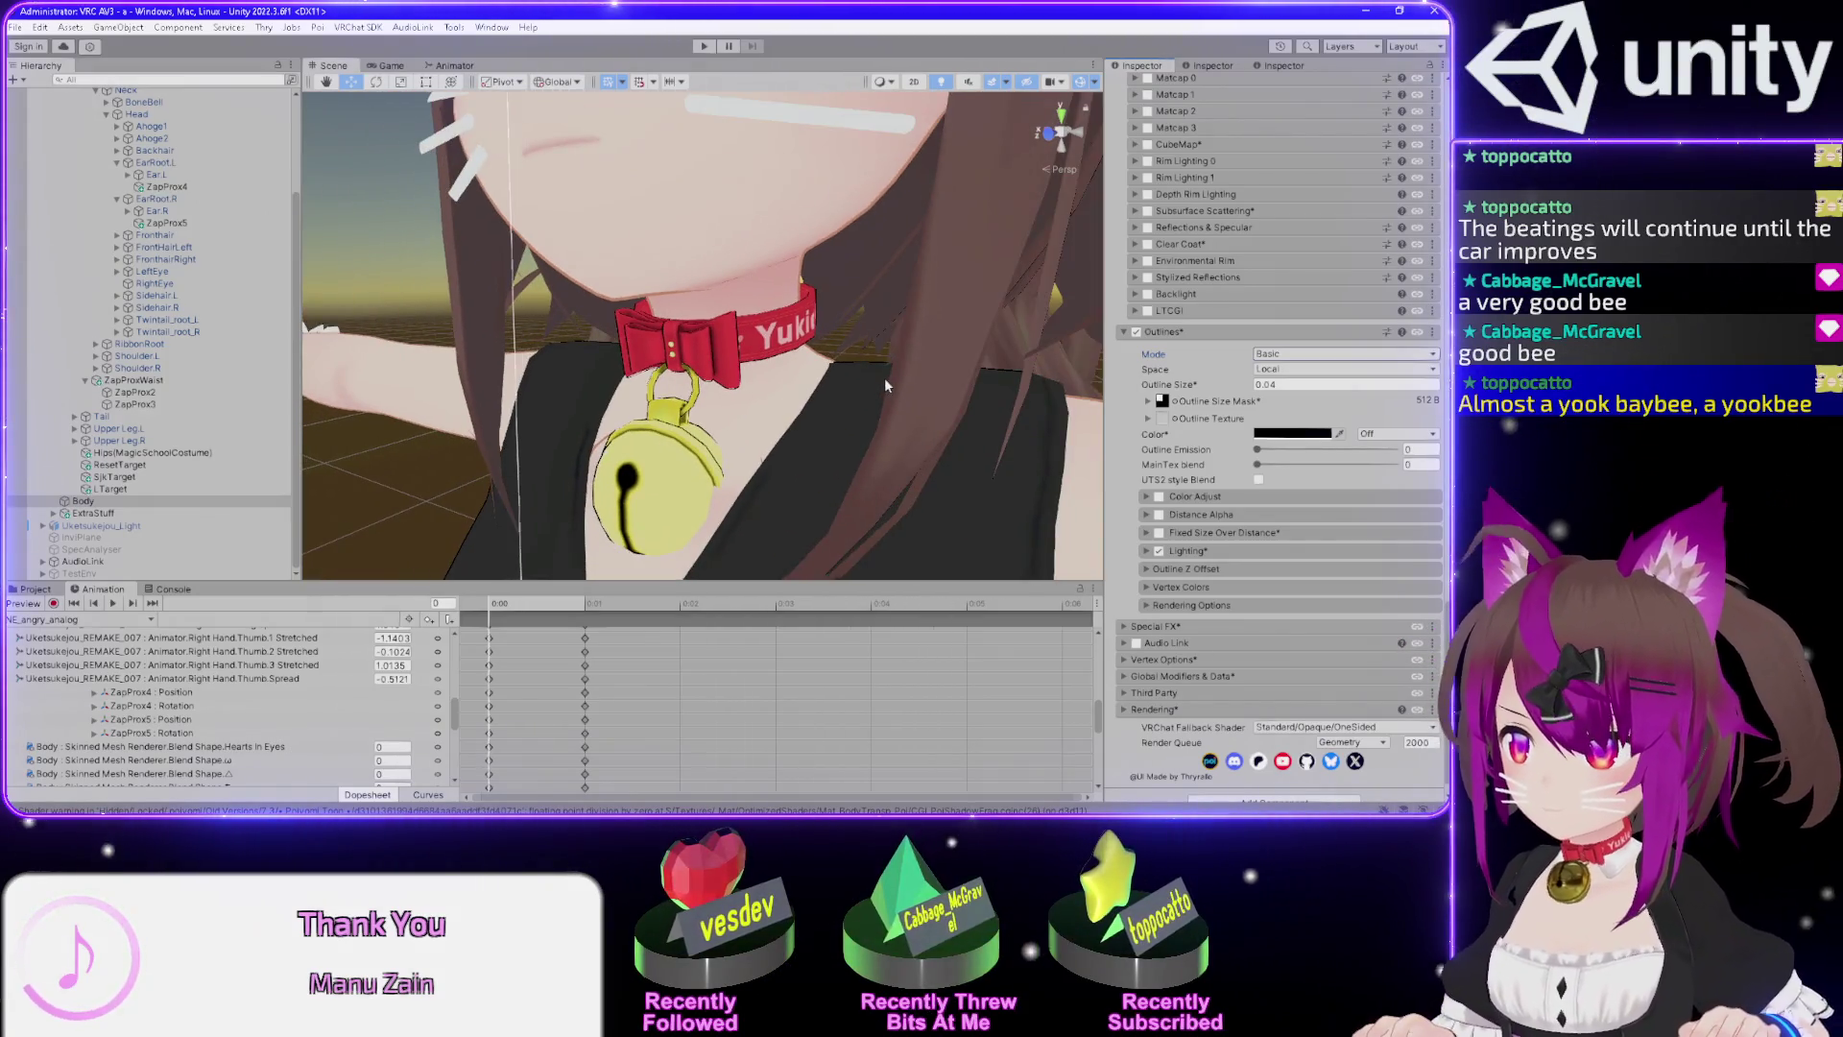
drag(886, 385, 1056, 435)
click(1145, 551)
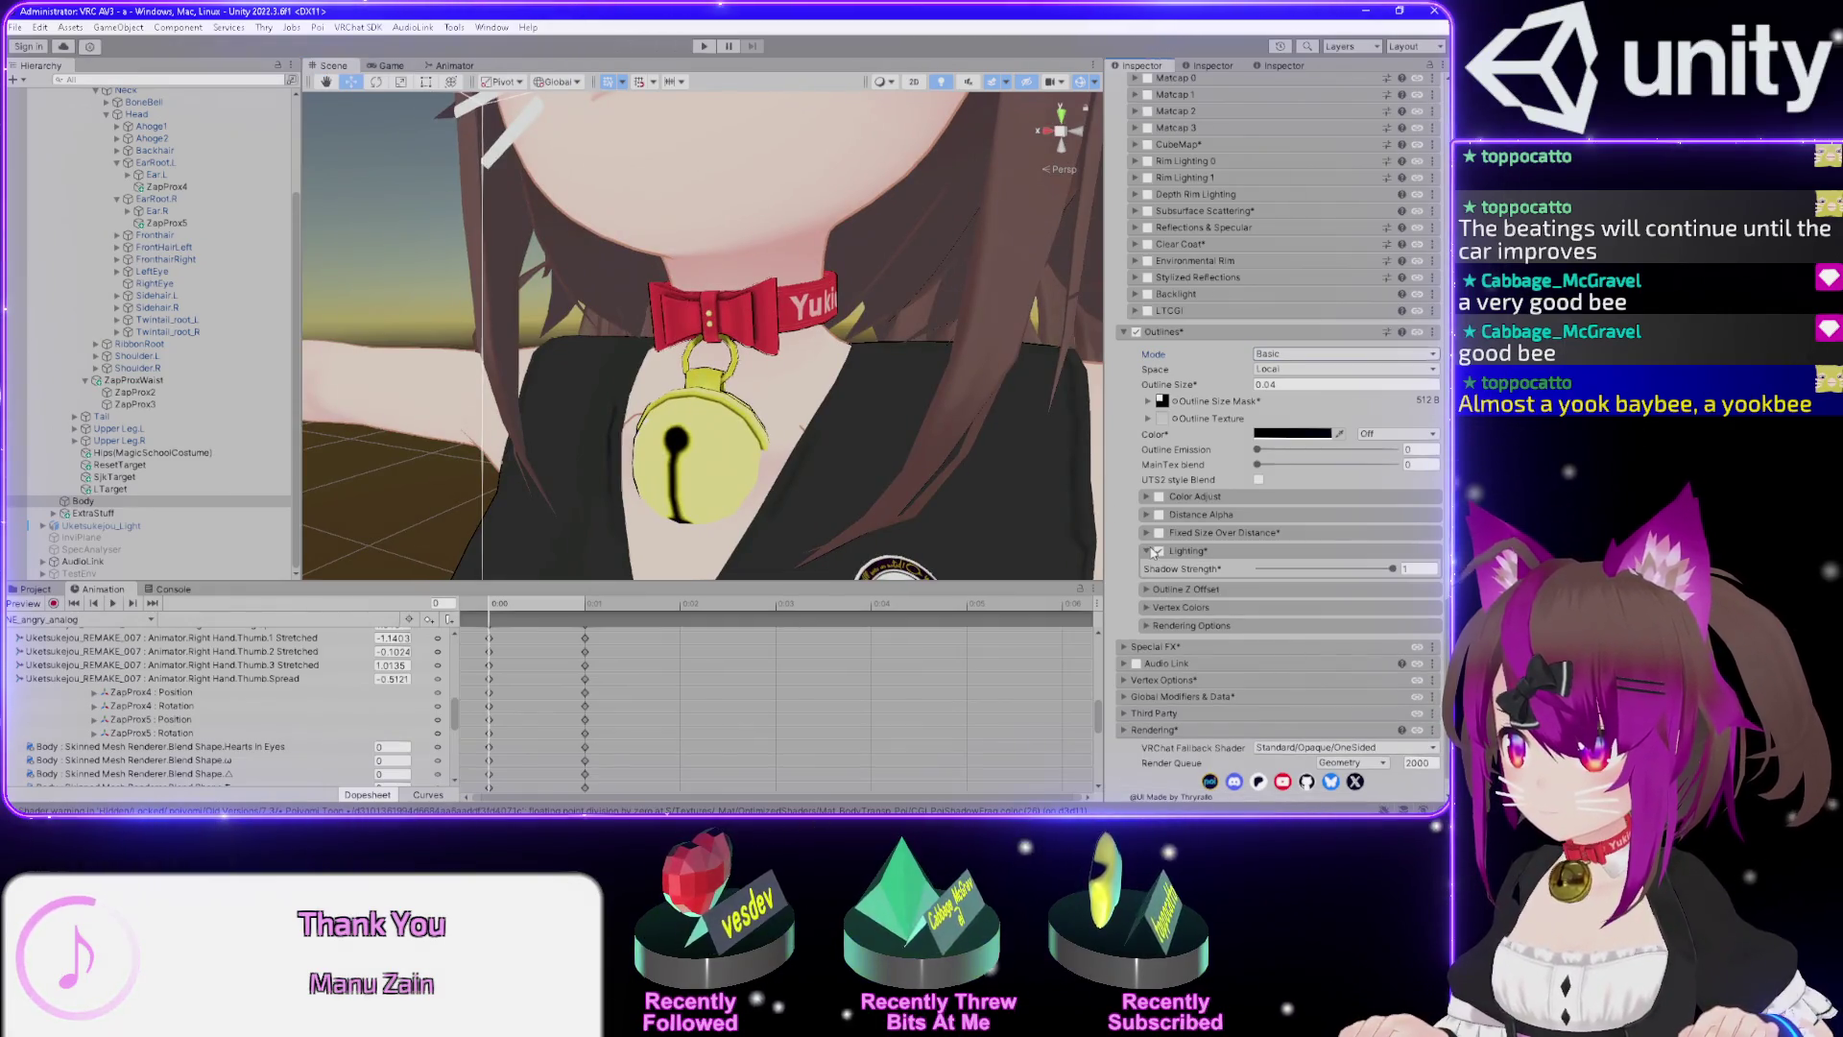
click(1158, 552)
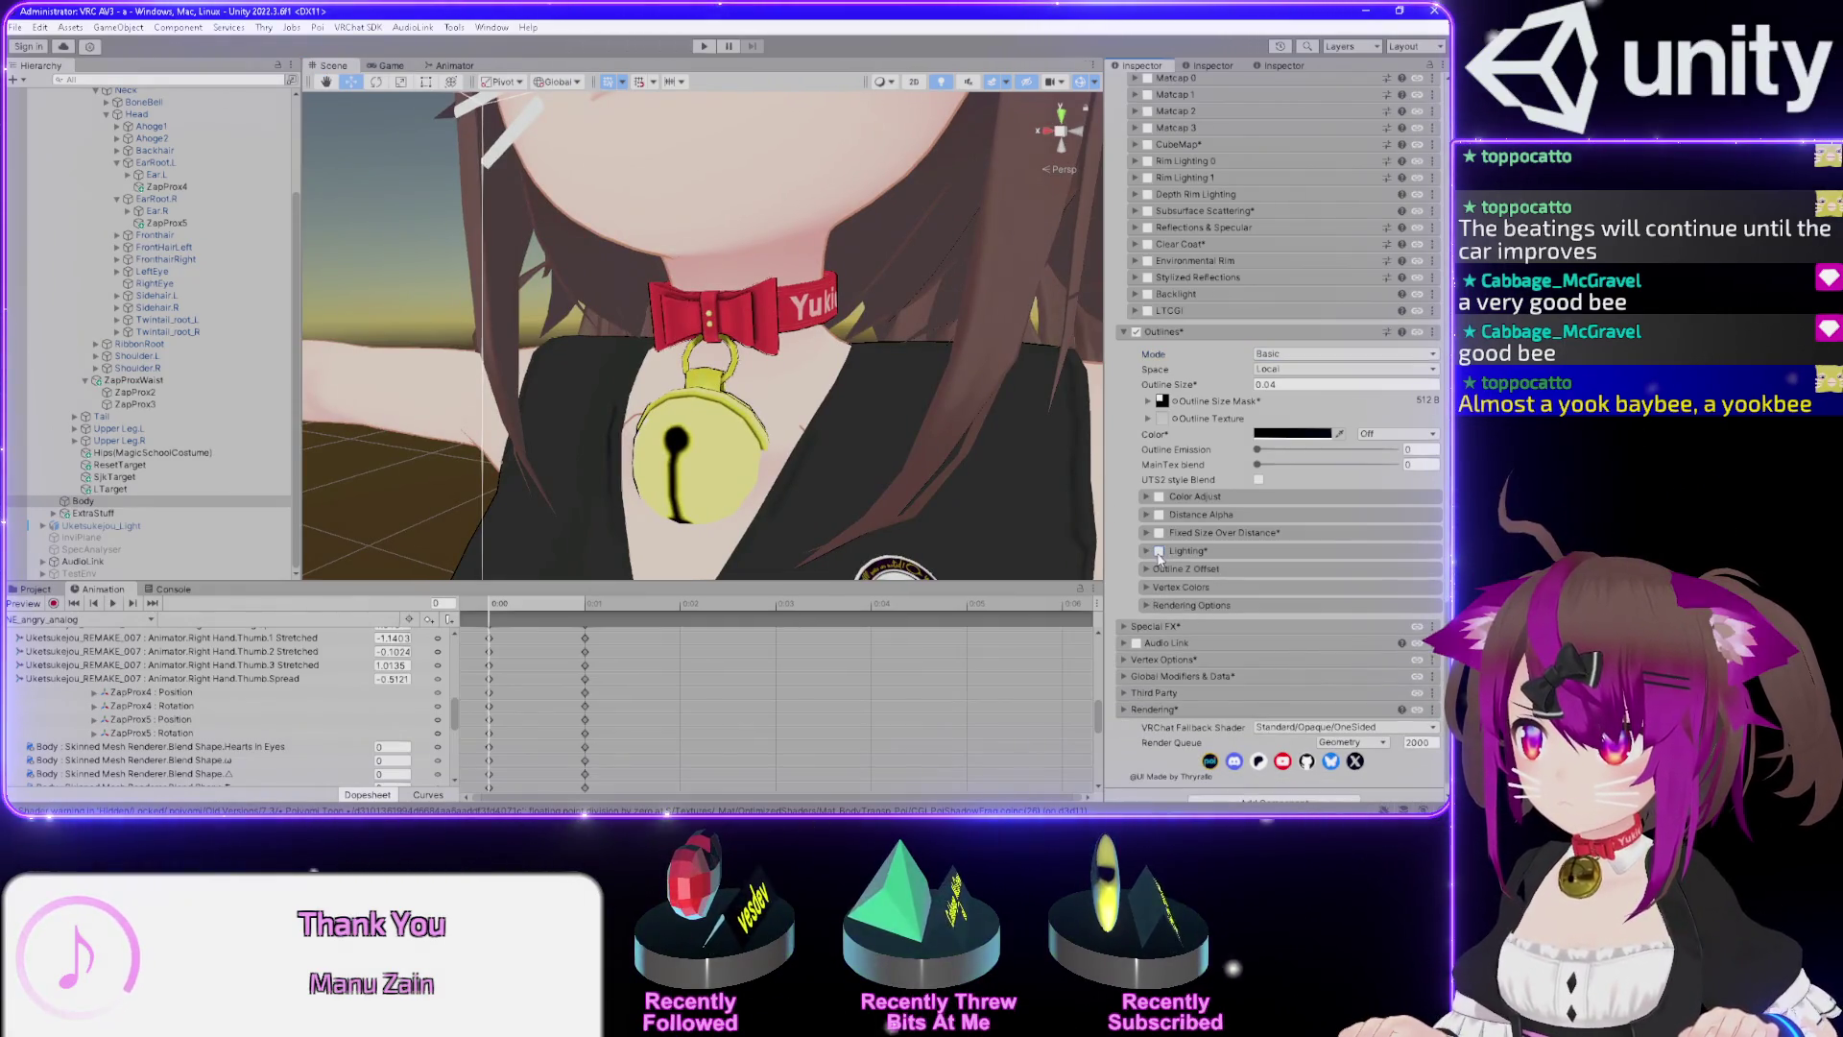
click(1160, 552)
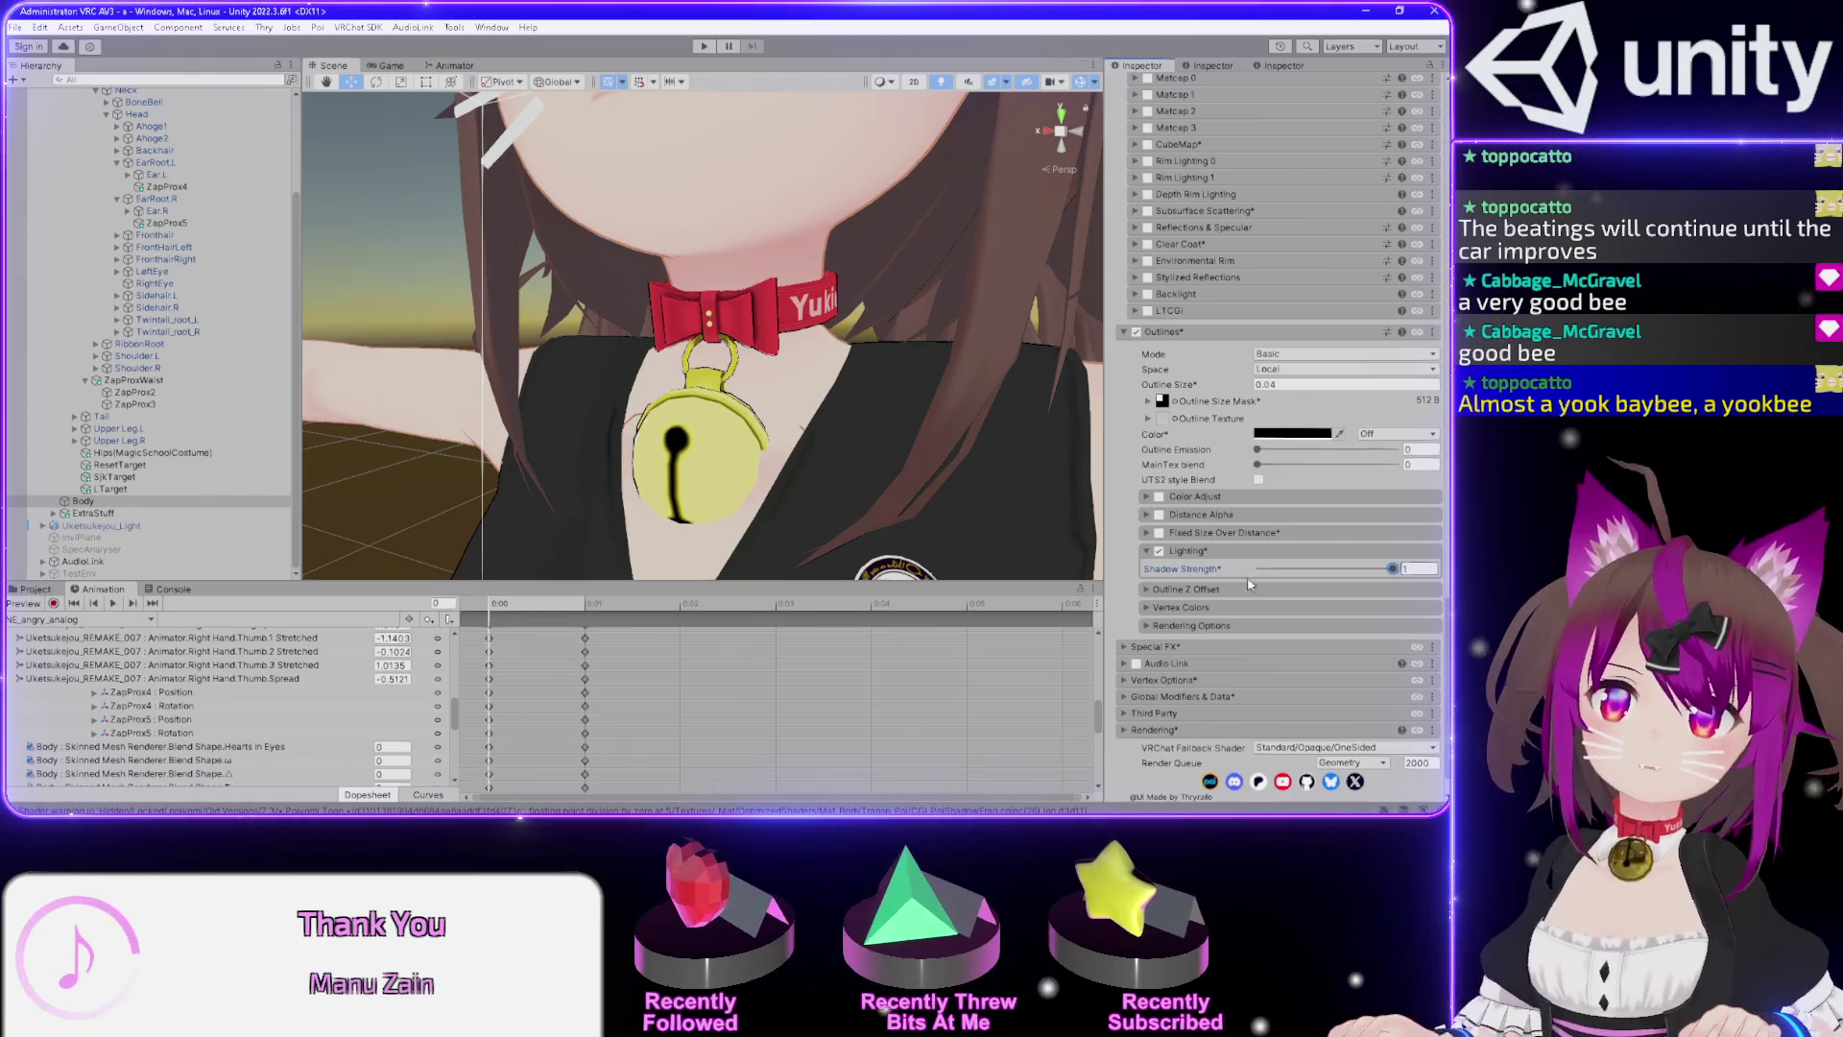
click(1148, 553)
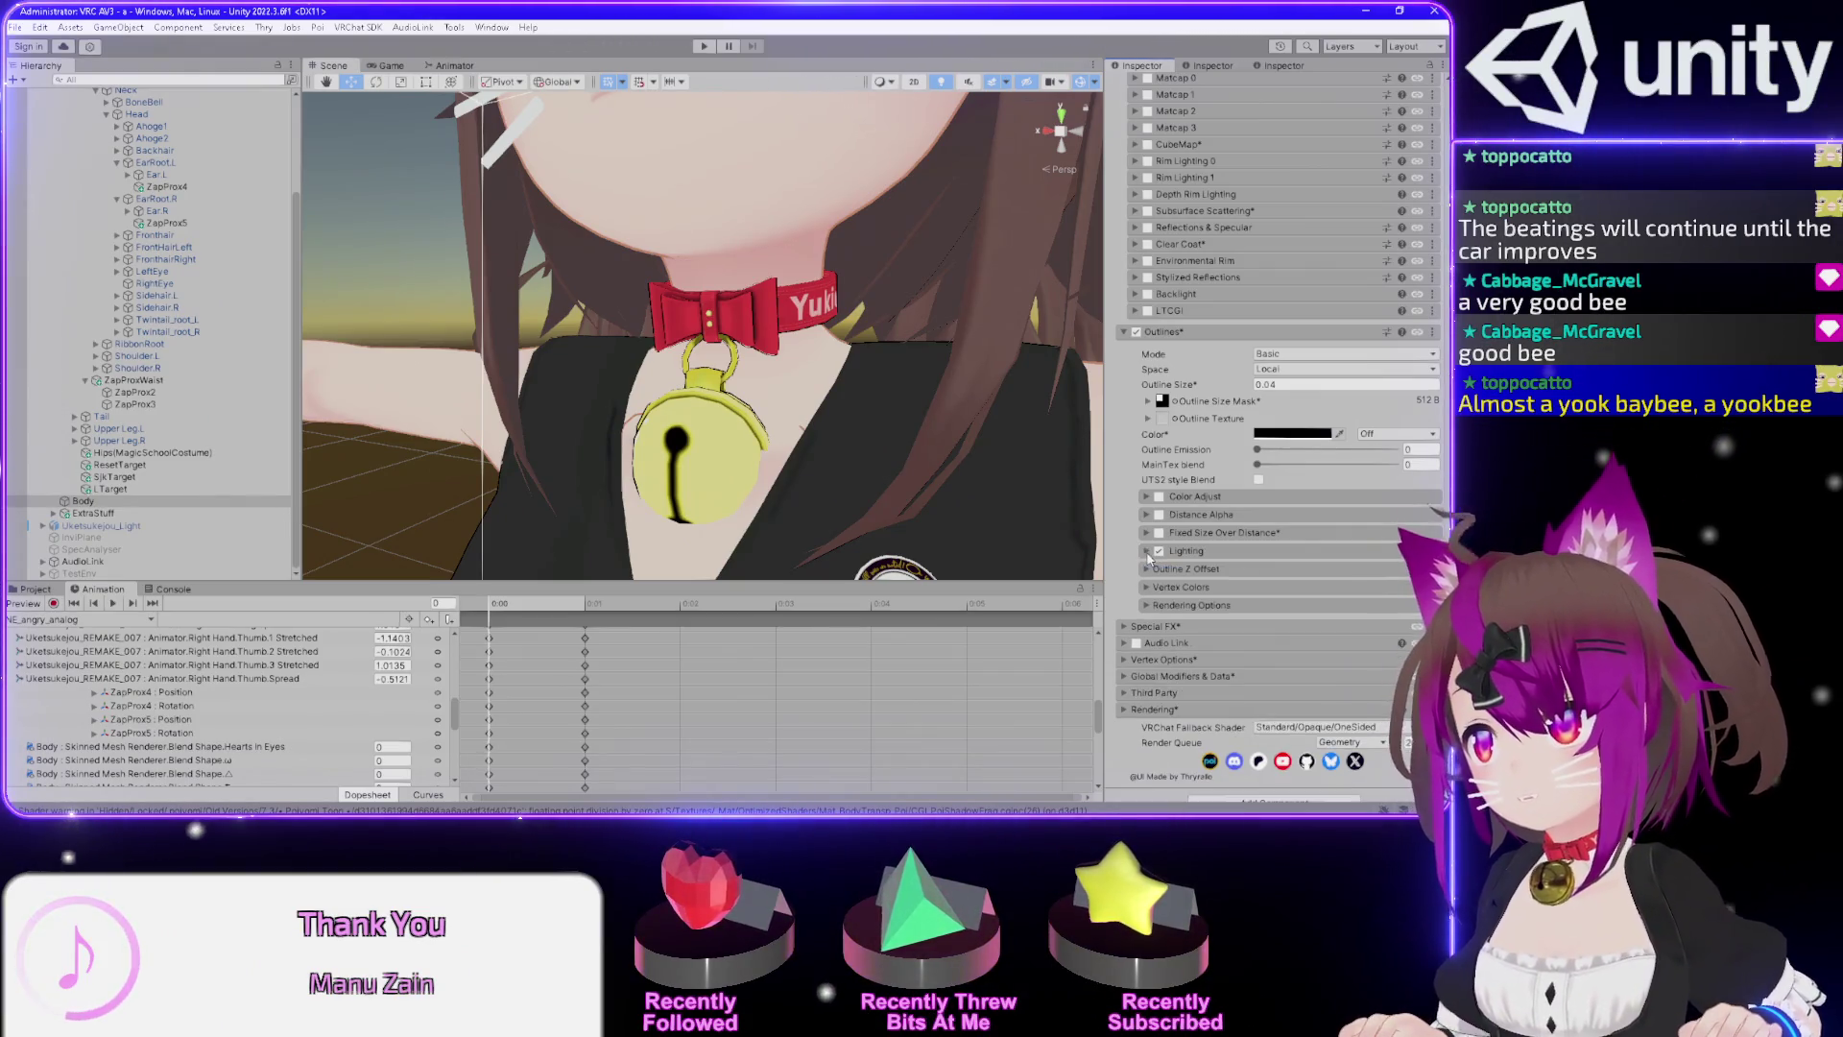
scroll(831, 356, down, 5)
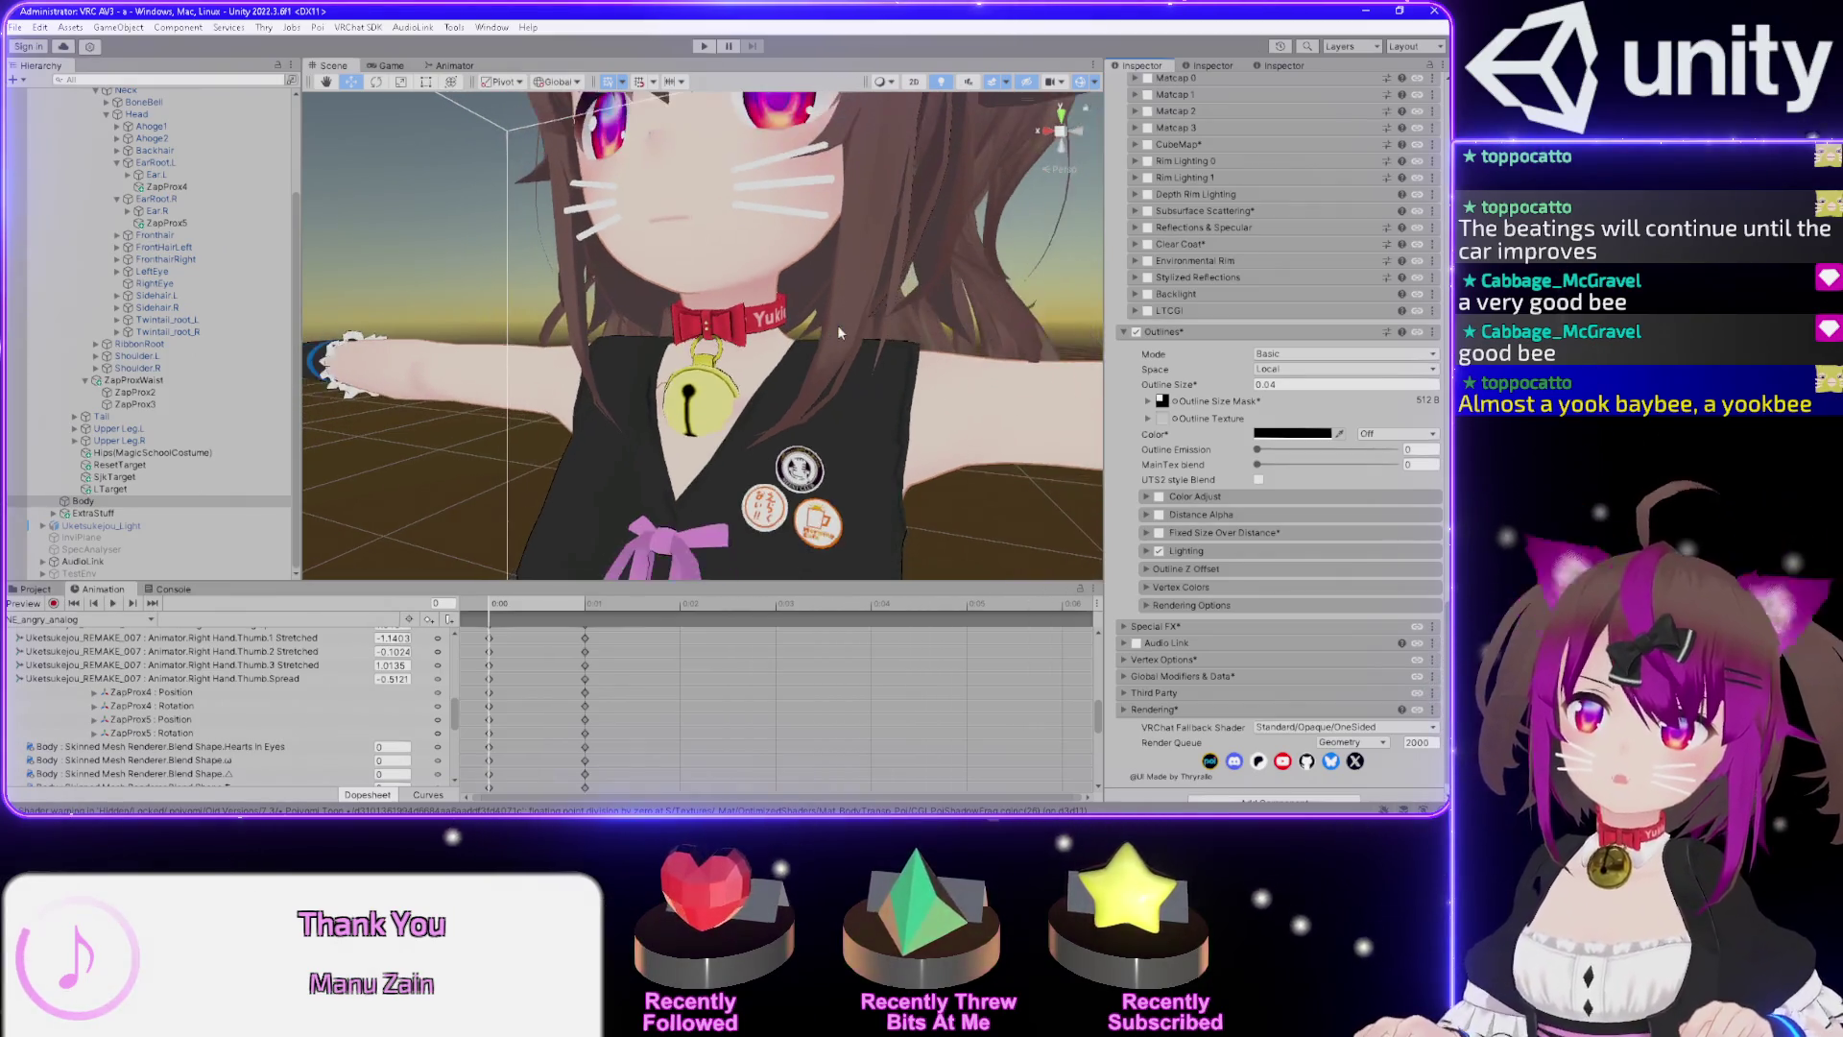
scroll(840, 333, up, 5)
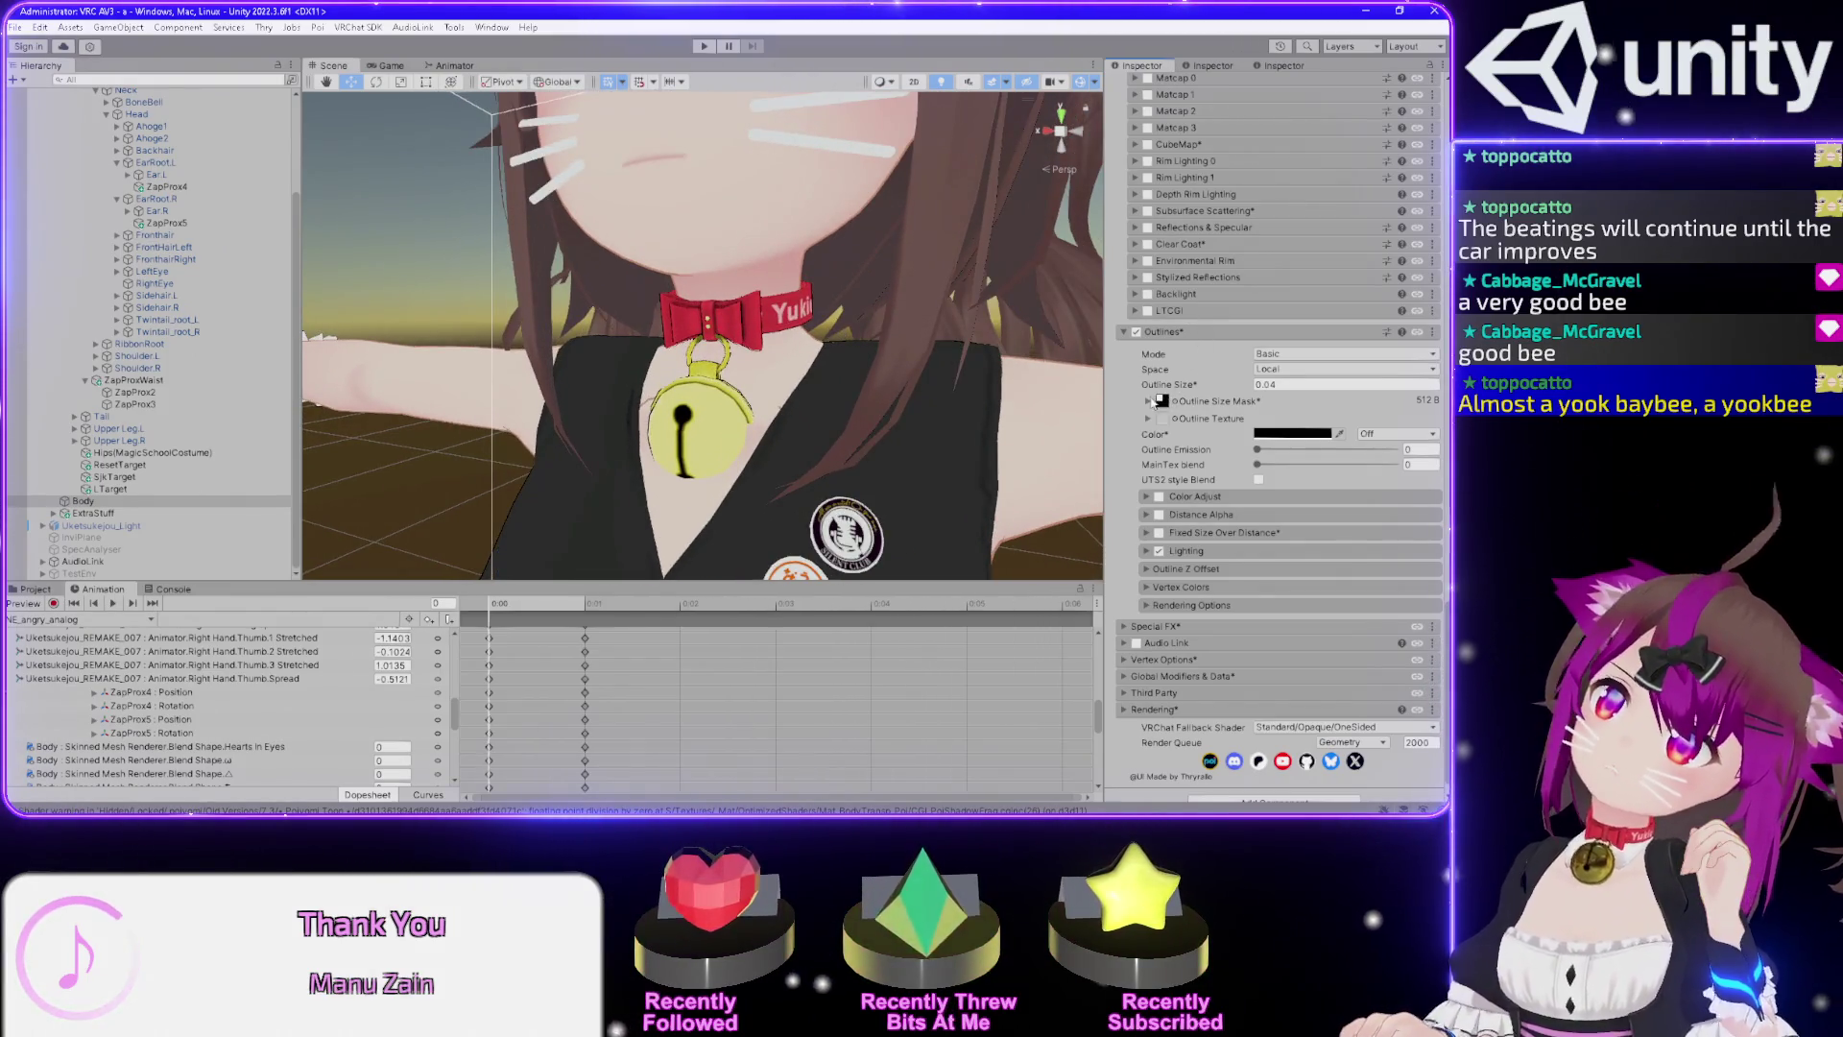
Expand the Reflections & Specular section of Mat_LightV2 and tick it on.
scroll(1125, 422, up, 5)
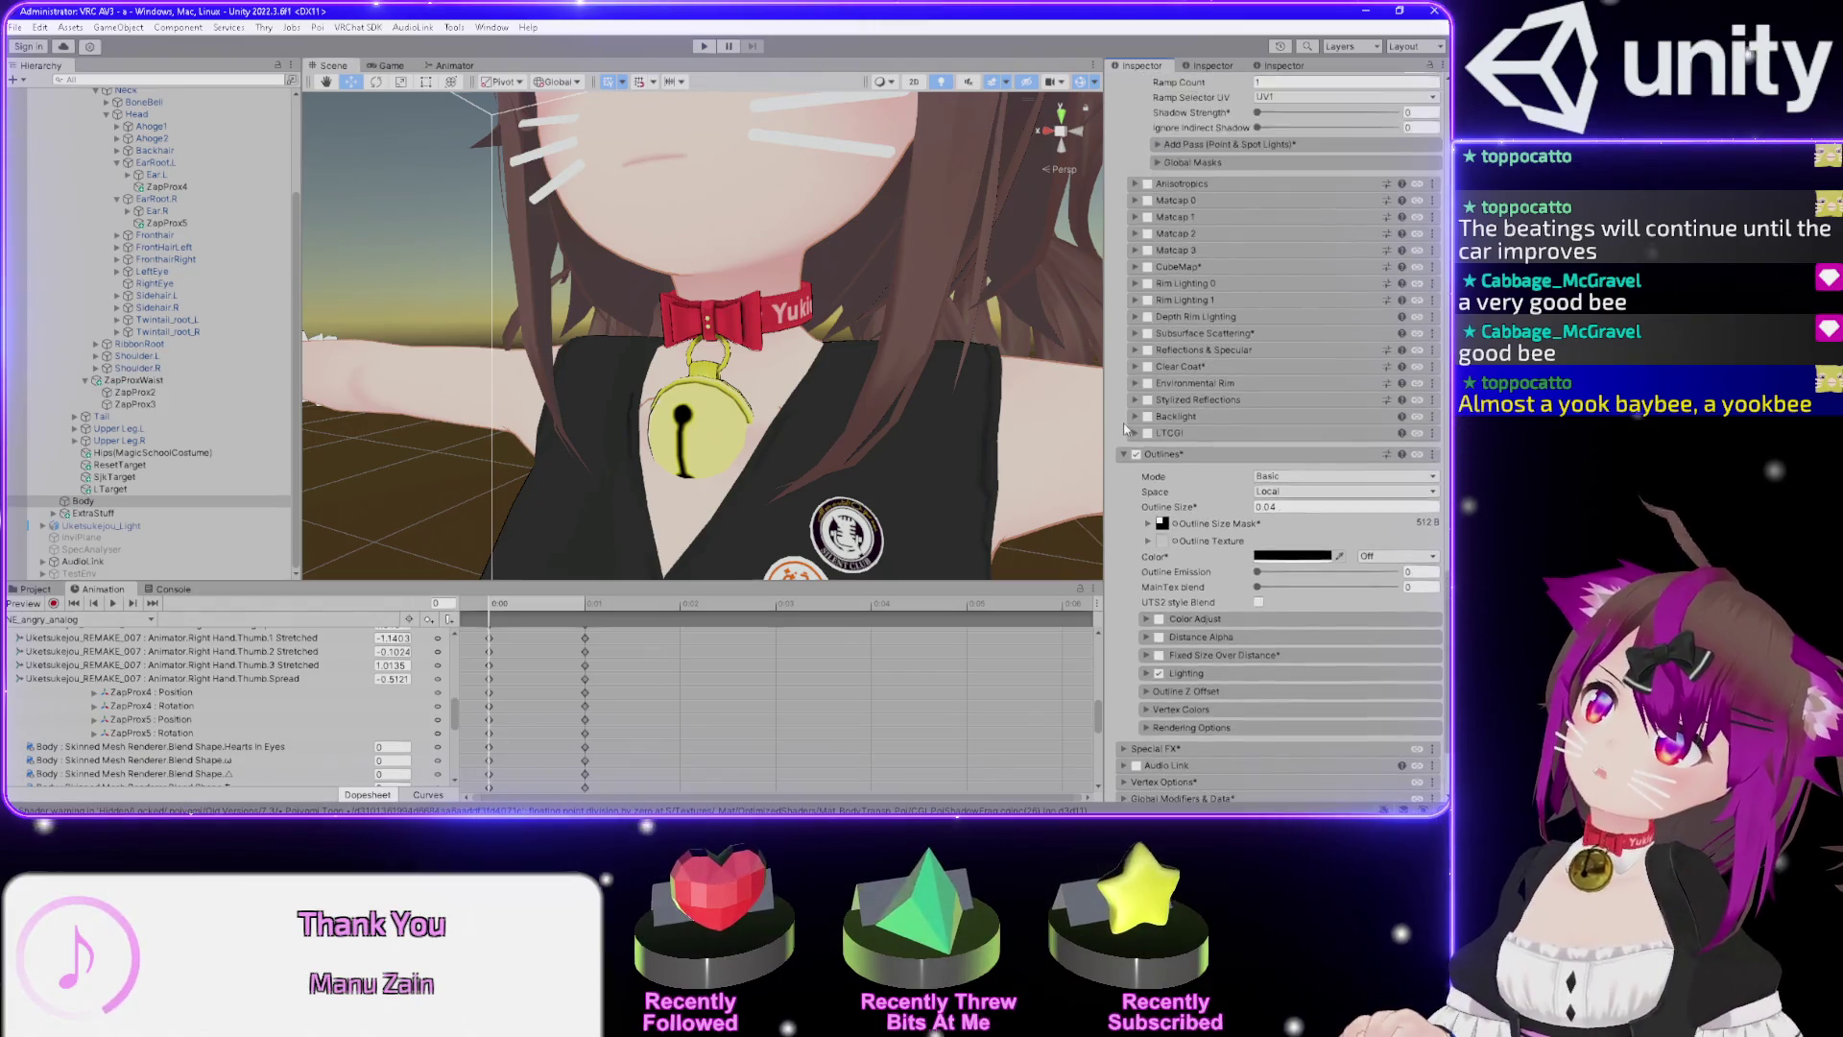
scroll(1119, 422, up, 2)
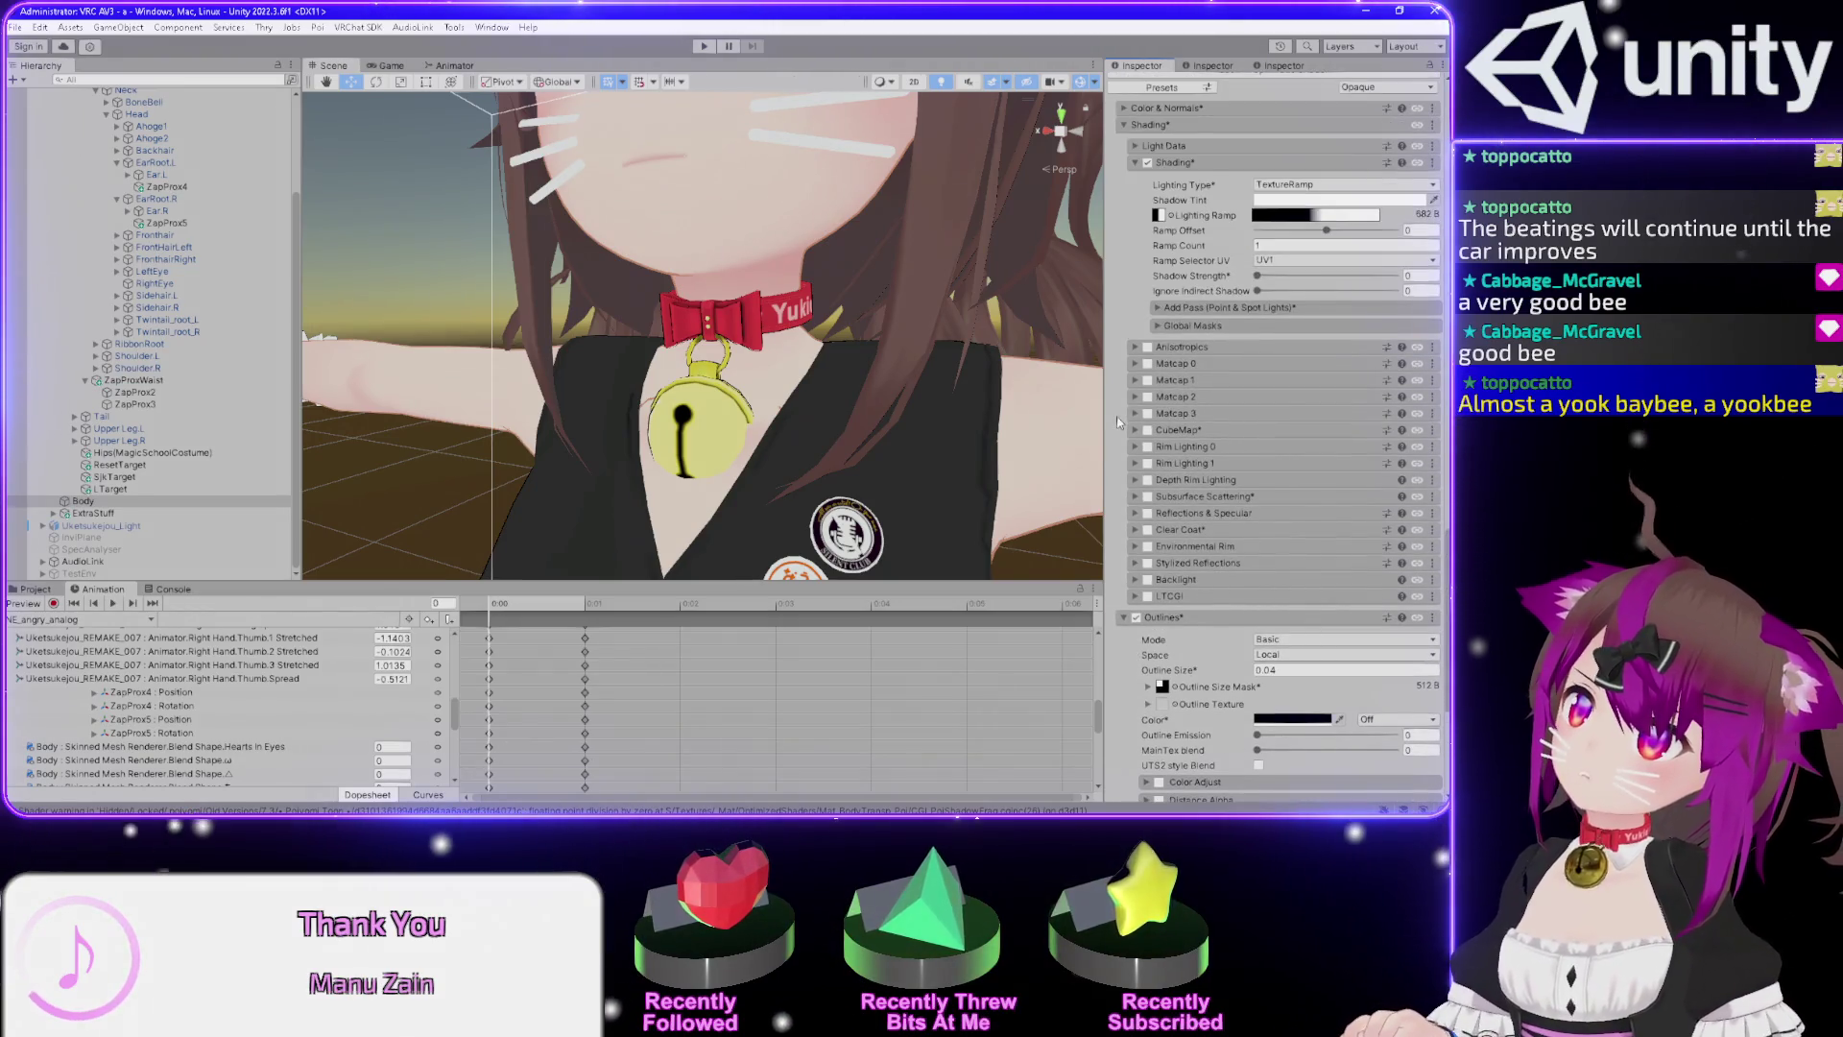
click(1134, 514)
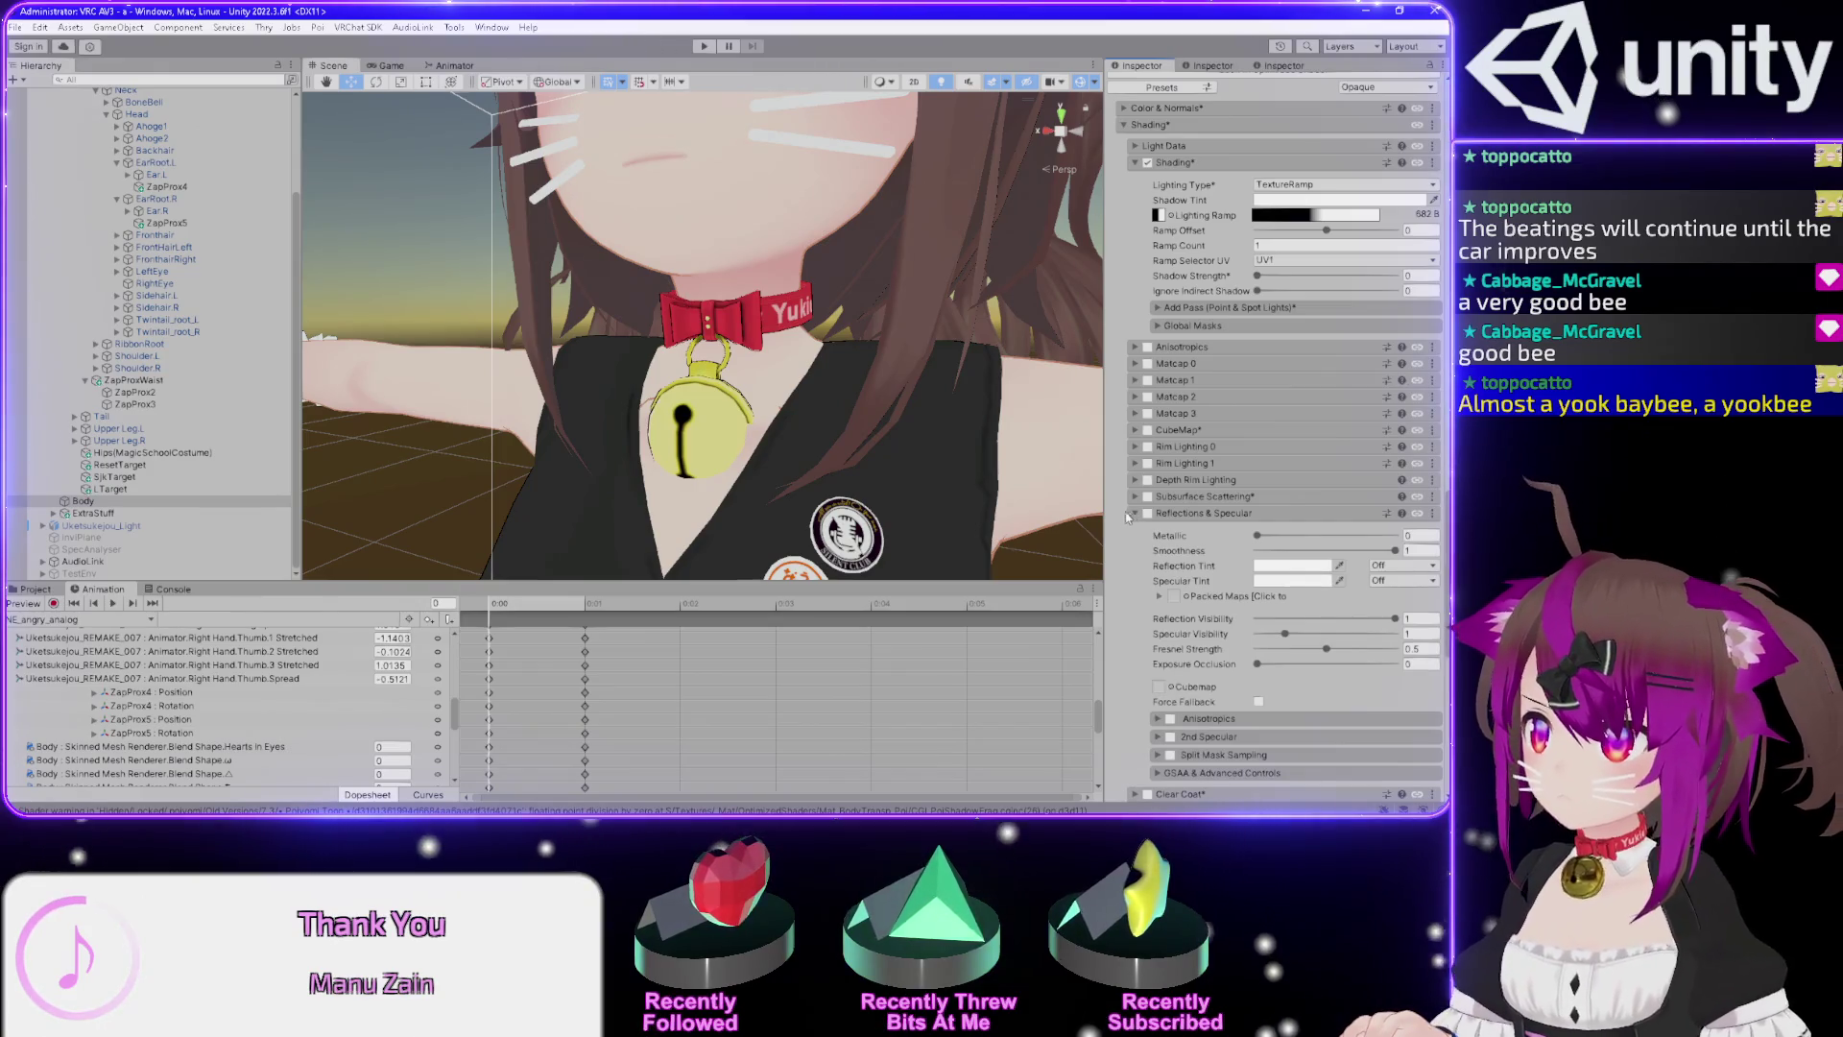
scroll(1116, 517, down, 2)
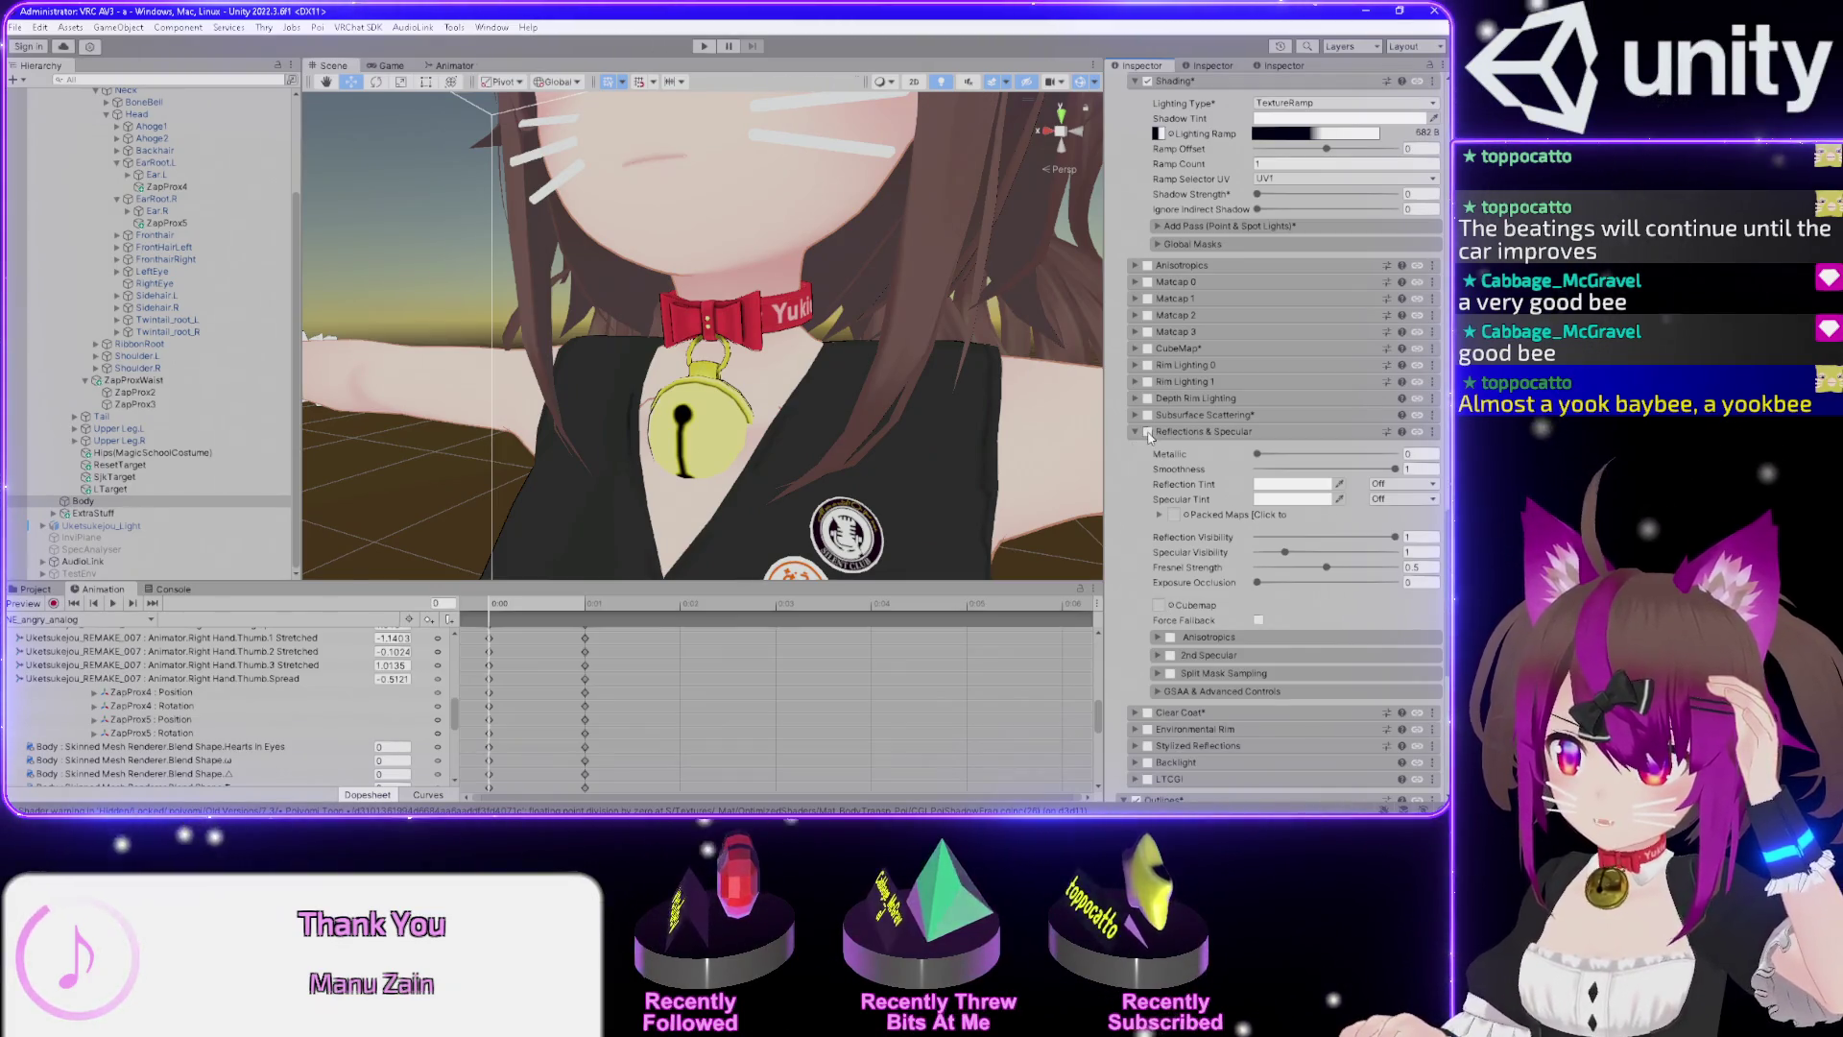
click(1148, 432)
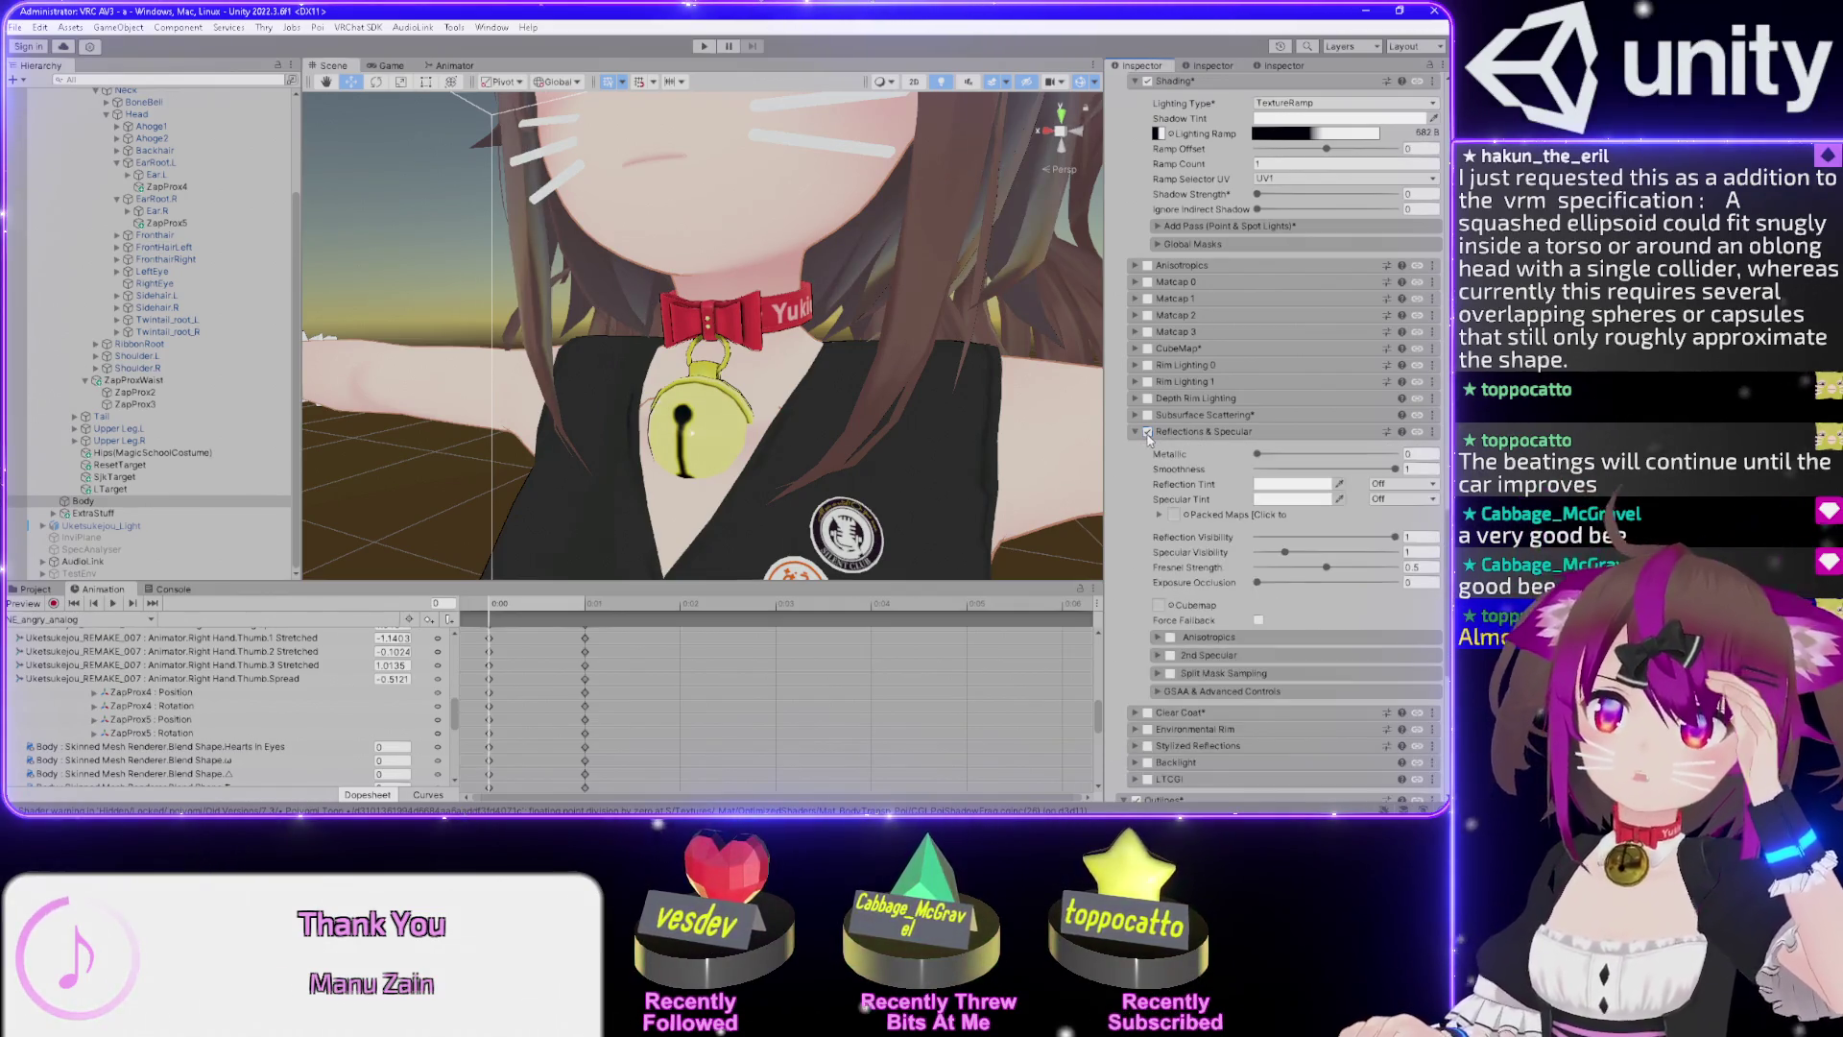
click(1148, 433)
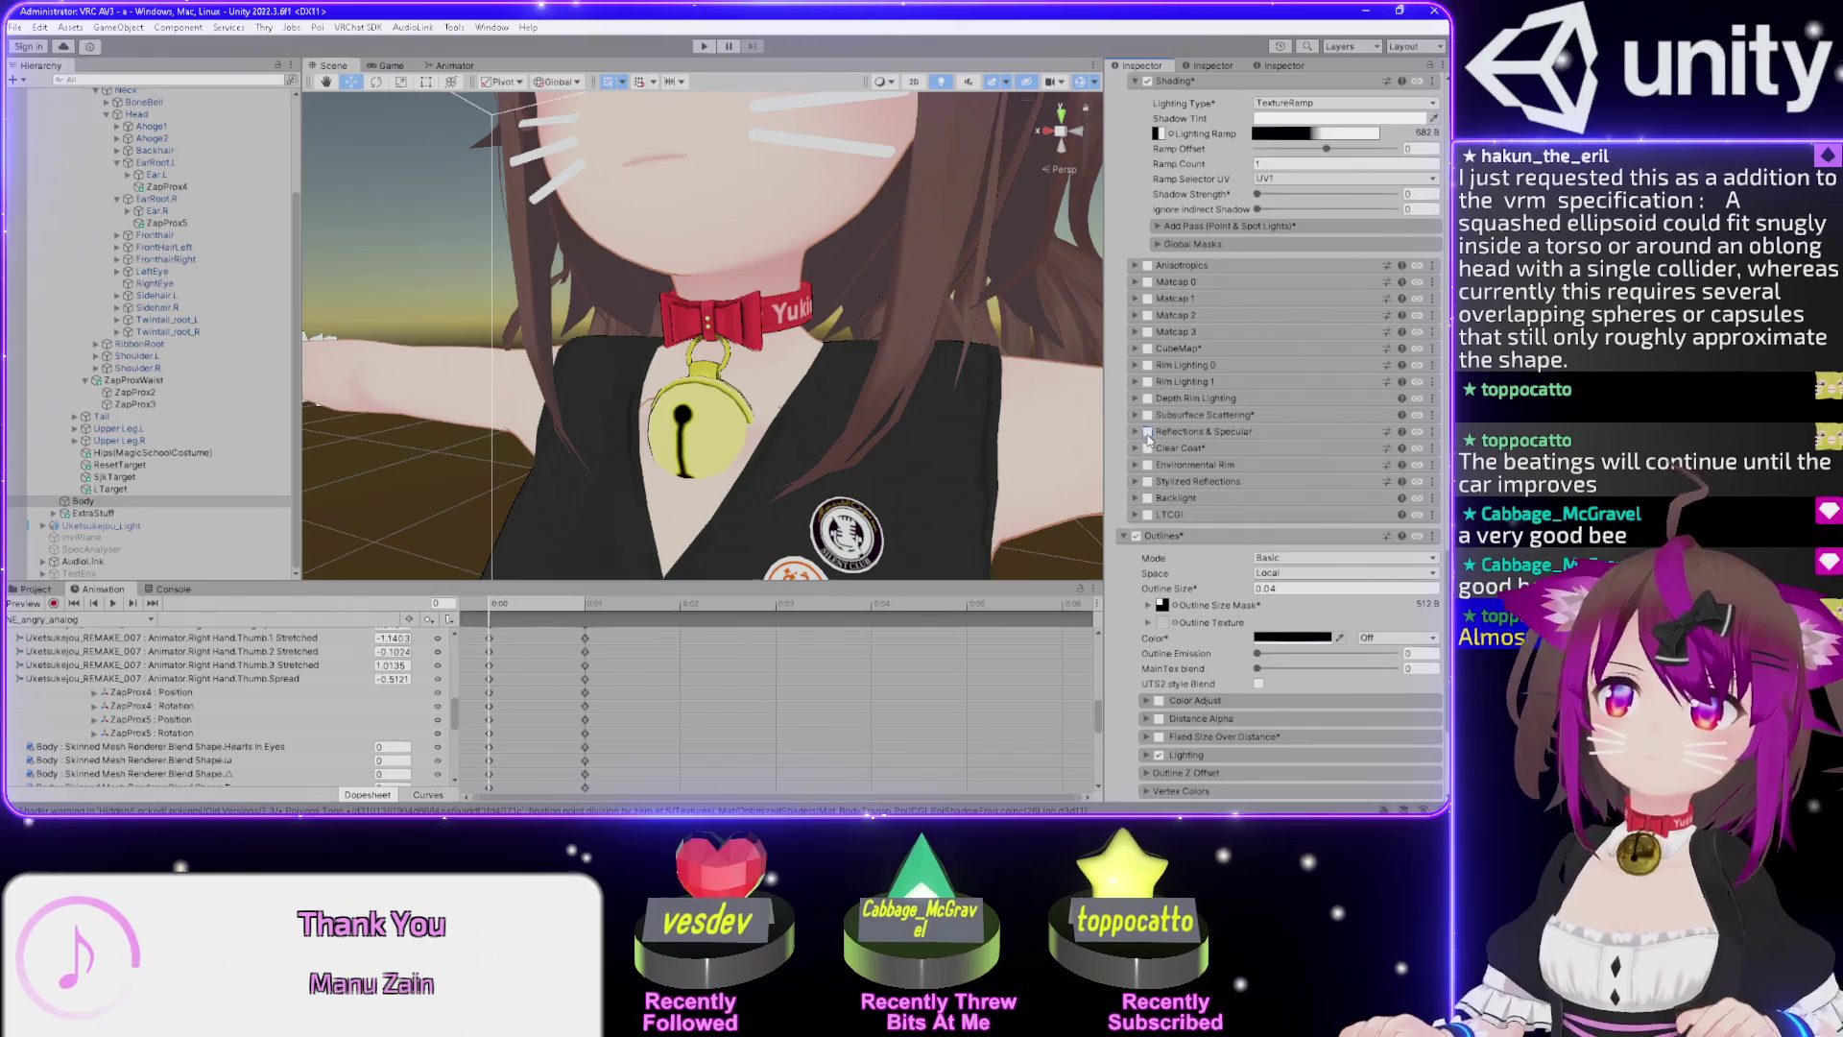
click(1148, 434)
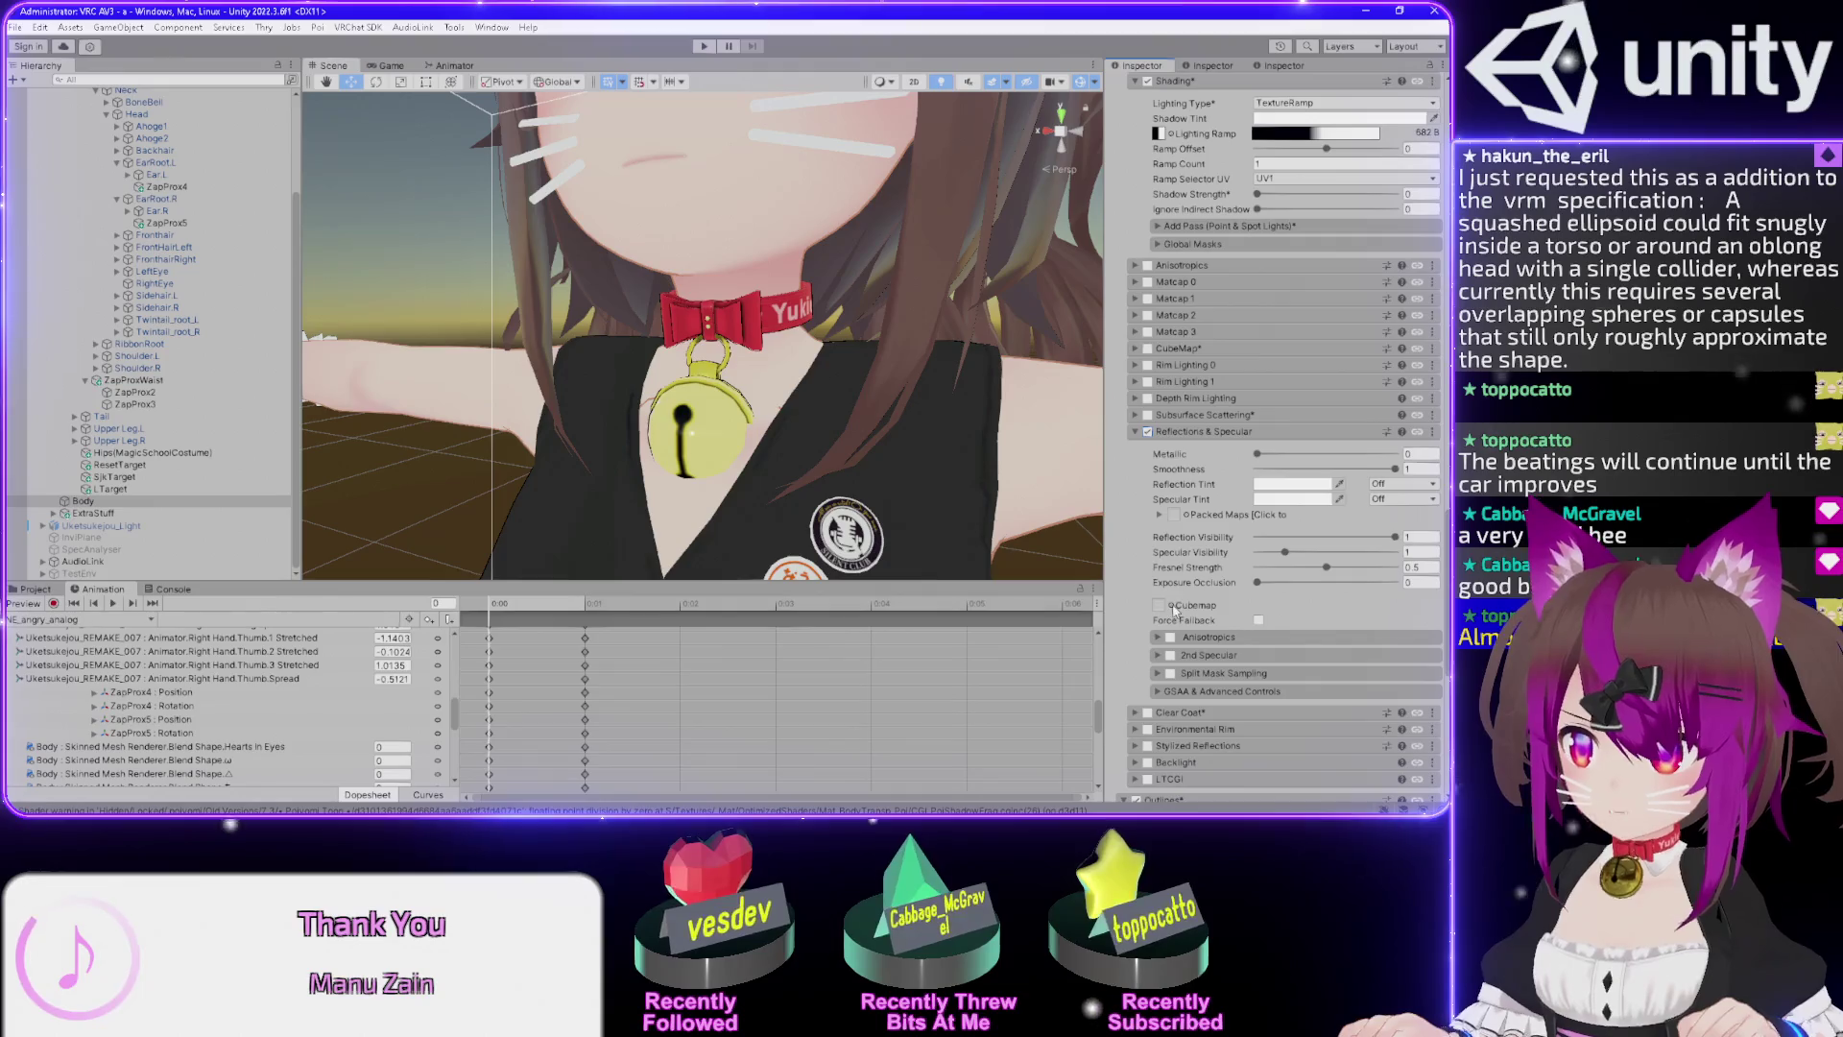
Assign the T_Gold_CM cubemap to the reflections and toggle Force Fallback.
click(1166, 609)
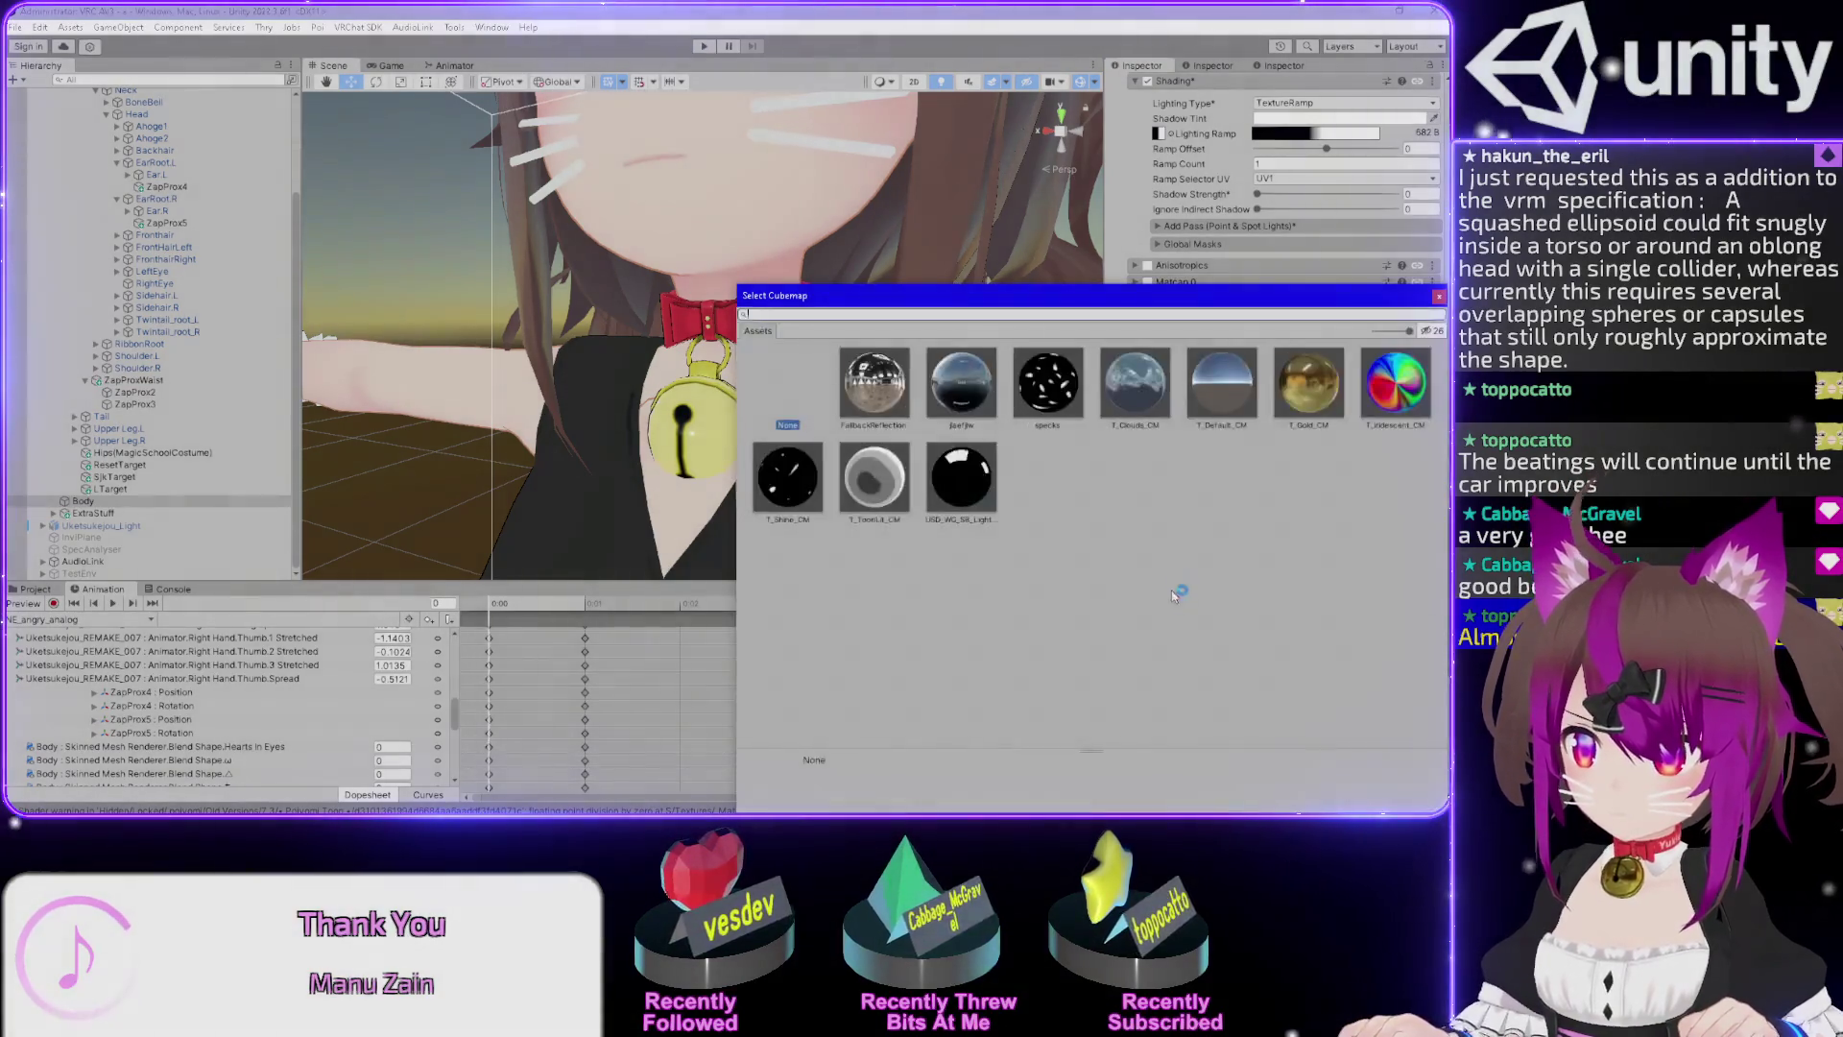
click(1323, 387)
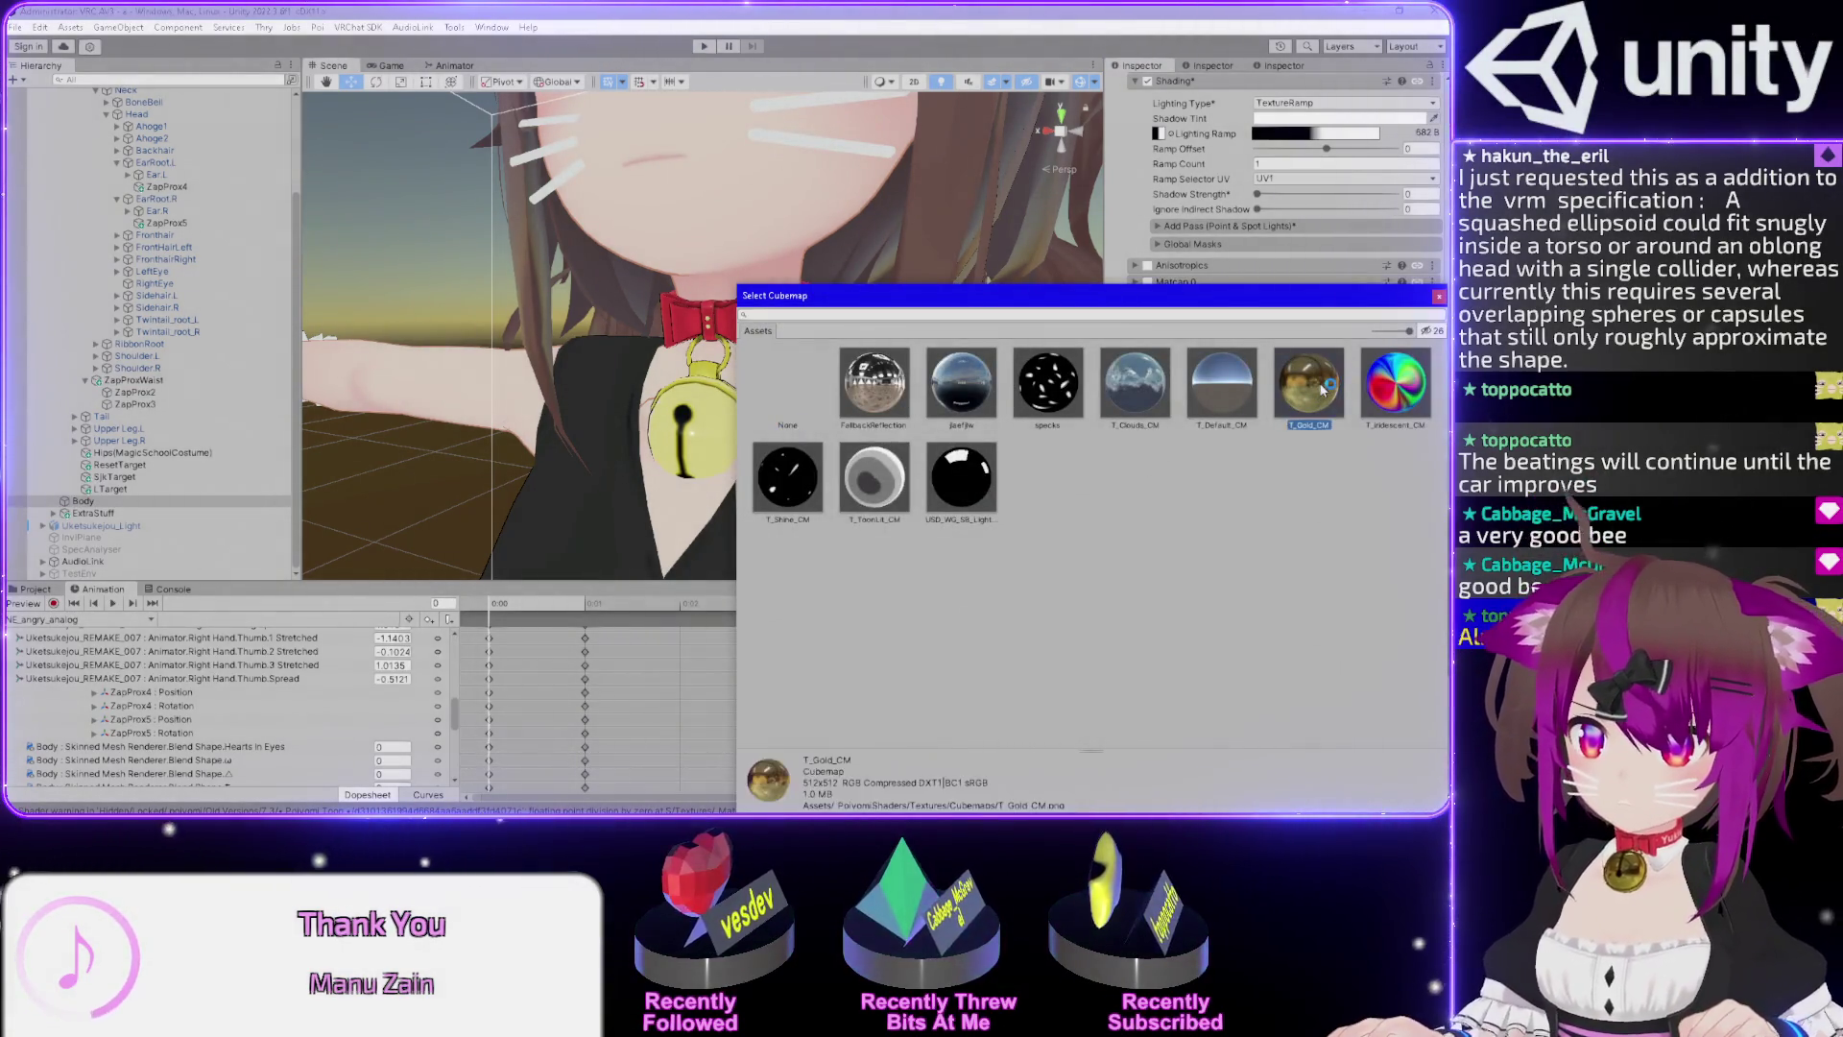
double_click(1315, 384)
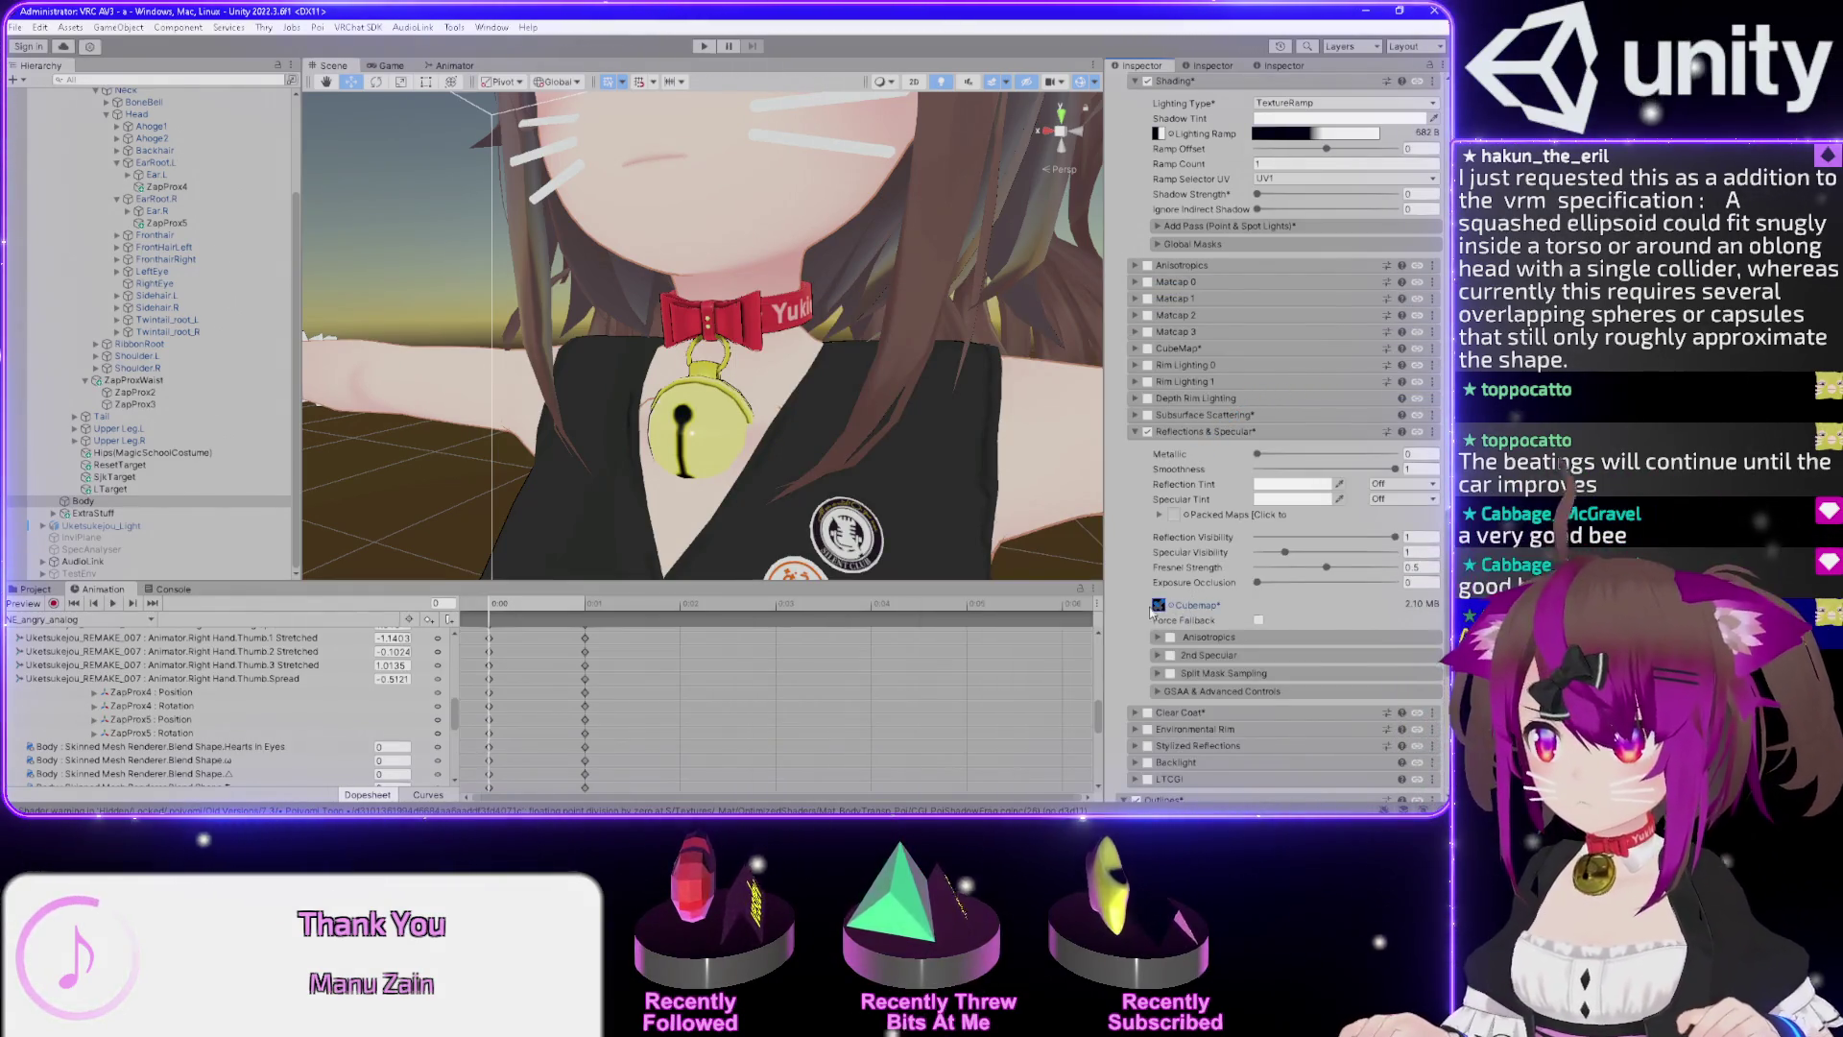
click(1259, 621)
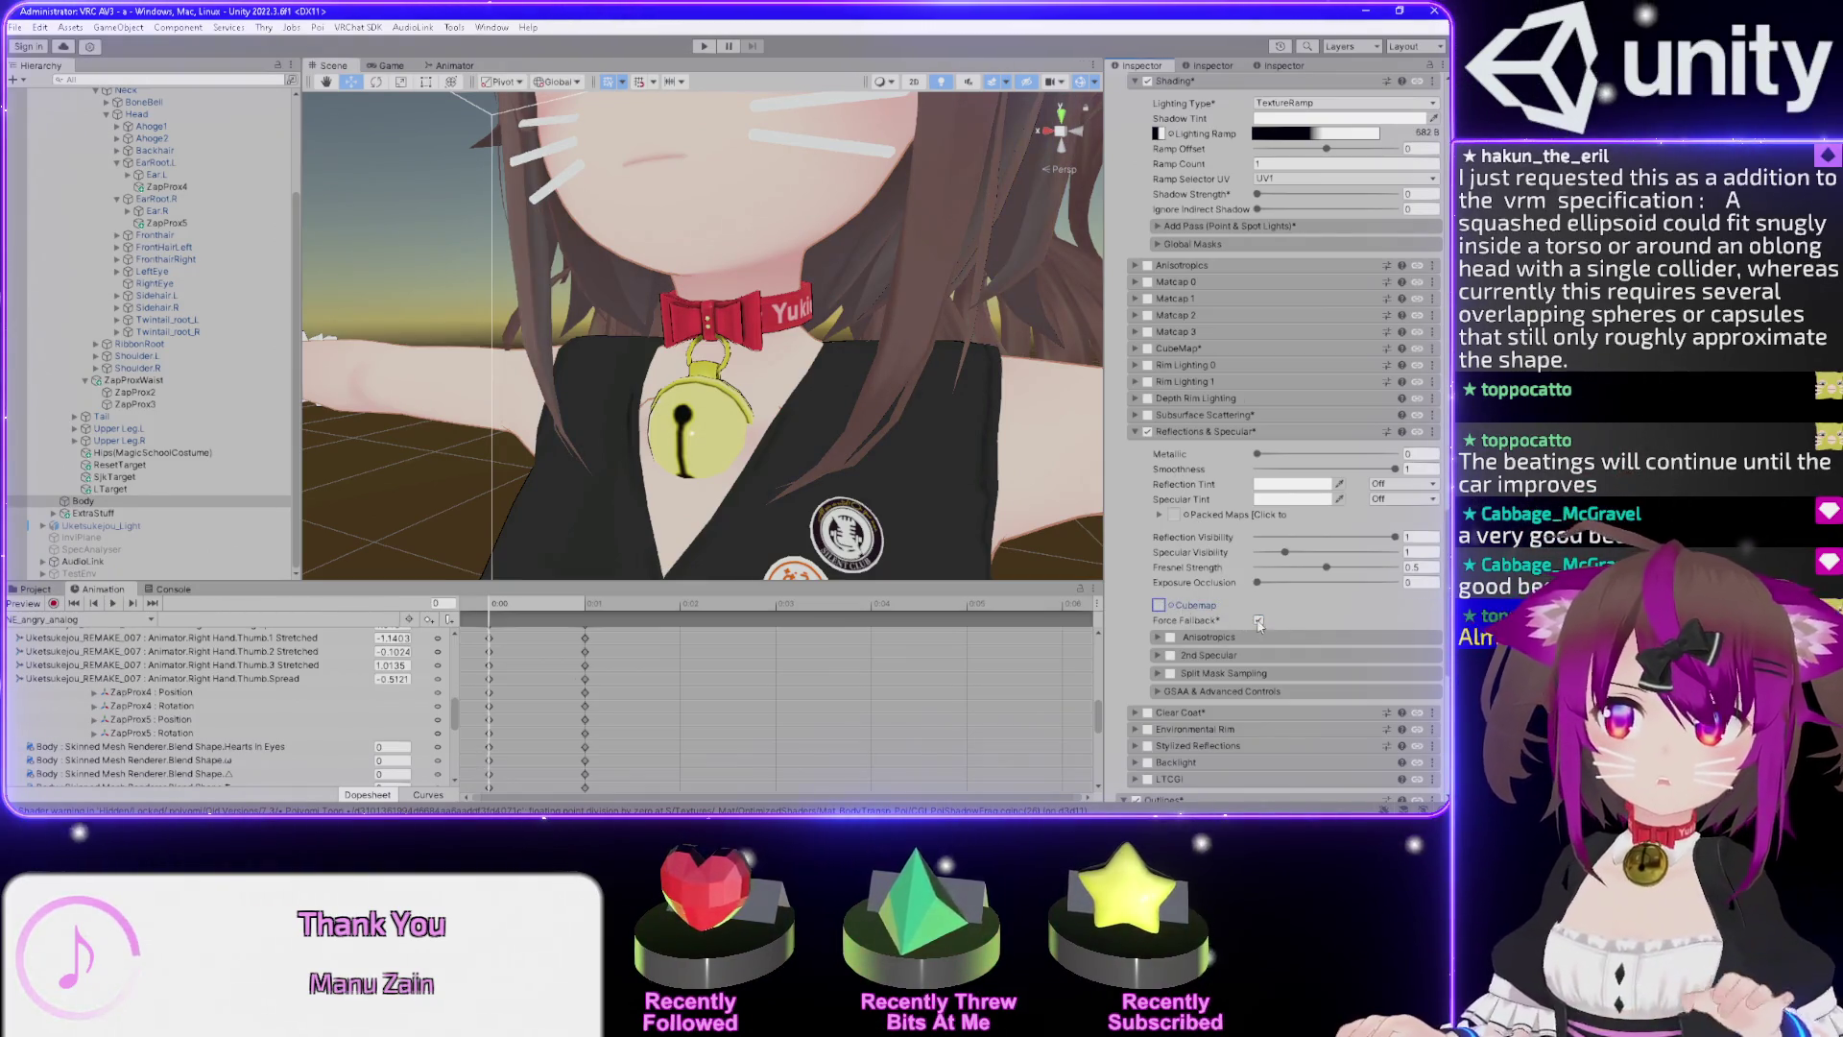
click(1172, 606)
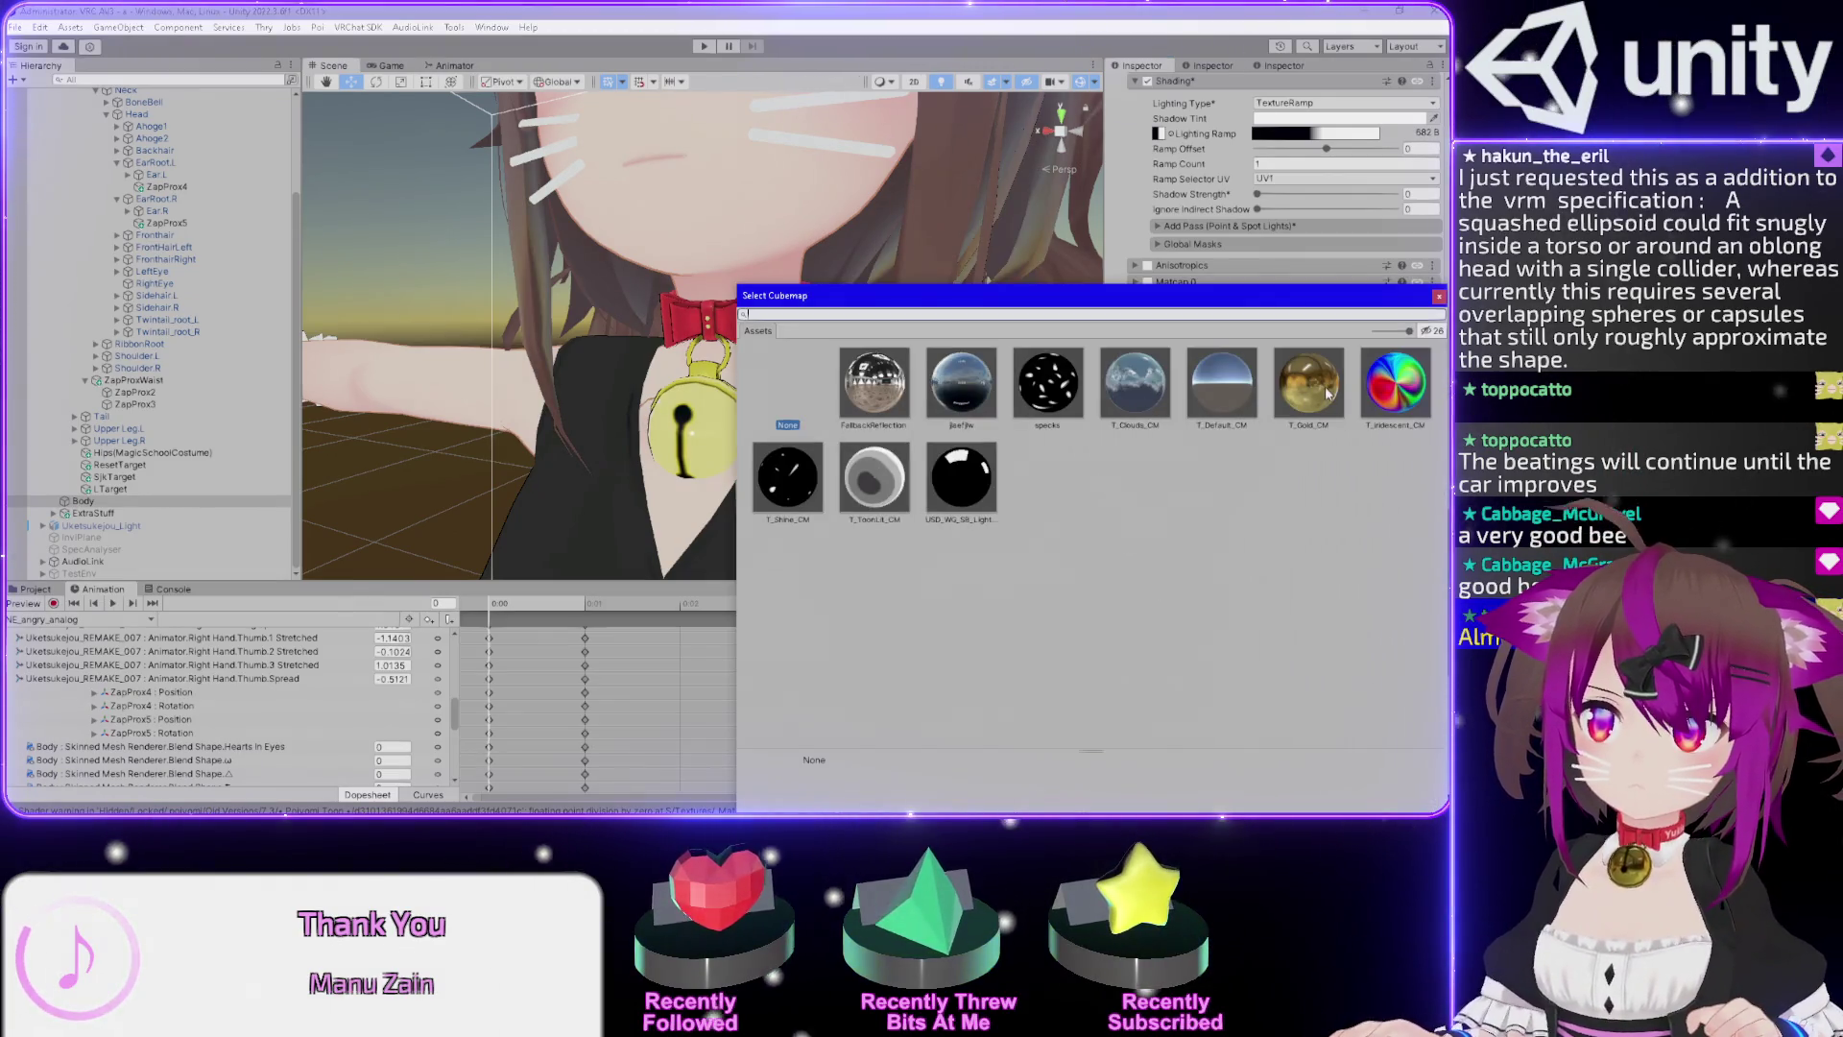
double_click(1325, 386)
Test lowering and raising reflection smoothness, then turn Force Fallback back on.
mouse_move(845, 336)
mouse_down()
mouse_move(790, 340)
mouse_move(864, 327)
mouse_move(859, 192)
mouse_up()
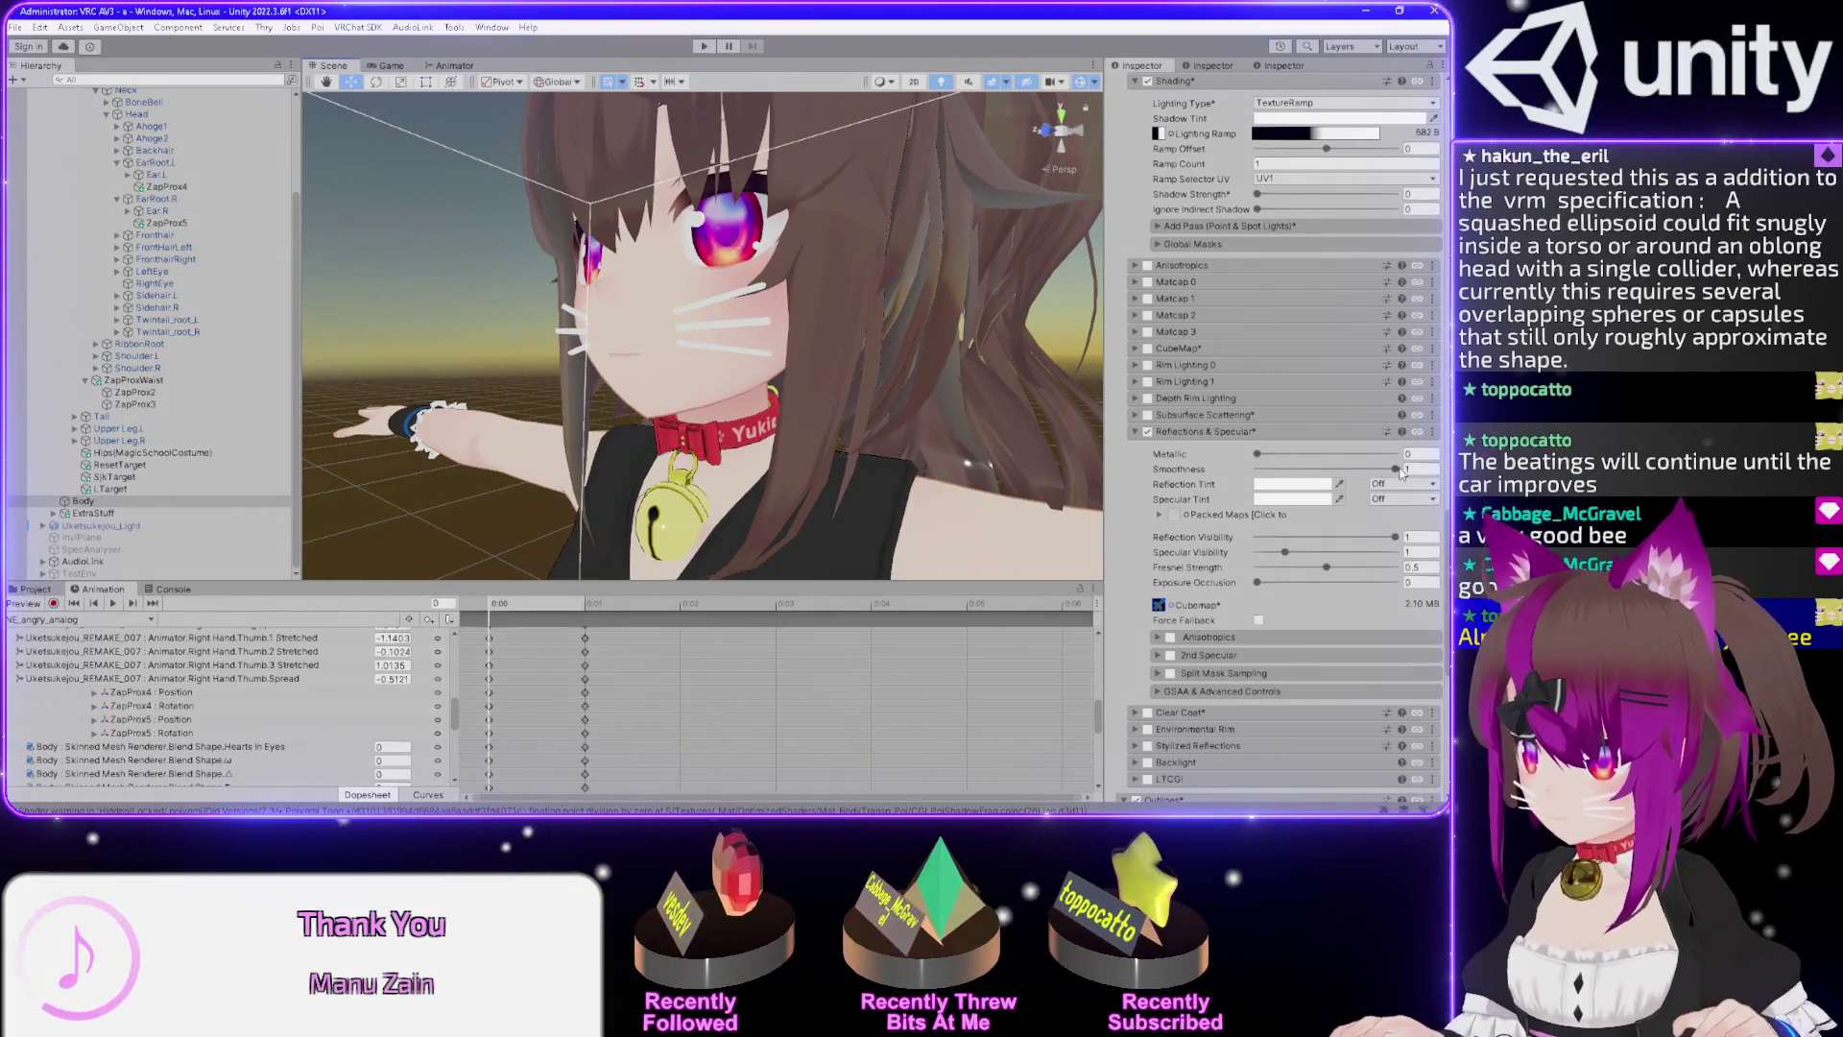
mouse_move(1395, 469)
mouse_down()
mouse_move(1257, 469)
mouse_move(1375, 453)
mouse_up()
drag(1258, 469, 1394, 468)
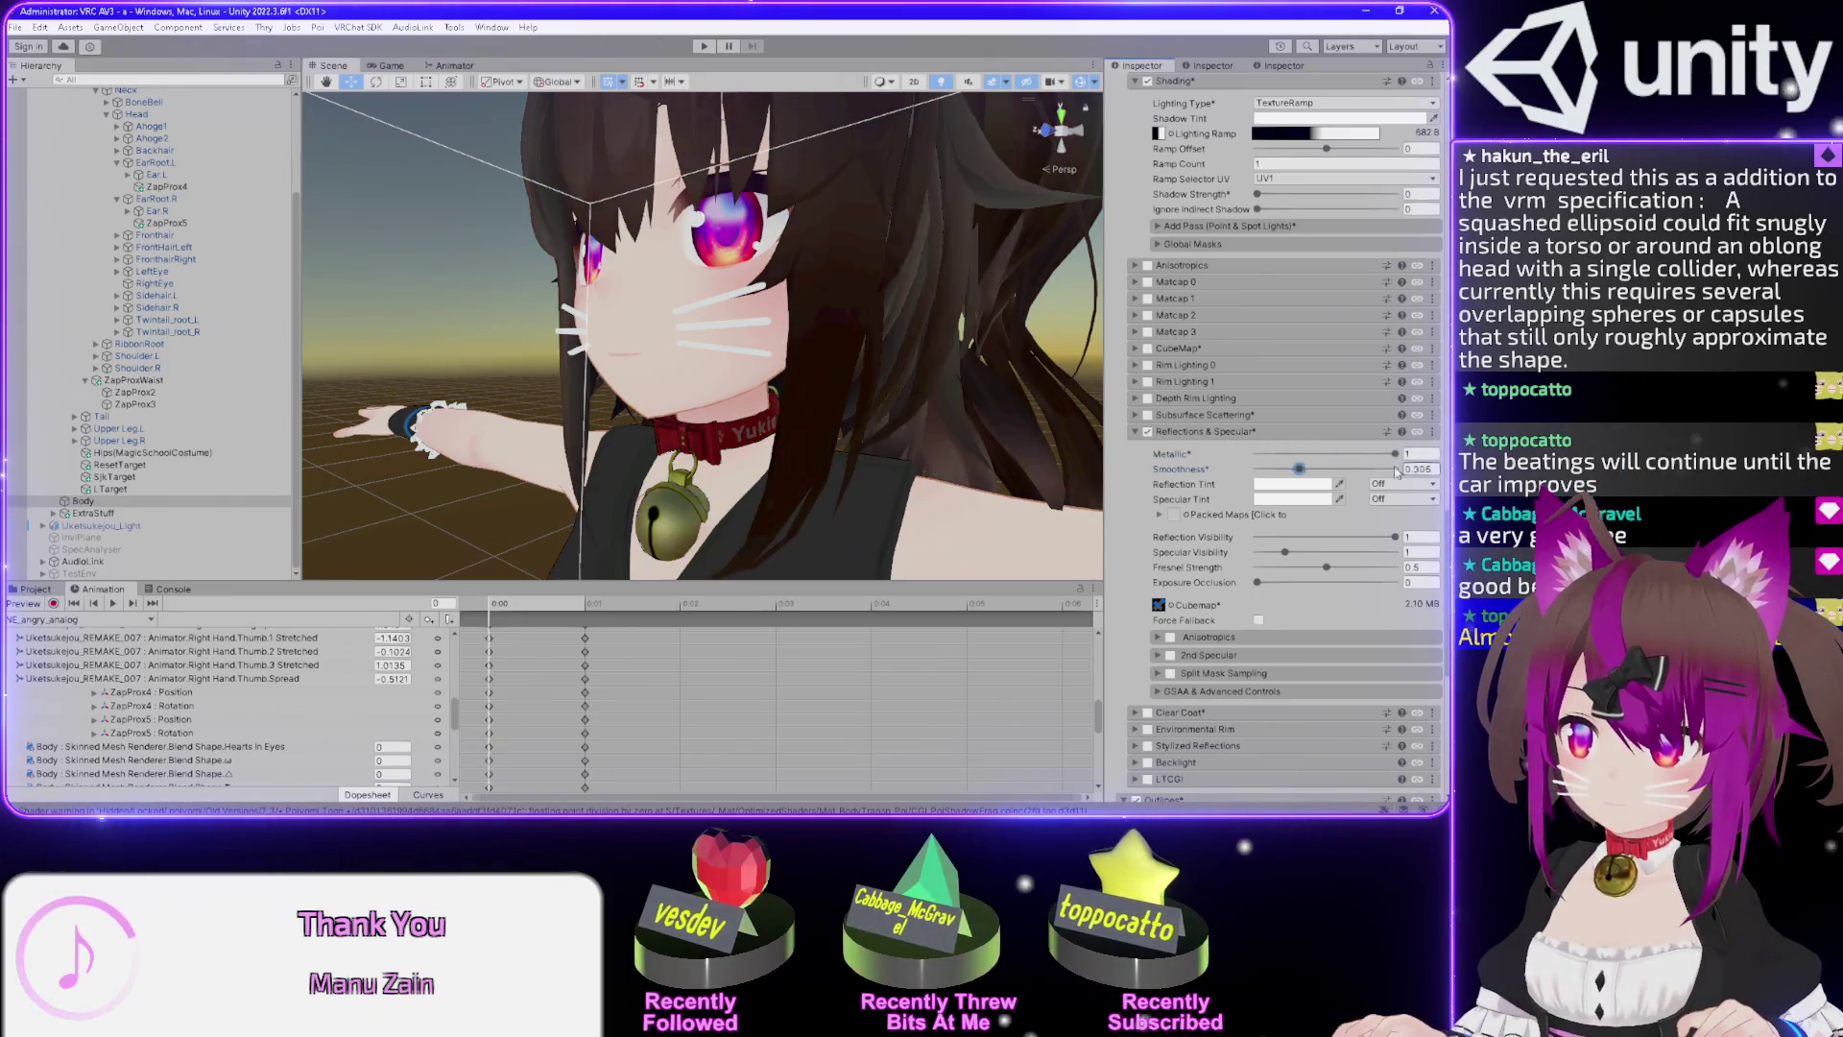
drag(864, 403, 916, 395)
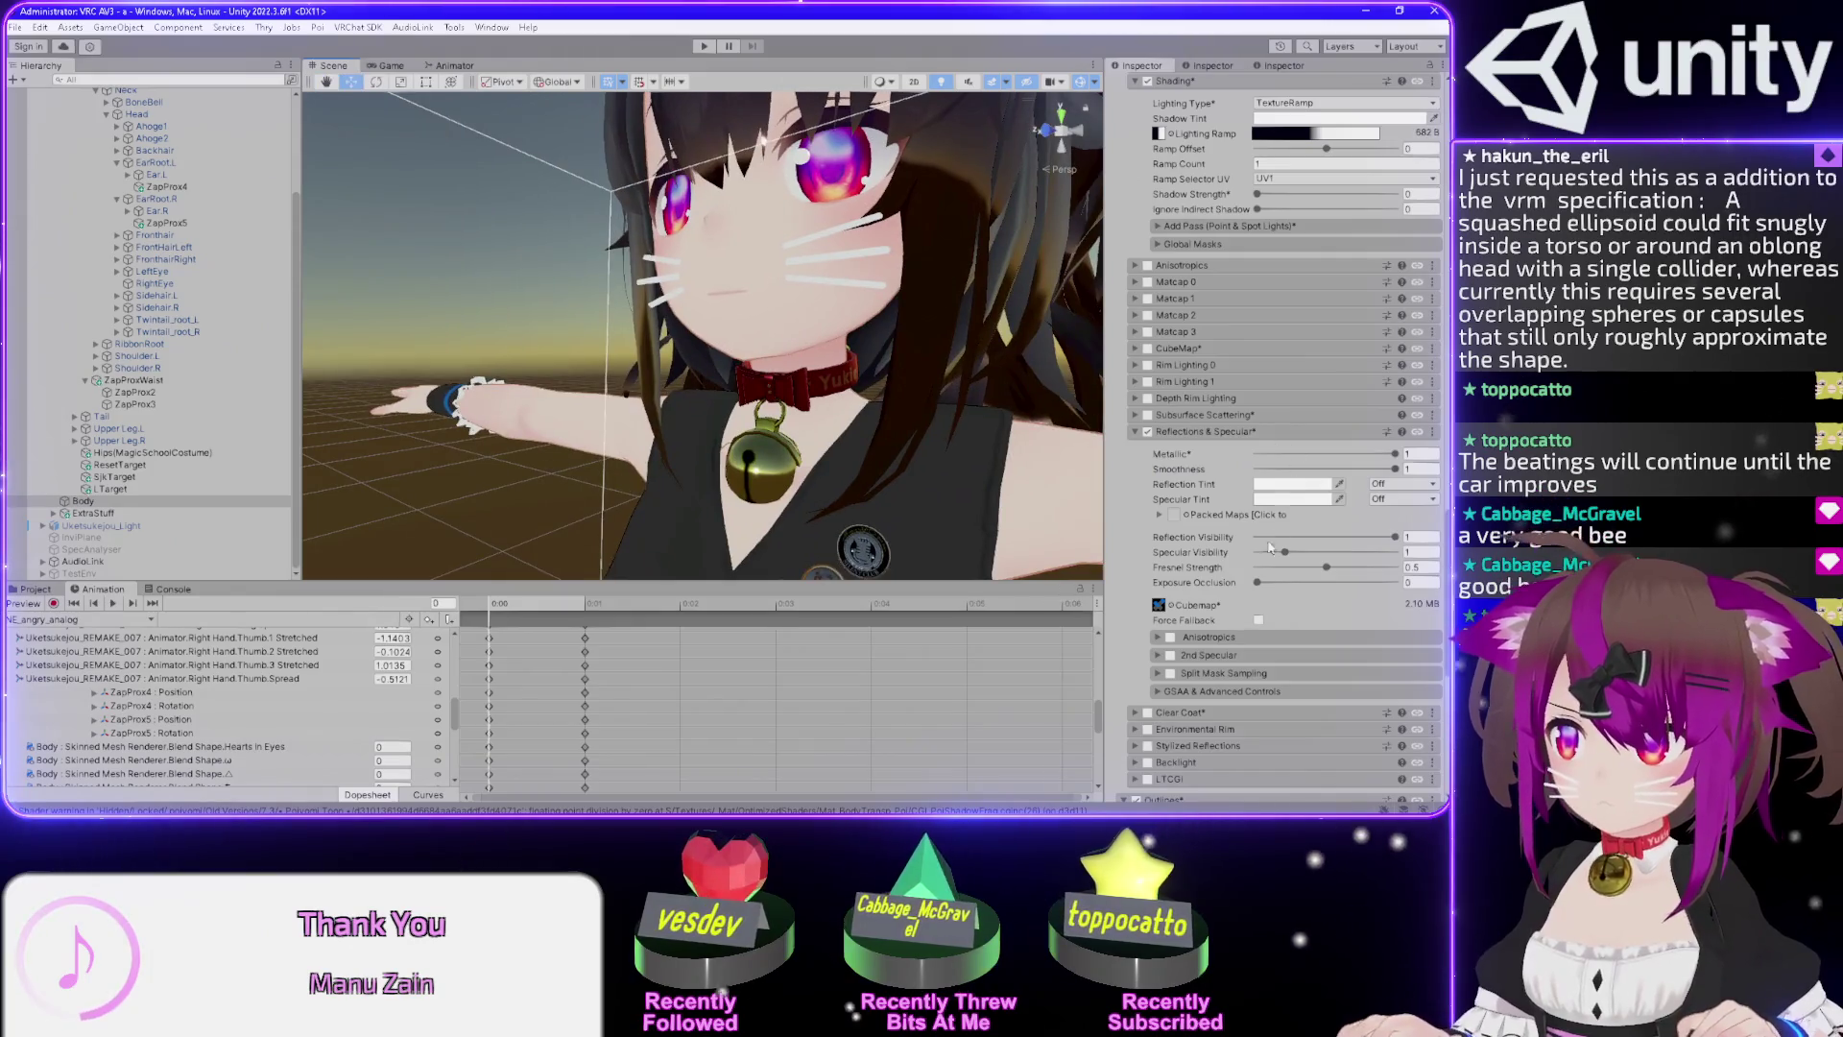
click(1259, 621)
drag(868, 425, 816, 405)
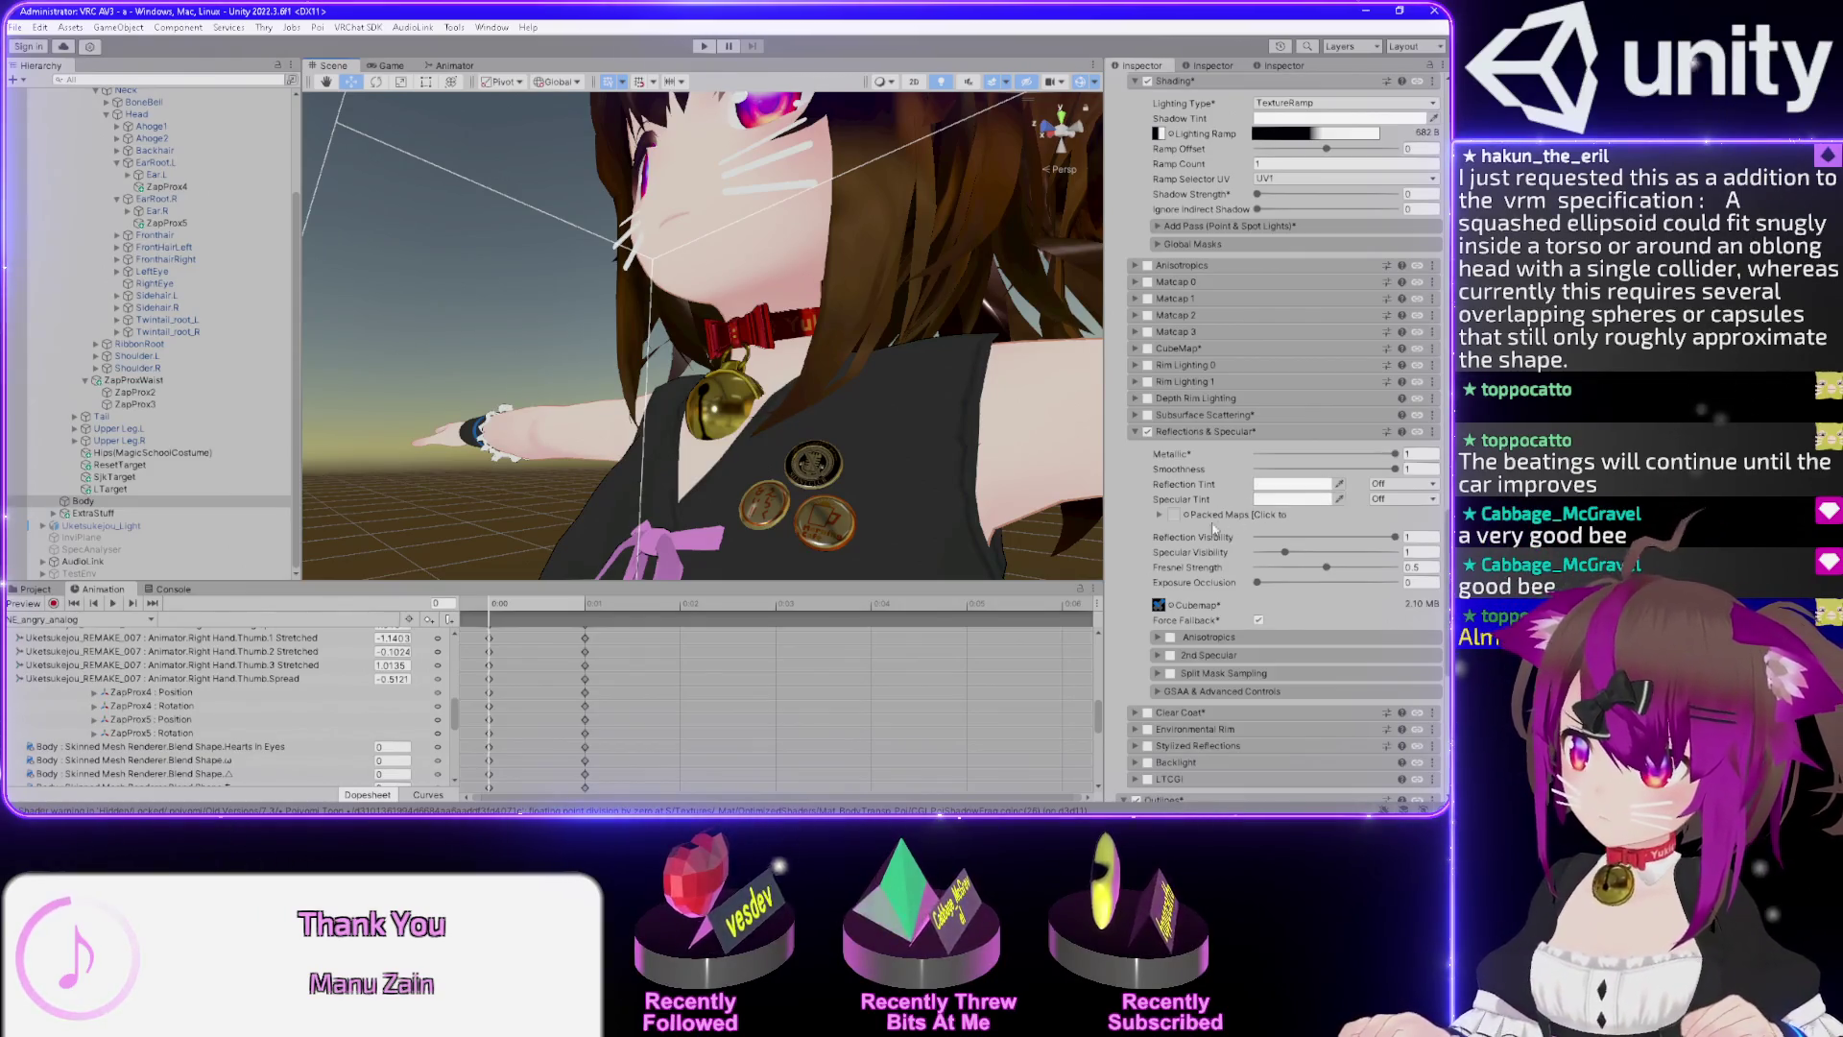
Expand Packed Maps under Reflections & Specular and open the metallic map texture picker.
click(1160, 516)
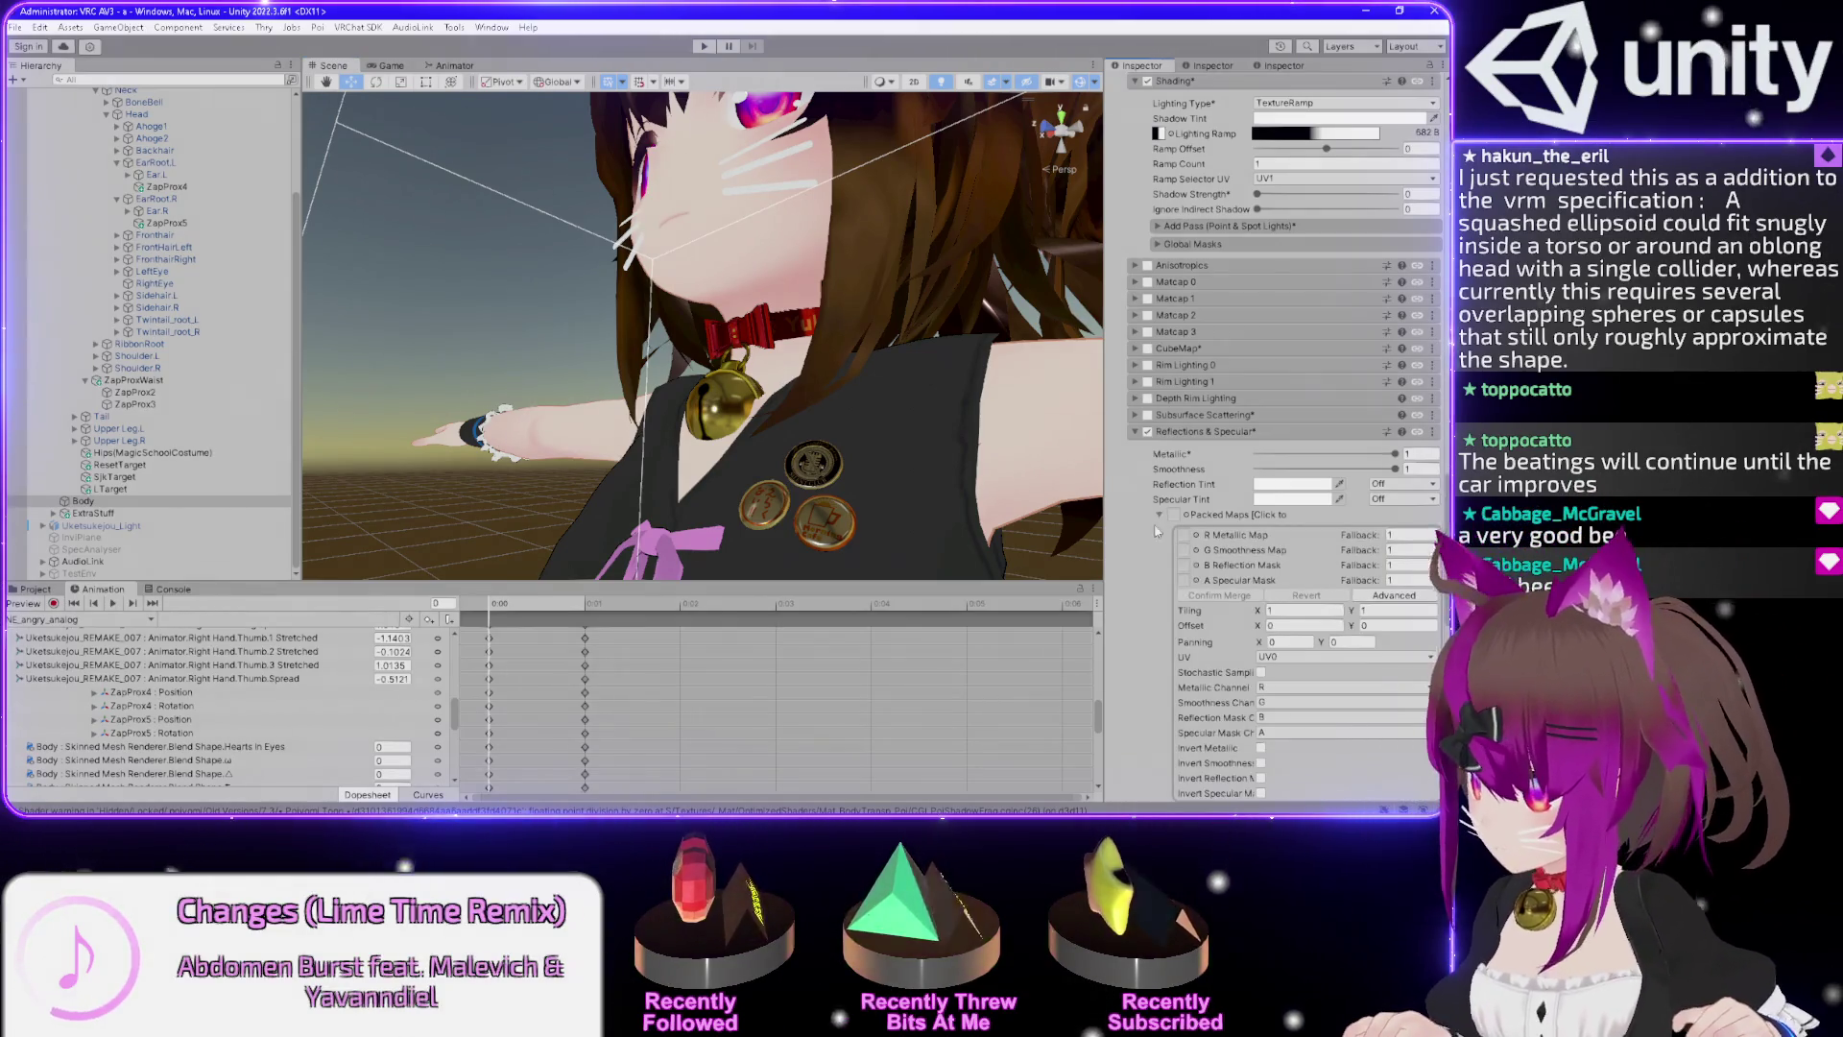
scroll(1158, 576, down, 2)
scroll(1157, 576, down, 2)
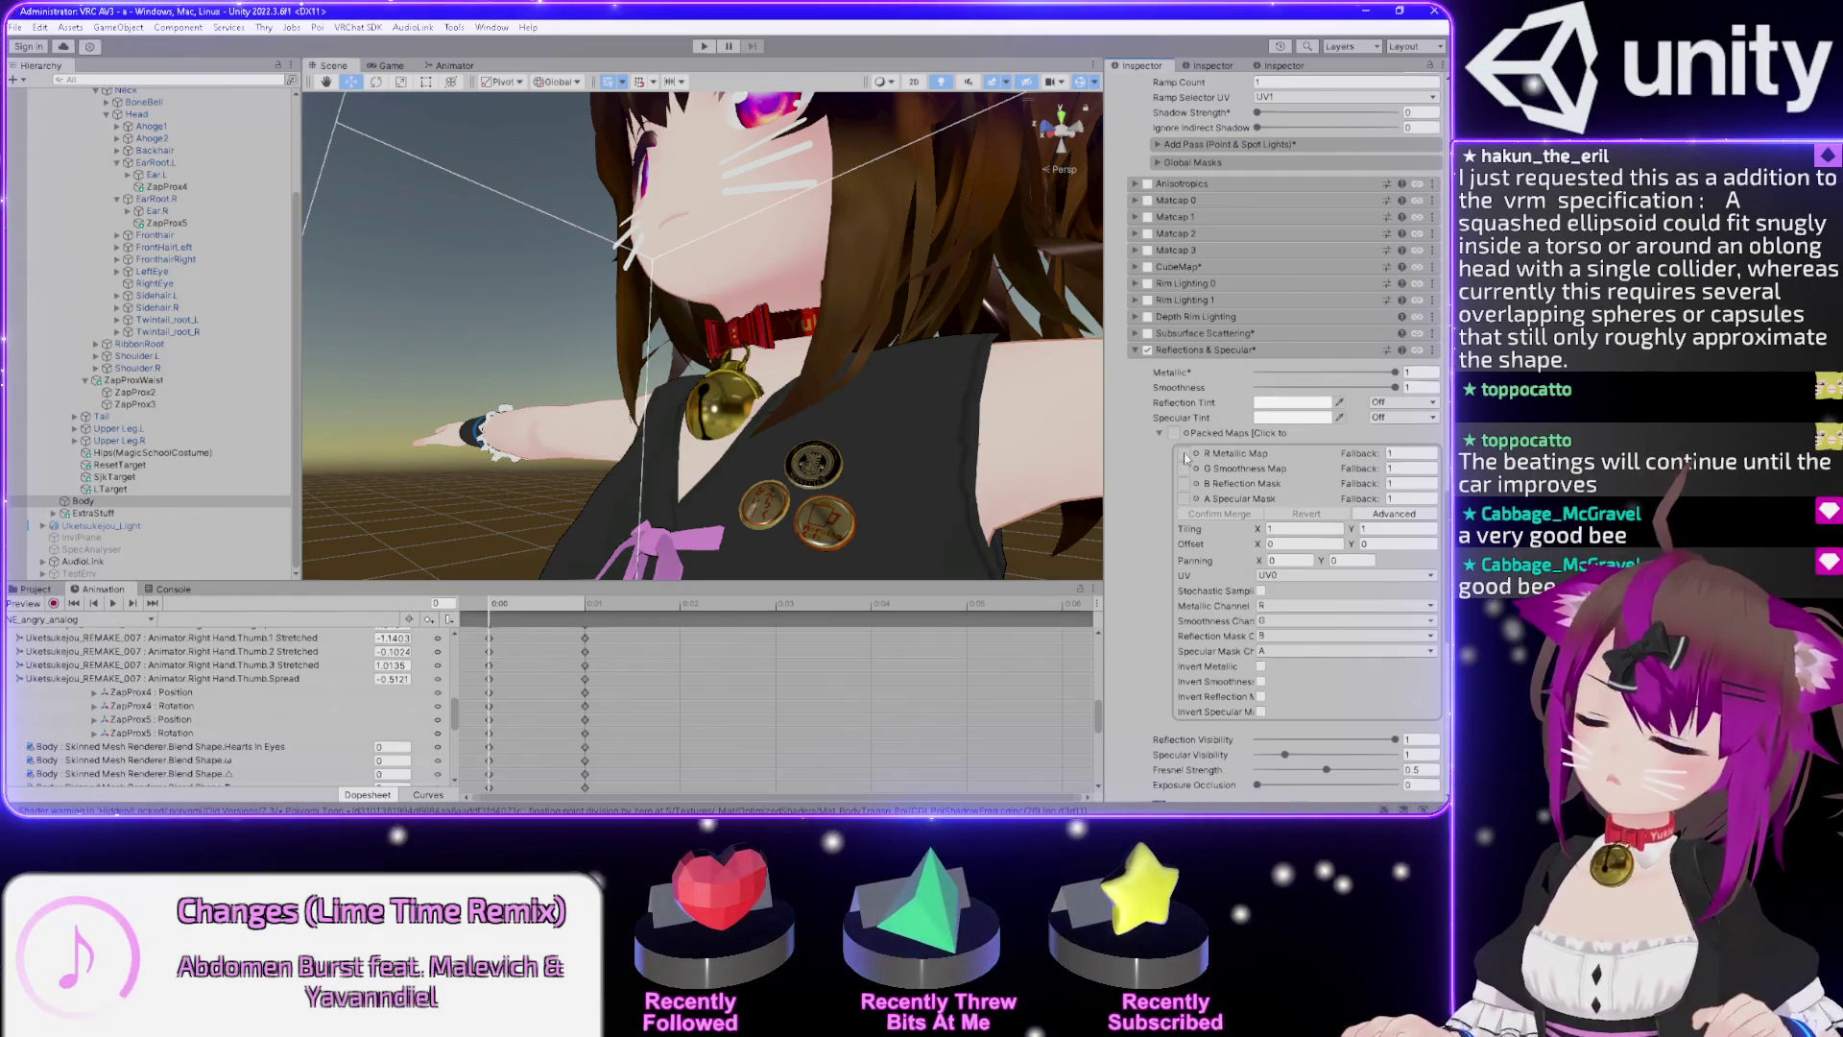
click(1186, 459)
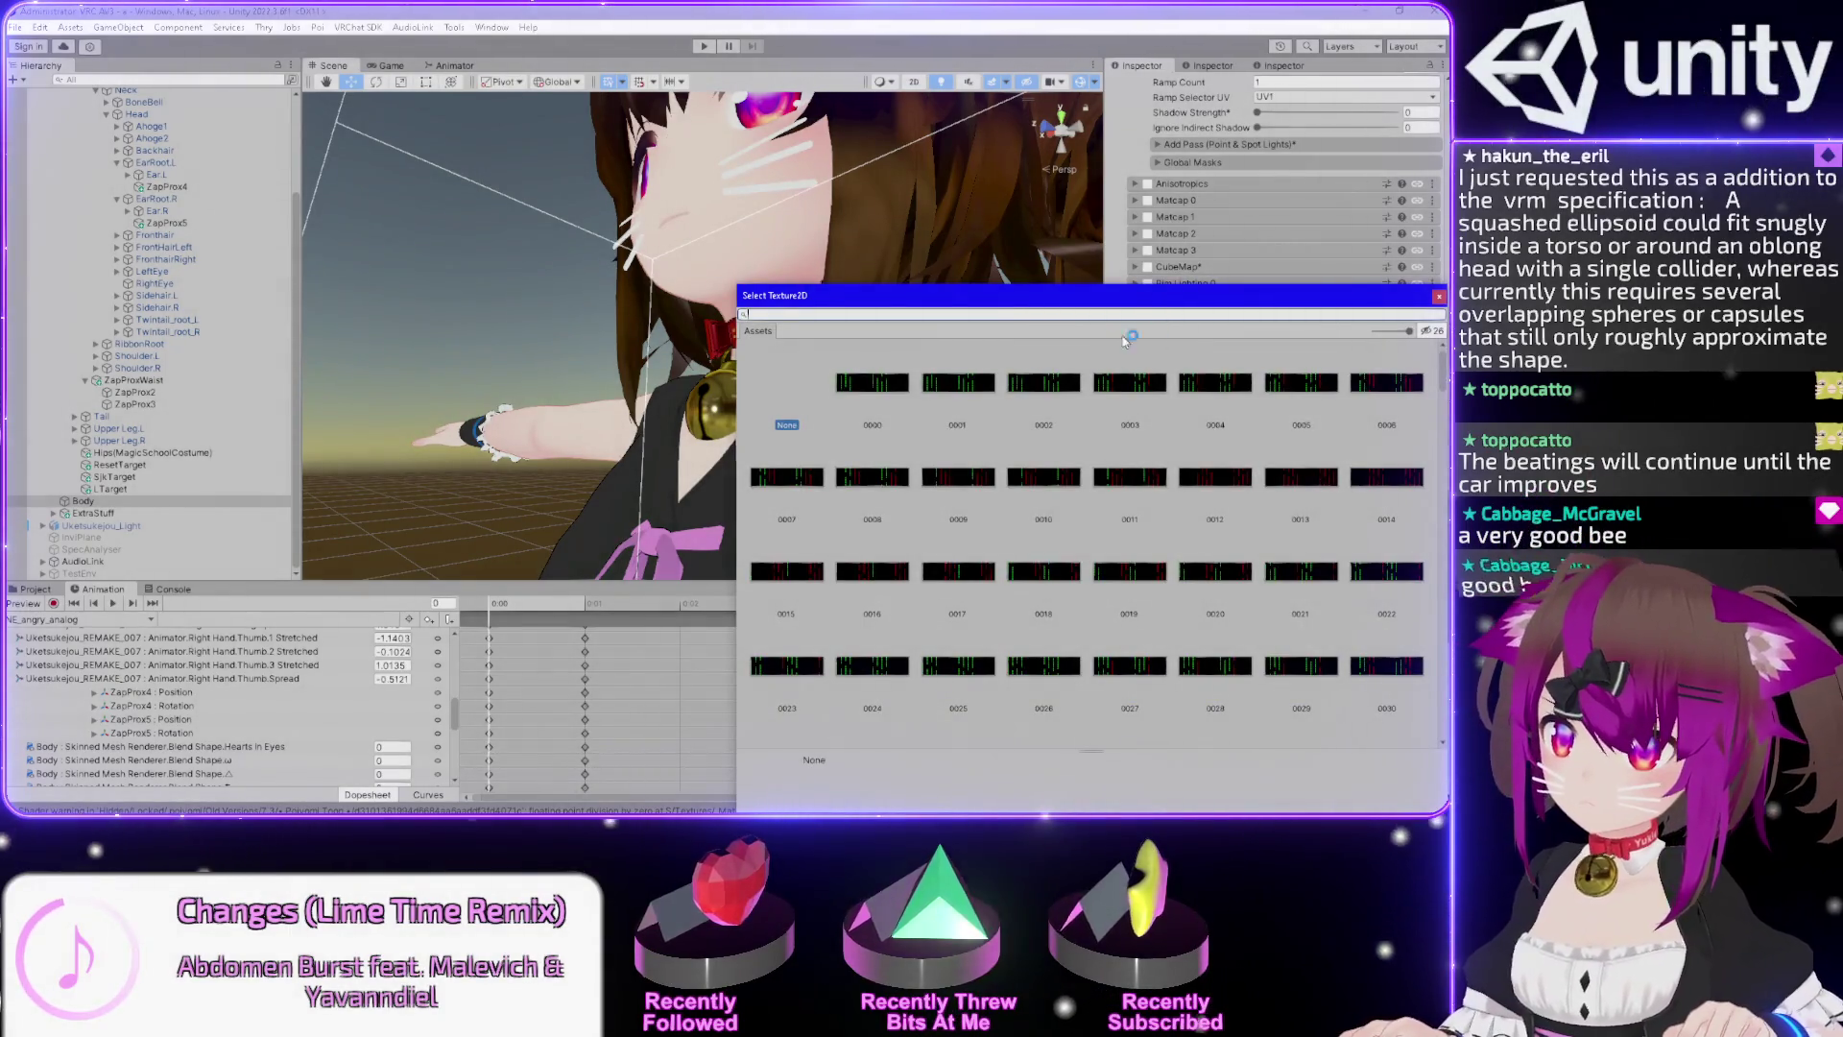
Search 'metal', try several metallic textures, and assign Metallic Map to the packed metallic slot.
text(metal)
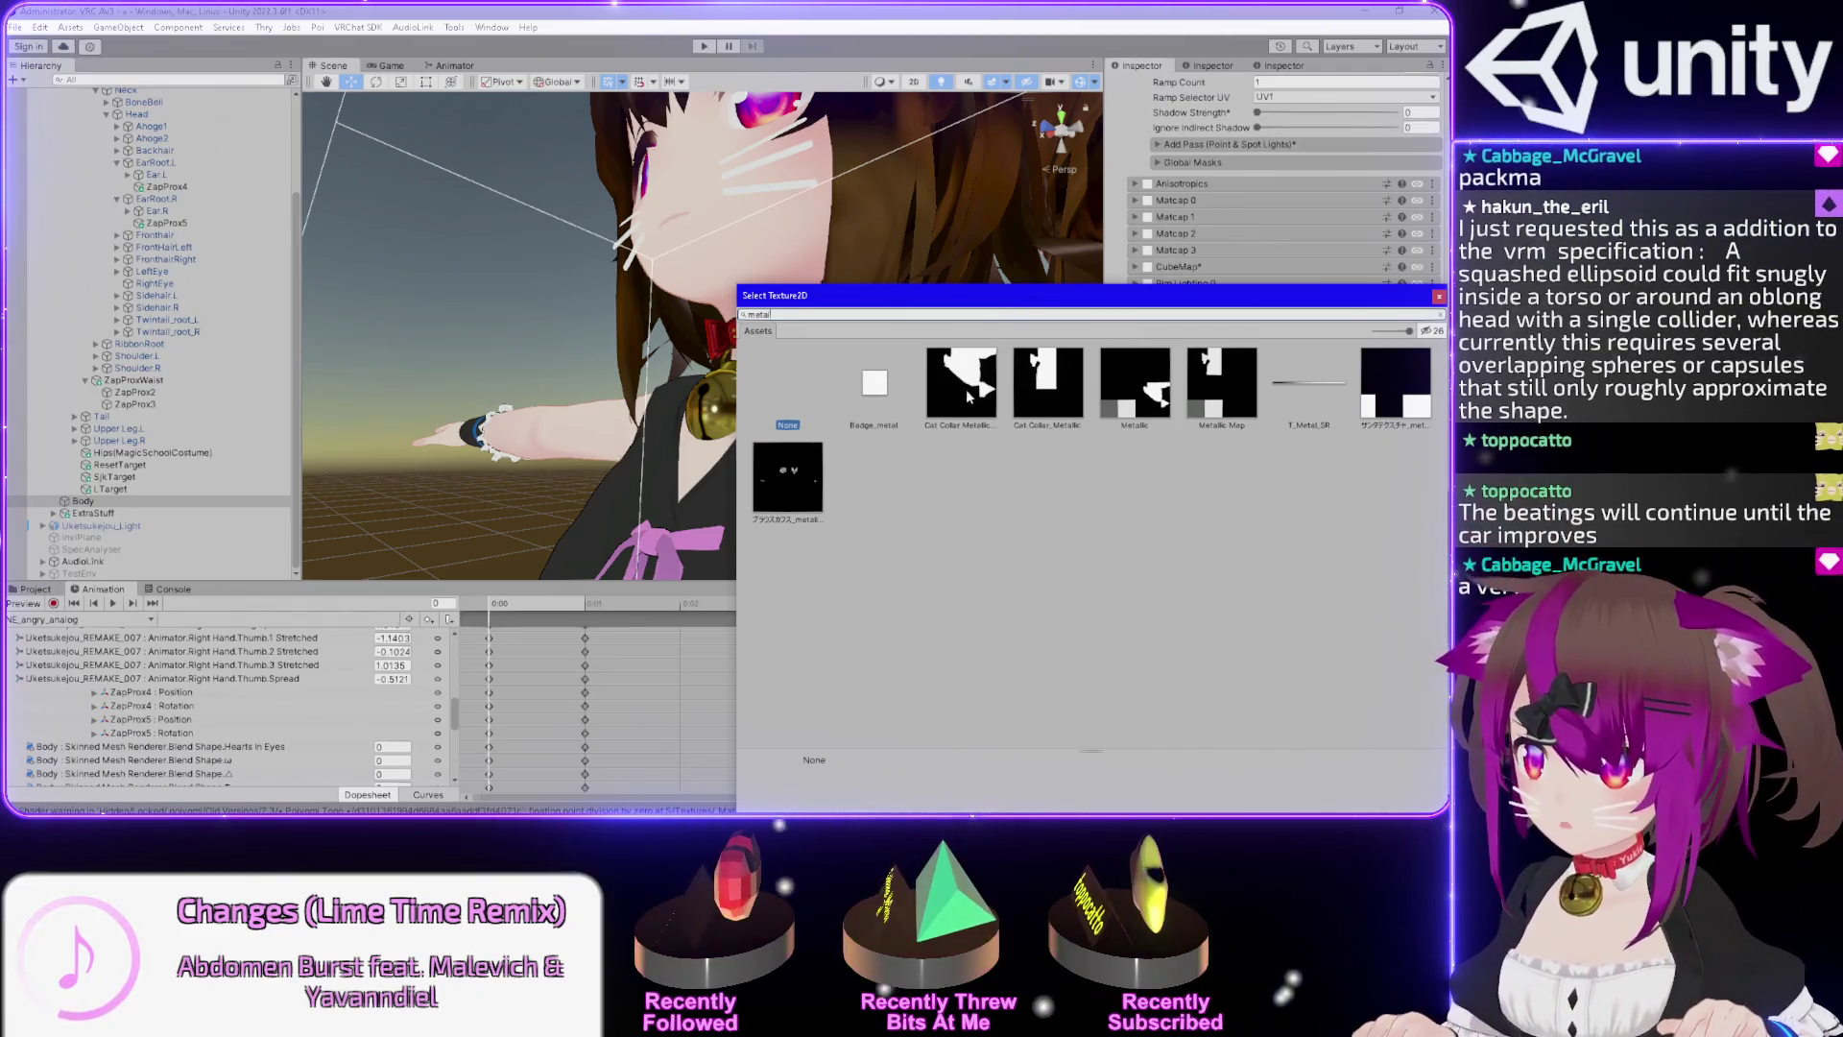
drag(1032, 295, 590, 193)
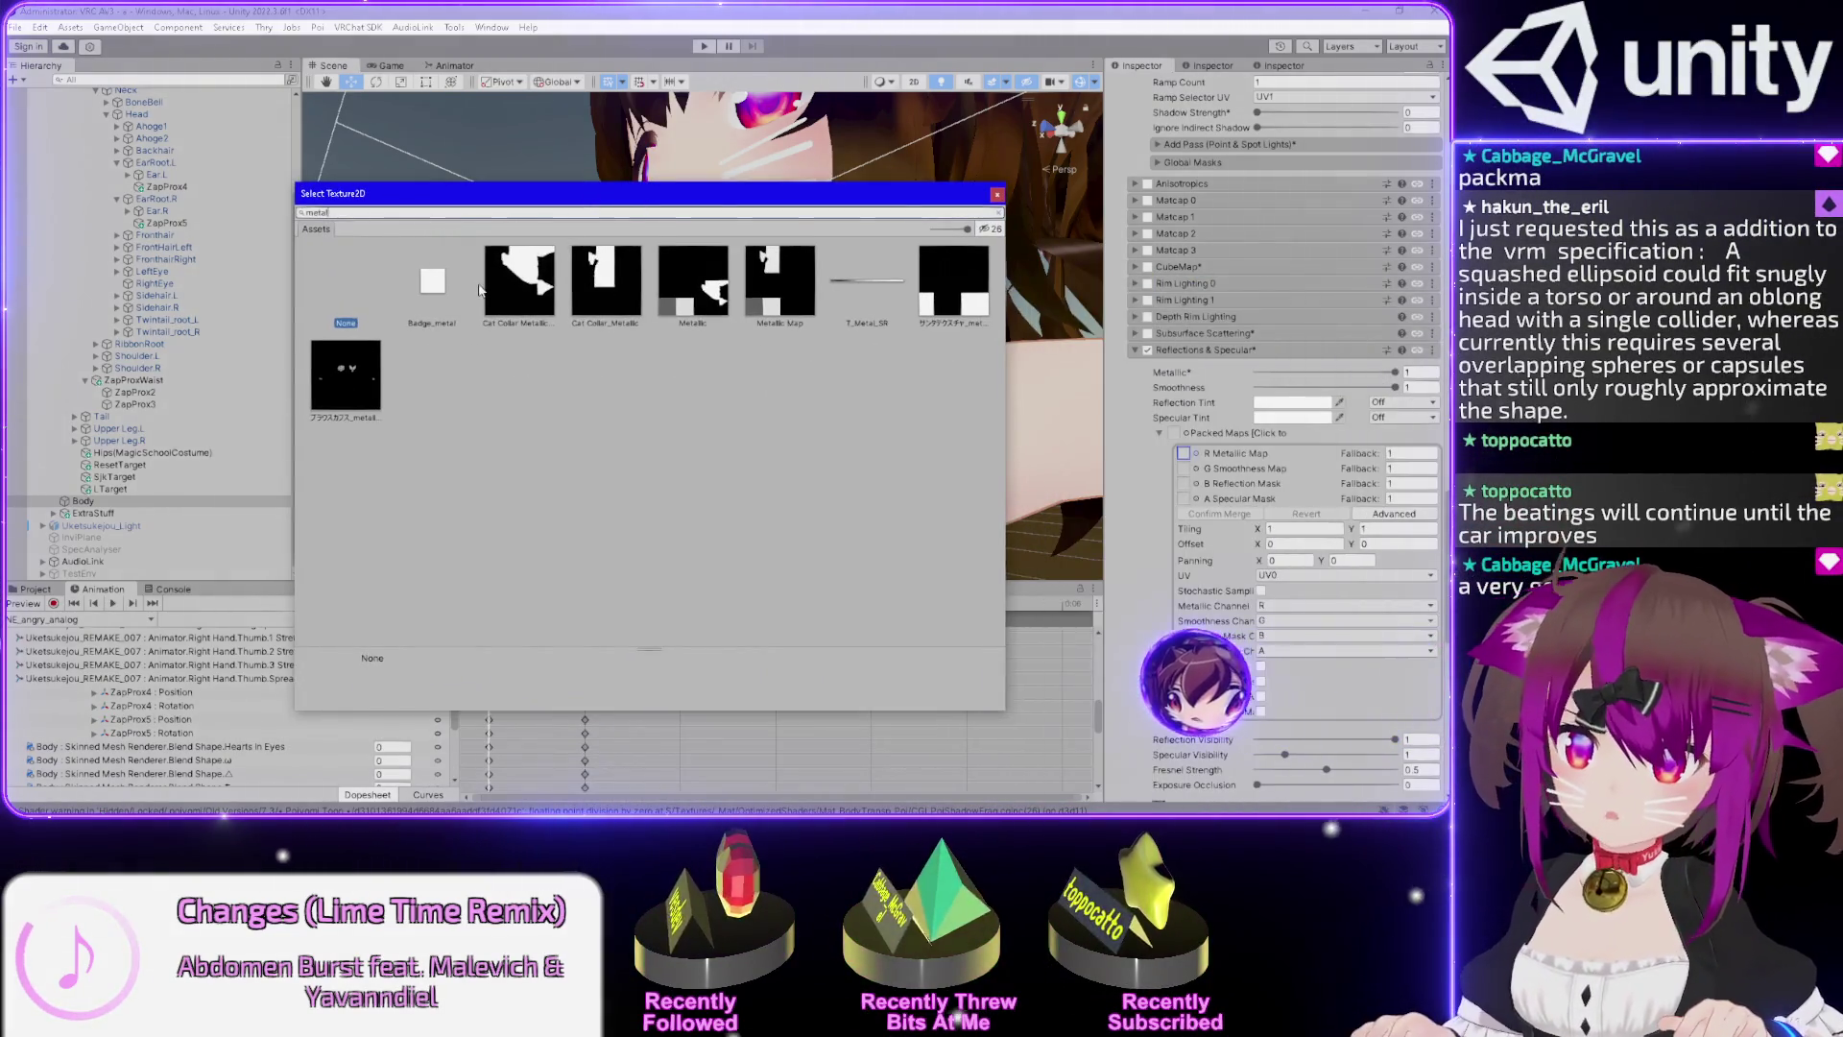
click(514, 285)
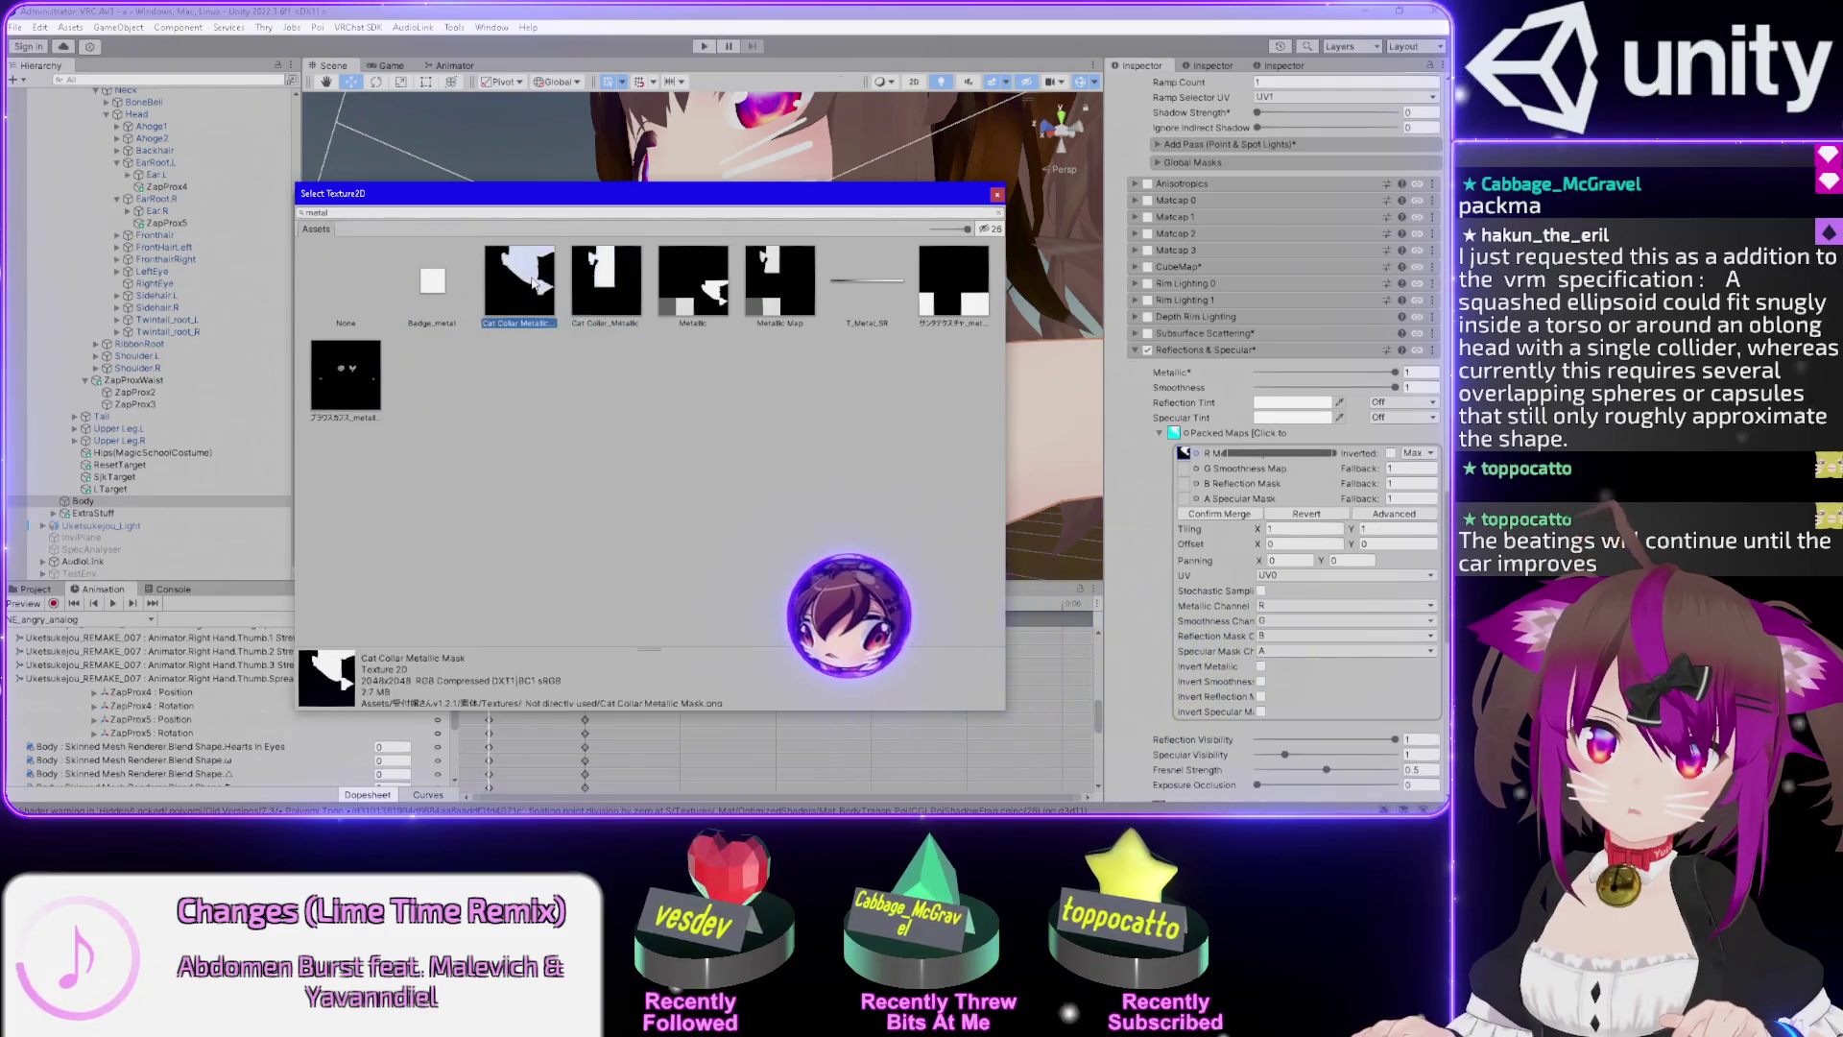
click(626, 286)
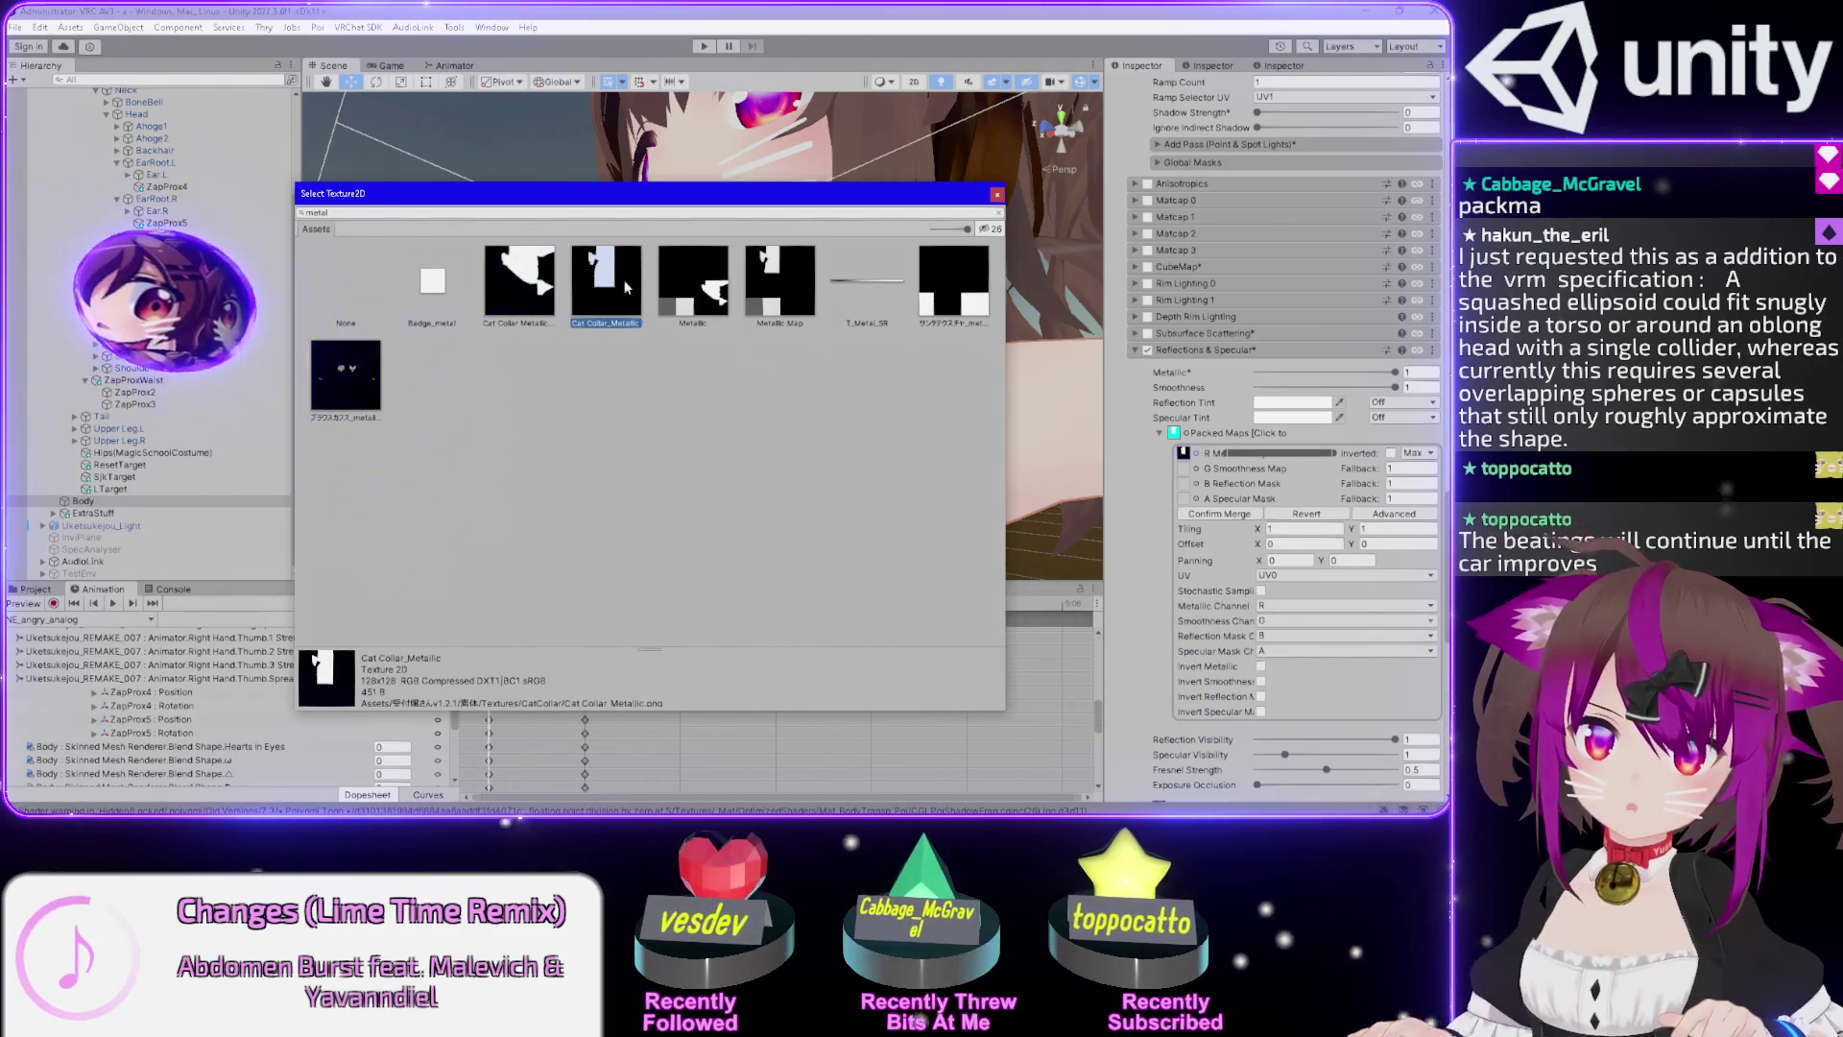
click(698, 304)
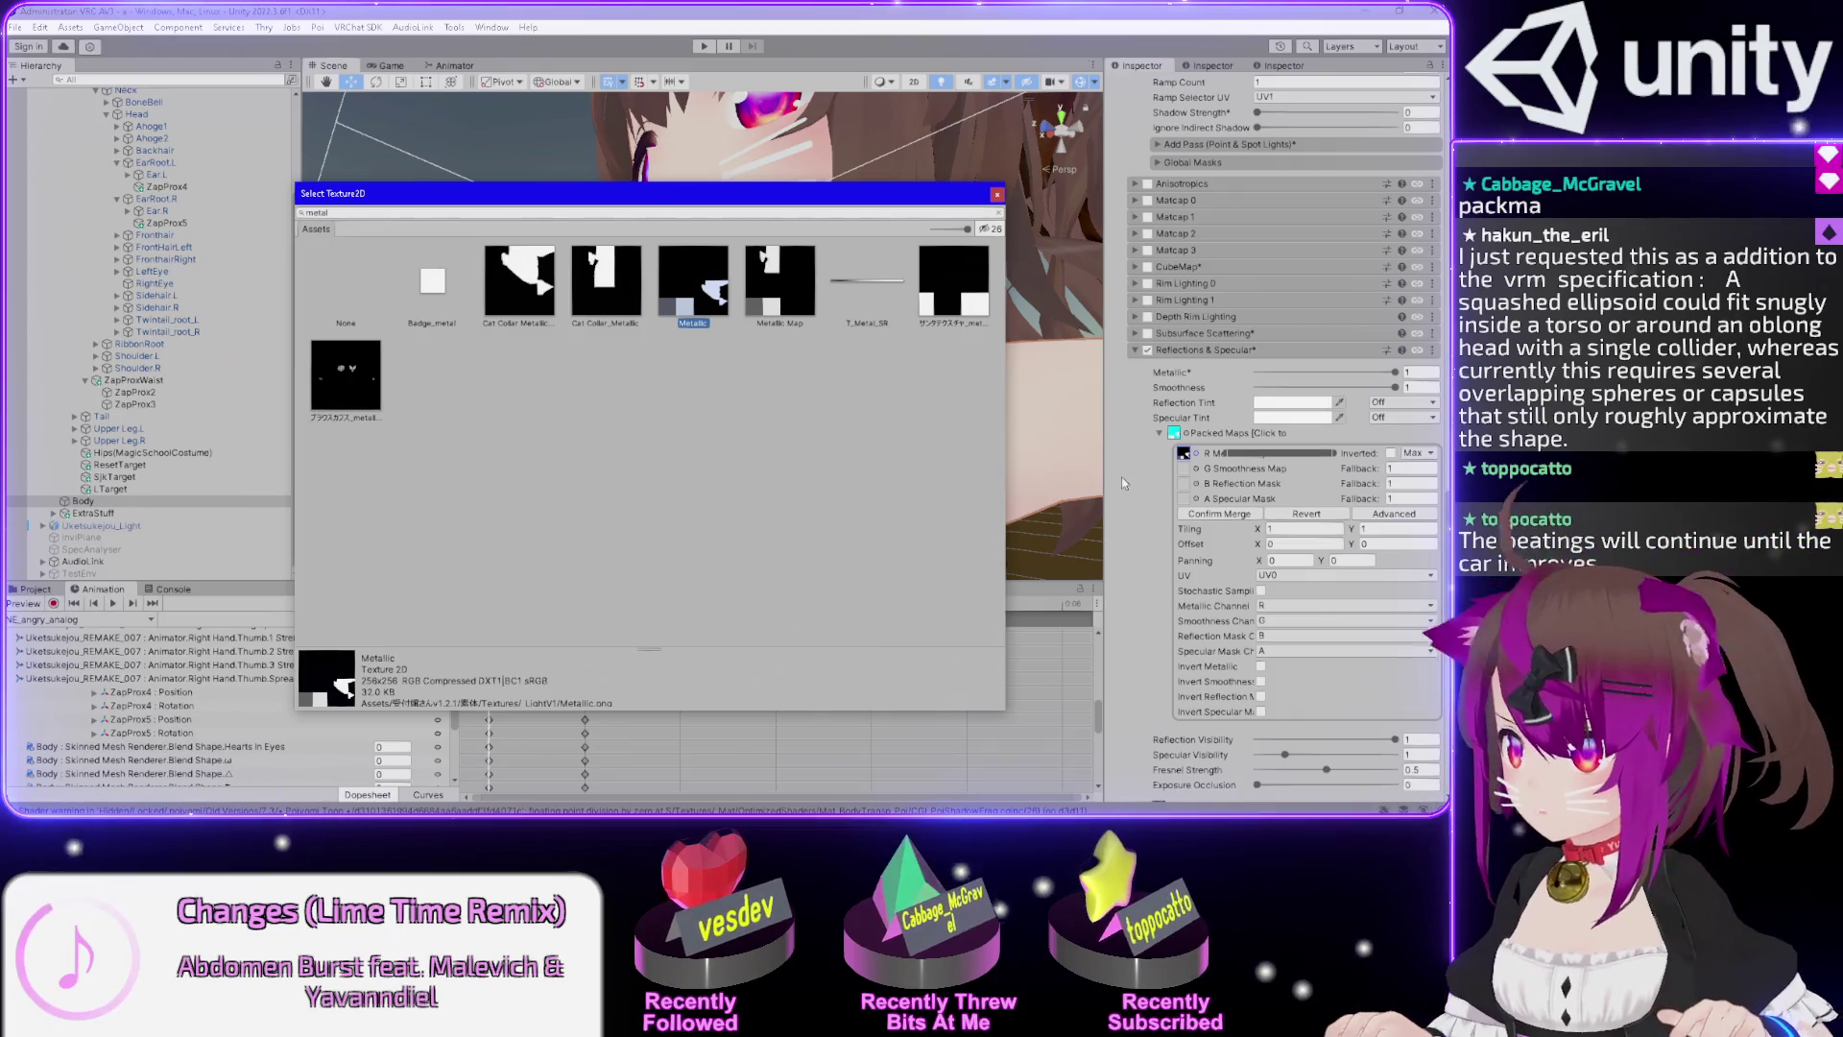
scroll(1121, 476, up, 6)
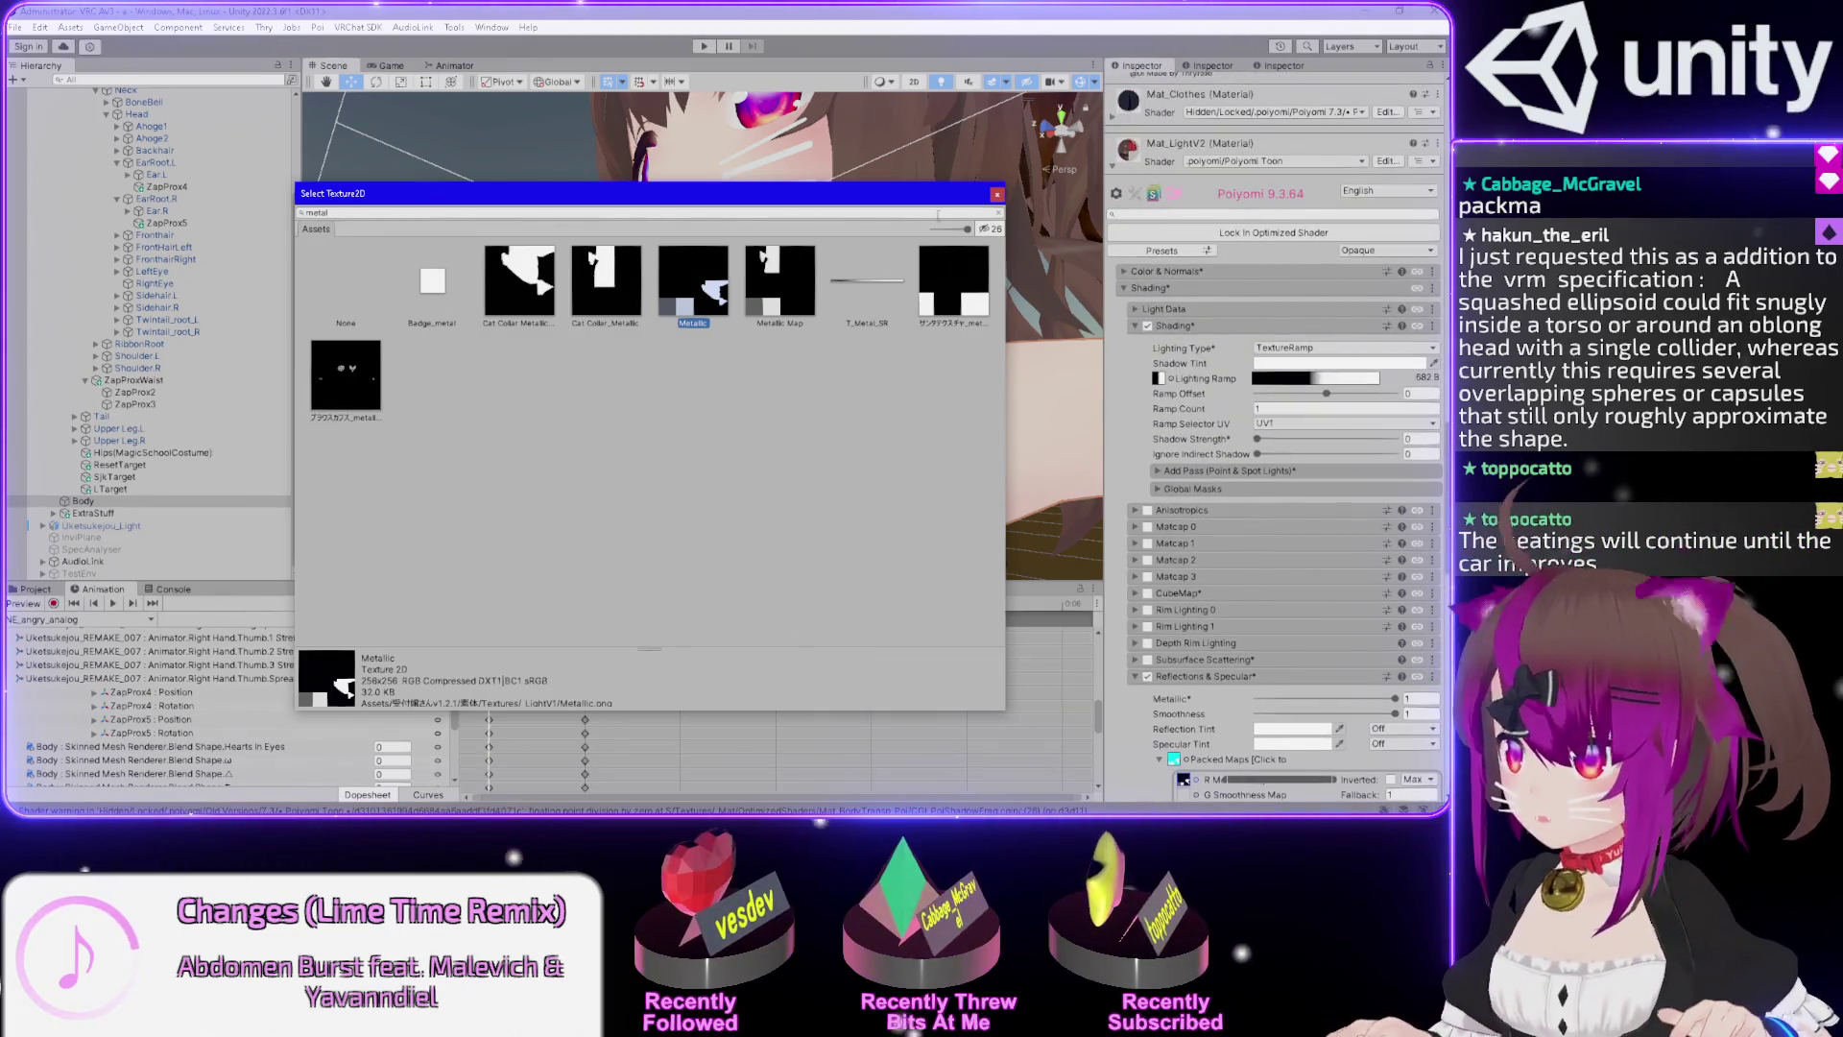
click(780, 304)
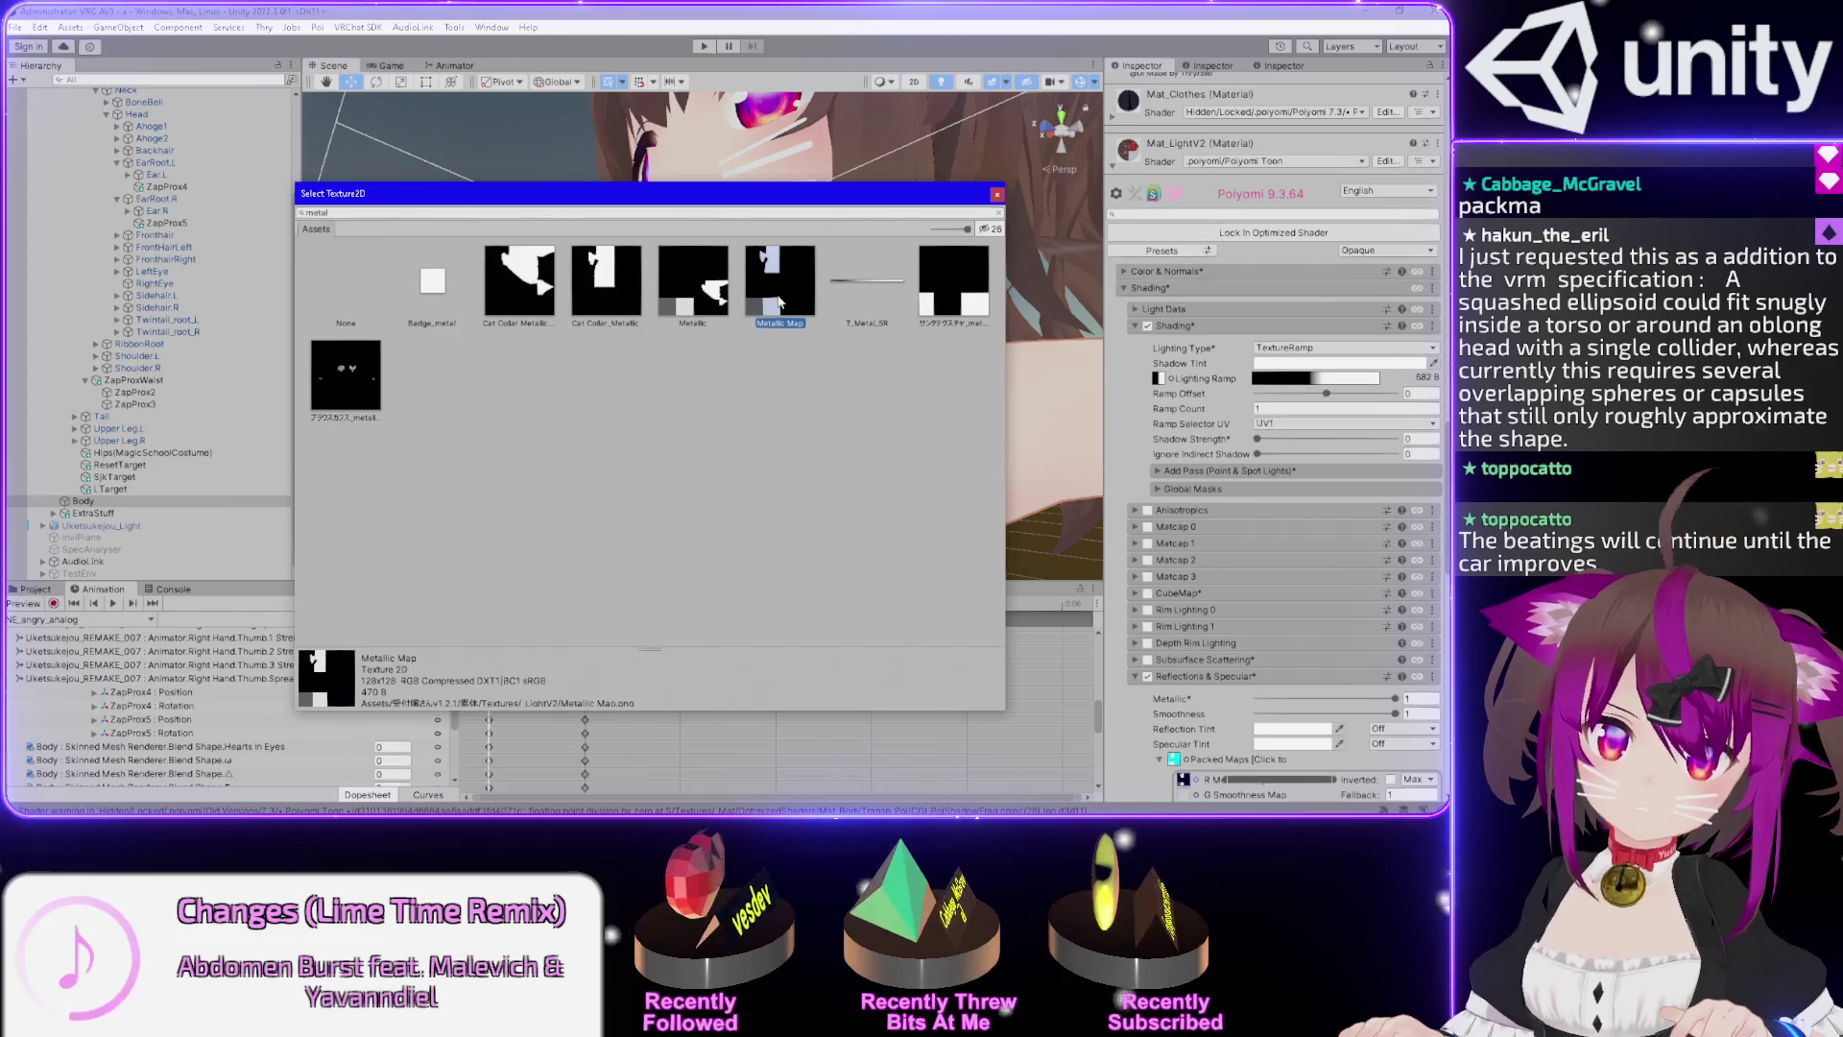
mouse_move(793, 270)
mouse_down()
mouse_move(471, 524)
mouse_move(510, 518)
mouse_up()
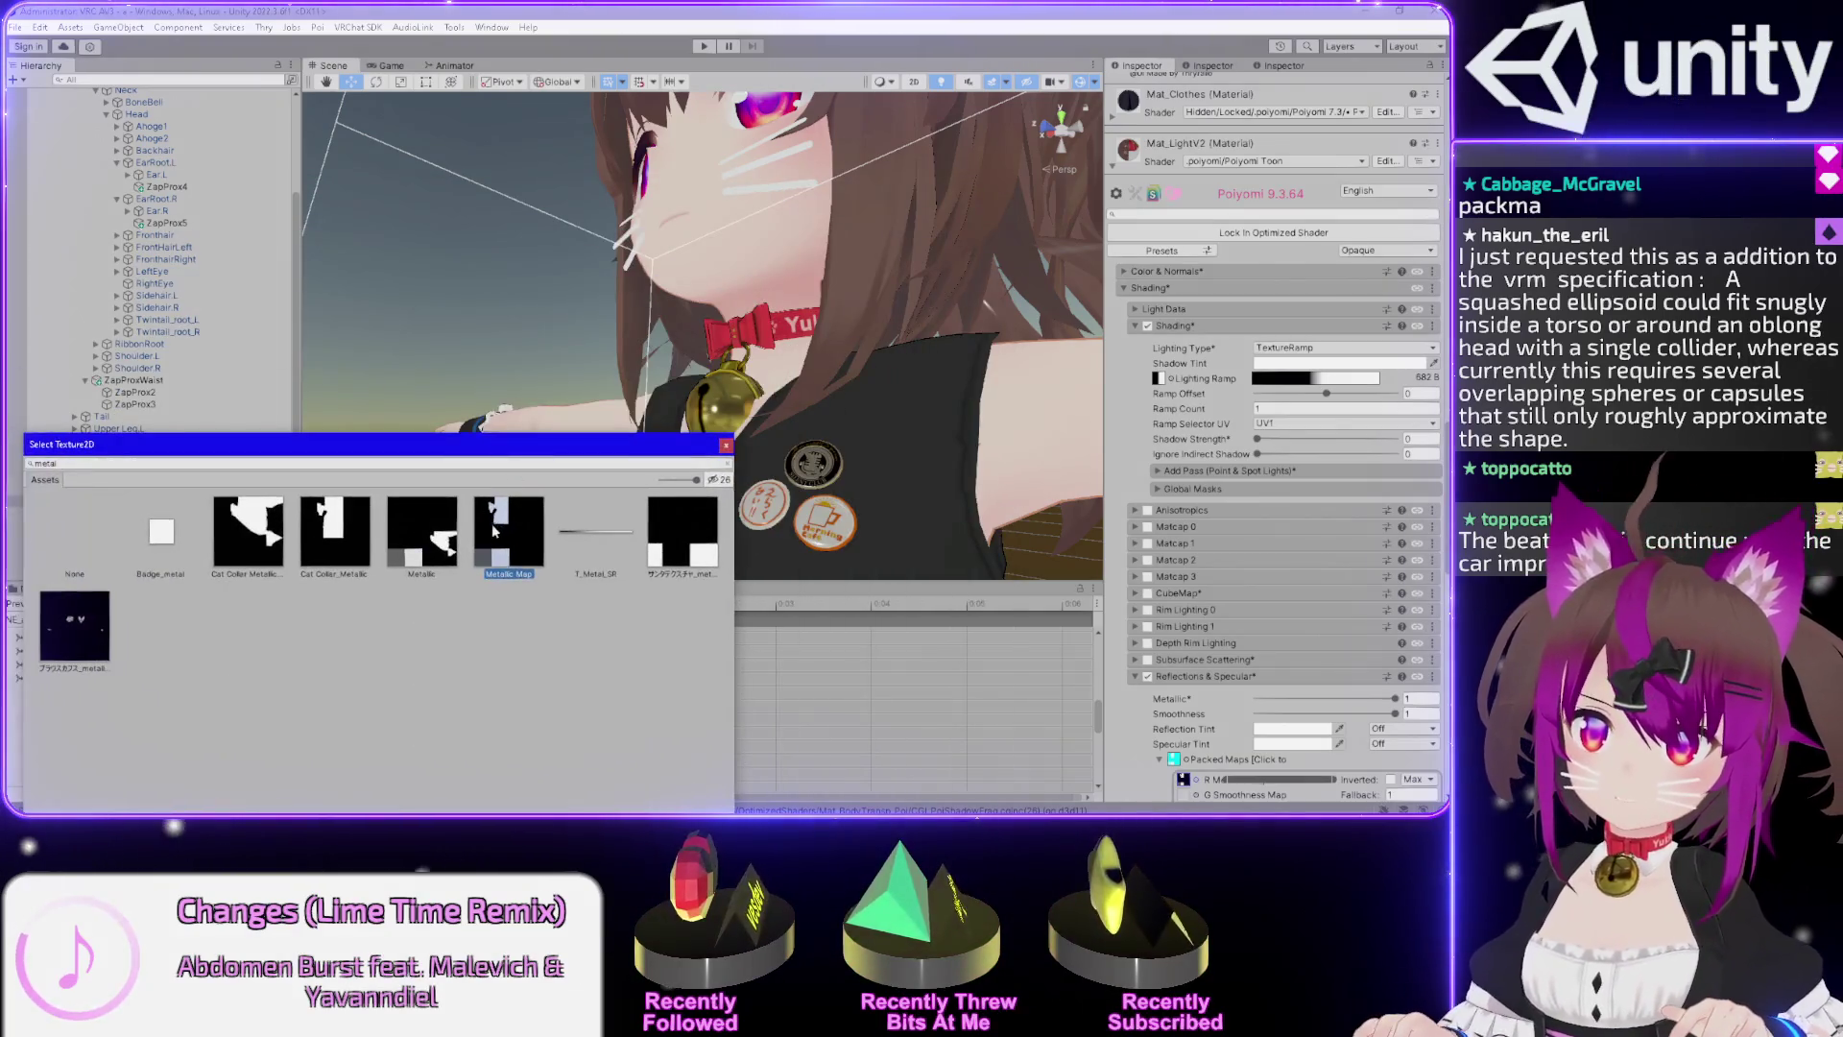
double_click(510, 518)
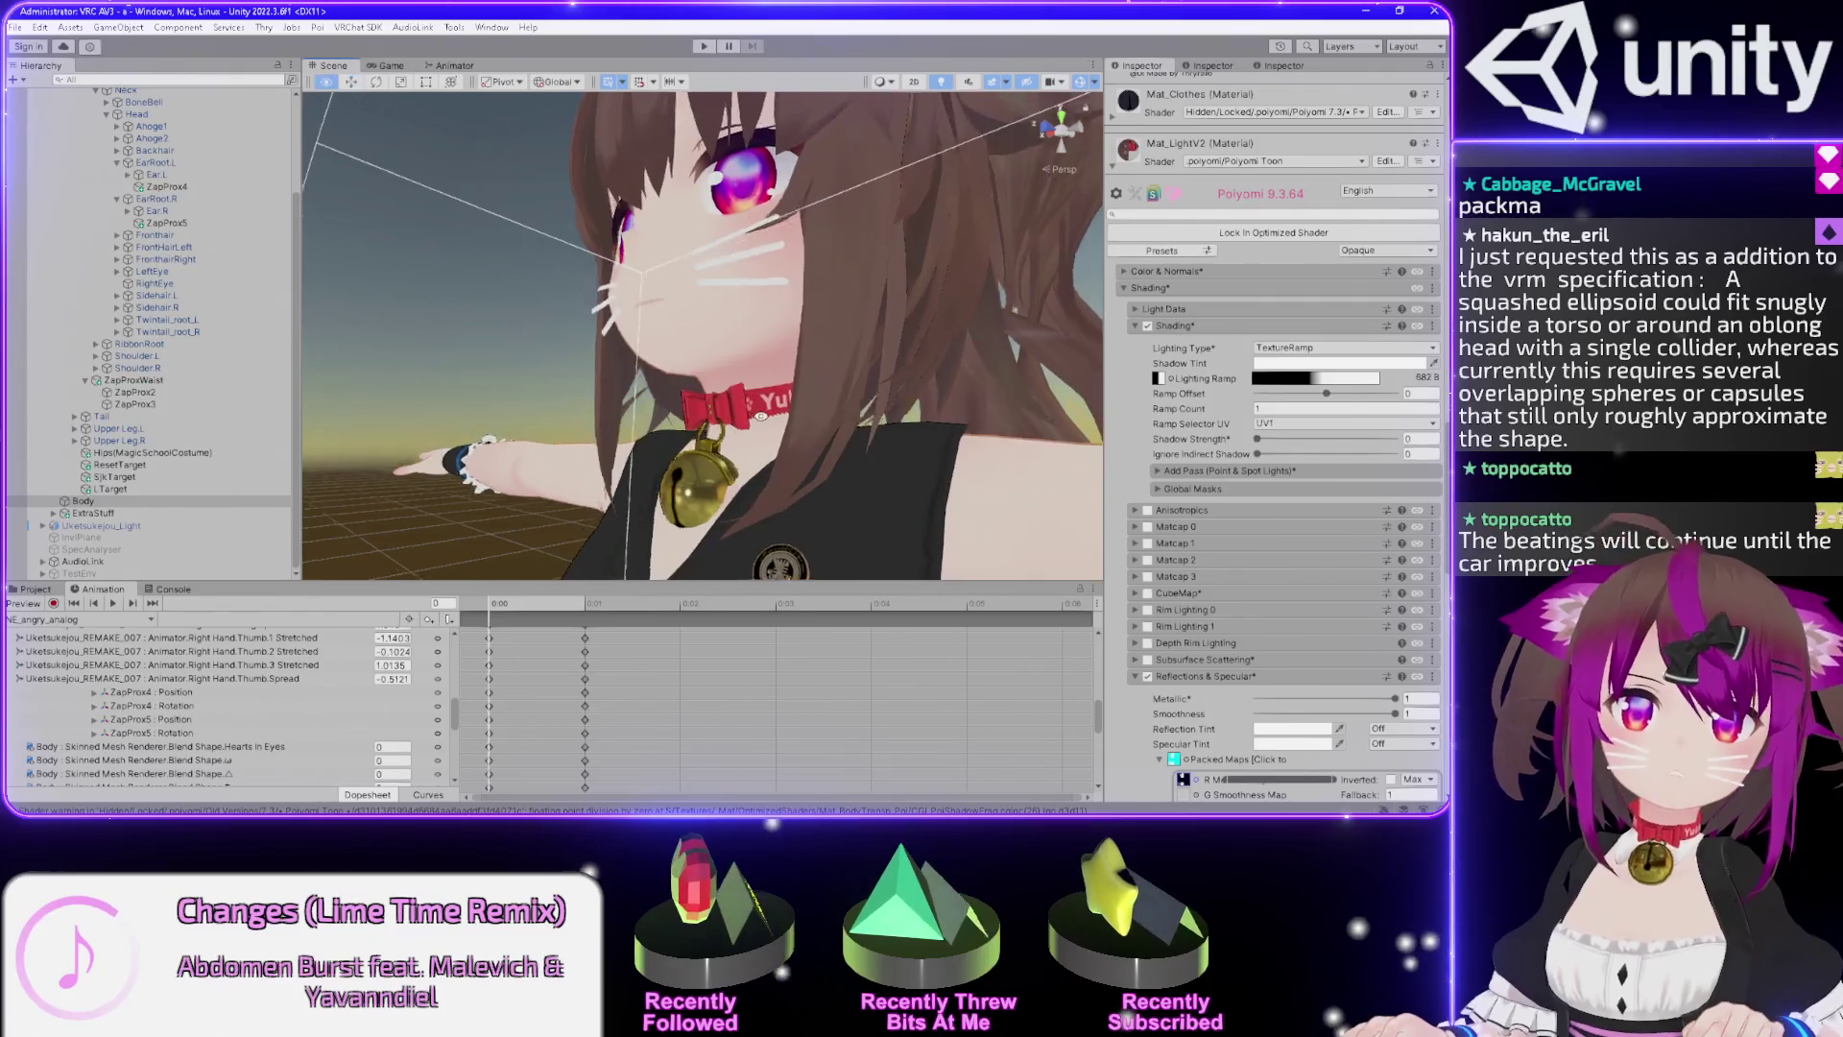
drag(757, 481, 655, 423)
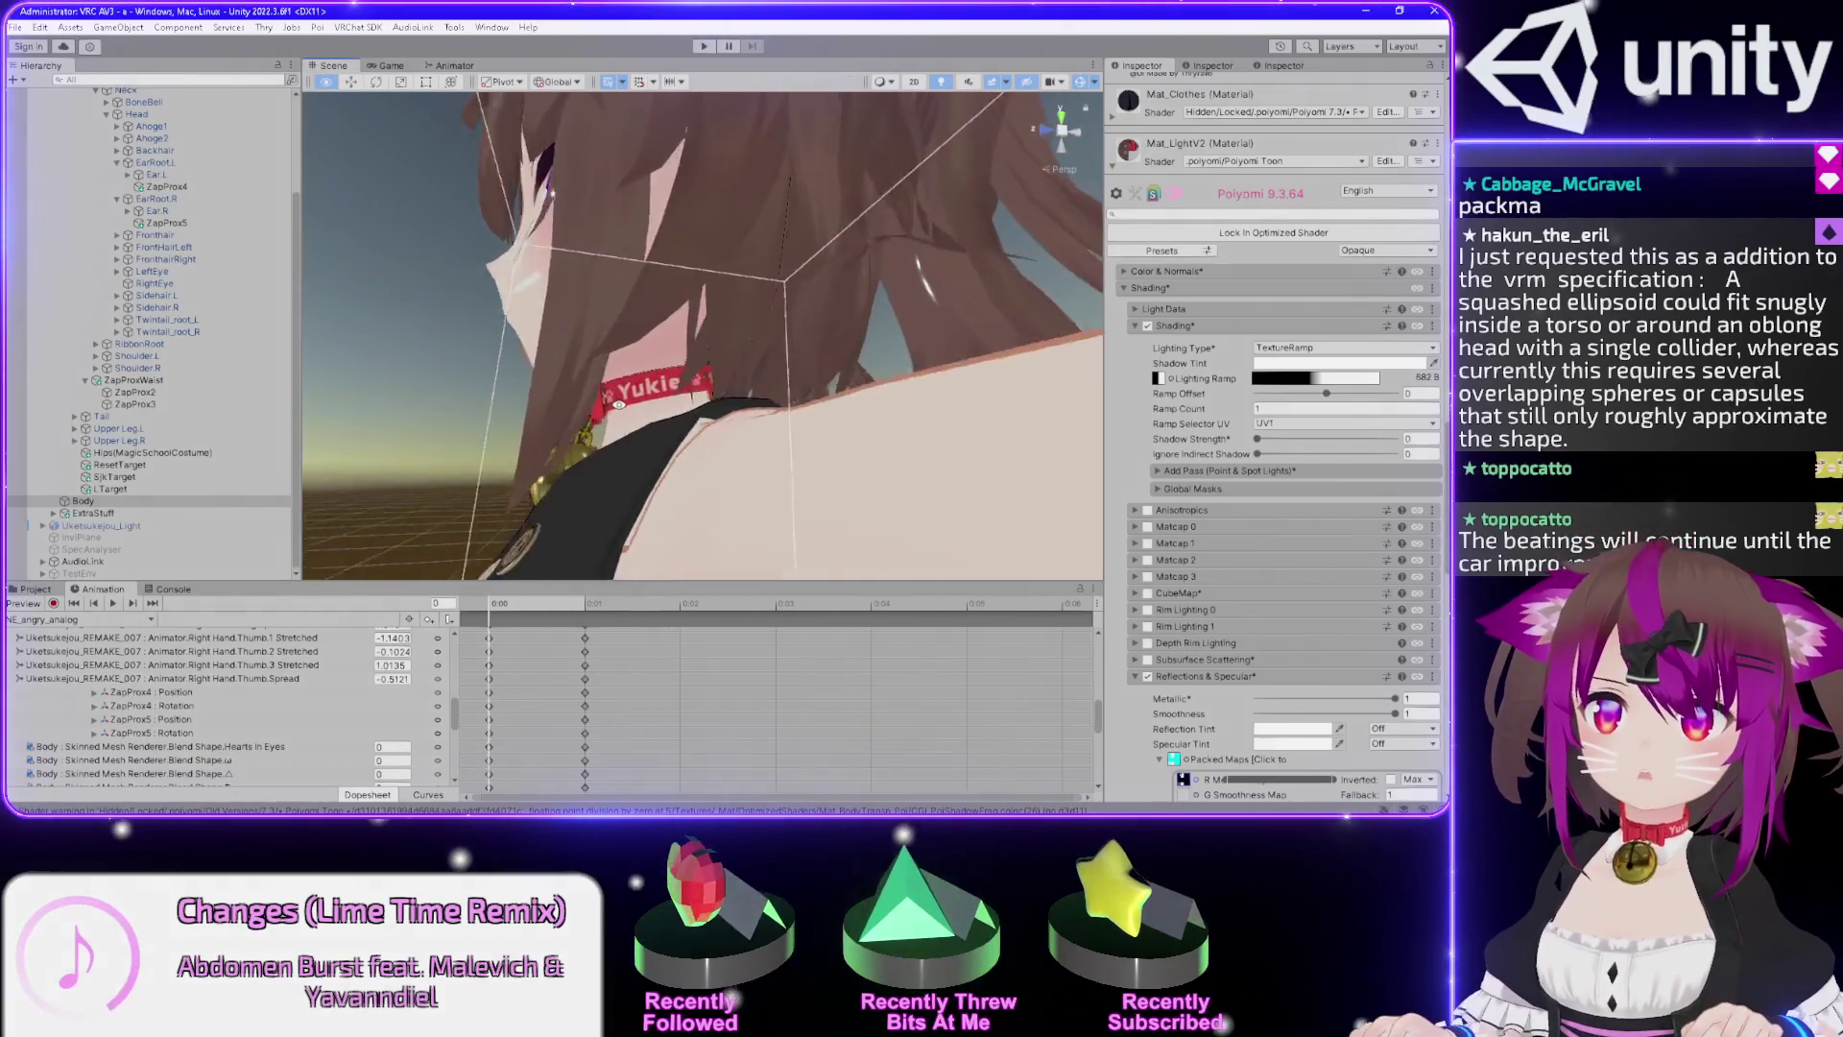
drag(736, 500, 1018, 361)
scroll(1138, 451, down, 5)
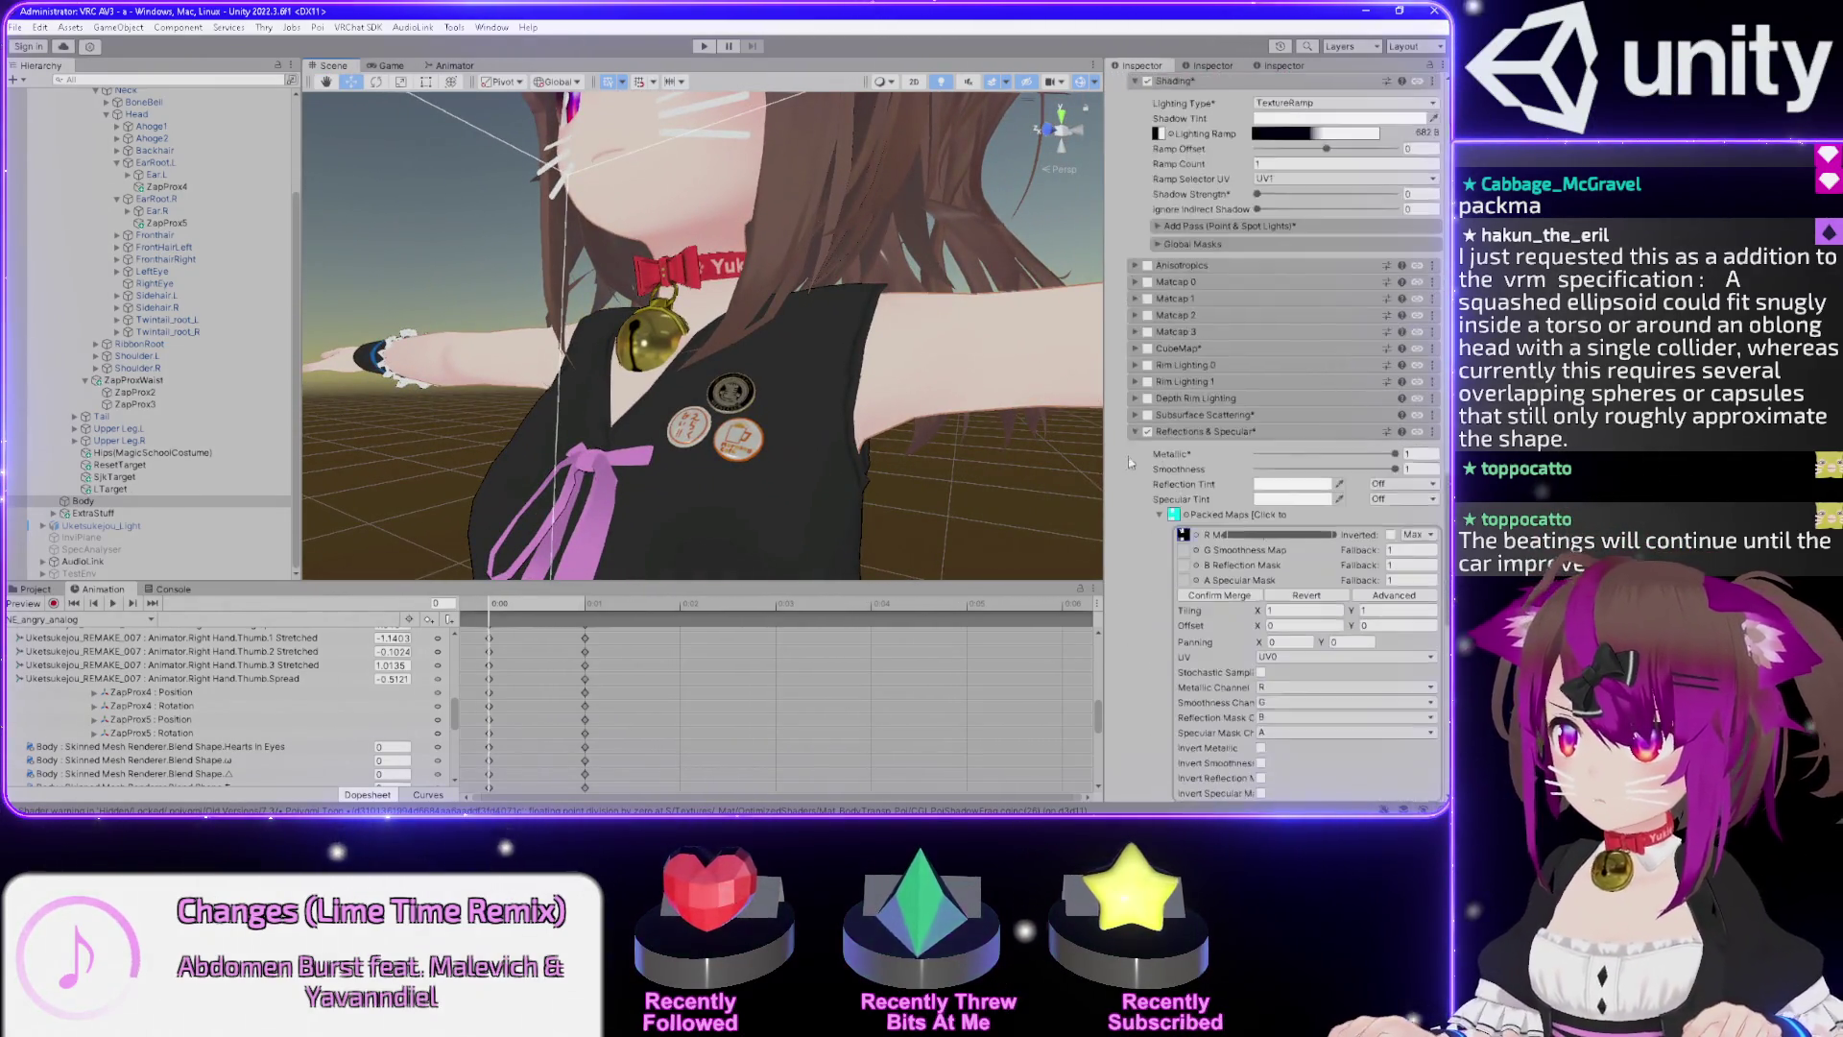
Confirm the packed reflection map merge, adjust the R Metallic row, and widen the Inspector.
scroll(1128, 477, down, 3)
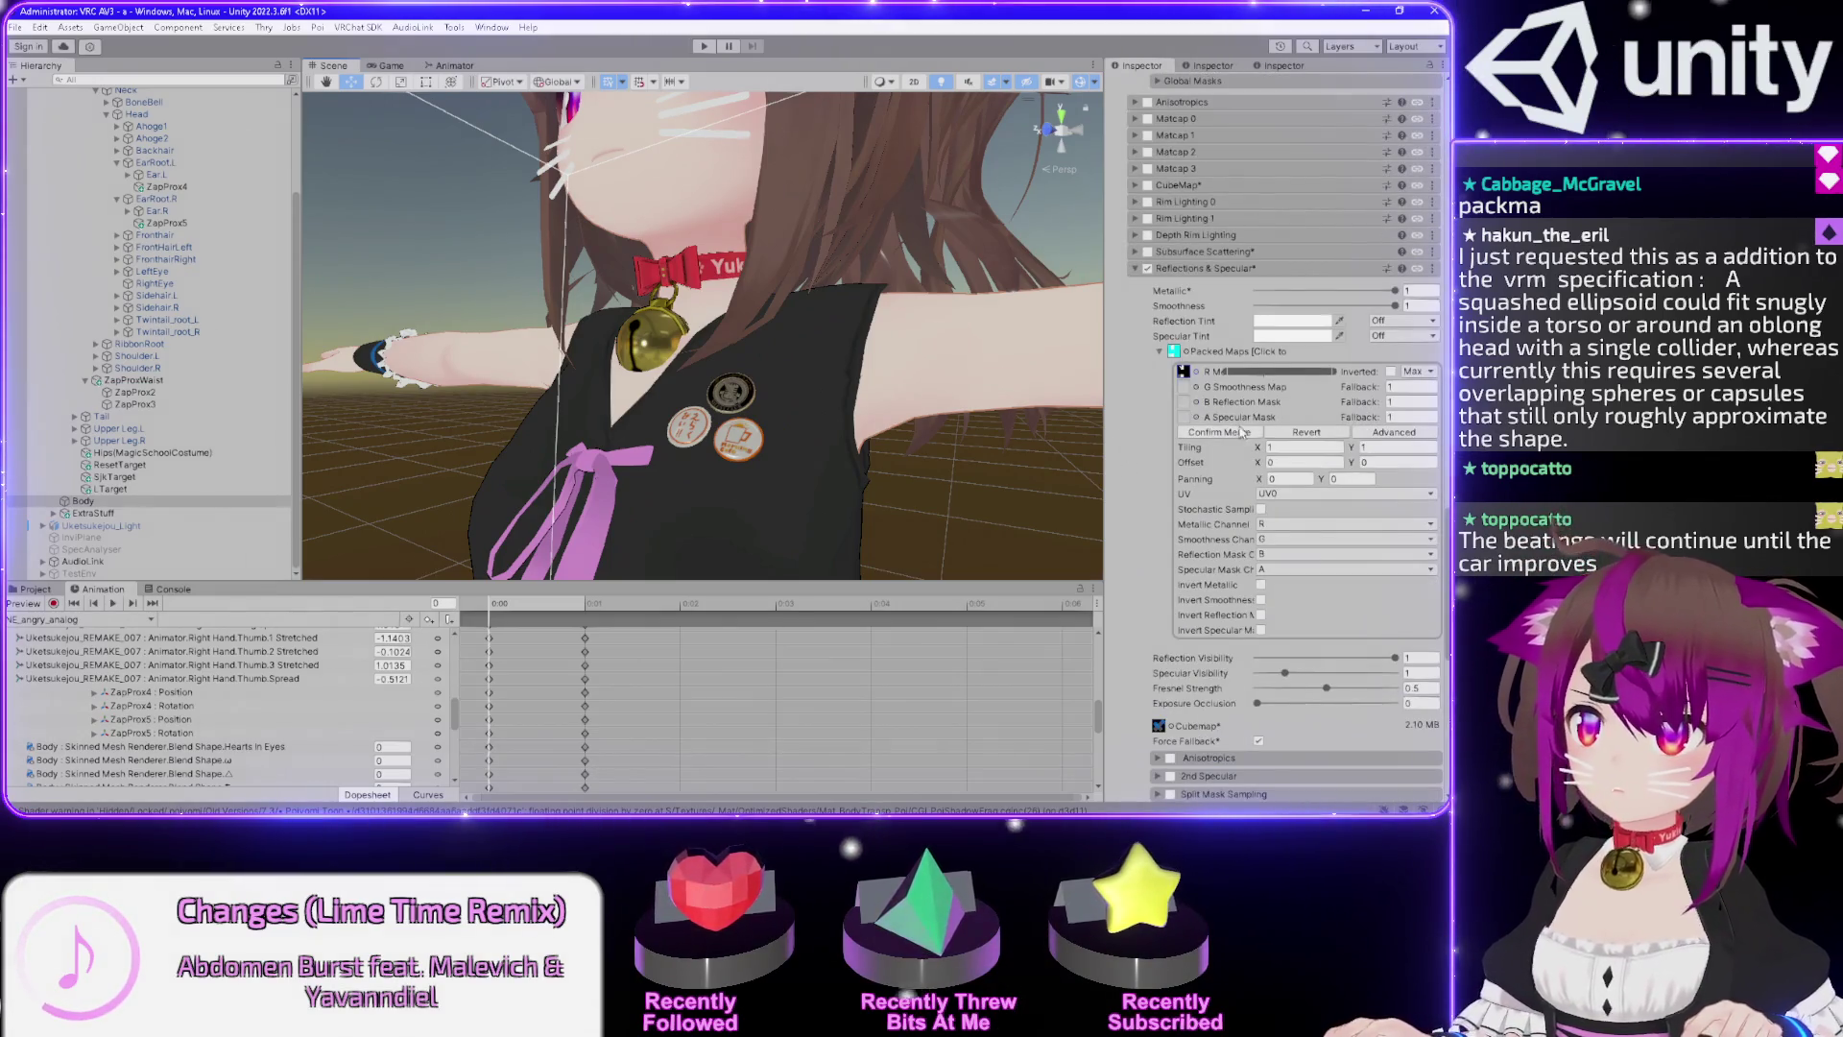
drag(1011, 411, 981, 460)
click(1224, 433)
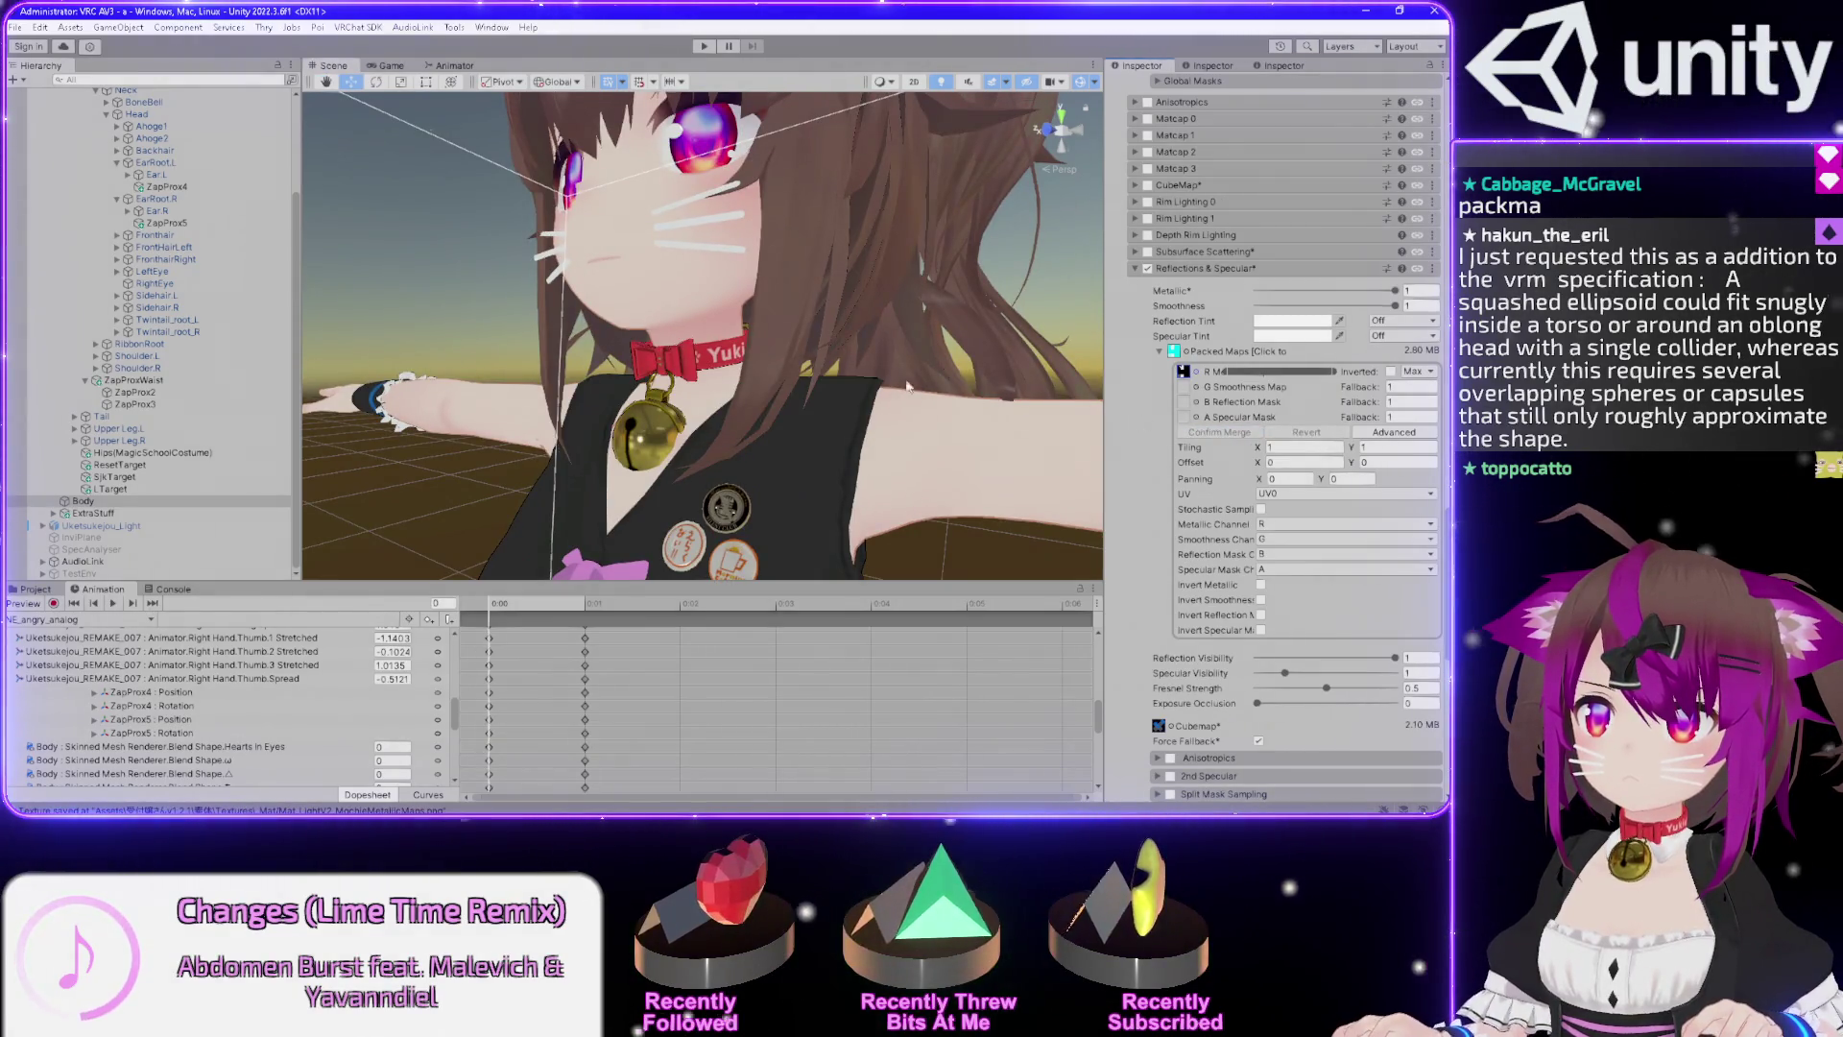
drag(835, 370, 819, 349)
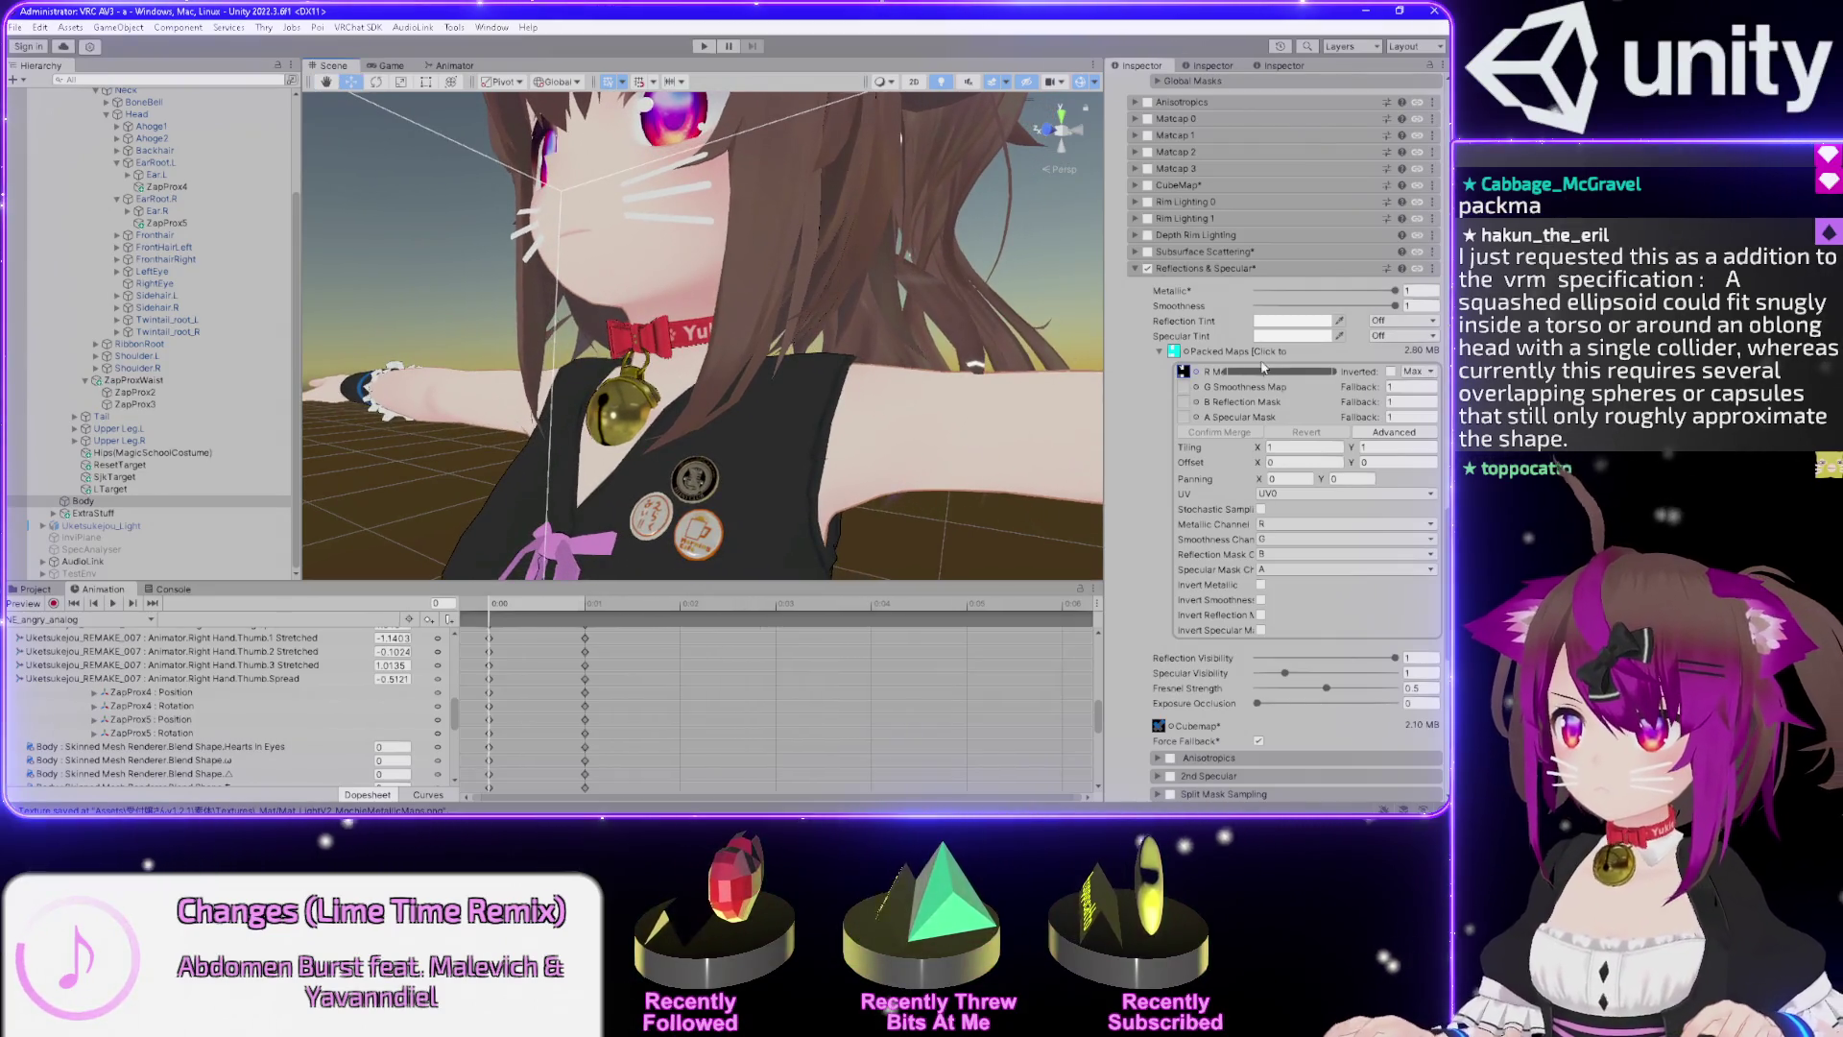
drag(1287, 375, 1221, 372)
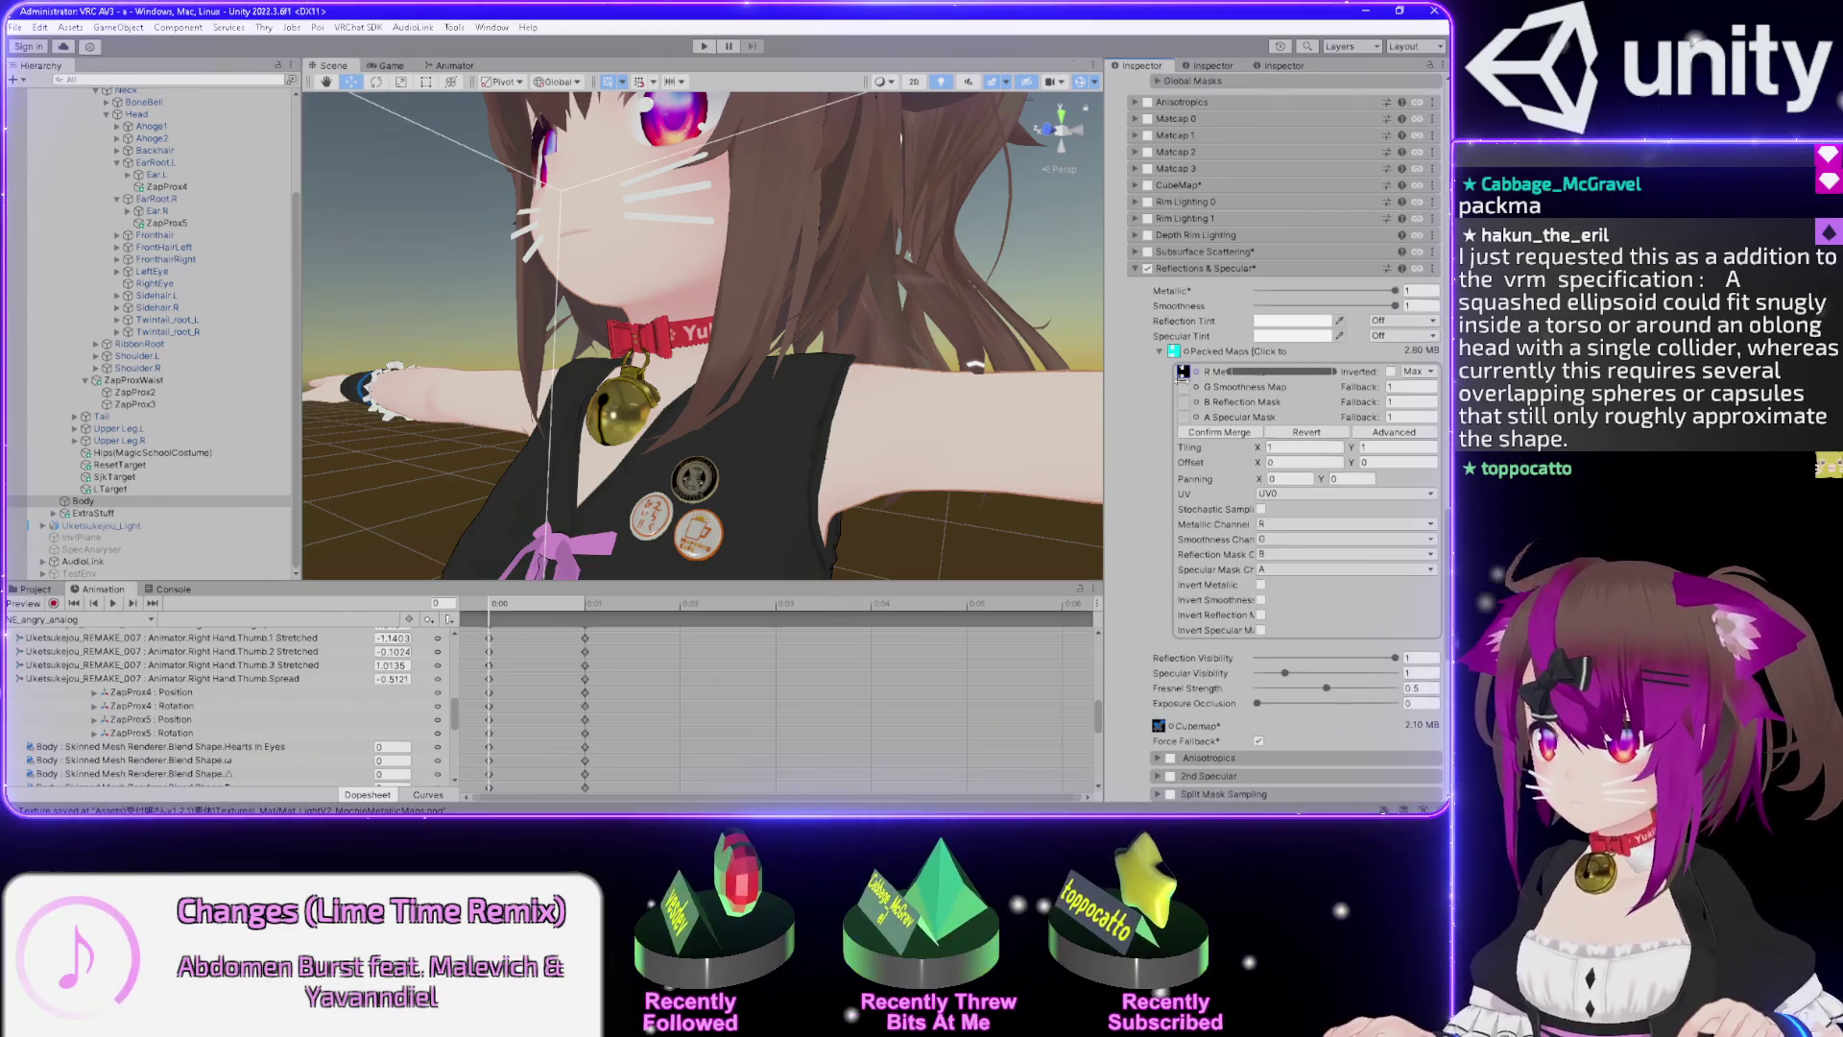
mouse_move(1097, 377)
mouse_down()
mouse_move(638, 368)
mouse_move(1062, 368)
mouse_move(1040, 368)
mouse_up()
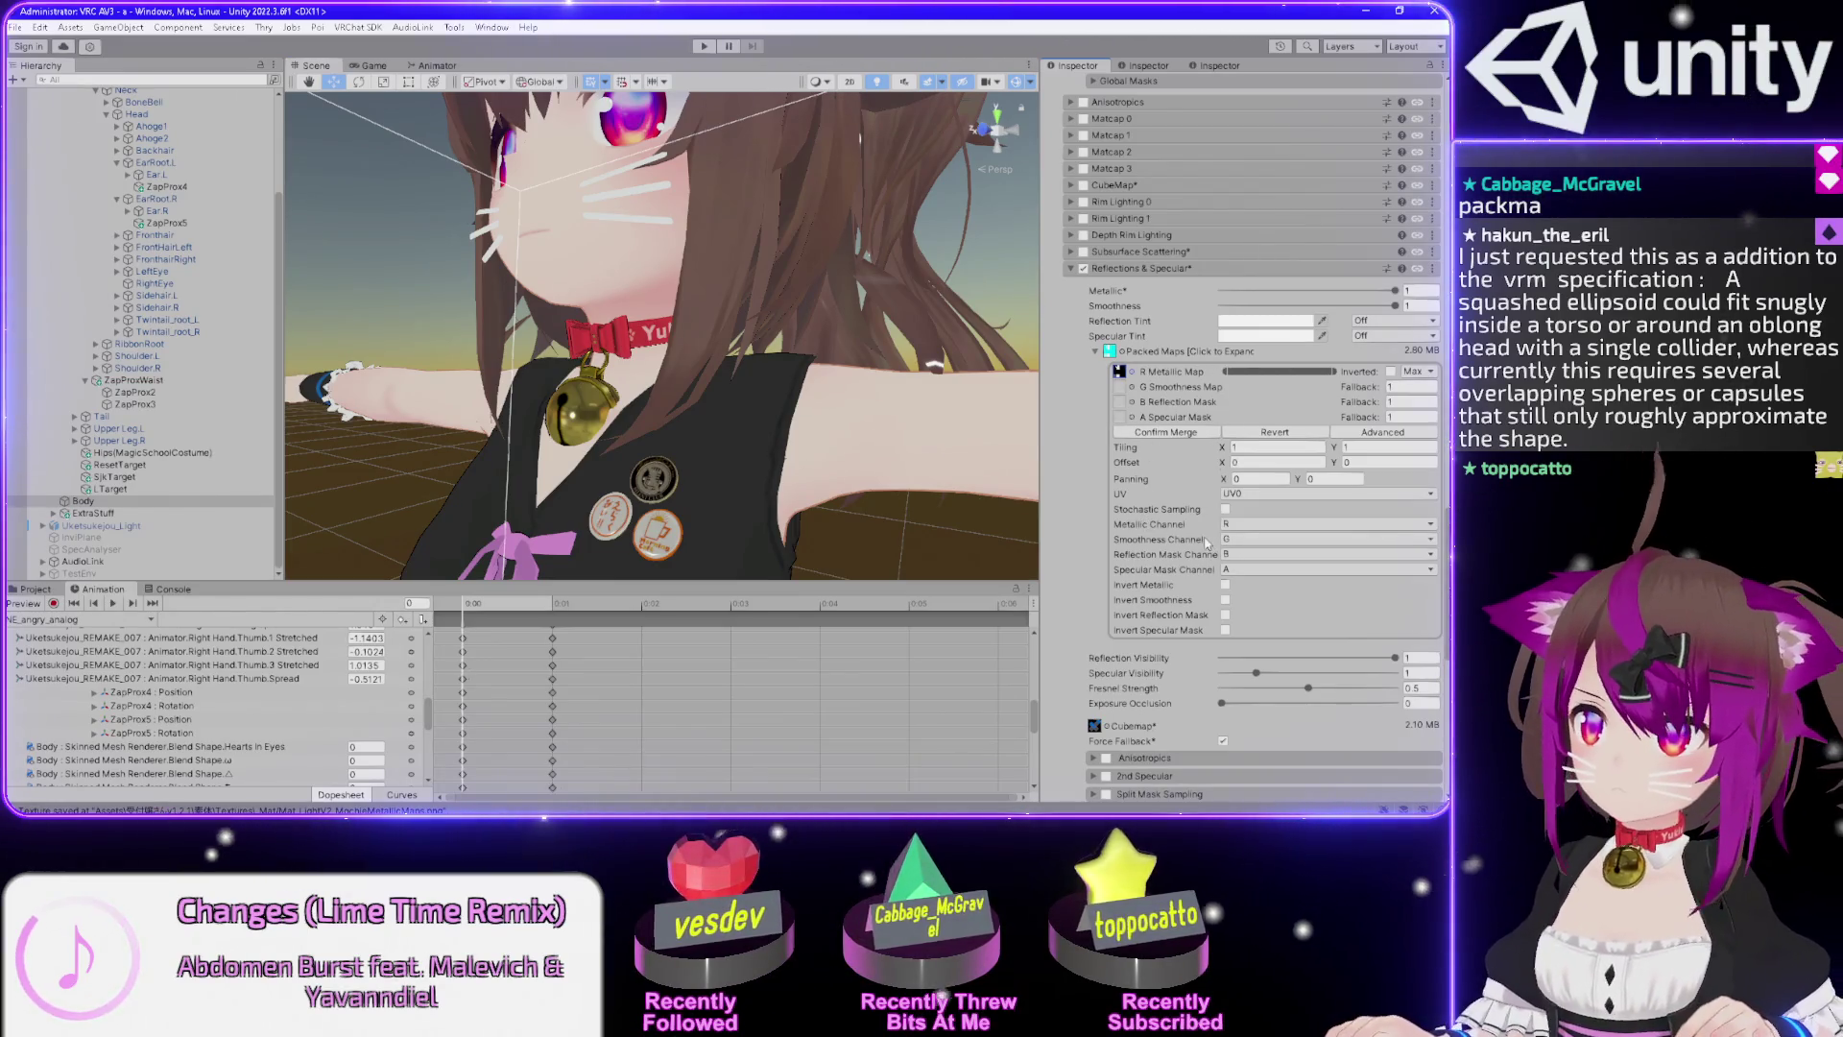
Toggle Invert Metallic repeatedly to compare shading, leaving it unchecked.
click(1226, 585)
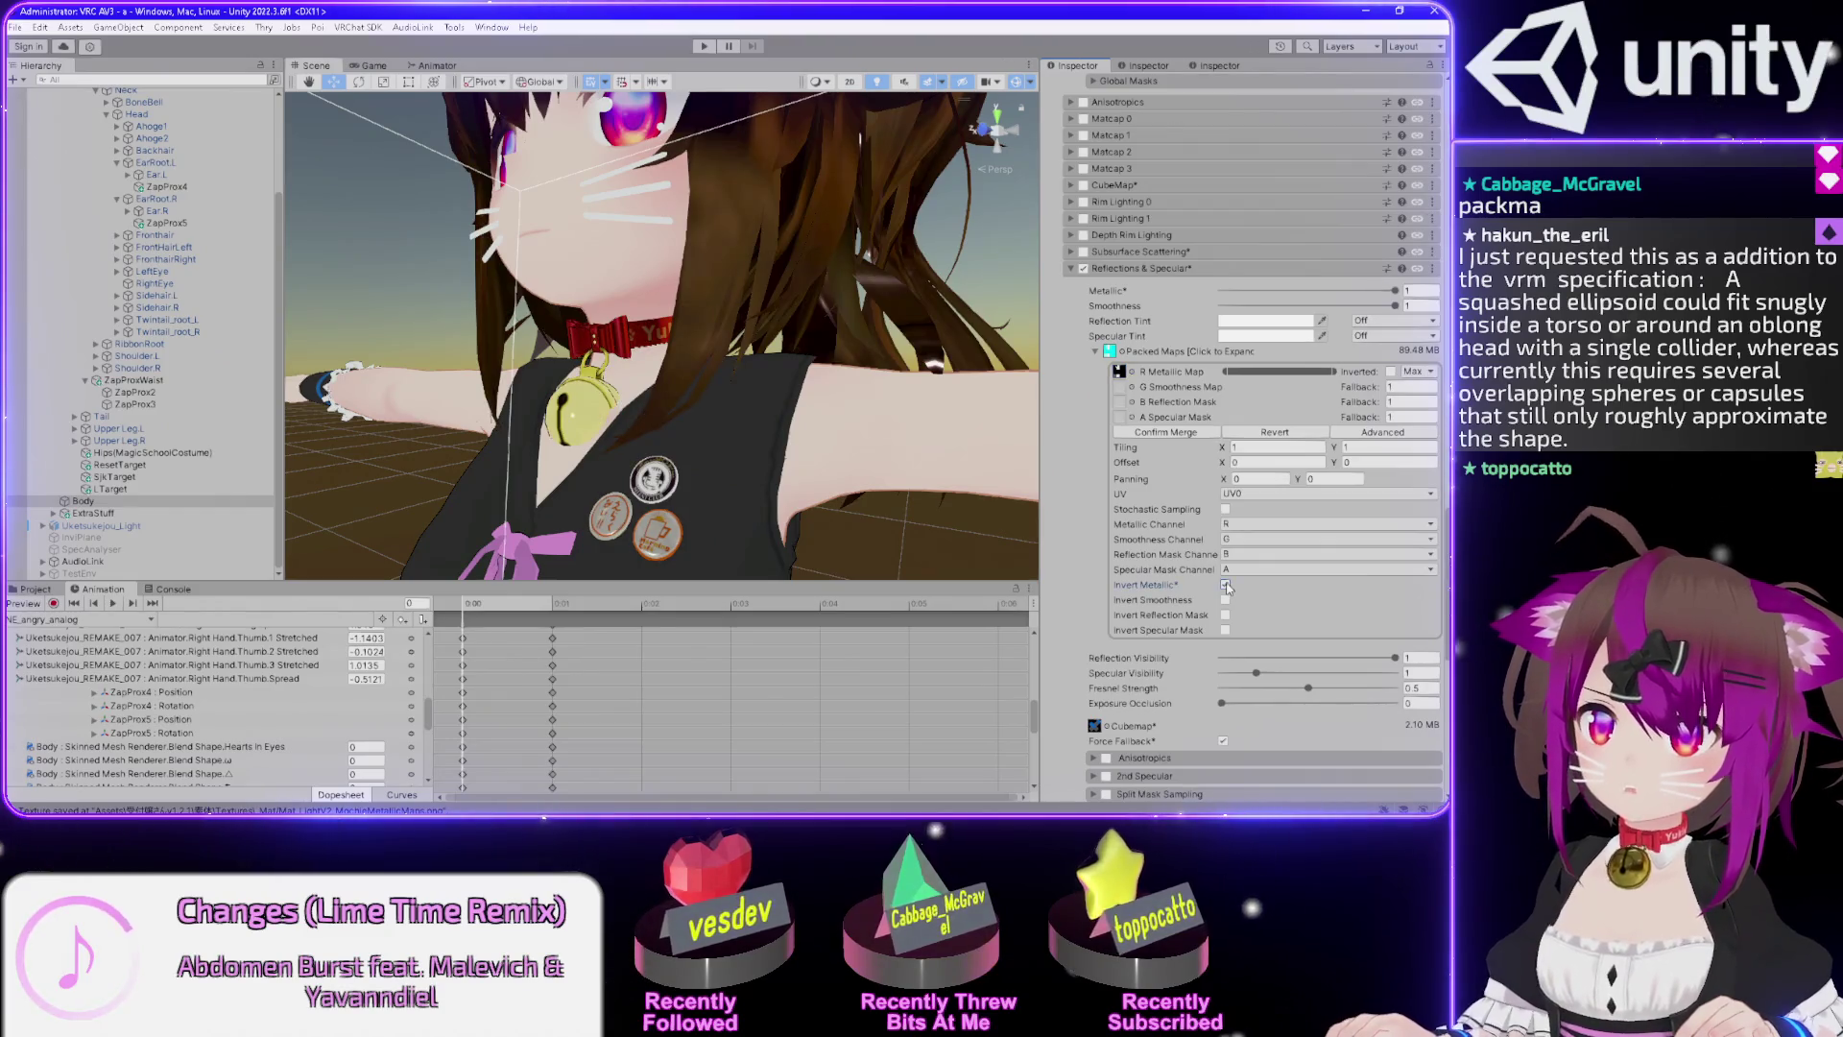
click(1226, 585)
click(1226, 585)
click(1226, 585)
click(1226, 585)
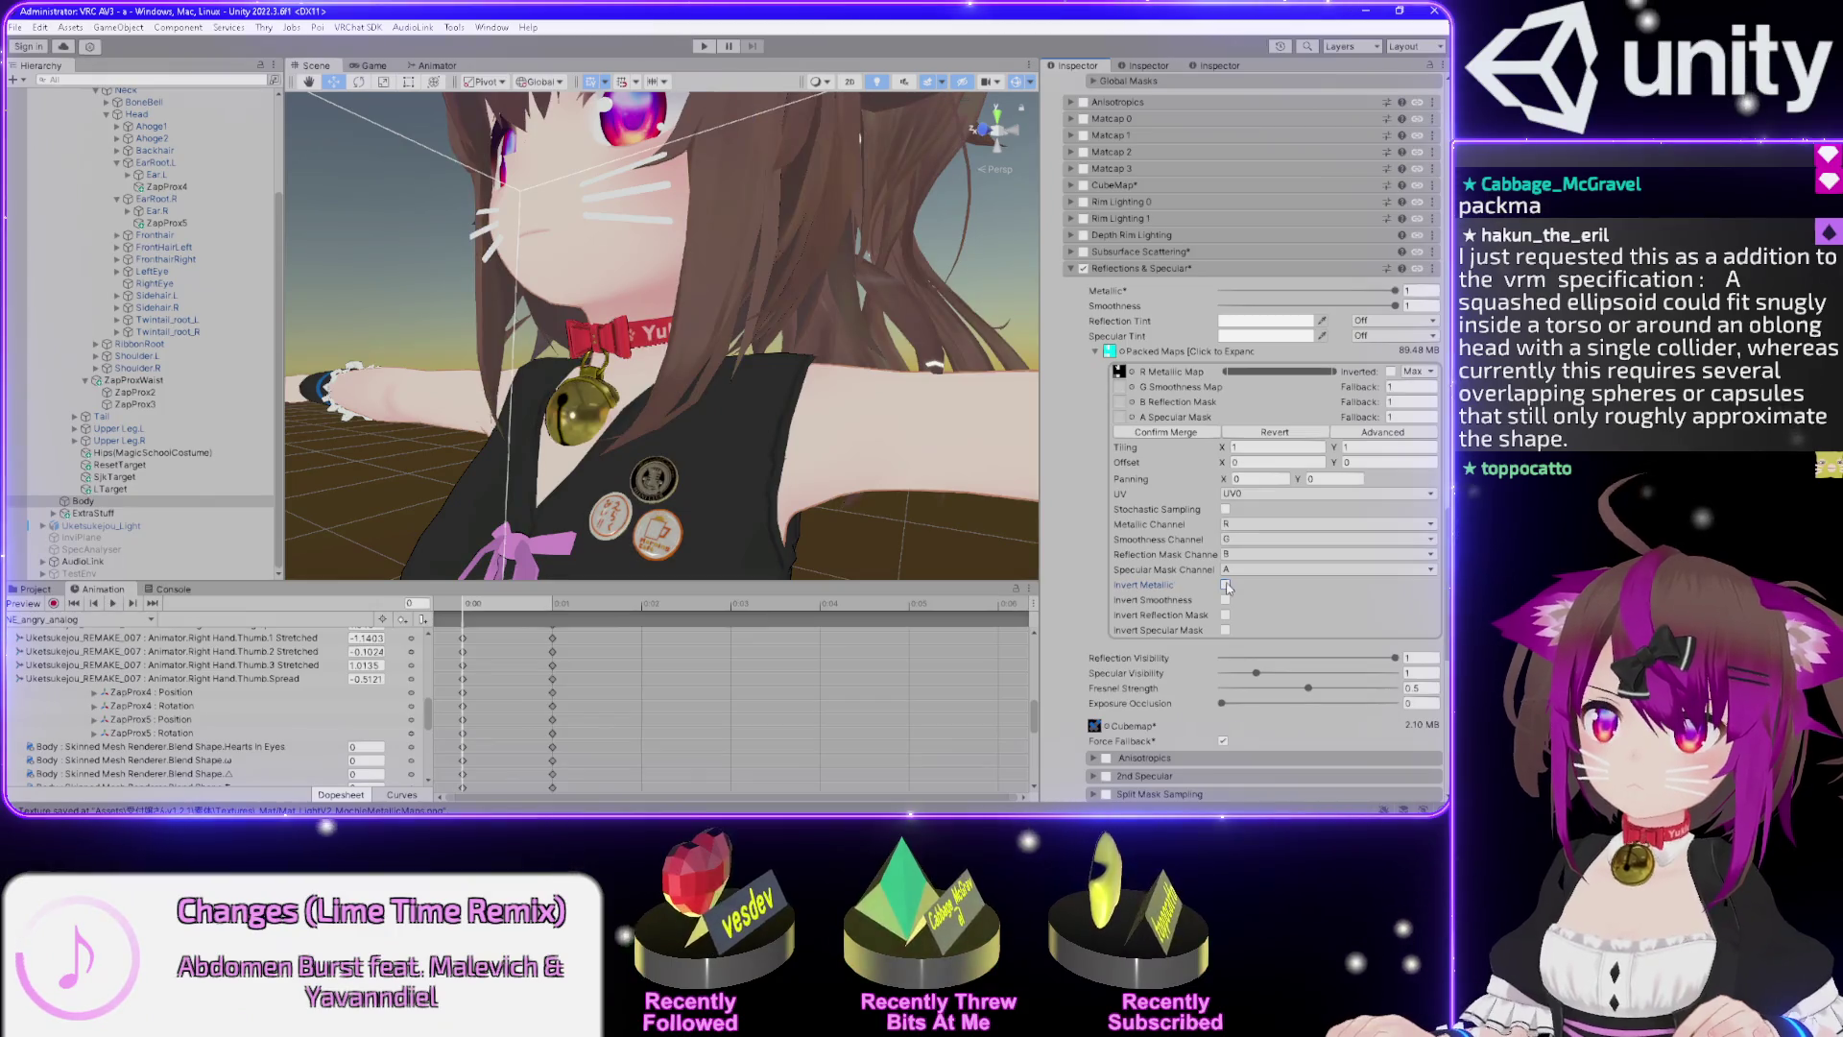
click(1226, 584)
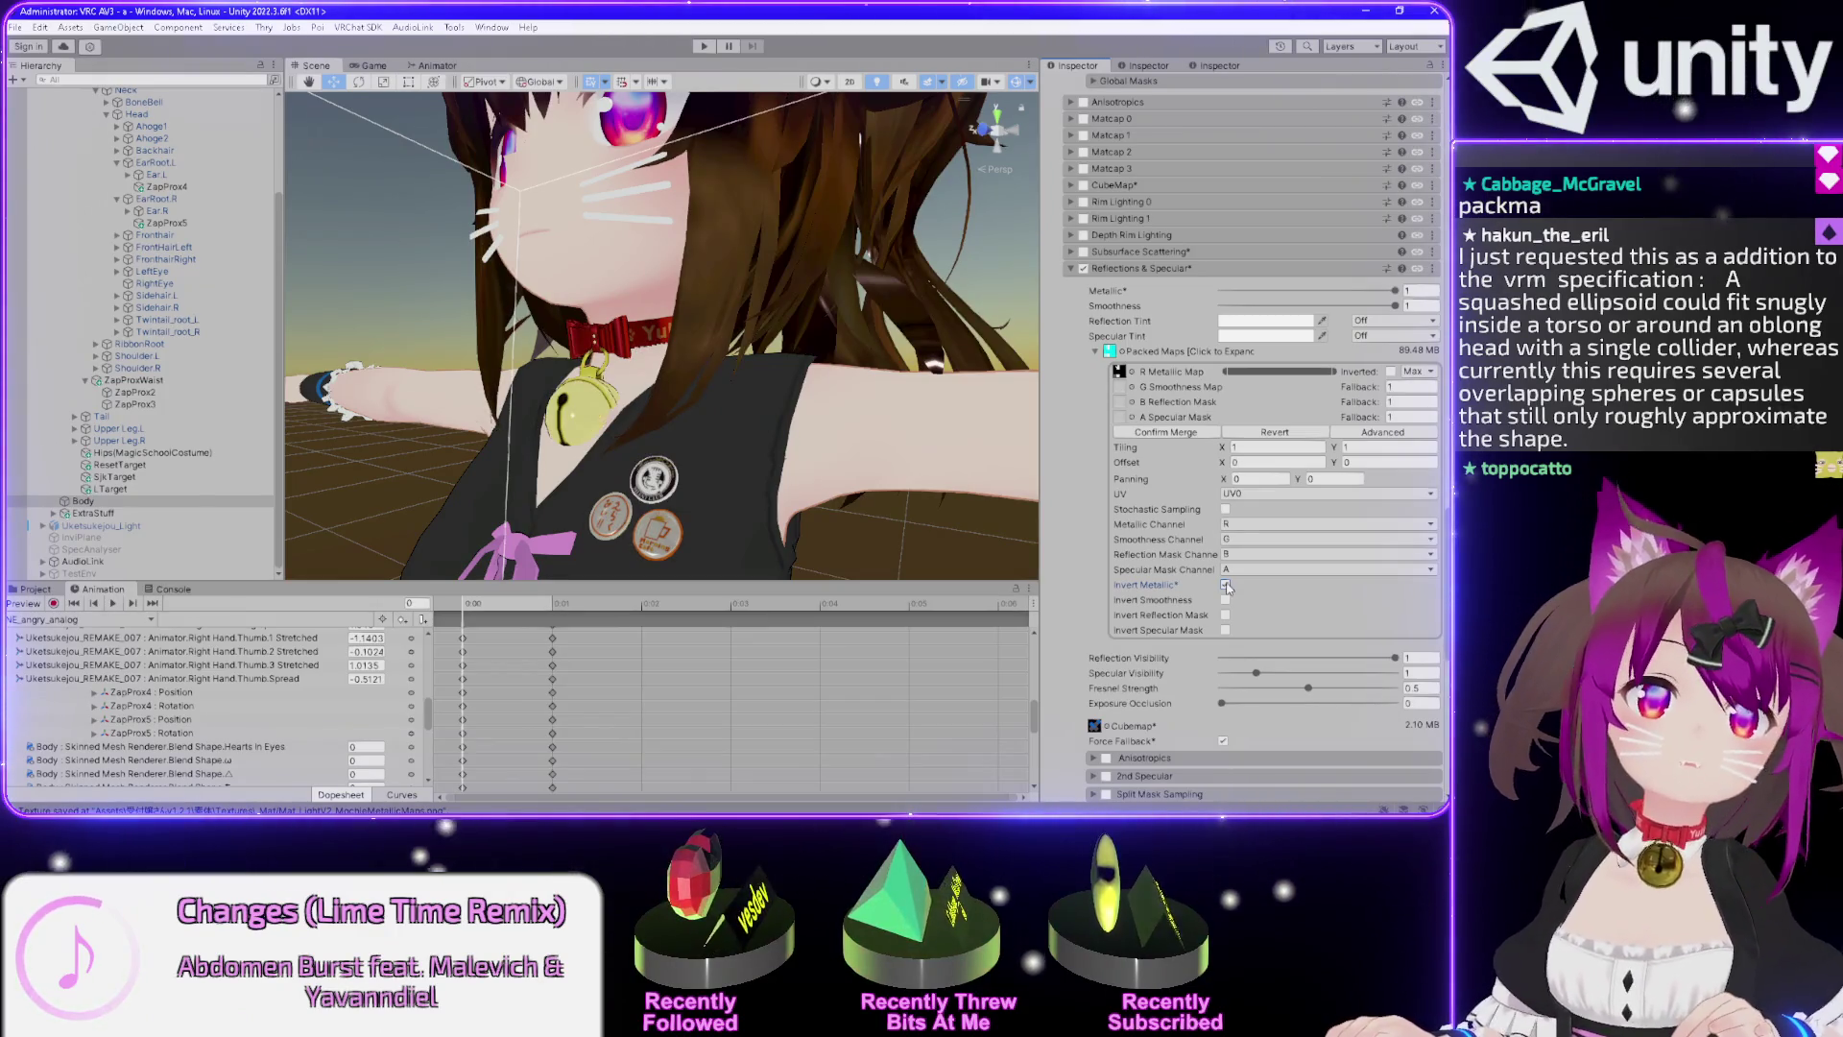
click(1226, 585)
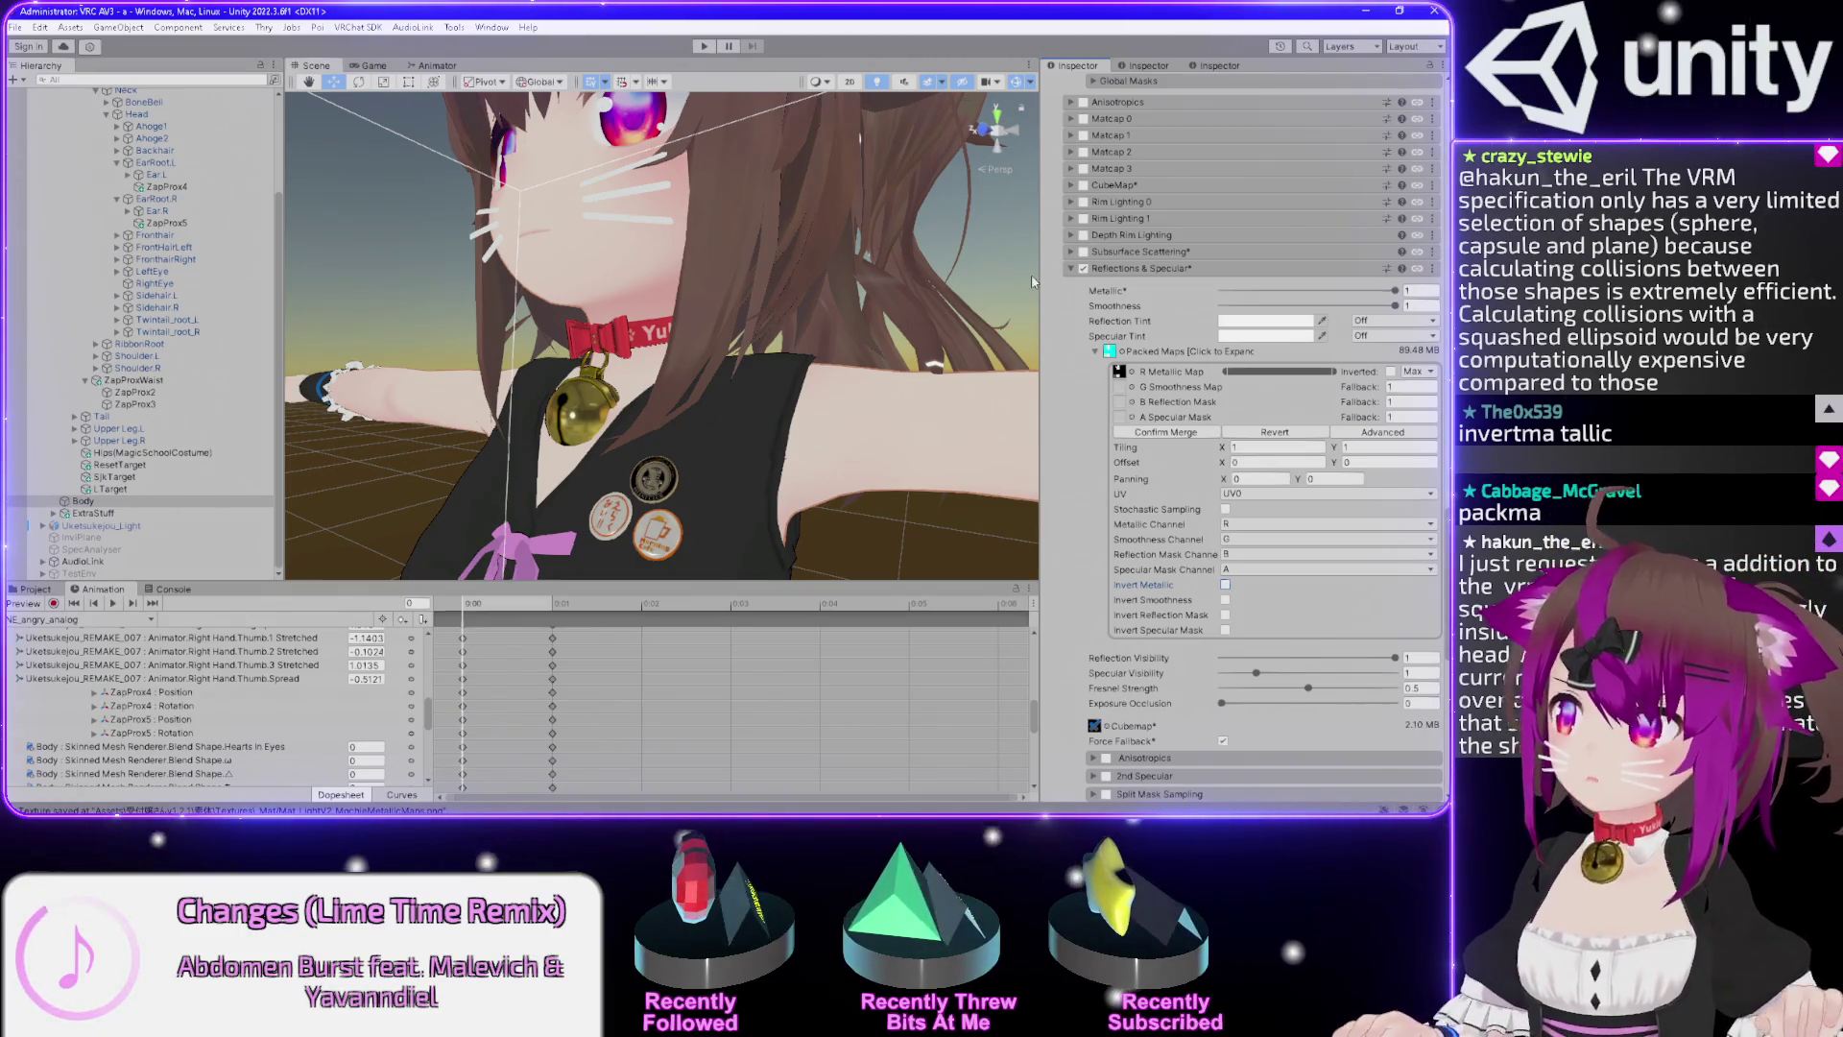
click(1134, 390)
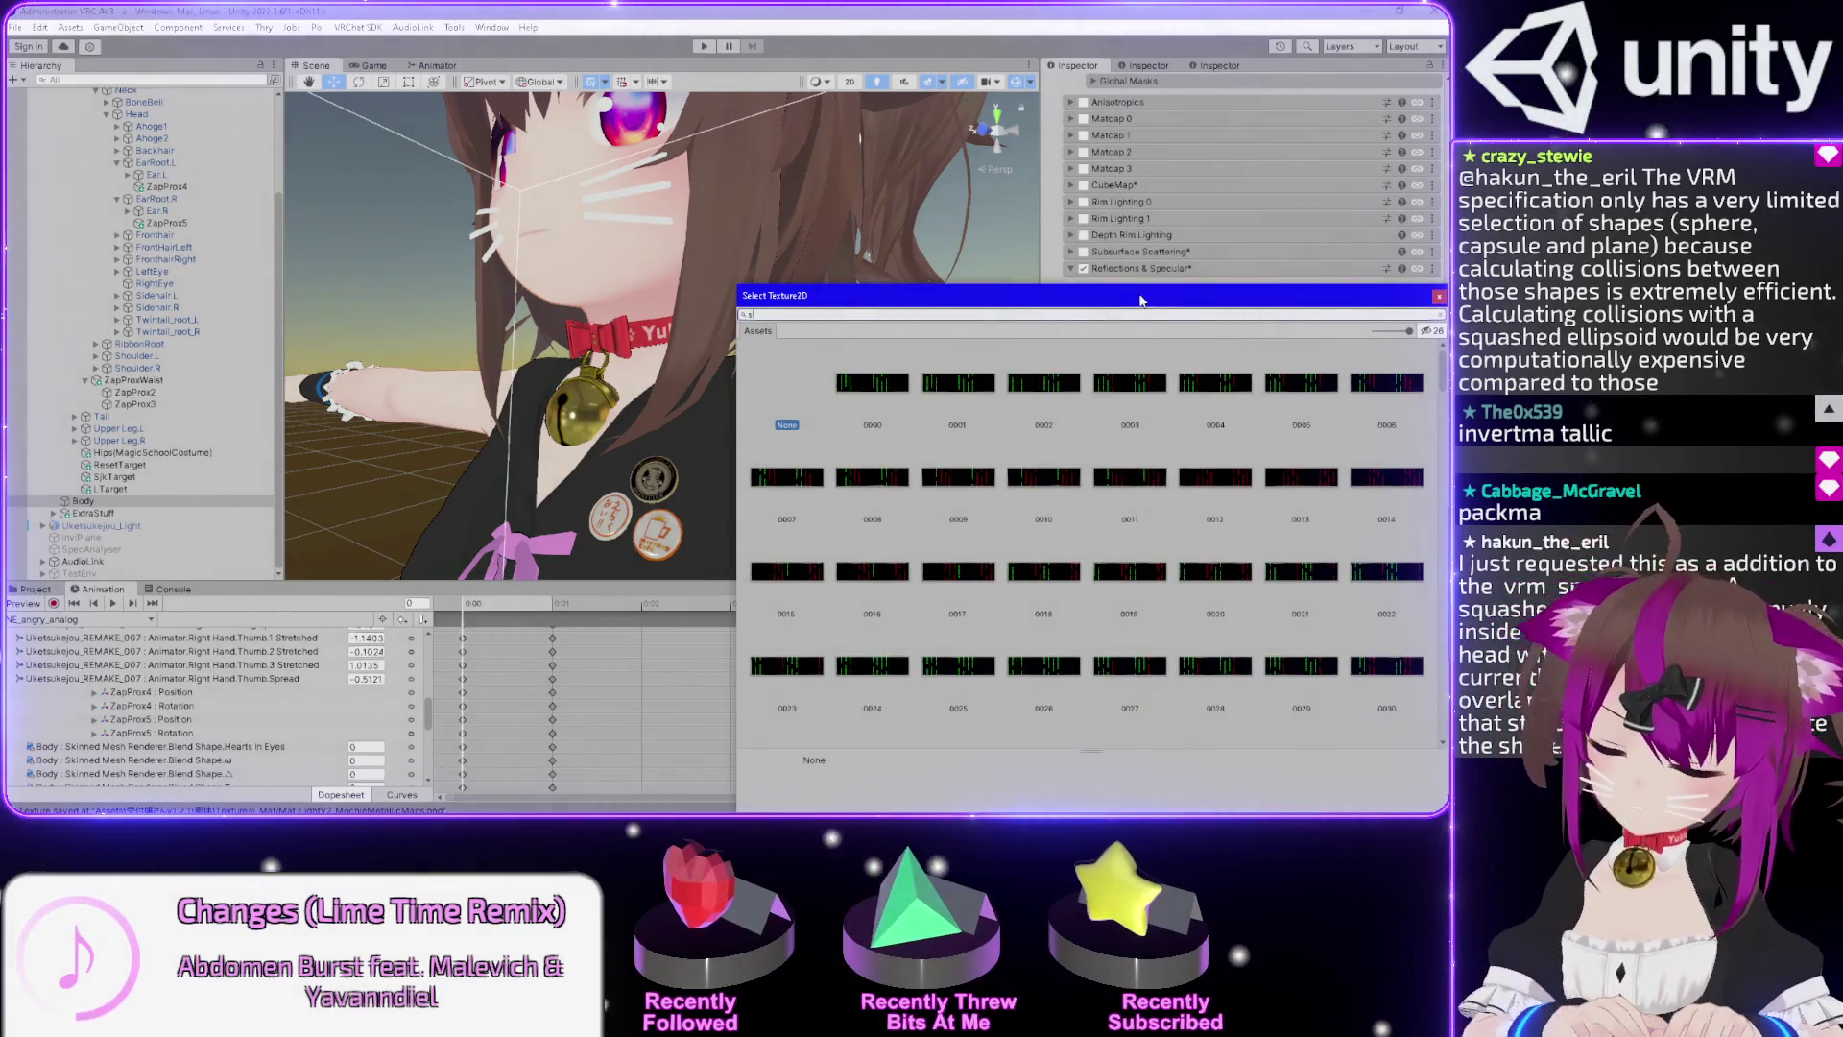
text(smooth)
Assign the Smoothness Map texture to the G smoothness slot of Mat_LightV2's packed map.
click(955, 386)
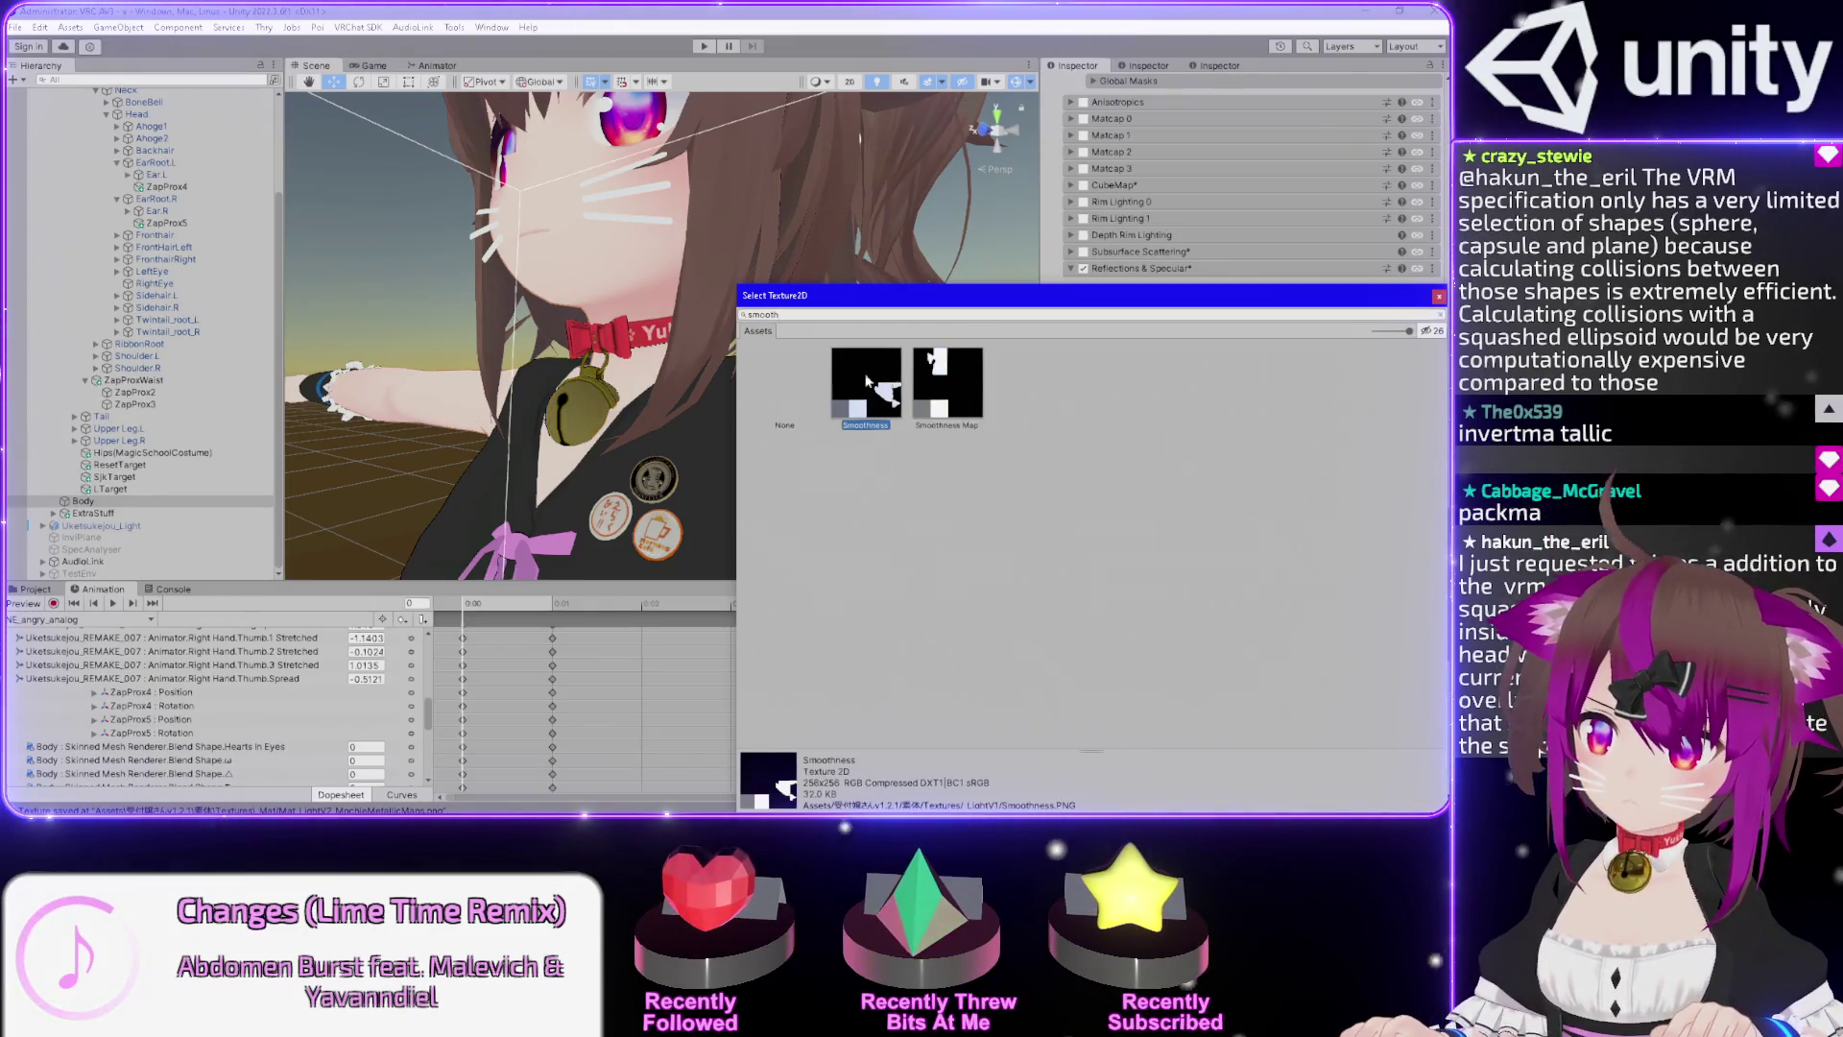
mouse_move(902, 295)
mouse_down()
mouse_move(892, 491)
mouse_move(573, 611)
mouse_up()
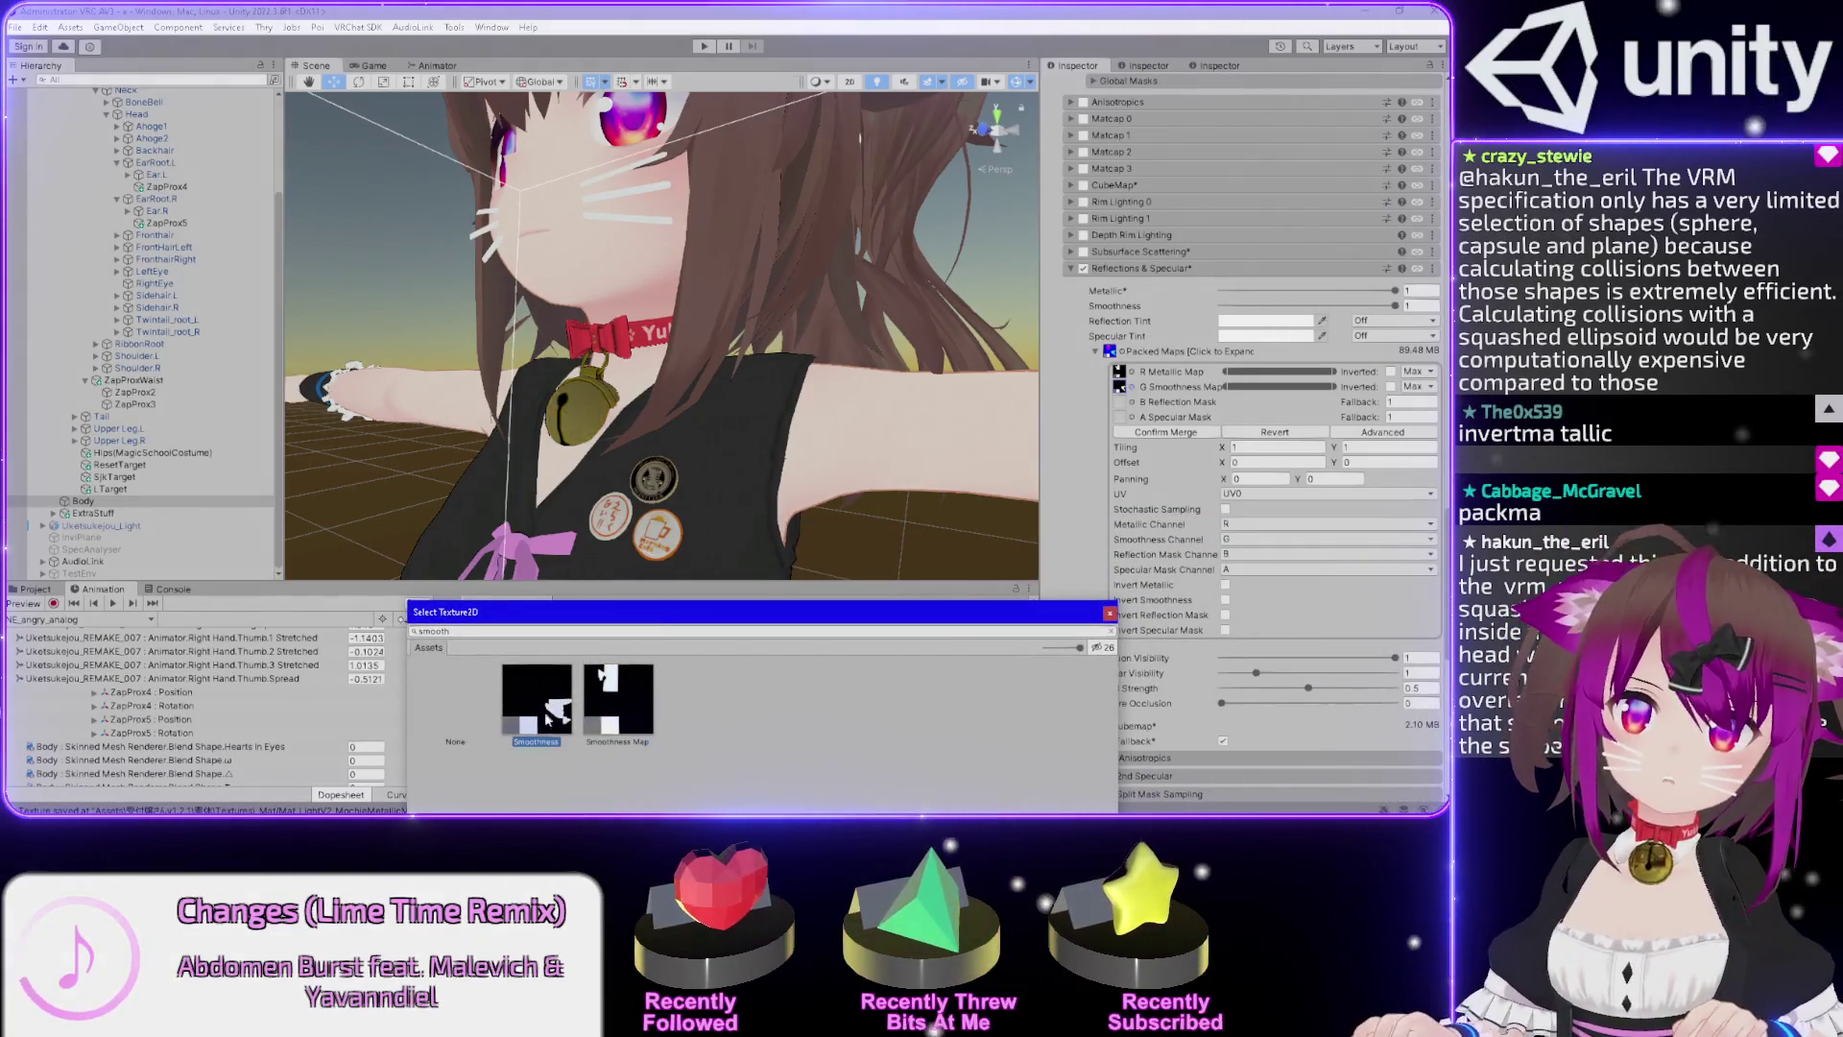
drag(631, 616, 541, 172)
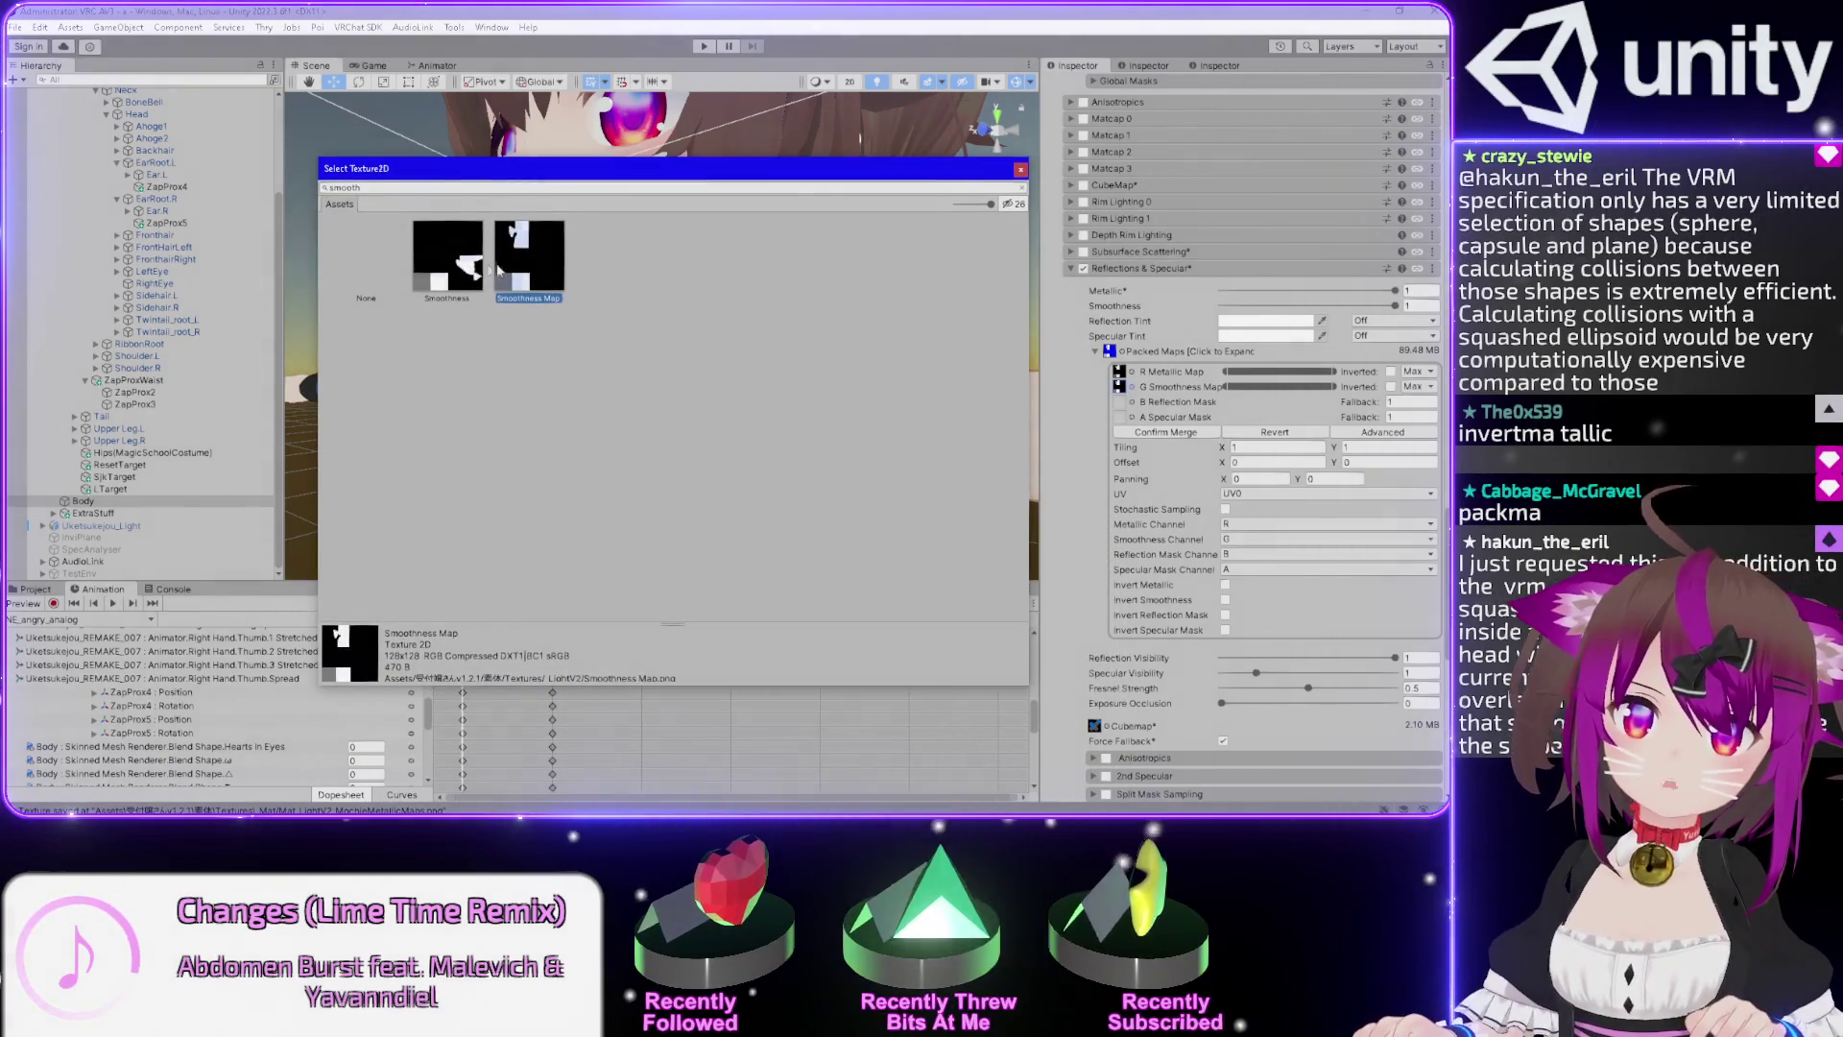
click(1019, 171)
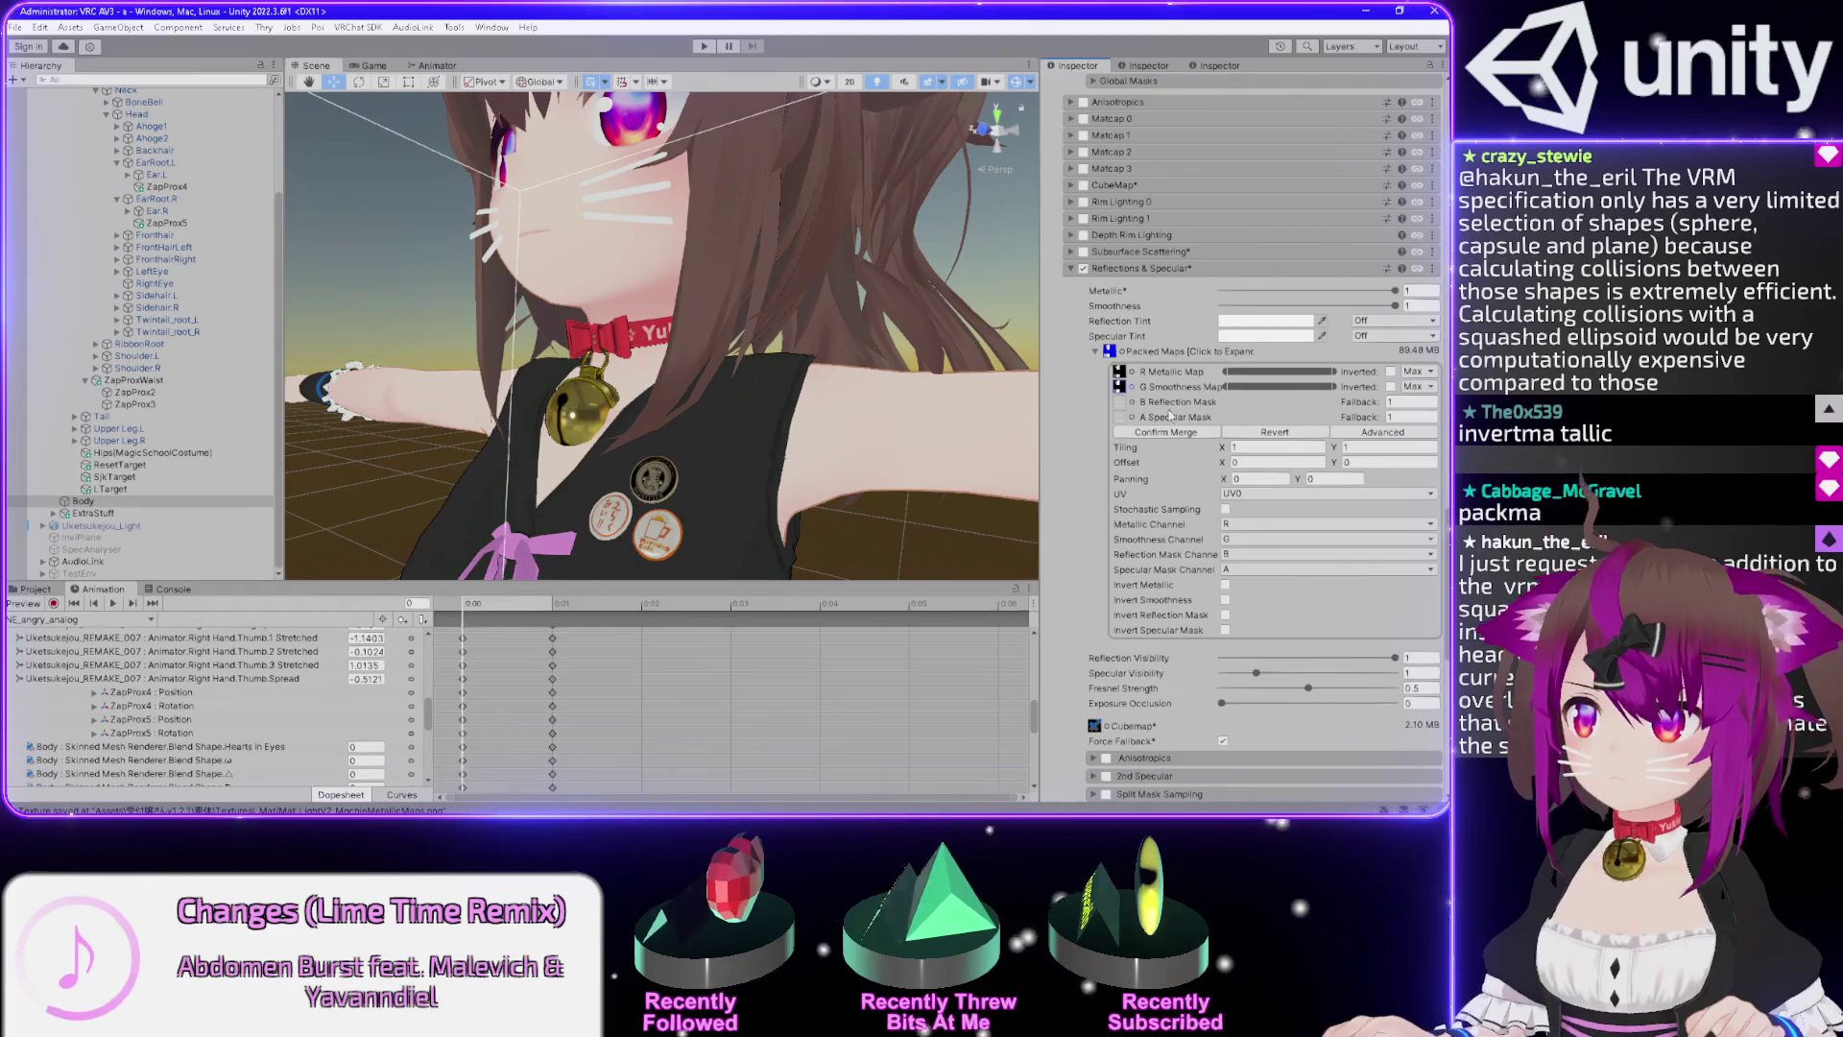
mouse_move(945, 288)
mouse_down()
mouse_move(654, 314)
mouse_move(742, 203)
mouse_move(725, 244)
mouse_move(31, 404)
mouse_move(373, 431)
mouse_move(754, 203)
mouse_move(247, 192)
mouse_move(721, 244)
mouse_move(643, 240)
mouse_up()
scroll(636, 457, down, 10)
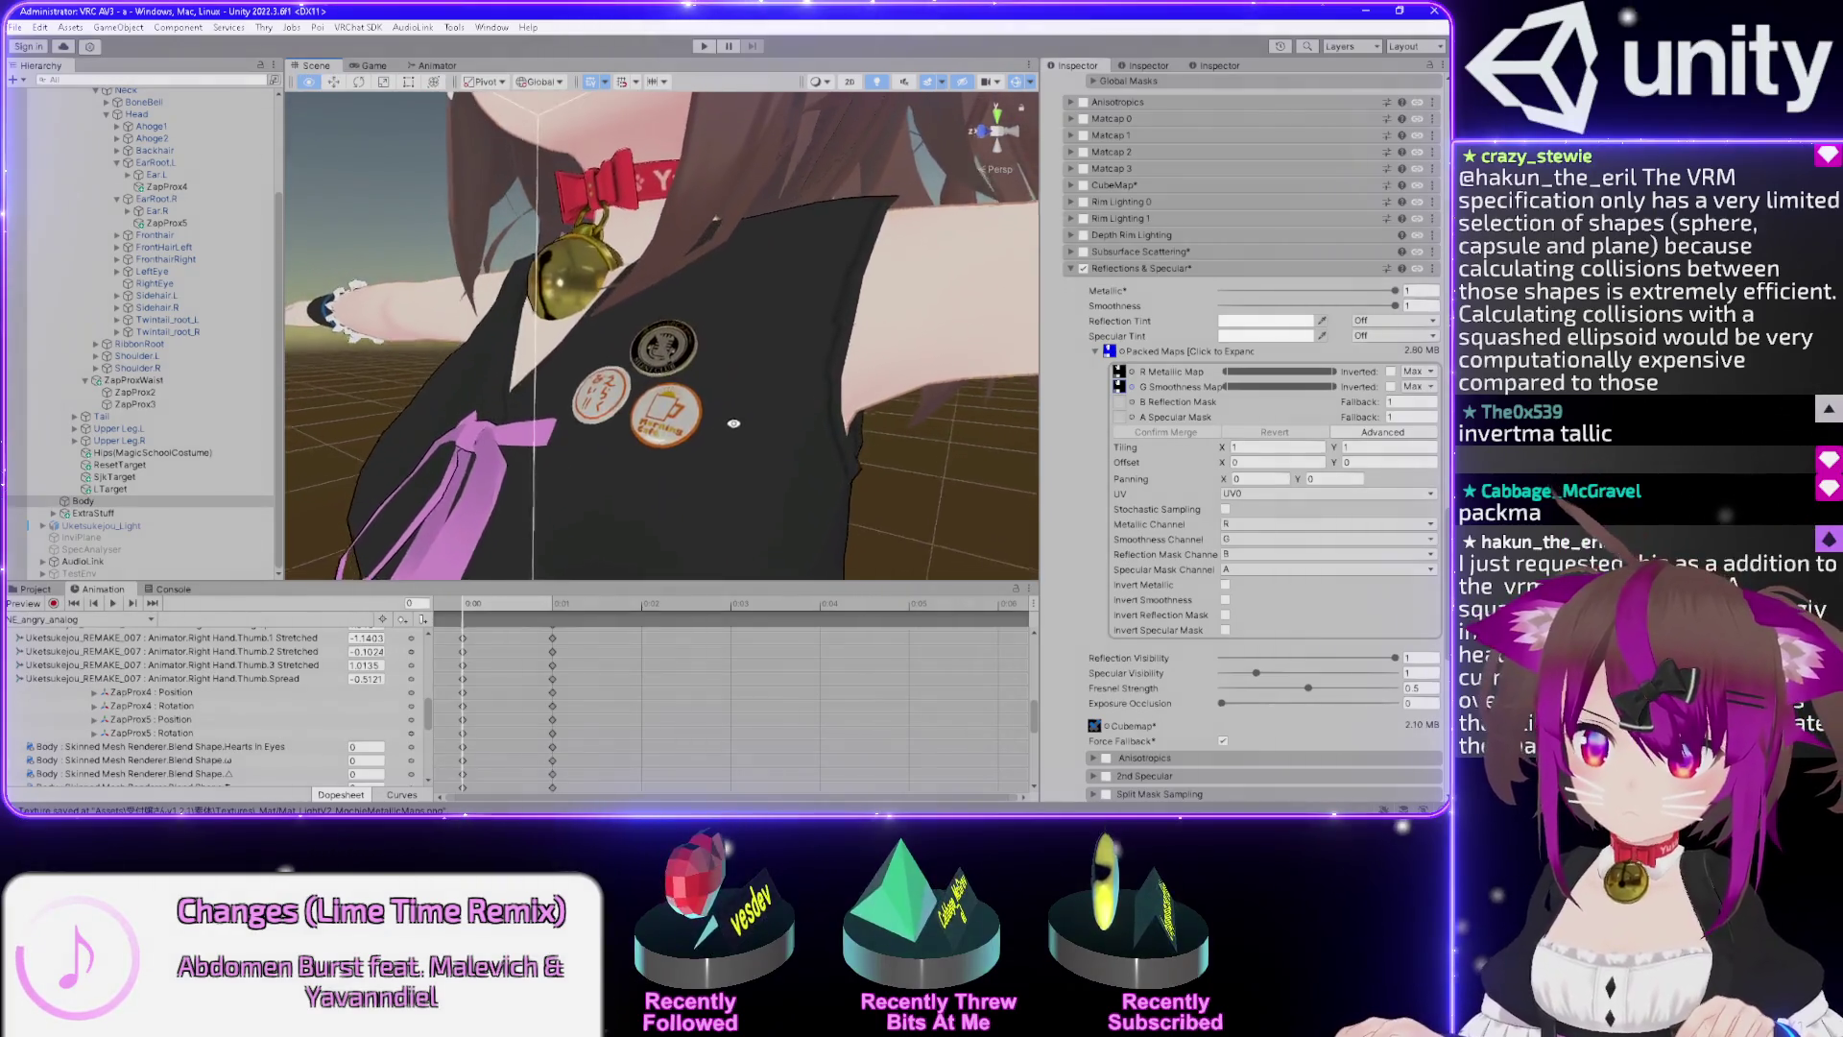
drag(733, 423, 661, 393)
scroll(661, 393, down, 10)
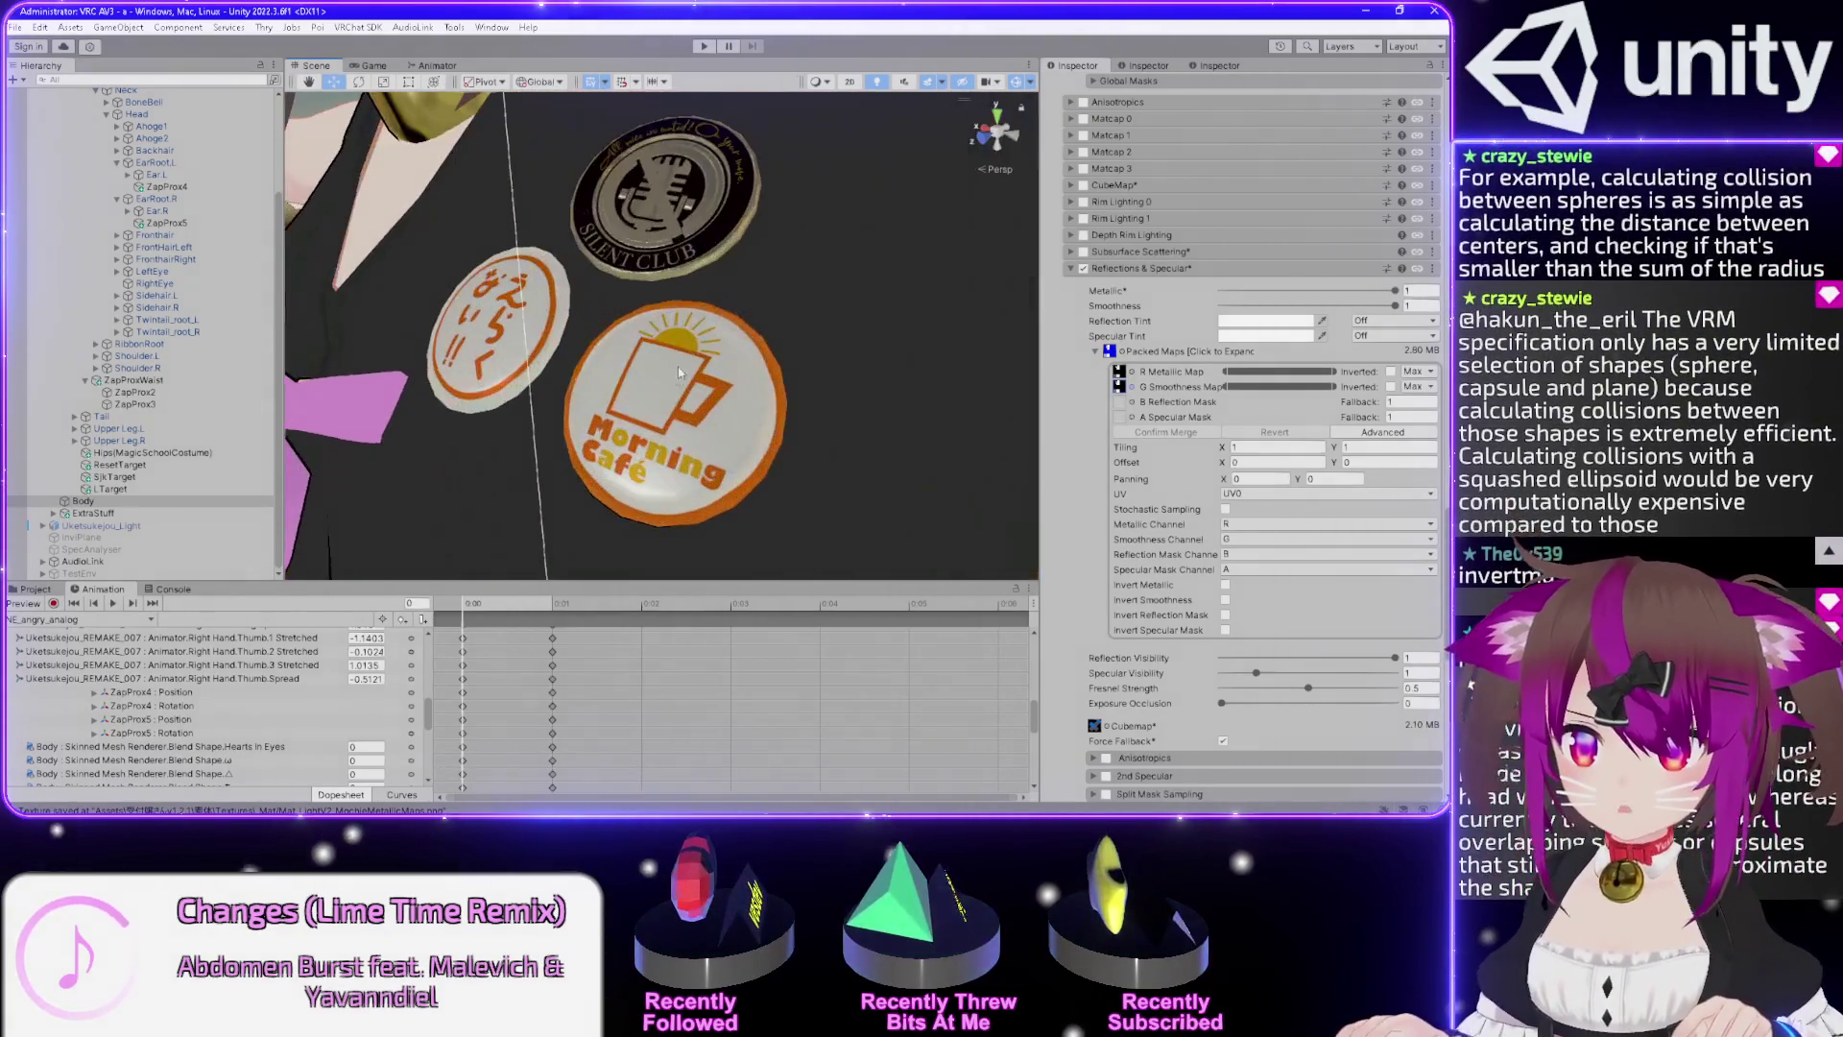
drag(738, 304, 765, 300)
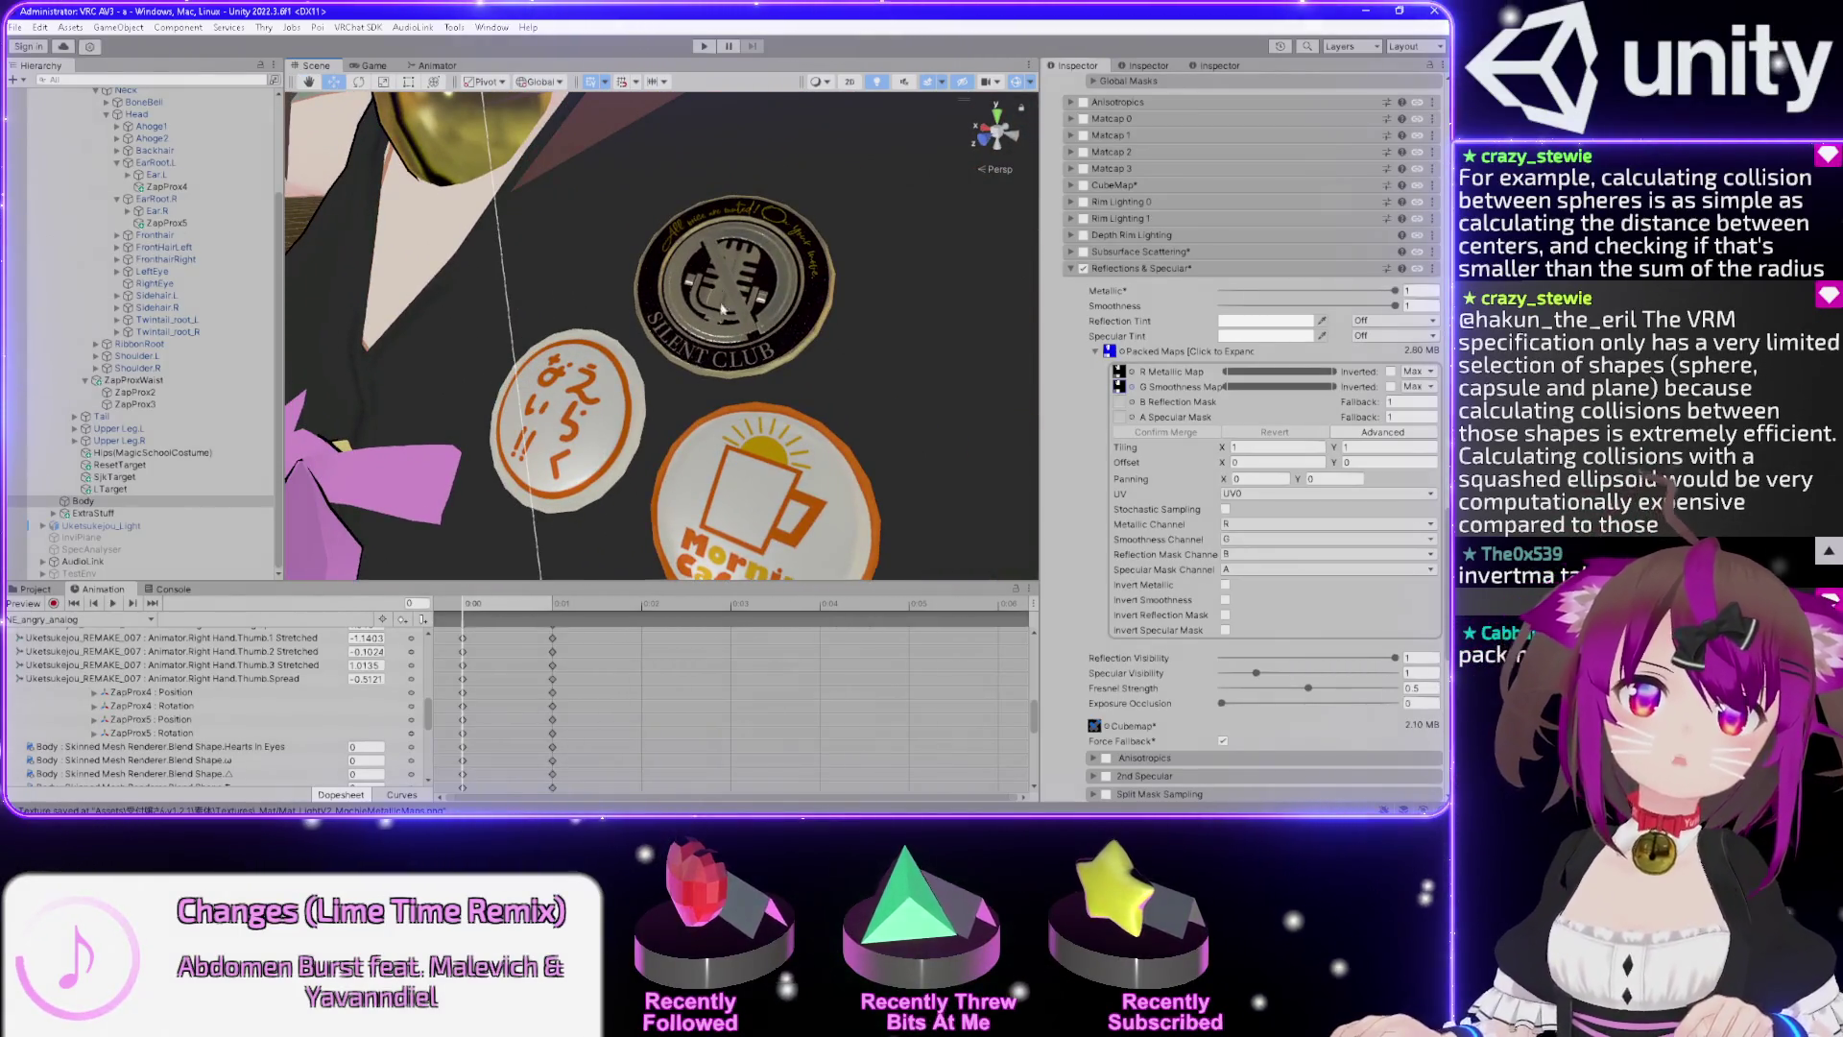
scroll(724, 297, down, 8)
drag(788, 347, 605, 340)
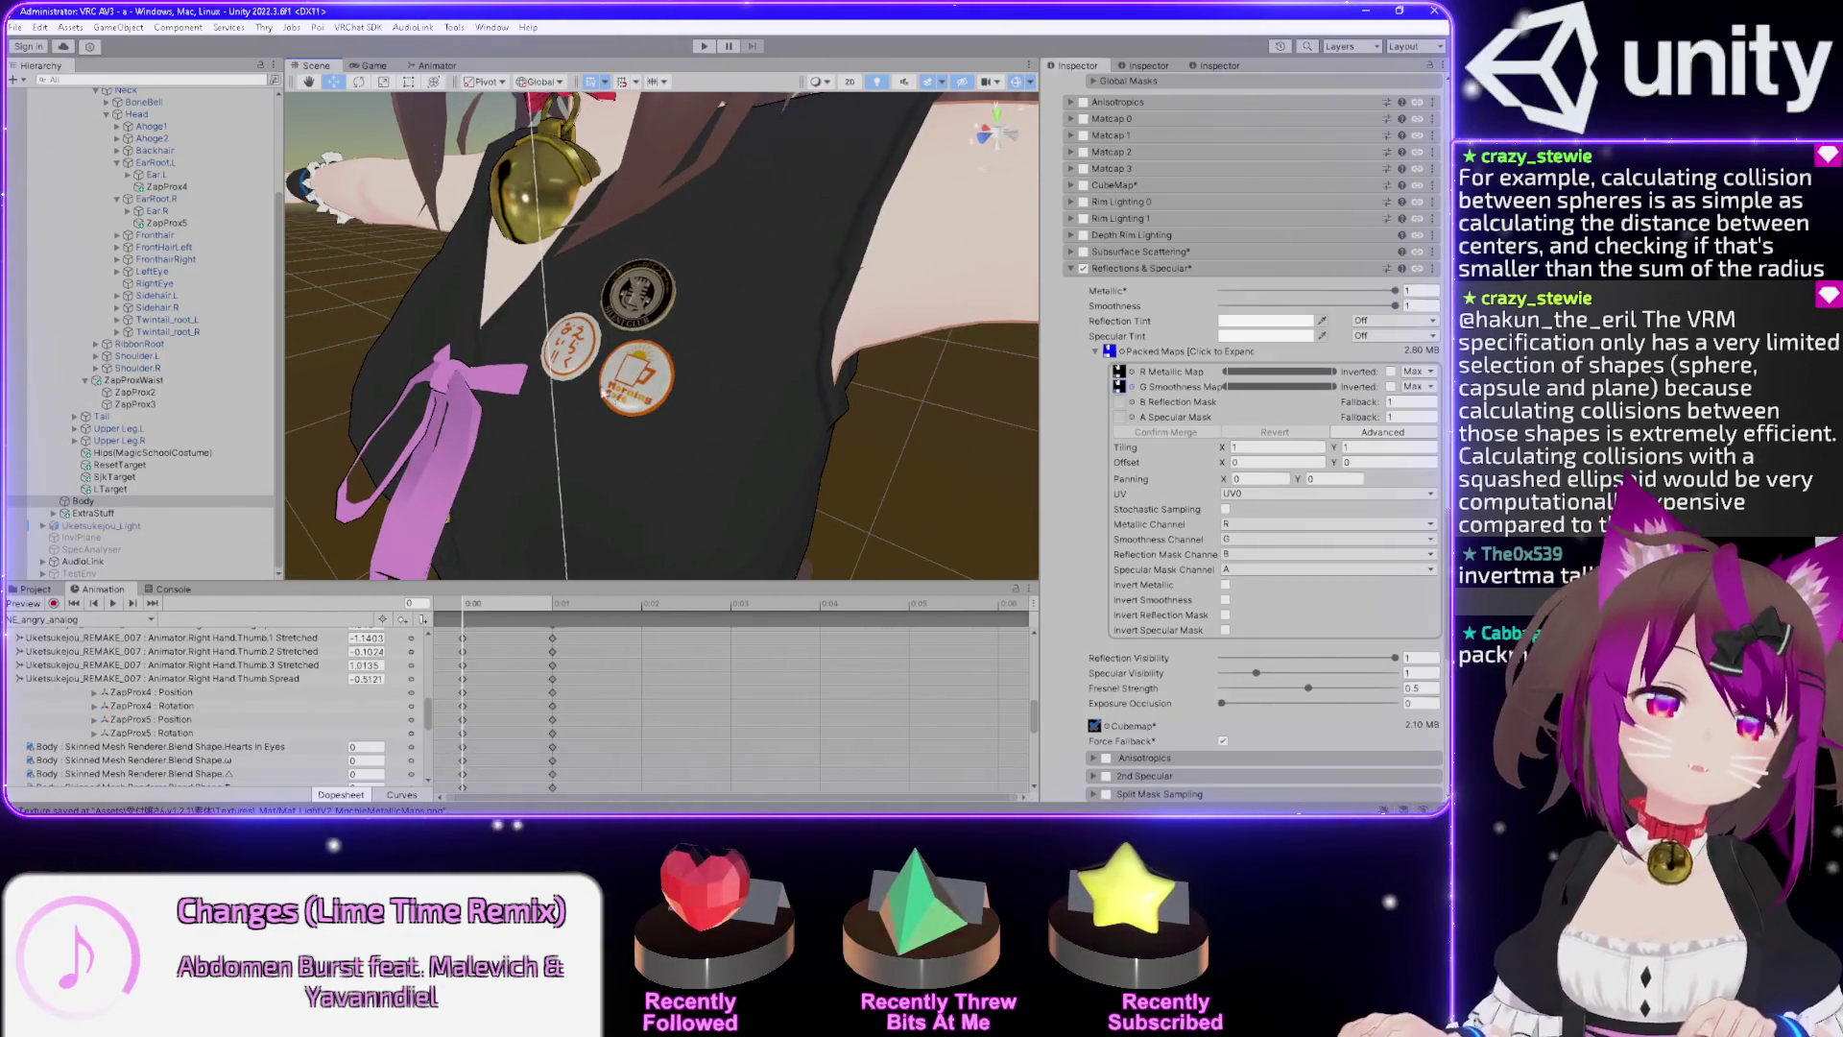
scroll(566, 375, up, 3)
scroll(595, 350, down, 4)
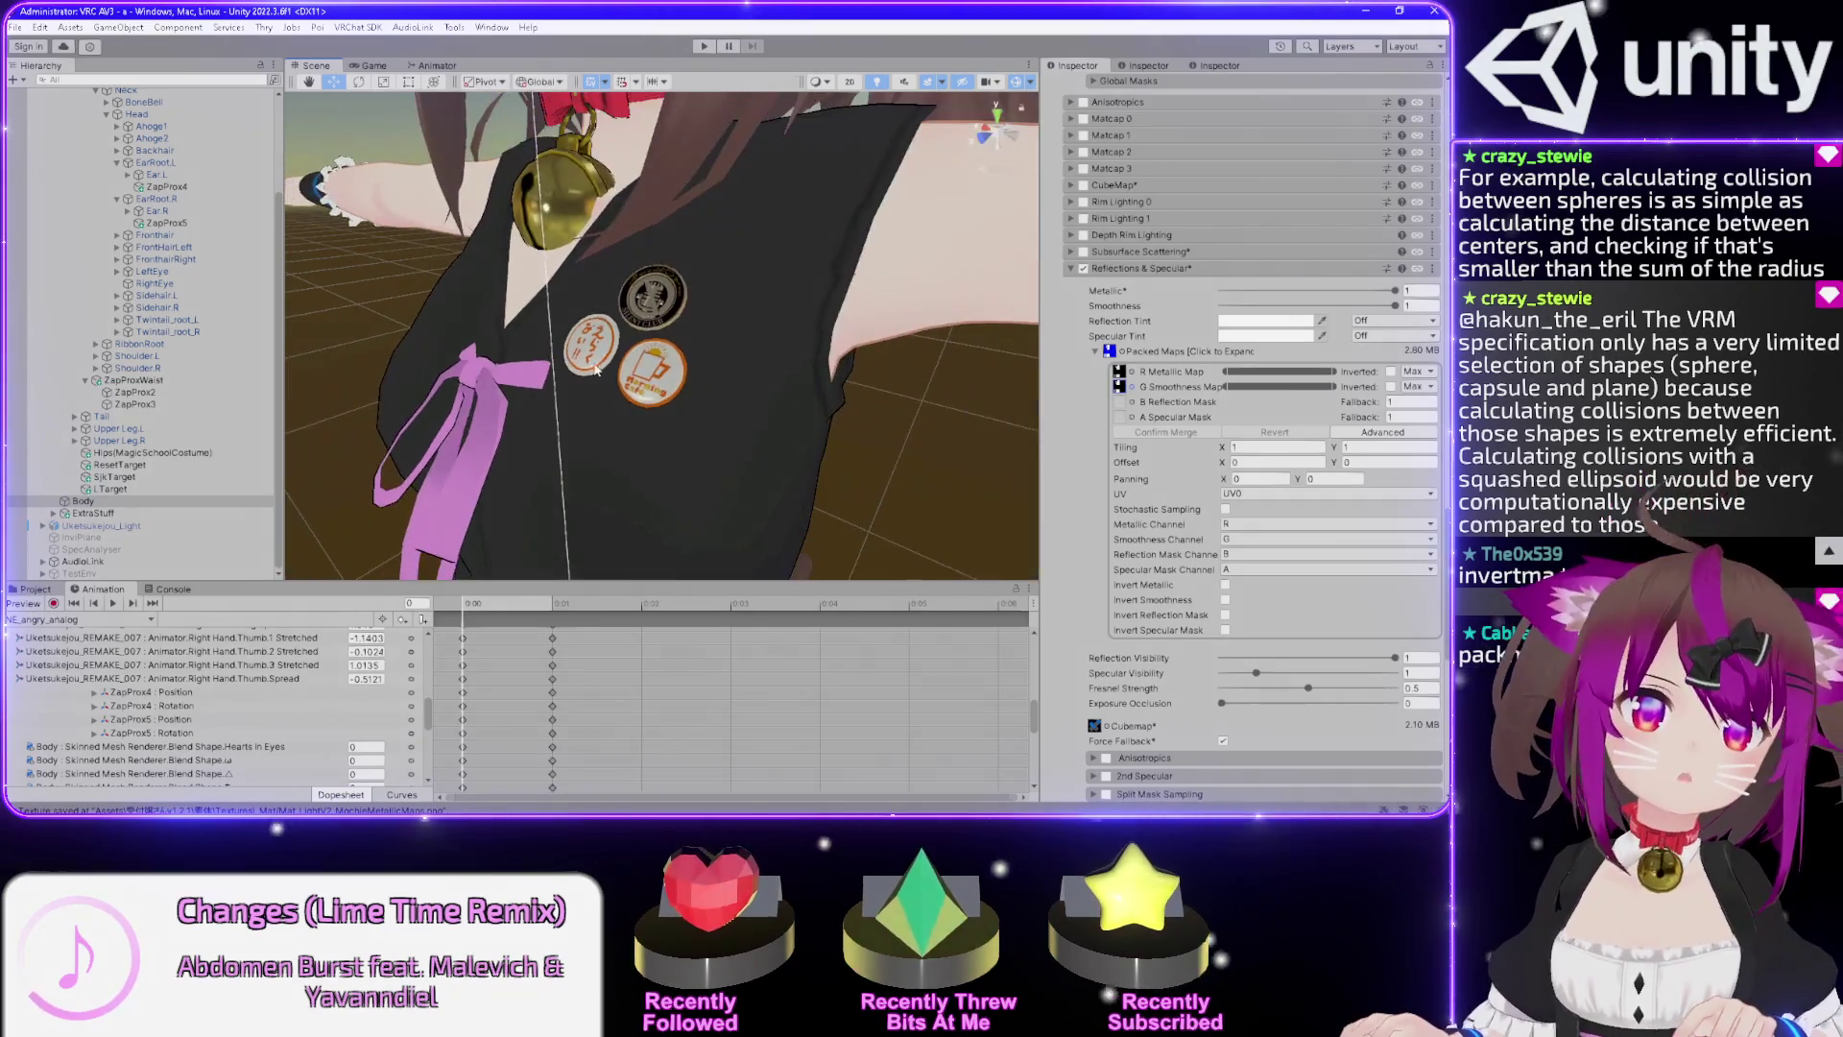
drag(607, 343, 727, 314)
scroll(726, 314, down, 5)
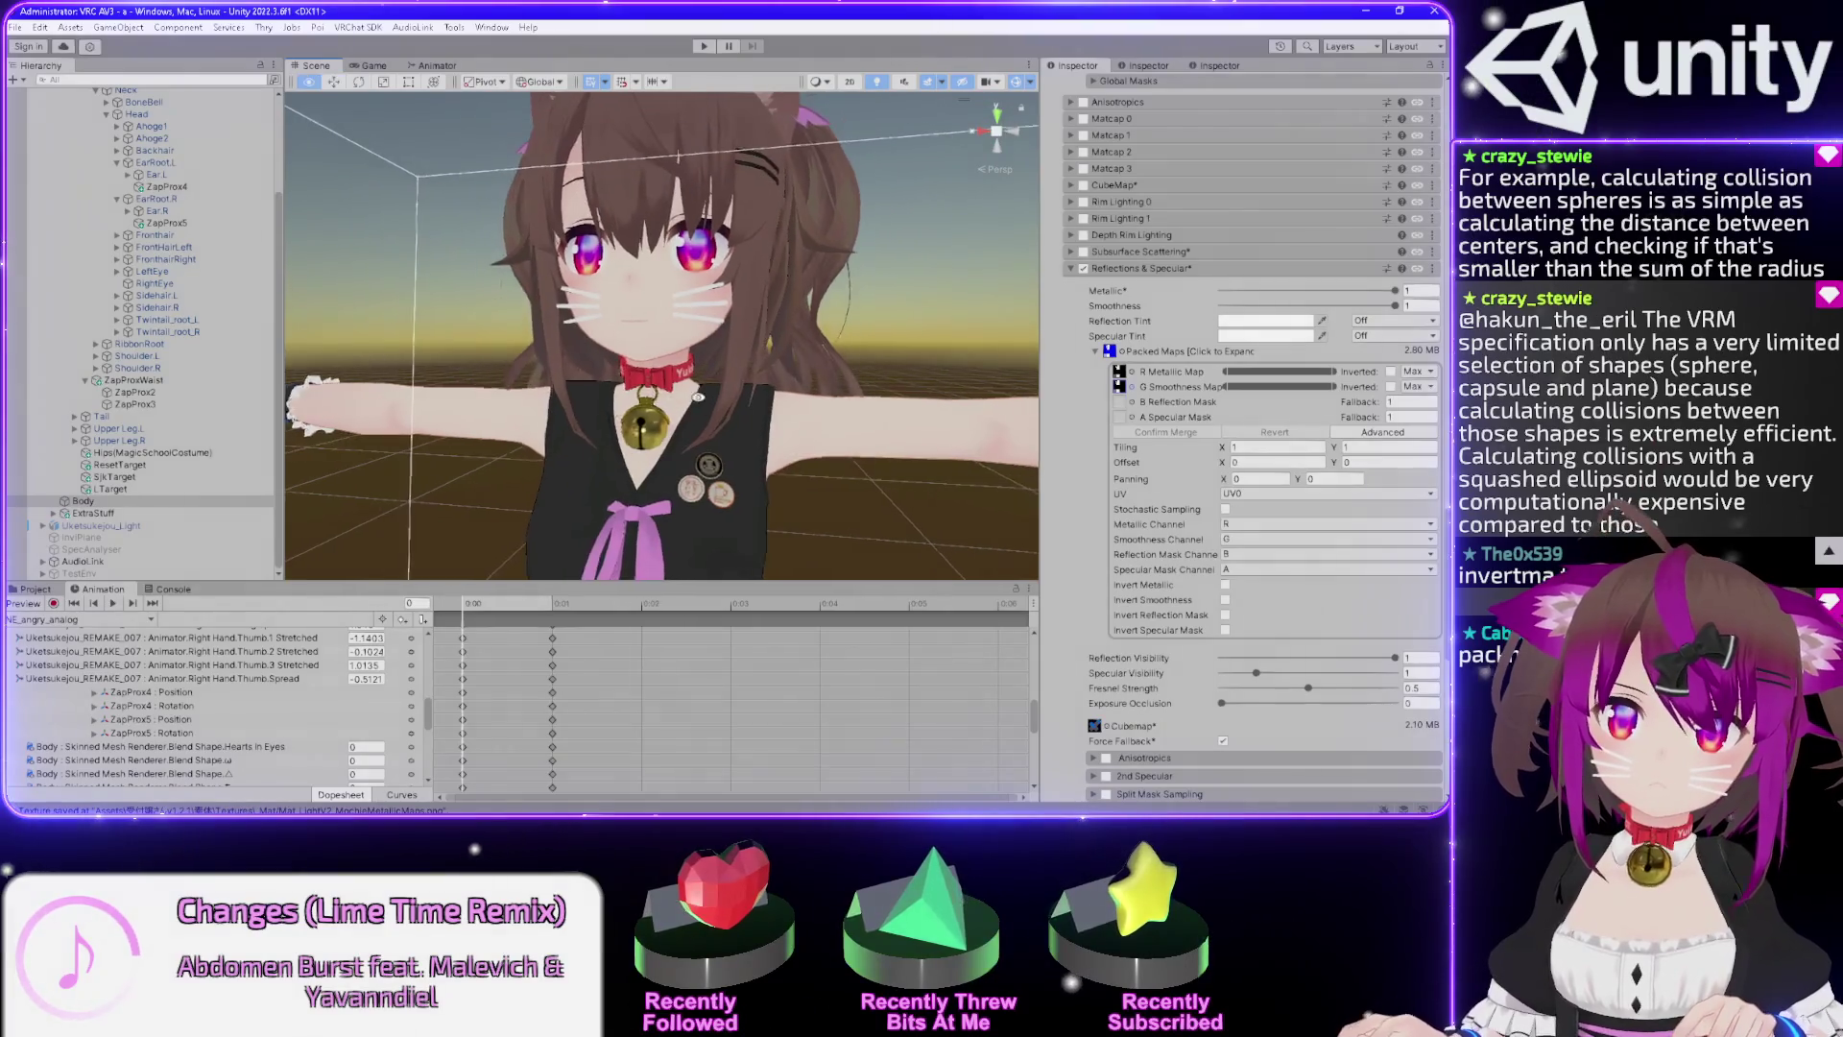
mouse_move(765, 448)
mouse_down()
mouse_move(836, 403)
mouse_move(718, 340)
mouse_move(826, 364)
mouse_move(735, 384)
mouse_move(722, 410)
mouse_move(389, 328)
mouse_move(408, 321)
mouse_up()
mouse_move(724, 288)
mouse_down()
mouse_move(787, 302)
mouse_move(722, 309)
mouse_up()
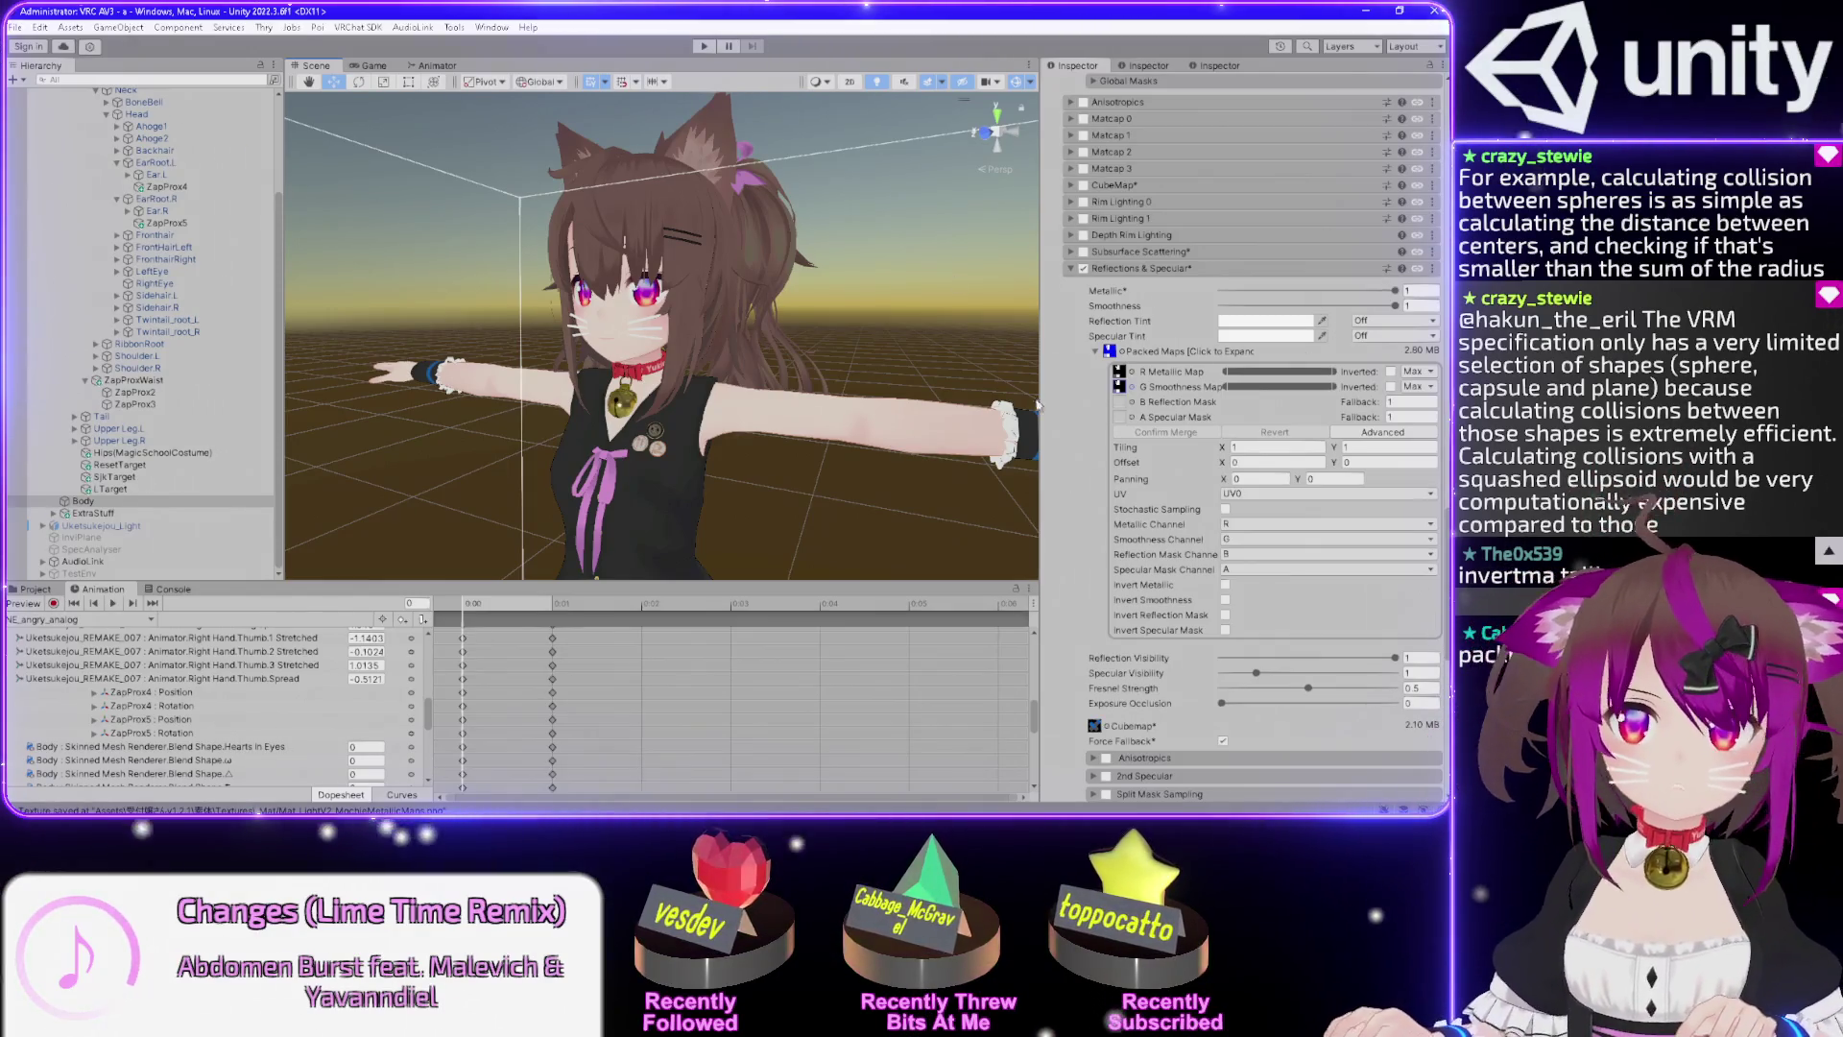
scroll(1079, 422, up, 3)
scroll(1066, 399, down, 10)
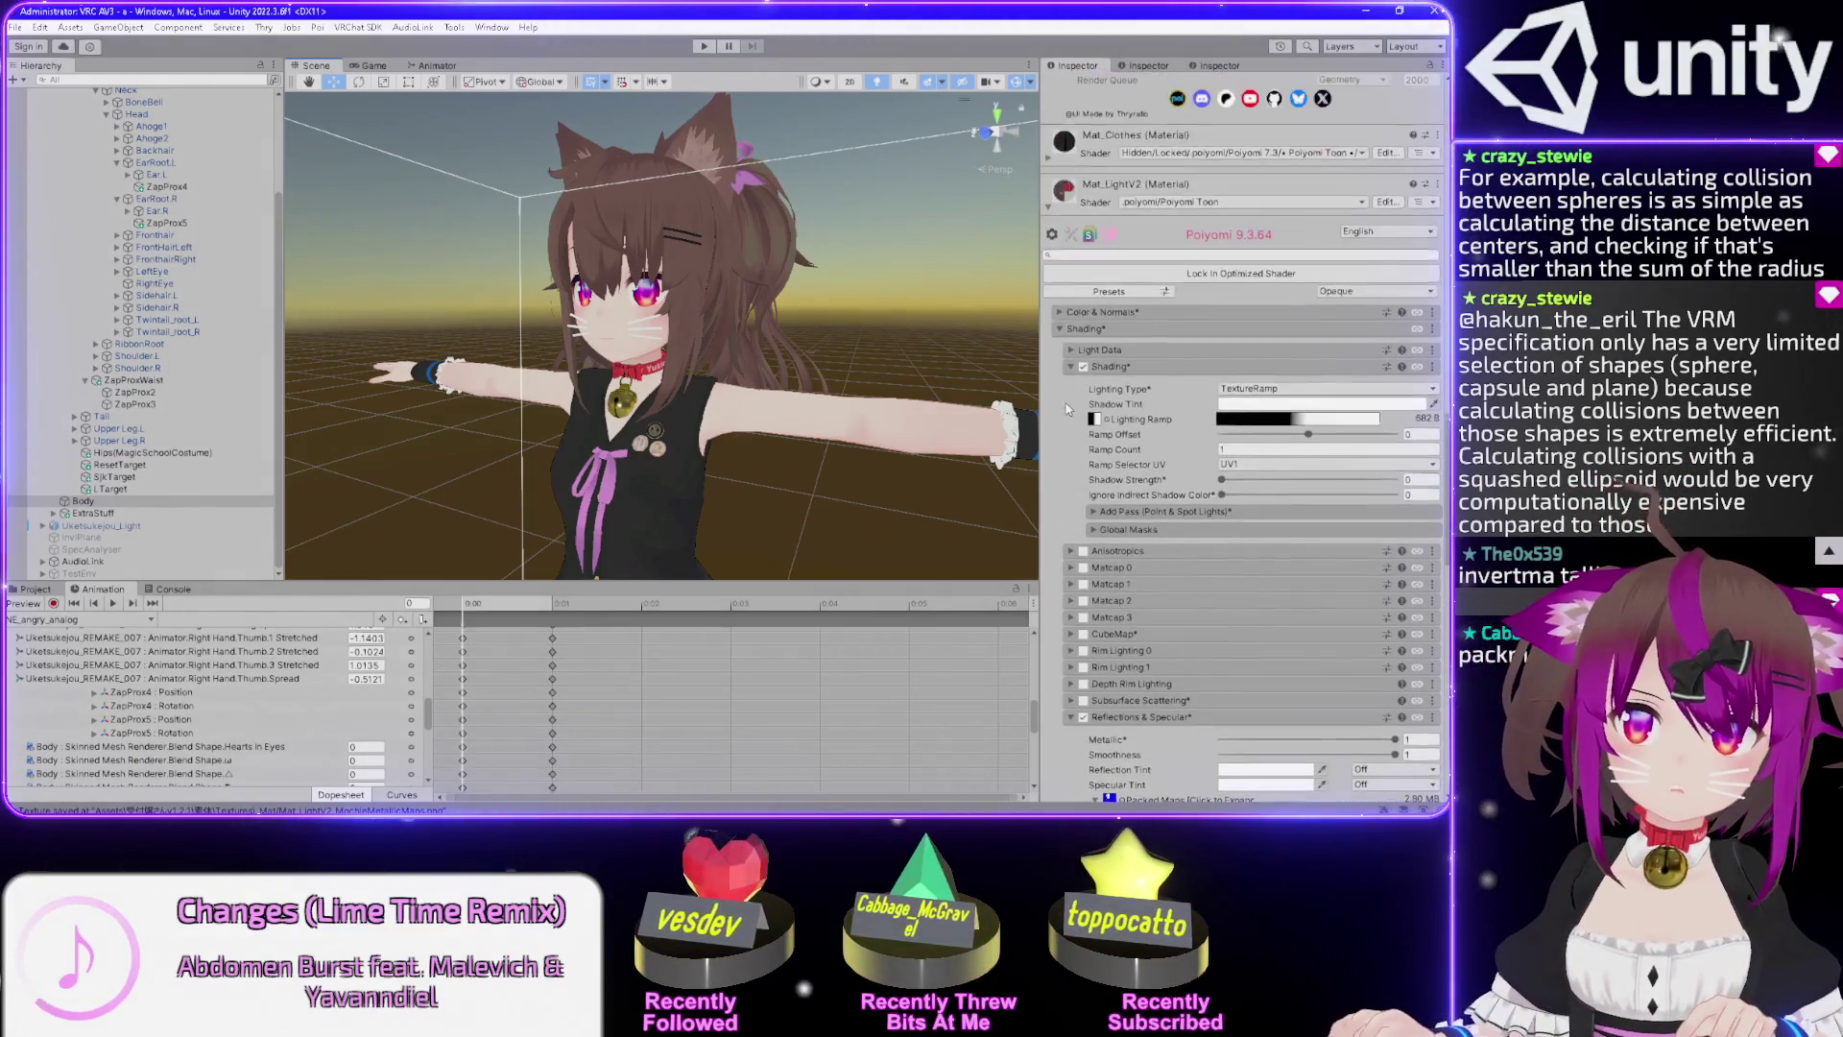
Expand the Mat_Clothes material's settings and look over the avatar's body and legs.
scroll(1051, 379, down, 10)
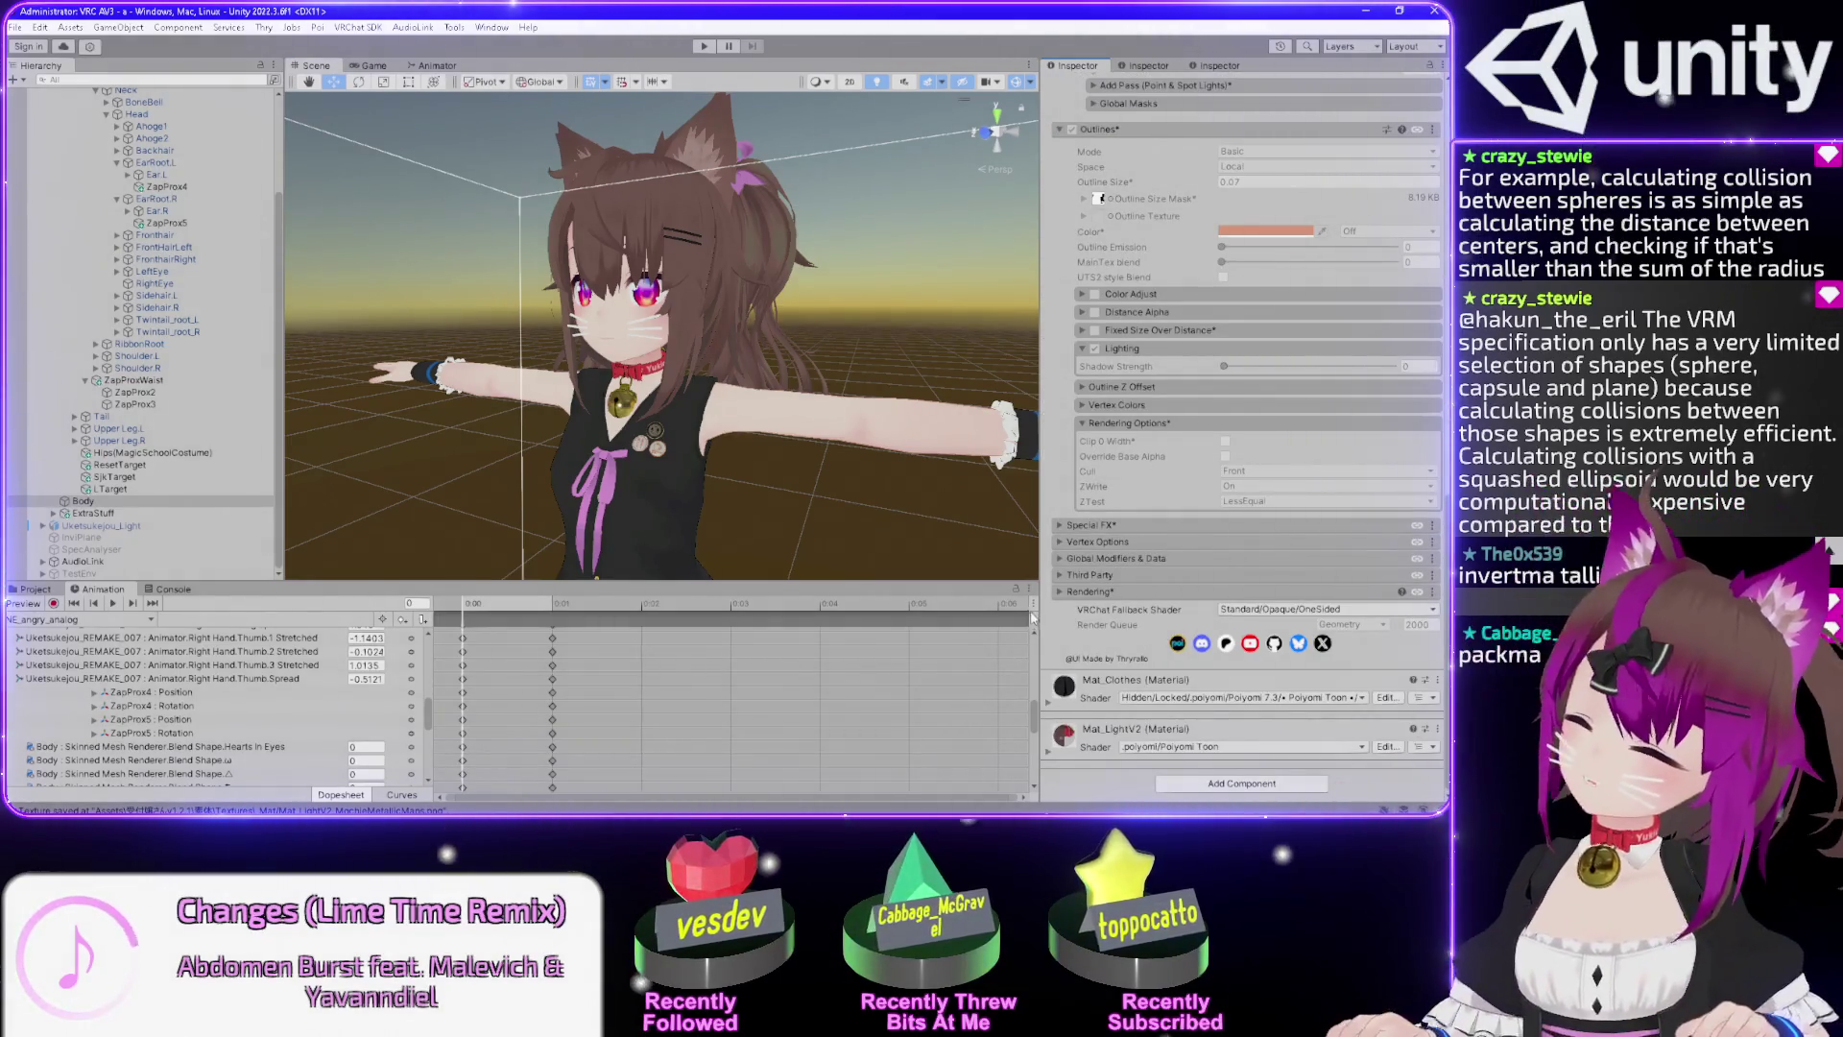
click(1050, 708)
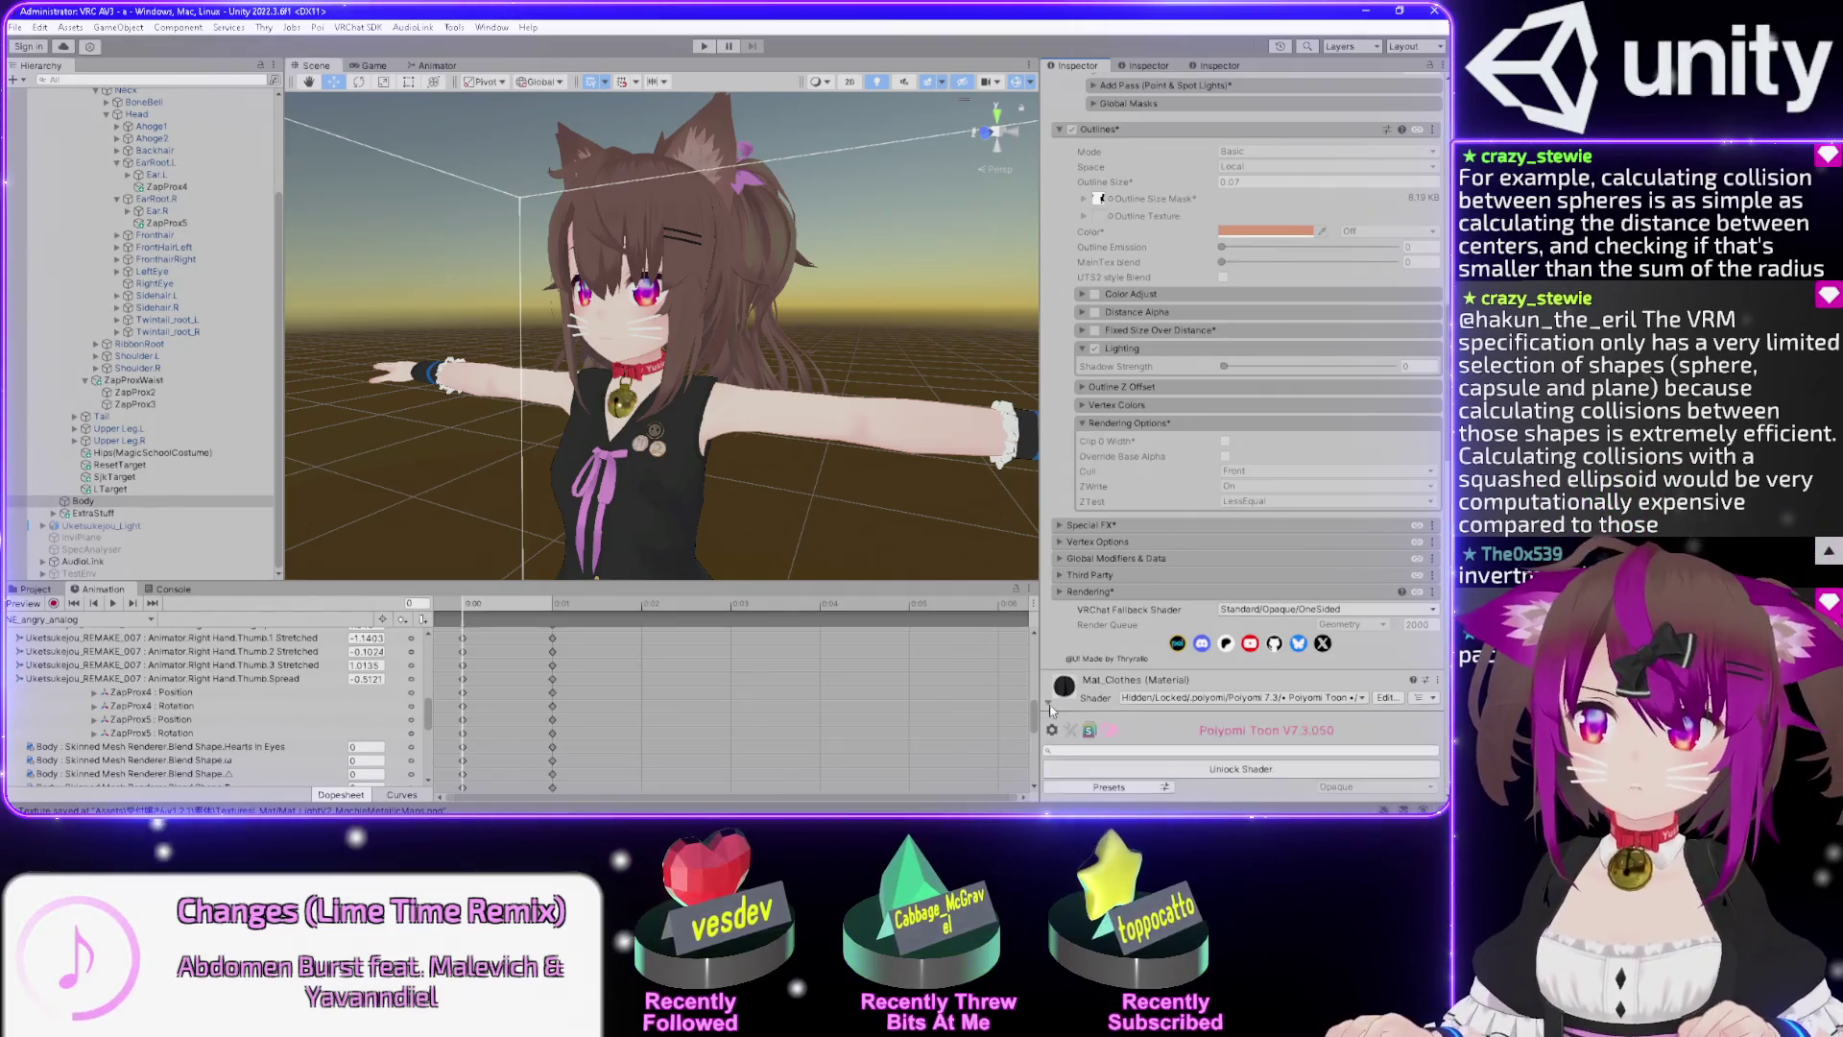
scroll(1075, 615, down, 3)
scroll(1173, 559, down, 2)
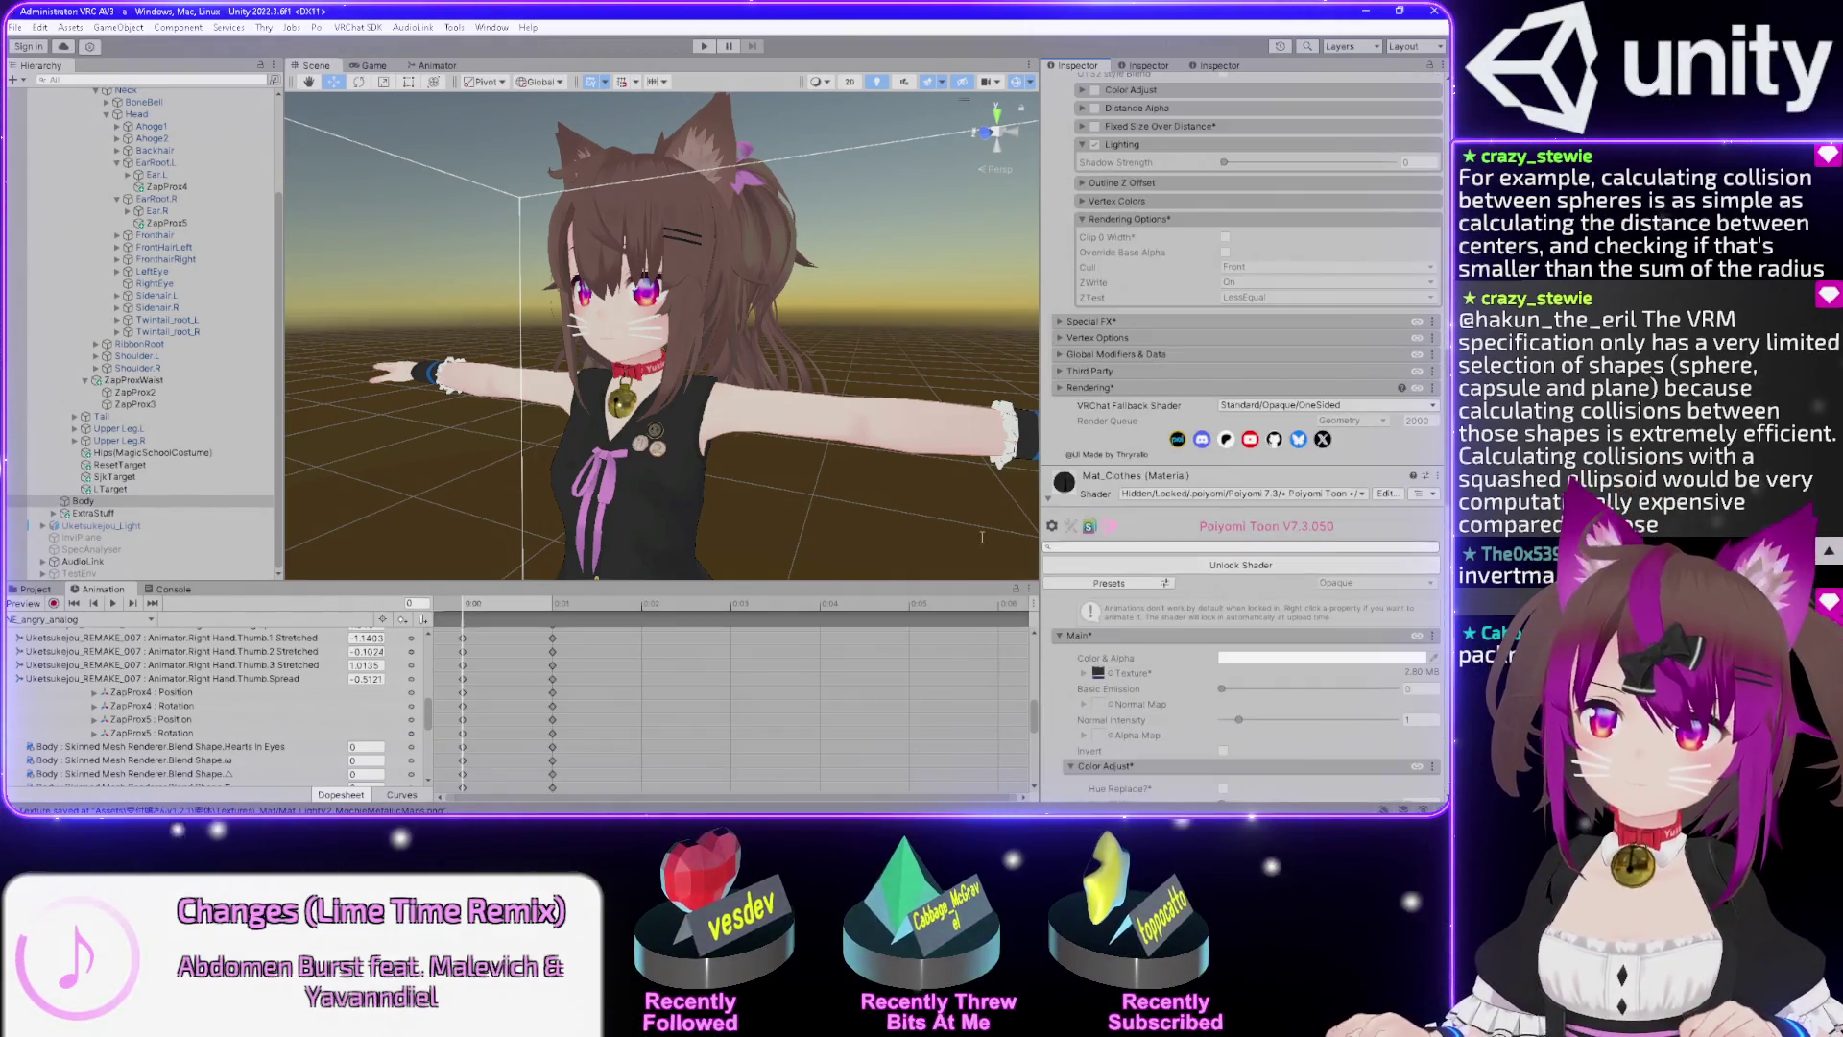
scroll(812, 163, up, 5)
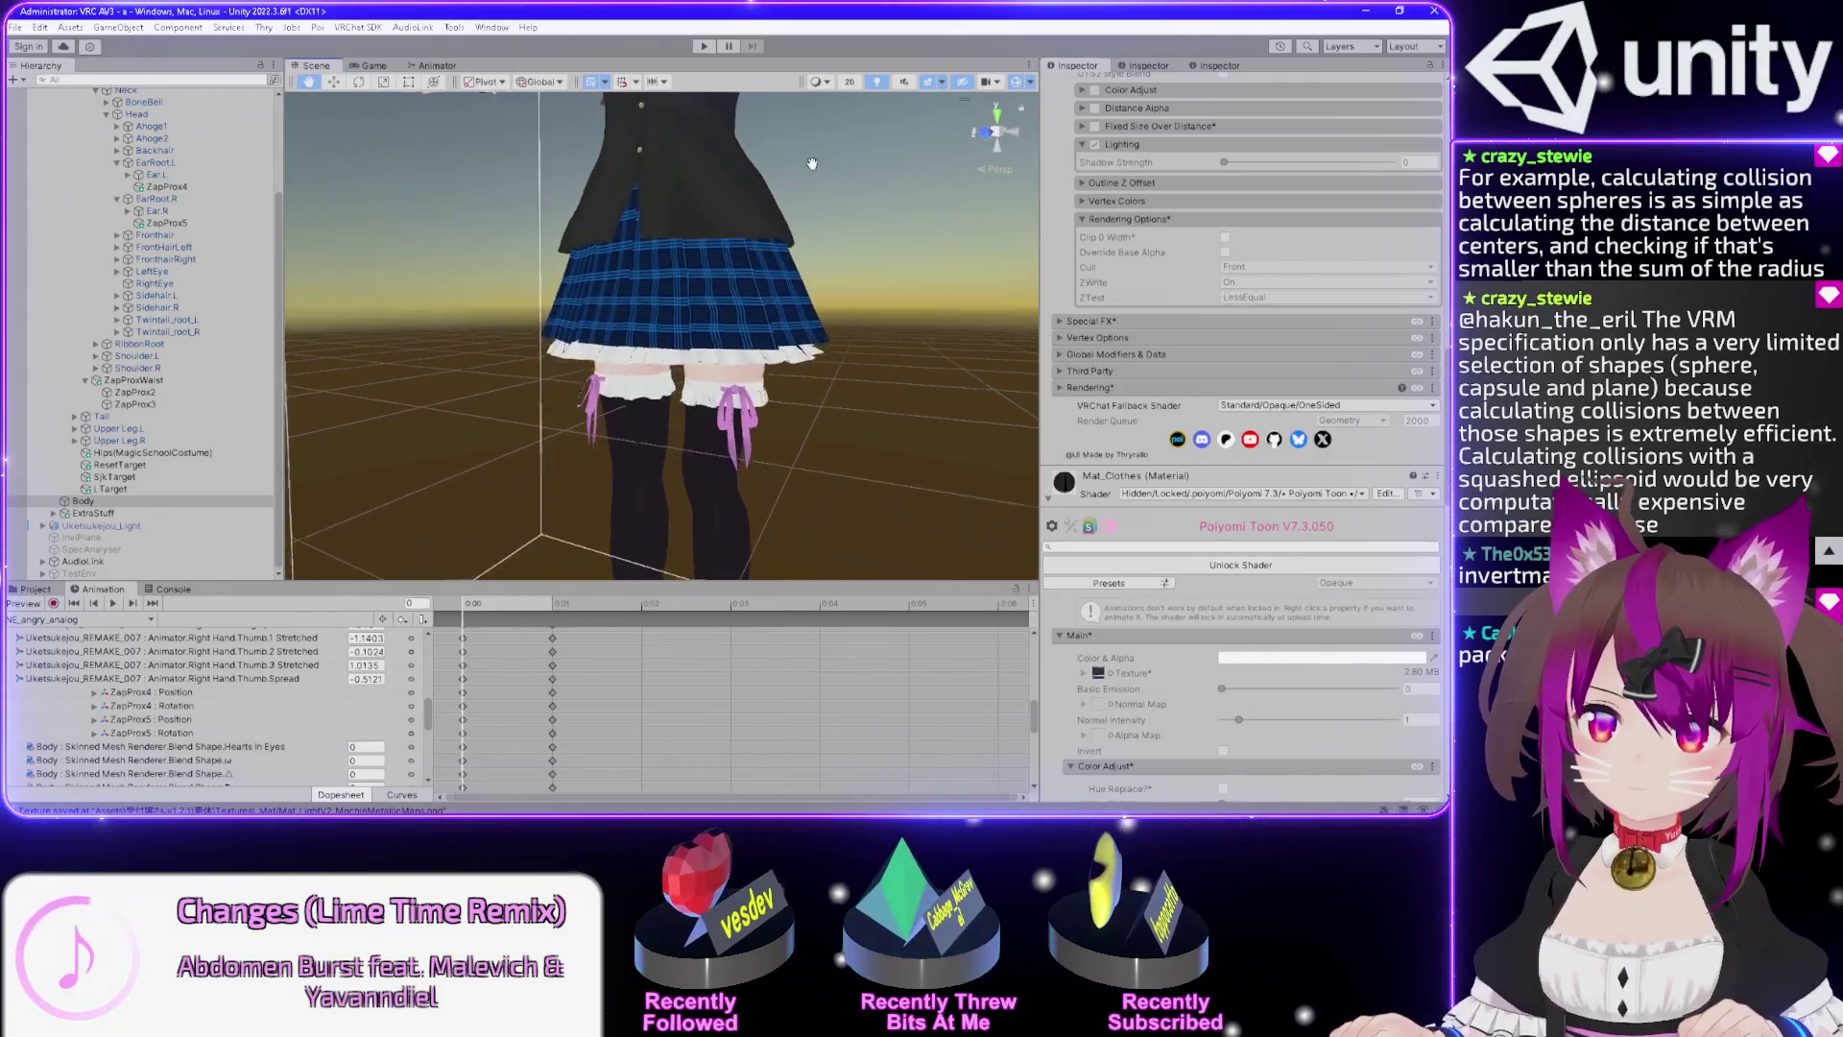
scroll(811, 163, down, 5)
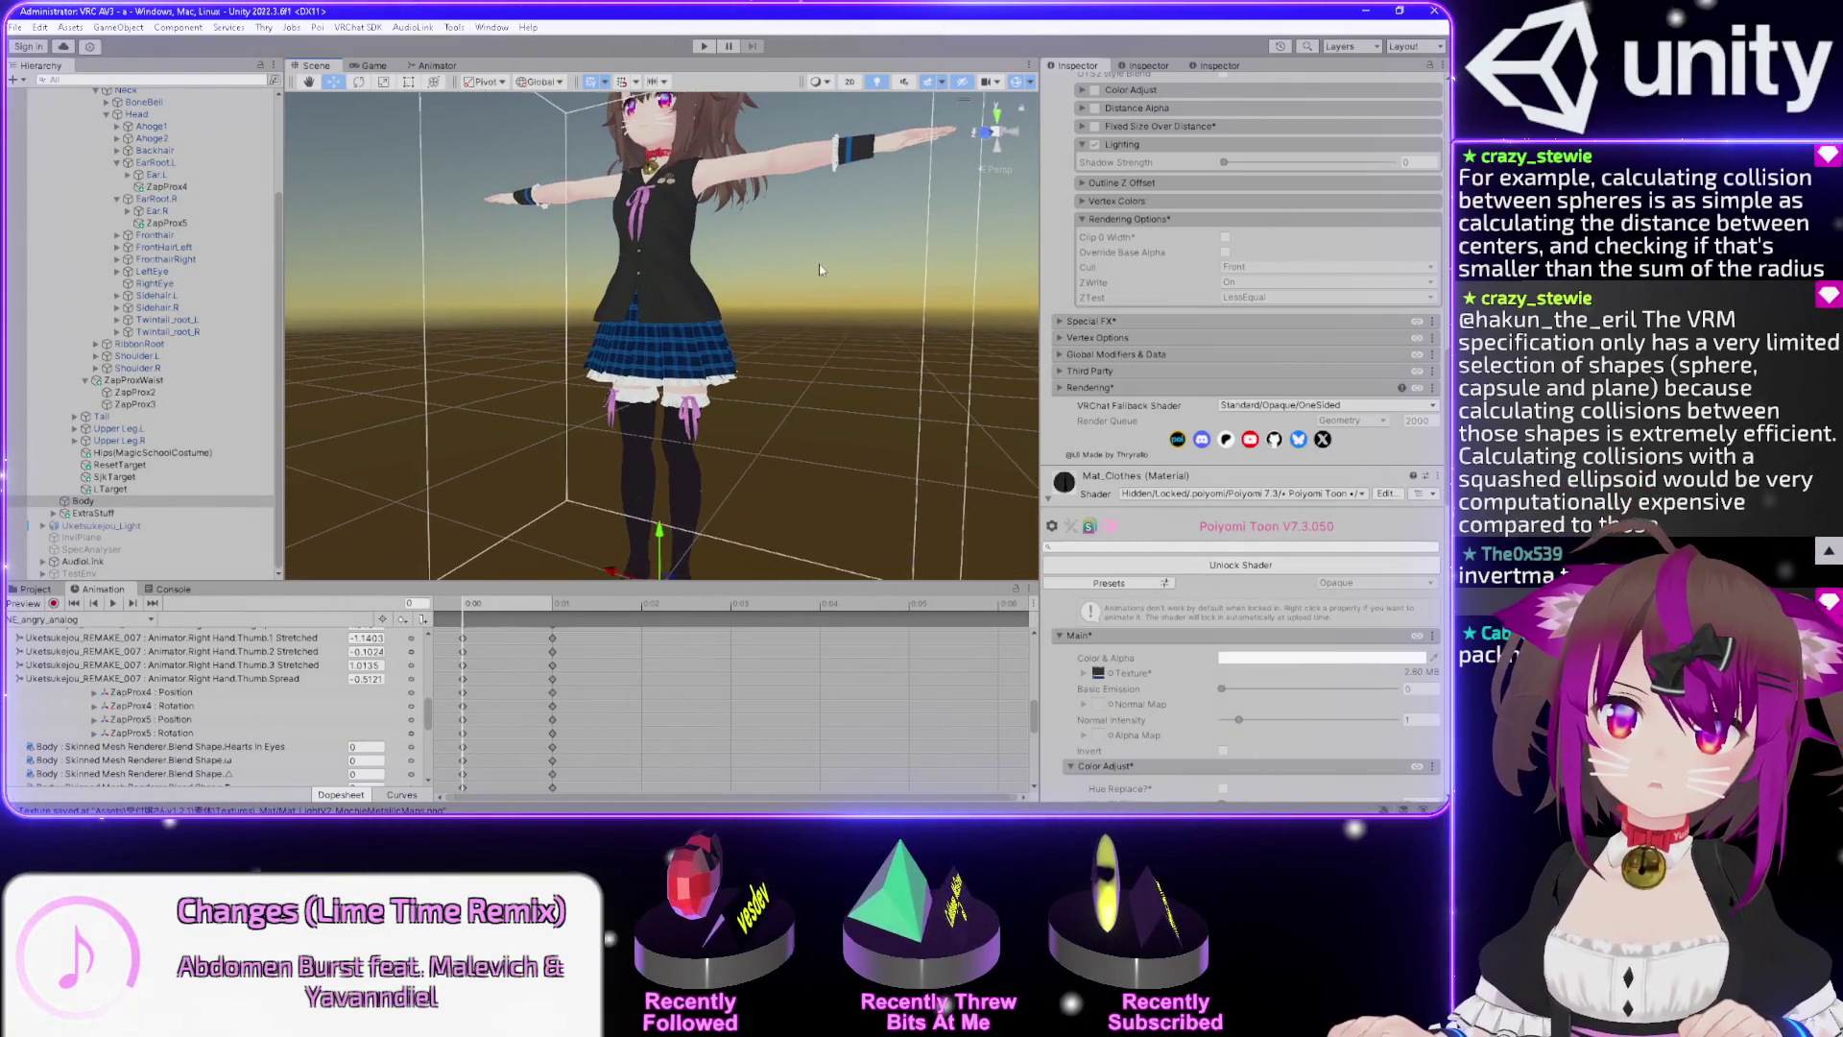
drag(821, 270, 822, 58)
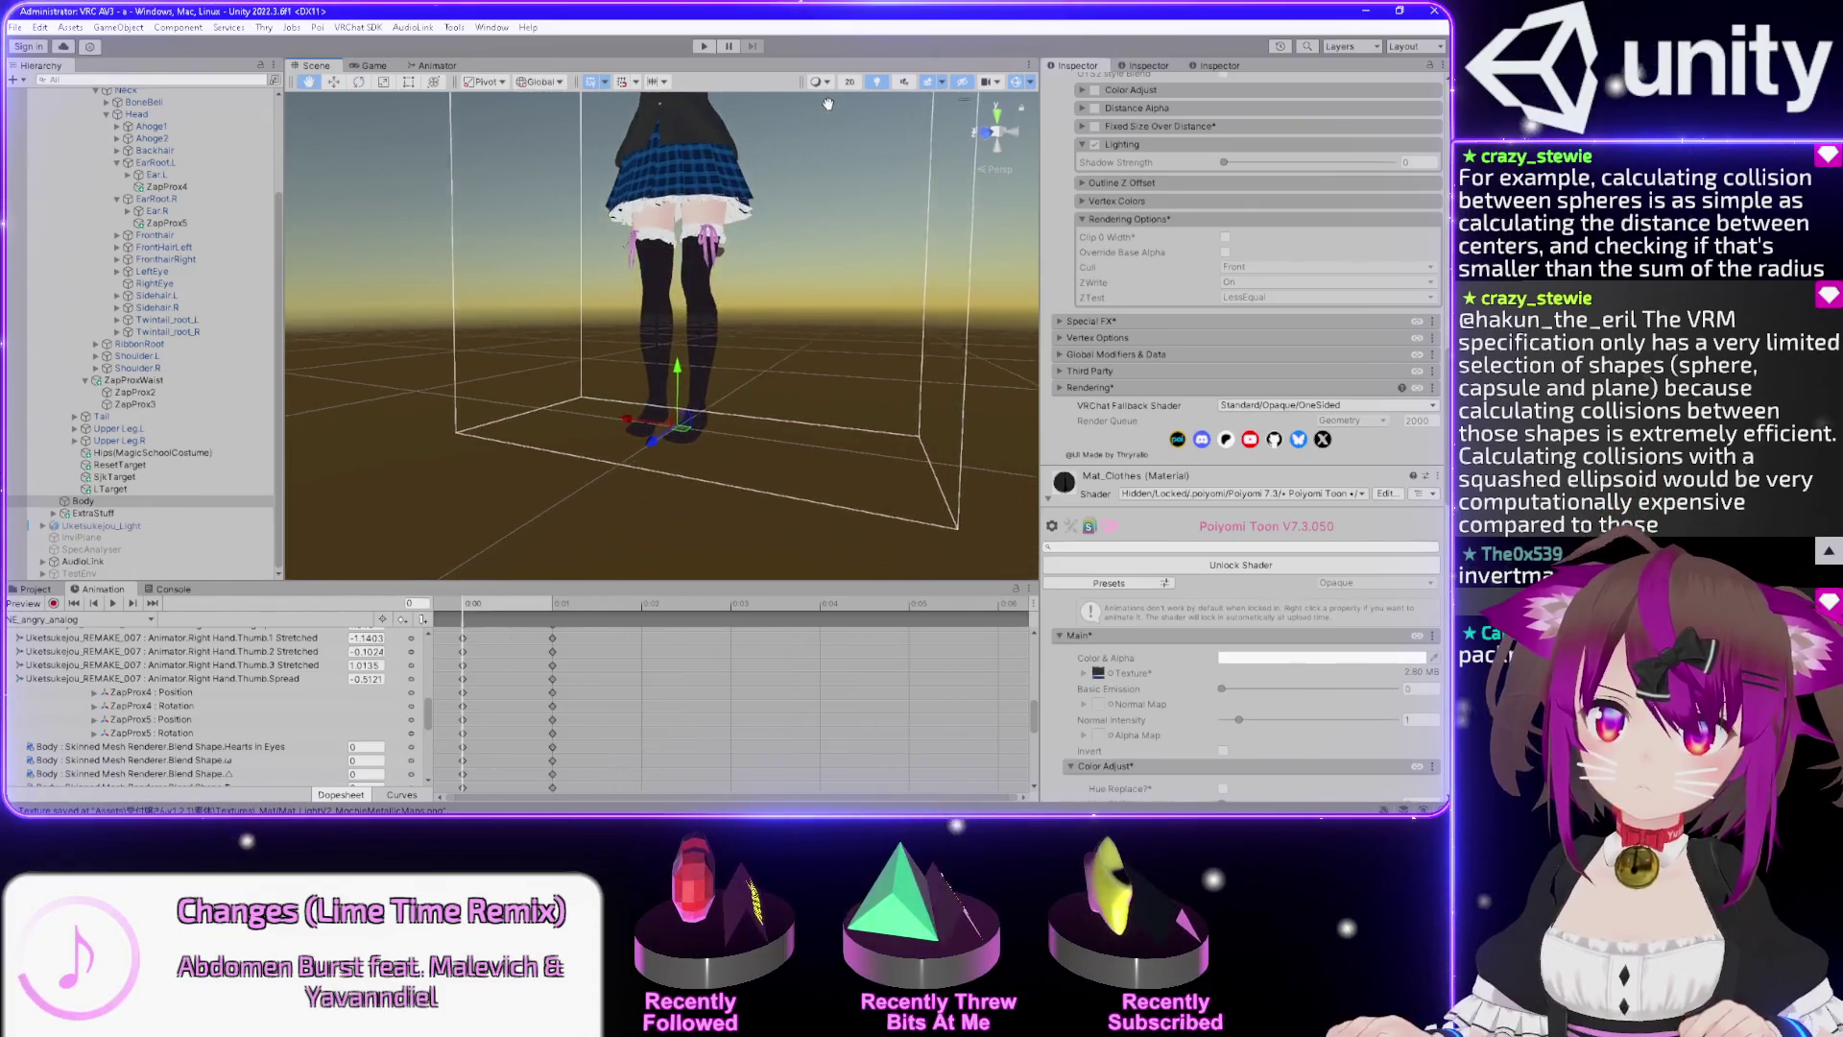
scroll(674, 344, up, 3)
scroll(689, 348, up, 5)
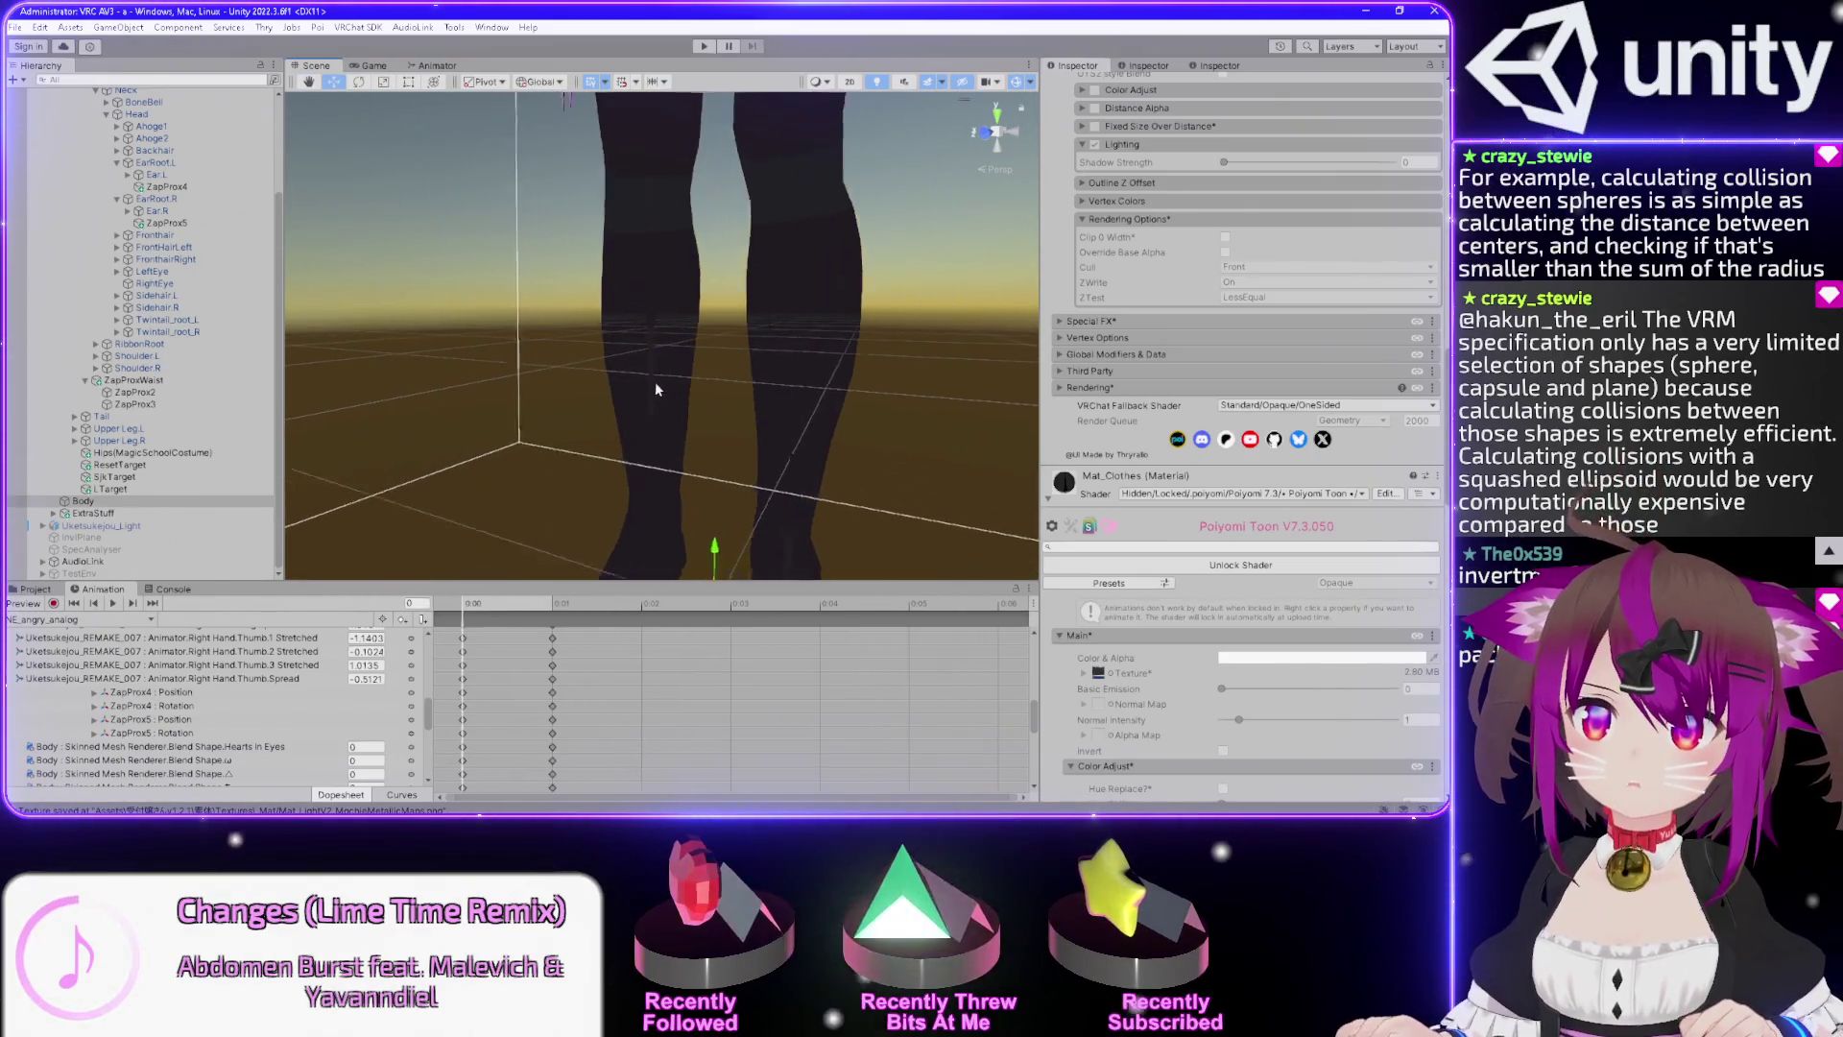
mouse_move(674, 326)
mouse_down()
mouse_move(629, 320)
mouse_move(563, 193)
mouse_move(608, 156)
mouse_move(614, 379)
mouse_move(638, 434)
mouse_move(646, 358)
mouse_move(605, 373)
mouse_move(675, 374)
mouse_move(664, 497)
mouse_move(646, 239)
mouse_move(626, 368)
mouse_up()
scroll(672, 372, down, 5)
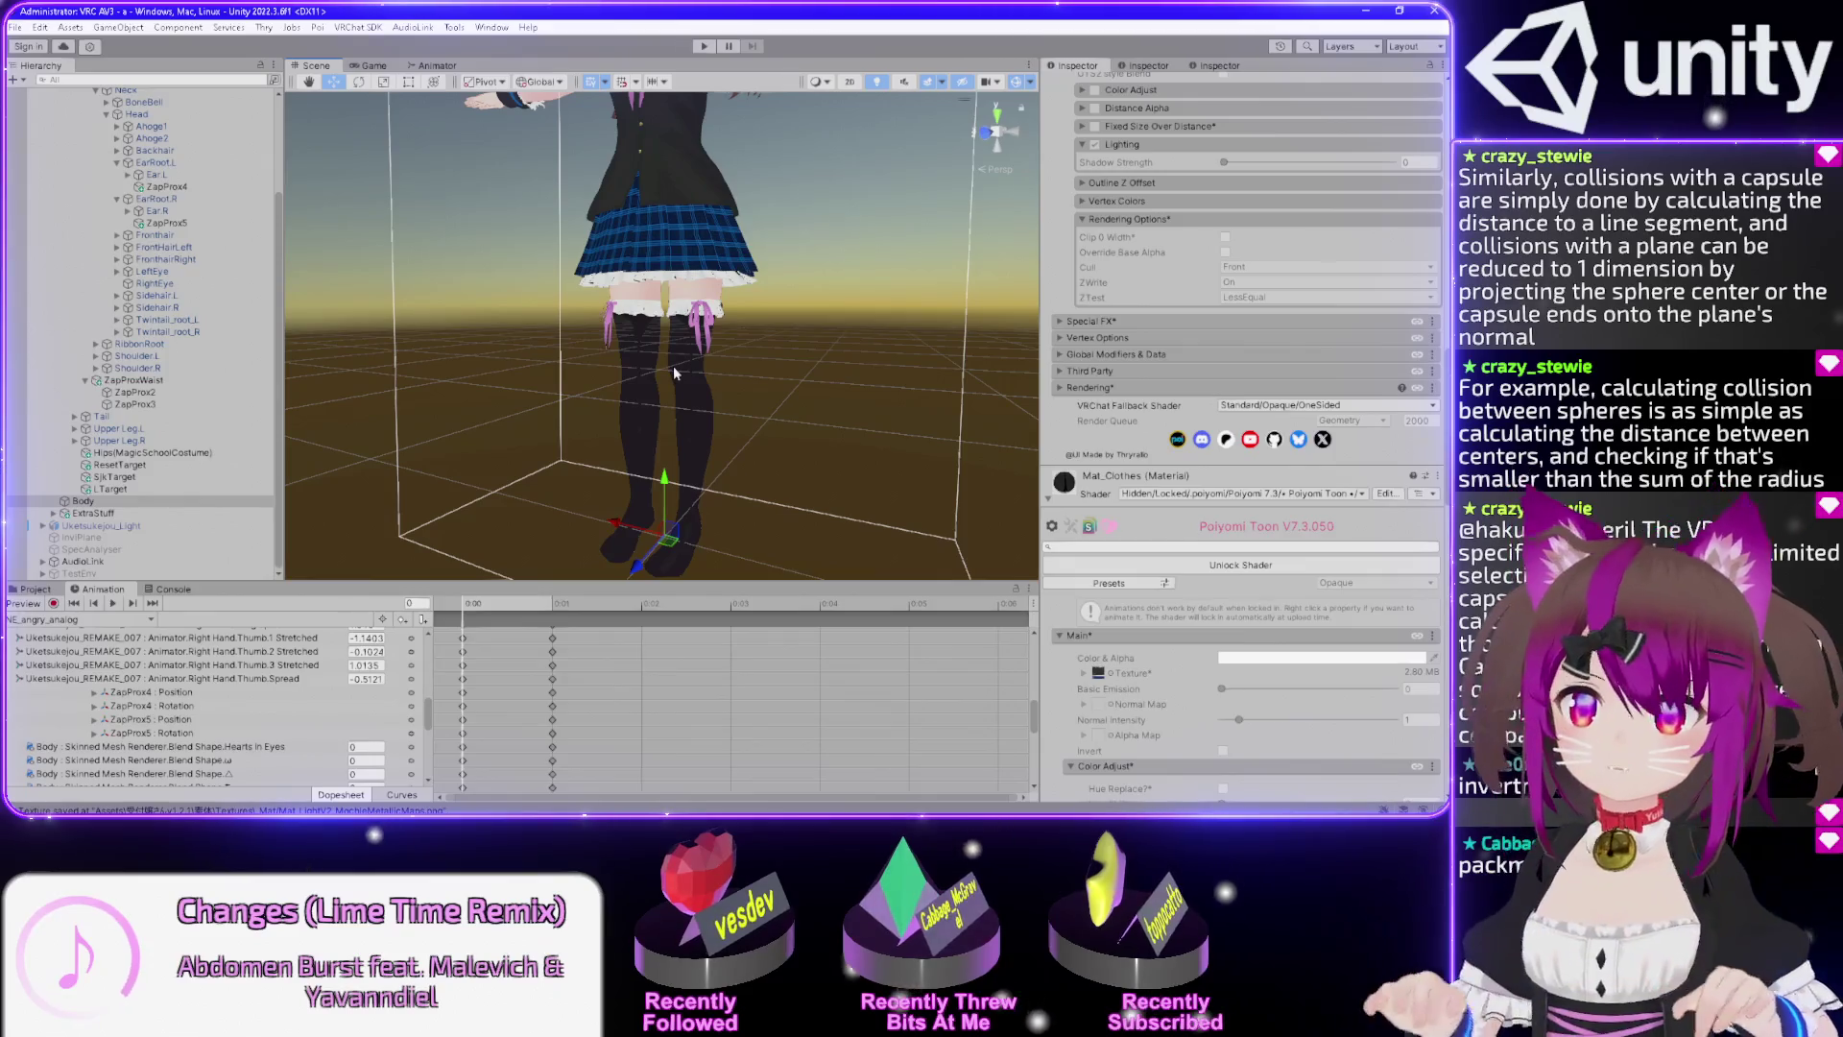
scroll(659, 285, up, 3)
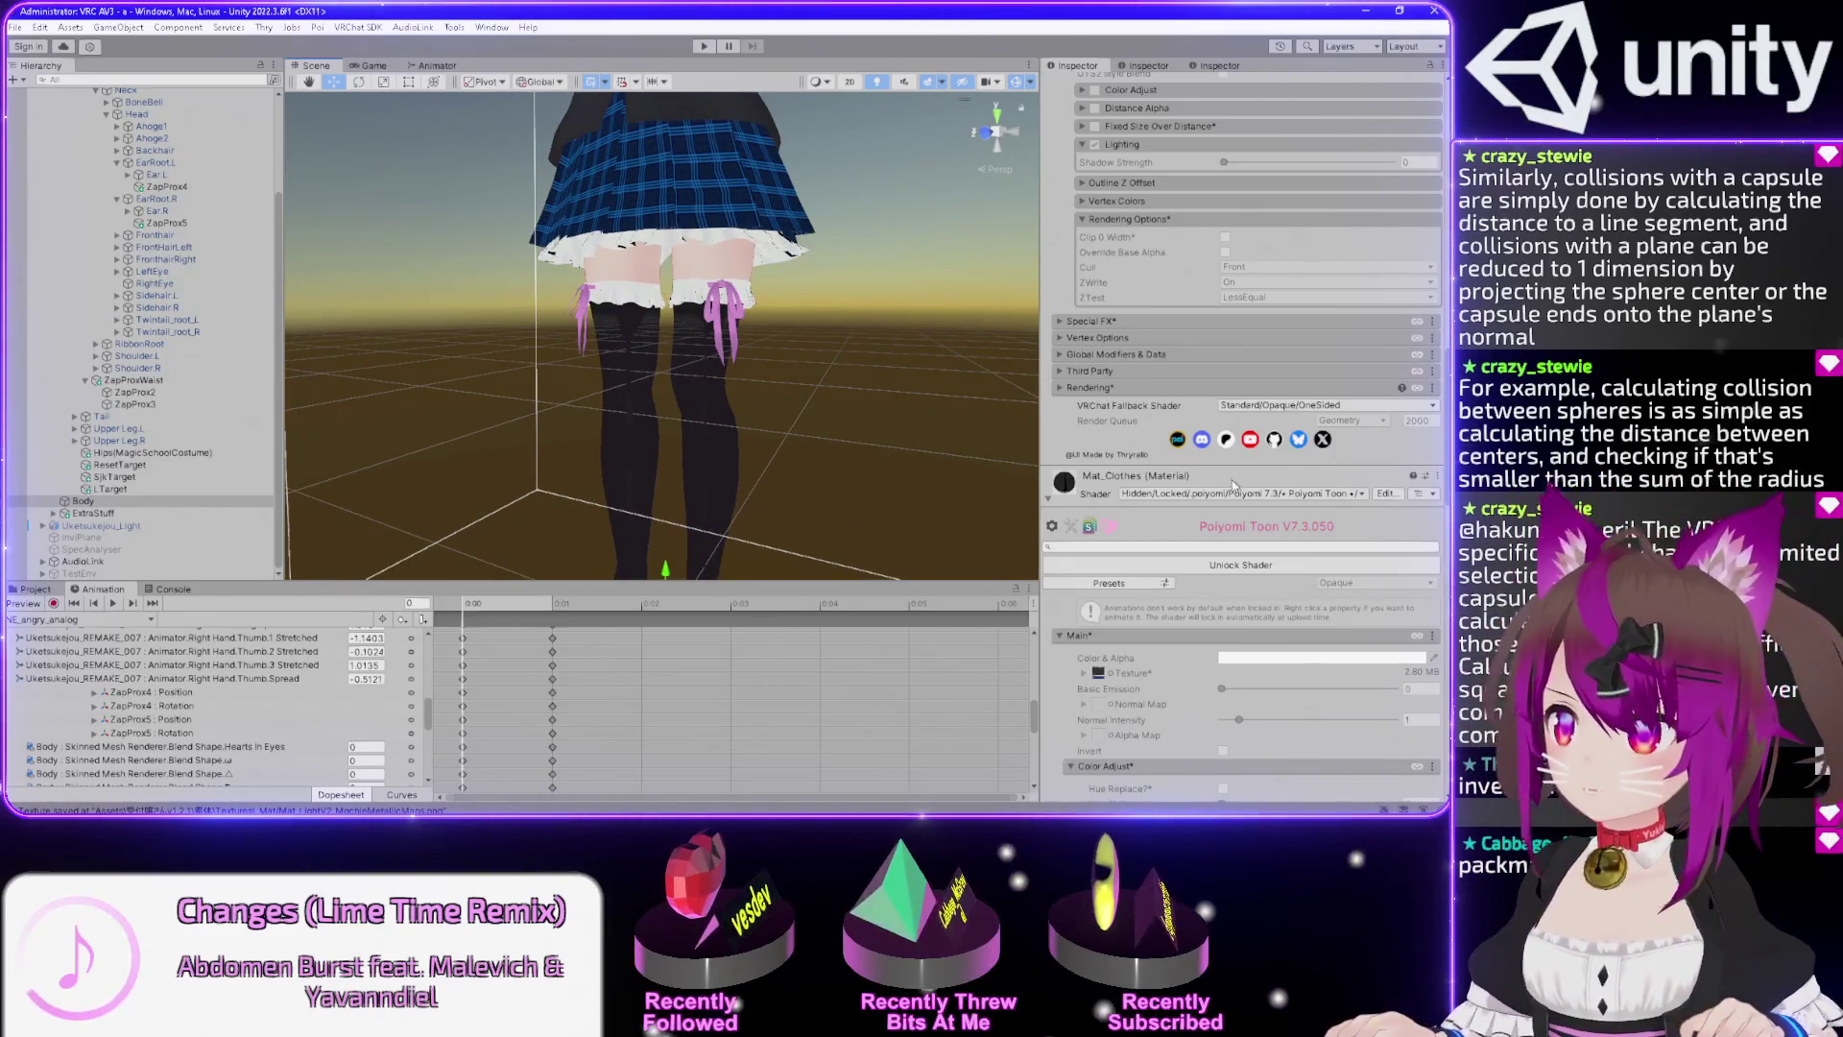
Unlock the Mat_Clothes shader, then browse the shader list while keeping Poiyomi 7.3.
click(1223, 569)
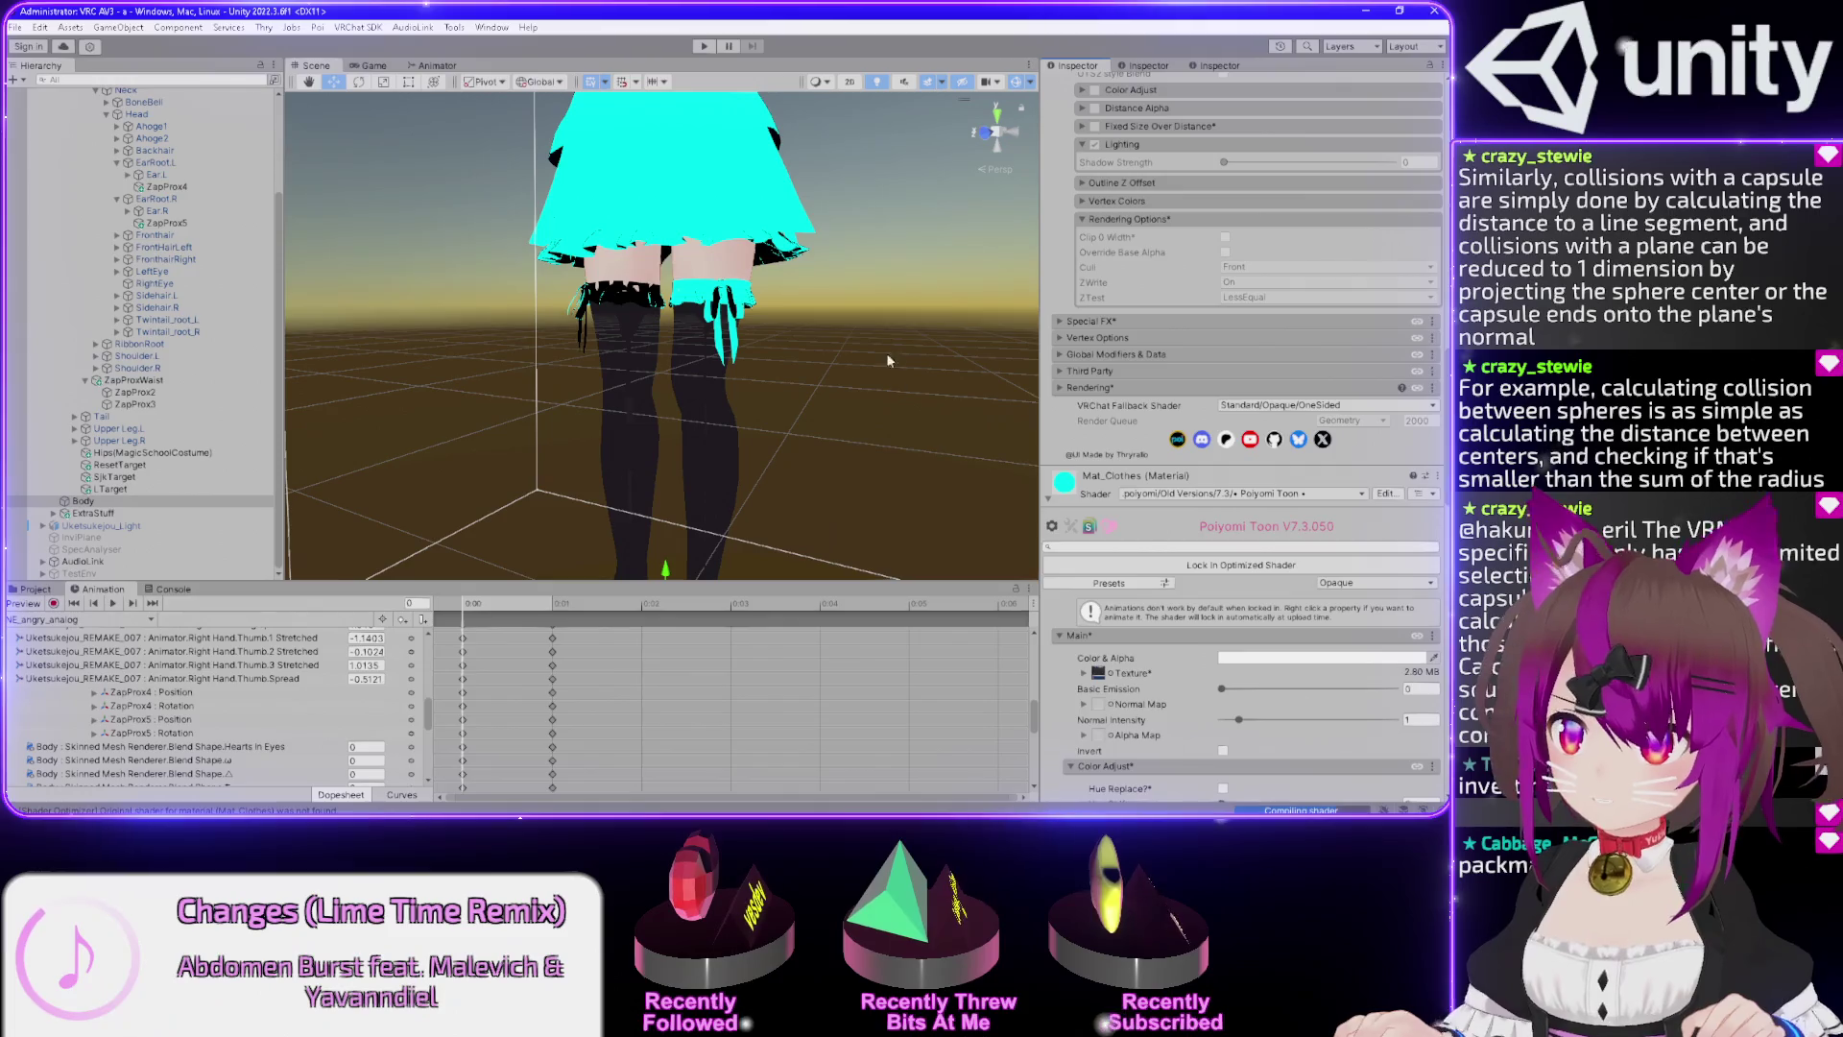
key(f)
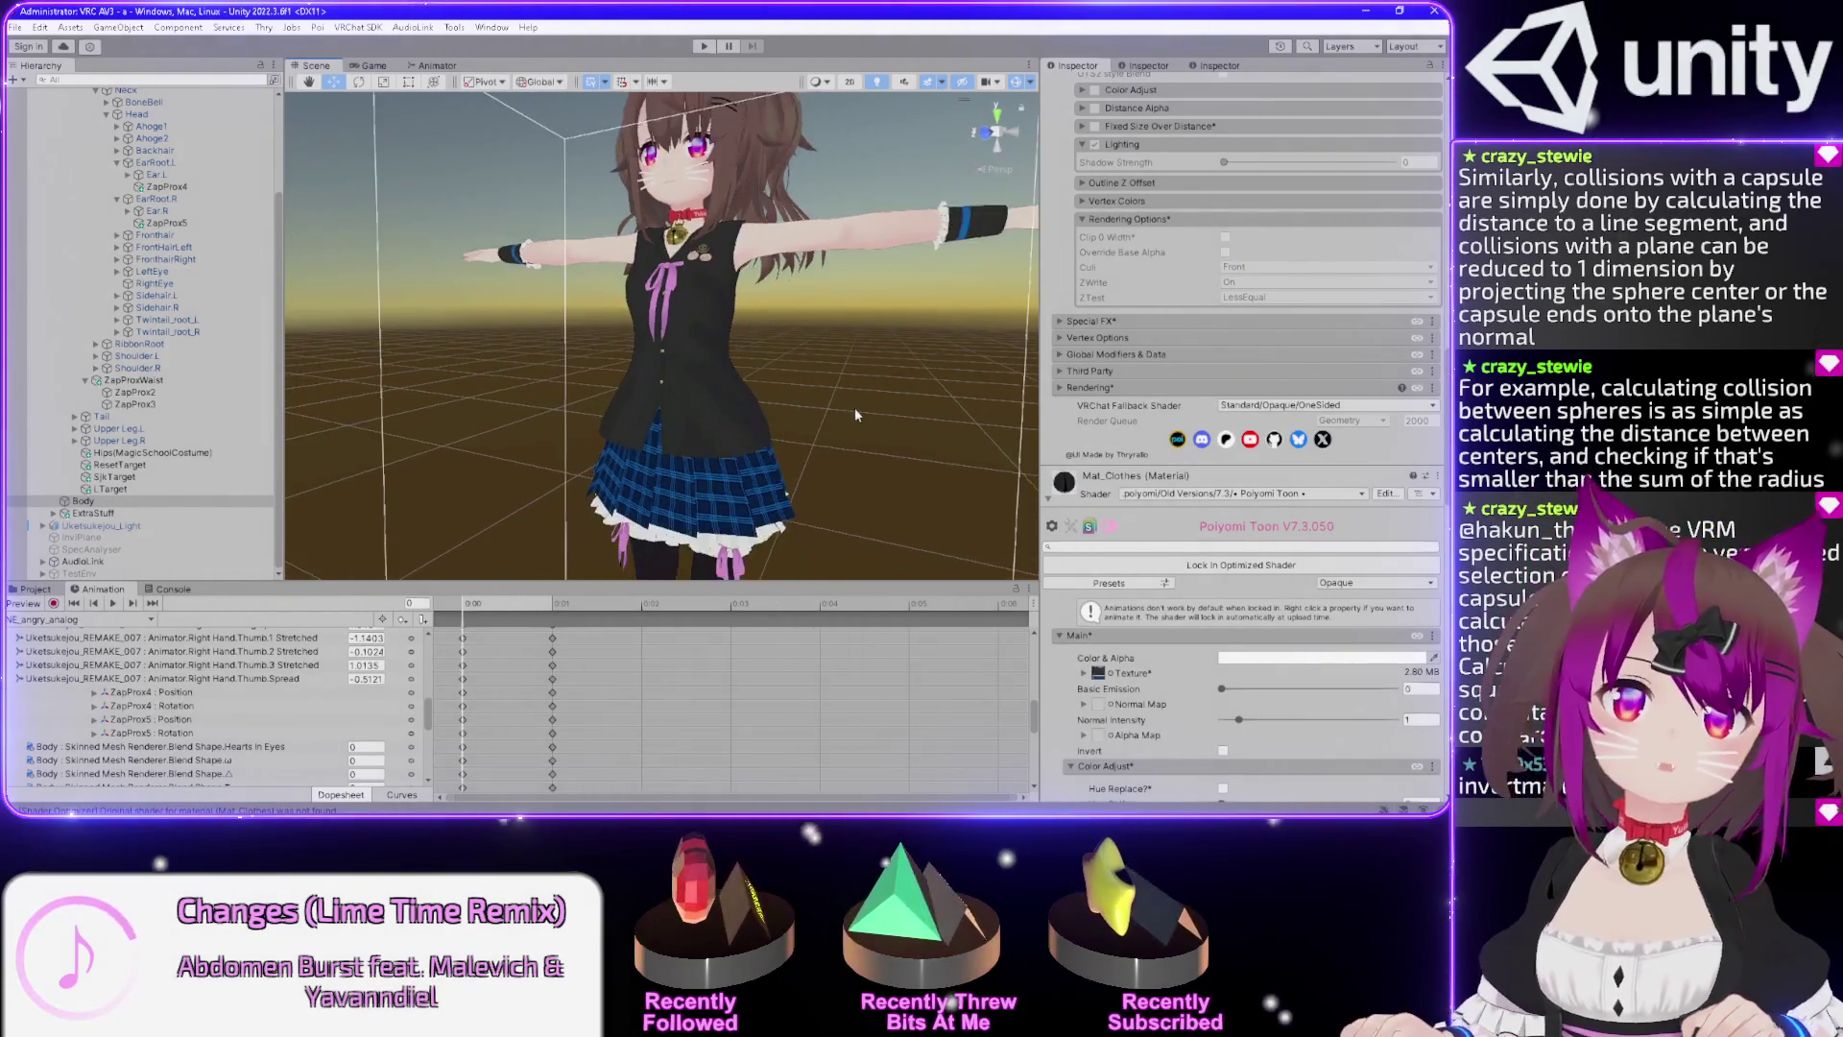
scroll(844, 441, down, 2)
drag(850, 436, 977, 466)
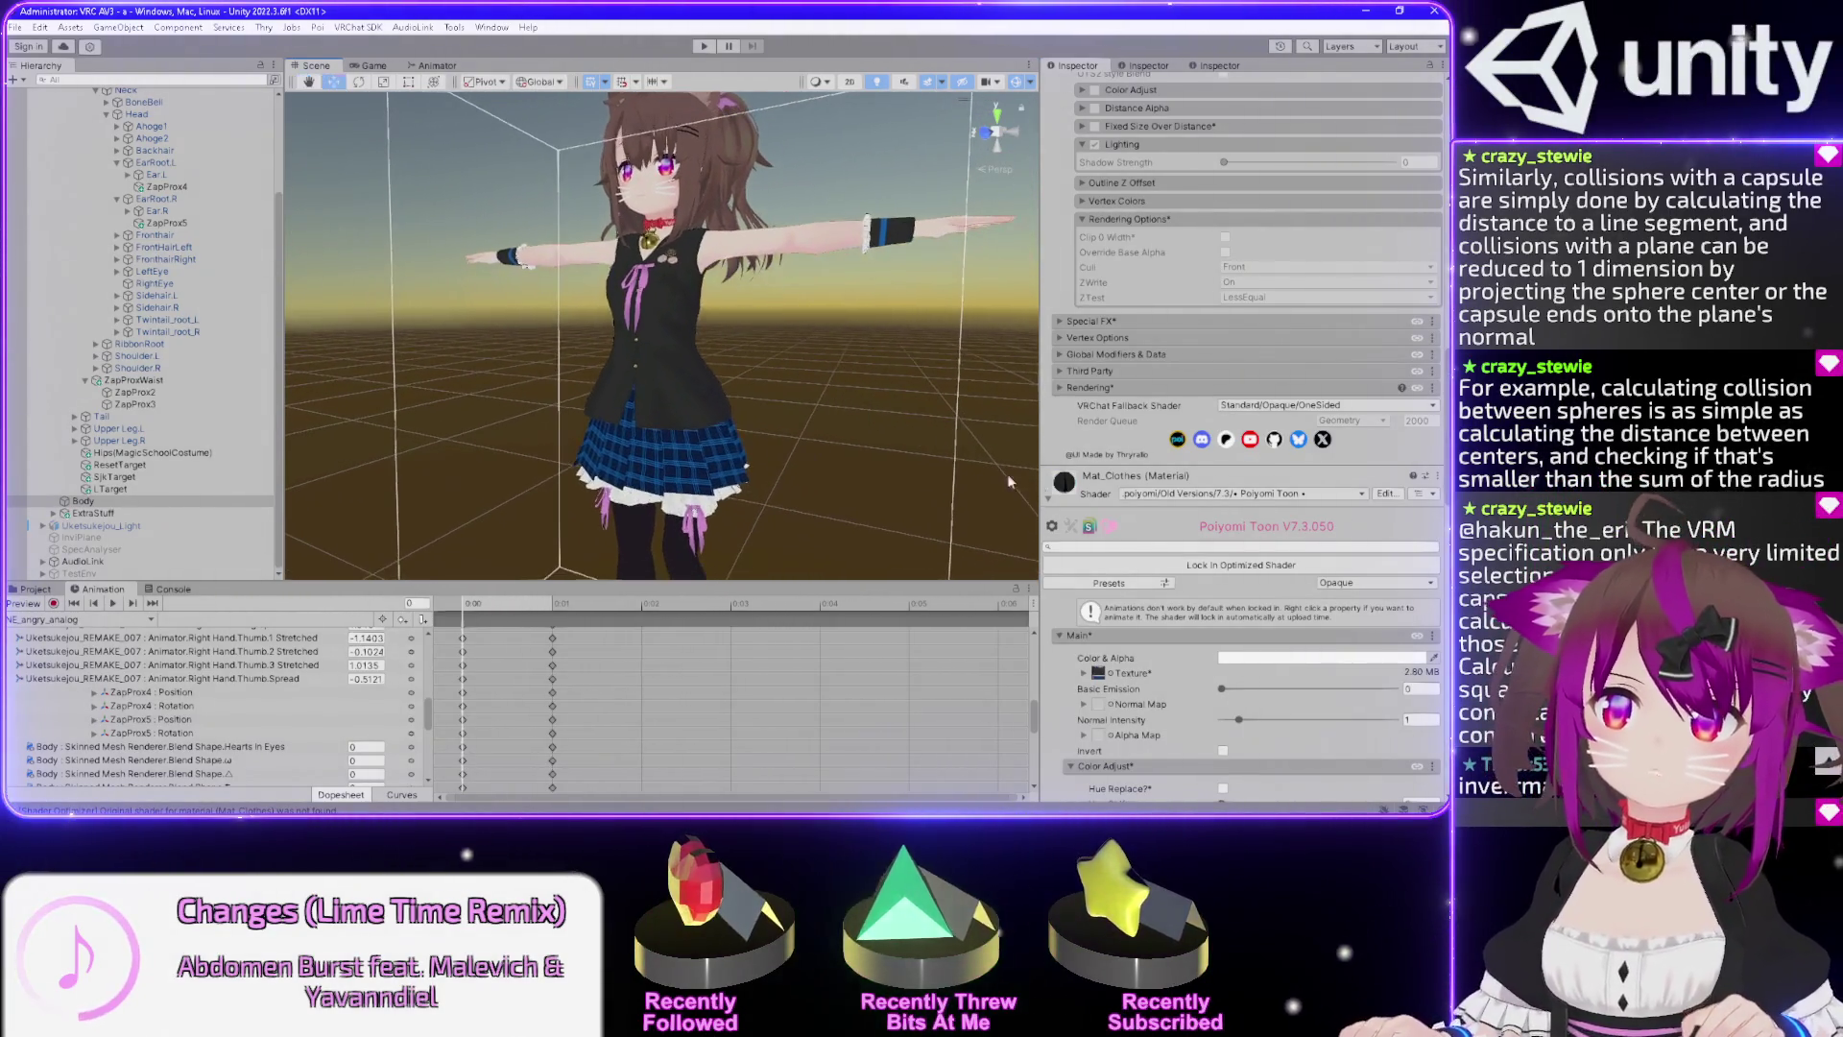
click(1235, 493)
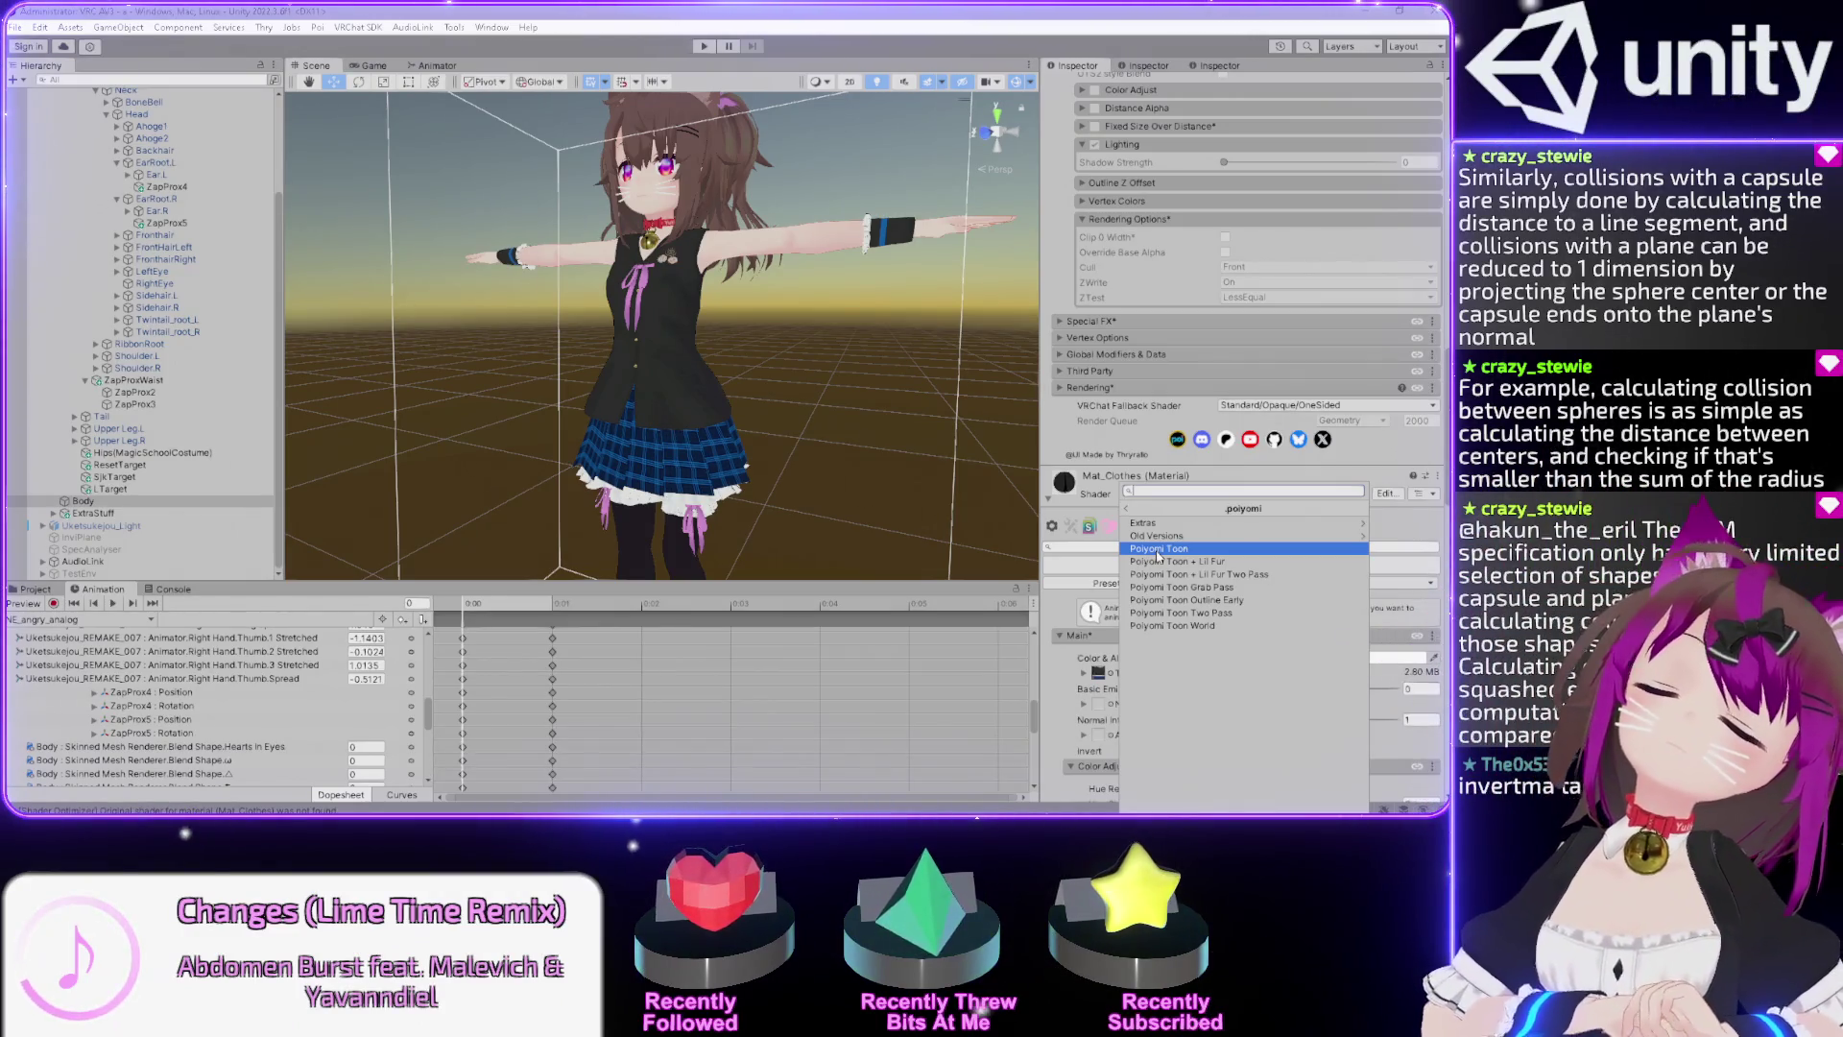
click(1159, 546)
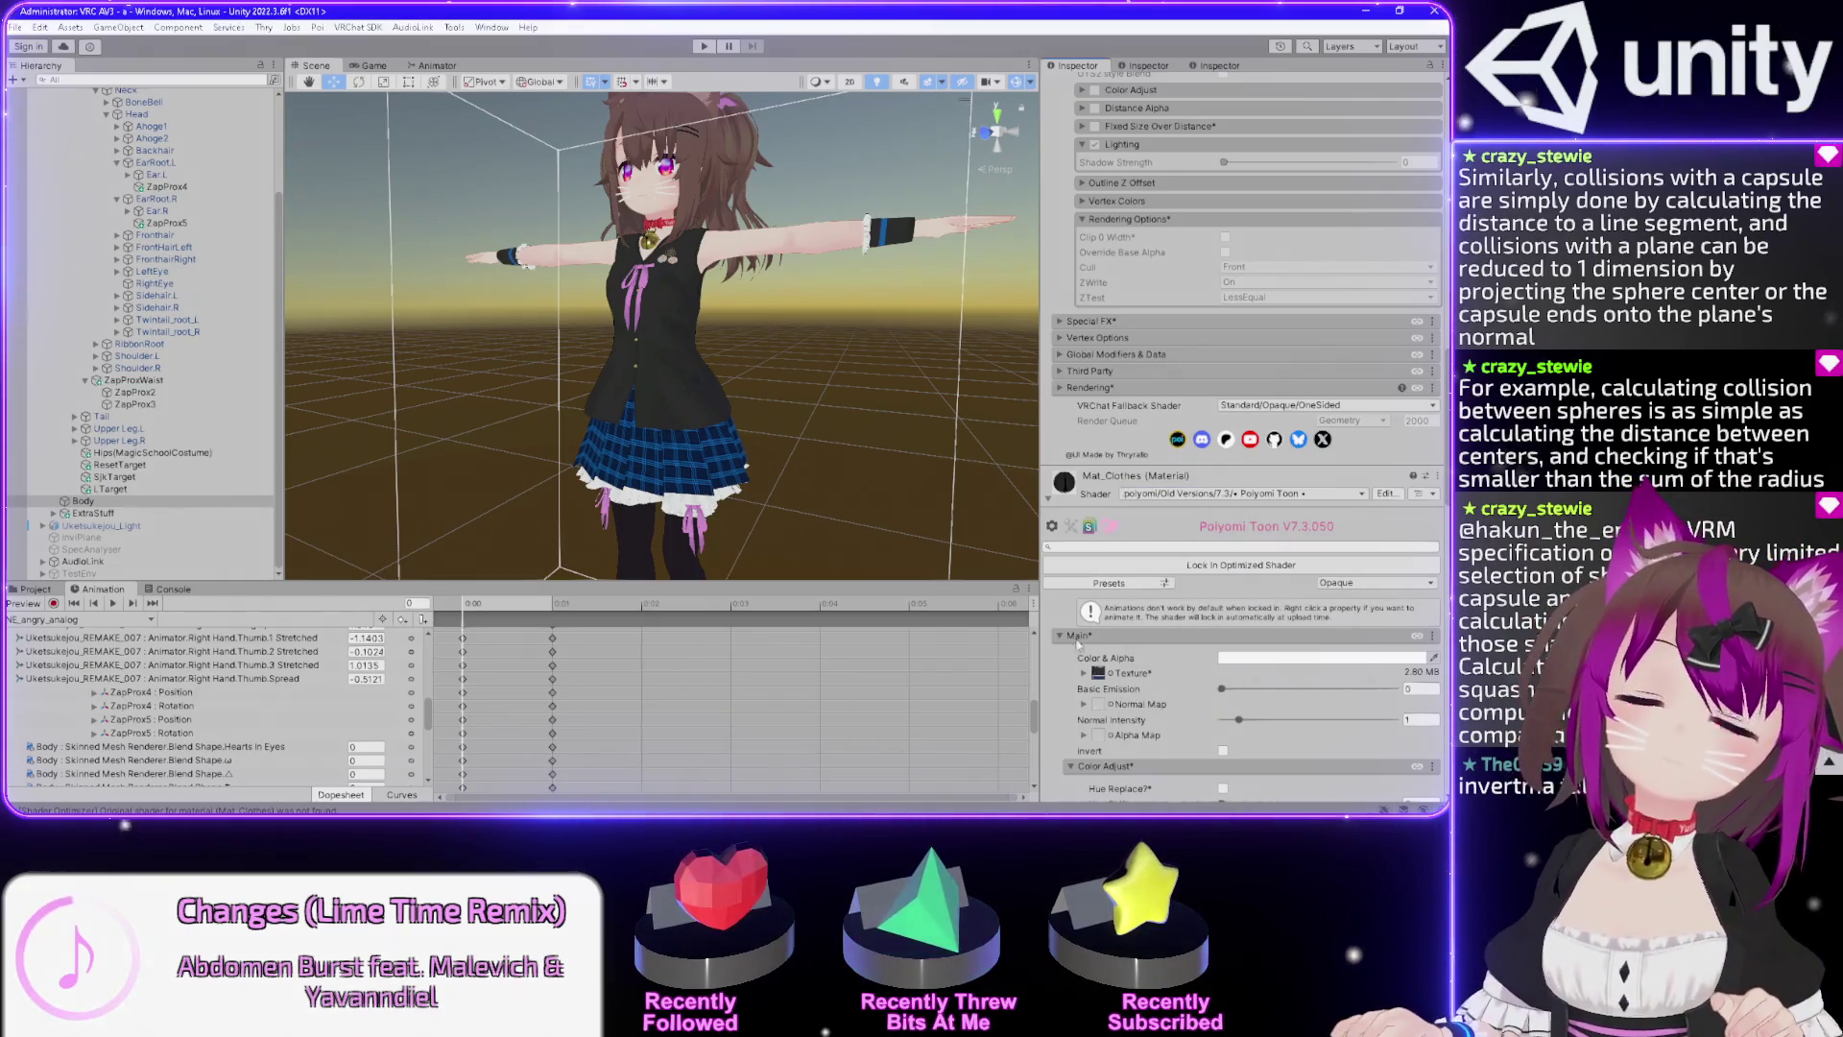
scroll(1054, 661, down, 5)
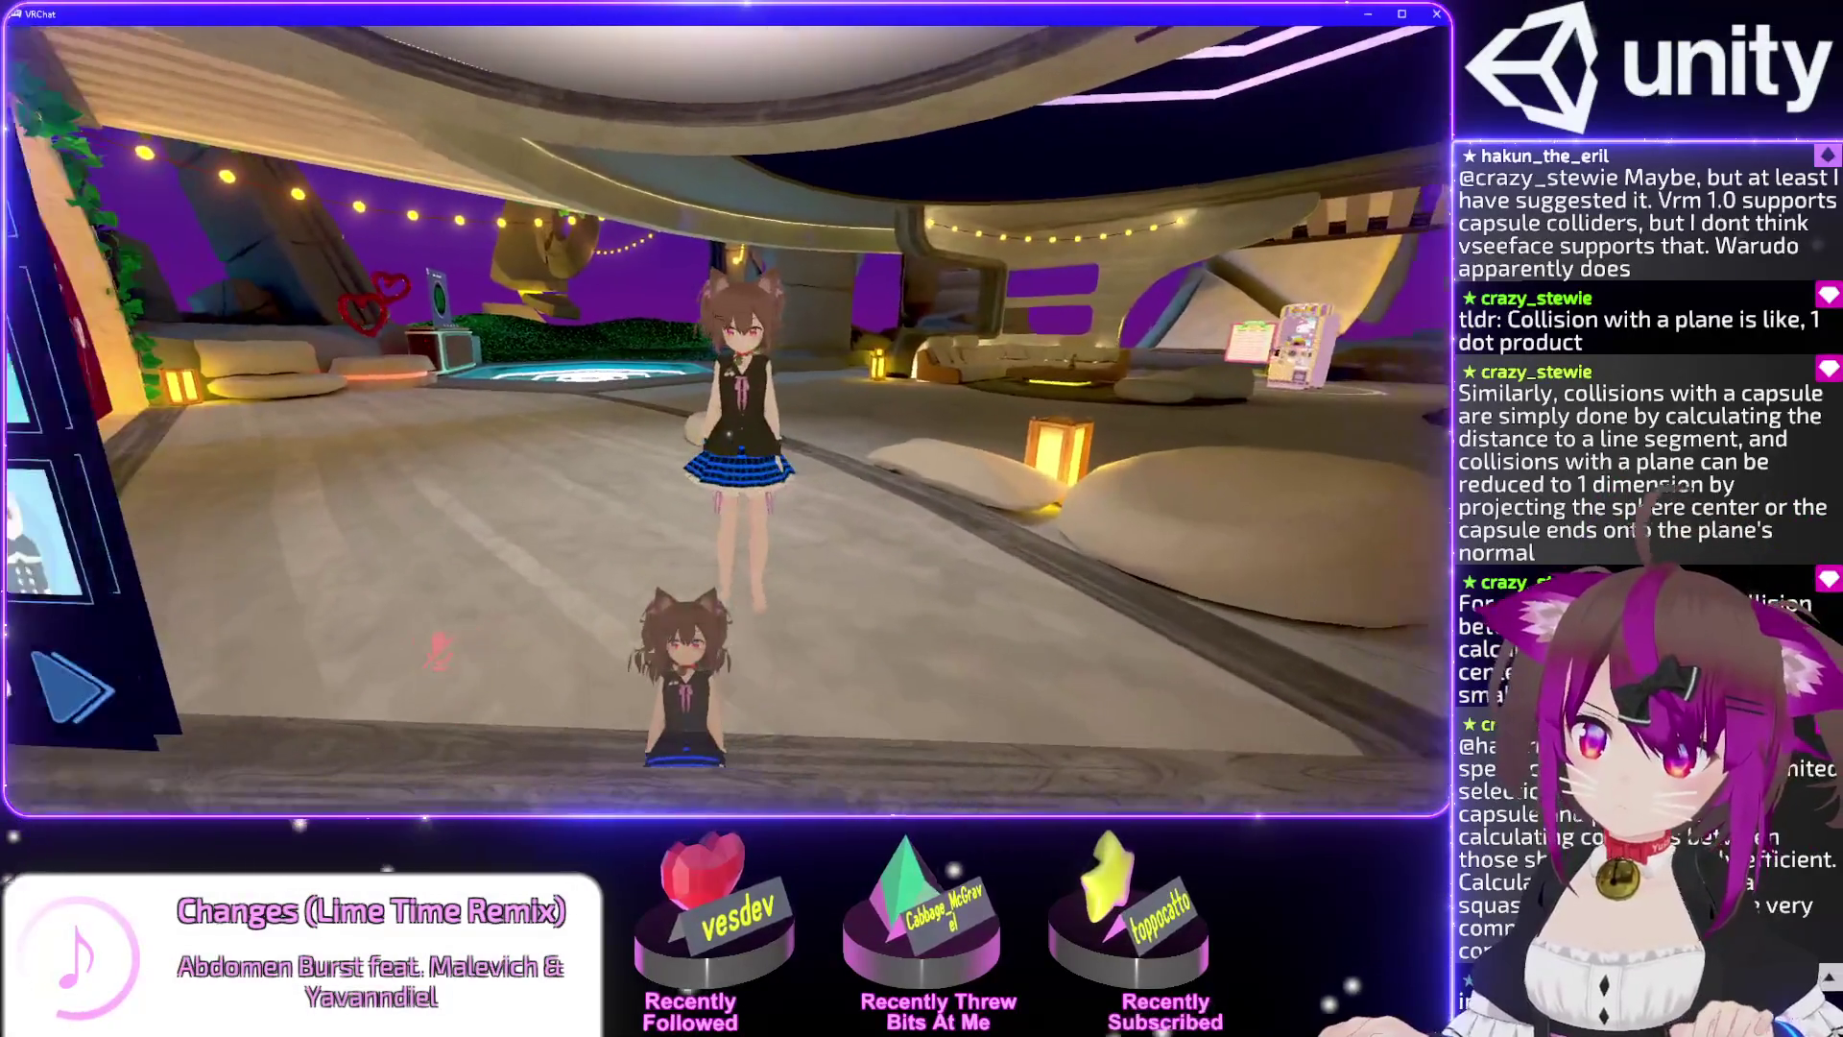
Check the avatar in the world and look at the Quick Menu's audio volumes.
key(Escape)
click(779, 739)
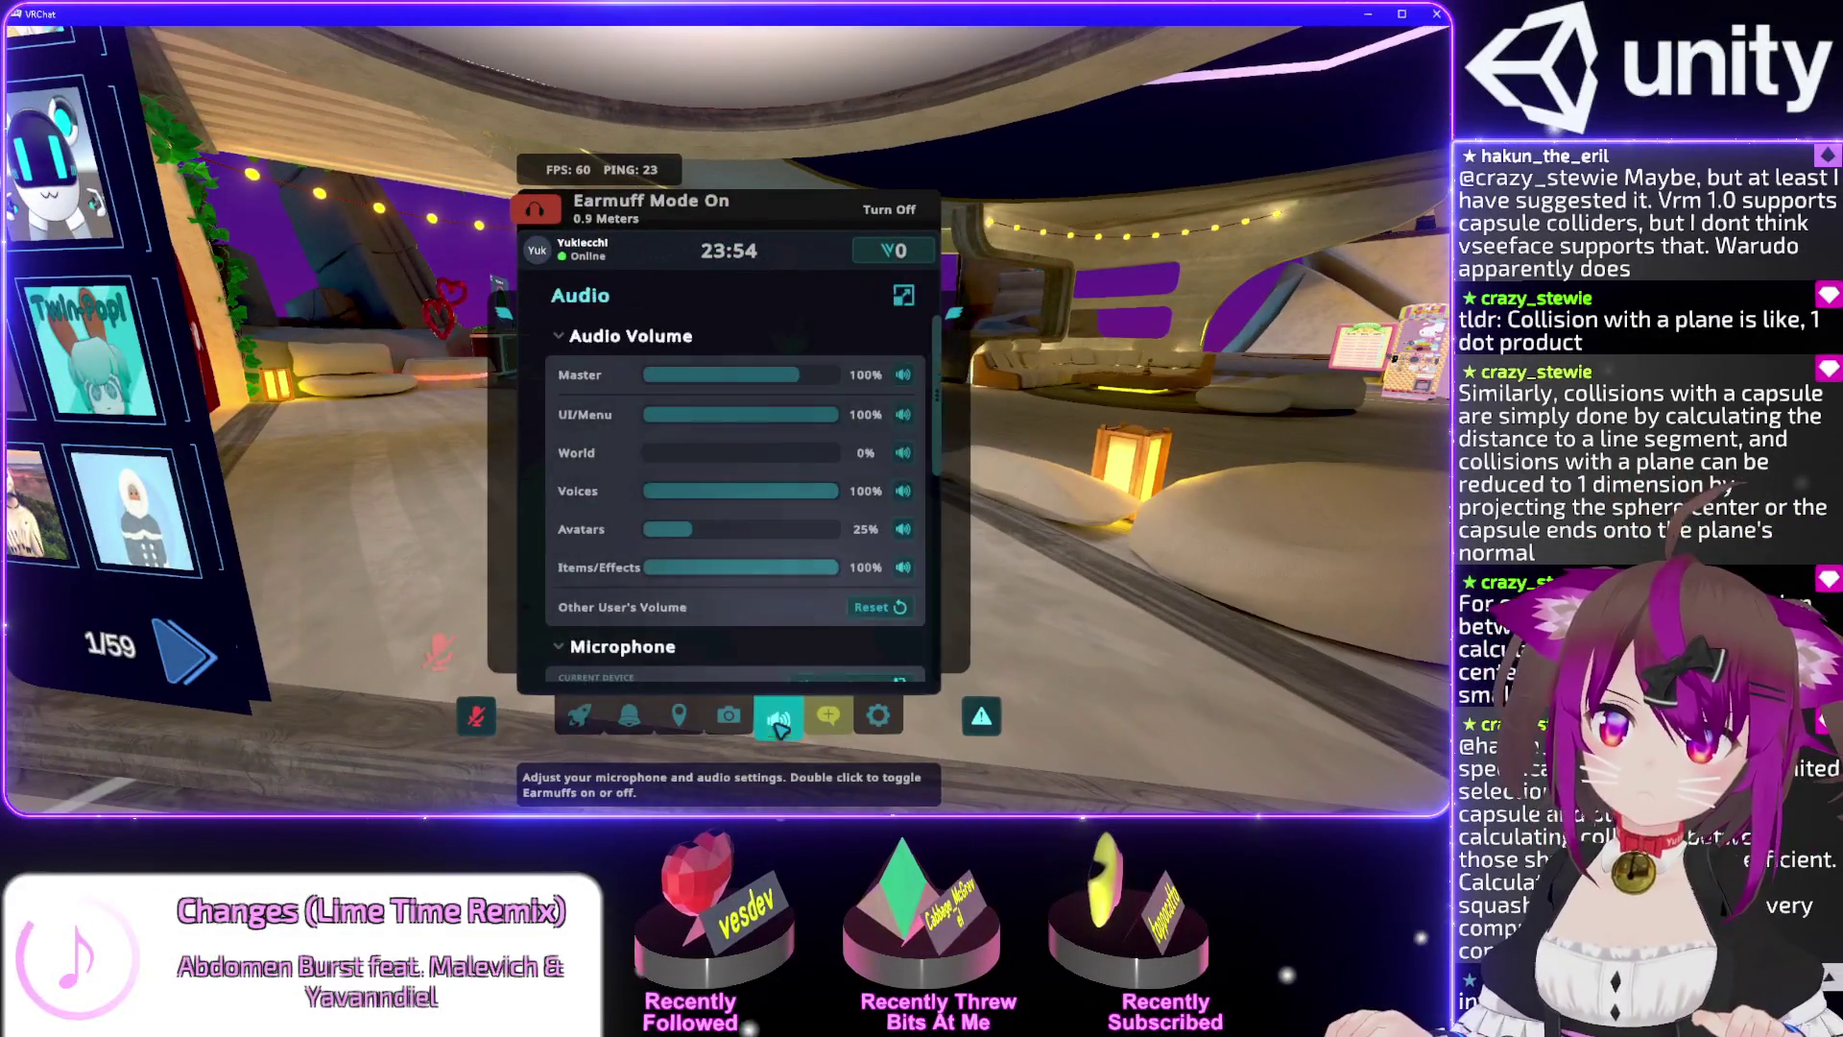
key(Escape)
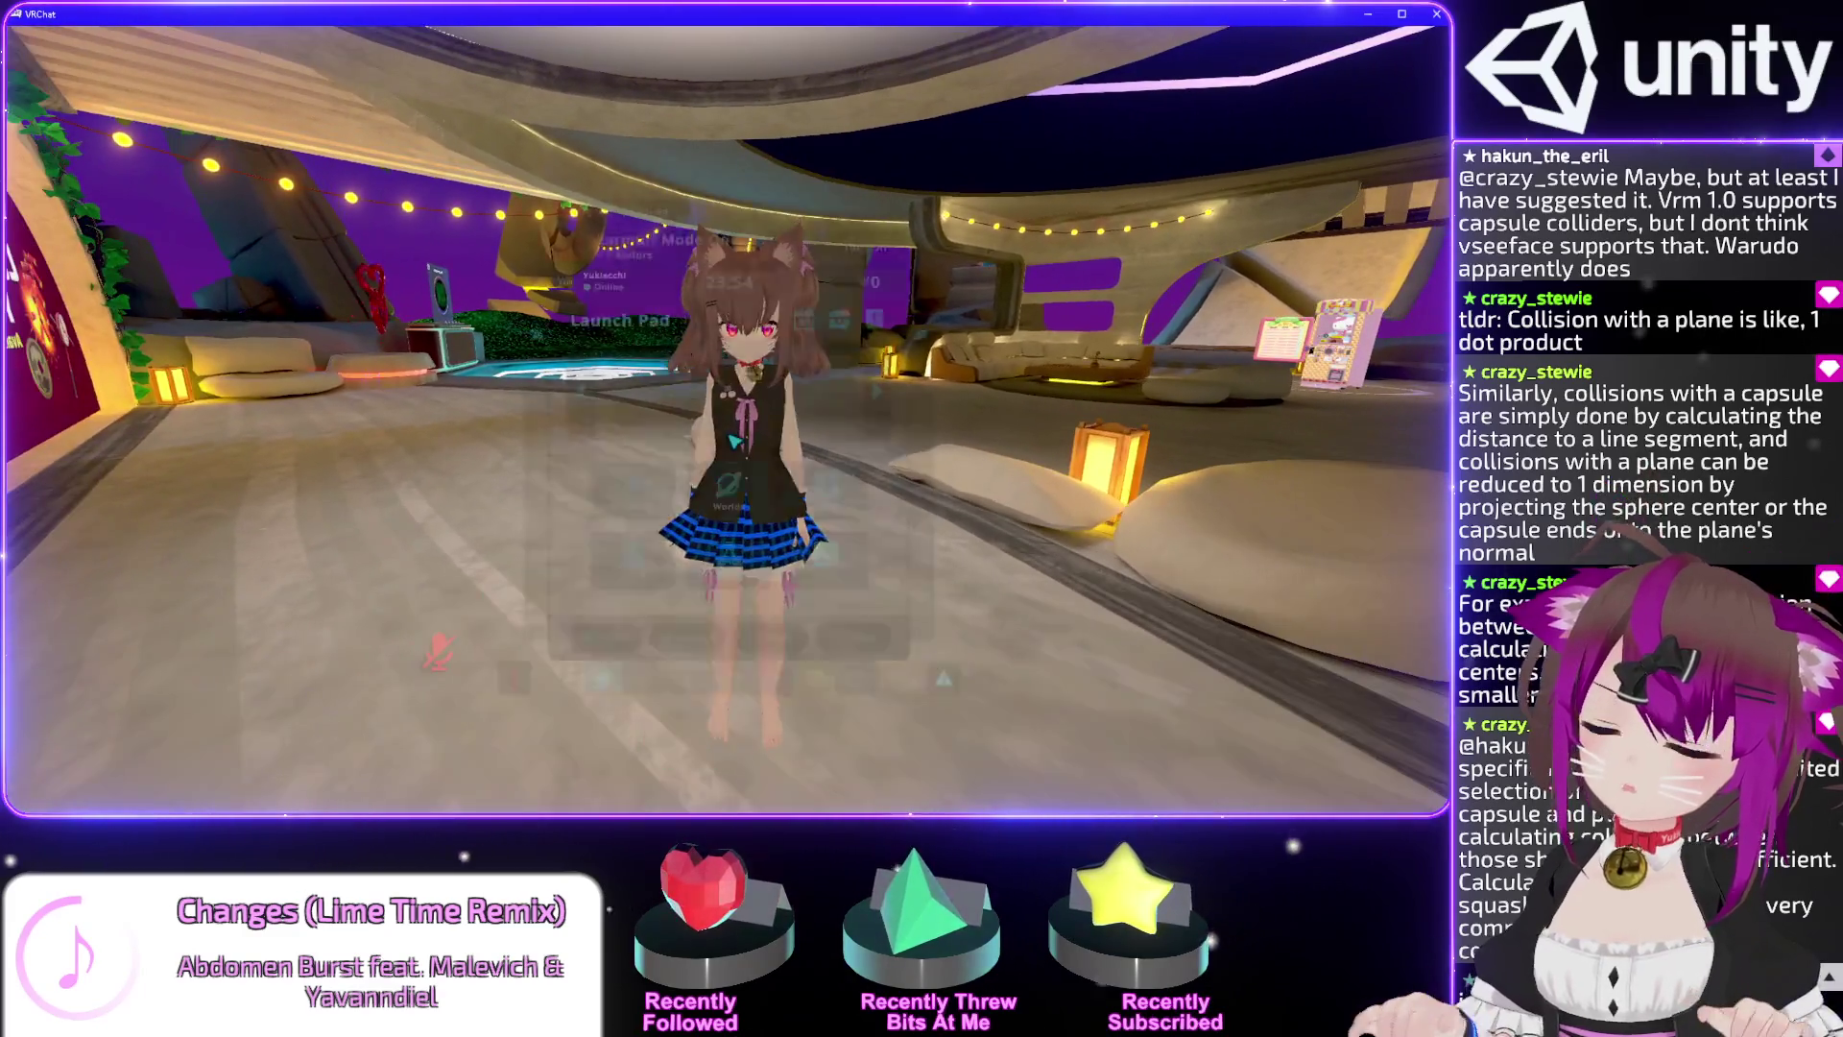
key(Escape)
click(780, 728)
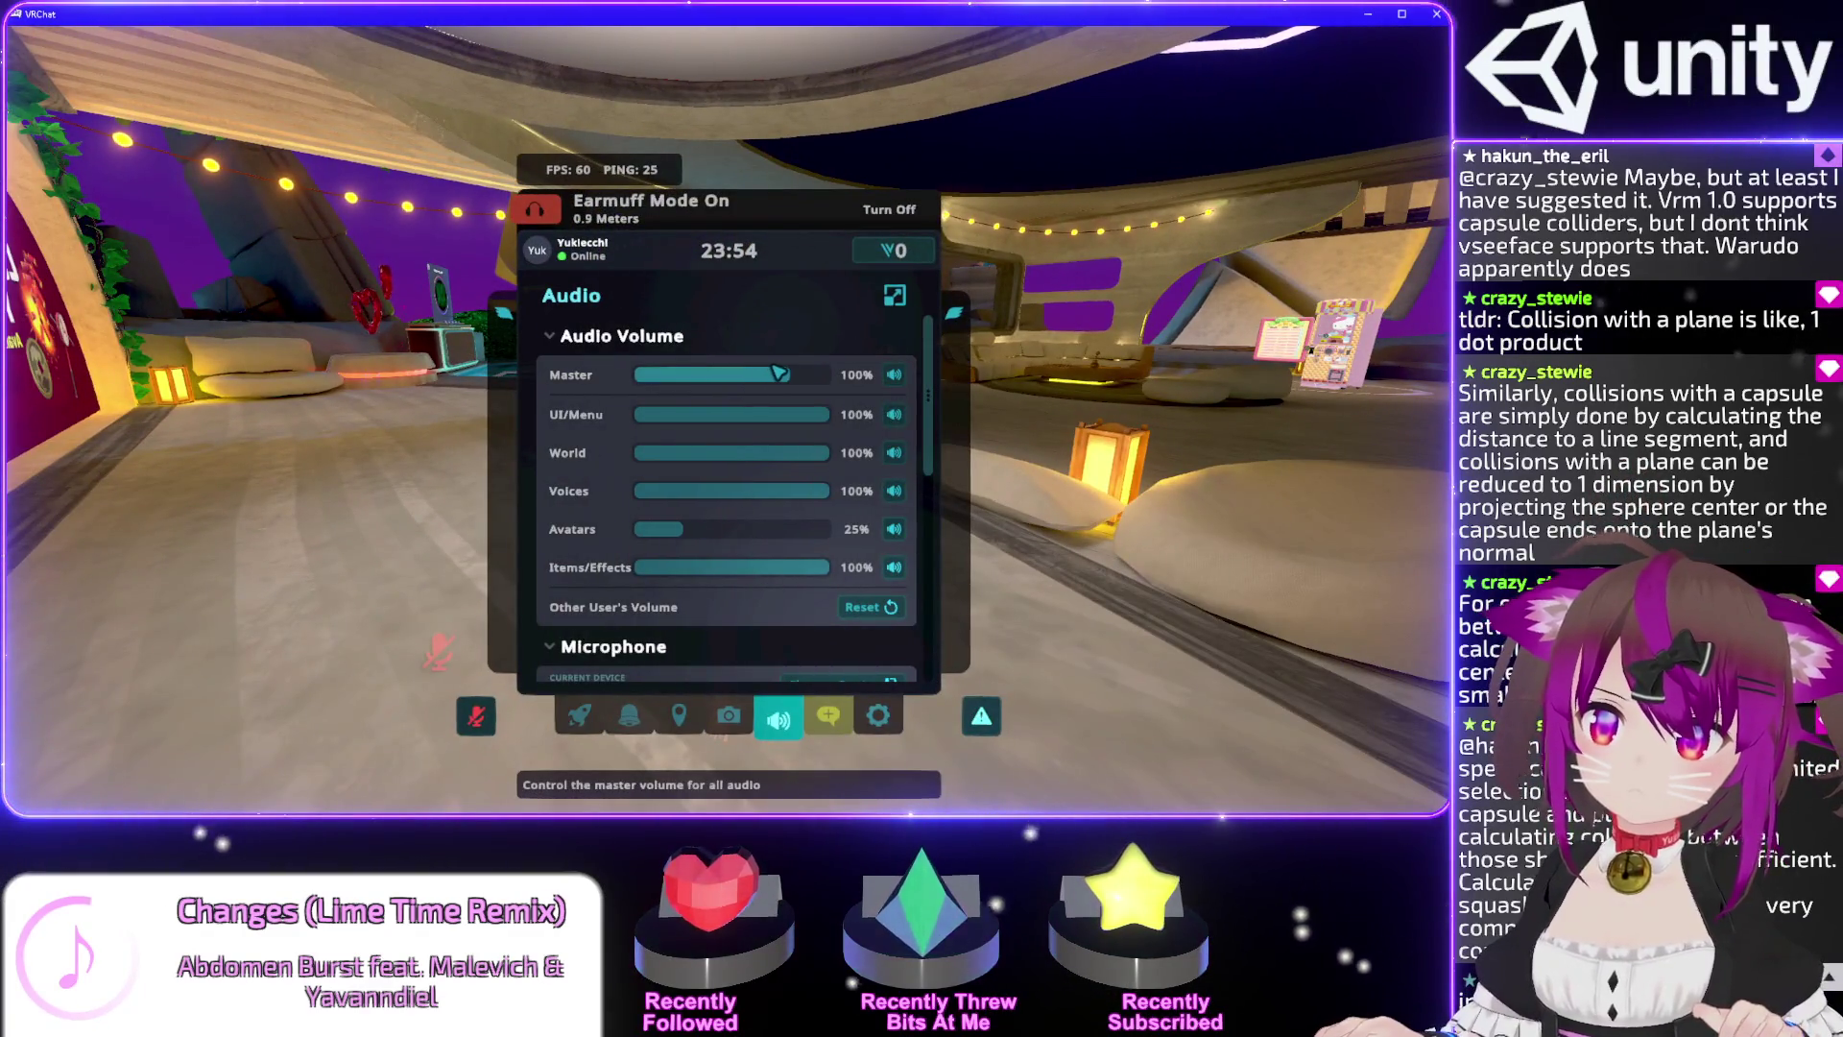
key(Escape)
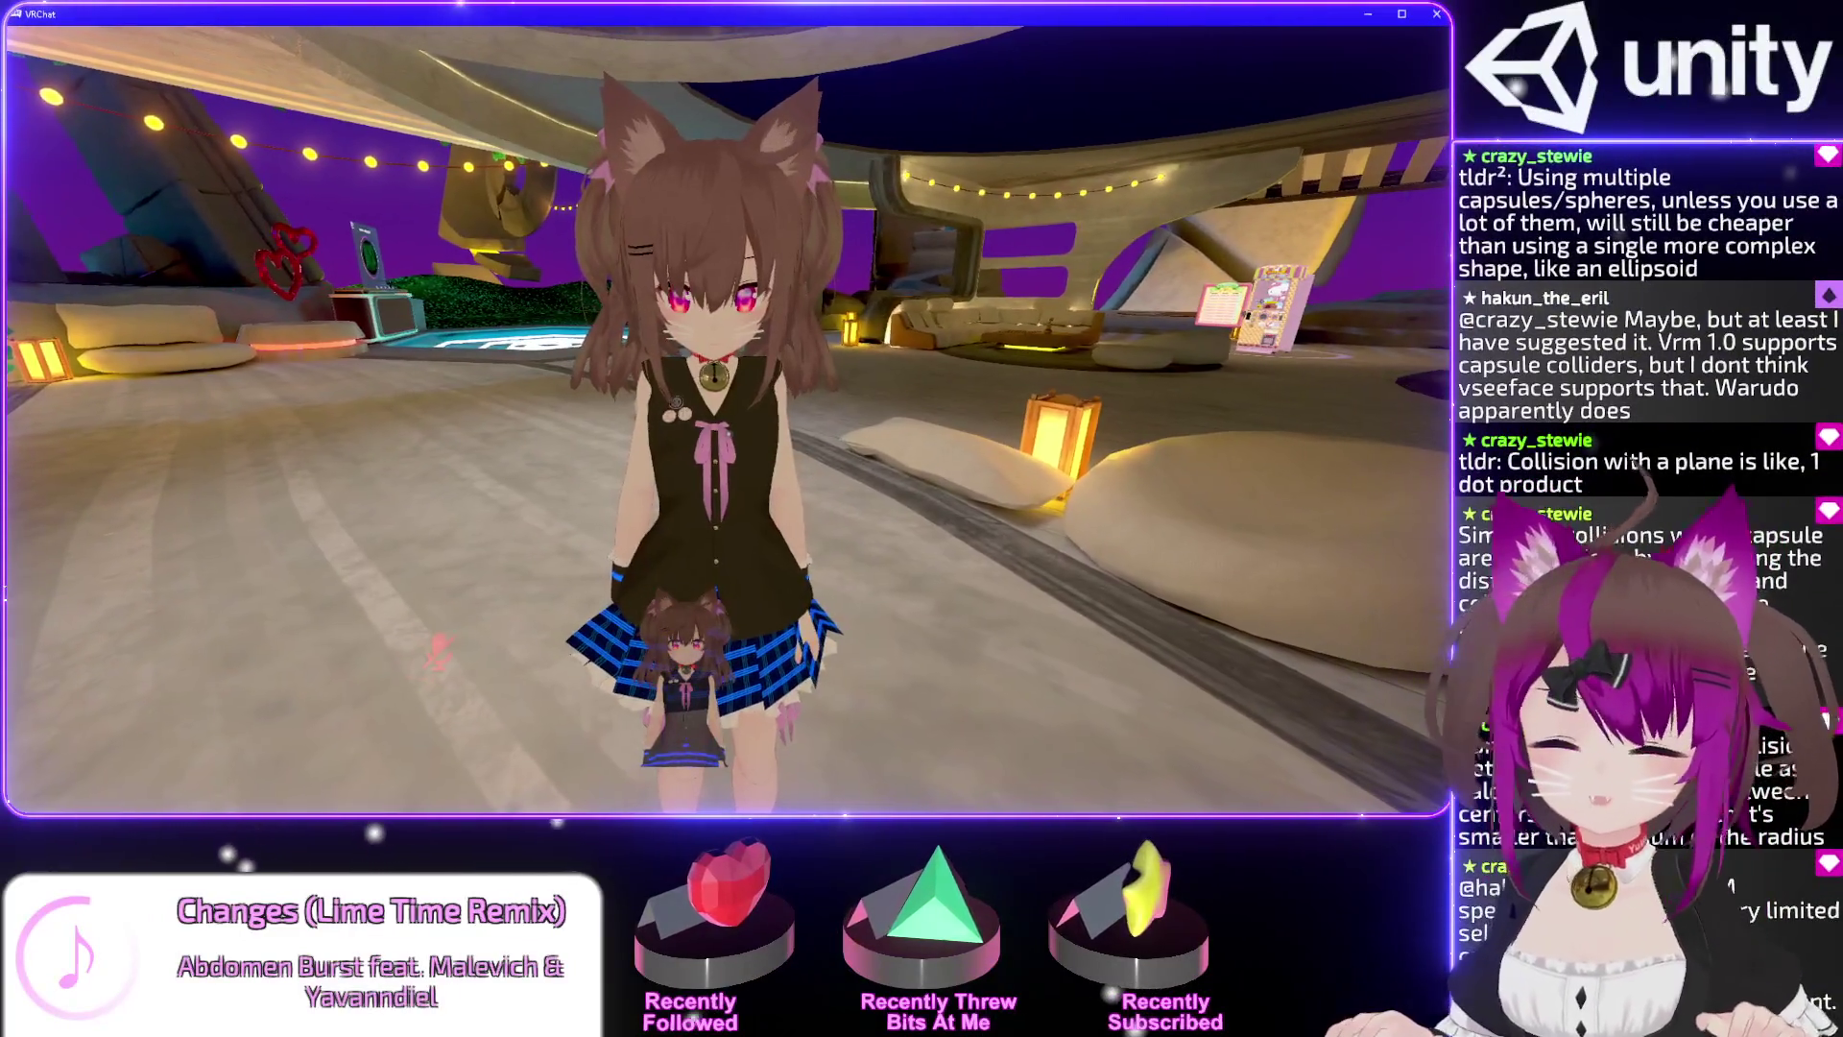
Raise the World audio volume to 100%, then return to the Unity editor.
key(Escape)
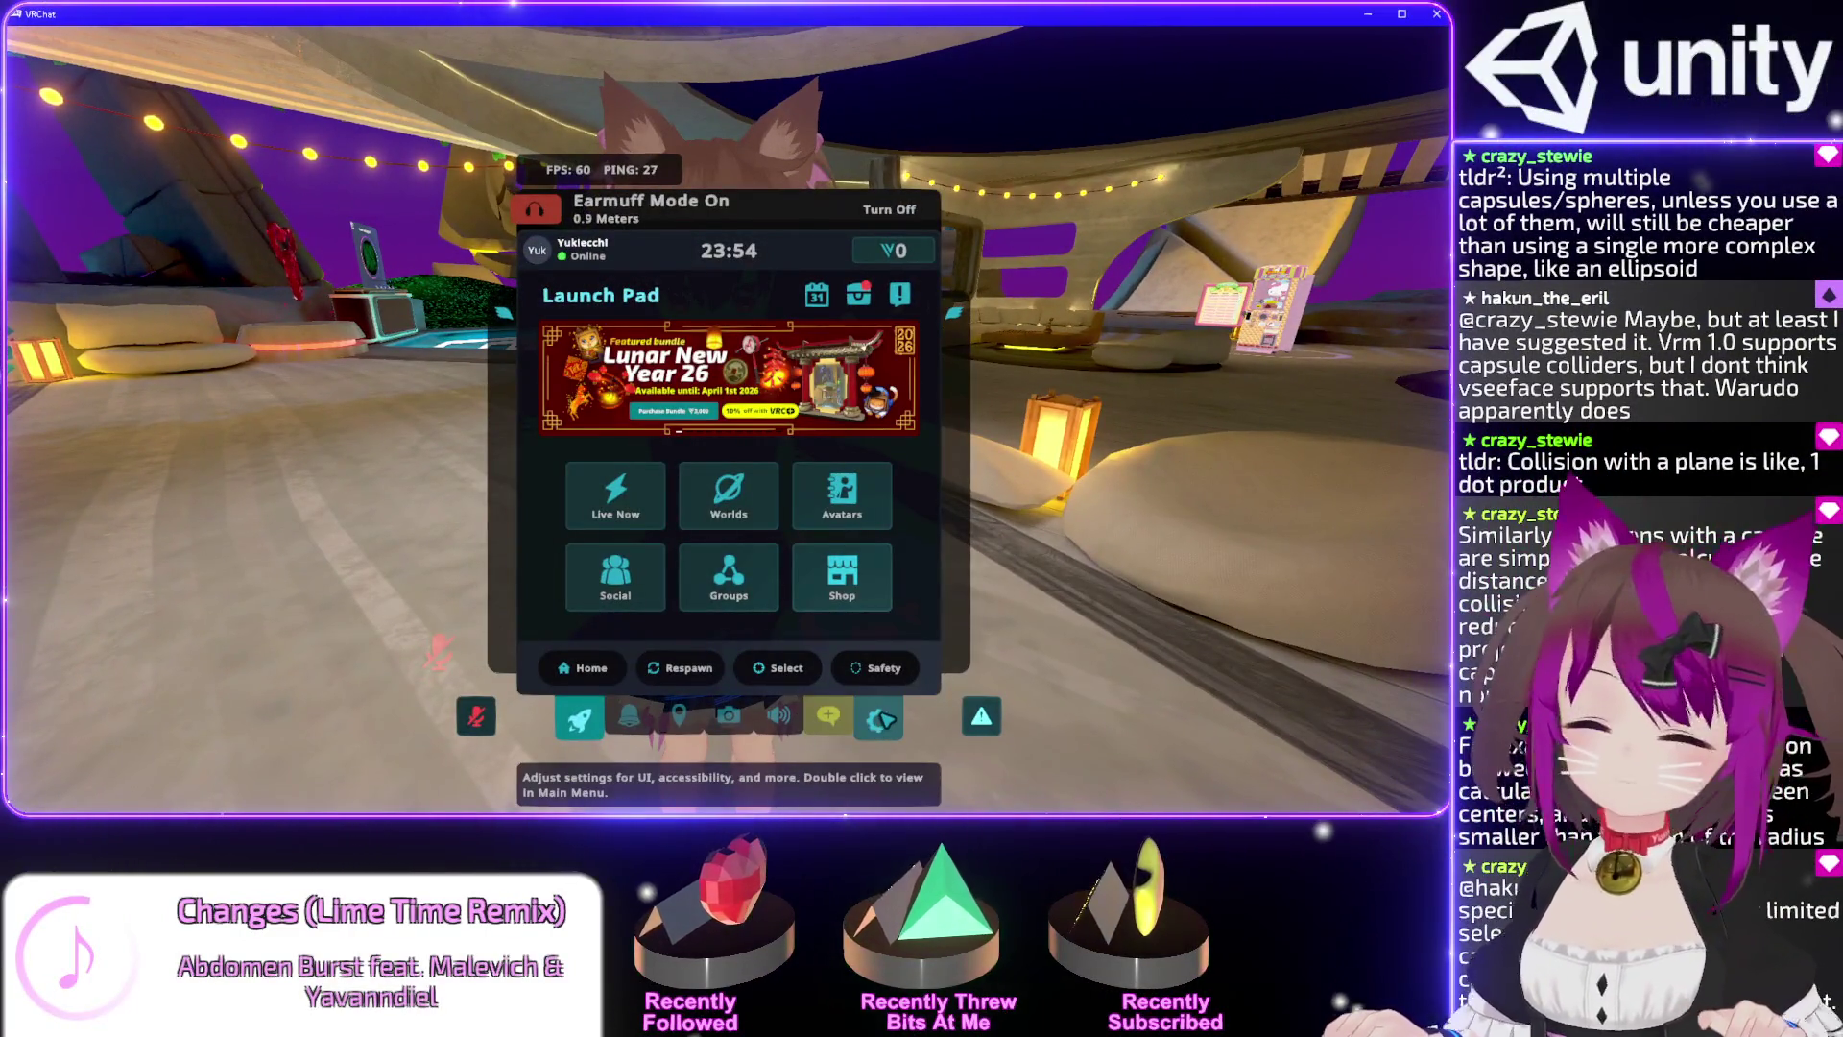
click(884, 720)
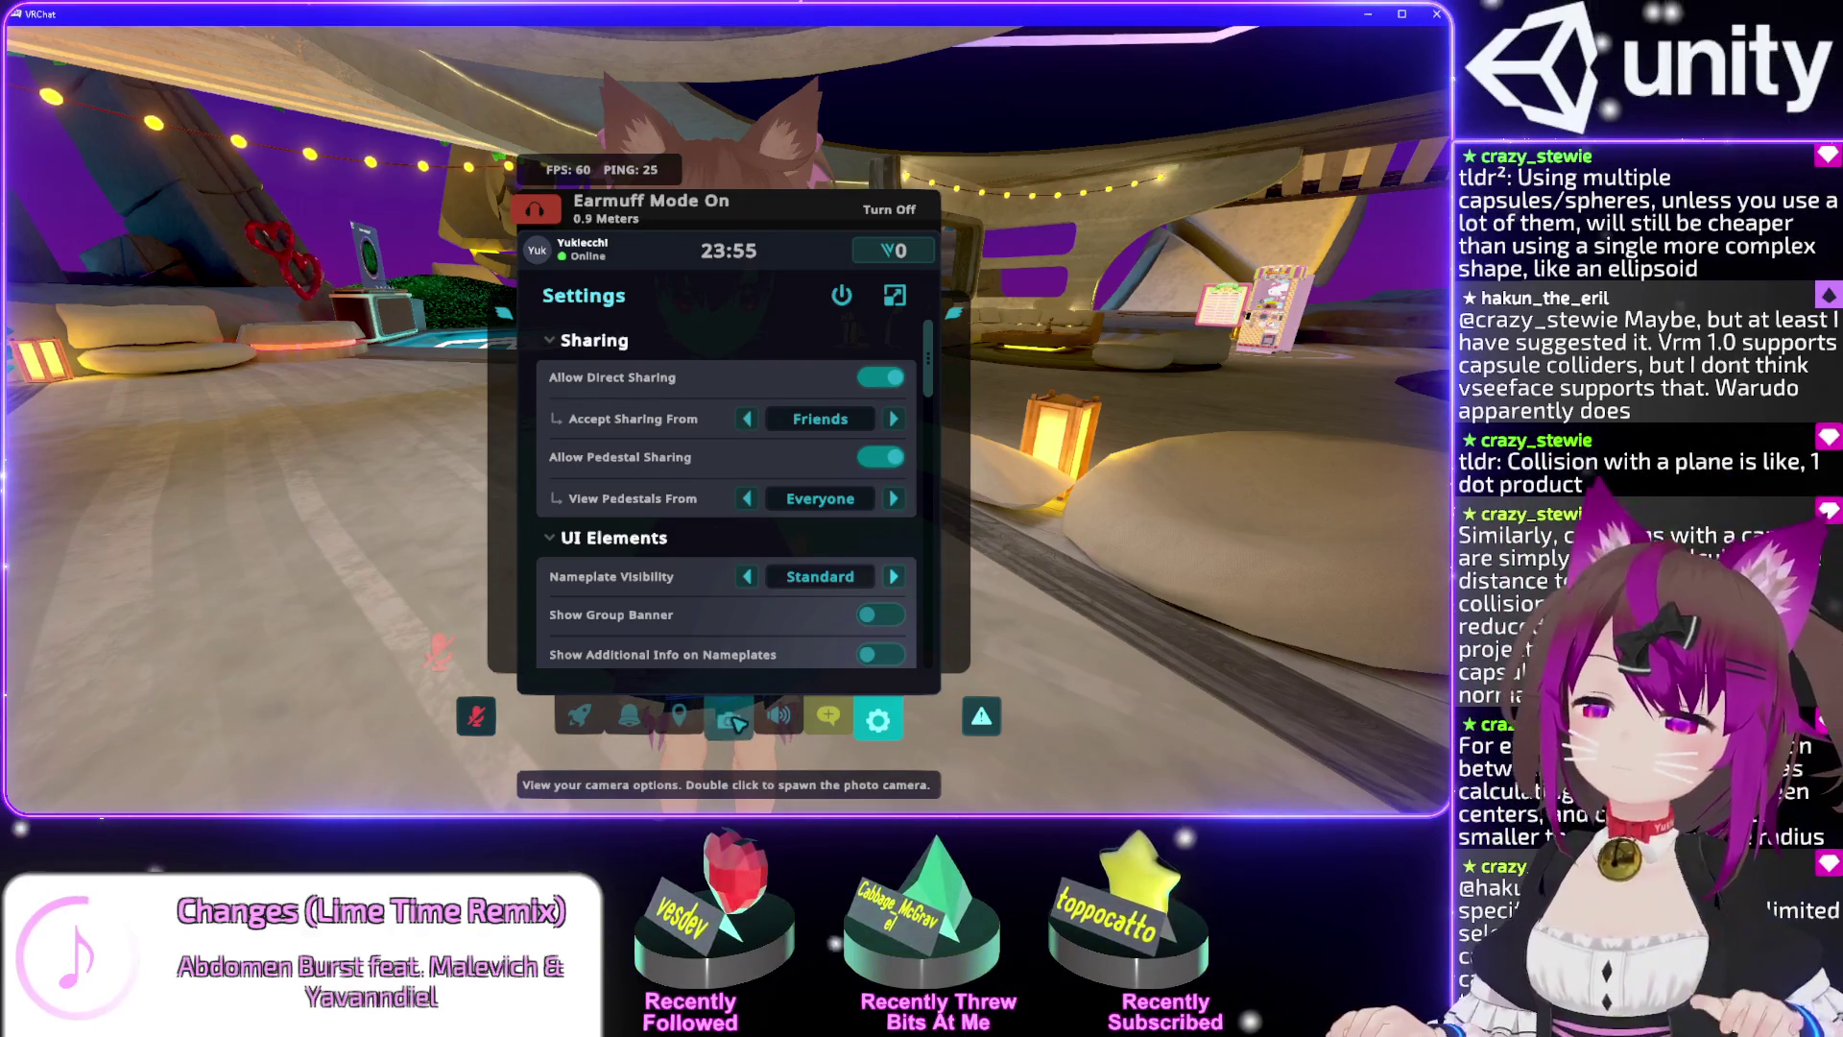
key(Escape)
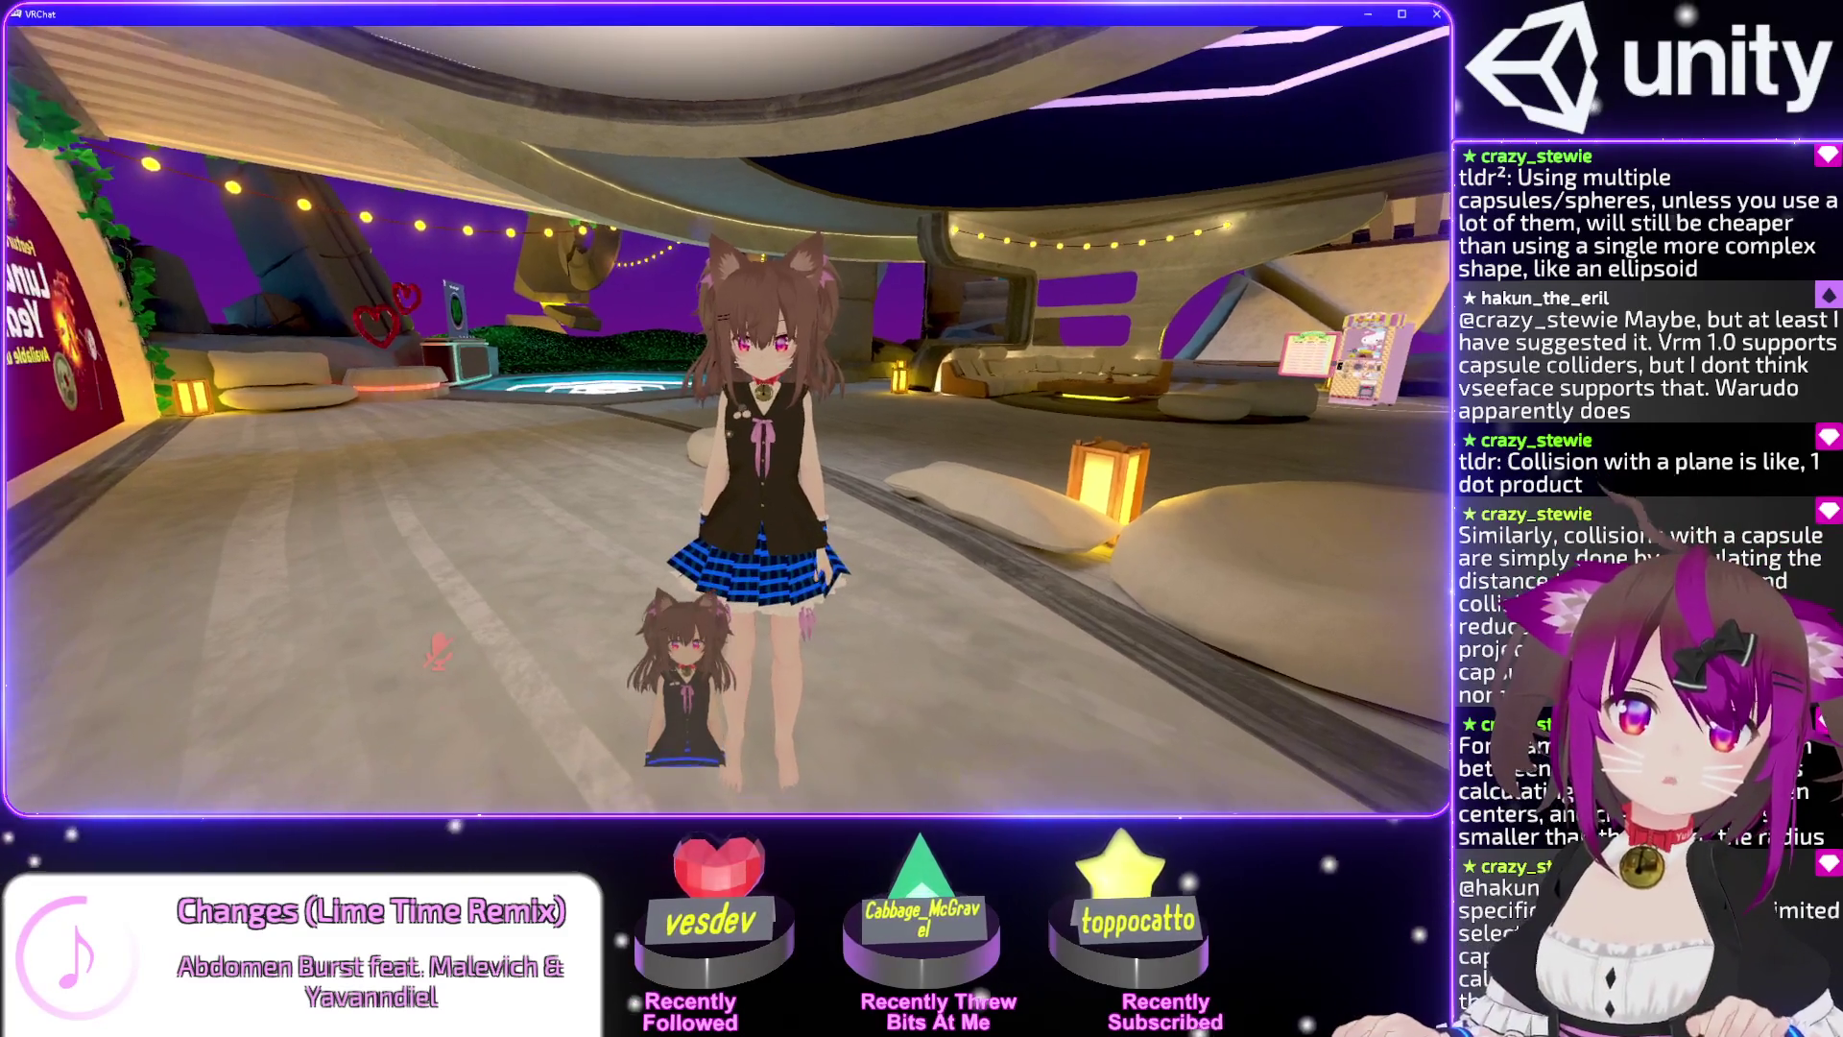
key(Escape)
click(779, 716)
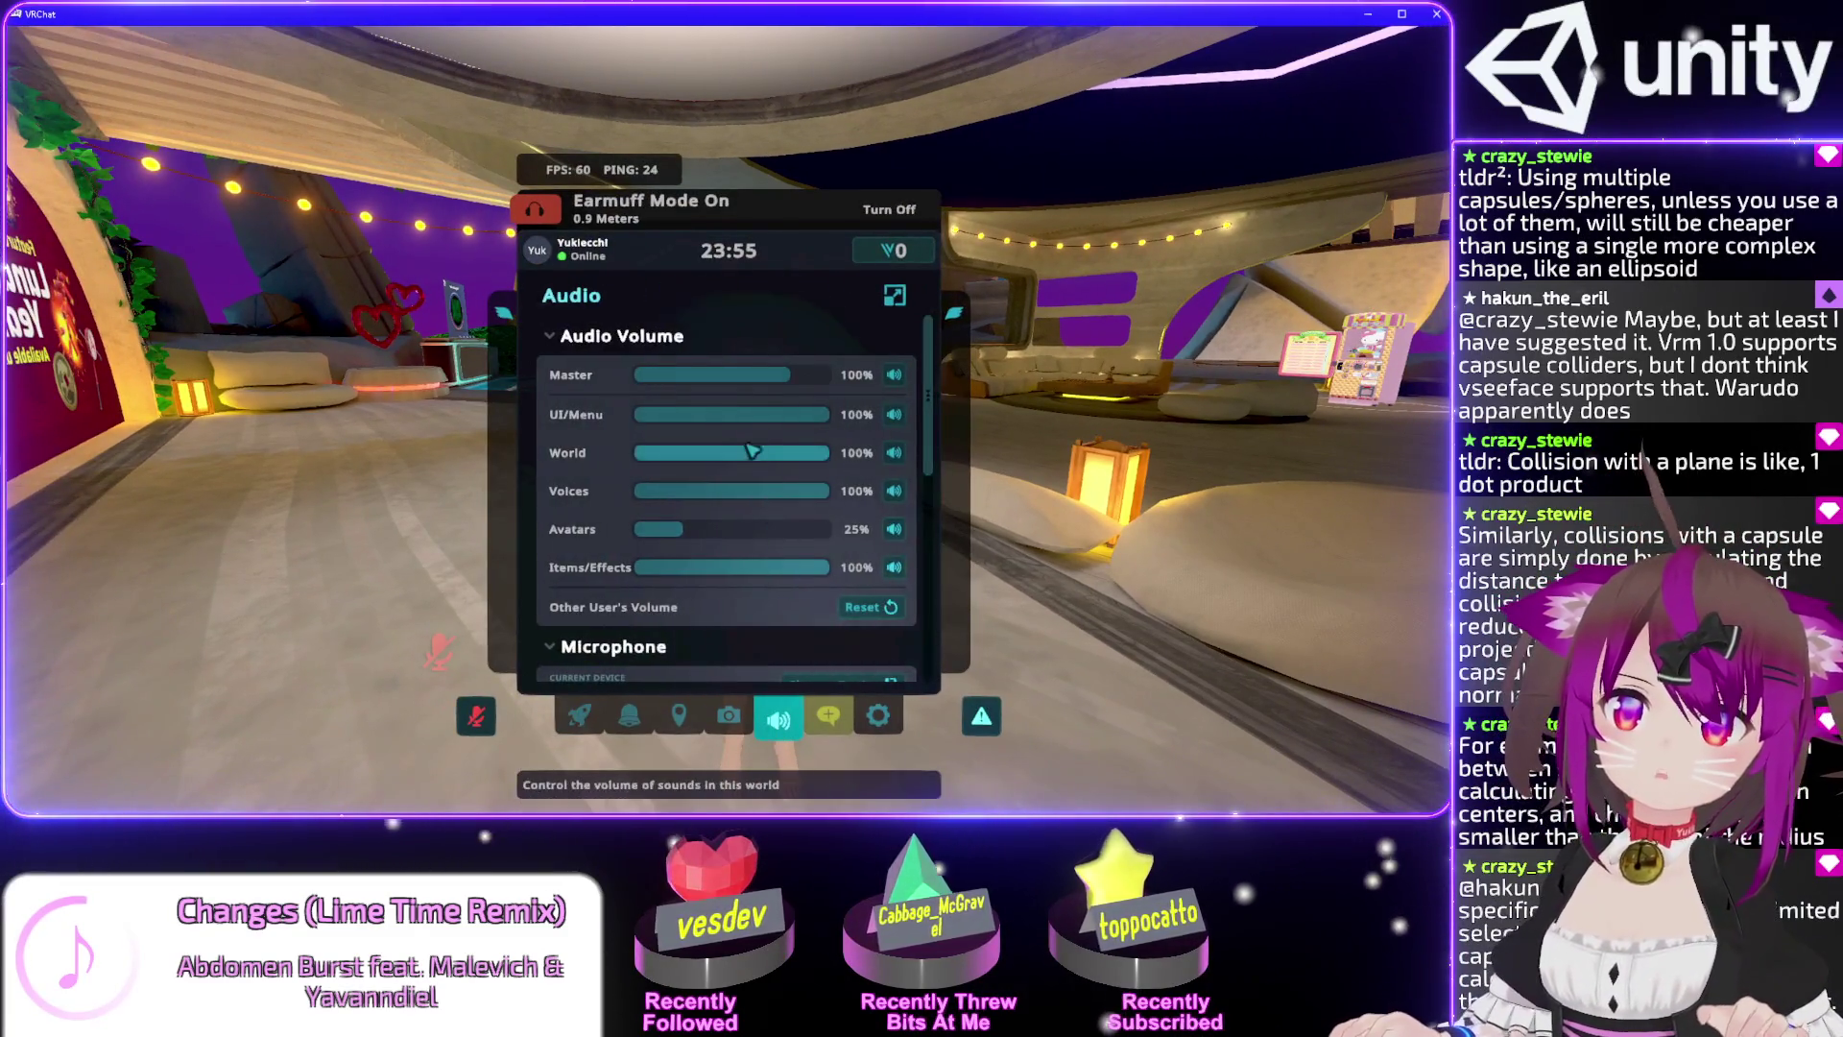
key(Escape)
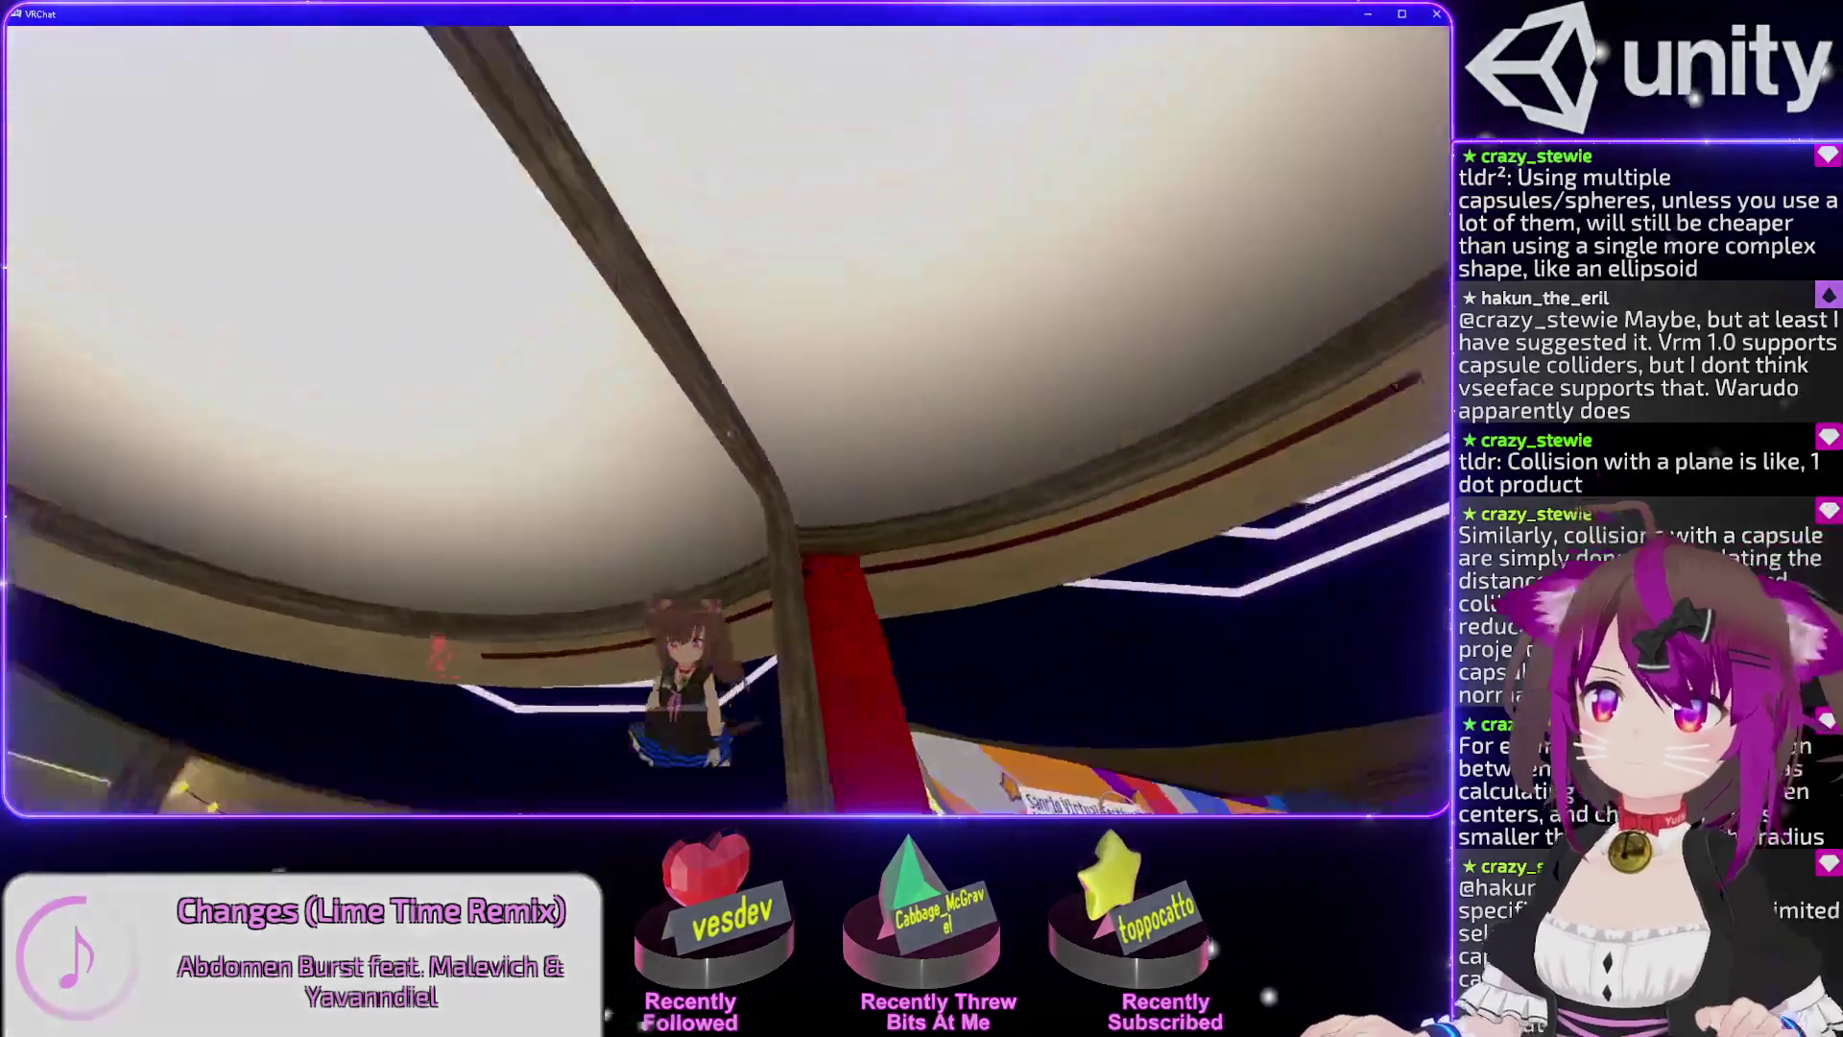
key(alt+Tab)
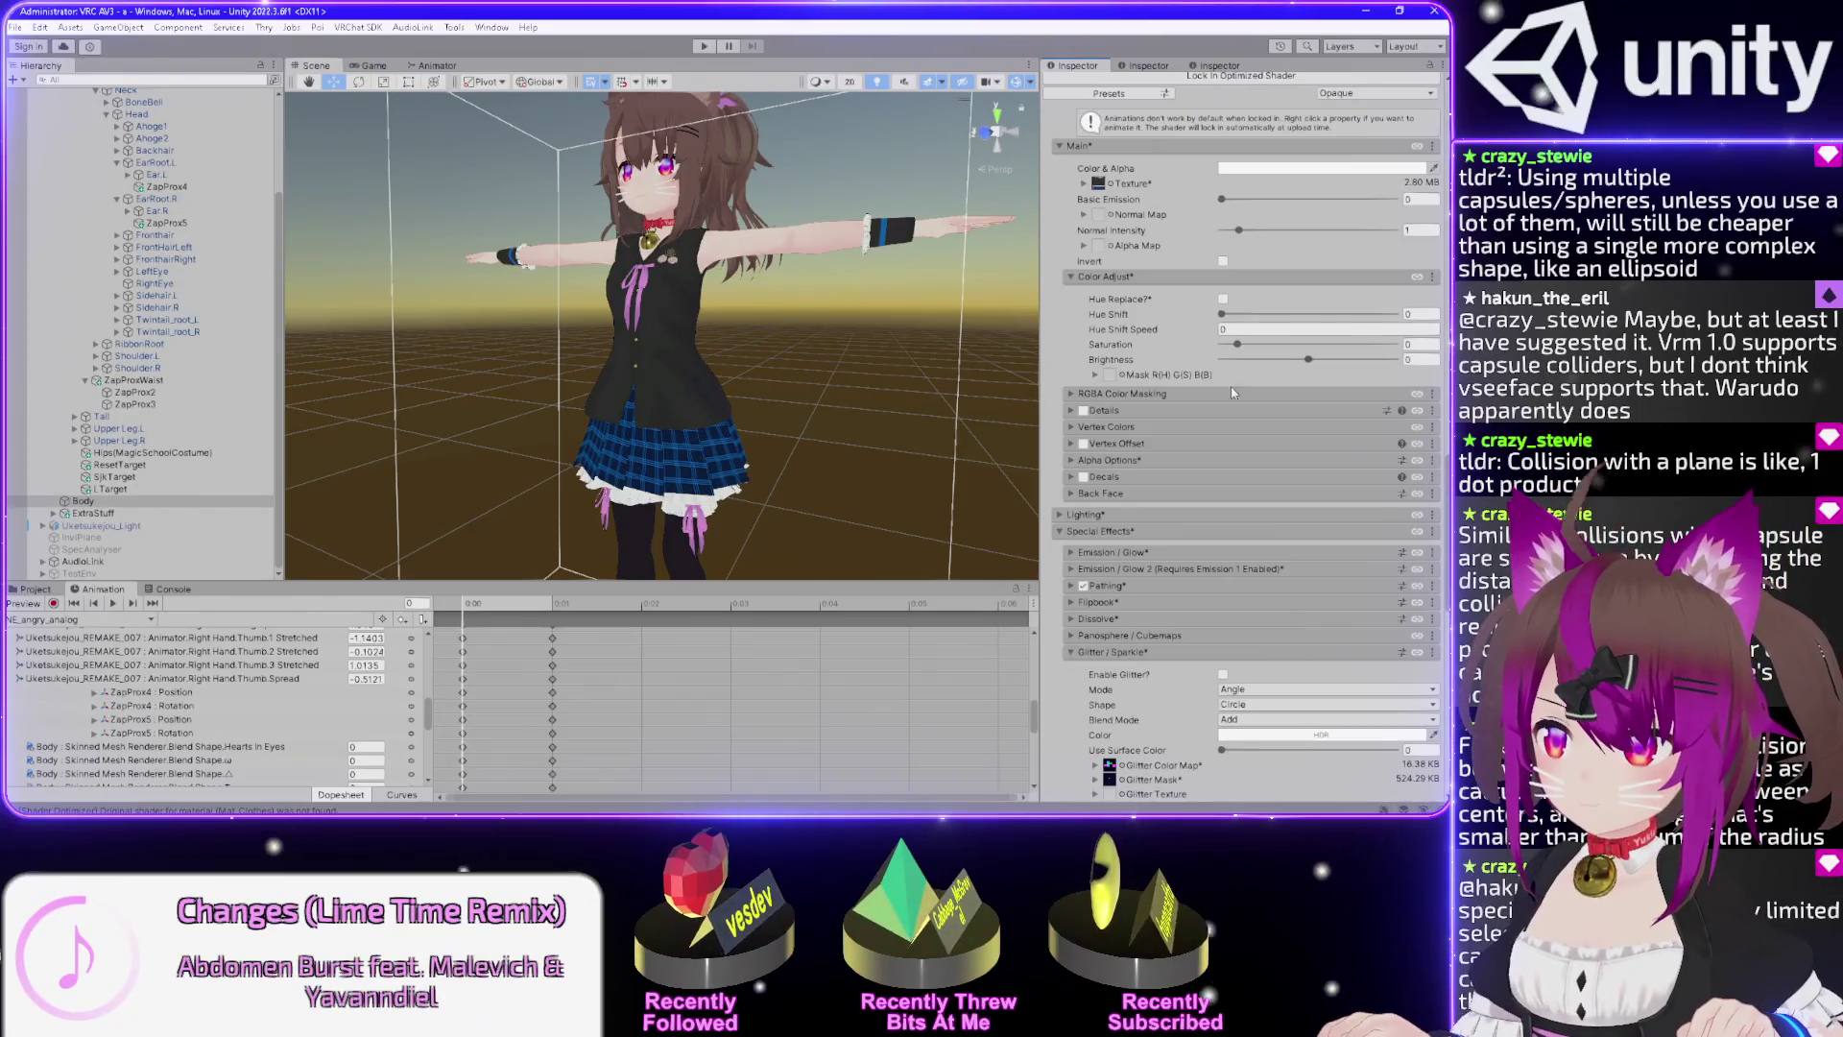
Scroll the Inspector to the top and enter Play mode to watch the avatar animate.
scroll(1237, 390, up, 5)
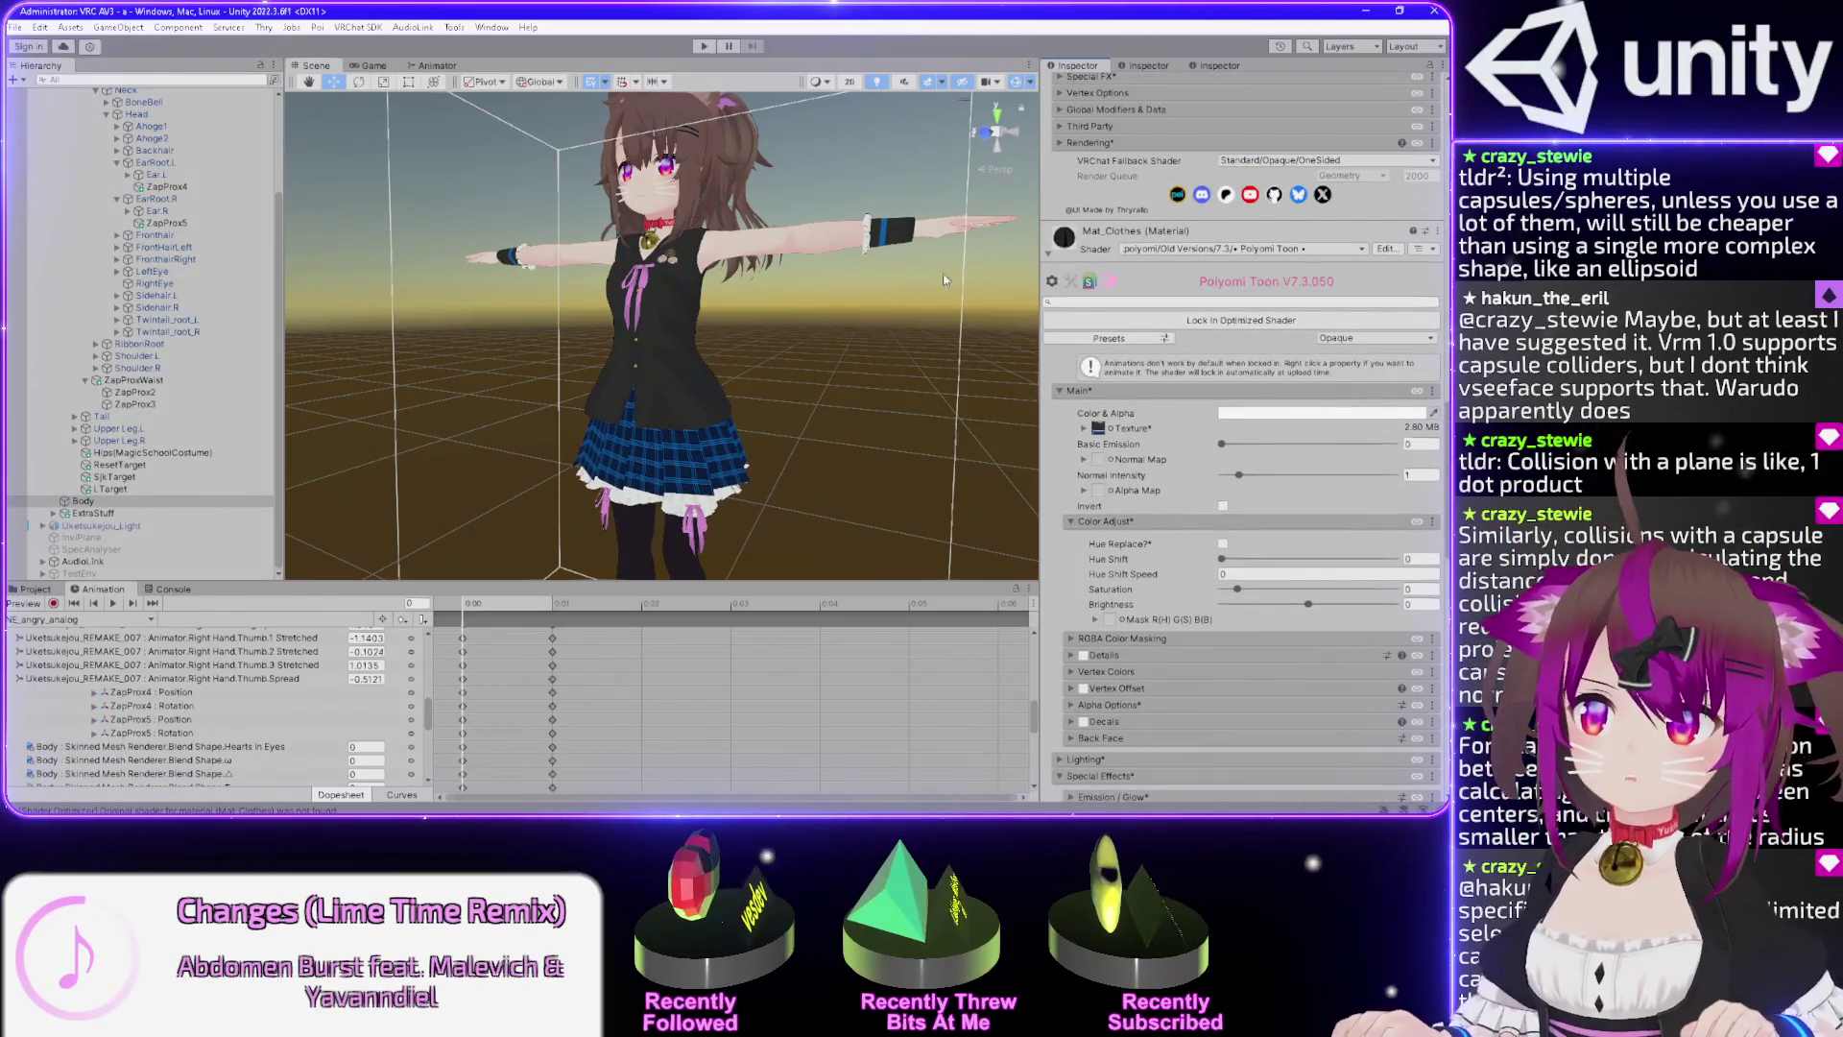
click(704, 48)
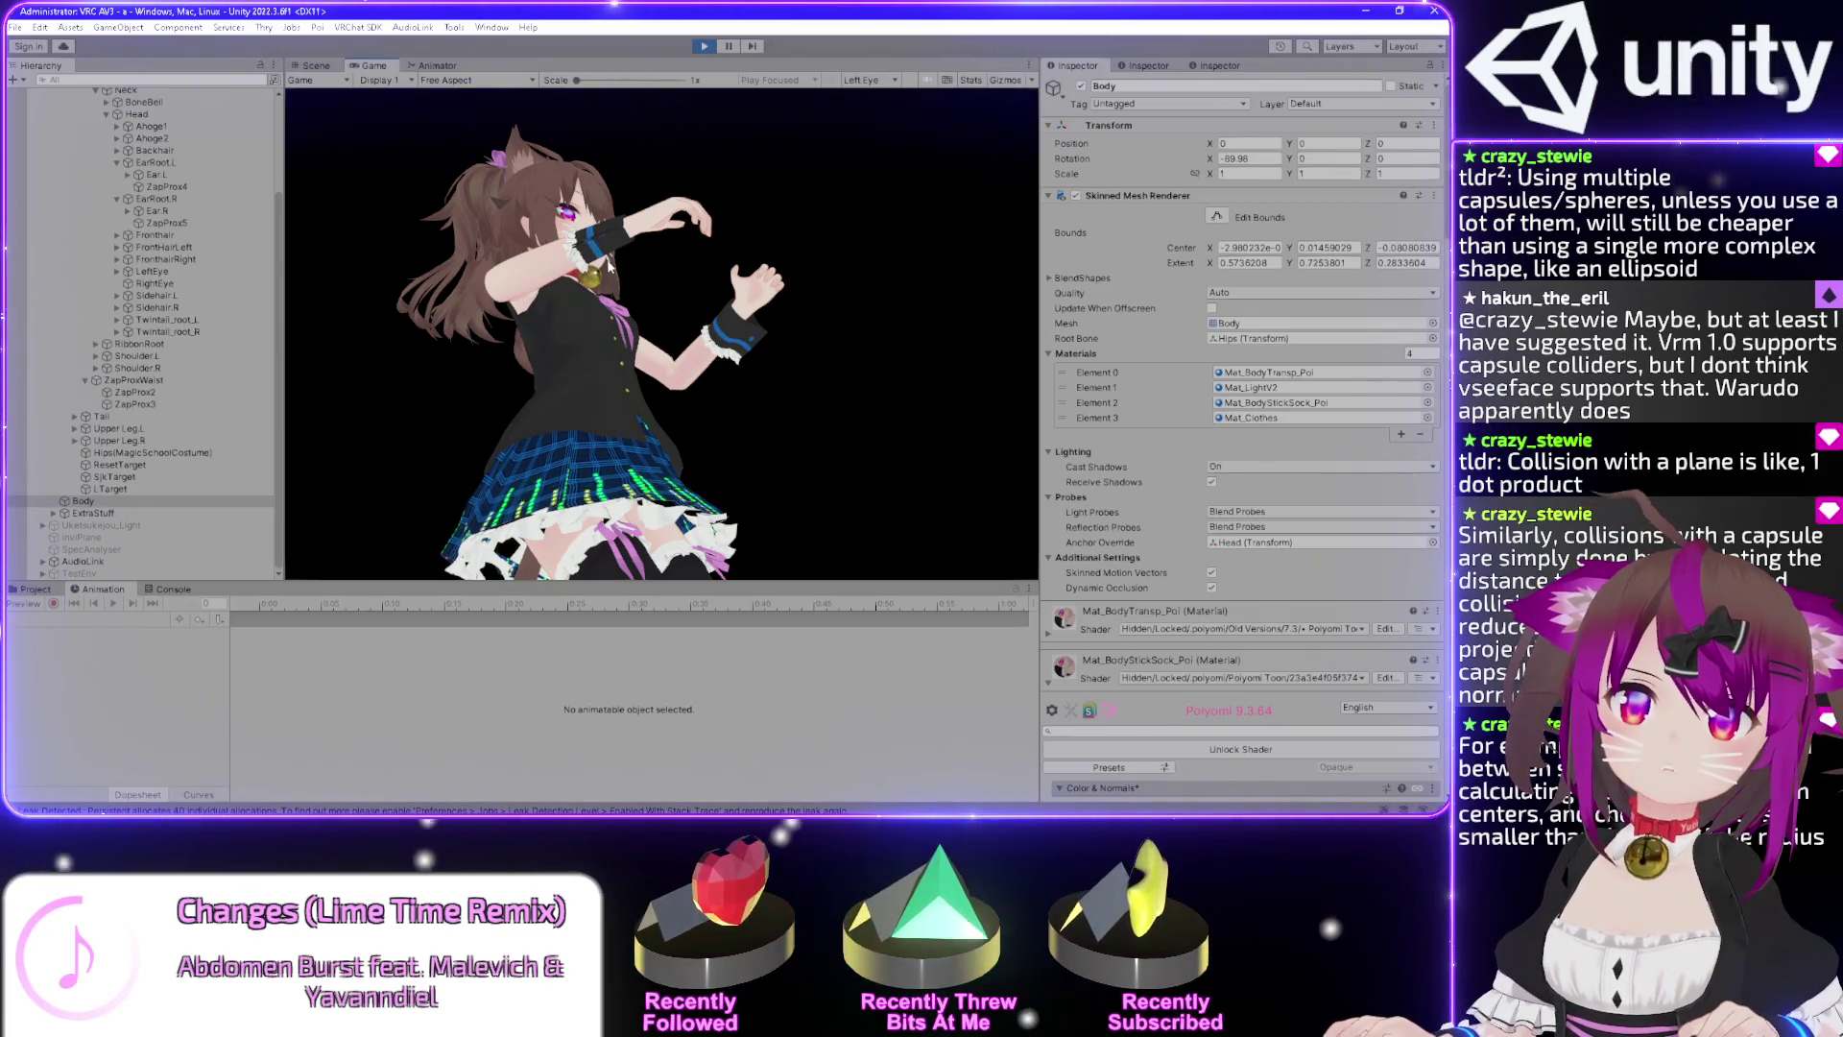
Exit Play mode, go back to the Scene view, and open Mat_Clothes's shader list.
key(ctrl+p)
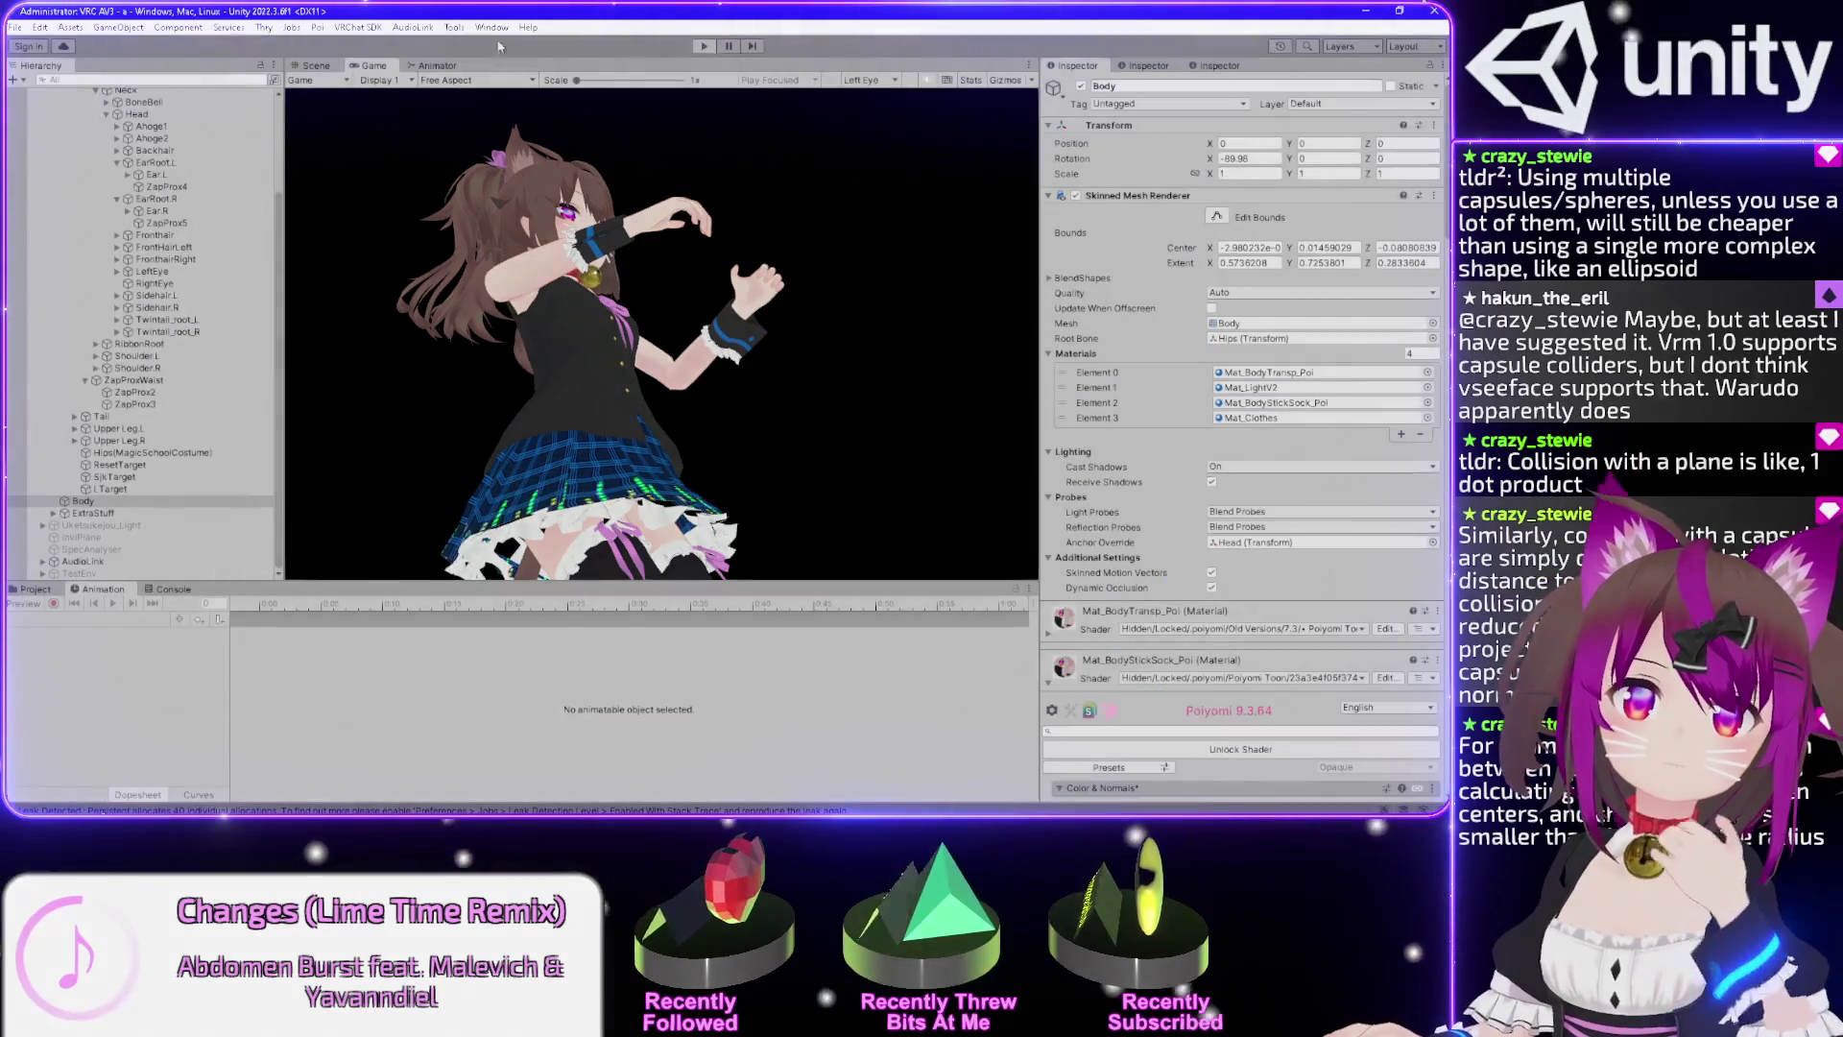
click(335, 62)
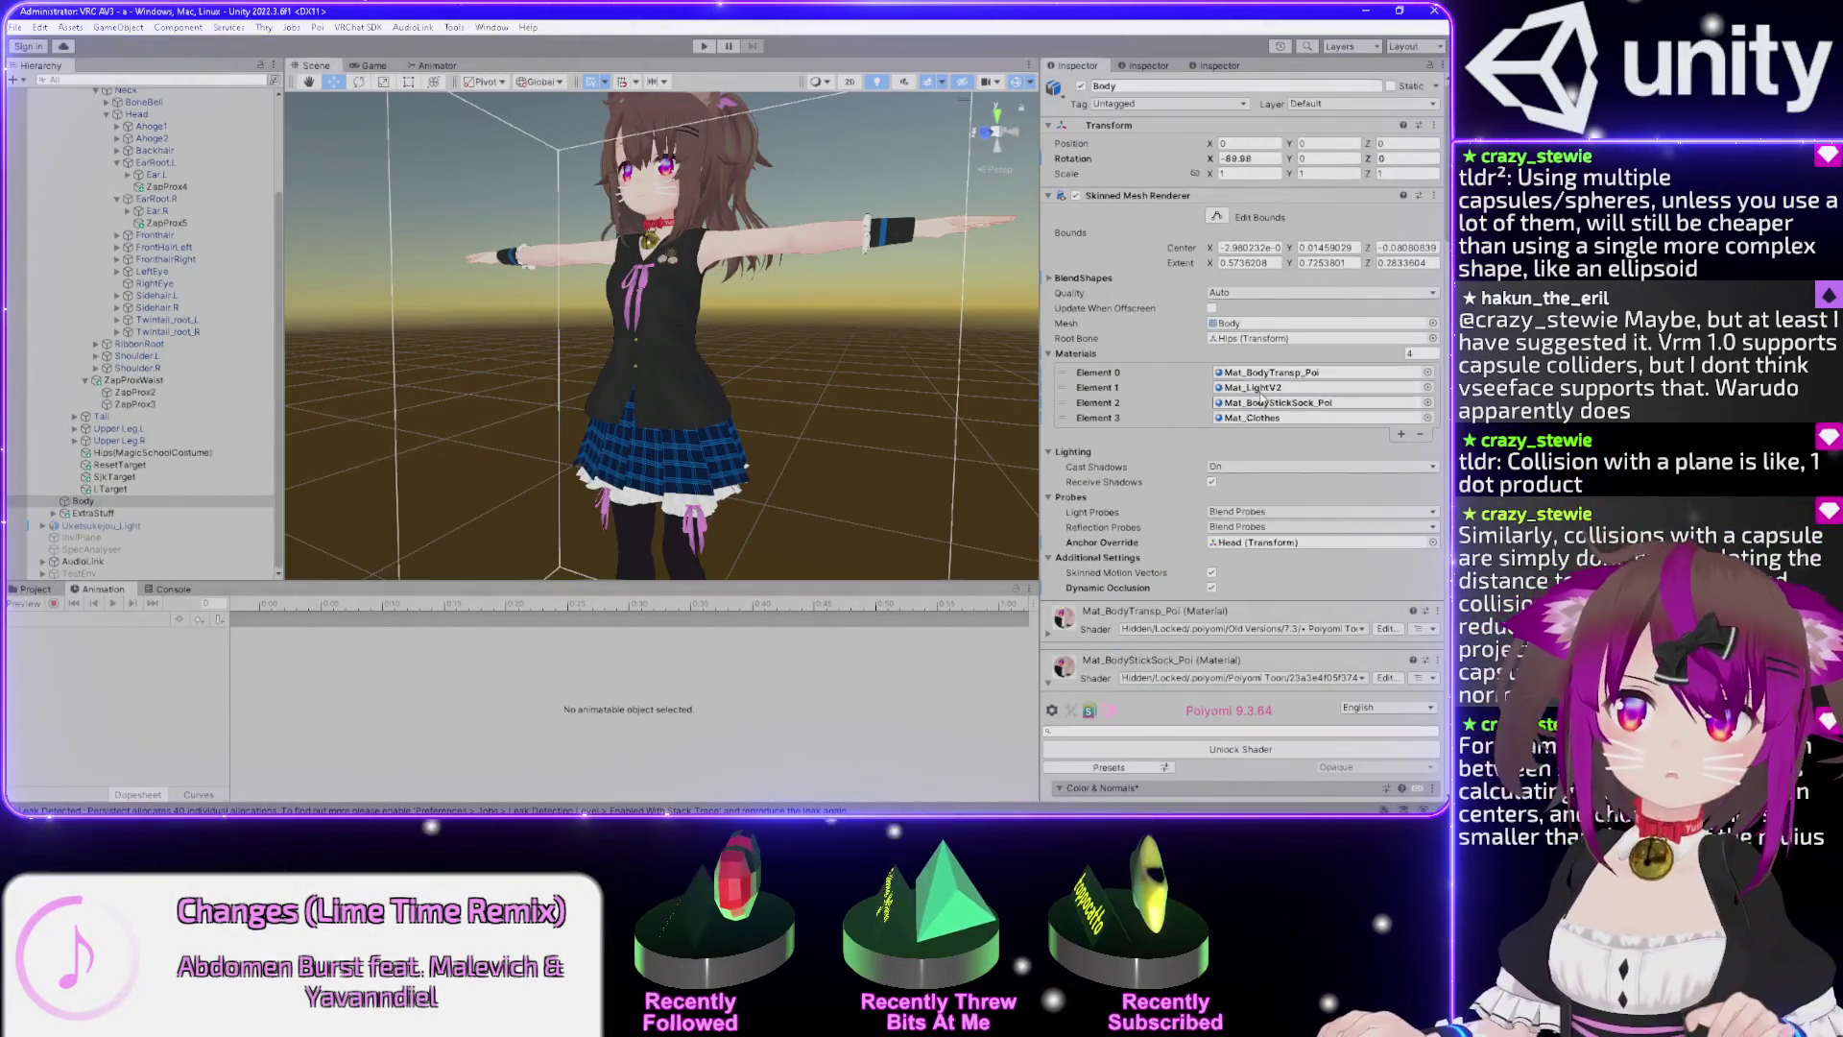
click(1213, 482)
scroll(1200, 476, down, 3)
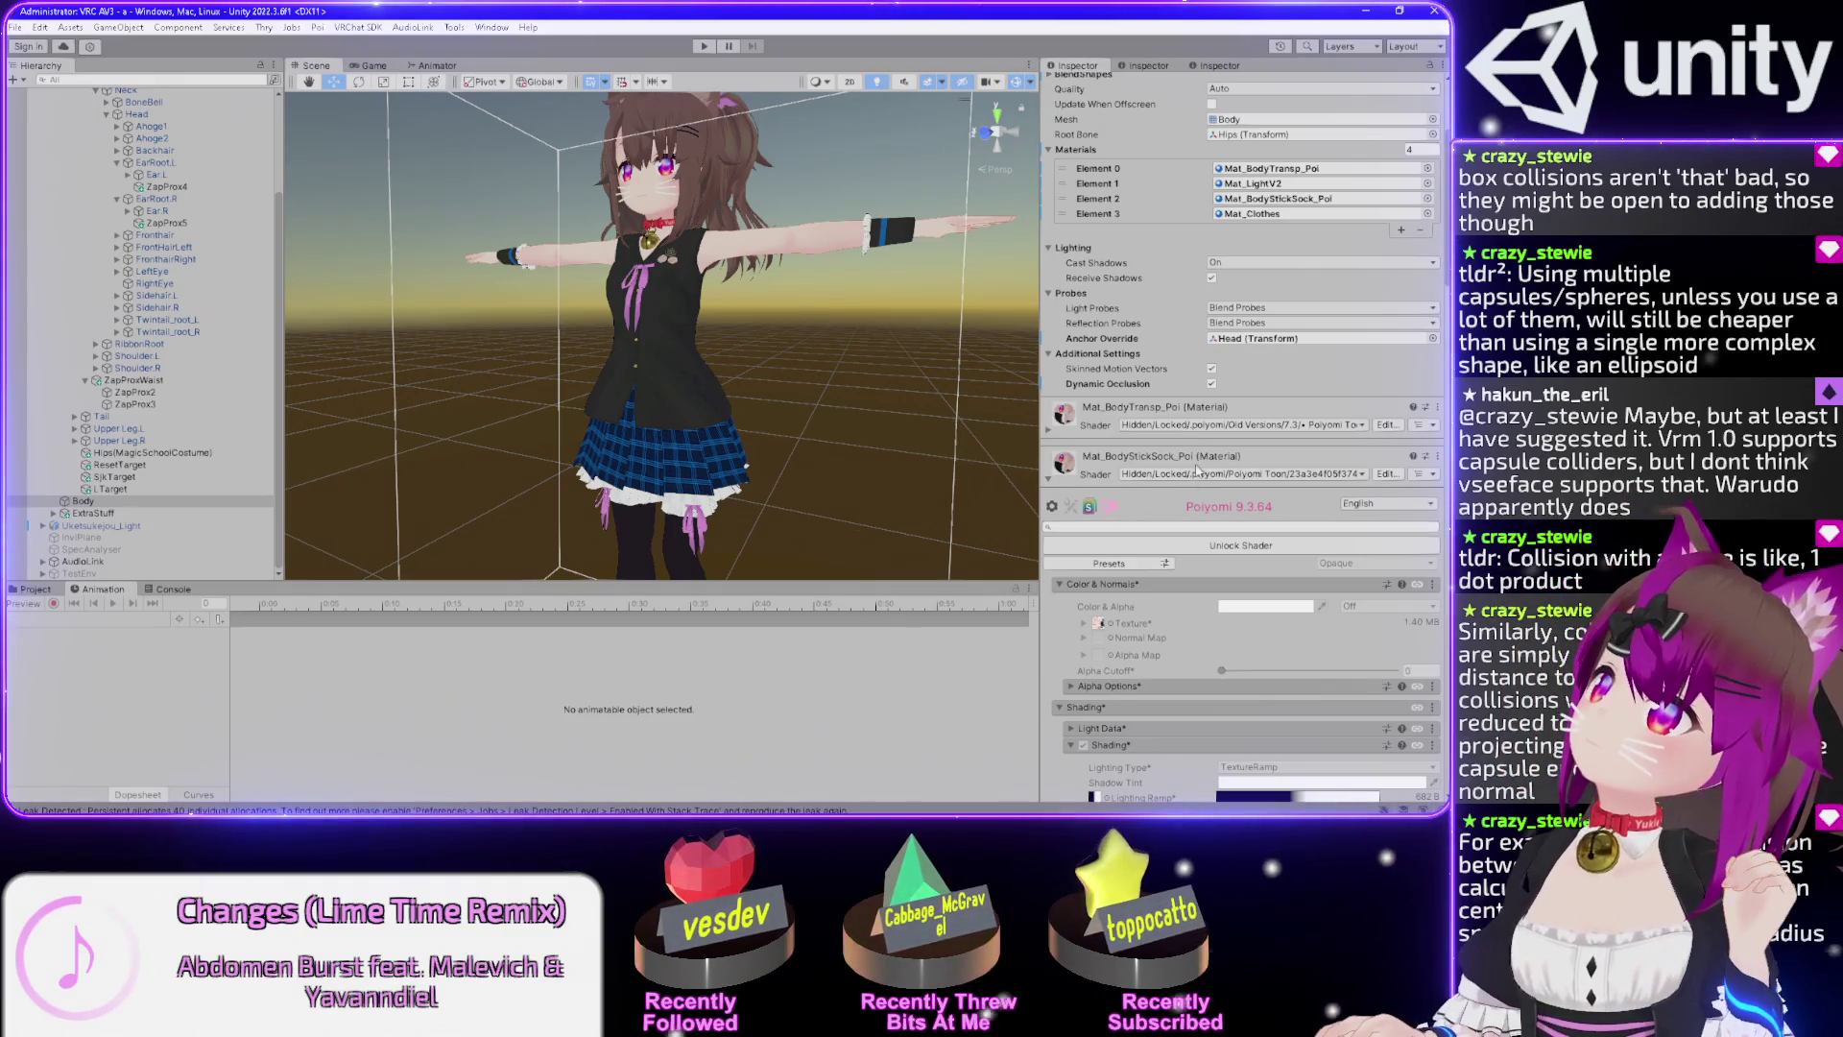
scroll(1164, 615, down, 3)
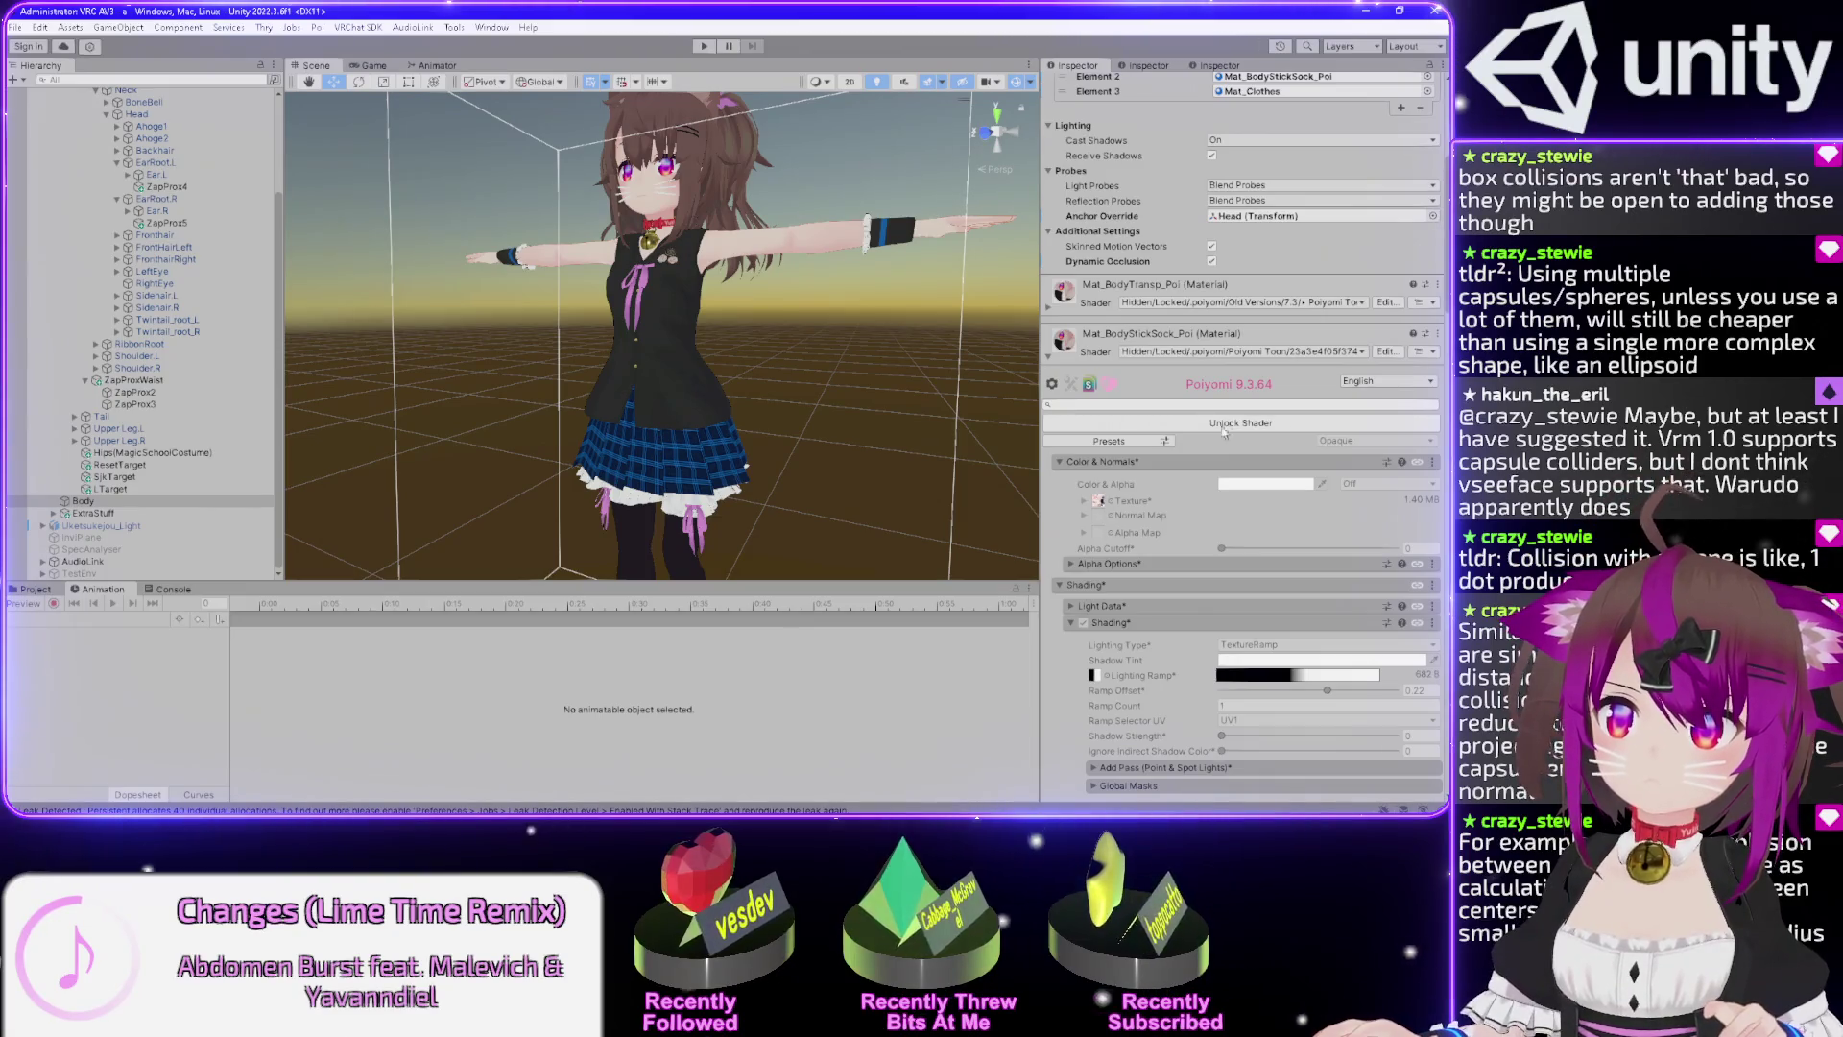
scroll(1227, 427, up, 8)
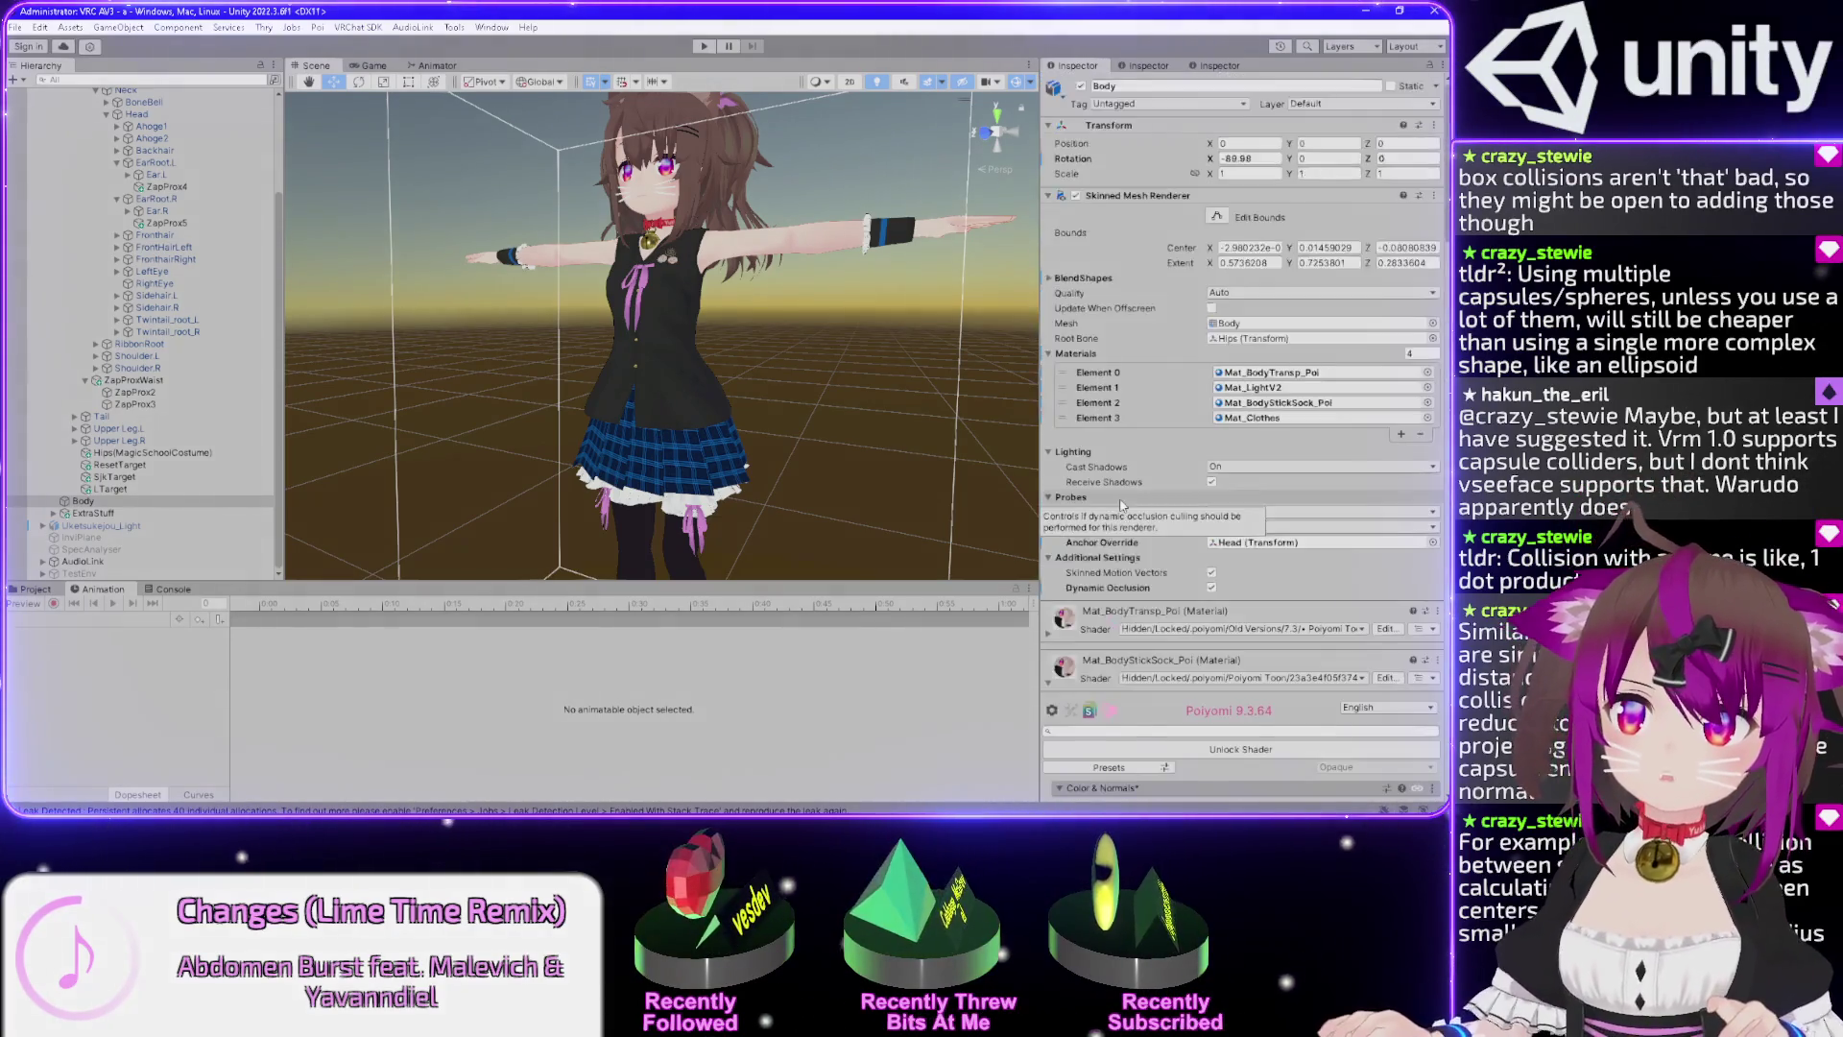
scroll(1121, 505, down, 6)
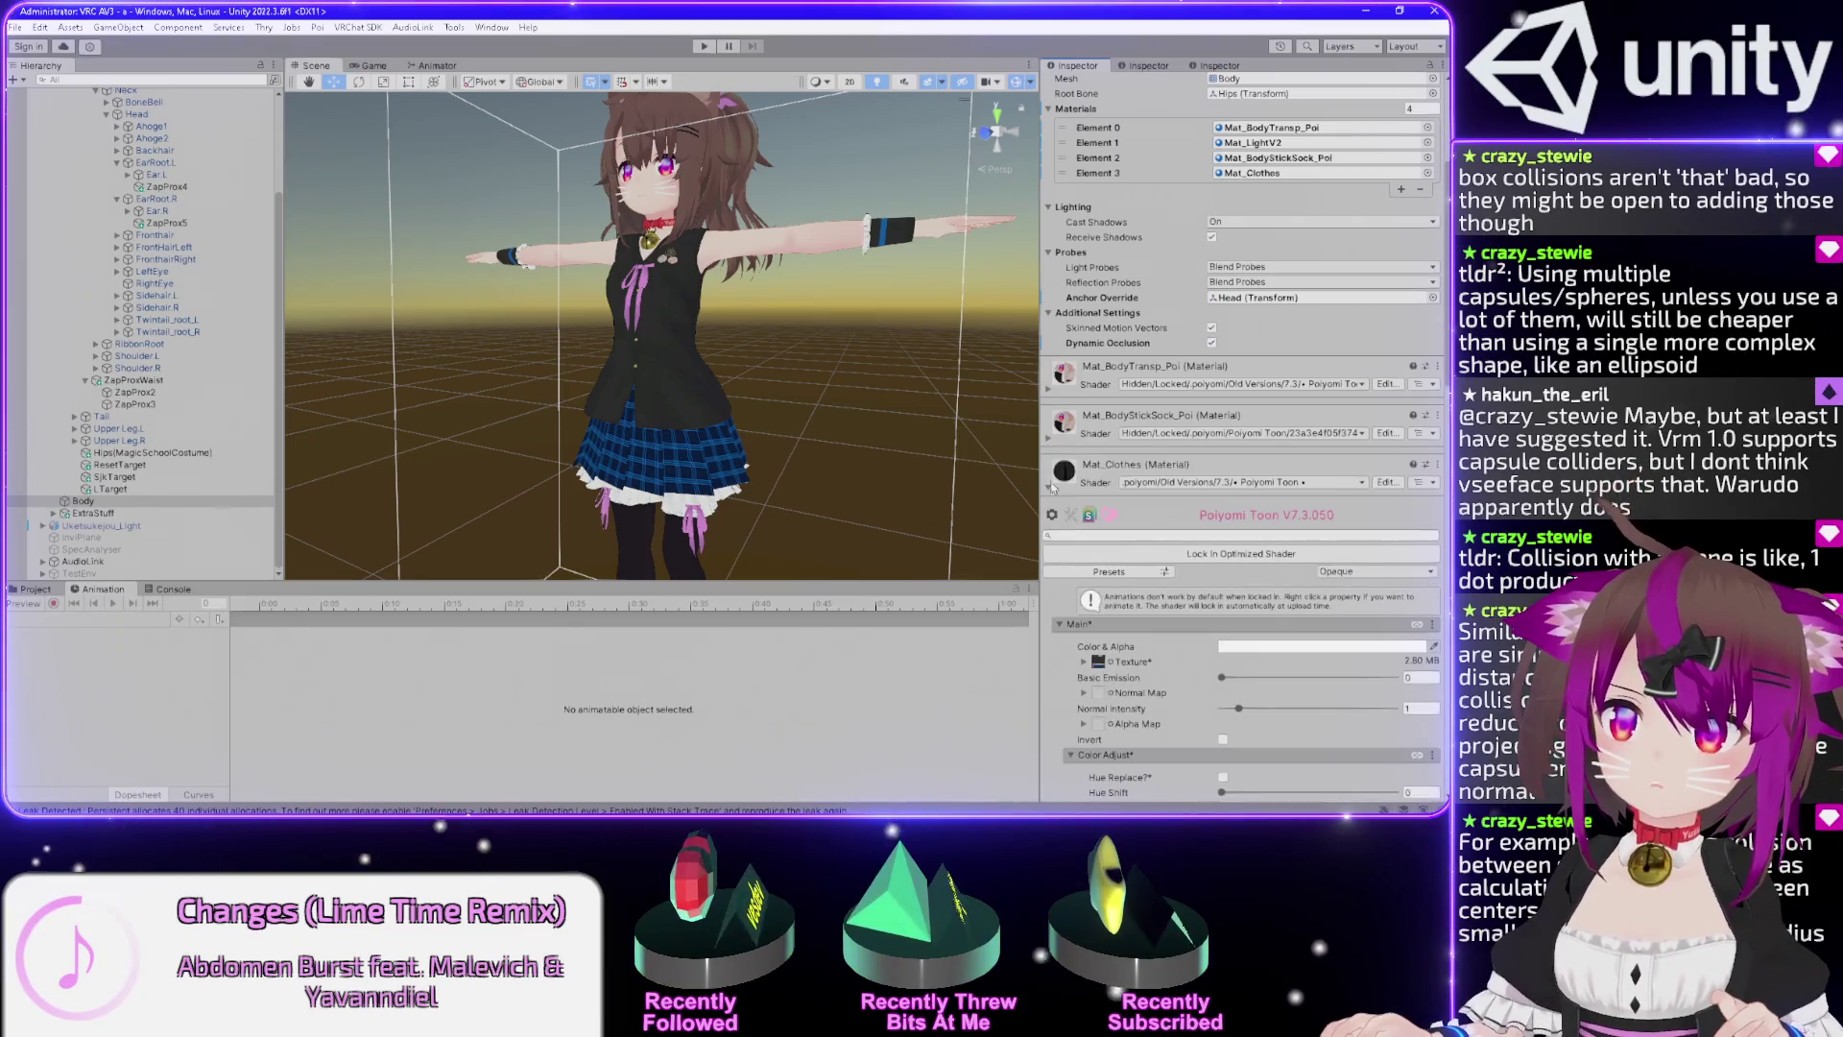
click(1198, 483)
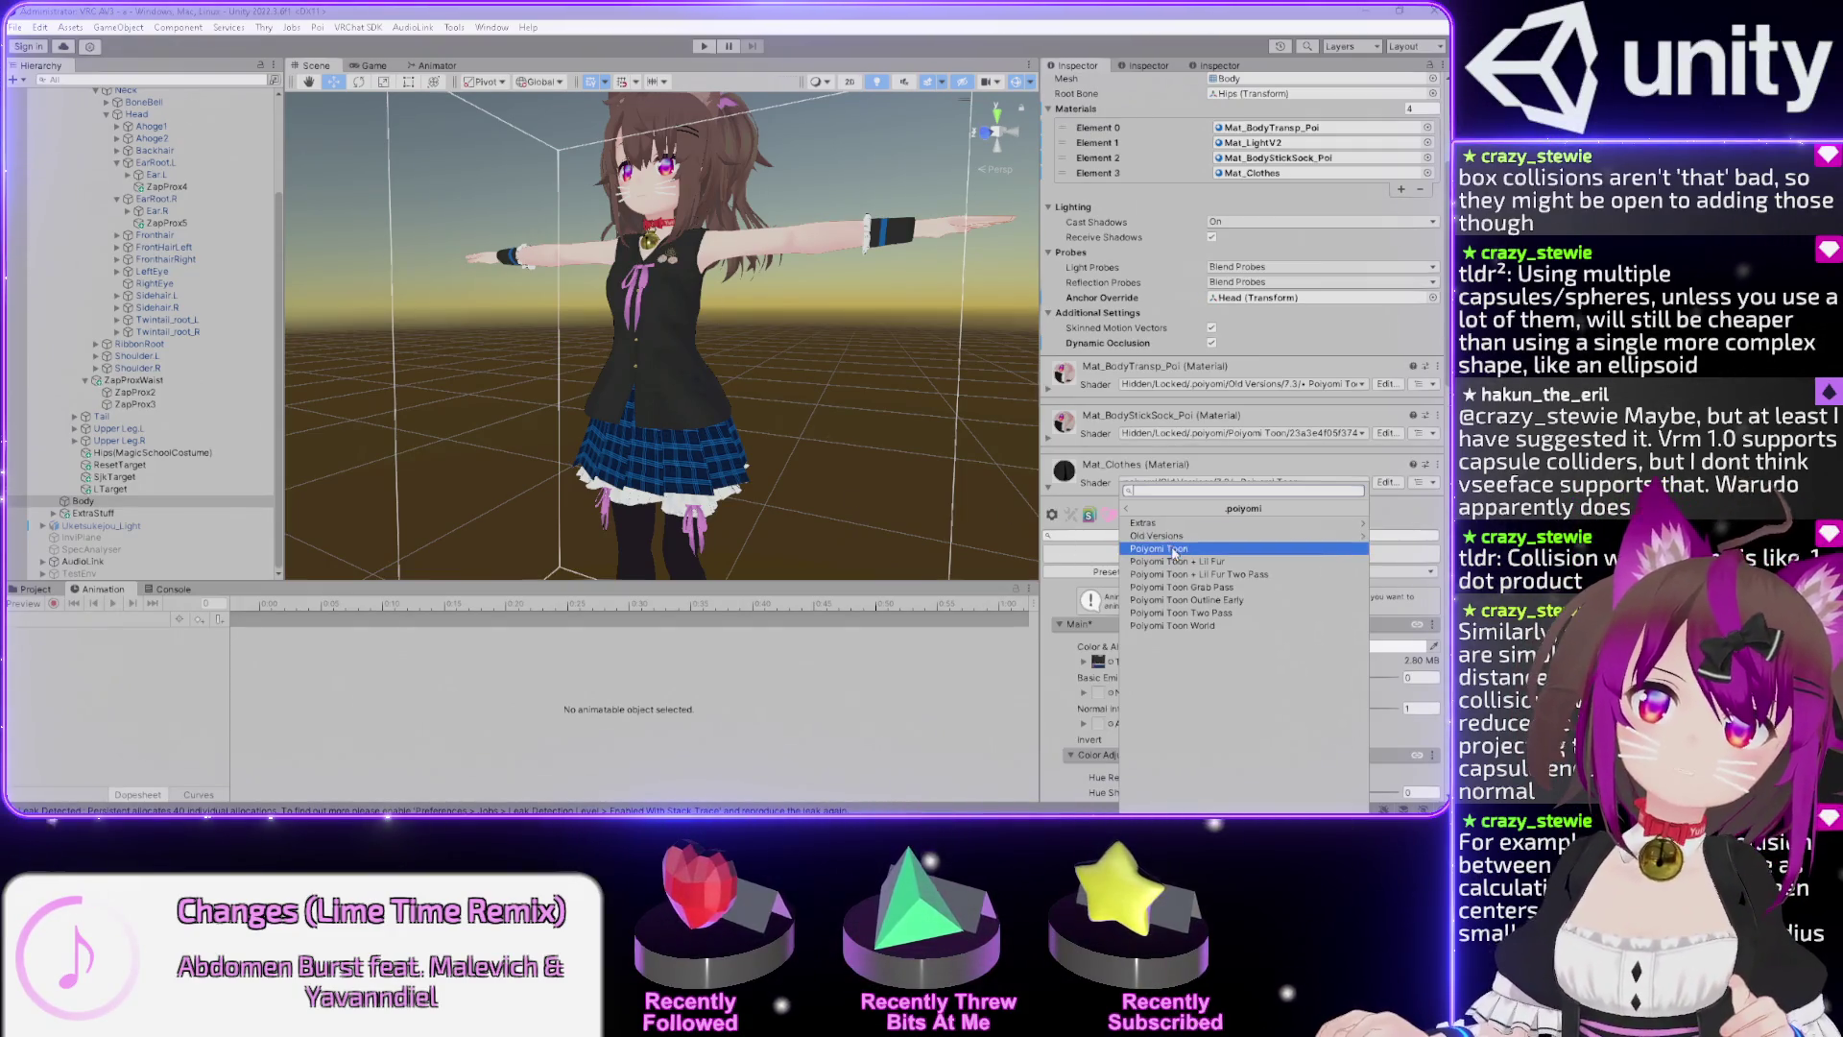
Switch Mat_Clothes to Poiyomi Toon 9.3.64 and enter Play mode to preview it.
click(1157, 549)
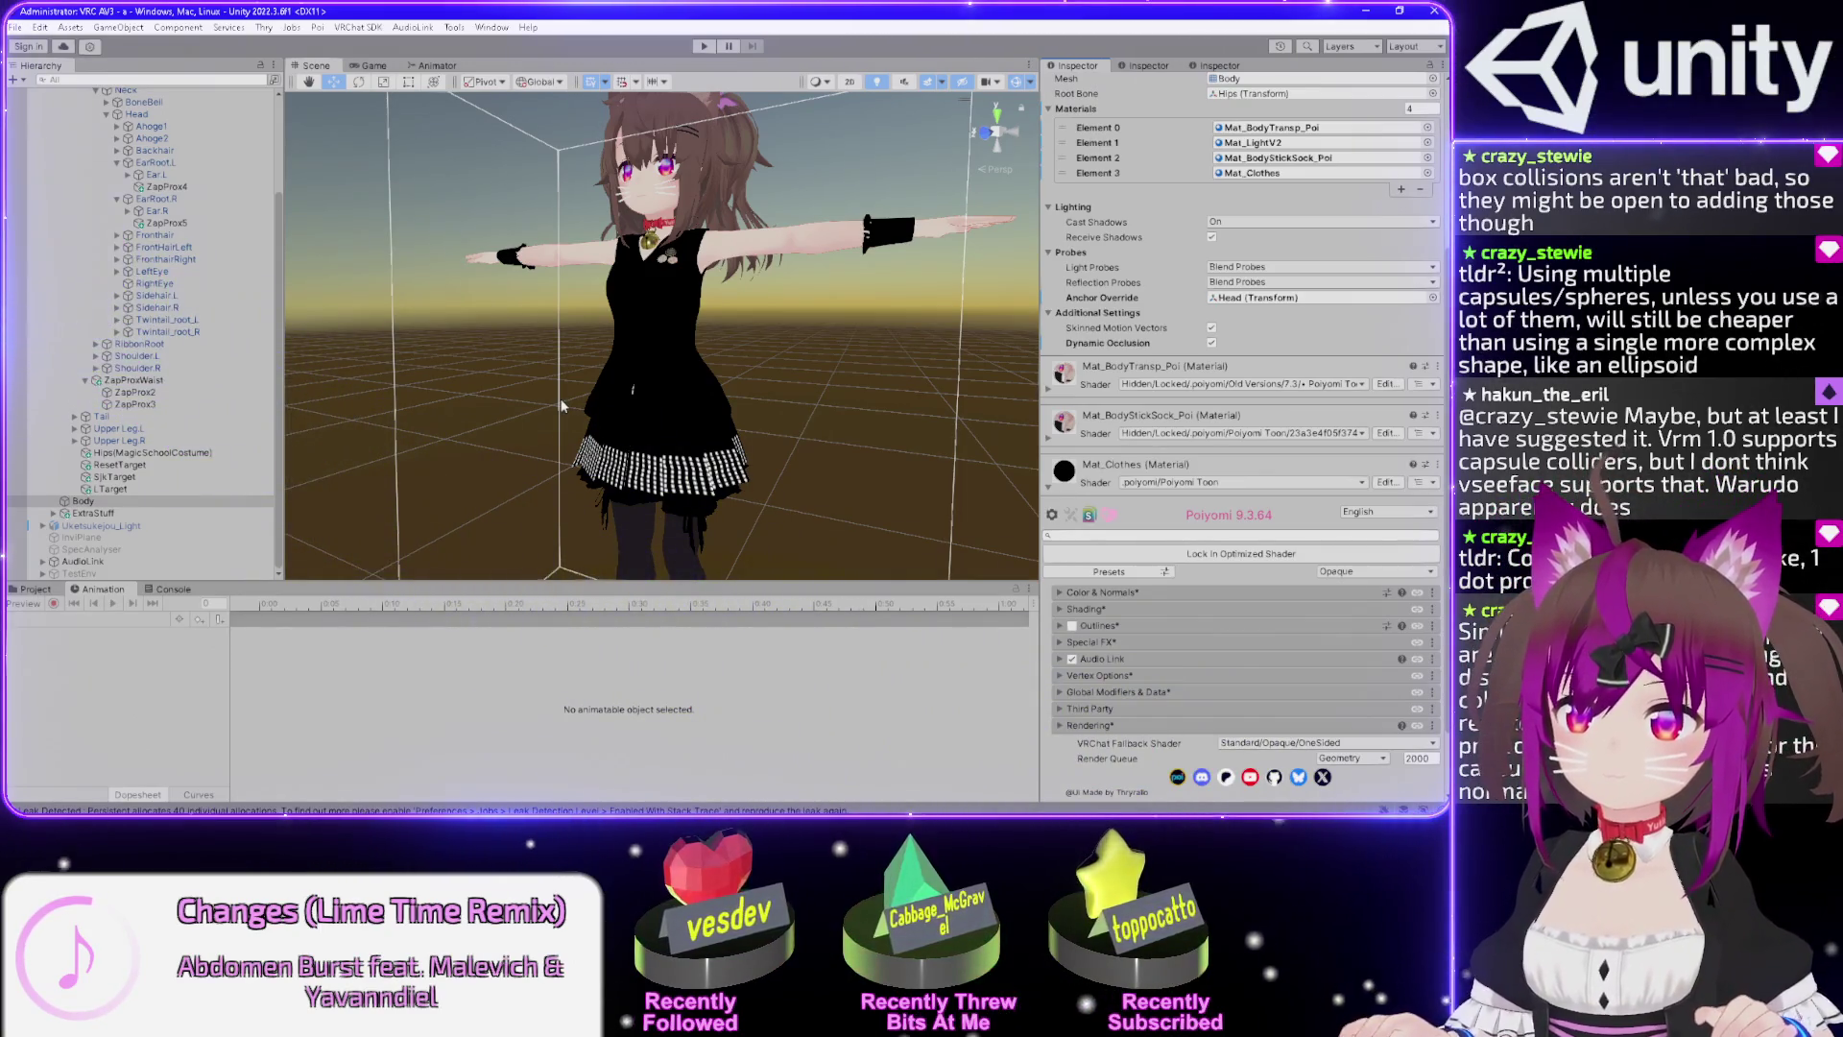
click(703, 46)
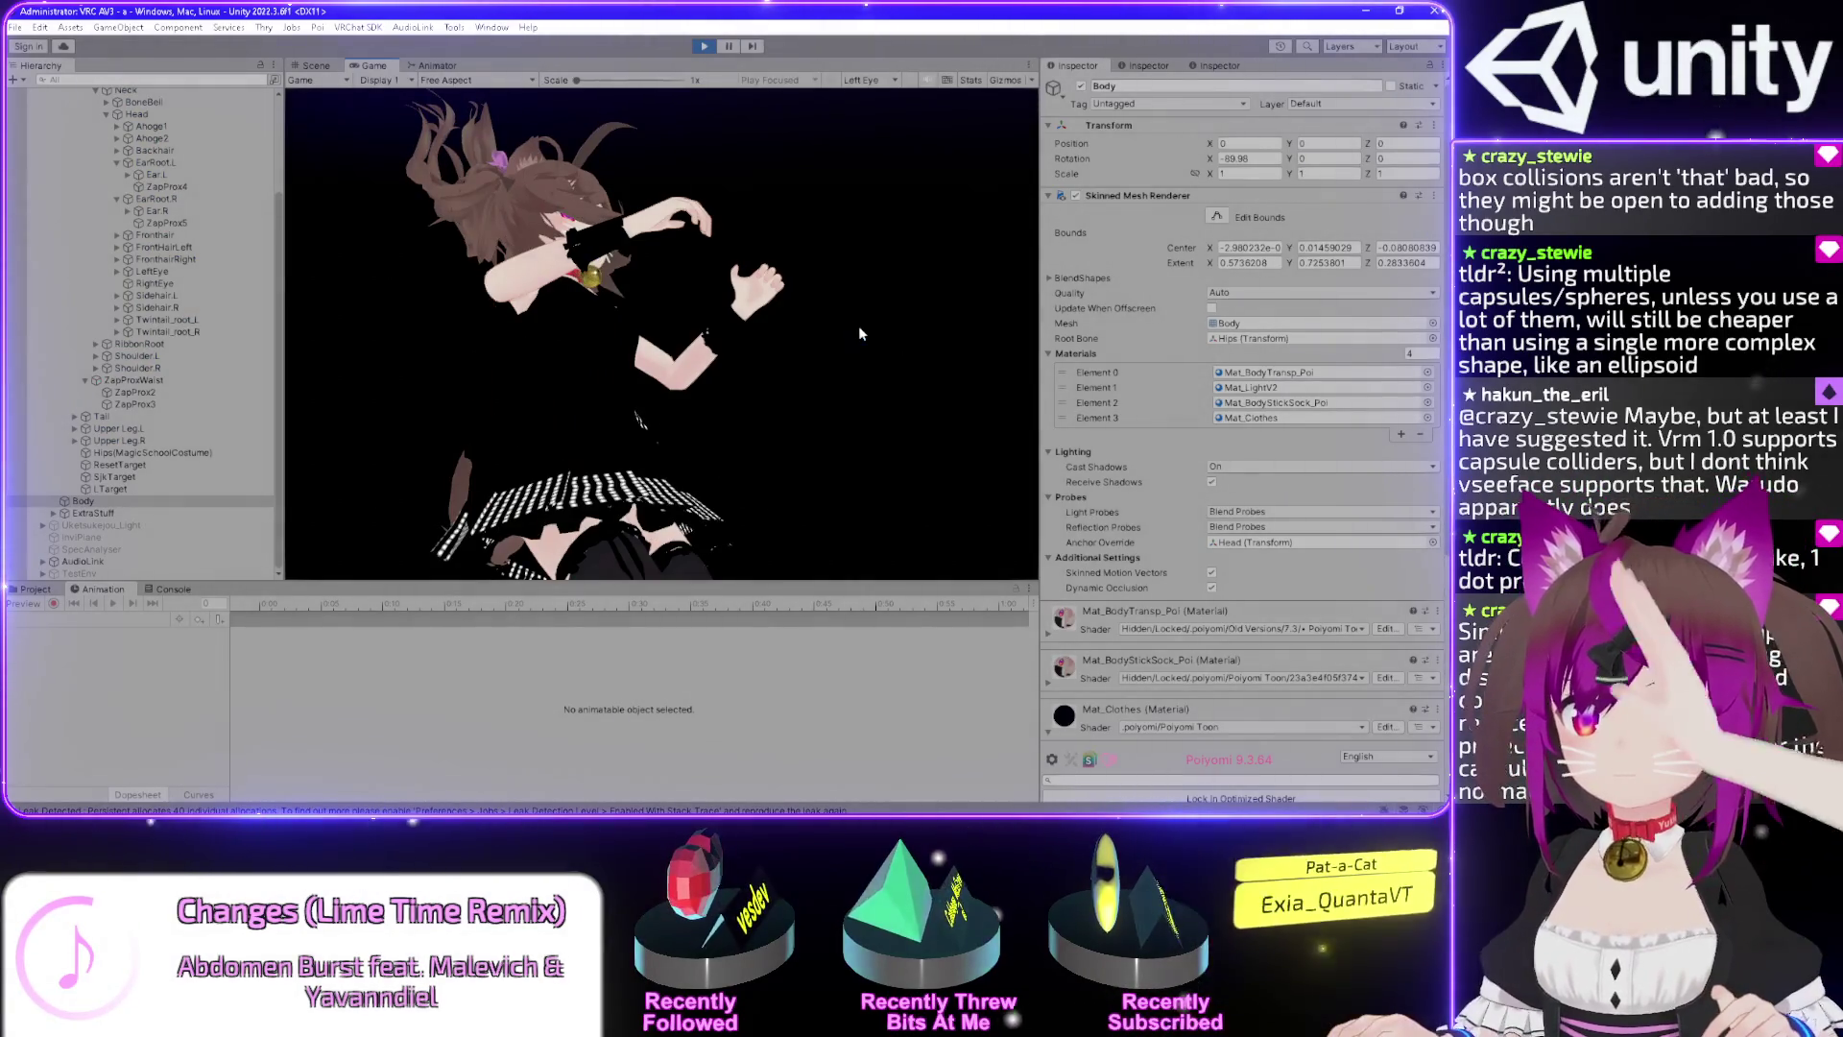
Exit Play mode, expand Mat_Clothes's Color & Normals section, and minimize Photoshop.
click(704, 46)
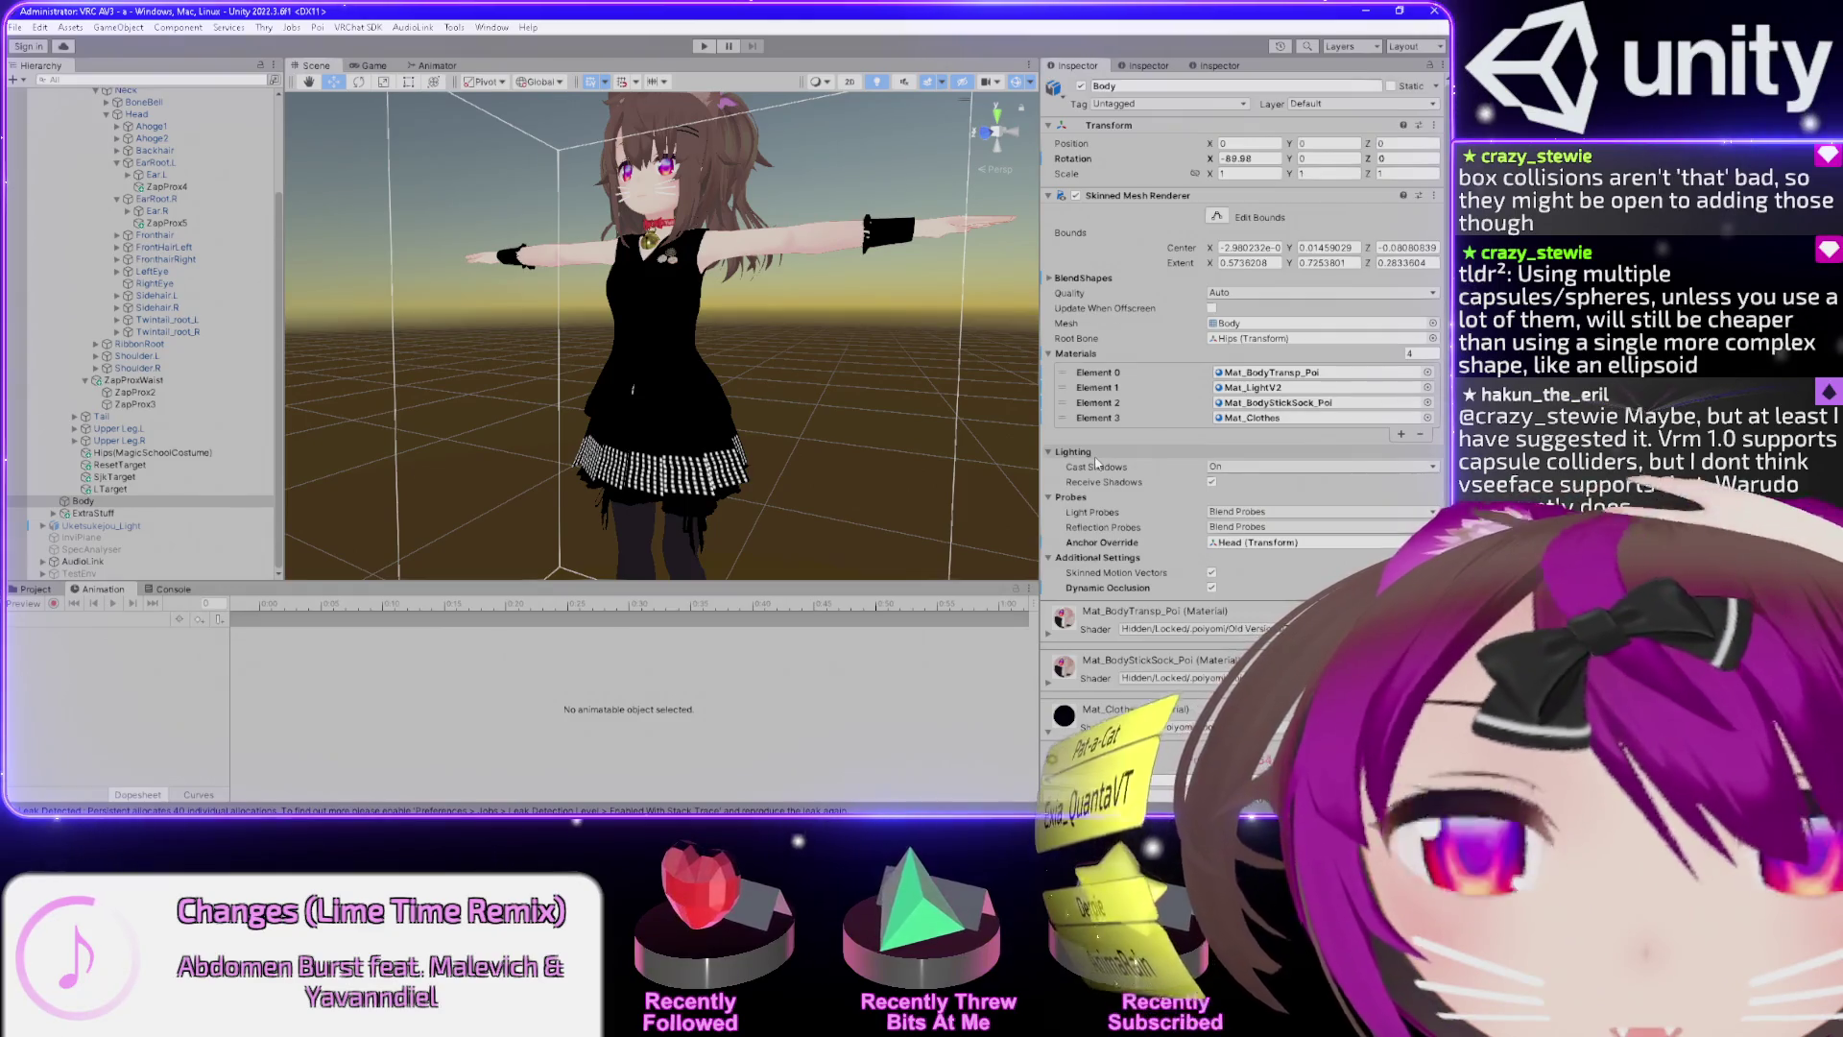
scroll(1096, 462, down, 3)
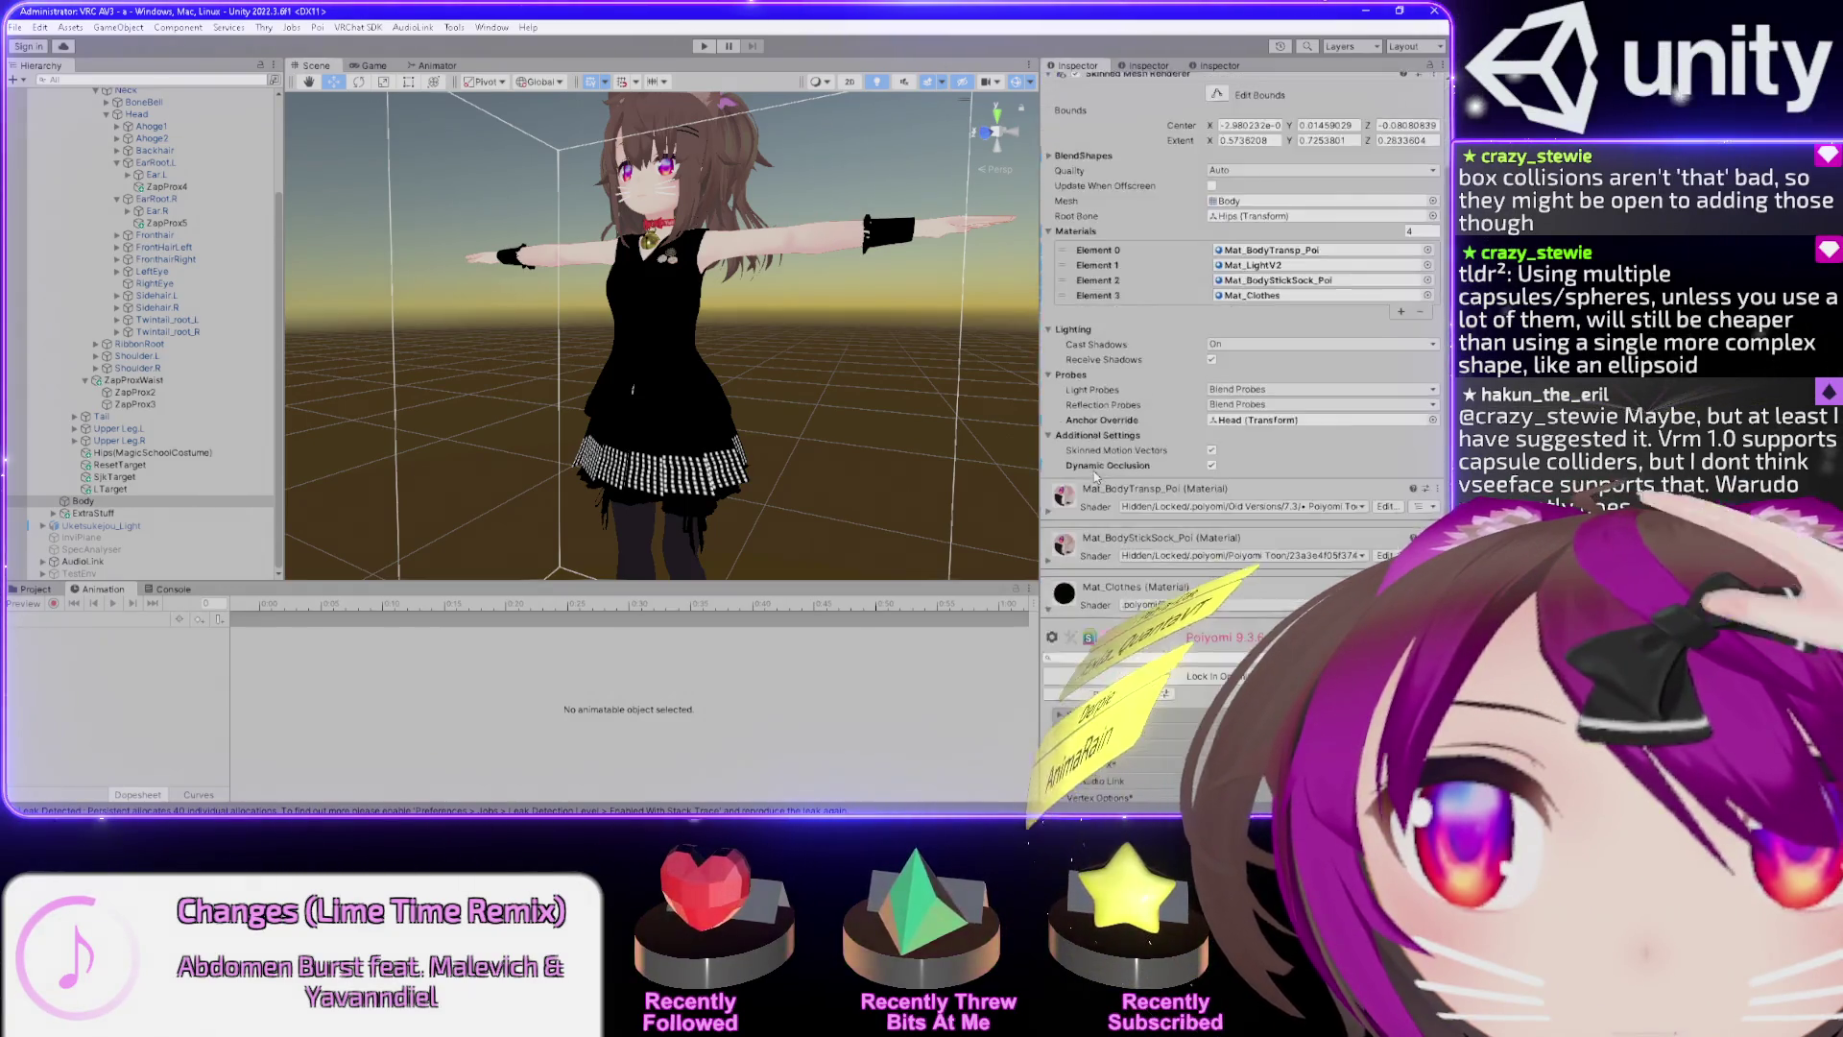
scroll(1095, 476, down, 5)
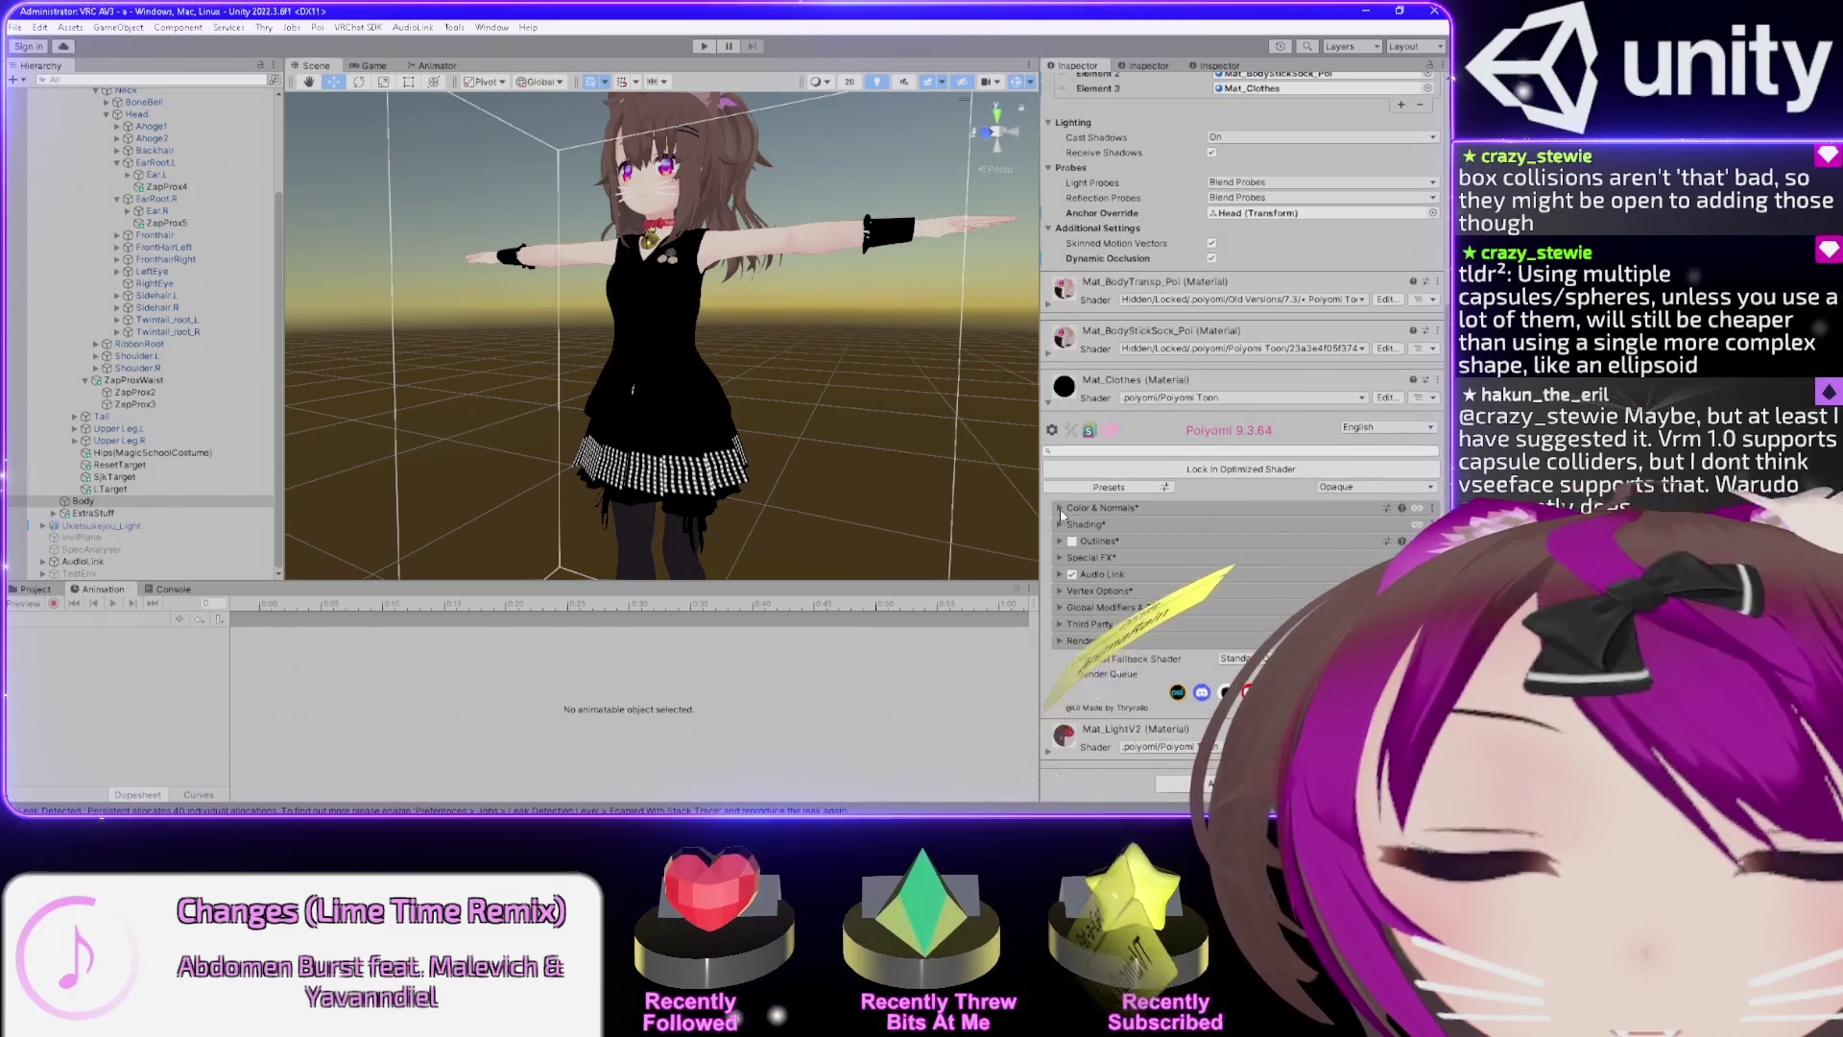
click(1061, 509)
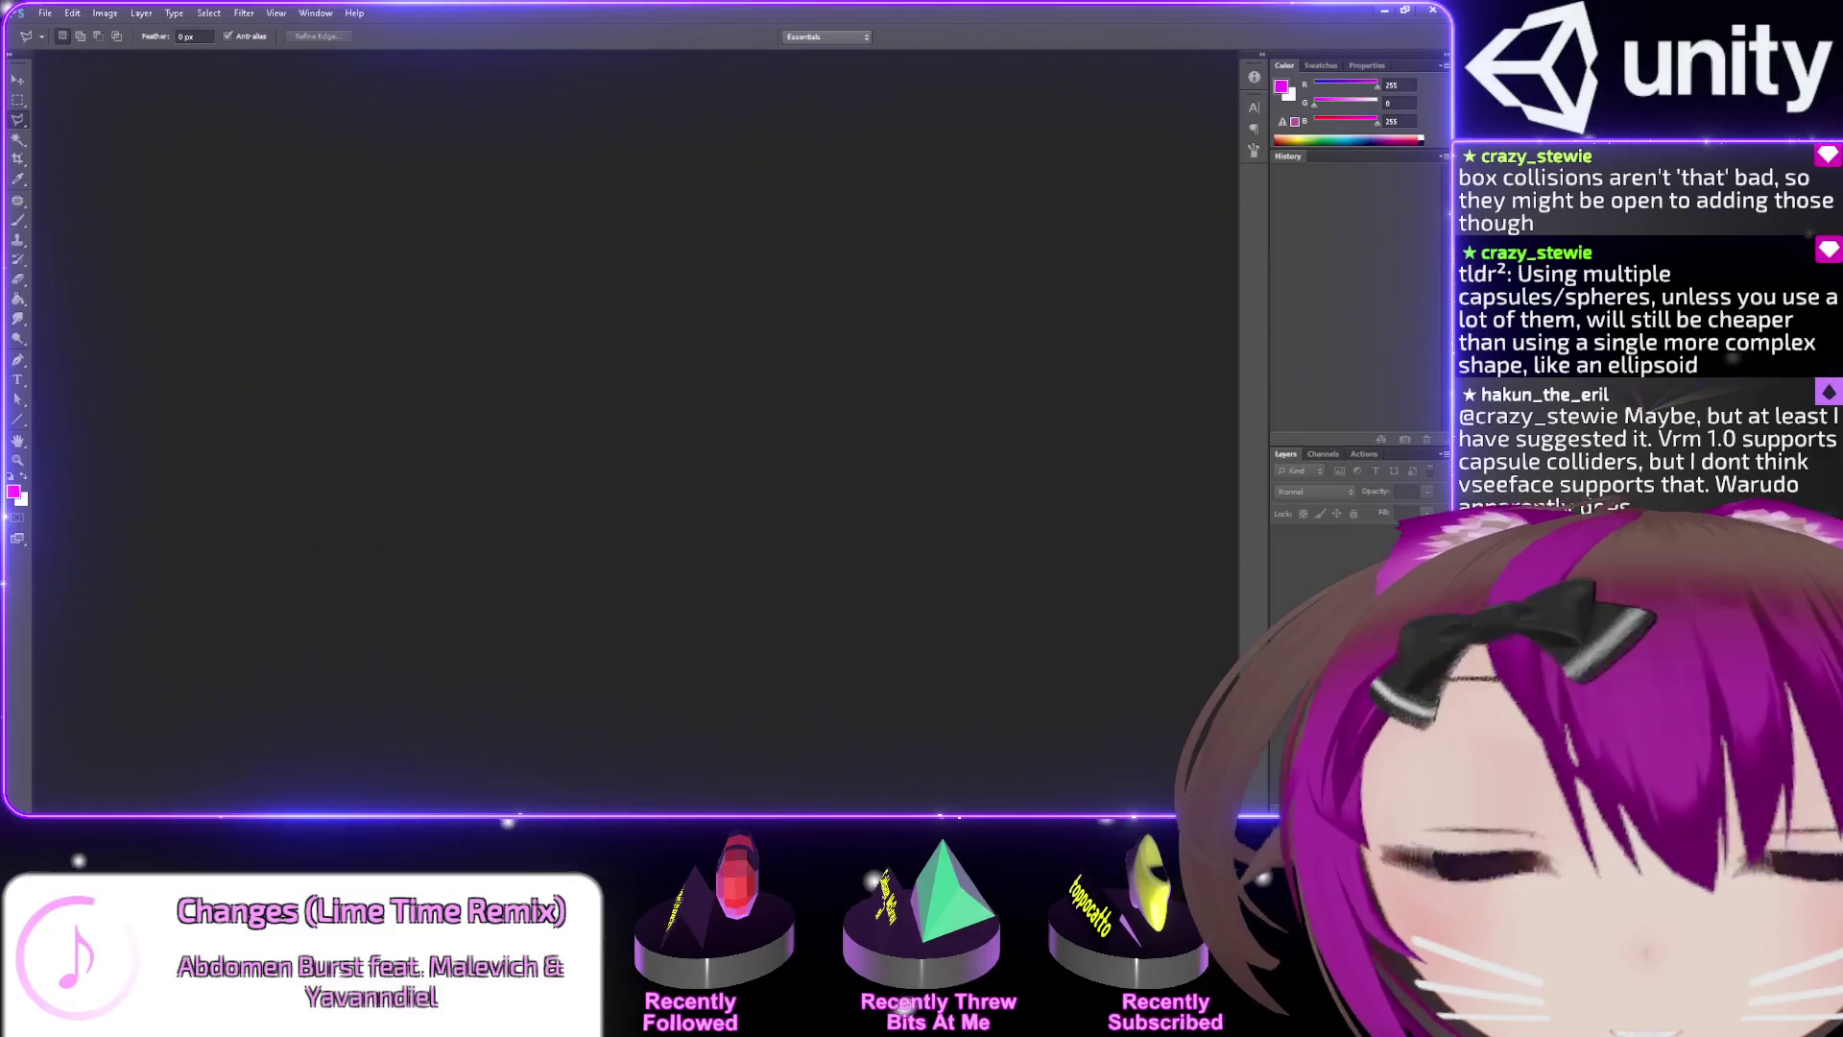
click(1383, 10)
scroll(1064, 531, down, 5)
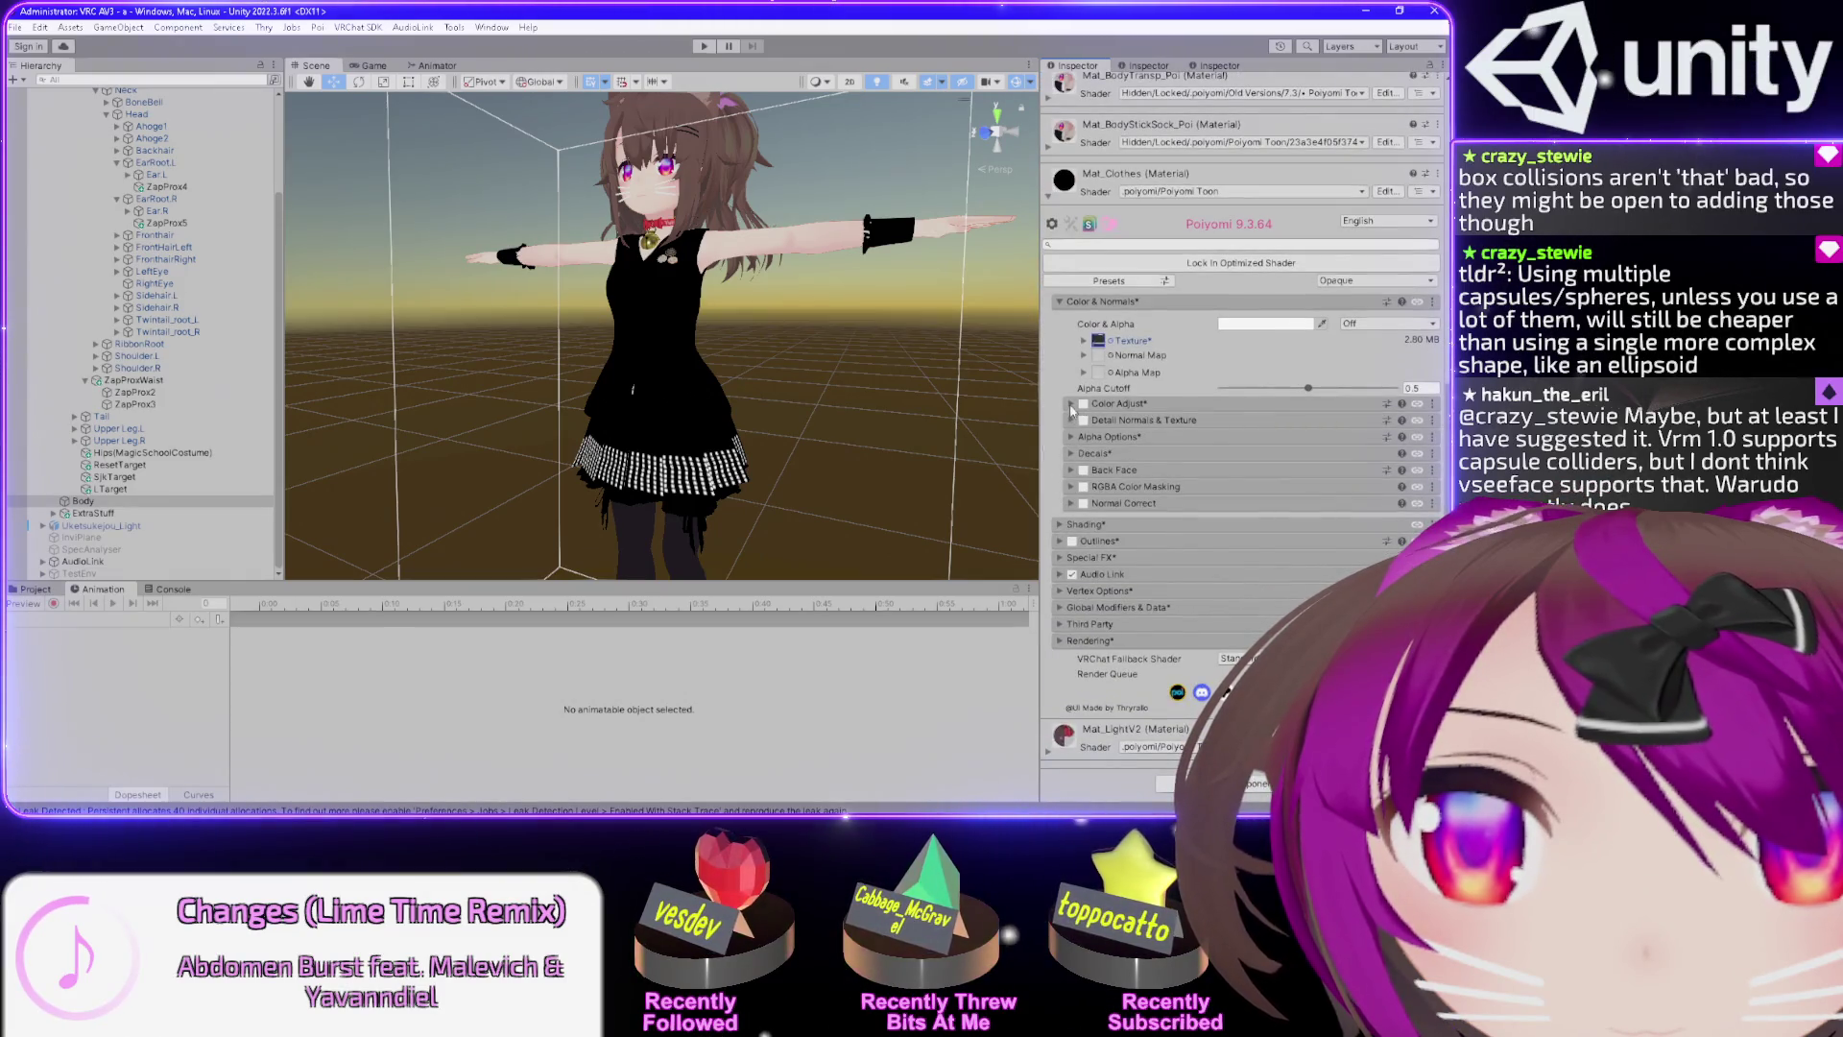
click(1071, 404)
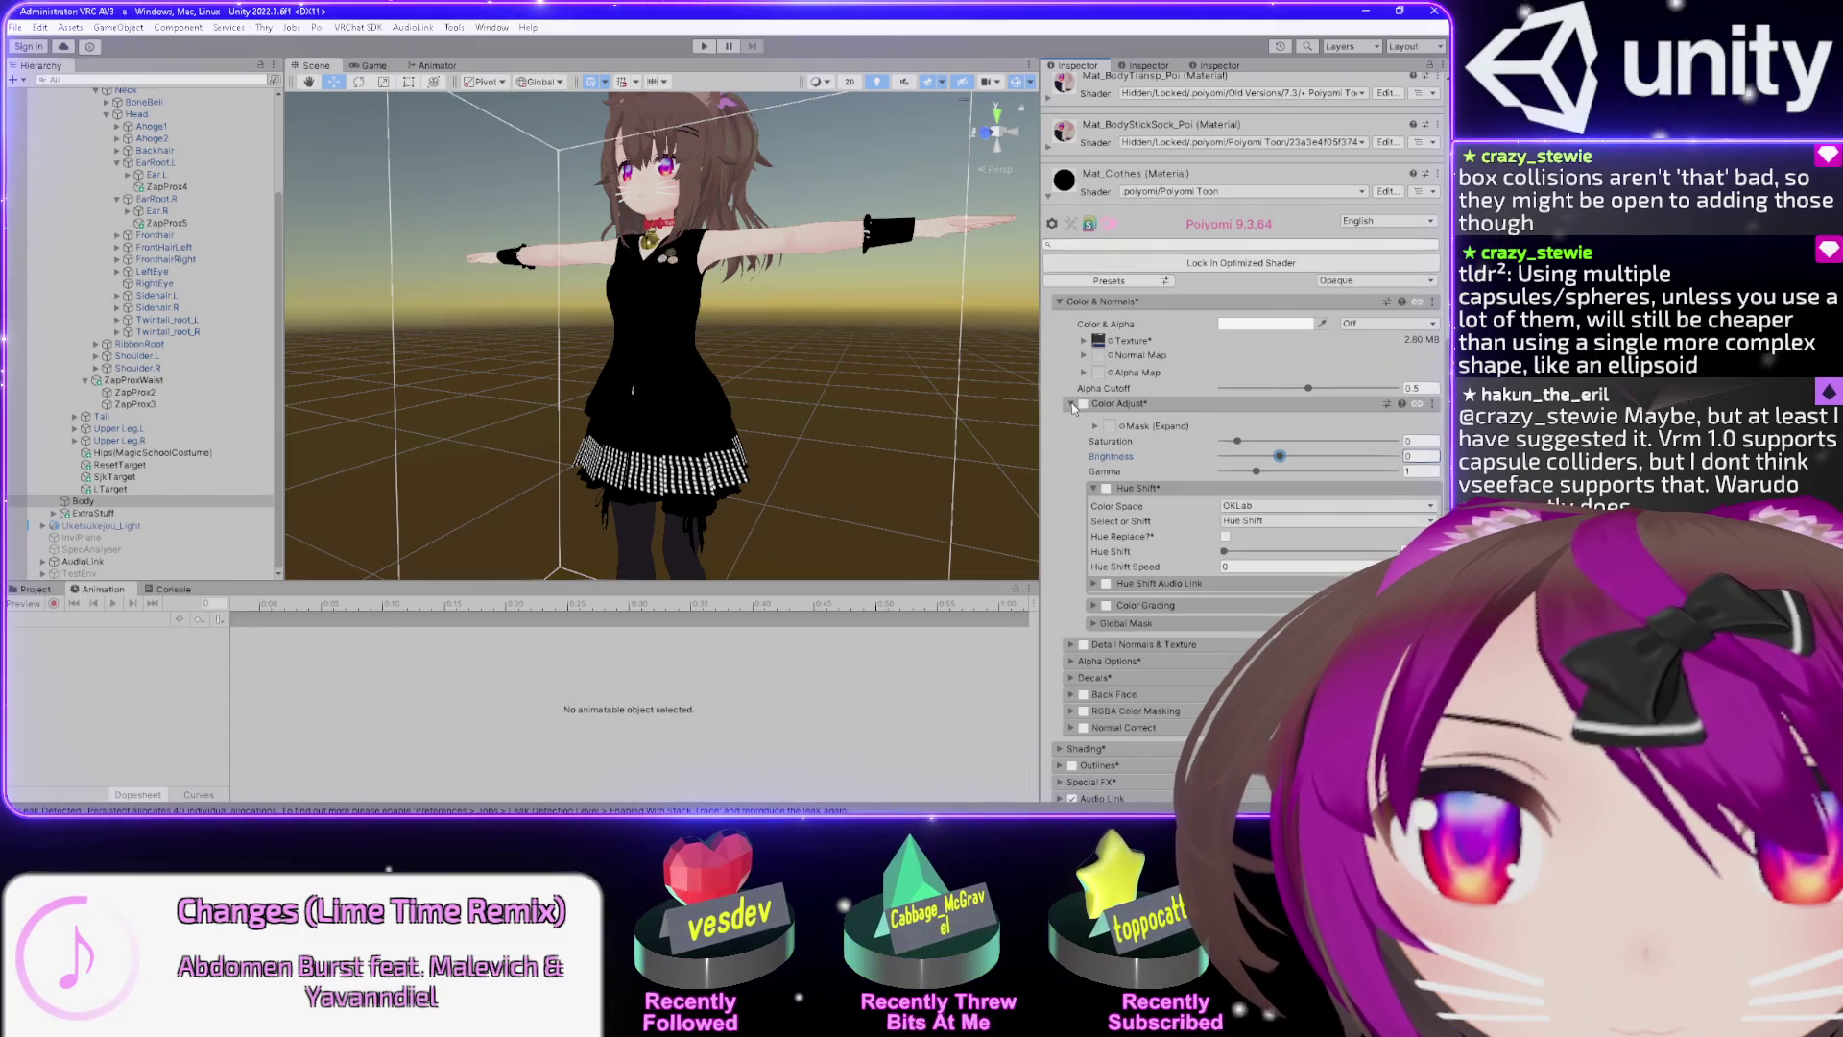
click(1071, 404)
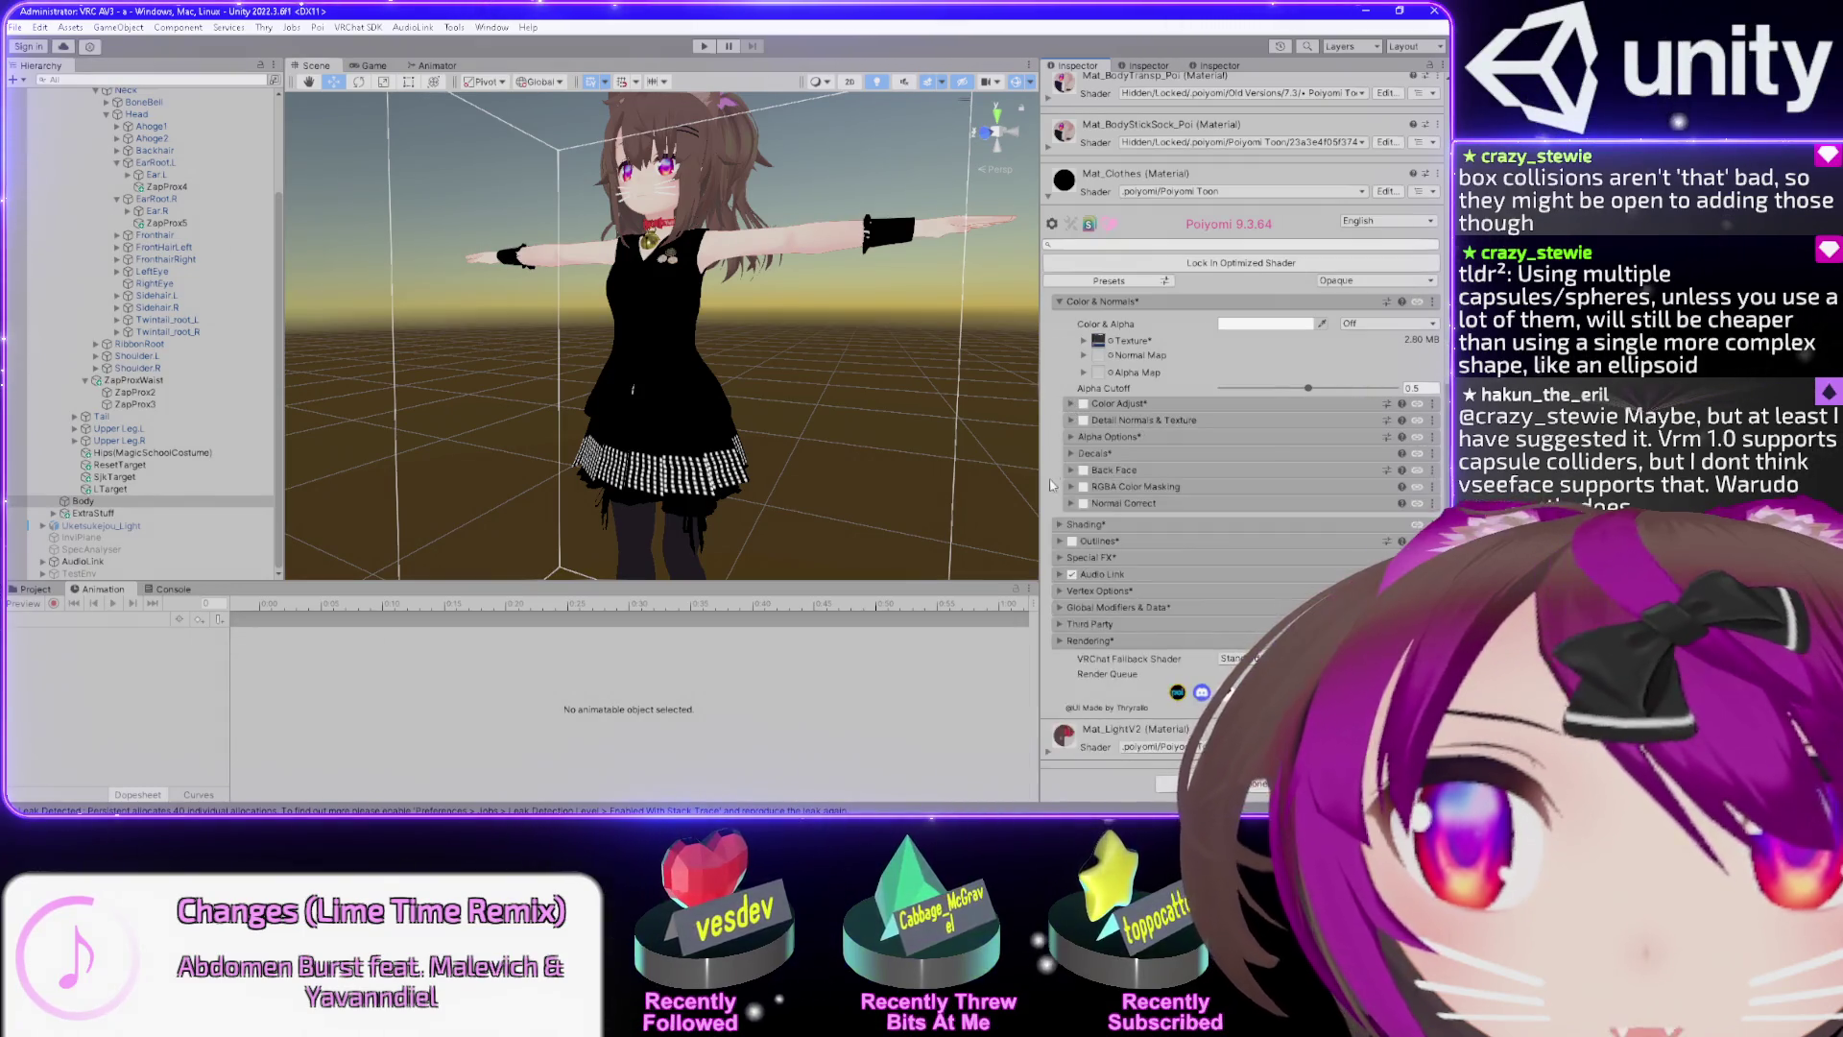
click(1072, 574)
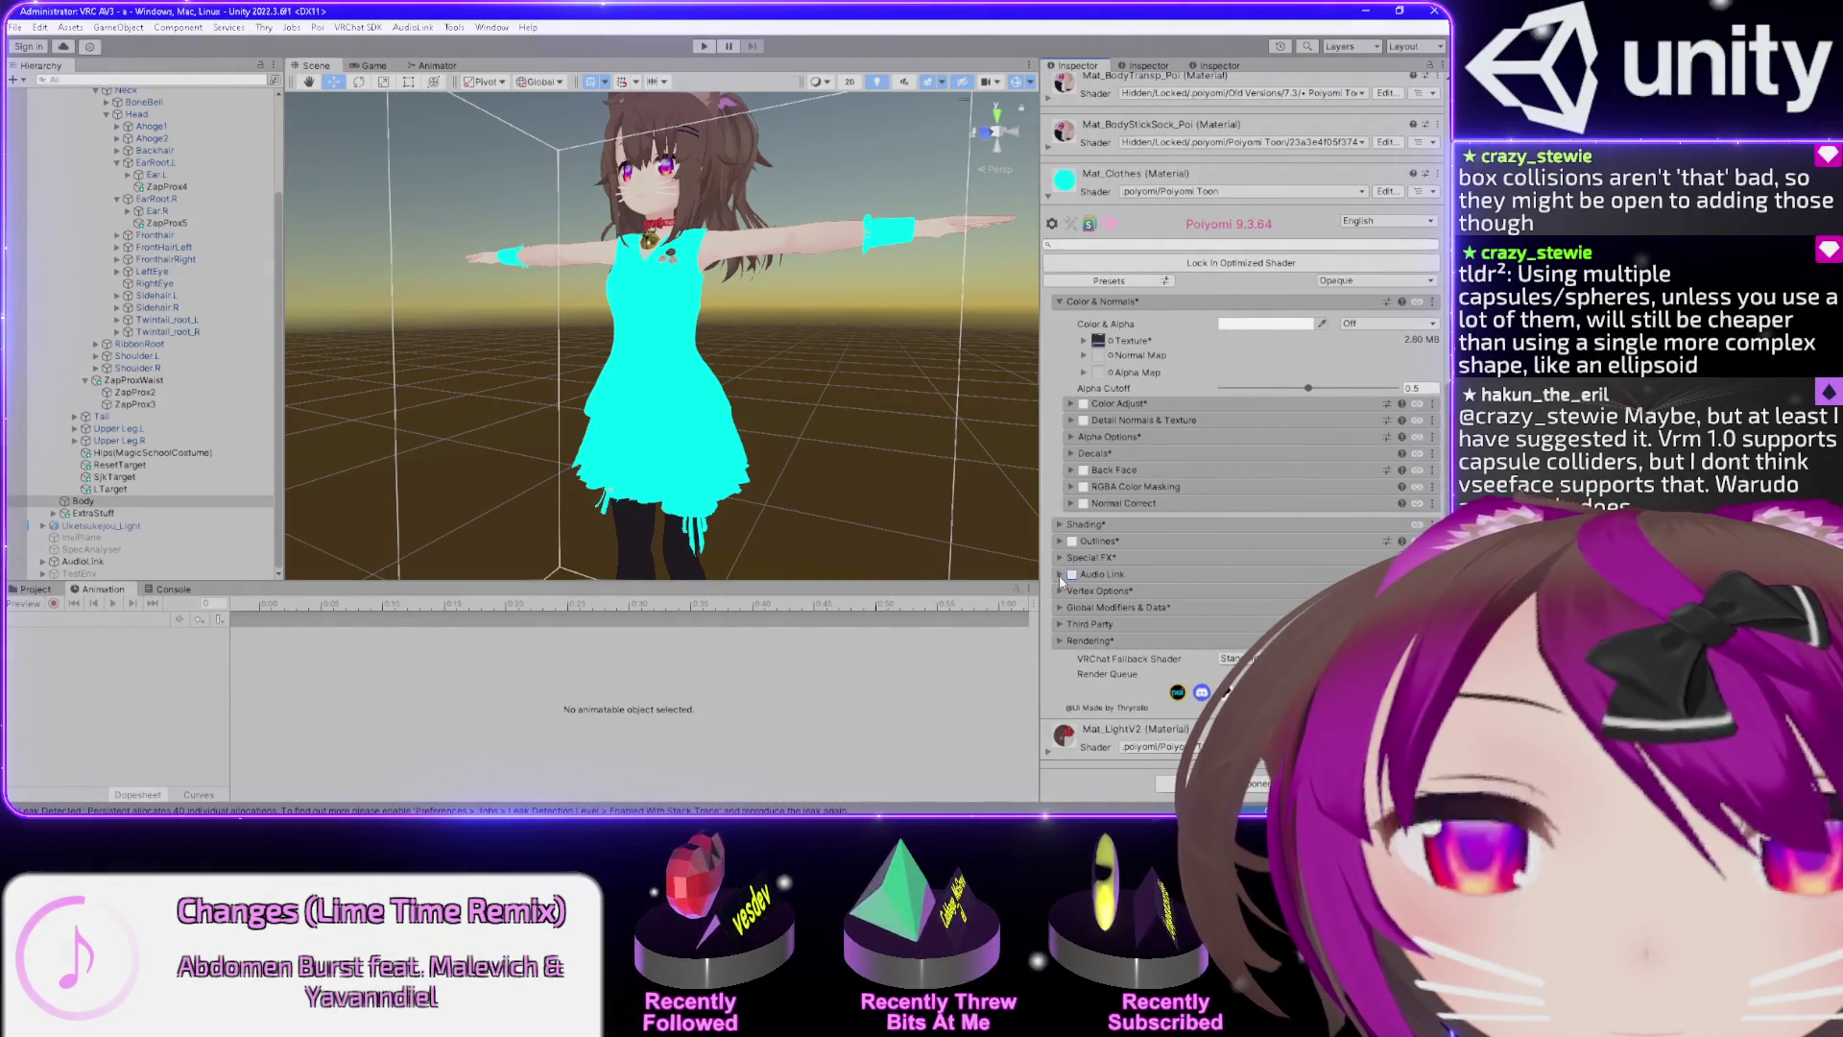
click(1072, 574)
click(1061, 575)
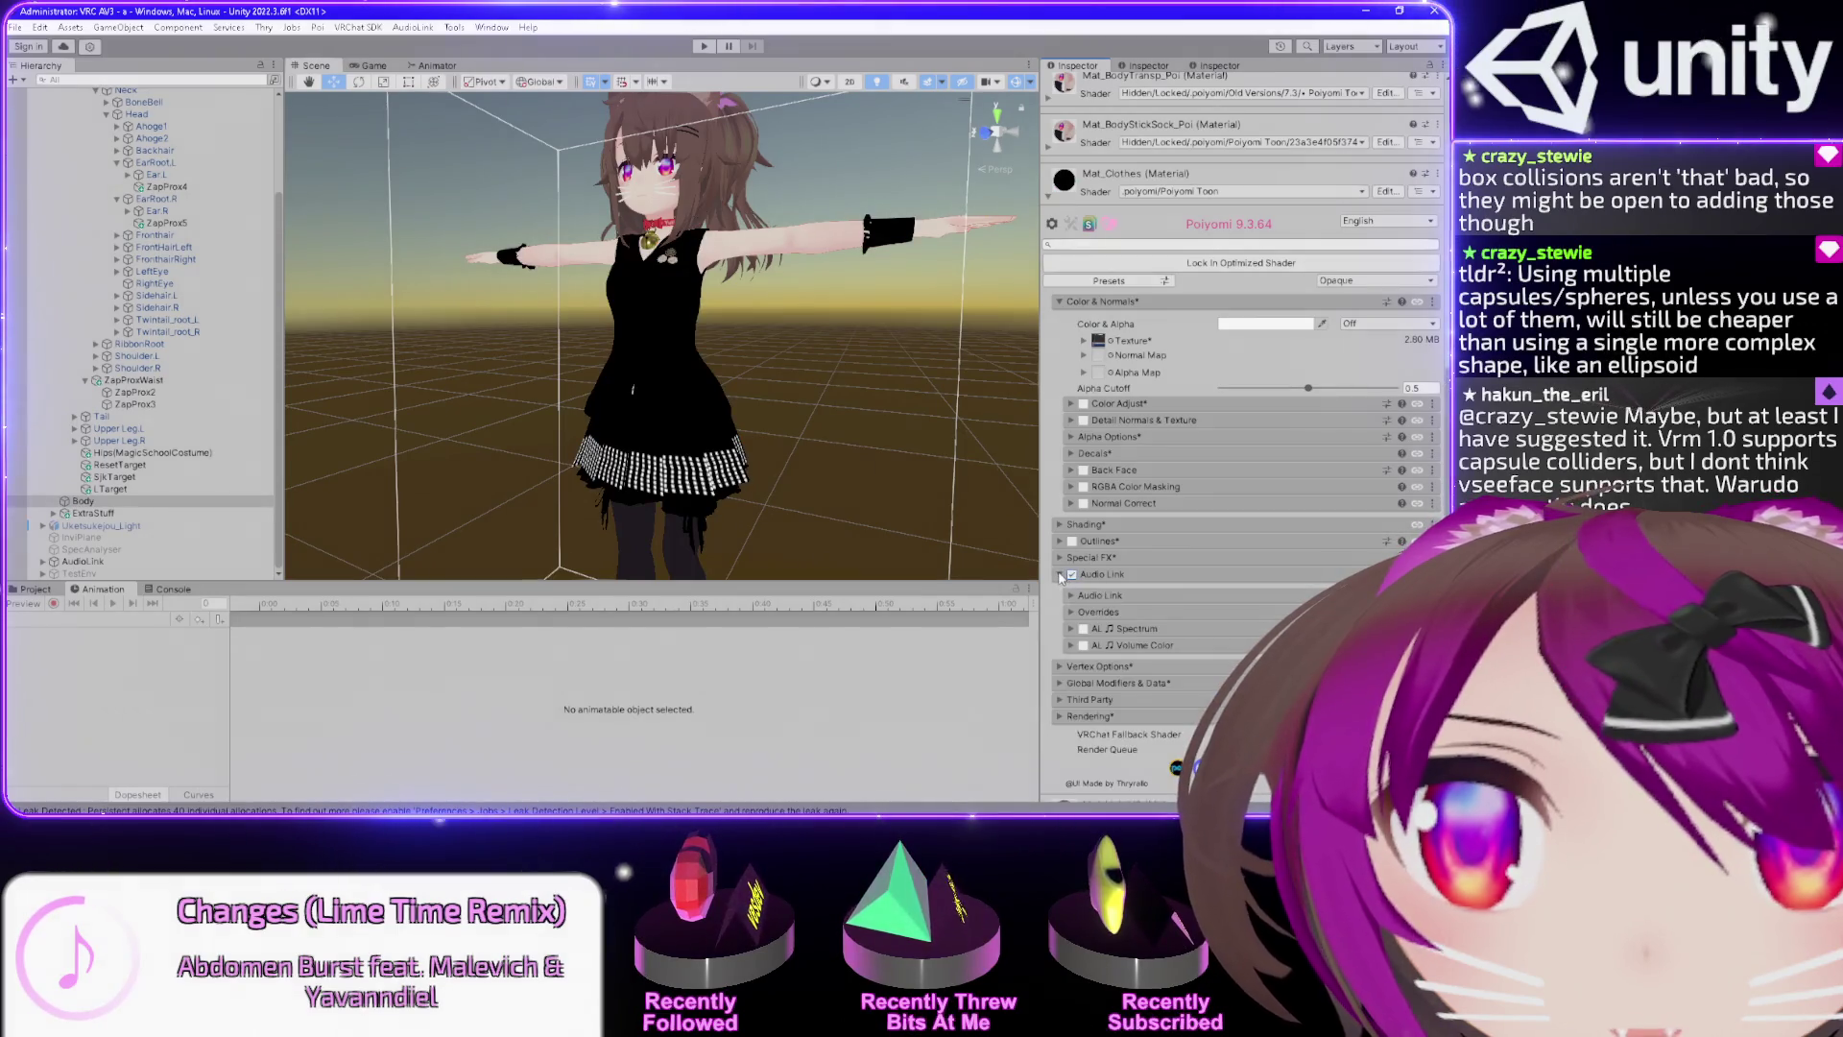
click(1071, 596)
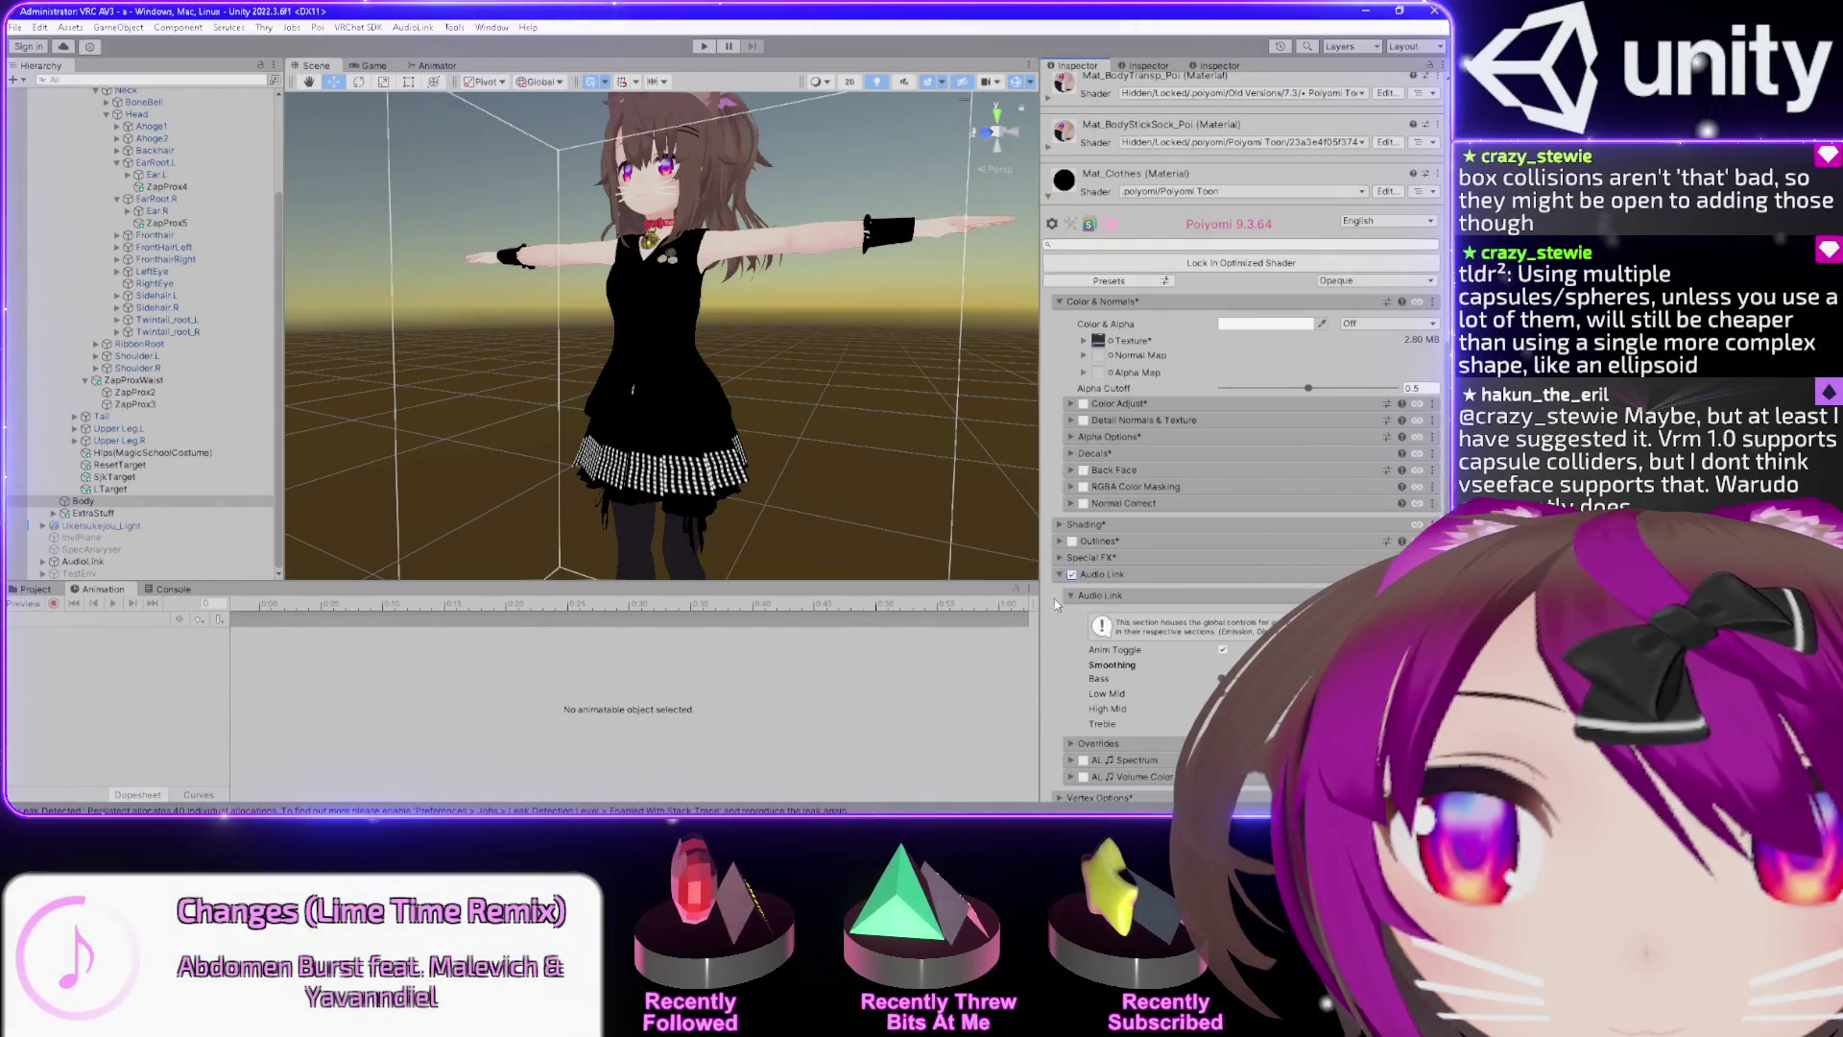
scroll(1056, 602, down, 5)
click(1071, 539)
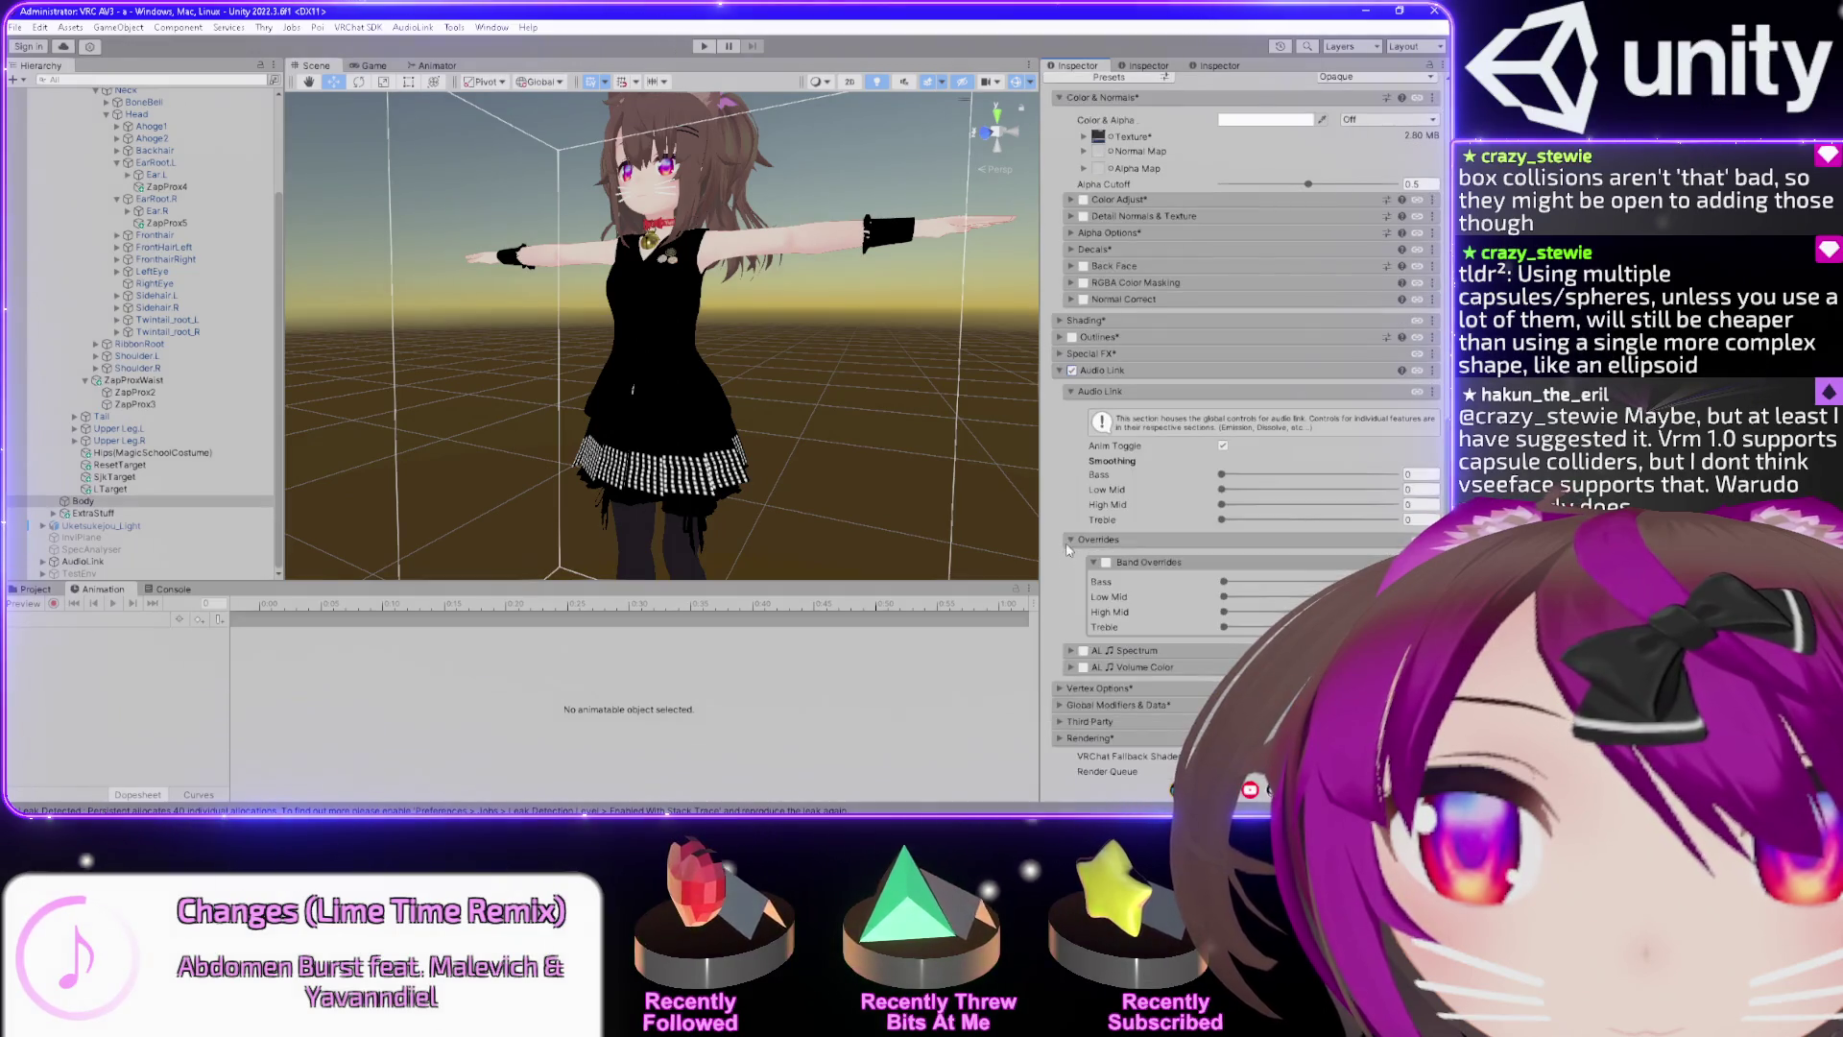
click(1072, 668)
scroll(1065, 643, down, 12)
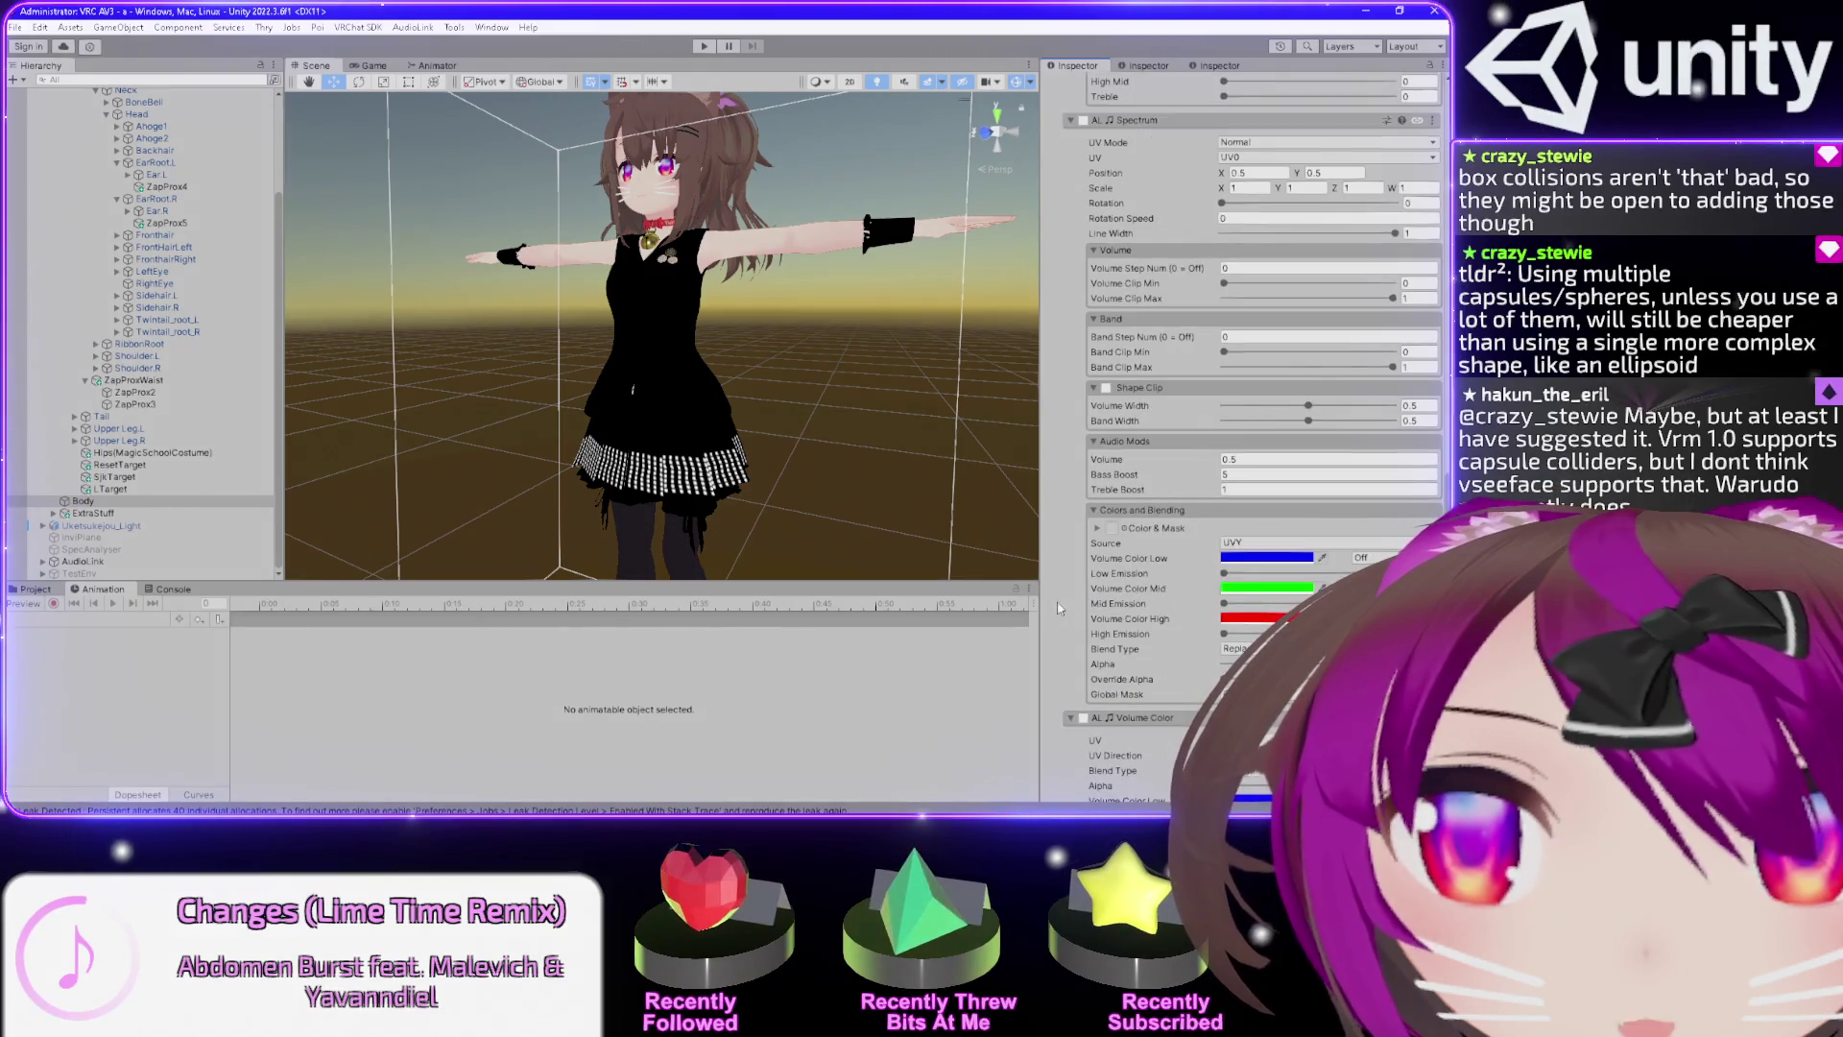
scroll(1059, 608, down, 15)
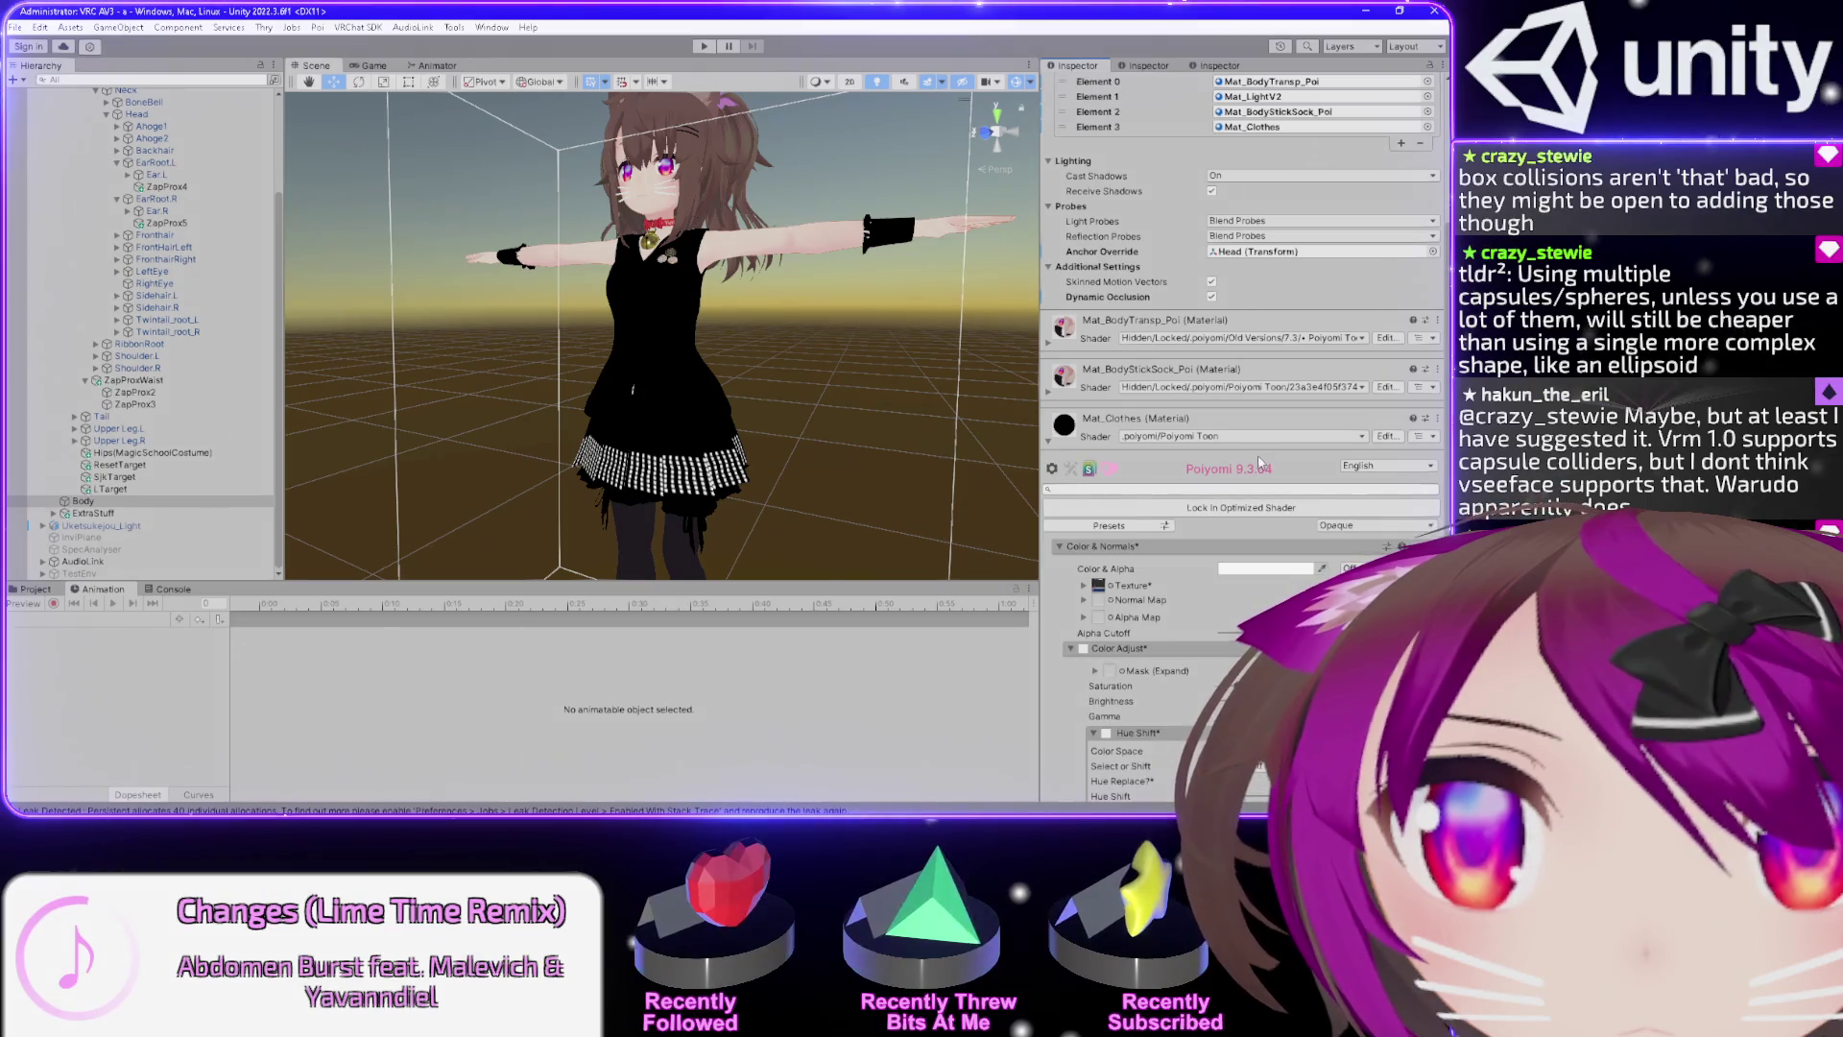
key(ctrl+z)
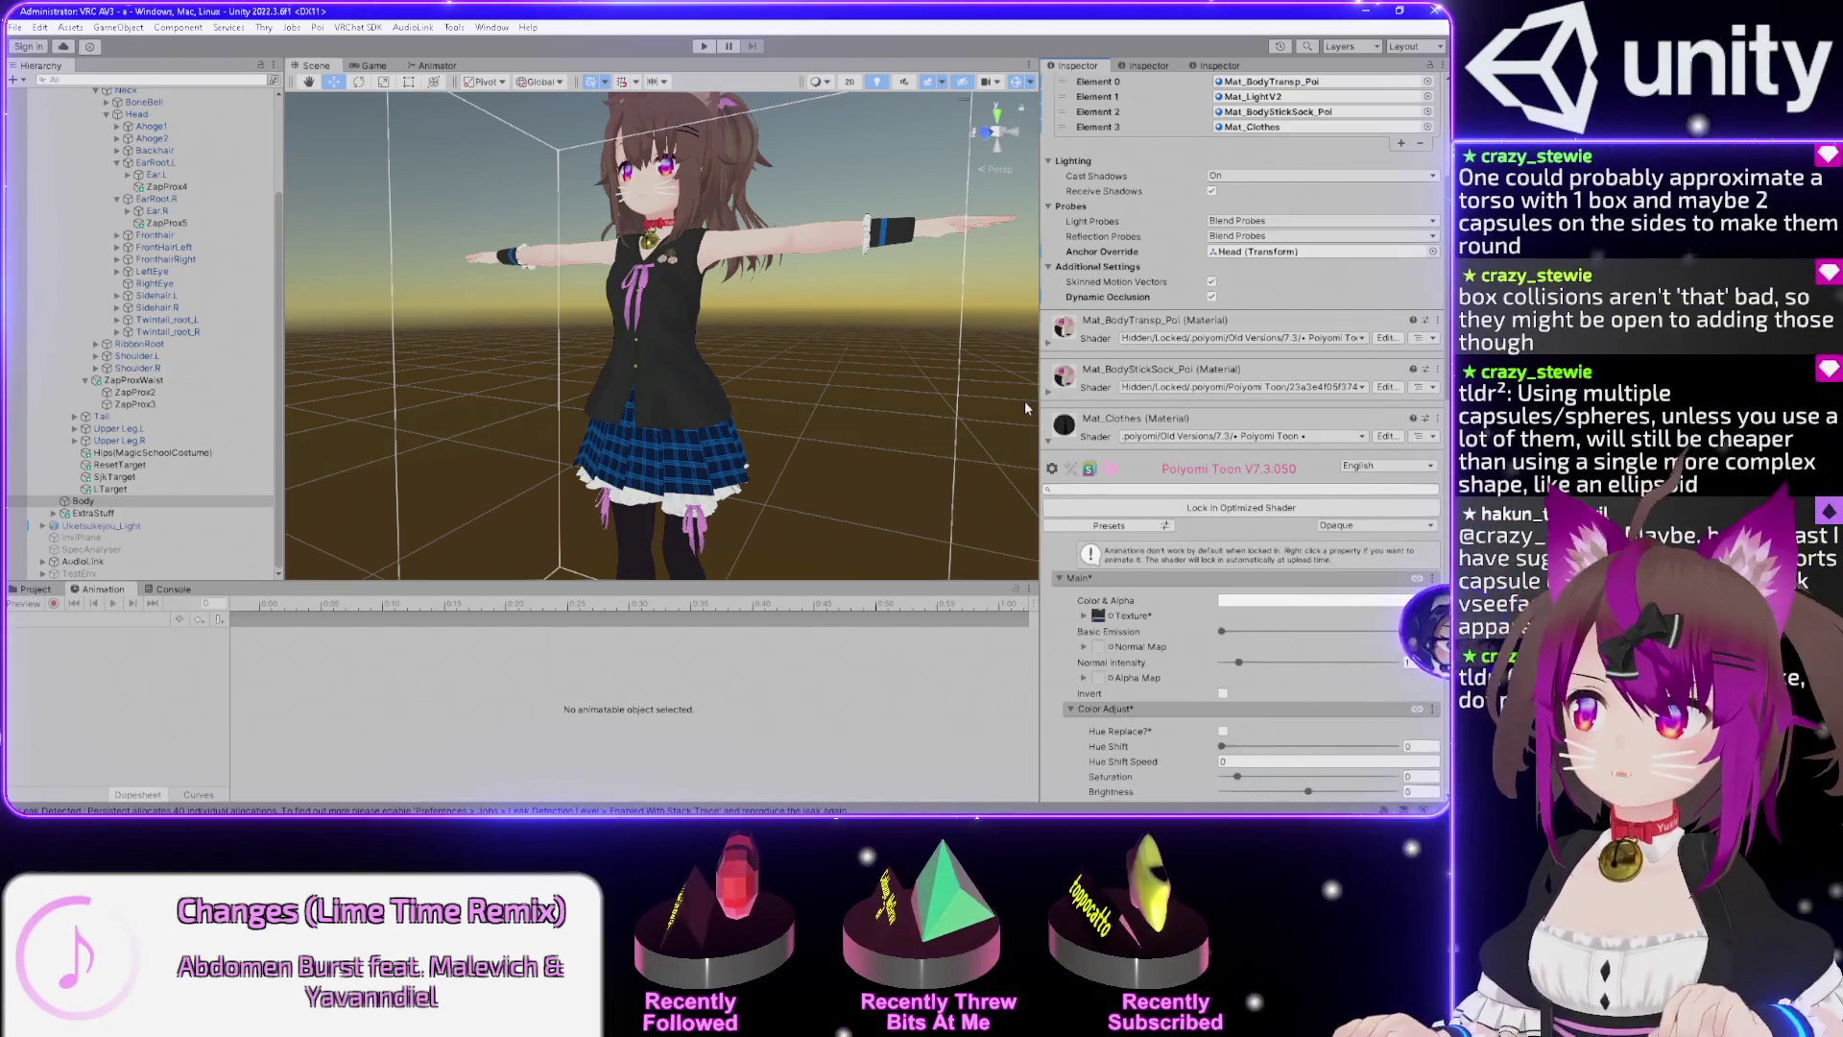
Lock in Mat_Clothes's optimized 7.3 shader and run a quick Play-mode test.
click(1221, 507)
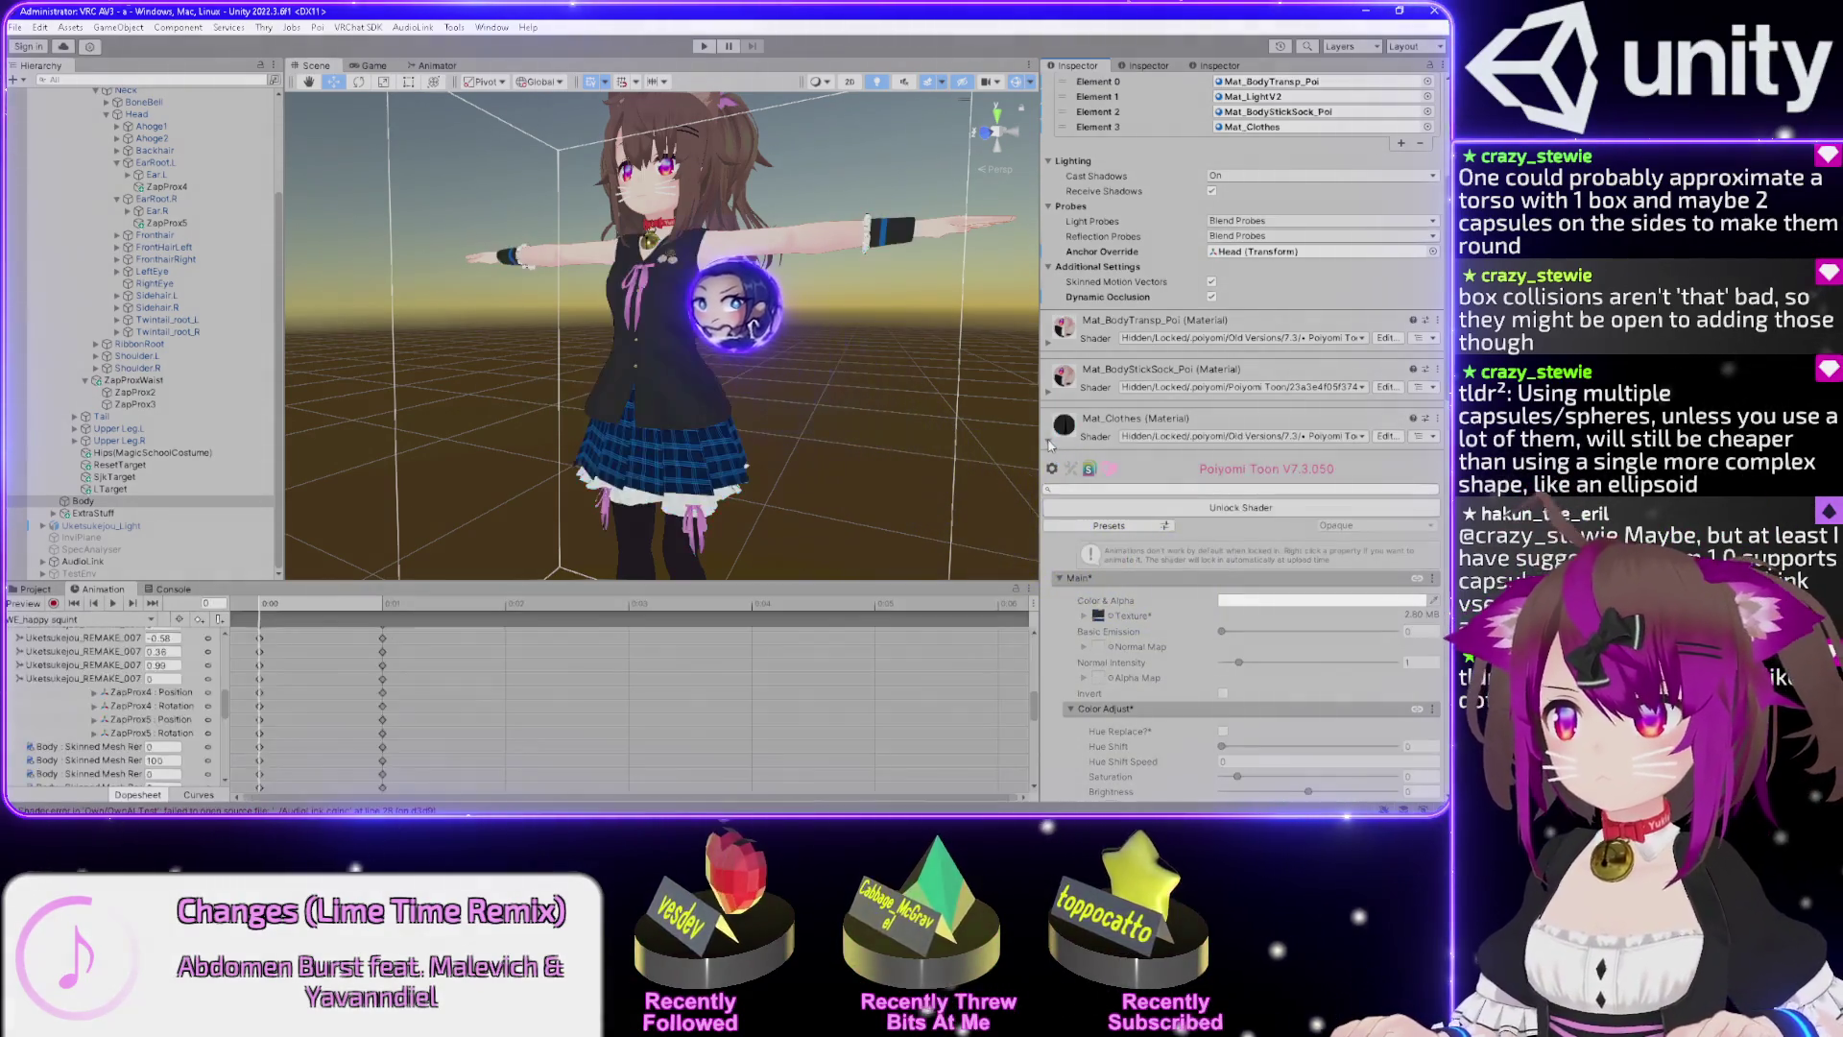
click(1049, 444)
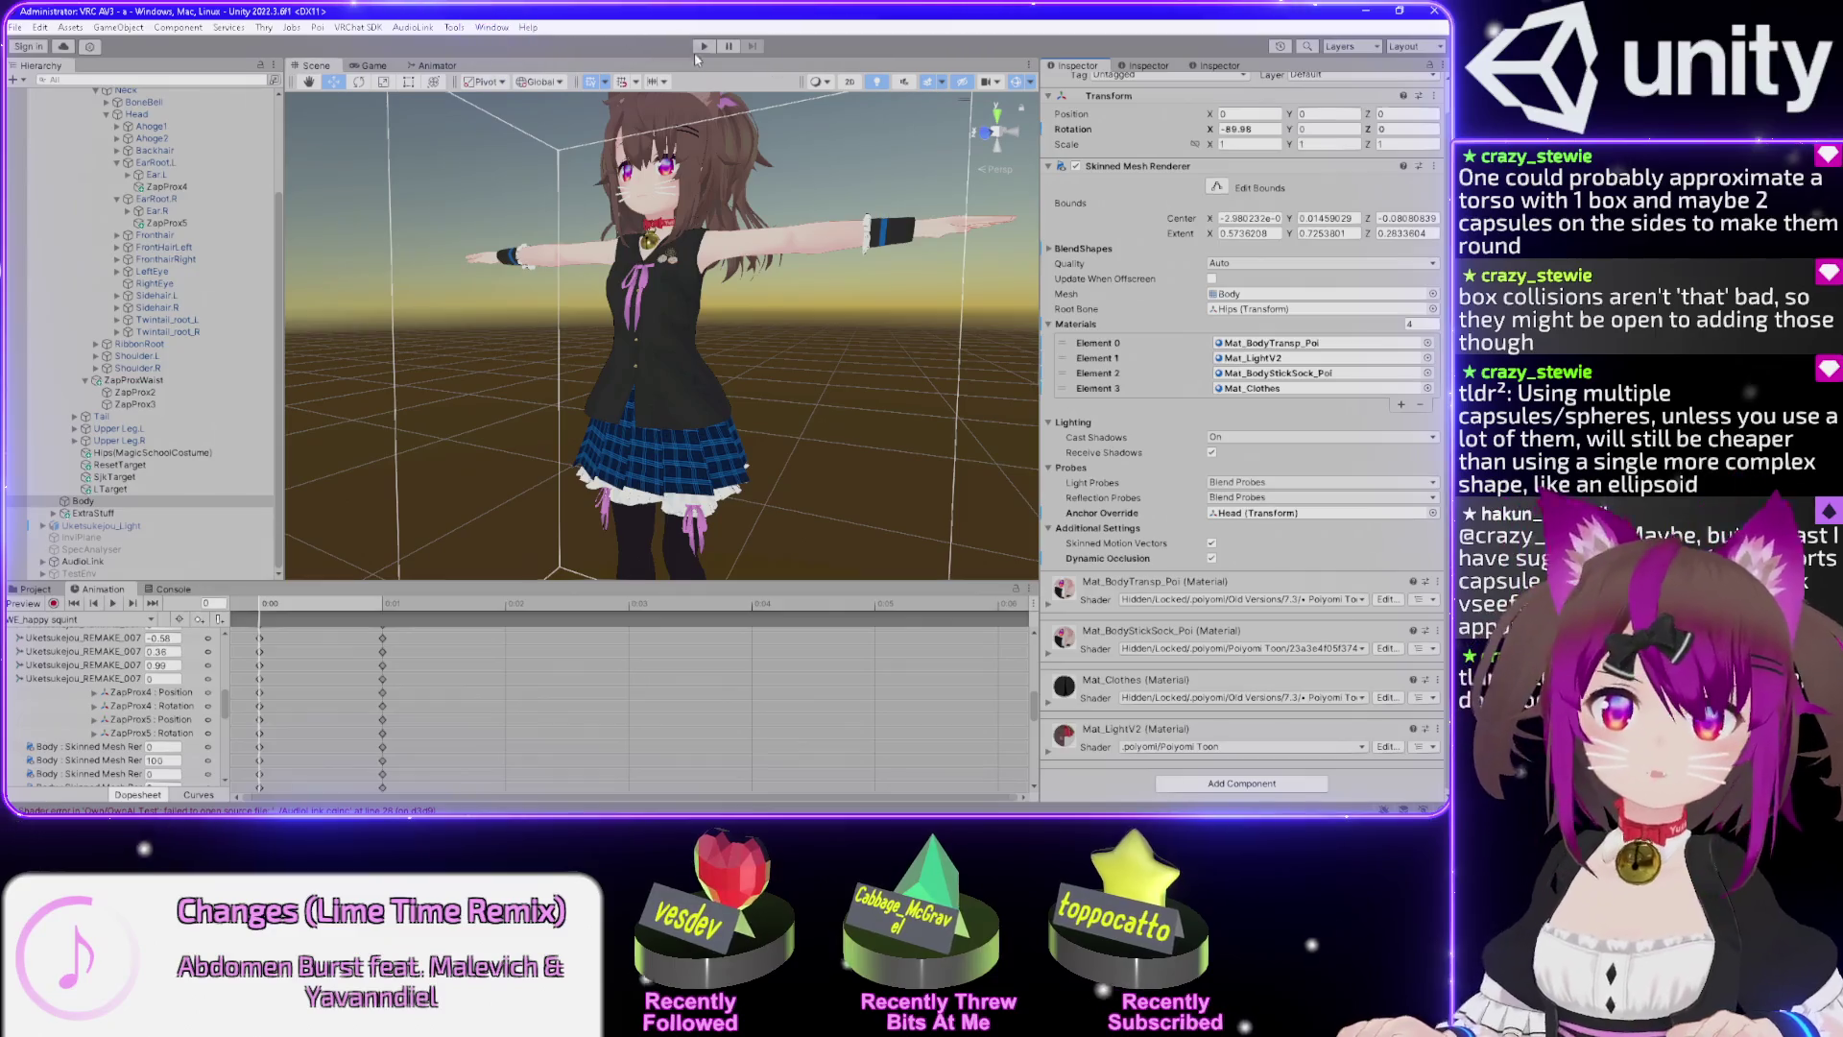
click(700, 48)
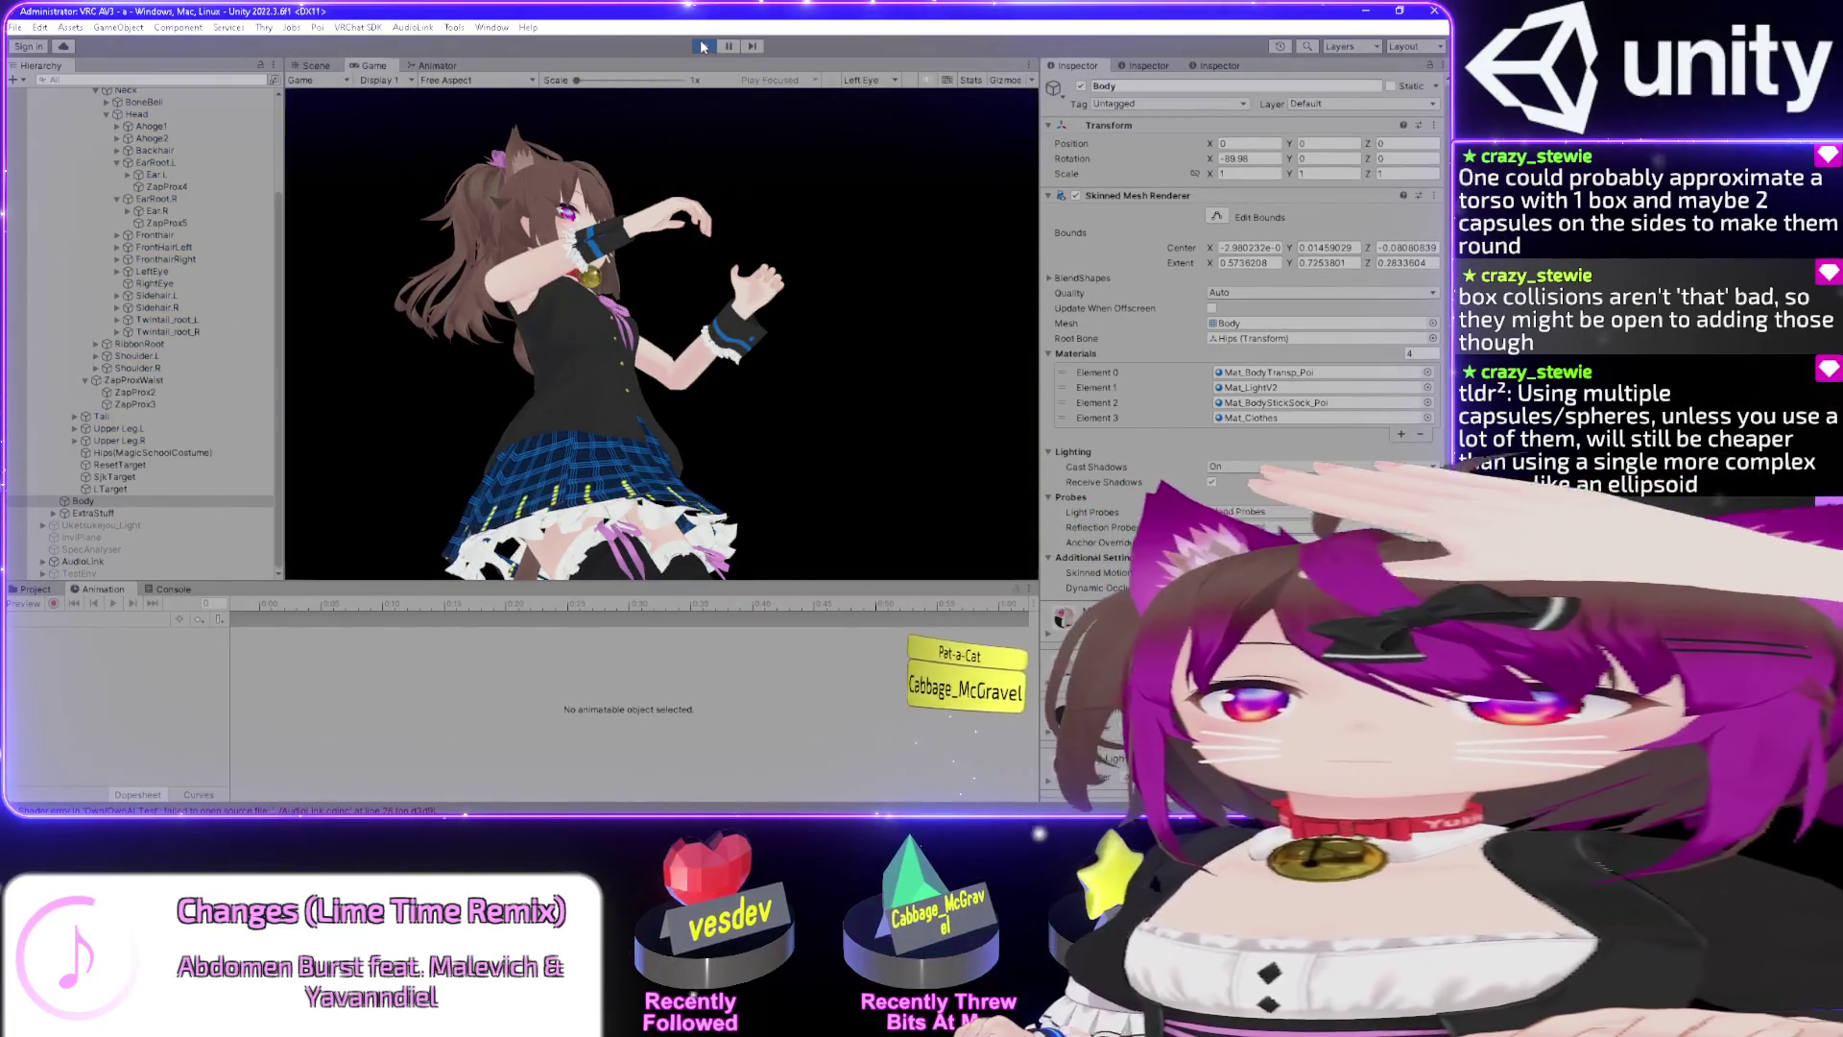
click(702, 47)
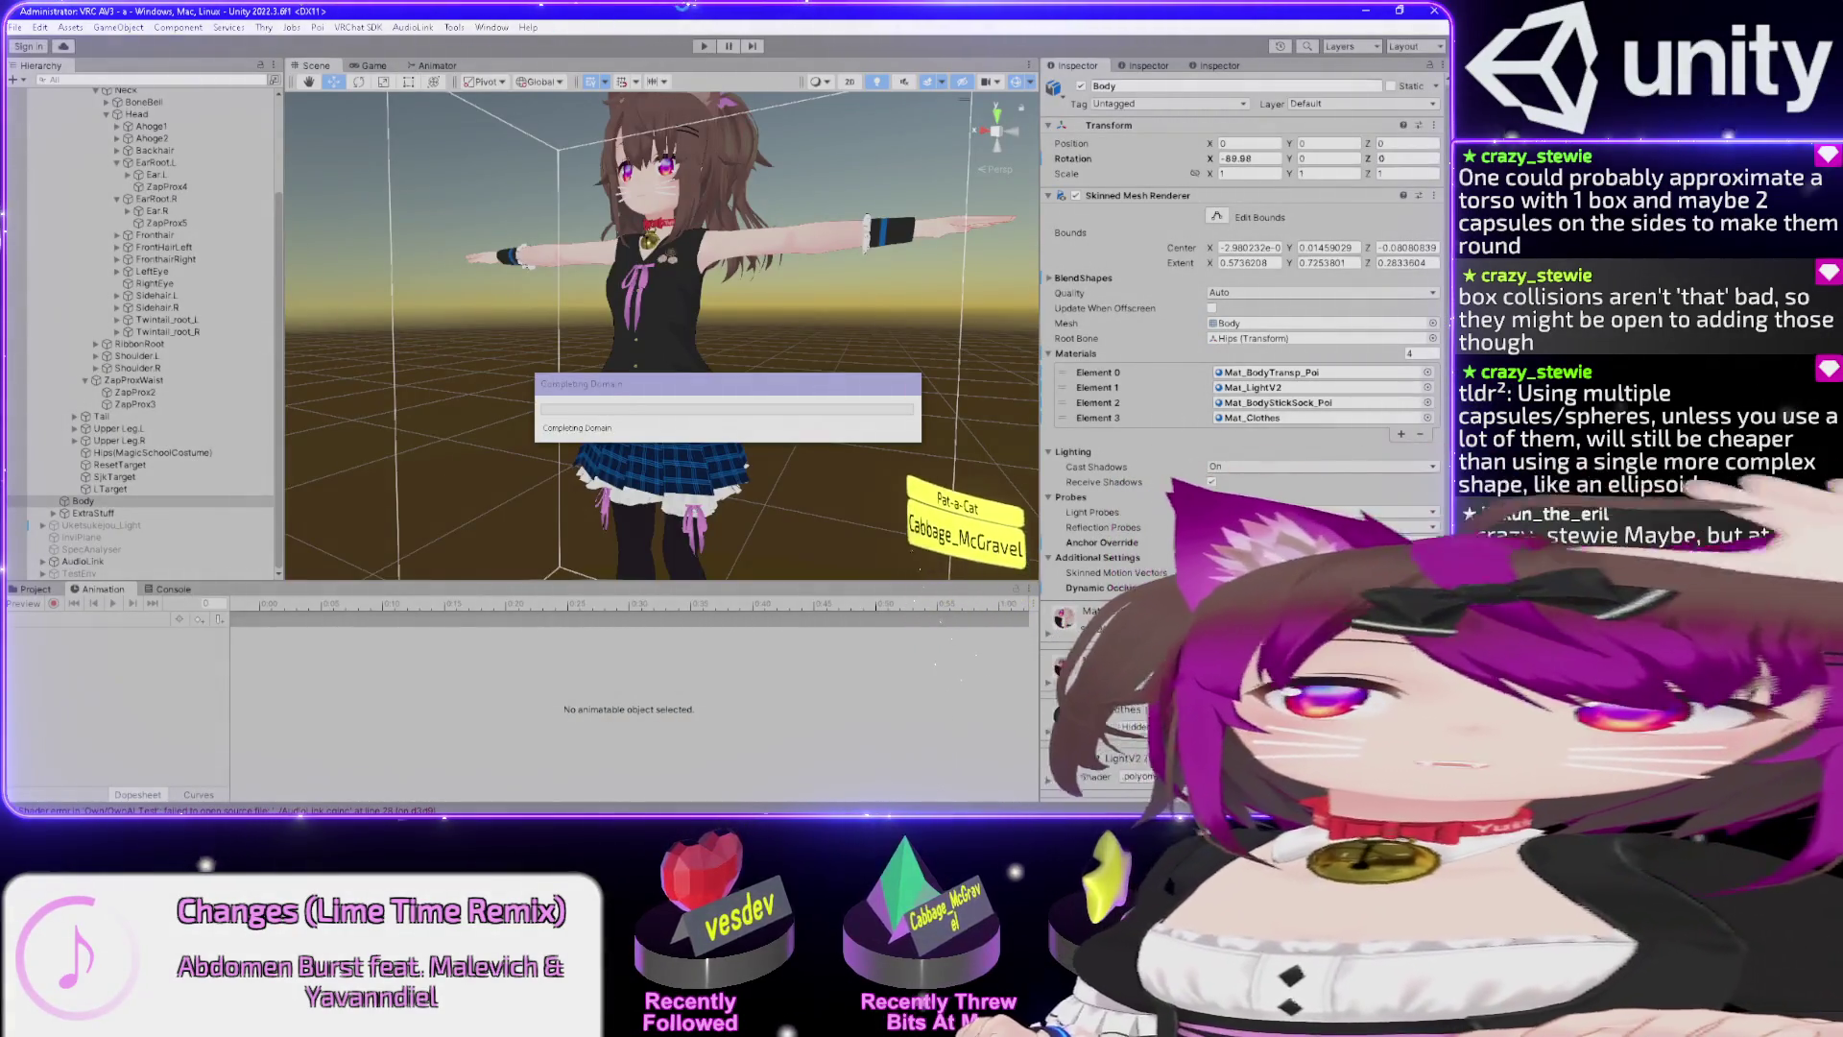
click(704, 46)
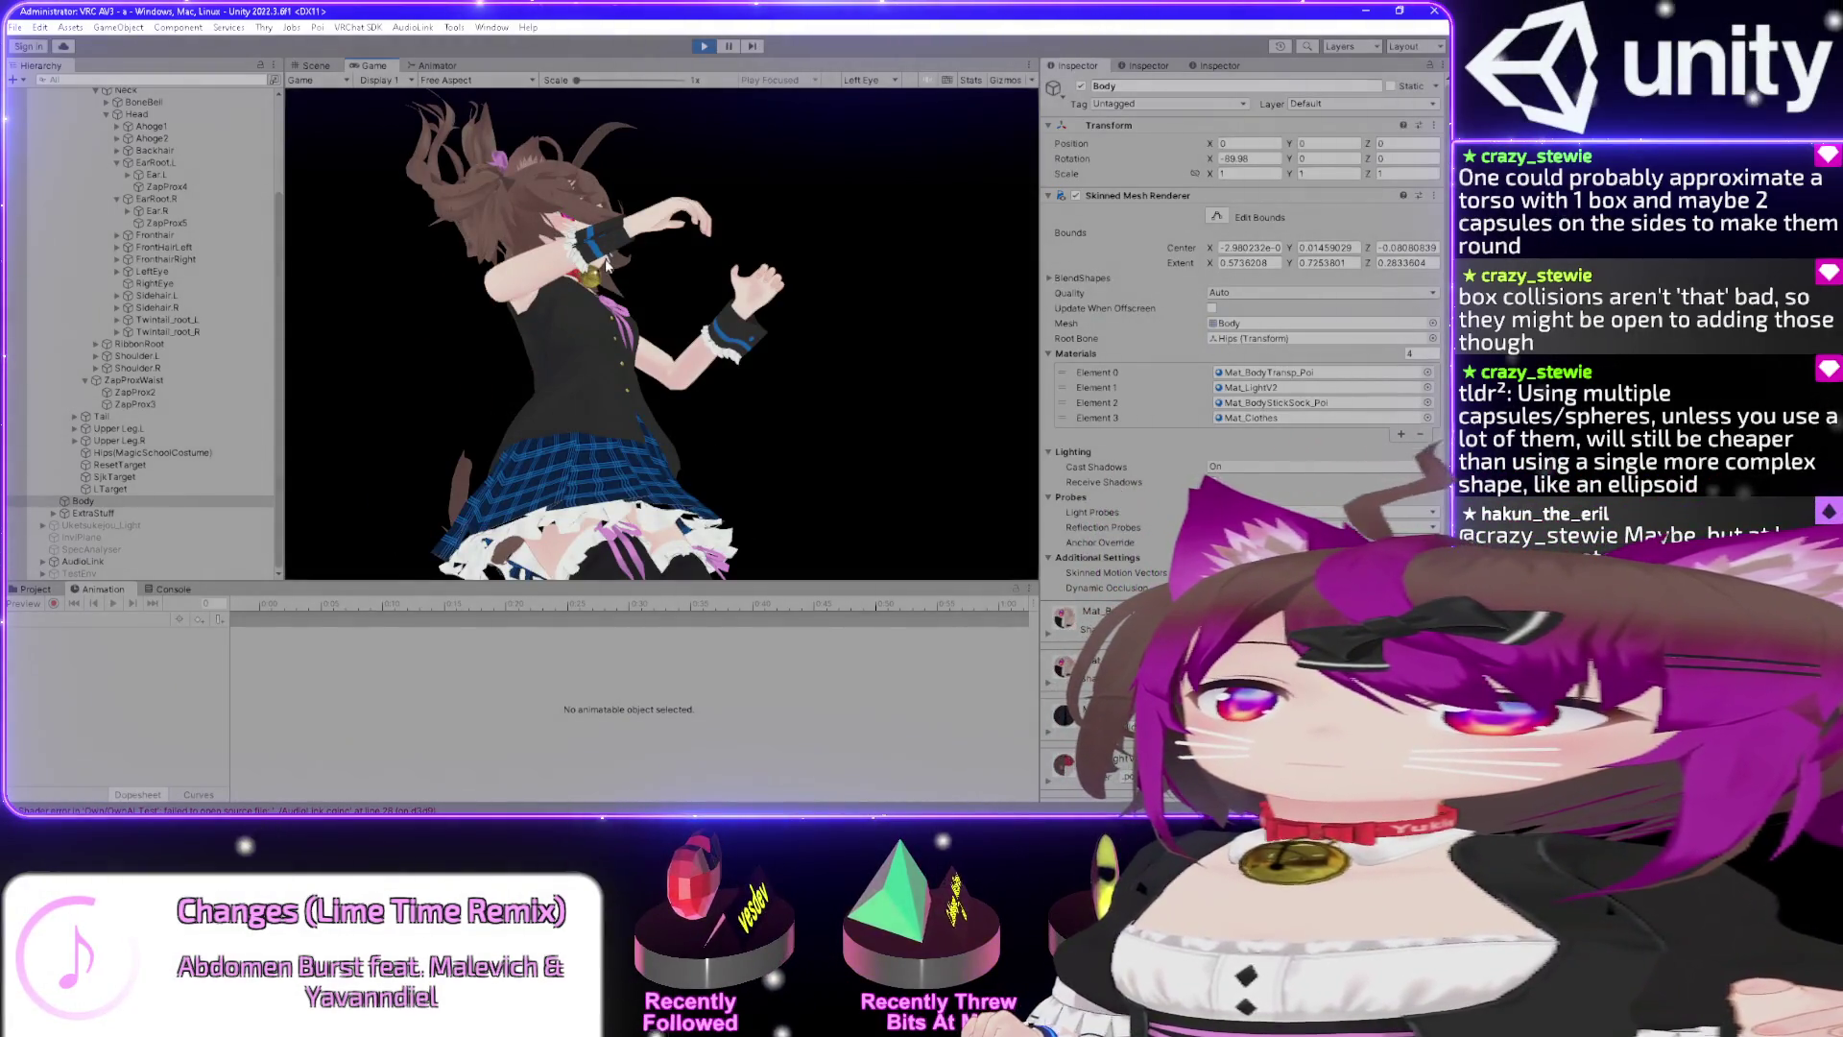
key(ctrl+p)
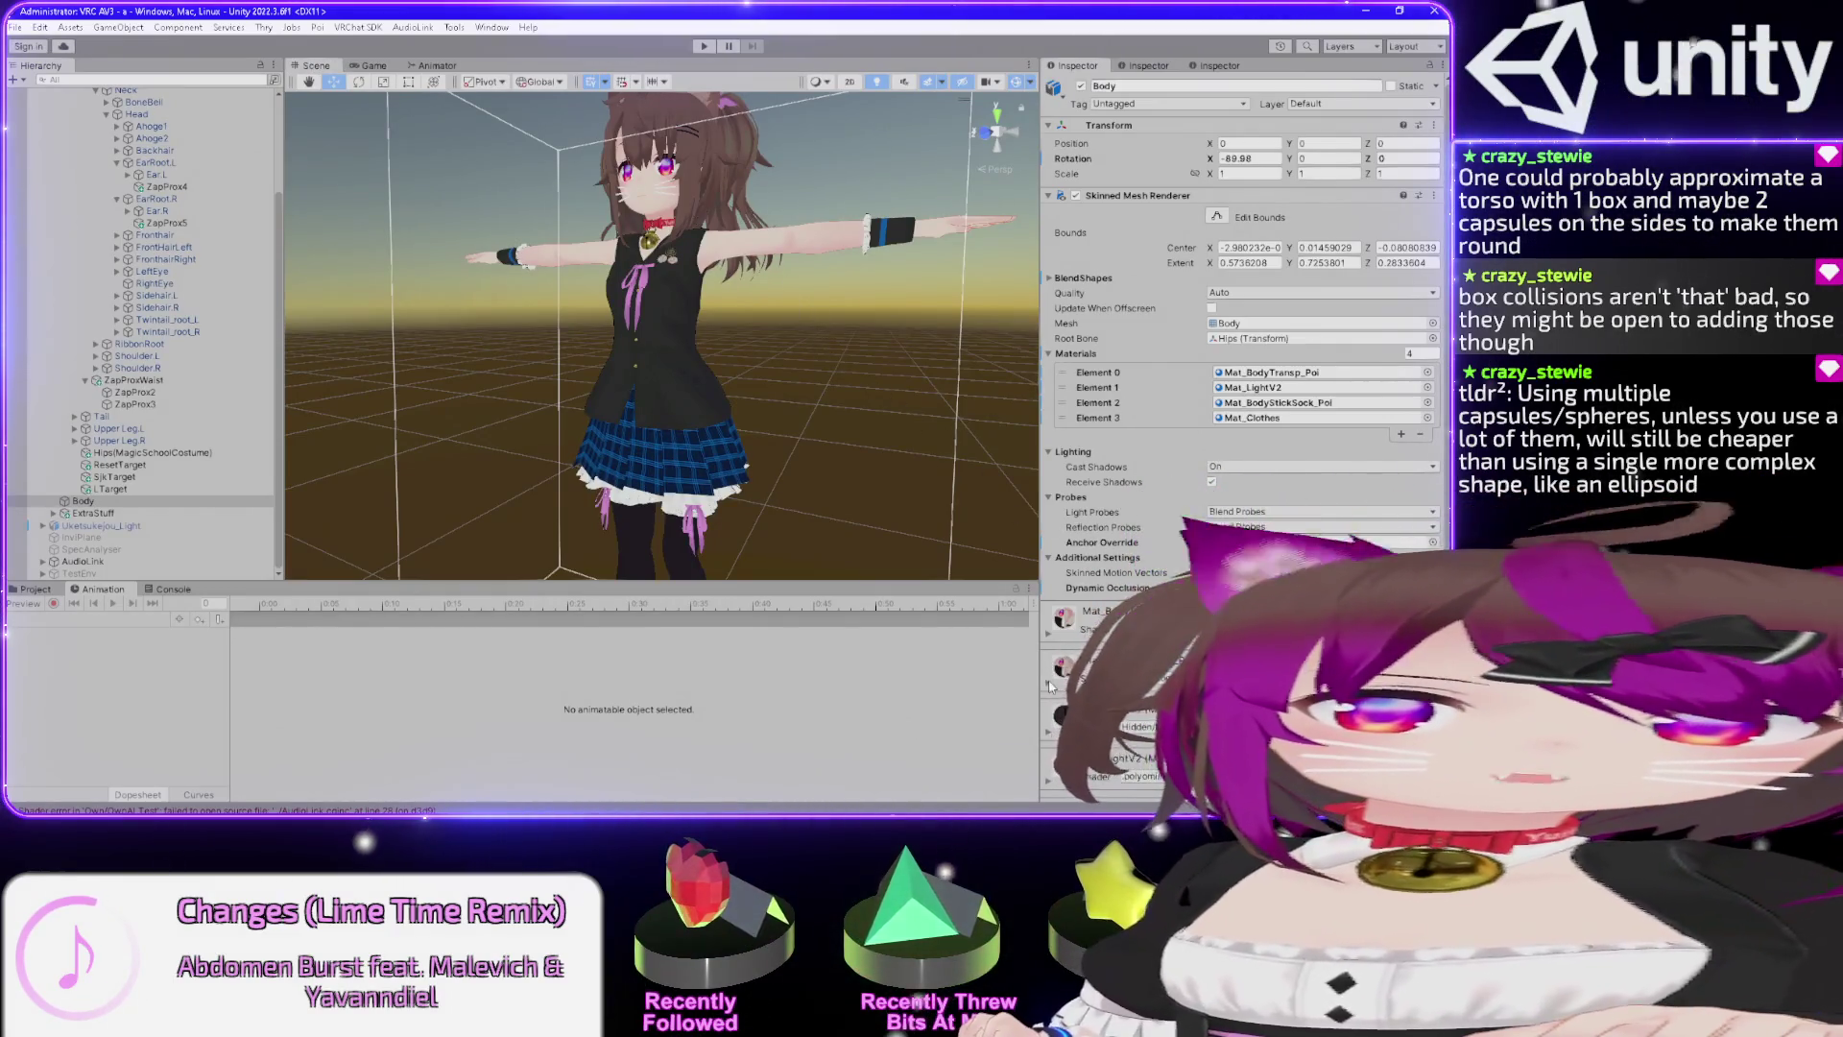
scroll(887, 426, up, 3)
scroll(833, 455, down, 3)
scroll(810, 461, up, 3)
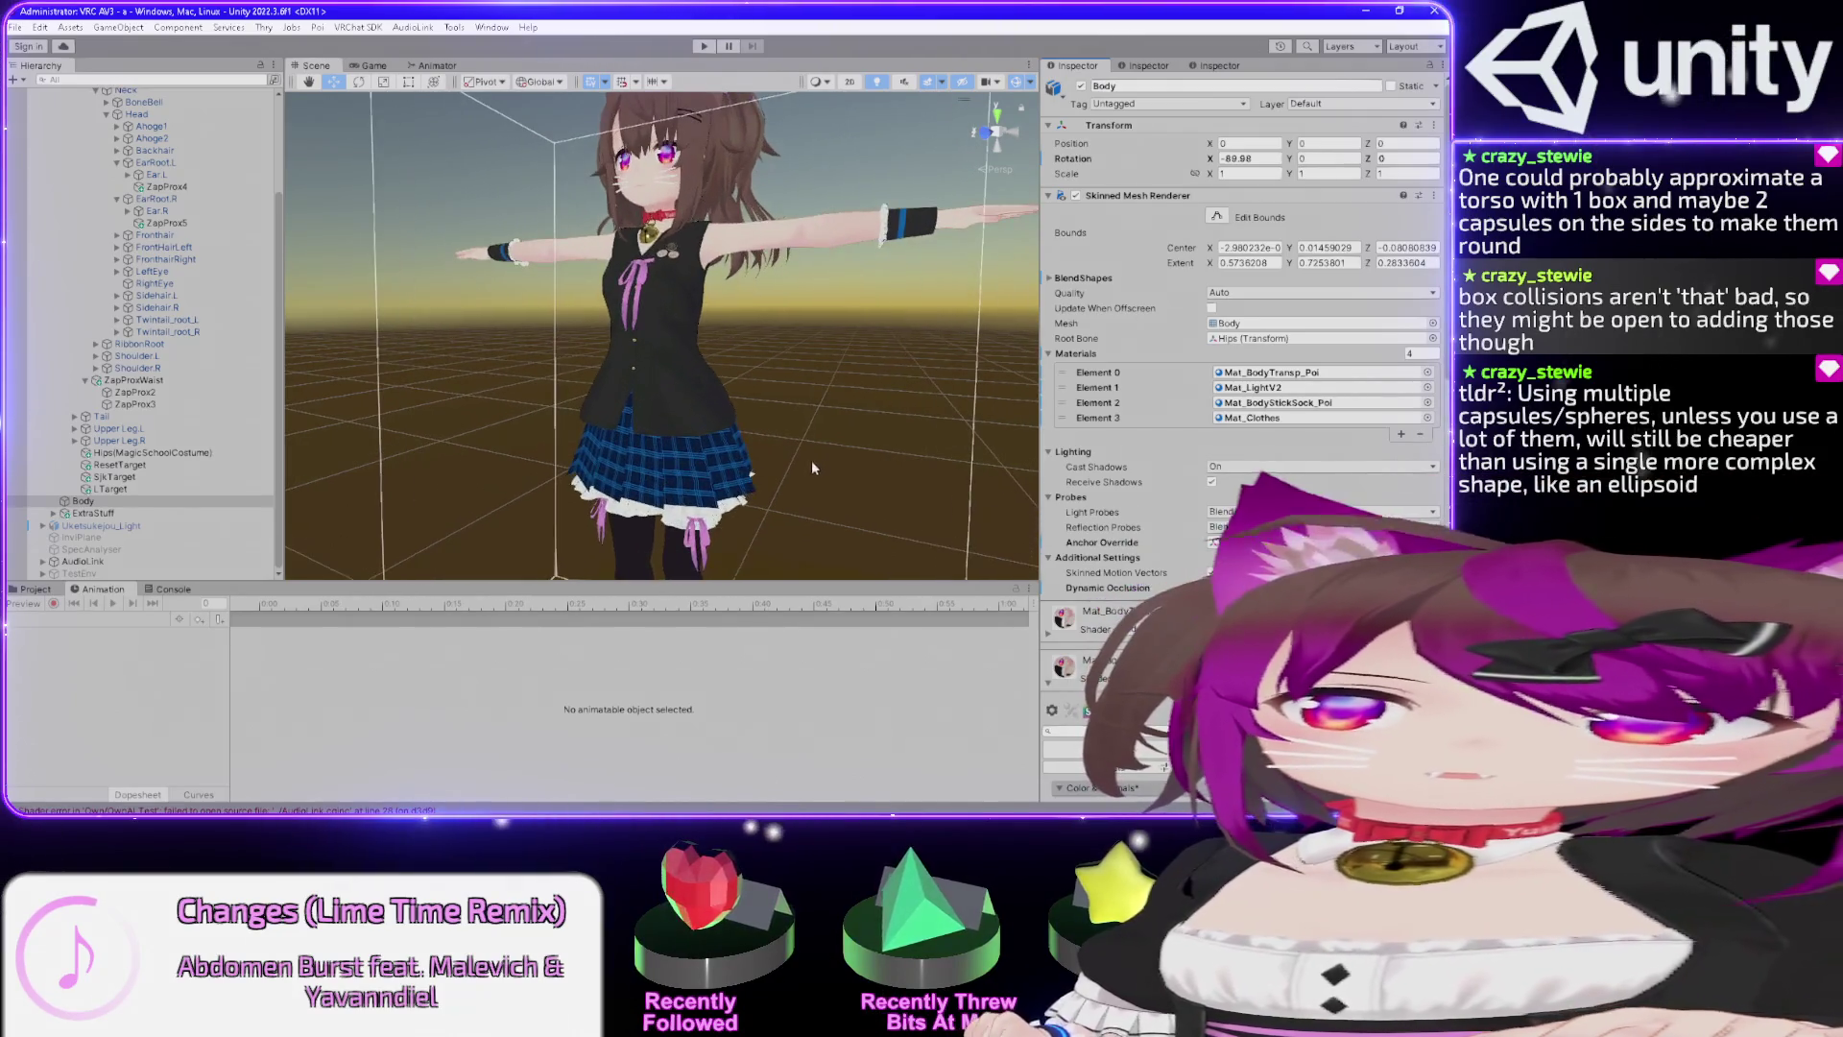
Keep the current Poiyomi Toon shader and lock in the remaining unlocked material.
drag(811, 460, 815, 408)
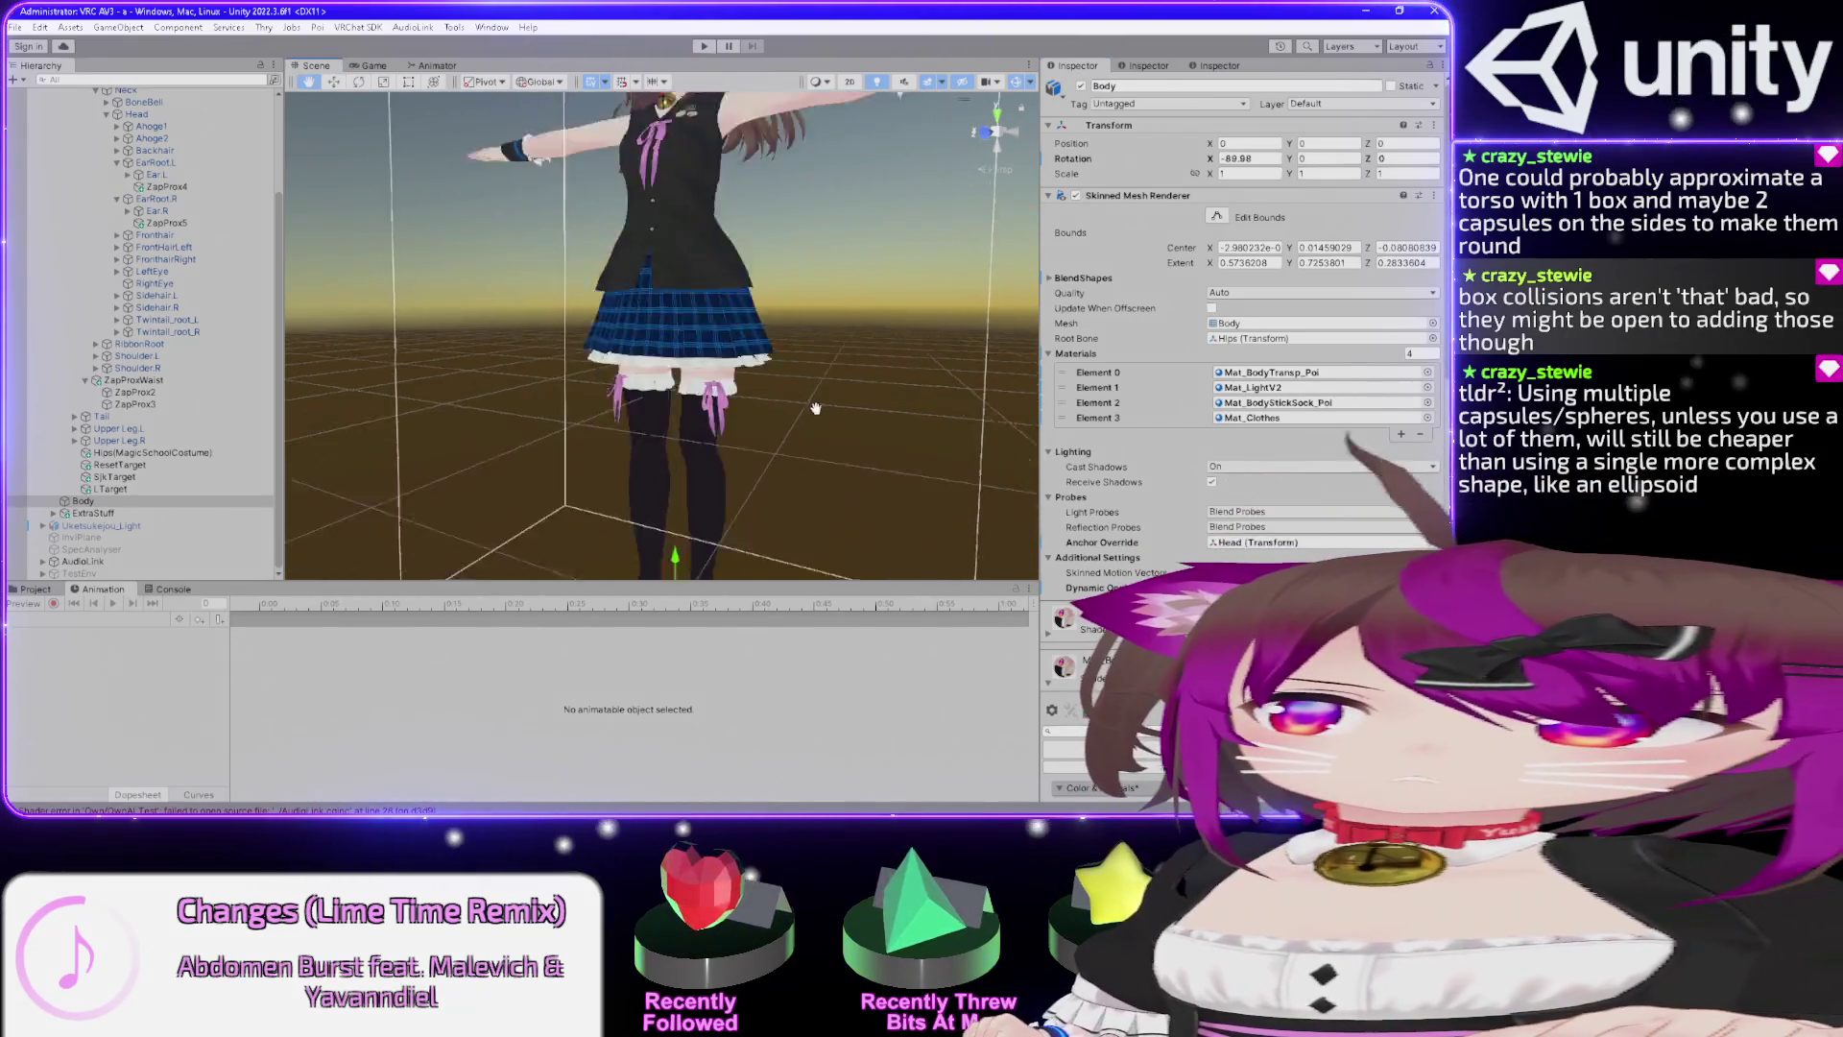
scroll(815, 408, up, 3)
scroll(815, 408, down, 3)
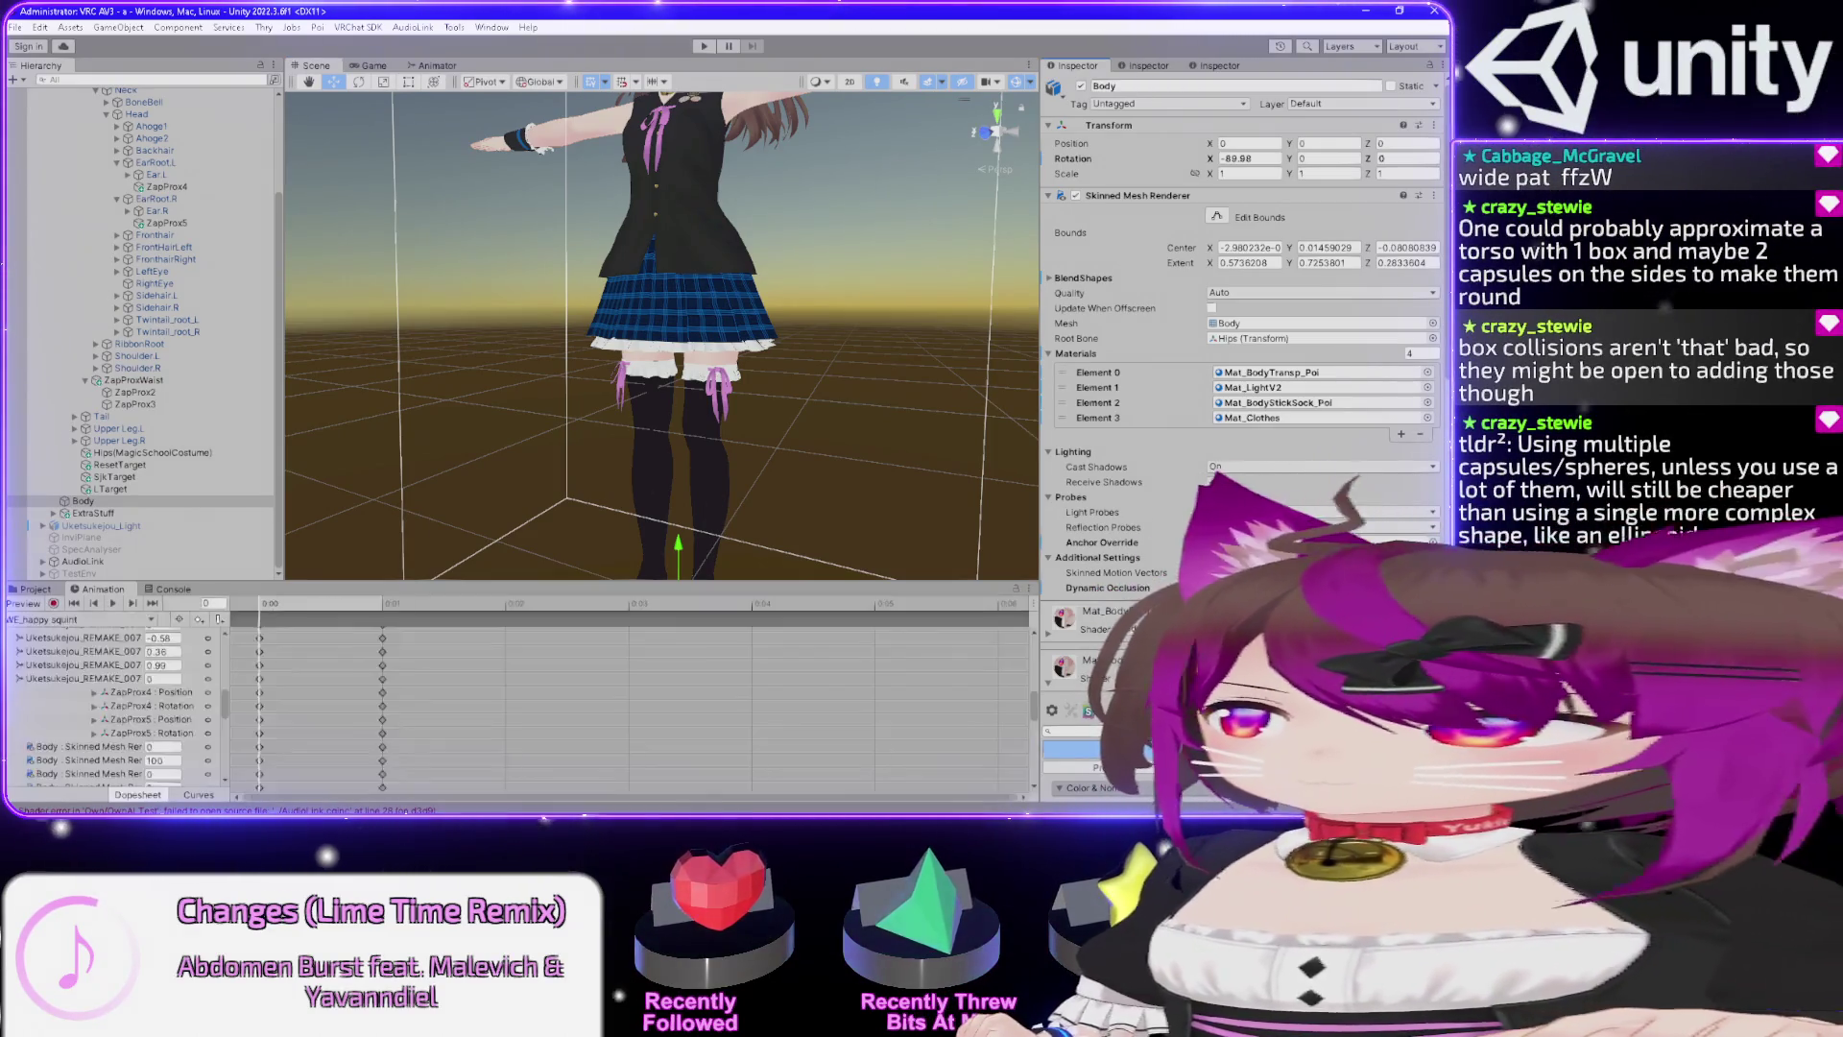
click(1152, 629)
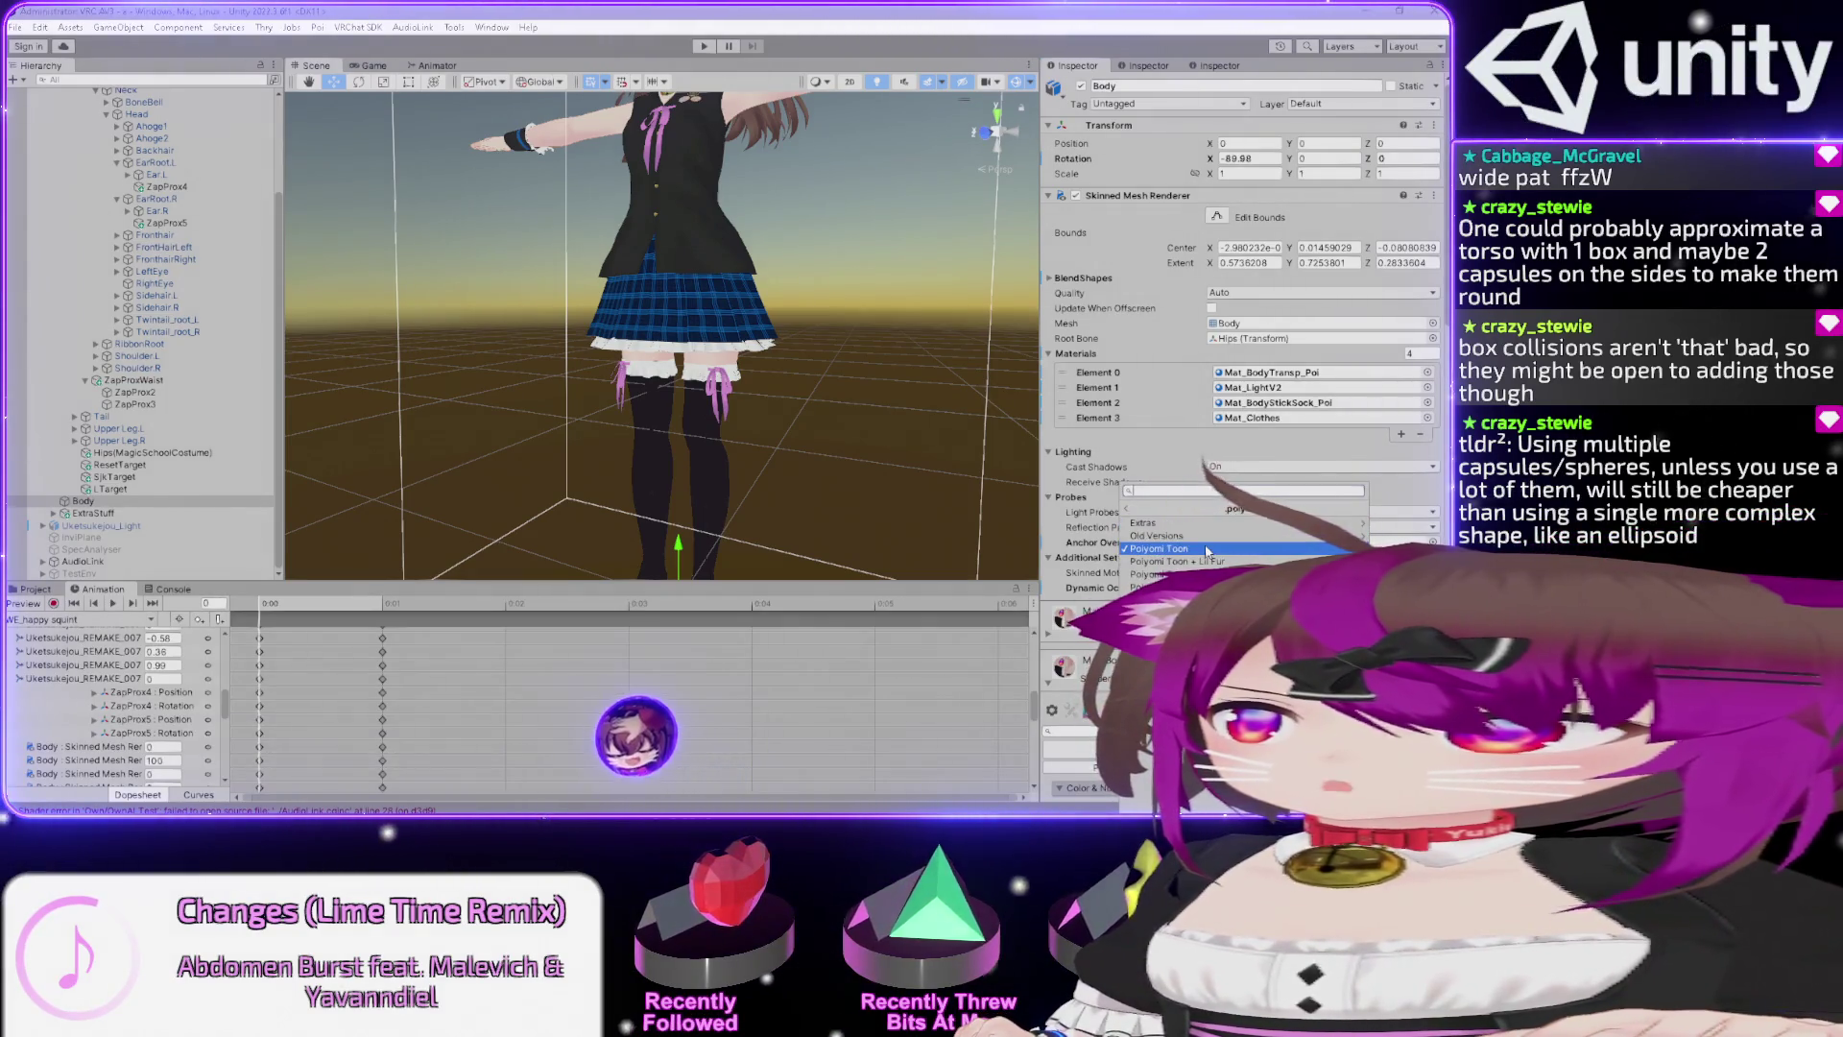
click(1207, 550)
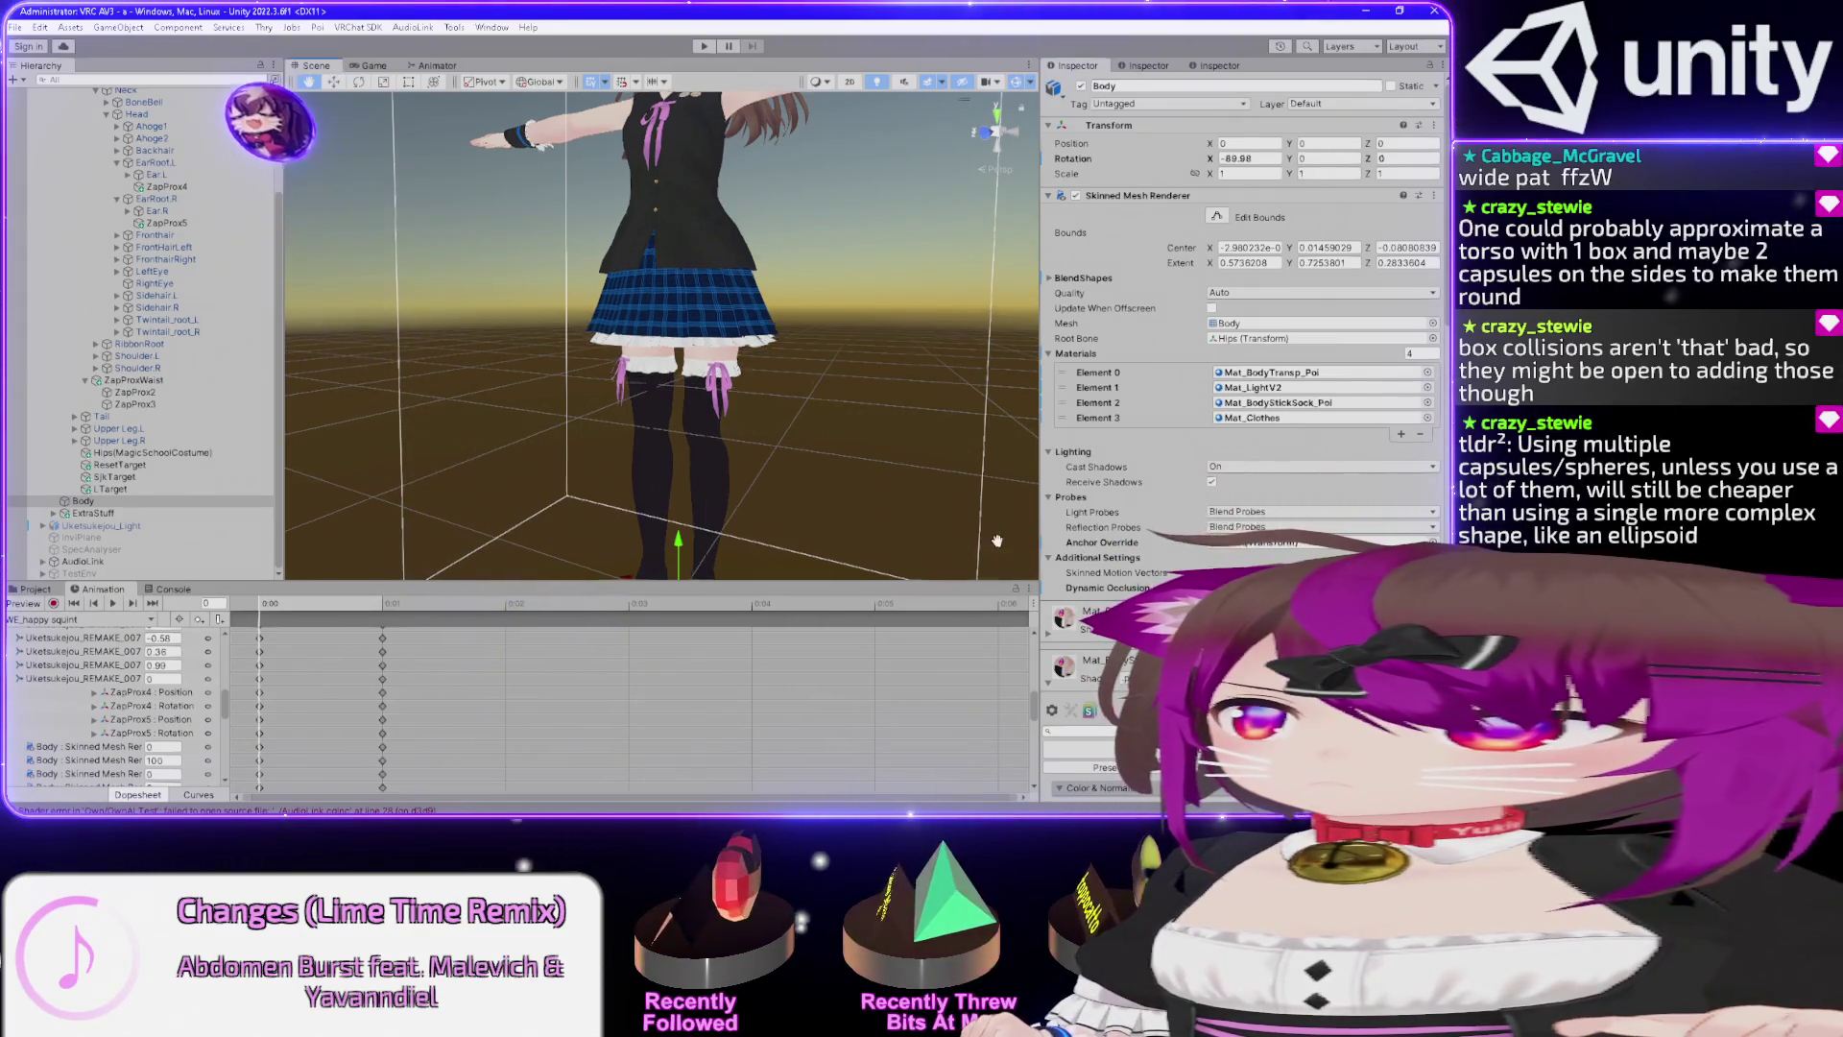
click(1085, 748)
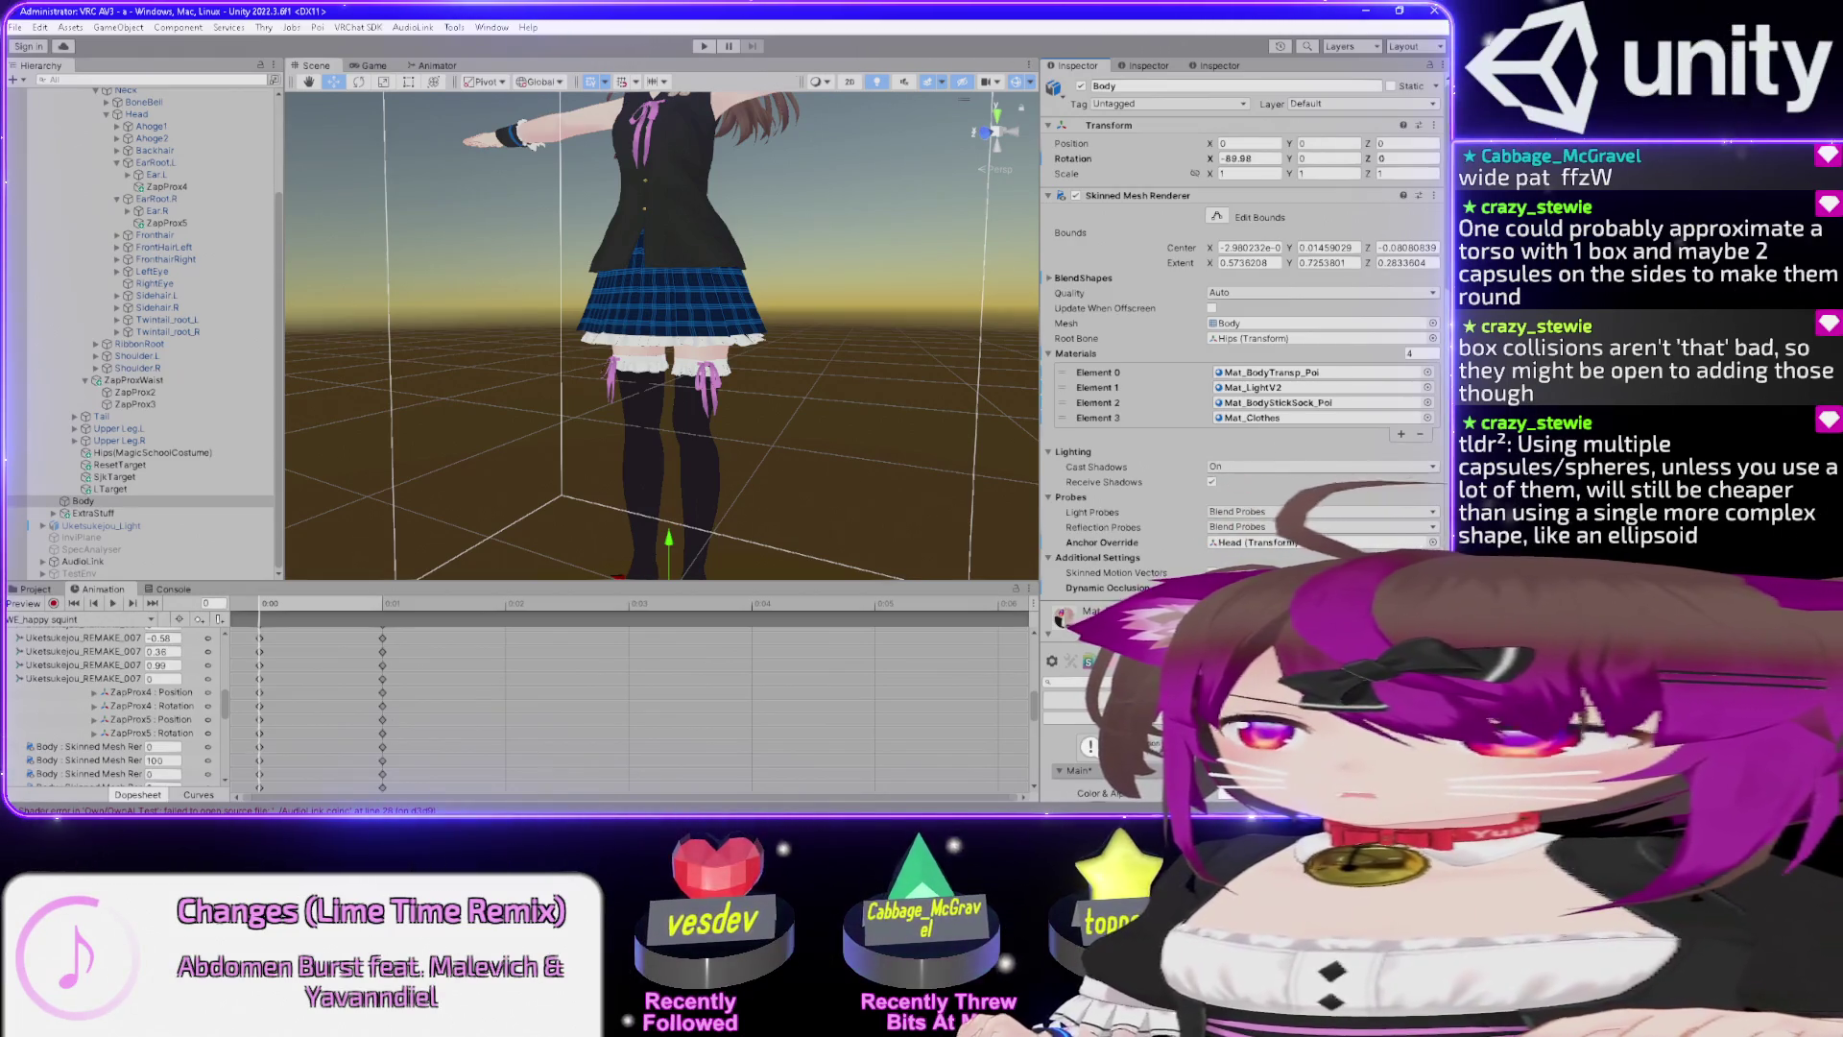
Zoom the Scene view in close on the avatar's face.
drag(747, 255, 782, 308)
scroll(815, 343, up, 5)
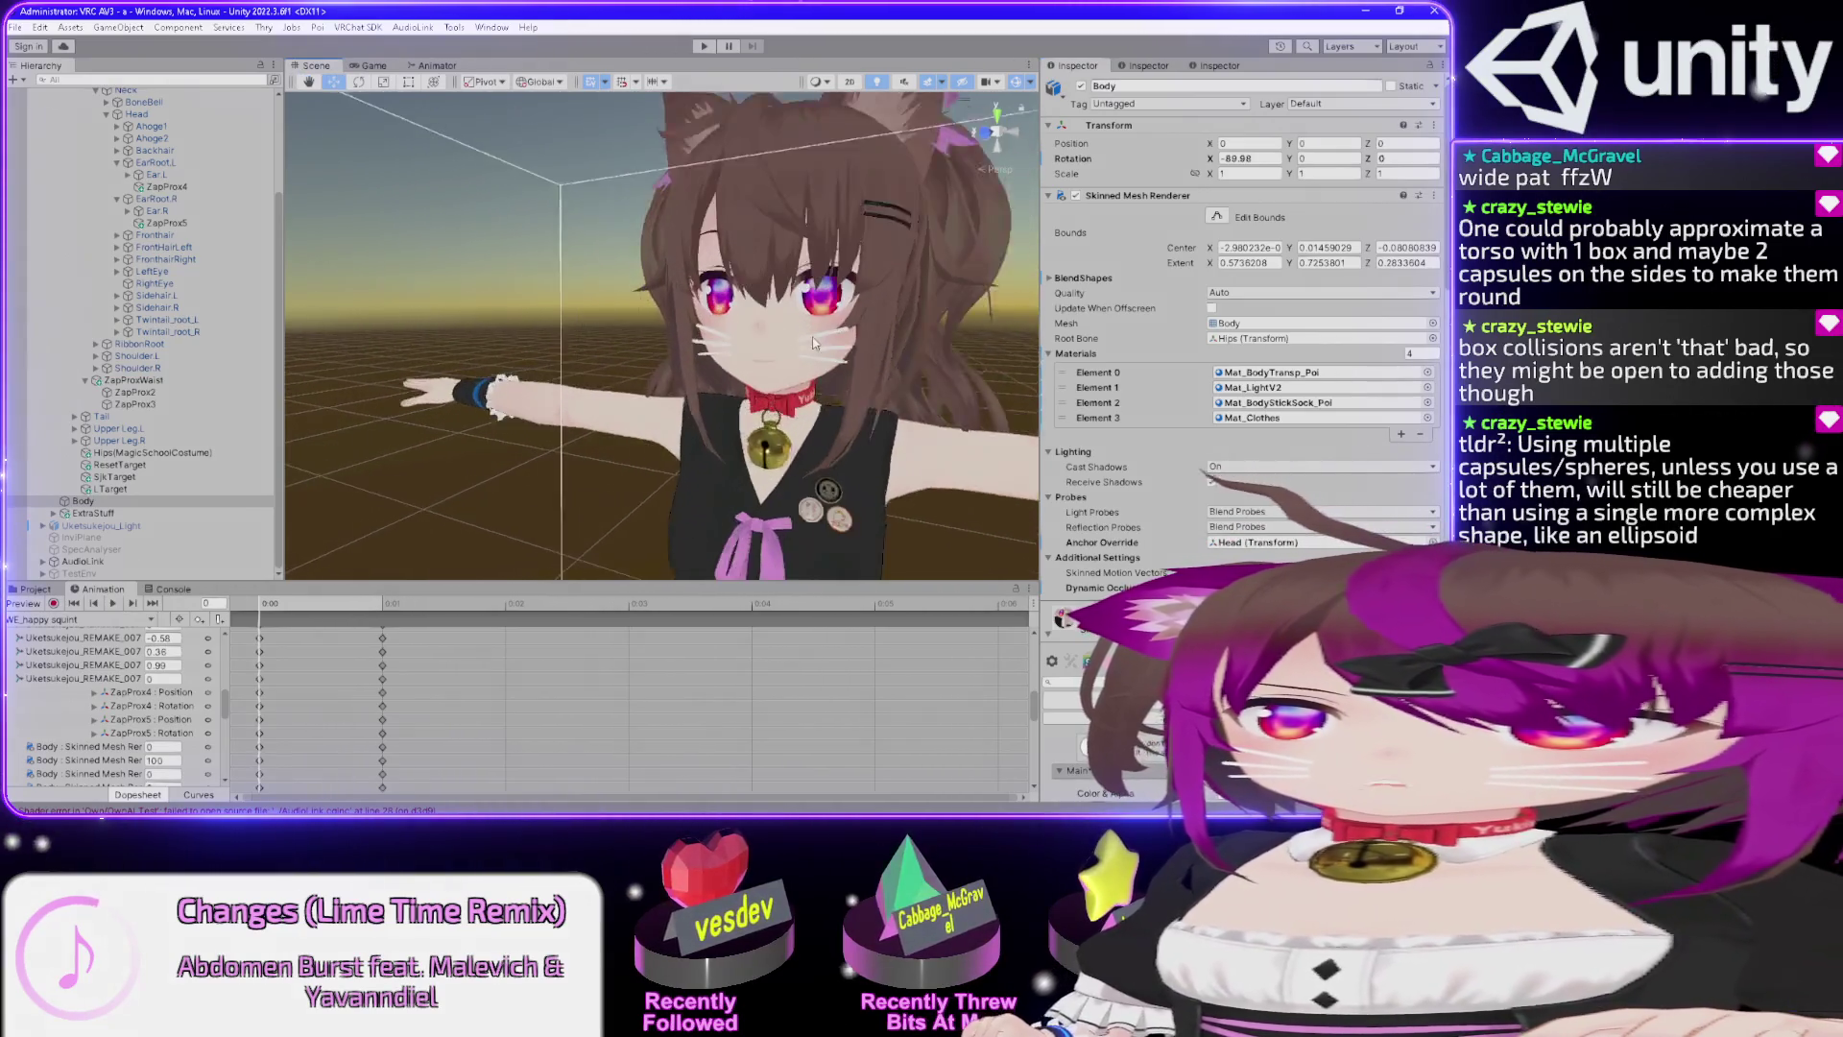
scroll(814, 343, up, 5)
drag(912, 331, 845, 332)
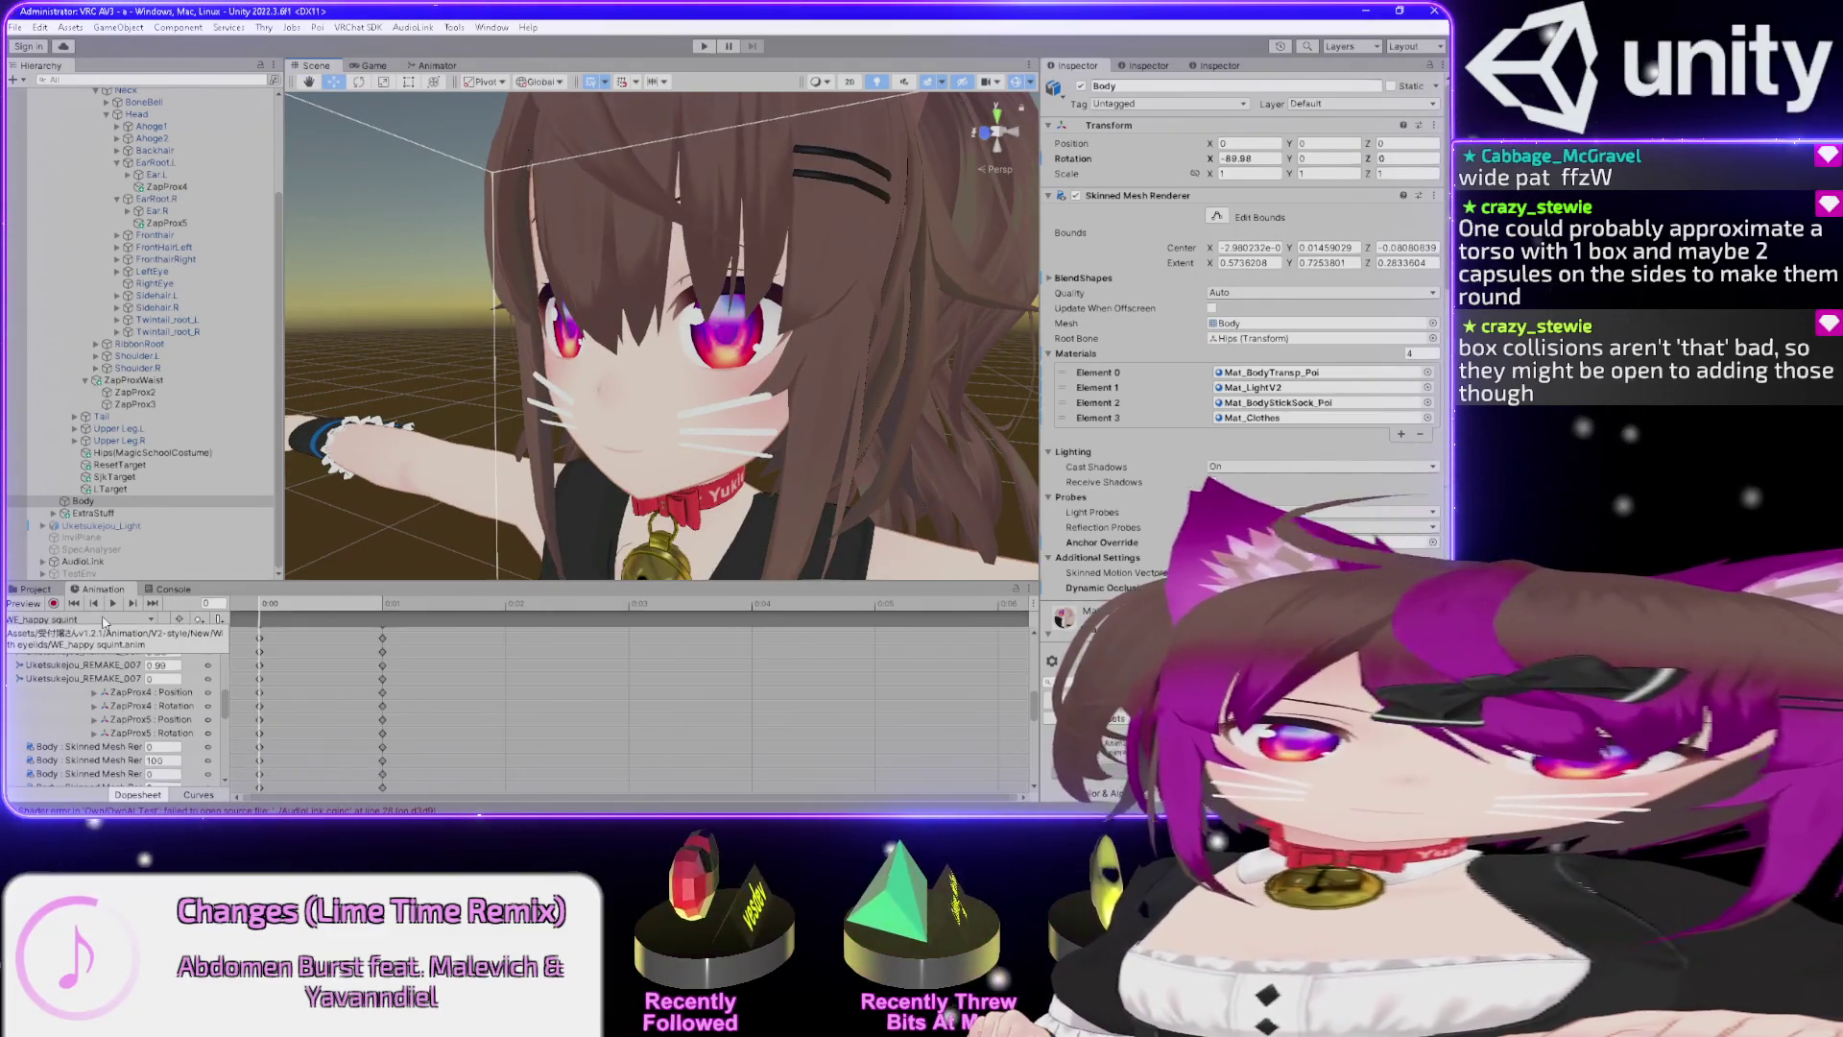
Preview the NE_lewd face clip on Body, then open the .poiyomi shaders for Mat_BodyTransp_Poi.
click(105, 622)
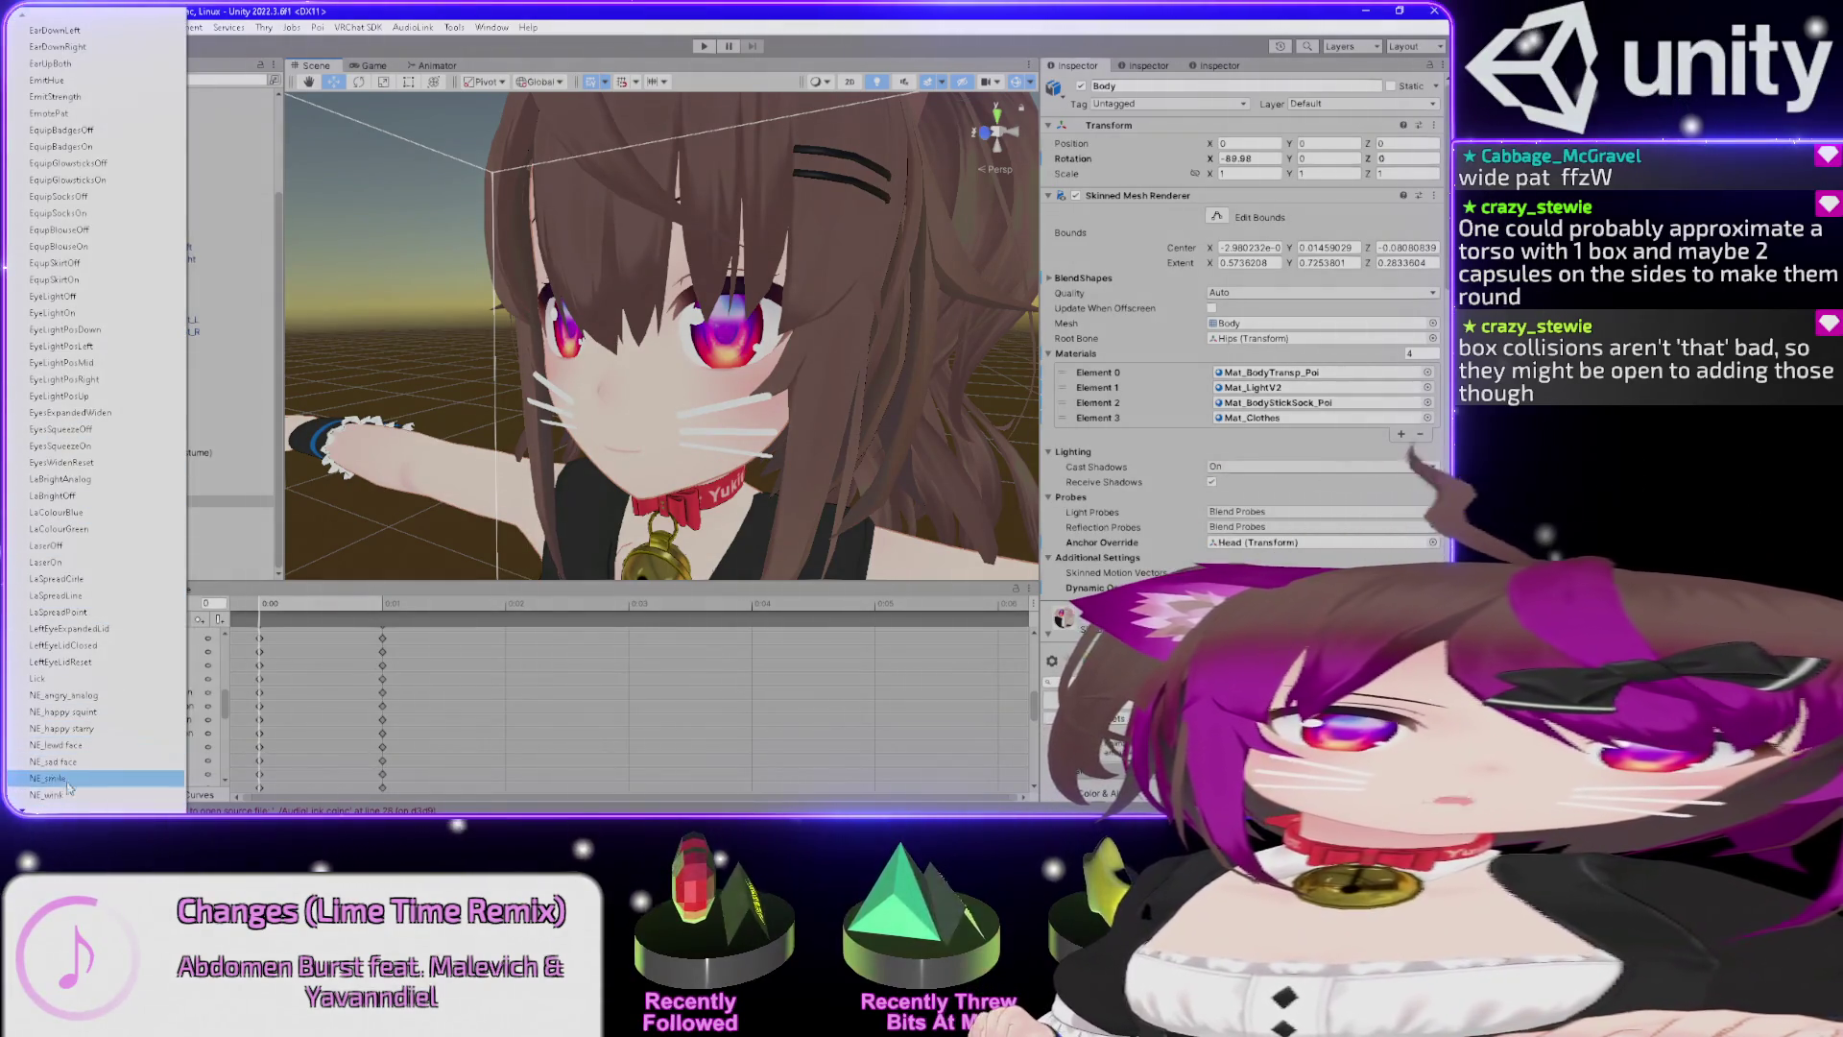
click(56, 745)
click(23, 604)
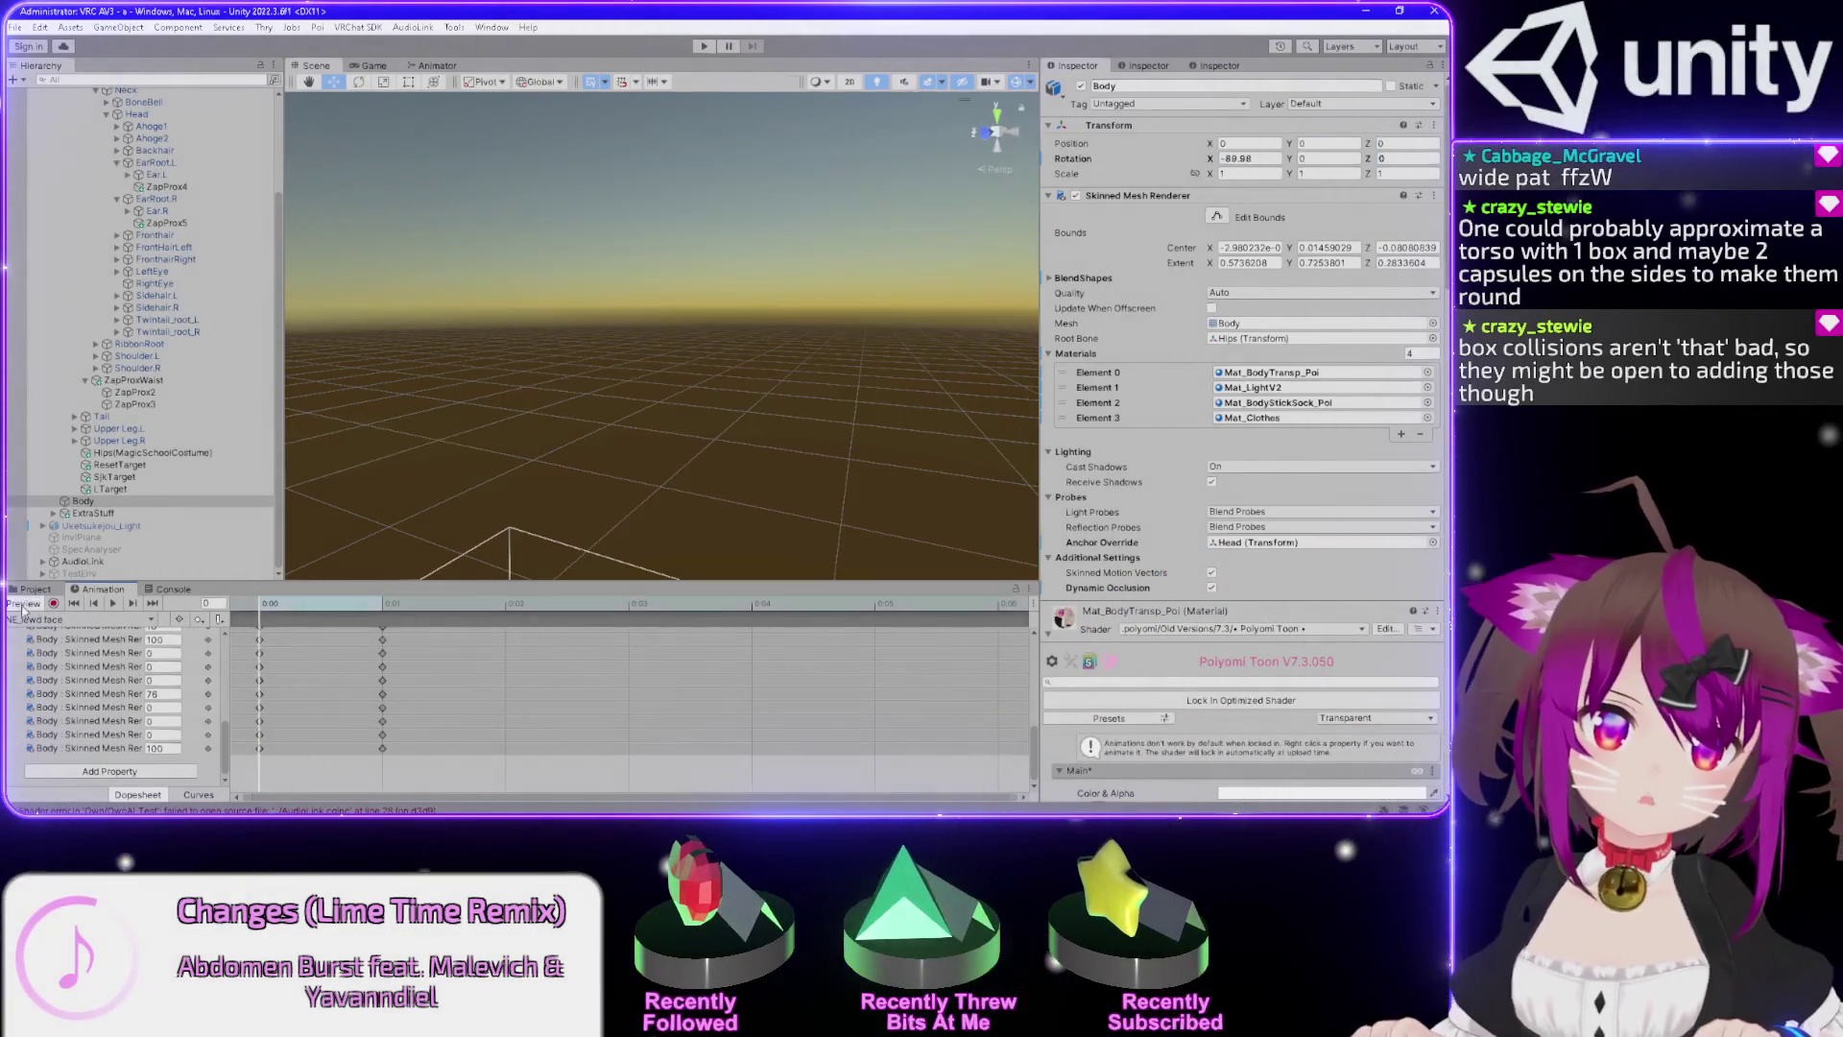
key(f)
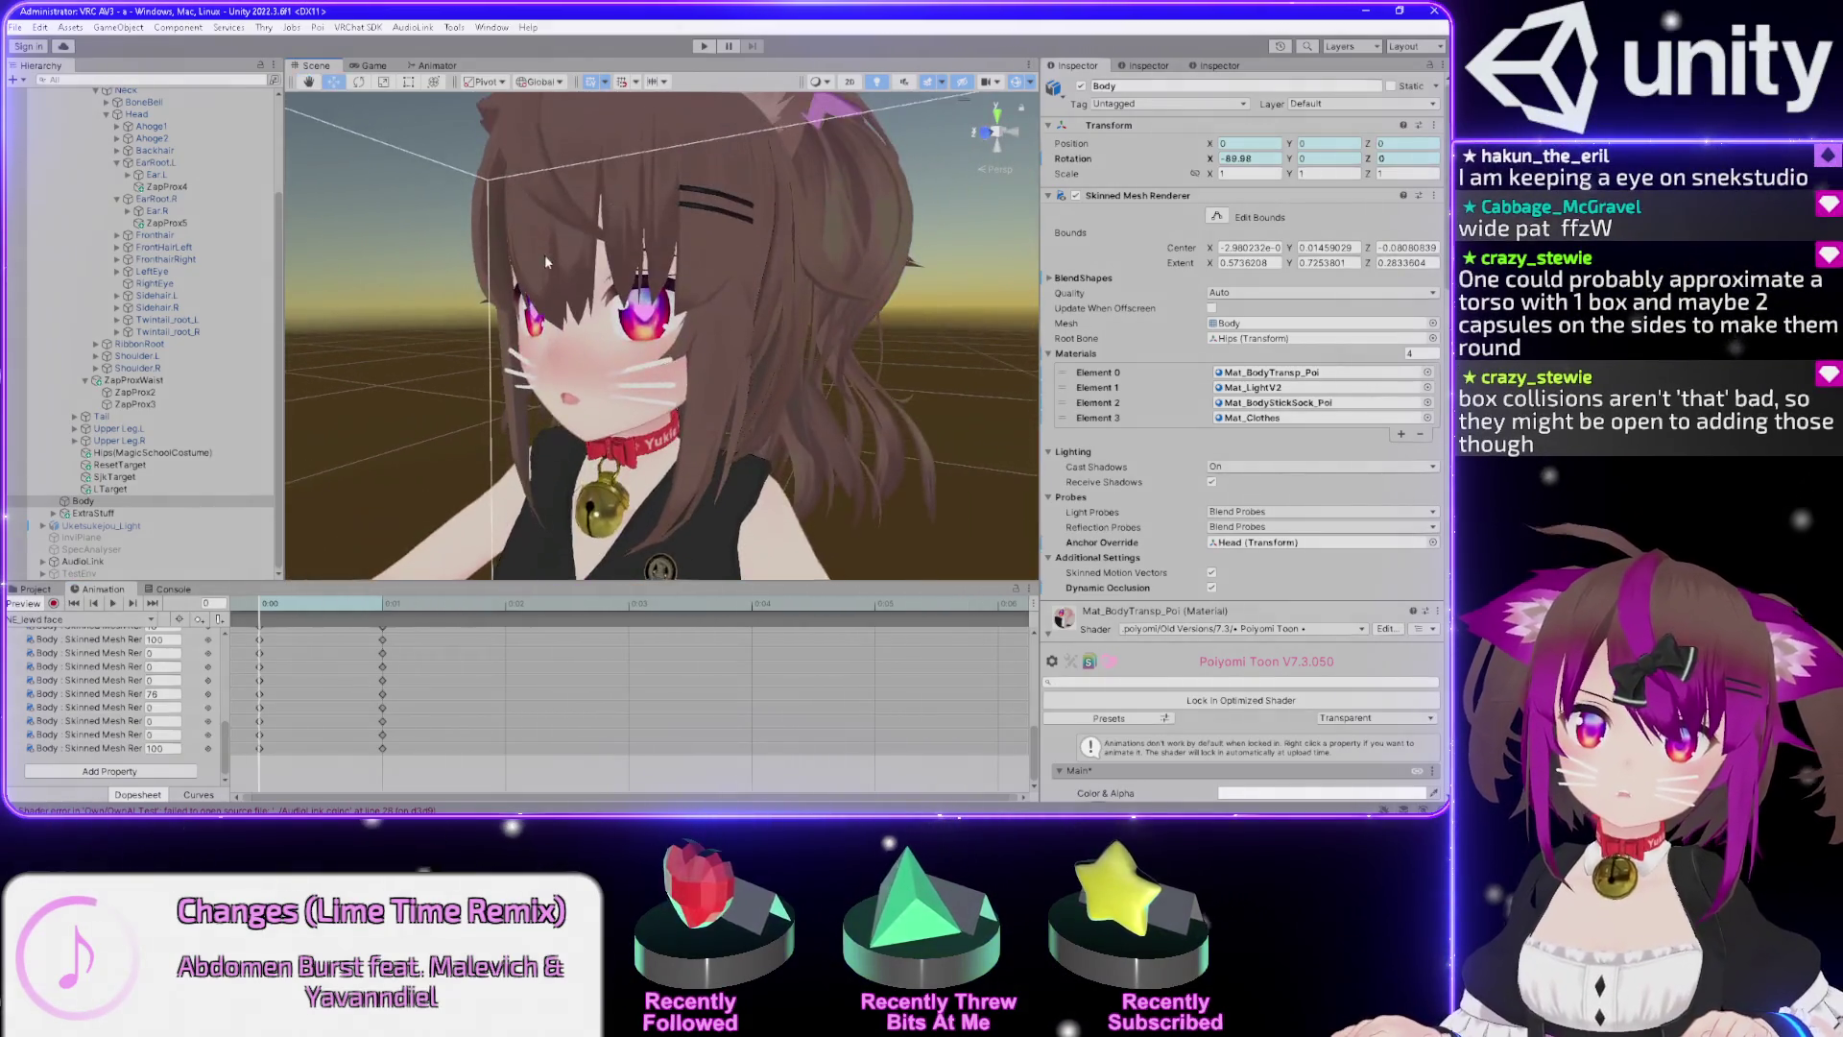
scroll(576, 327, up, 5)
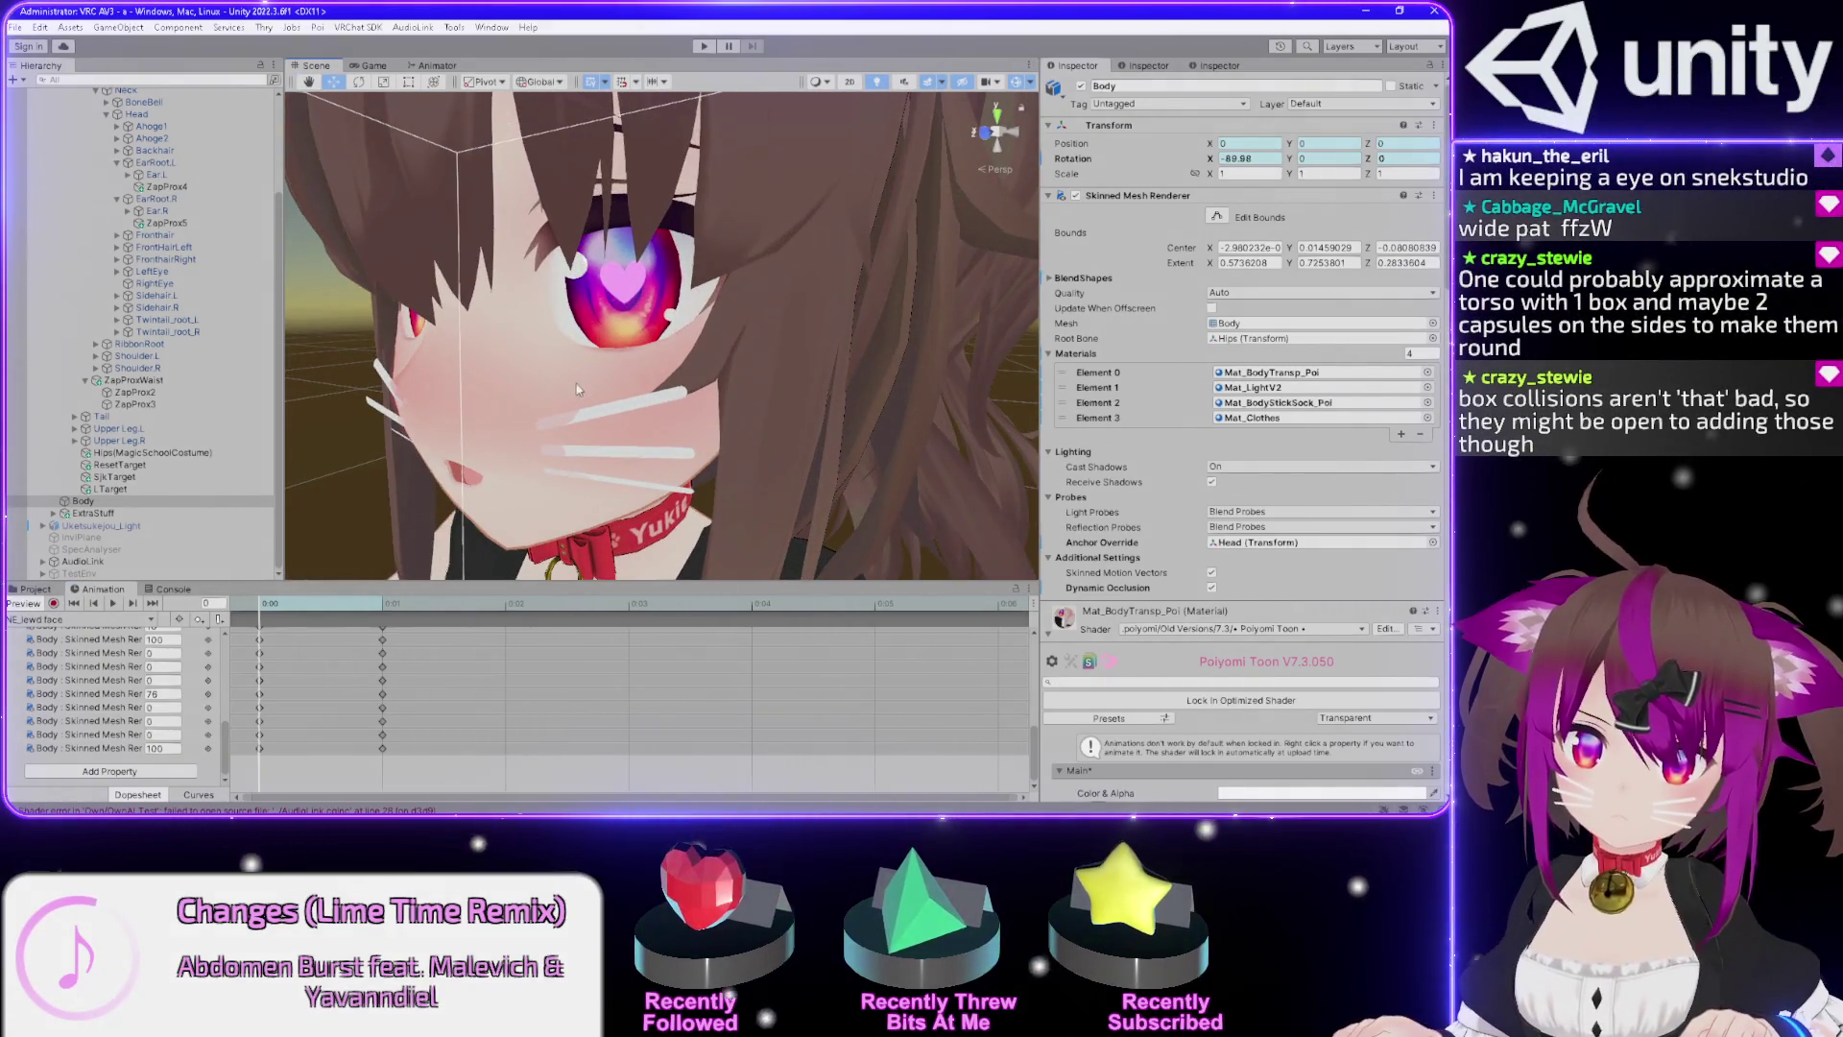
drag(752, 474, 913, 531)
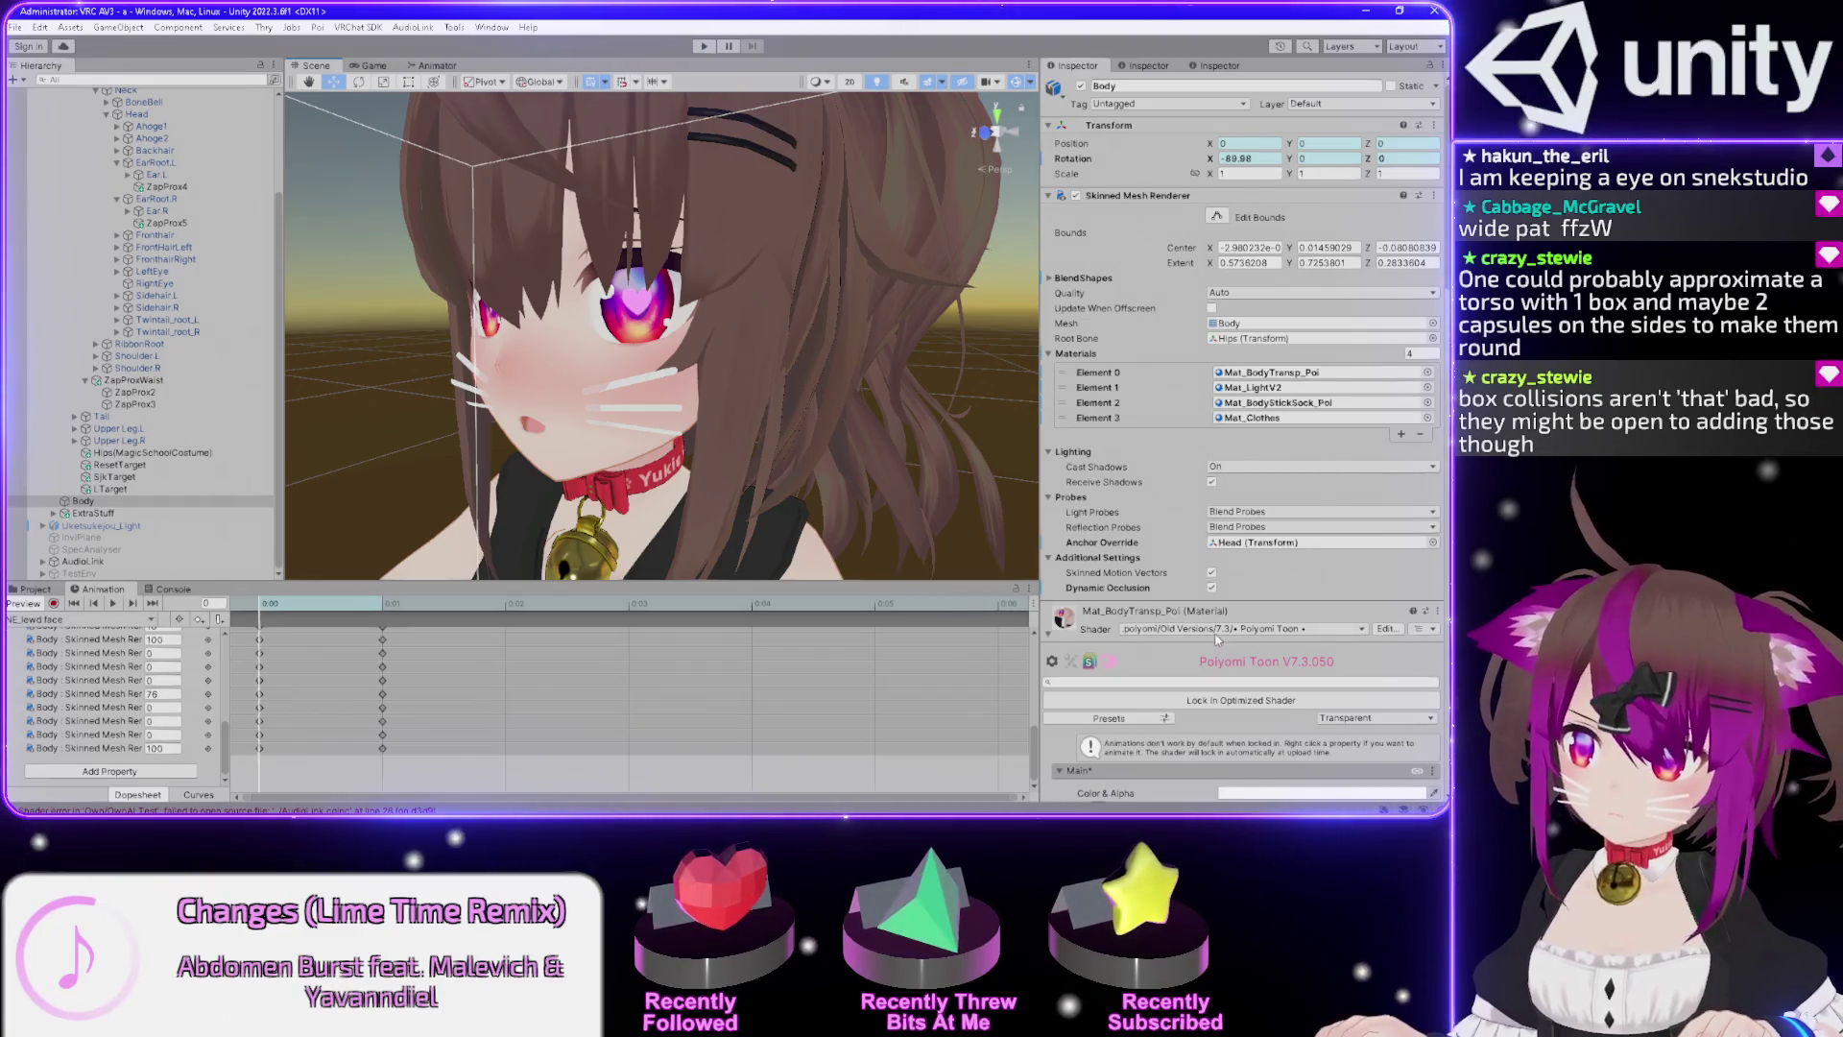
click(1133, 629)
click(1152, 523)
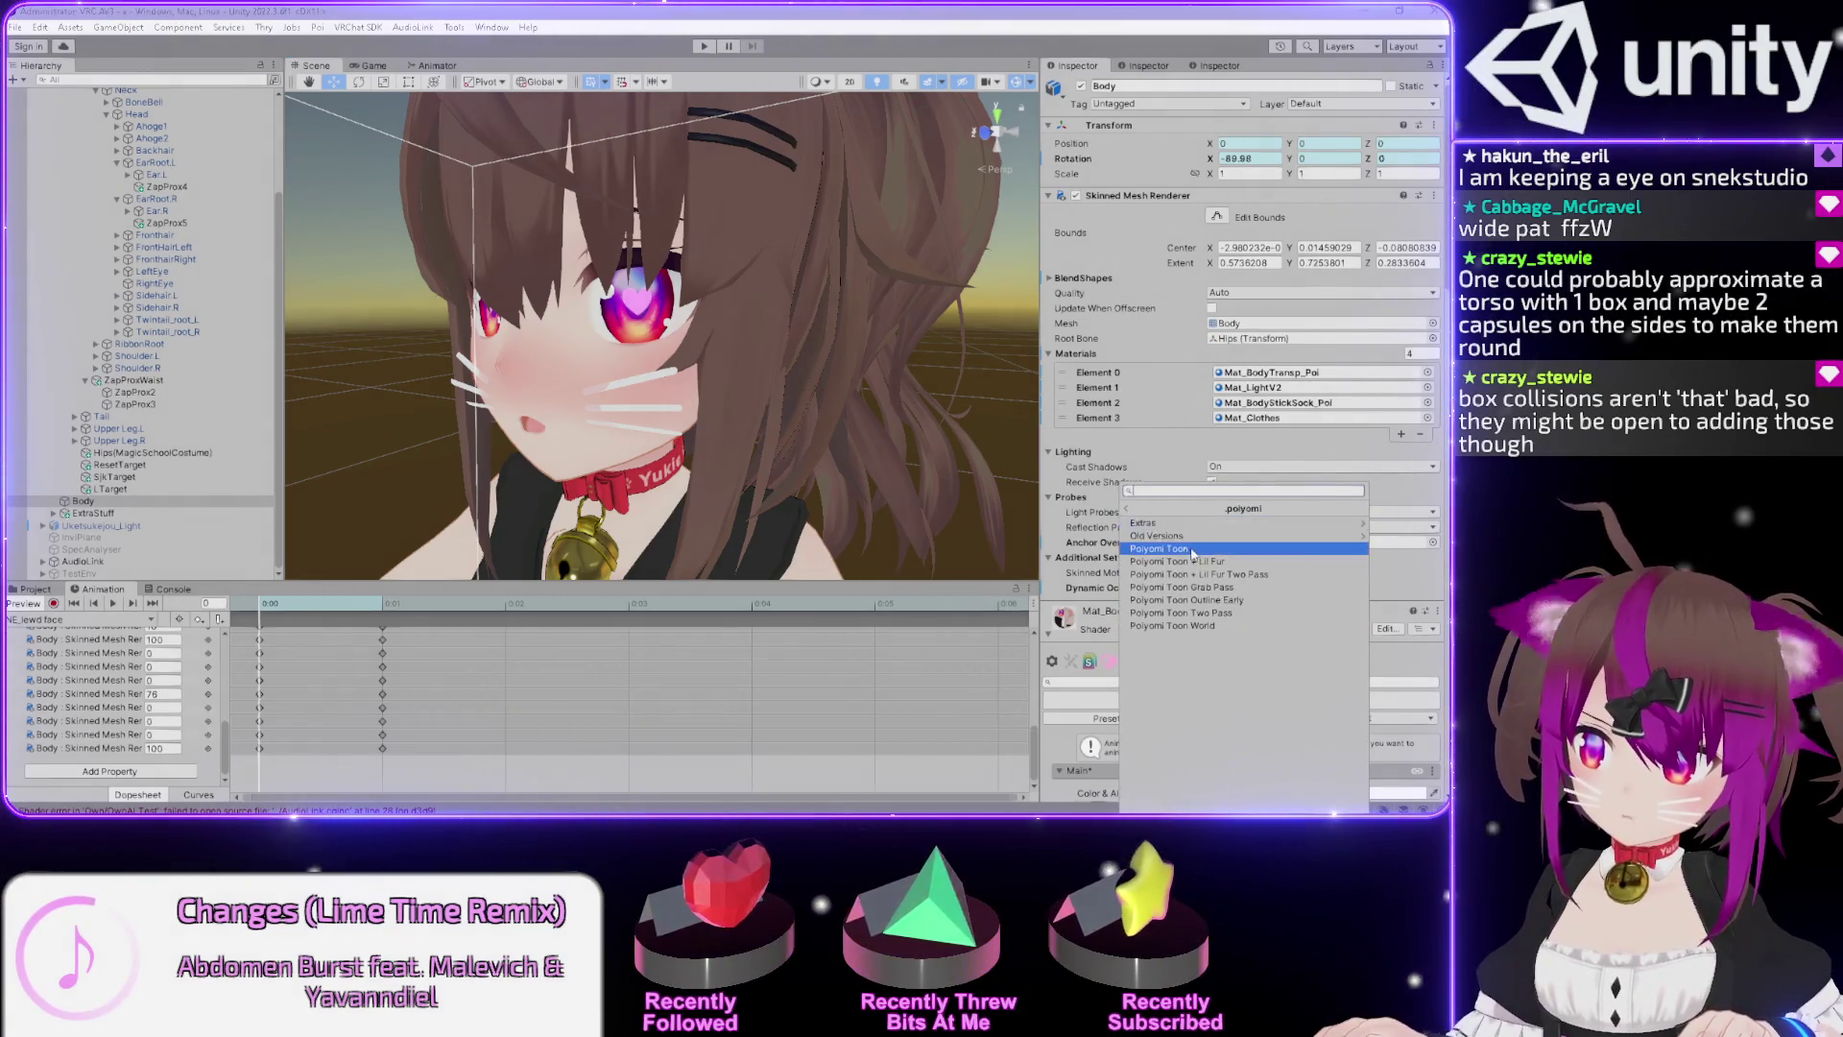
Switch Mat_BodyTransp_Poi to the Poiyomi Toon 9.3 shader and set its rendering mode to Fade.
click(1191, 551)
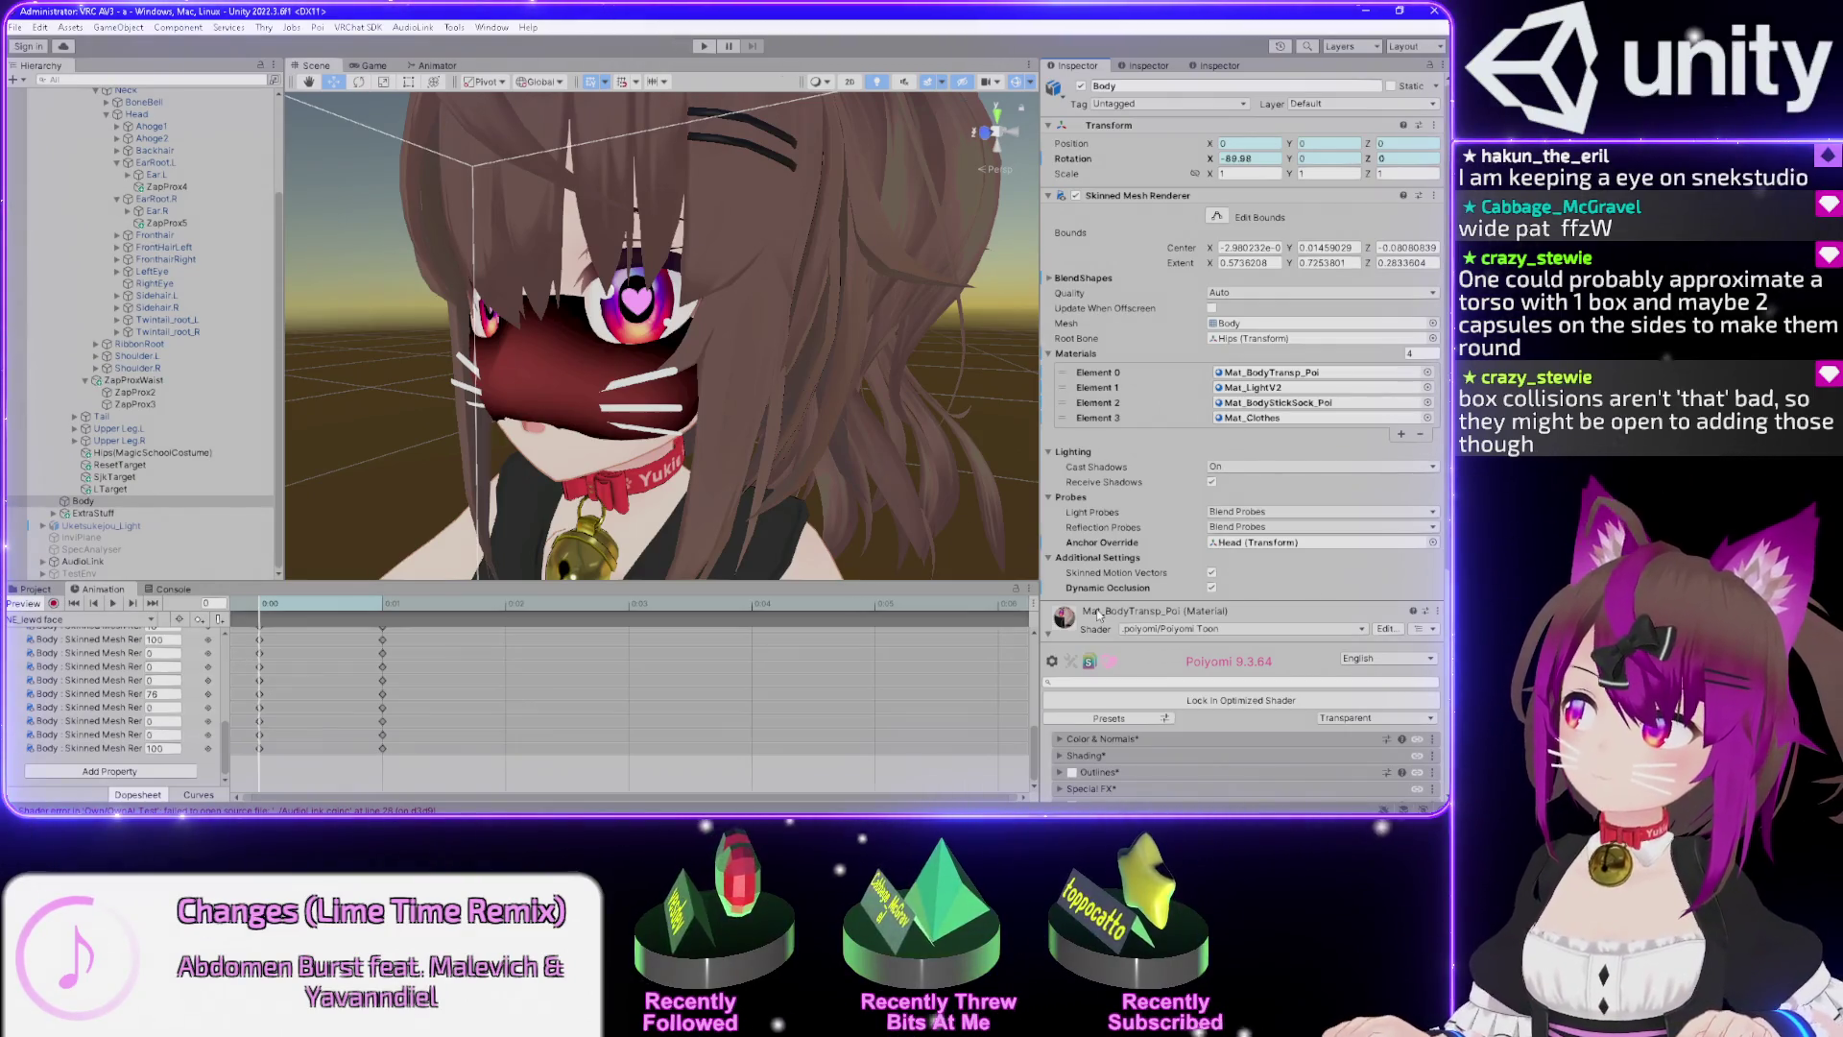
scroll(1098, 615, down, 5)
click(1056, 539)
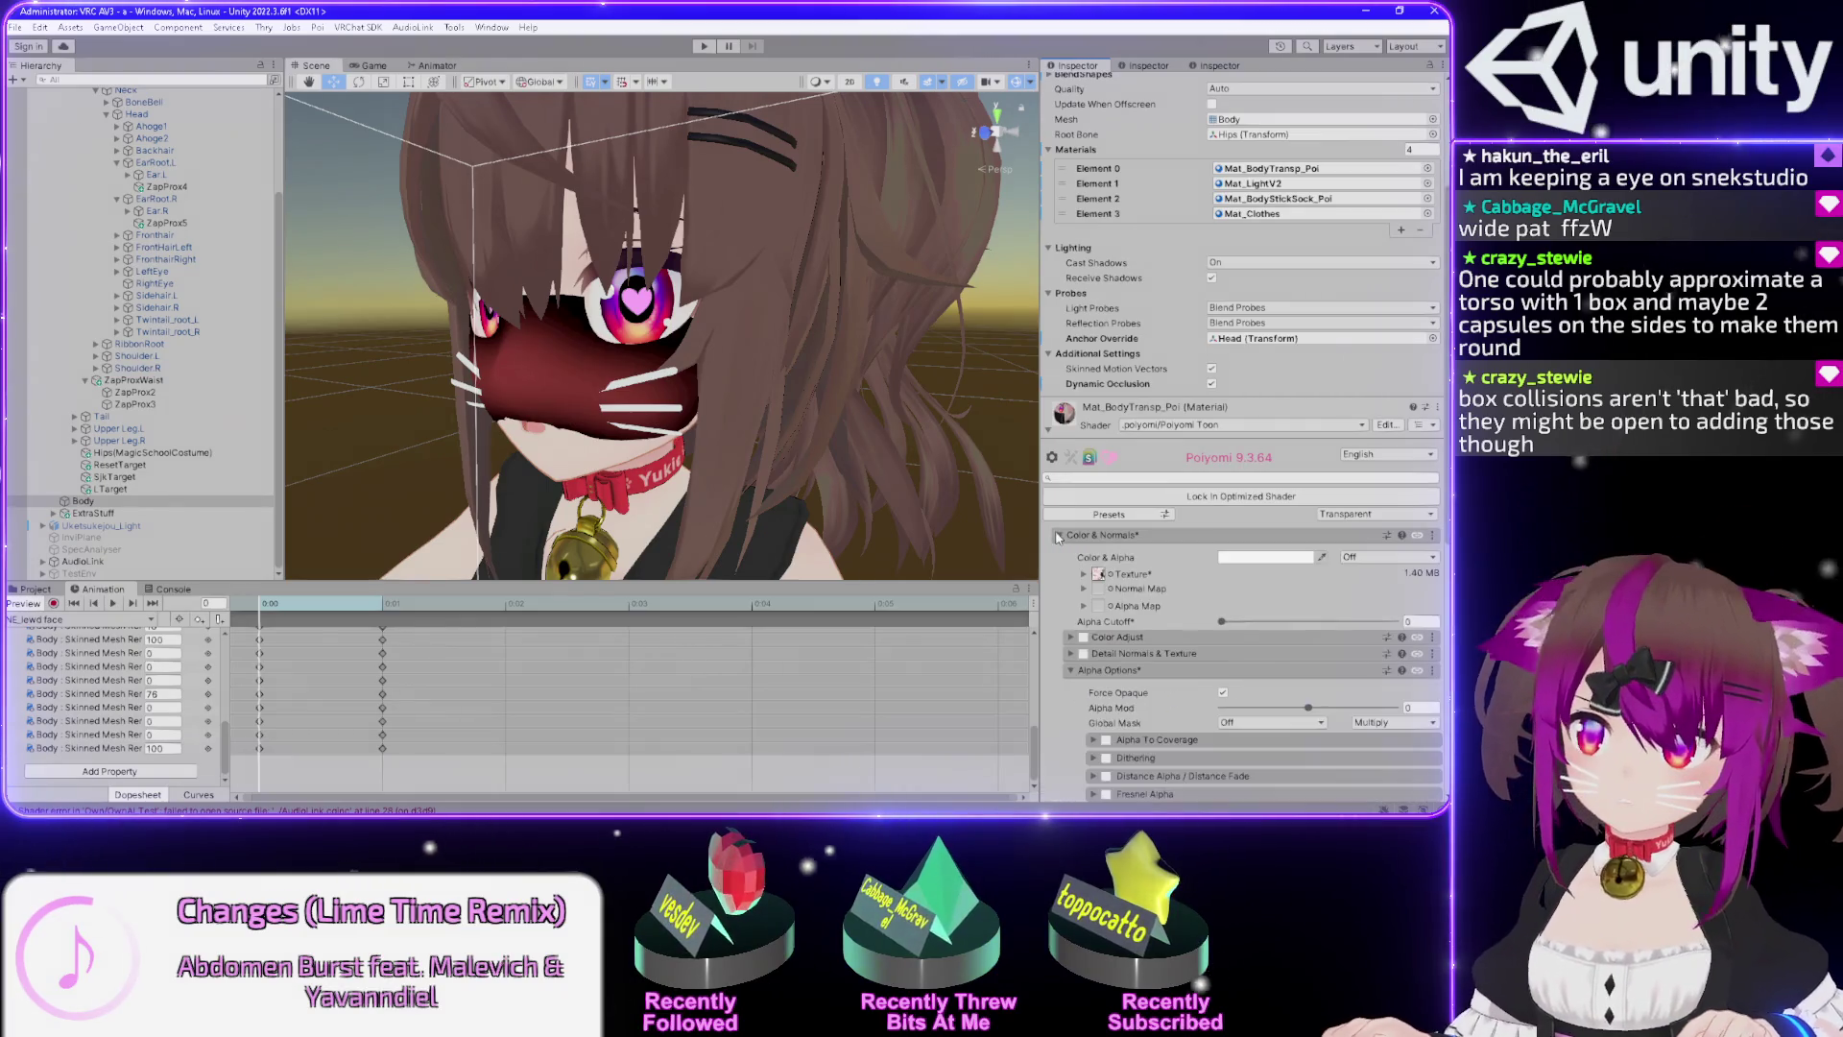
click(1349, 516)
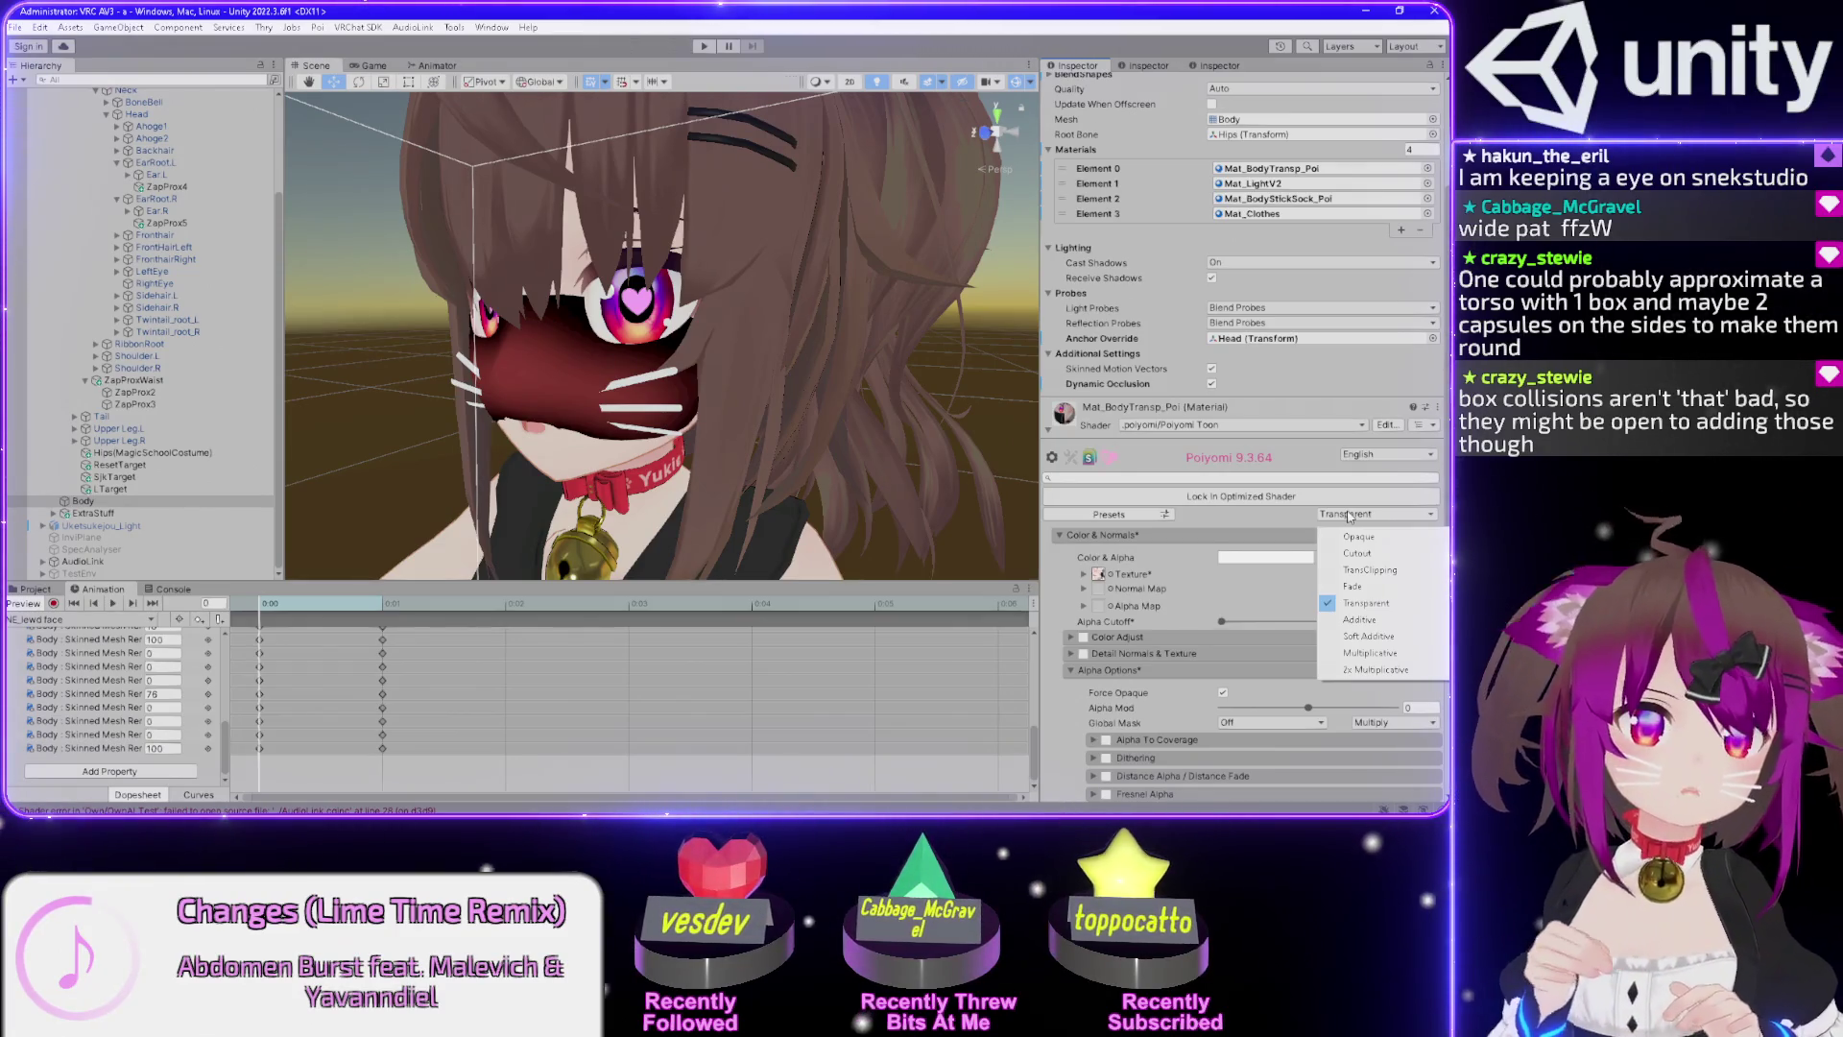
click(1354, 587)
click(1343, 516)
click(1351, 587)
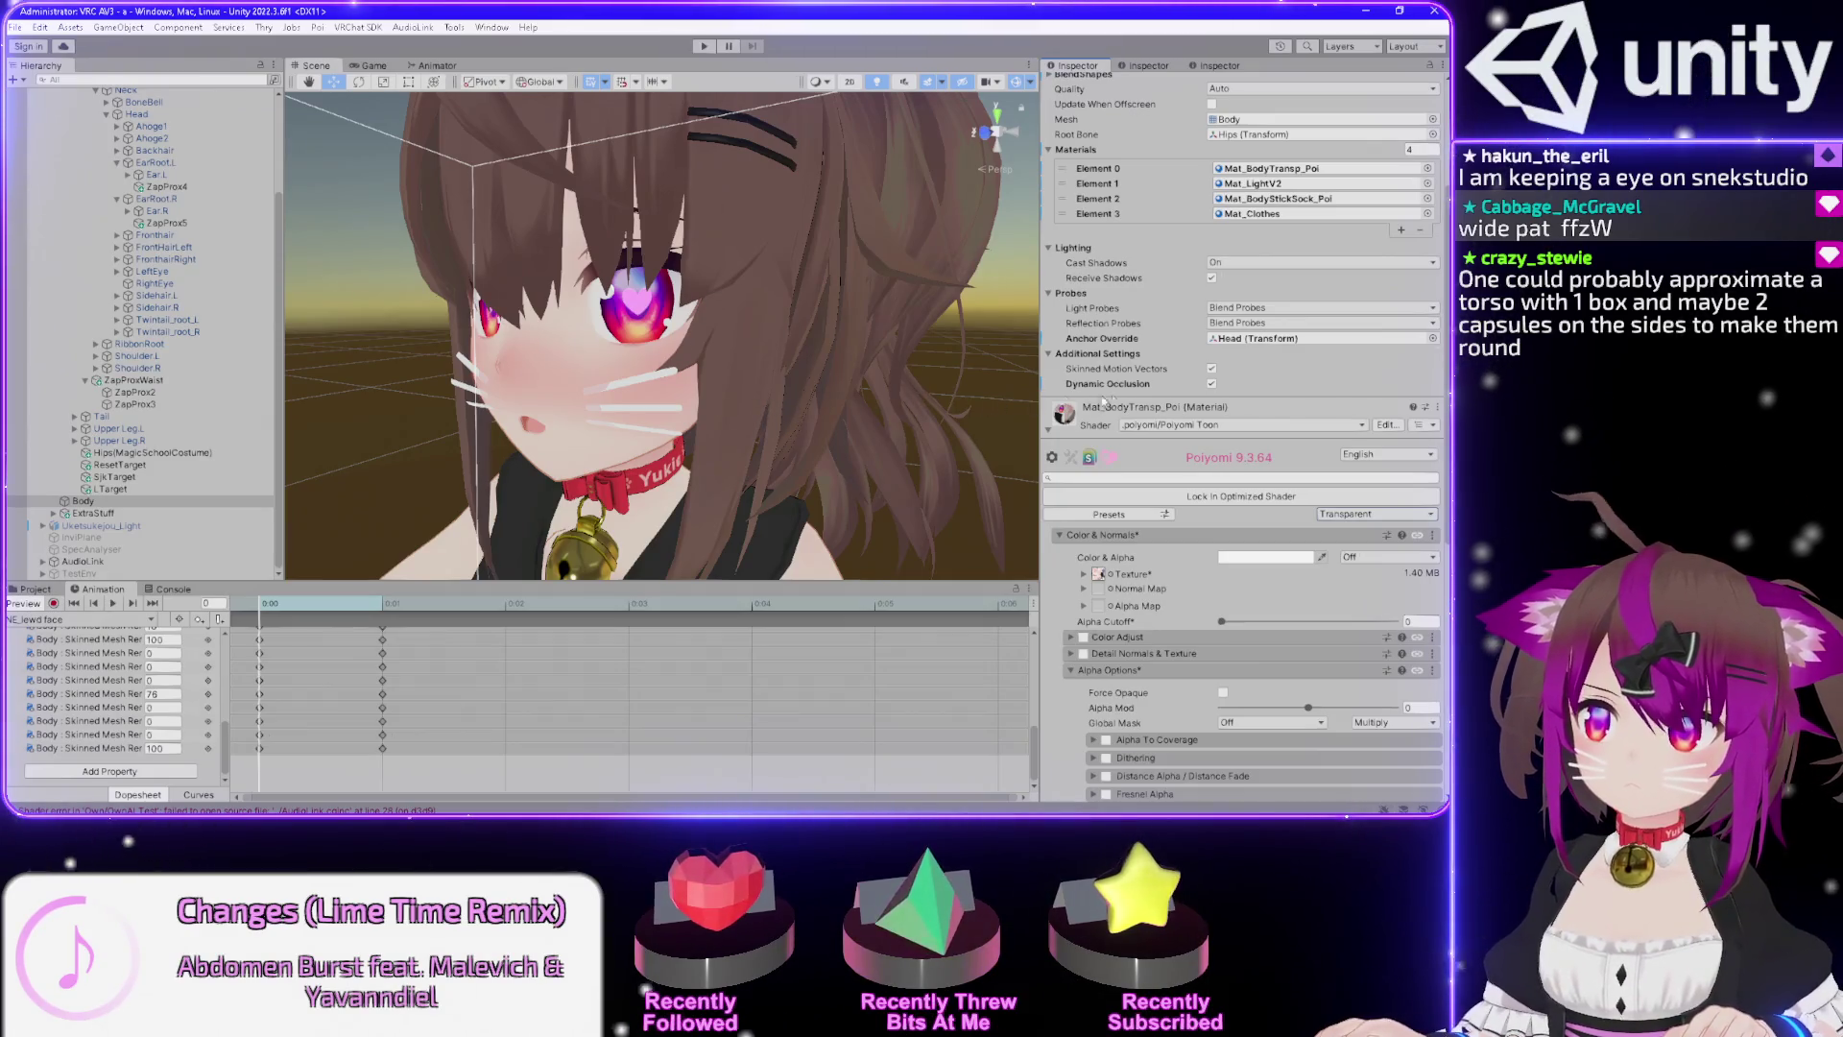
click(1203, 426)
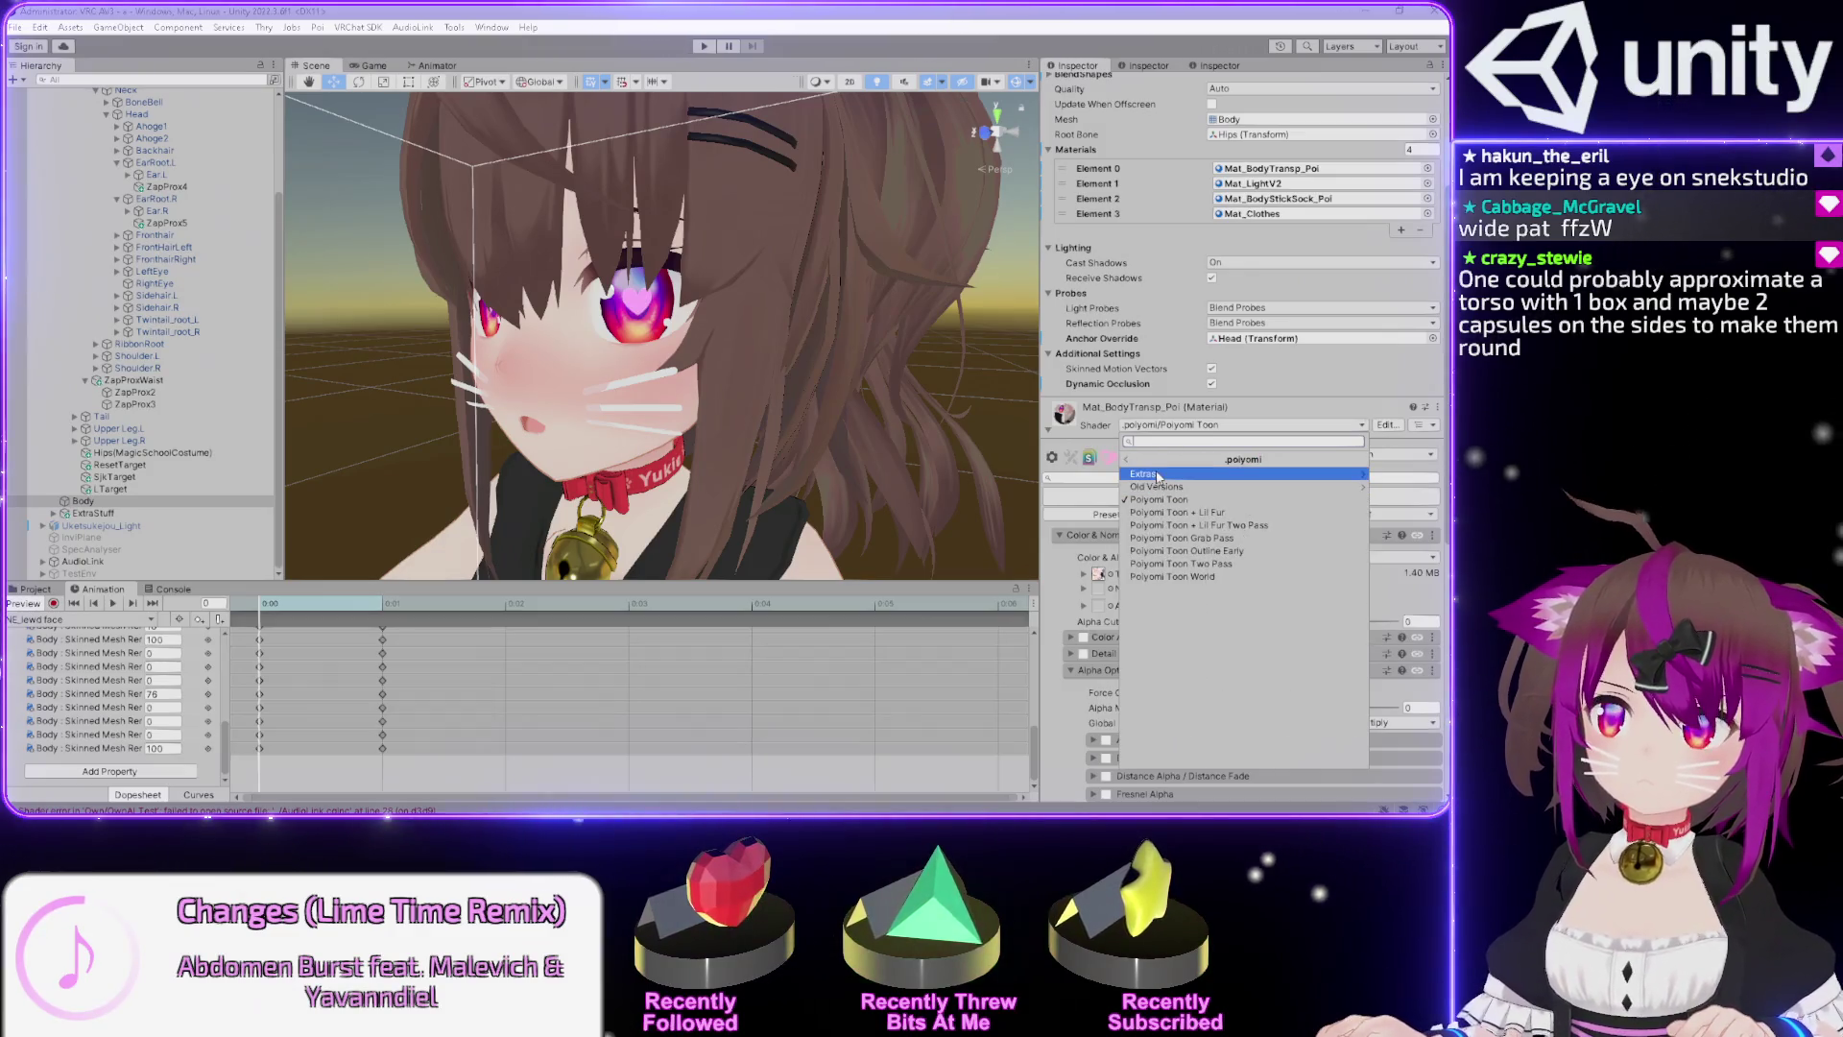
Revert Mat_BodyTransp_Poi to Poiyomi Toon 7.3, reapply Poiyomi Toon 9.3, and check the face up close.
click(1153, 488)
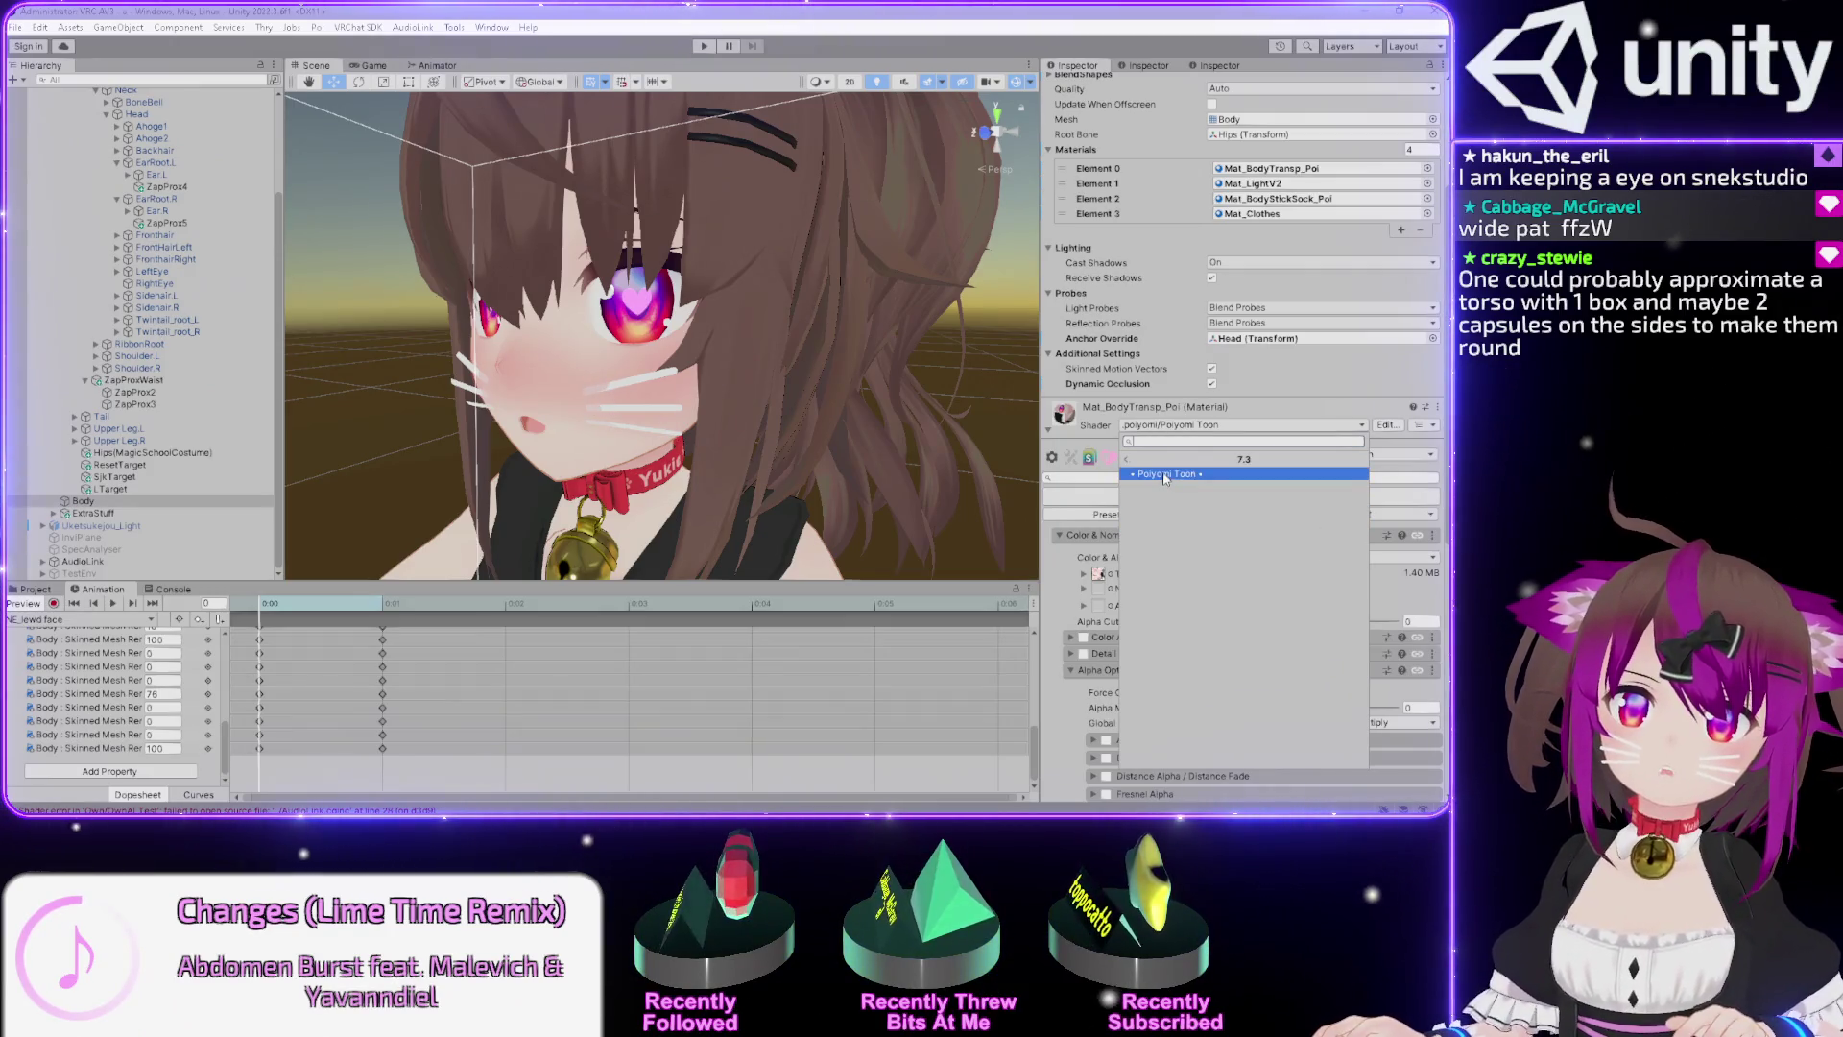
click(1165, 474)
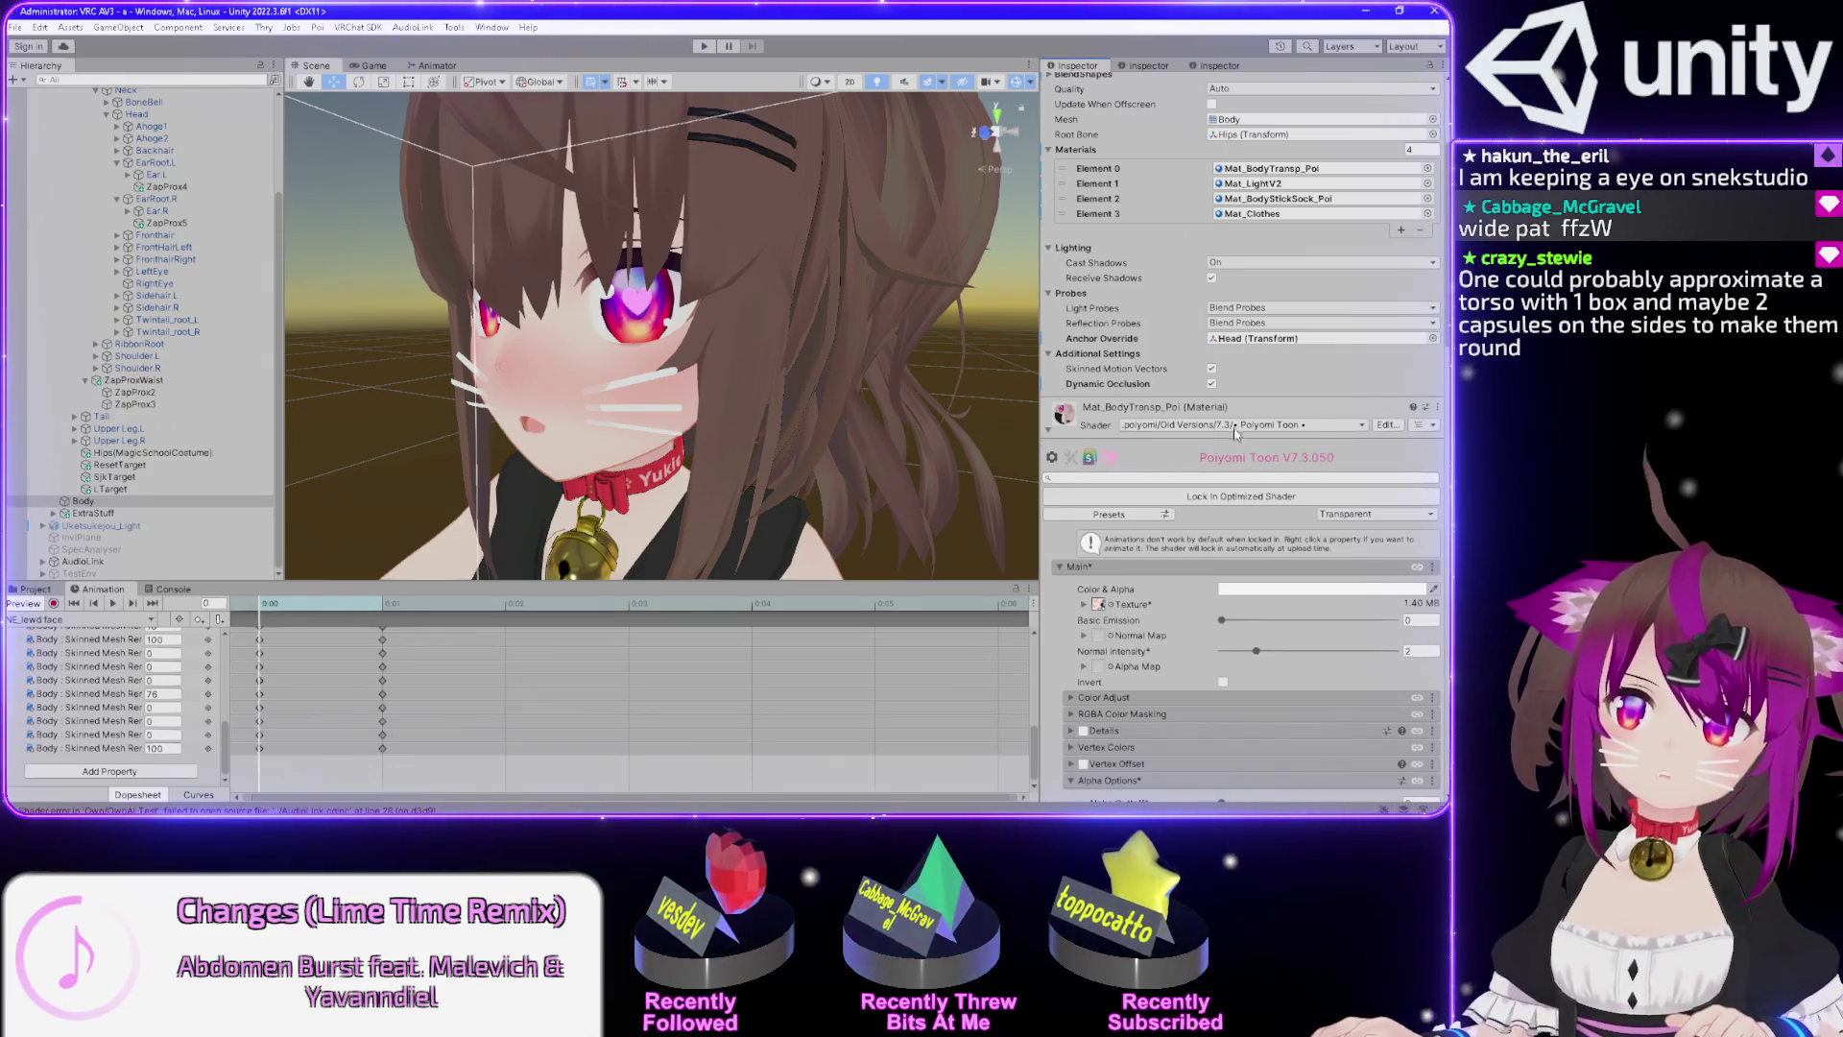
click(1234, 428)
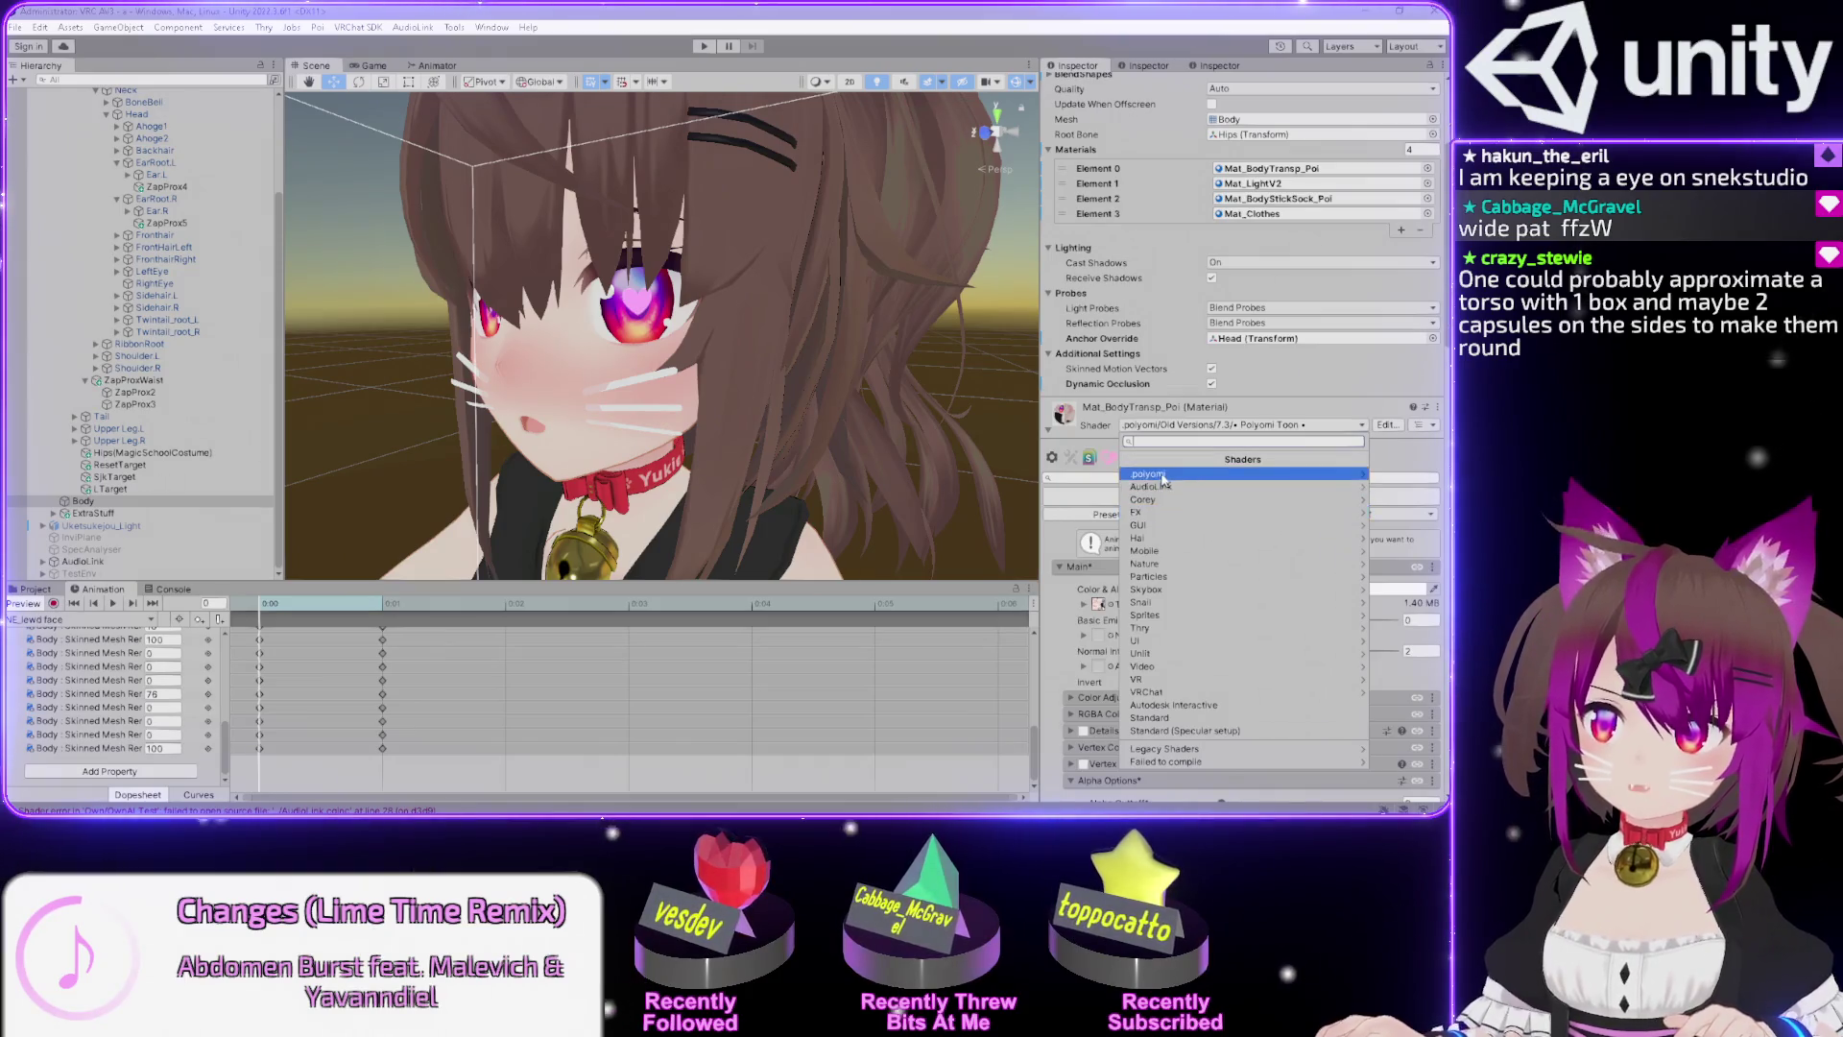
click(1165, 474)
click(1157, 500)
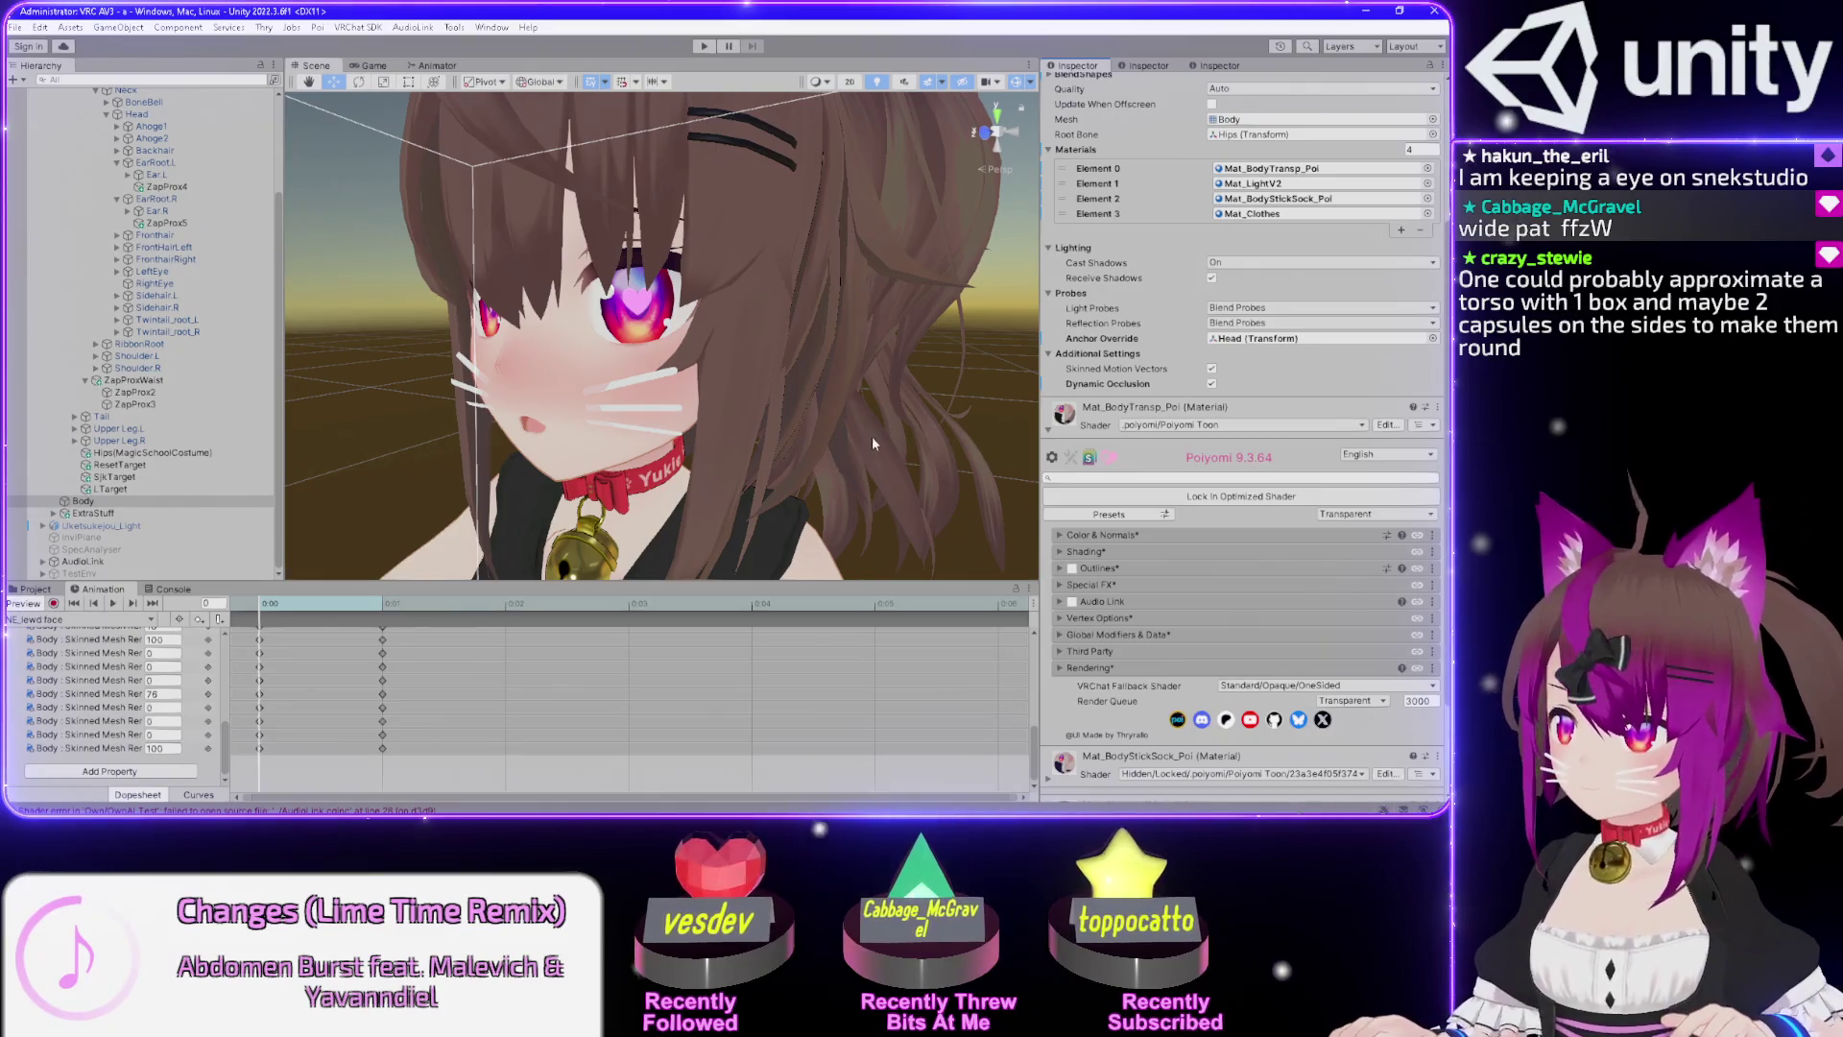
drag(679, 353, 768, 345)
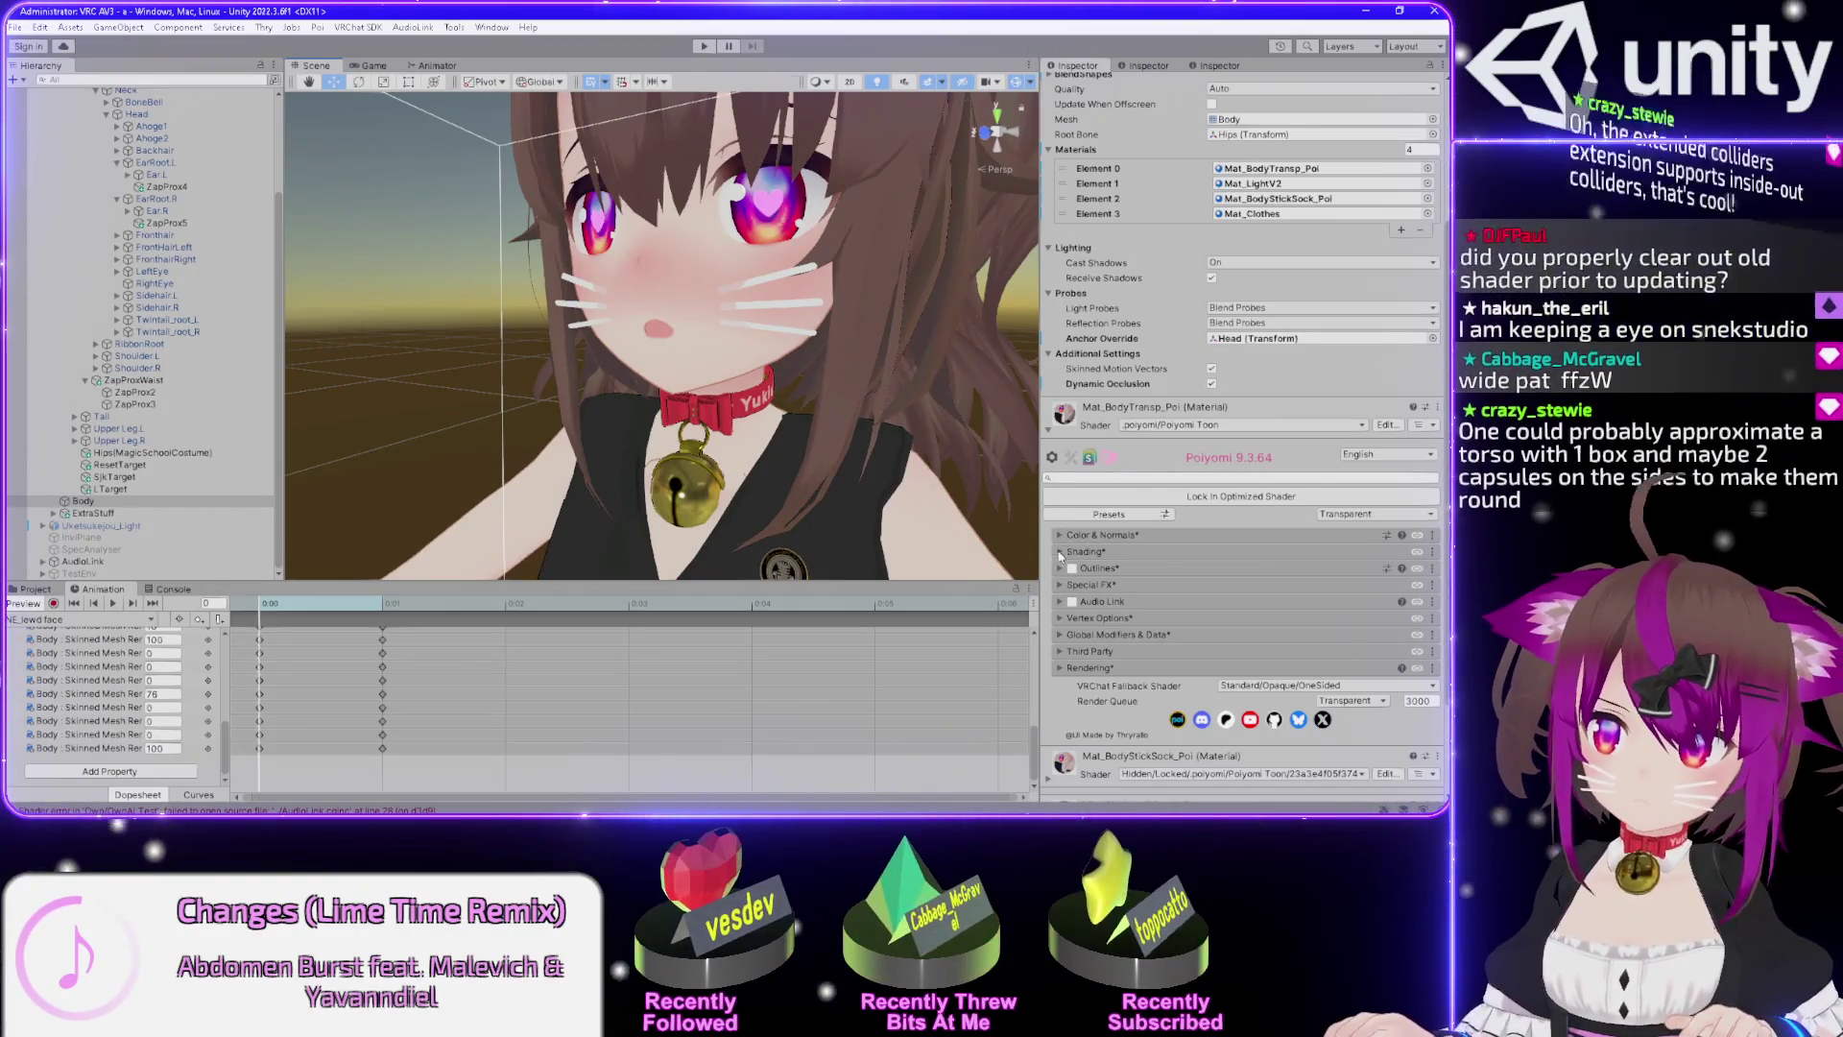
click(1059, 552)
scroll(1059, 552, down, 4)
click(1073, 386)
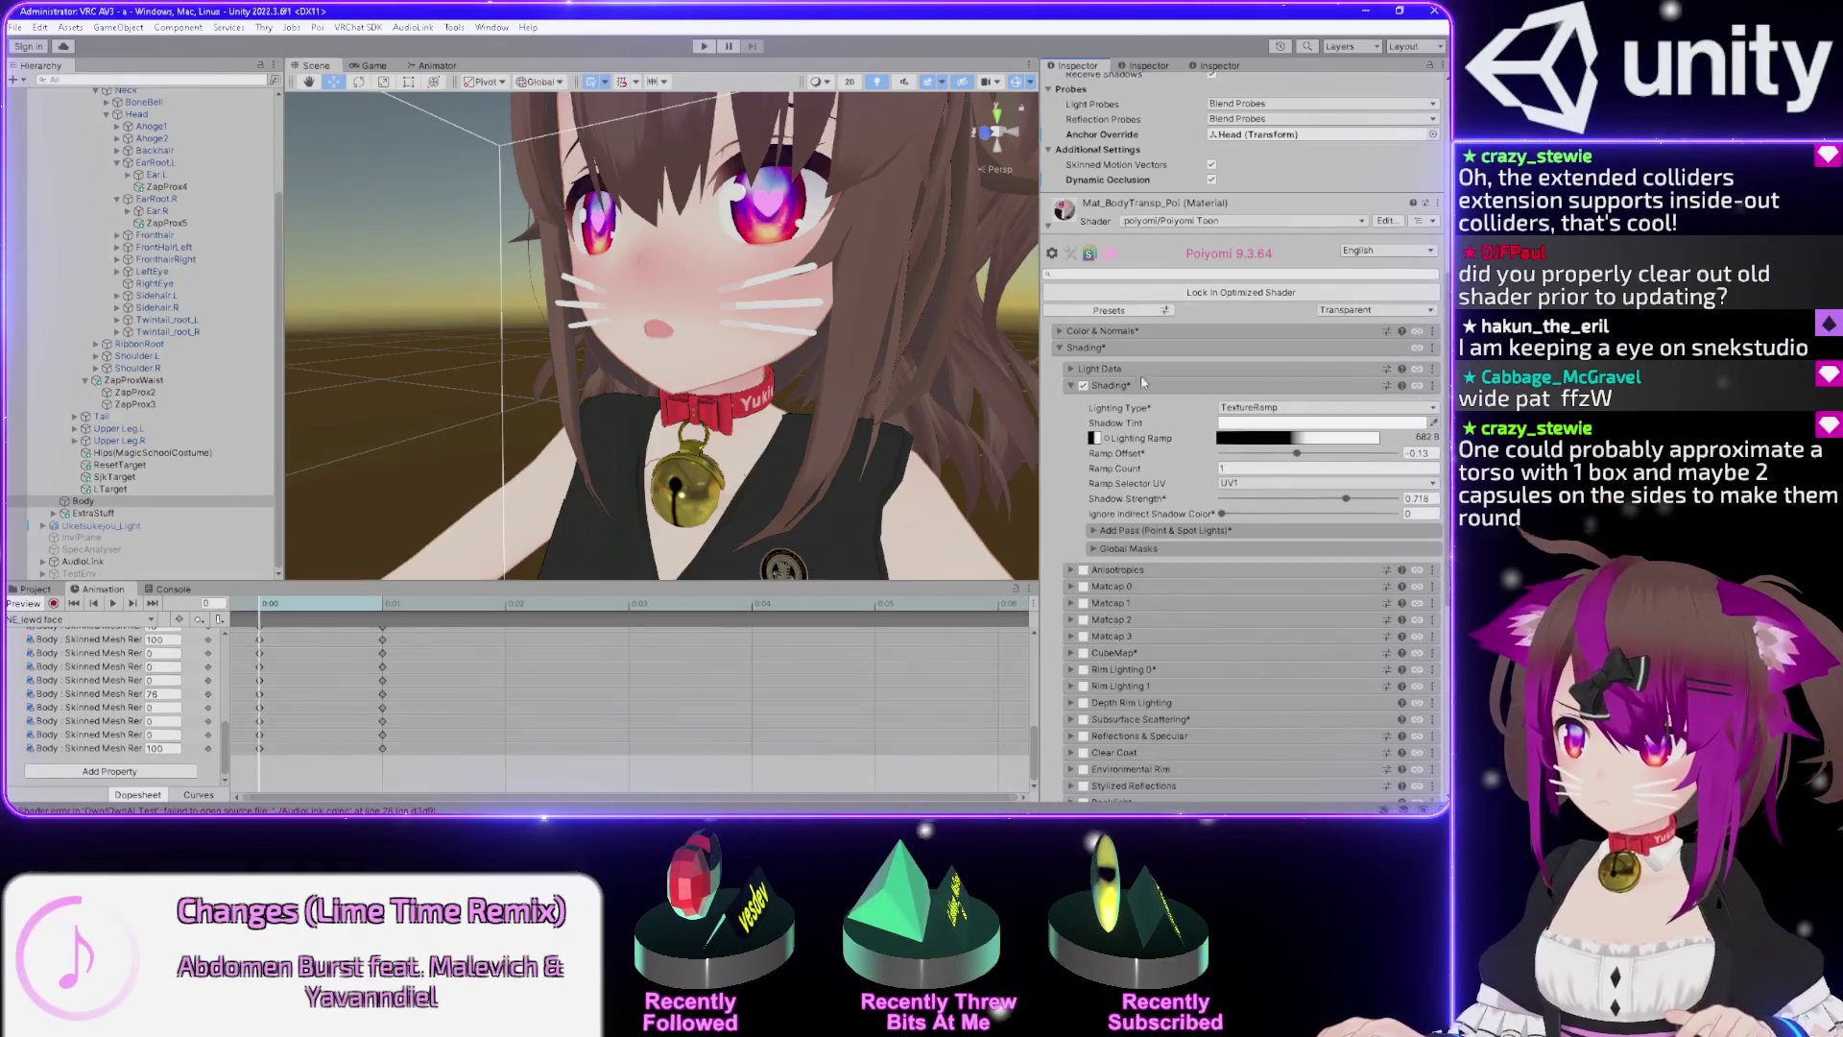
mouse_move(1346, 498)
mouse_down()
mouse_move(1222, 498)
mouse_move(1395, 498)
mouse_move(1342, 498)
mouse_up()
key(ctrl+z)
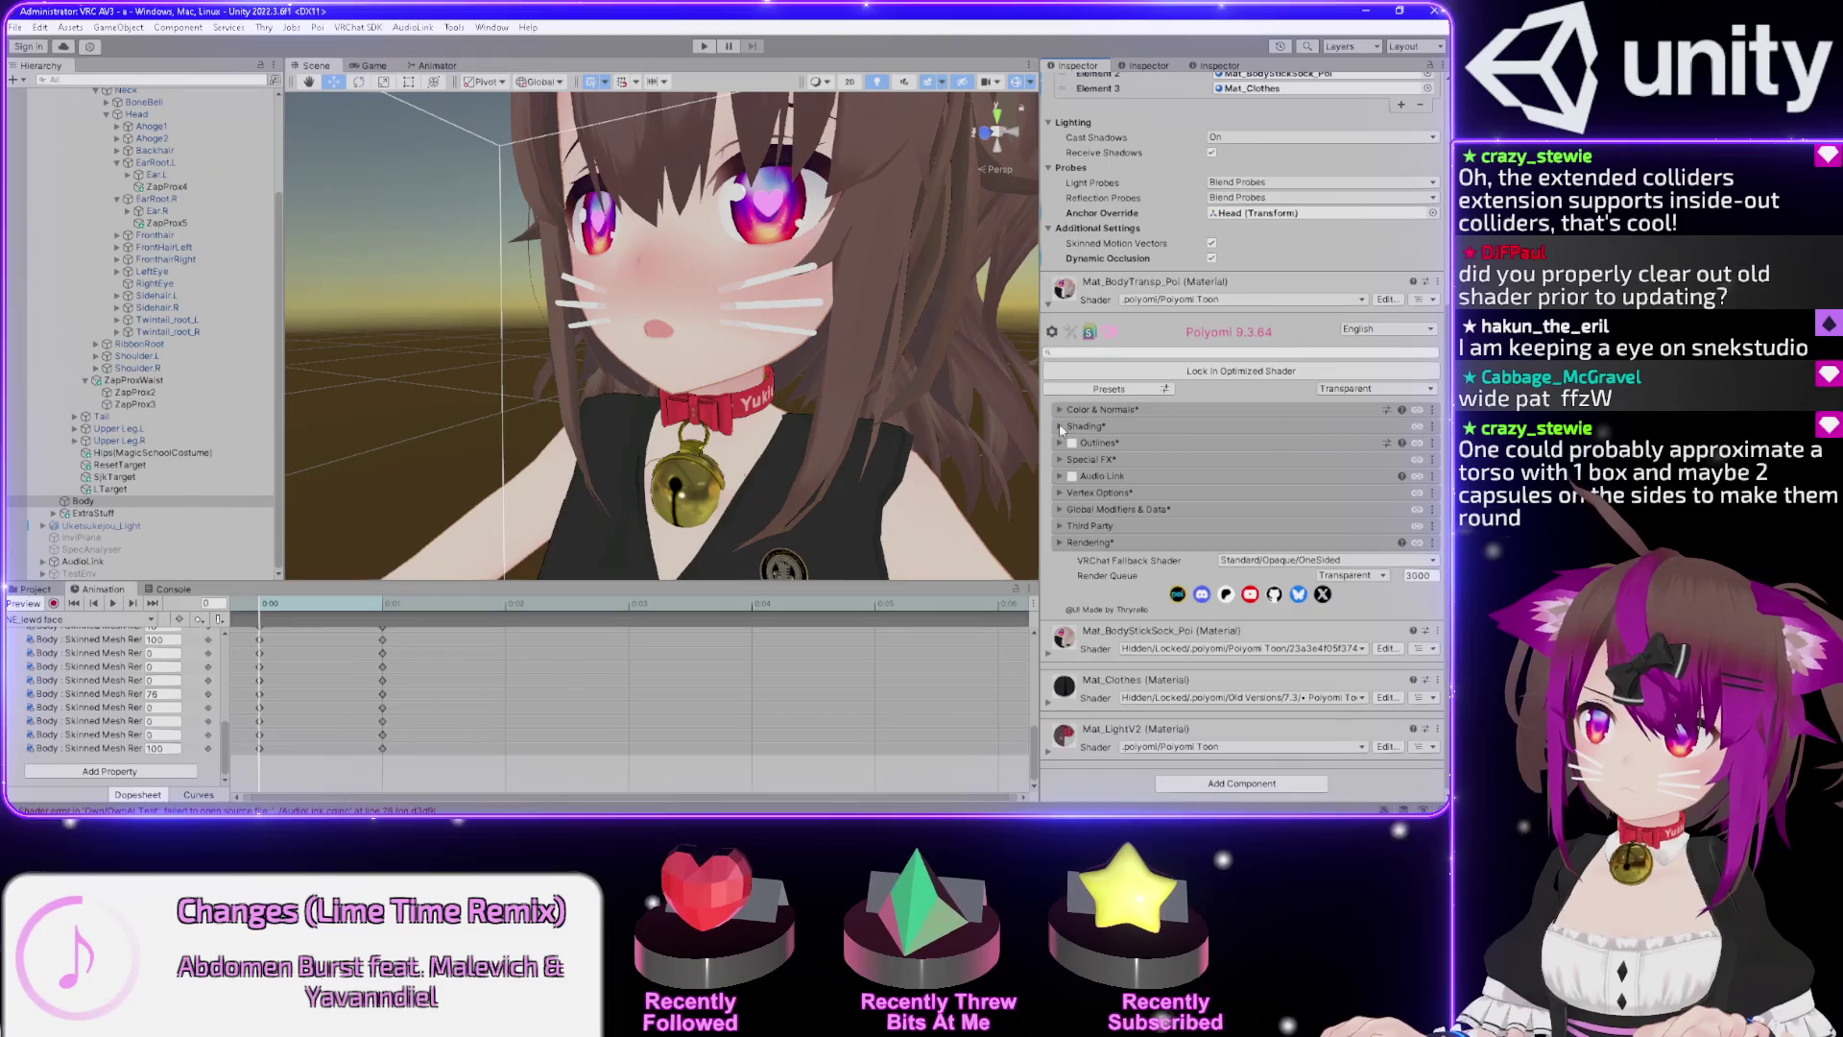
click(1061, 427)
click(1071, 465)
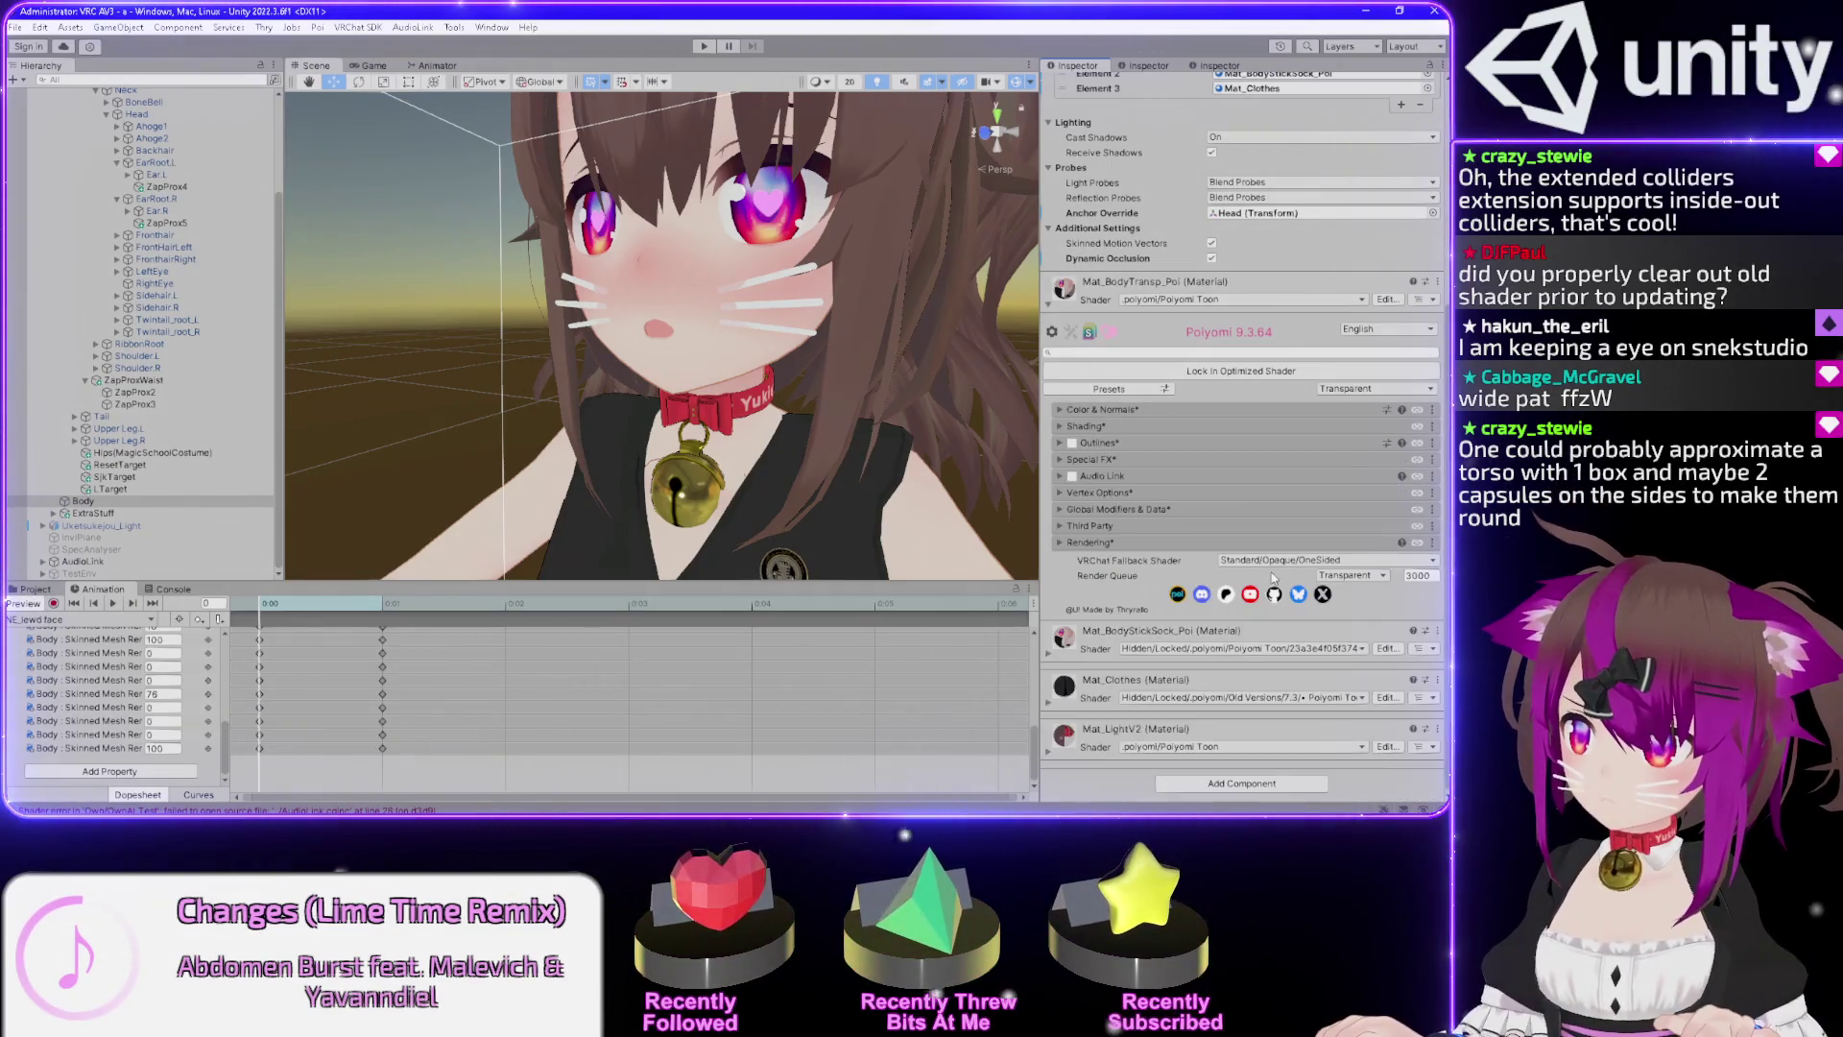
click(1061, 426)
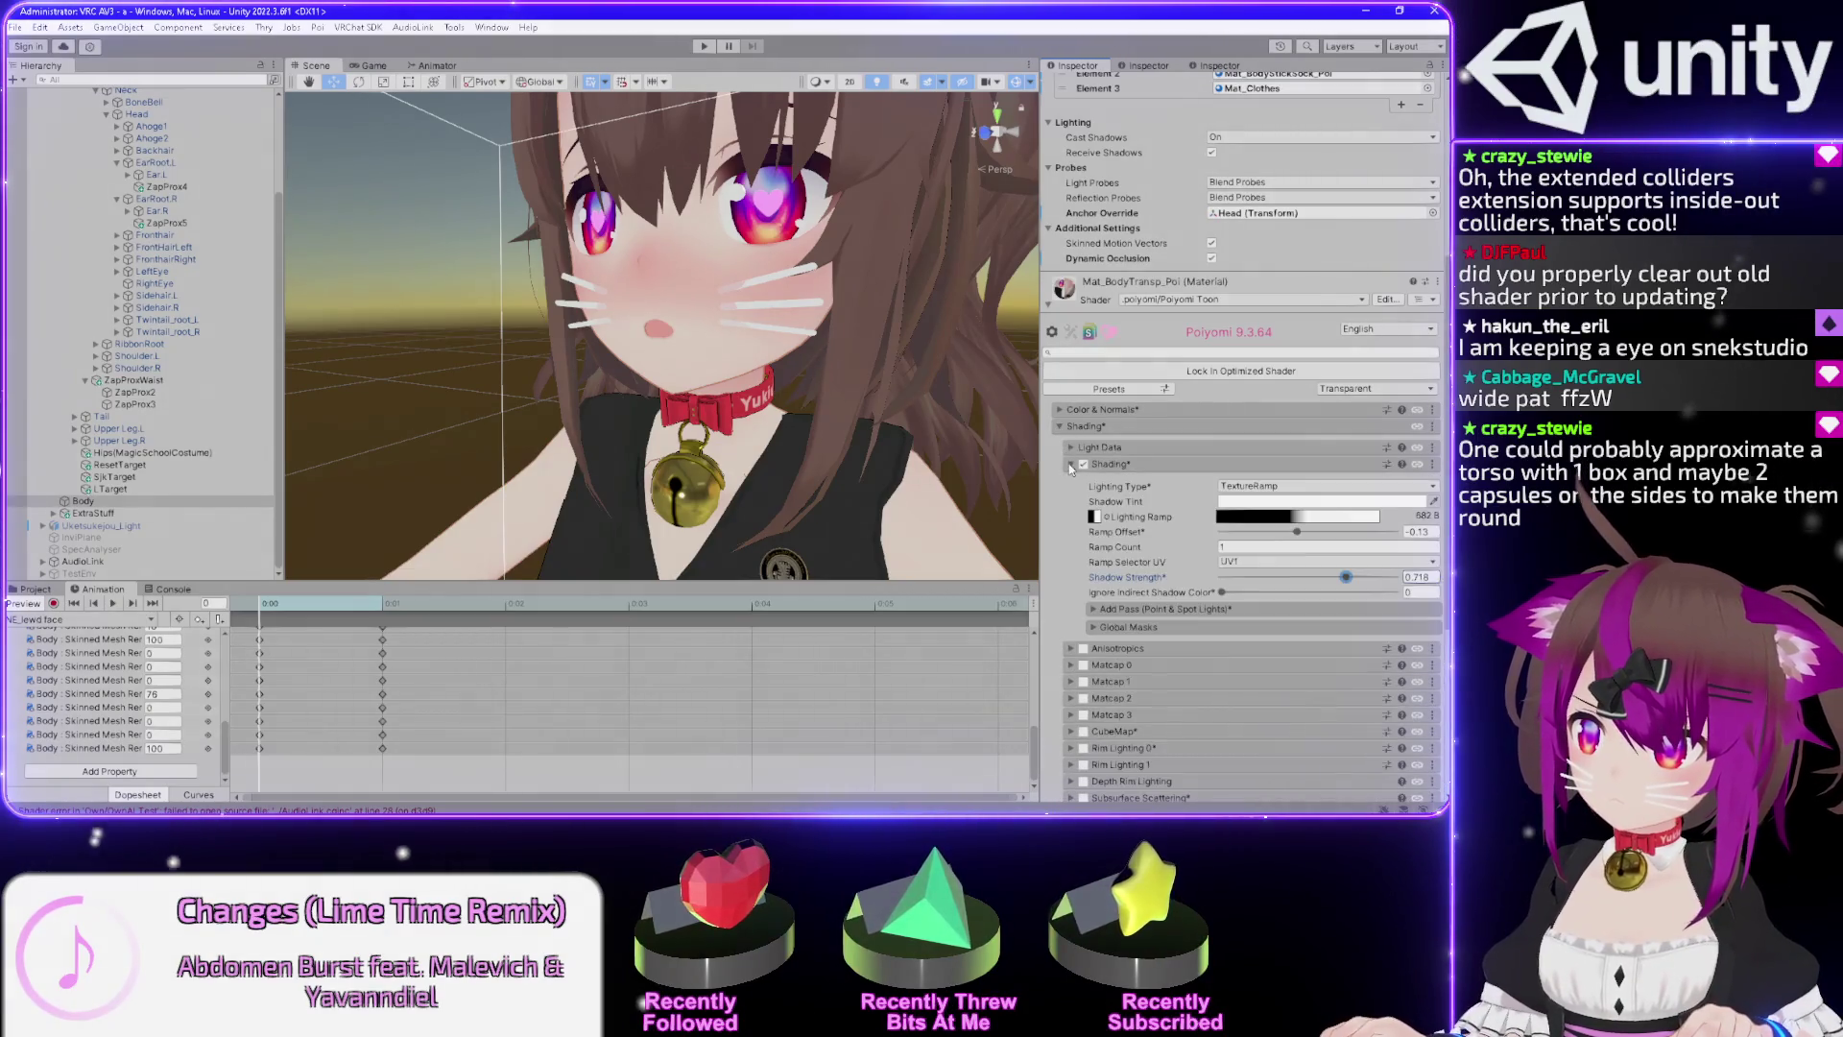
drag(796, 313, 721, 267)
scroll(721, 331, down, 3)
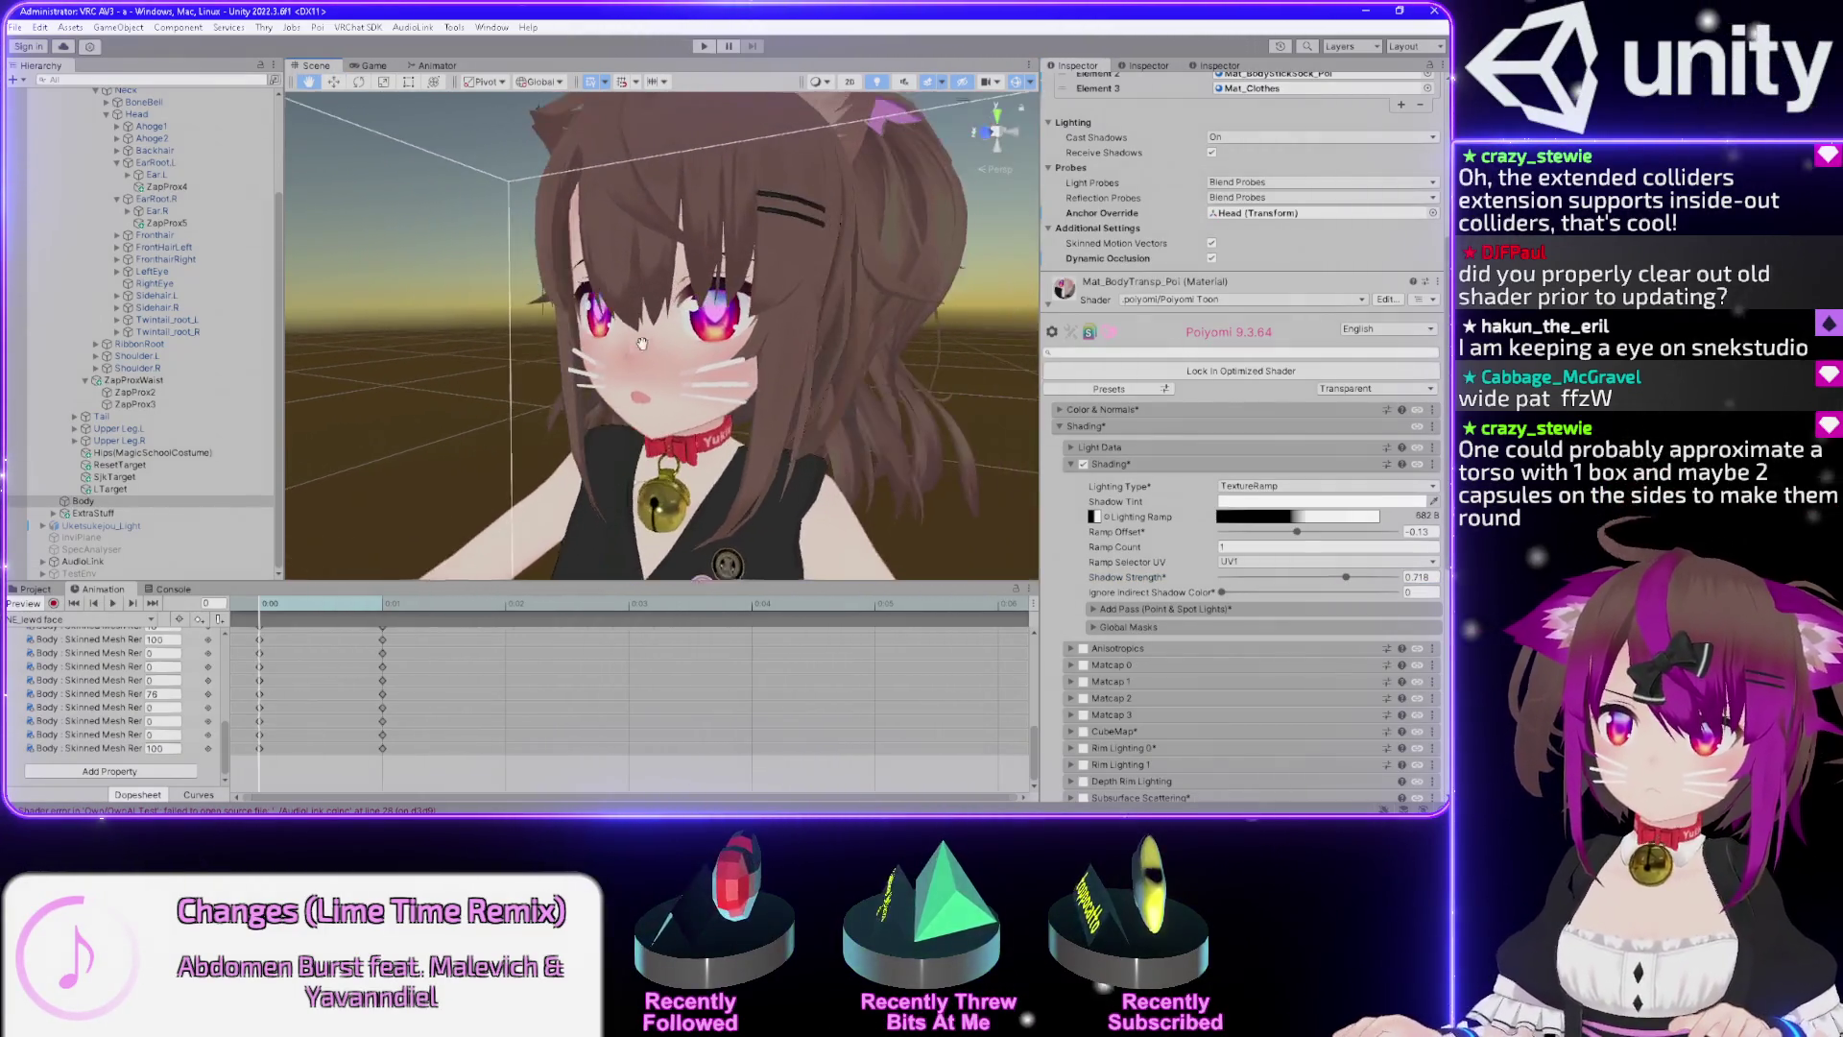
click(28, 602)
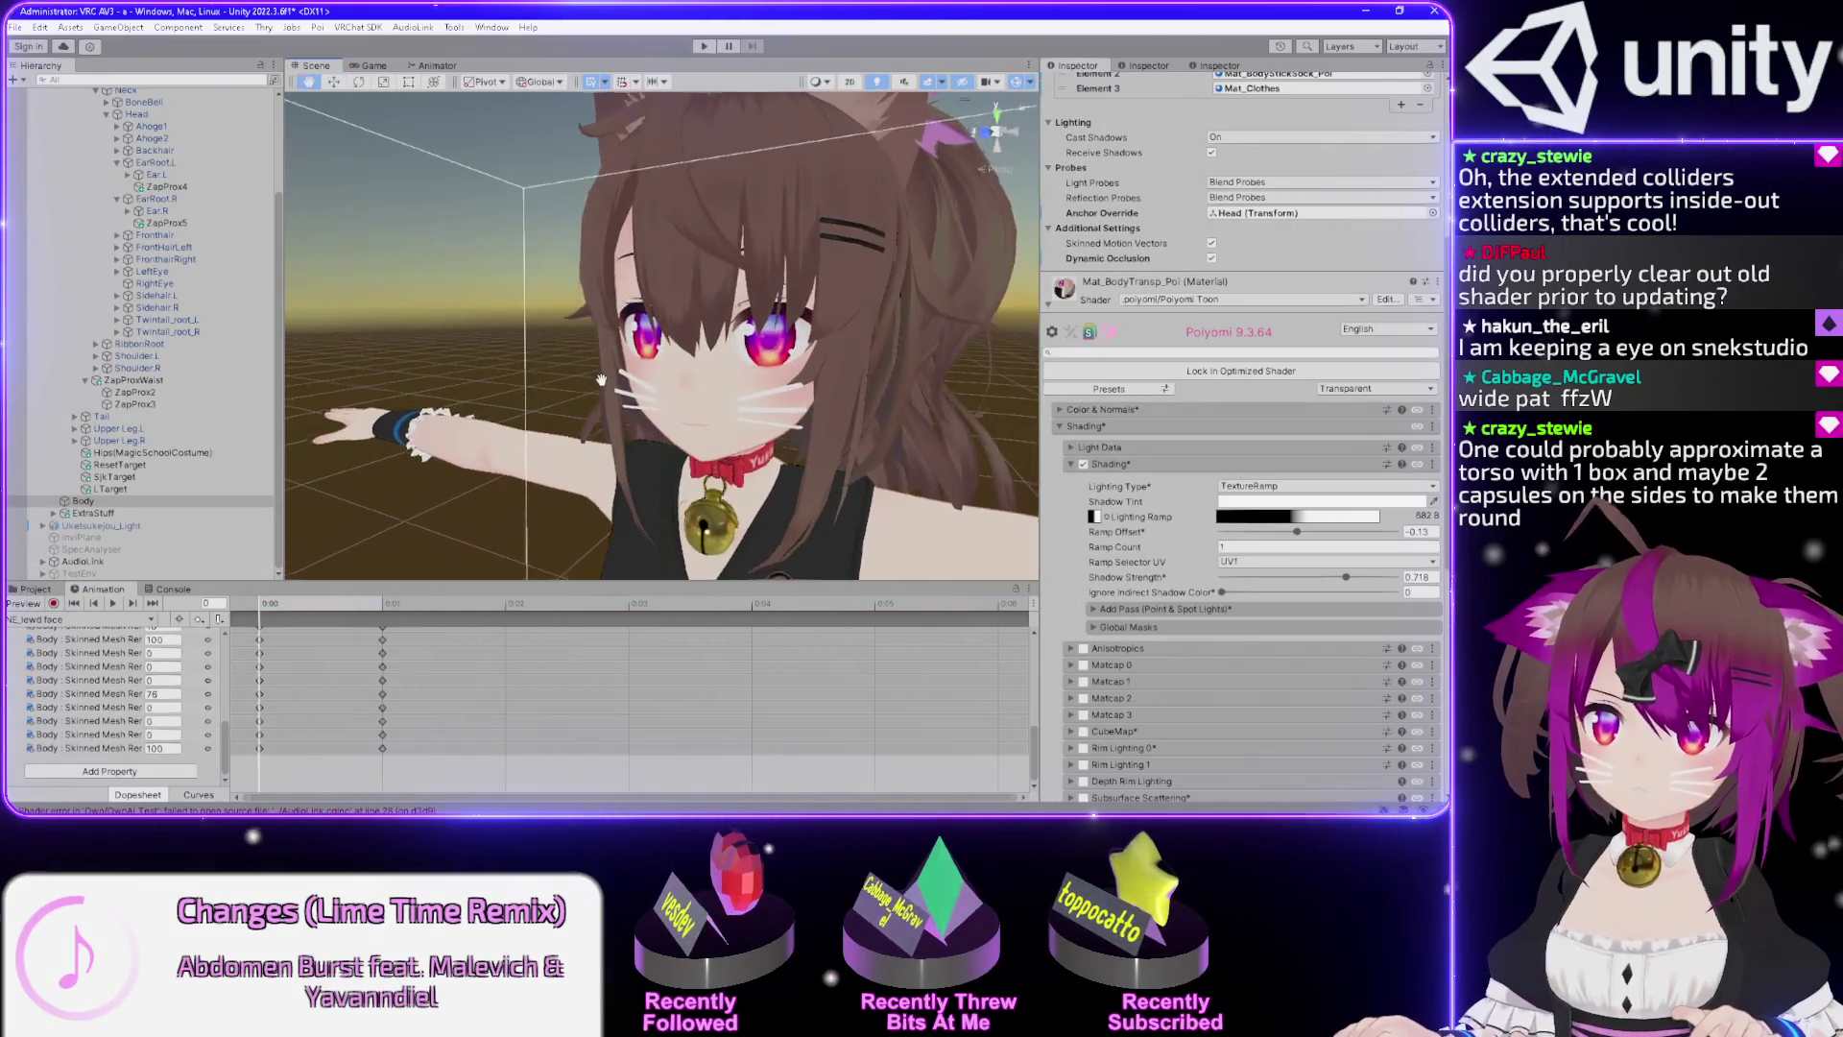
mouse_move(577, 367)
mouse_down()
mouse_move(613, 357)
mouse_move(576, 297)
mouse_up()
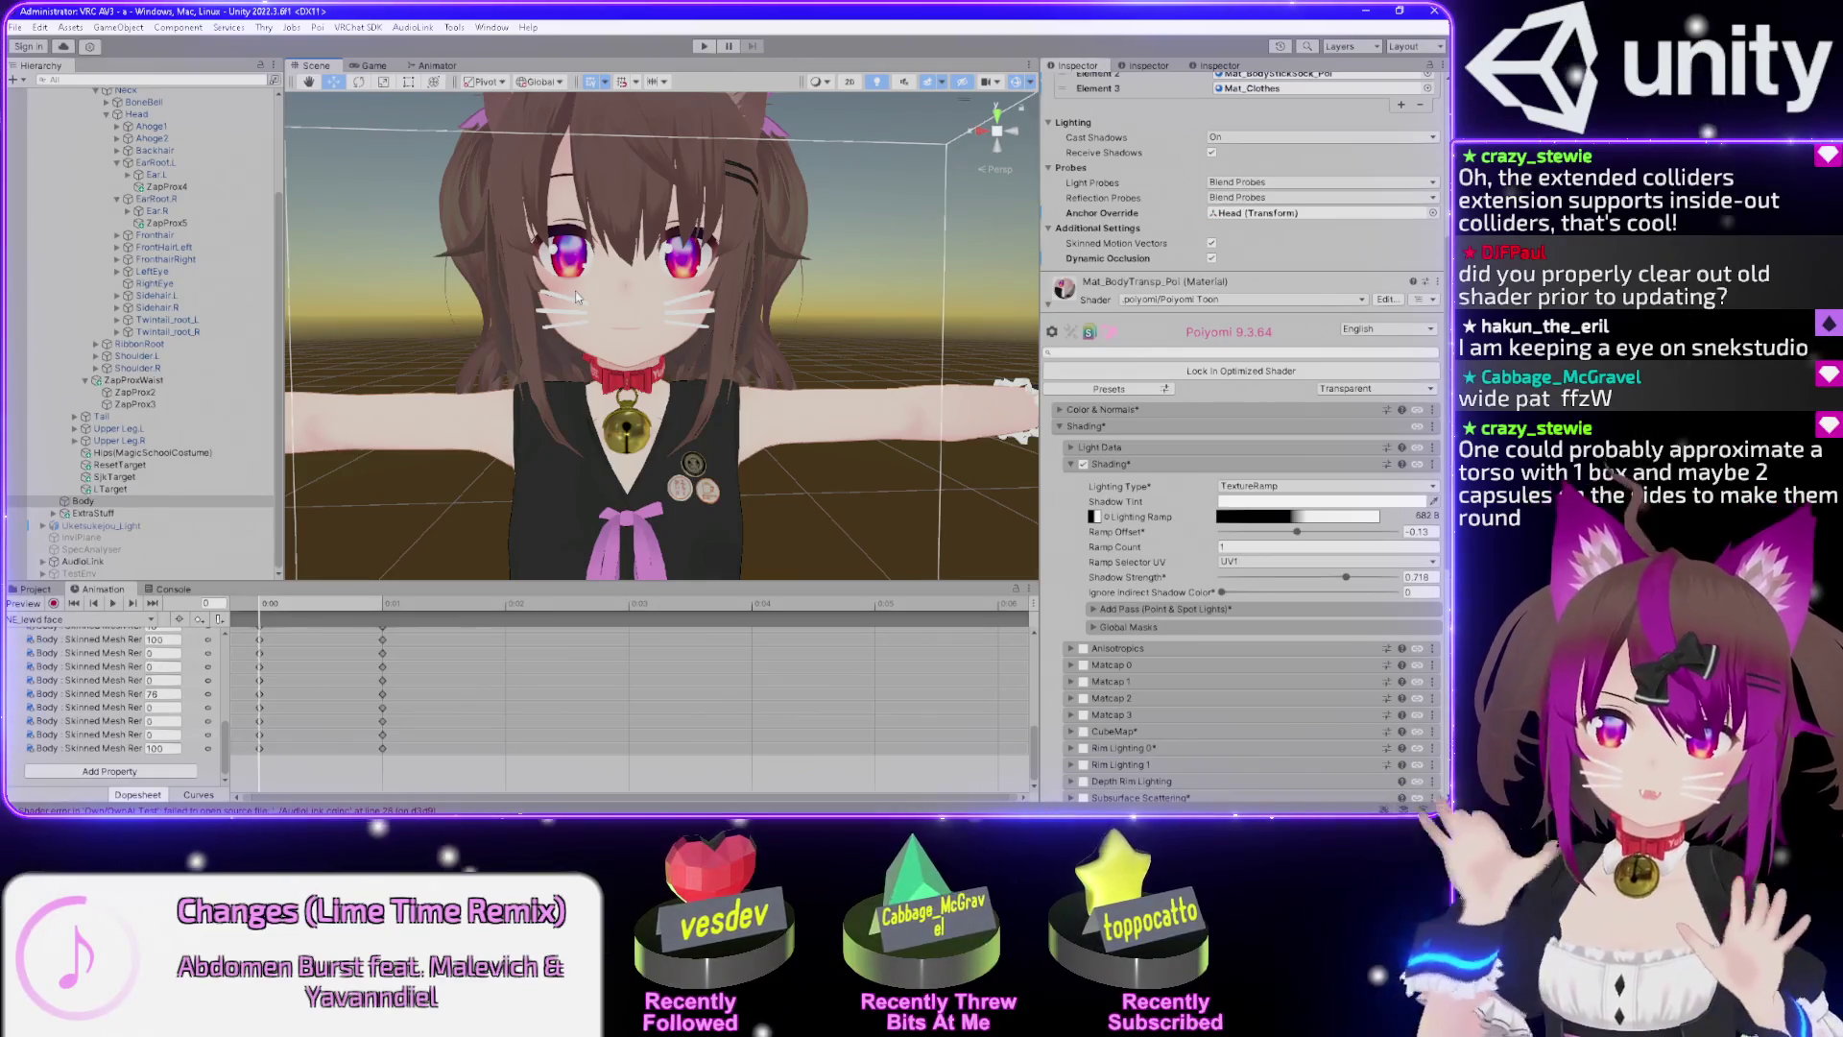
scroll(787, 434, up, 3)
mouse_move(715, 347)
mouse_down()
mouse_move(817, 380)
mouse_move(732, 362)
mouse_move(757, 416)
mouse_move(767, 383)
mouse_move(702, 351)
mouse_move(755, 293)
mouse_up()
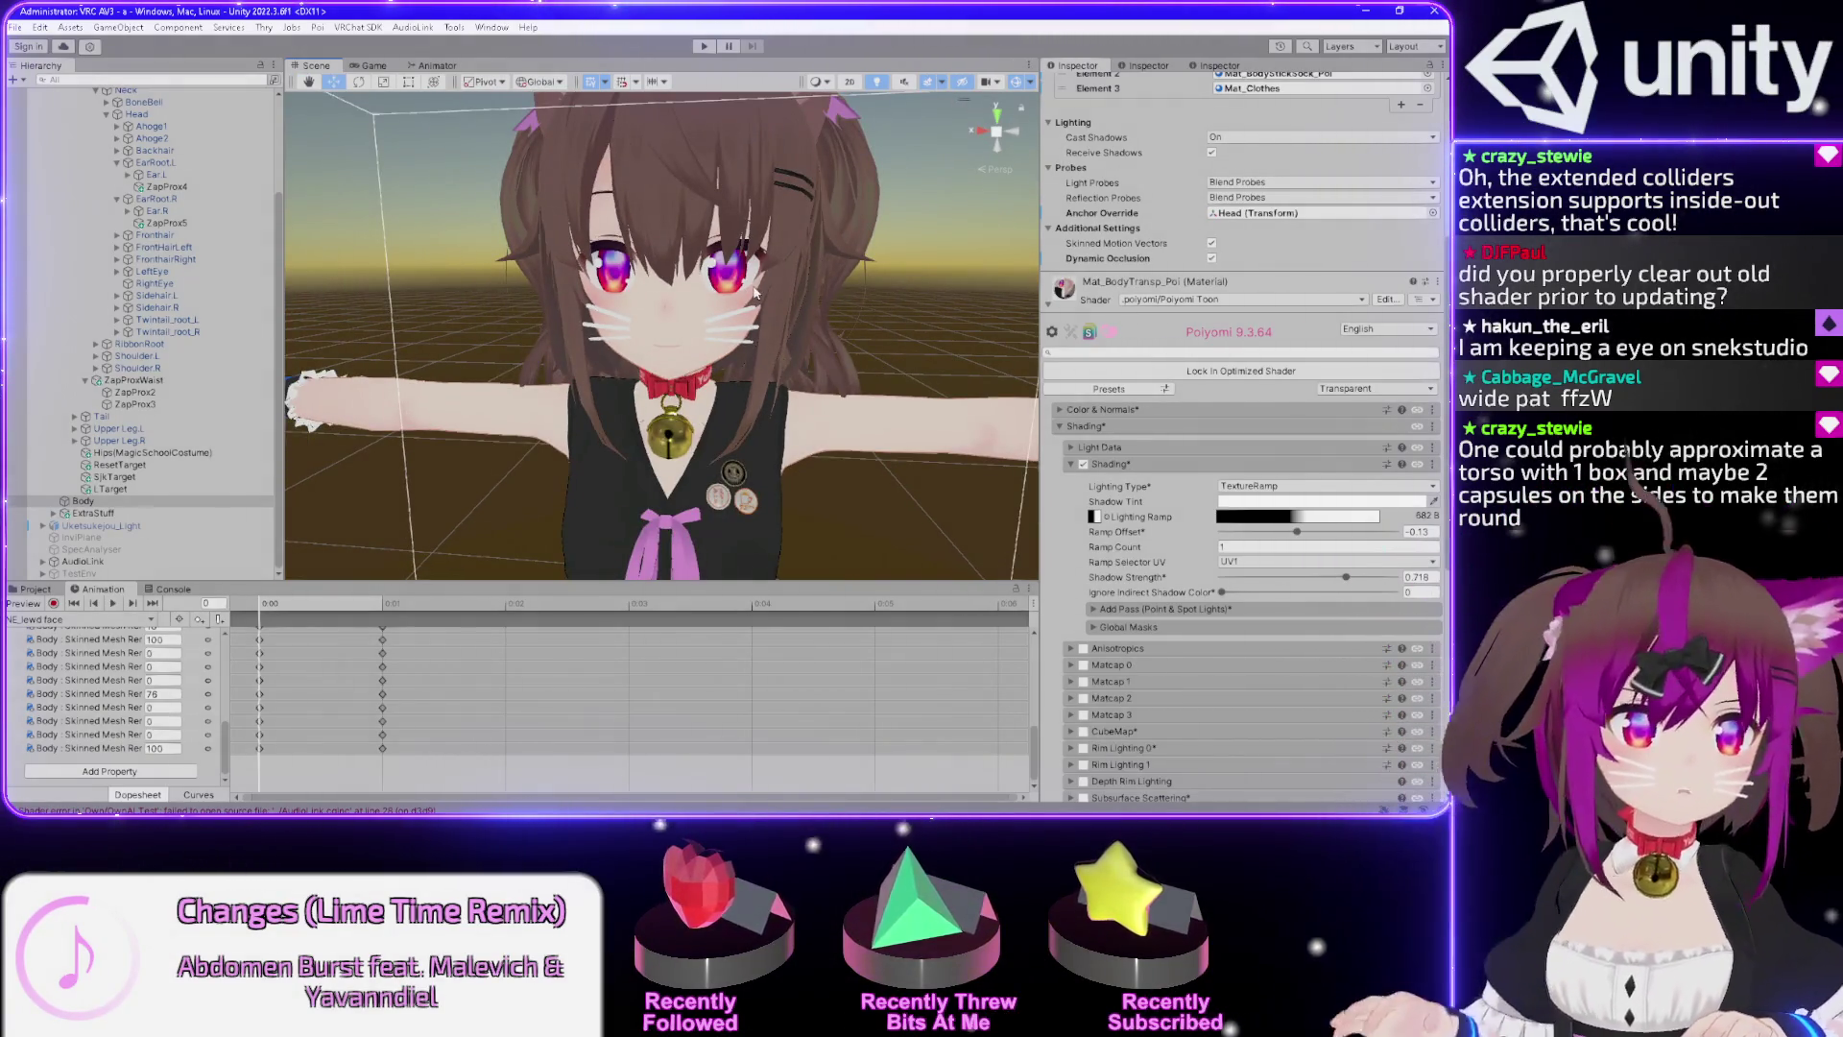
click(1059, 426)
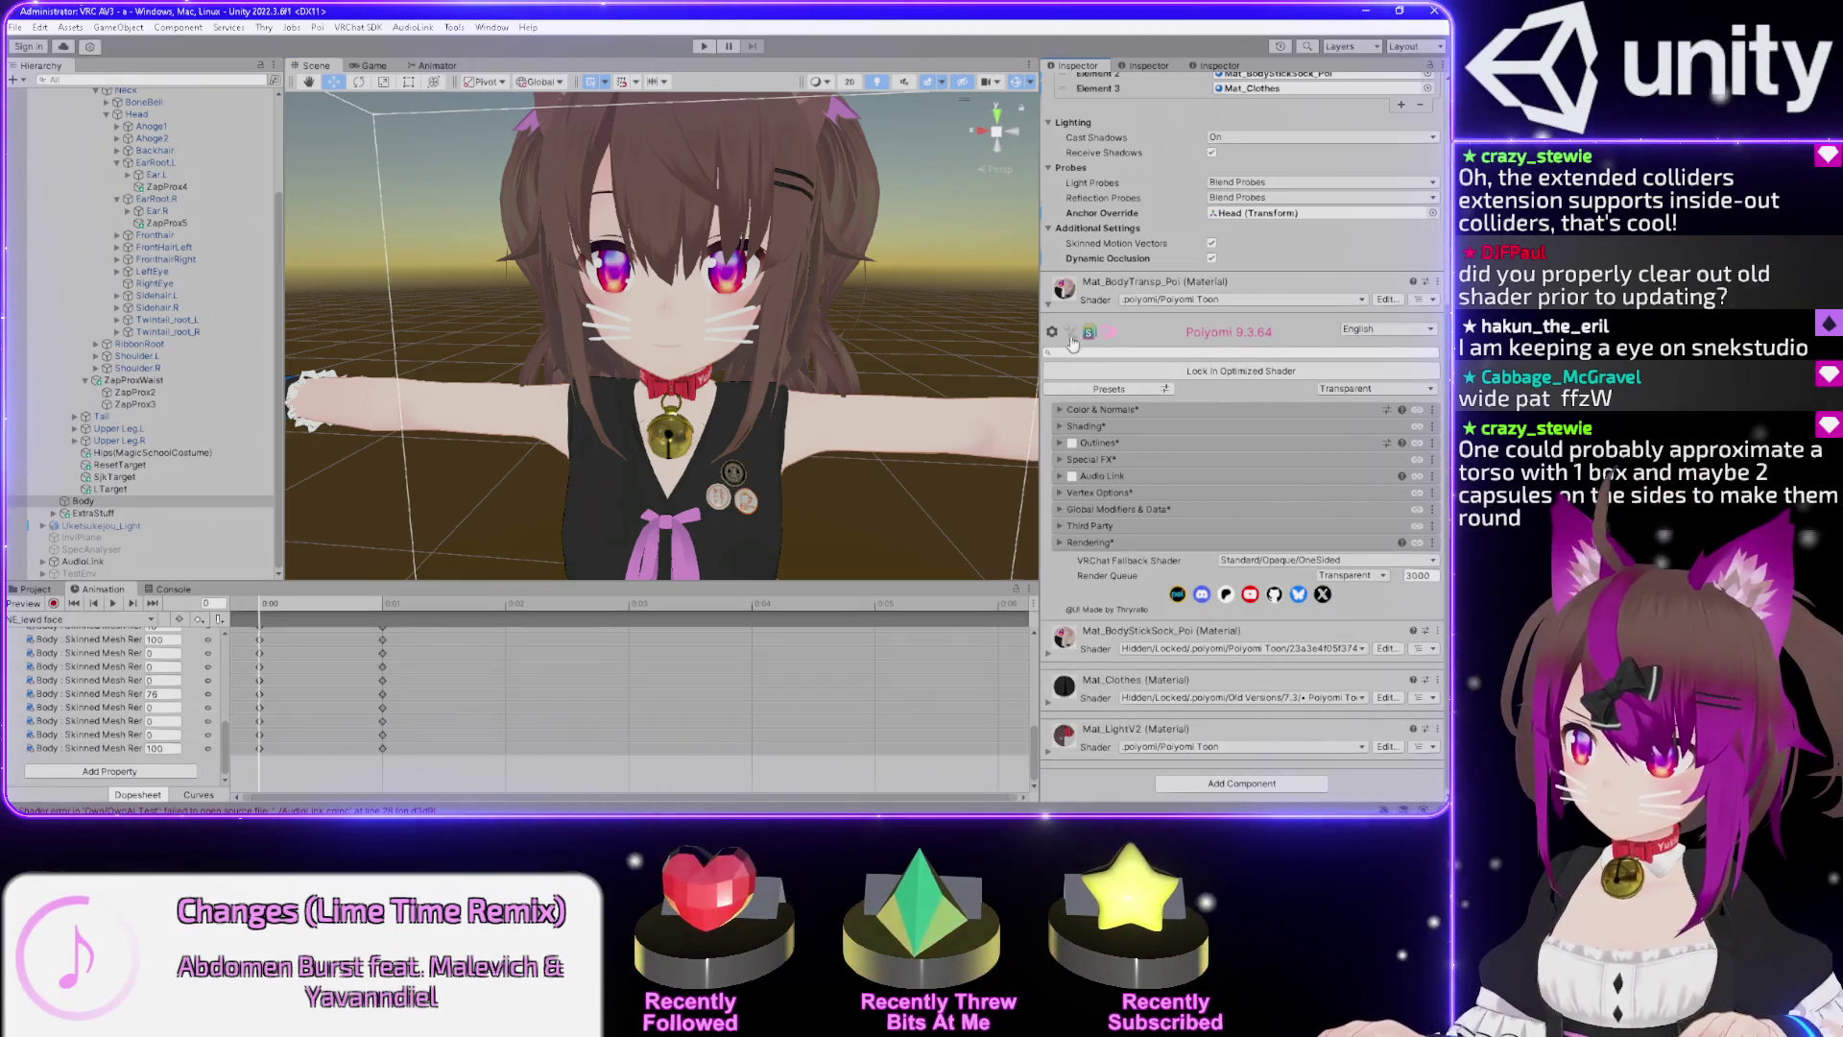
Expand Mat_BodyStickSock_Poi, review its settings, and lock it into an optimized shader.
click(1049, 656)
scroll(1054, 576, down, 10)
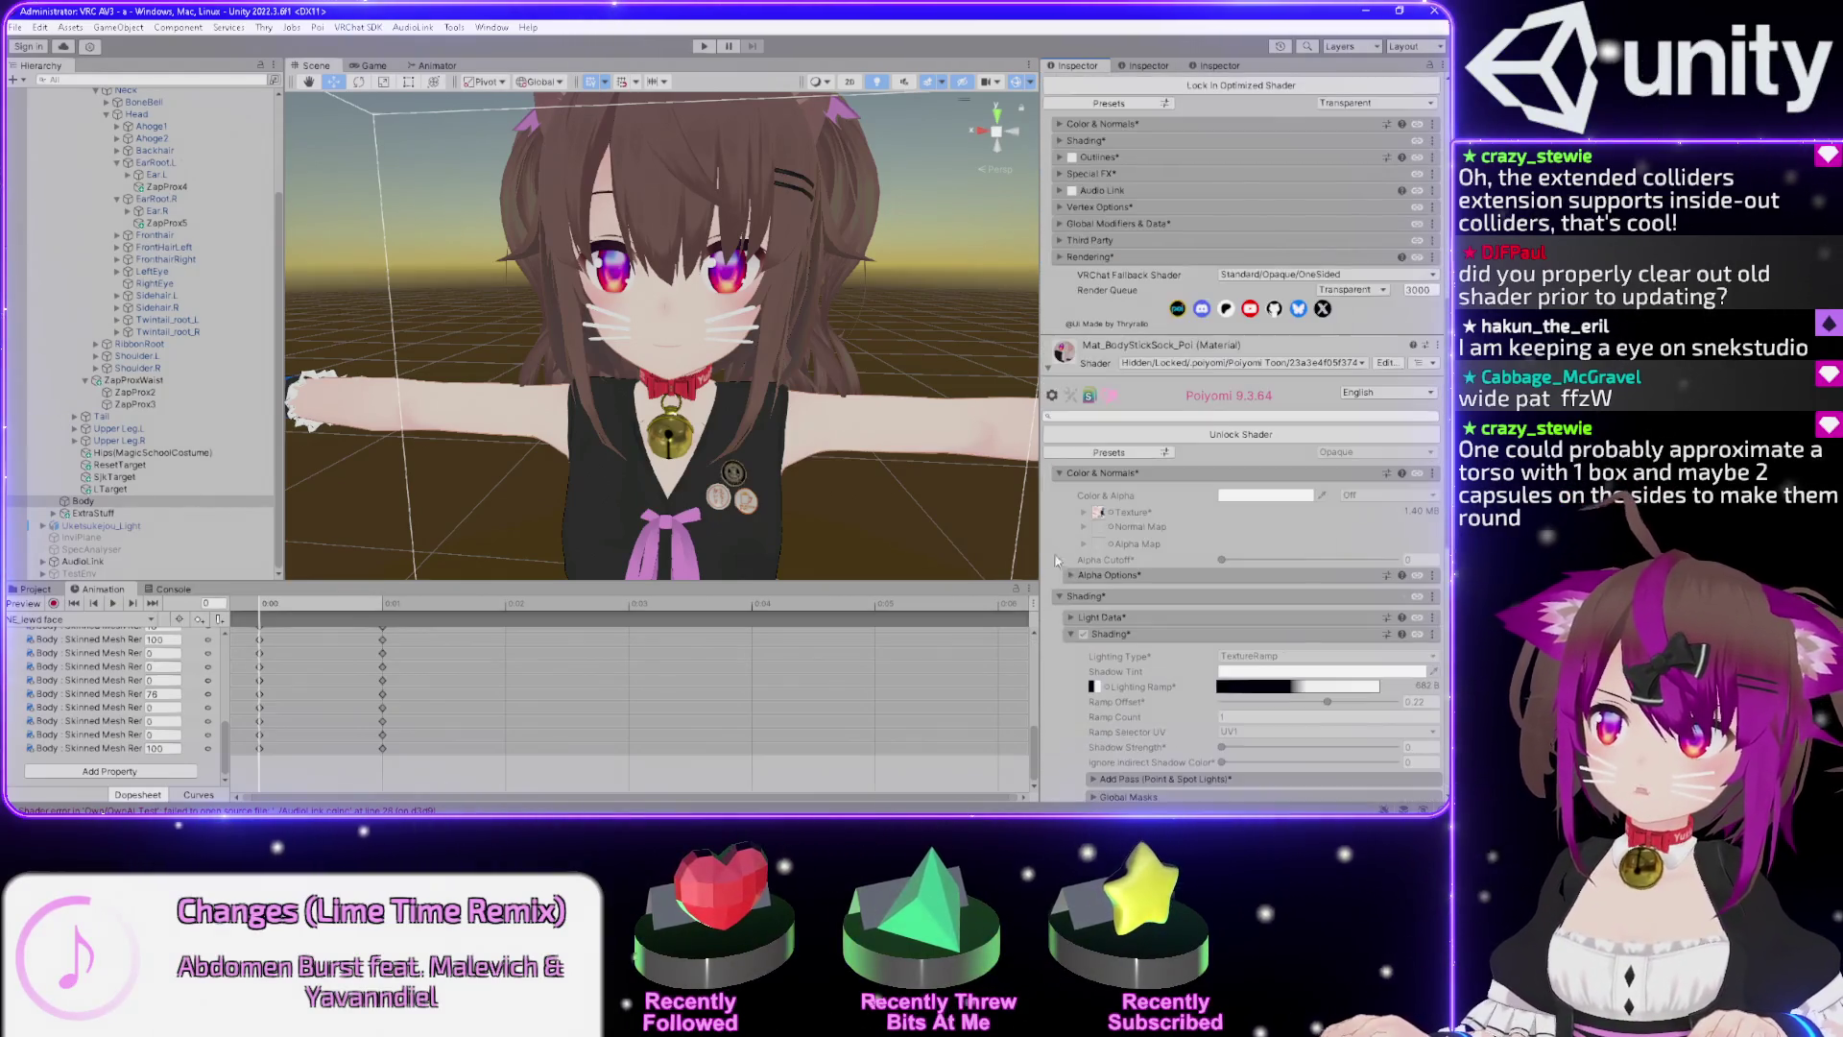
scroll(1090, 508, down, 10)
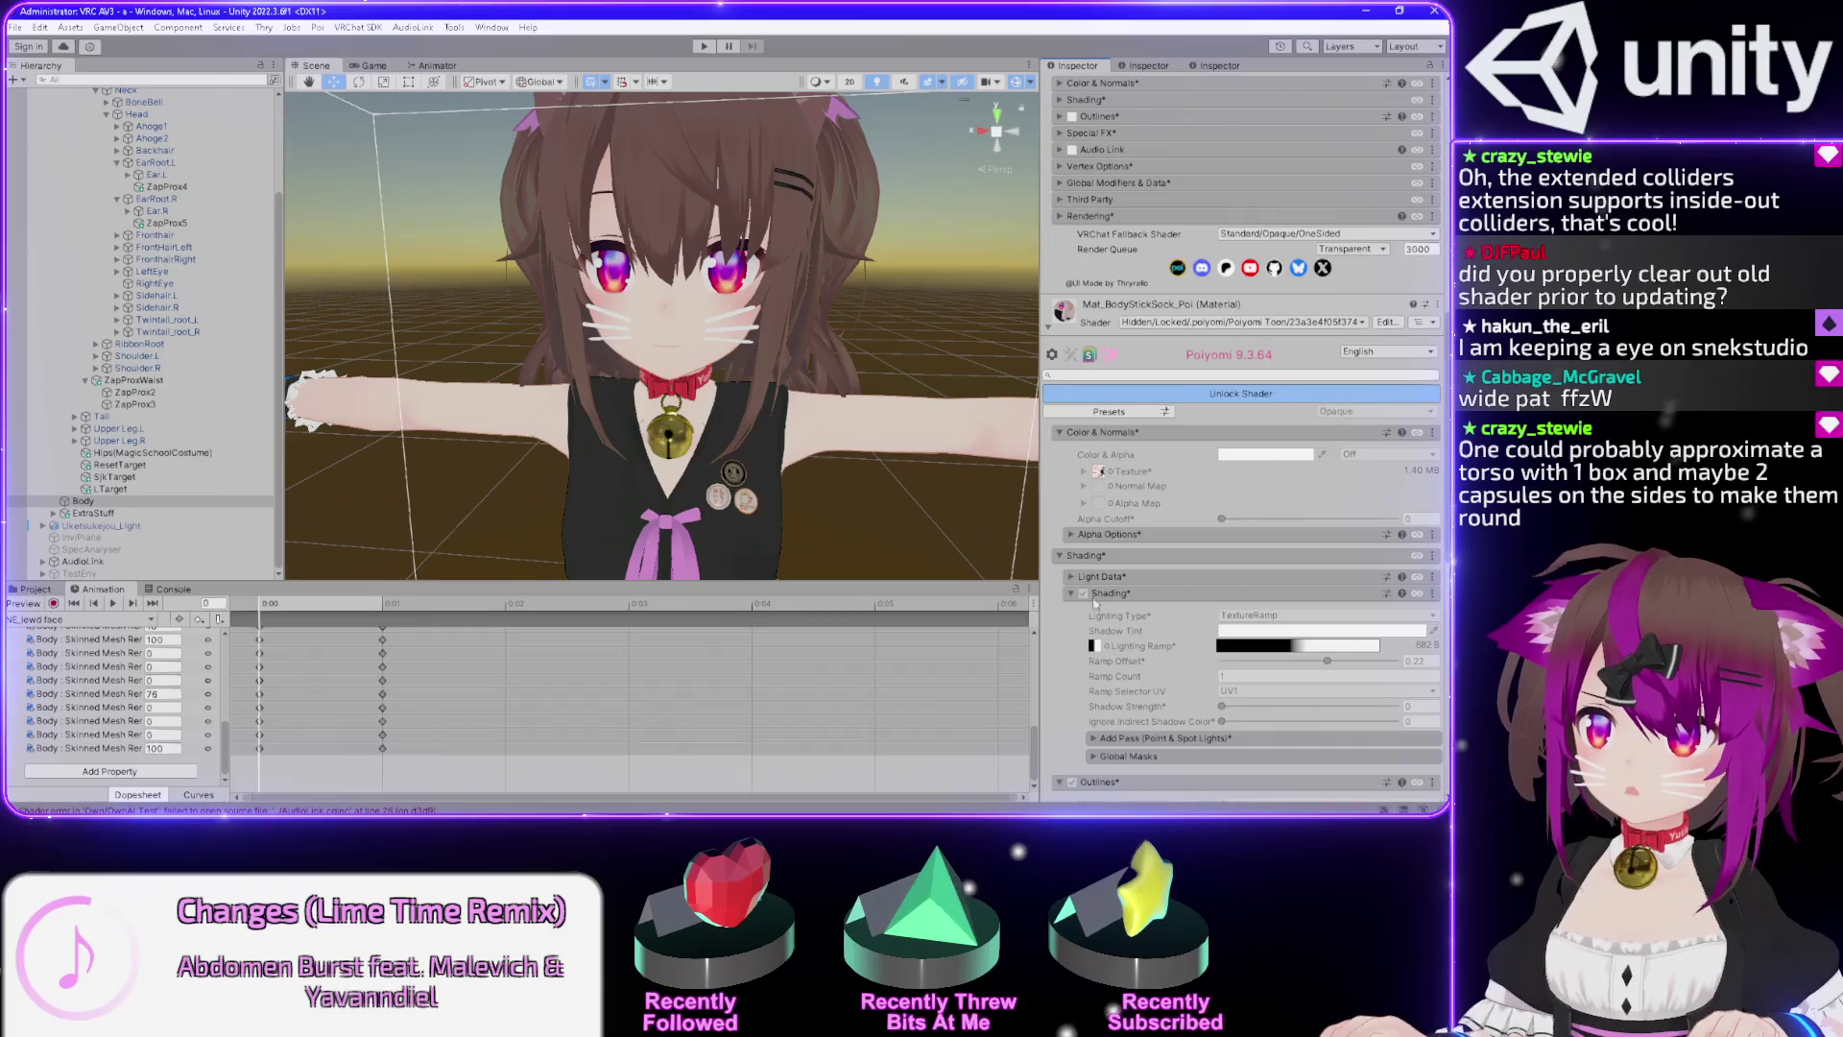
scroll(1069, 607, down, 10)
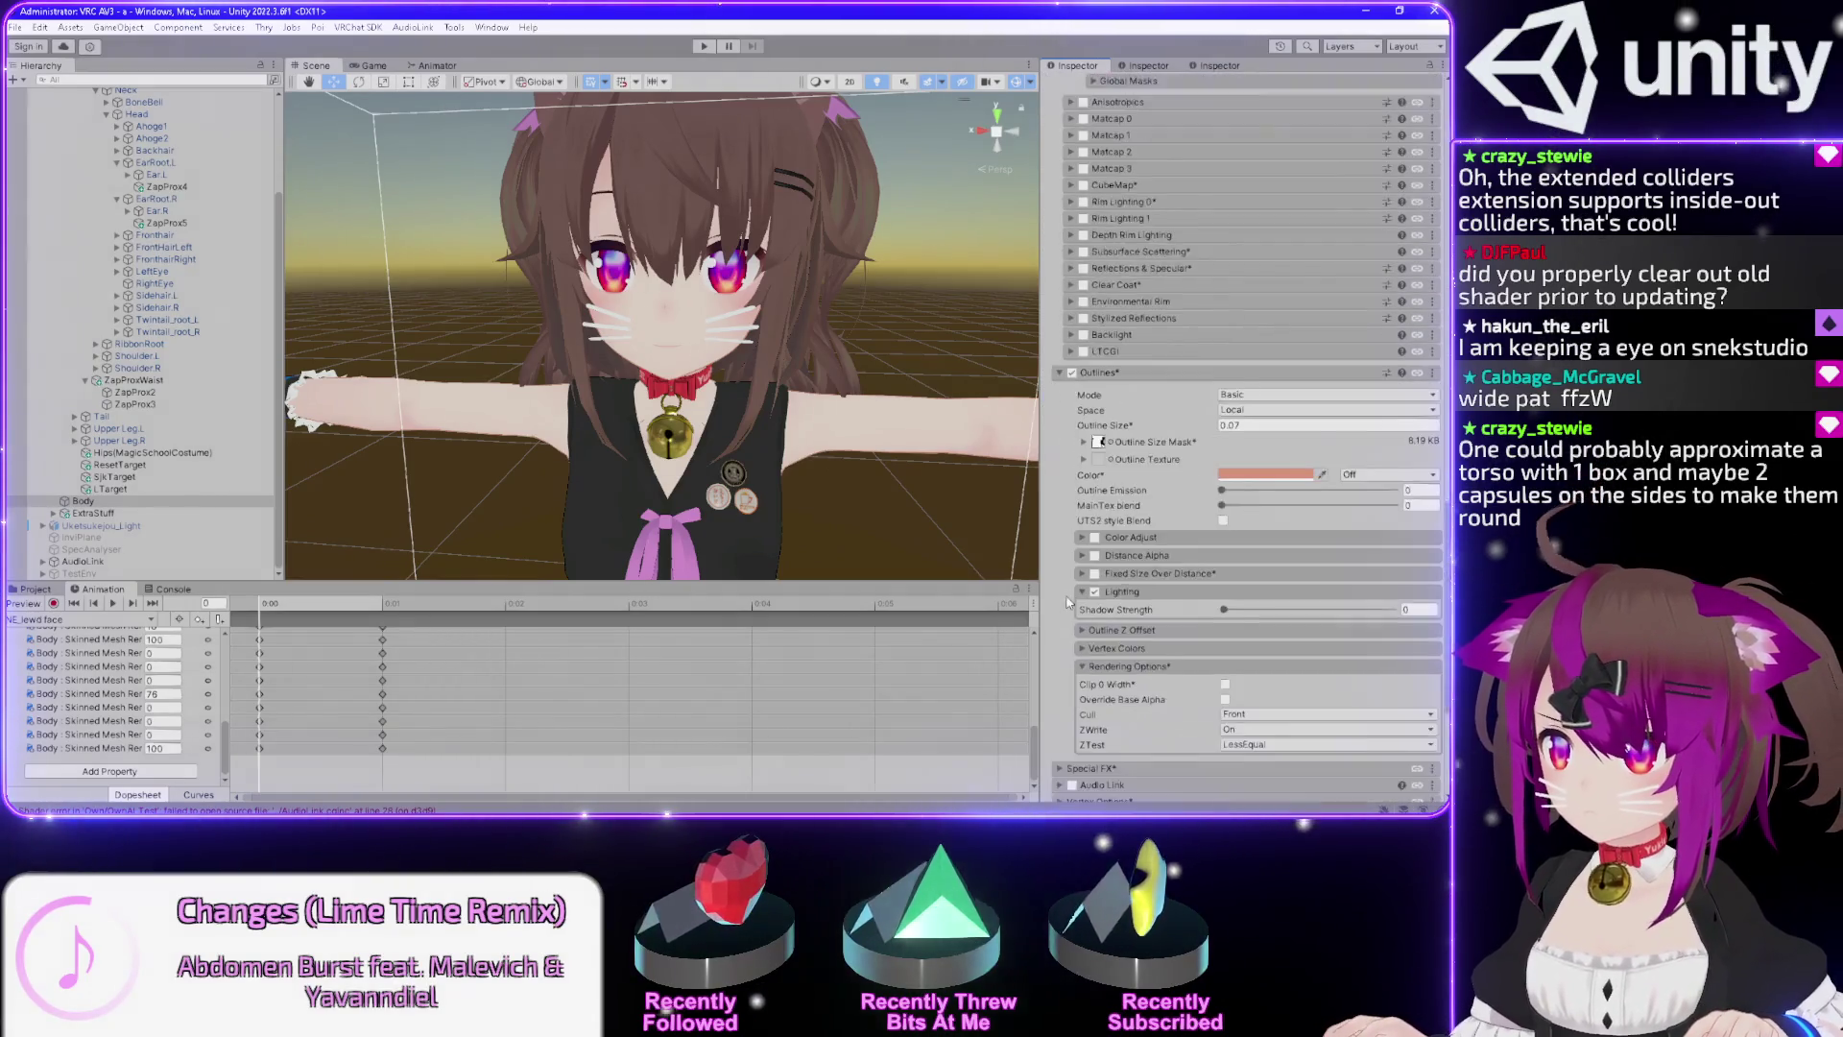
scroll(1064, 590, up, 10)
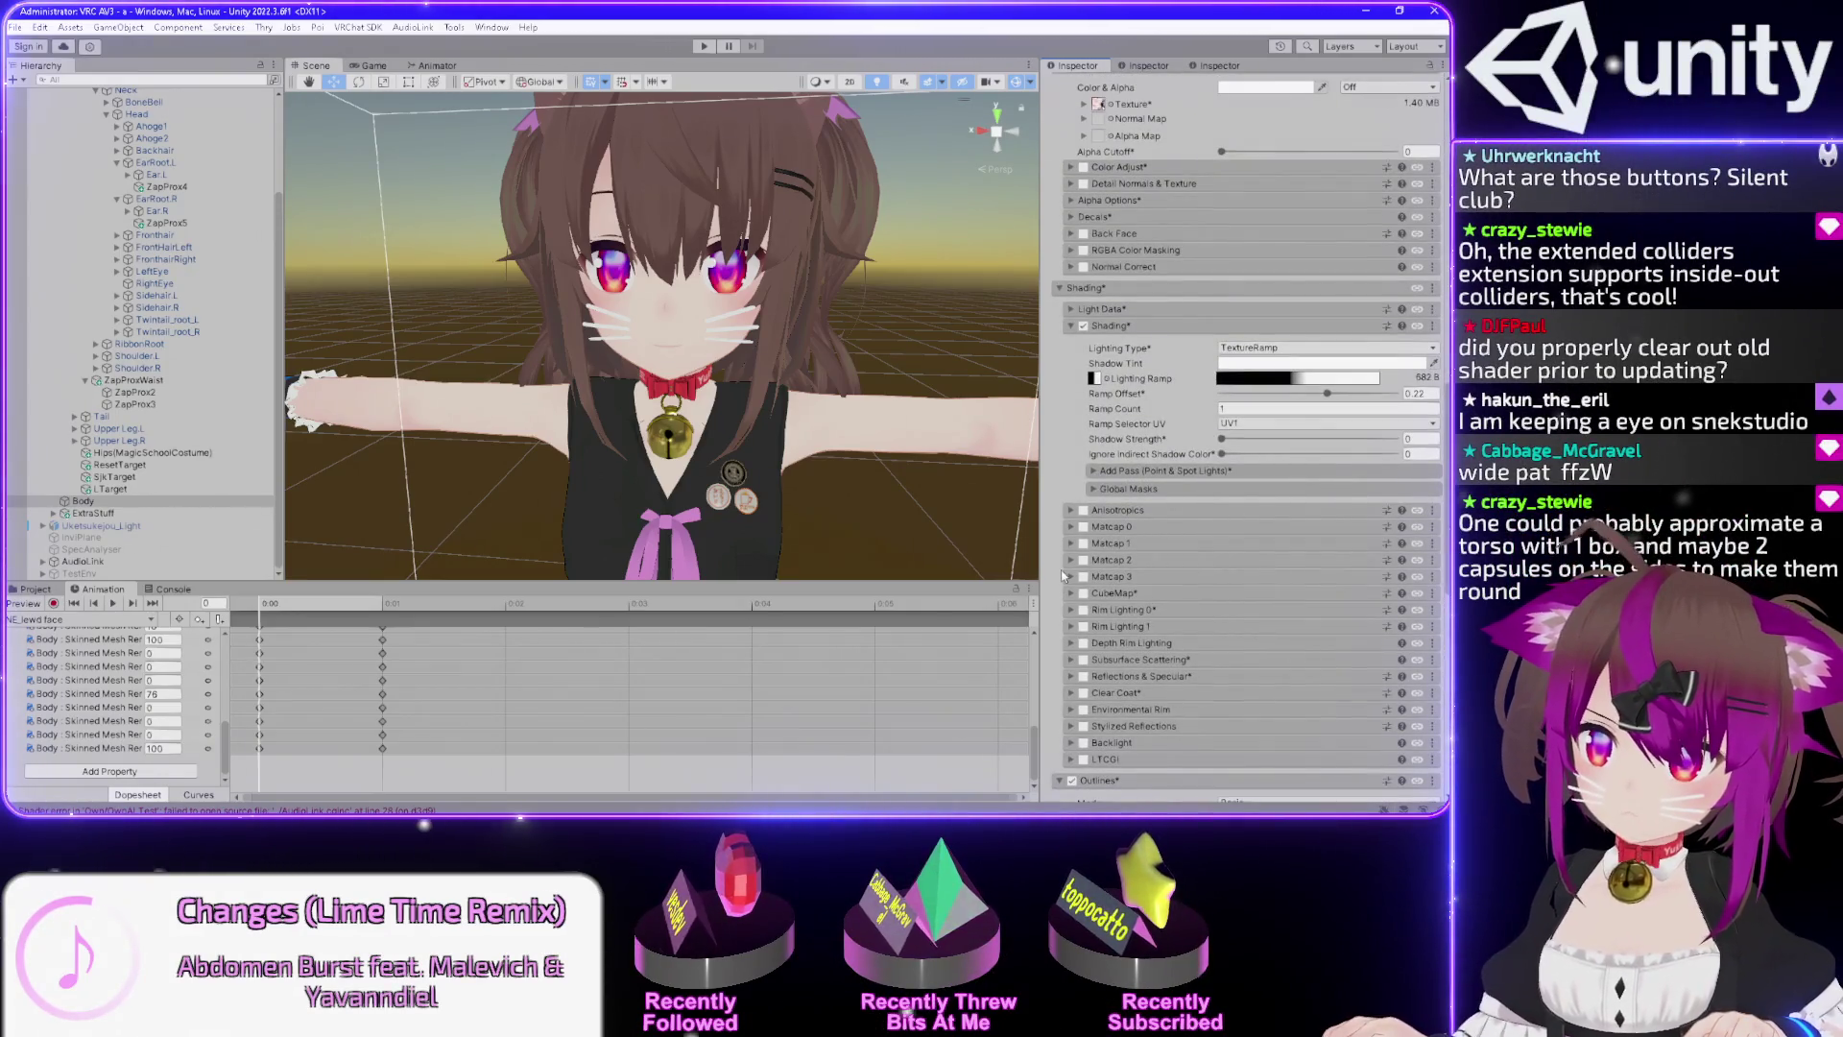
scroll(1064, 574, up, 5)
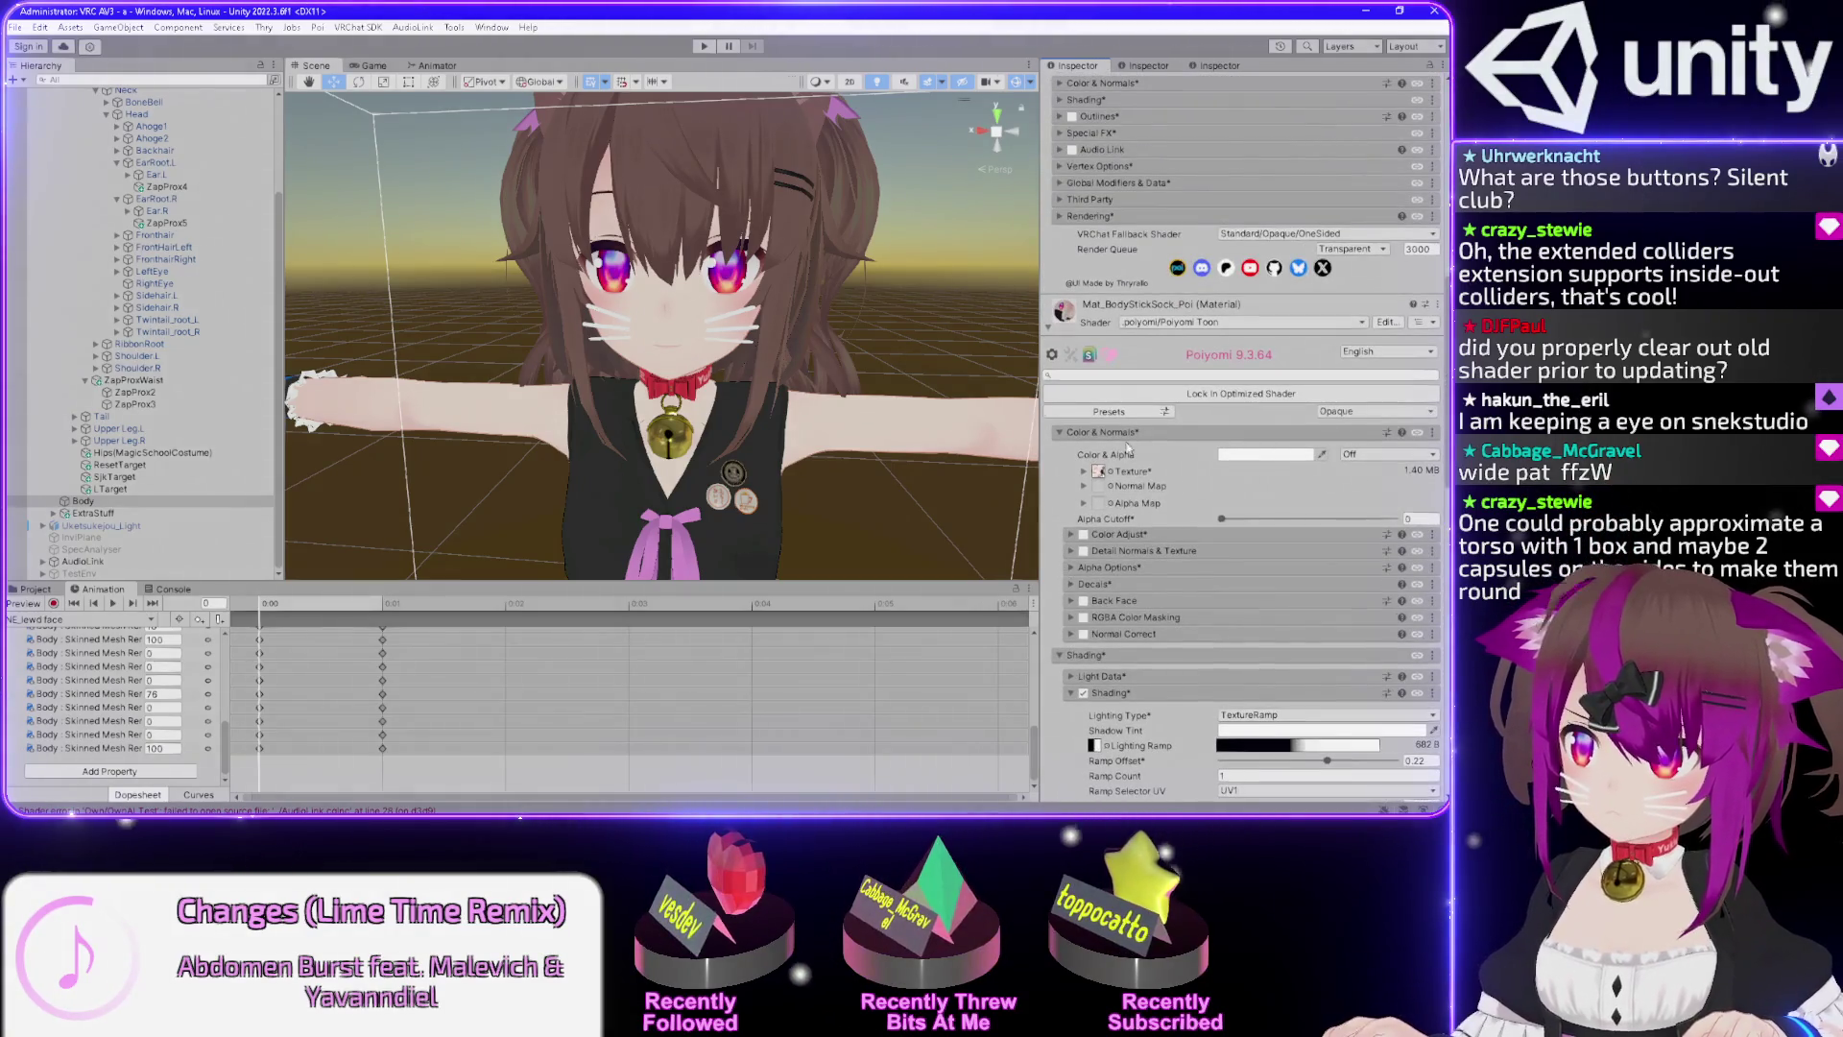
click(1195, 394)
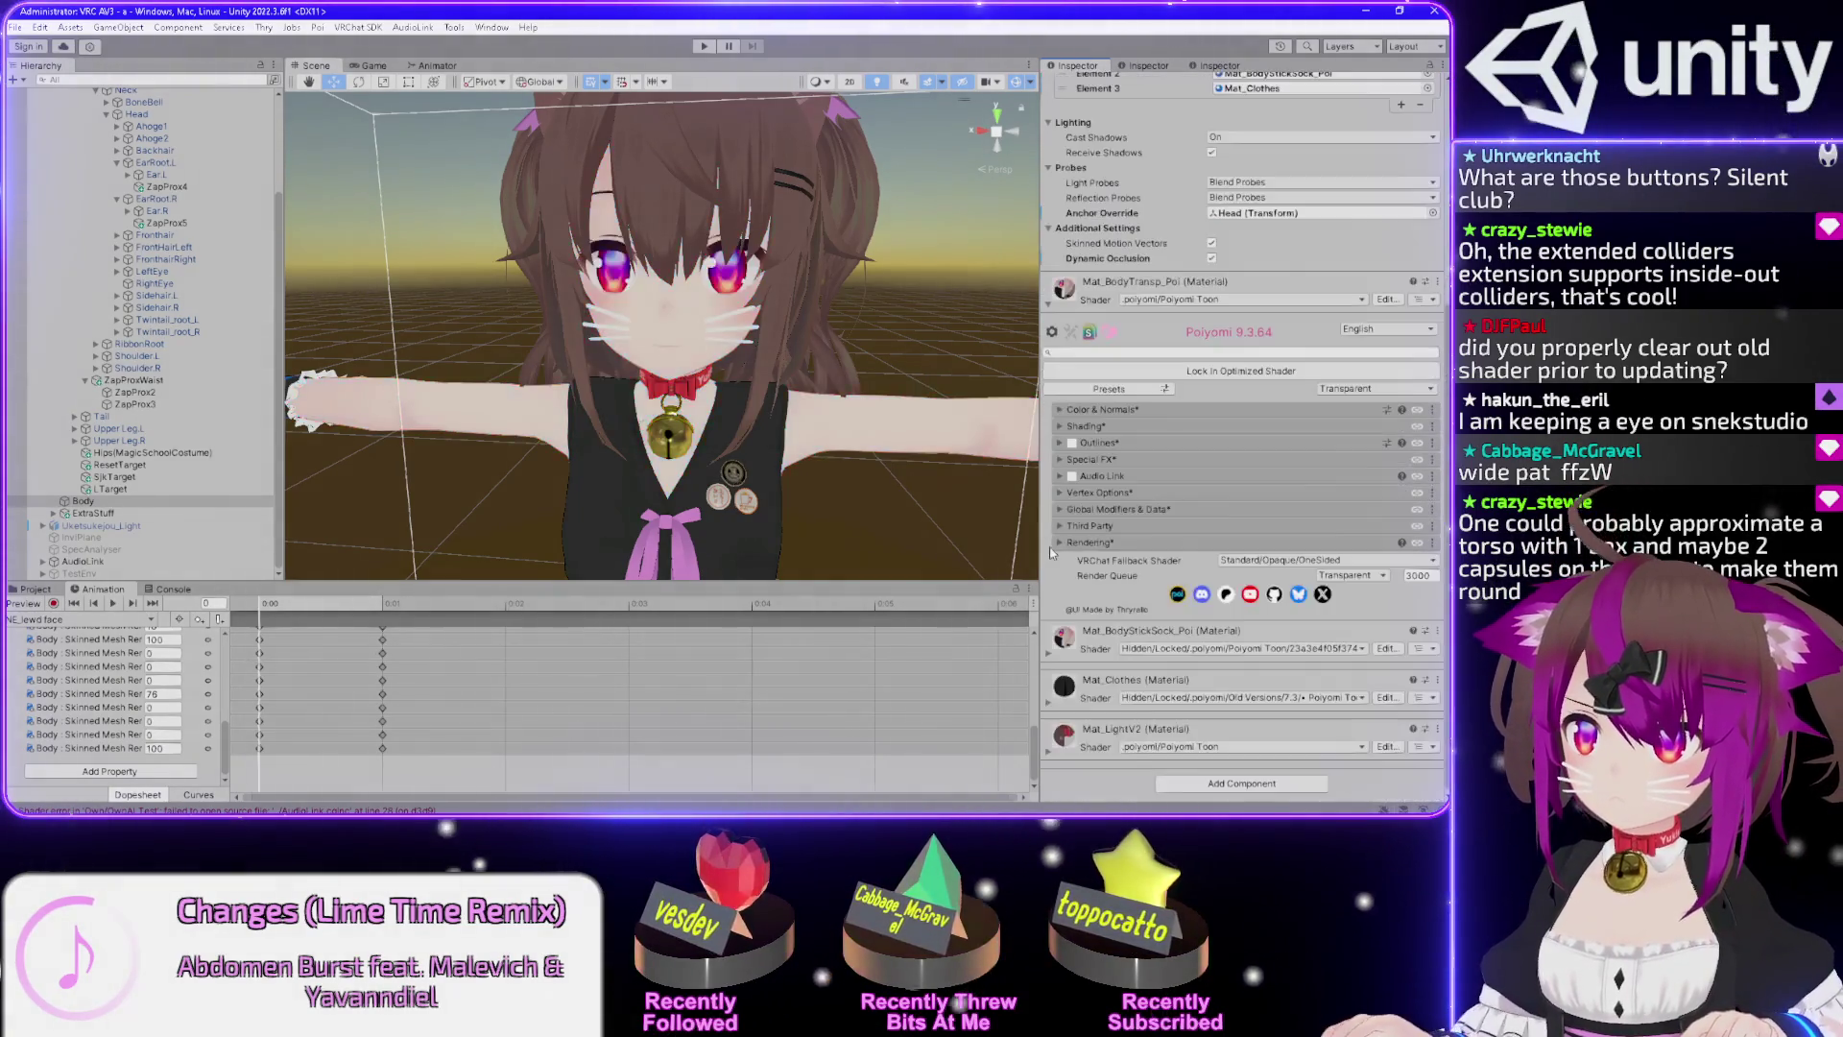
Expand Mat_LightV2, review its settings, and lock it into an optimized shader.
click(1046, 755)
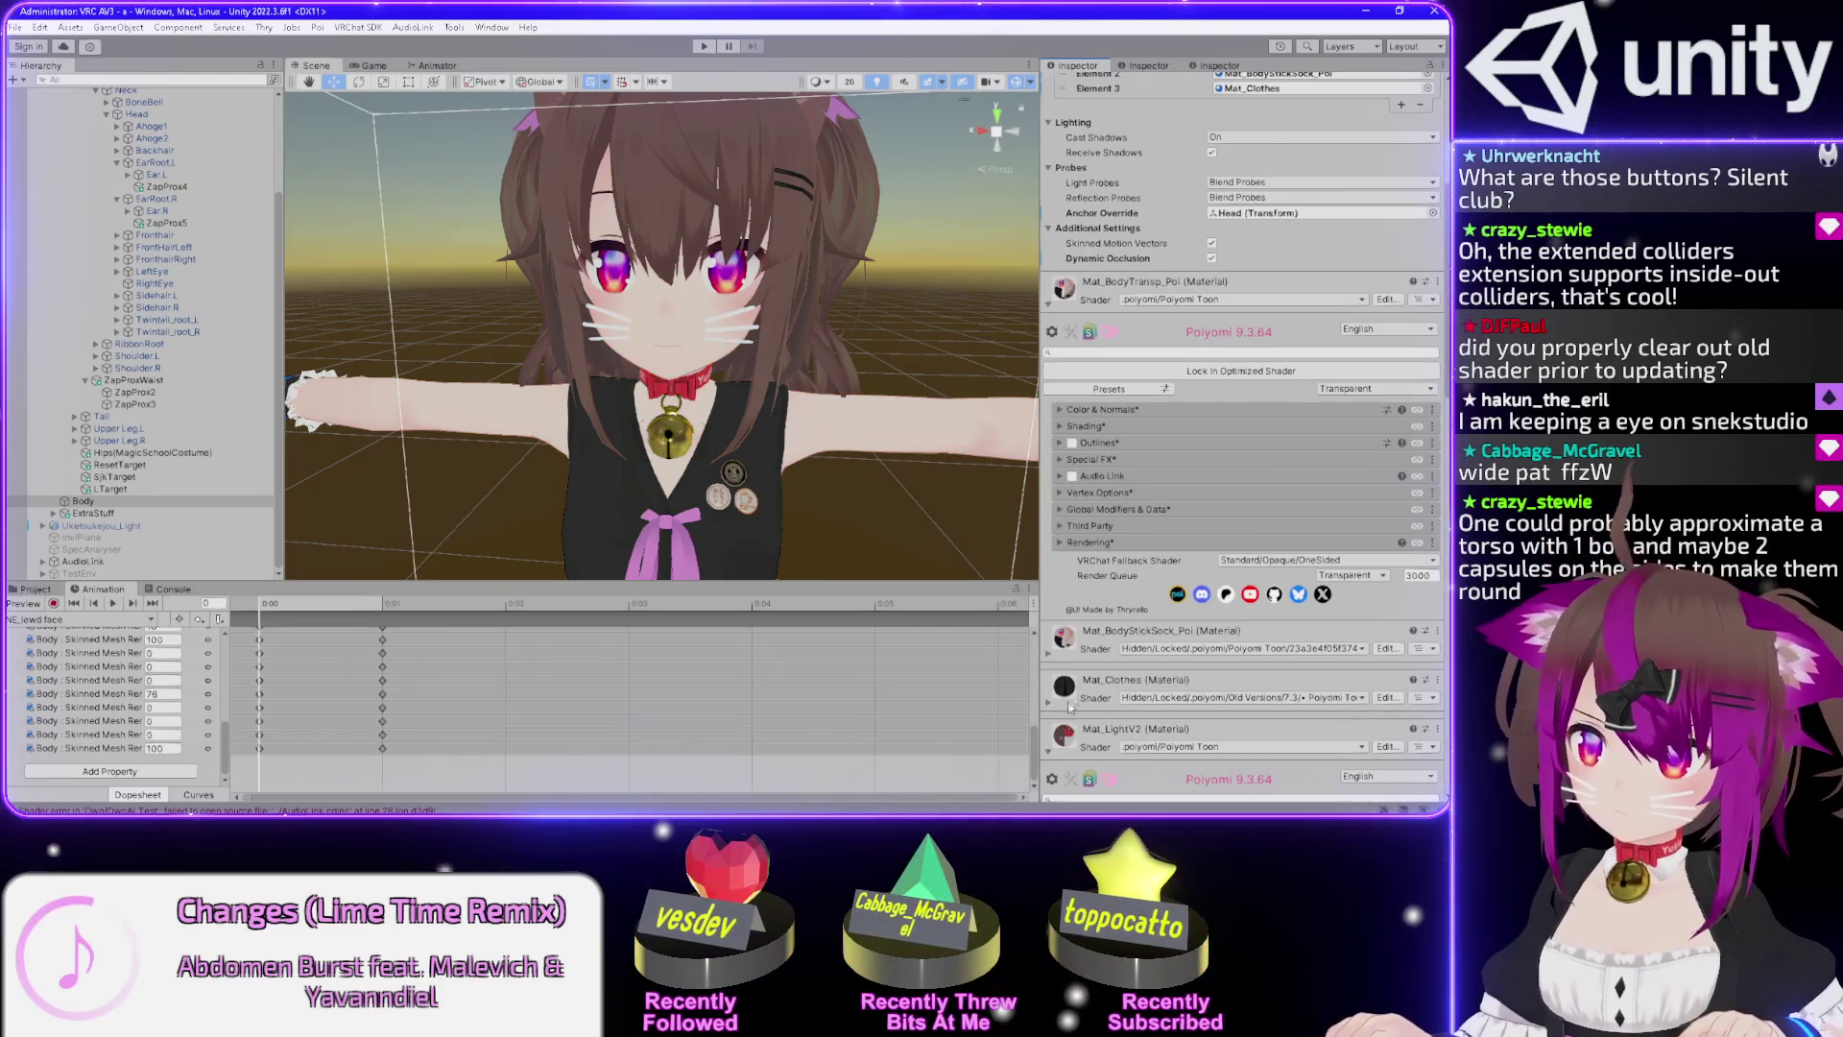
scroll(1066, 639, down, 5)
scroll(1200, 499, down, 6)
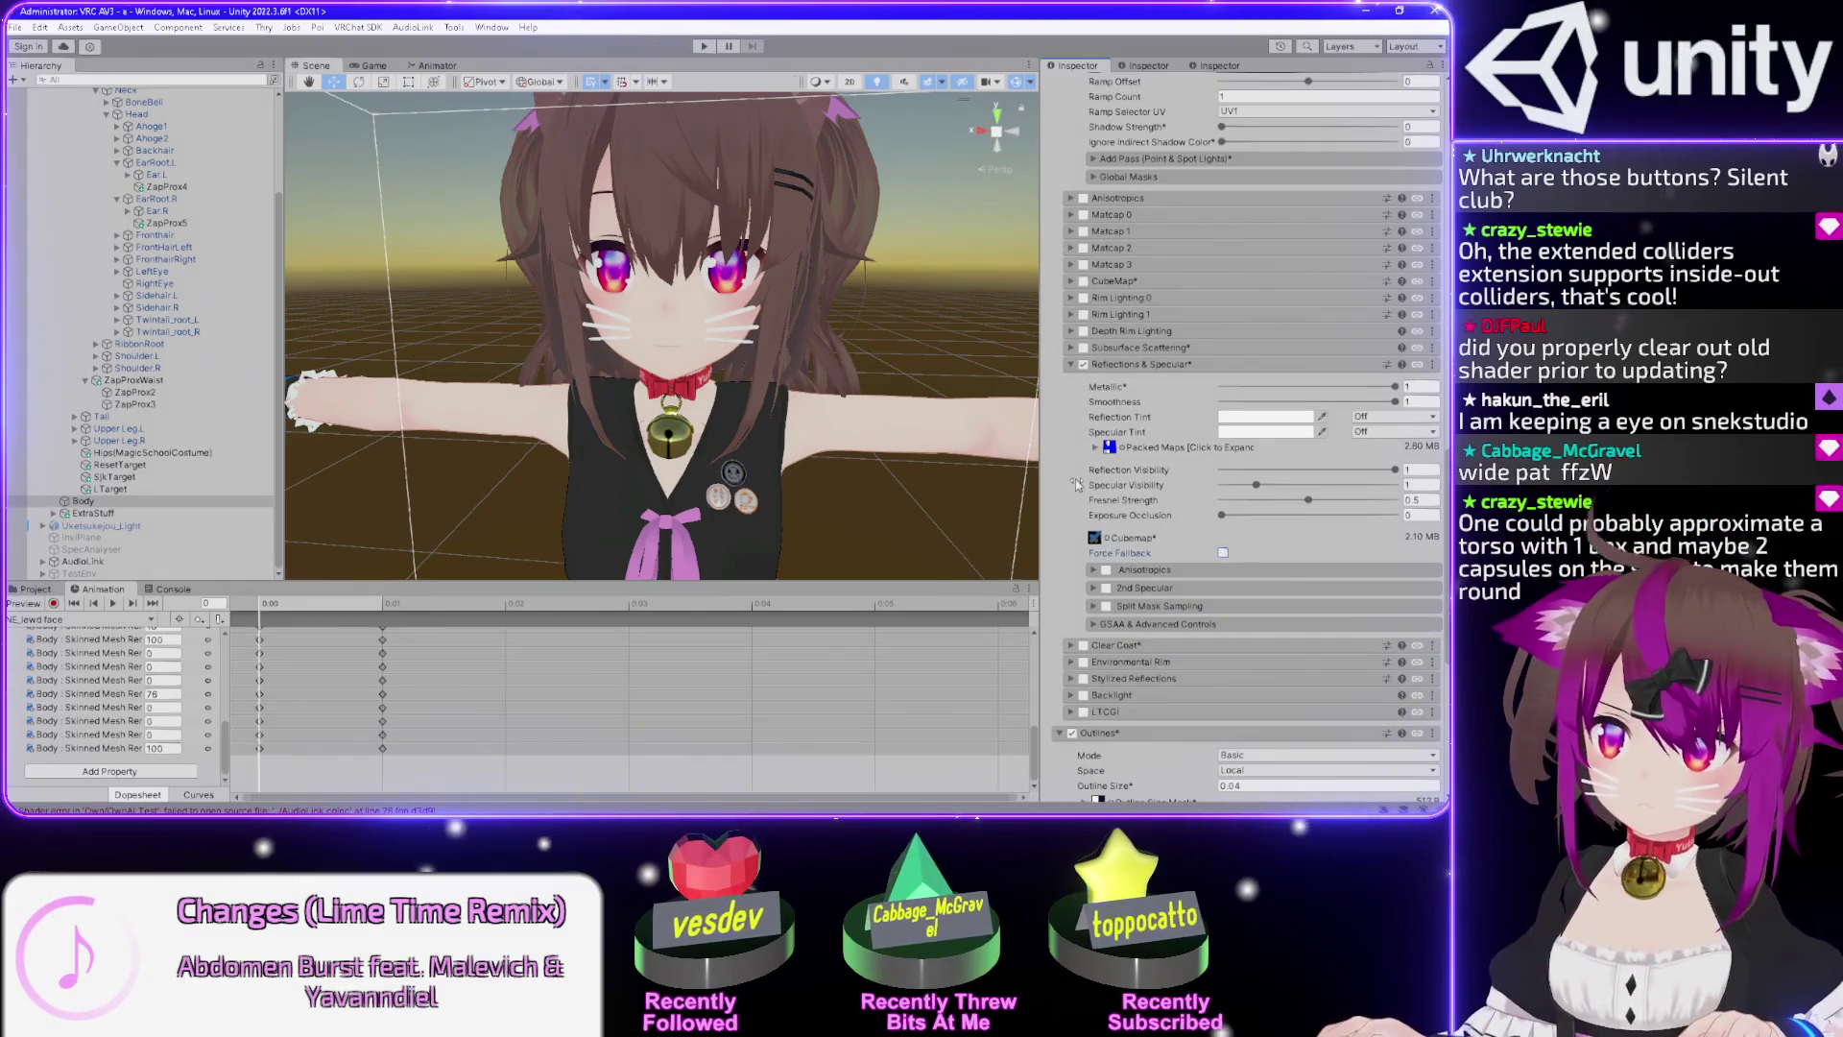
scroll(1104, 432, up, 4)
scroll(1066, 413, up, 3)
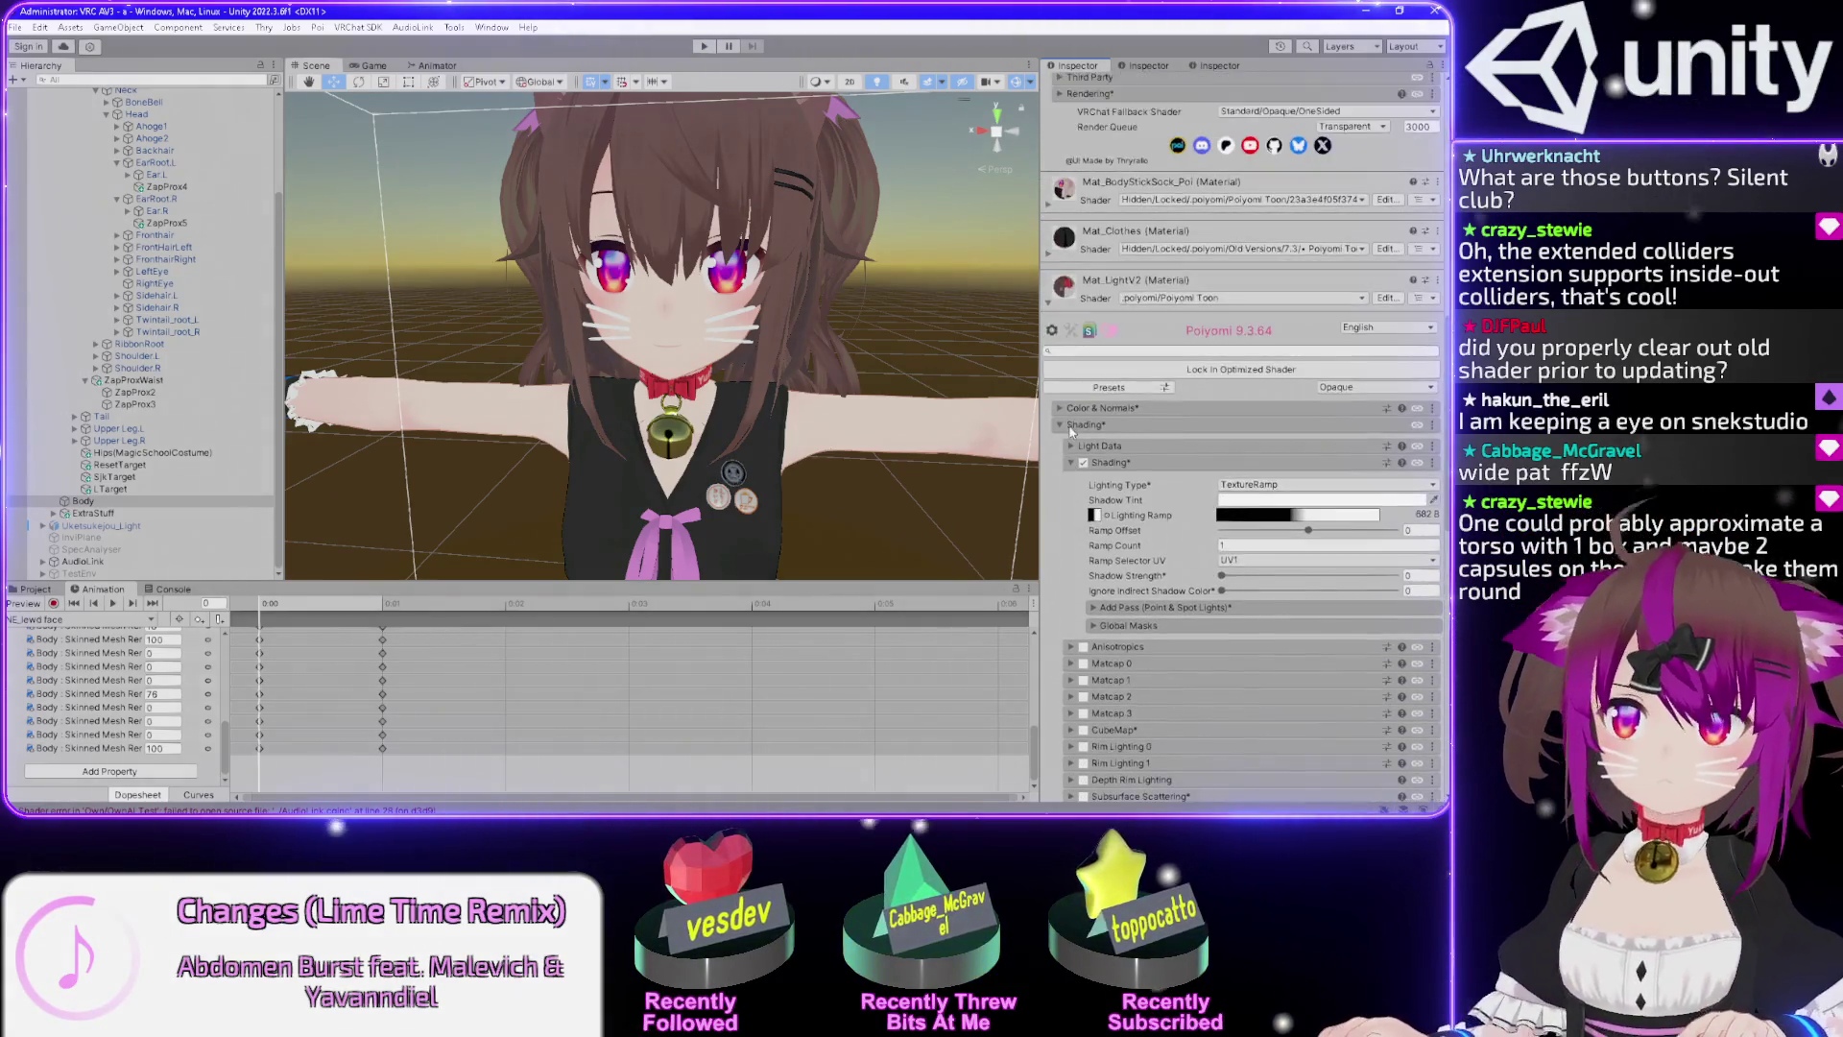
click(1211, 370)
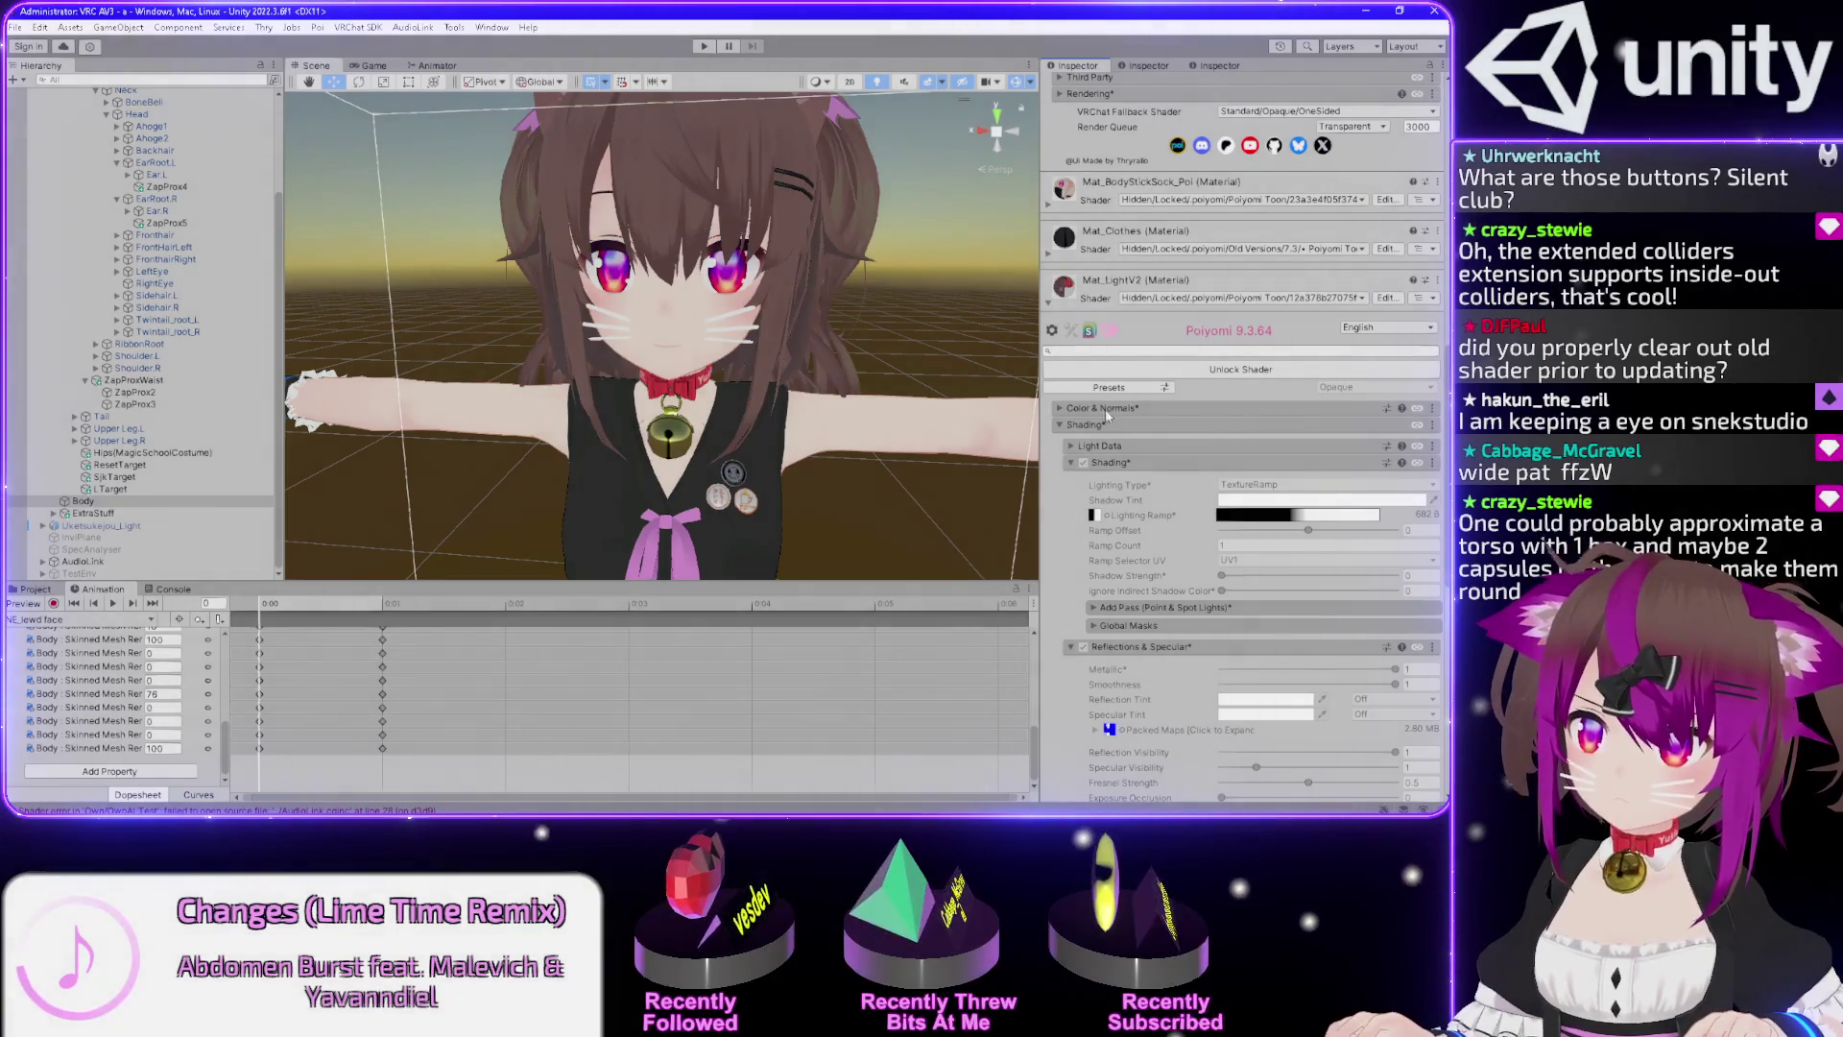
scroll(702, 425, up, 10)
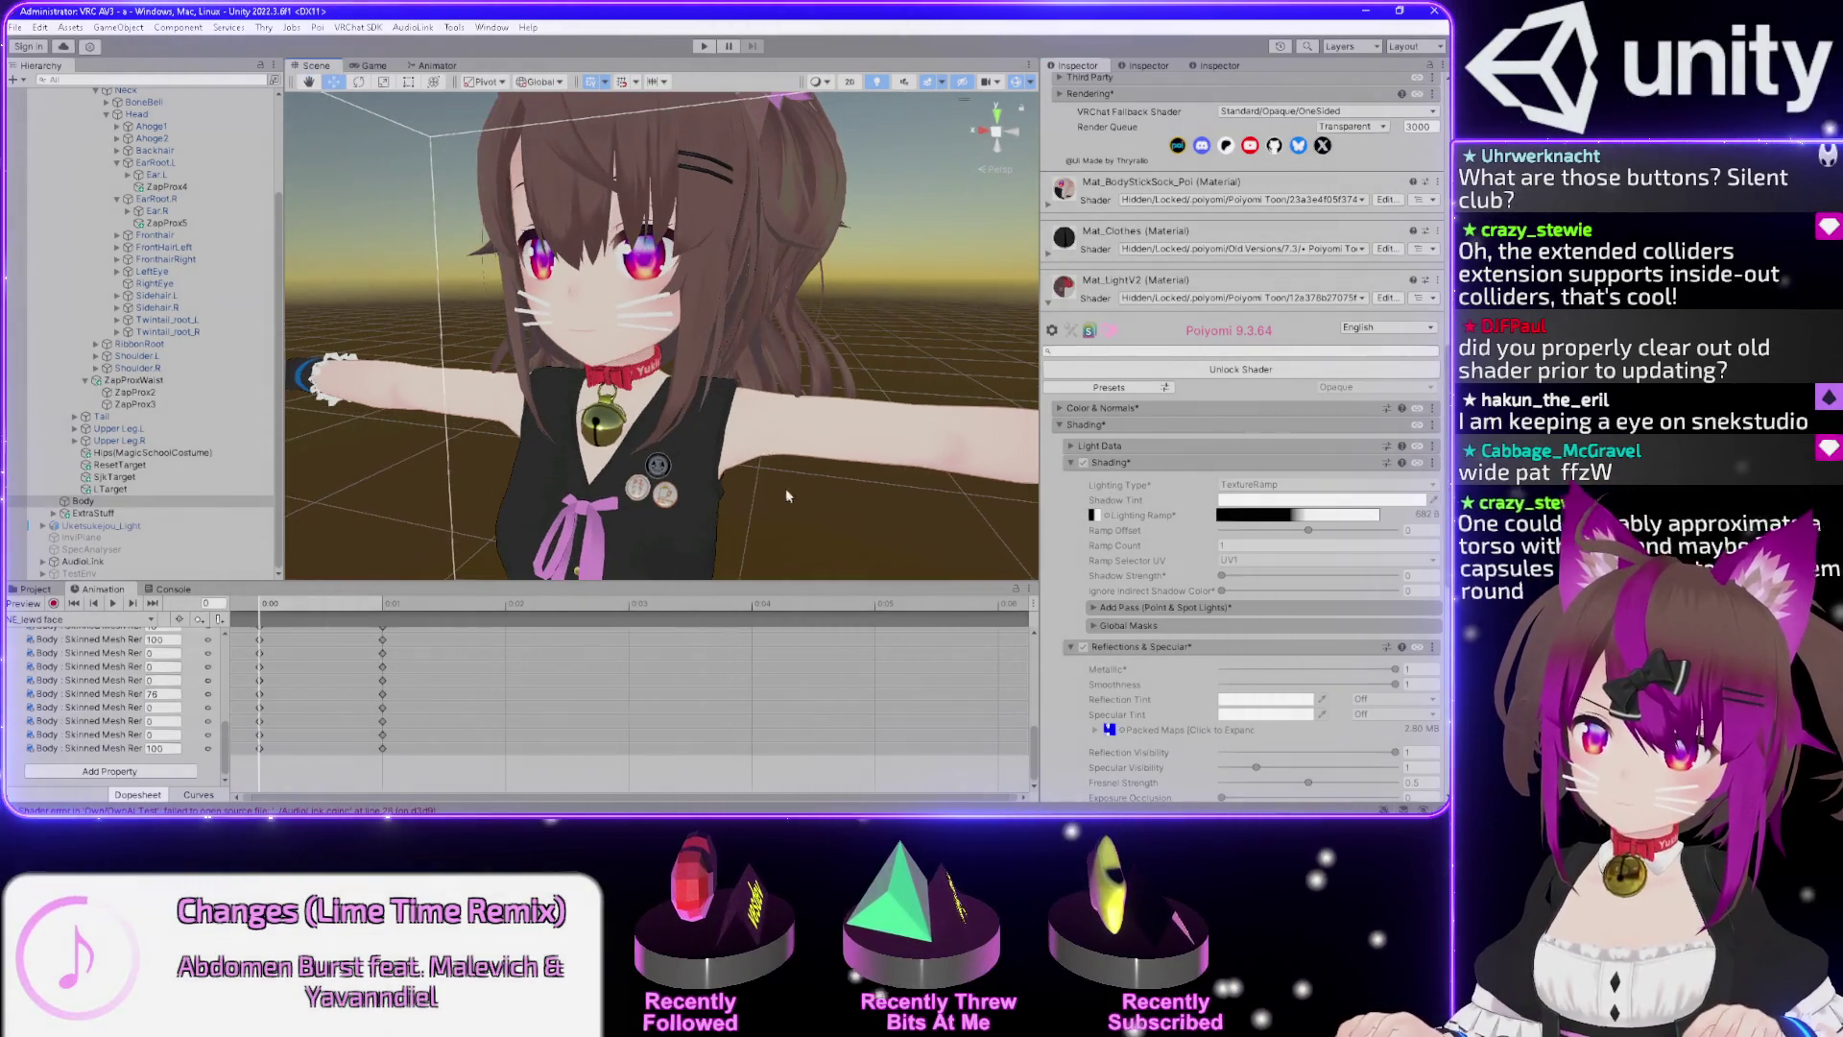
drag(702, 424, 732, 406)
scroll(731, 406, up, 8)
drag(642, 493, 679, 405)
scroll(679, 405, down, 8)
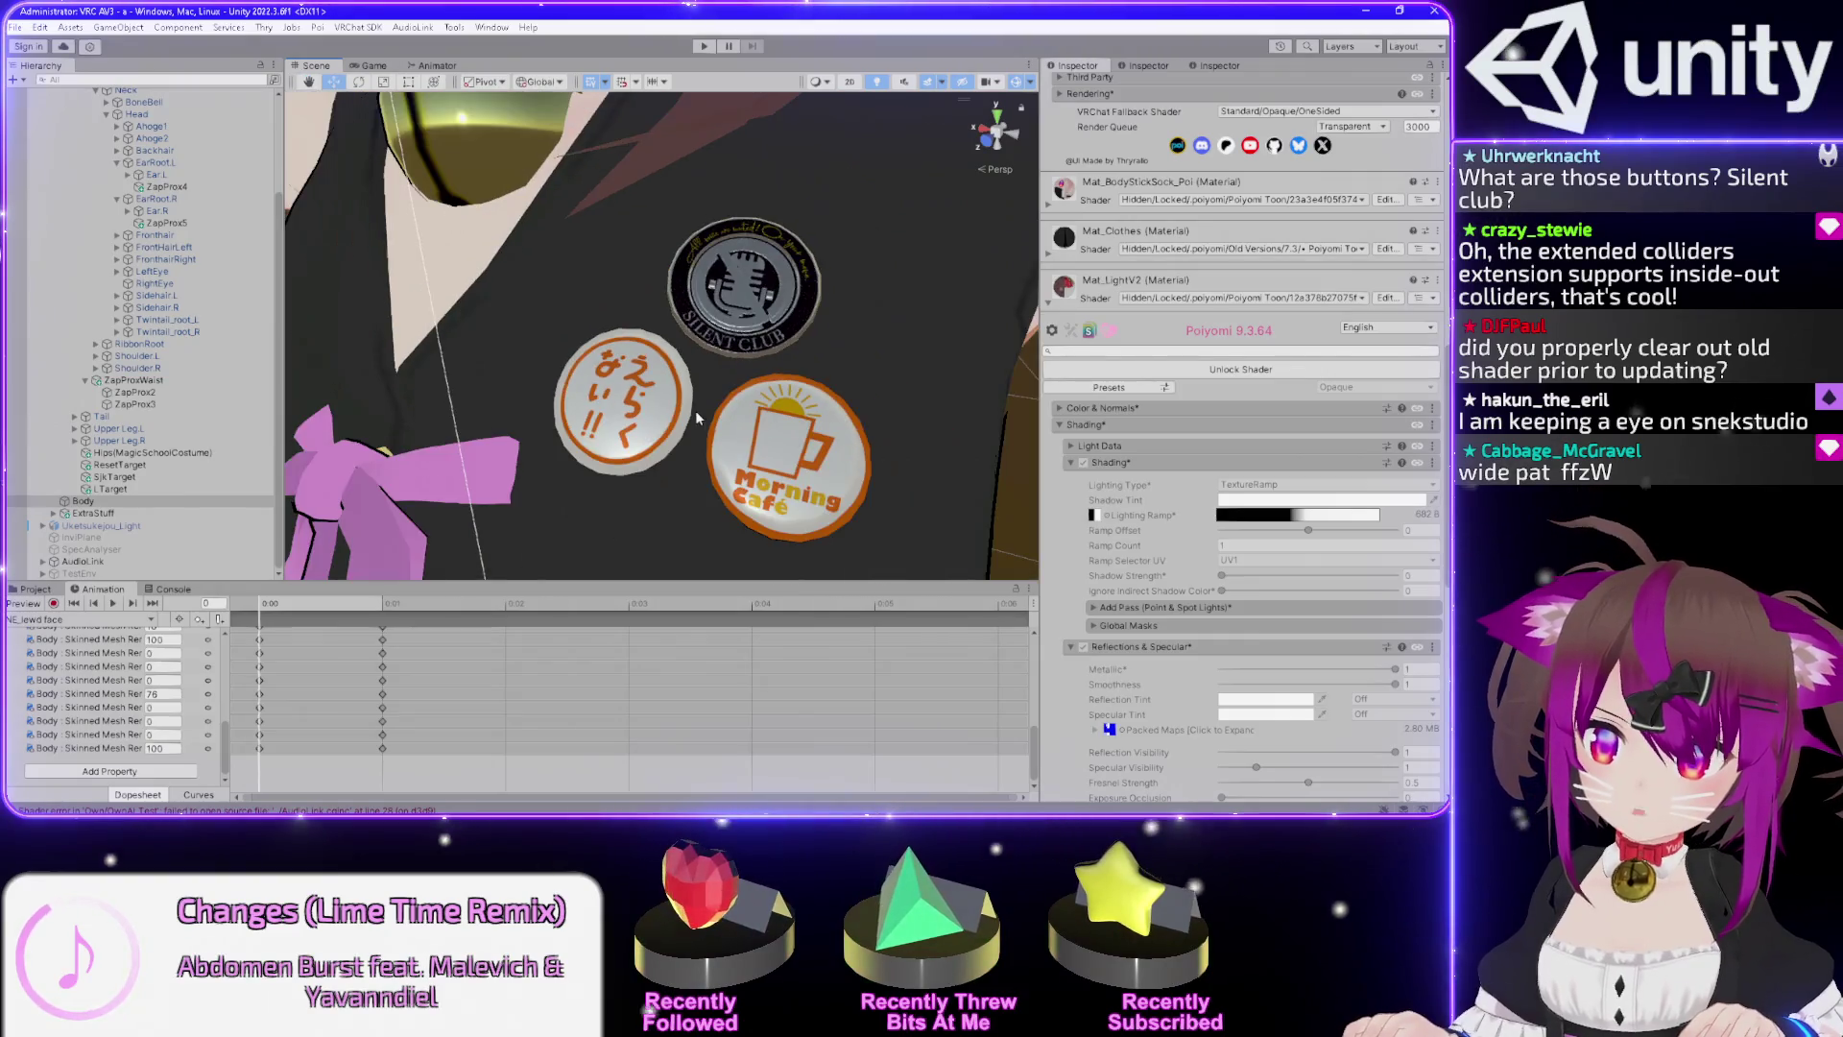
scroll(698, 415, down, 5)
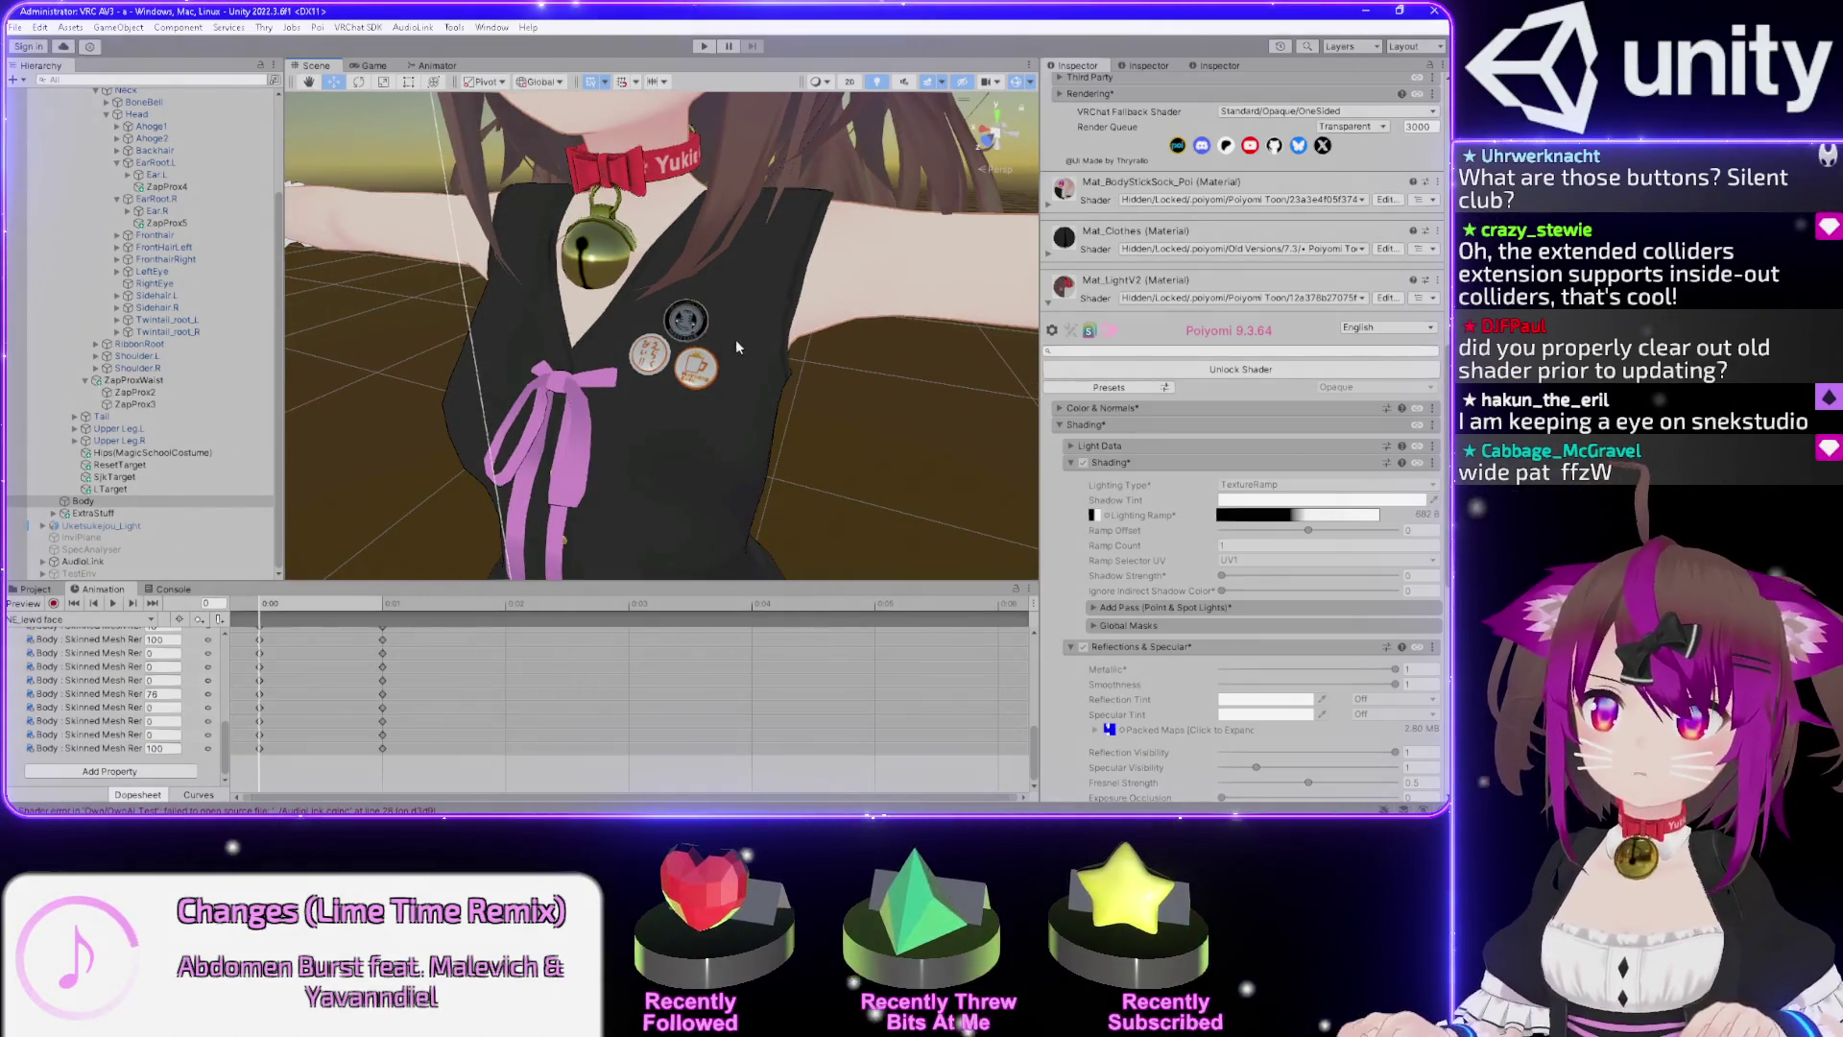
drag(733, 342, 720, 279)
scroll(712, 257, up, 3)
scroll(712, 257, down, 2)
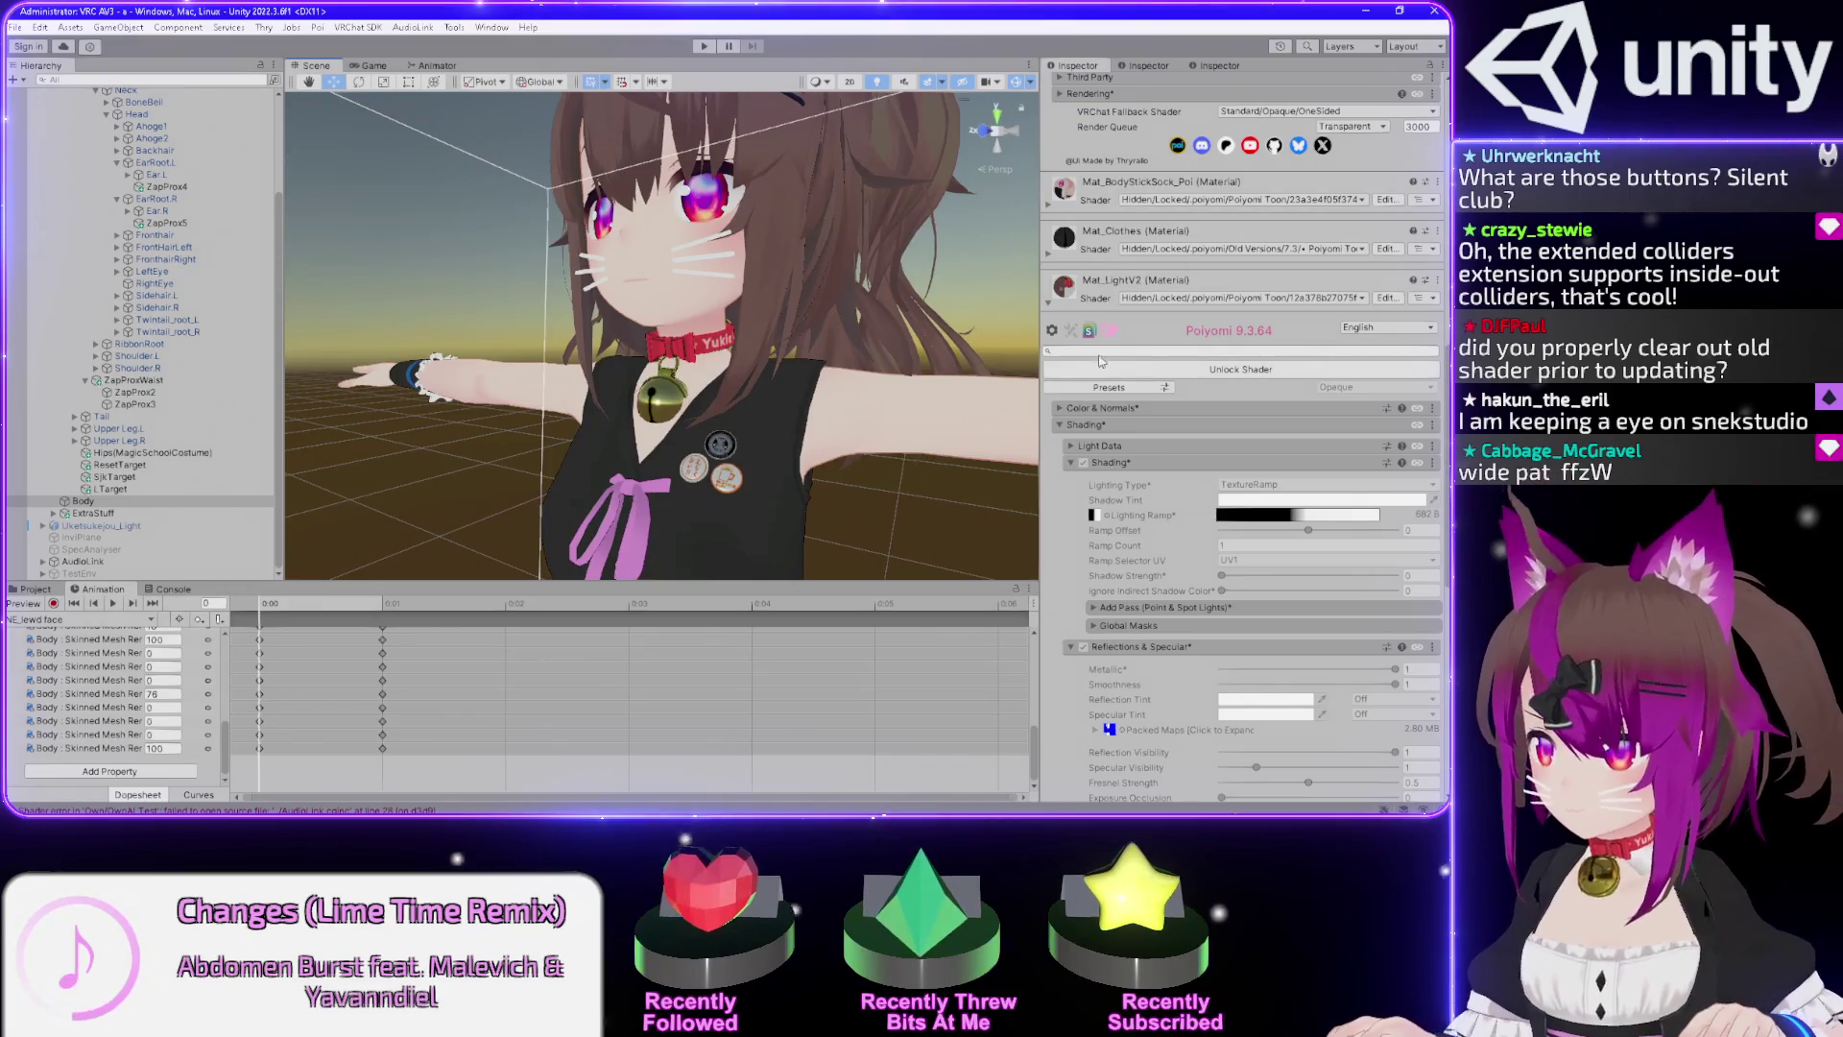
click(1048, 305)
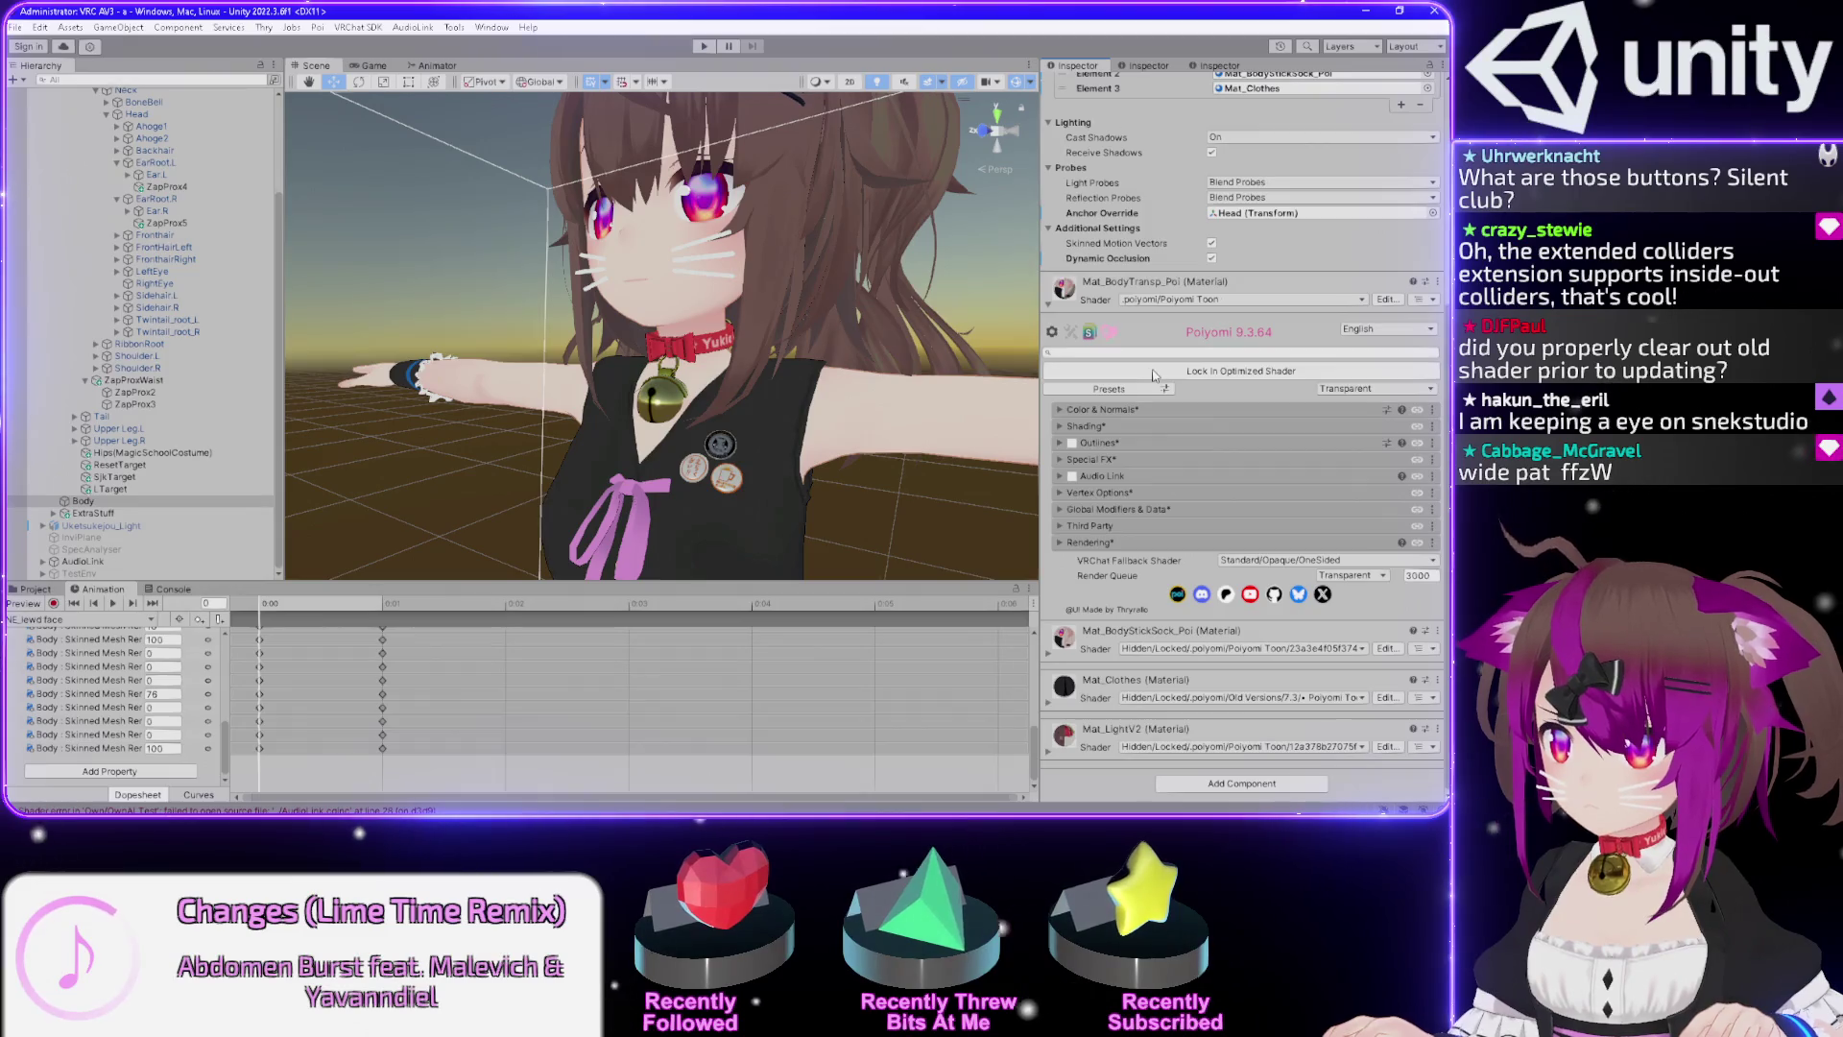
Lock Mat_BodyTransp_Poi into an optimized shader and collapse its material settings.
click(1158, 372)
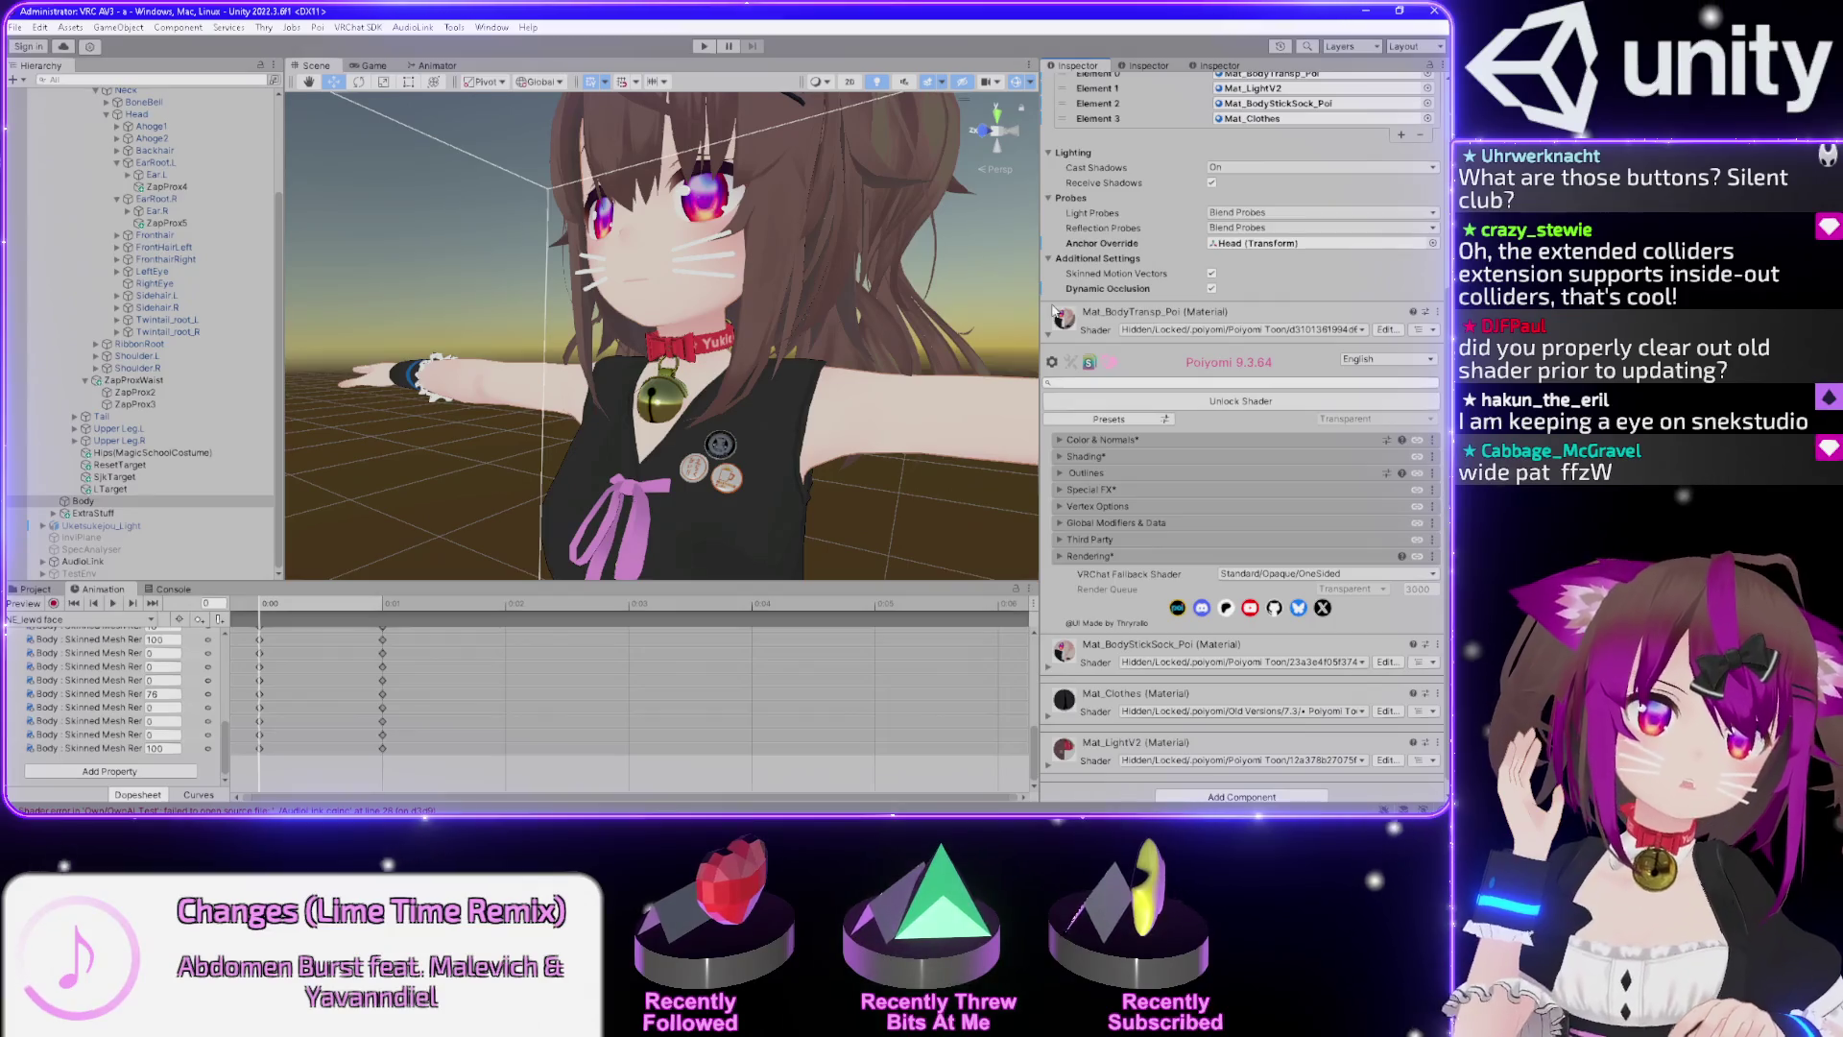
click(1049, 335)
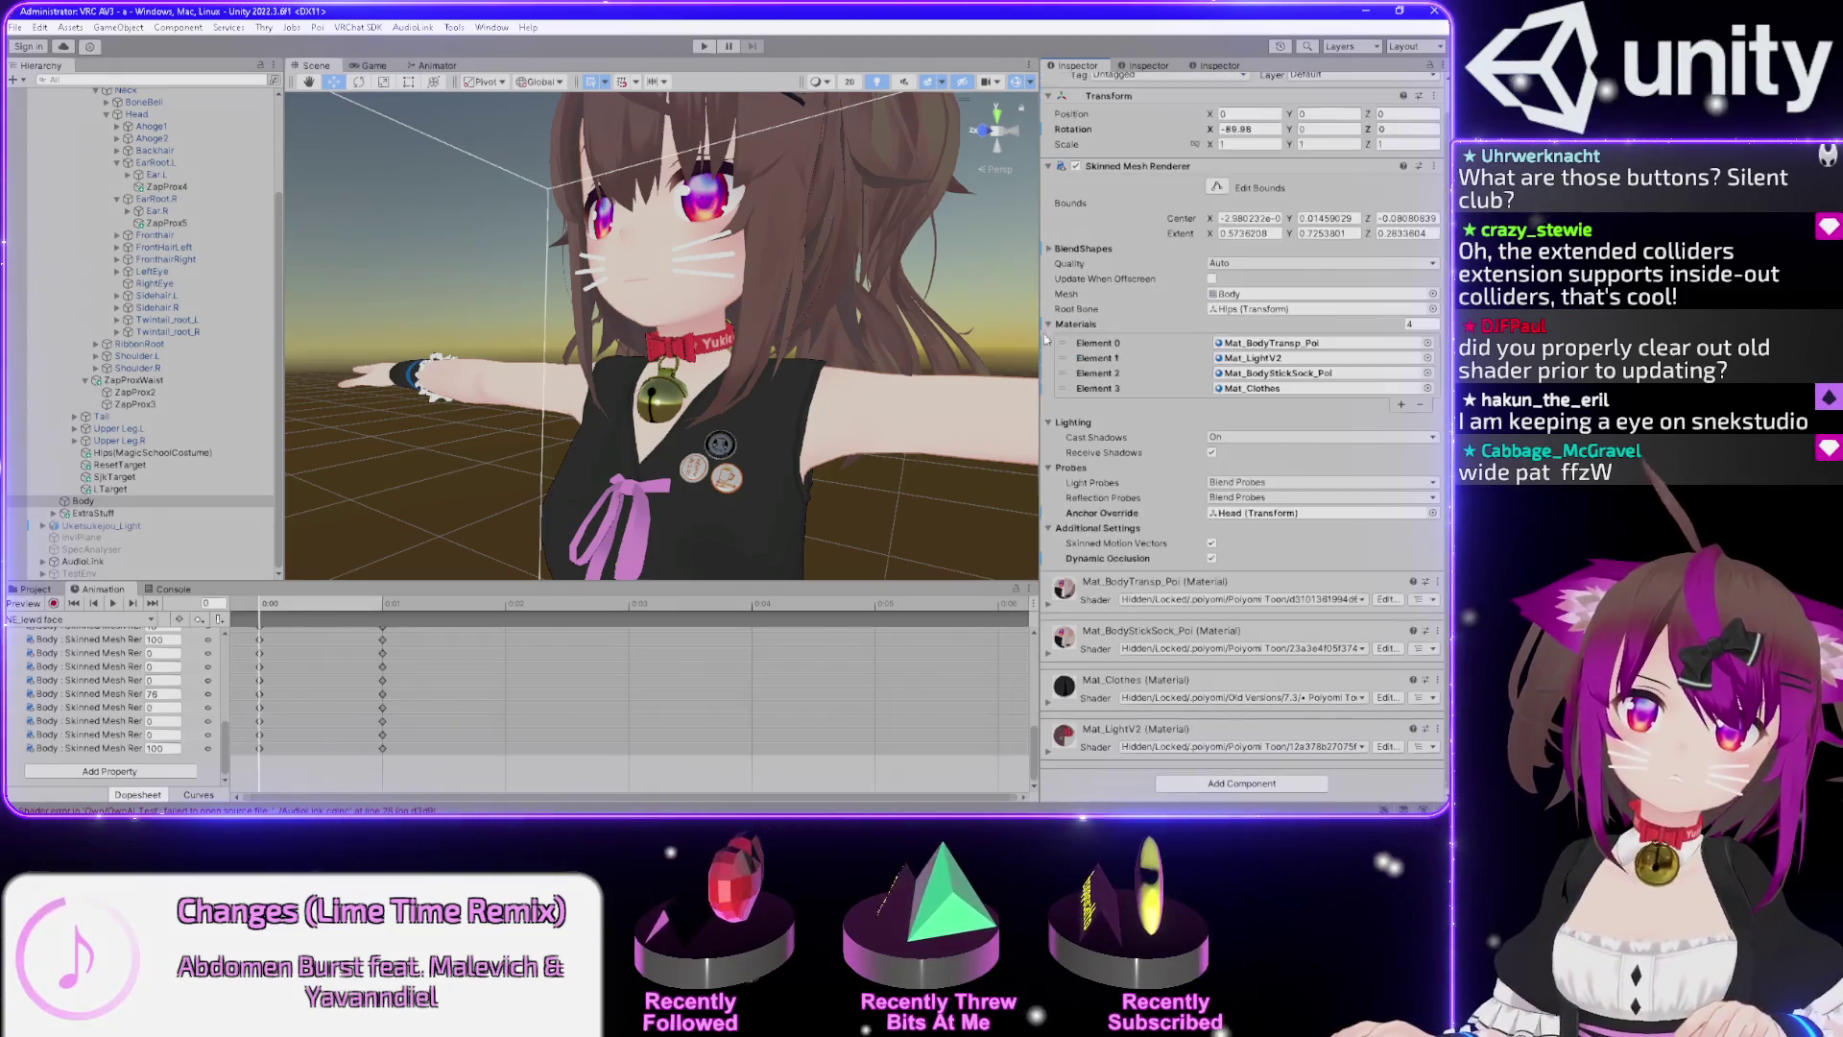
scroll(890, 474, down, 5)
mouse_move(884, 470)
mouse_down()
mouse_move(864, 317)
mouse_move(845, 499)
mouse_move(826, 477)
mouse_move(642, 490)
mouse_up()
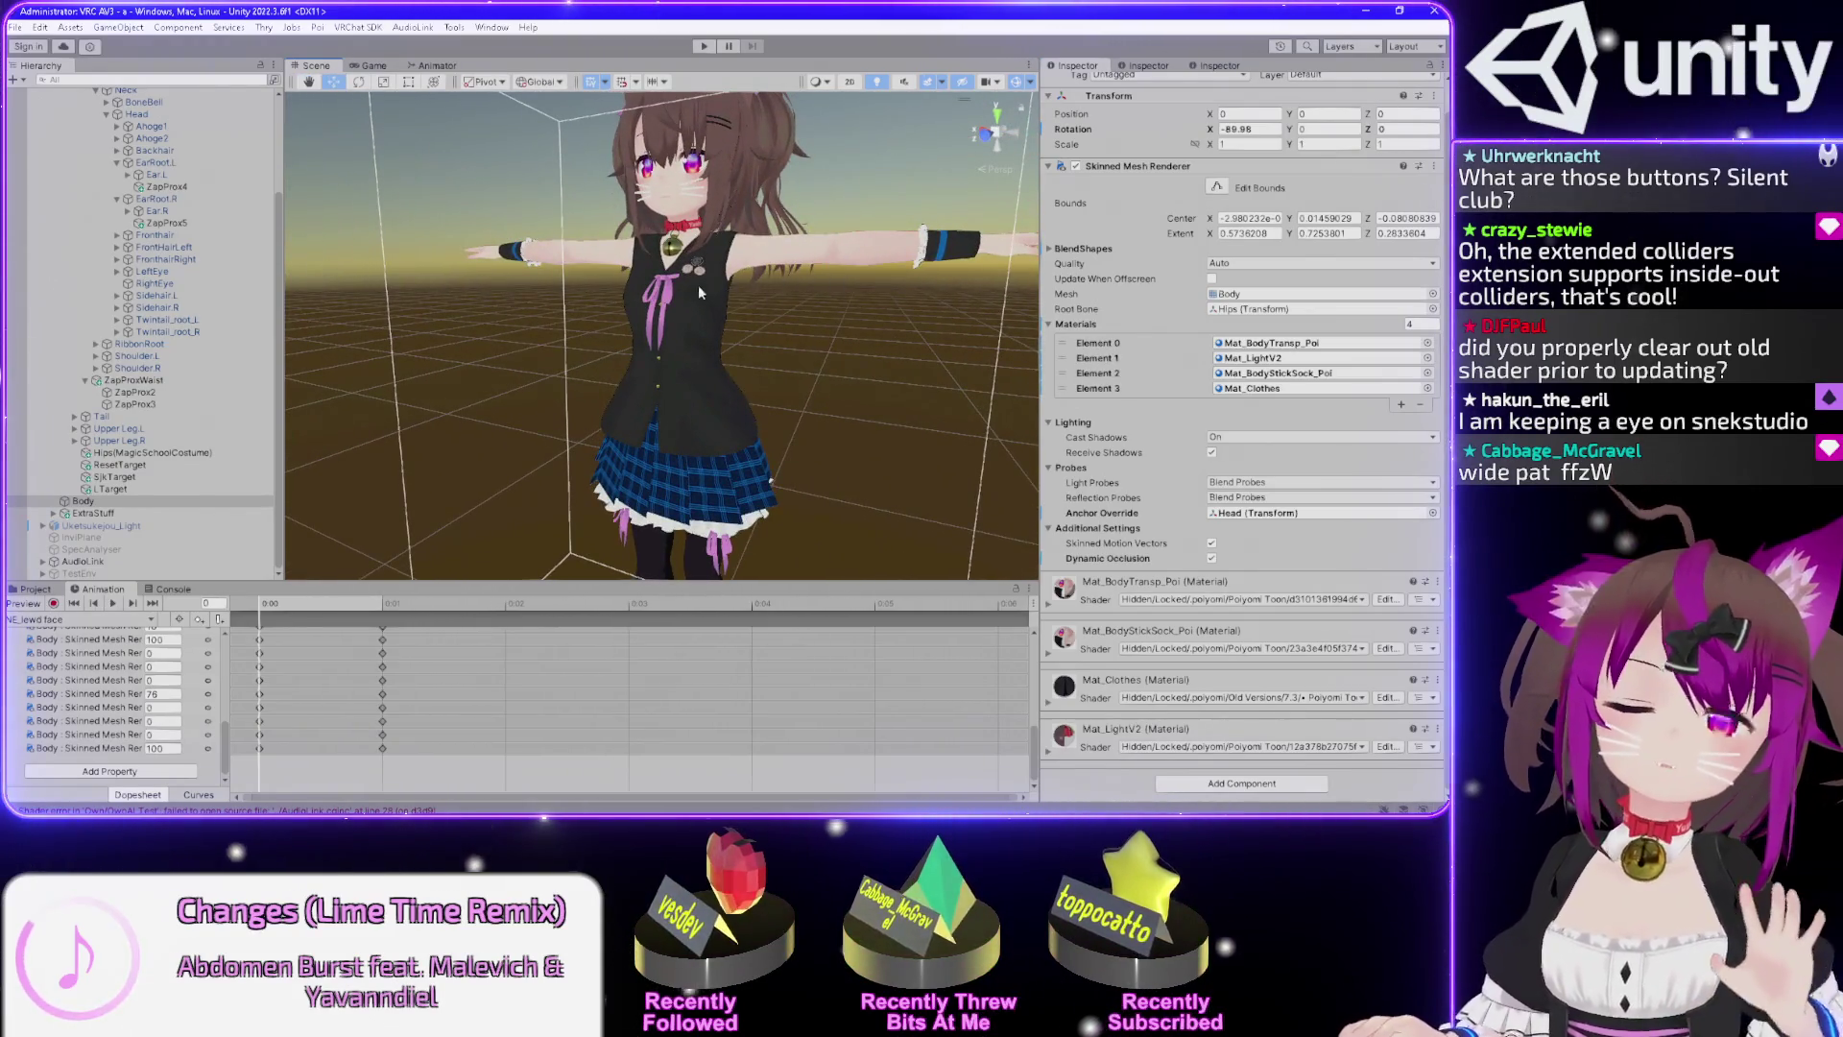
mouse_move(699, 285)
mouse_down()
mouse_move(858, 326)
mouse_move(843, 334)
mouse_move(882, 307)
mouse_move(860, 332)
mouse_move(768, 336)
mouse_move(773, 282)
mouse_up()
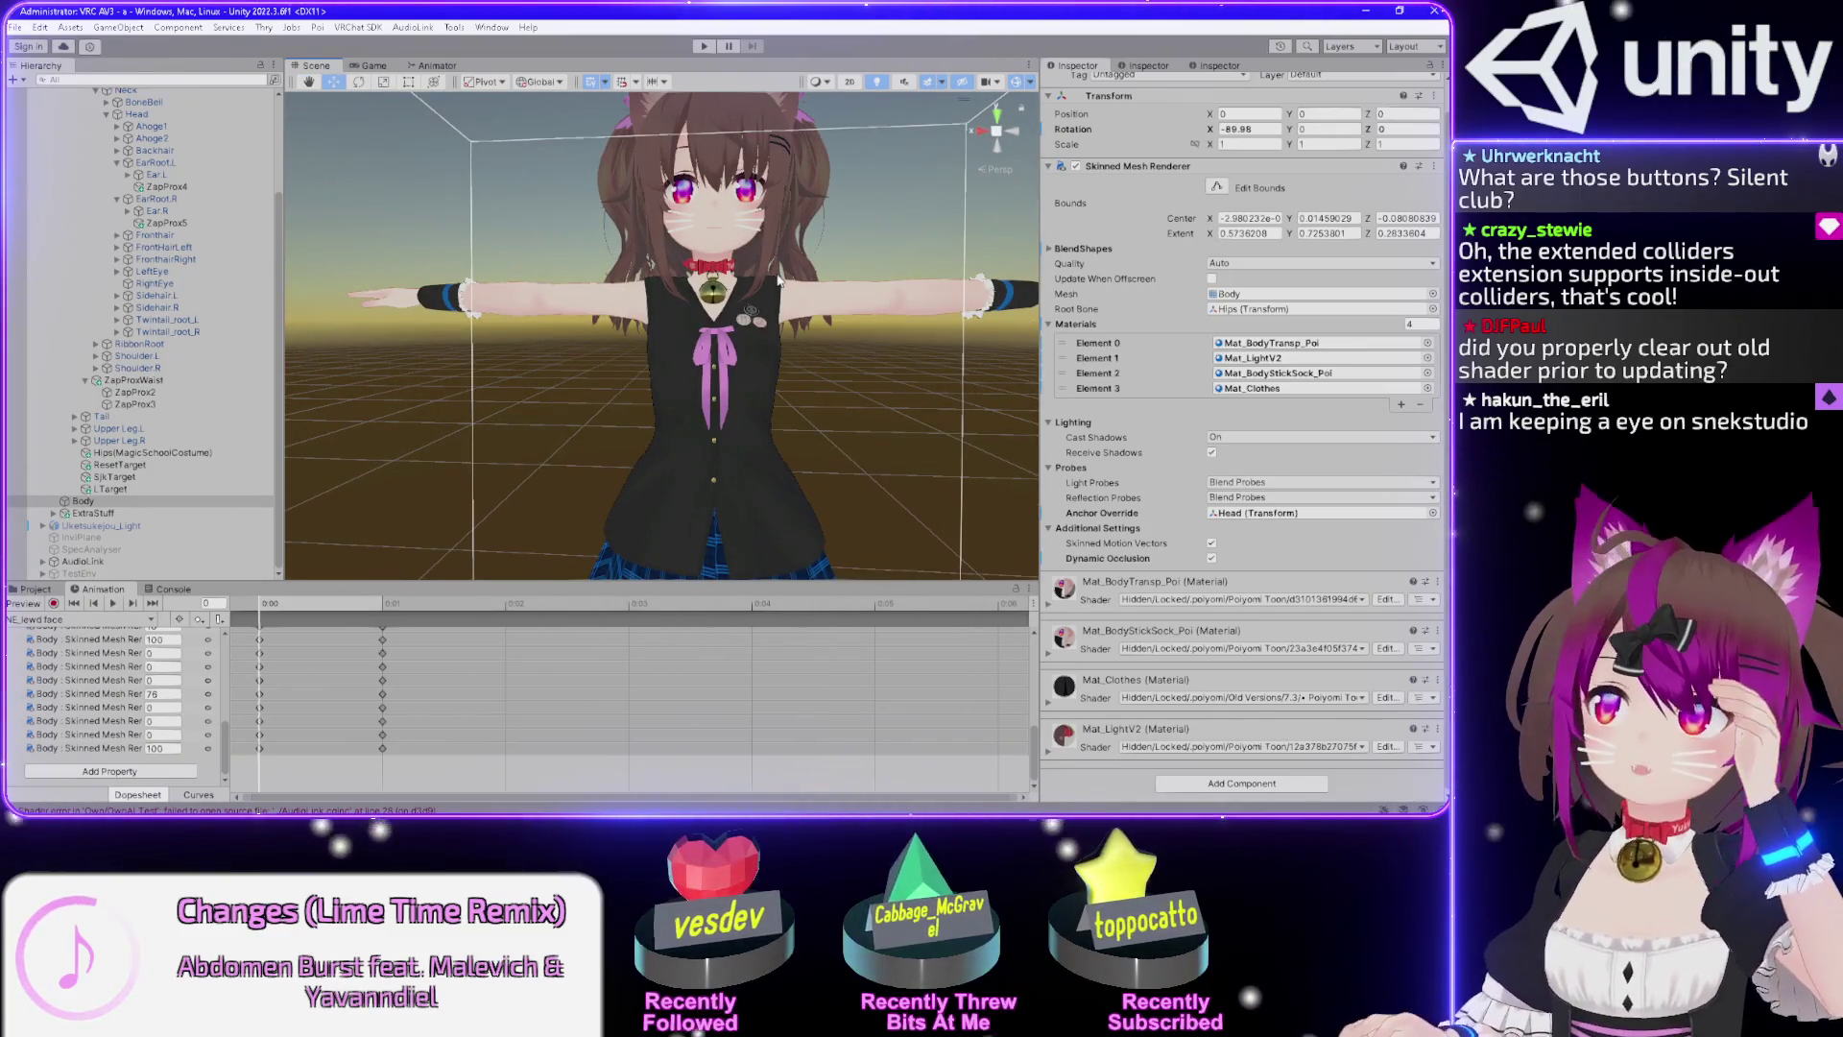
scroll(780, 280, up, 10)
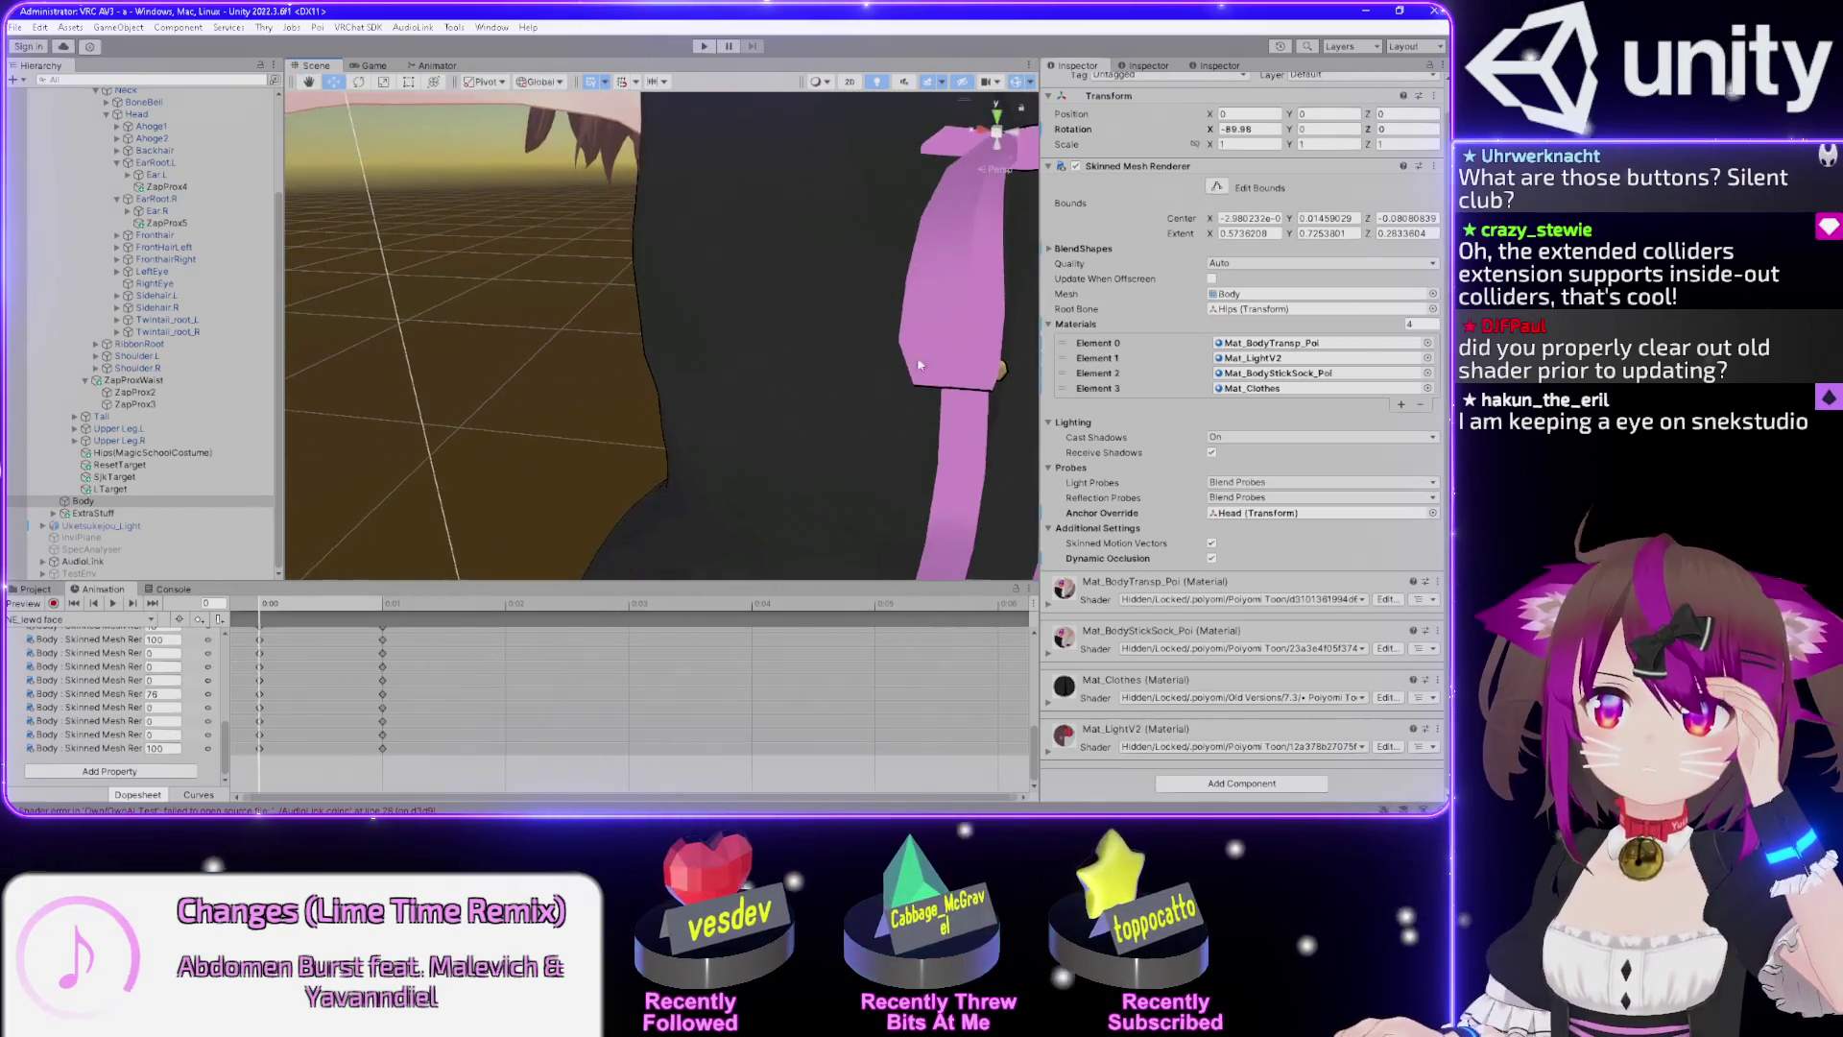
drag(918, 365, 794, 373)
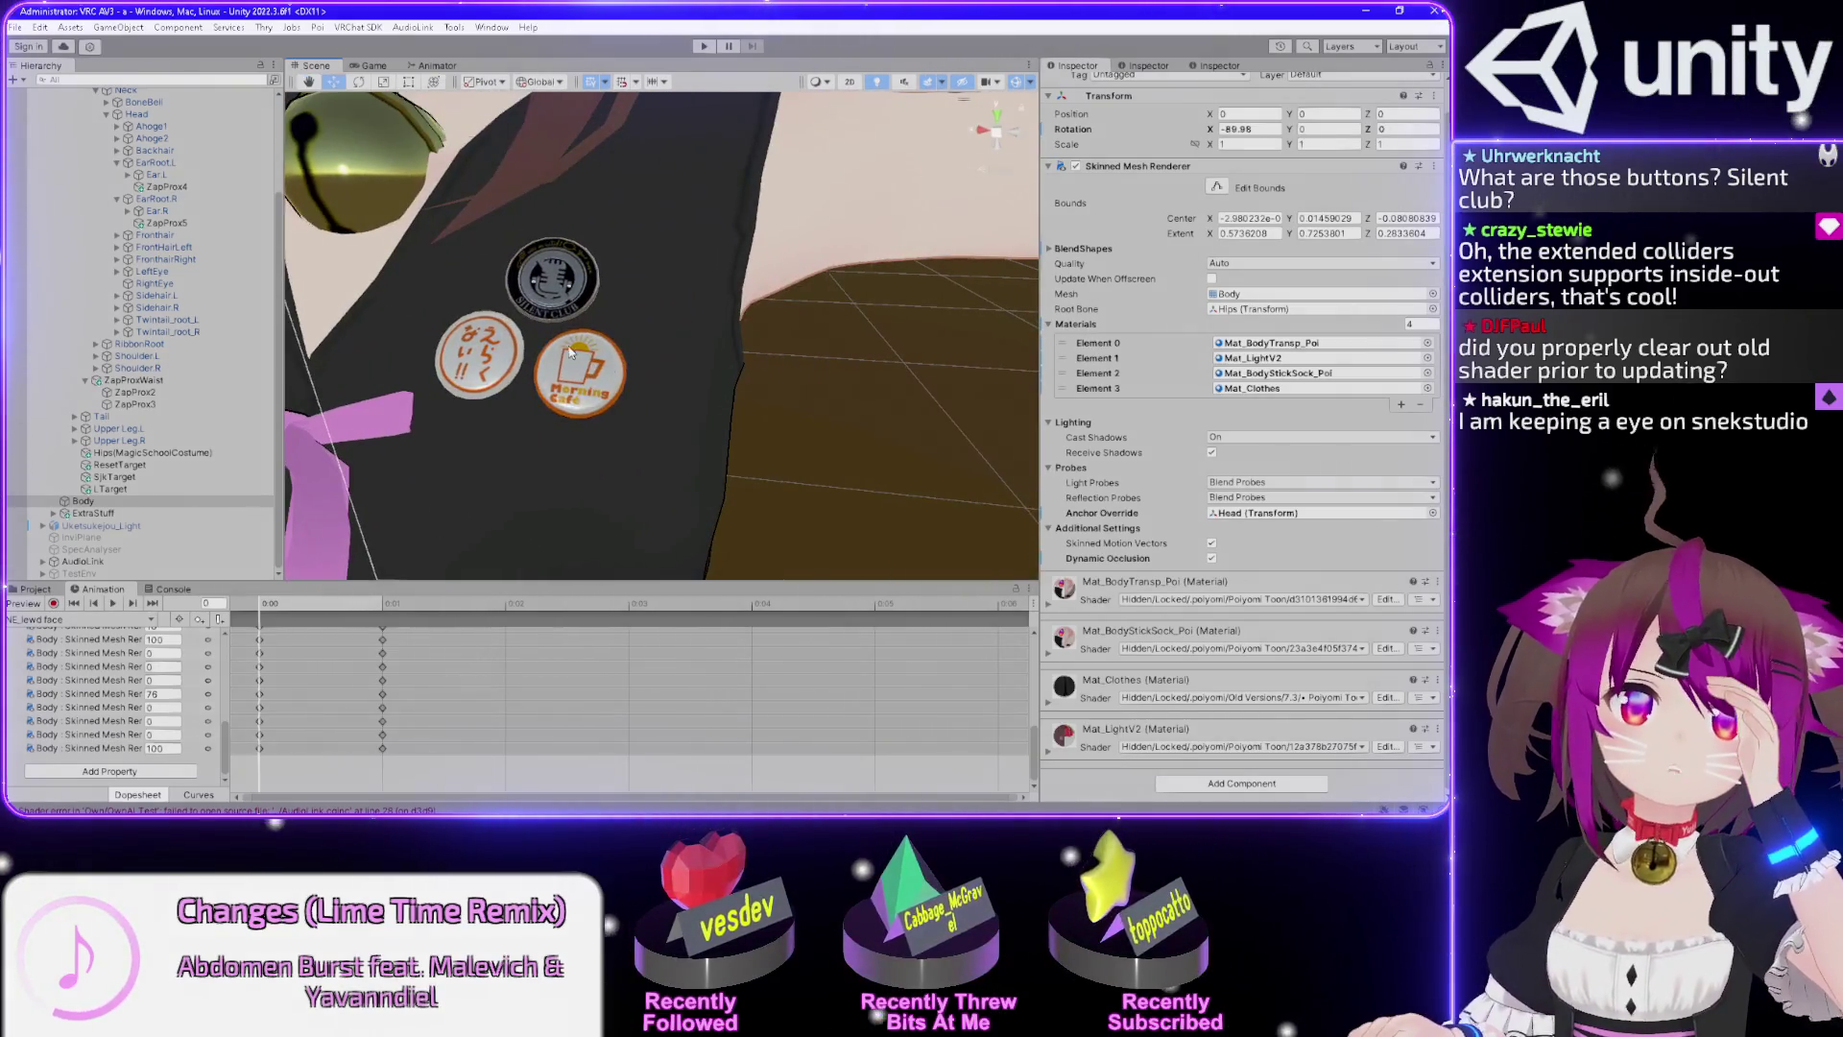
scroll(569, 353, up, 3)
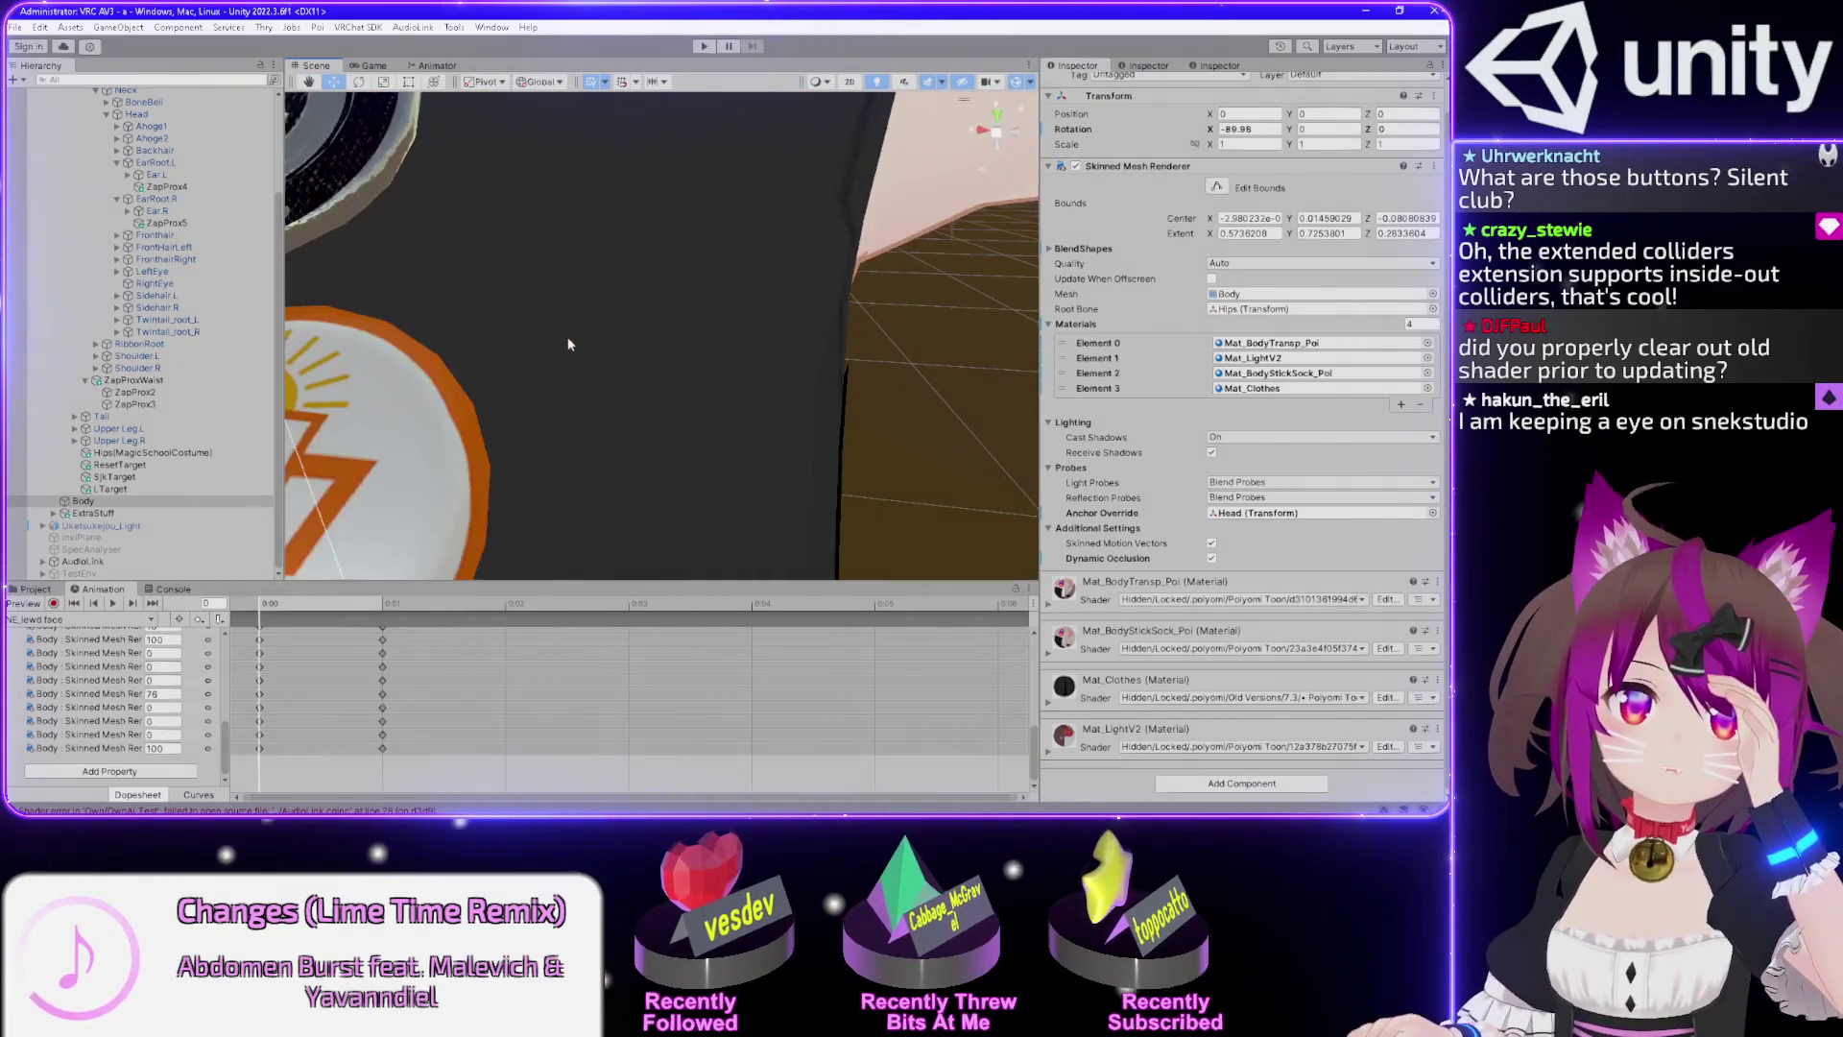
drag(564, 326, 579, 330)
scroll(581, 331, down, 5)
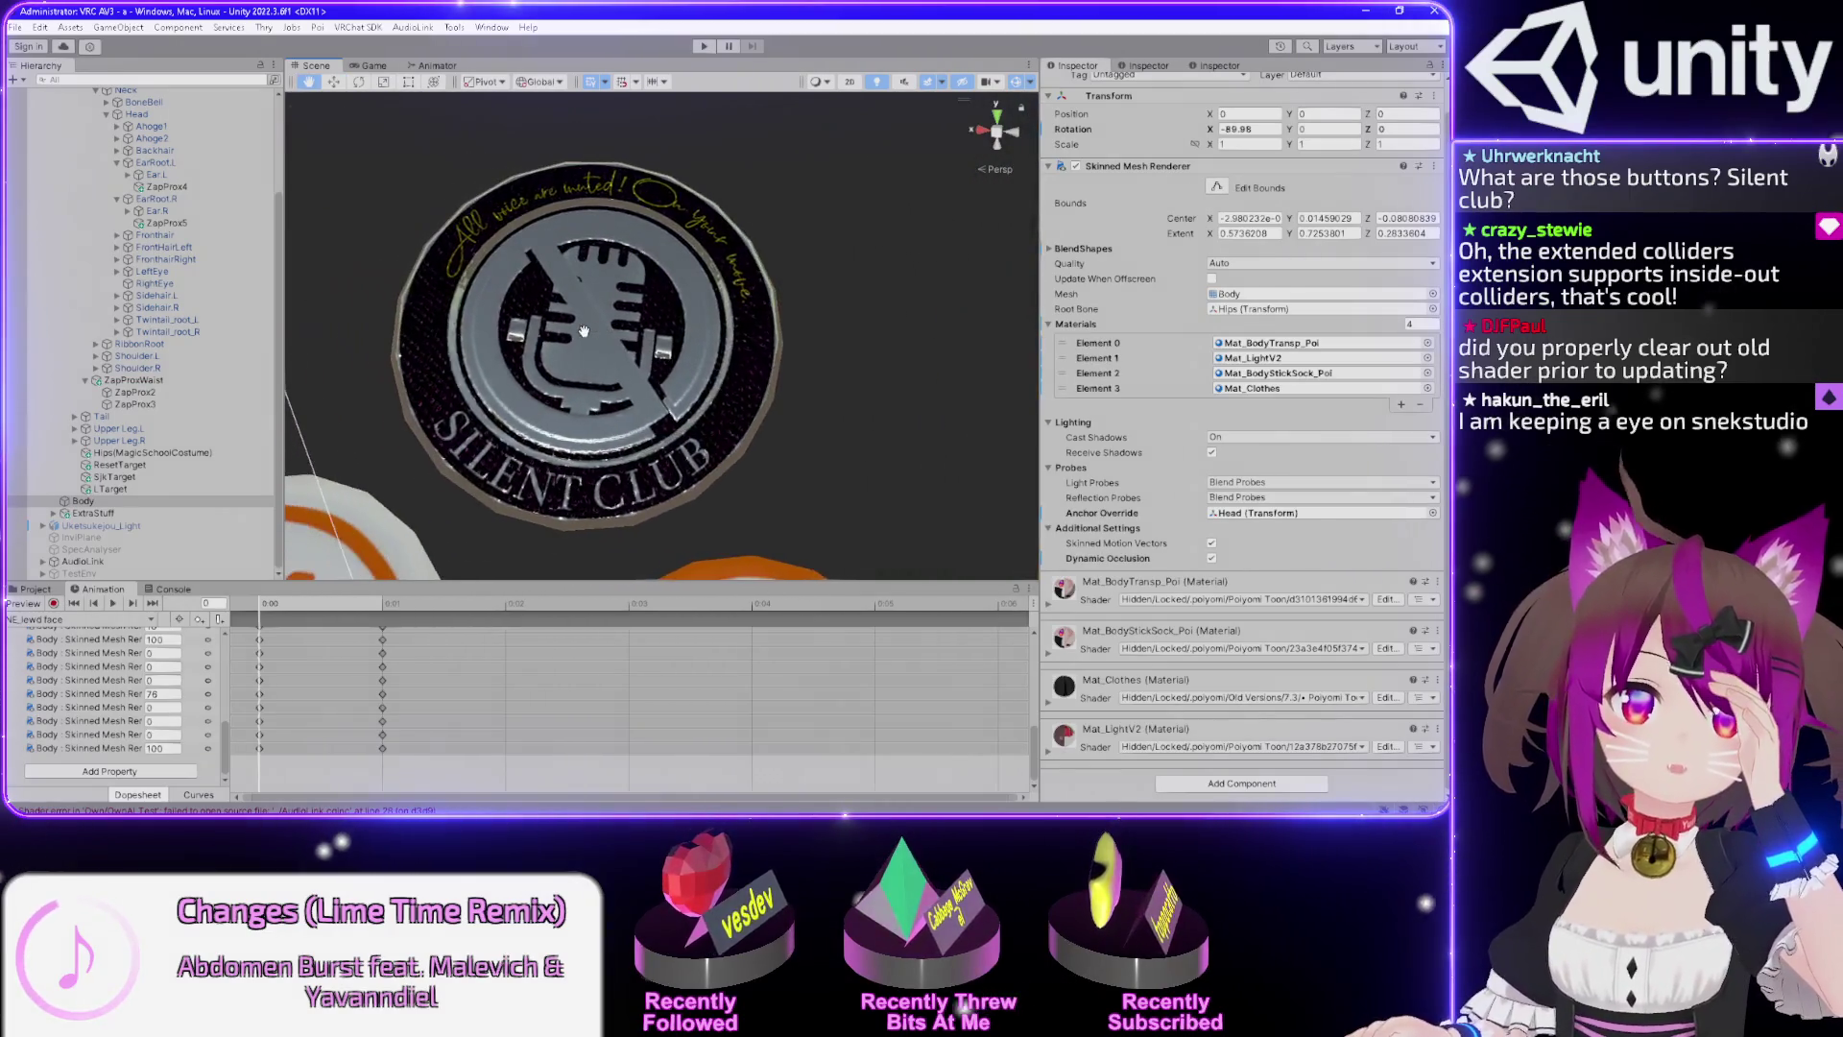
scroll(590, 338, down, 2)
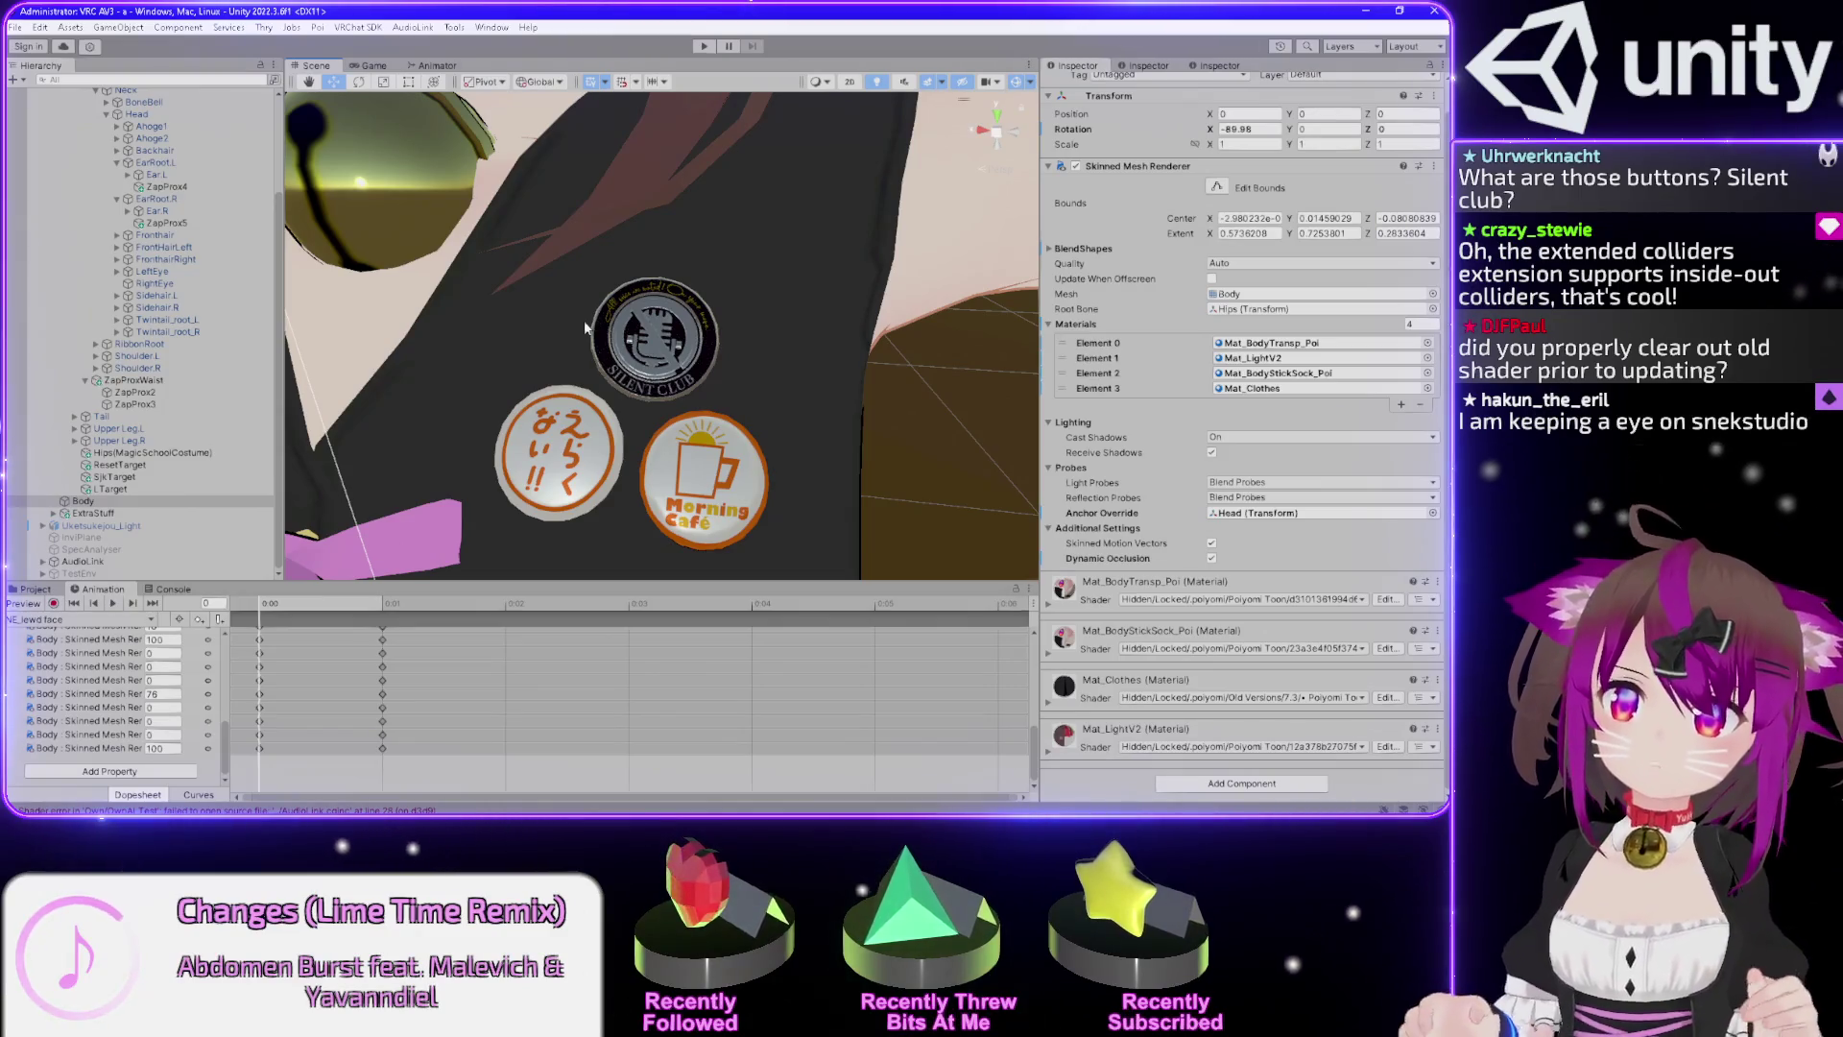
scroll(623, 331, down, 2)
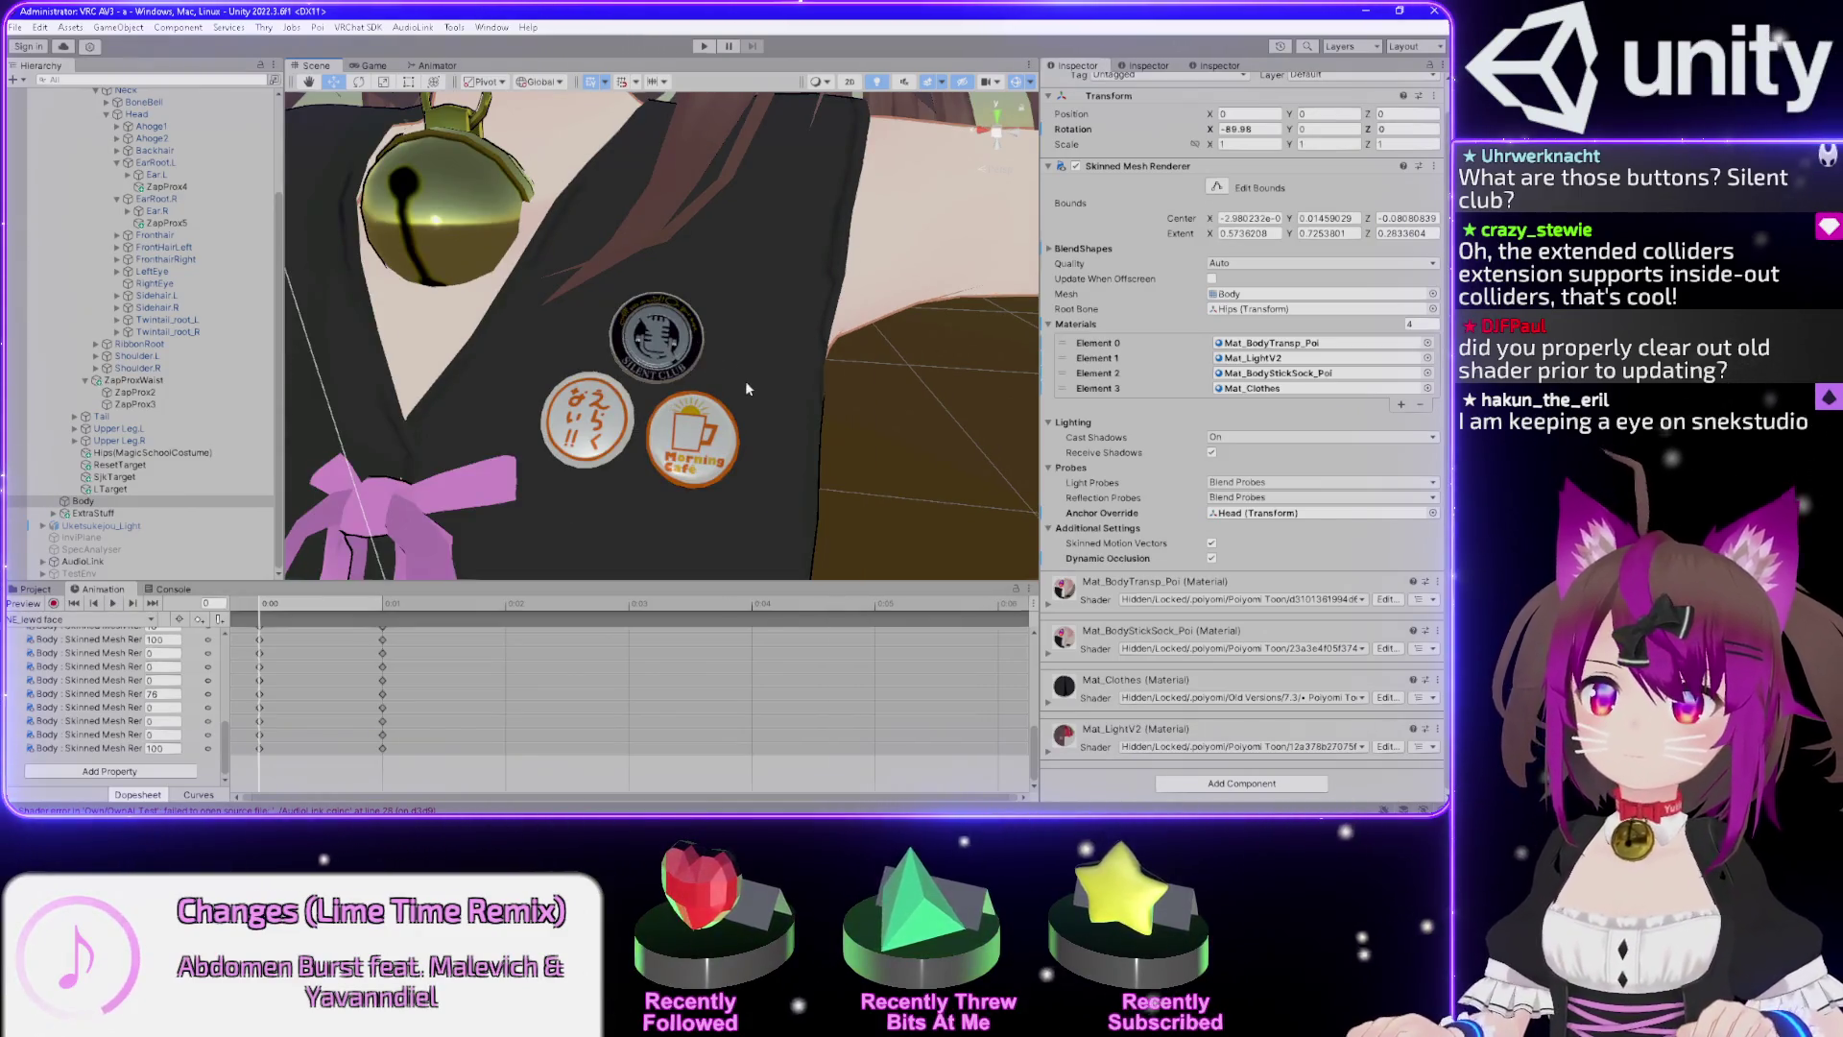
scroll(747, 388, up, 3)
scroll(747, 388, down, 1)
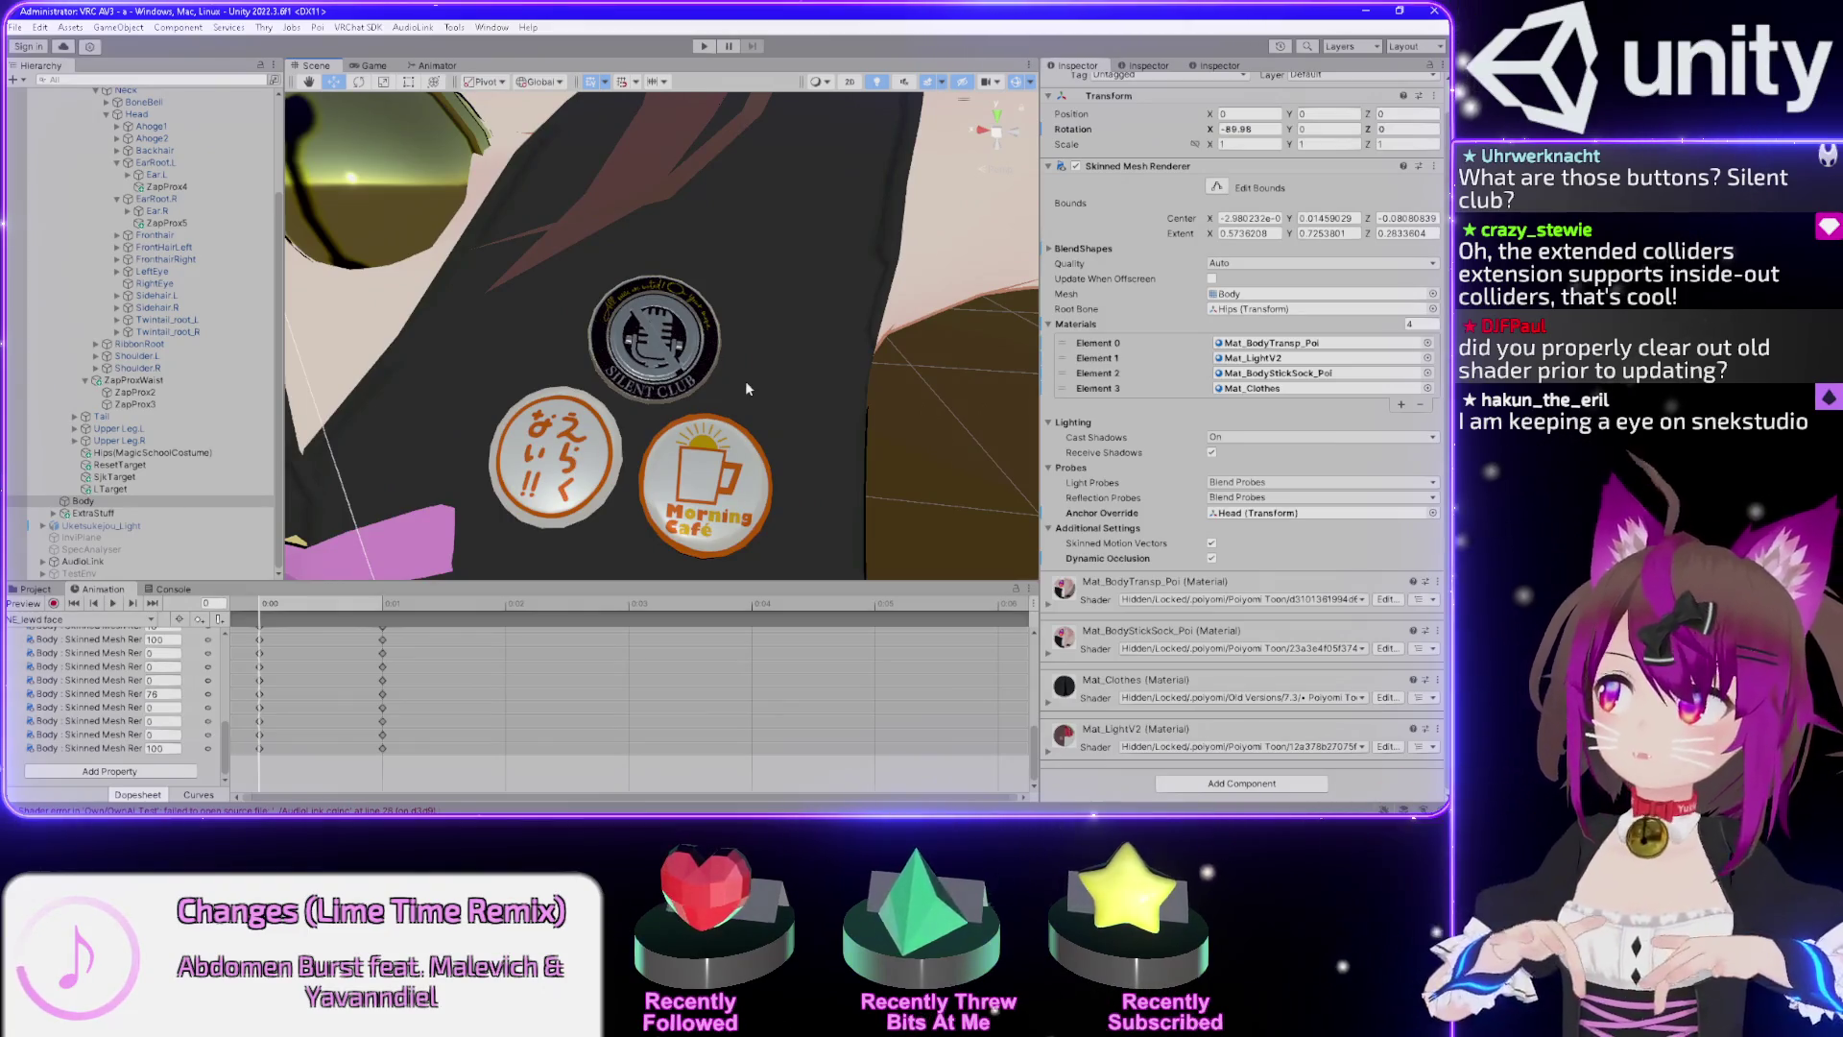
scroll(780, 278, down, 3)
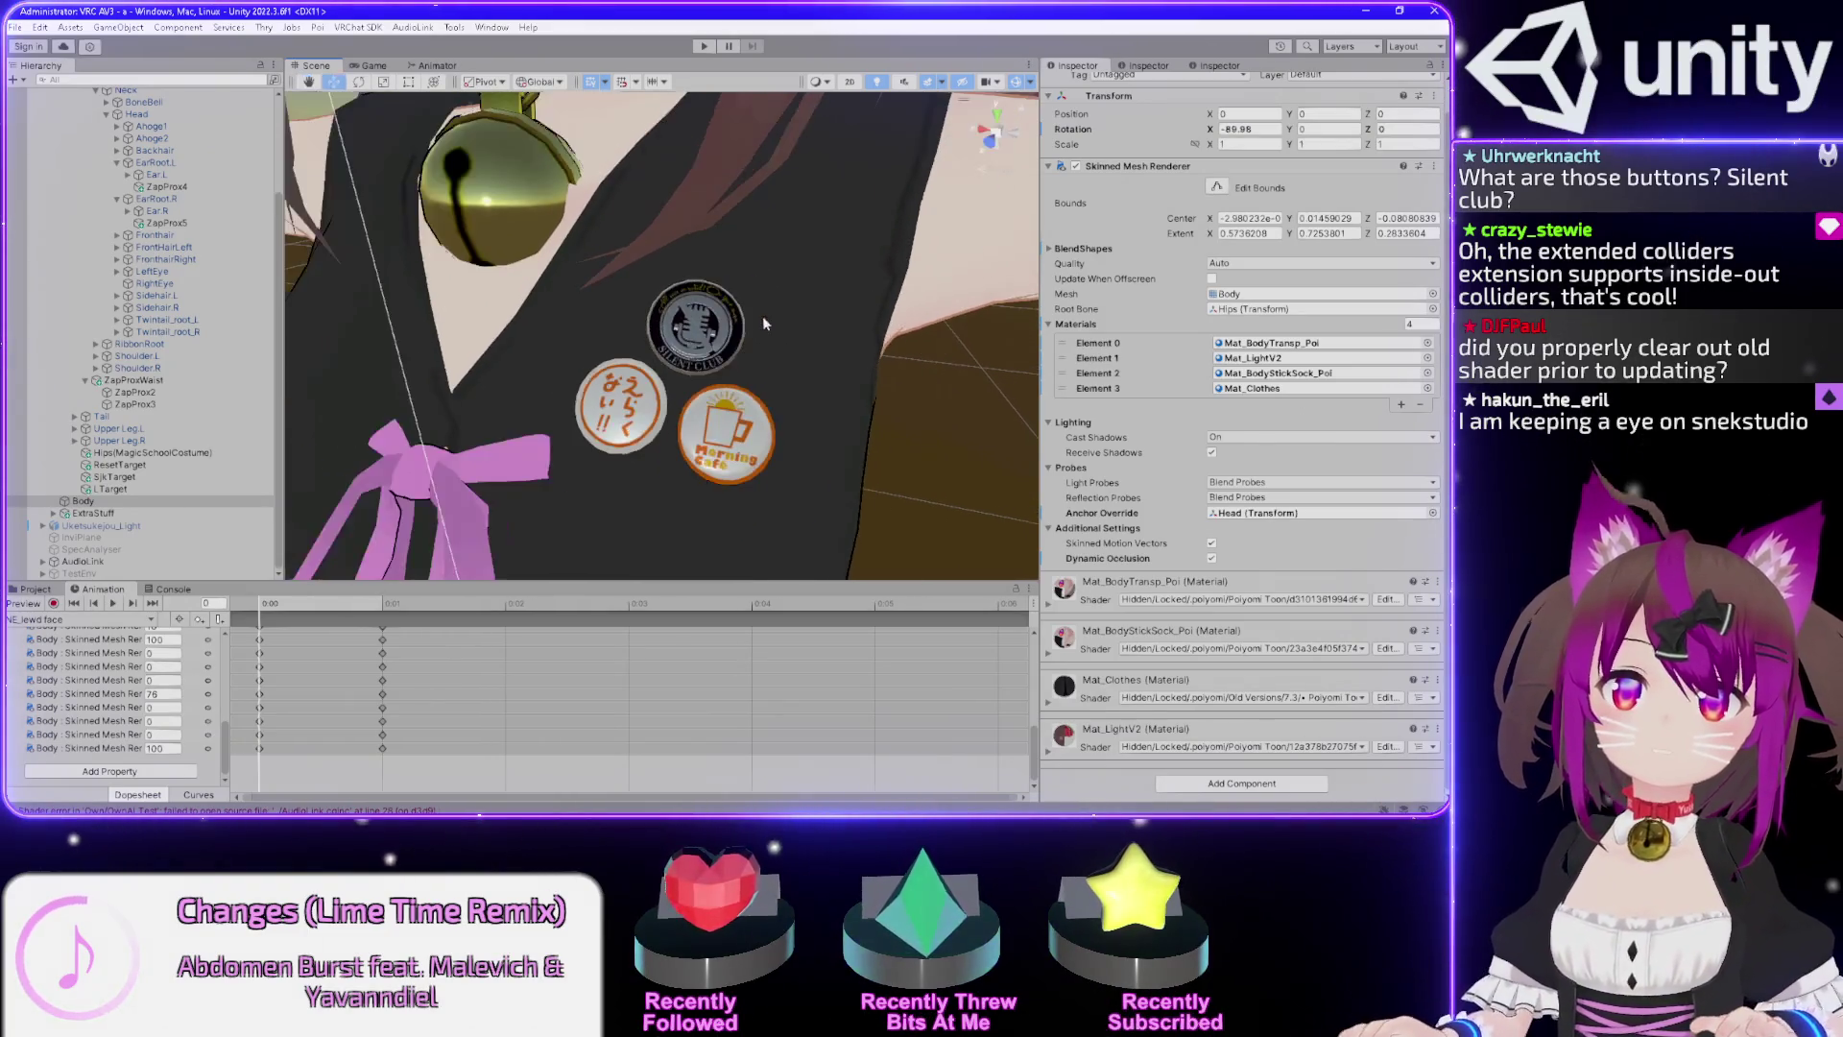
mouse_move(770, 311)
mouse_down()
mouse_move(720, 300)
mouse_move(778, 308)
mouse_up()
scroll(780, 312, up, 2)
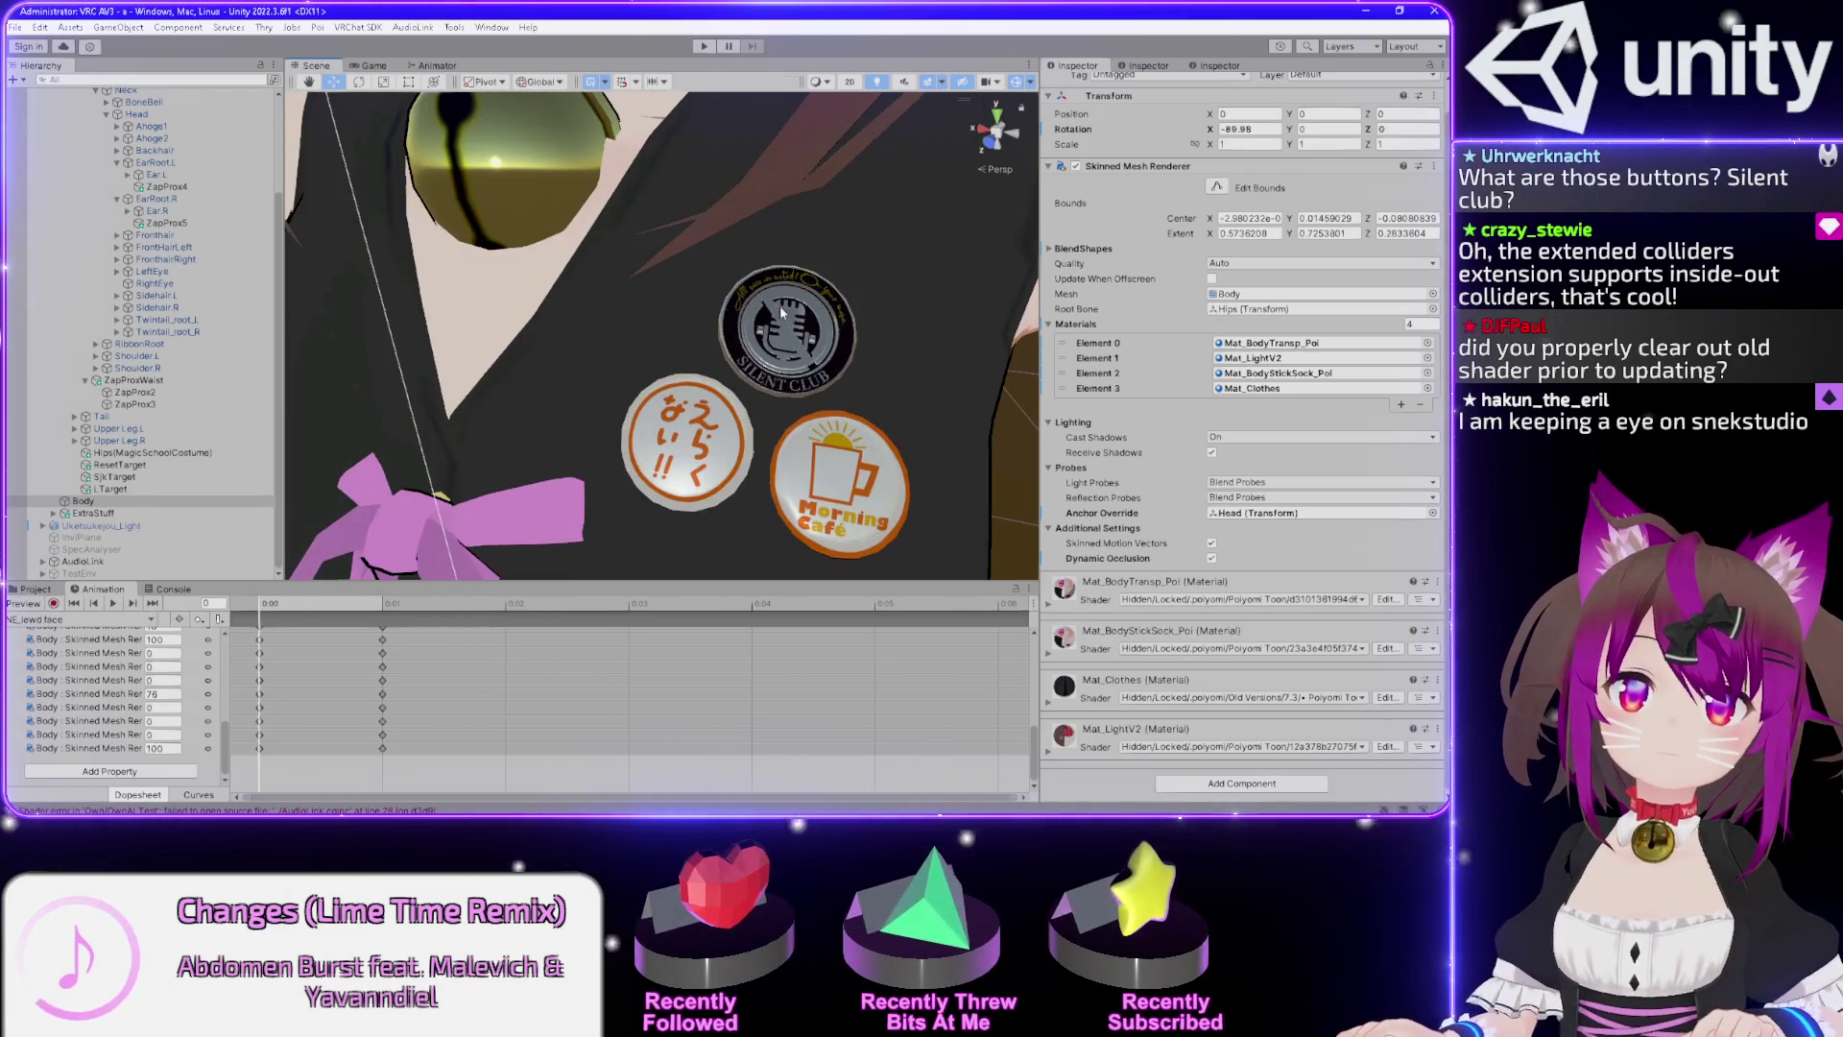
scroll(821, 320, down, 2)
mouse_move(864, 326)
mouse_down()
mouse_move(892, 336)
mouse_move(851, 301)
mouse_move(876, 307)
mouse_move(814, 377)
mouse_up()
scroll(814, 377, up, 5)
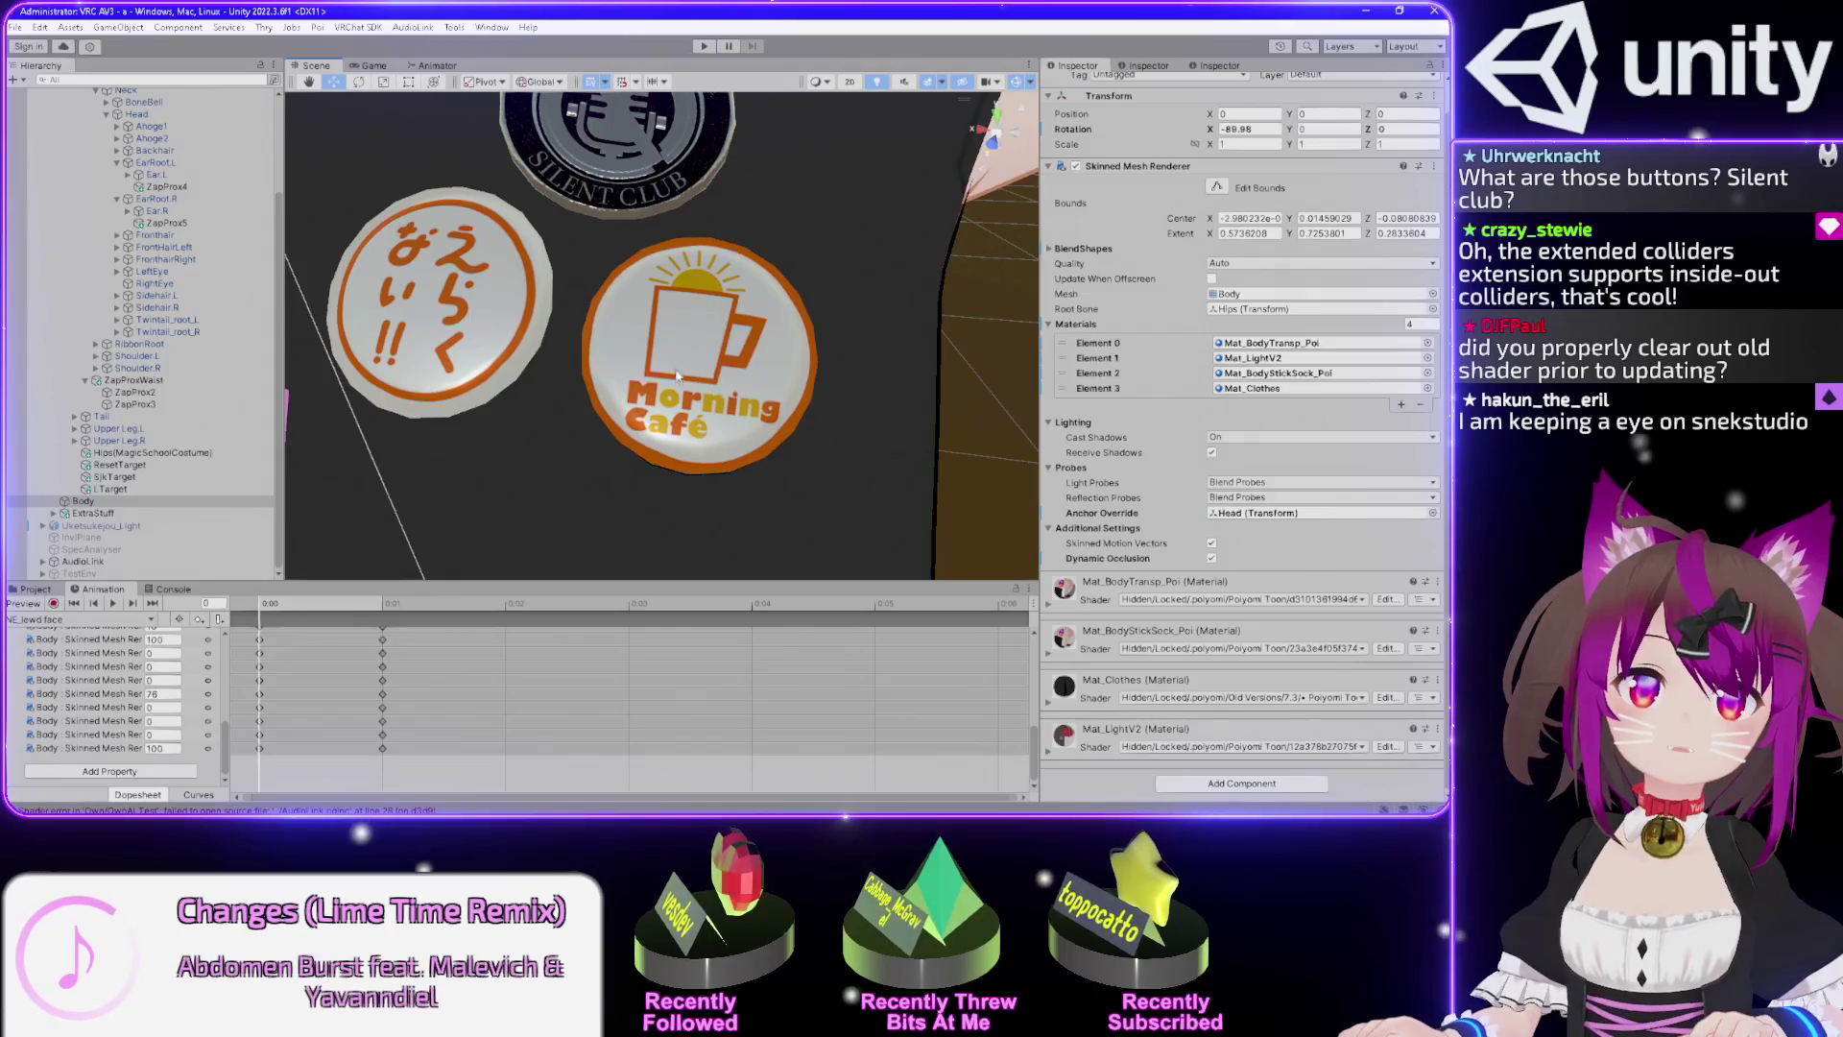
scroll(775, 366, down, 5)
scroll(764, 355, up, 2)
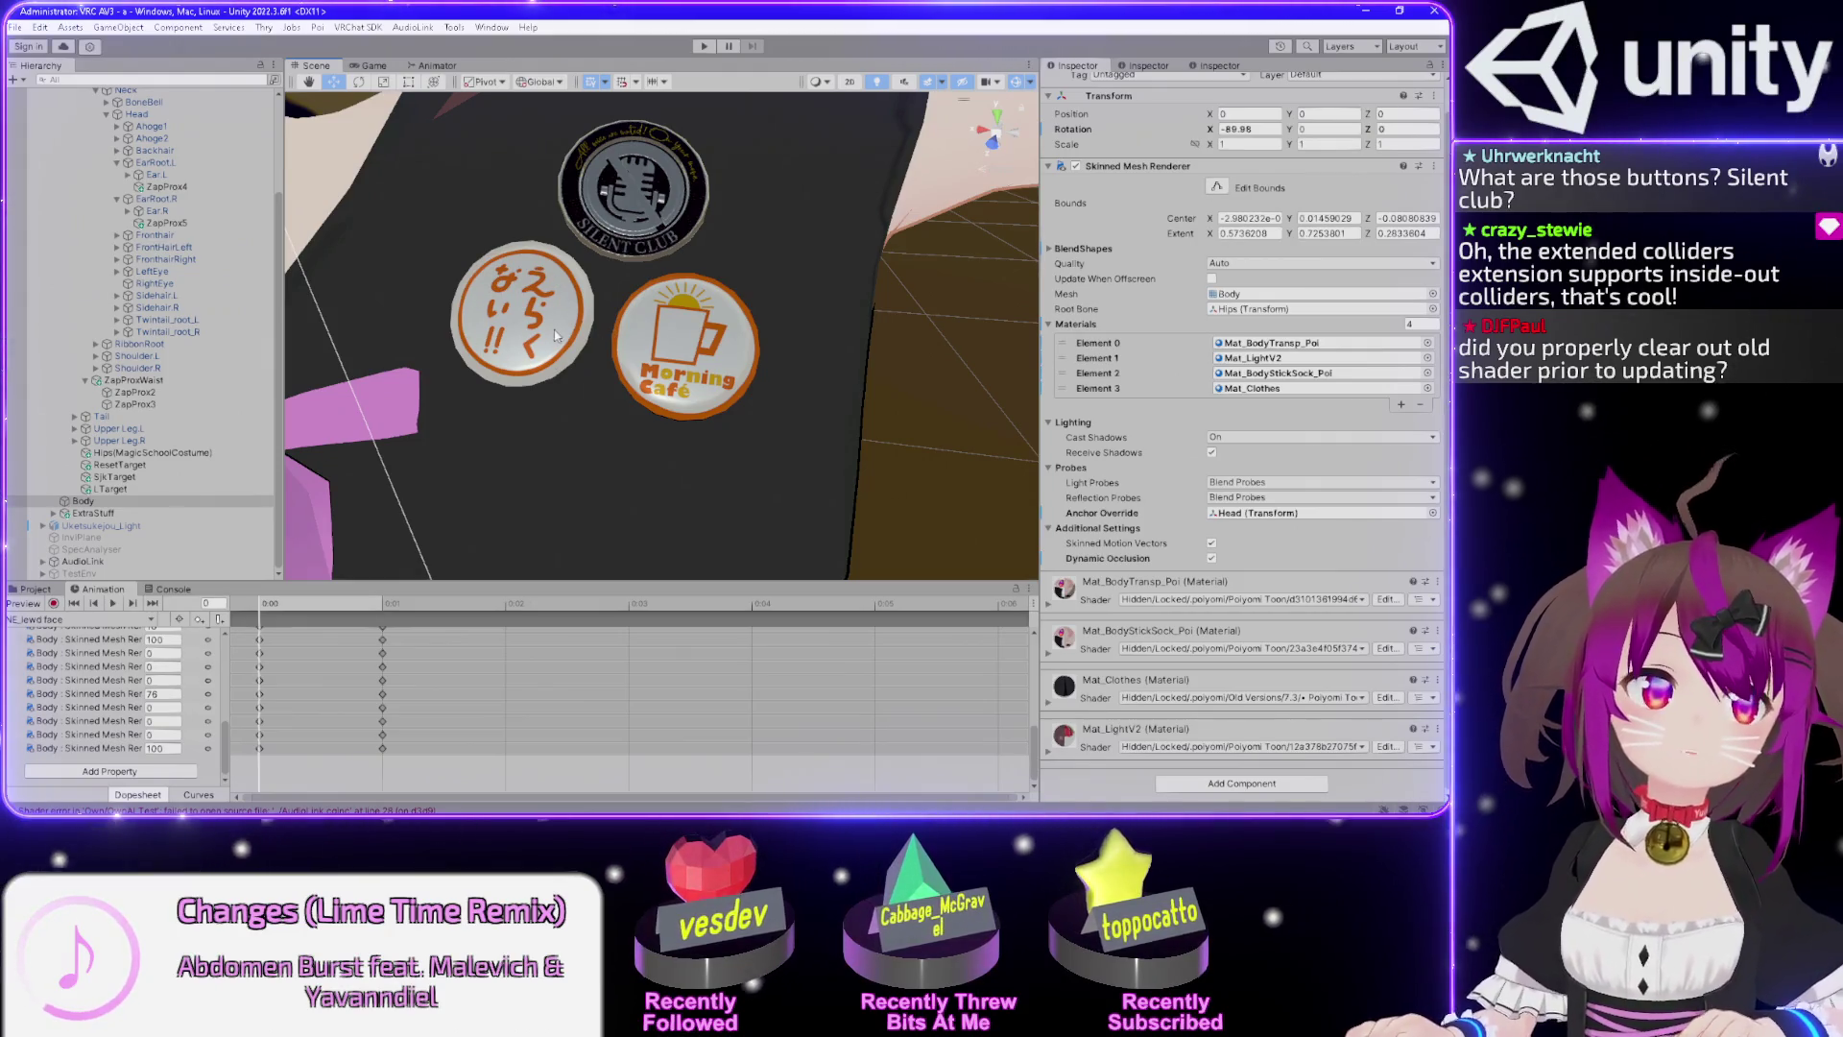
scroll(557, 335, down, 5)
scroll(570, 339, up, 3)
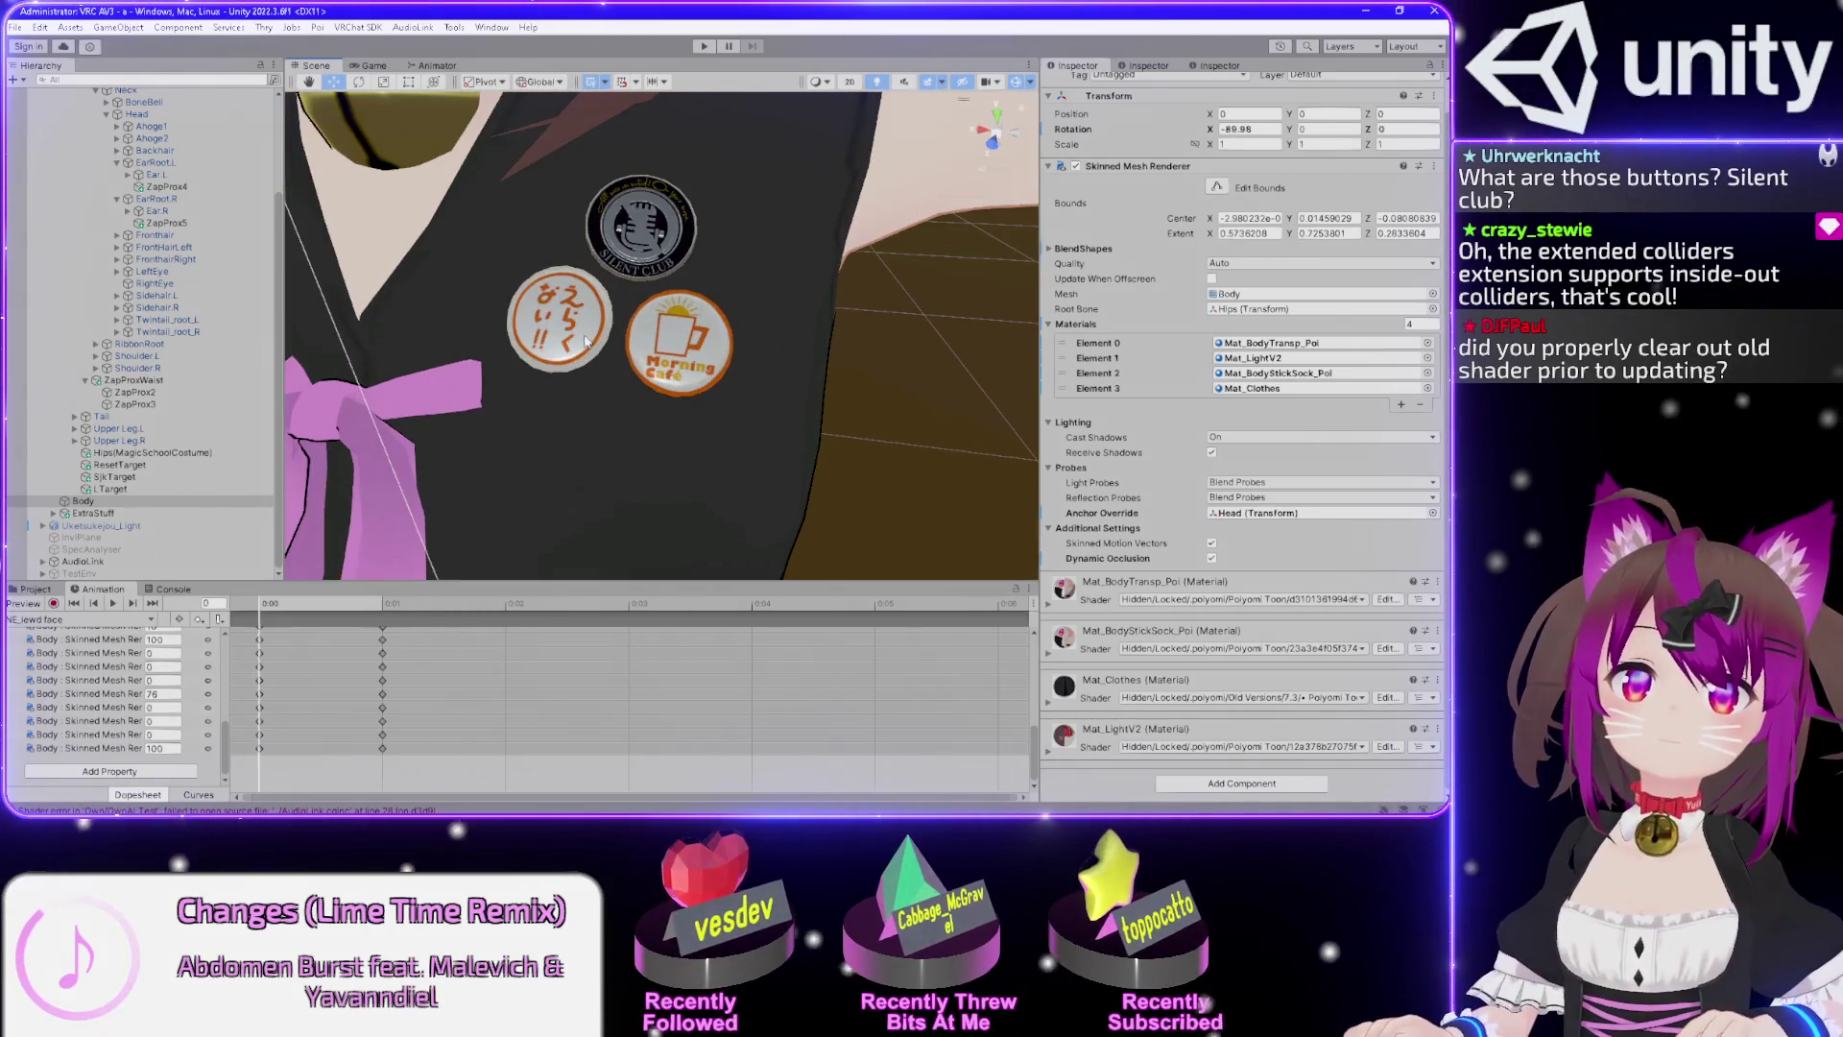
scroll(627, 333, up, 3)
drag(627, 333, 626, 328)
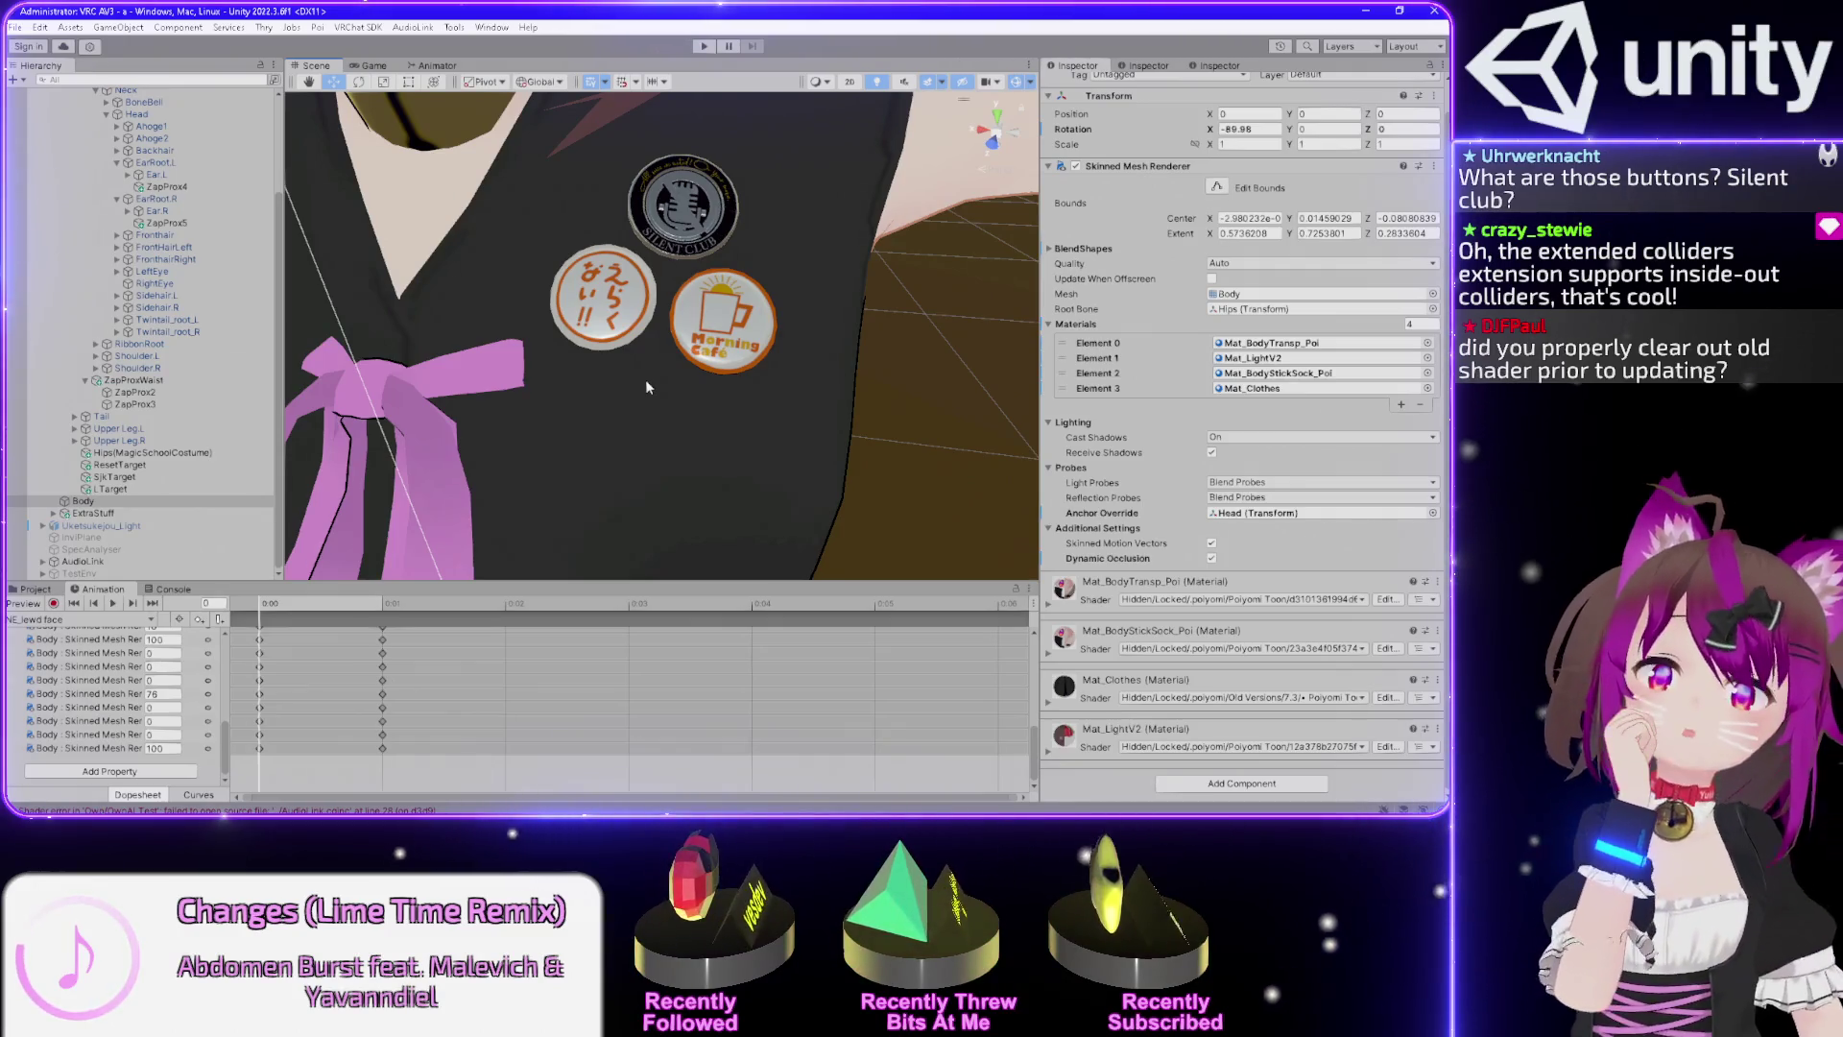
scroll(648, 383, down, 2)
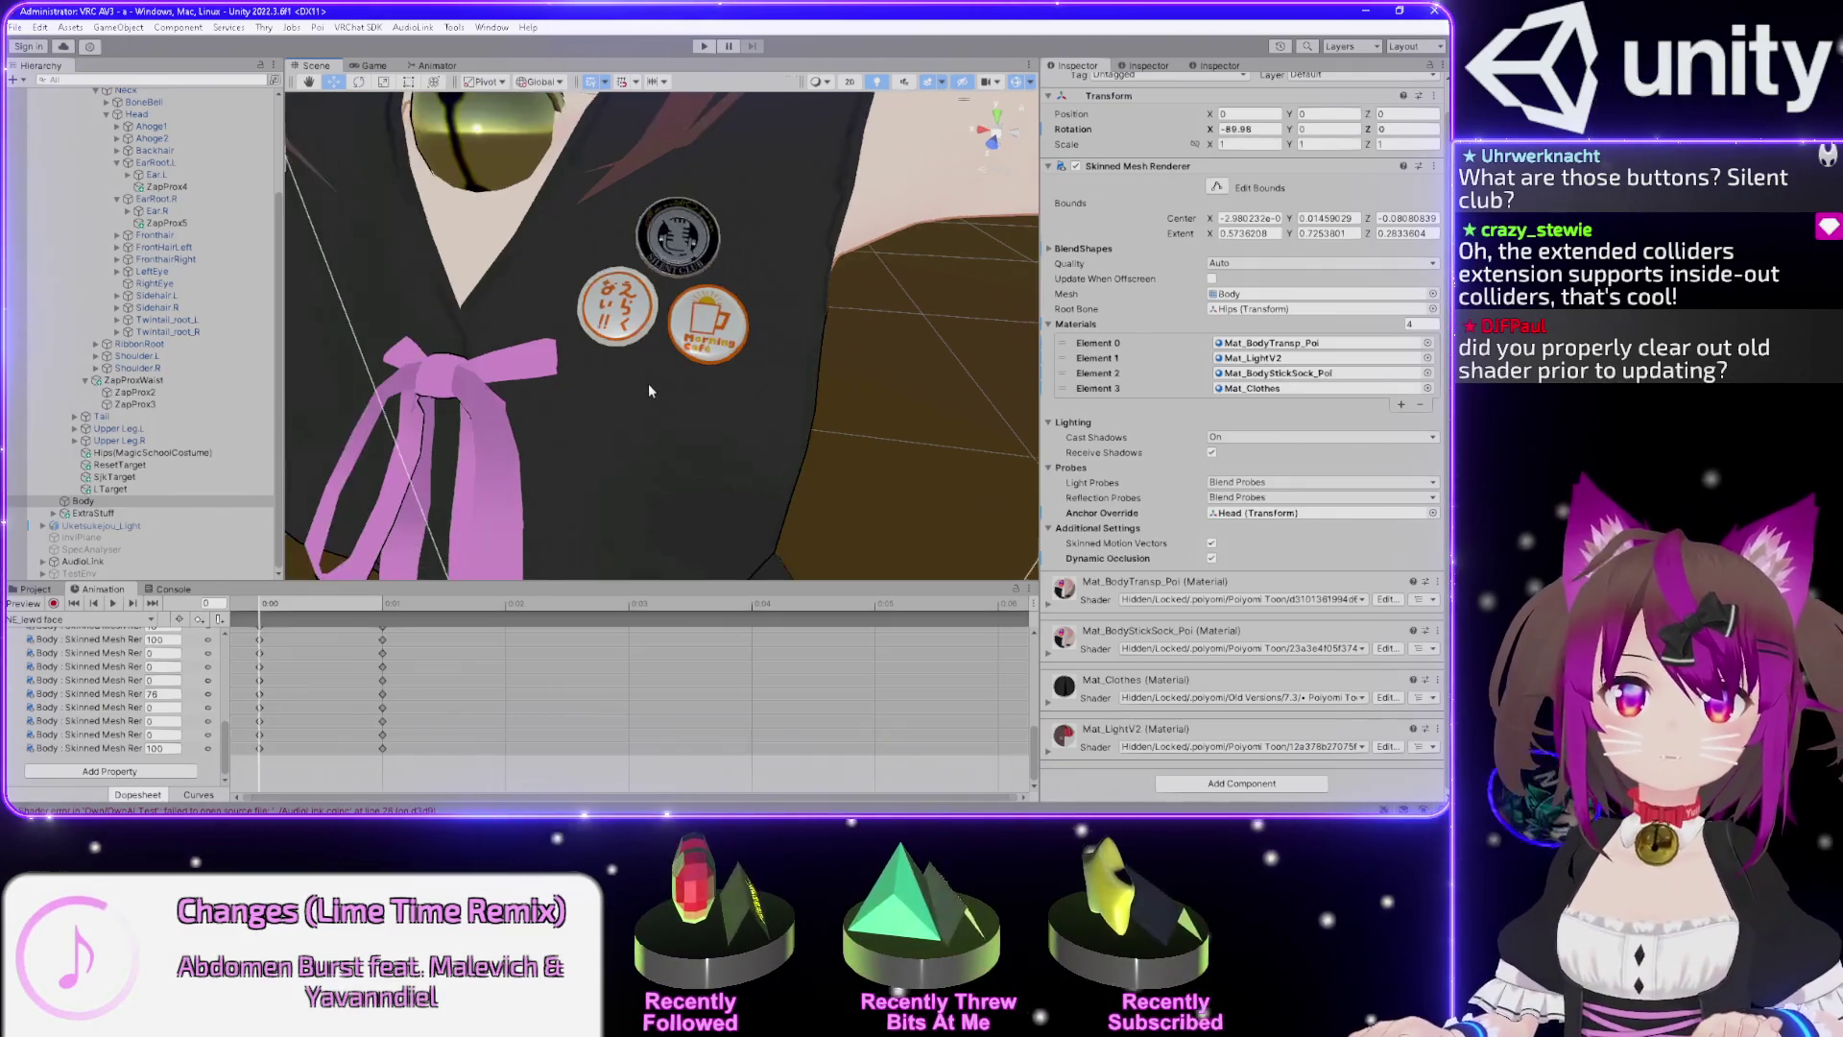
drag(660, 377, 663, 384)
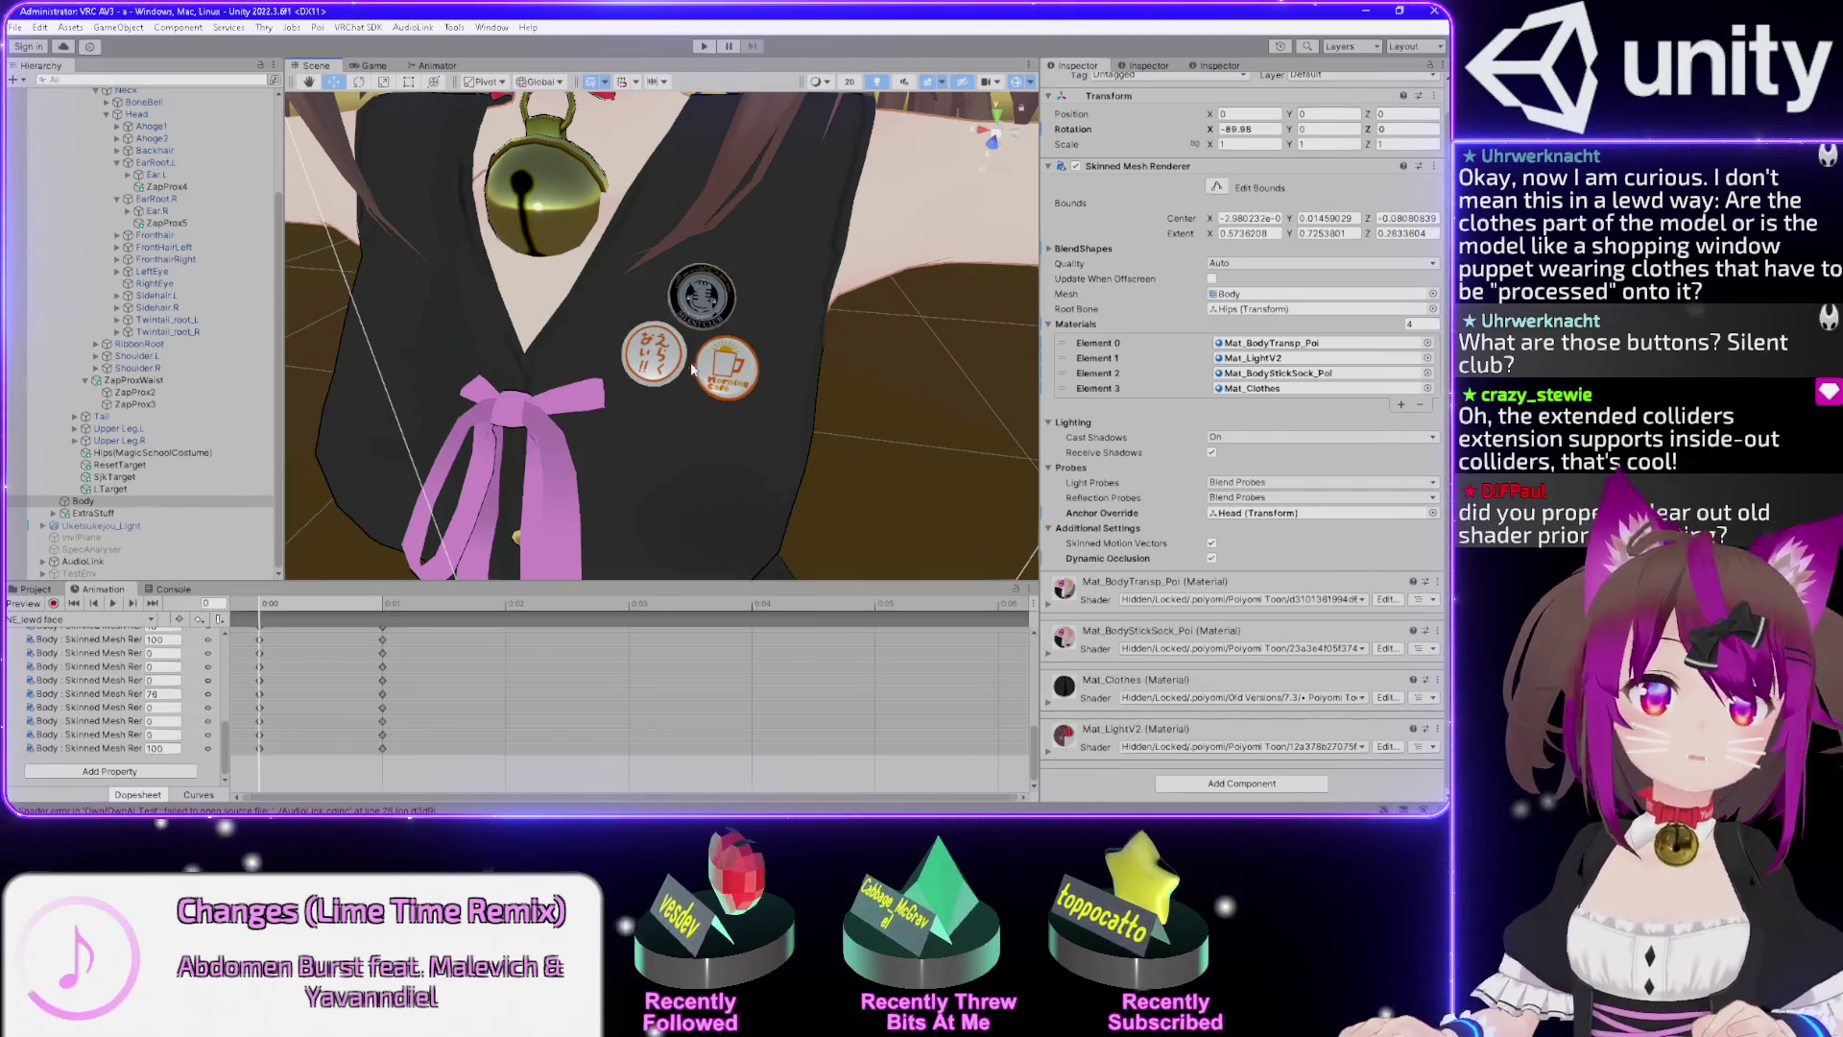
scroll(695, 363, up, 3)
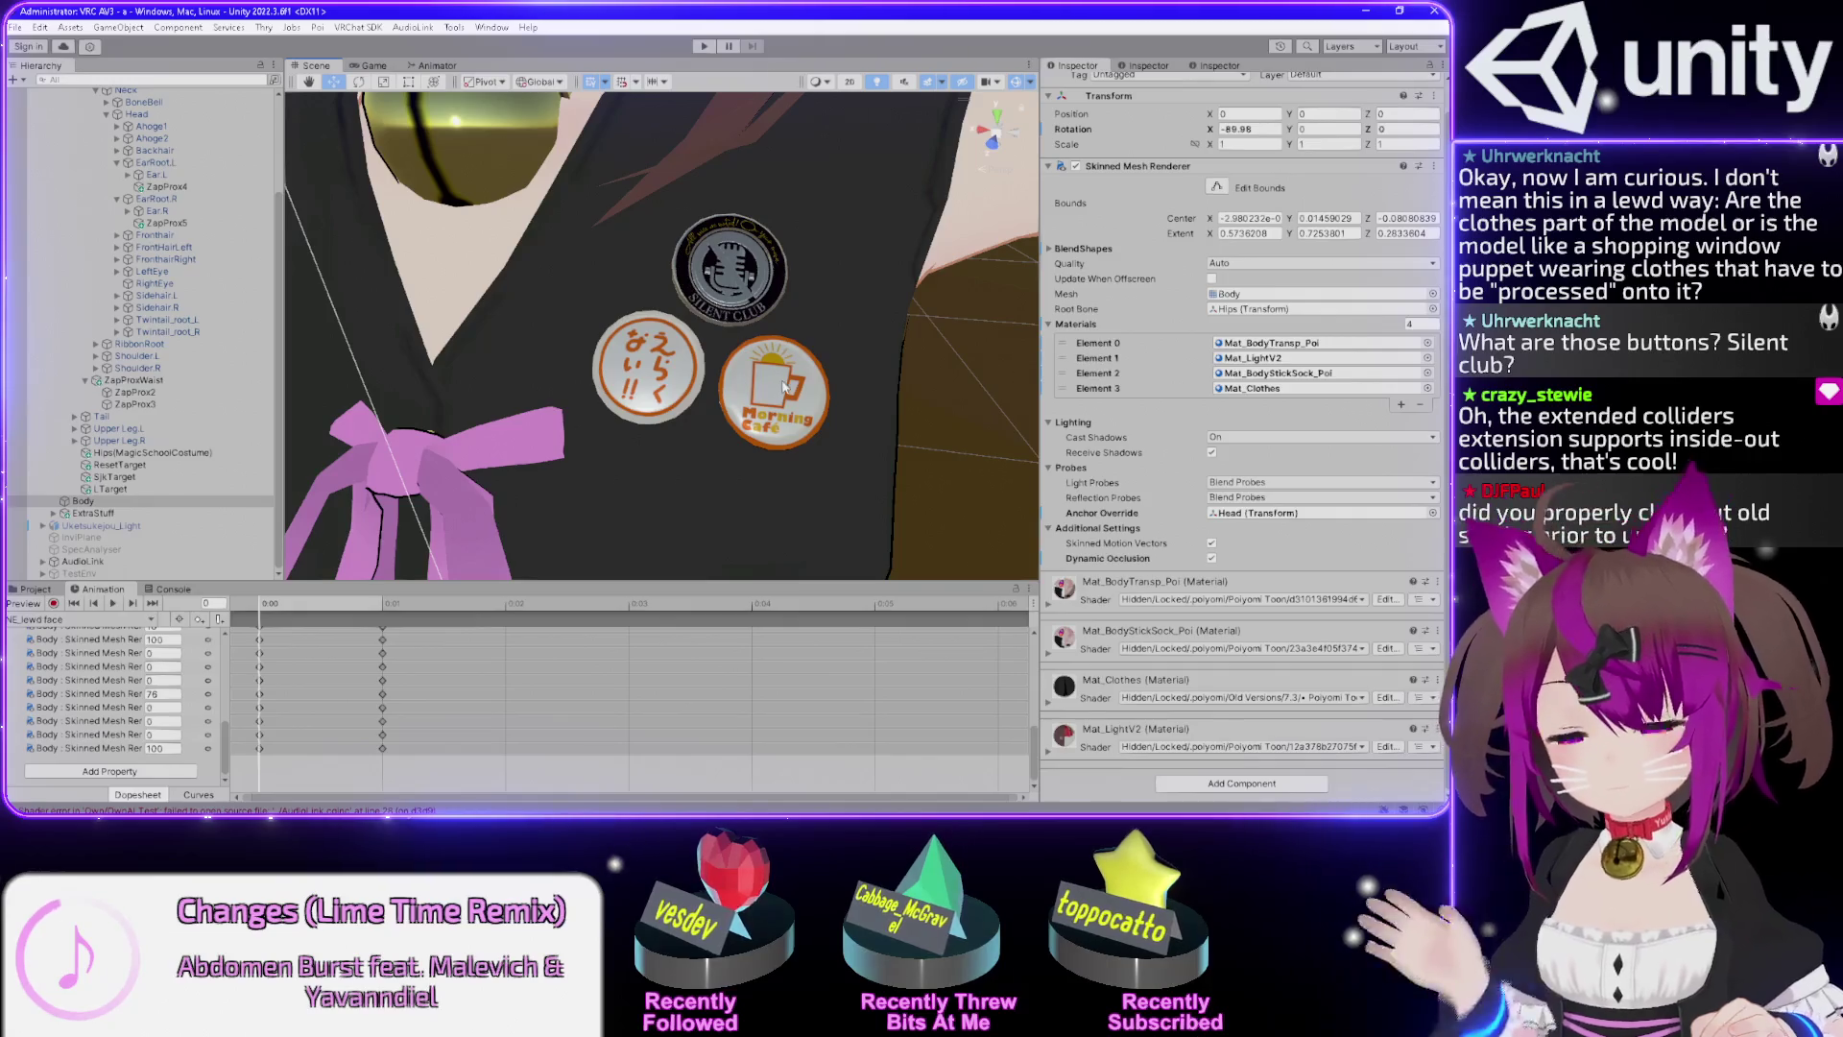
drag(785, 386, 814, 376)
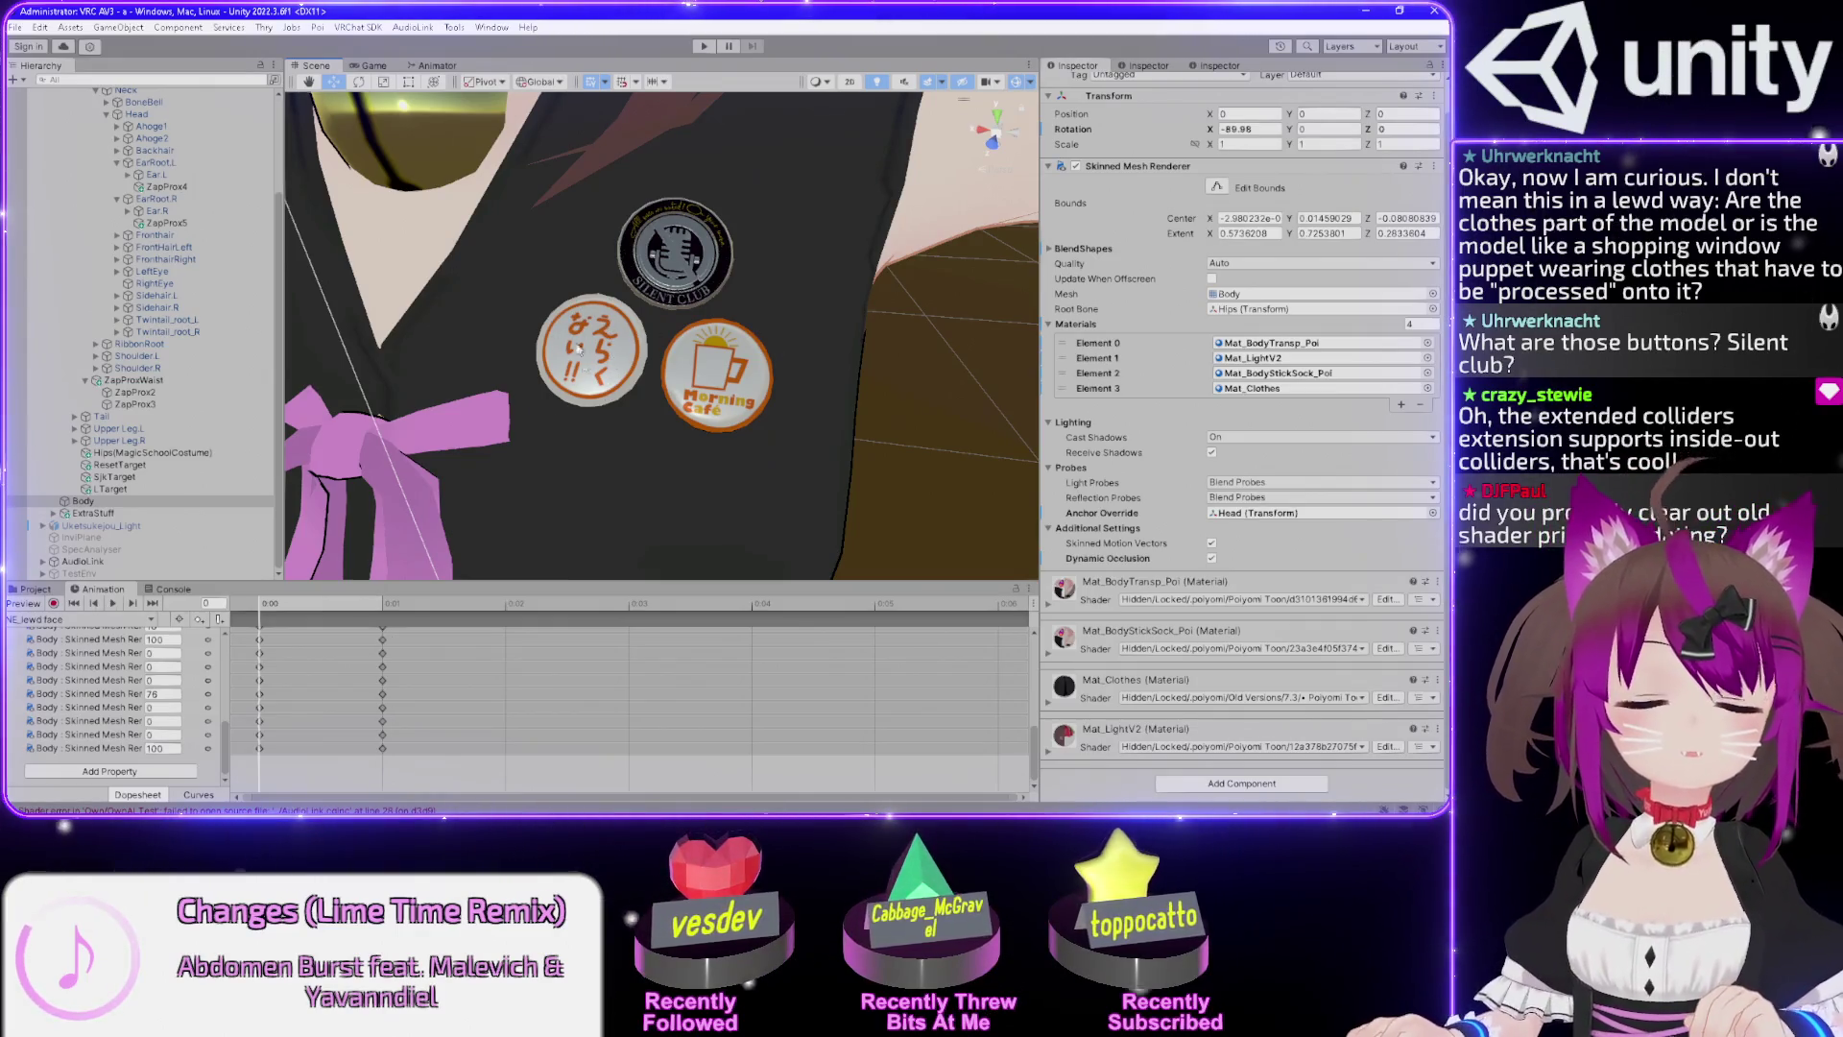
mouse_move(798, 366)
mouse_down()
mouse_move(796, 329)
mouse_move(745, 341)
mouse_move(649, 312)
mouse_move(477, 308)
mouse_up()
scroll(796, 329, down, 5)
scroll(769, 351, up, 5)
scroll(649, 315, up, 2)
scroll(582, 343, down, 3)
mouse_move(582, 343)
mouse_down()
mouse_move(708, 332)
mouse_move(791, 368)
mouse_move(725, 341)
mouse_move(750, 313)
mouse_move(752, 331)
mouse_up()
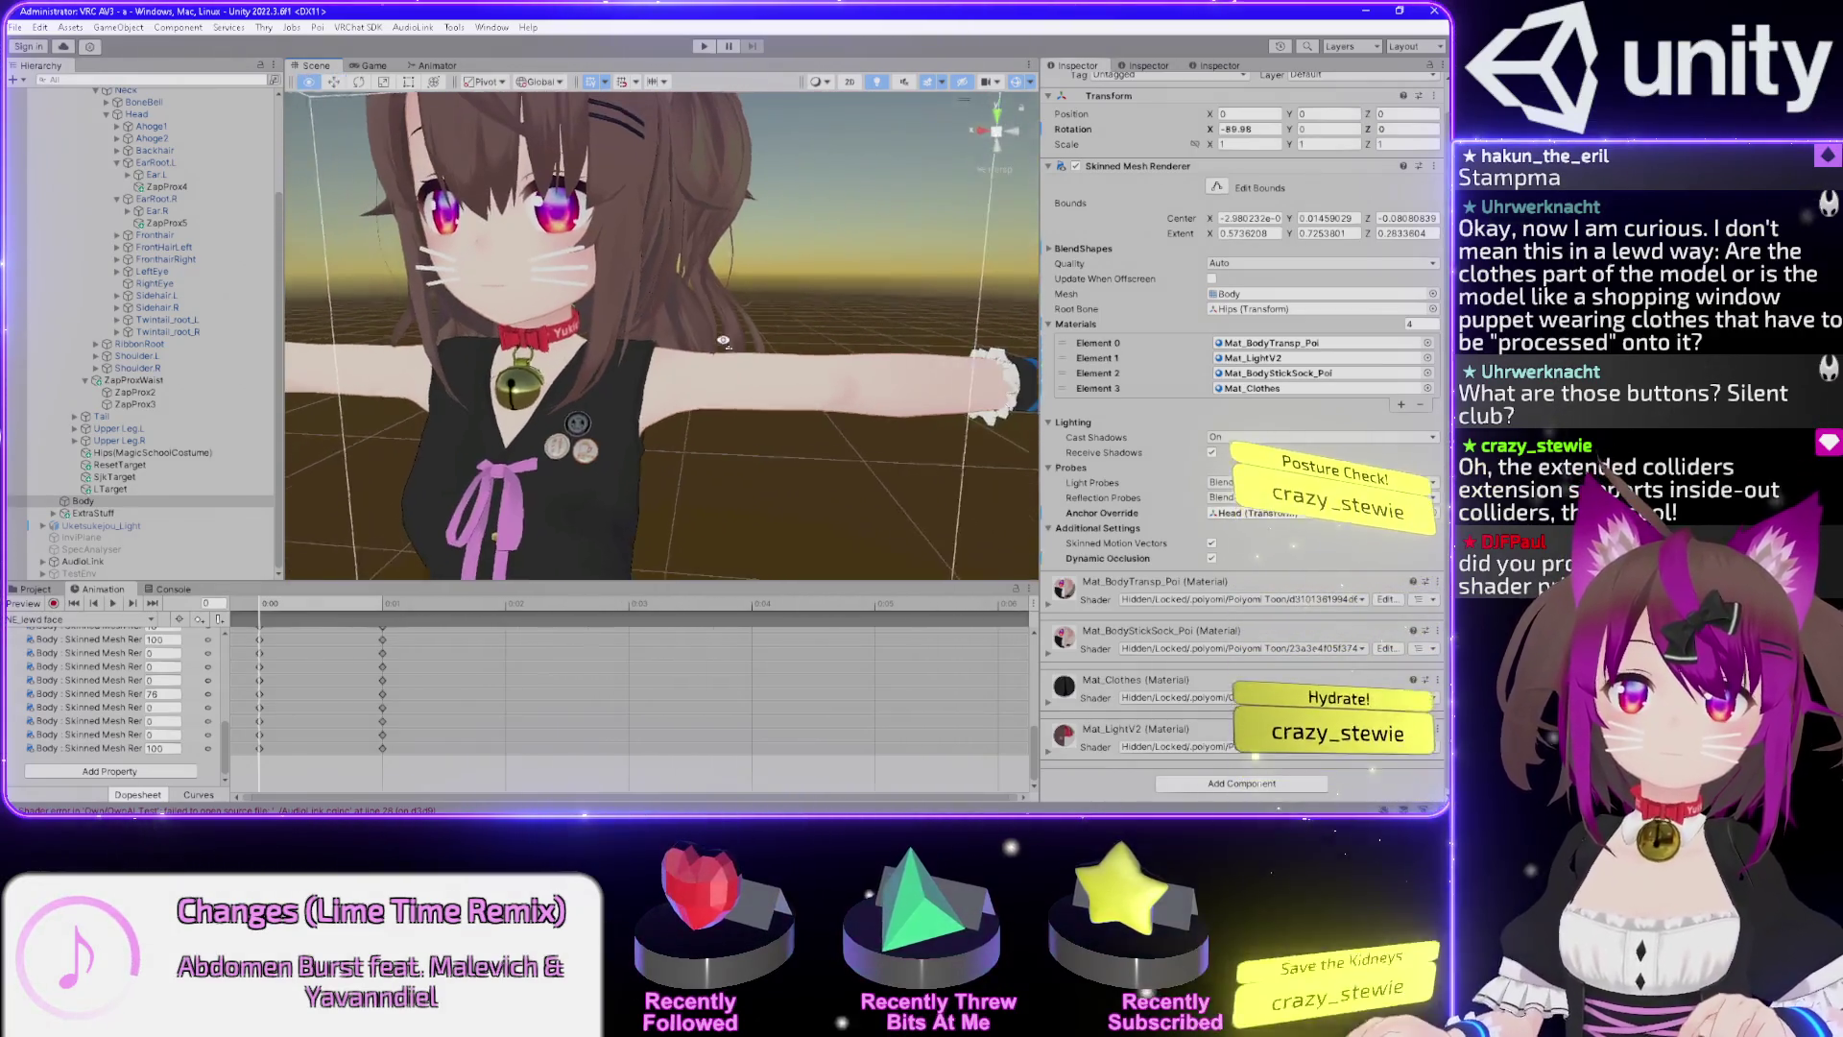
scroll(752, 346, up, 2)
scroll(753, 344, down, 5)
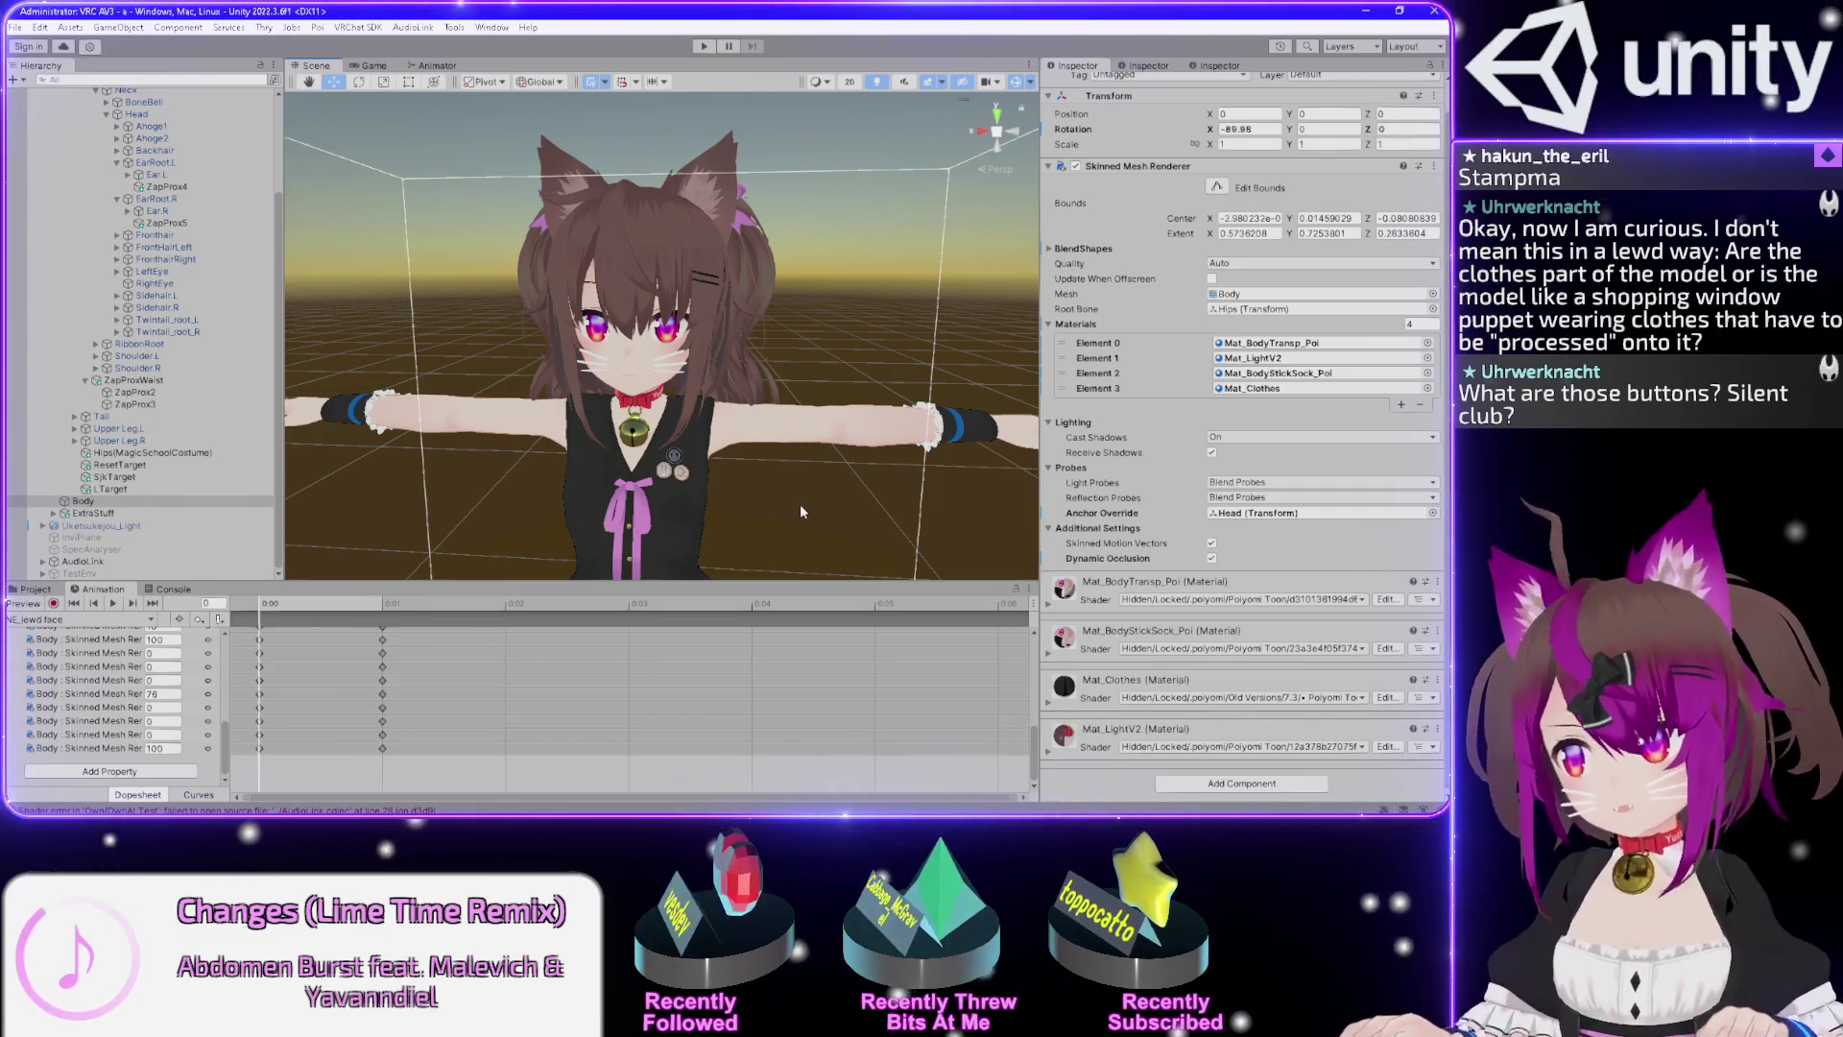
mouse_move(788, 471)
mouse_down()
mouse_move(559, 402)
mouse_move(946, 345)
mouse_move(920, 387)
mouse_move(970, 247)
mouse_move(894, 402)
mouse_up()
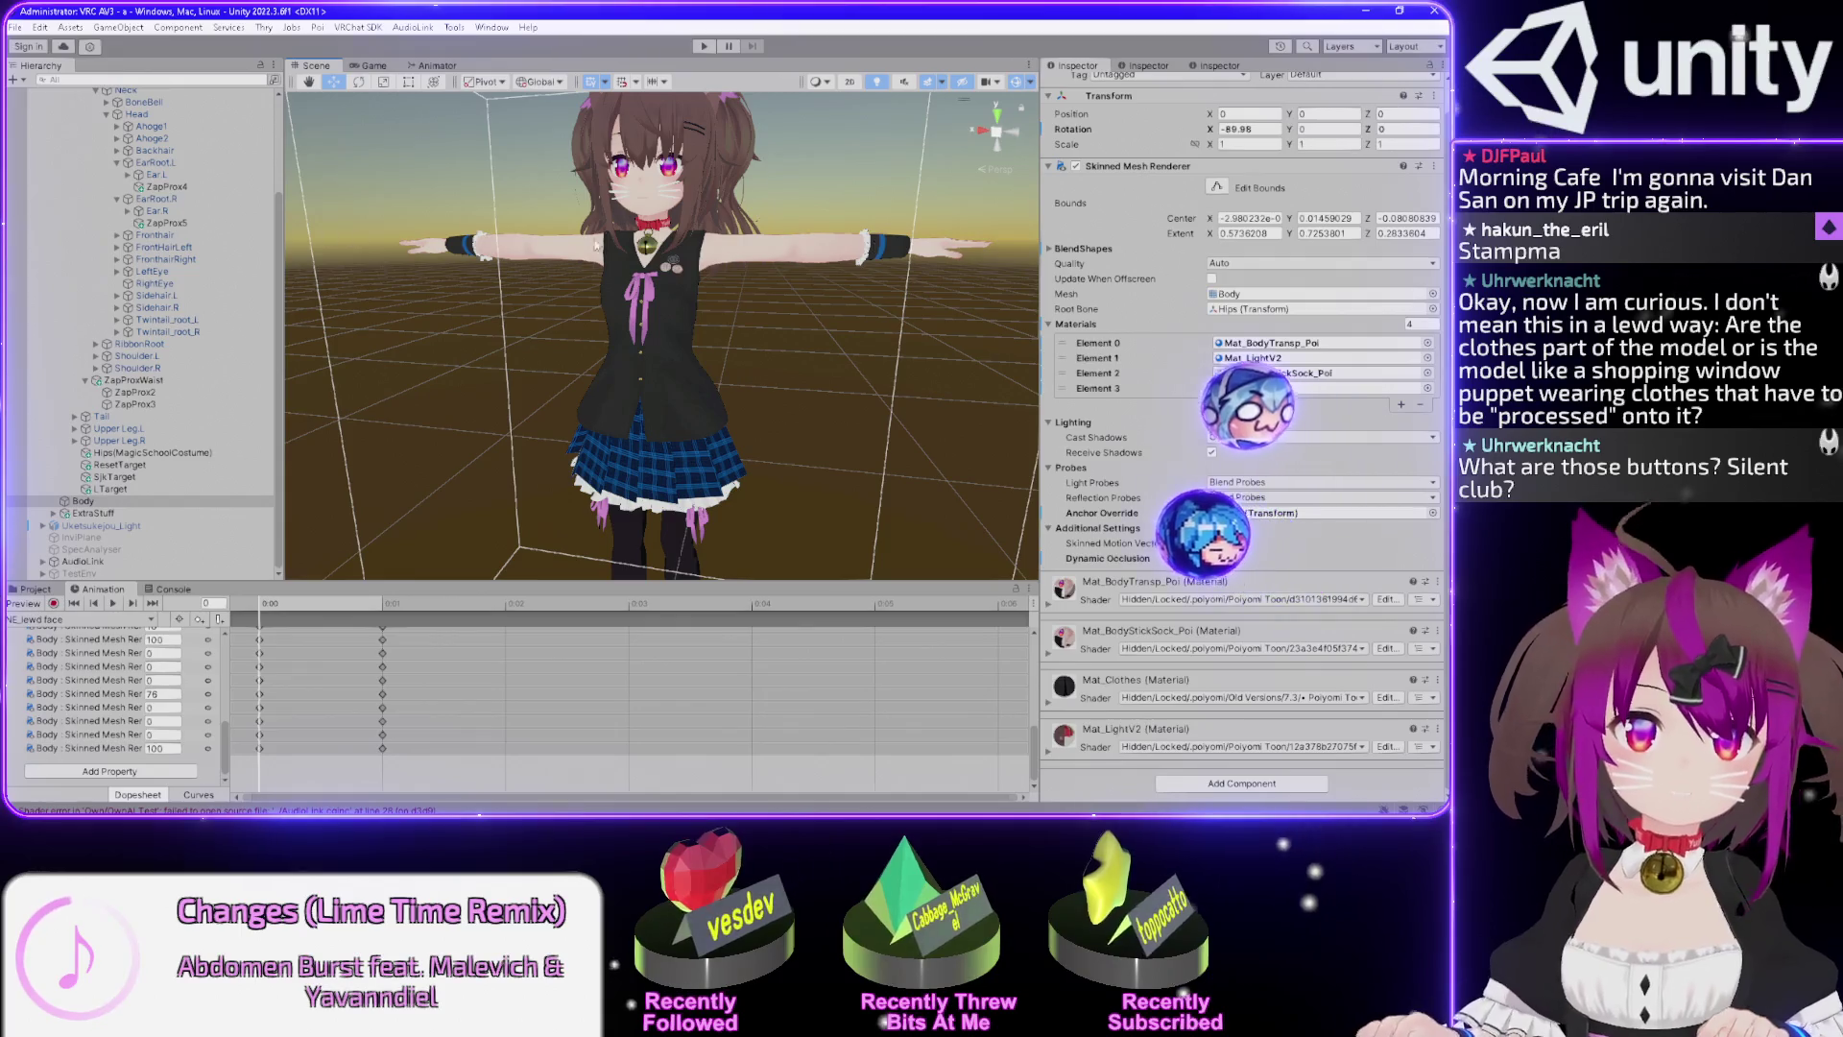
scroll(624, 278, up, 3)
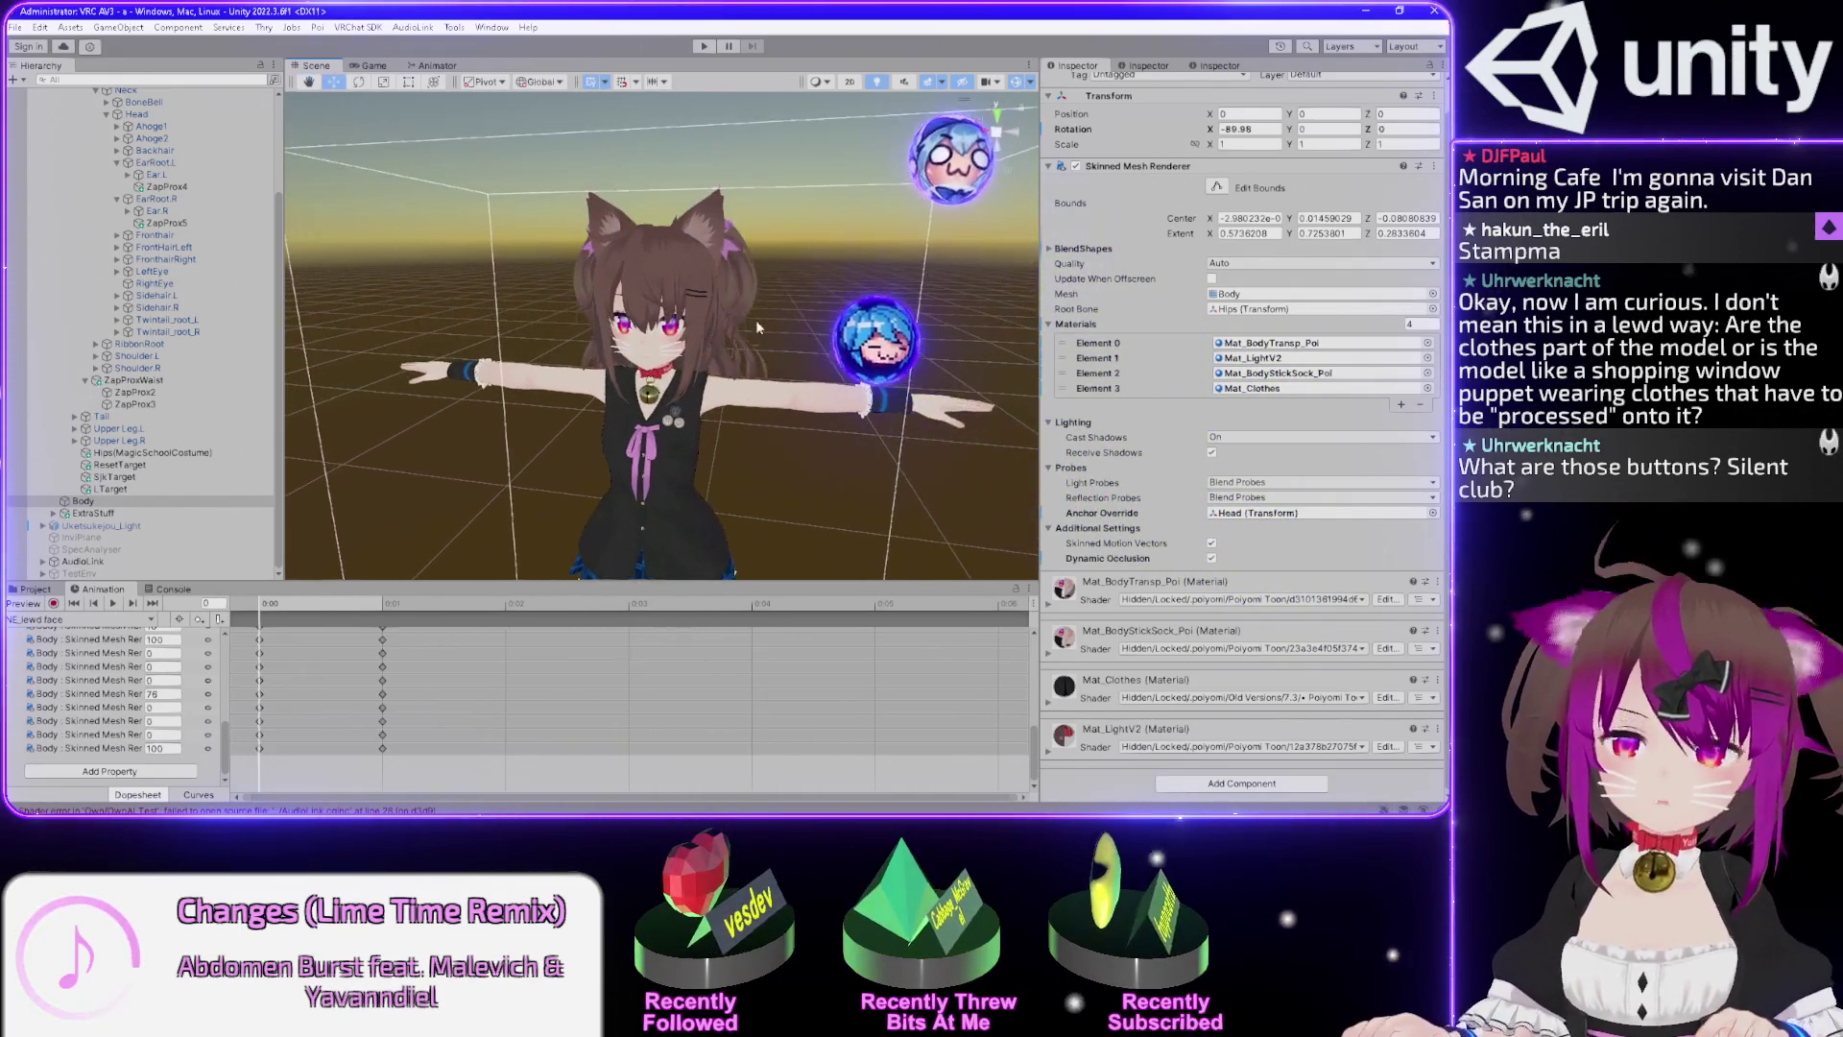
drag(757, 320, 736, 205)
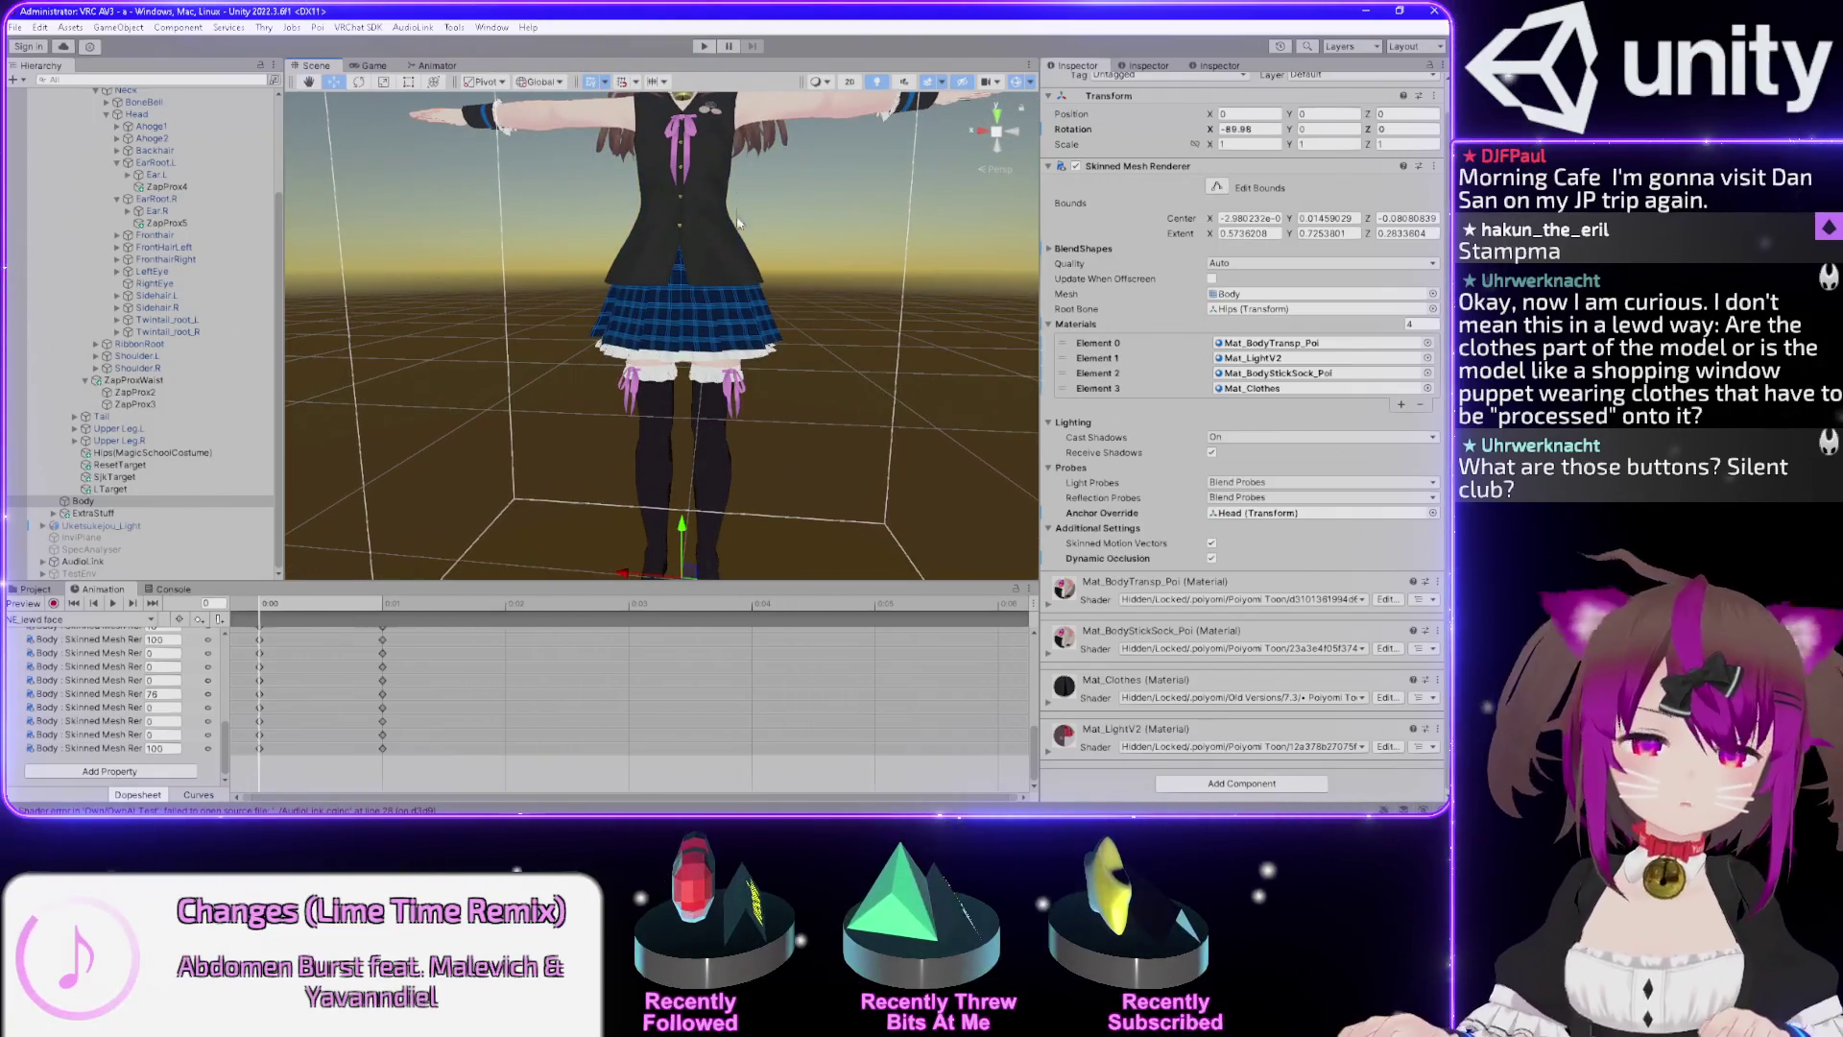
scroll(789, 387, up, 4)
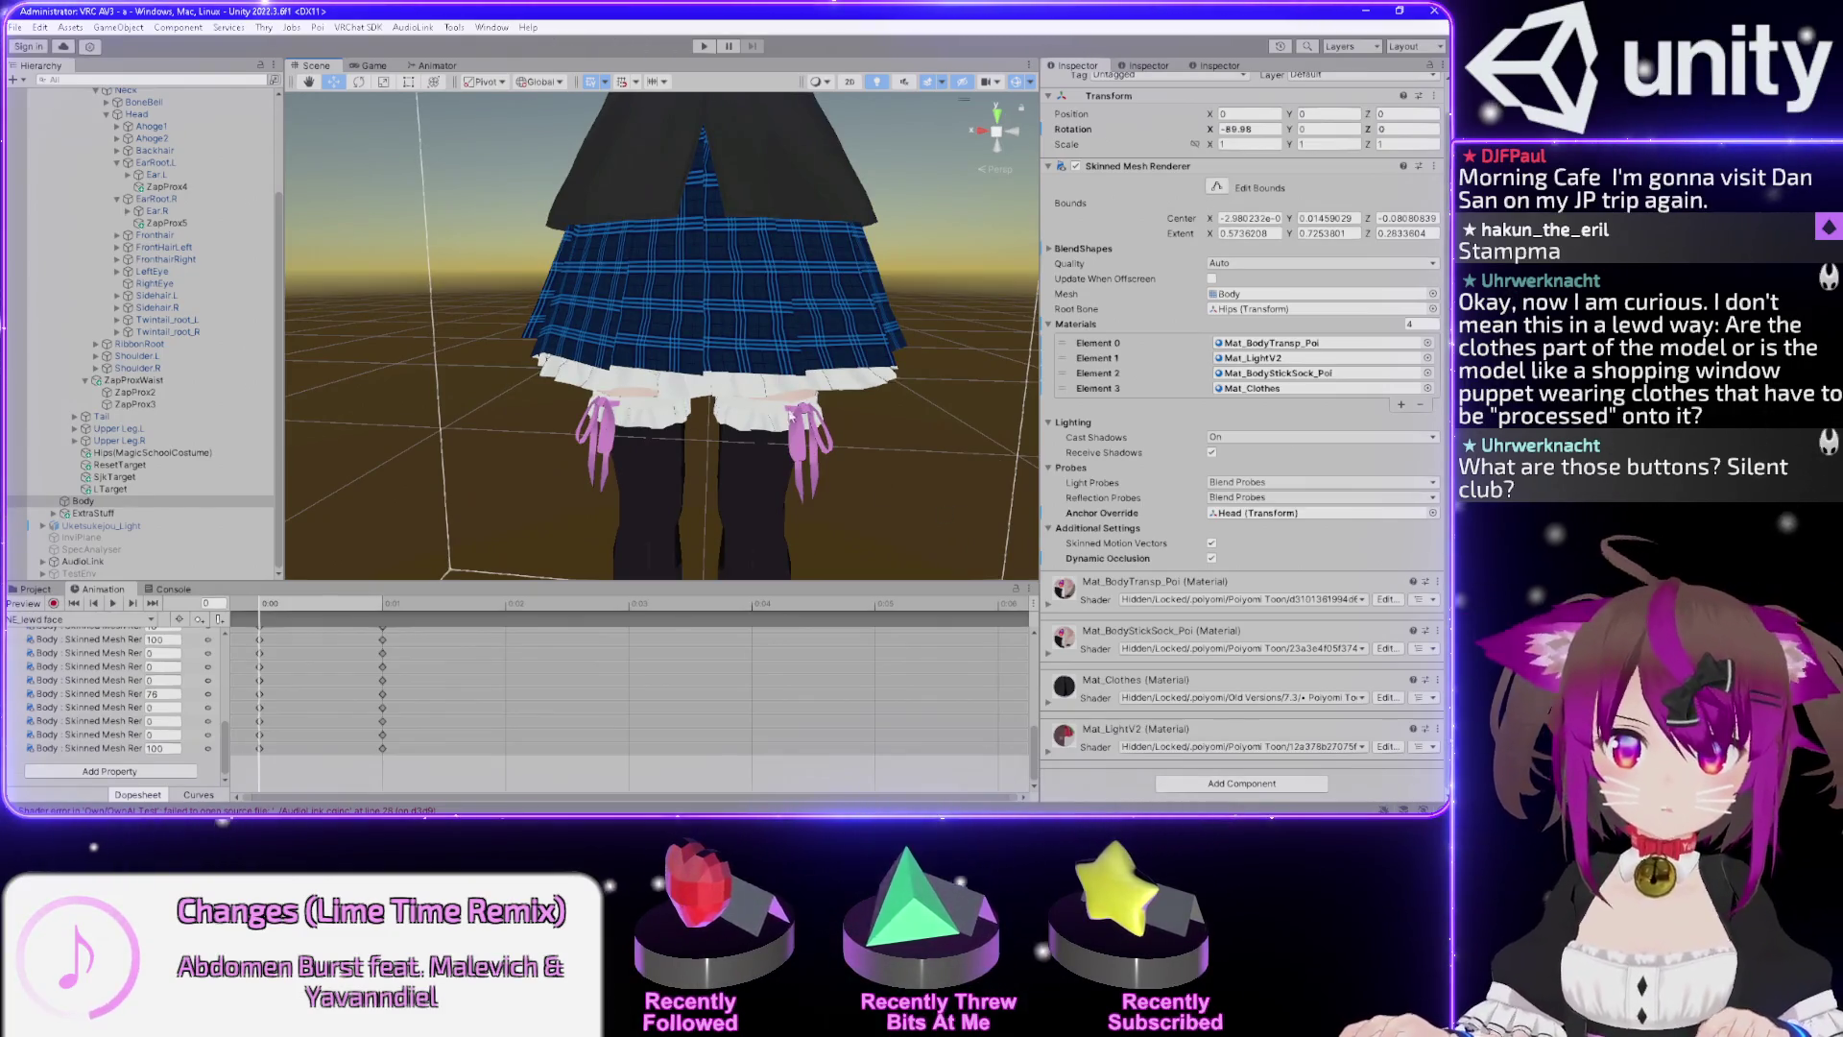
scroll(790, 418, down, 3)
drag(790, 418, 739, 434)
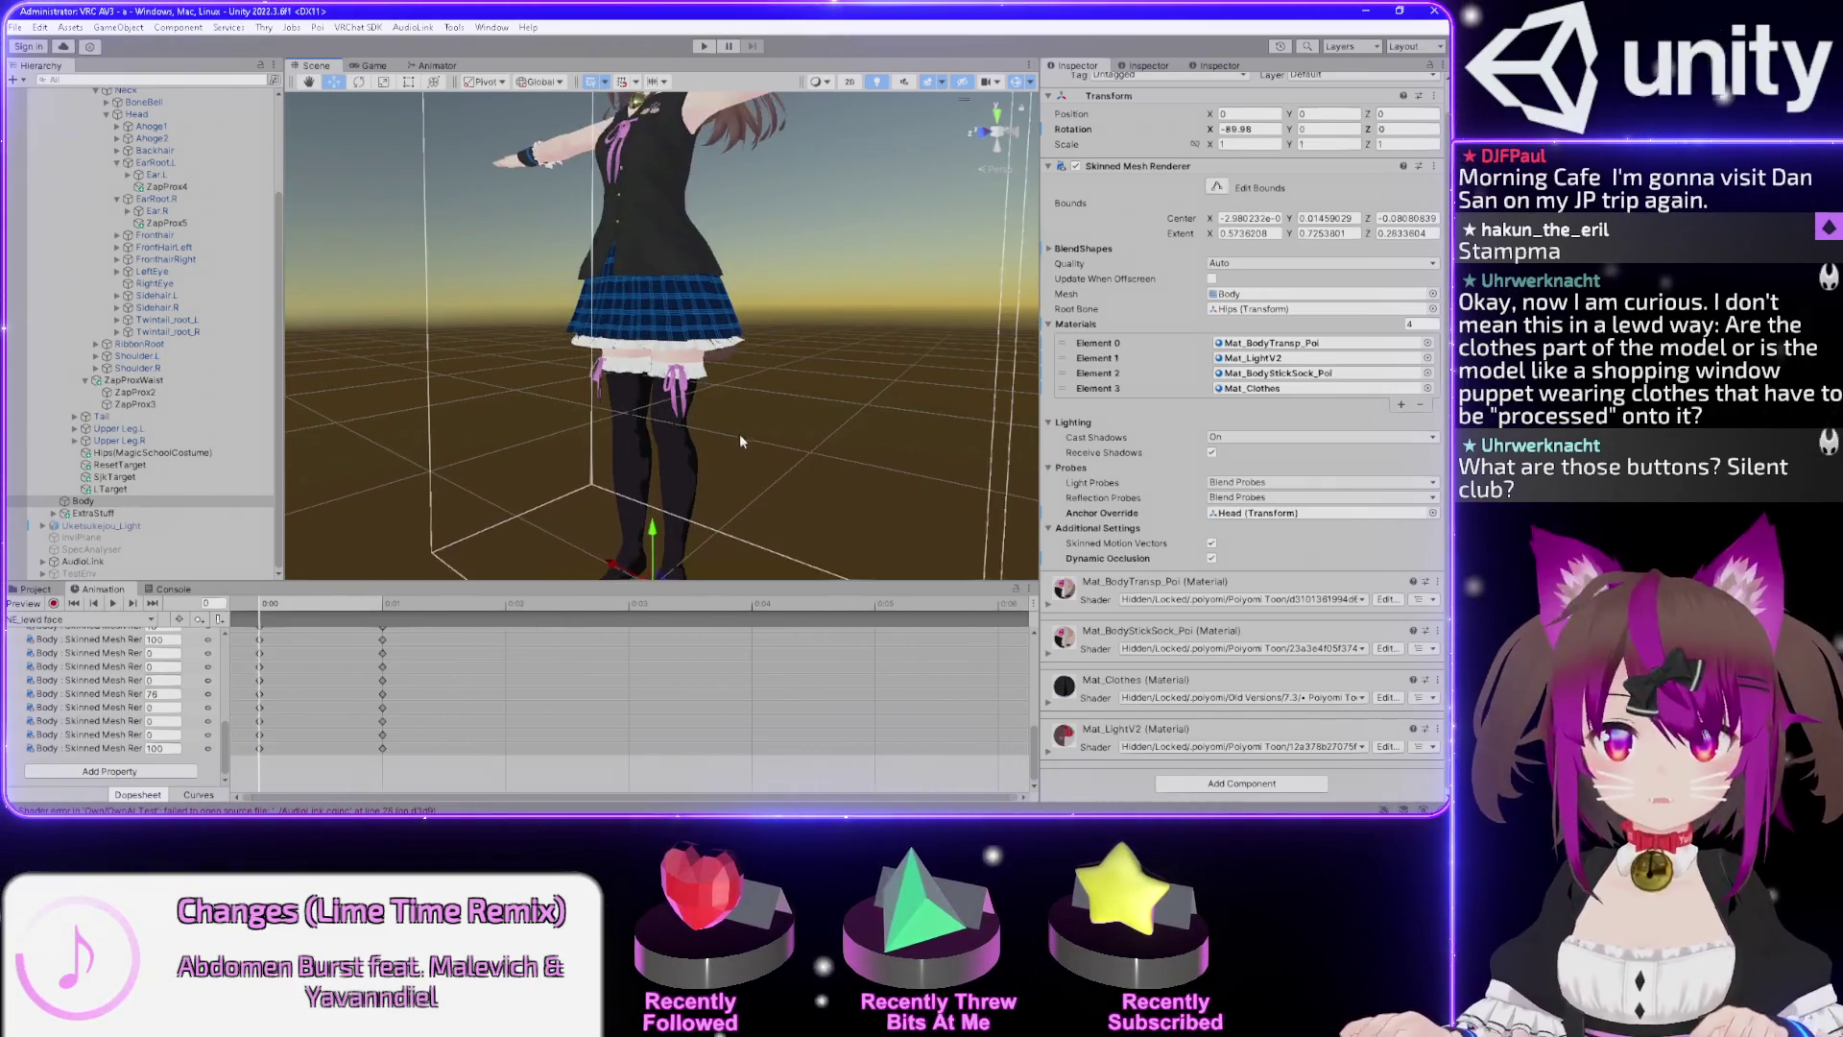
scroll(722, 386, up, 3)
drag(682, 334, 563, 373)
scroll(611, 469, up, 3)
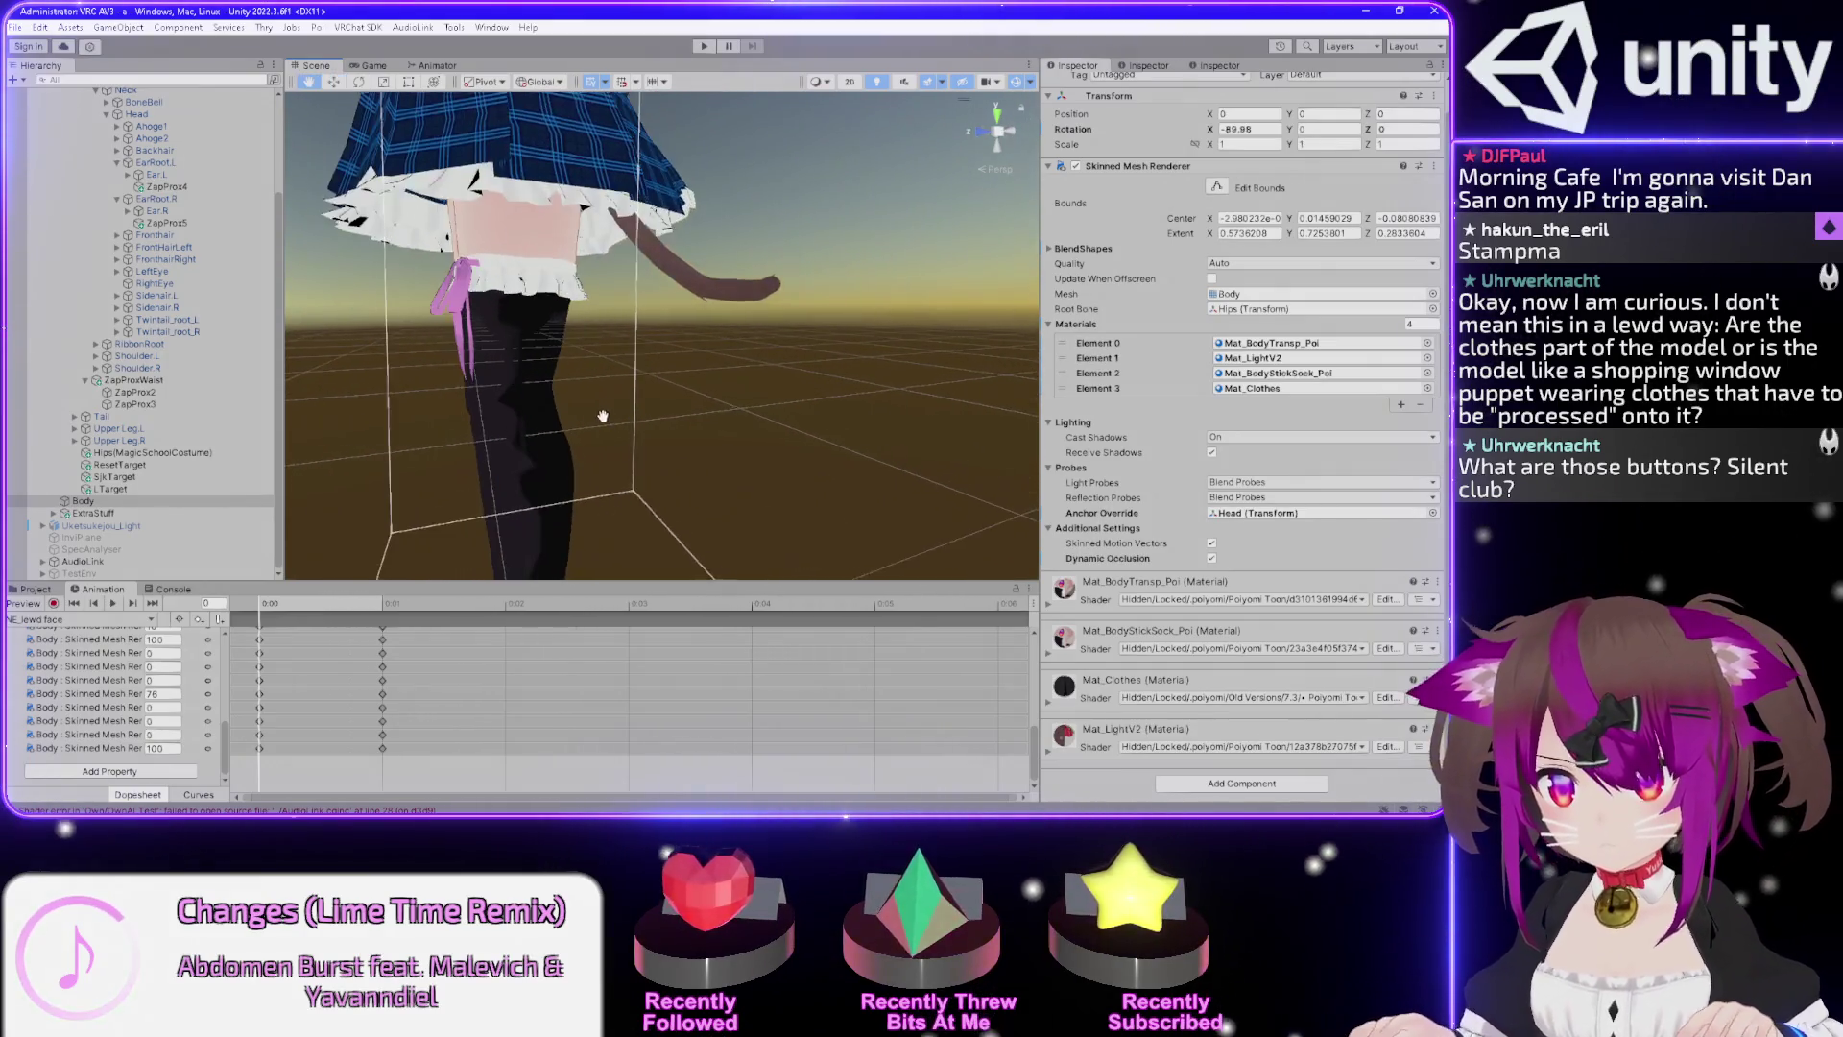
scroll(603, 416, up, 5)
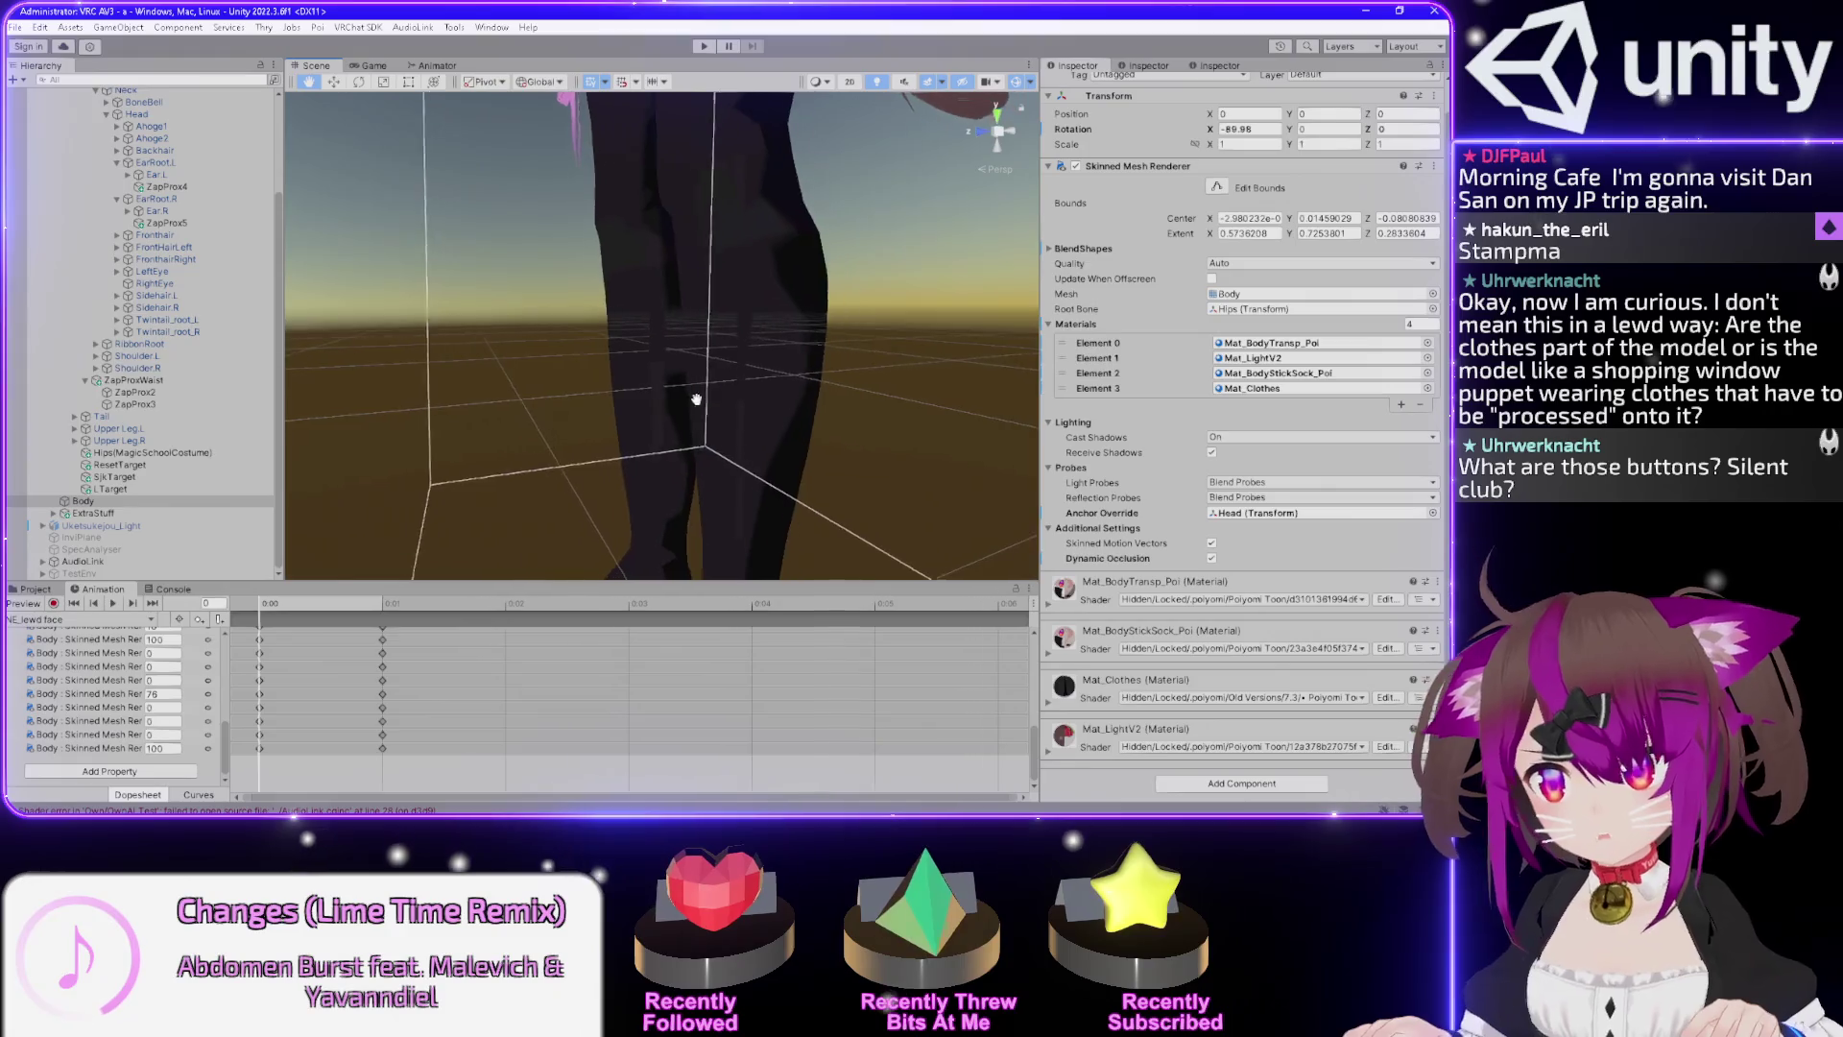
mouse_move(696, 400)
mouse_down()
mouse_move(740, 272)
mouse_move(659, 262)
mouse_up()
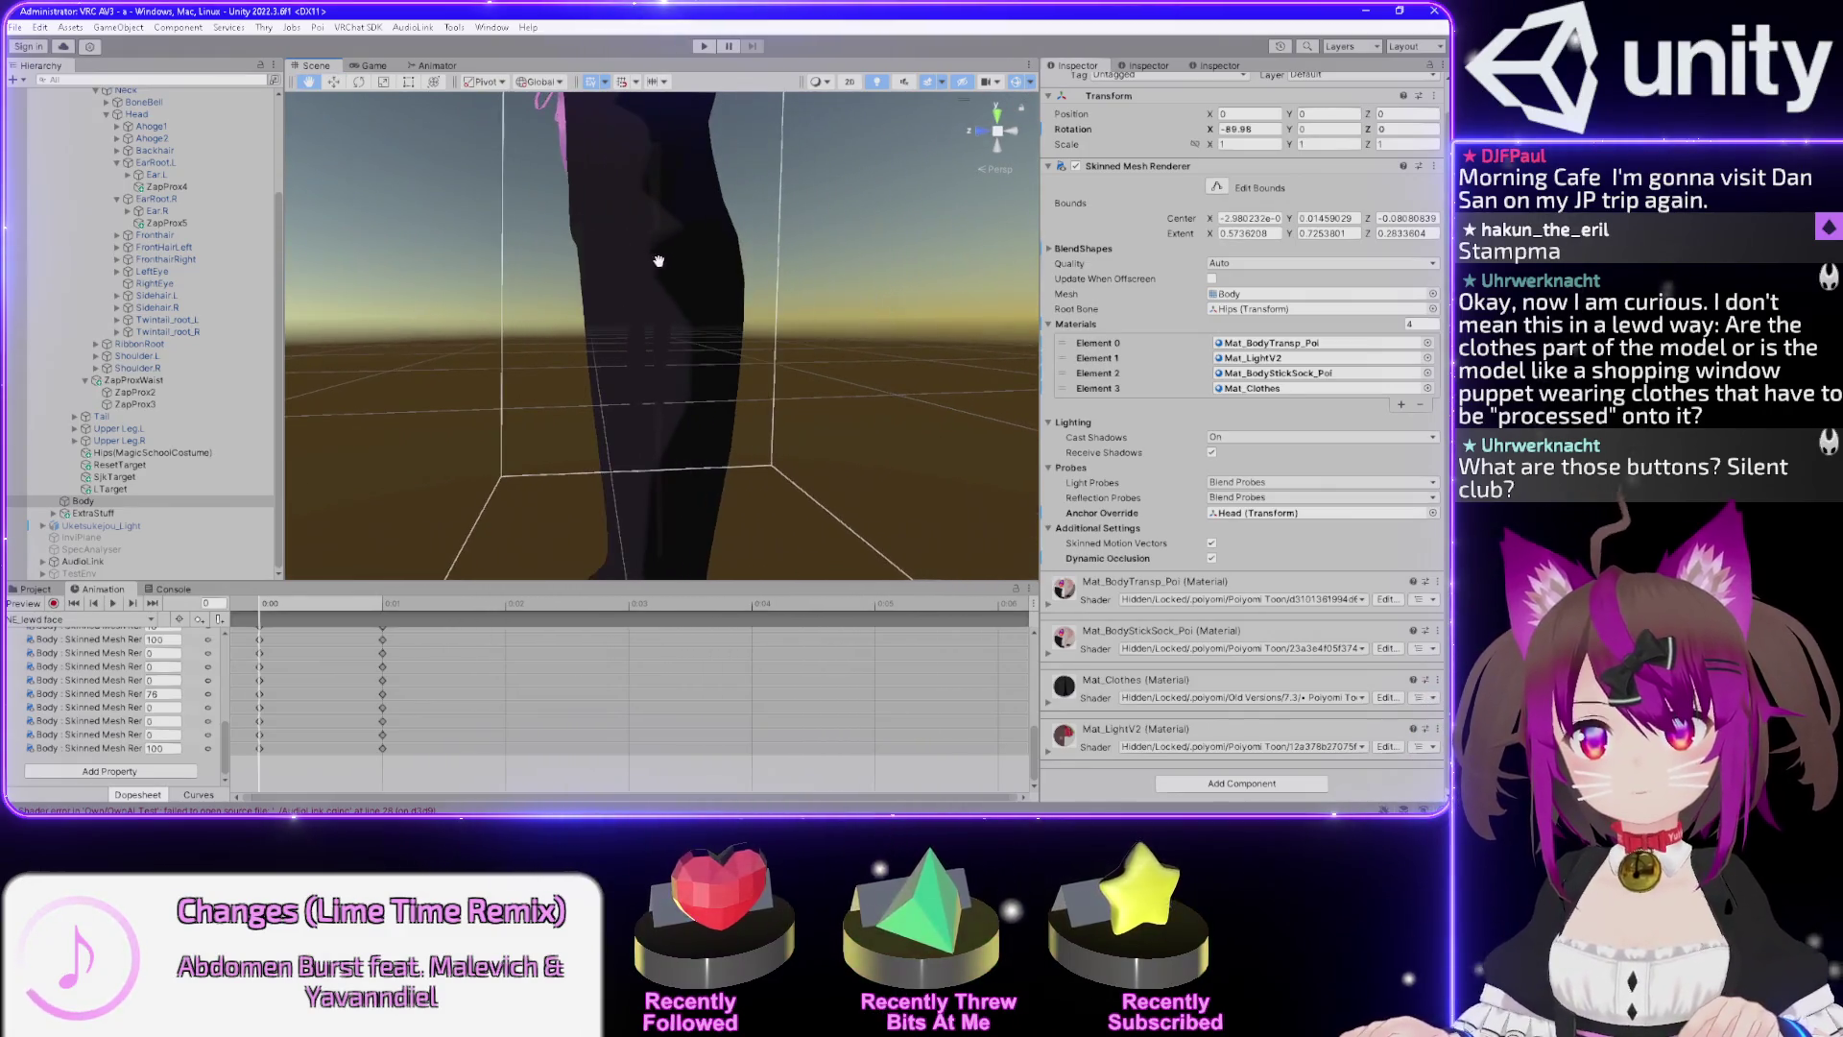
click(1048, 705)
Lock the Poiyomi 7.3 Mat_Clothes material into an optimized shader and collapse its settings.
scroll(1248, 576, down, 3)
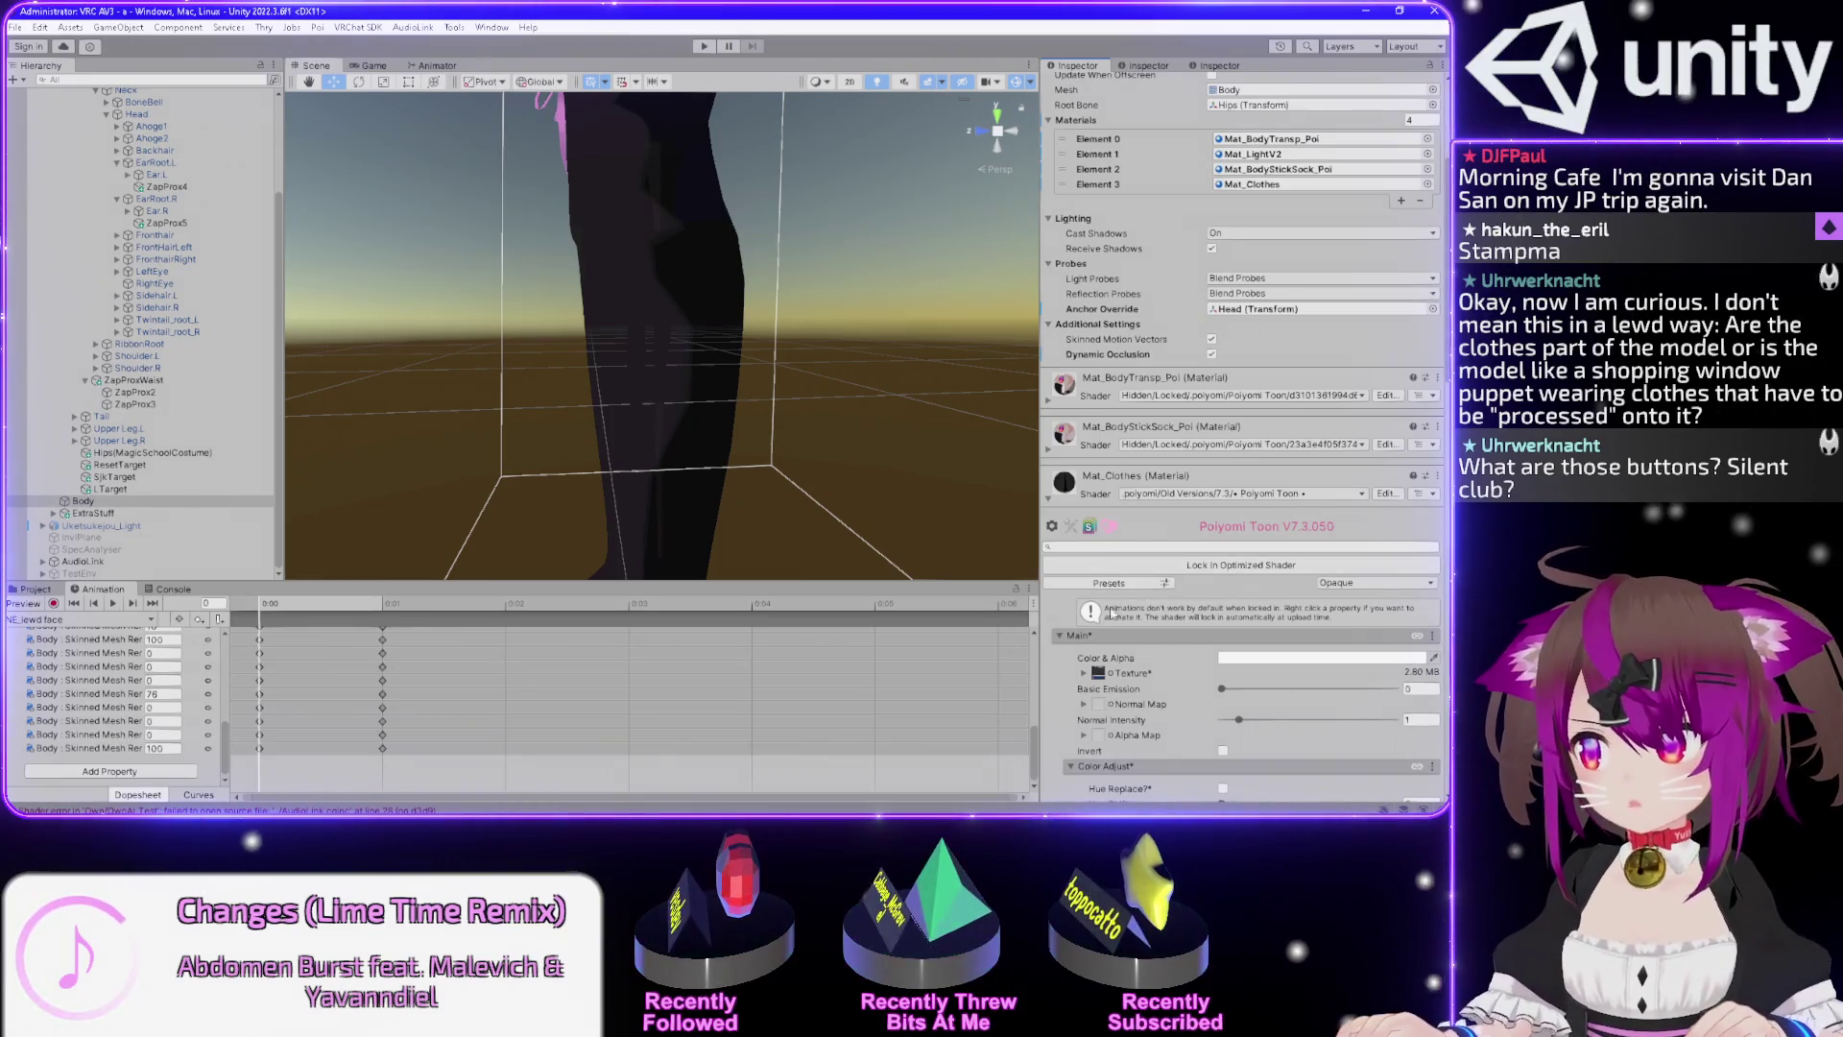
scroll(1072, 593, down, 3)
scroll(1073, 593, down, 6)
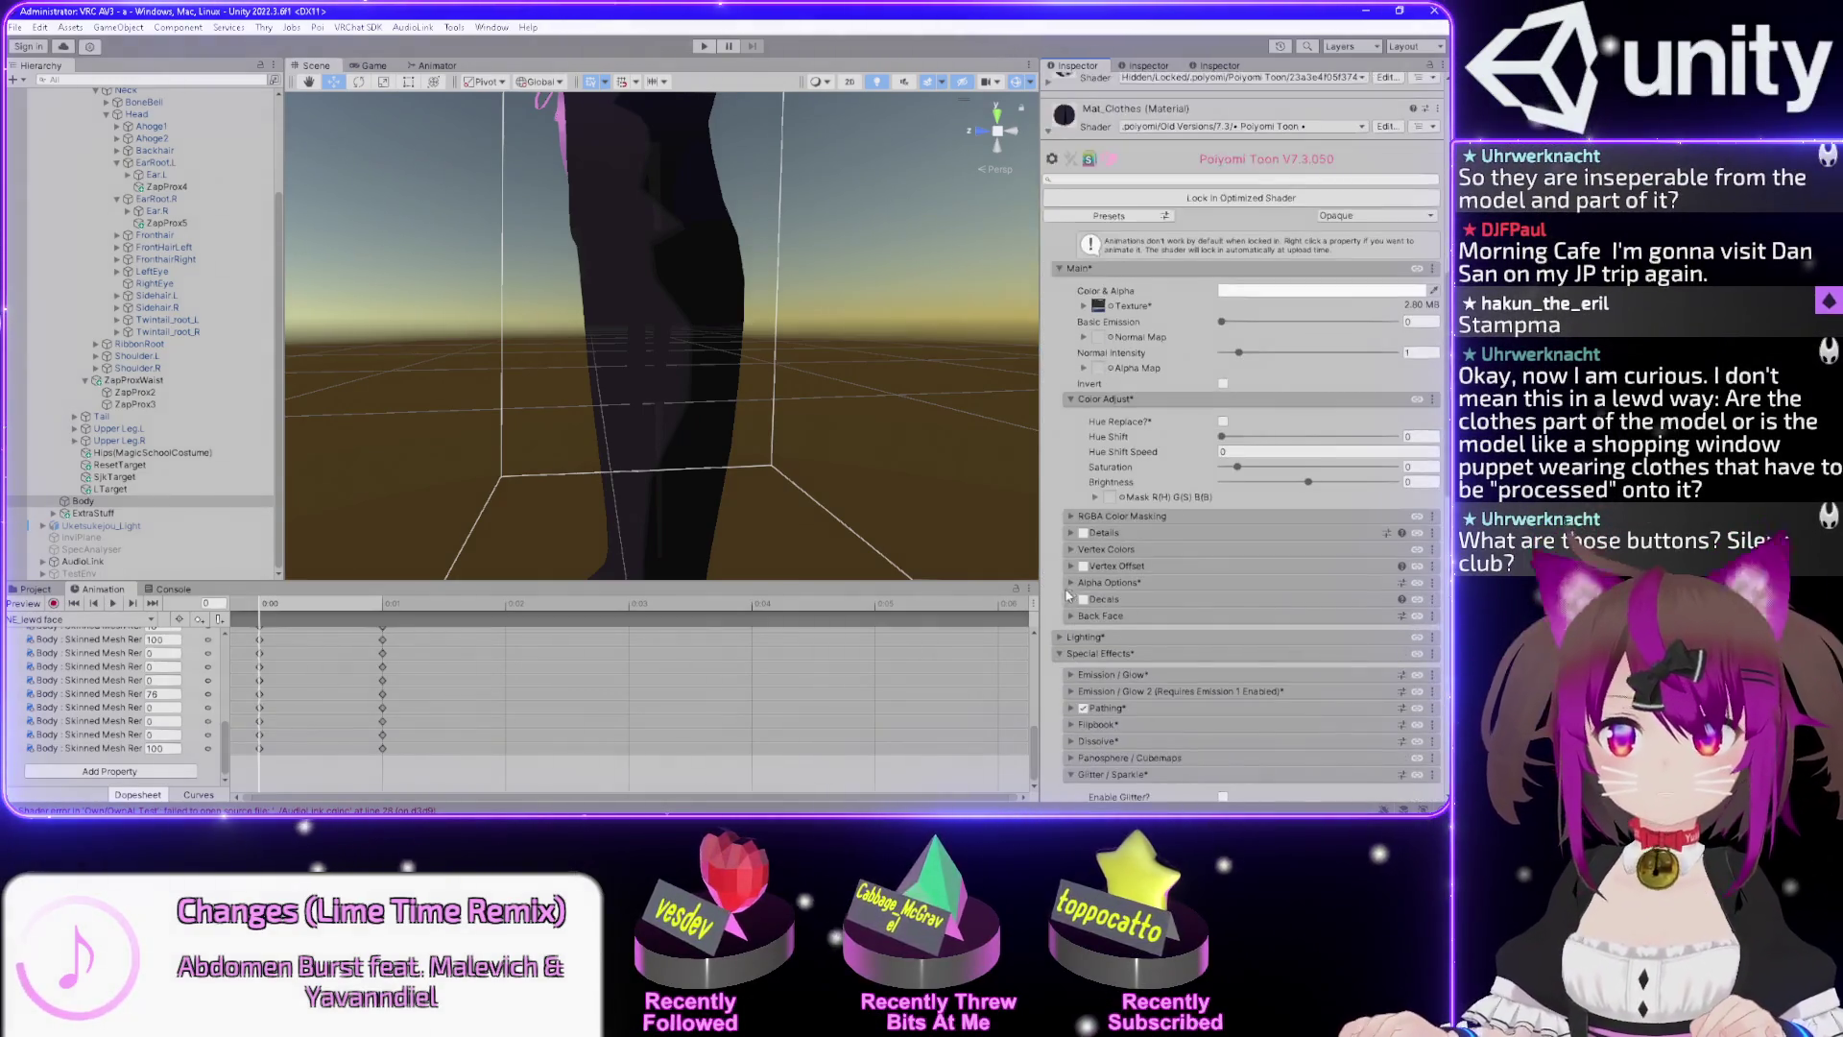
scroll(1061, 601, down, 3)
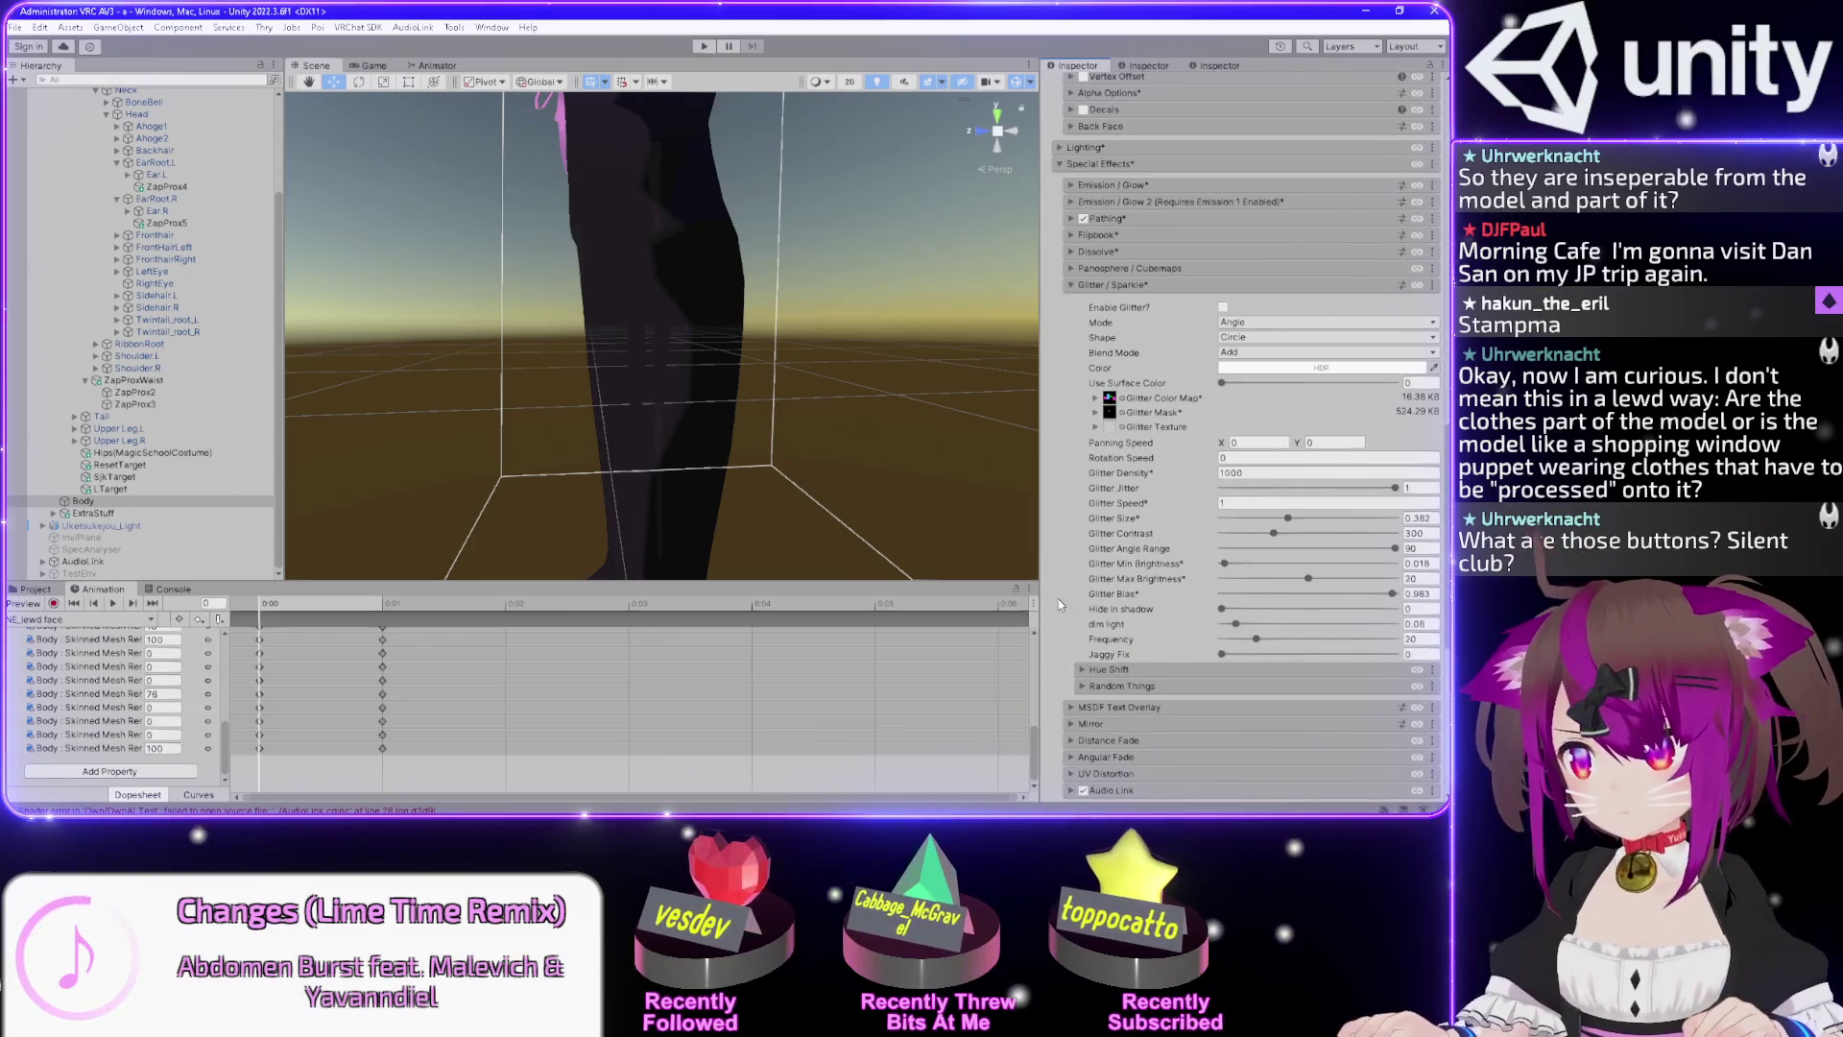
scroll(1060, 603, up, 10)
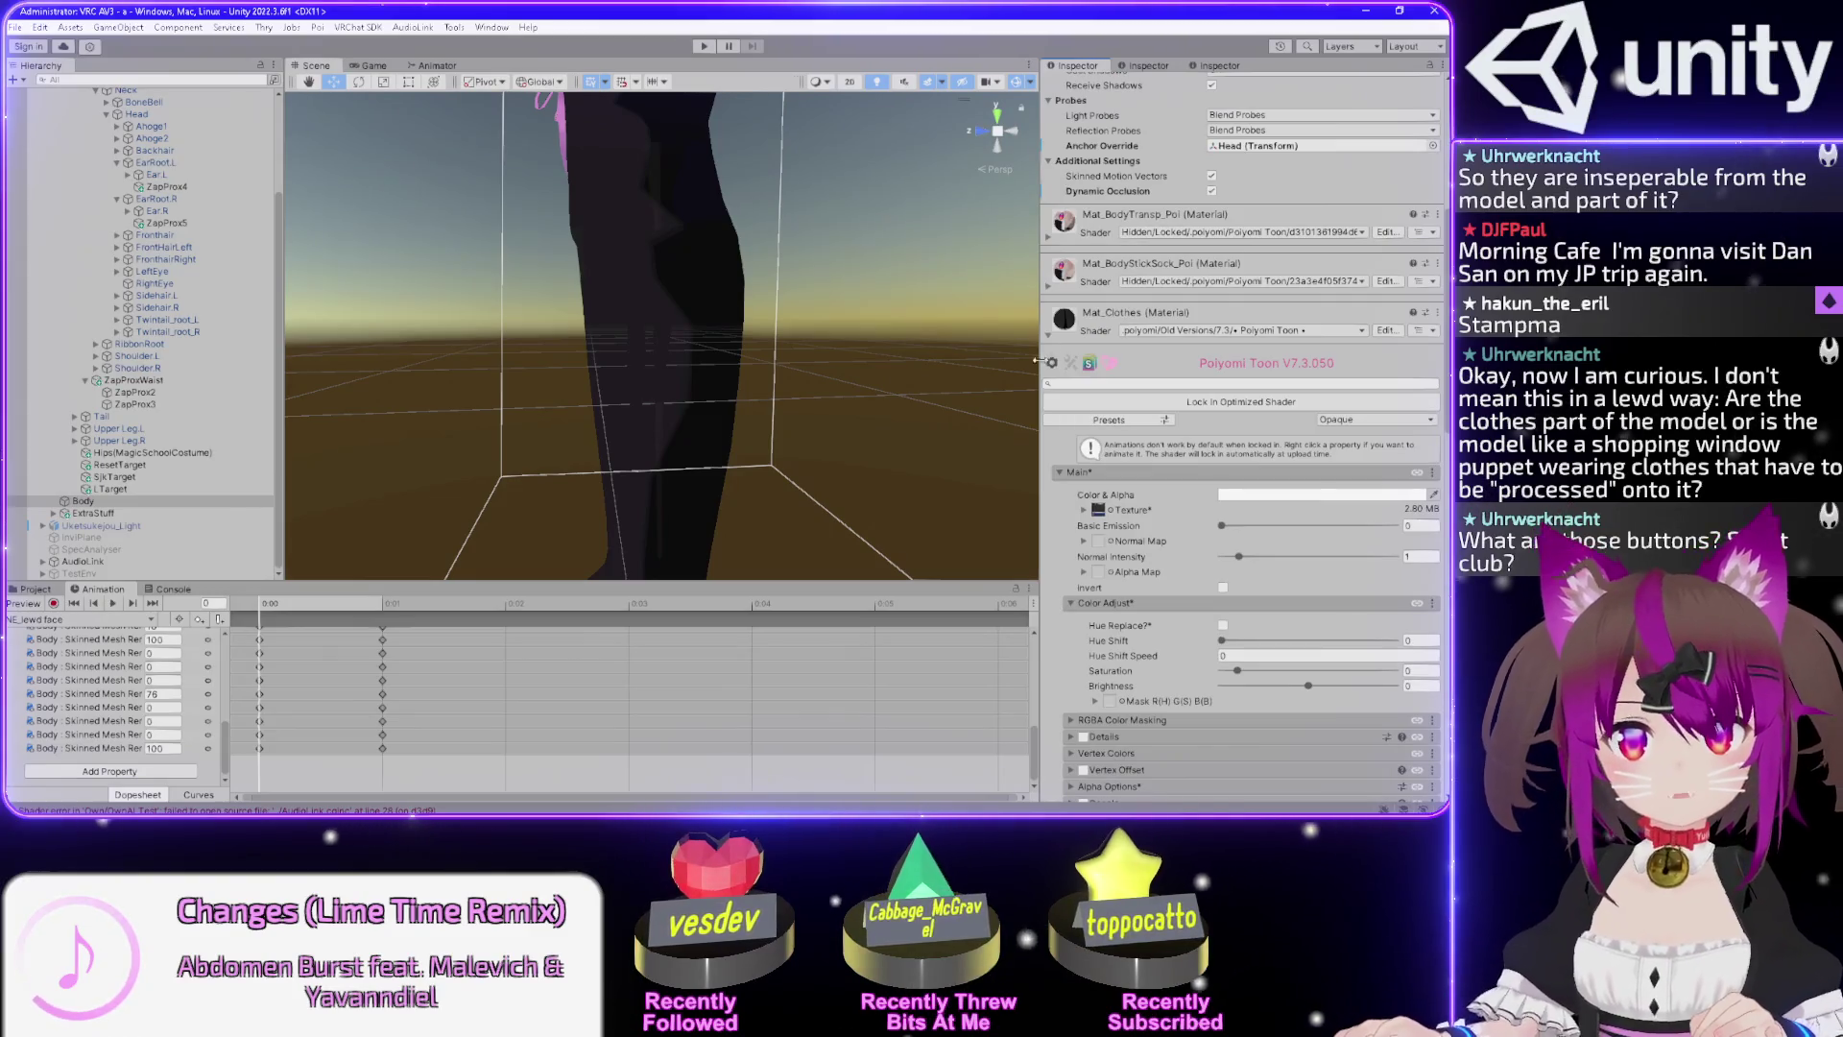
click(1193, 402)
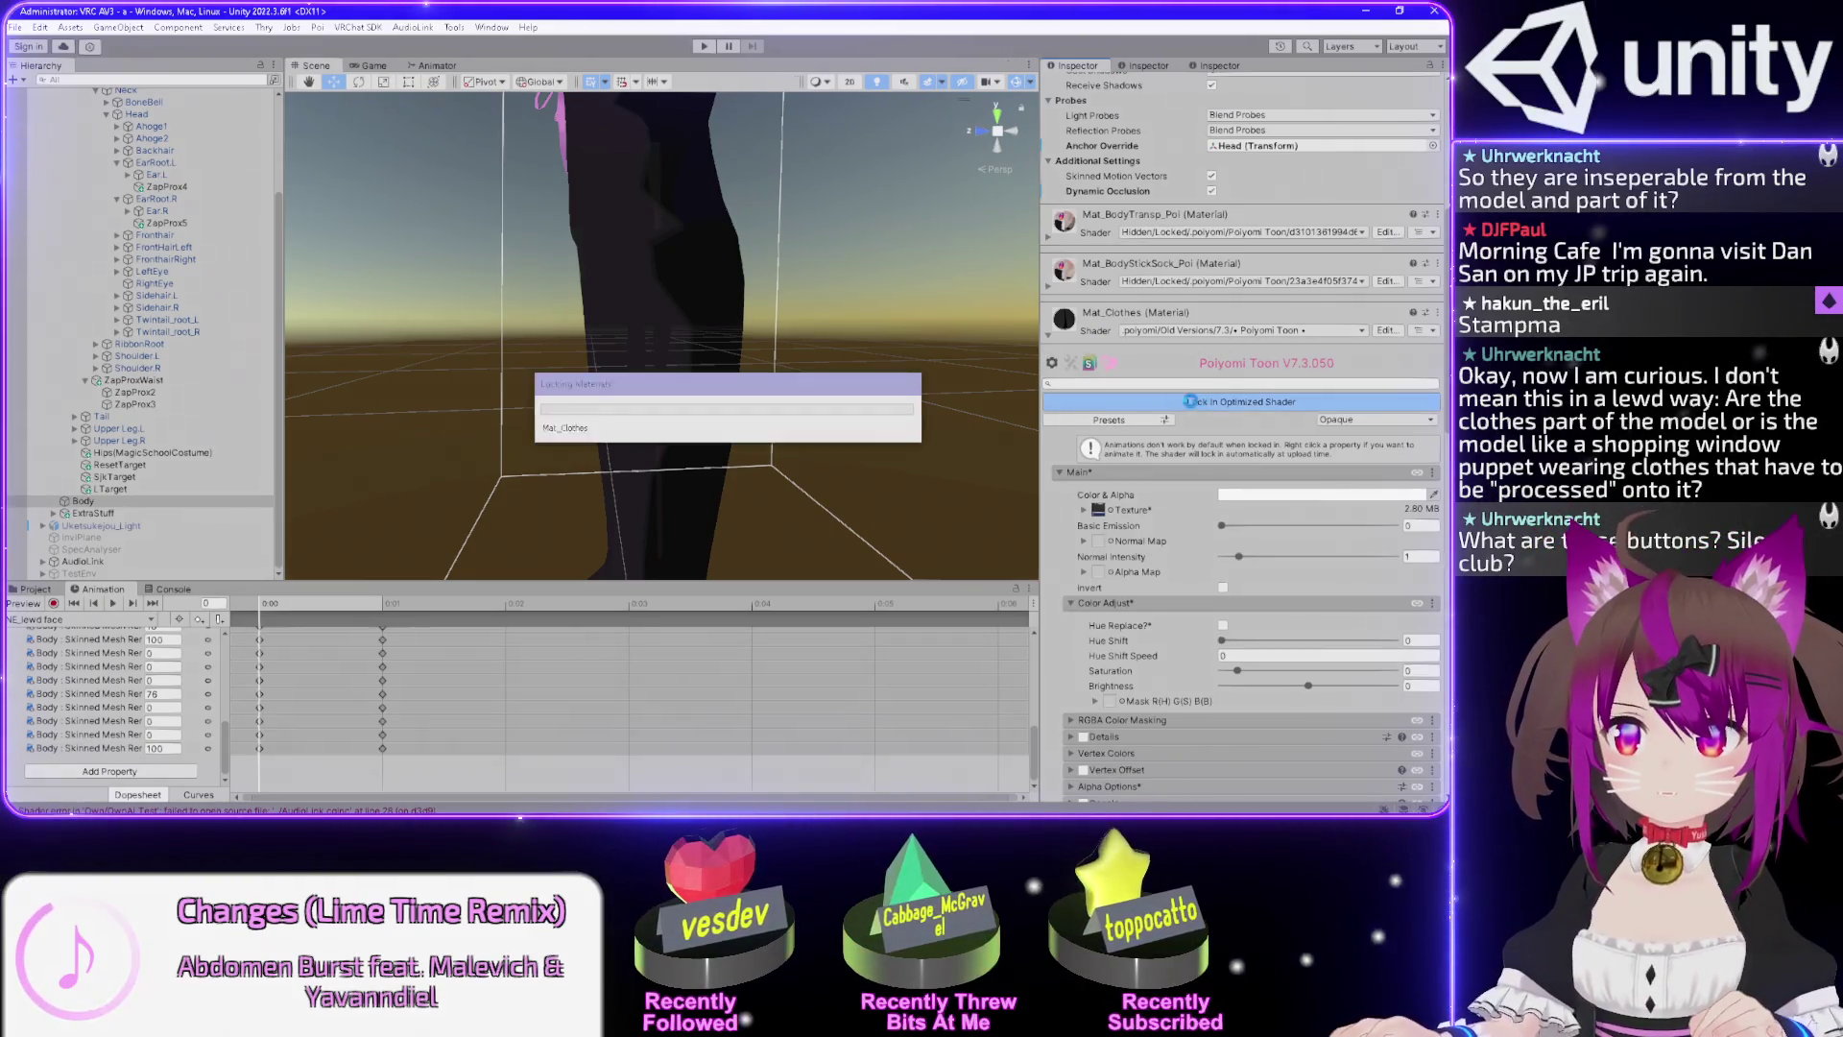
click(1049, 338)
mouse_move(746, 249)
mouse_down()
mouse_move(881, 316)
mouse_move(802, 358)
mouse_move(856, 438)
mouse_move(864, 409)
mouse_move(857, 426)
mouse_up()
scroll(881, 317, down, 5)
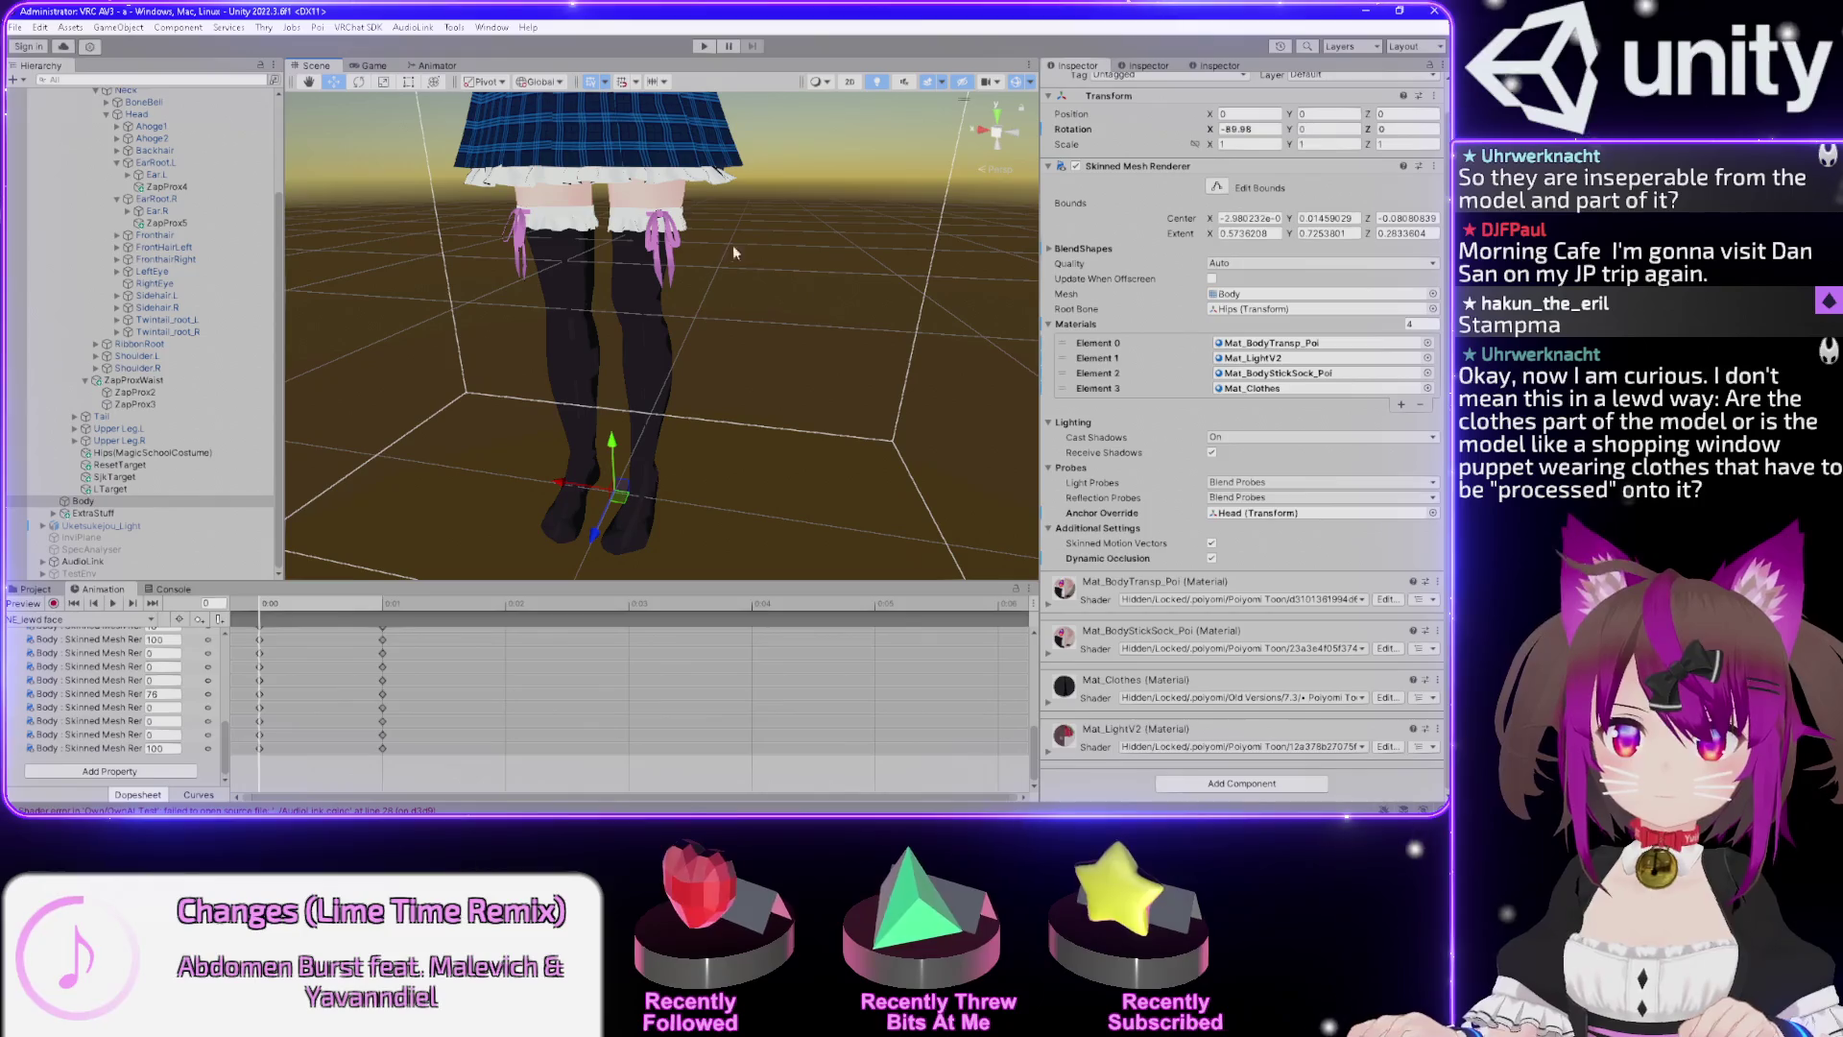
mouse_move(799, 250)
mouse_down()
mouse_move(756, 253)
mouse_move(766, 295)
mouse_up()
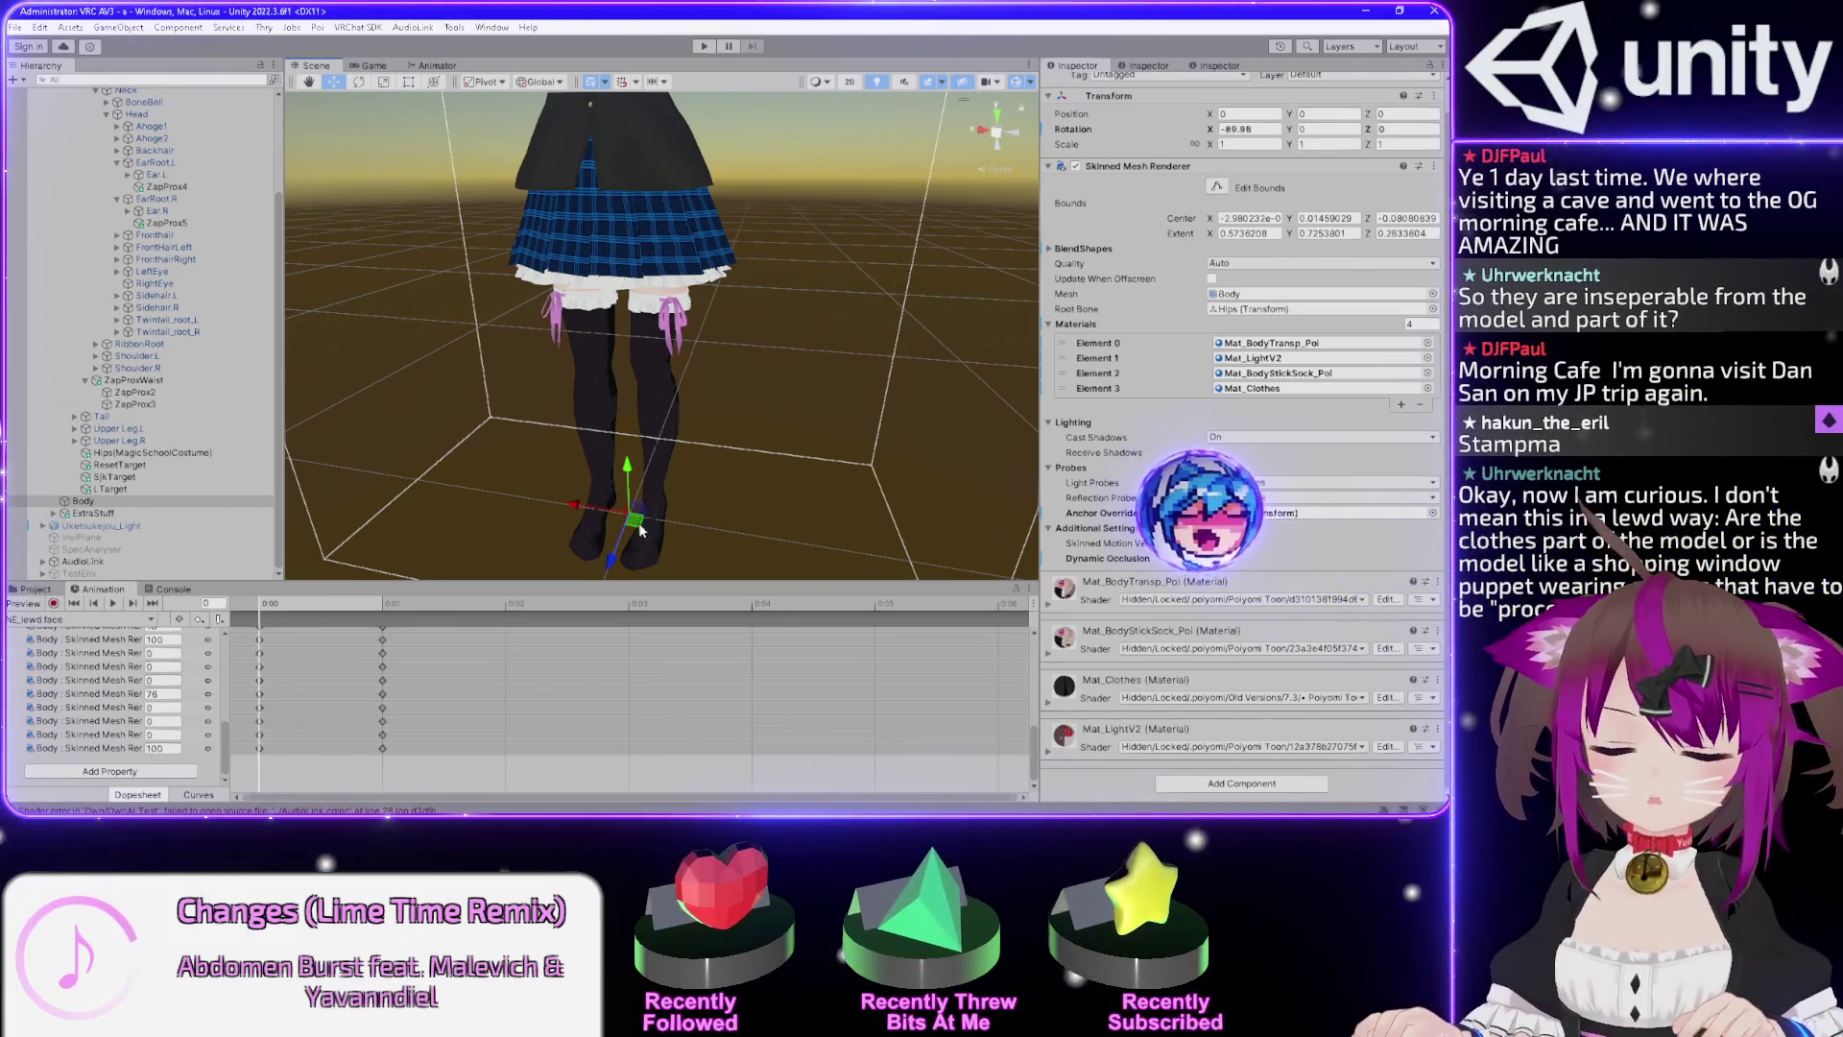
drag(734, 149, 716, 324)
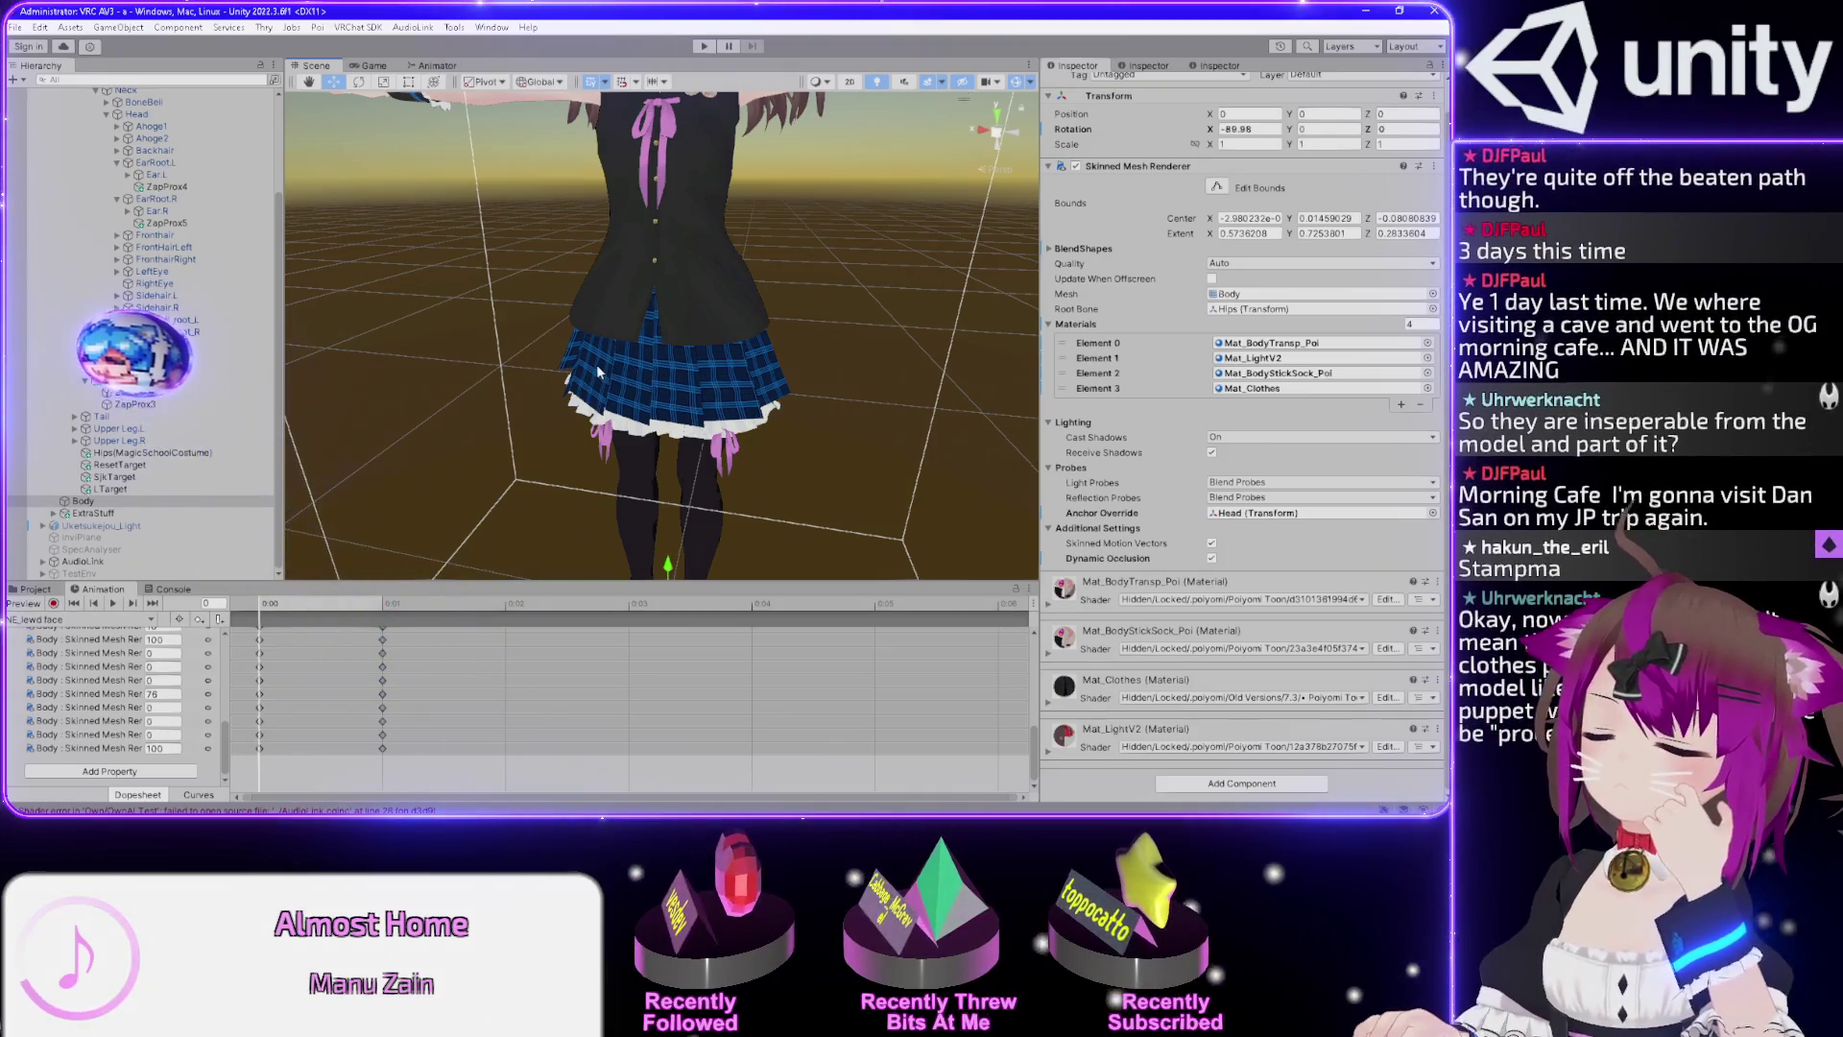
drag(776, 303, 741, 360)
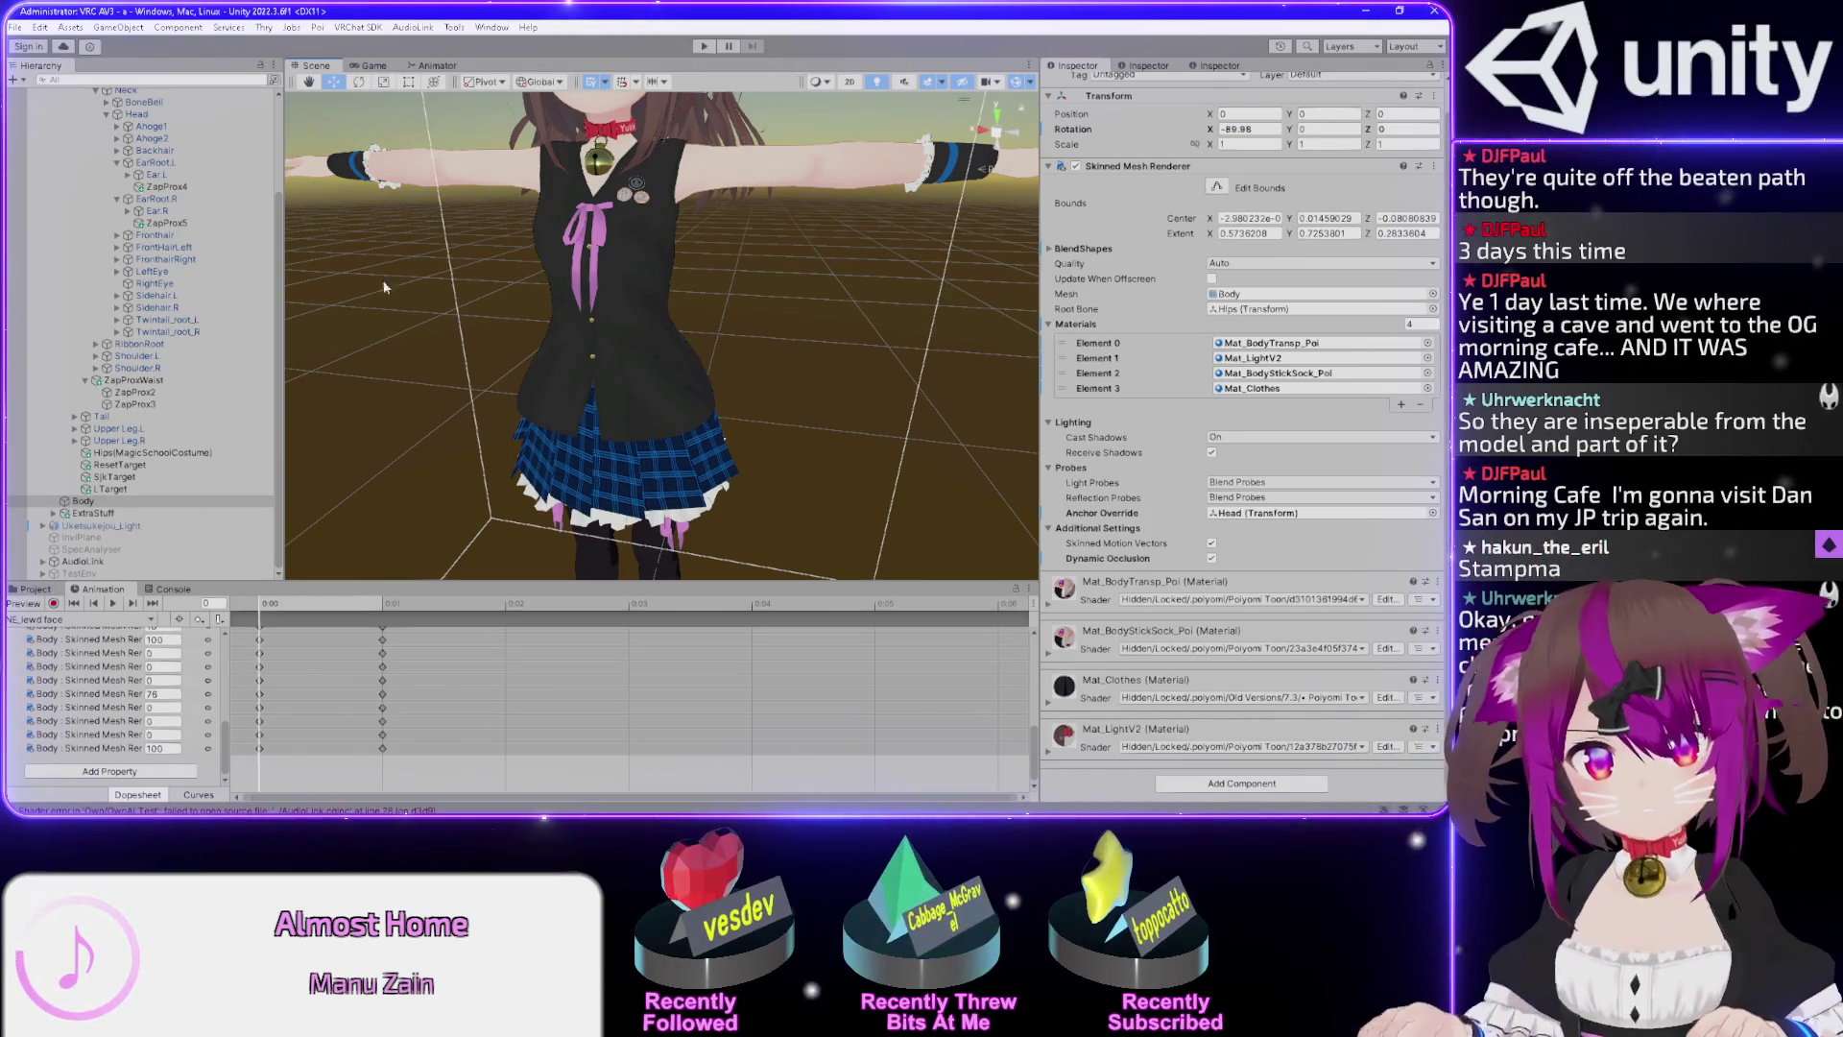
click(195, 450)
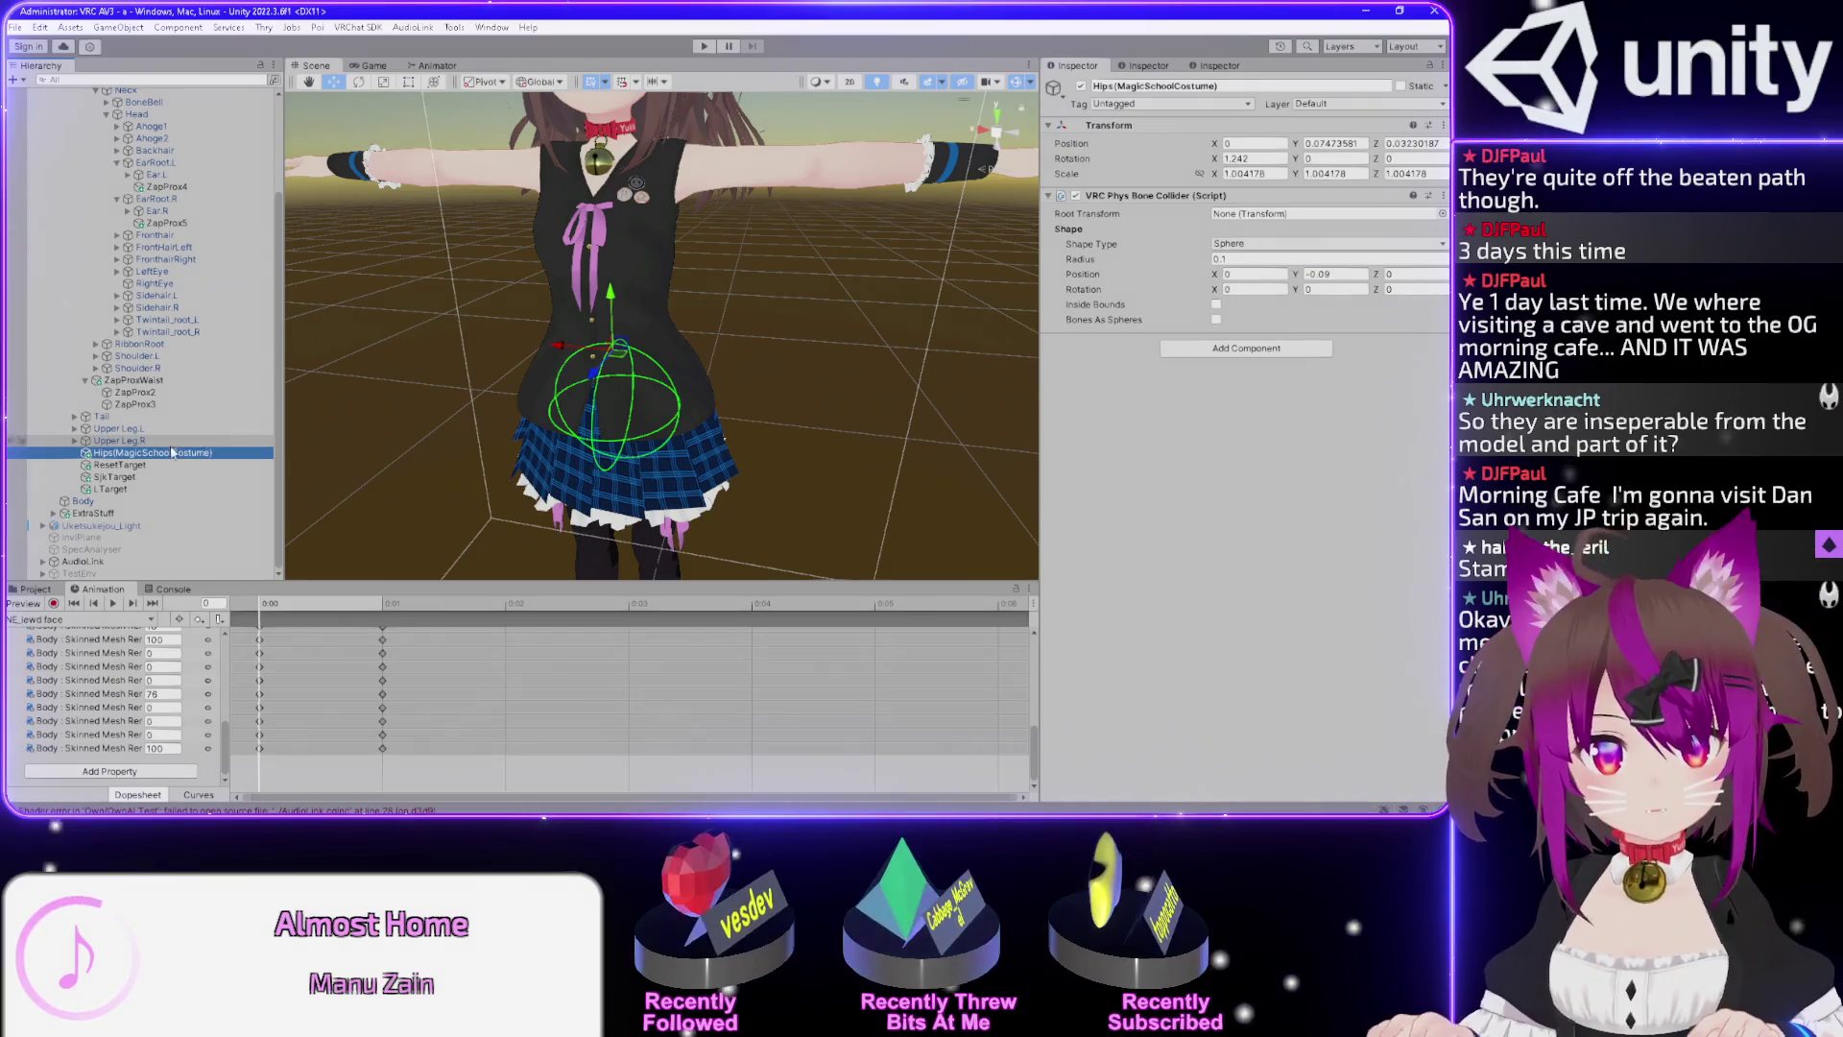
Select Hips(MagicSchoolCostume) to show its VRC Phys Bone Collider settings.
click(561, 368)
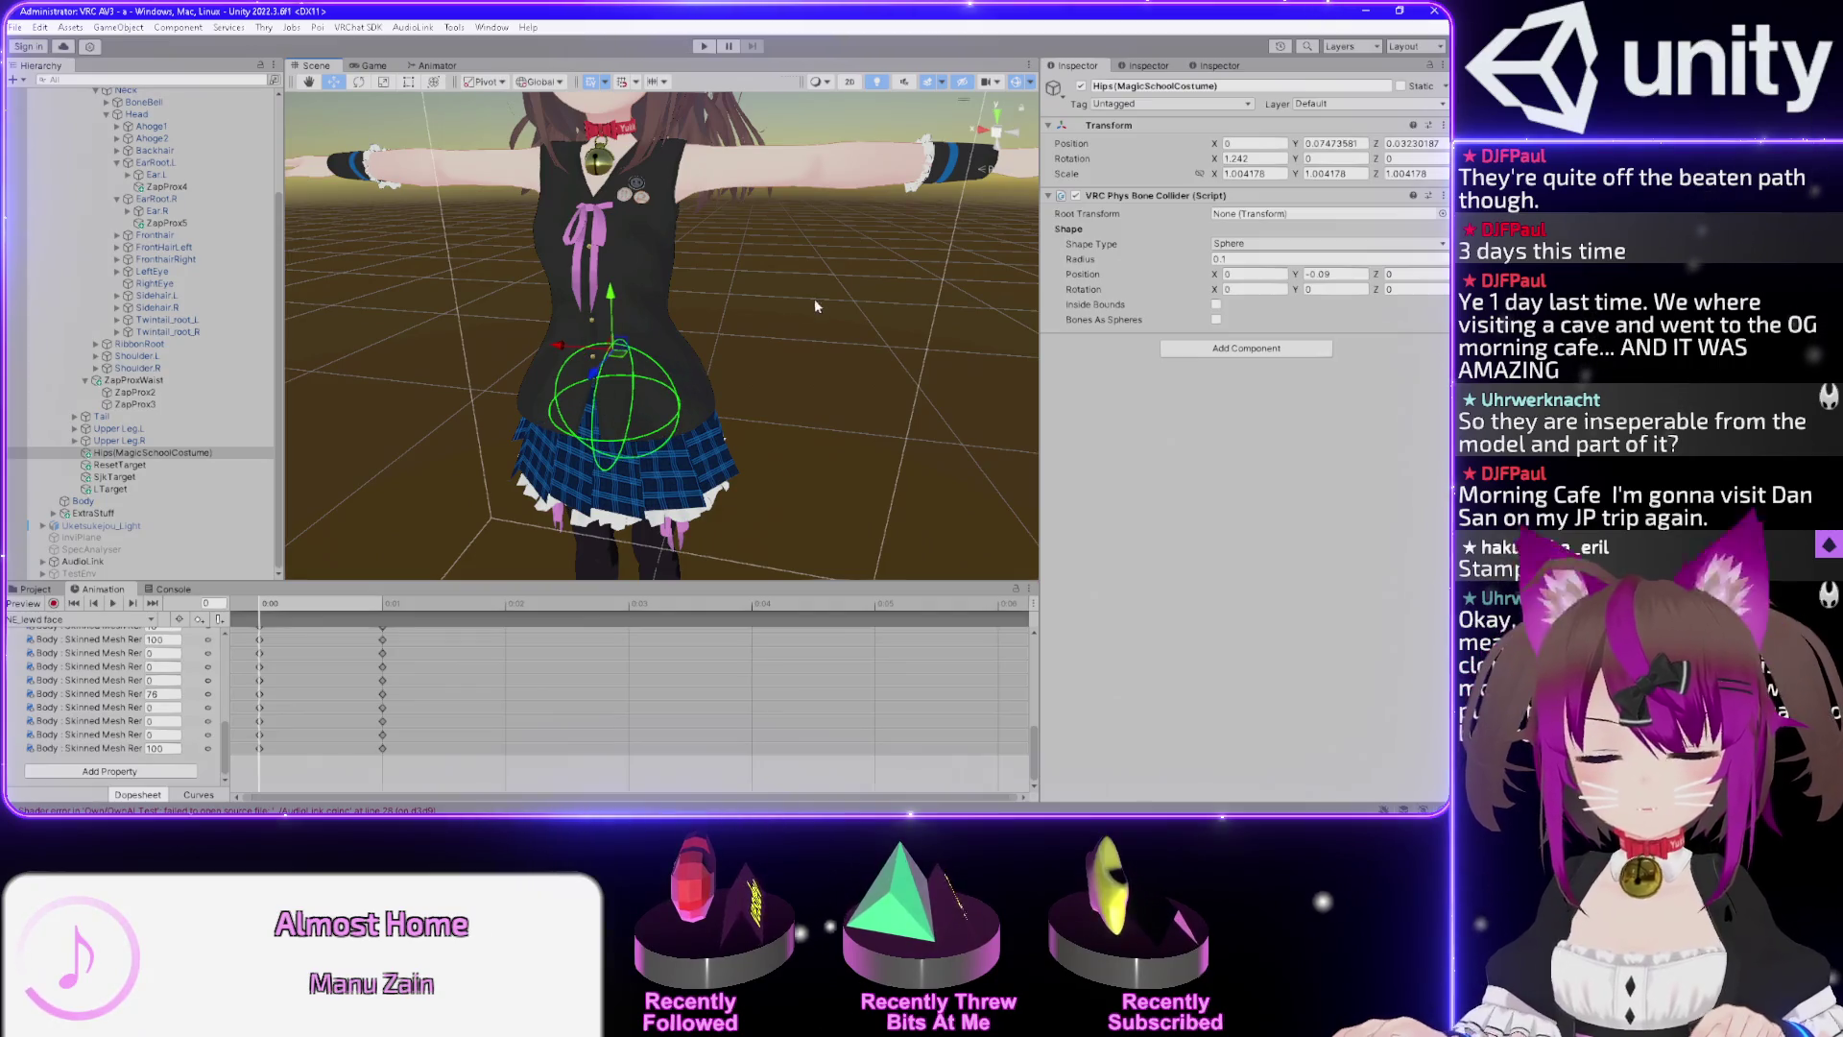
click(775, 330)
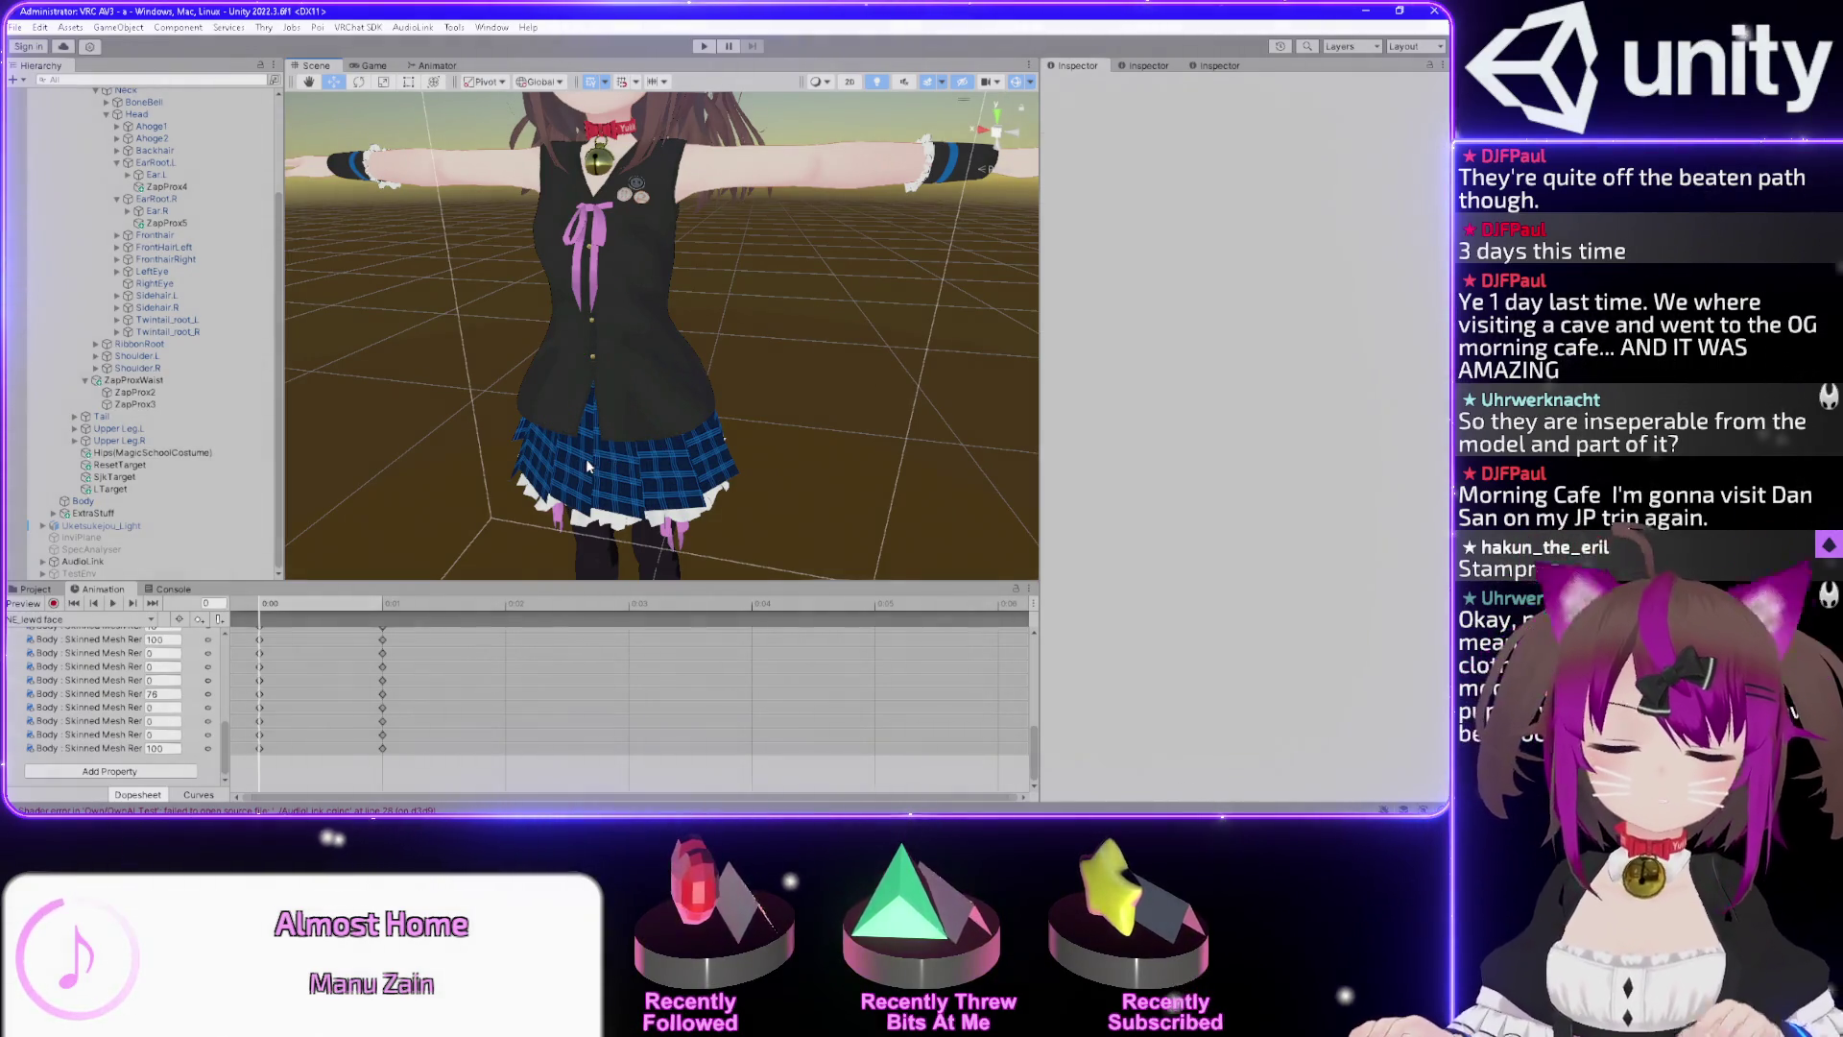
click(182, 454)
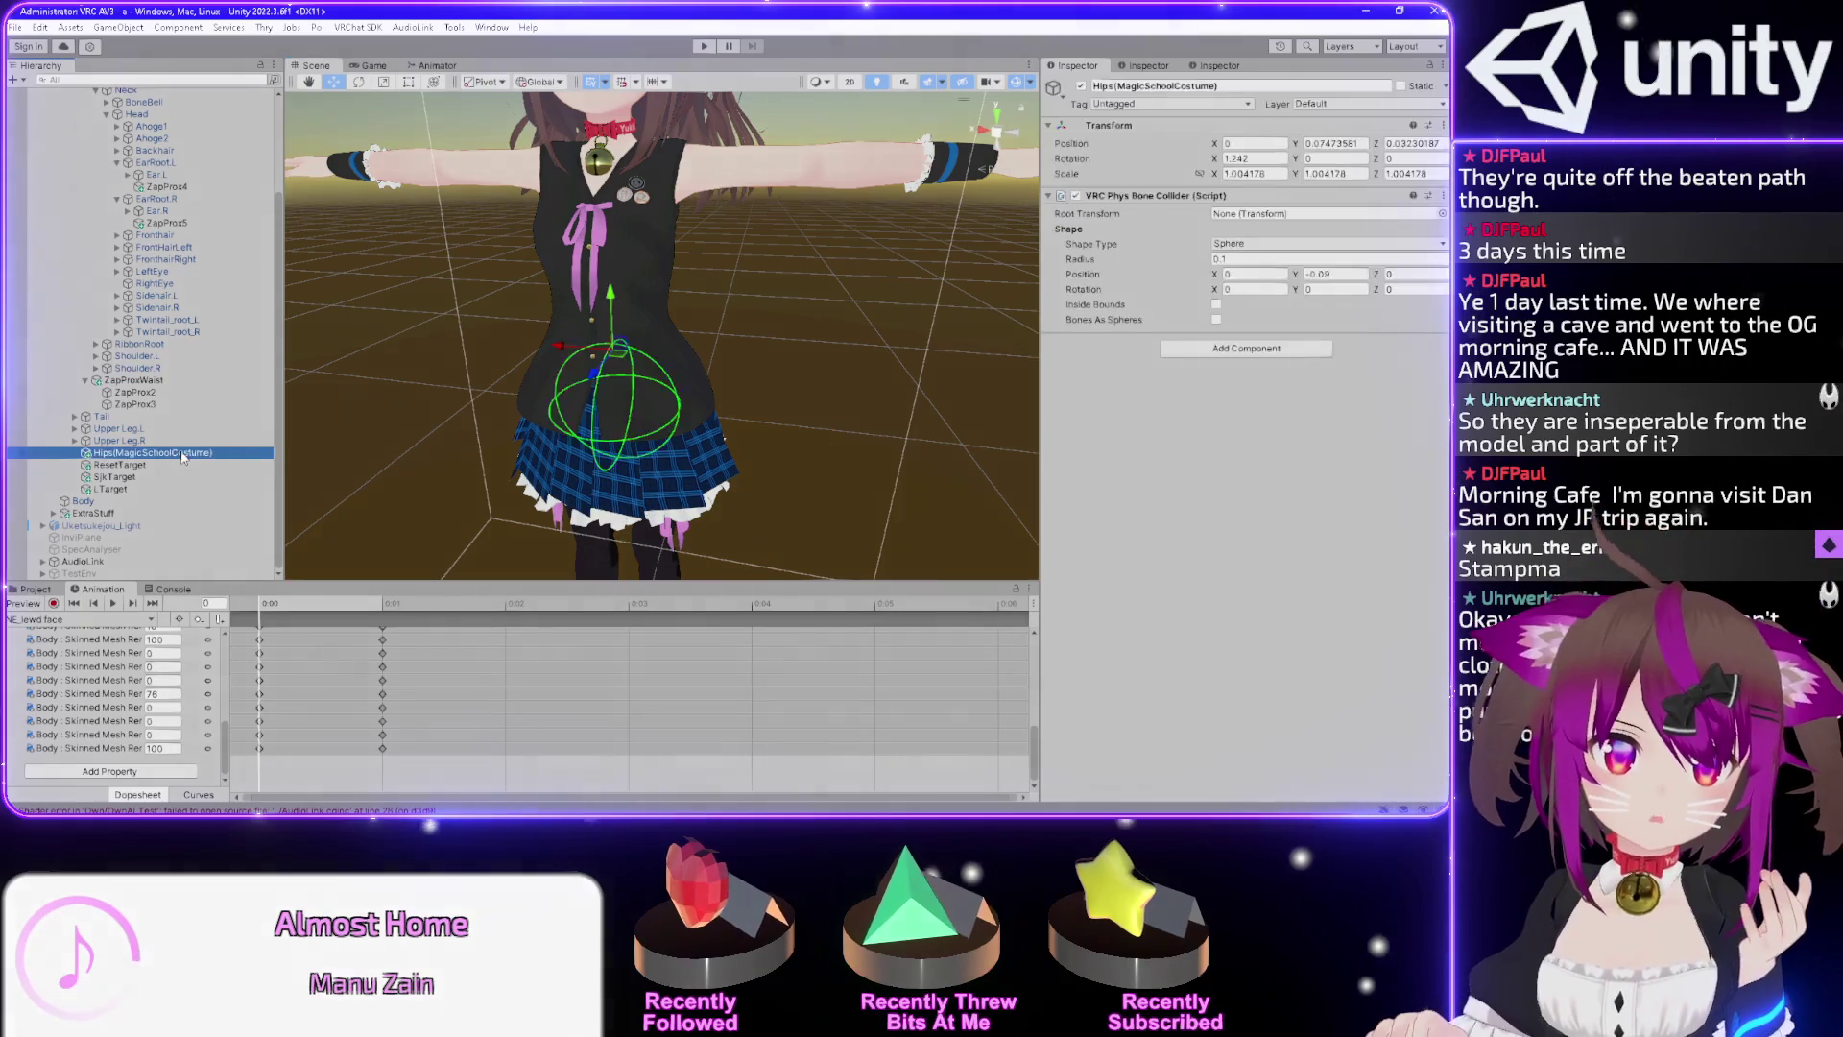
Orbit and zoom the Scene view to inspect the ribbons behind the avatar's head.
drag(786, 296, 837, 370)
mouse_move(739, 232)
mouse_down()
mouse_move(593, 298)
mouse_move(599, 338)
mouse_up()
scroll(555, 338, up, 5)
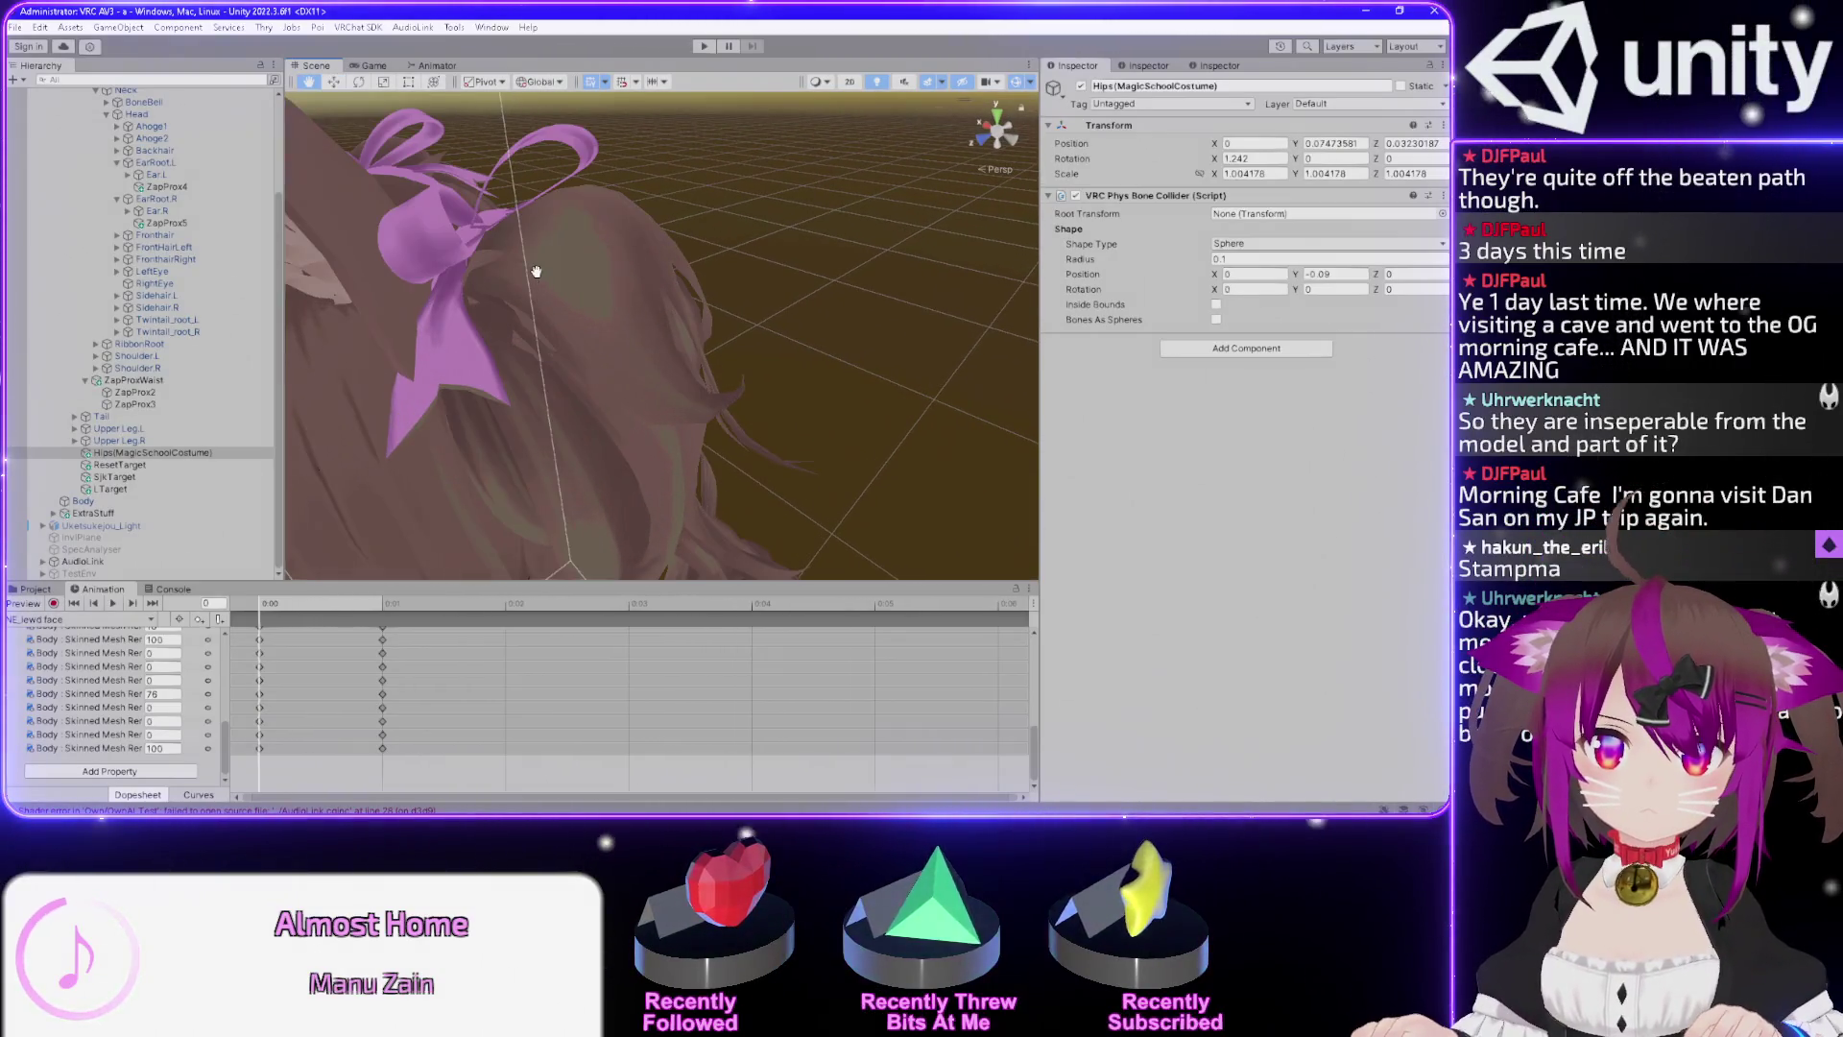
scroll(536, 272, up, 2)
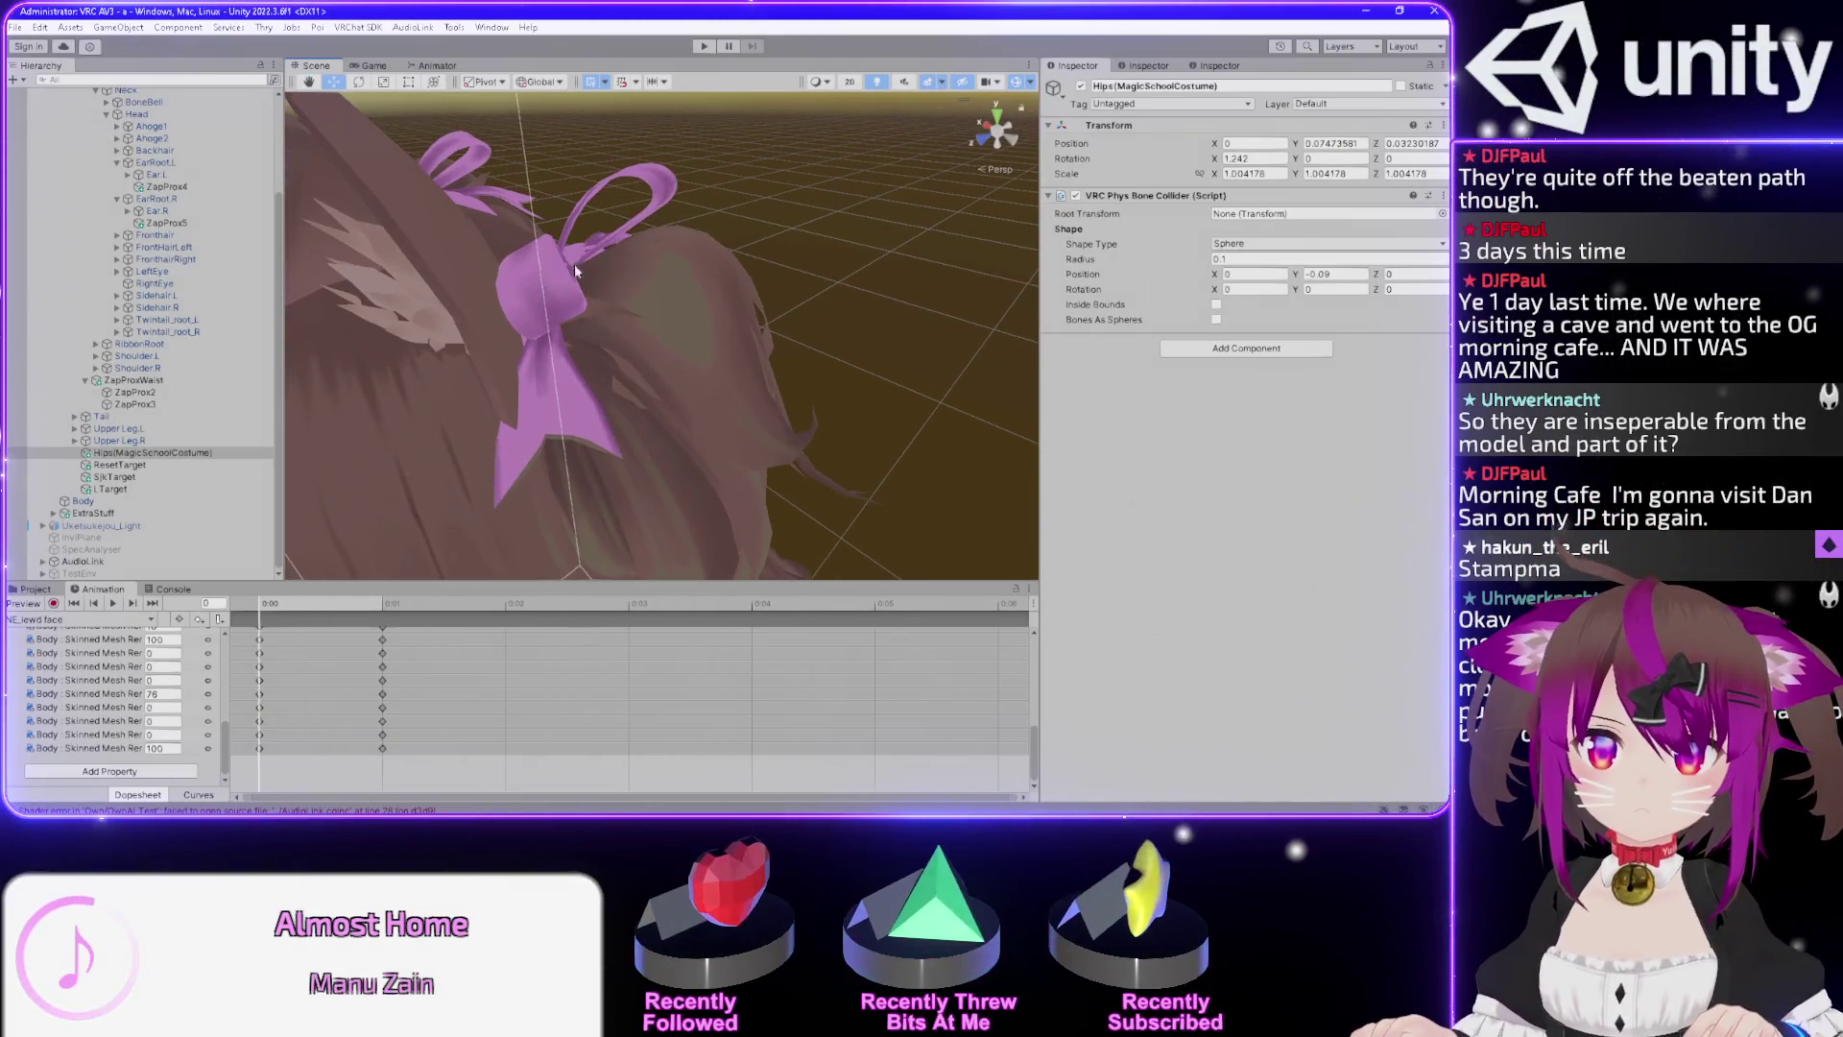
scroll(525, 333, up, 3)
mouse_move(531, 331)
mouse_down()
mouse_move(576, 288)
mouse_move(557, 362)
mouse_move(563, 329)
mouse_move(534, 297)
mouse_move(847, 329)
mouse_move(746, 353)
mouse_move(647, 341)
mouse_move(676, 353)
mouse_move(617, 290)
mouse_move(671, 297)
mouse_move(684, 352)
mouse_up()
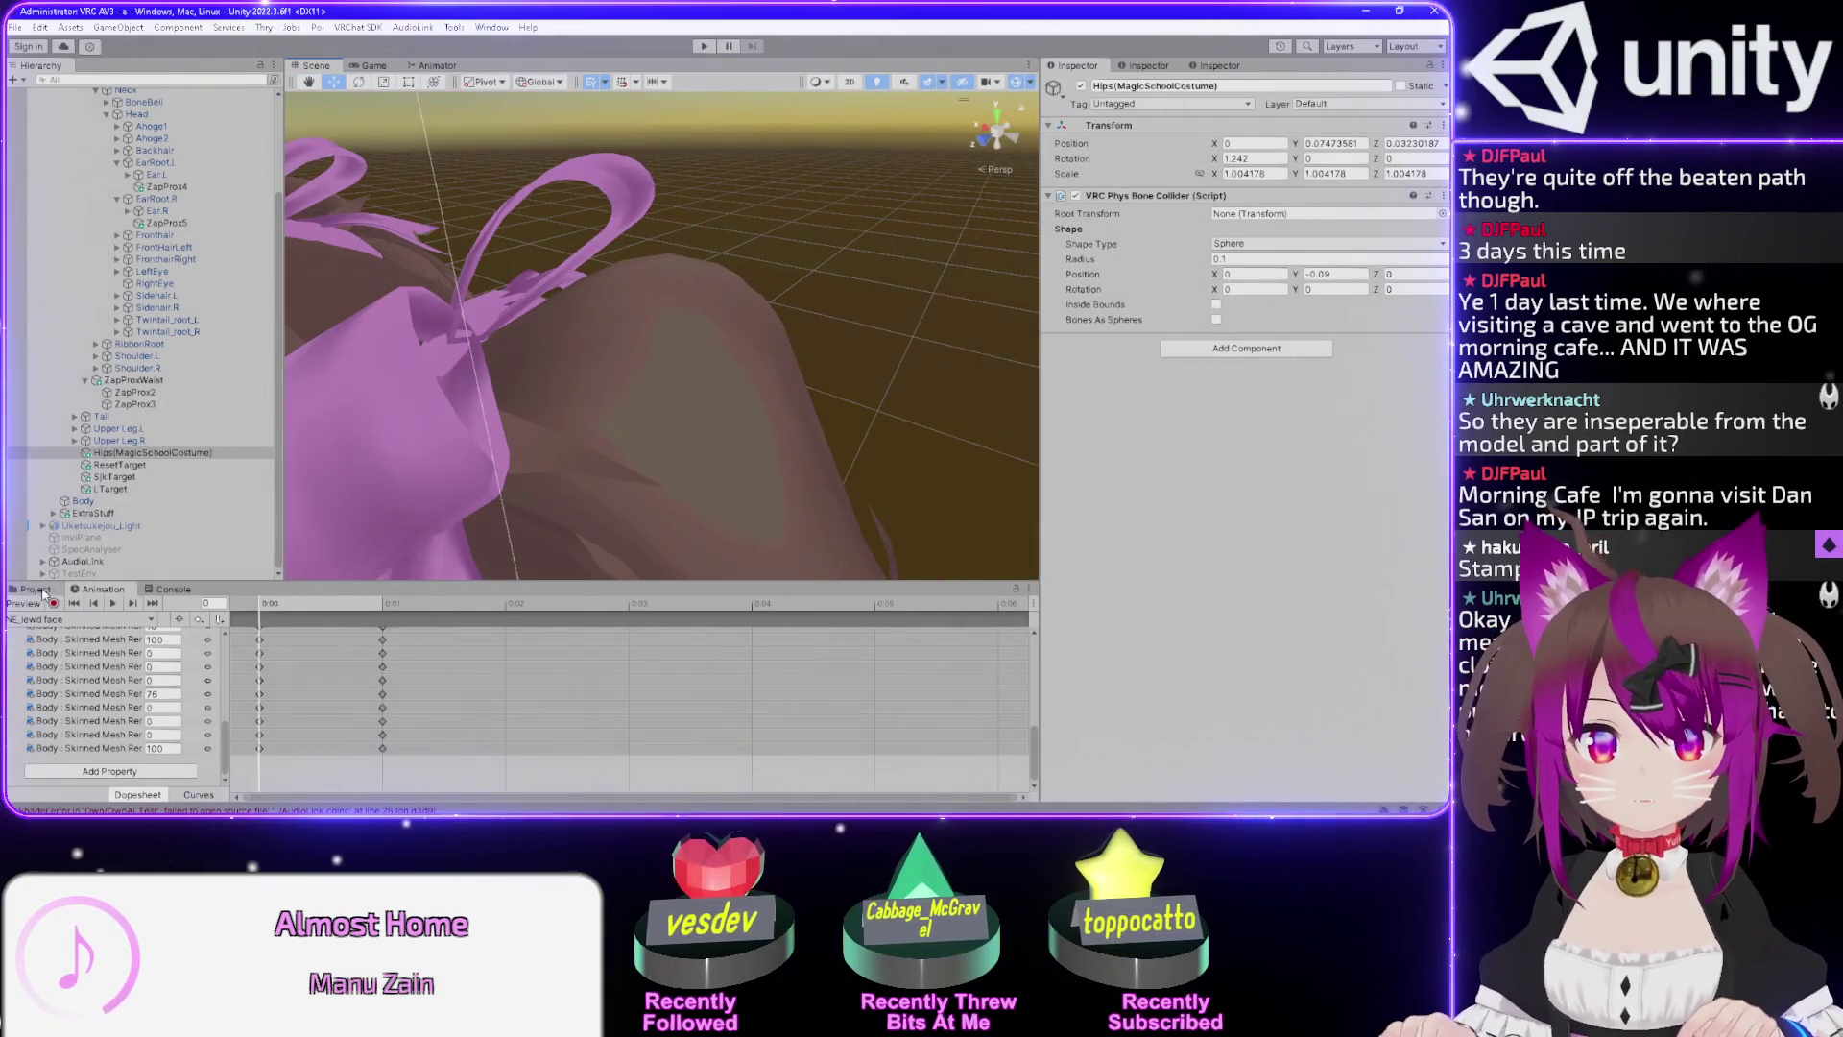
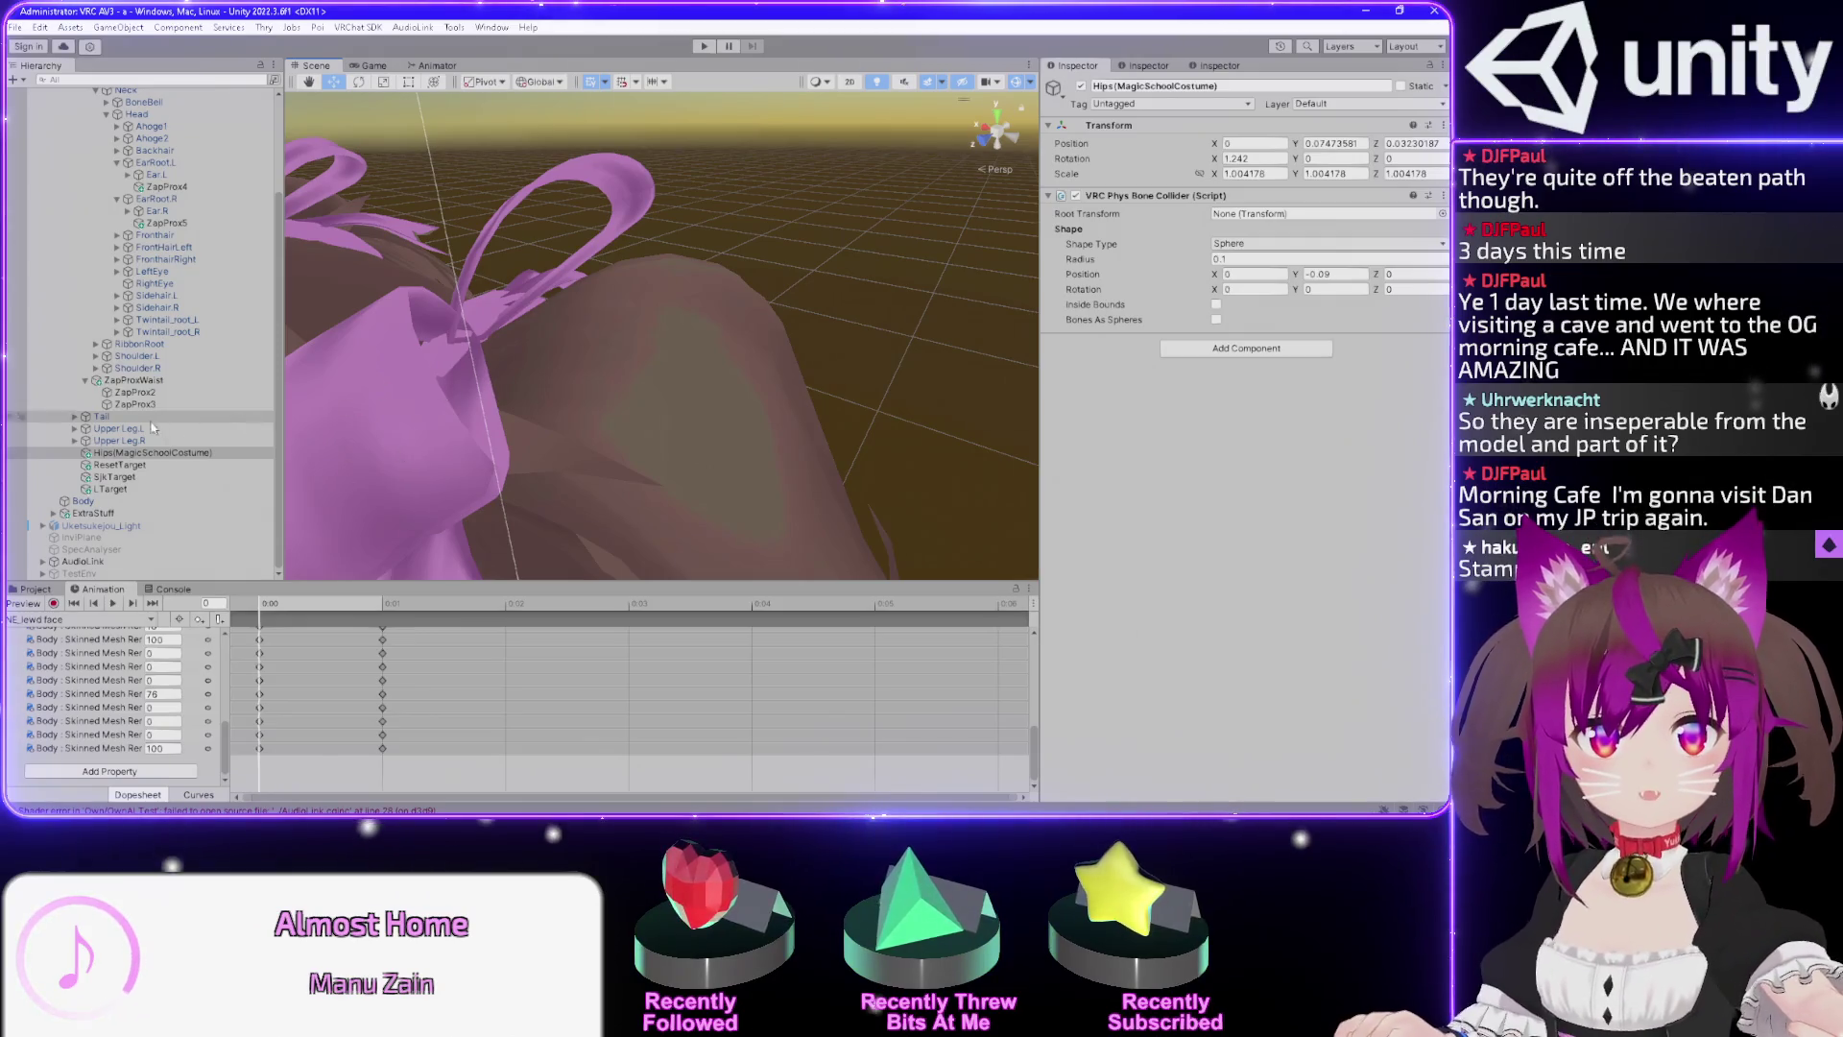
Select the Body mesh and expand its Mat_LightV2 material's Poiyomi 9.3.64 shader settings.
click(86, 500)
scroll(1082, 497, down, 1)
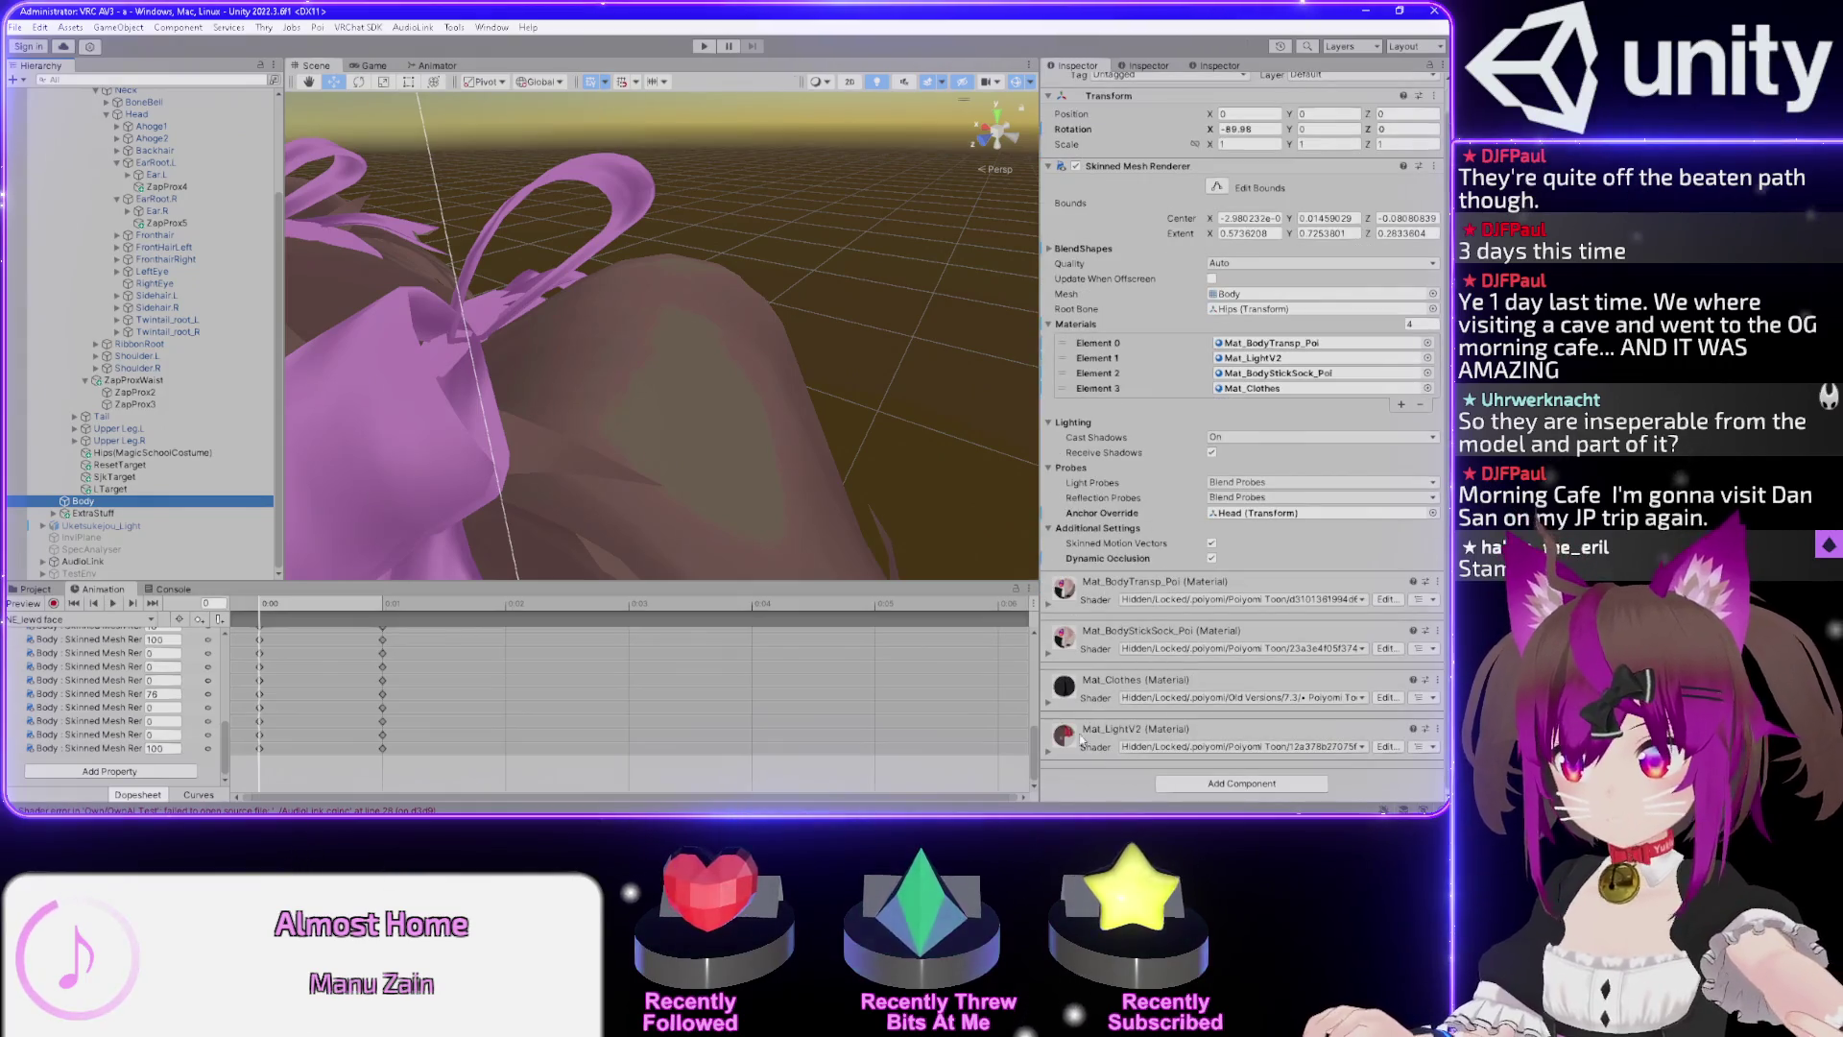
click(1050, 754)
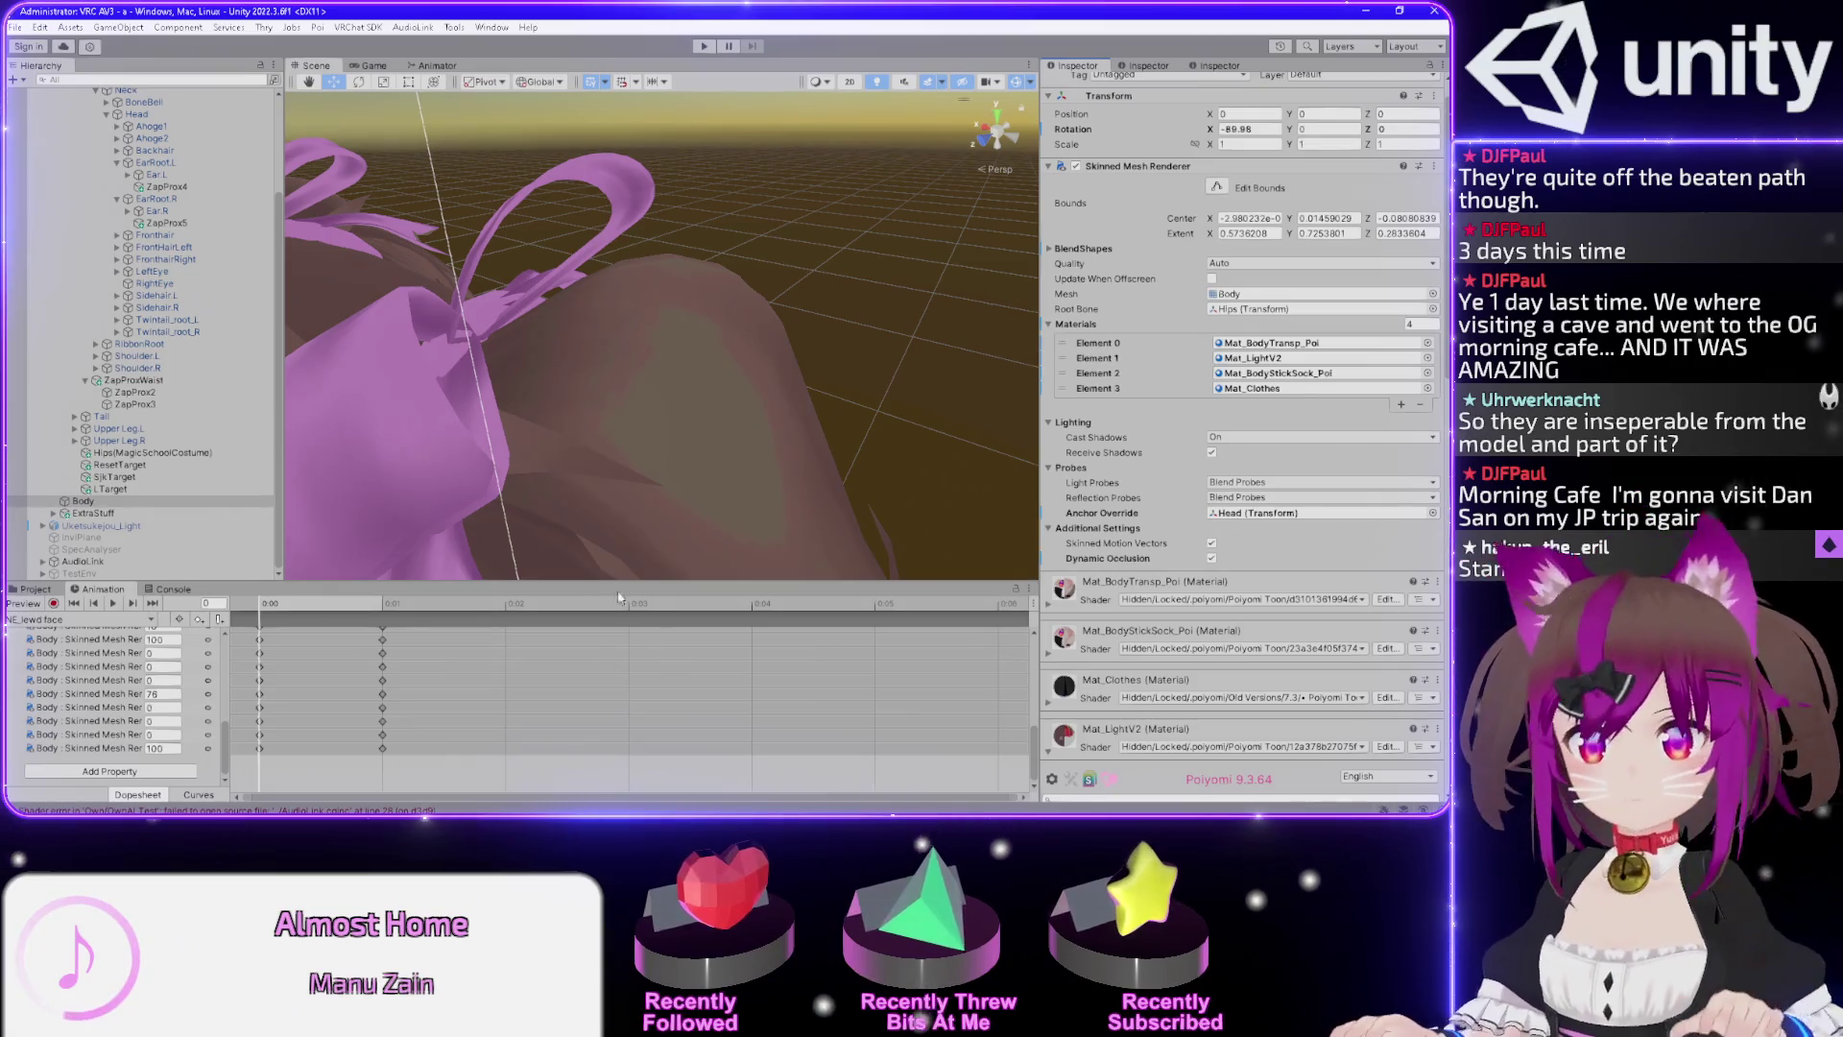
mouse_move(540, 493)
mouse_down()
mouse_move(730, 217)
mouse_move(810, 214)
mouse_move(856, 272)
mouse_move(744, 240)
mouse_move(860, 207)
mouse_move(839, 211)
mouse_move(839, 182)
mouse_move(884, 150)
mouse_move(824, 160)
mouse_move(770, 235)
mouse_move(581, 215)
mouse_move(612, 233)
mouse_move(596, 256)
mouse_move(666, 250)
mouse_up()
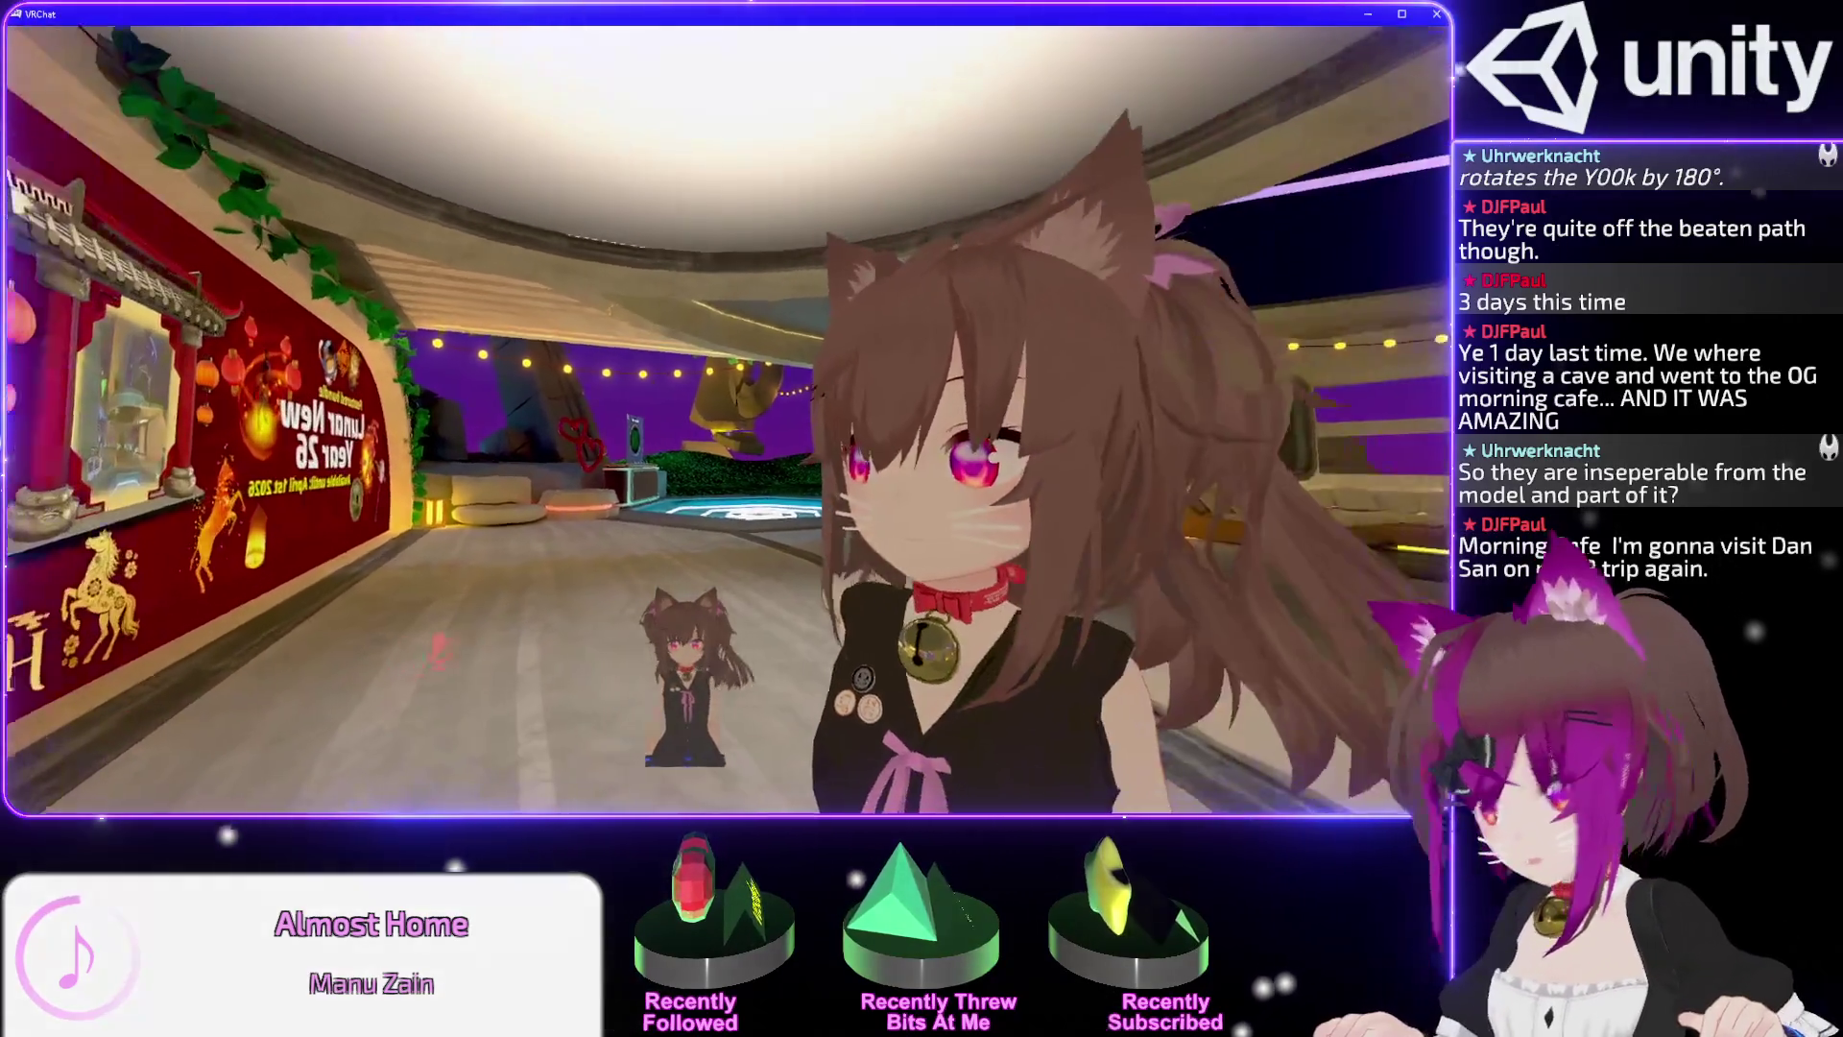
Check the uploaded avatars list on the Settings Avatars page, then close the menu.
key(Escape)
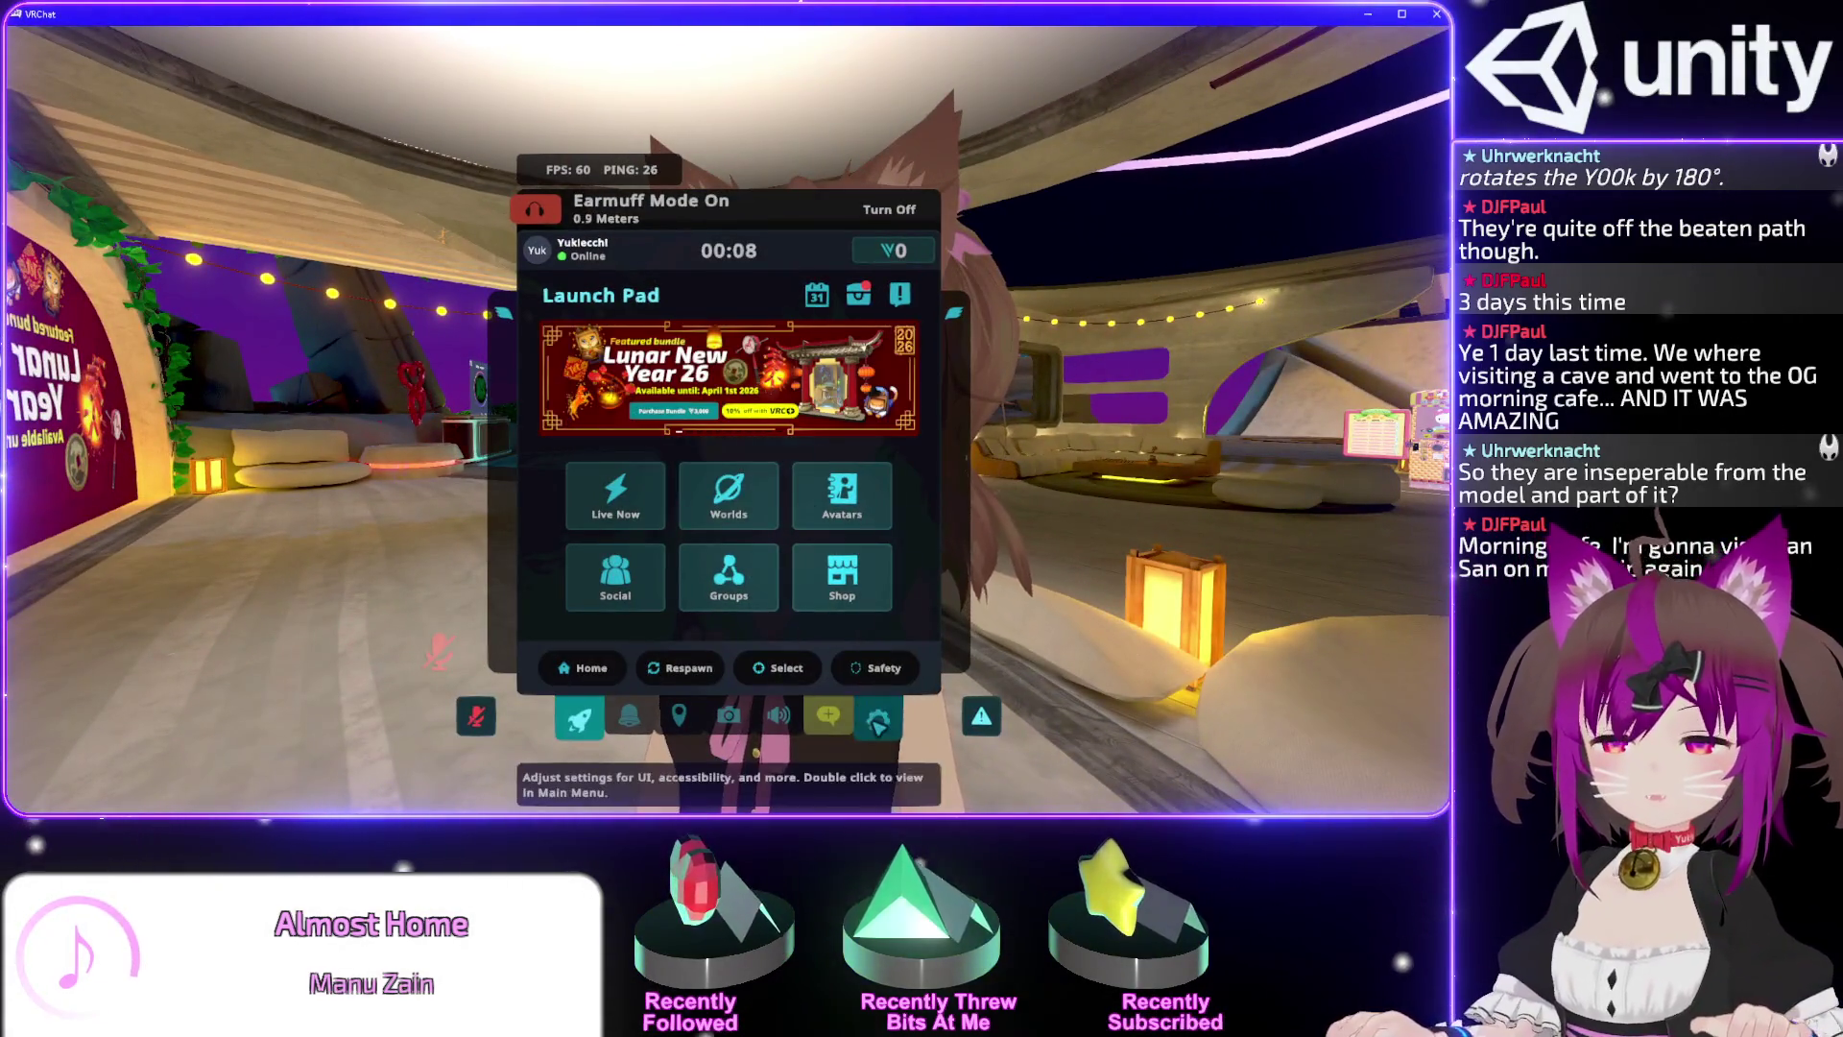
click(876, 722)
double_click(875, 722)
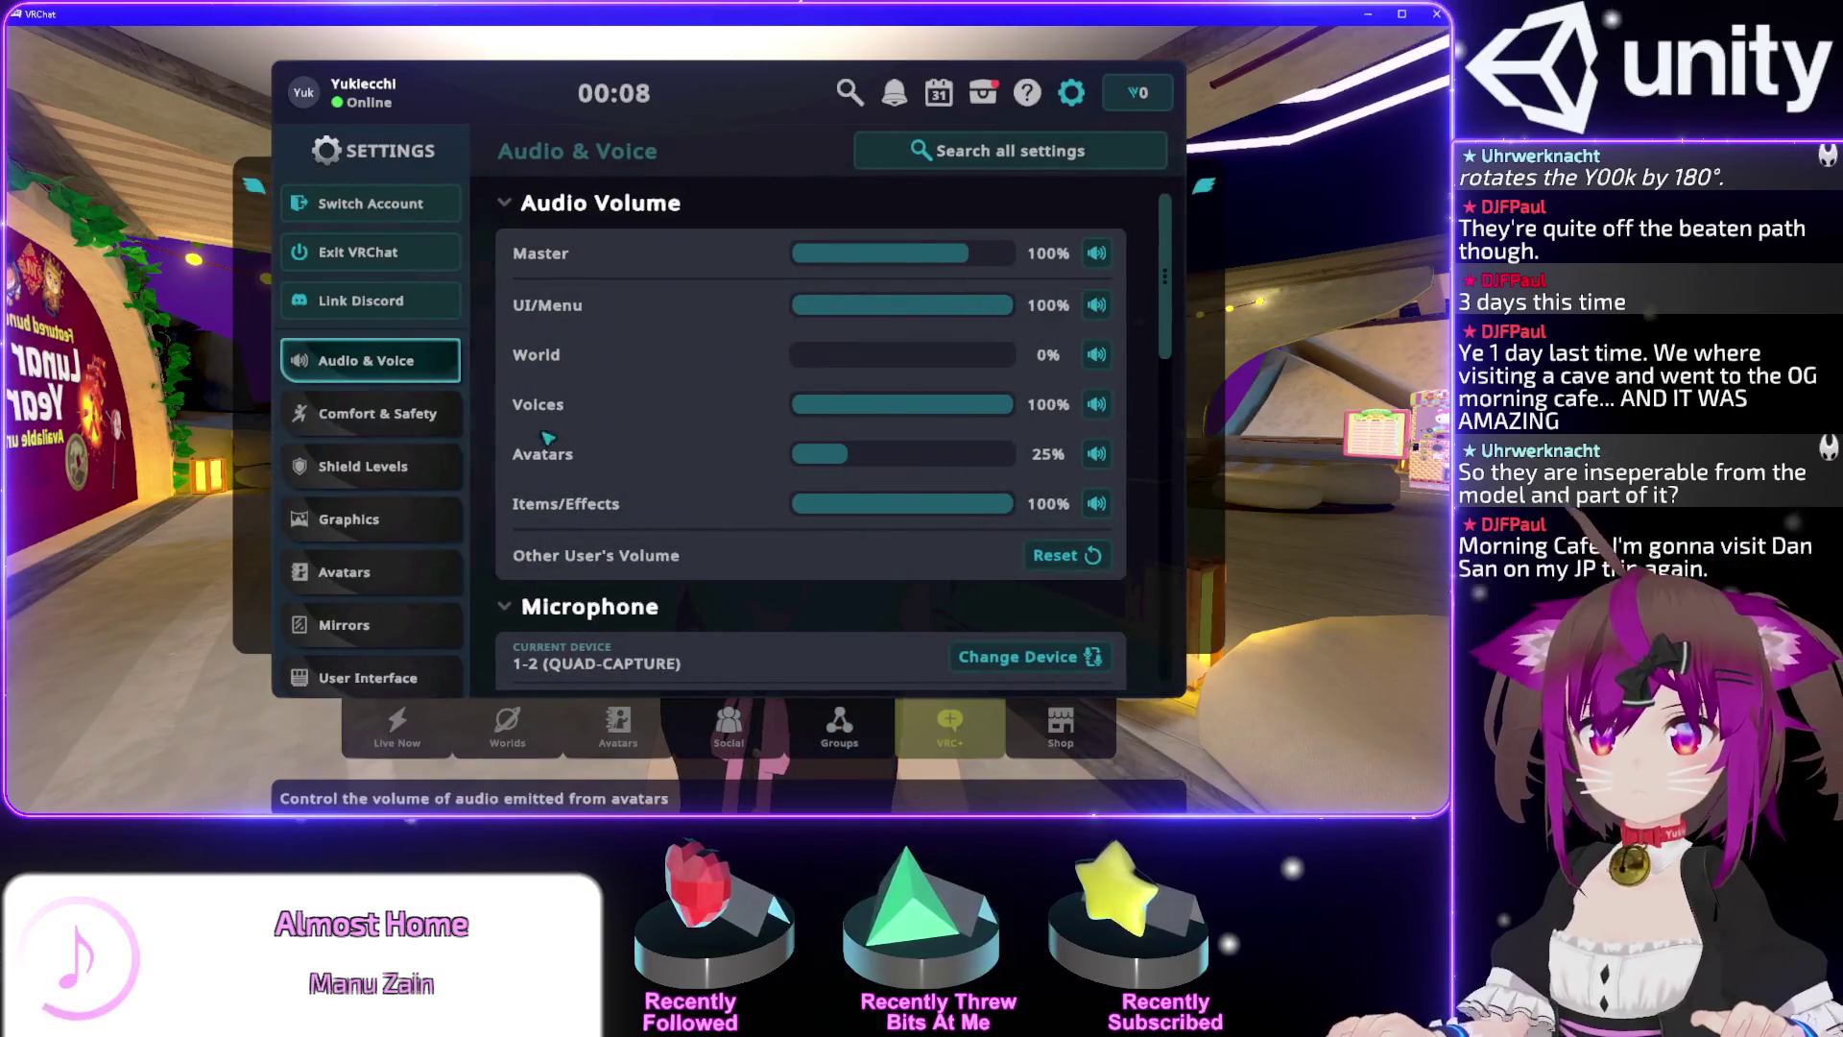
click(620, 739)
click(883, 269)
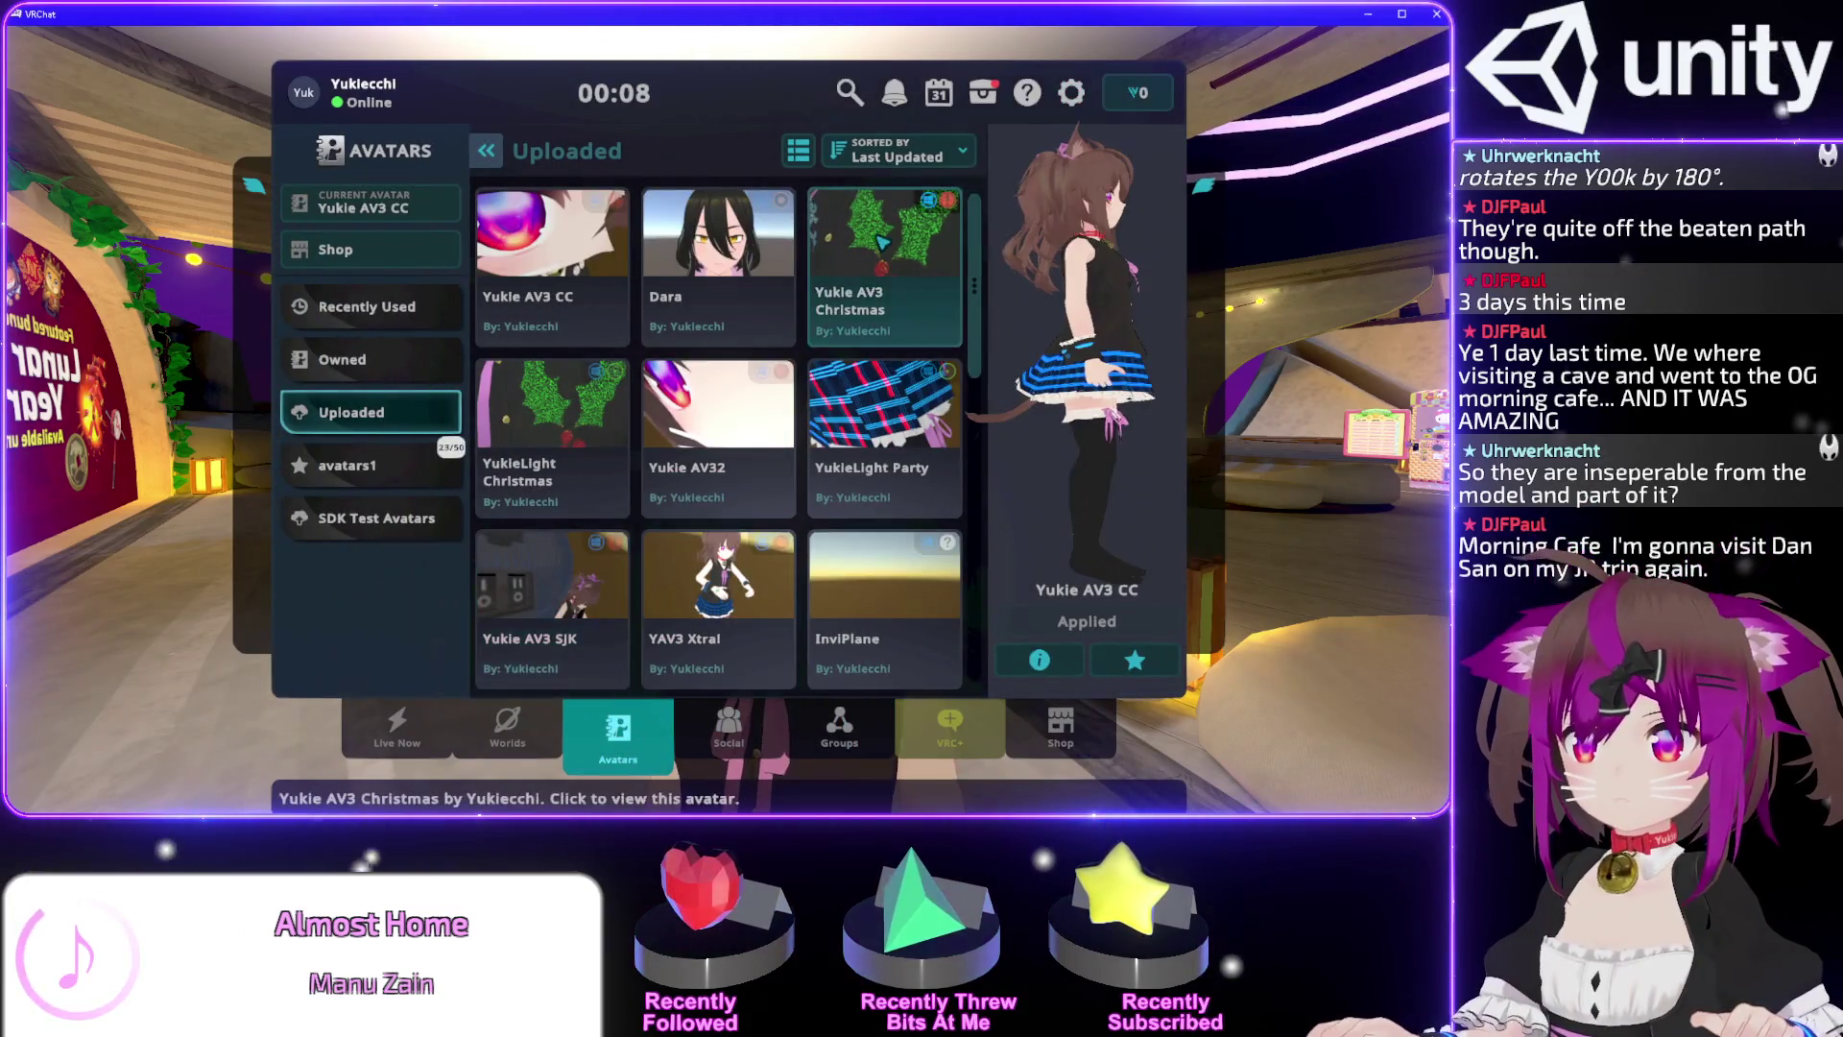
key(Escape)
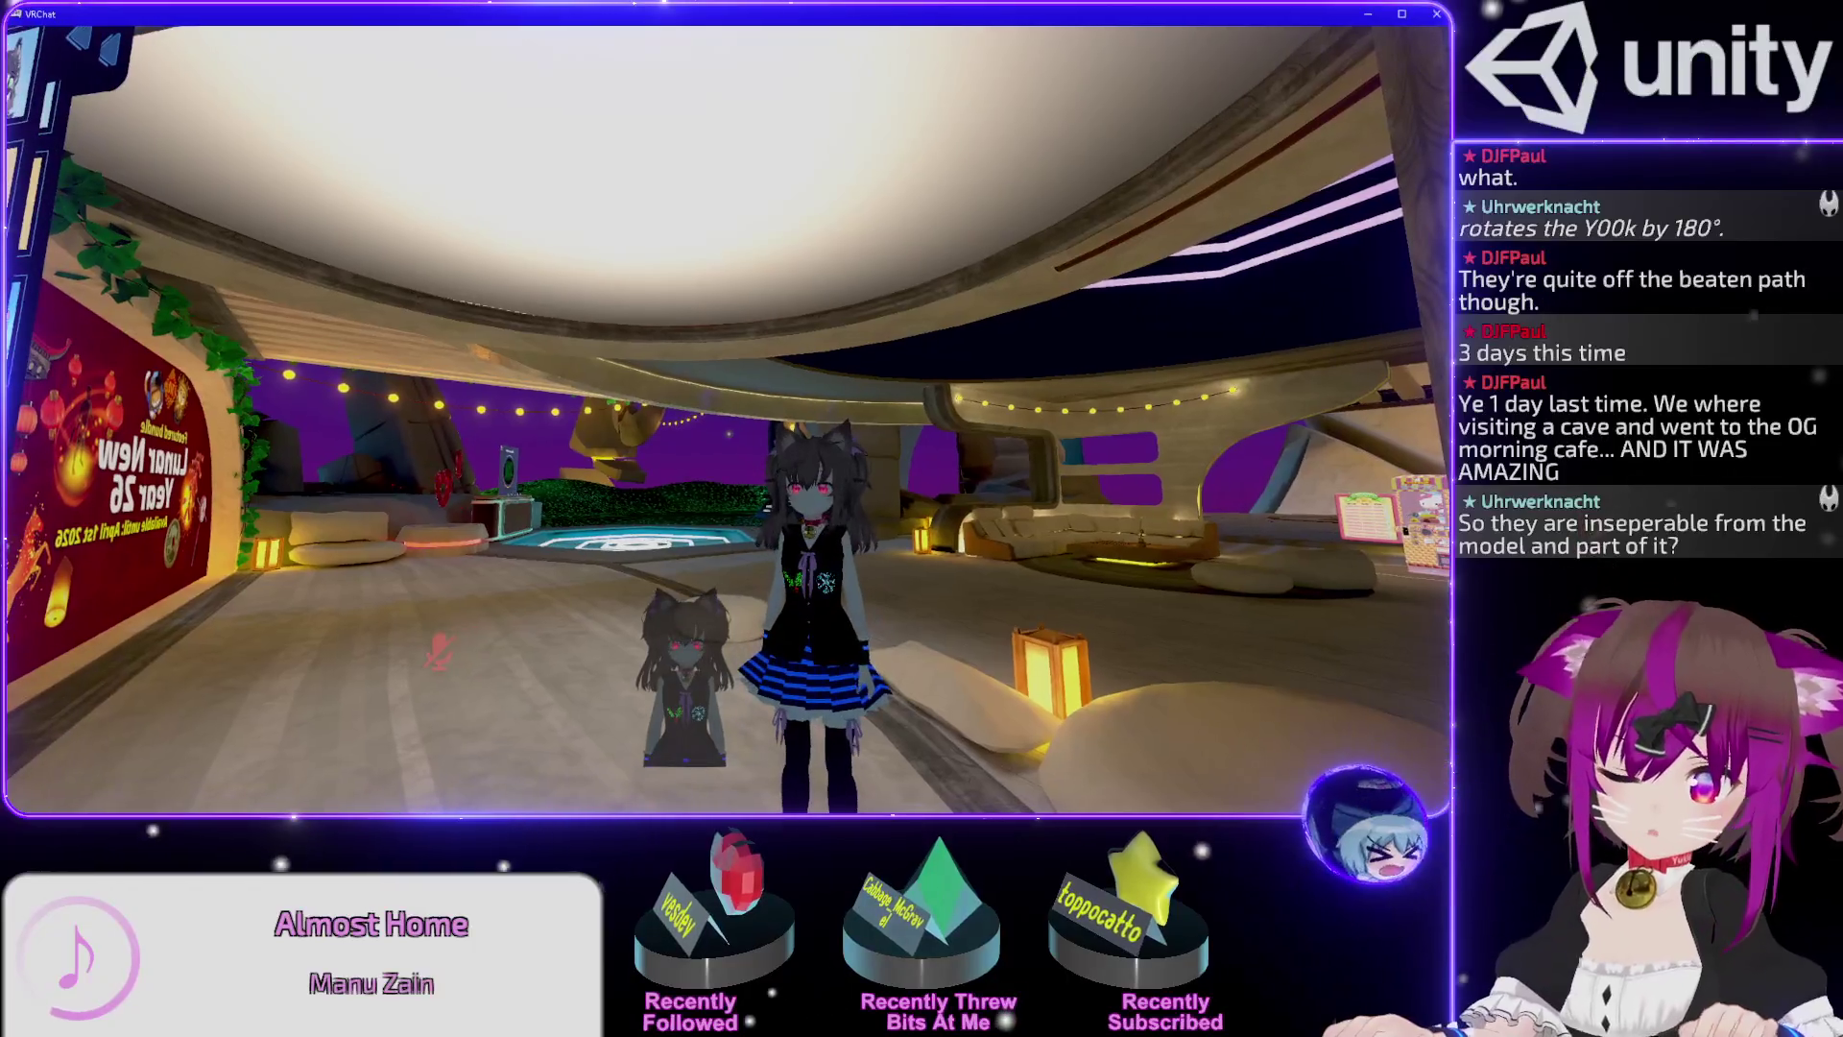
Spawn the in-game photo camera from the Launch Pad and take control of it.
key(Escape)
double_click(737, 720)
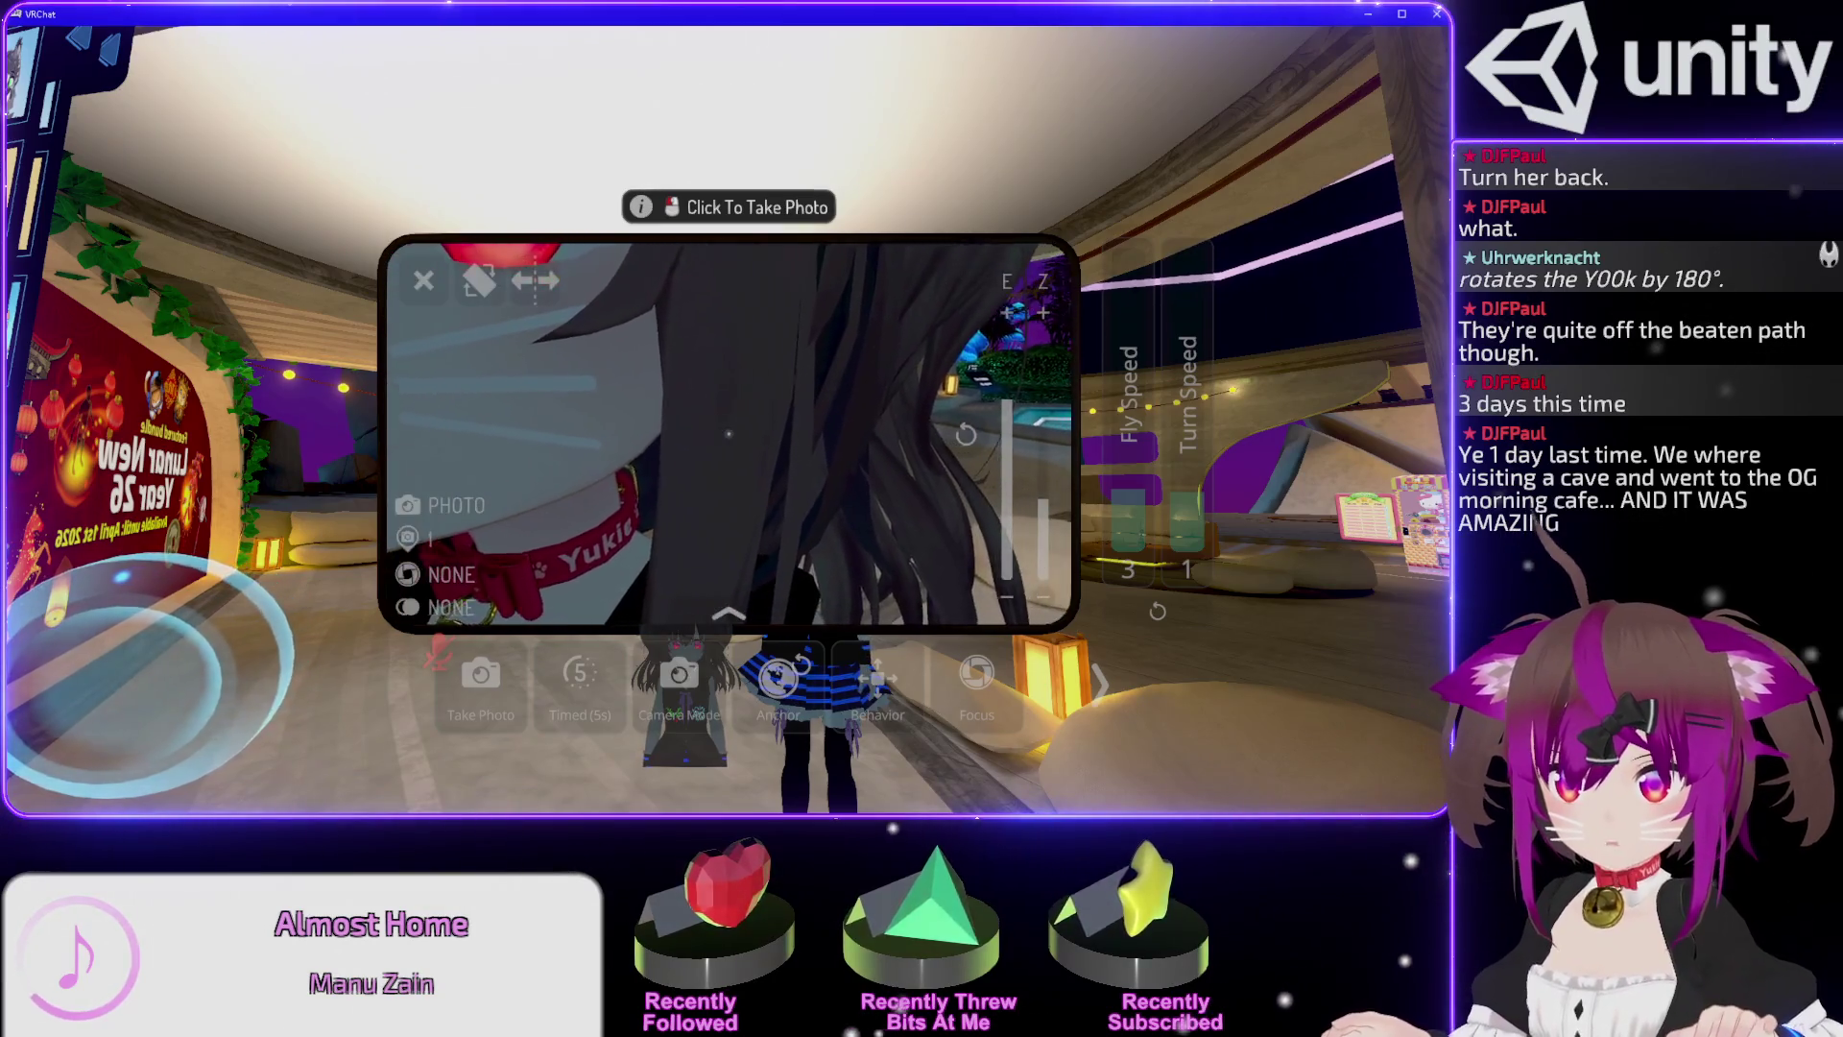
key(Tab)
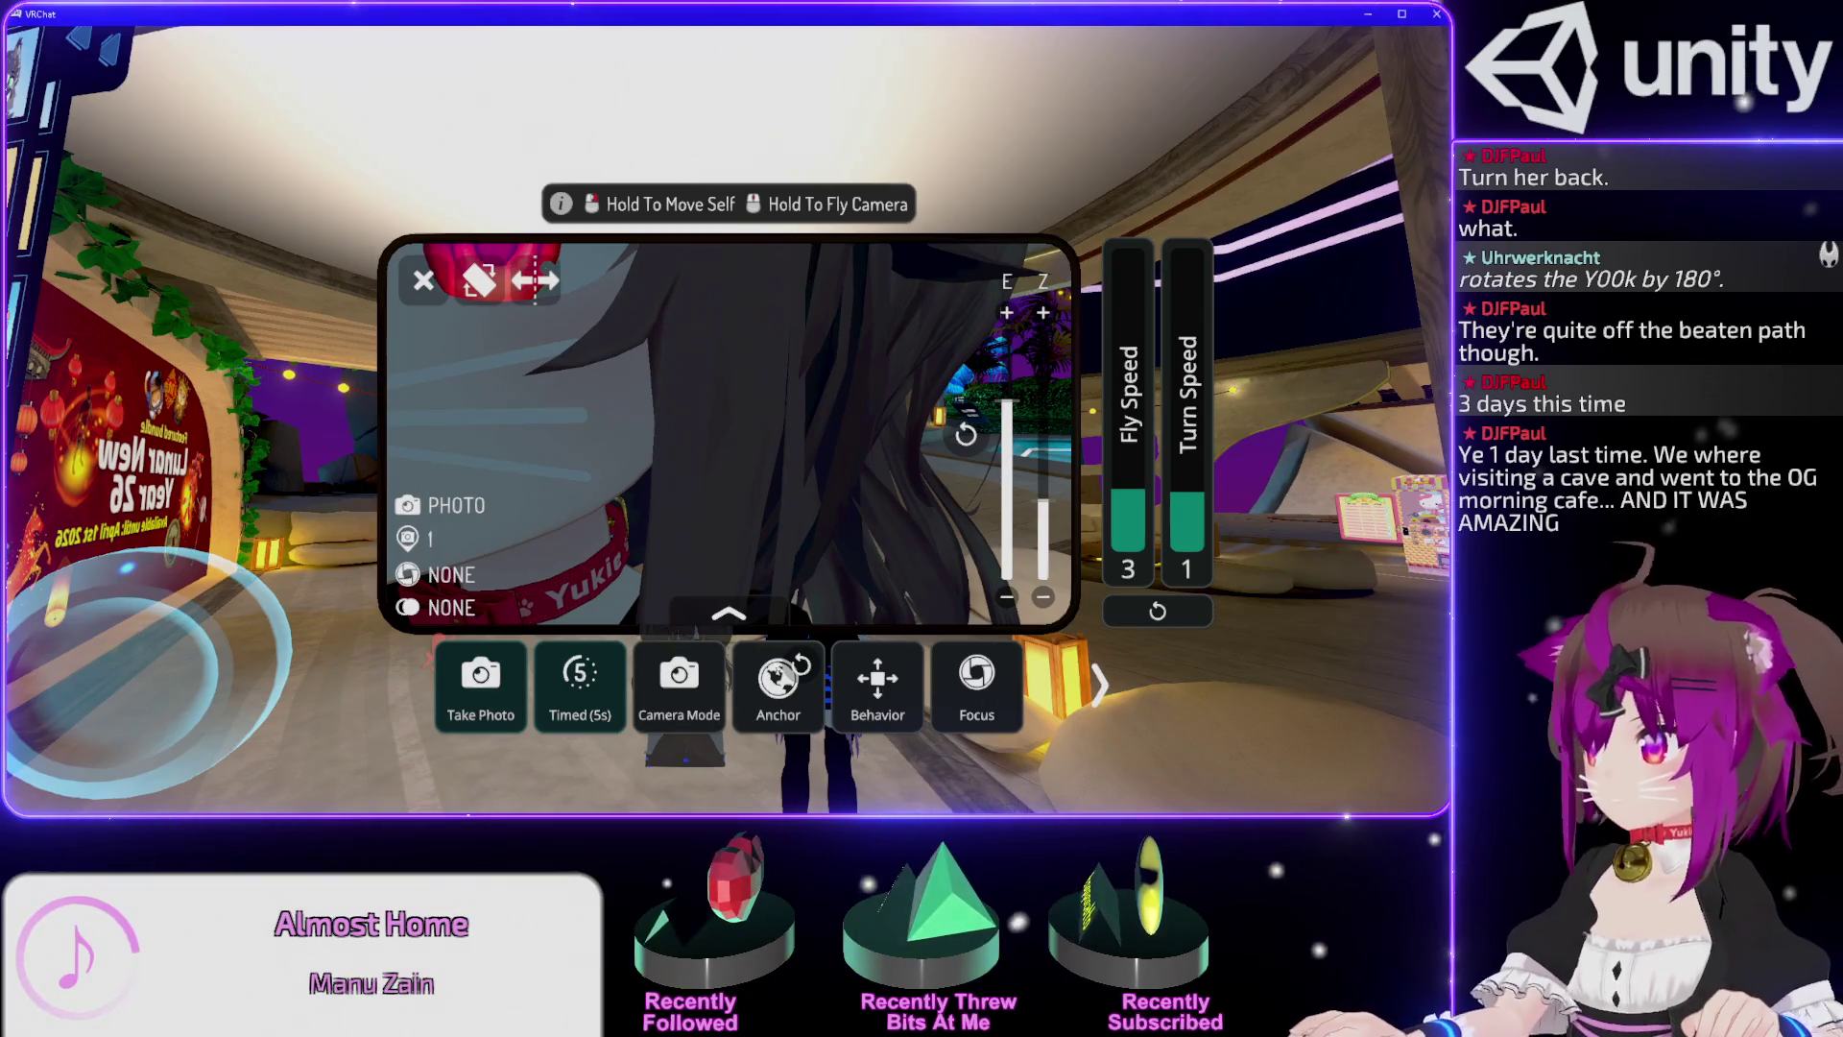
key(alt+Tab)
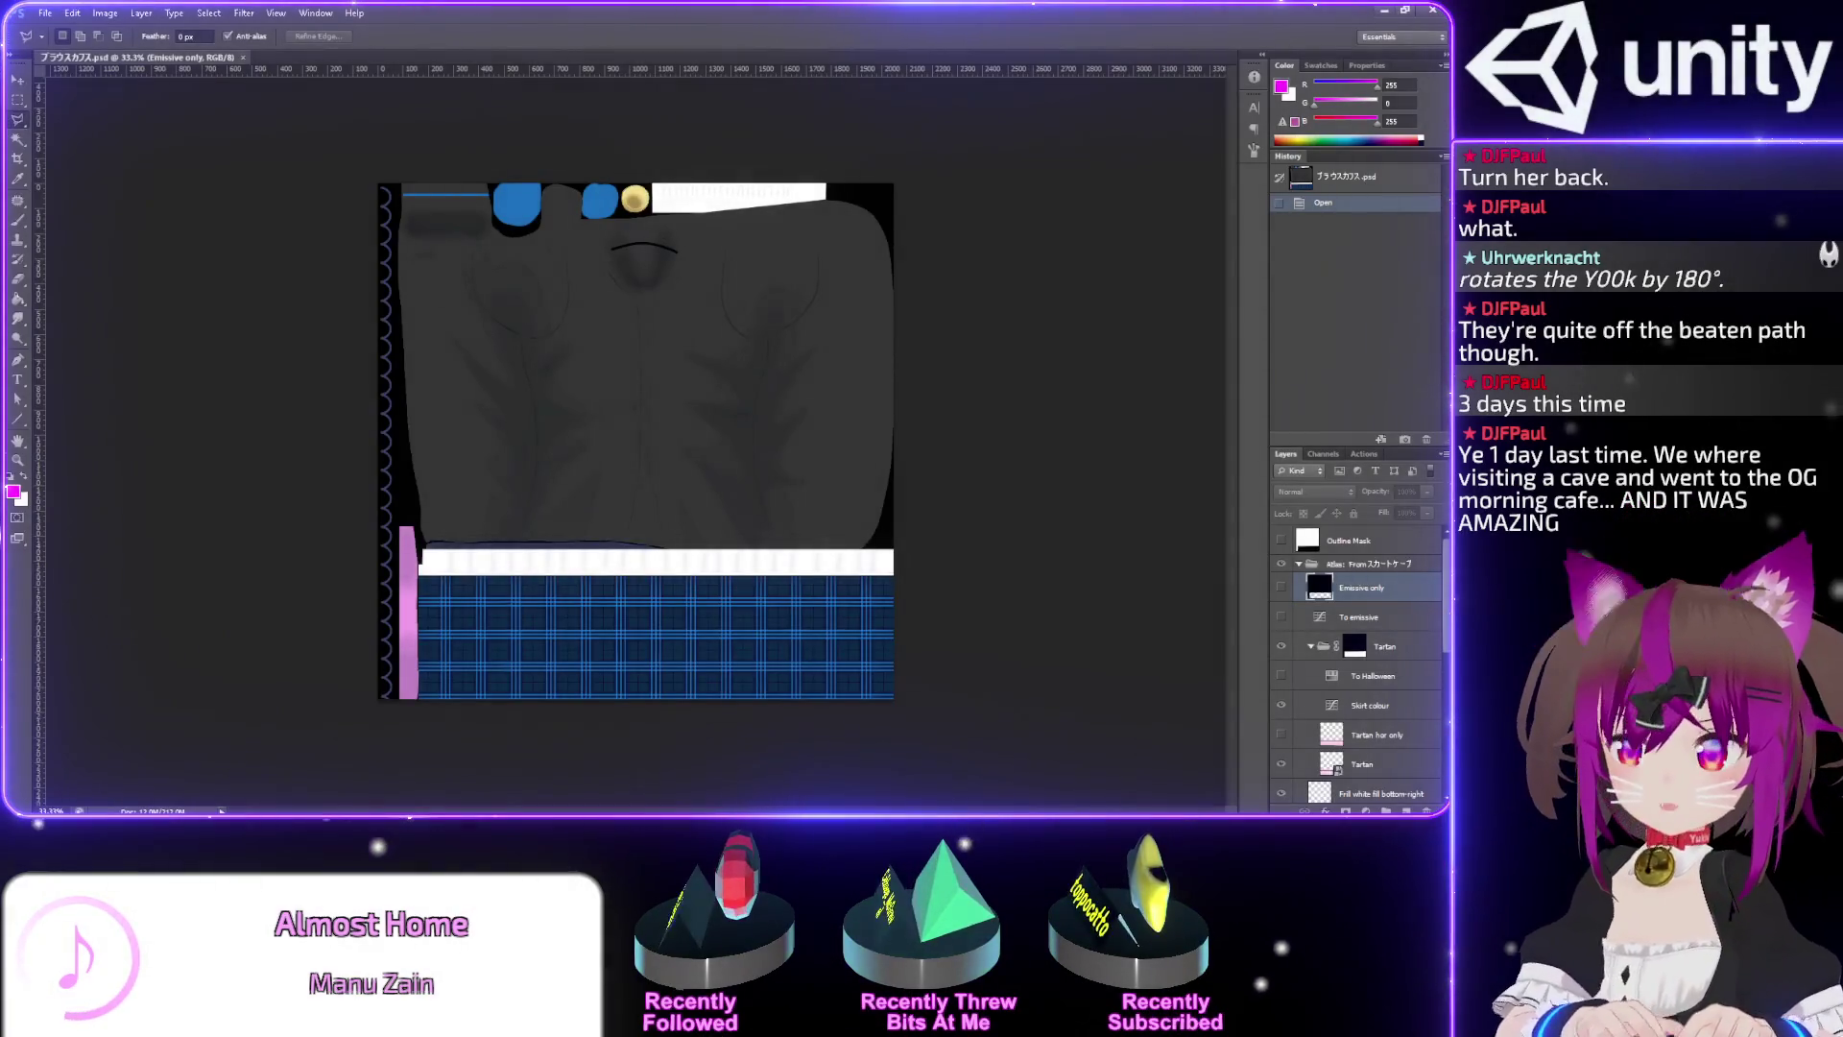
Paste the VRChat screenshot into a new Photoshop document and zoom in.
key(ctrl+n)
key(Return)
key(ctrl+v)
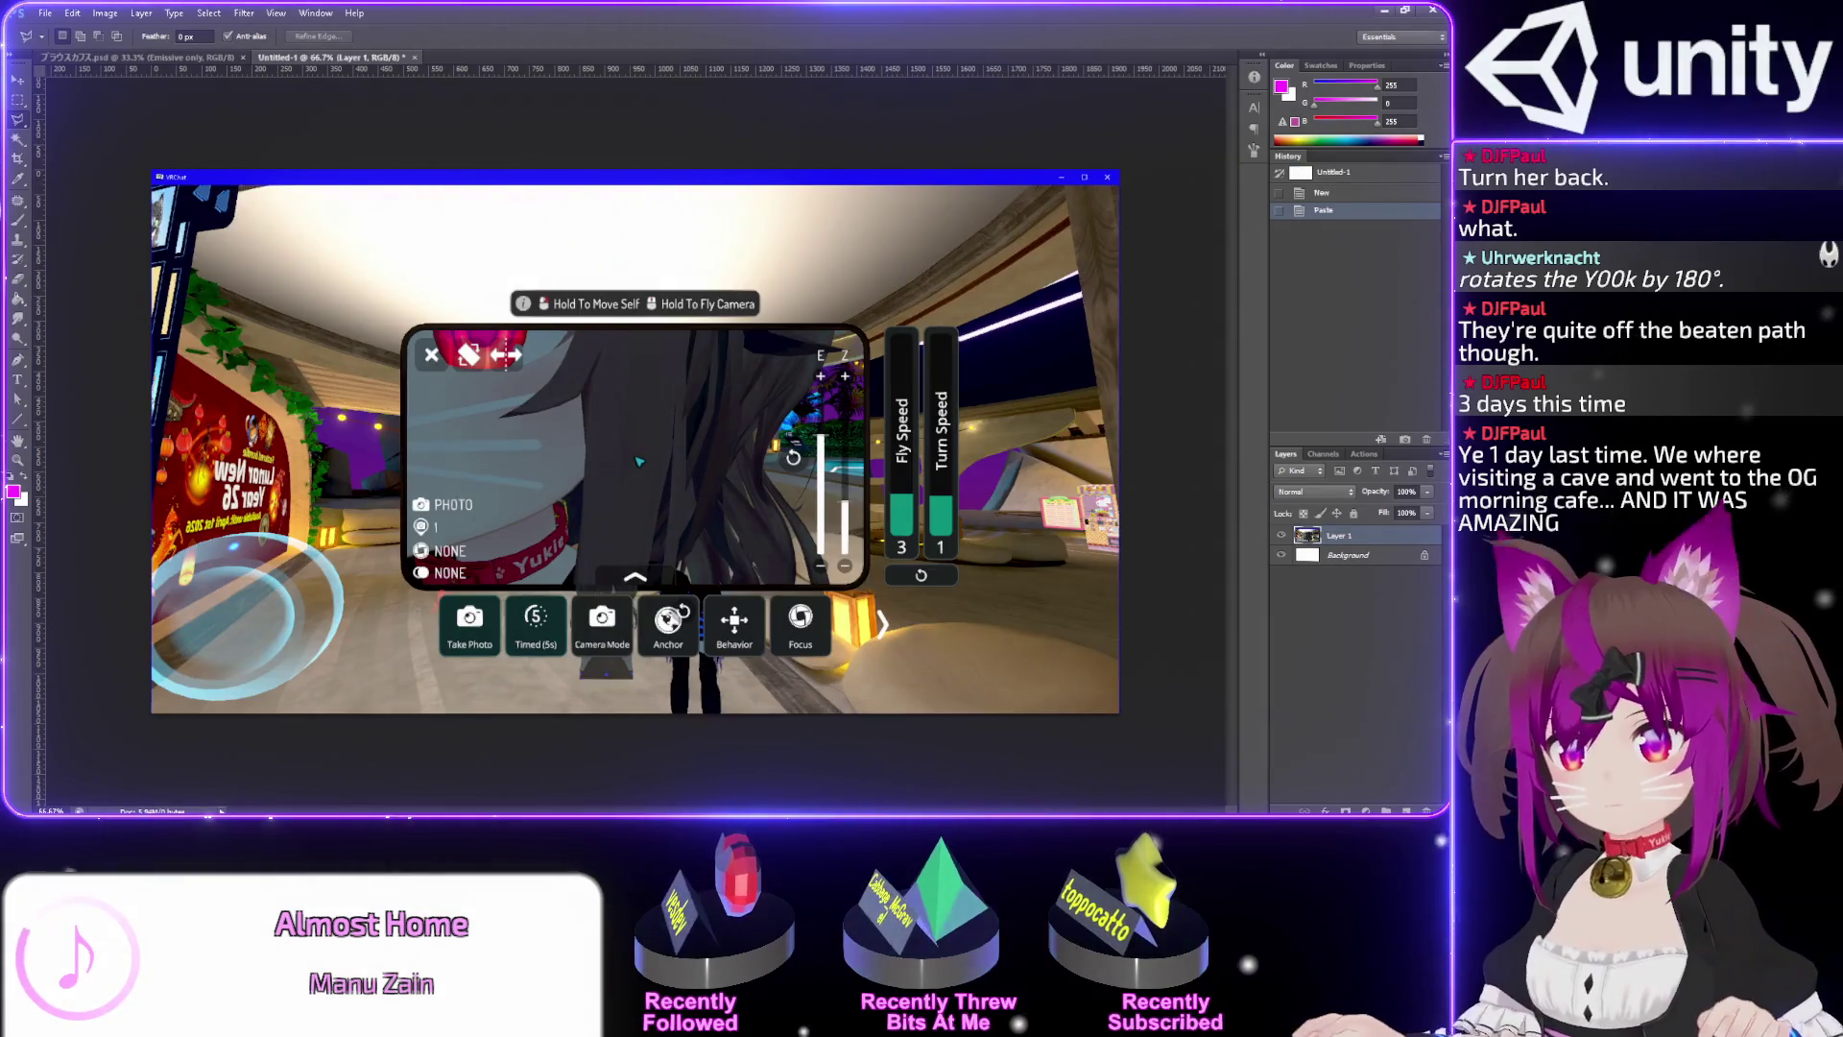
scroll(610, 512, up, 4)
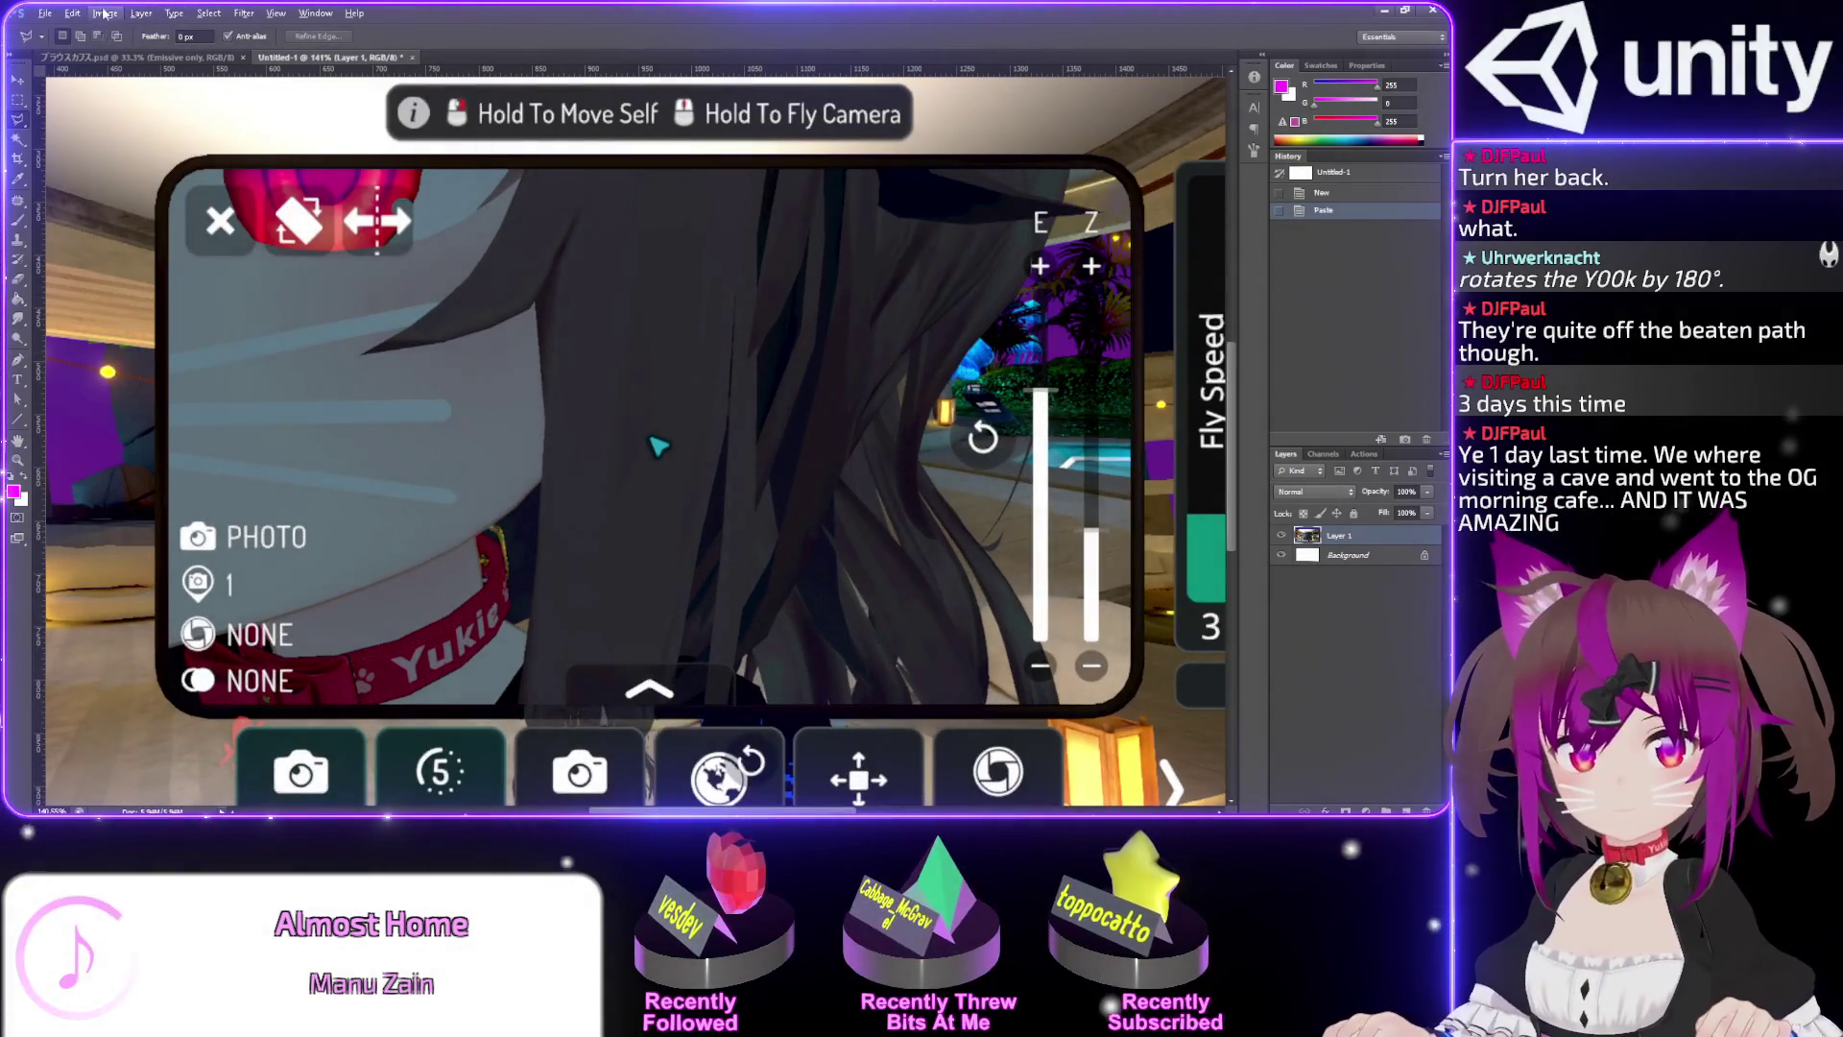
Brighten the screenshot strongly with a steep Curves adjustment to inspect the dark hair.
click(104, 13)
mouse_move(212, 58)
click(376, 84)
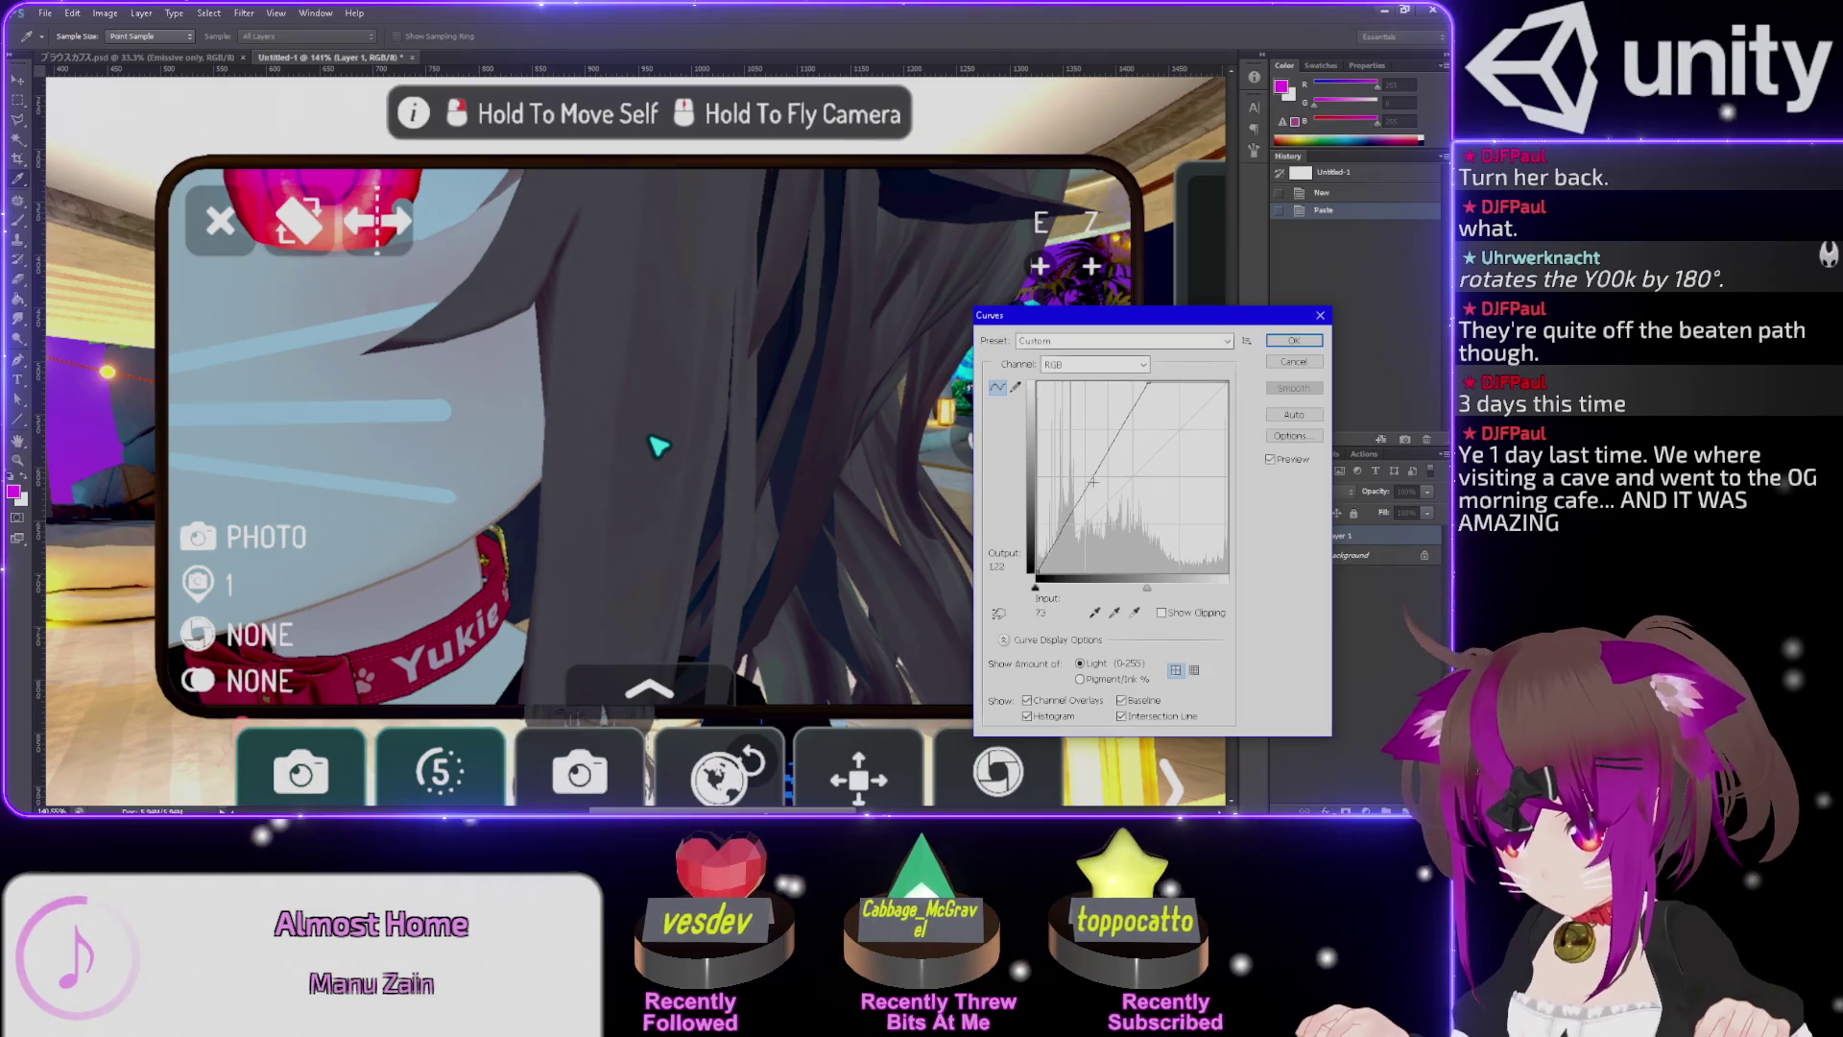
drag(1082, 475, 1059, 468)
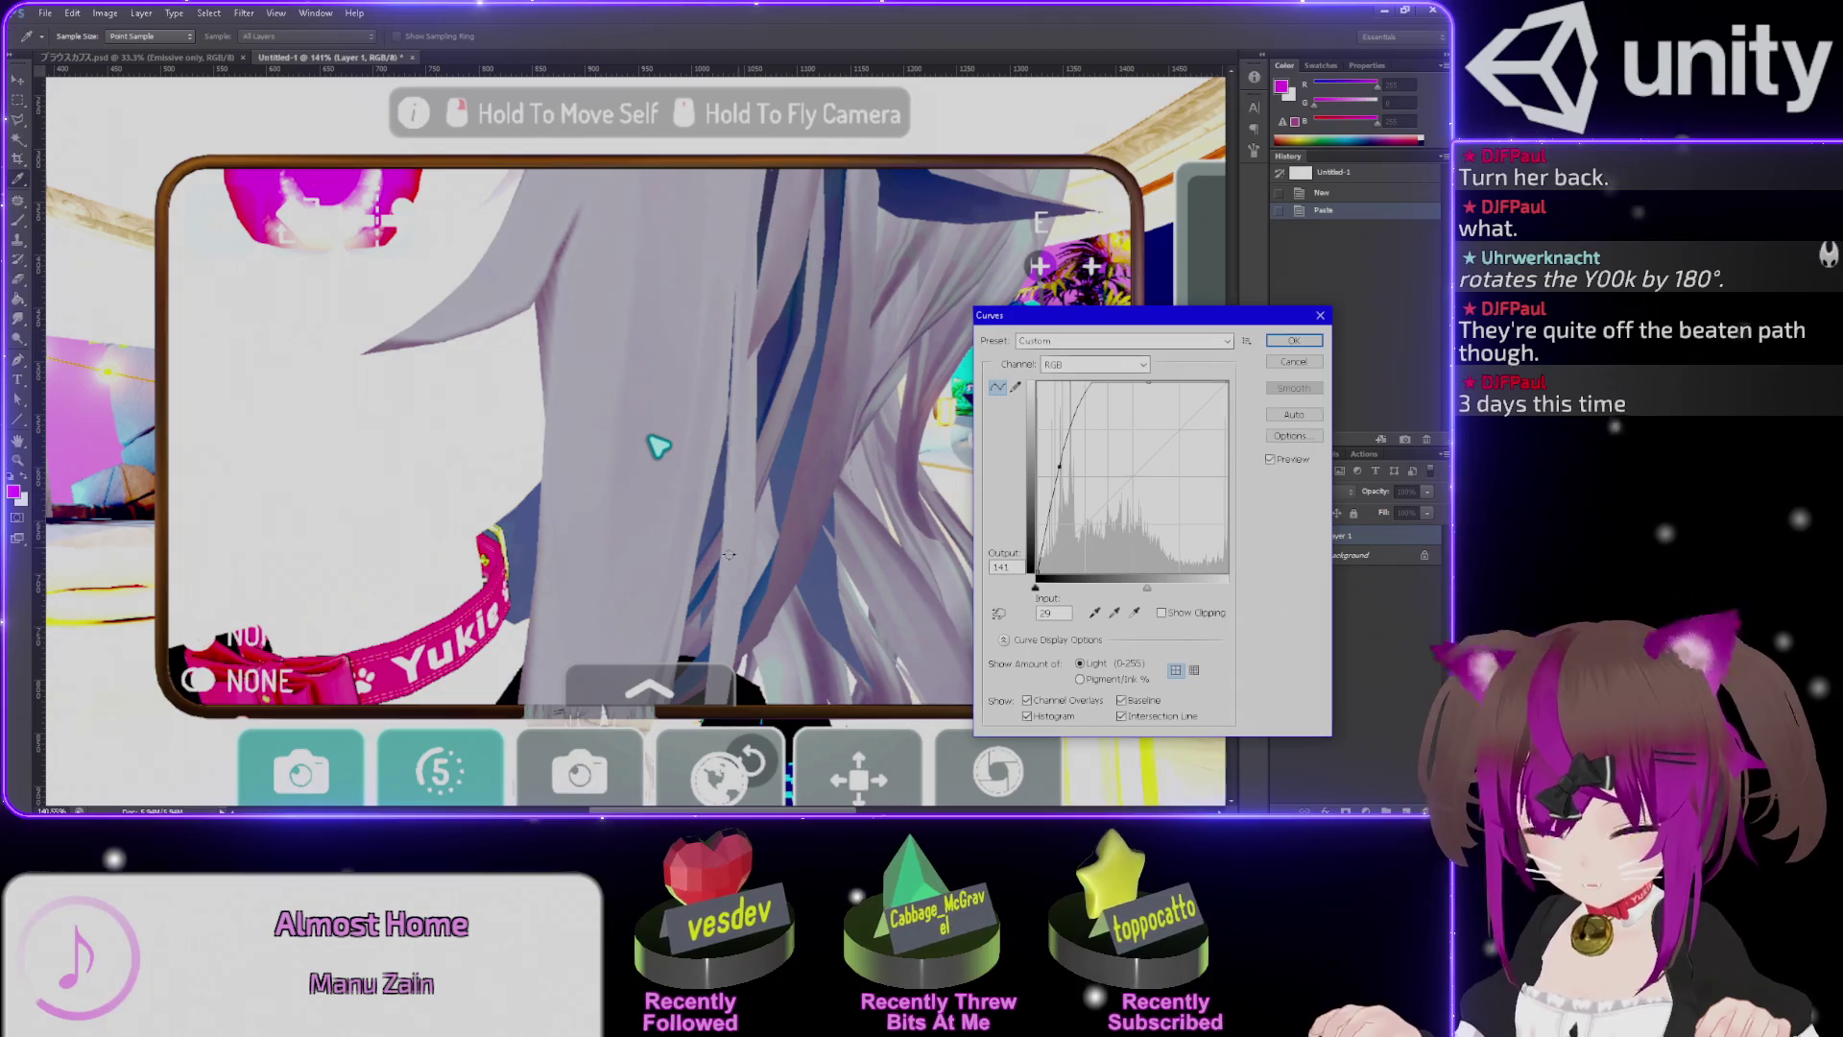
scroll(758, 596, down, 2)
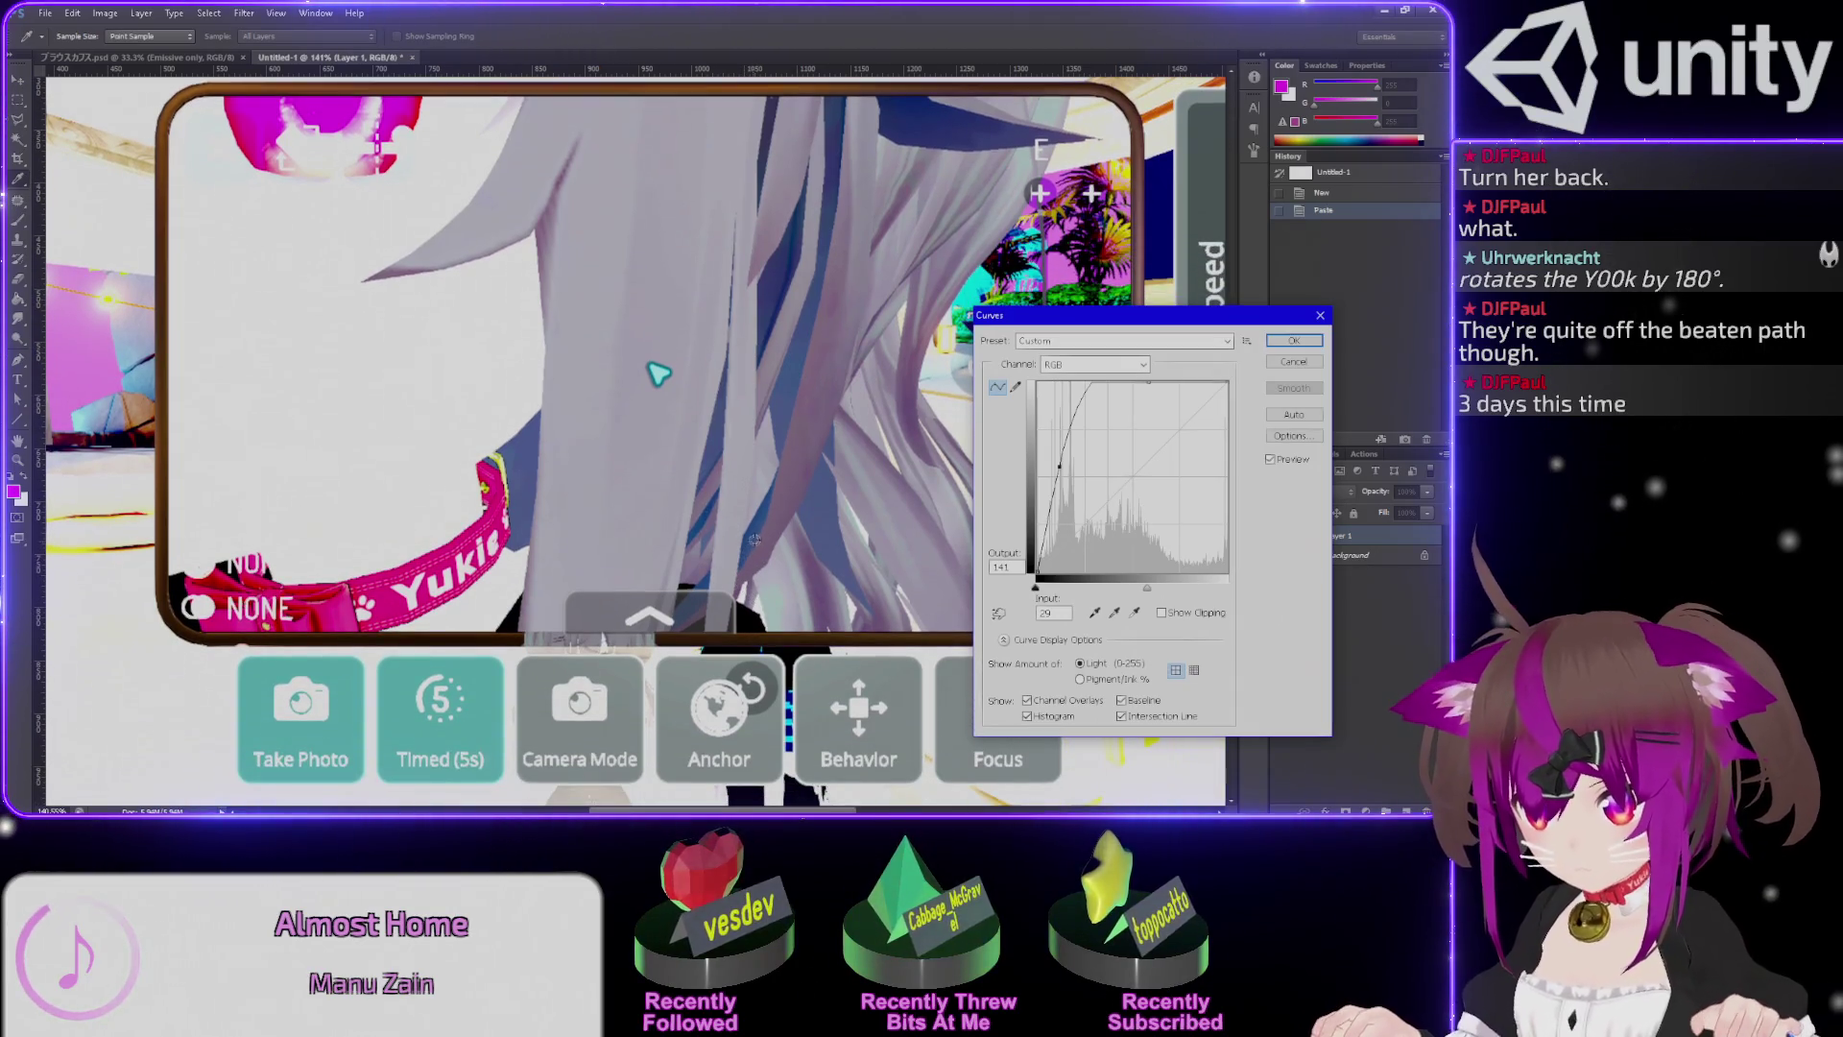
key(alt+Tab)
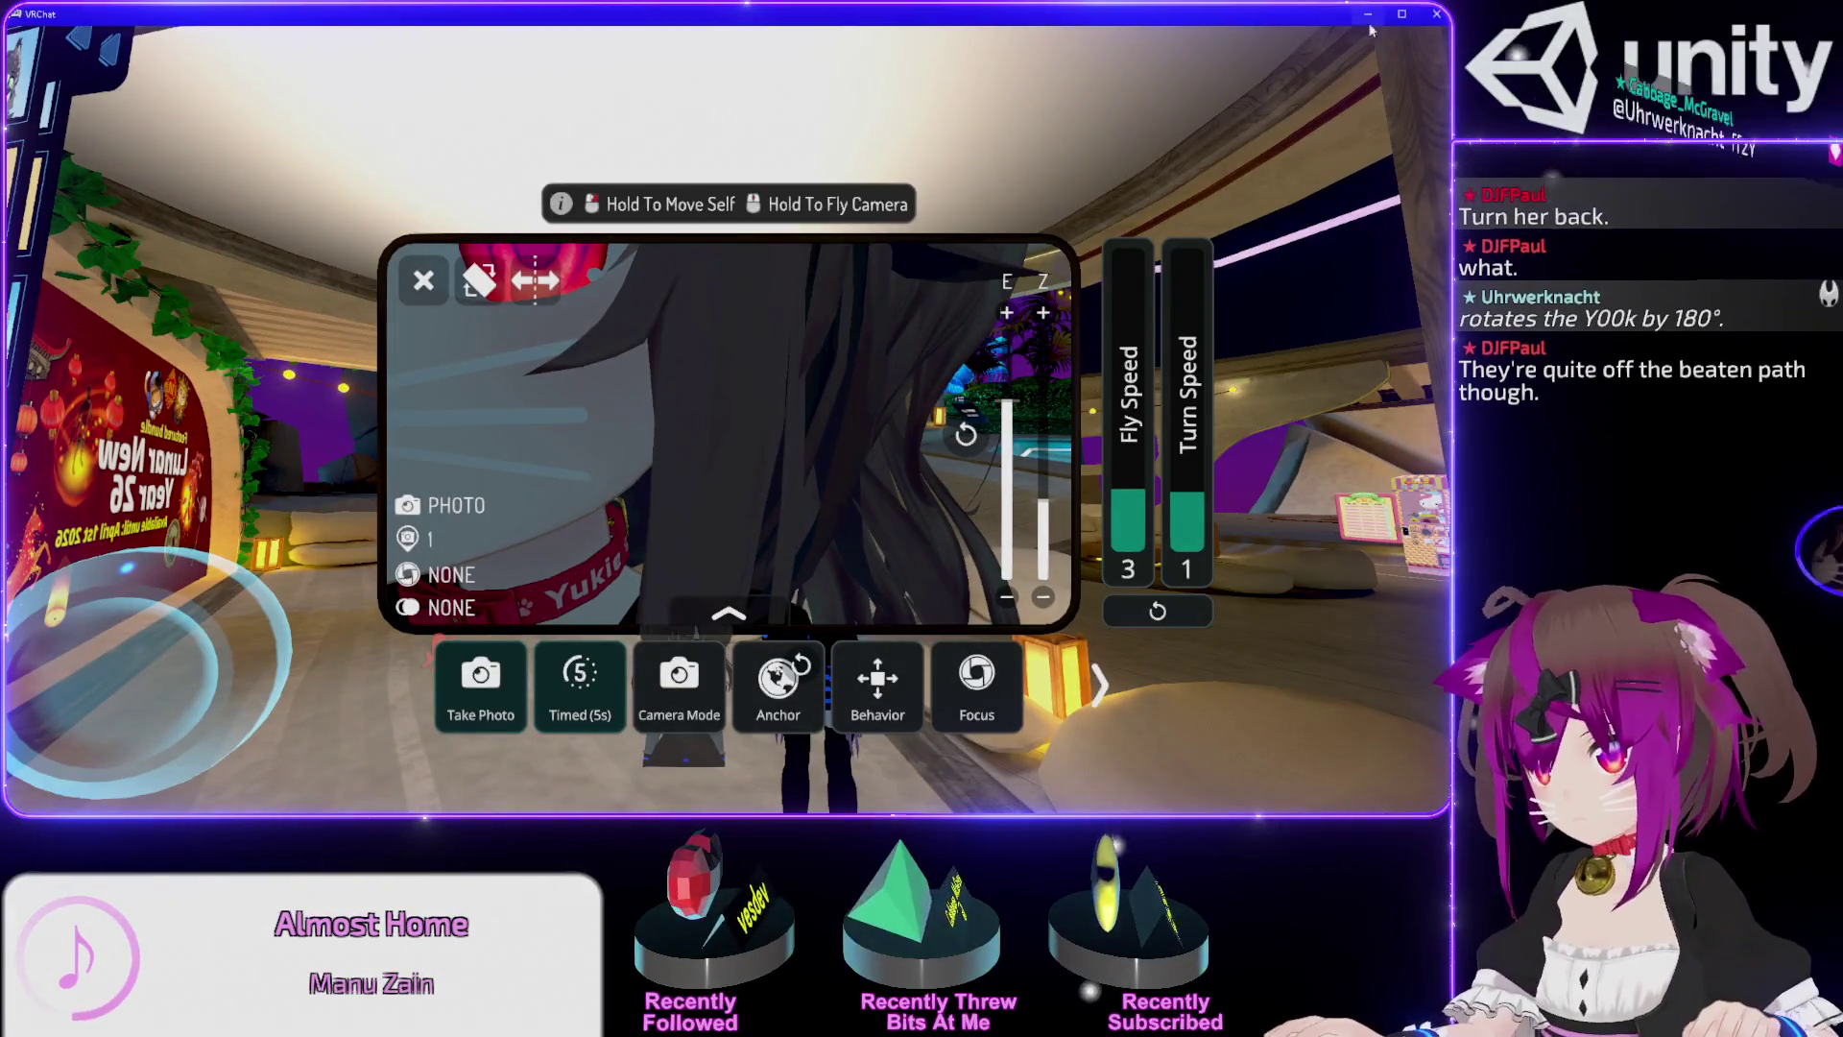
key(alt+Tab)
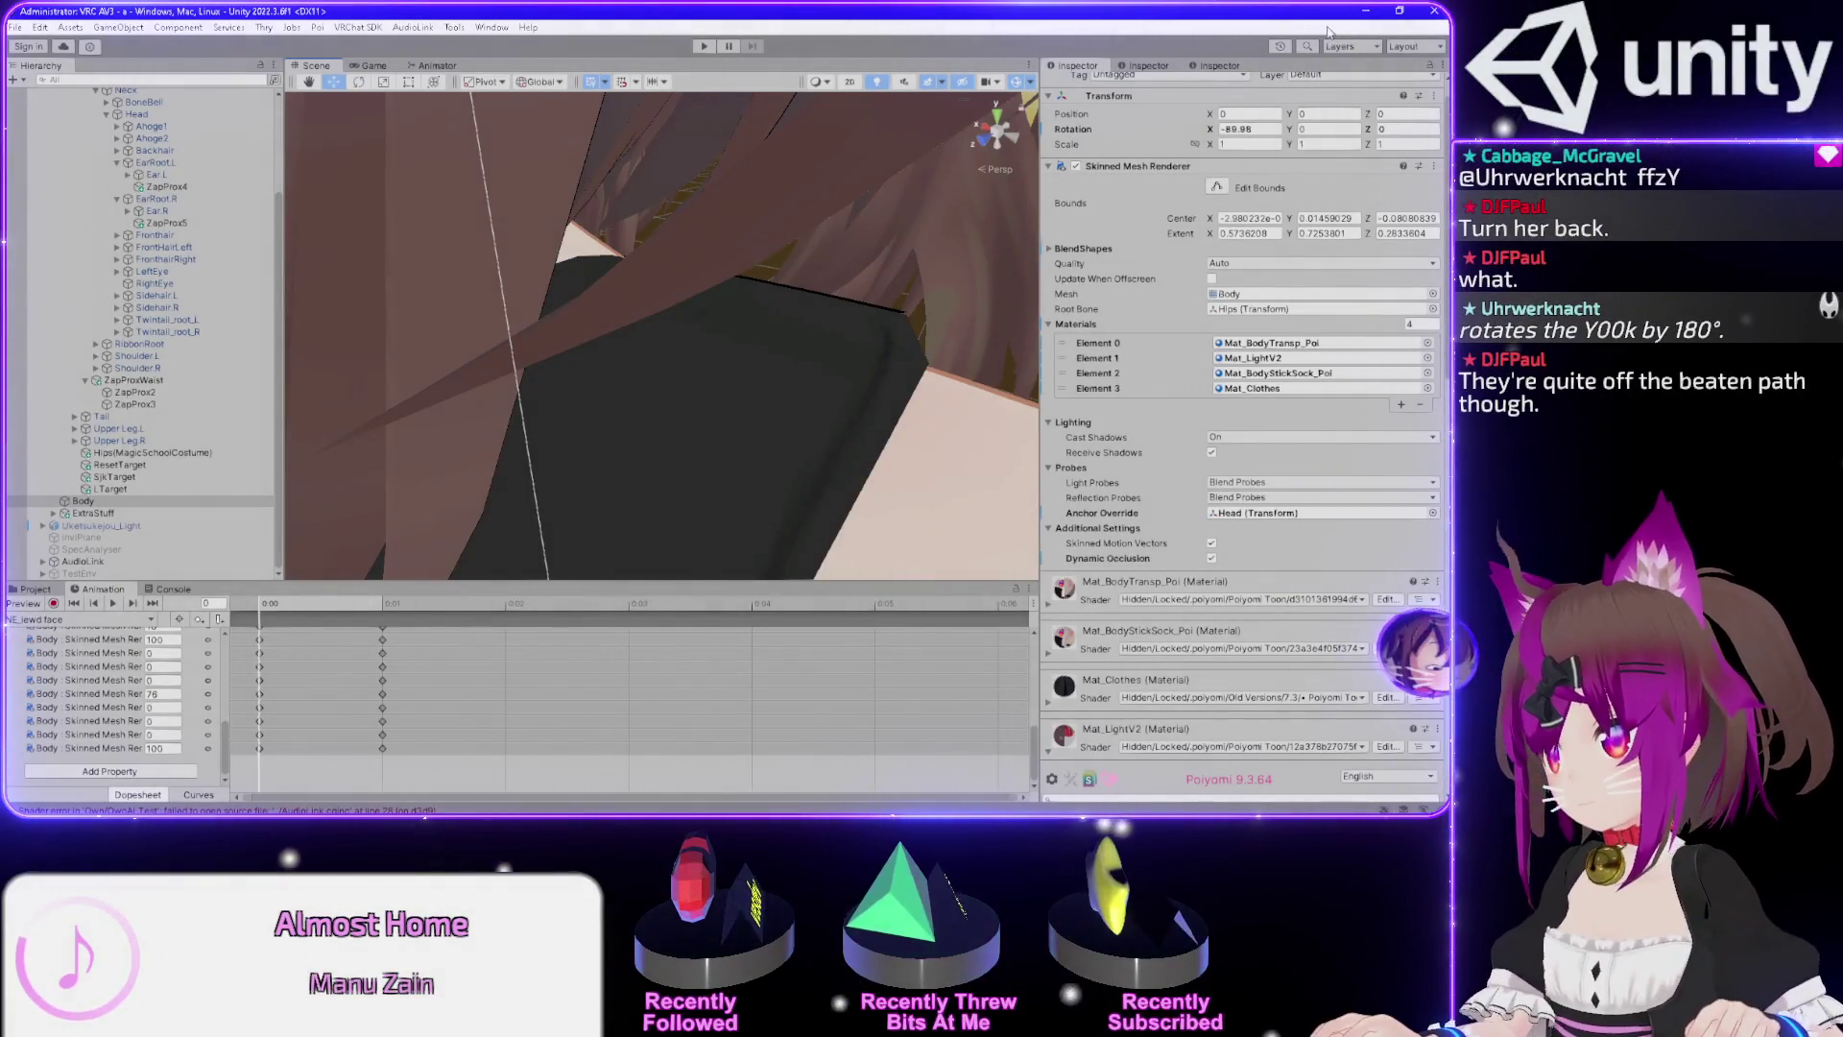
Expand Outline Size Mask under Outlines and open the Outline Mask.png texture externally.
scroll(768, 265, down, 3)
mouse_move(768, 265)
mouse_down()
mouse_move(953, 184)
mouse_move(994, 134)
mouse_move(1035, 139)
mouse_move(783, 126)
mouse_move(991, 128)
mouse_move(1033, 179)
mouse_move(900, 192)
mouse_move(927, 182)
mouse_up()
scroll(966, 167, up, 5)
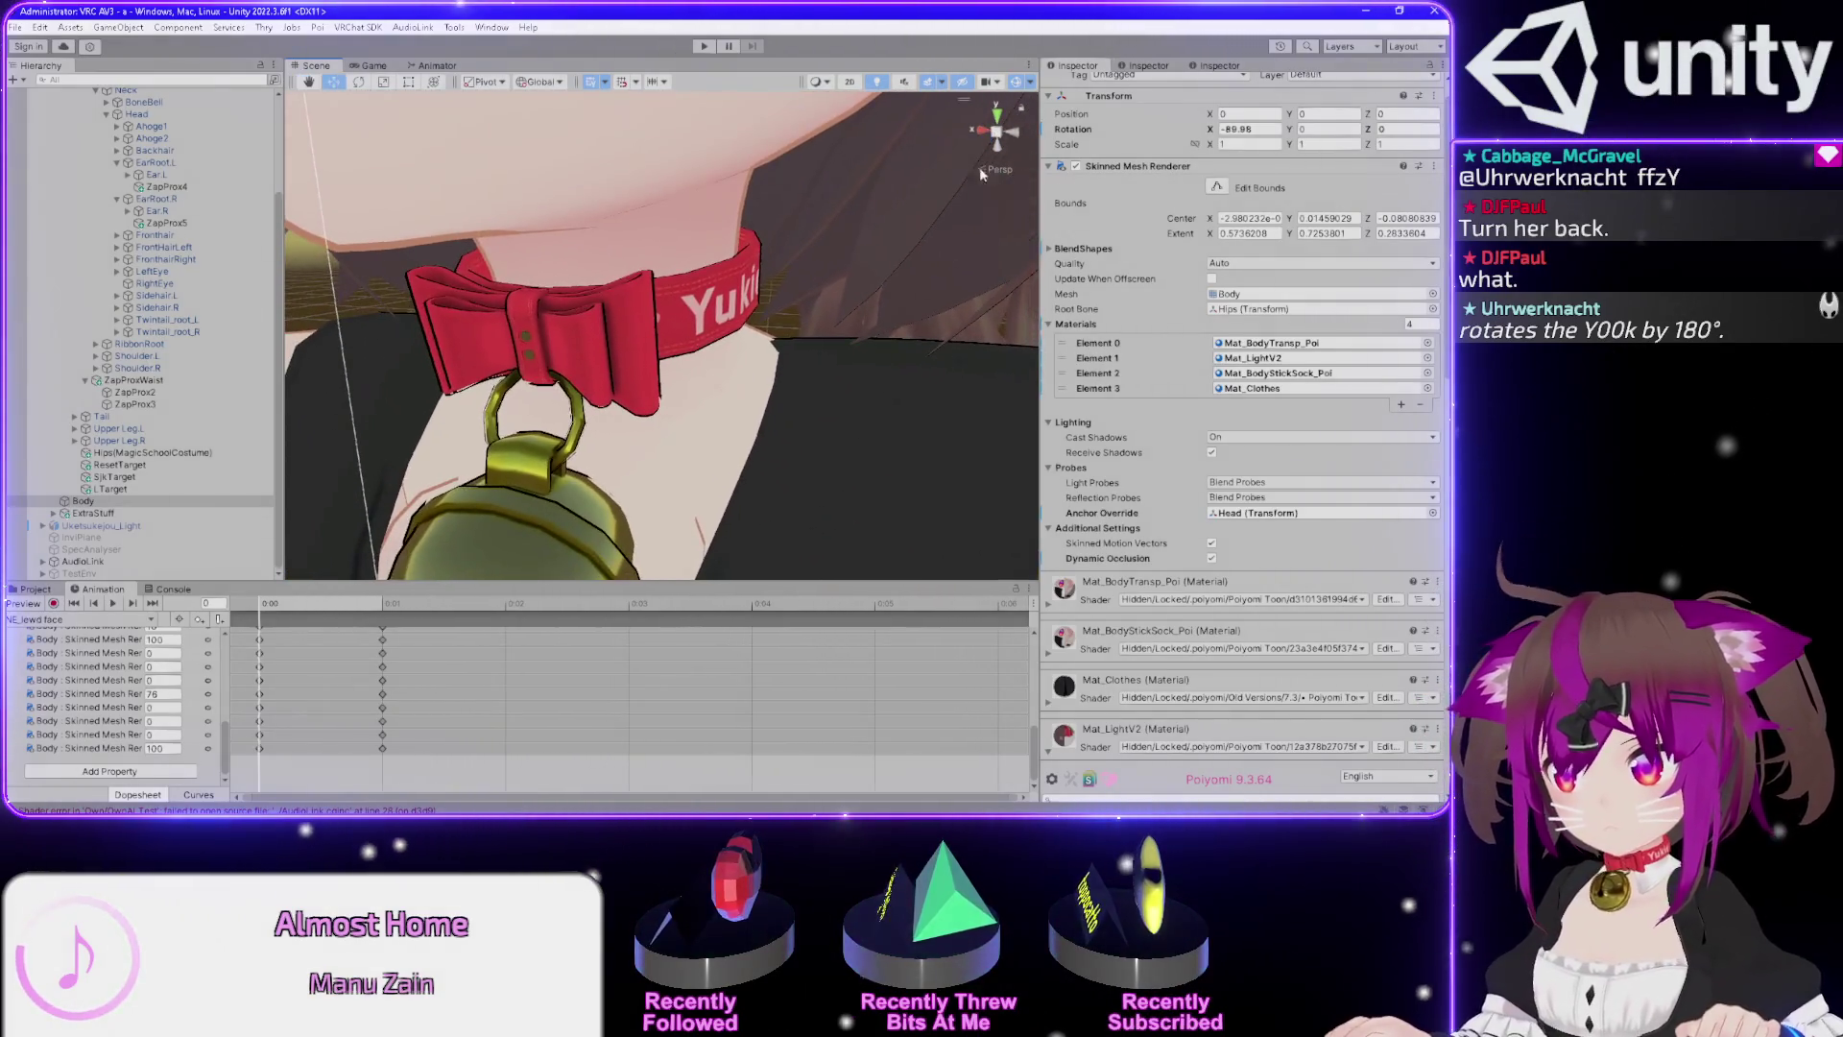
scroll(1137, 492, down, 5)
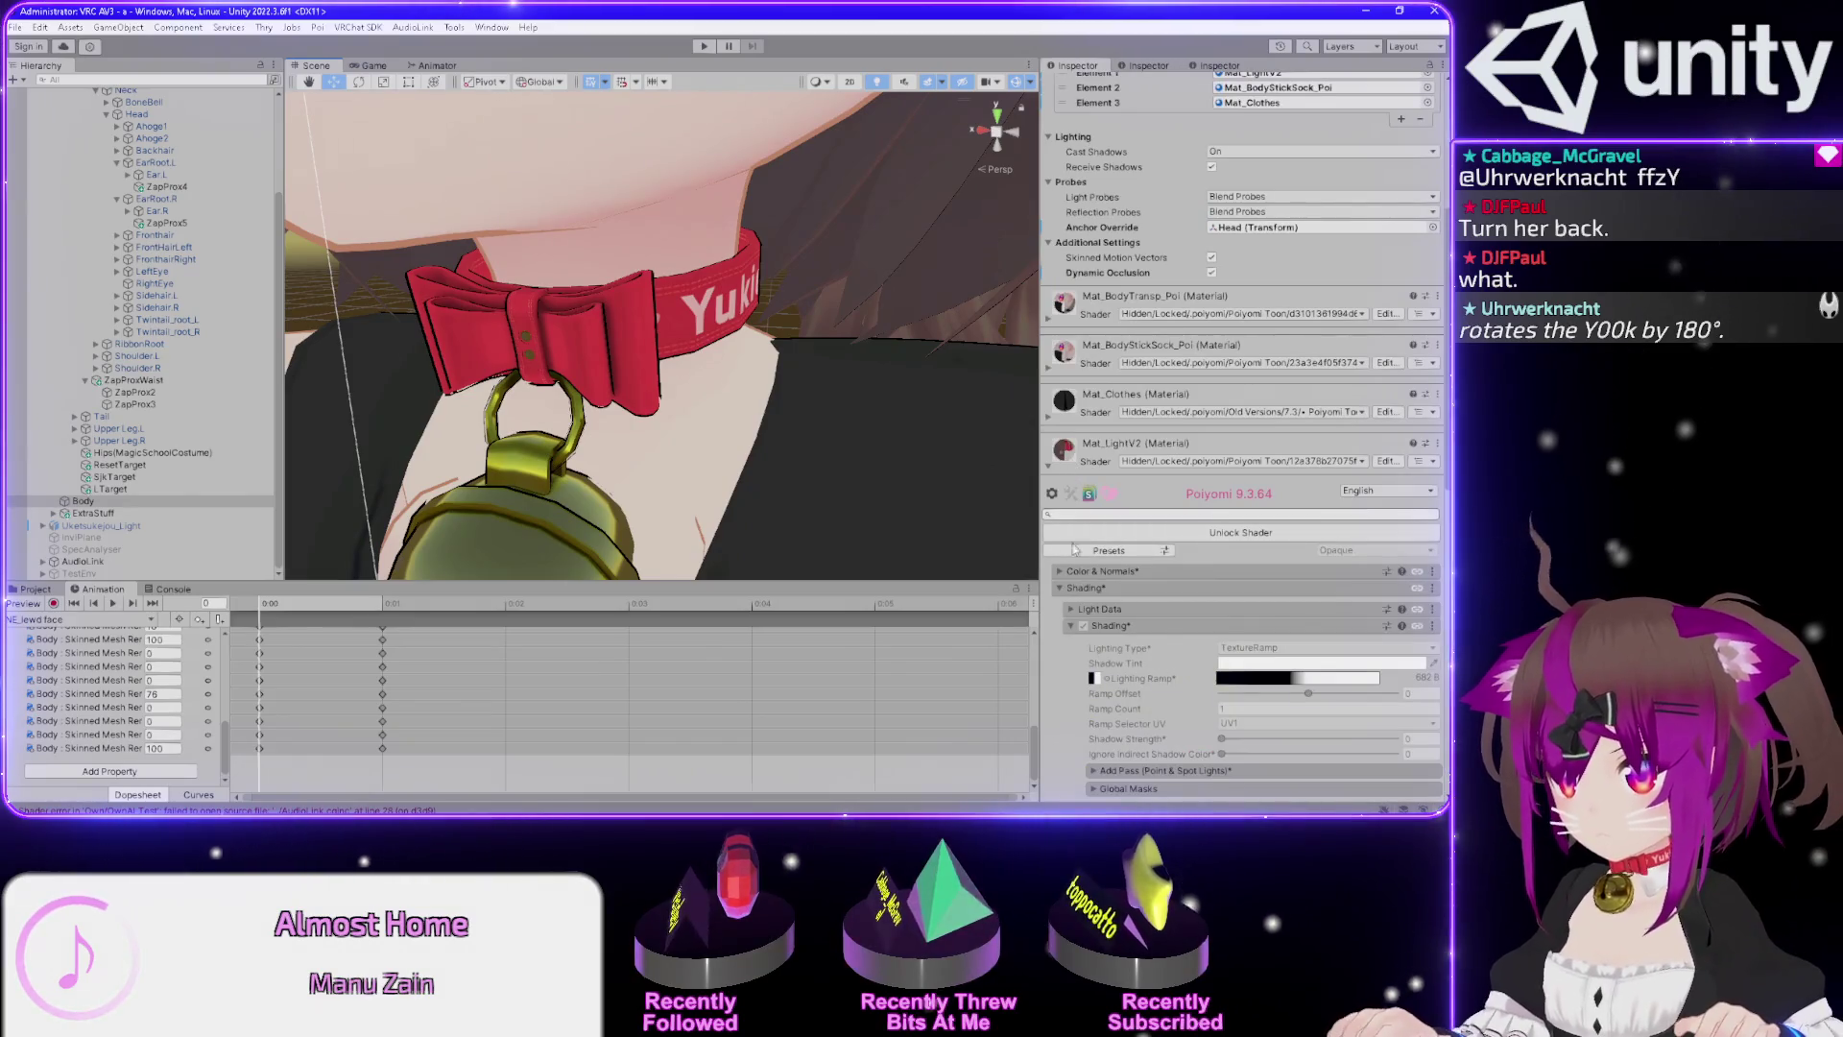
scroll(1073, 574, down, 4)
scroll(1072, 574, down, 5)
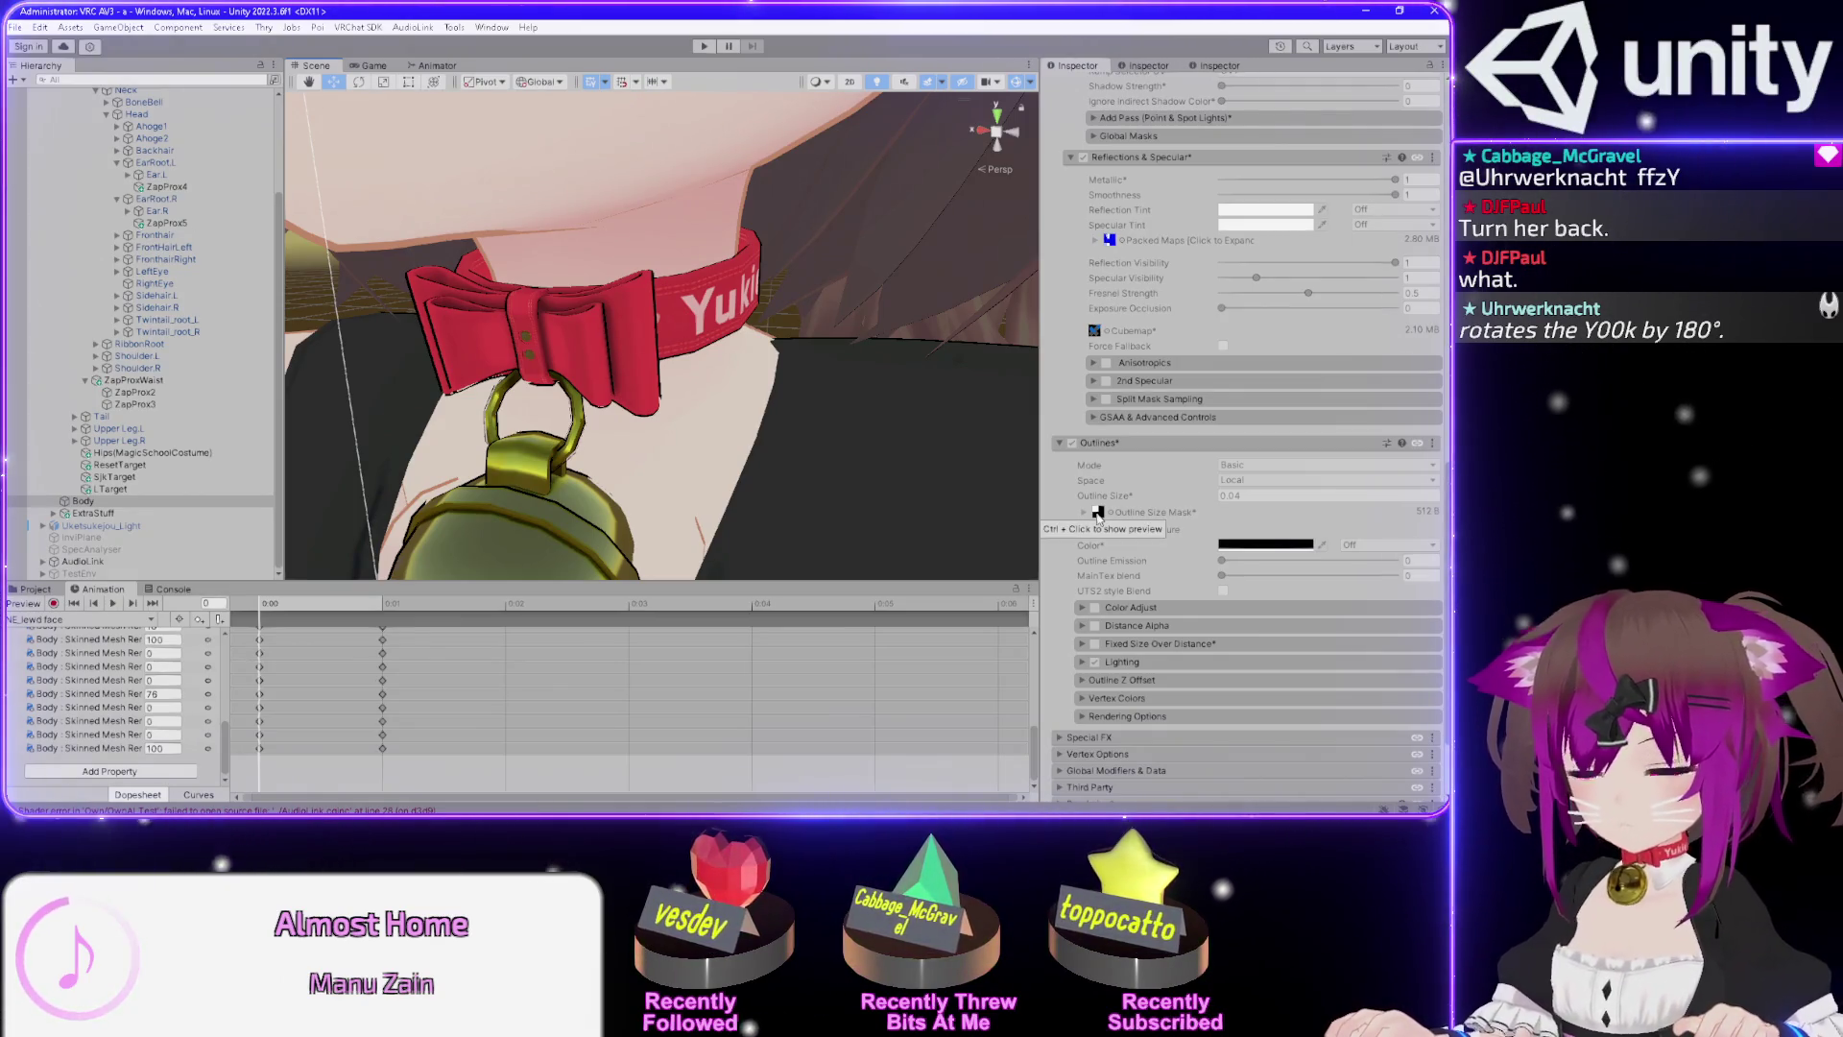
click(1097, 516)
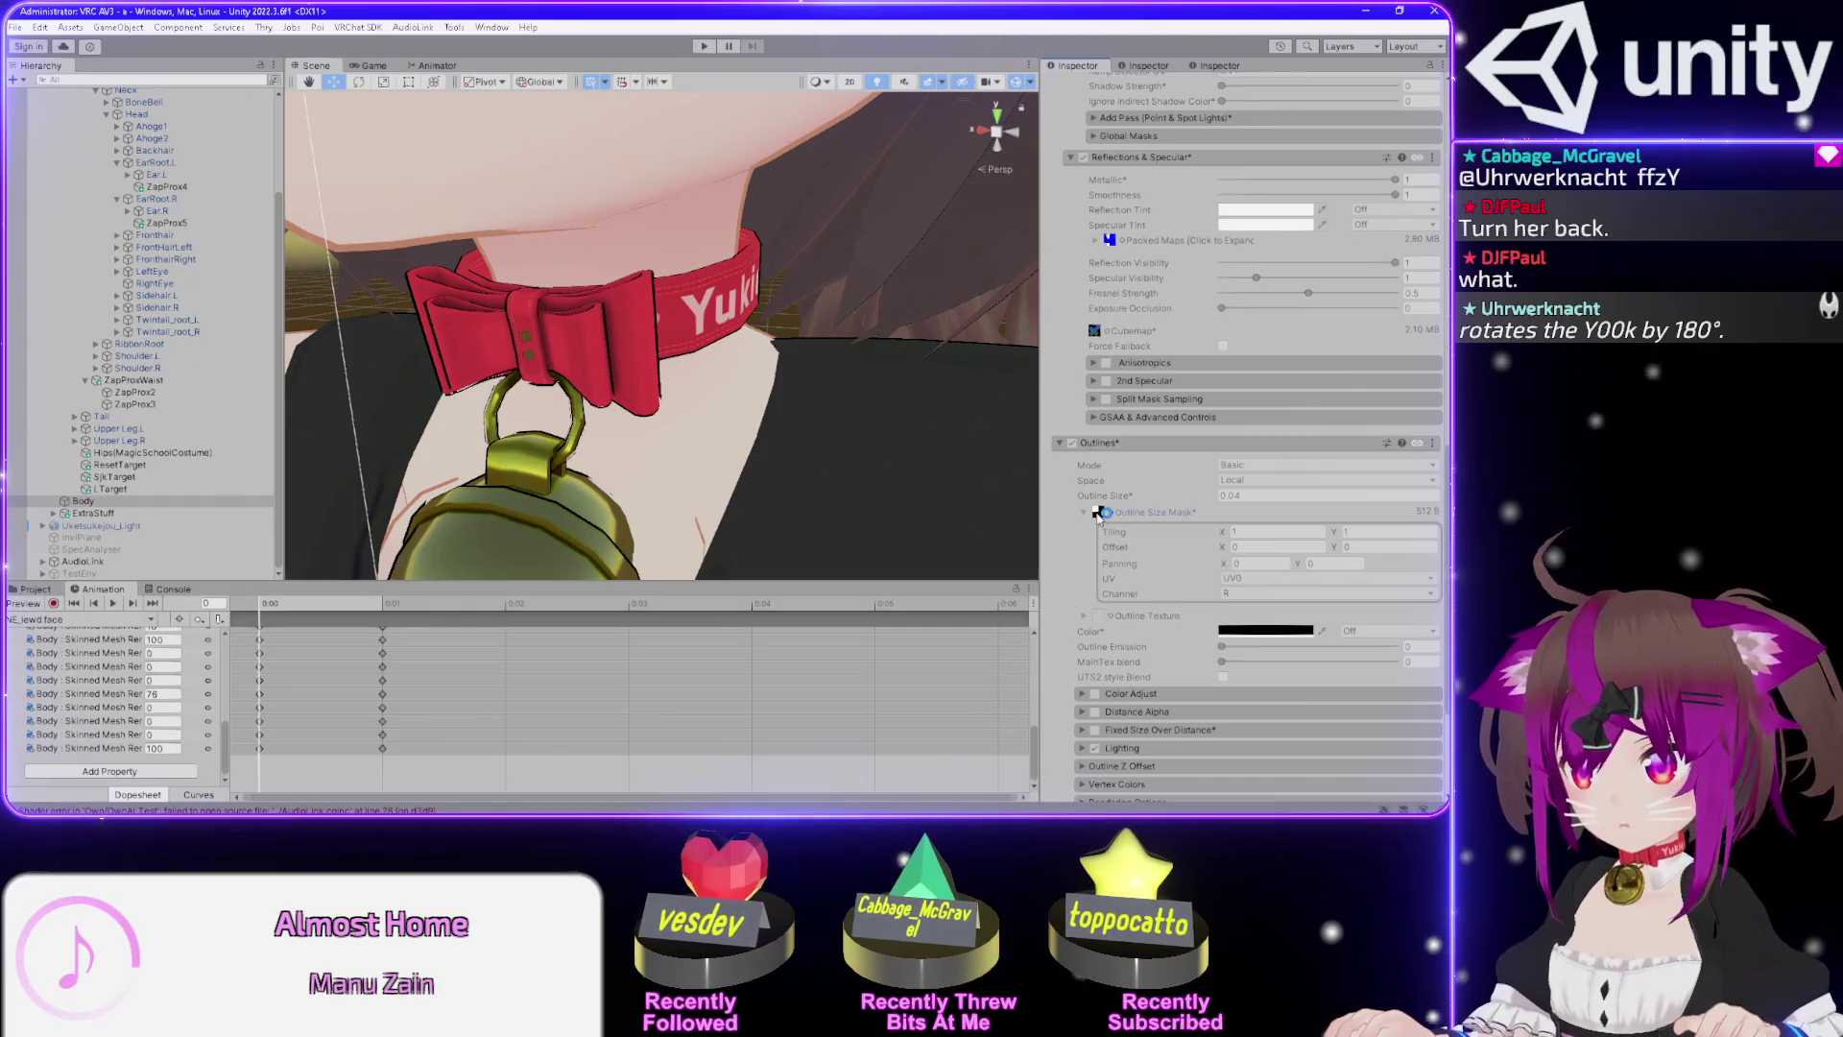
double_click(1099, 515)
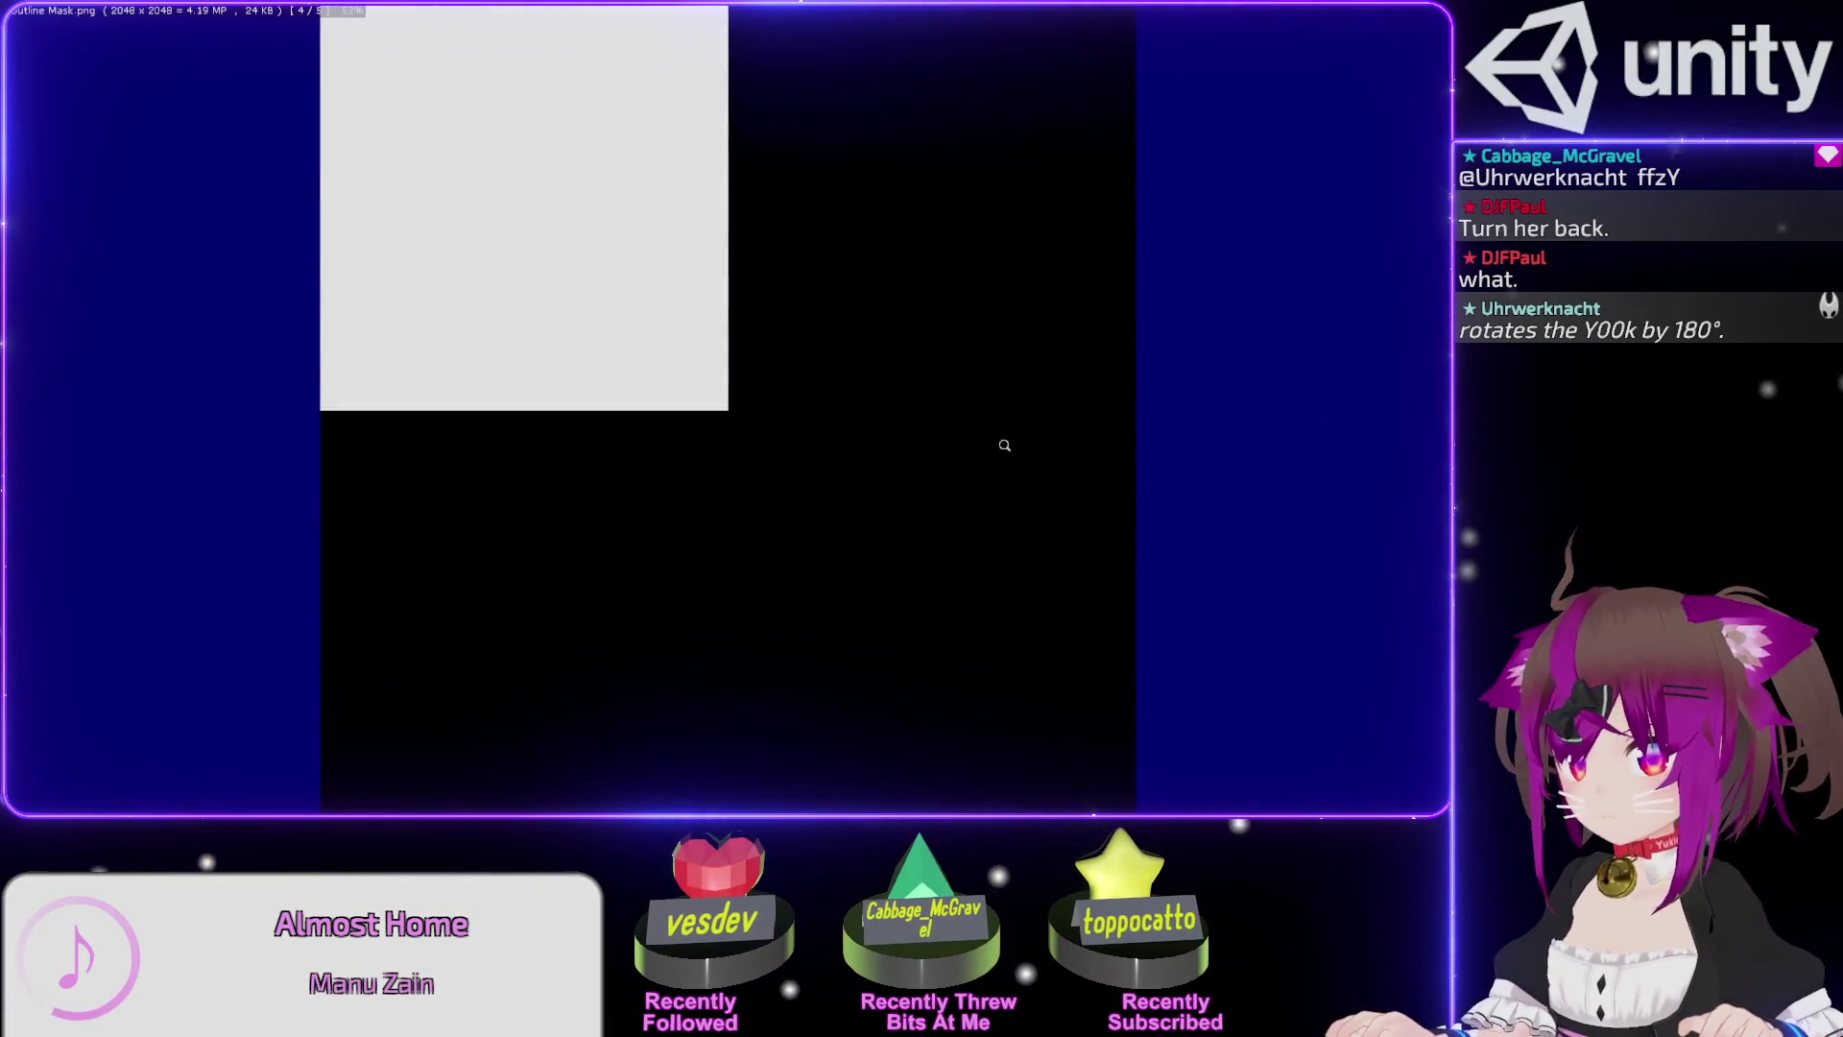
Inspect the Outline Mask image's file attributes and histogram.
key(Tab)
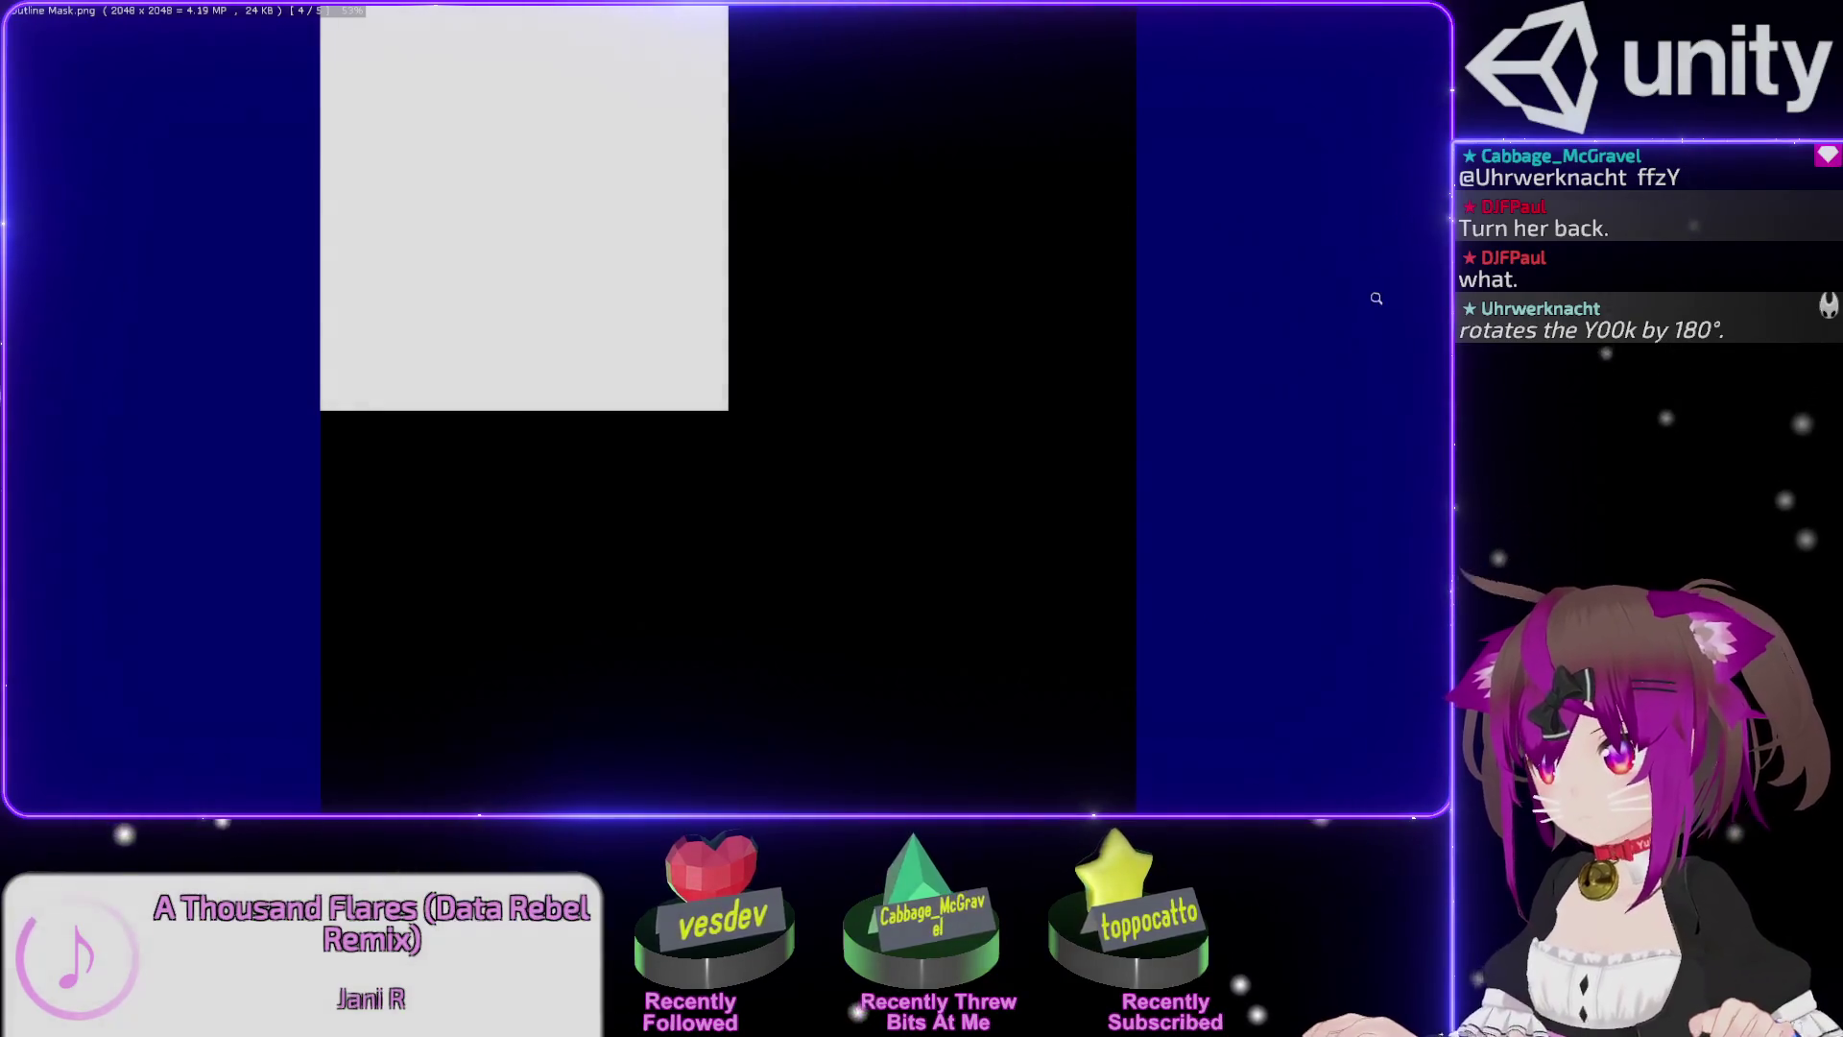
click(1285, 349)
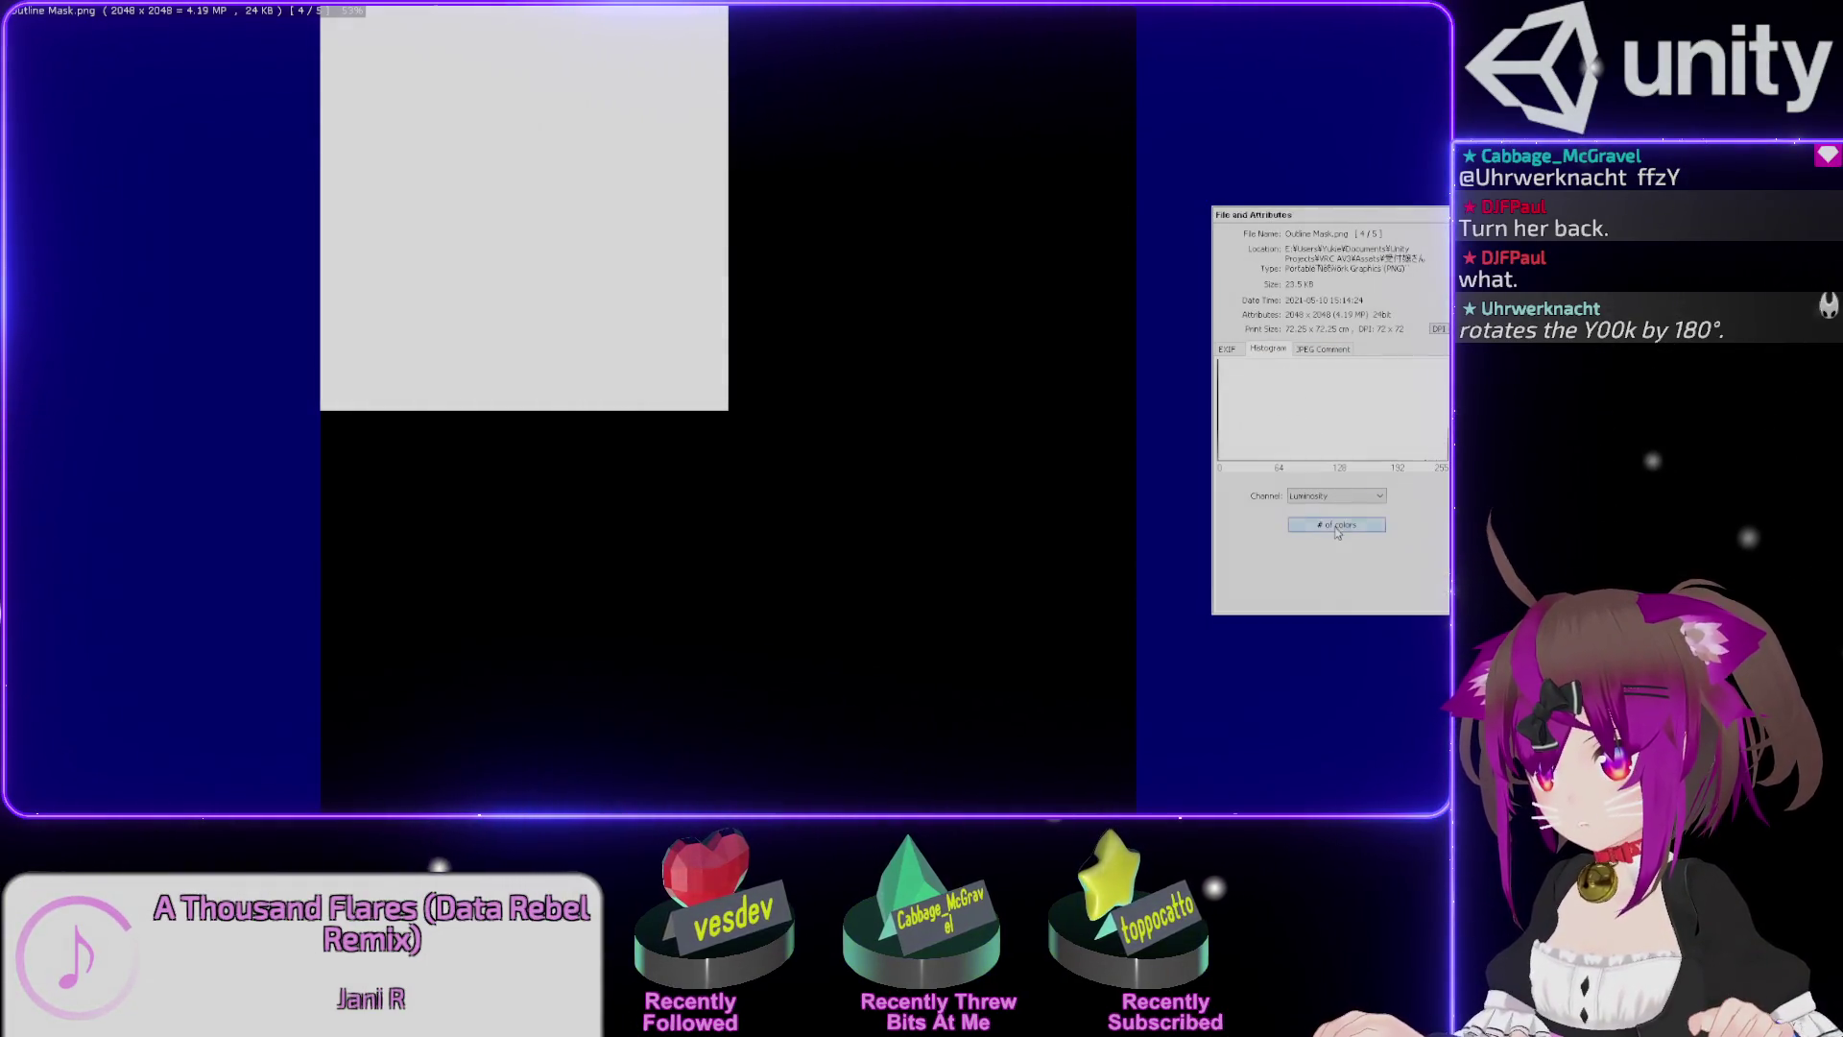
key(Tab)
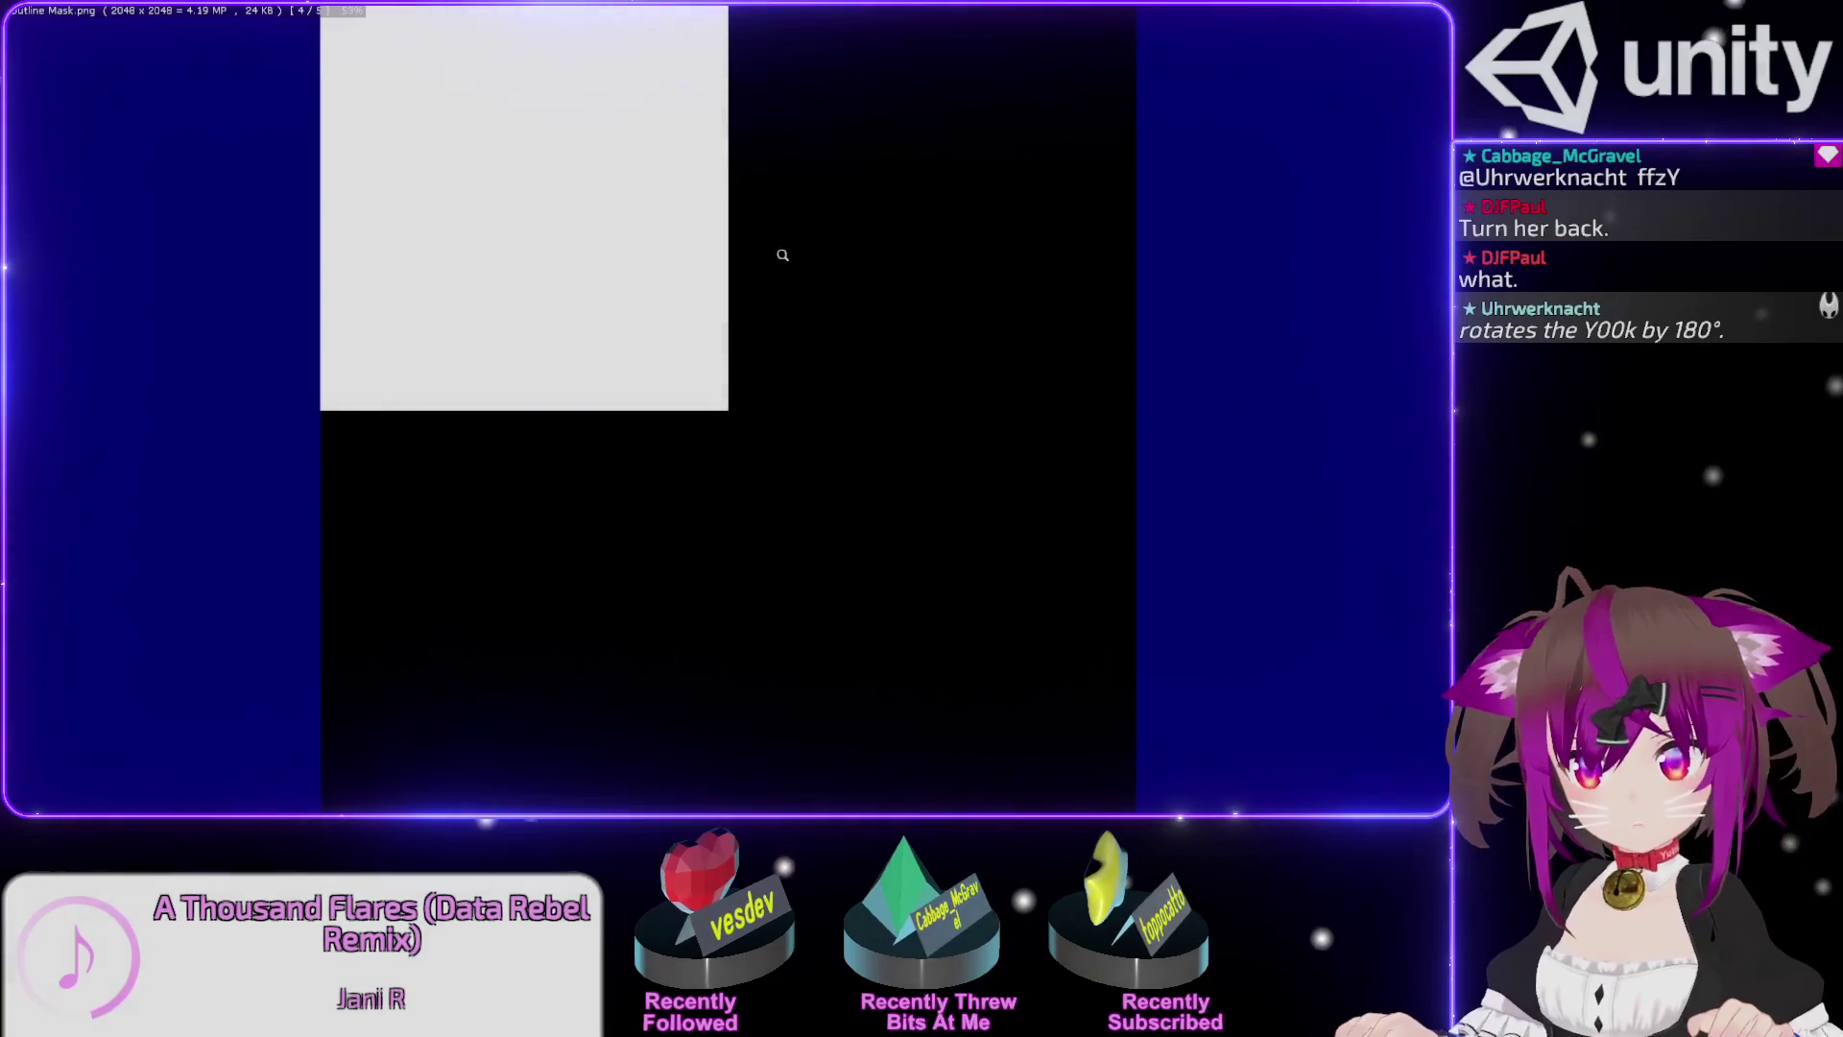
scroll(699, 729, up, 5)
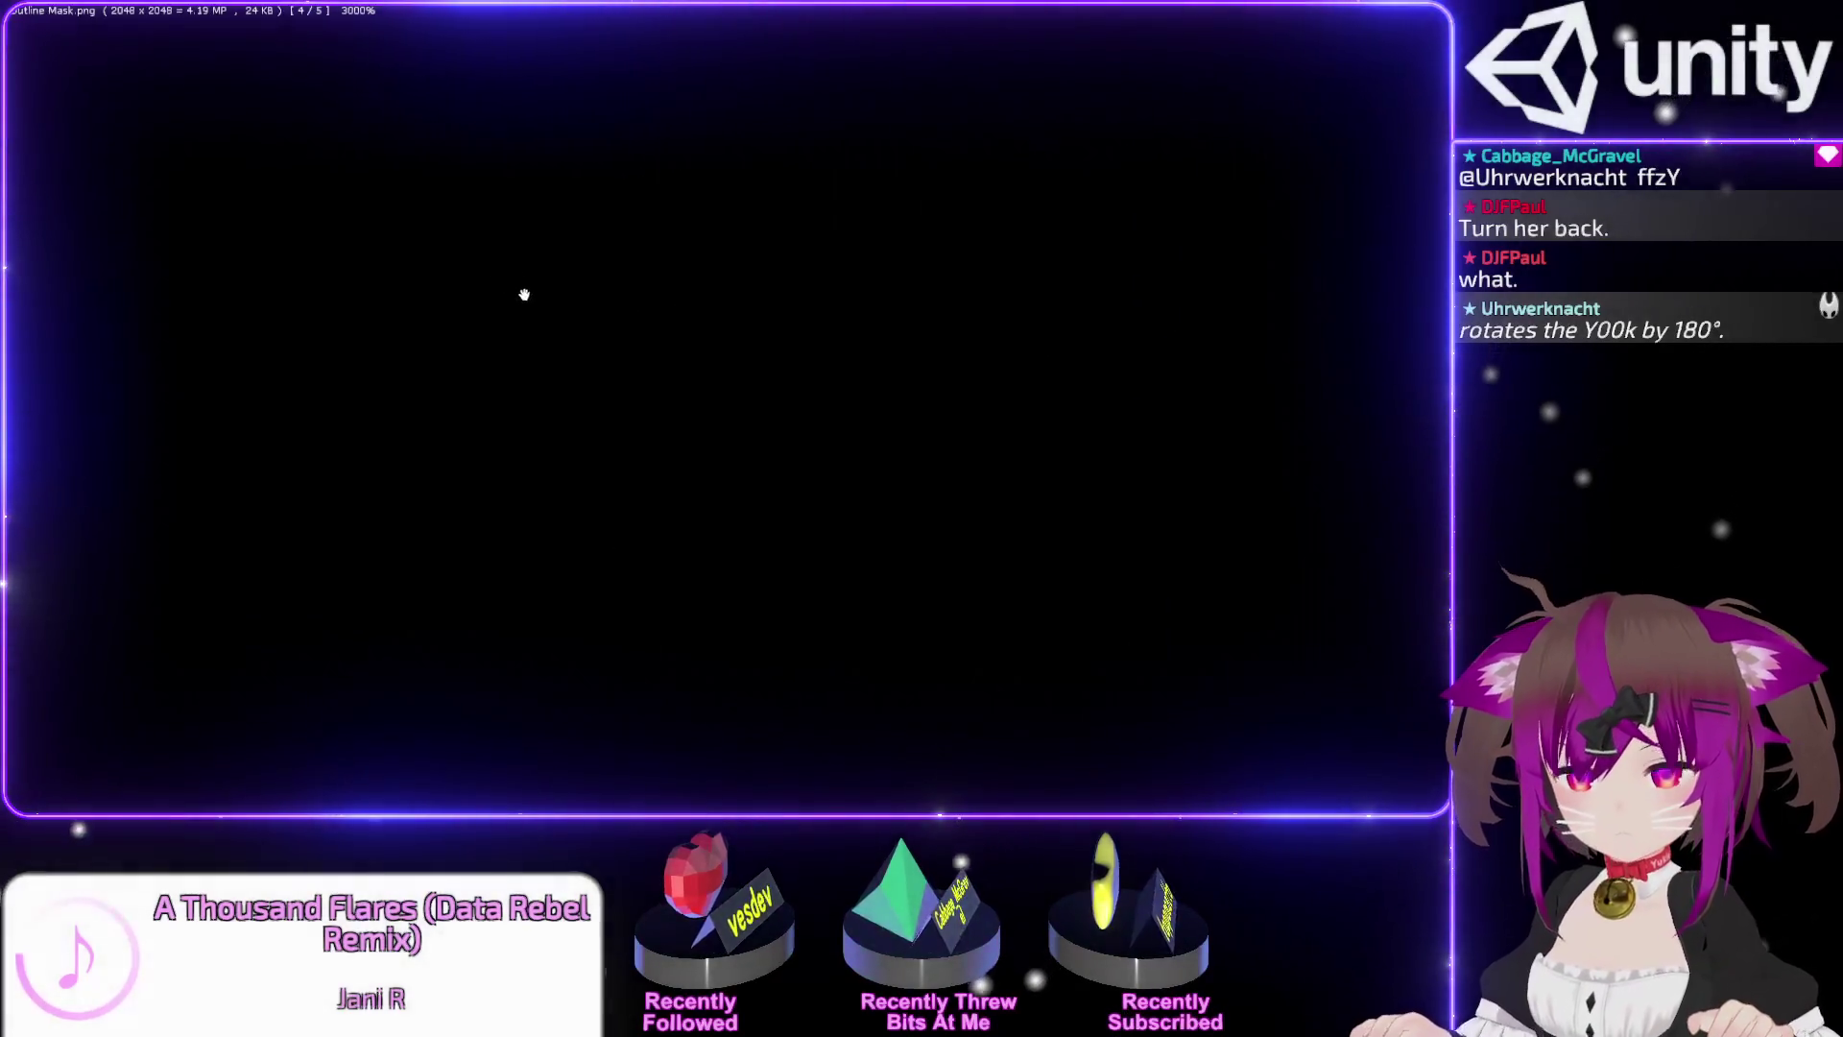
scroll(539, 280, down, 1)
scroll(520, 249, down, 5)
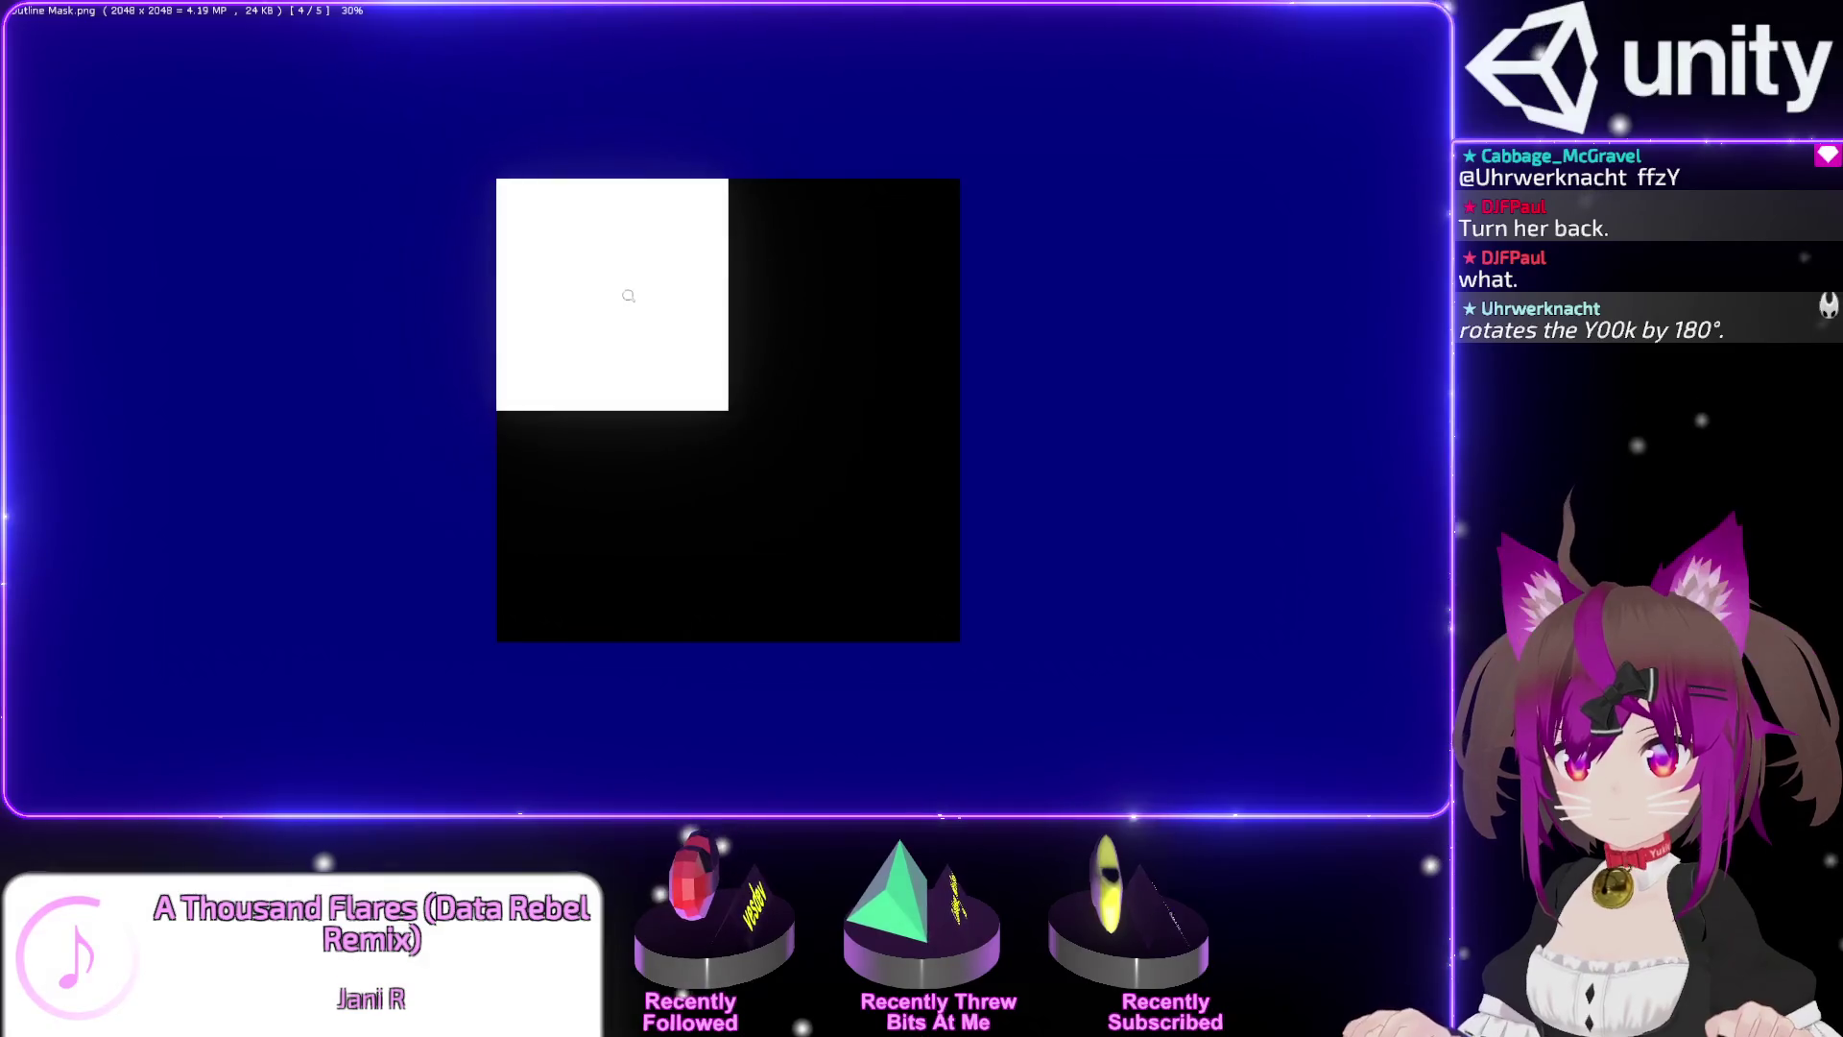
scroll(835, 400, up, 3)
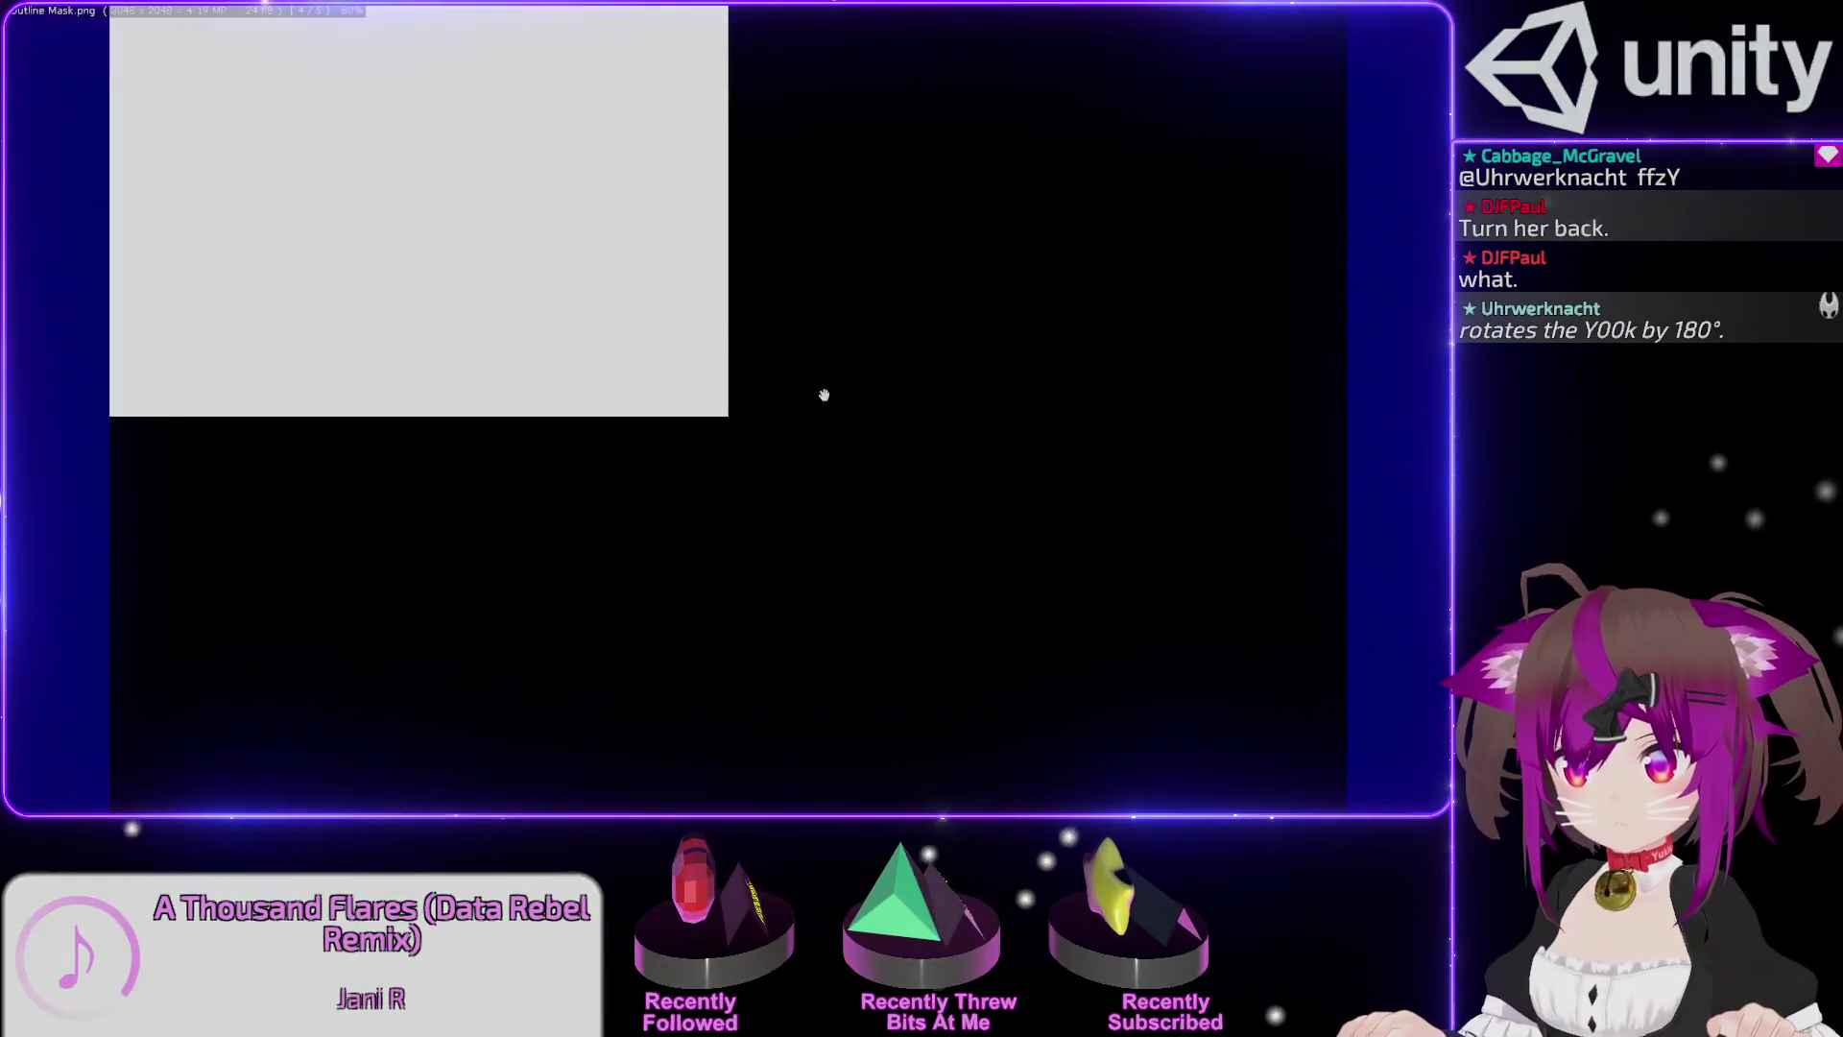
scroll(947, 441, down, 3)
Steepen the curve to brighten the mask, preview at 1:1, then close the viewer.
key(shift+u)
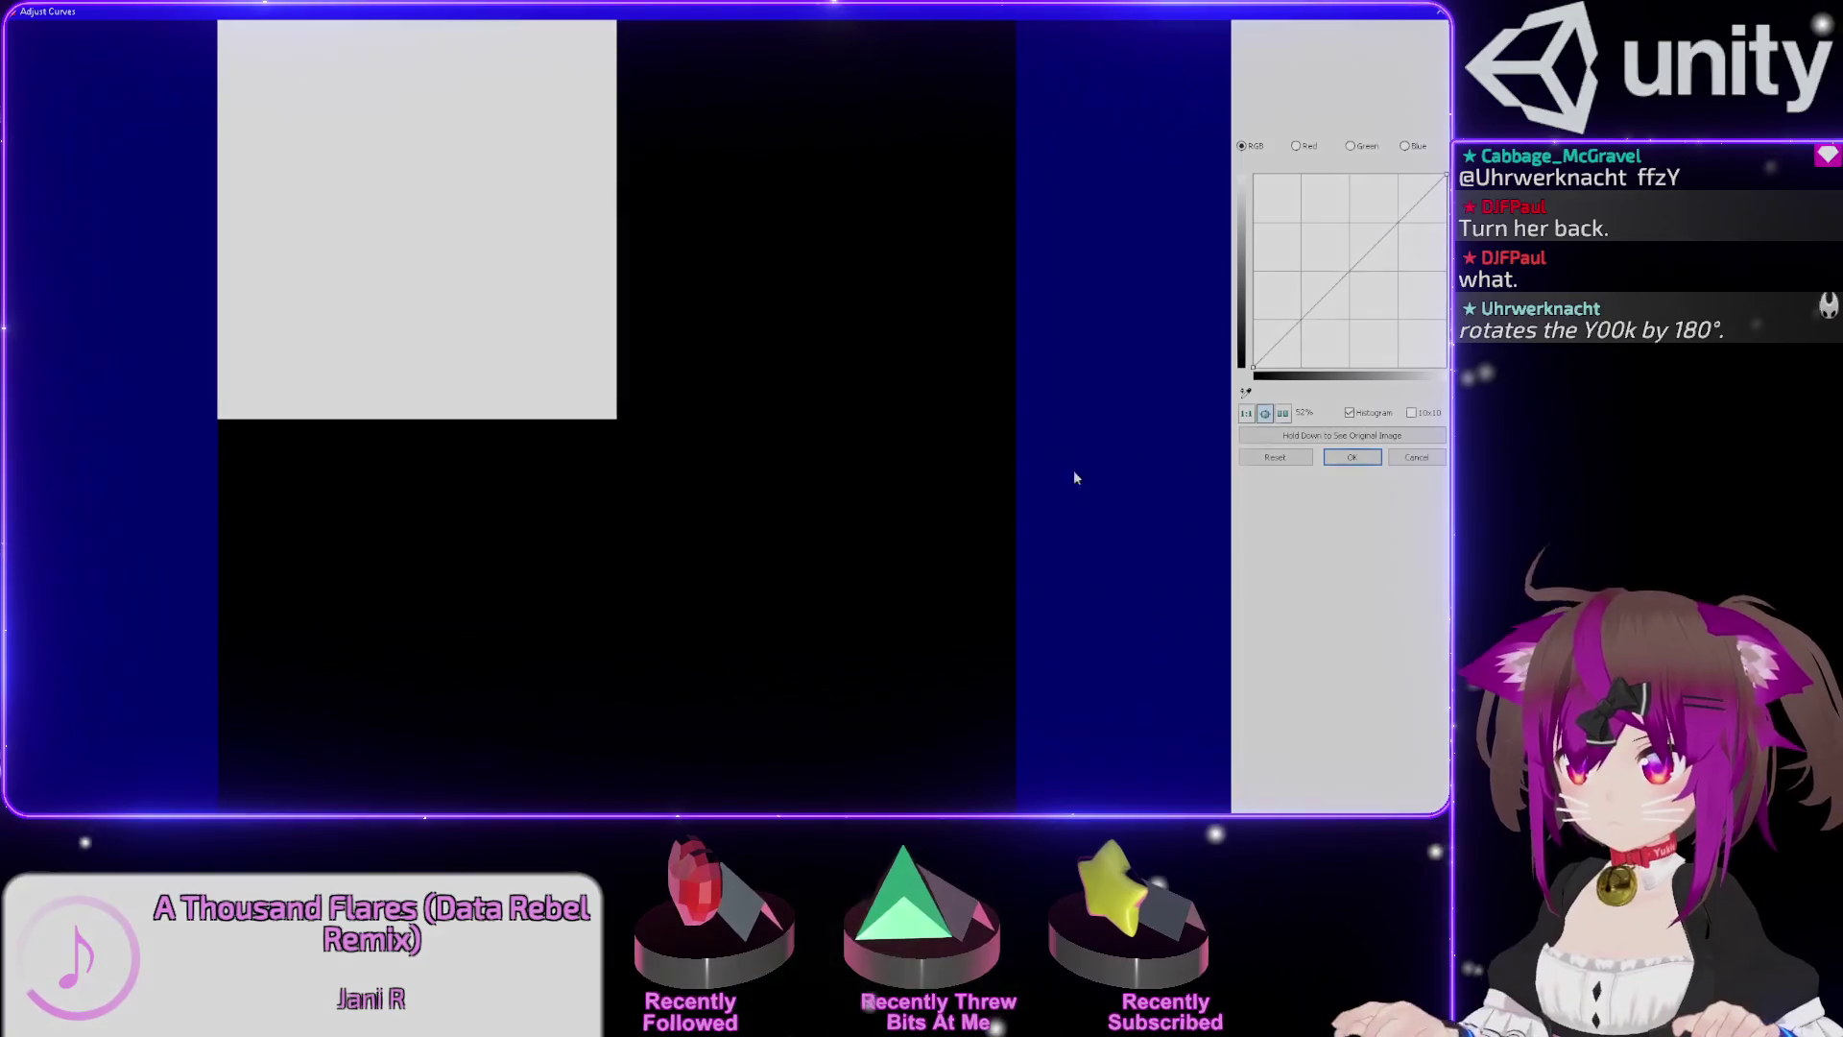
mouse_move(1289, 307)
mouse_down()
mouse_move(1259, 271)
mouse_move(1263, 173)
mouse_up()
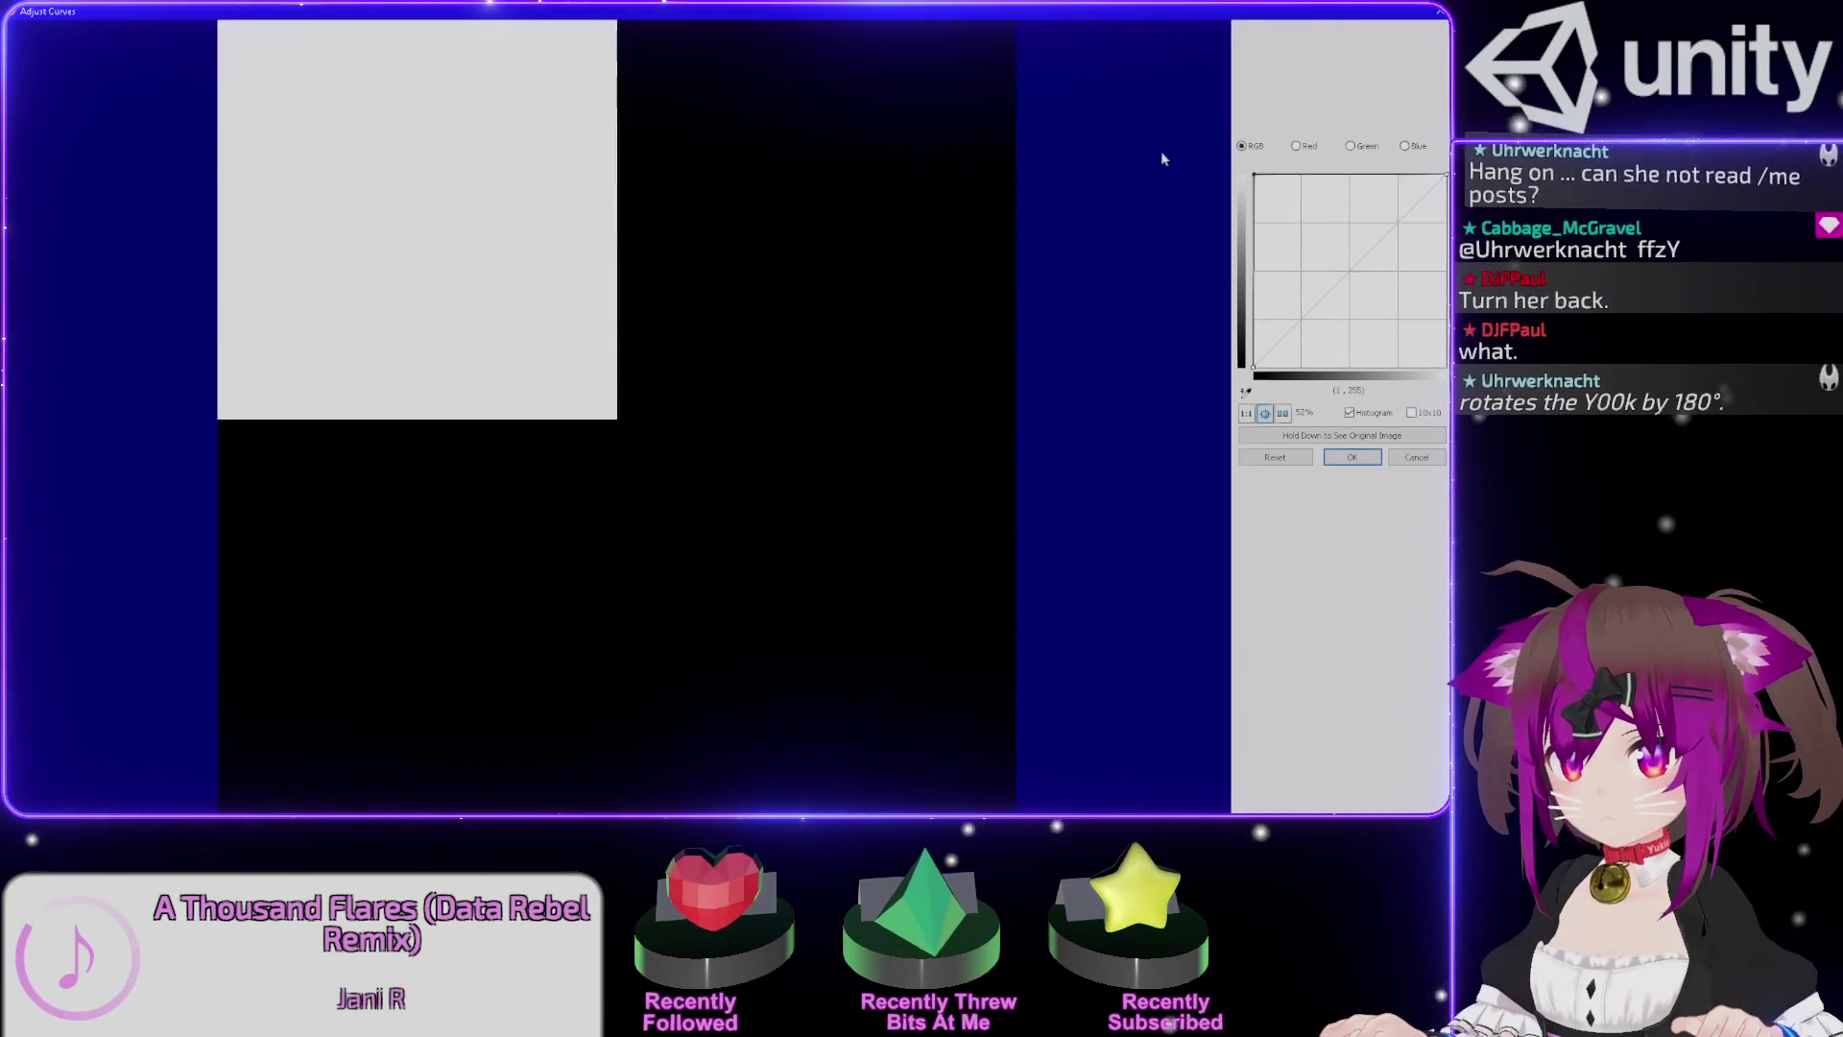
click(1247, 413)
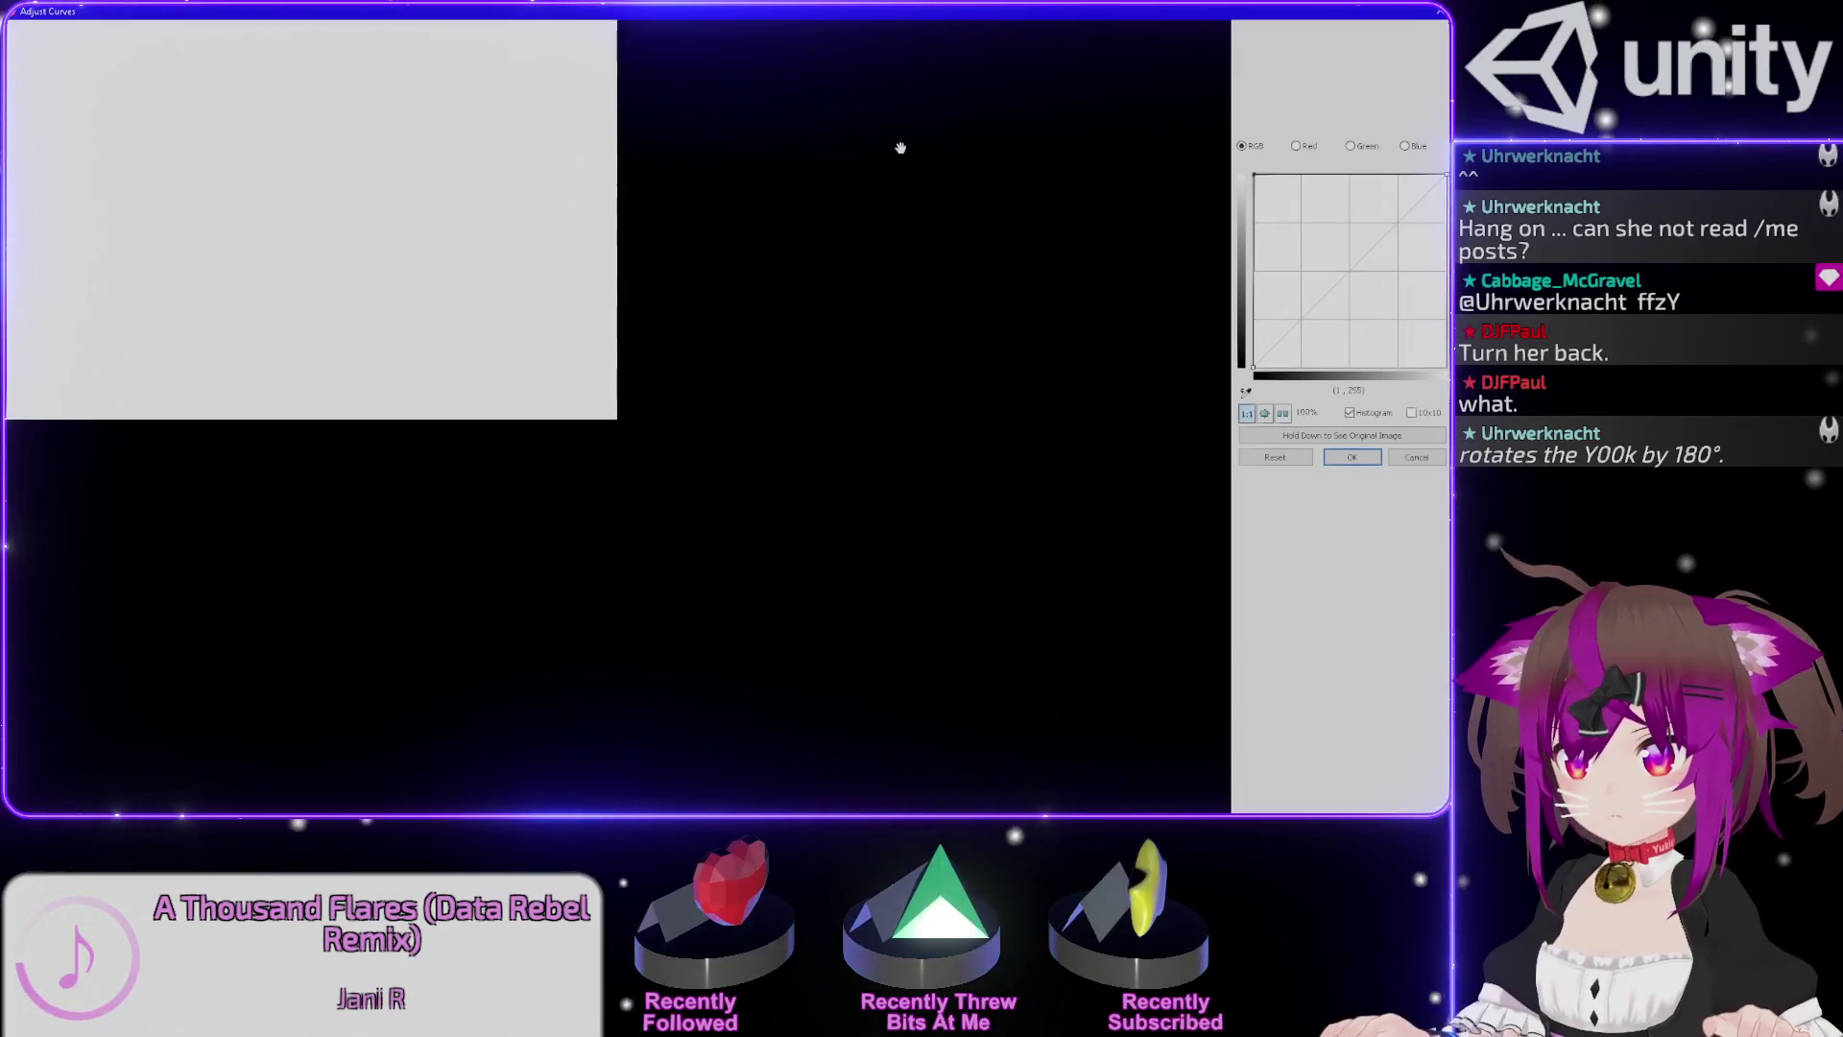
key(Return)
key(Escape)
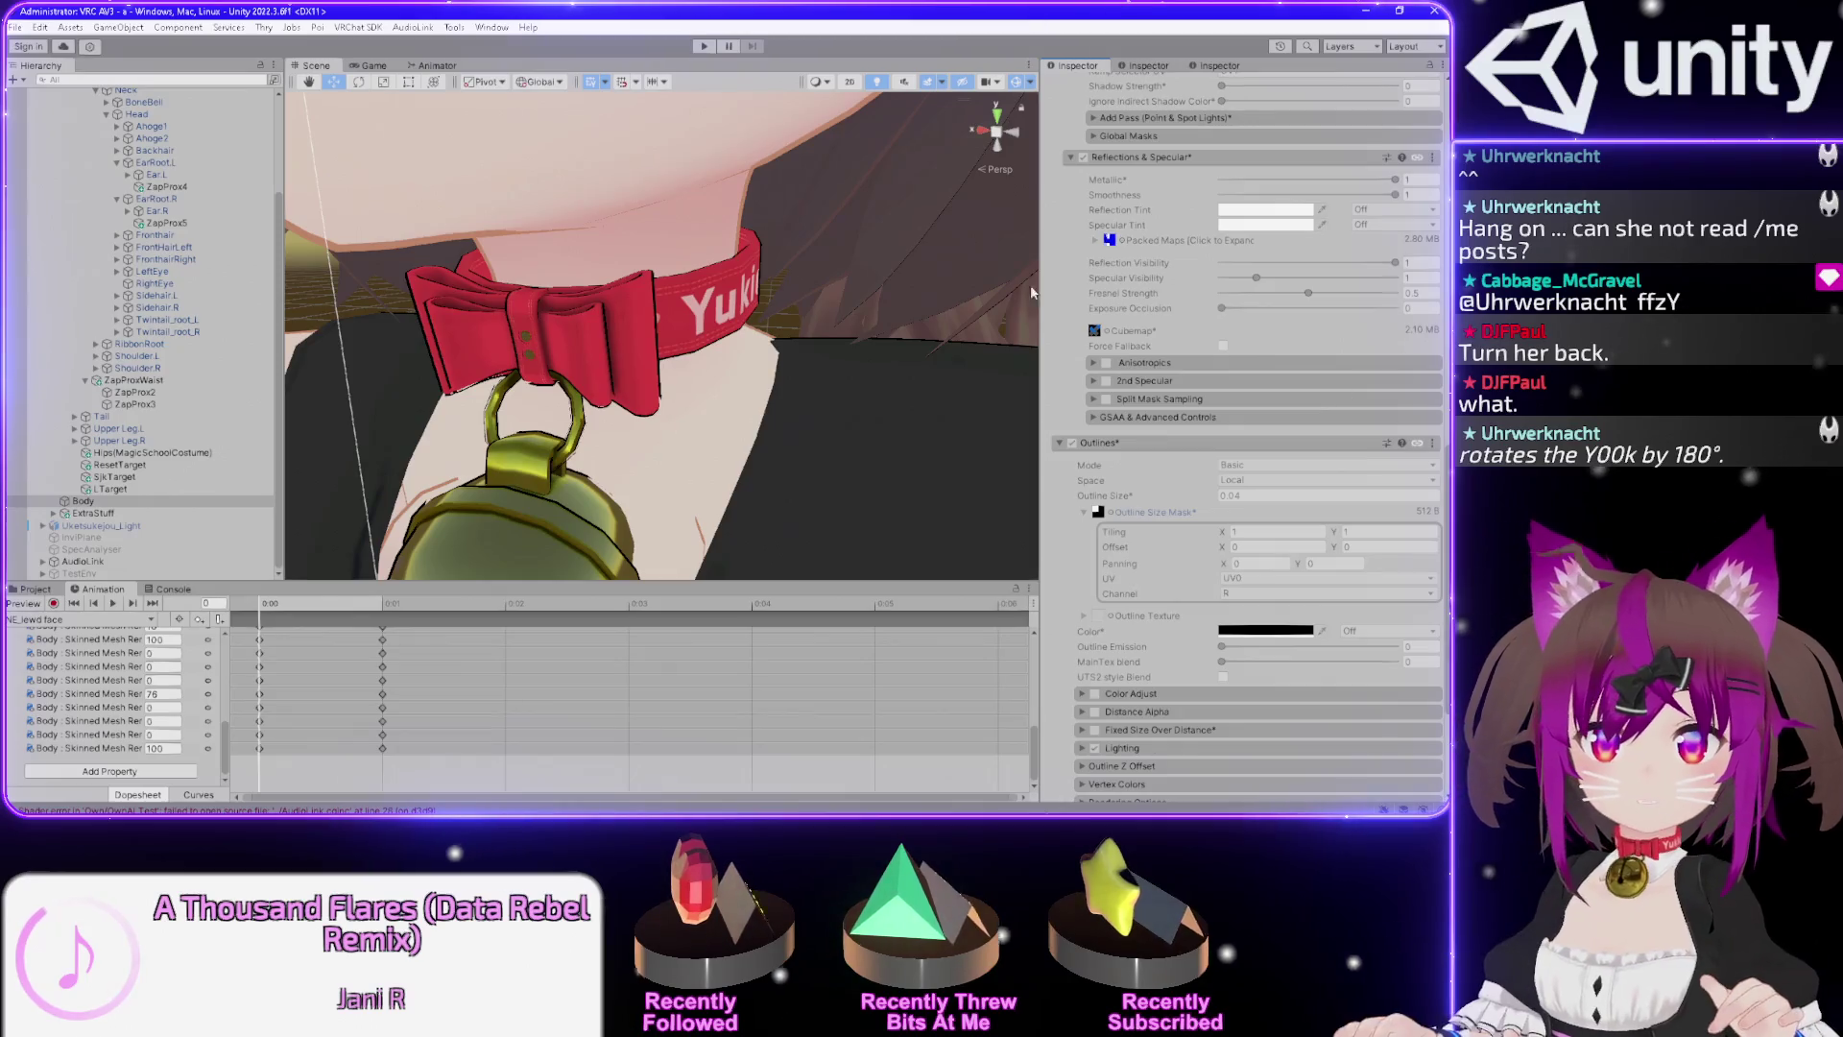
Locate the failing-shader object from the Console and deactivate the old SpecAnalyser plane.
scroll(765, 288, down, 5)
drag(758, 293, 763, 255)
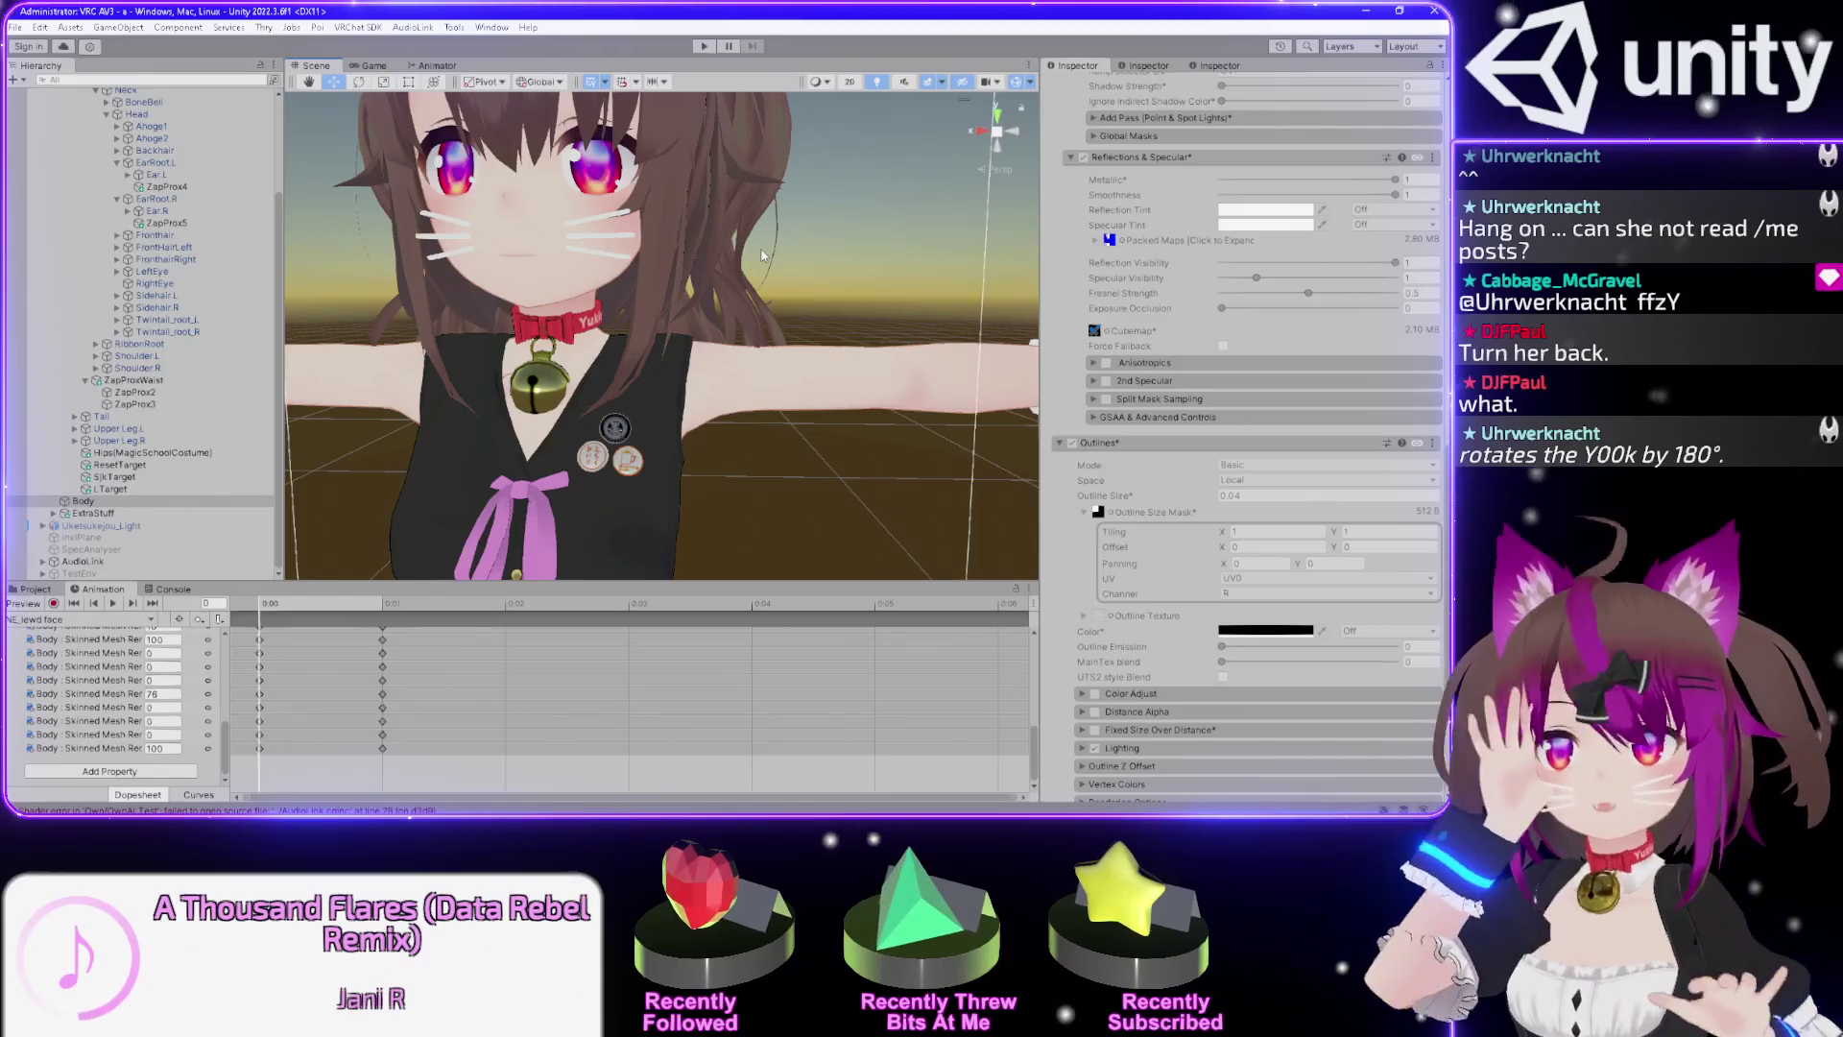
click(221, 810)
double_click(91, 549)
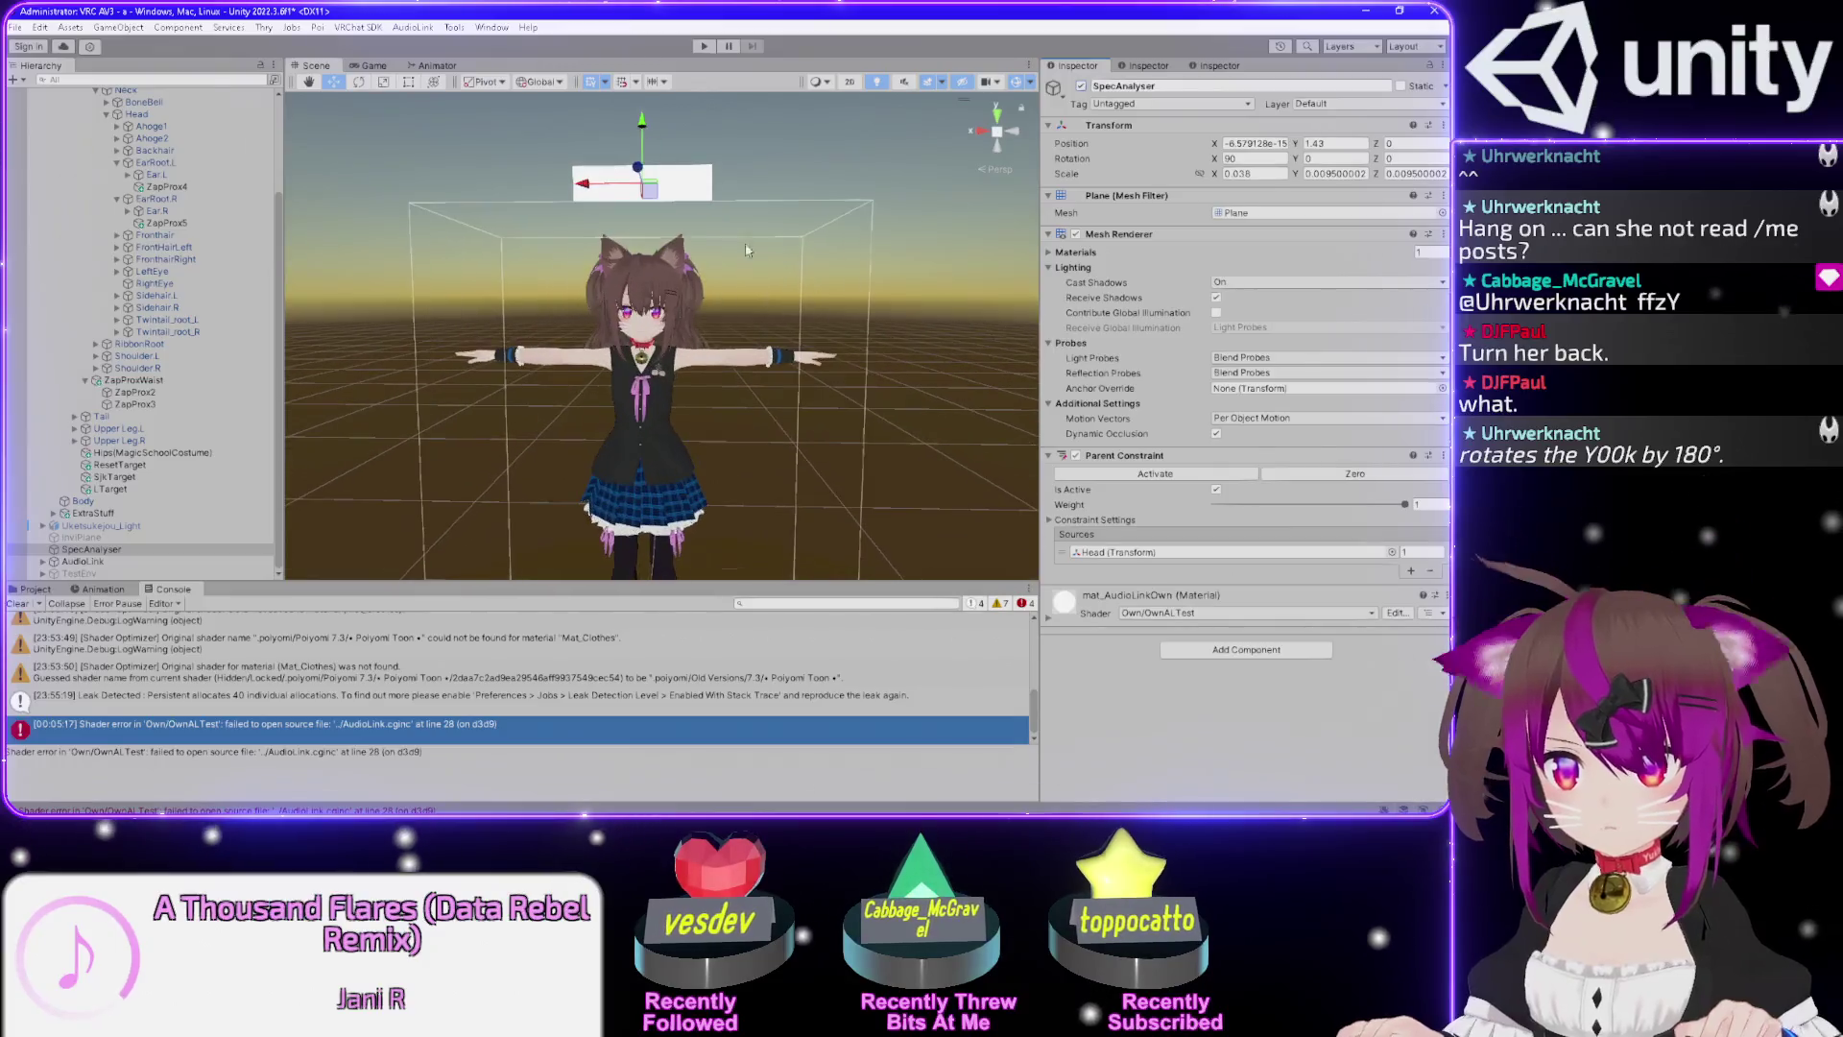
mouse_move(711, 145)
mouse_down()
mouse_move(807, 154)
mouse_move(715, 144)
mouse_move(715, 178)
mouse_up()
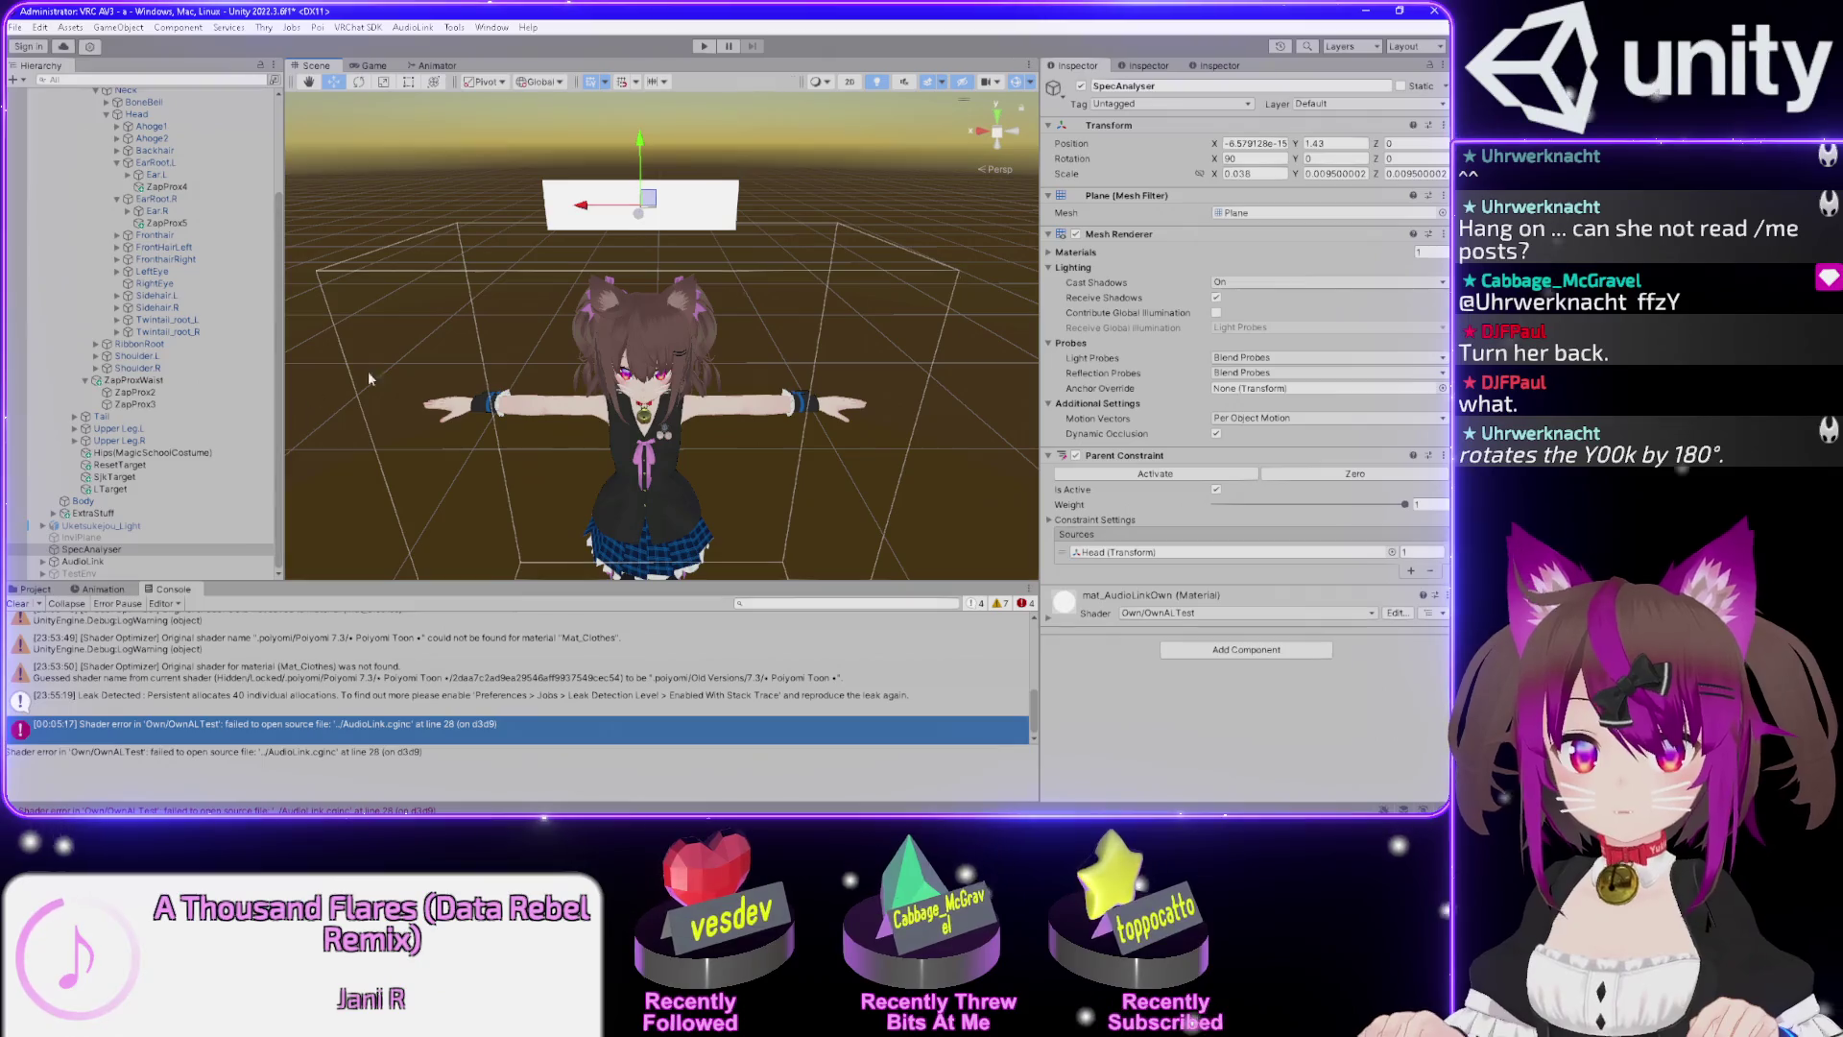
click(1082, 87)
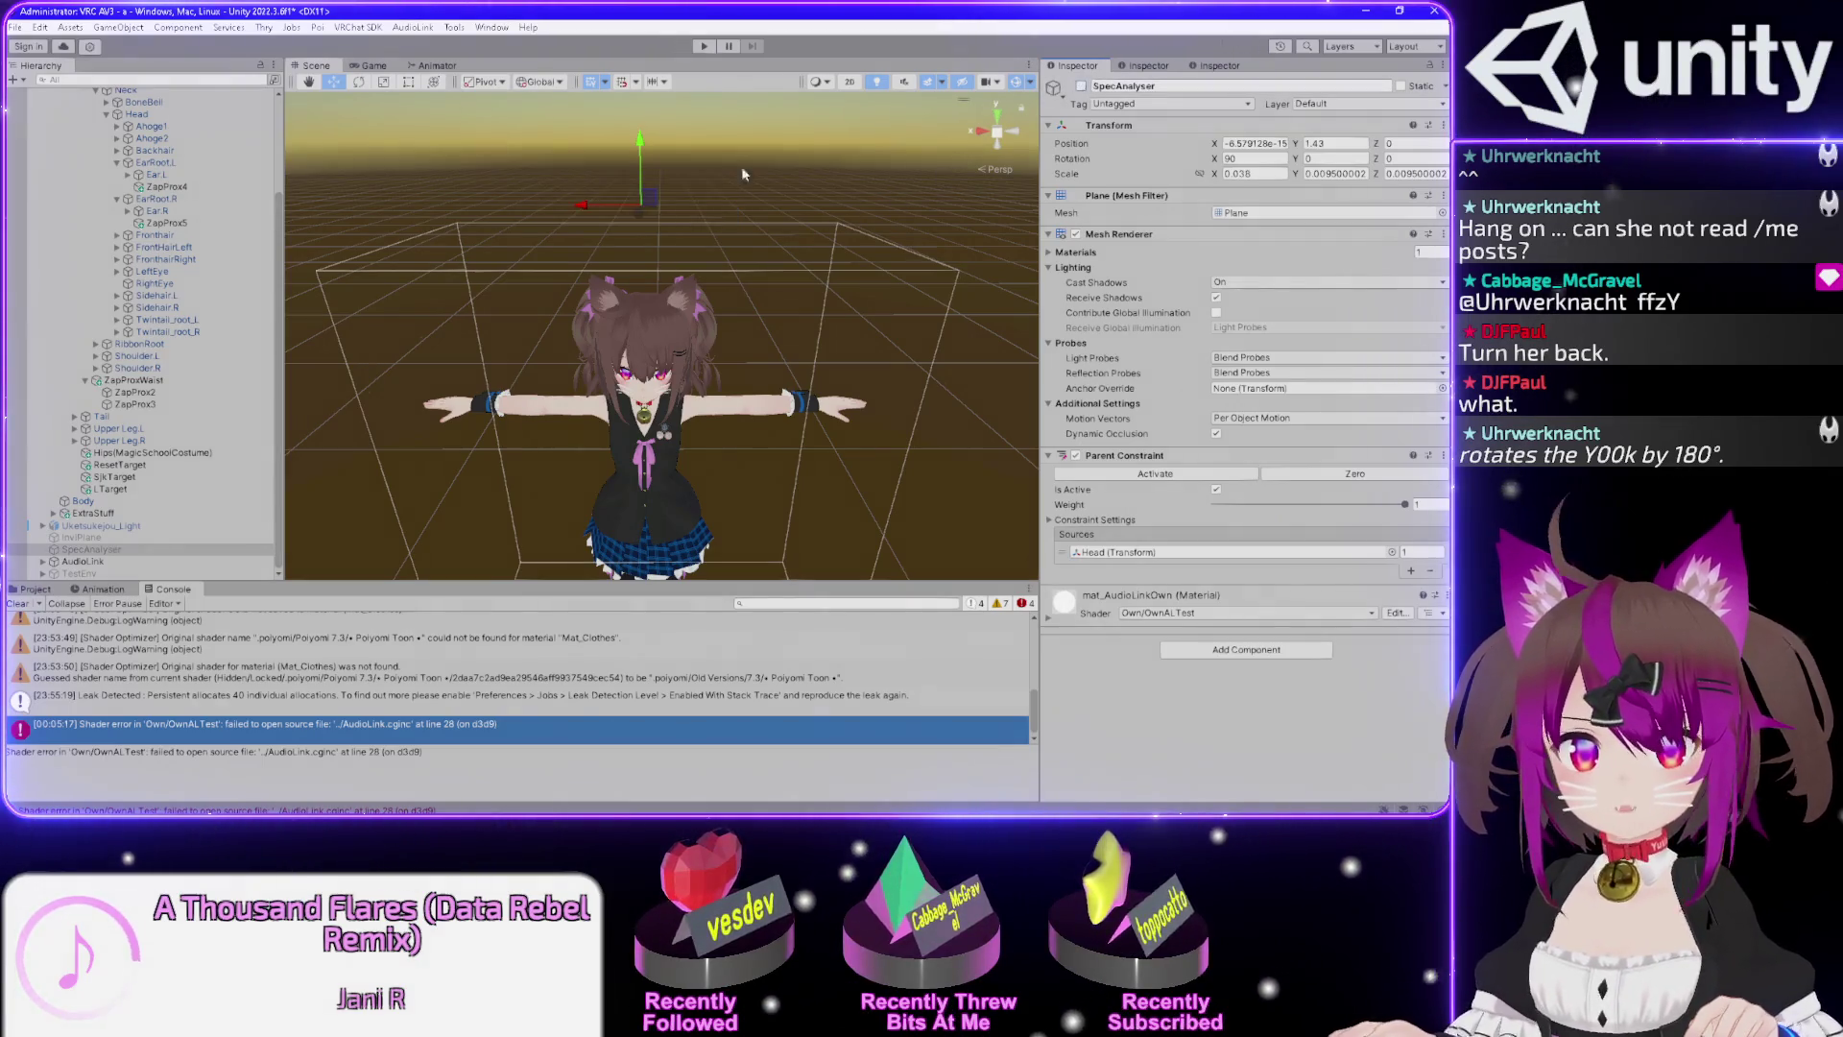
Activate the SpecAnalyser prefab inside ExtraStuff > SpecWorldConstraint > Container.
click(54, 514)
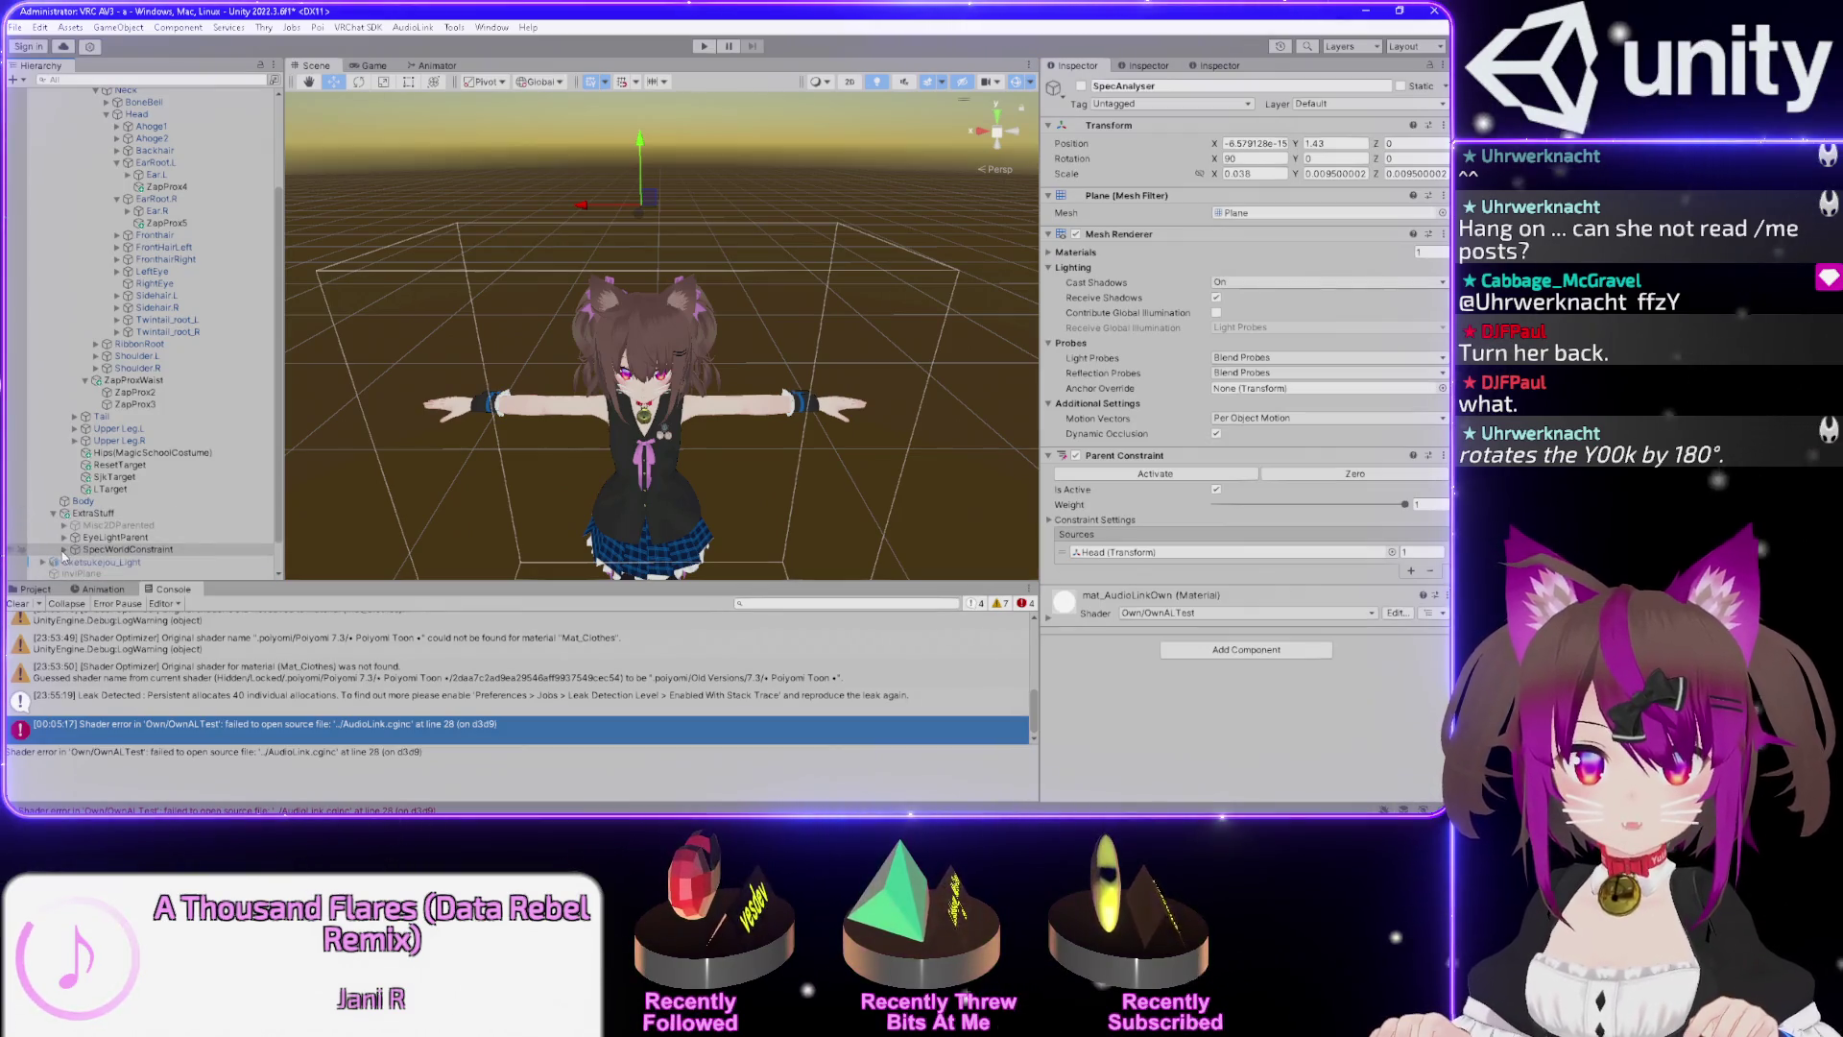
scroll(64, 555, down, 2)
click(75, 514)
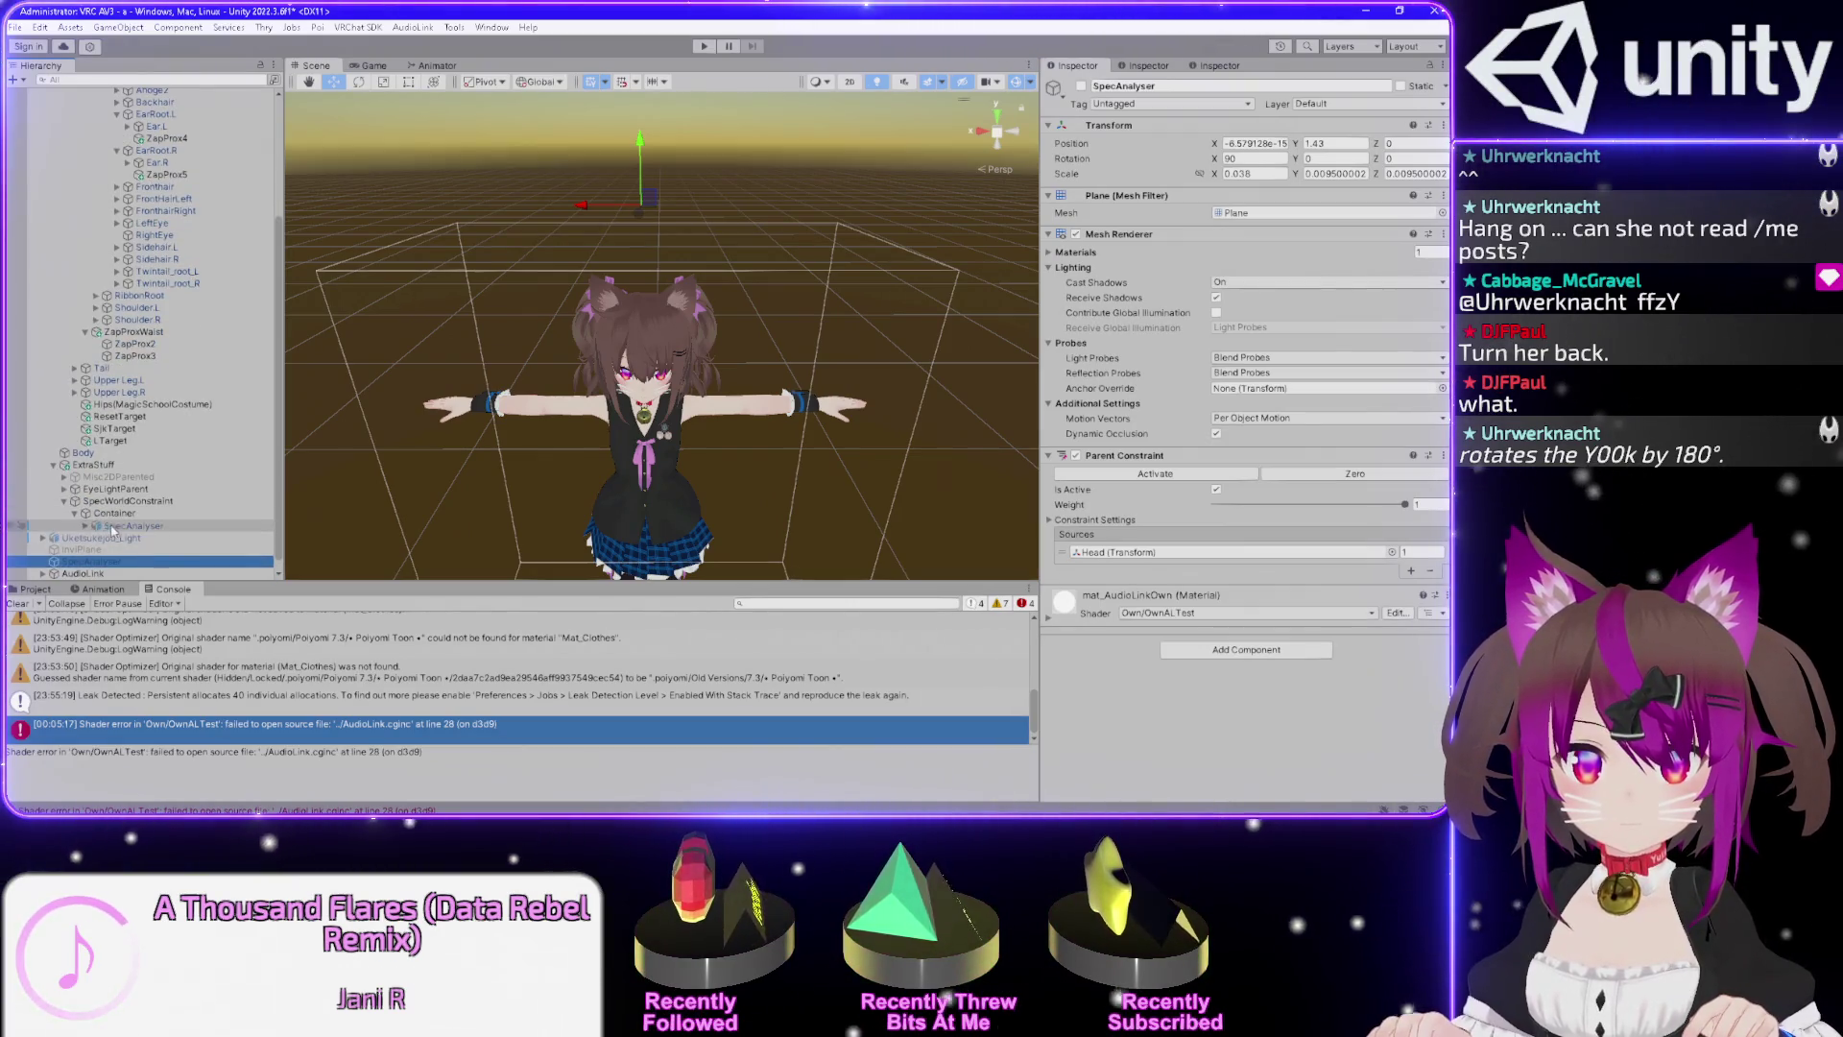
click(85, 527)
click(1081, 86)
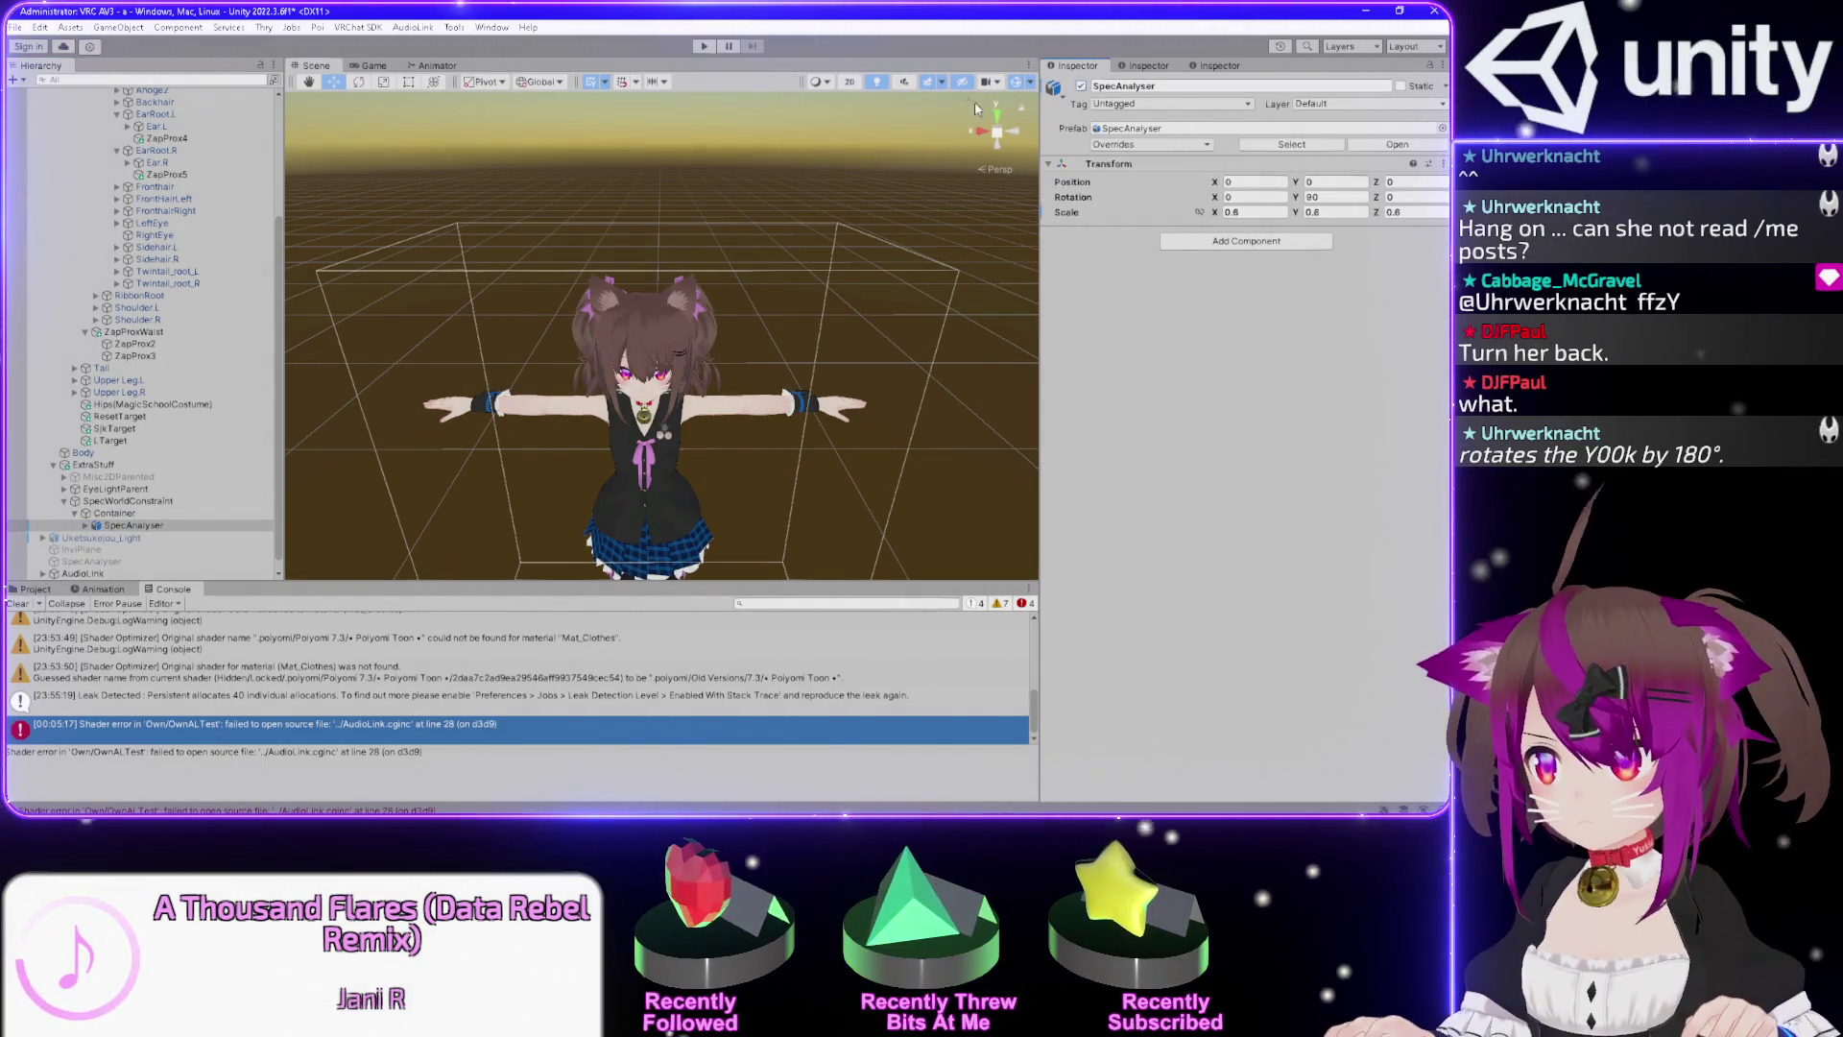
Frame the SpecAnalyser, select SABody, and open mat_AudioLinkOwn's OwnALTest shader for editing.
double_click(134, 525)
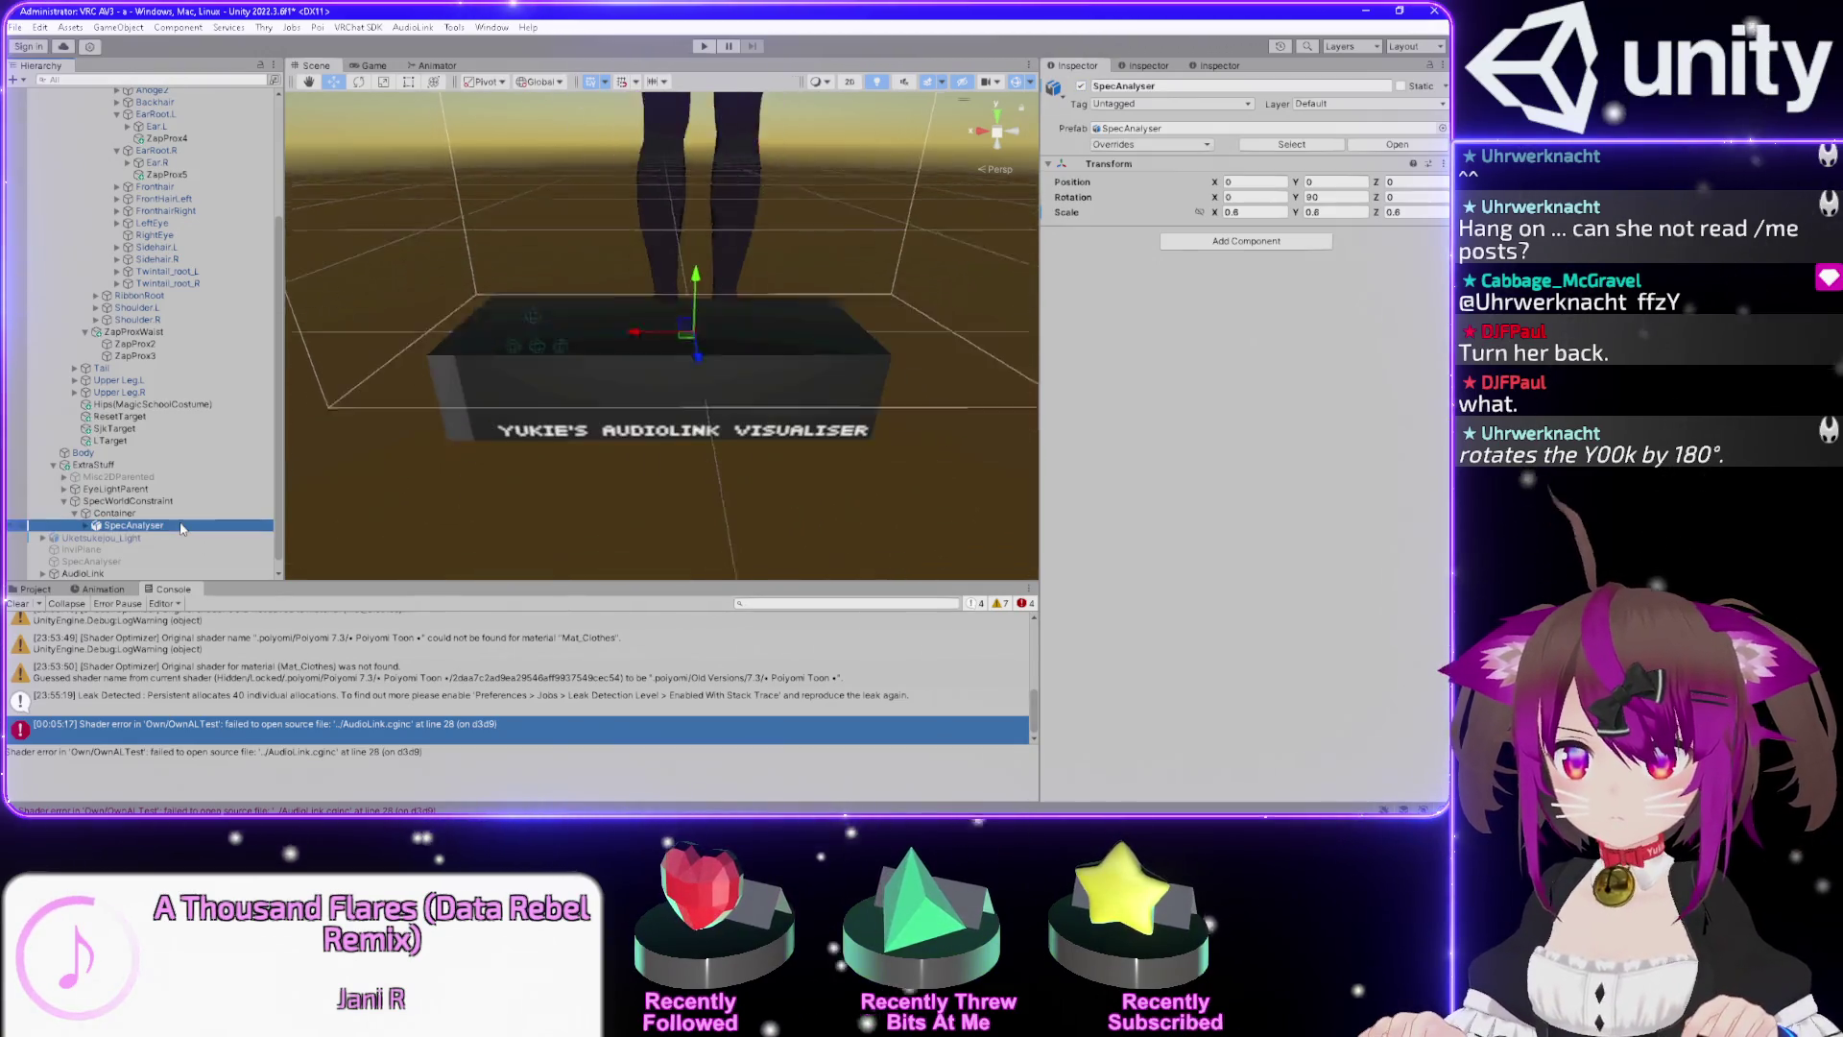
drag(710, 345, 1428, 259)
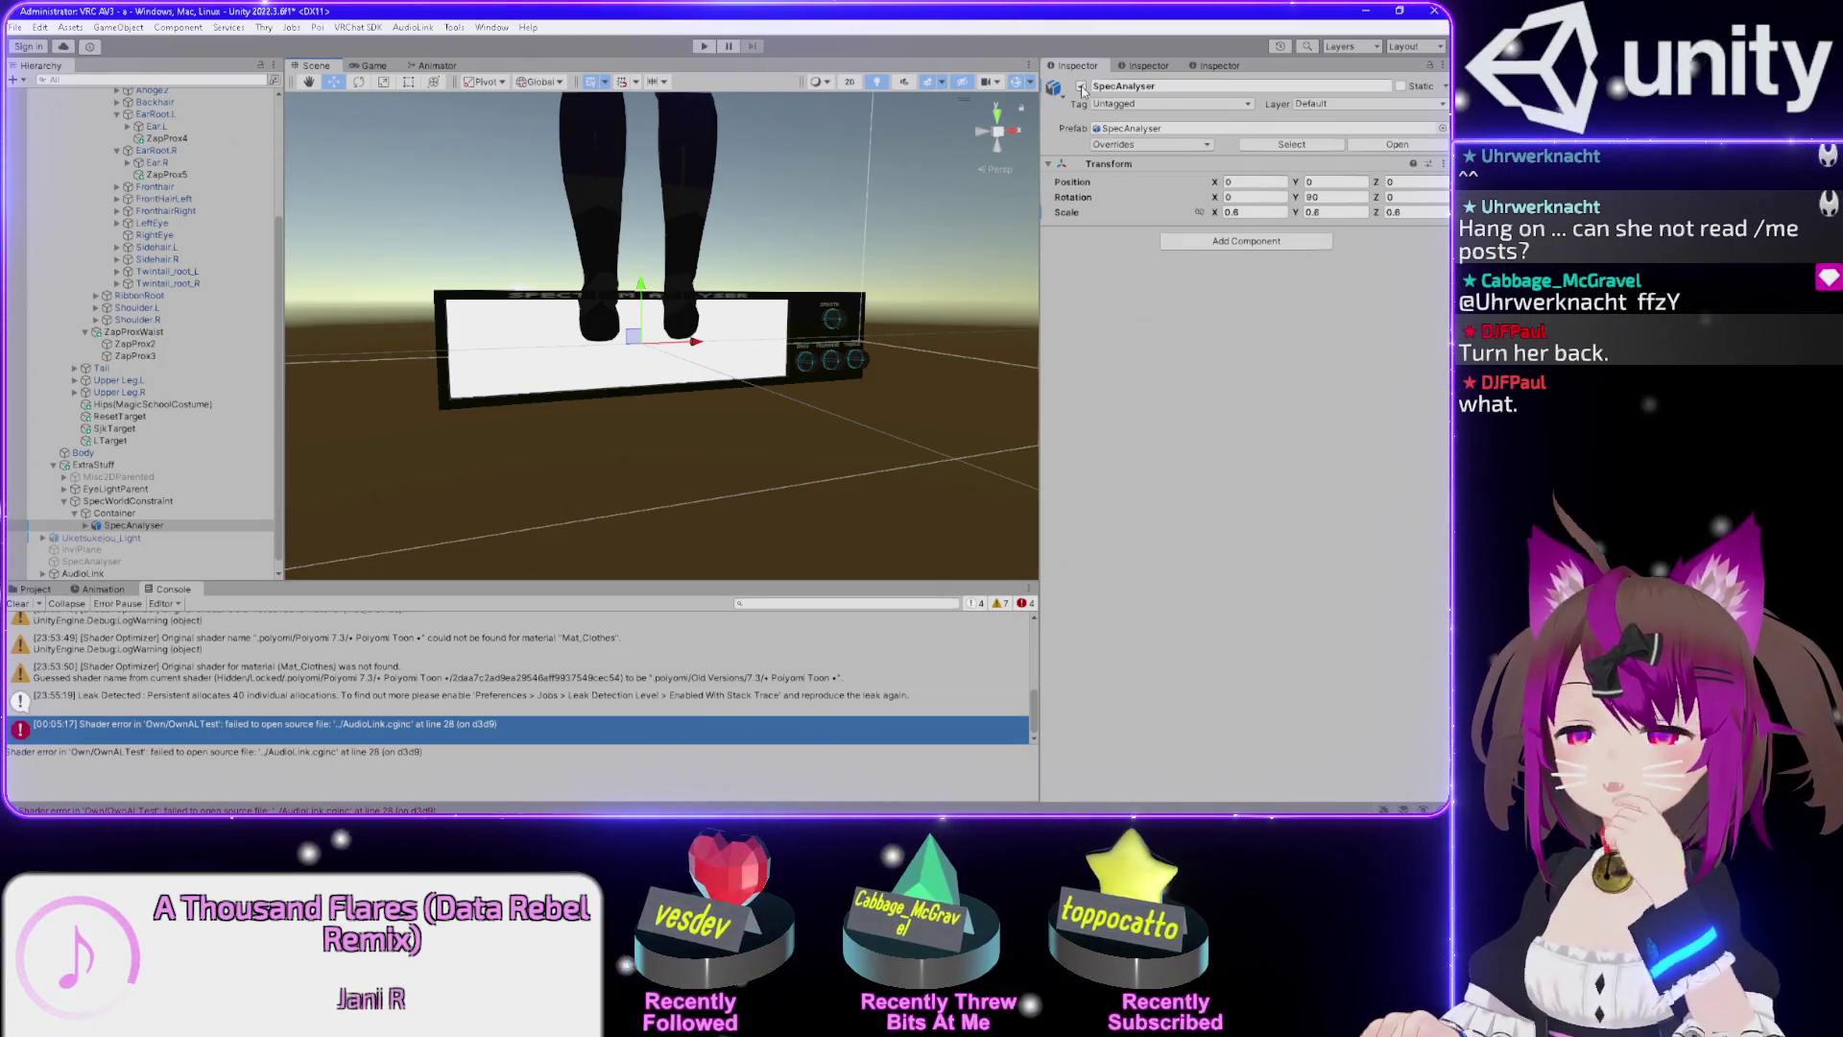
click(1094, 85)
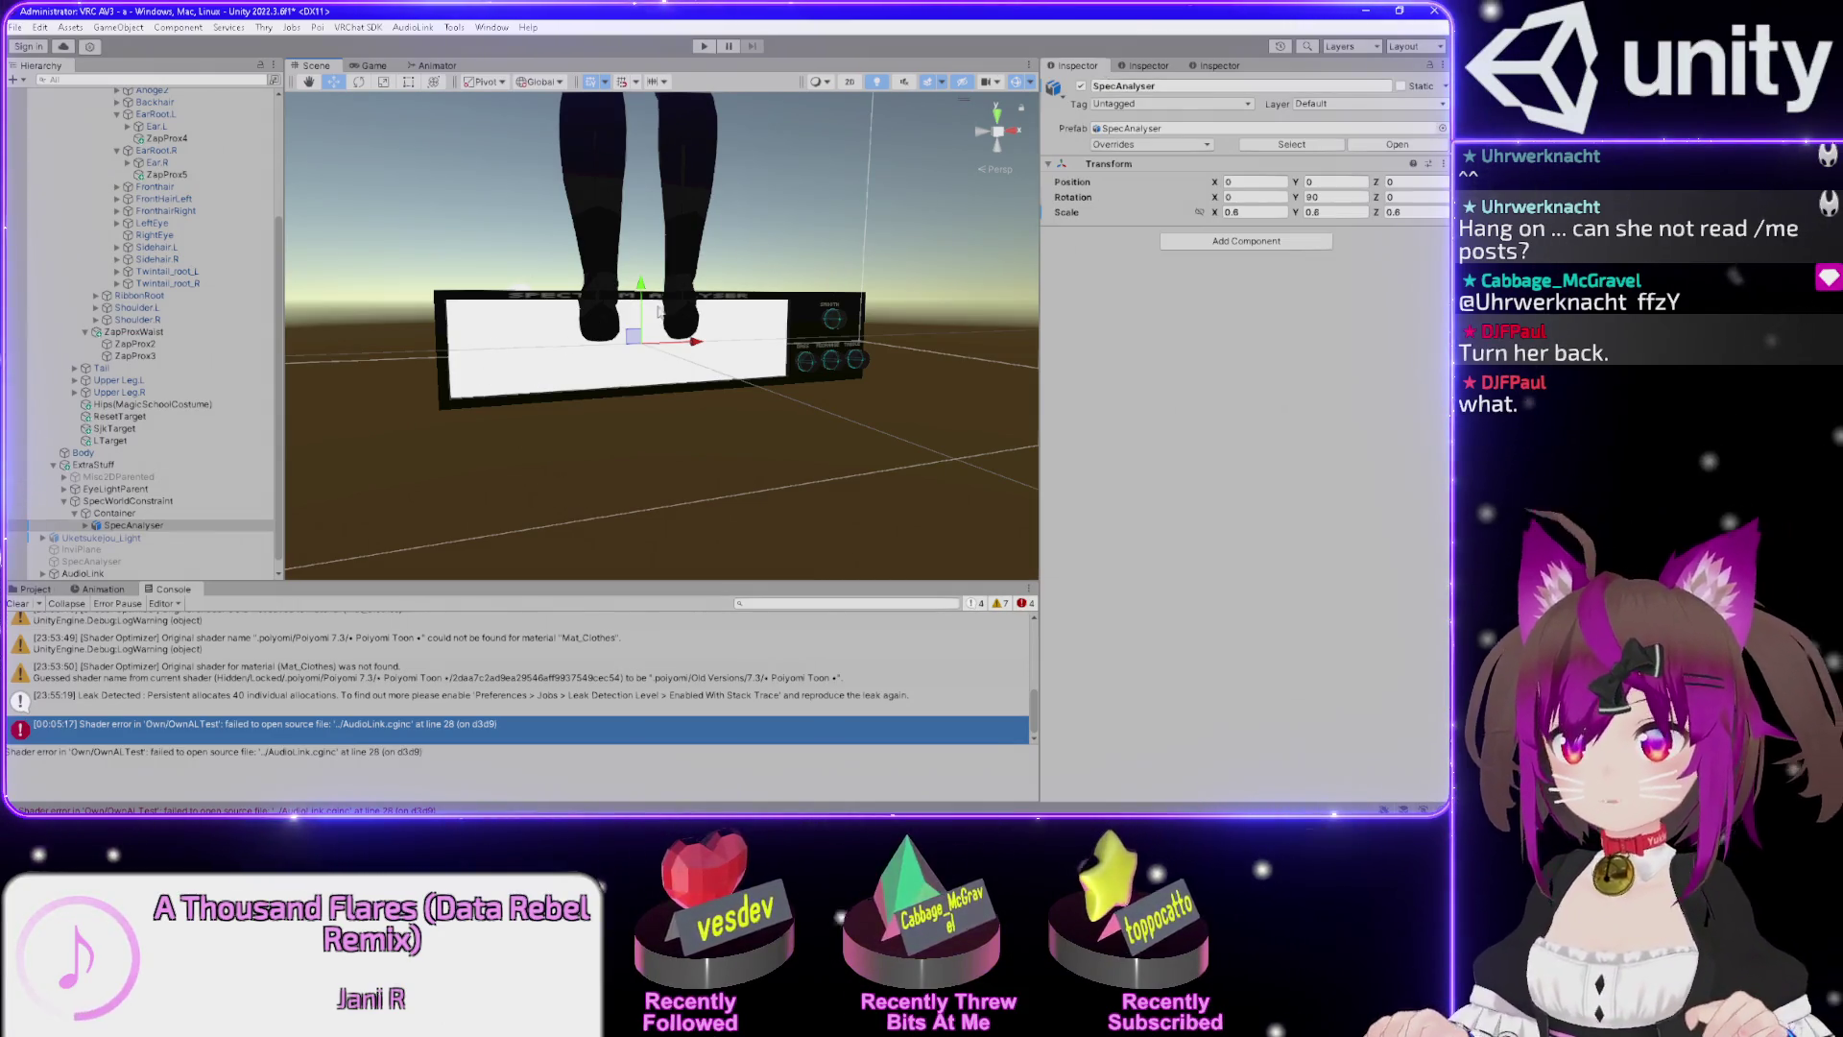
click(527, 348)
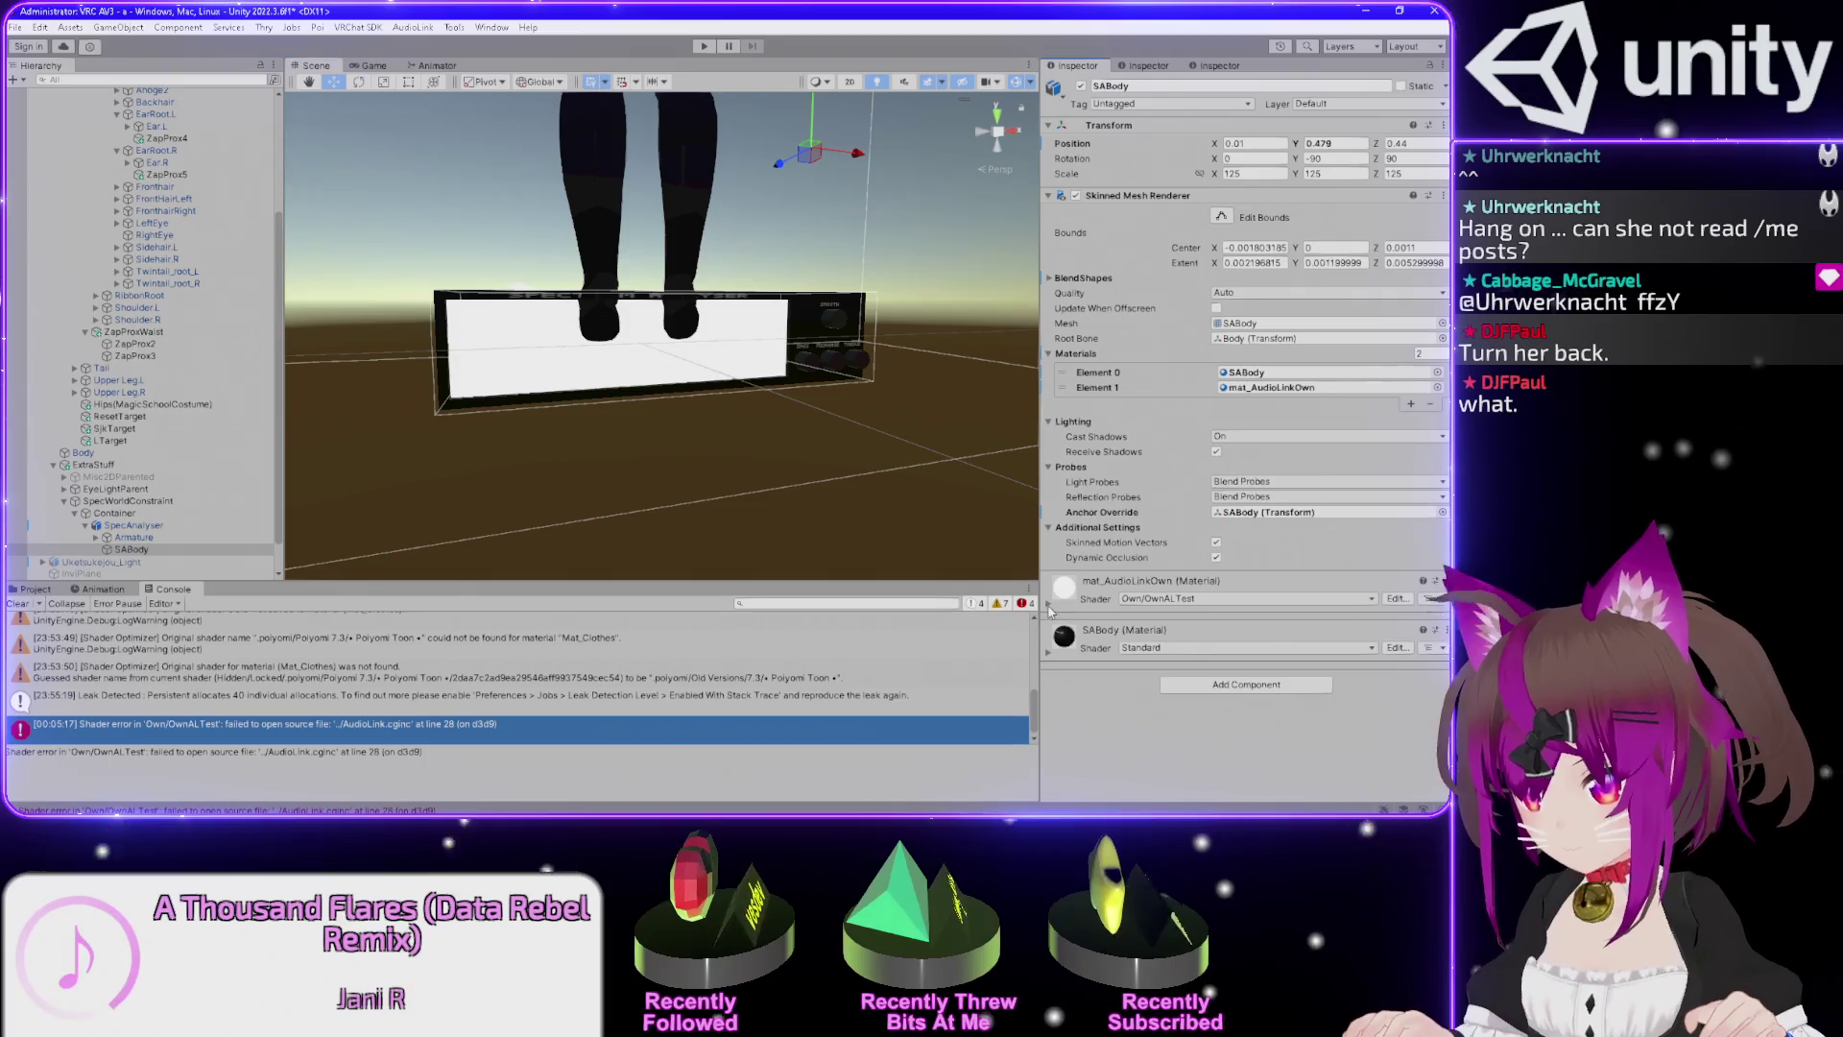
click(1050, 608)
scroll(1189, 516, down, 4)
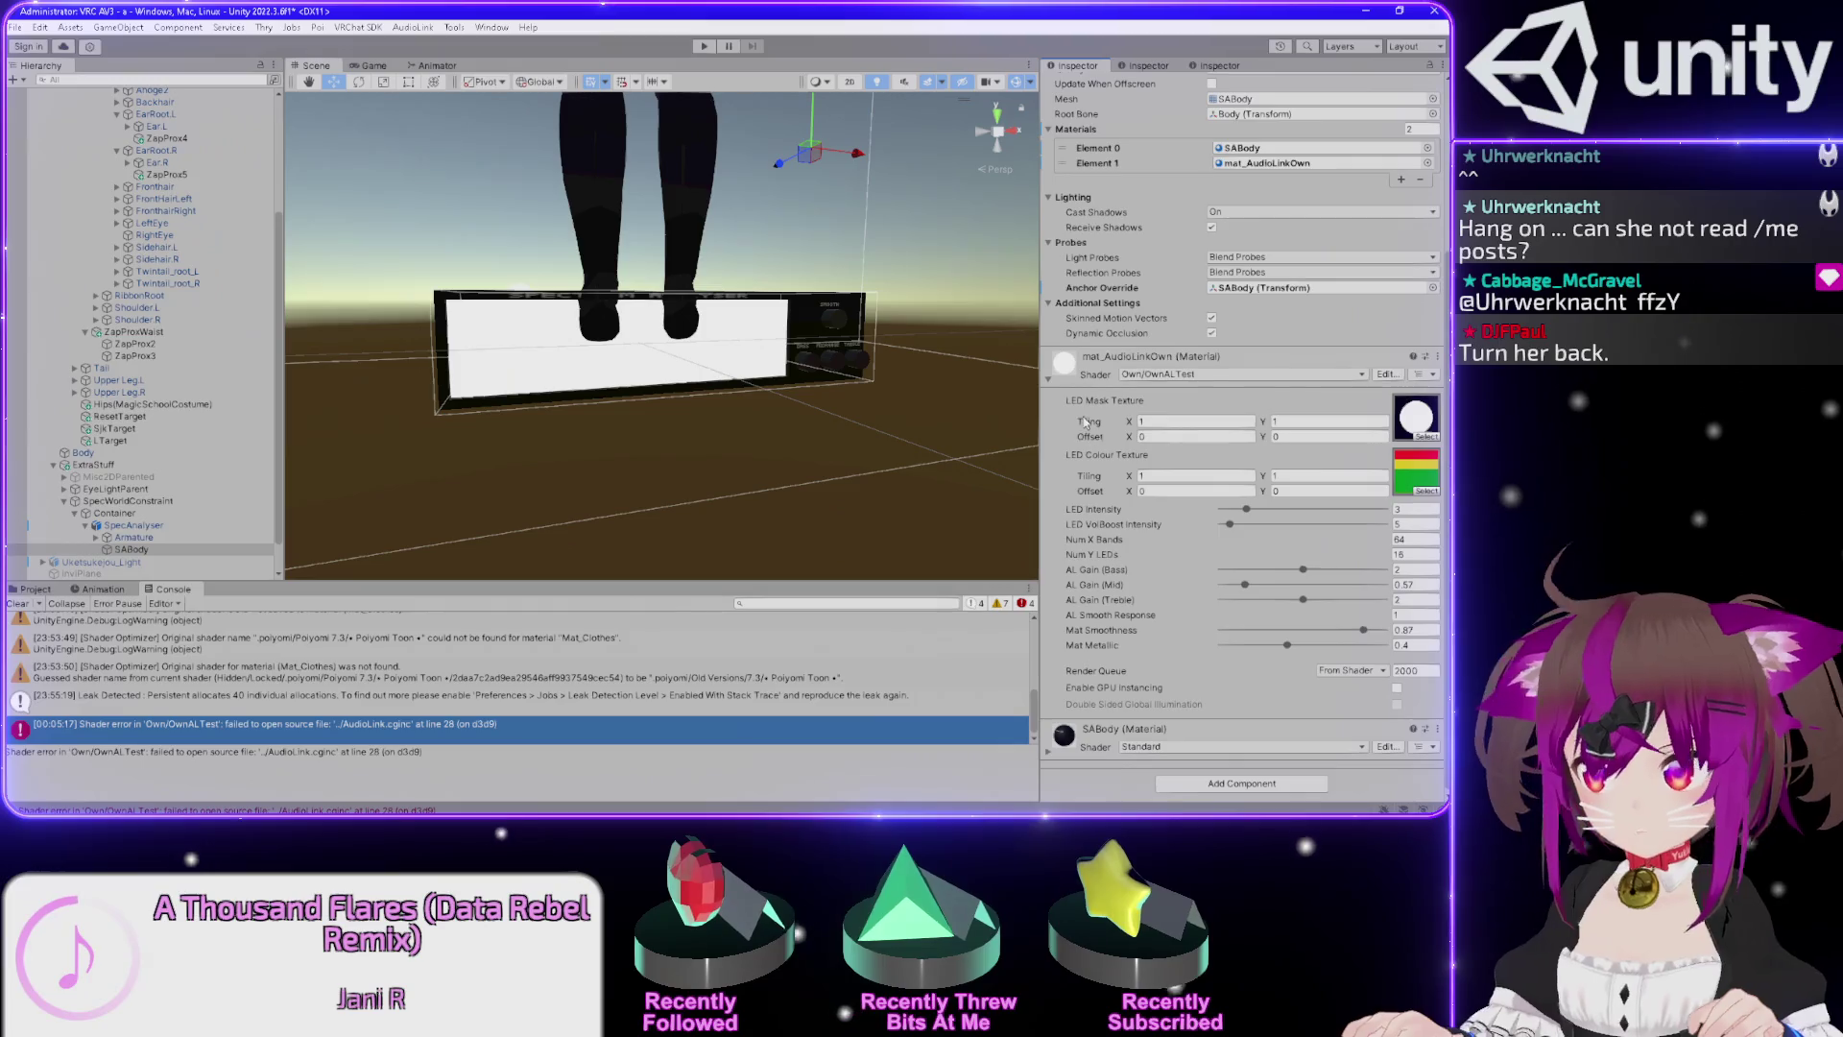
click(1387, 374)
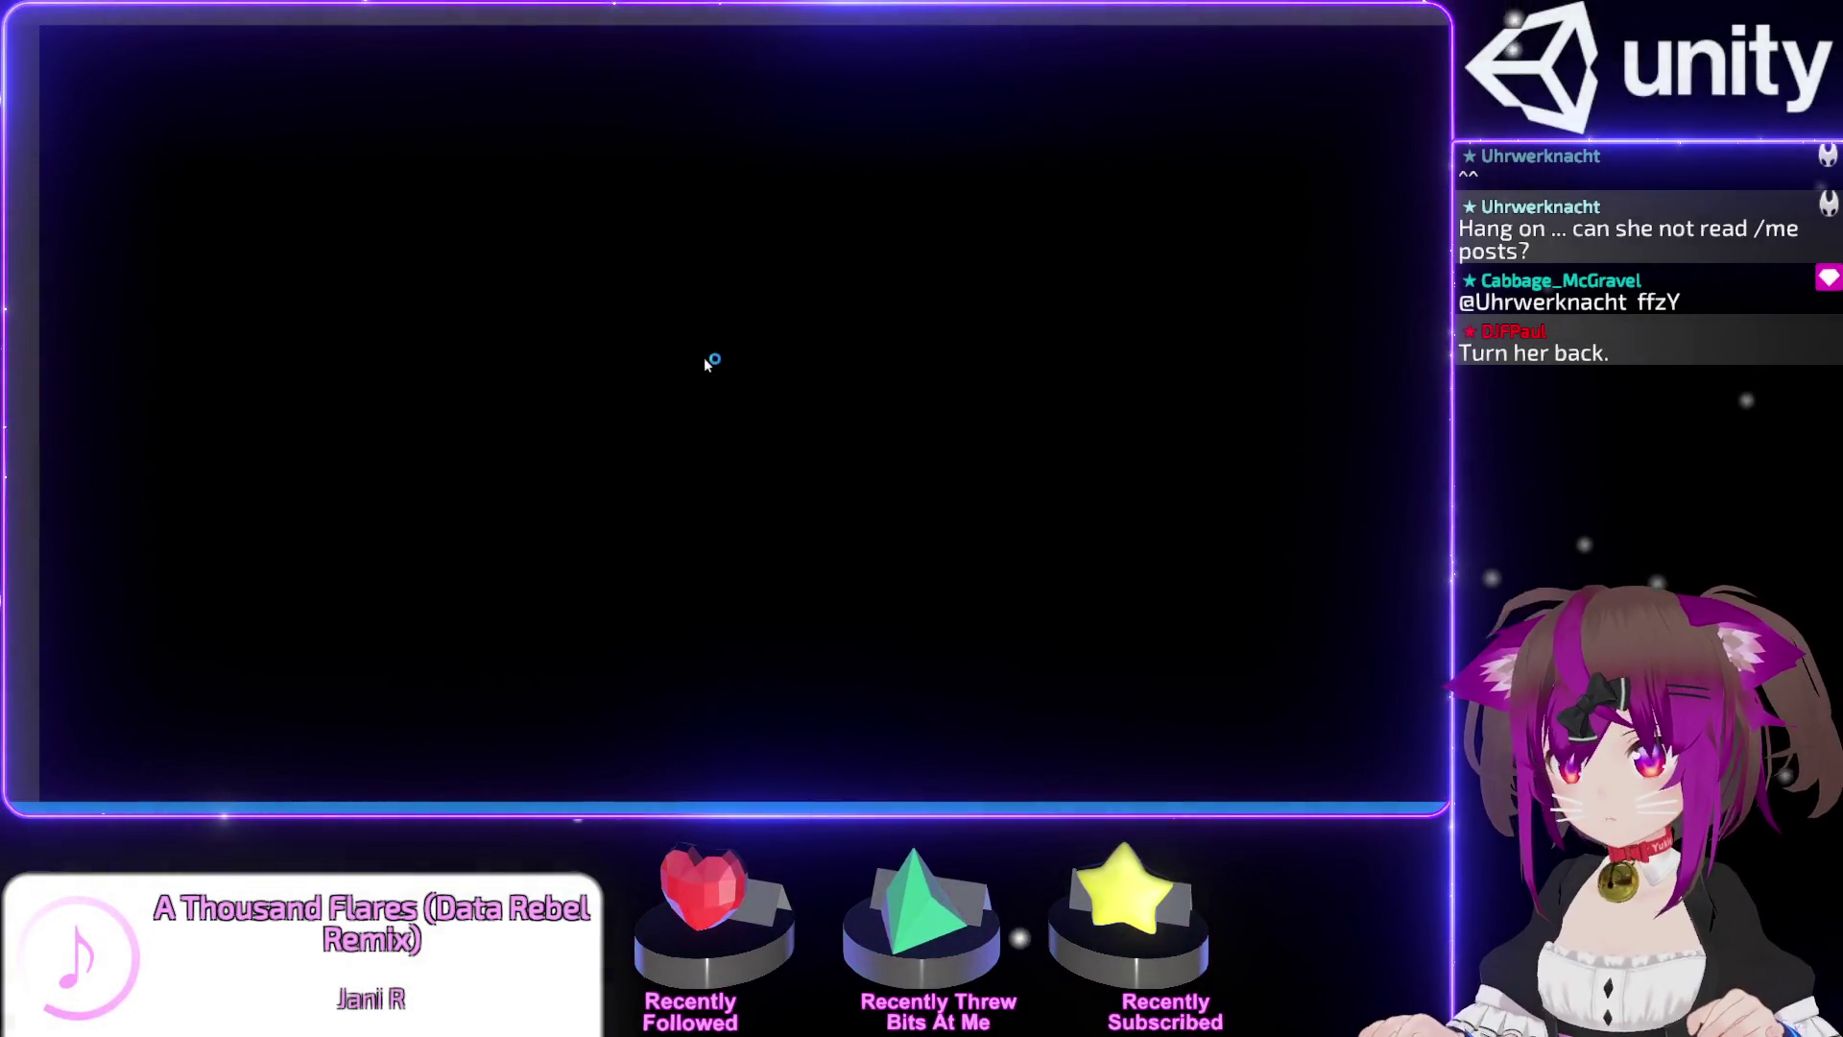
Search the disk for AudioLink.cginc and list results in Details view with full names and folders.
mouse_move(531, 525)
mouse_down()
mouse_move(378, 539)
mouse_move(524, 526)
mouse_up()
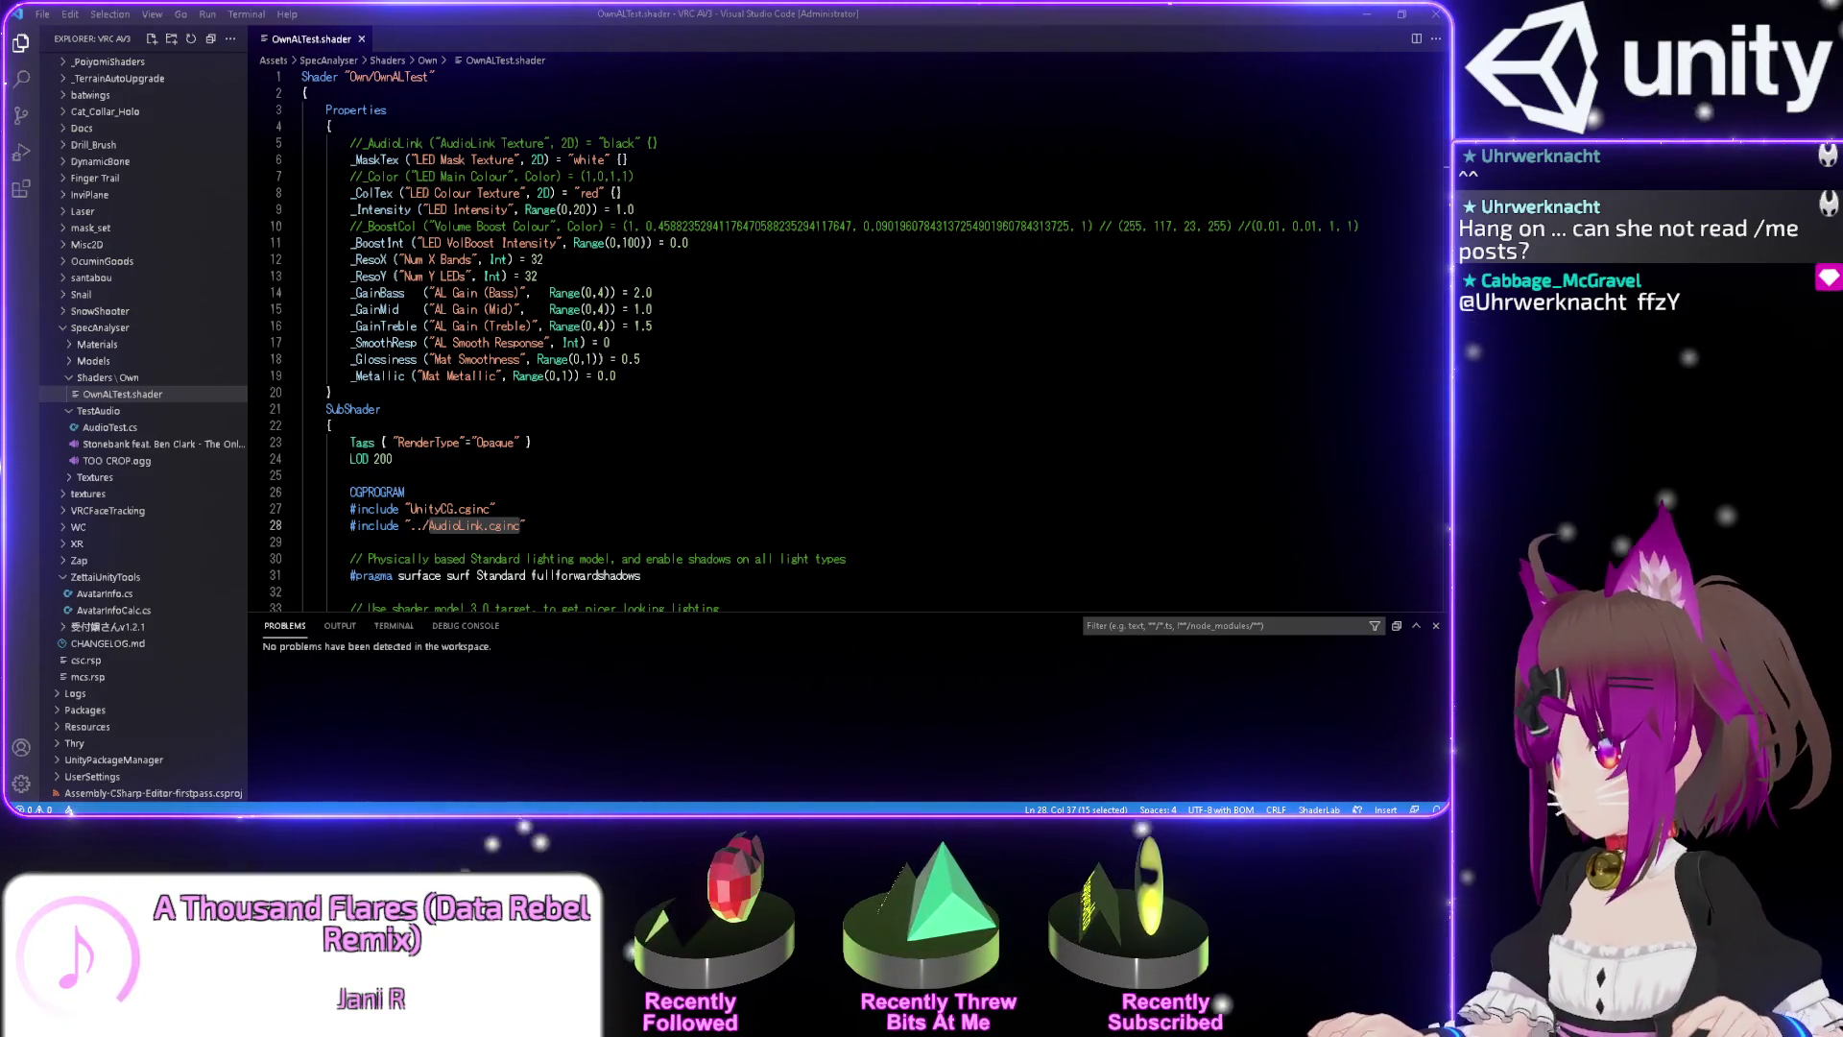
key(alt+Tab)
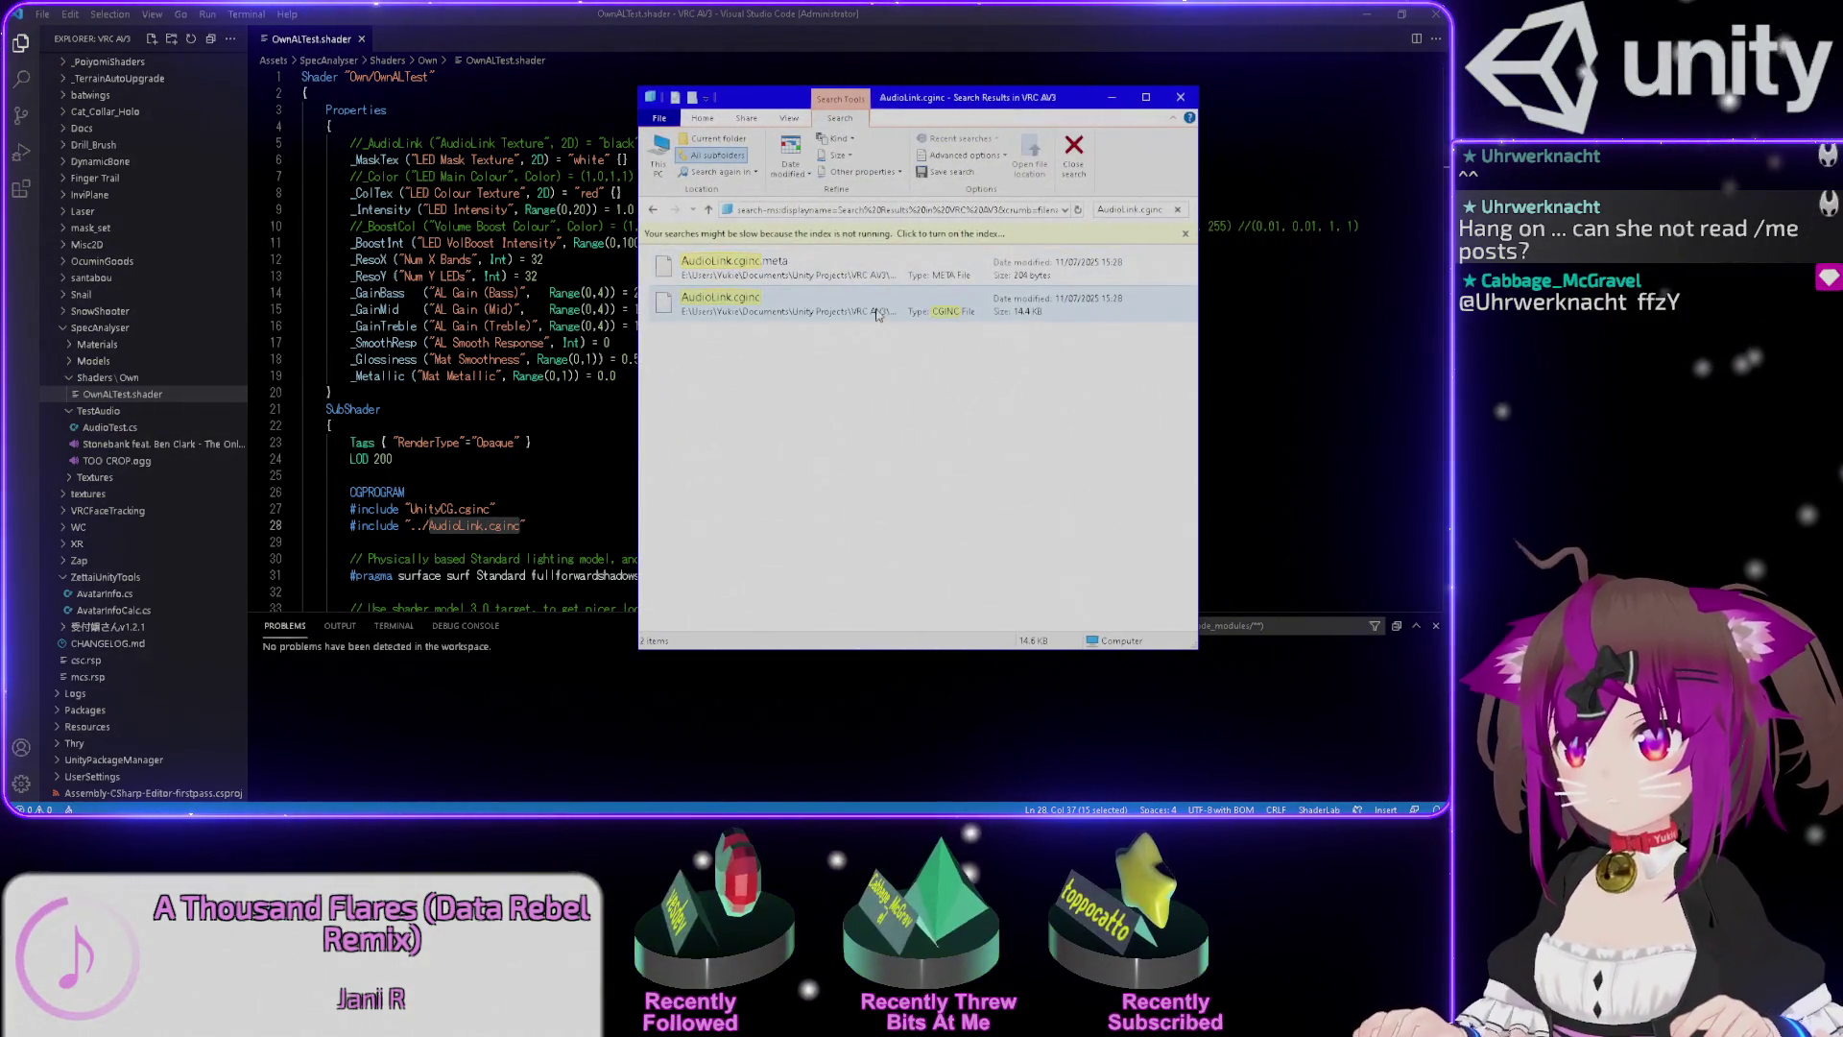
right_click(667, 401)
mouse_move(768, 409)
click(879, 489)
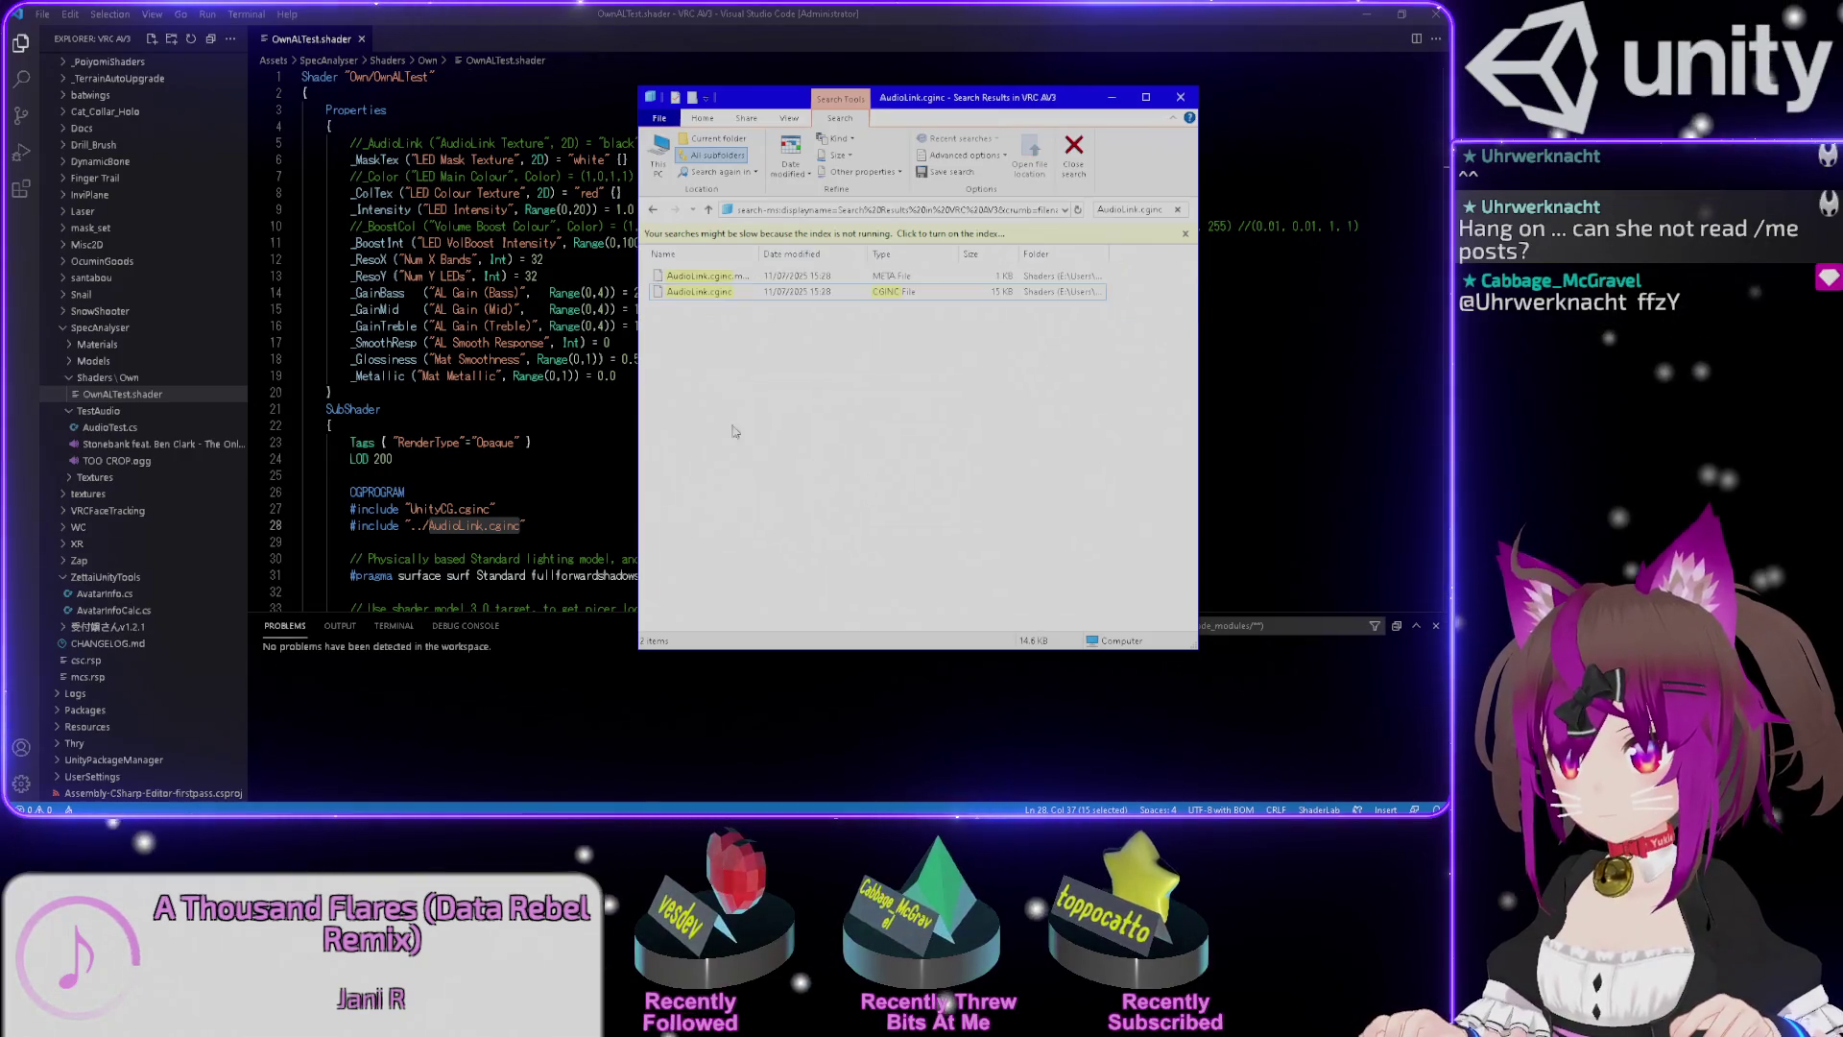
drag(1198, 285, 1385, 285)
double_click(758, 254)
double_click(1111, 253)
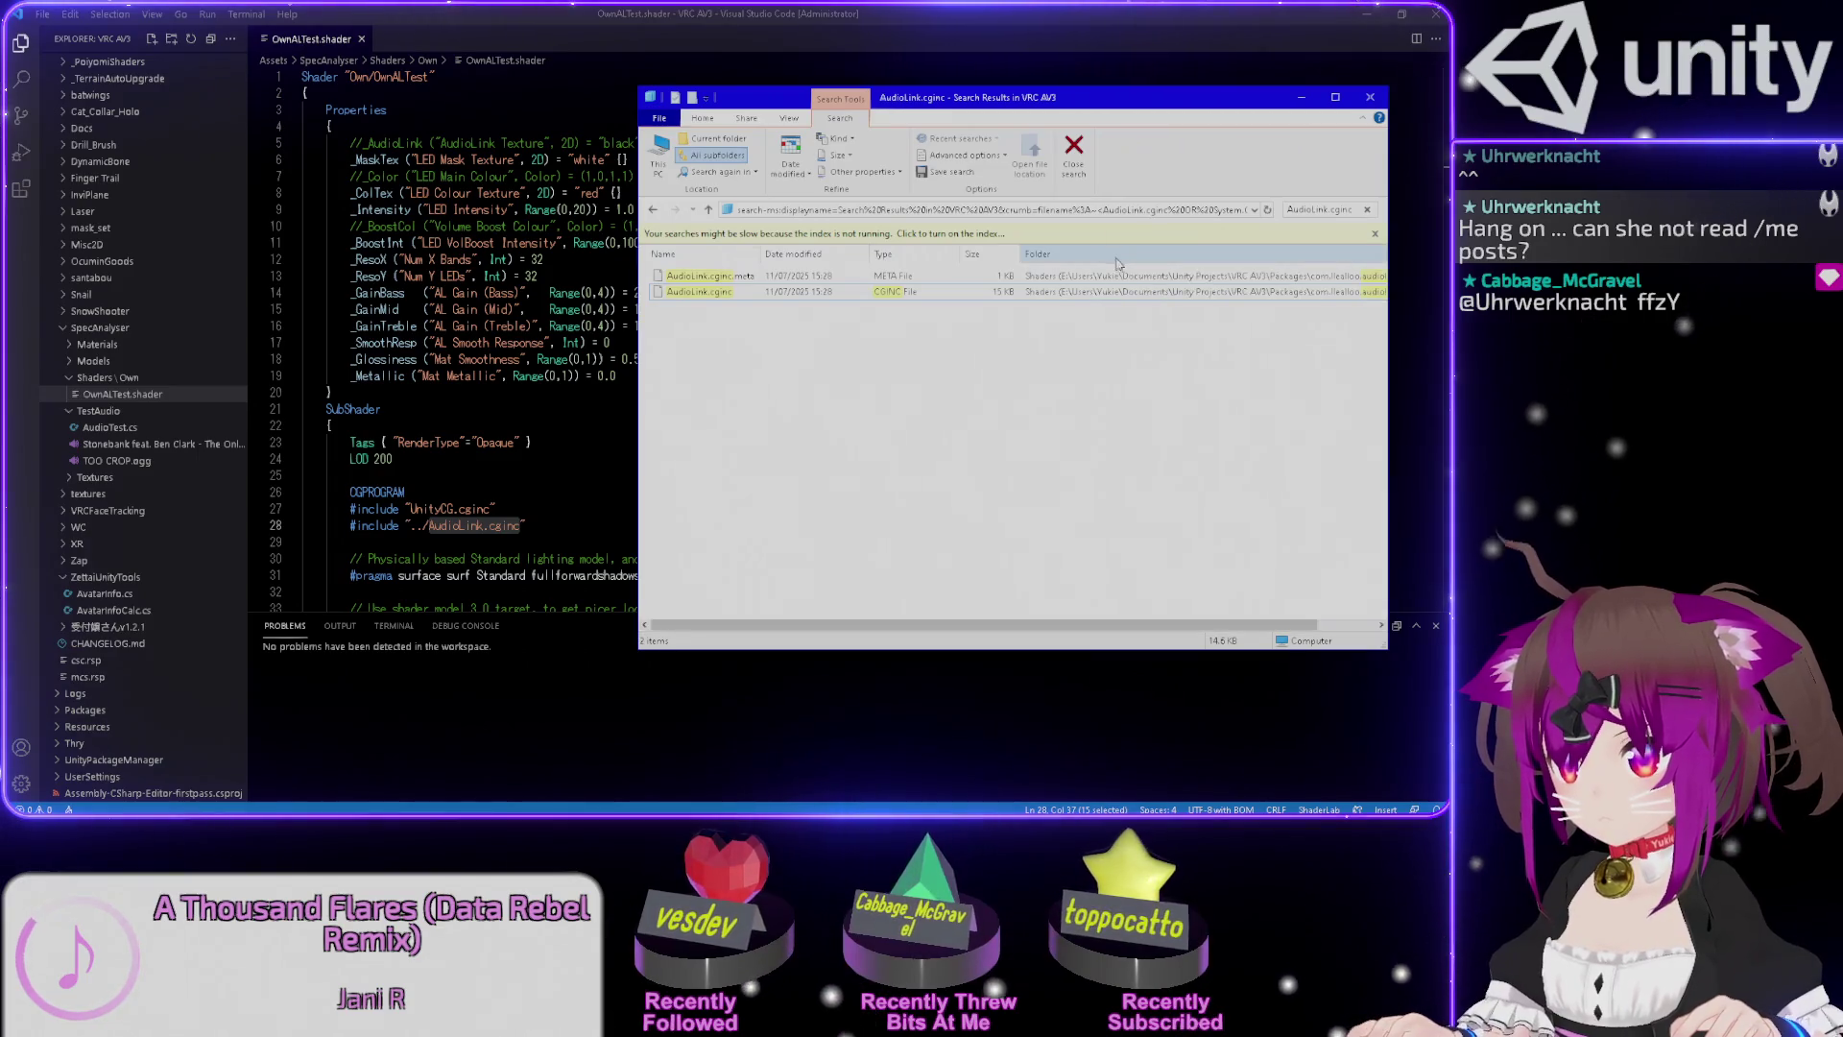
mouse_move(1260, 626)
mouse_down()
mouse_move(1323, 629)
mouse_move(1211, 626)
mouse_up()
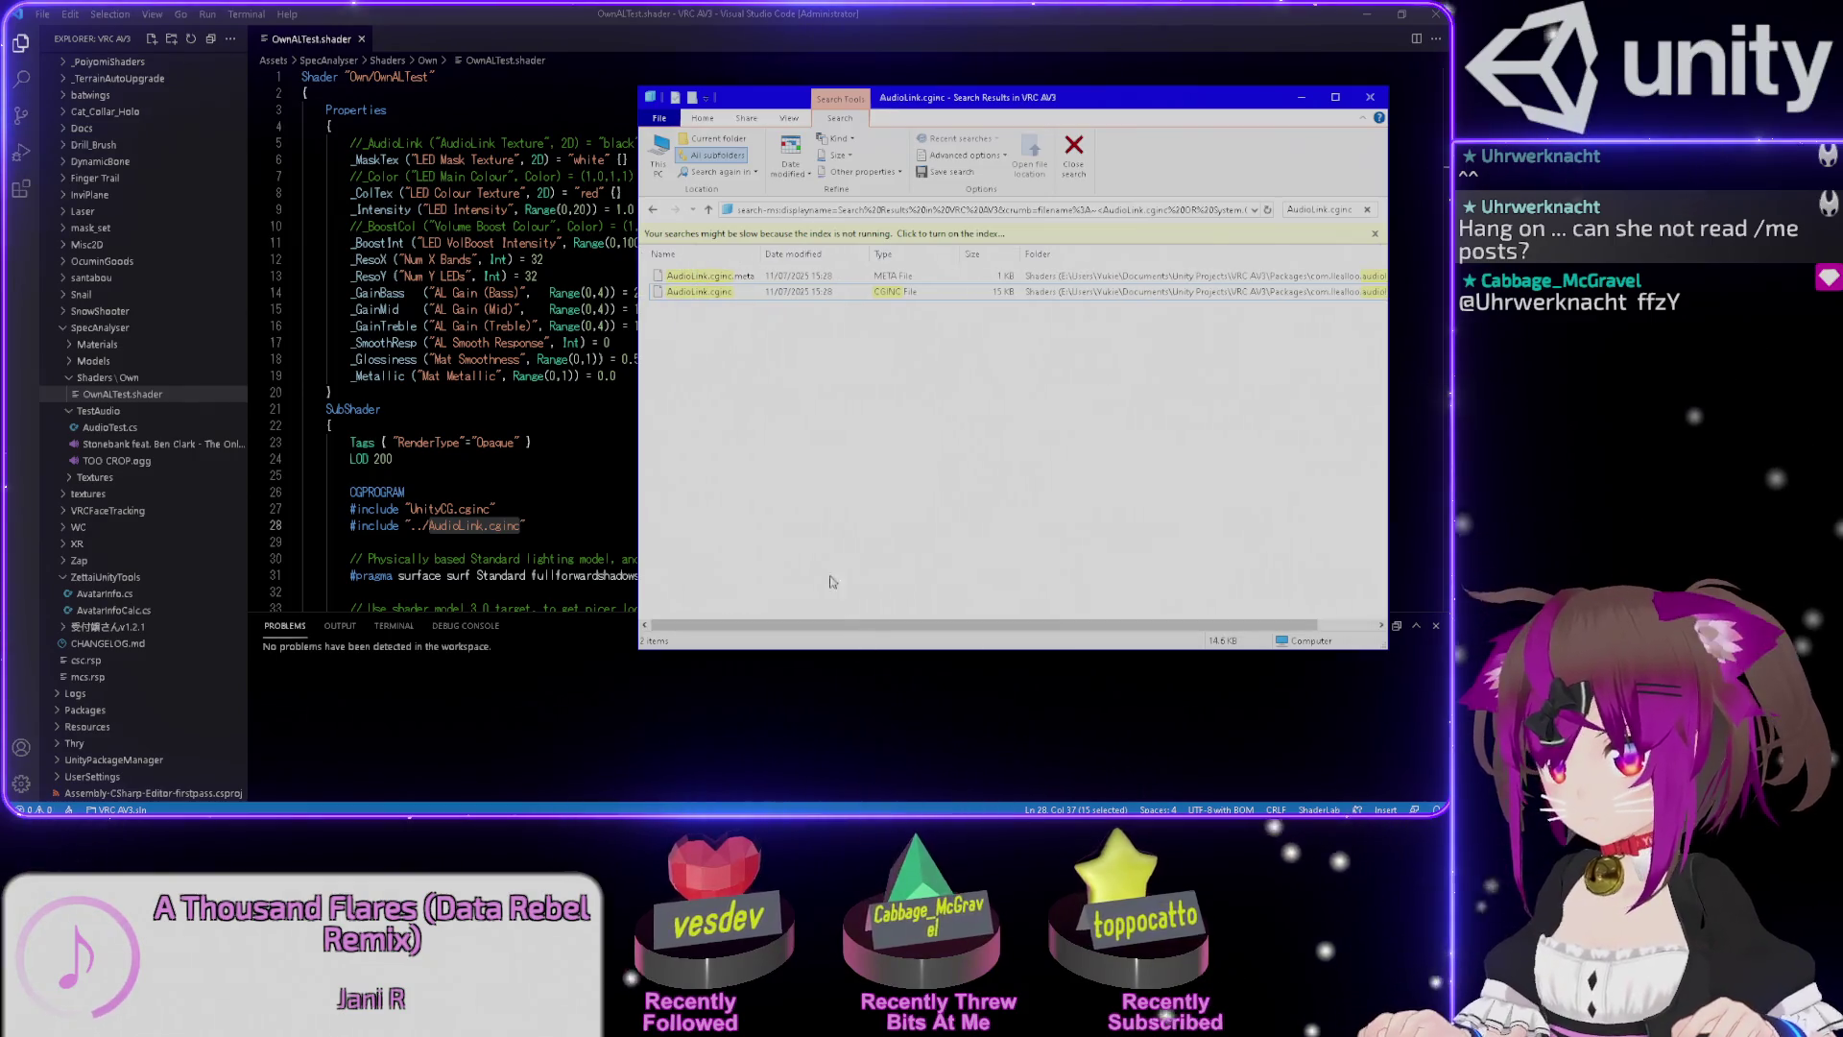
click(706, 290)
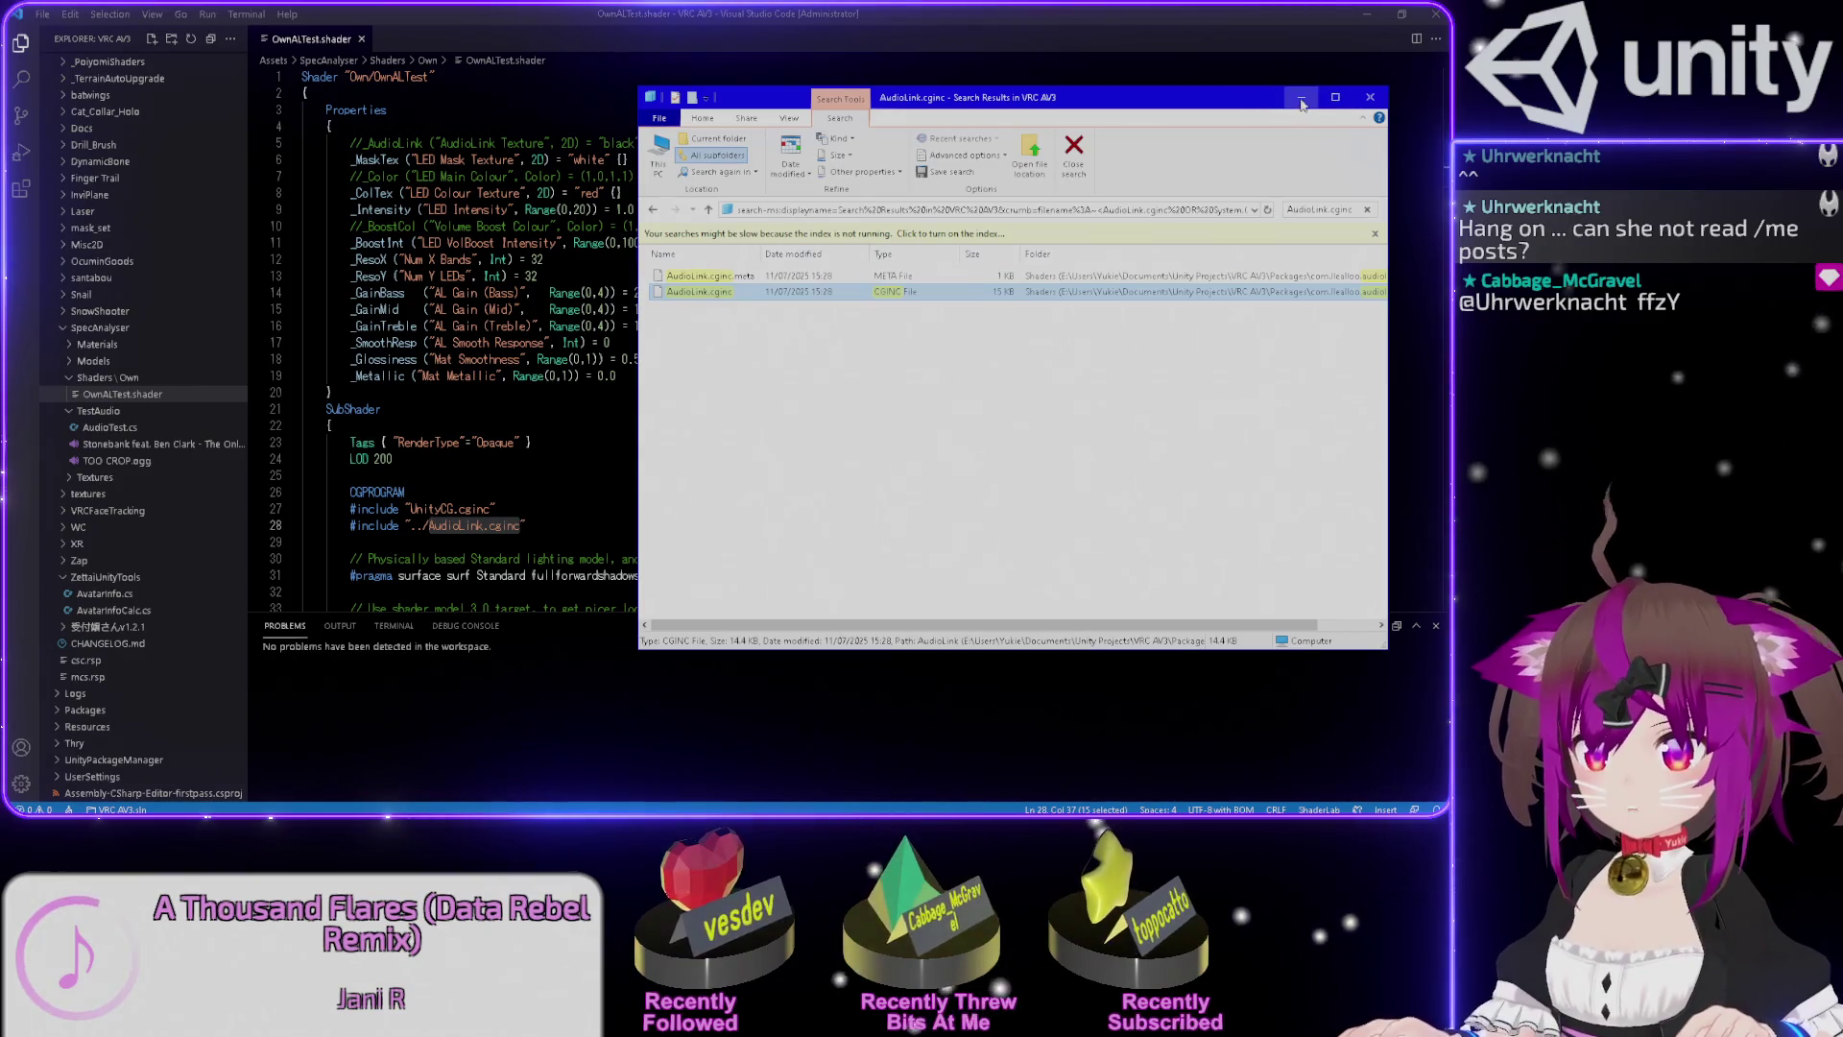
Compare the include's '../' path against AudioLink.cginc's real folder, selecting the '..' part.
click(1370, 96)
click(395, 525)
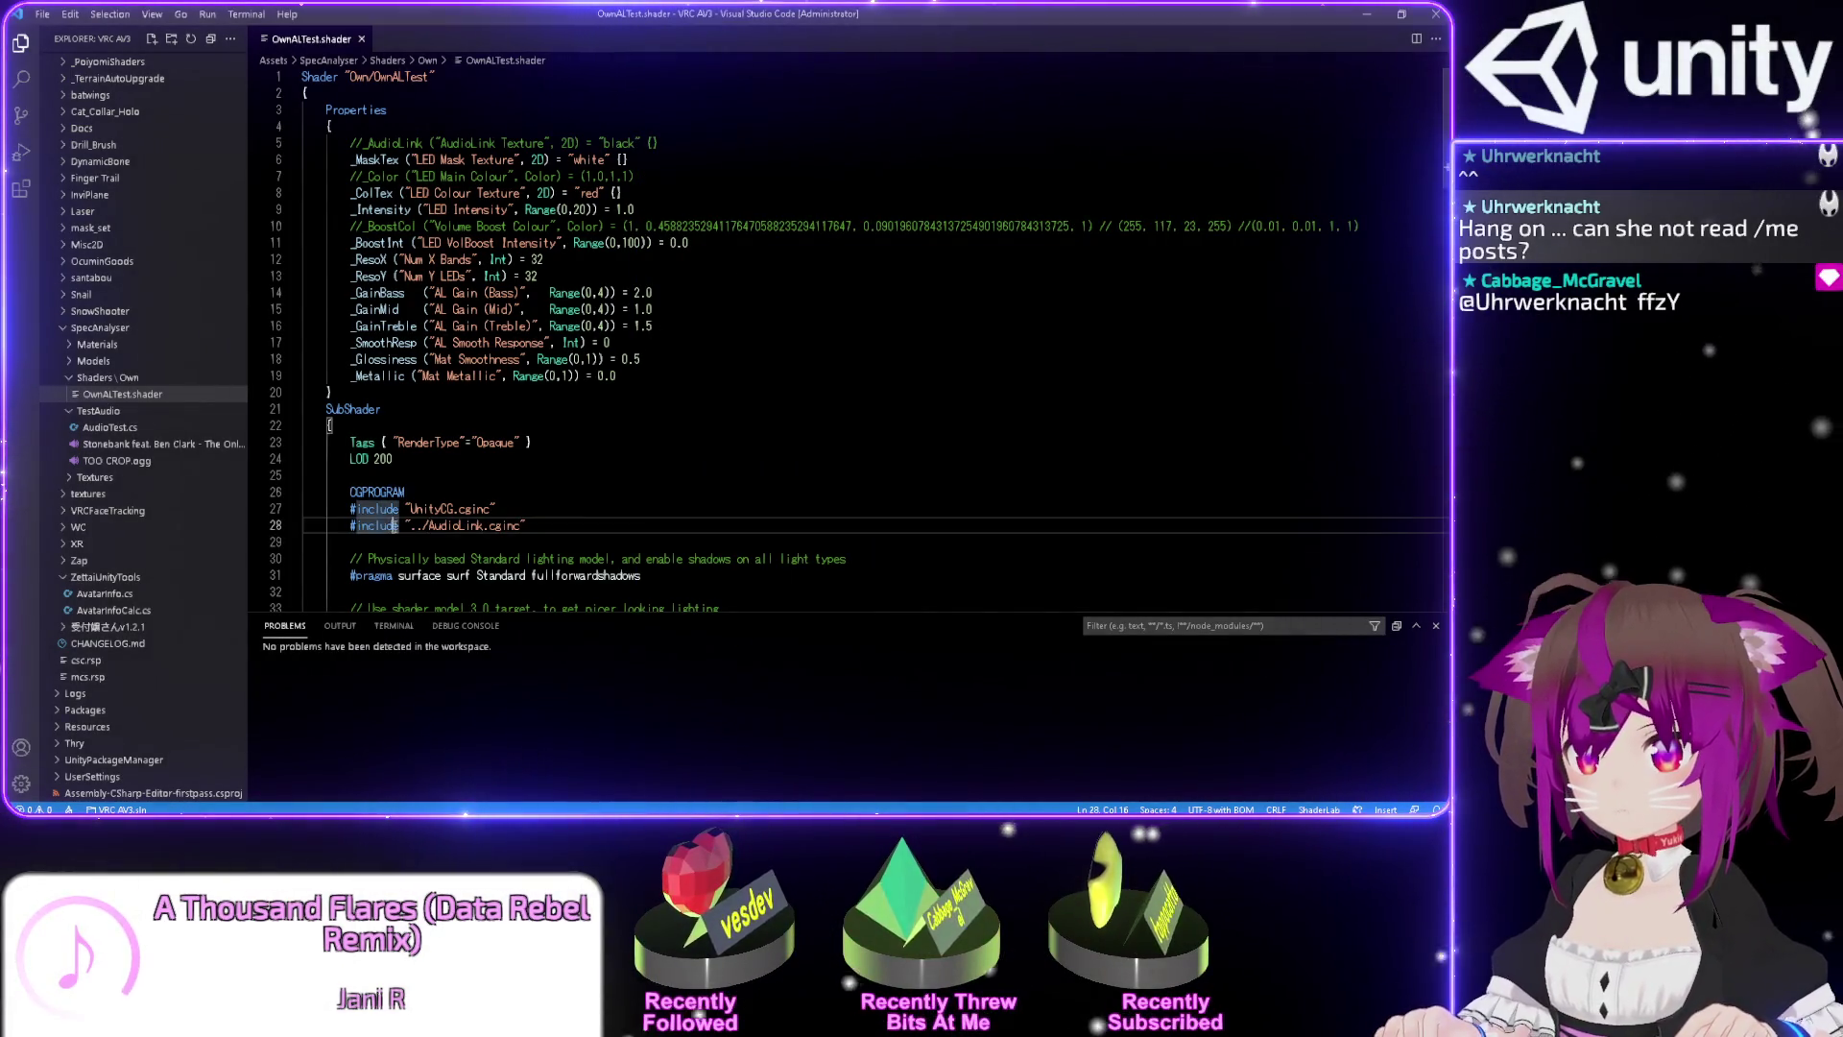
click(422, 526)
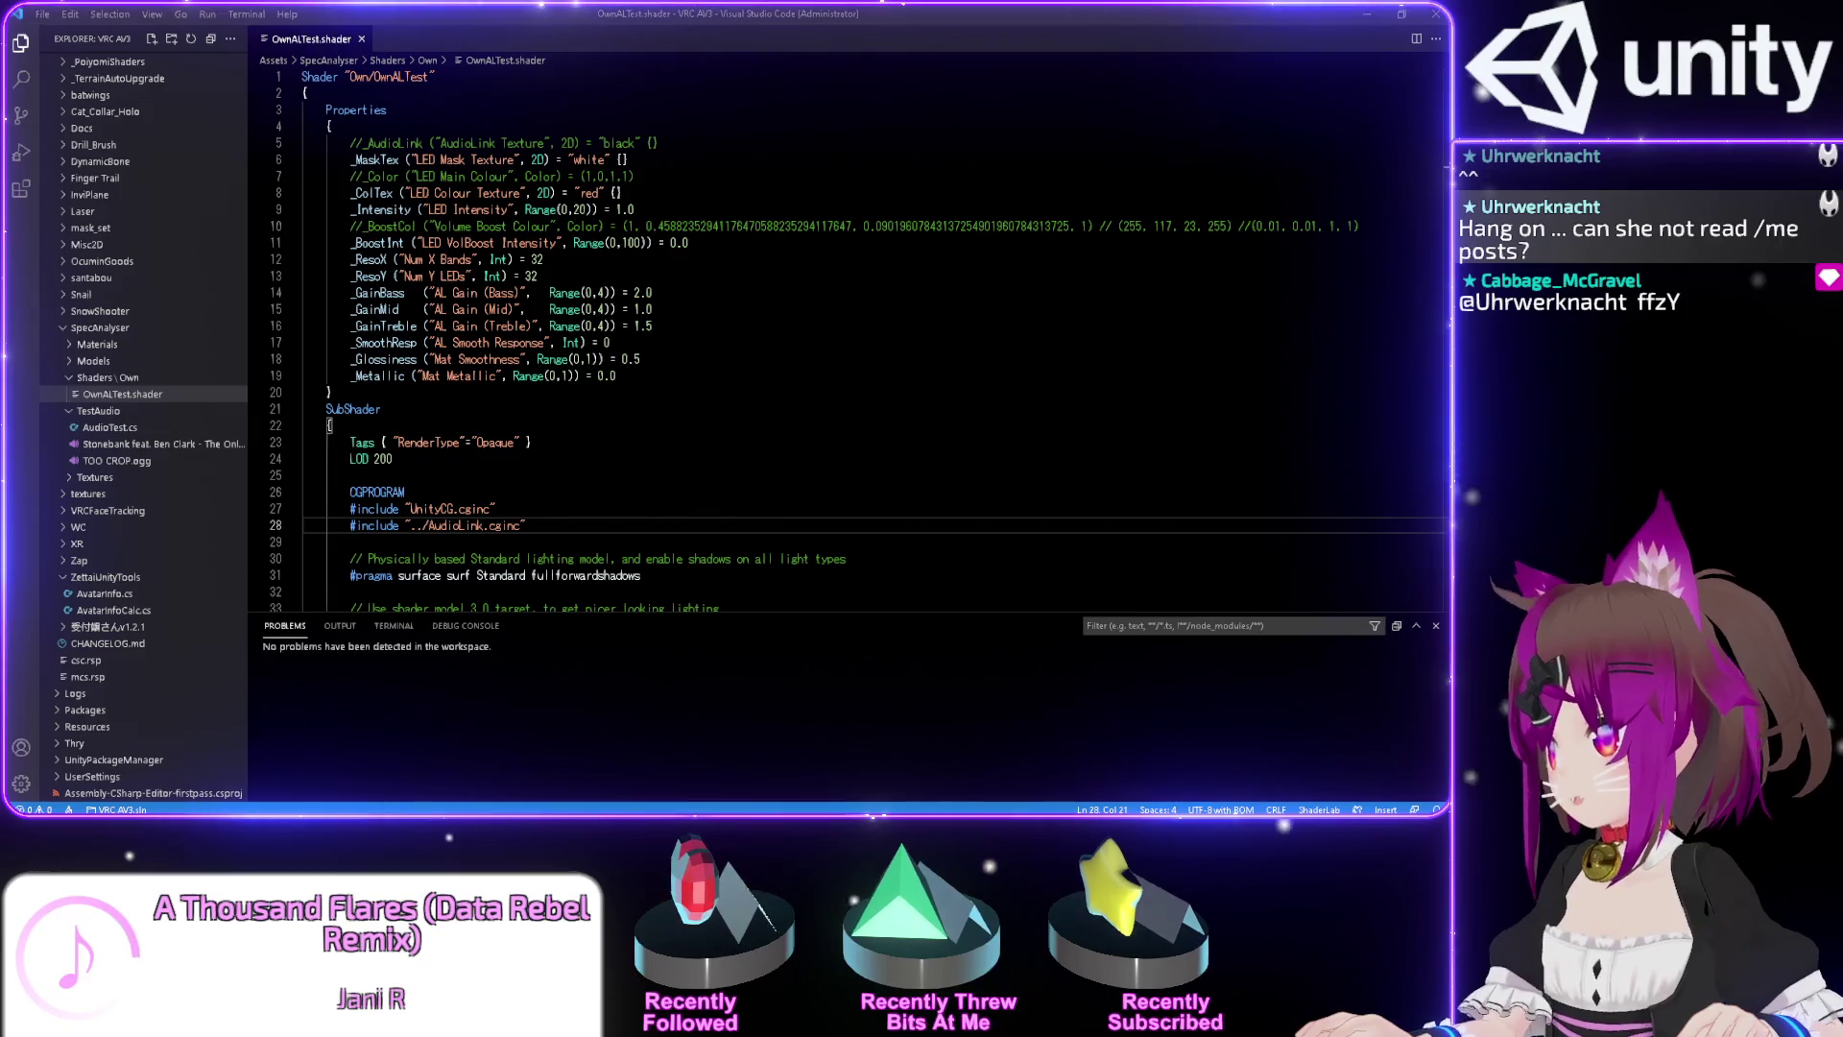
key(alt+Tab)
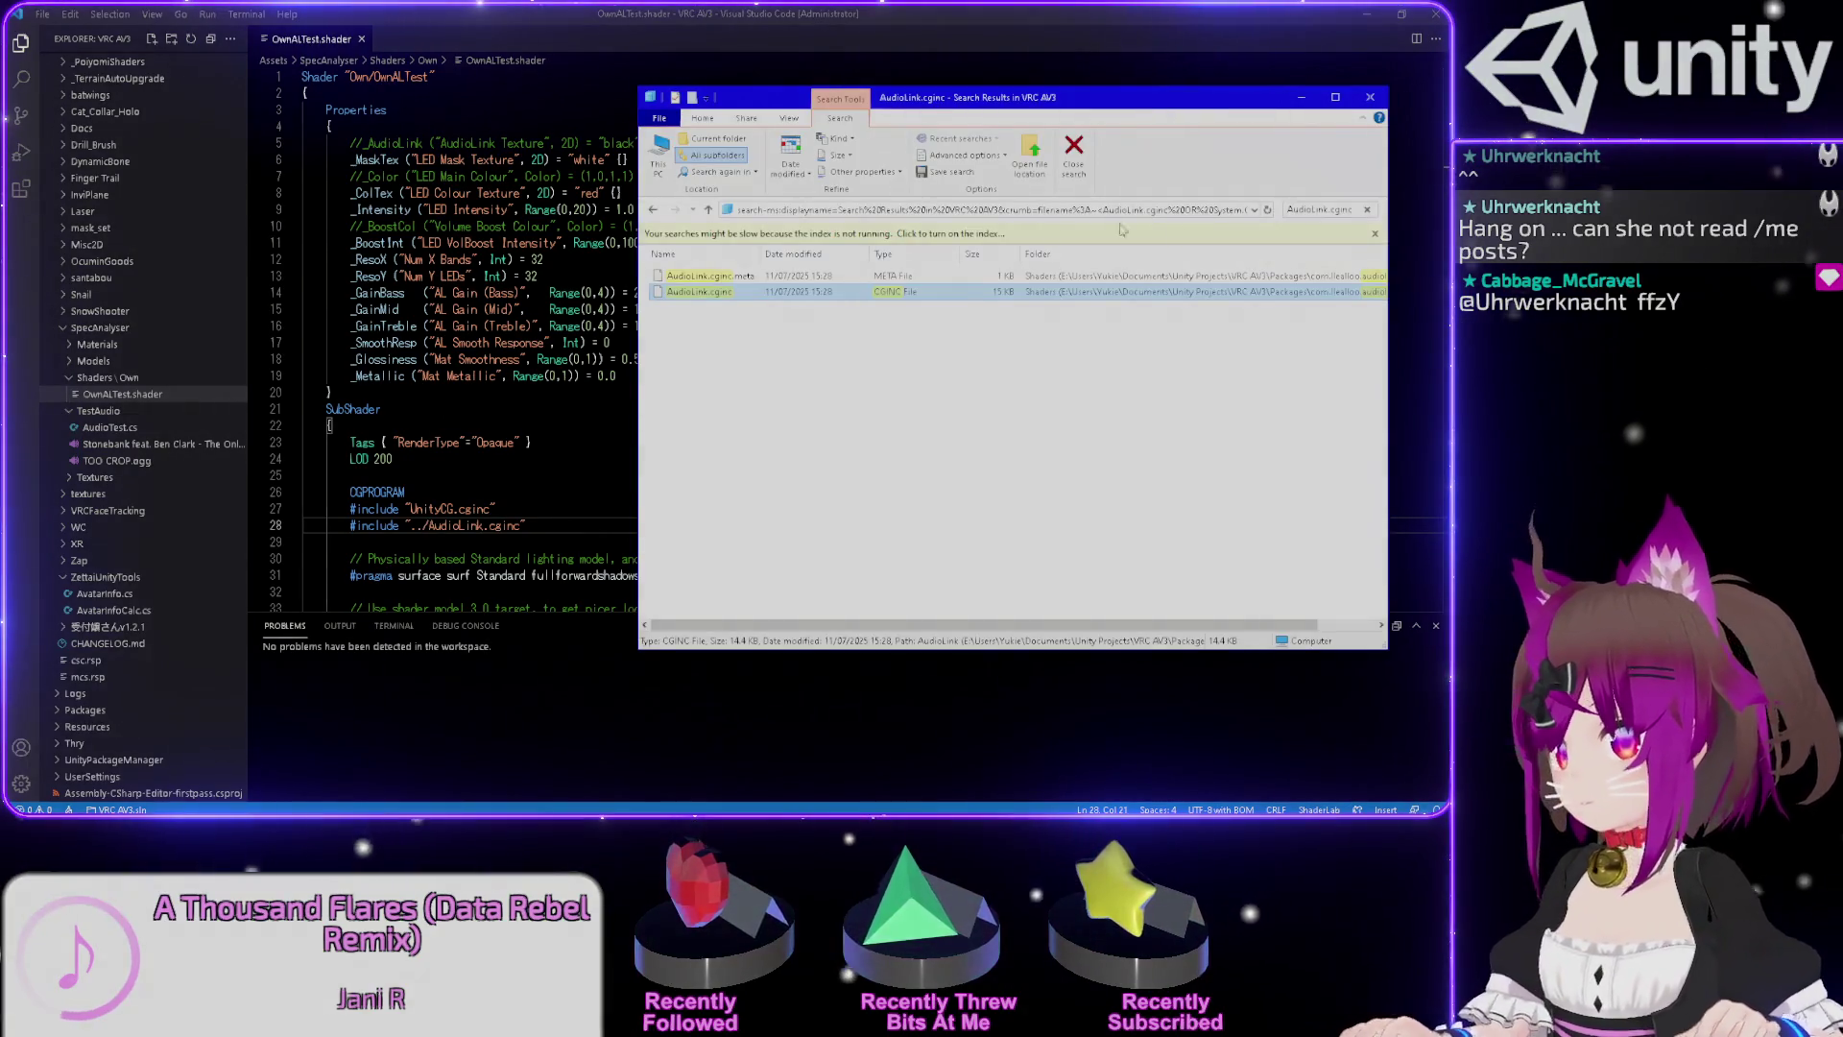
click(913, 396)
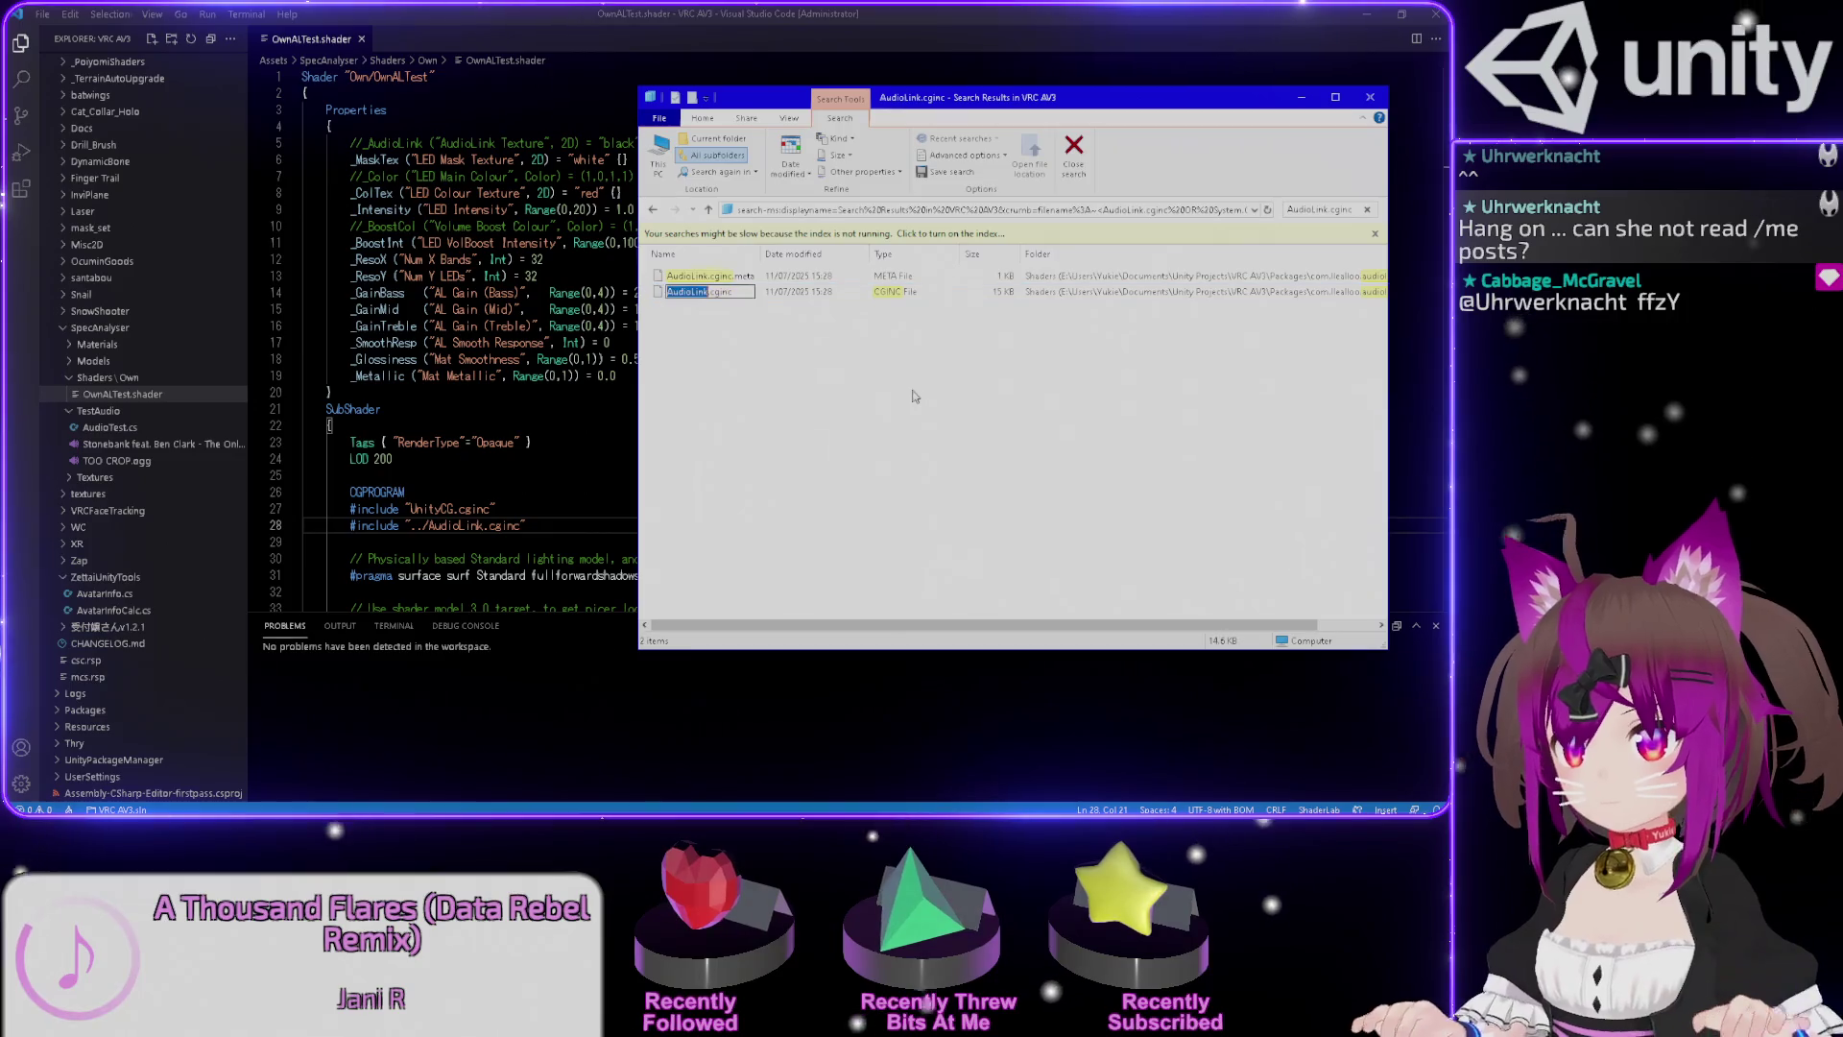
key(Down)
key(Down)
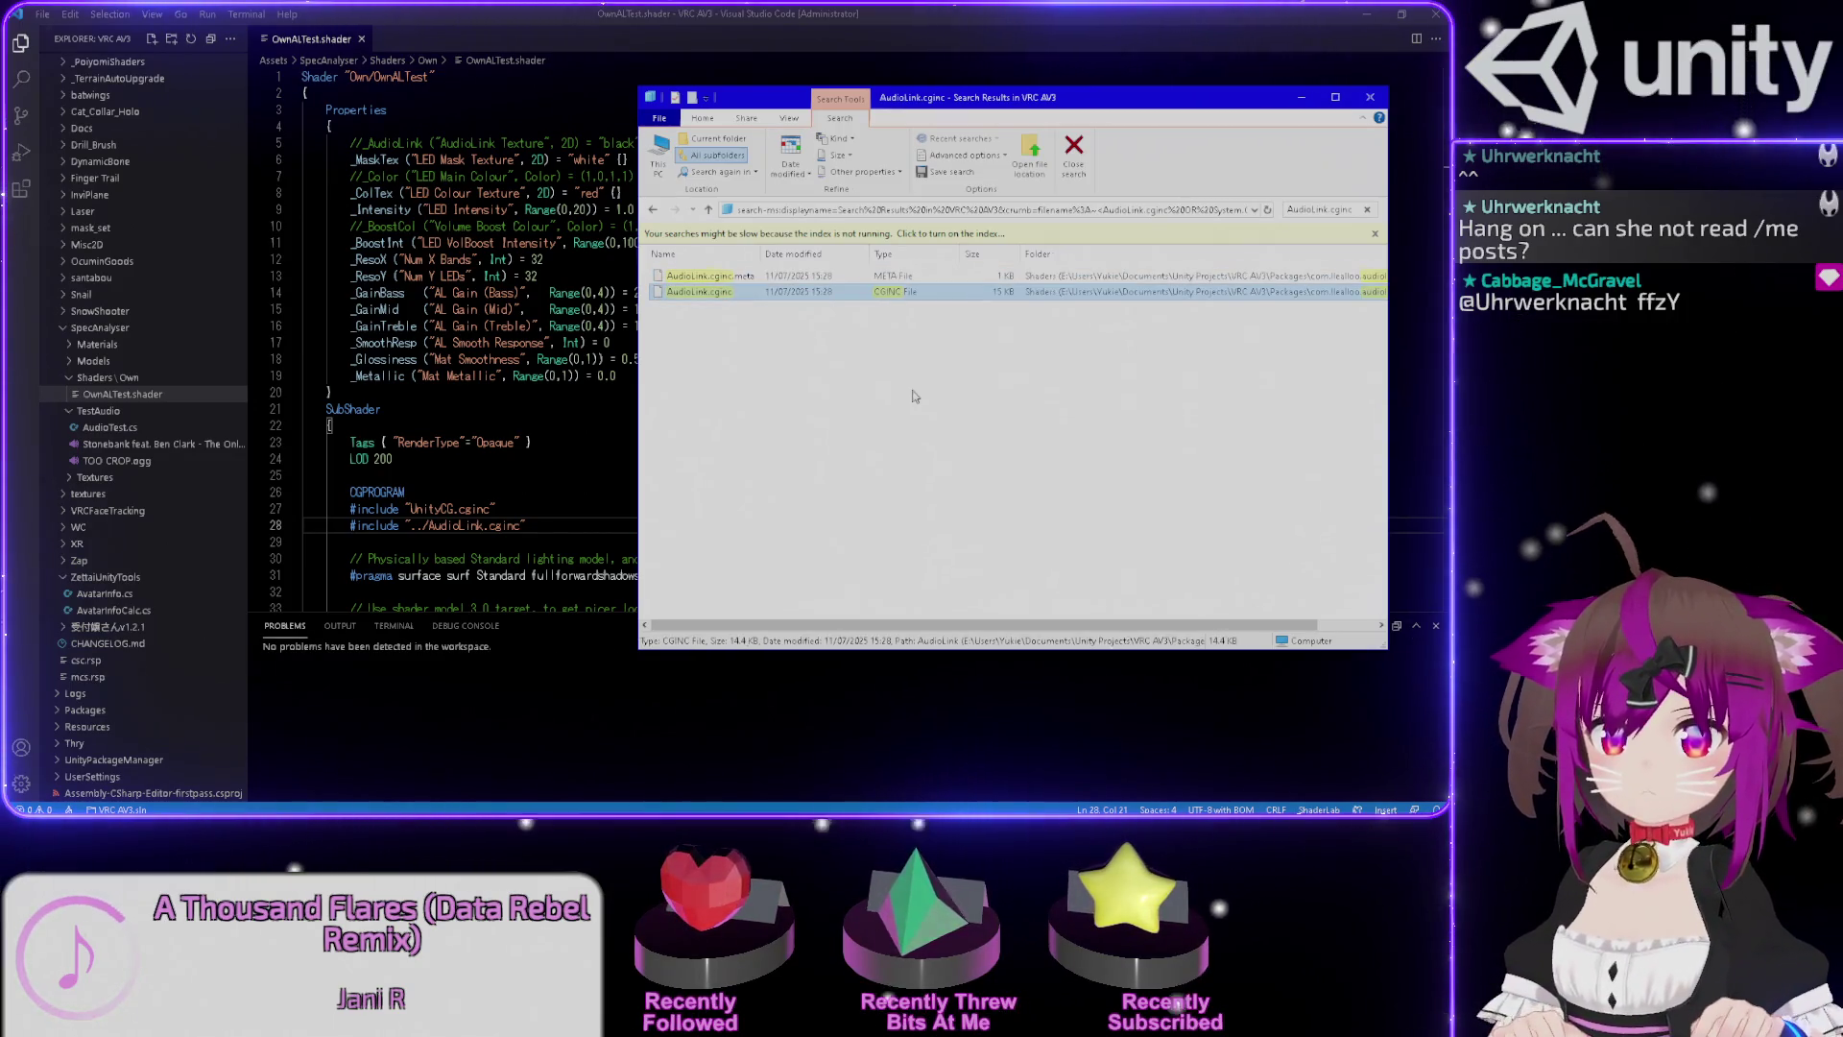
key(alt+Tab)
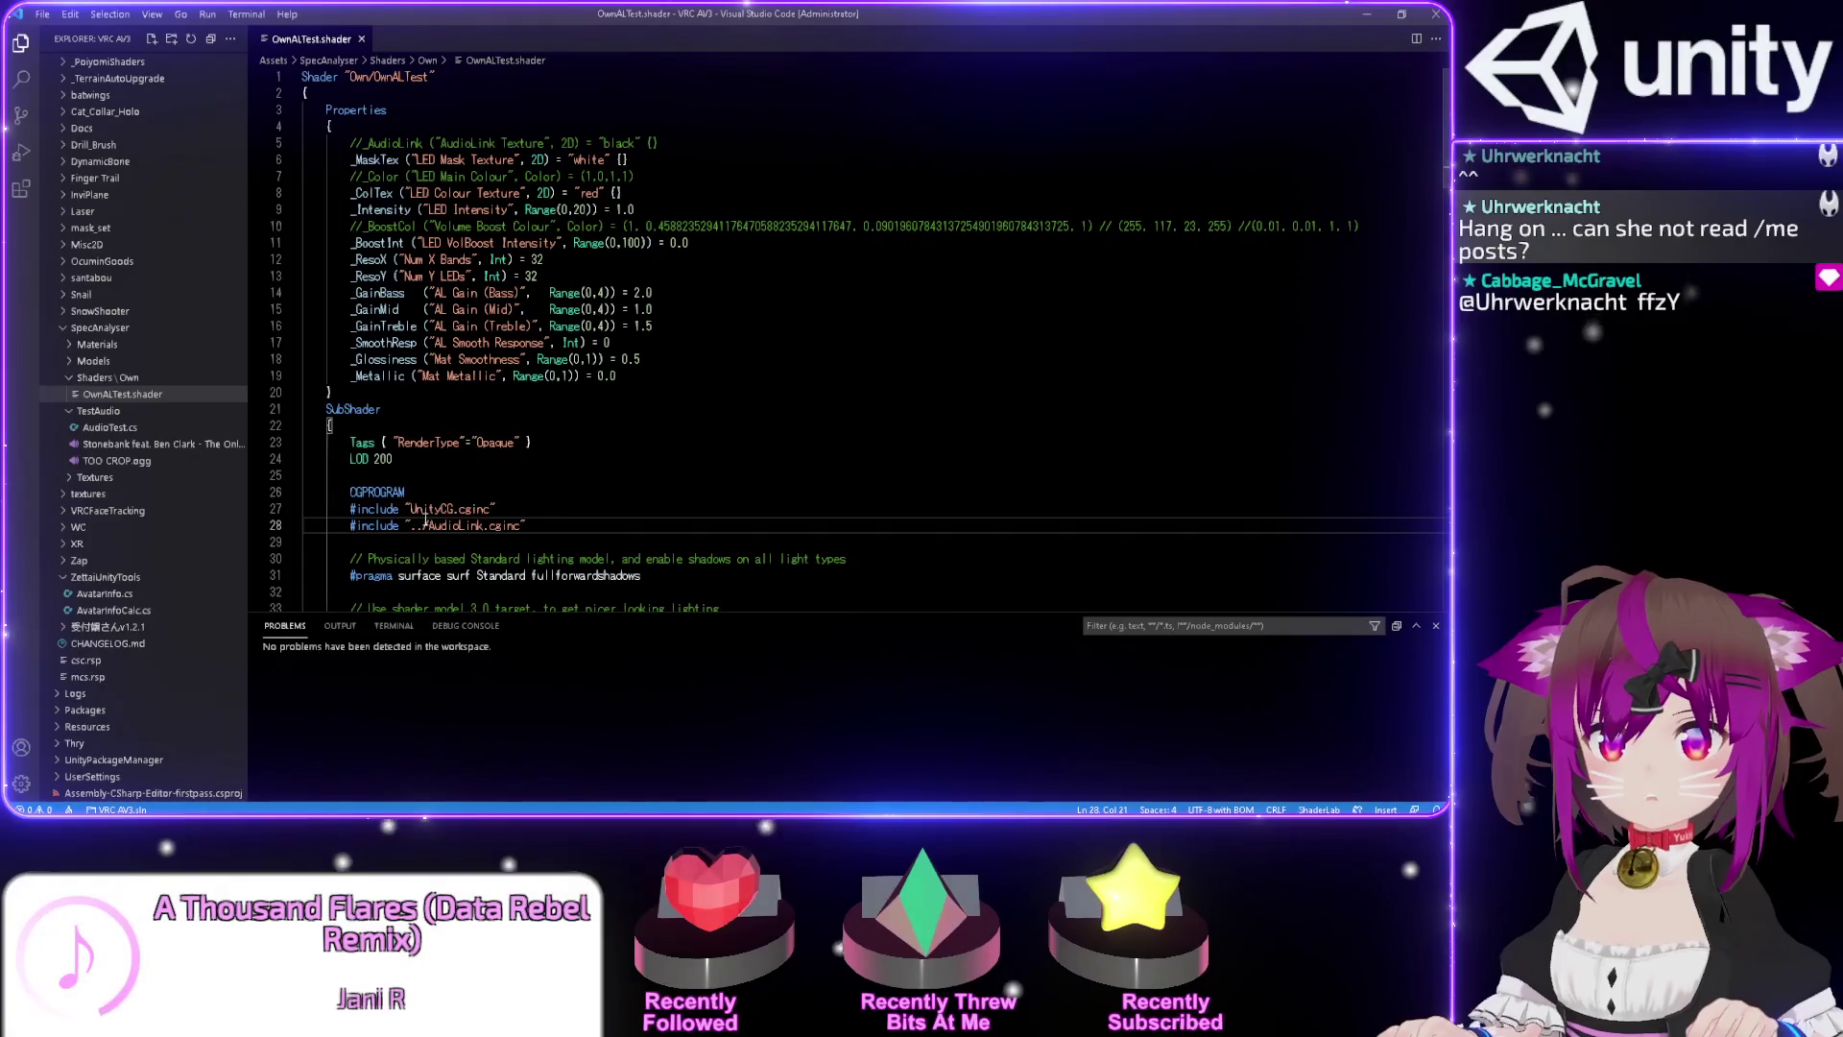
drag(408, 525, 423, 525)
Remove the '../' prefix from the AudioLink.cginc include and recheck Unity.
key(Delete)
key(Delete)
key(alt+Tab)
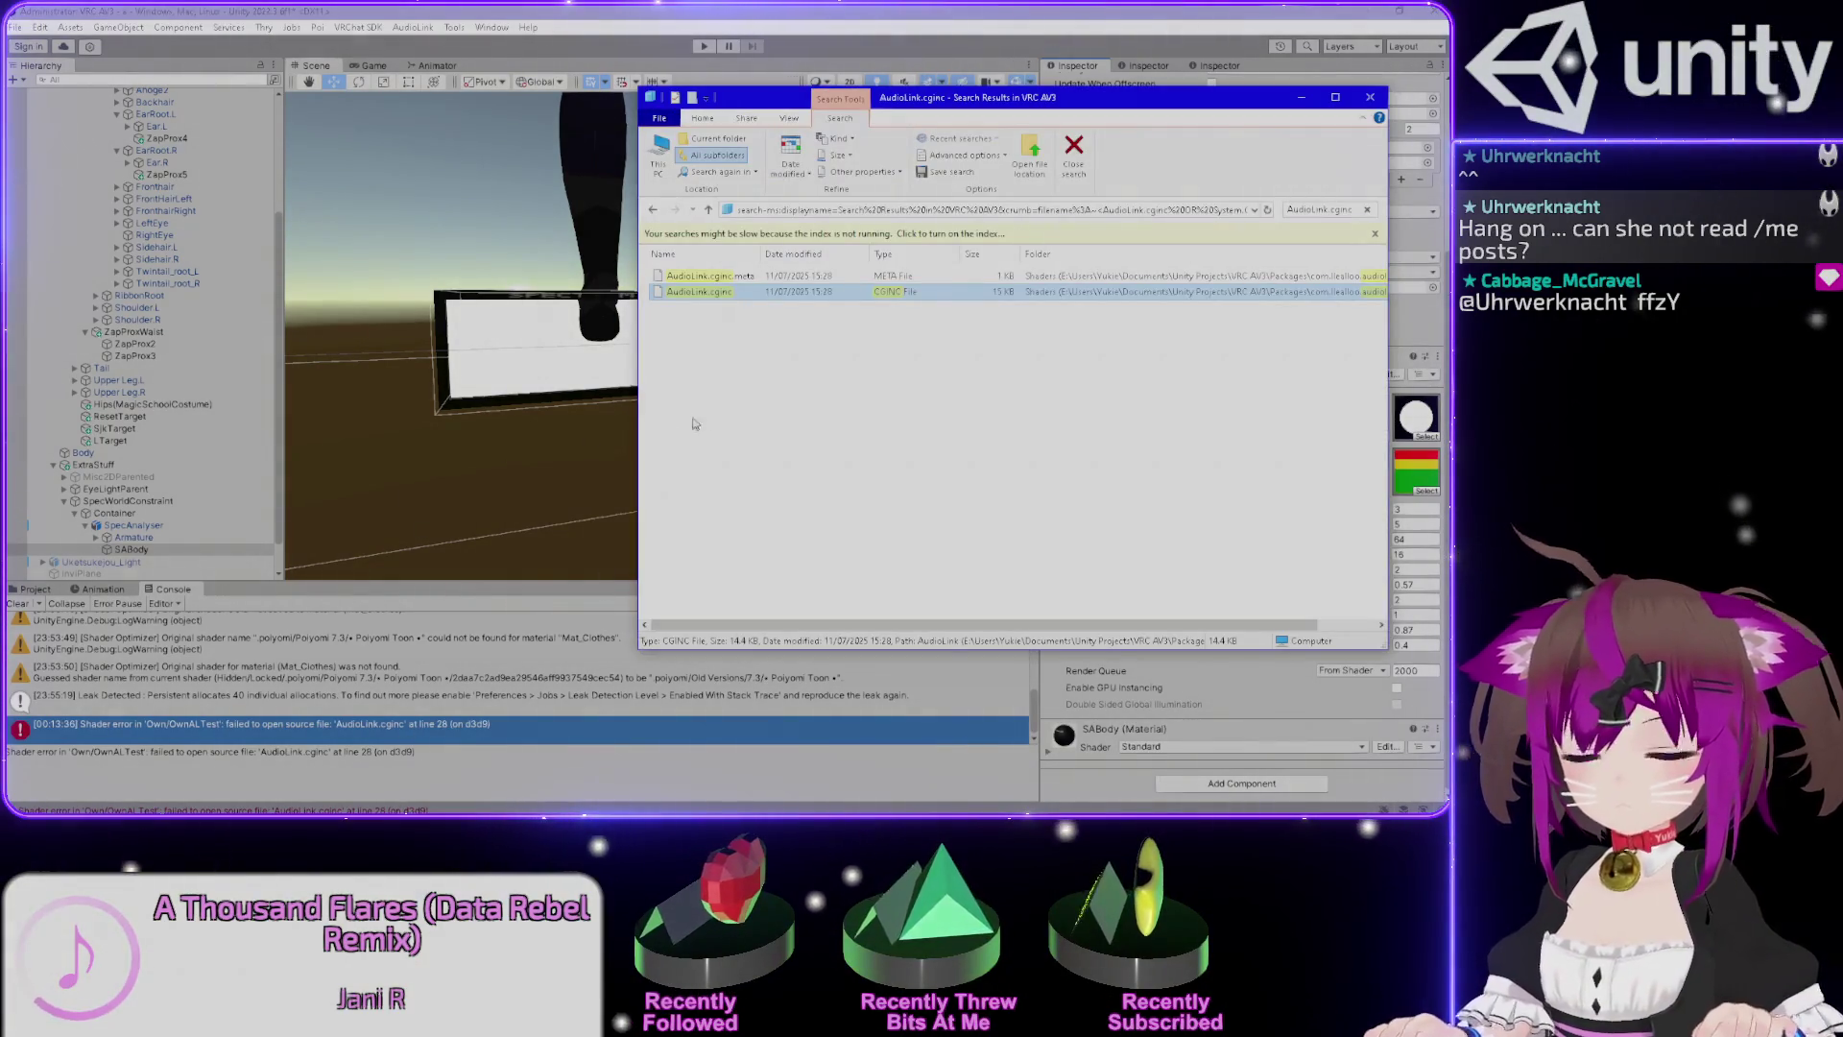
key(alt+Tab)
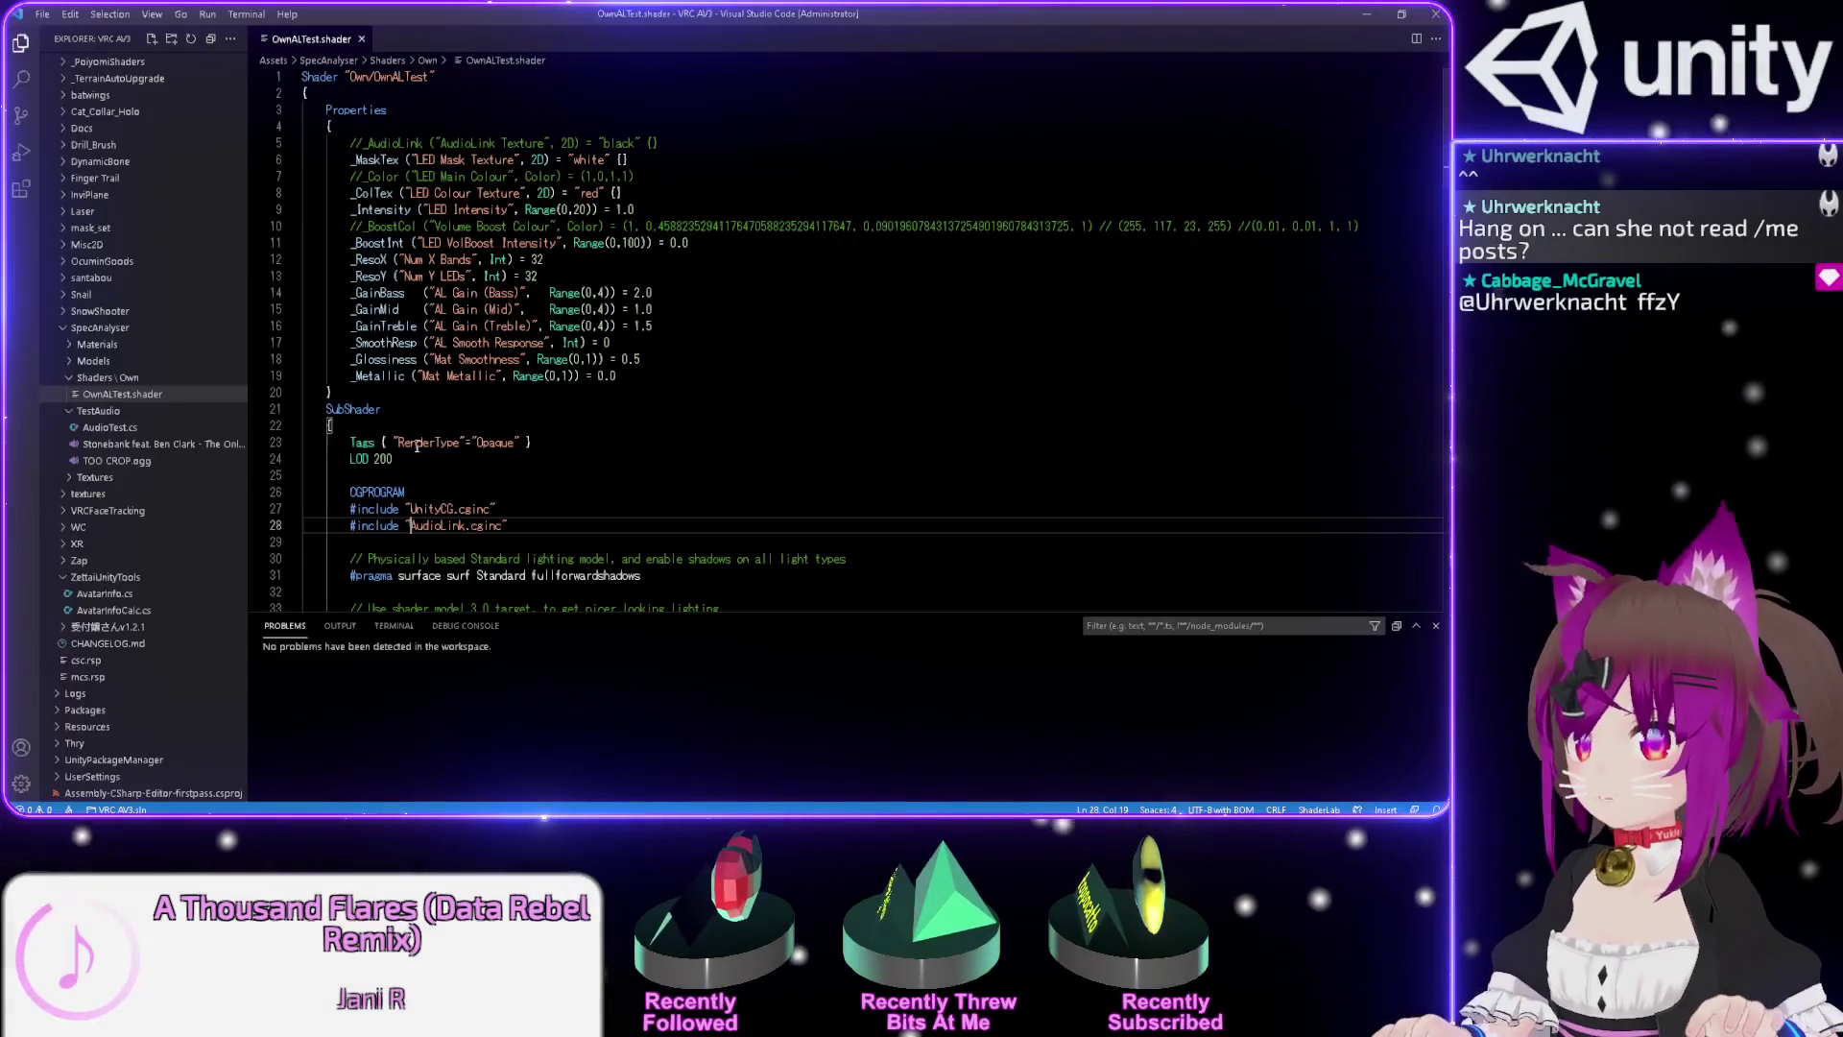
Change the include to <AudioLink.cginc>, save, and check Unity's compile result.
key(BackSpace)
text(<)
key(End)
key(BackSpace)
text(>)
key(ctrl+s)
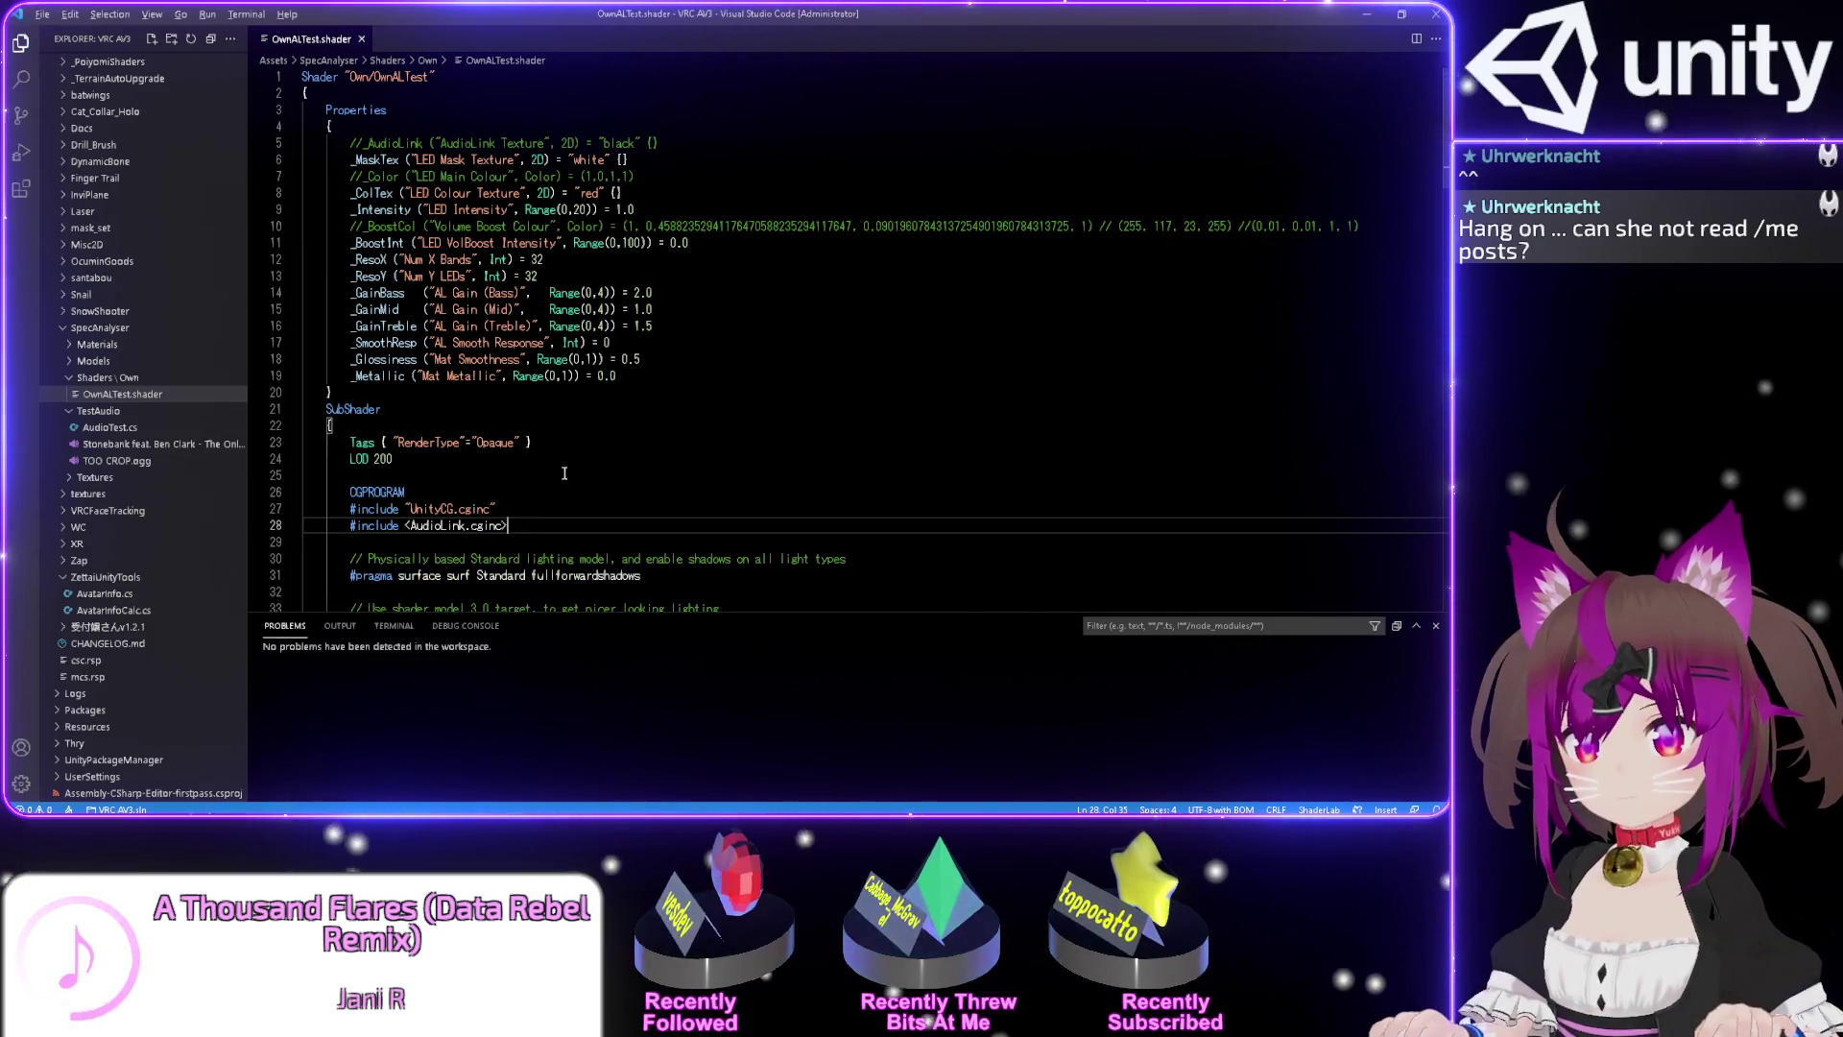
key(alt+Tab)
key(alt+Tab)
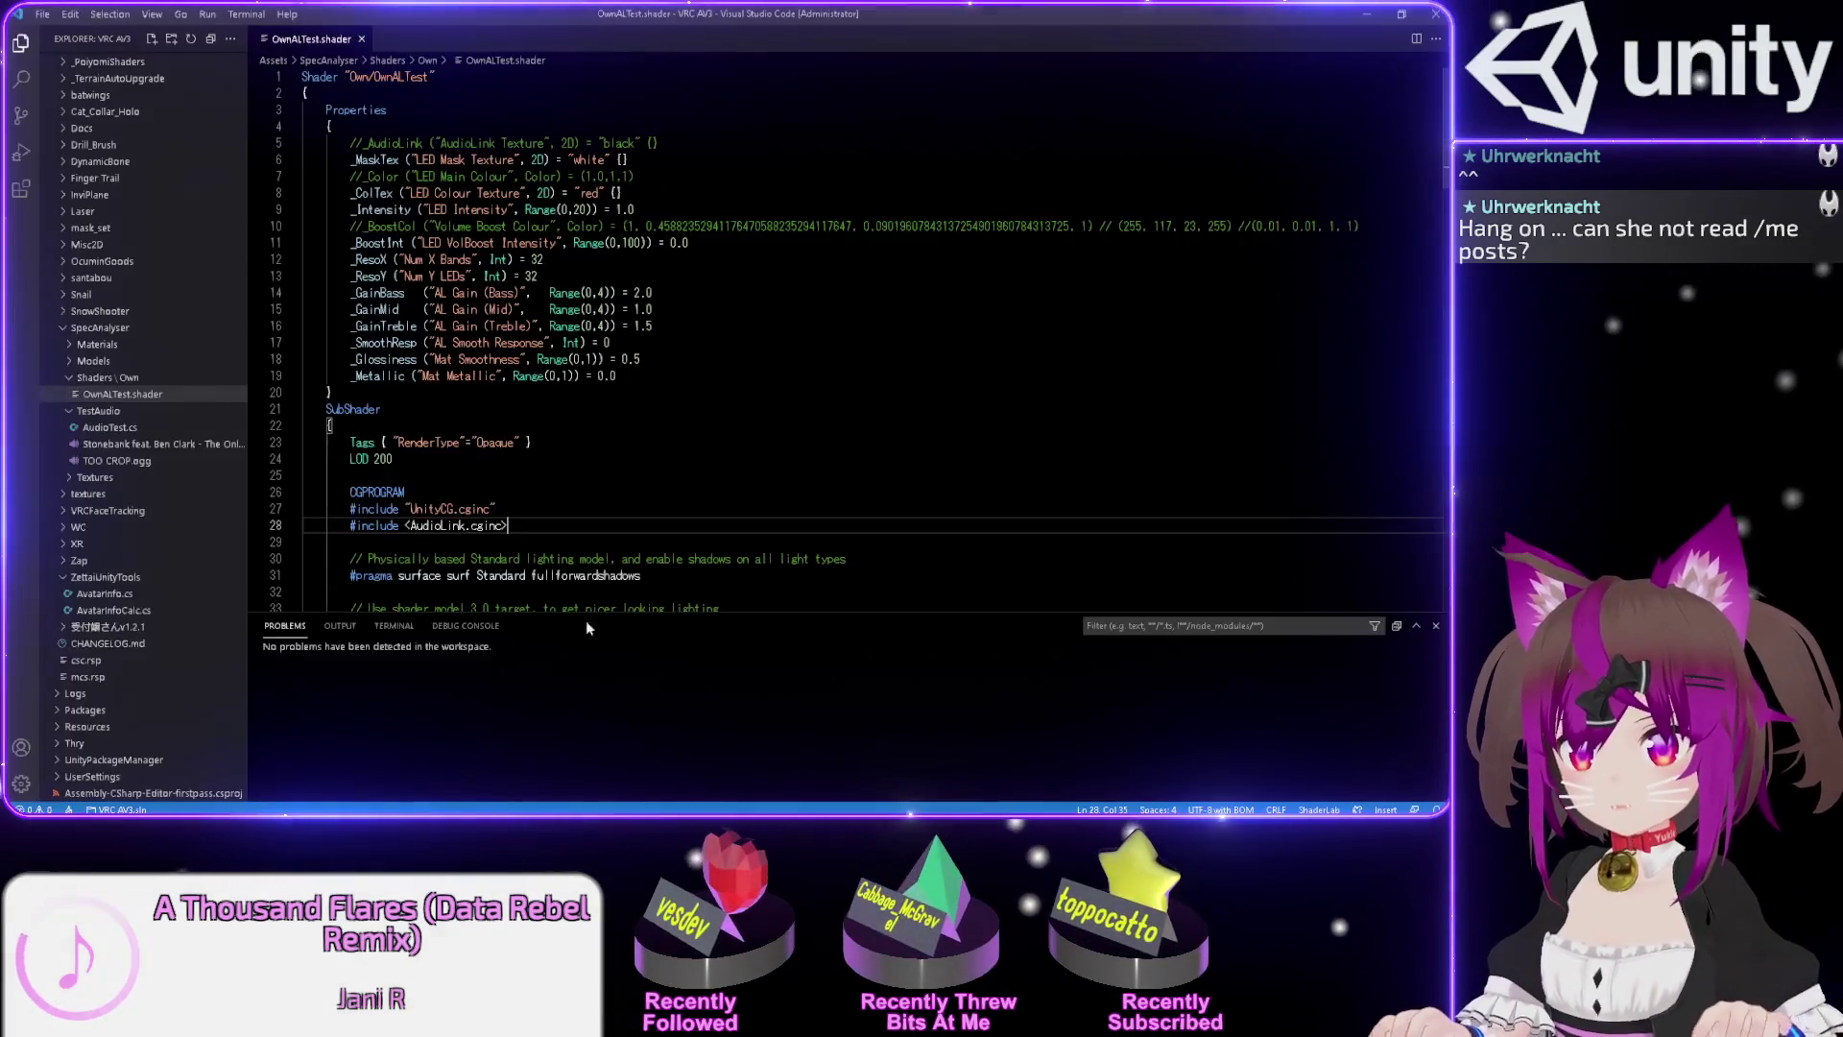
Restore the include path to "../AudioLink.cginc".
key(BackSpace)
text(")
click(411, 525)
key(BackSpace)
text("../)
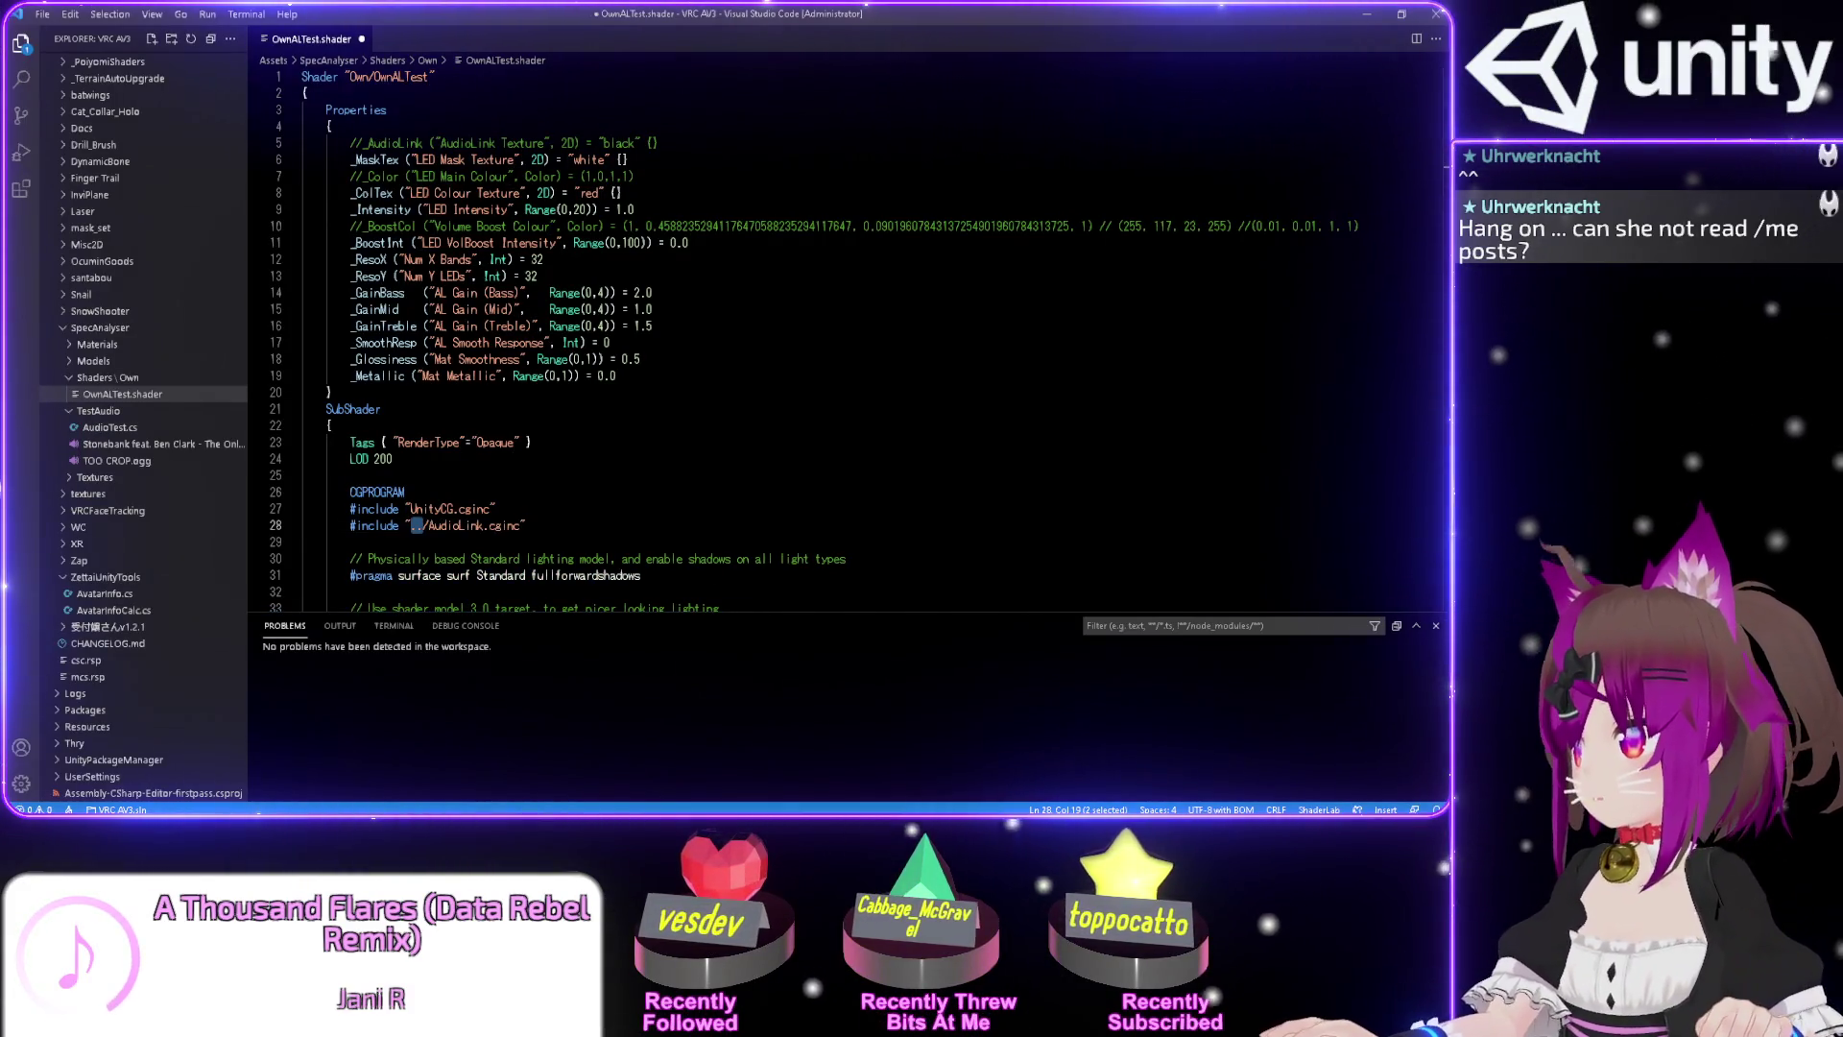
Paste a copy of AudioLink.cginc into Assets/SpecAnalyser/Shaders/Own, then return to Unity.
key(alt+Tab)
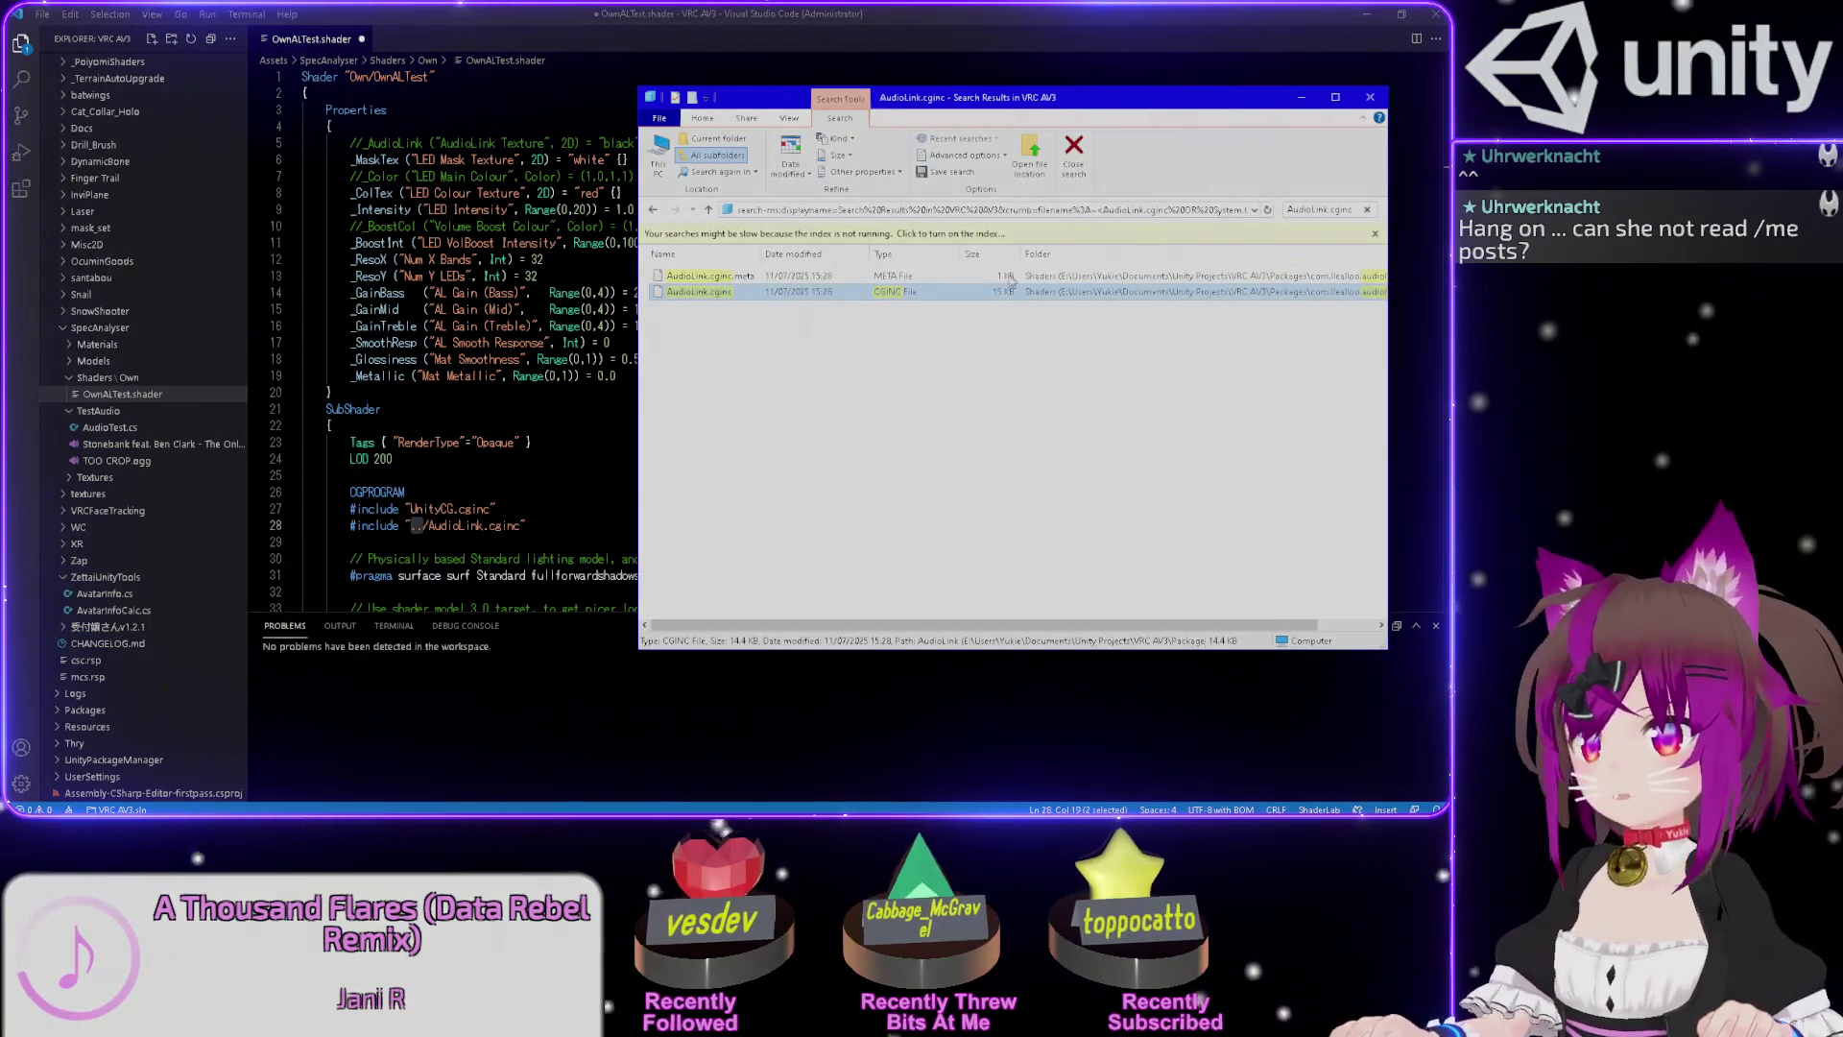
key(BackSpace)
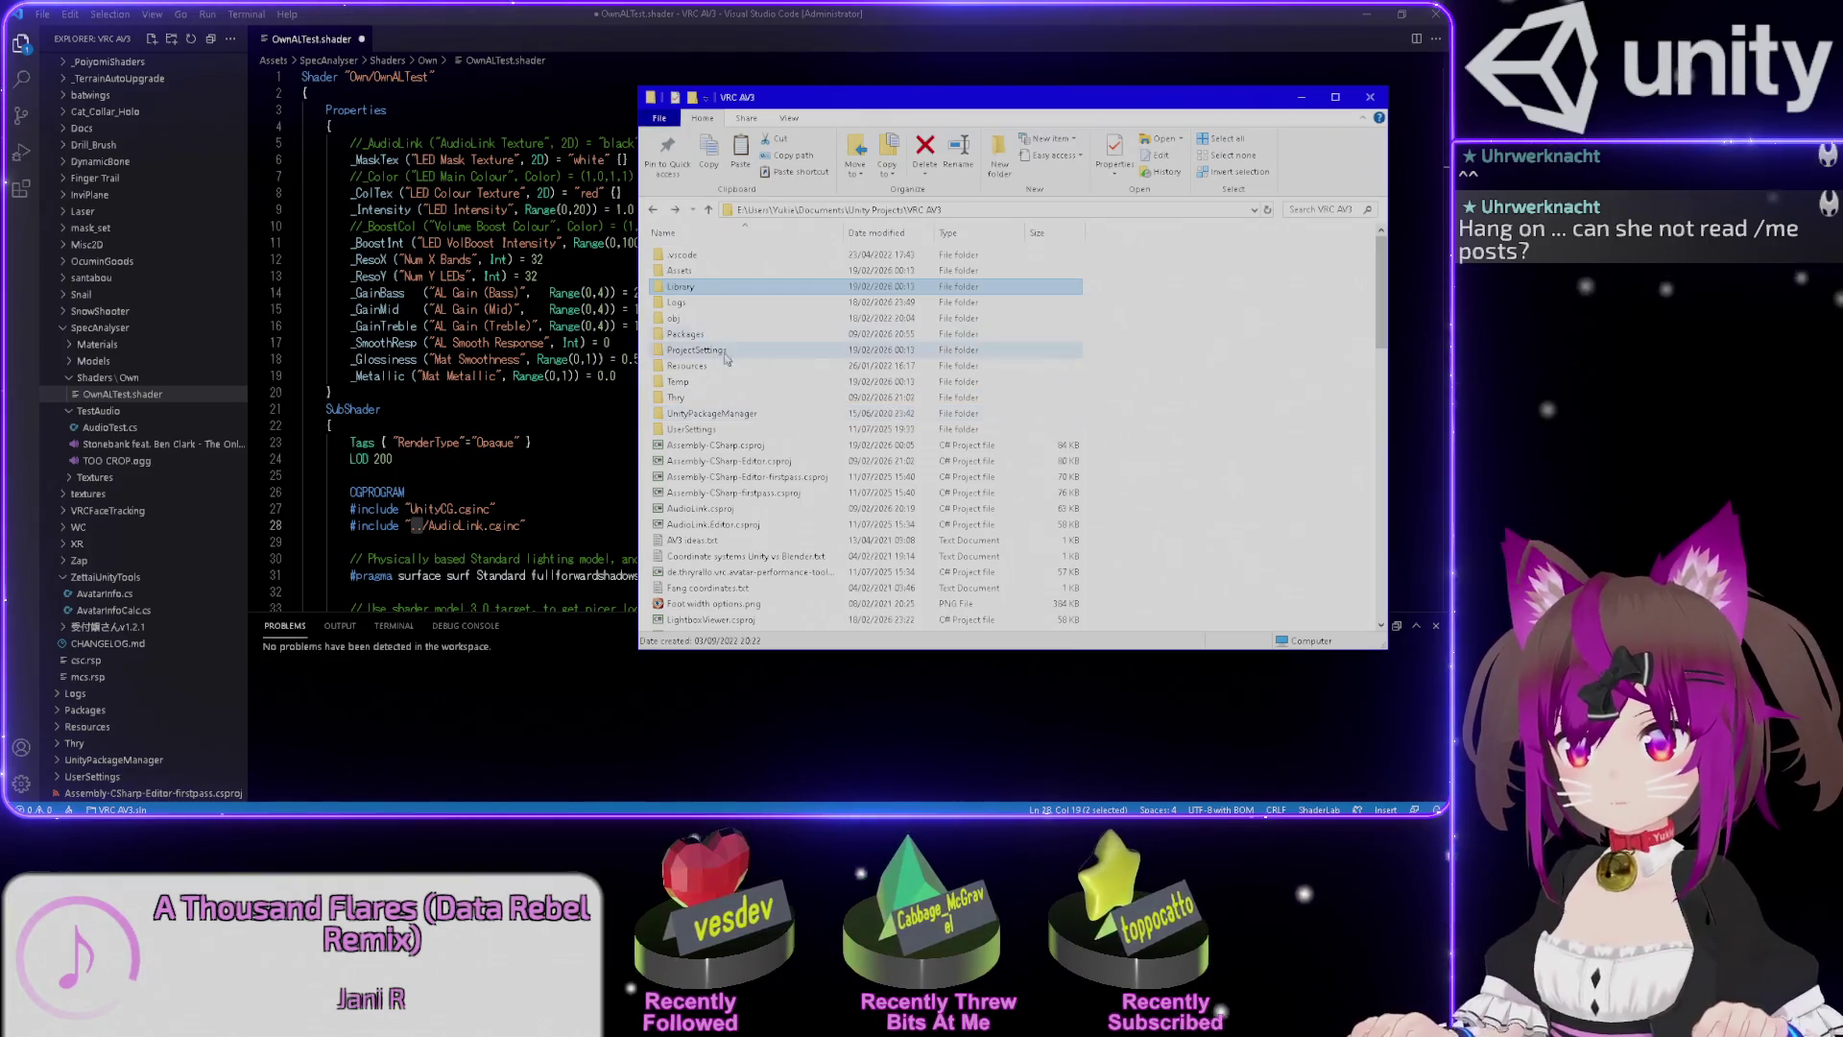
double_click(708, 272)
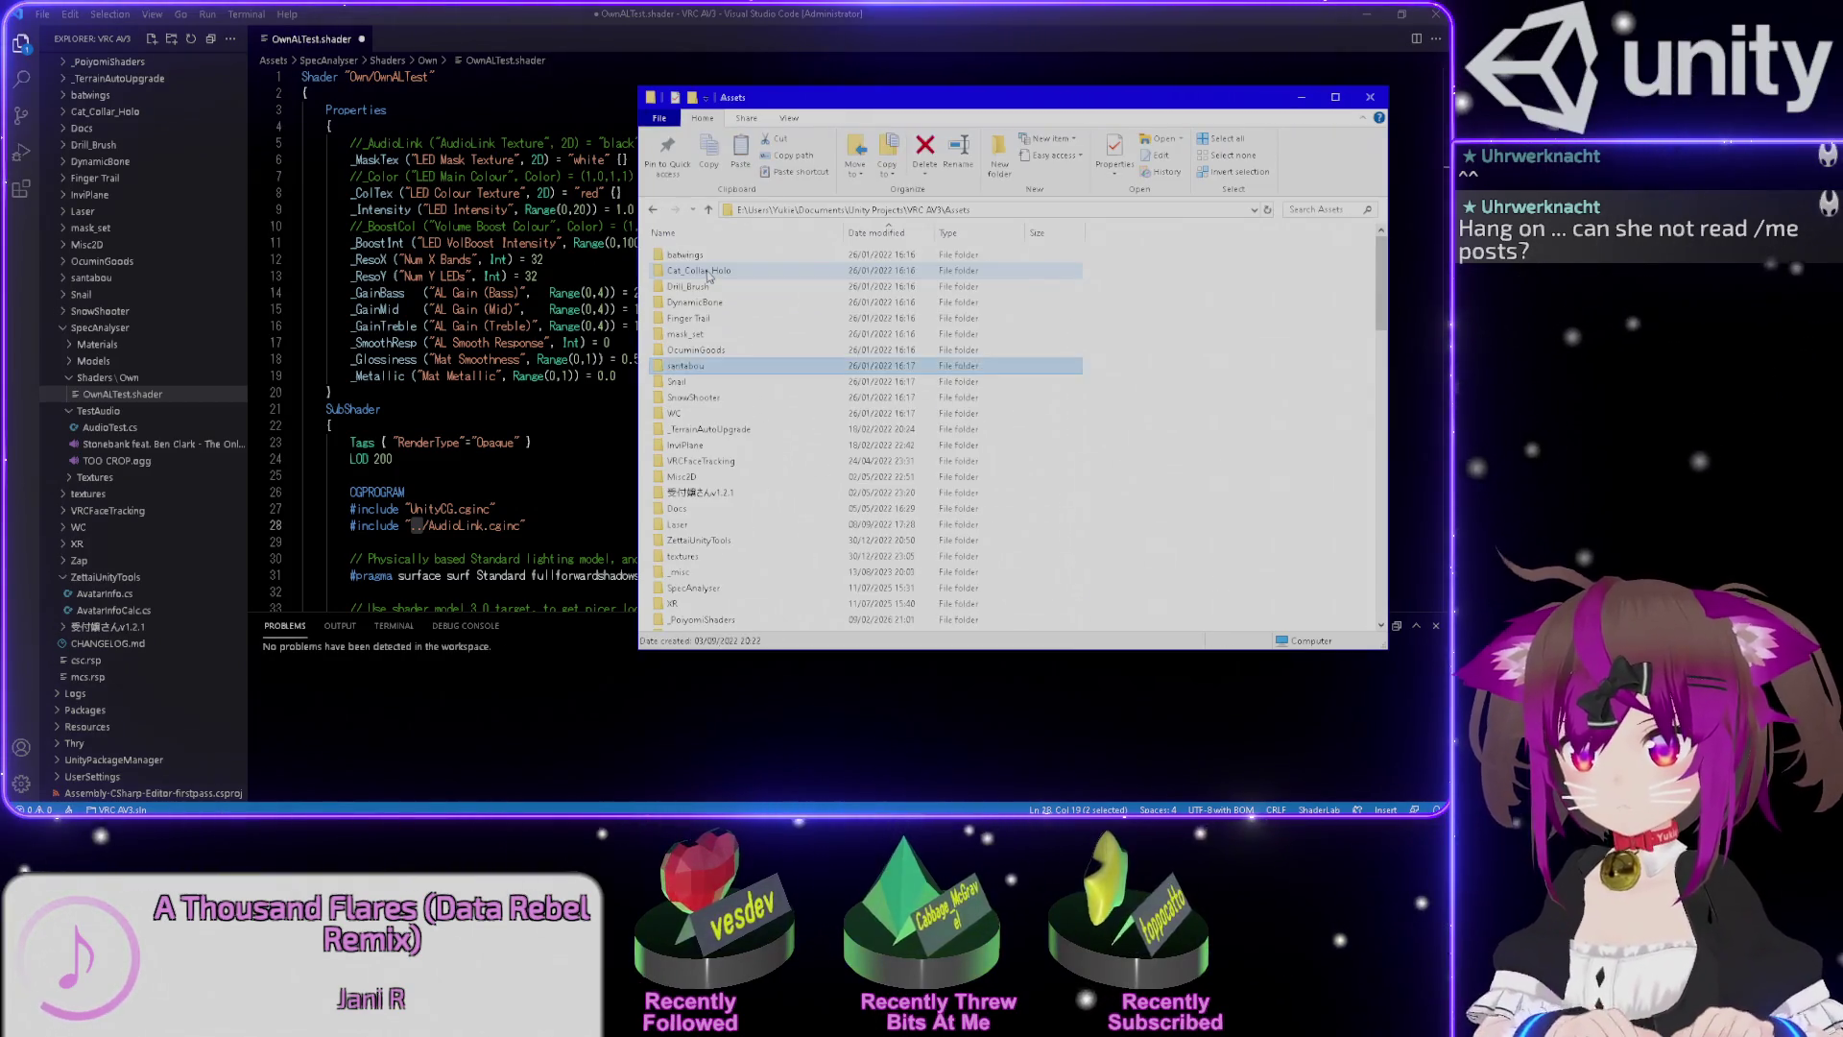
double_click(691, 245)
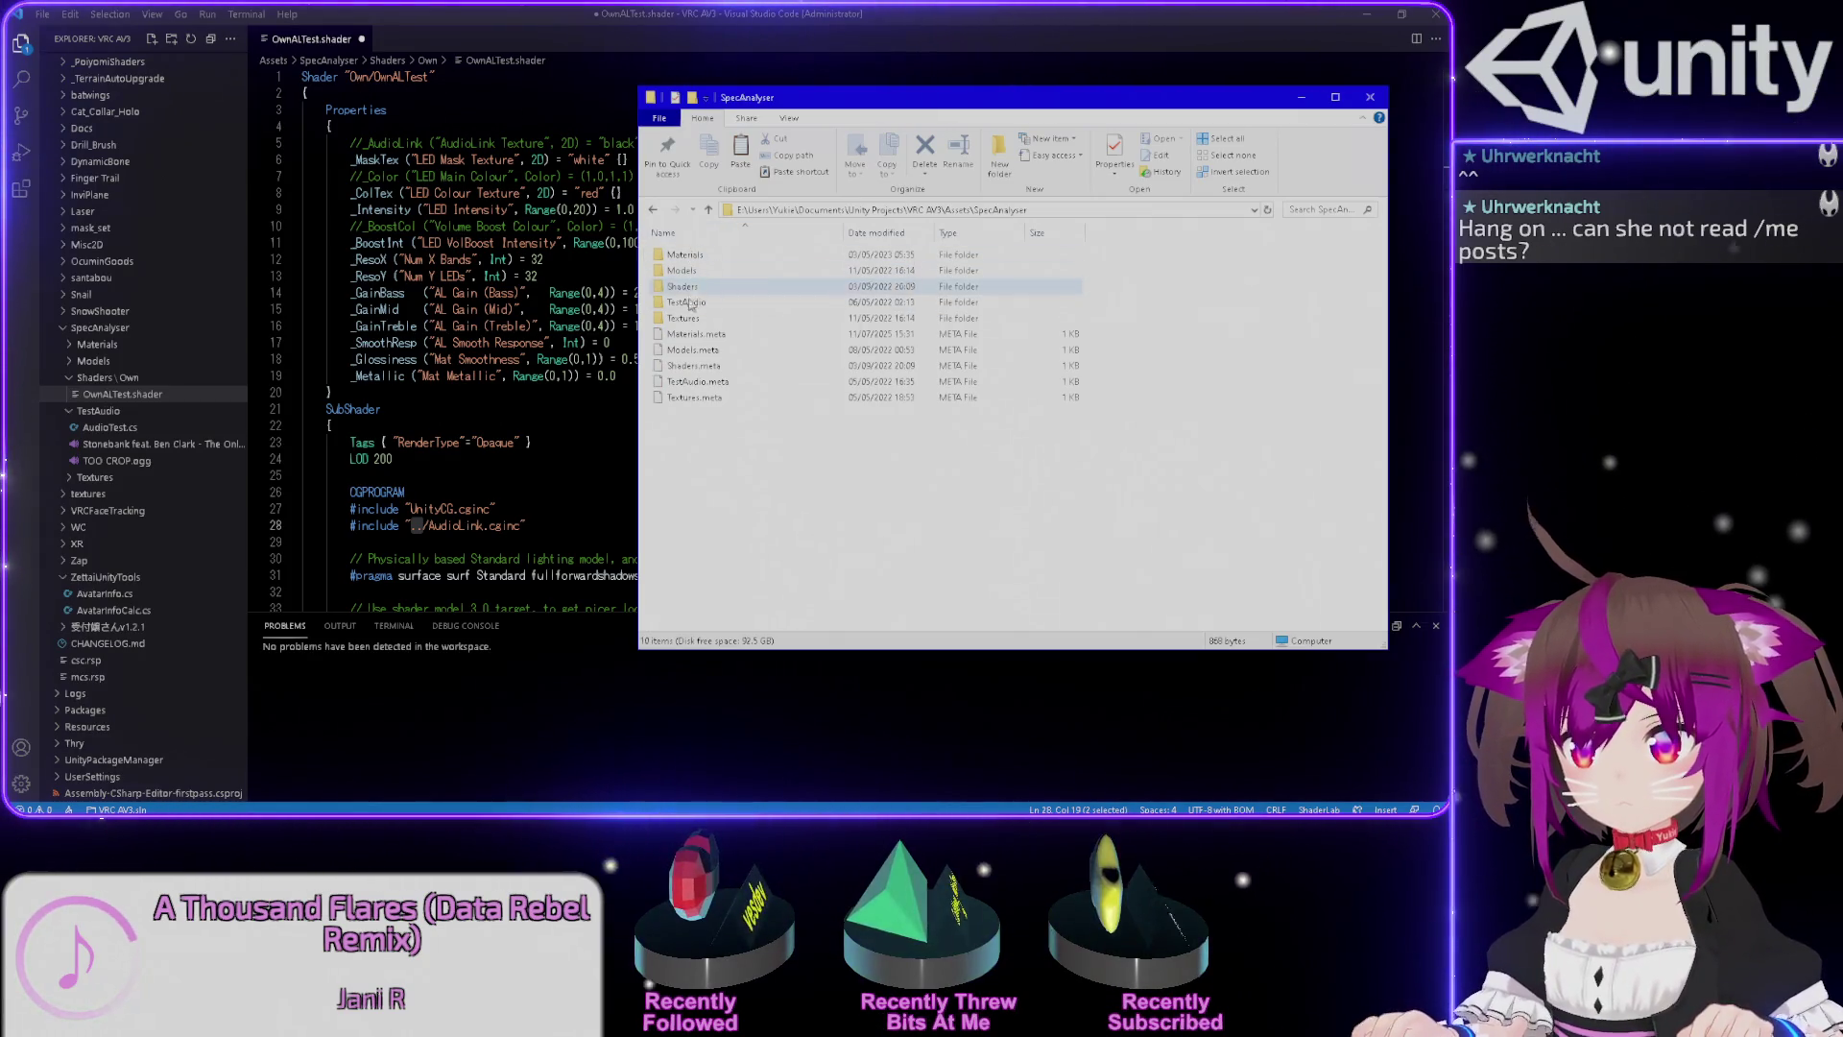
click(688, 290)
double_click(688, 290)
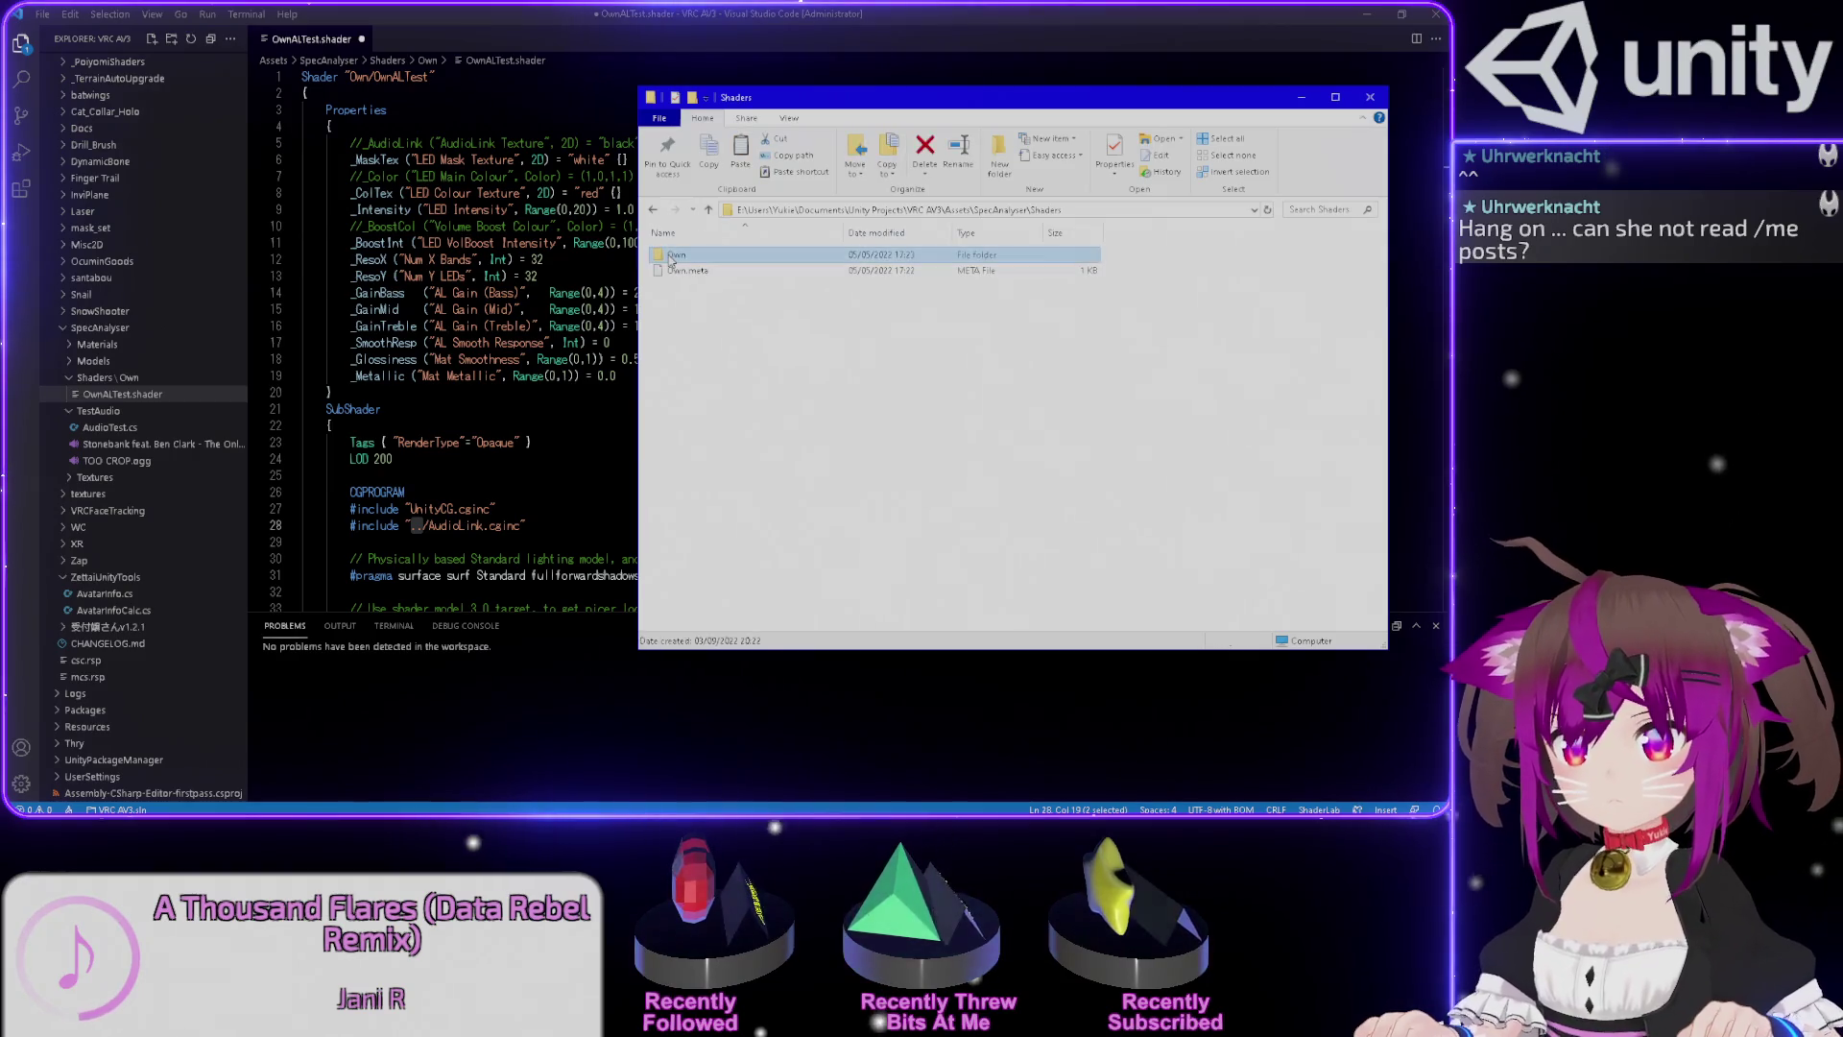
double_click(687, 254)
key(ctrl+v)
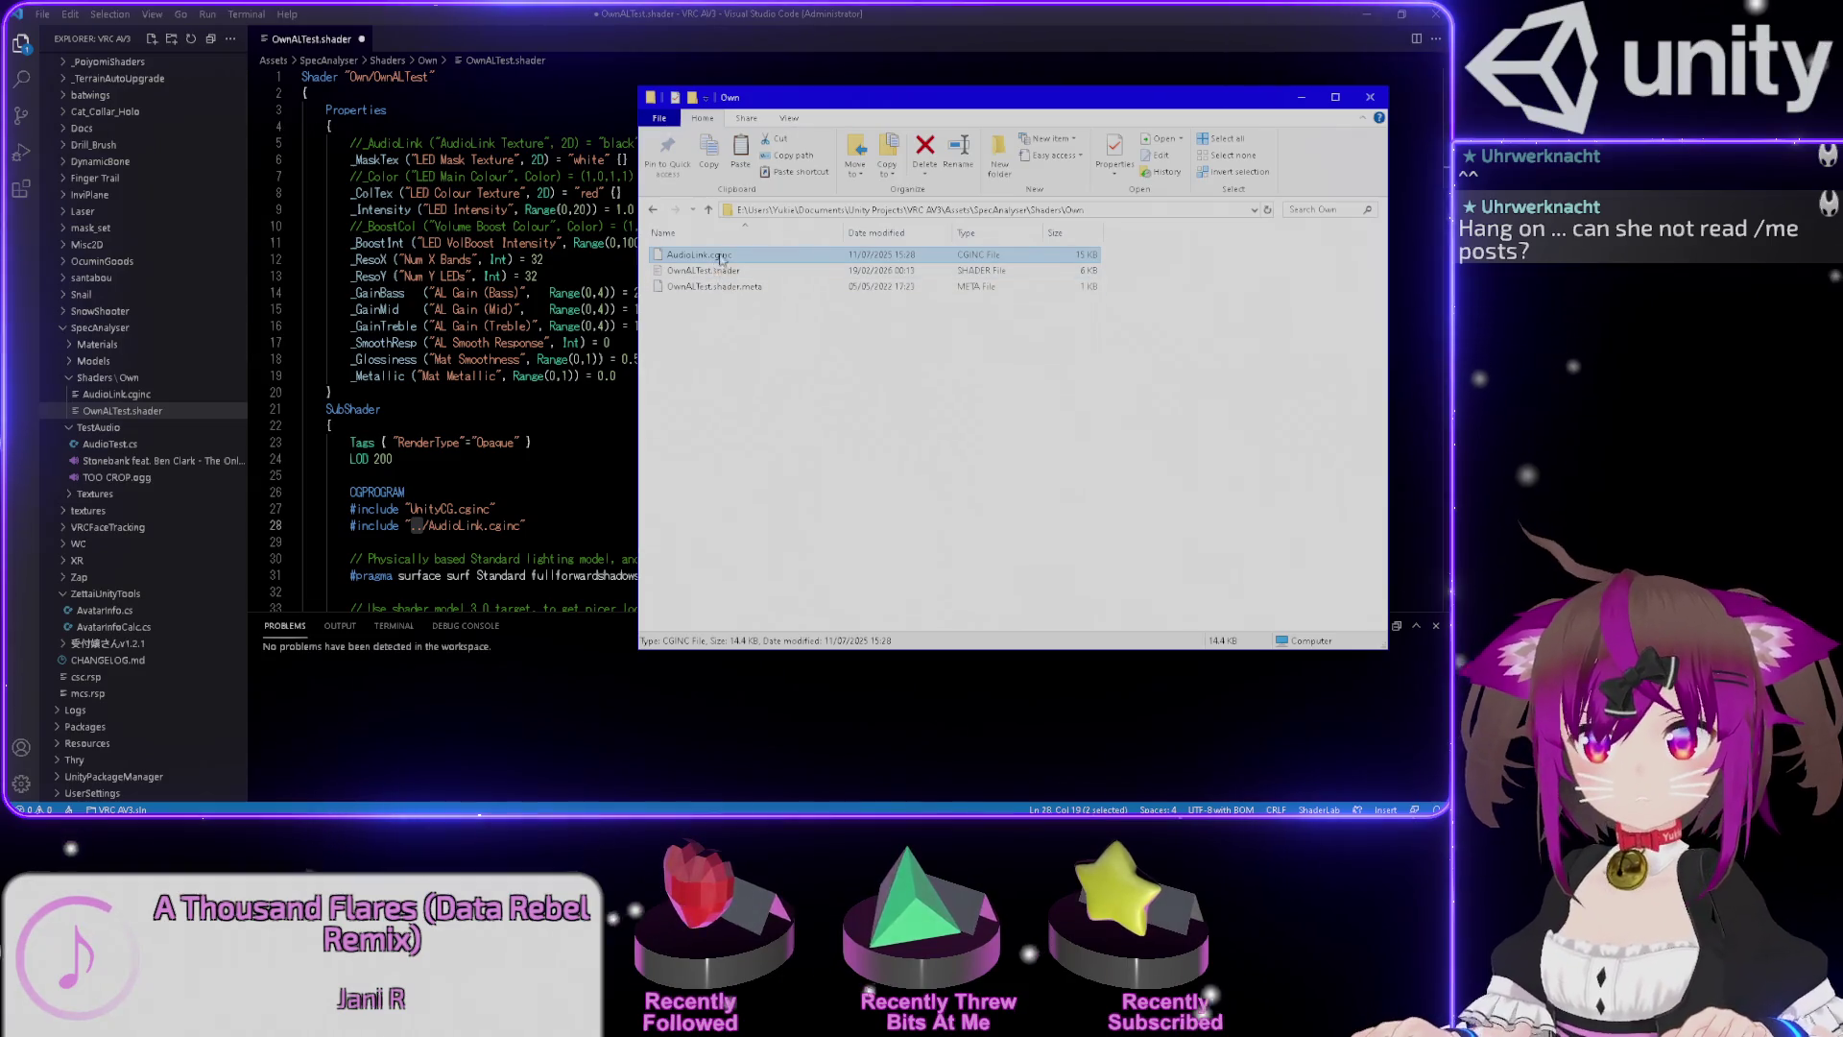
click(430, 533)
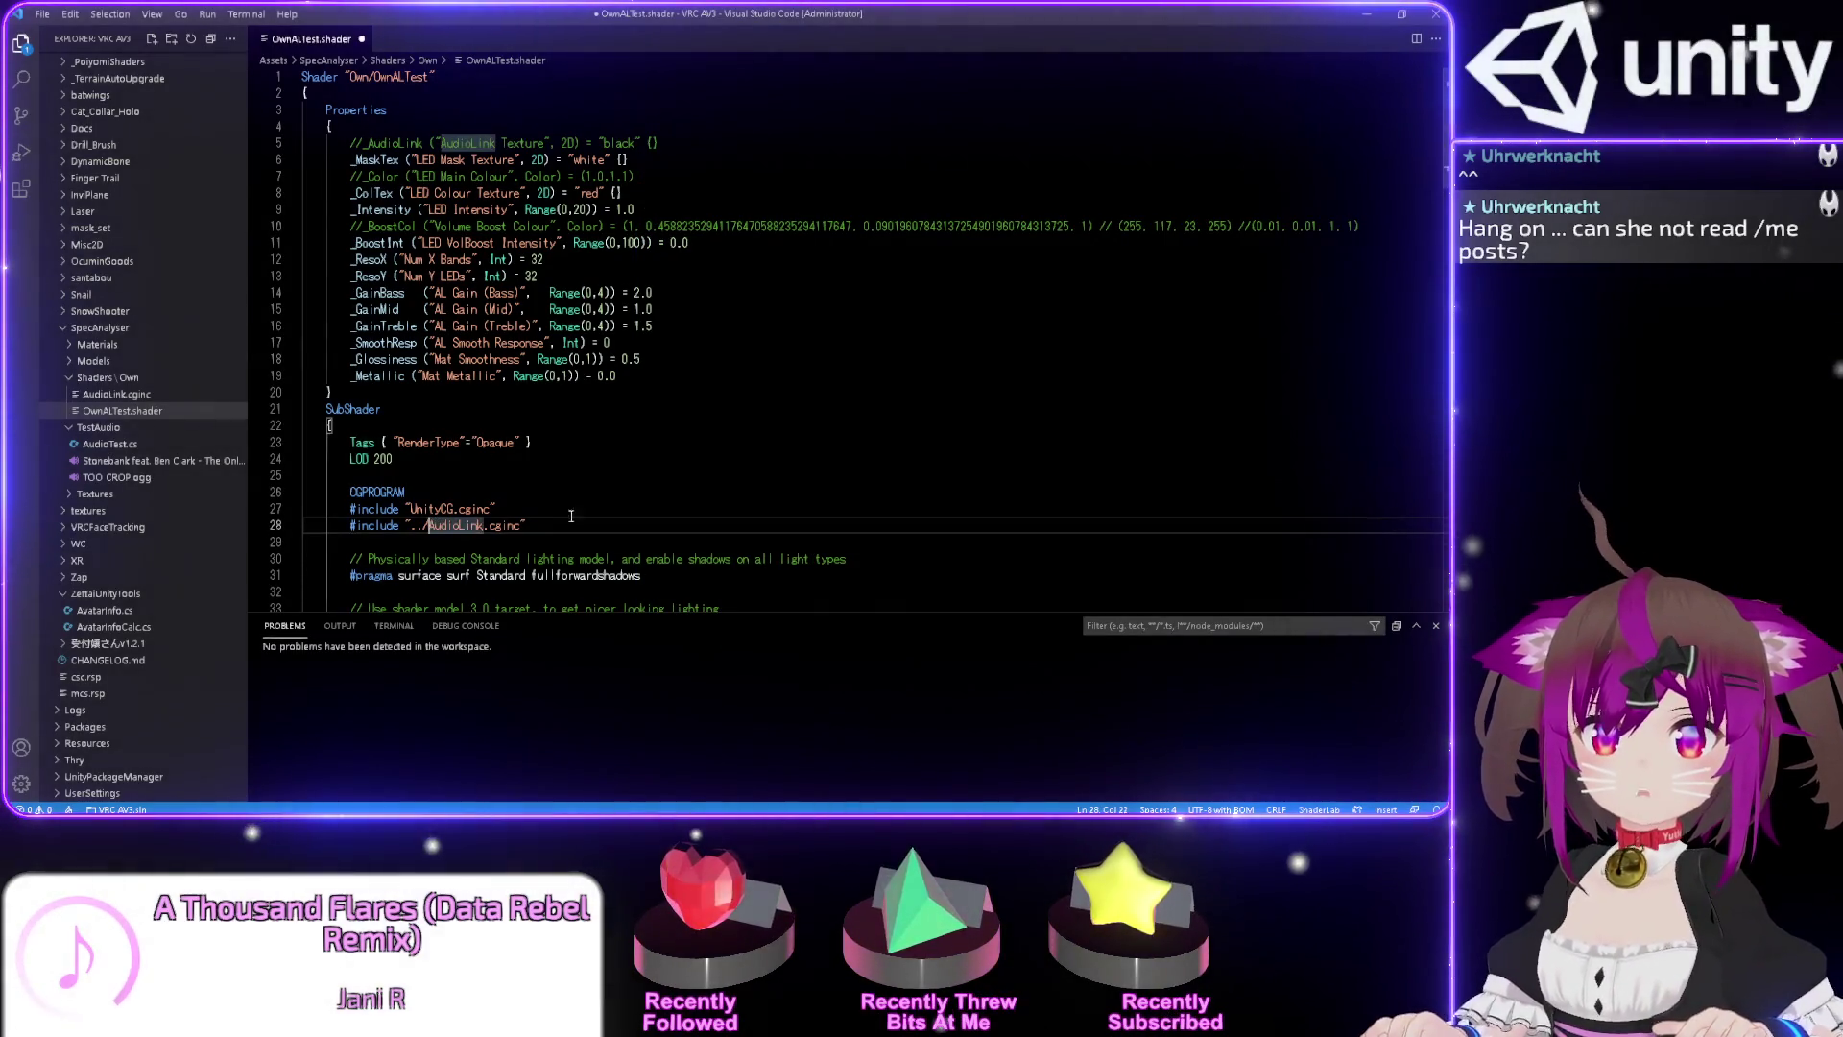
click(1368, 16)
click(910, 9)
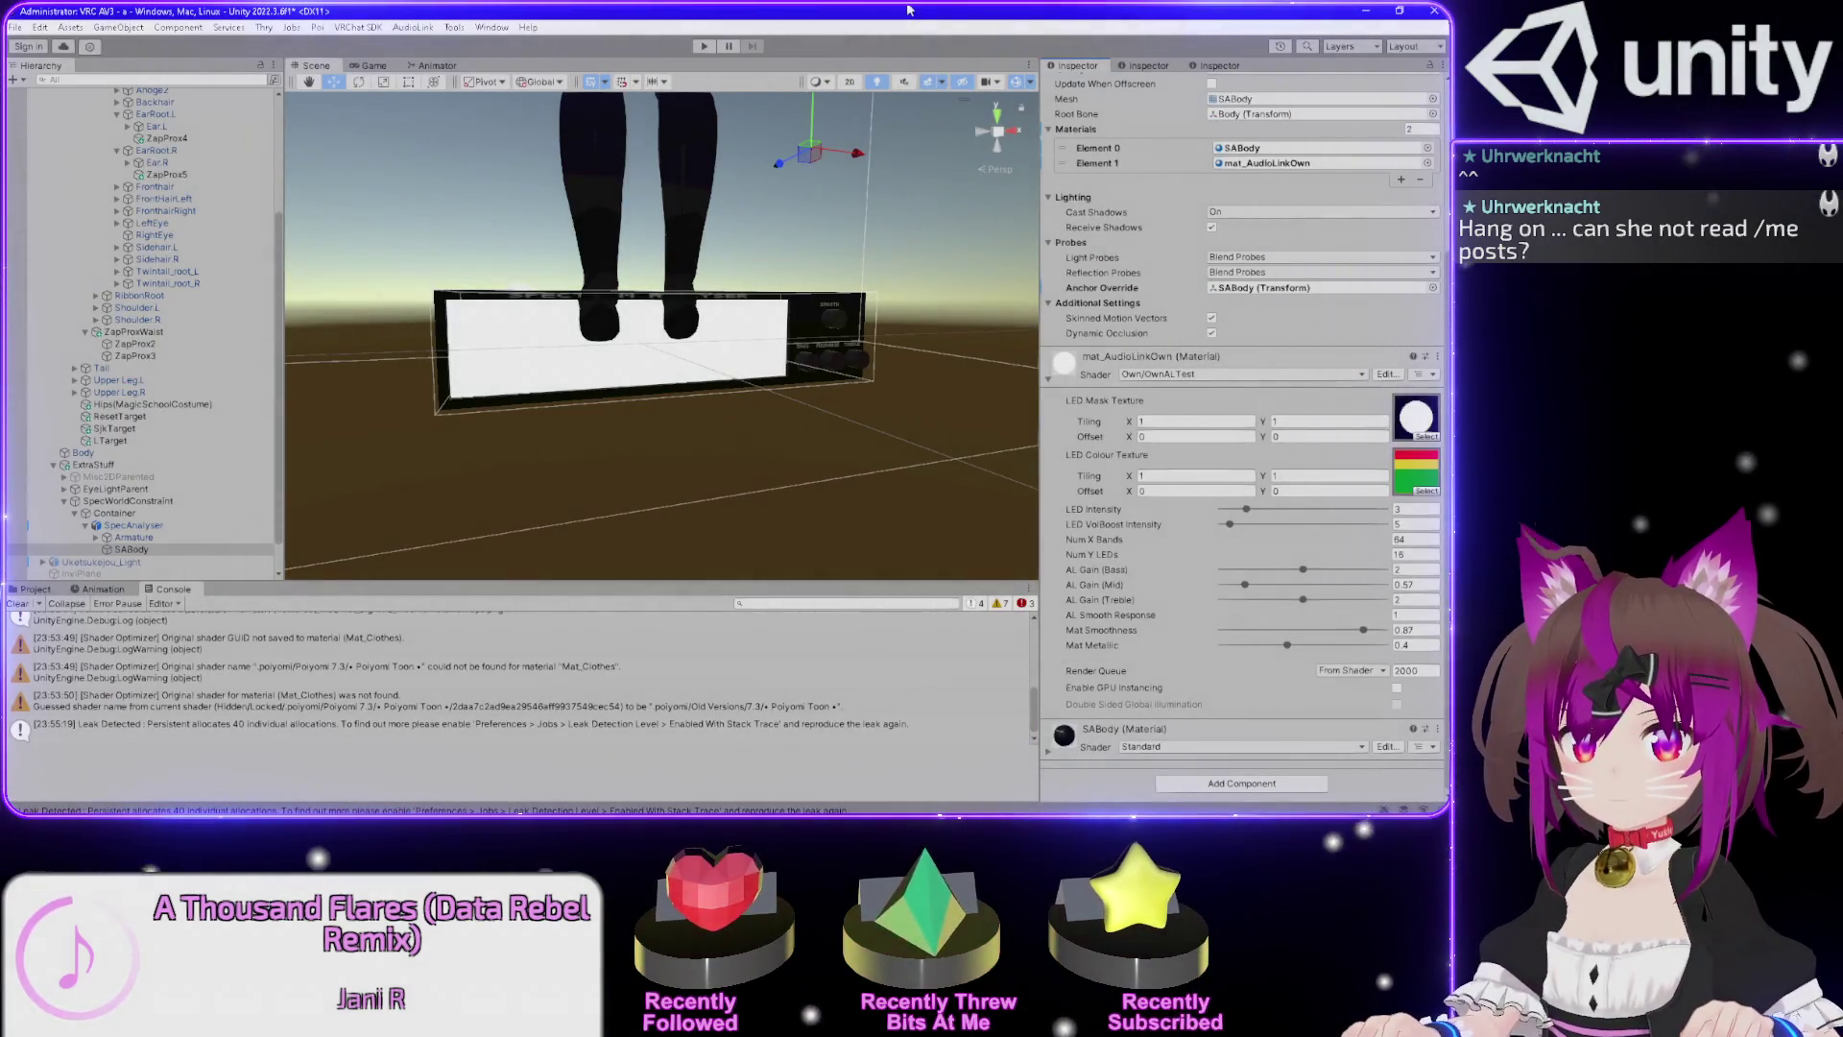
Enter play mode to test the avatar and frame it in the Scene view.
scroll(408, 715, down, 1)
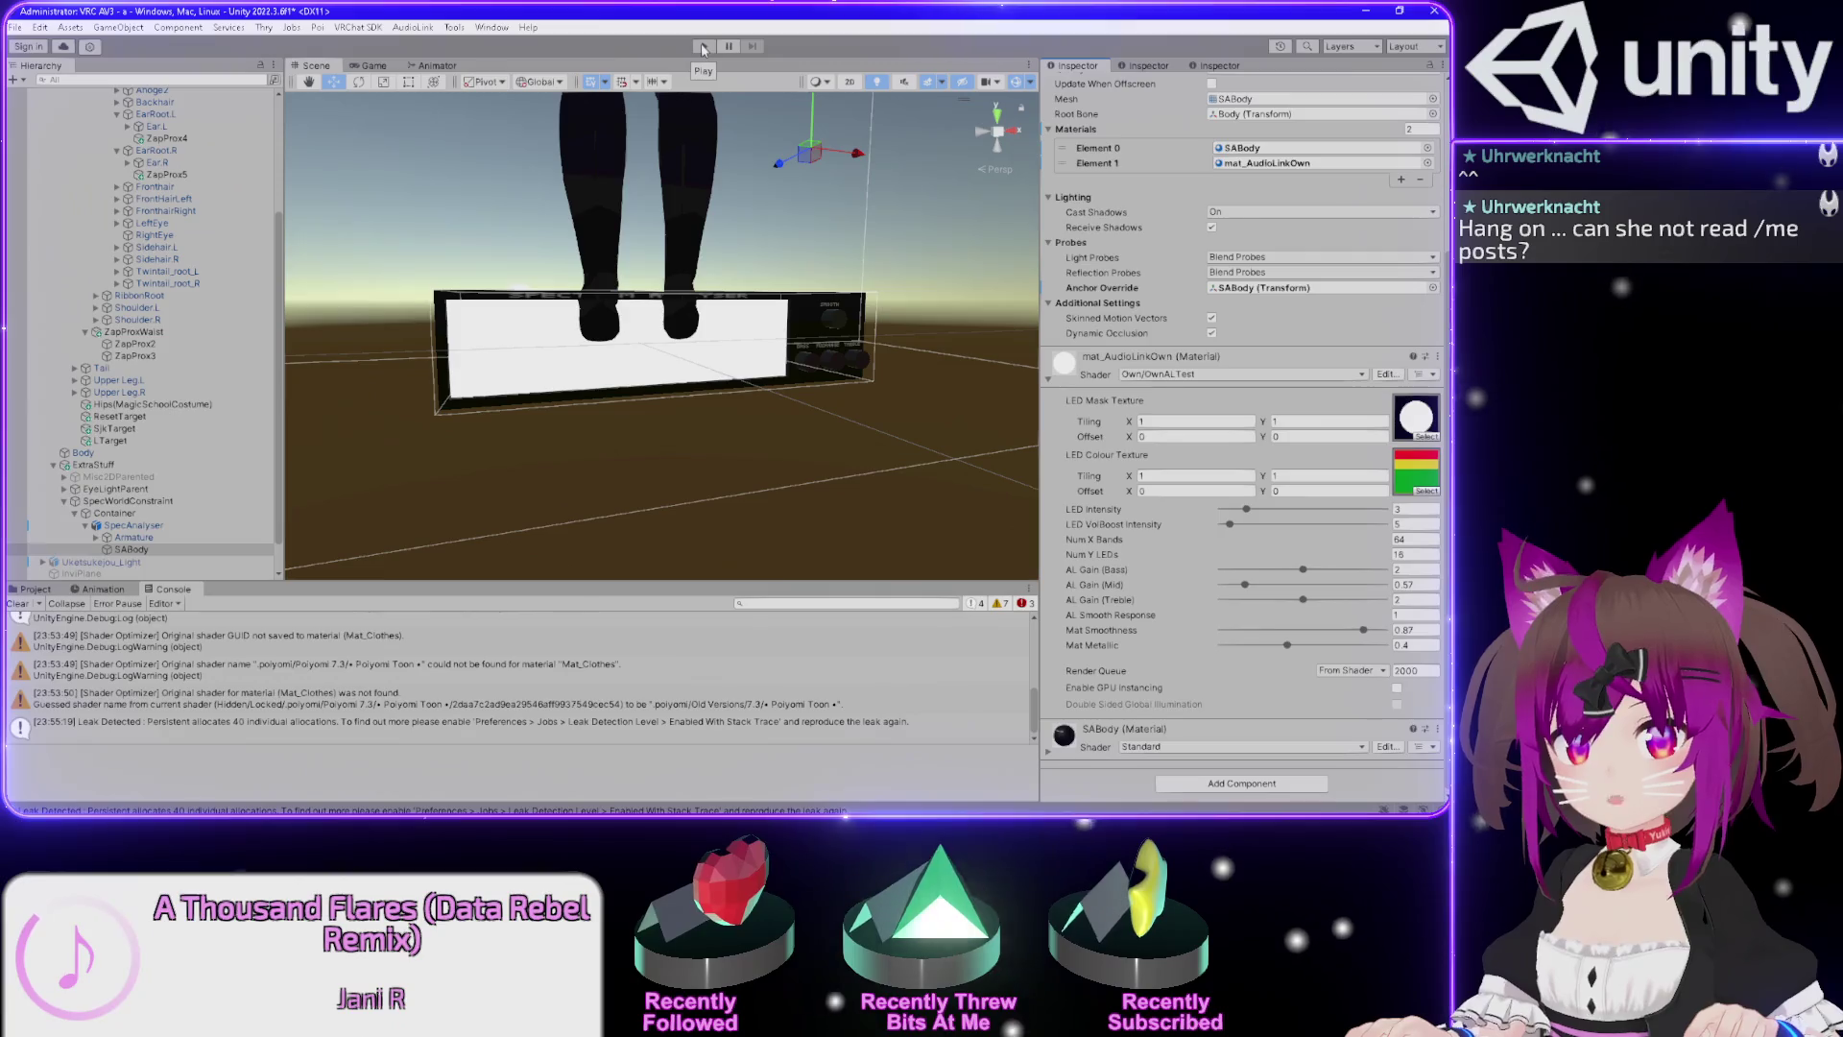
click(702, 47)
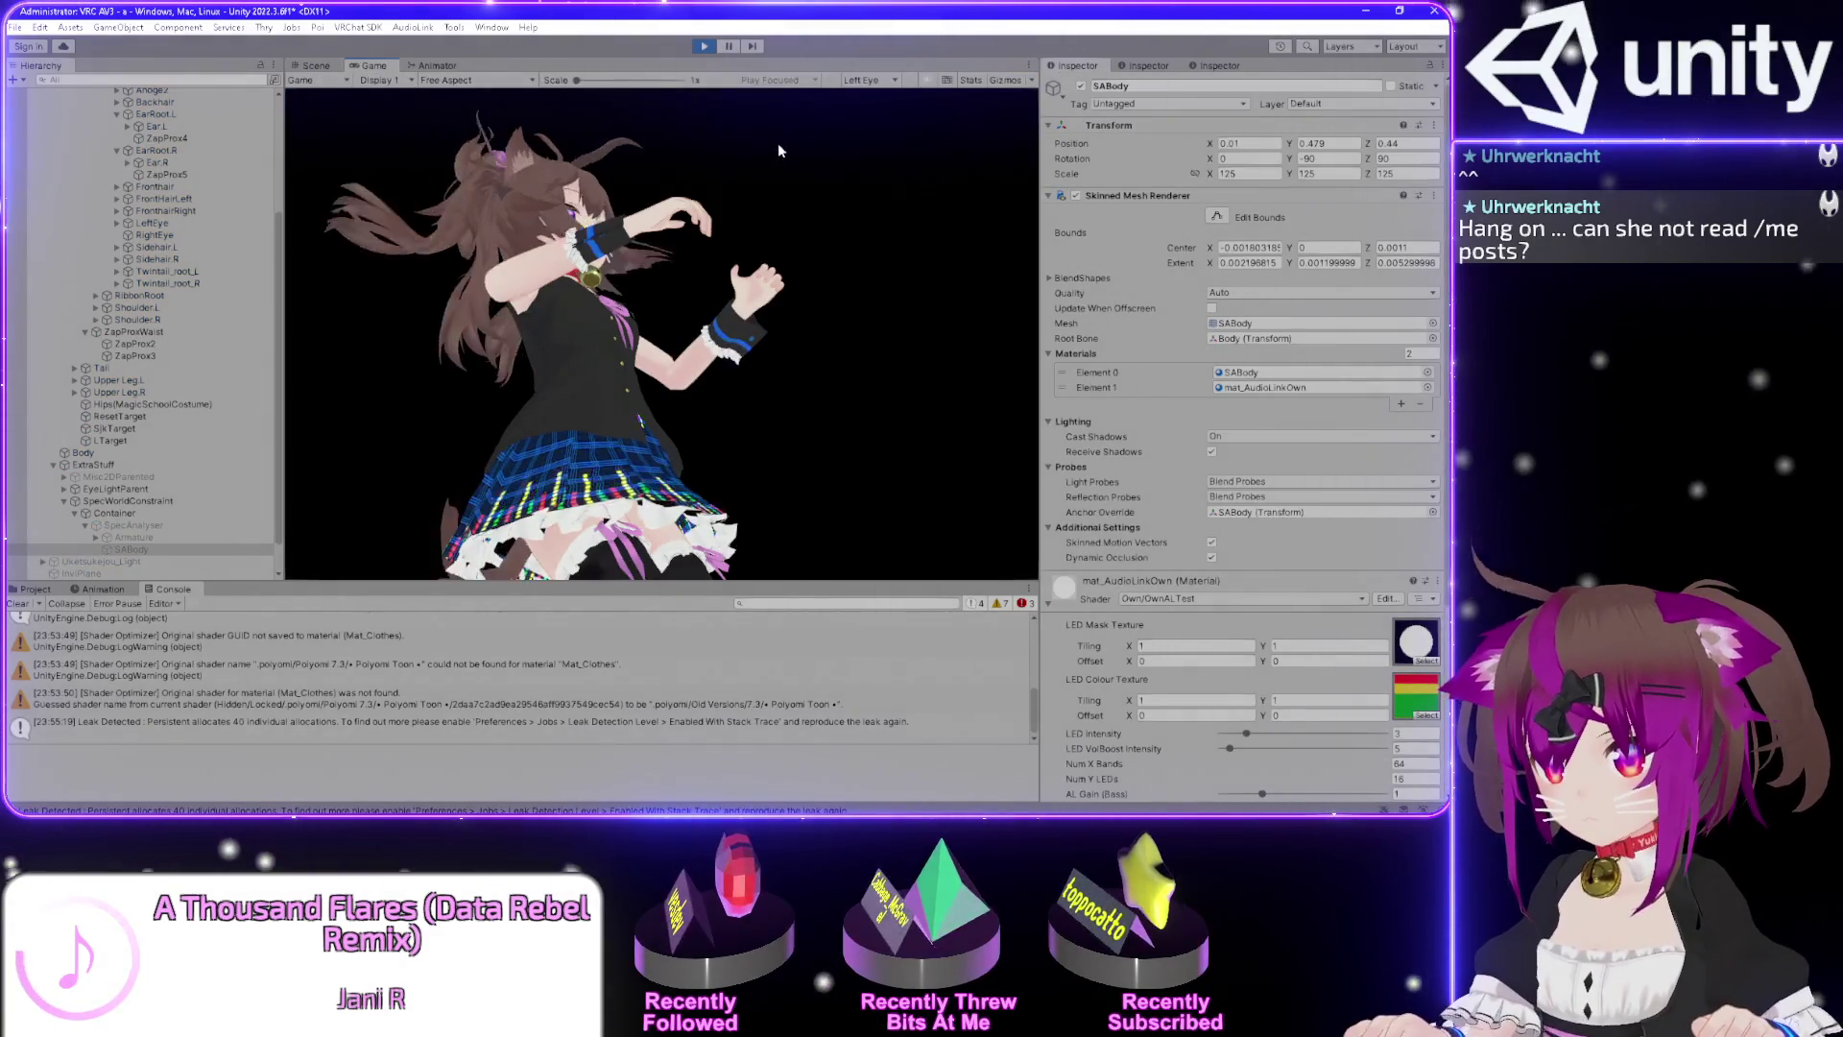
key(f)
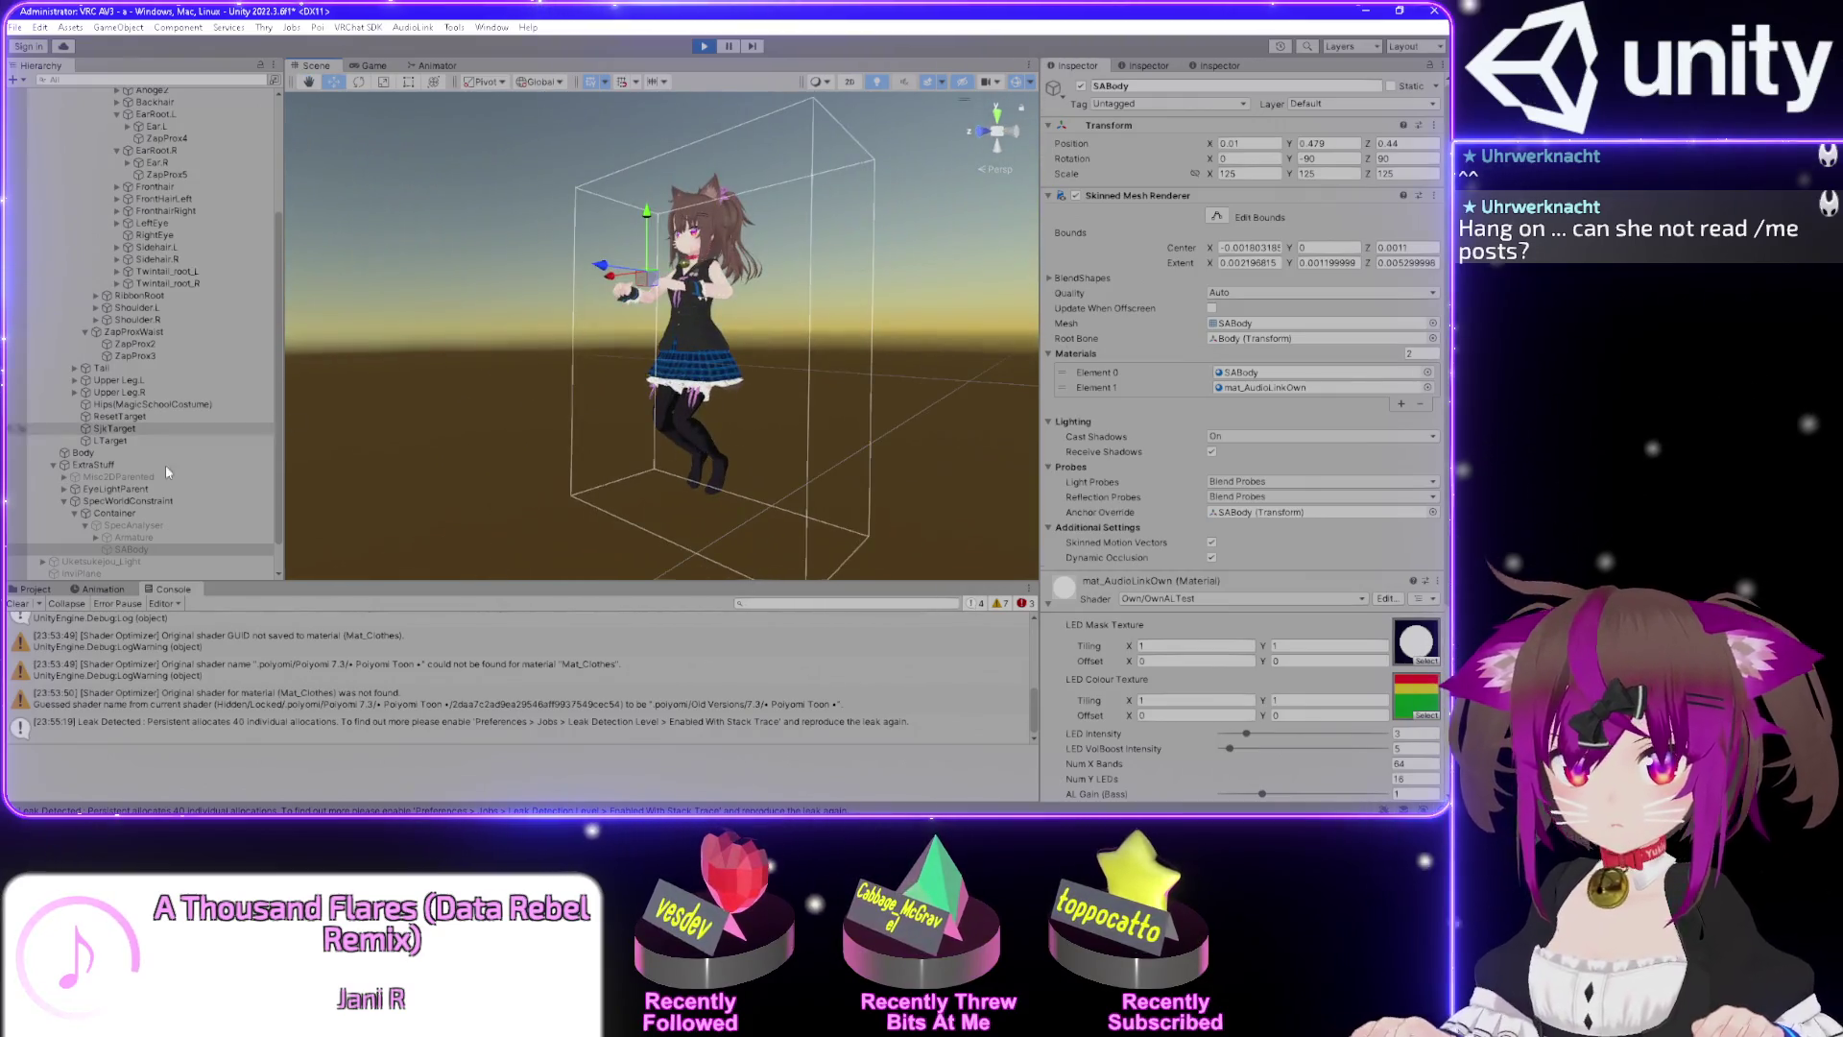
Select SpecAnalyser and make it active so its analyser box appears.
click(133, 525)
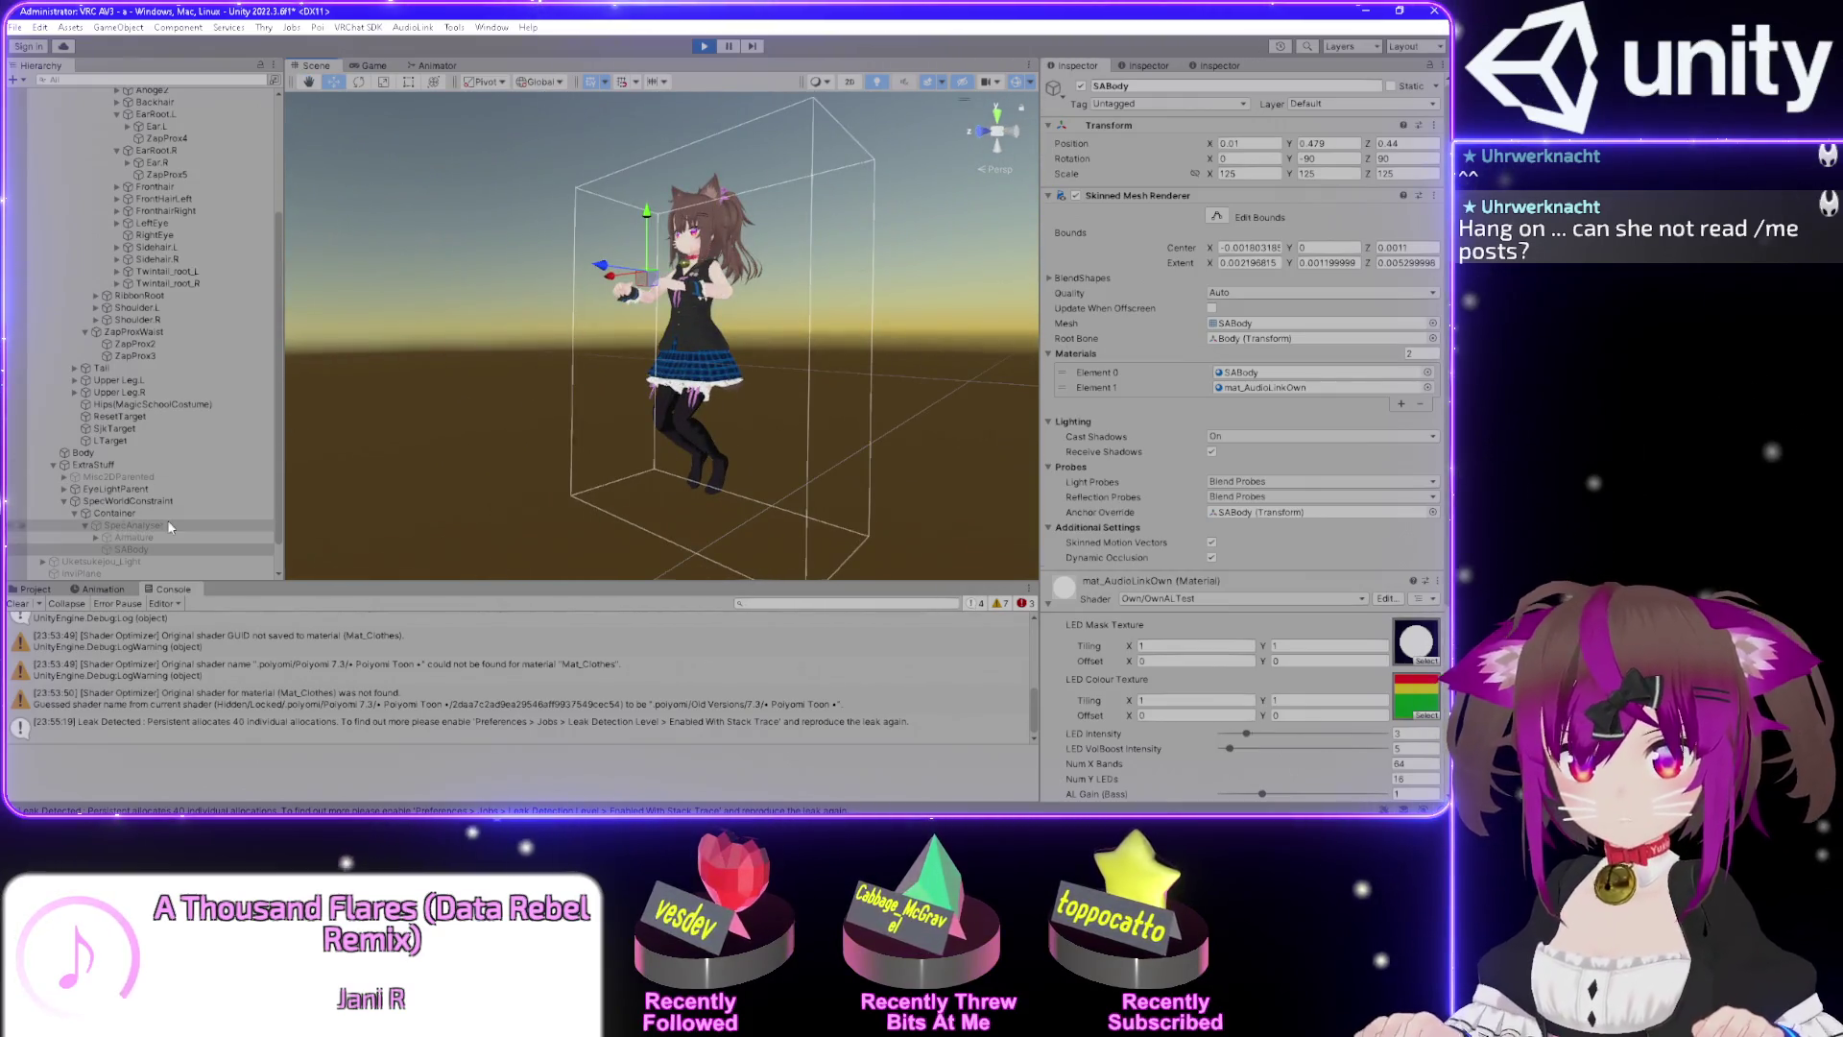
click(1080, 88)
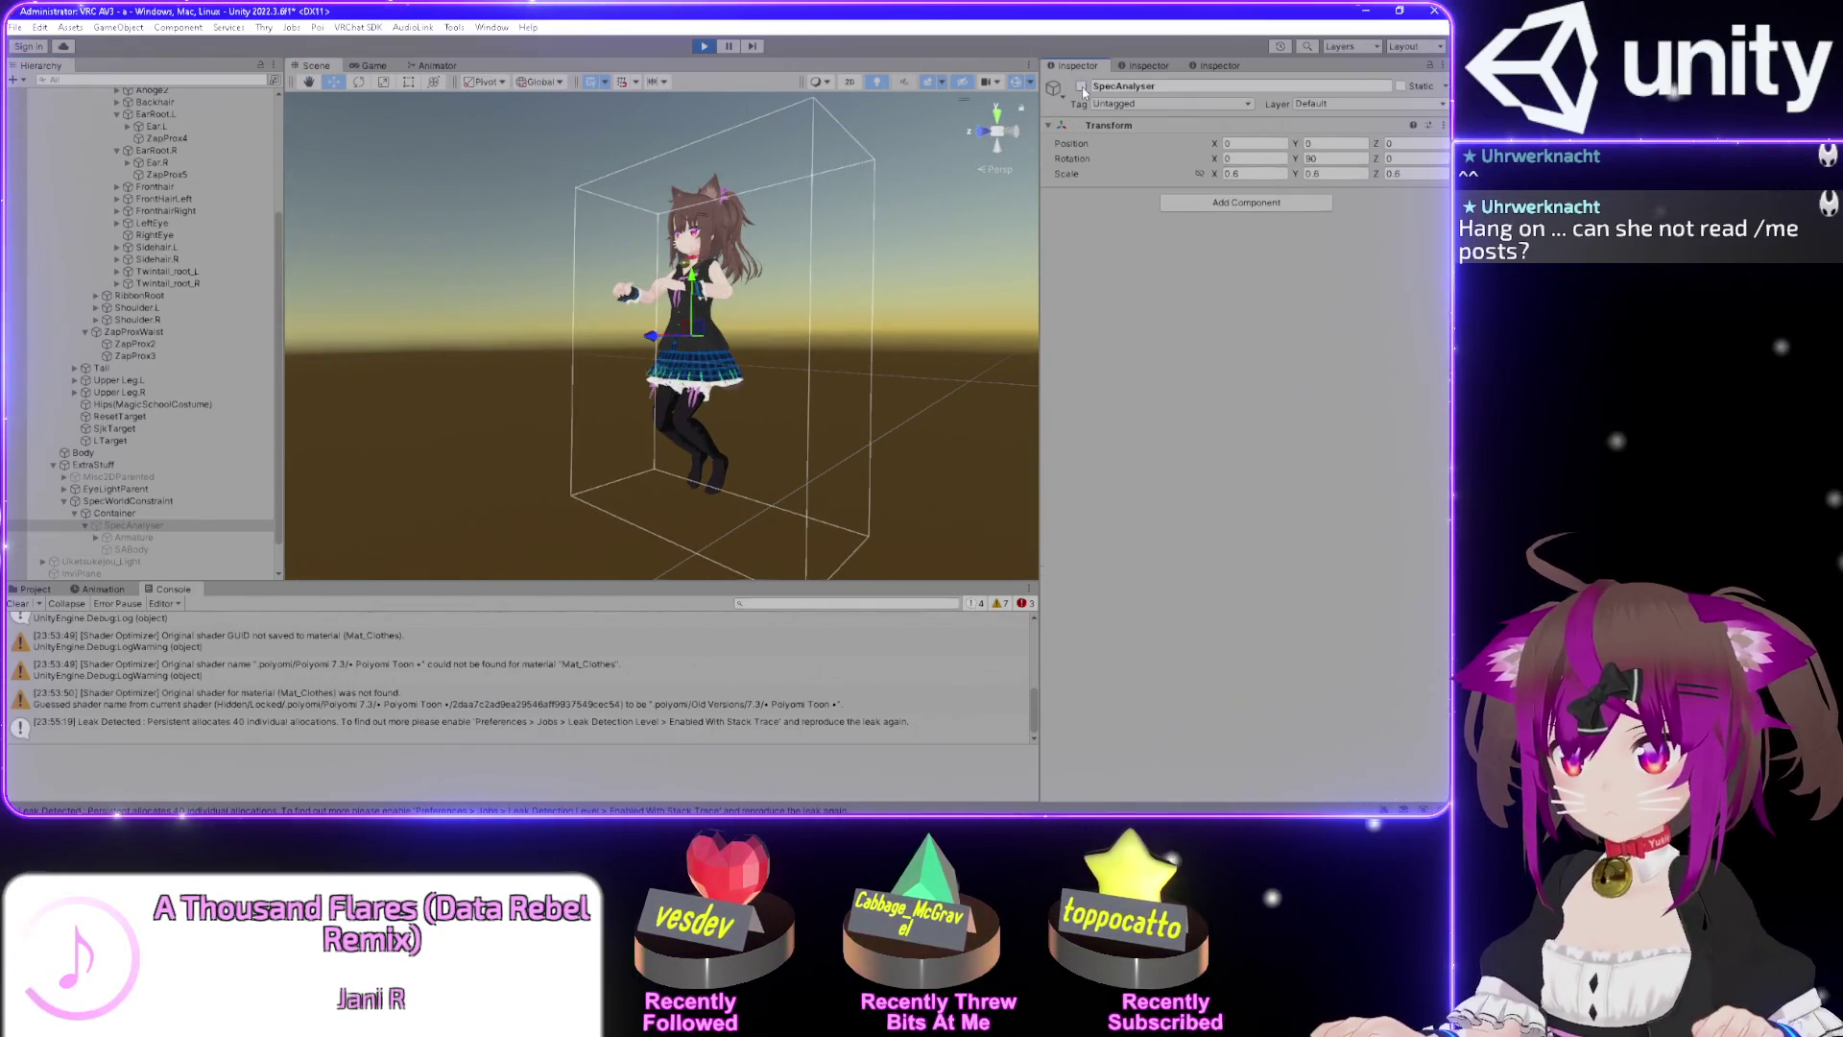
drag(848, 266, 888, 202)
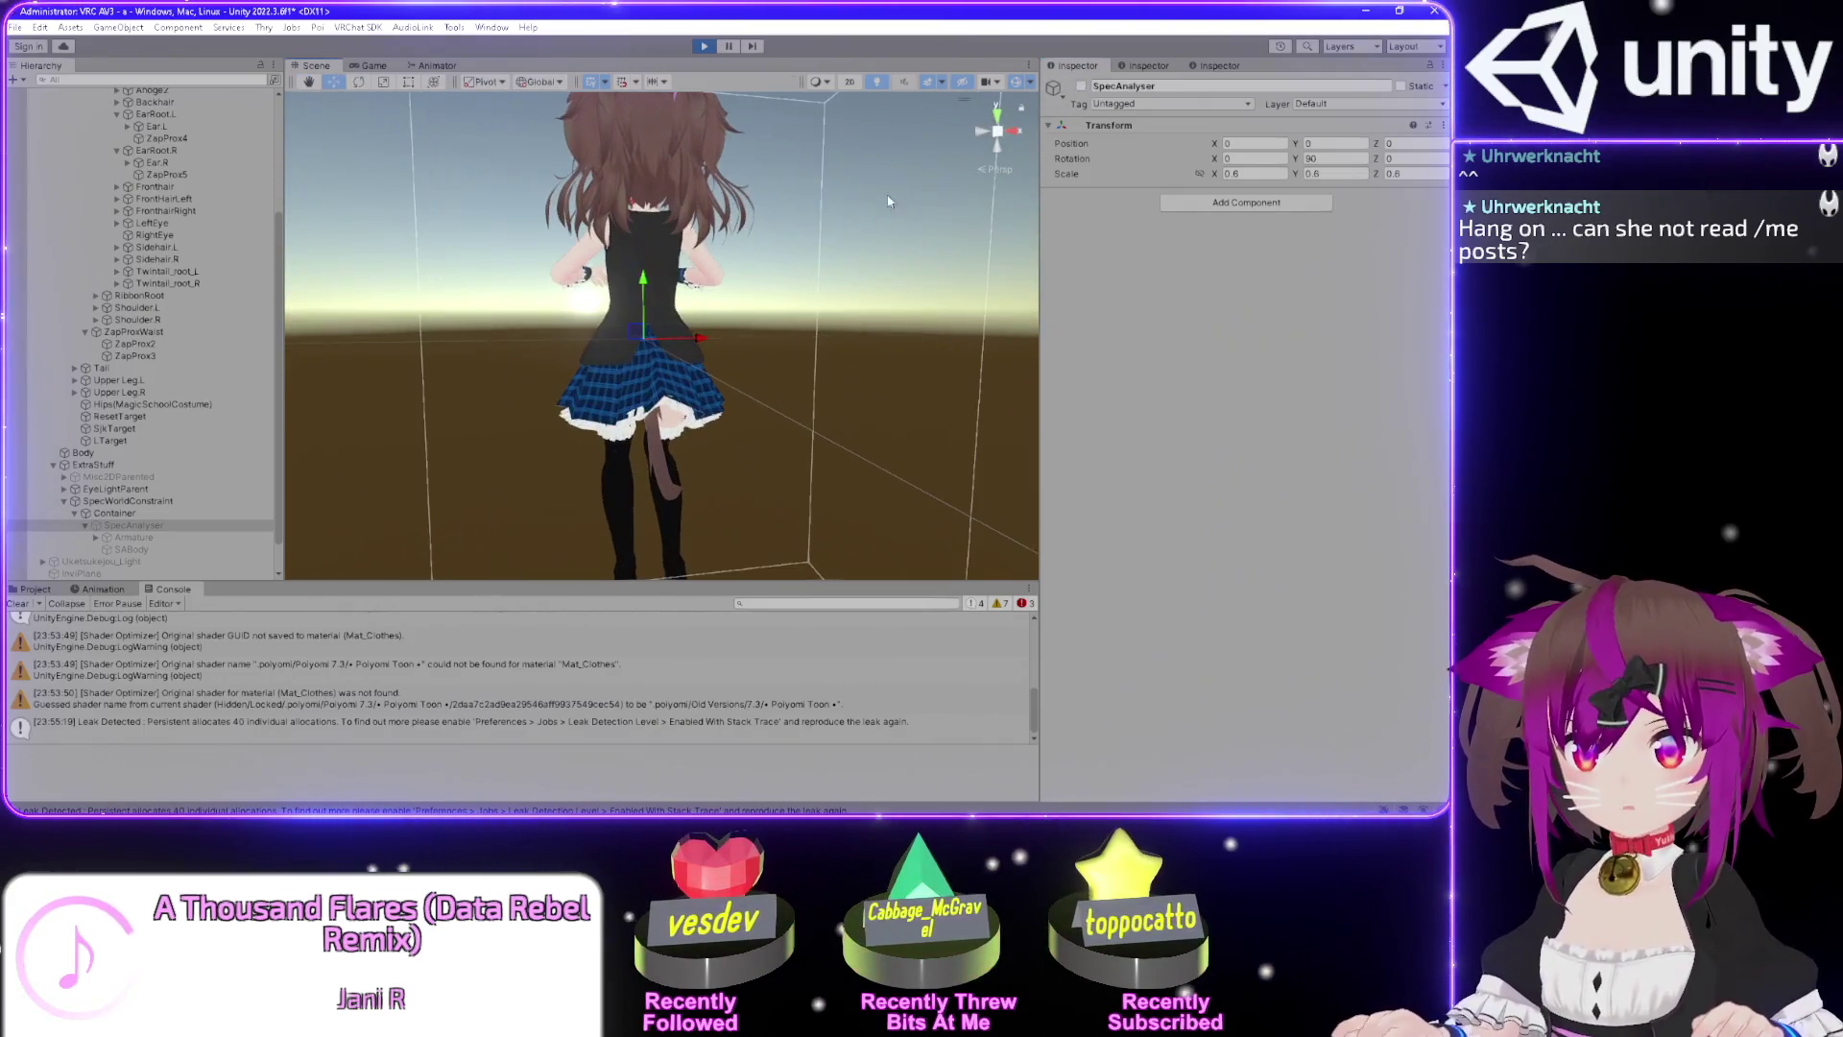
click(1081, 86)
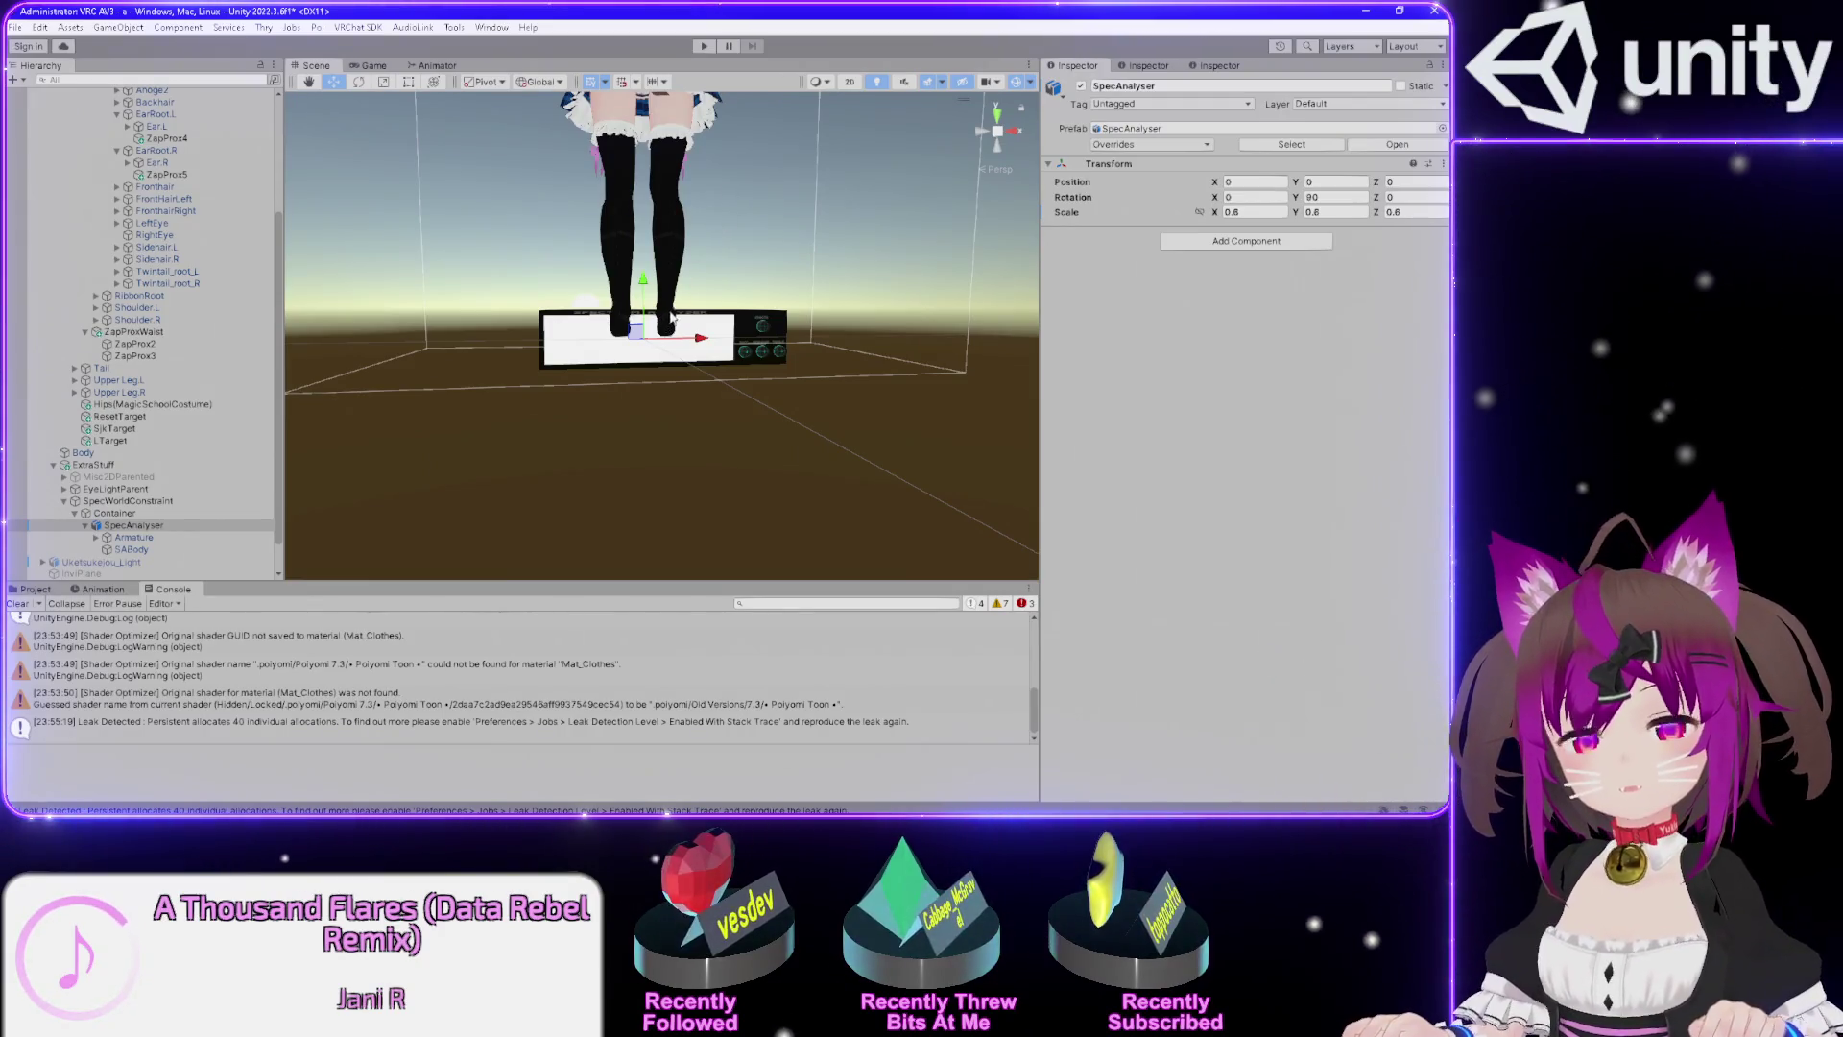
key(alt+Tab)
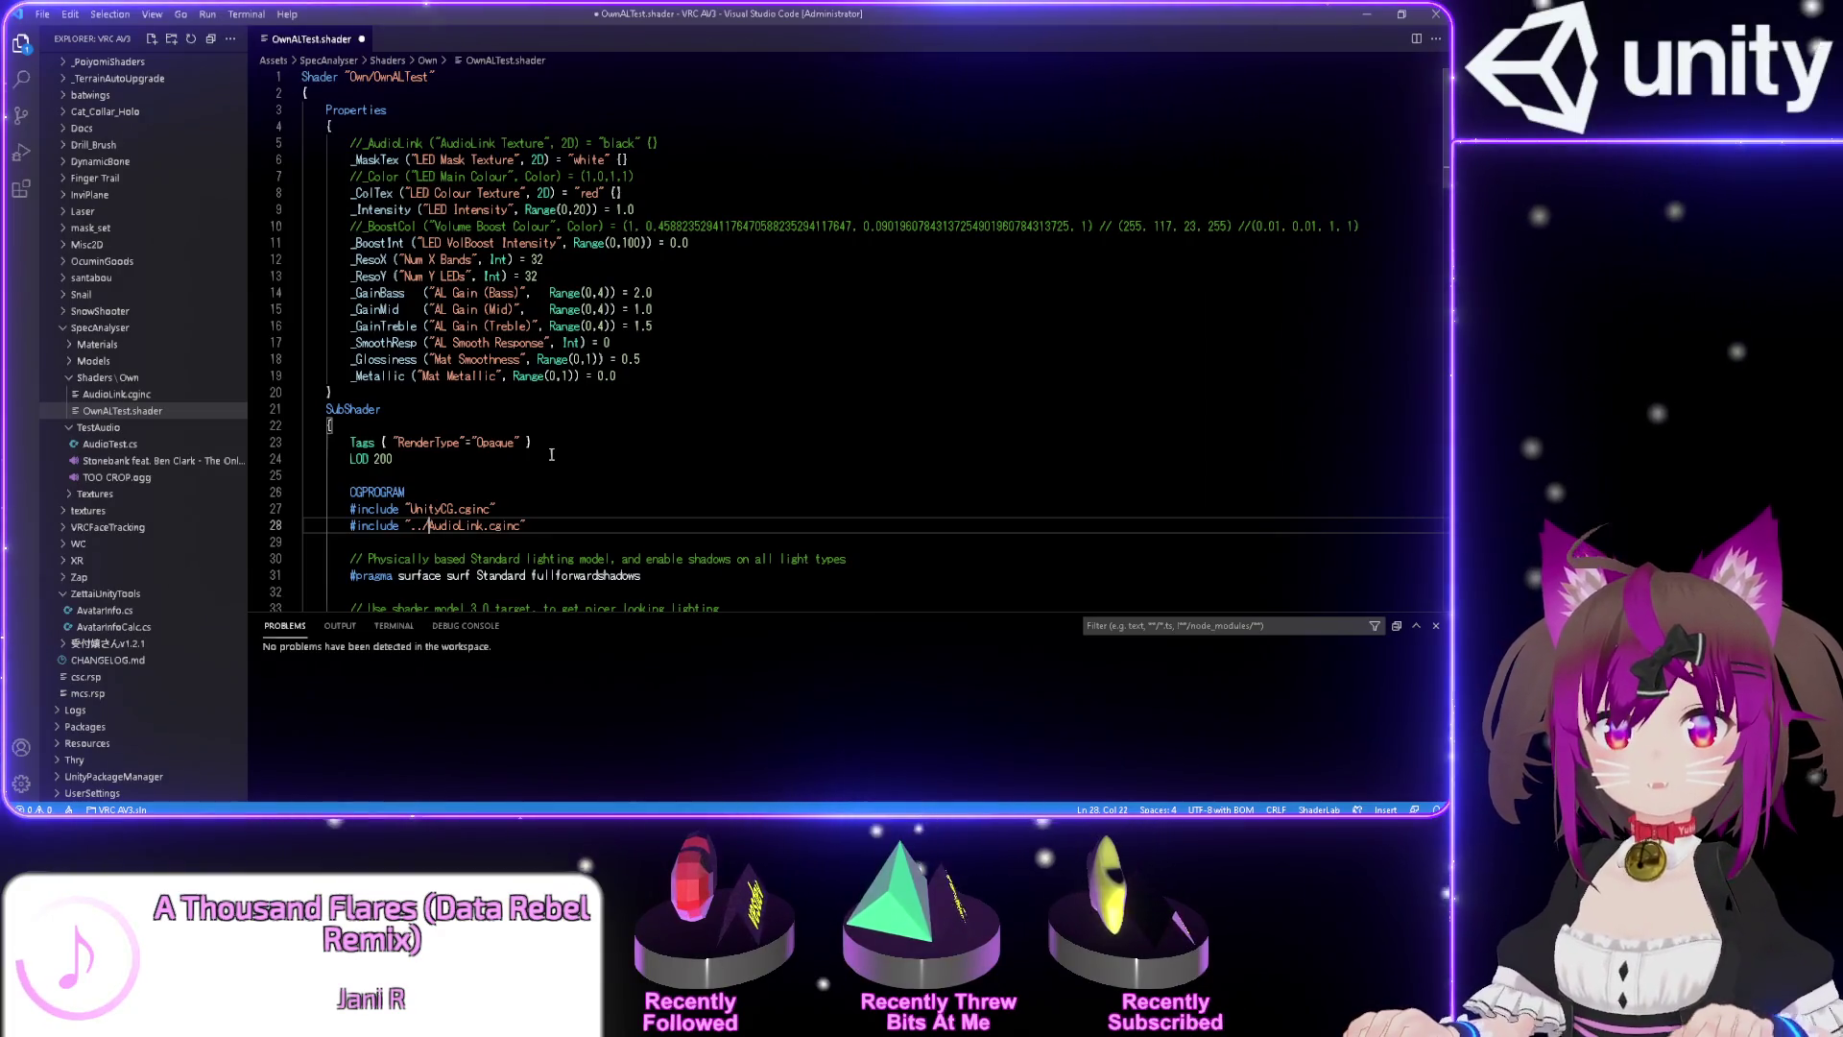
Save OwnALTest.shader with its ../AudioLink.cginc include in VS Code and return to Unity.
key(ctrl+s)
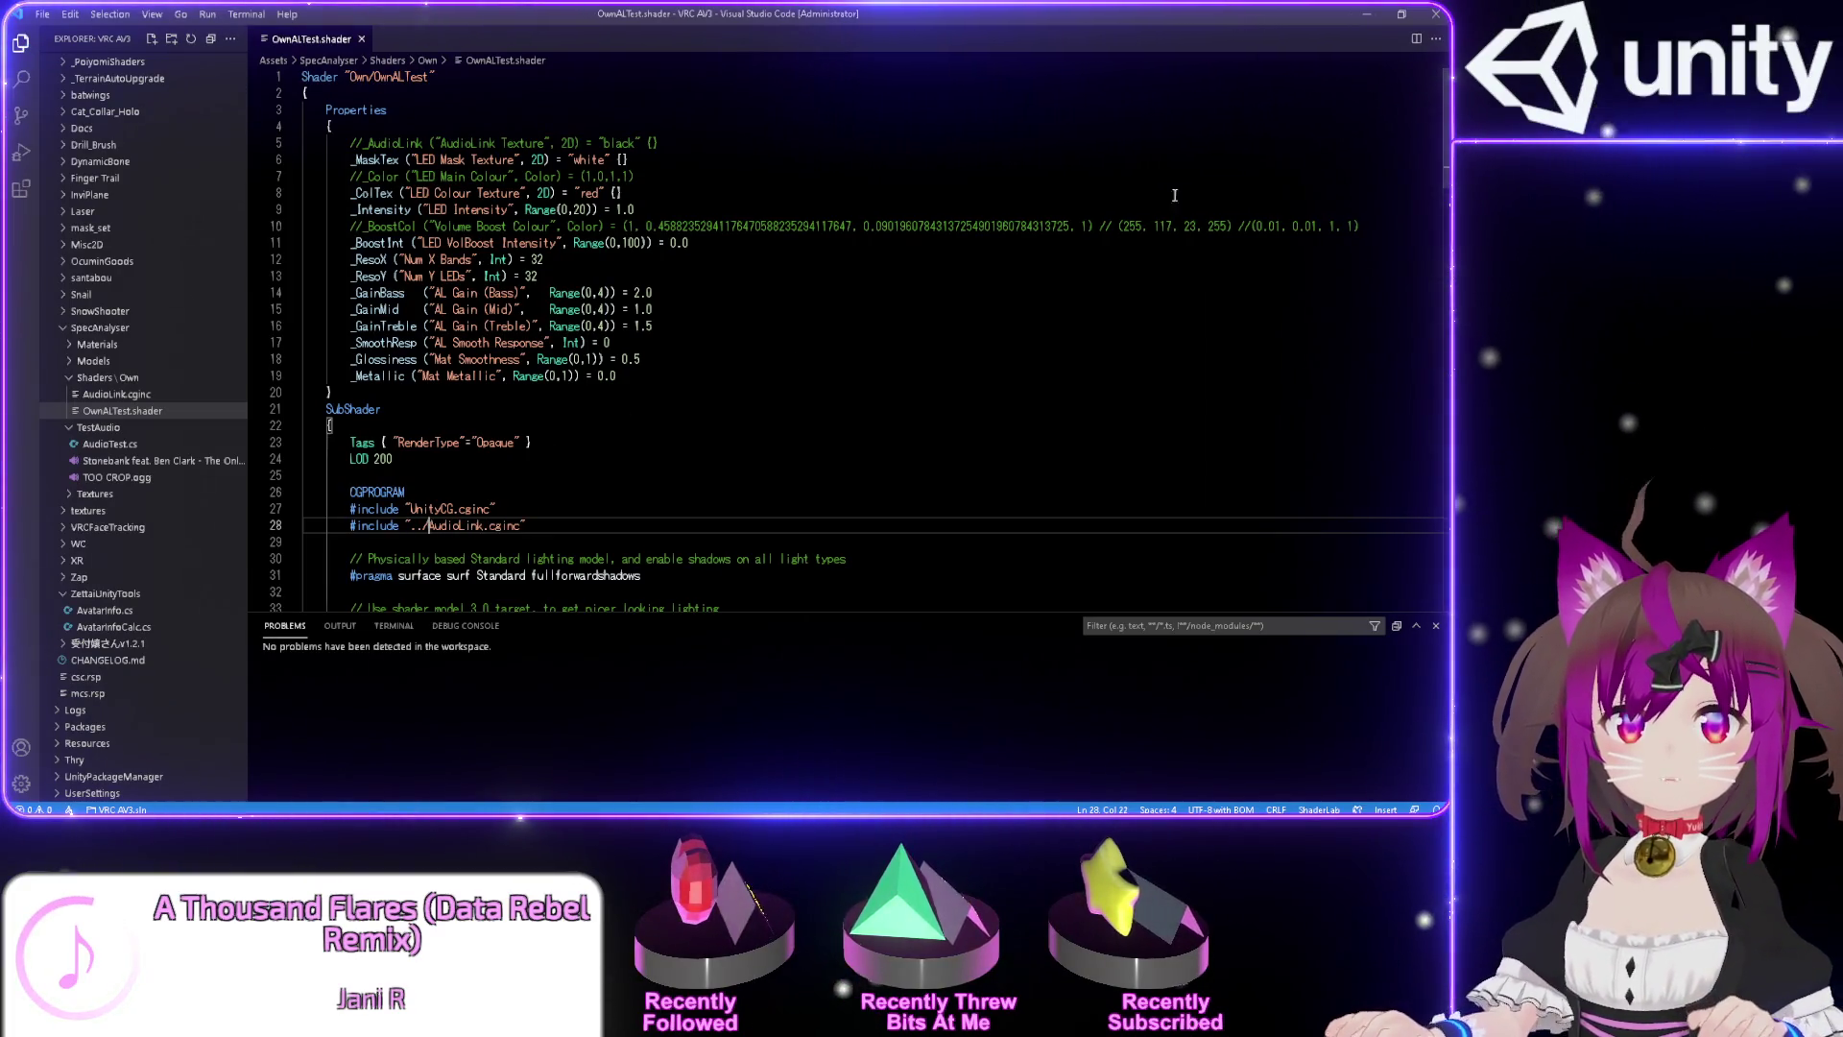
click(1361, 13)
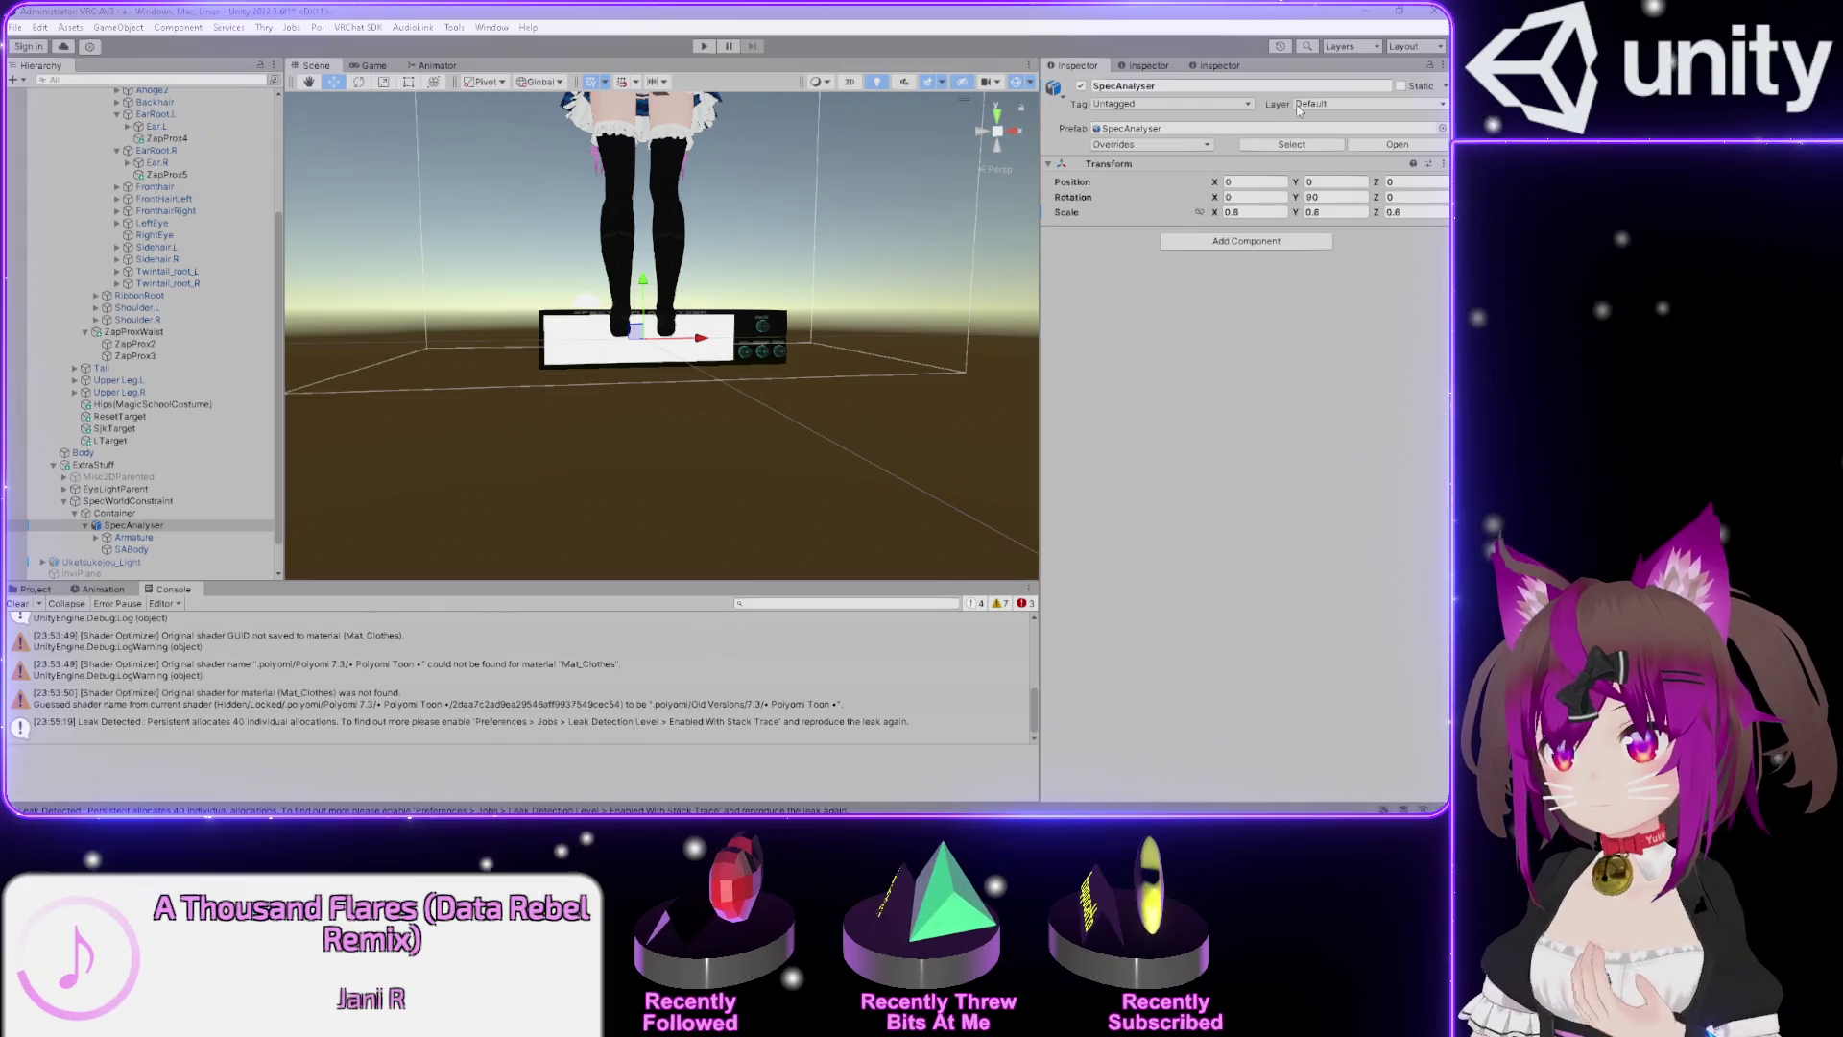
Frame and orbit the SpecAnalyser display under Container, then bring up Creator Companion's package list.
click(698, 10)
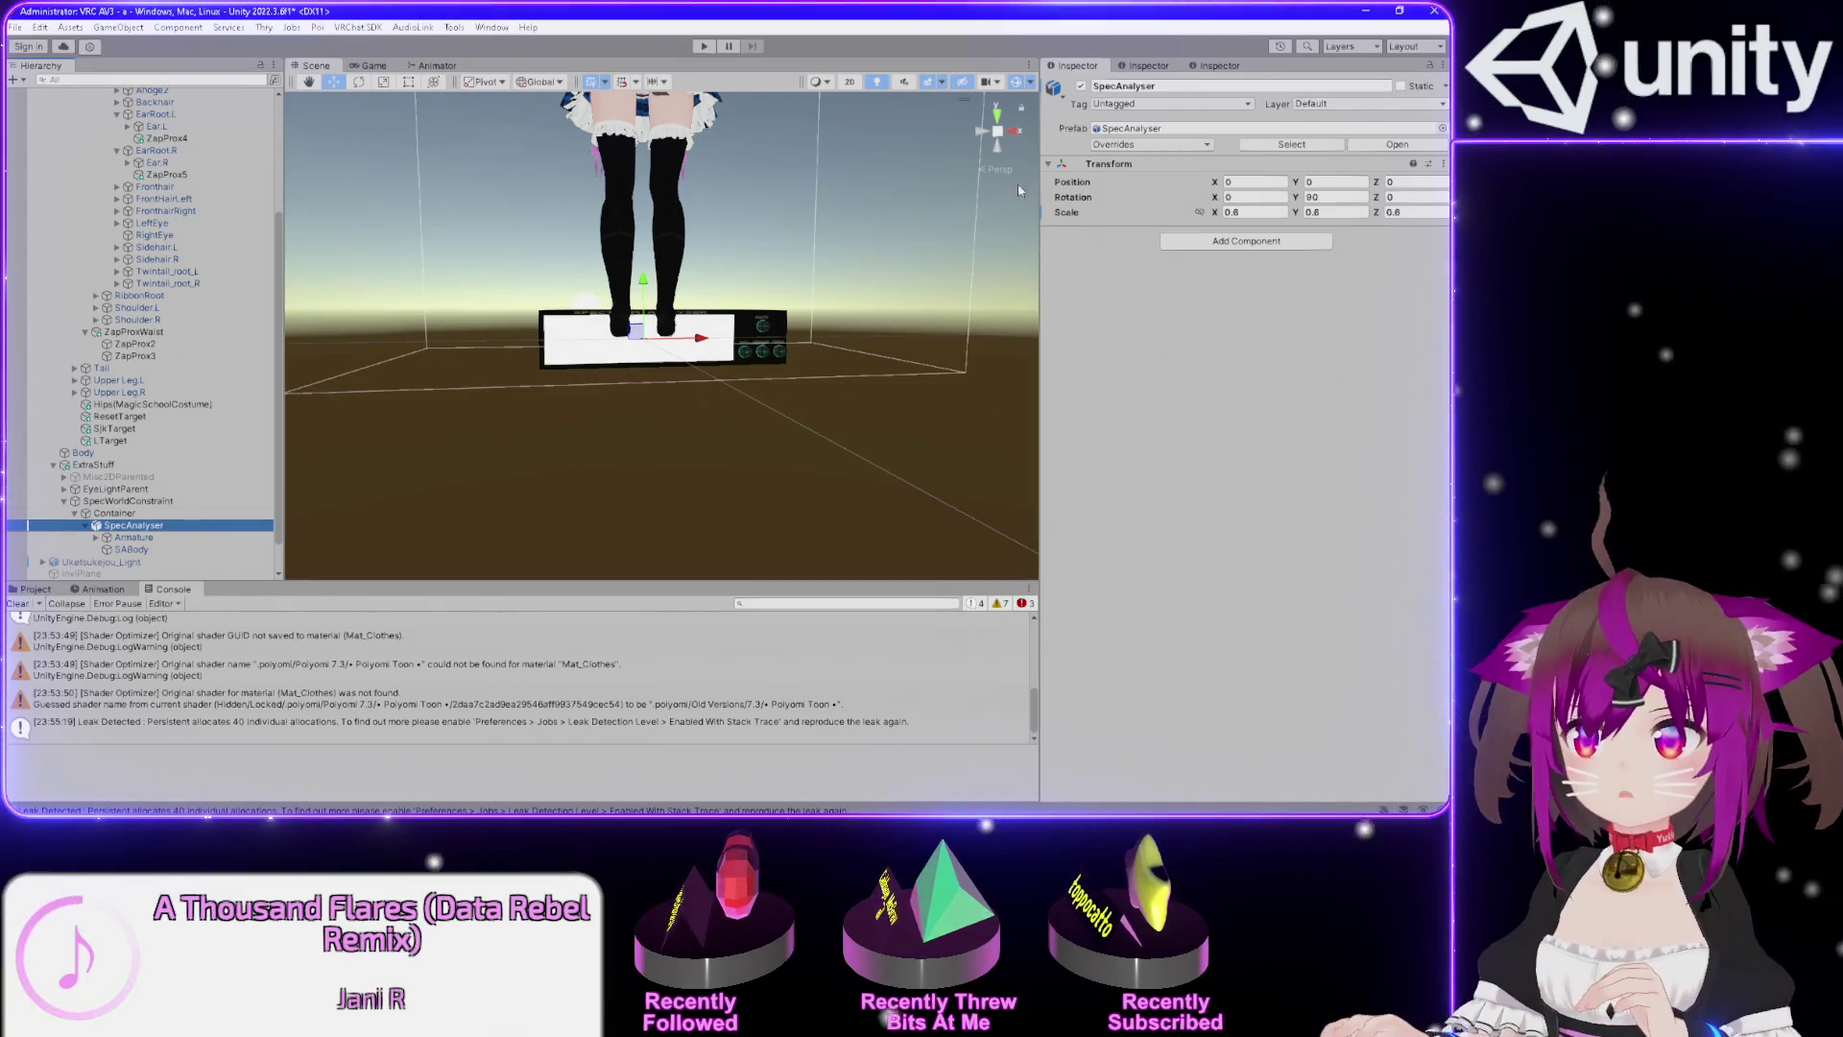
click(1145, 65)
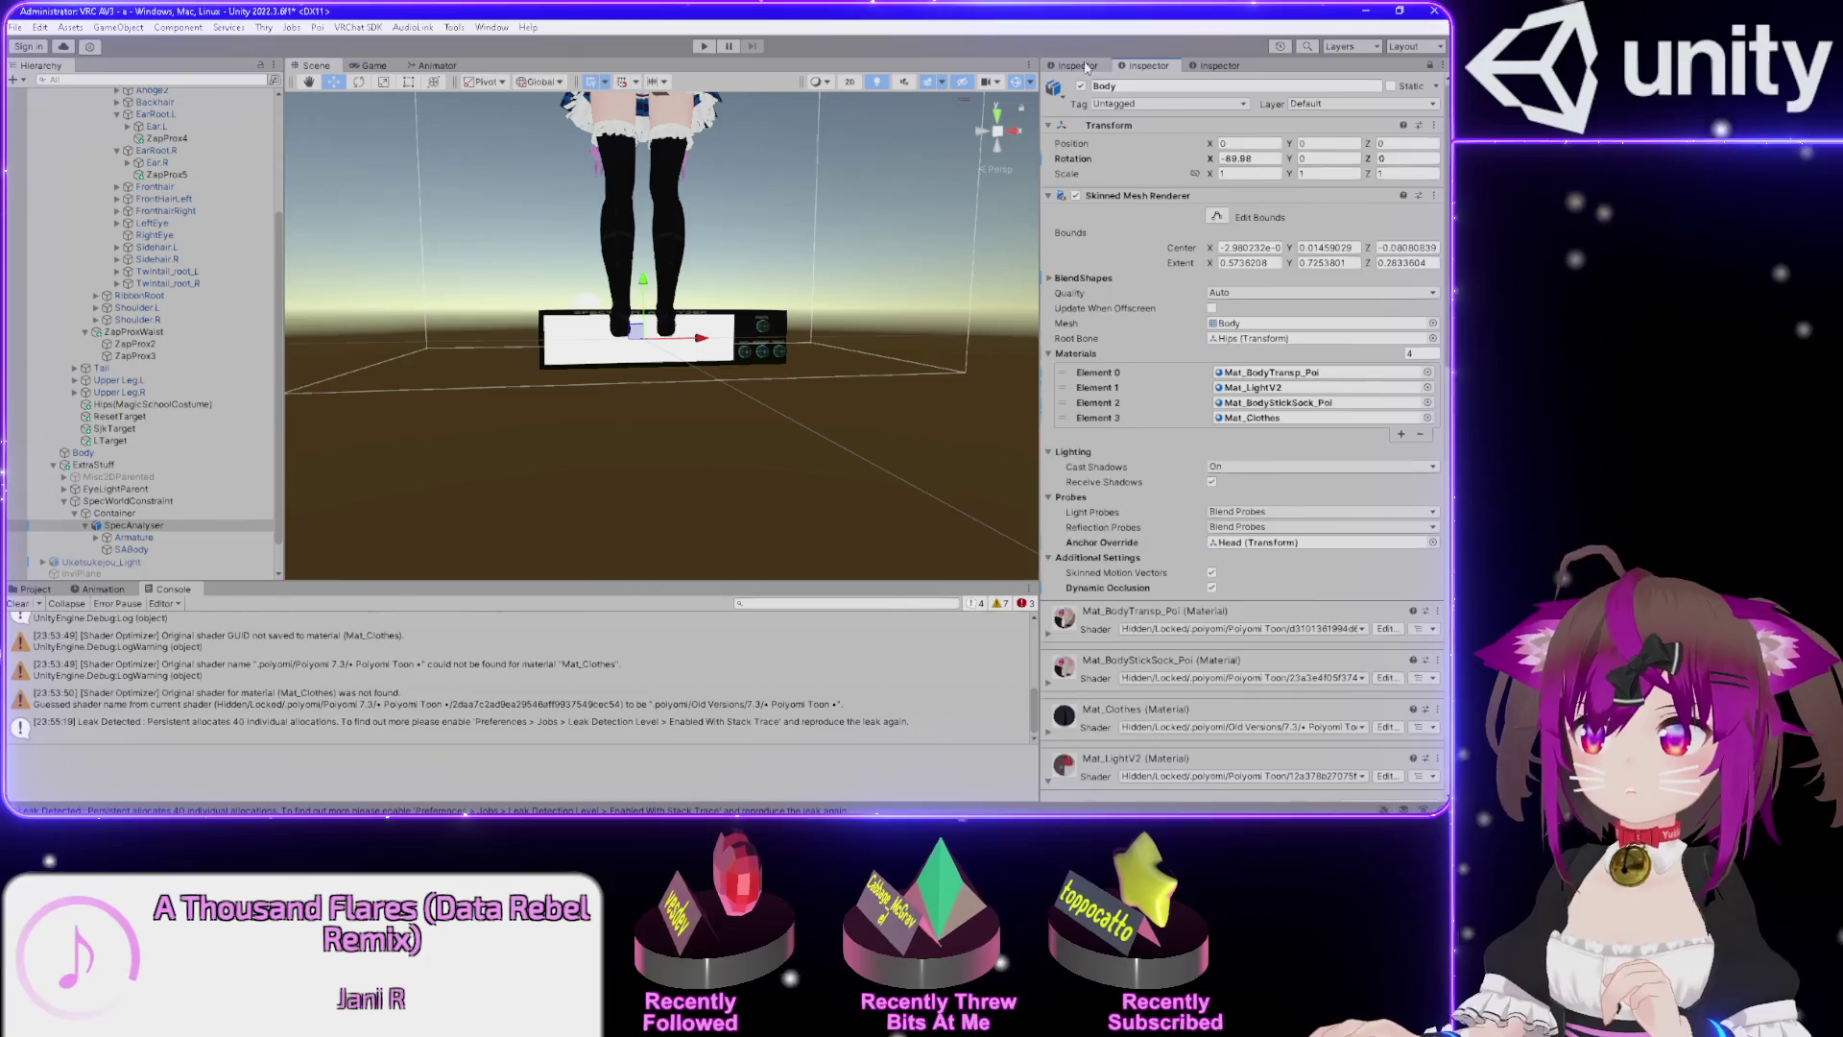
click(1077, 66)
click(134, 514)
click(142, 524)
key(f)
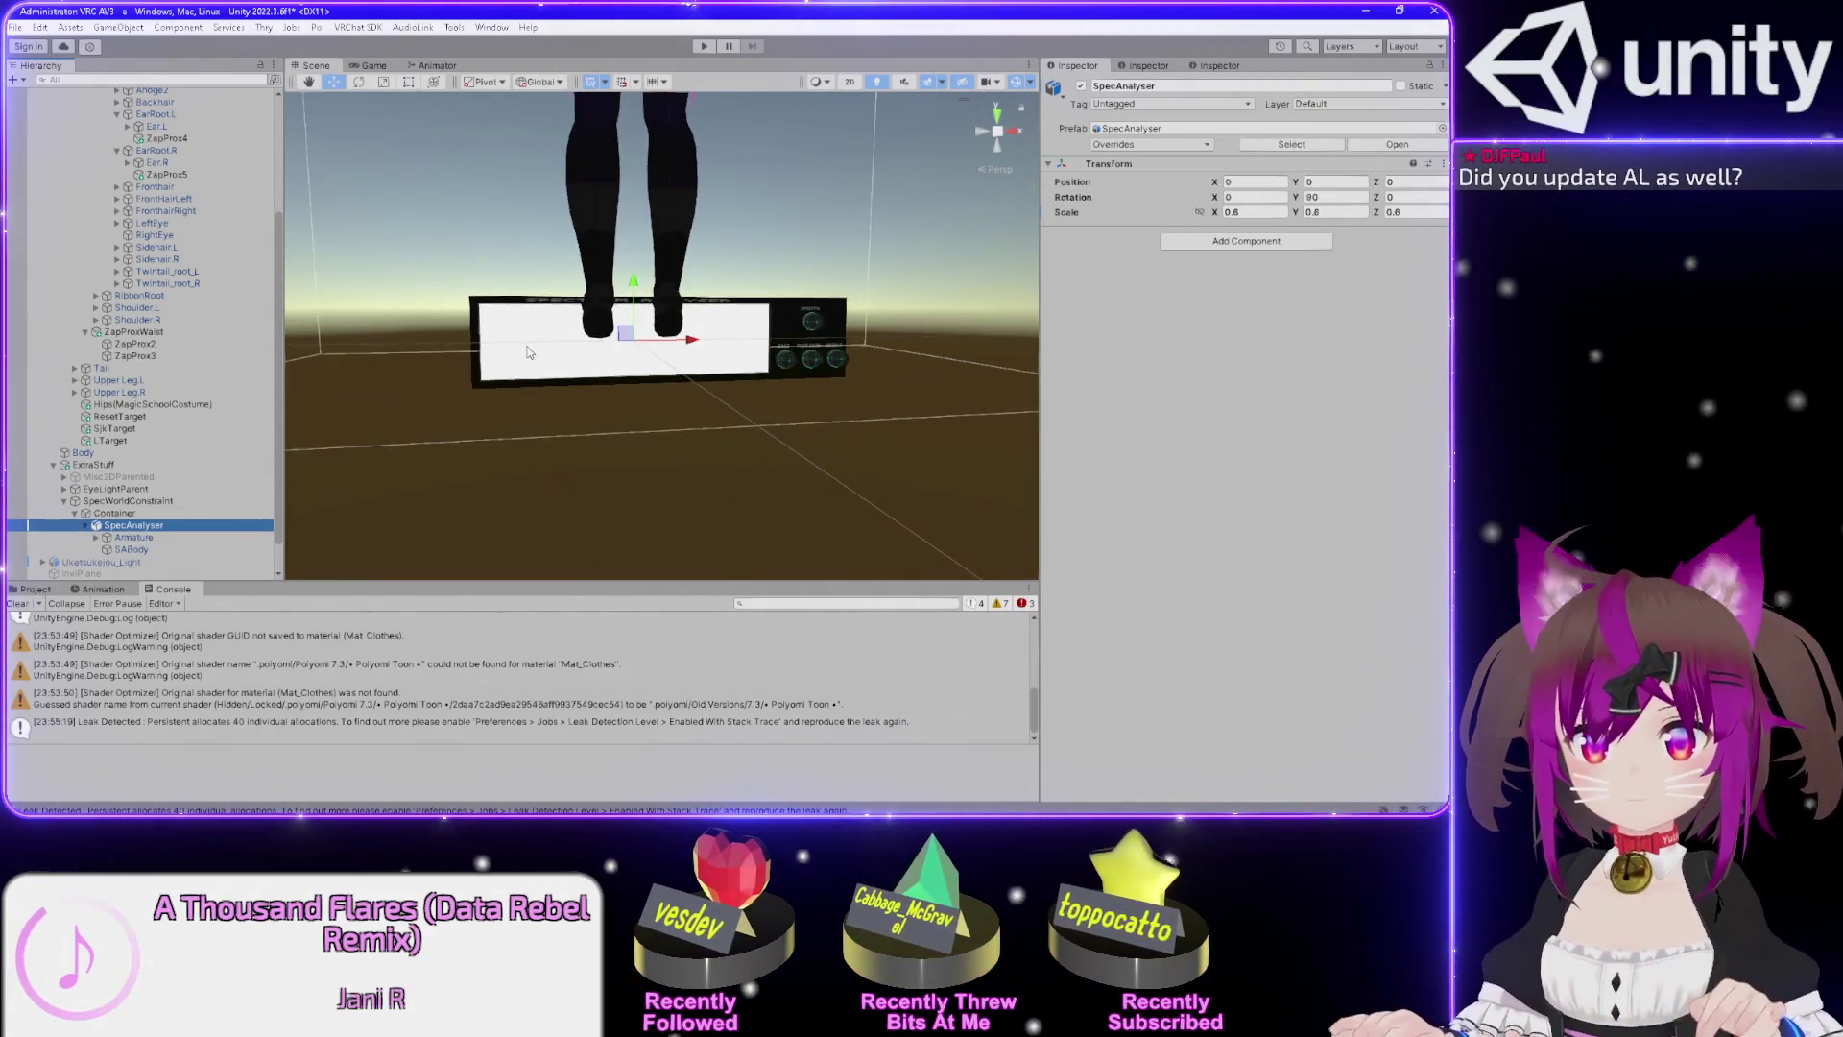
mouse_move(822, 301)
mouse_down()
mouse_move(677, 224)
mouse_move(805, 285)
mouse_up()
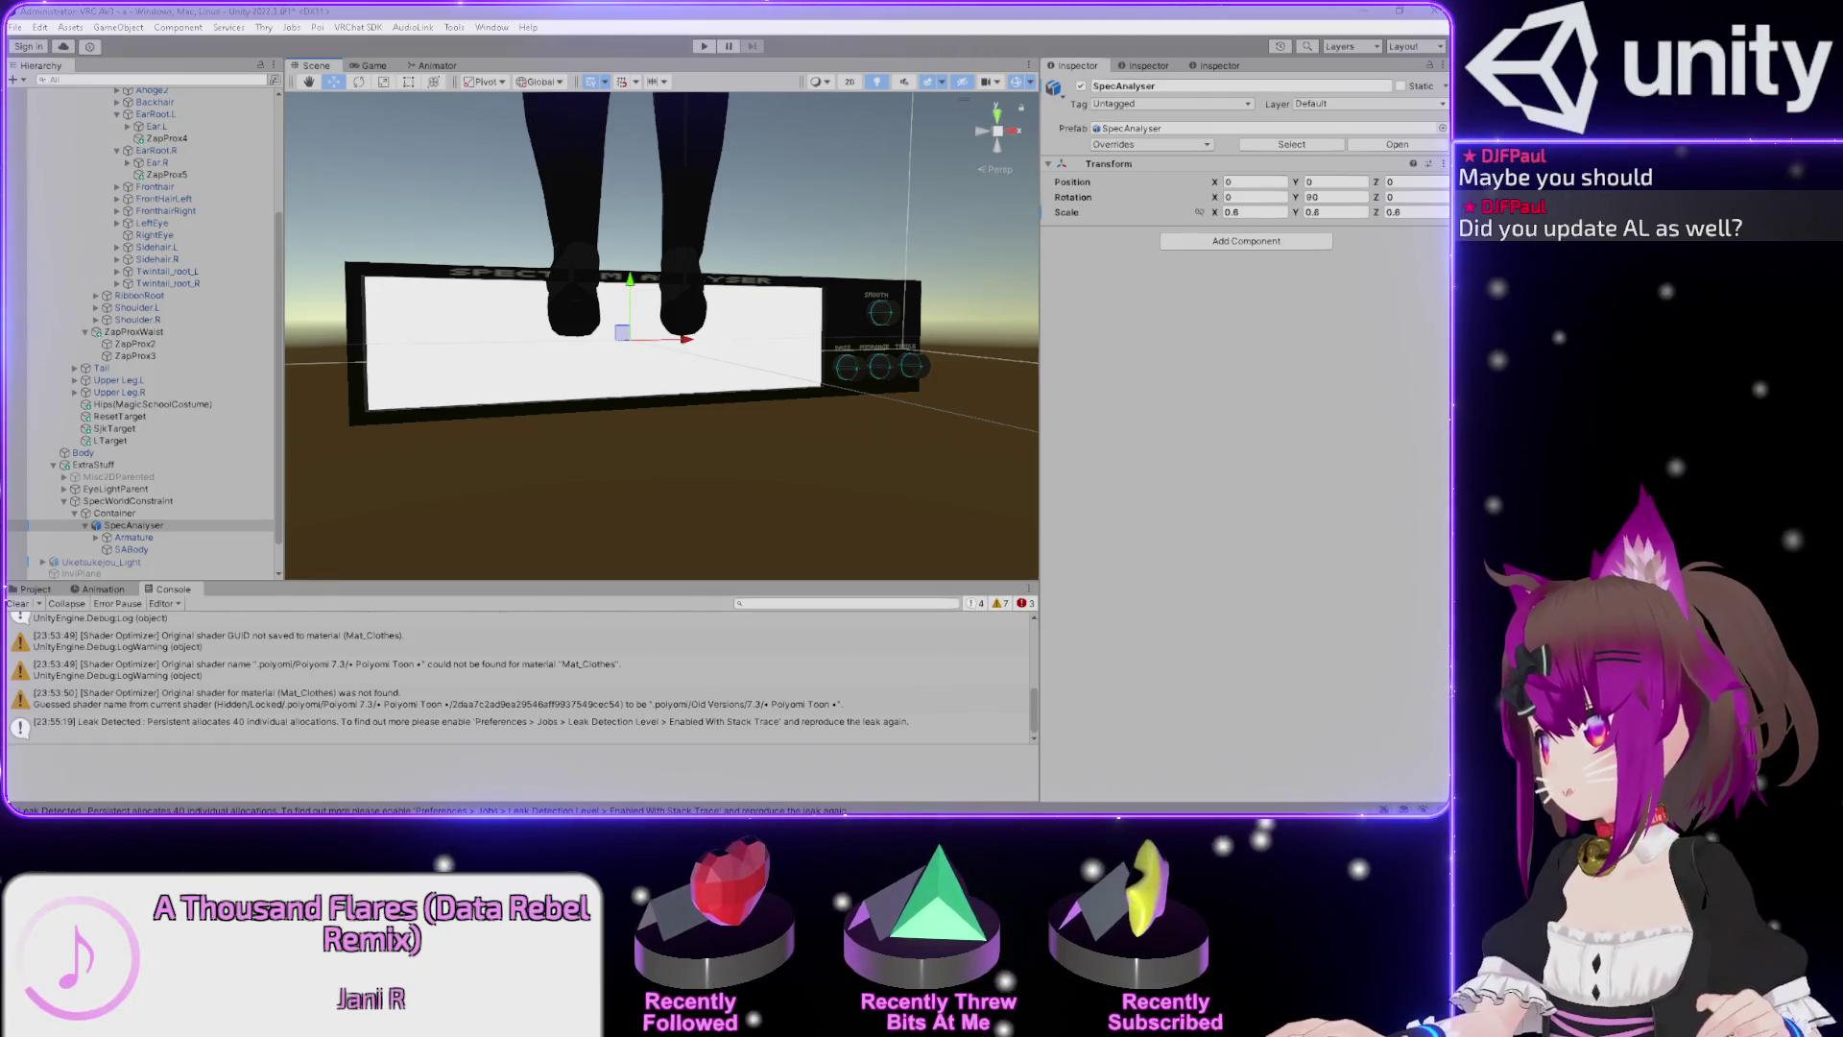
key(alt+Tab)
drag(1339, 123, 634, 105)
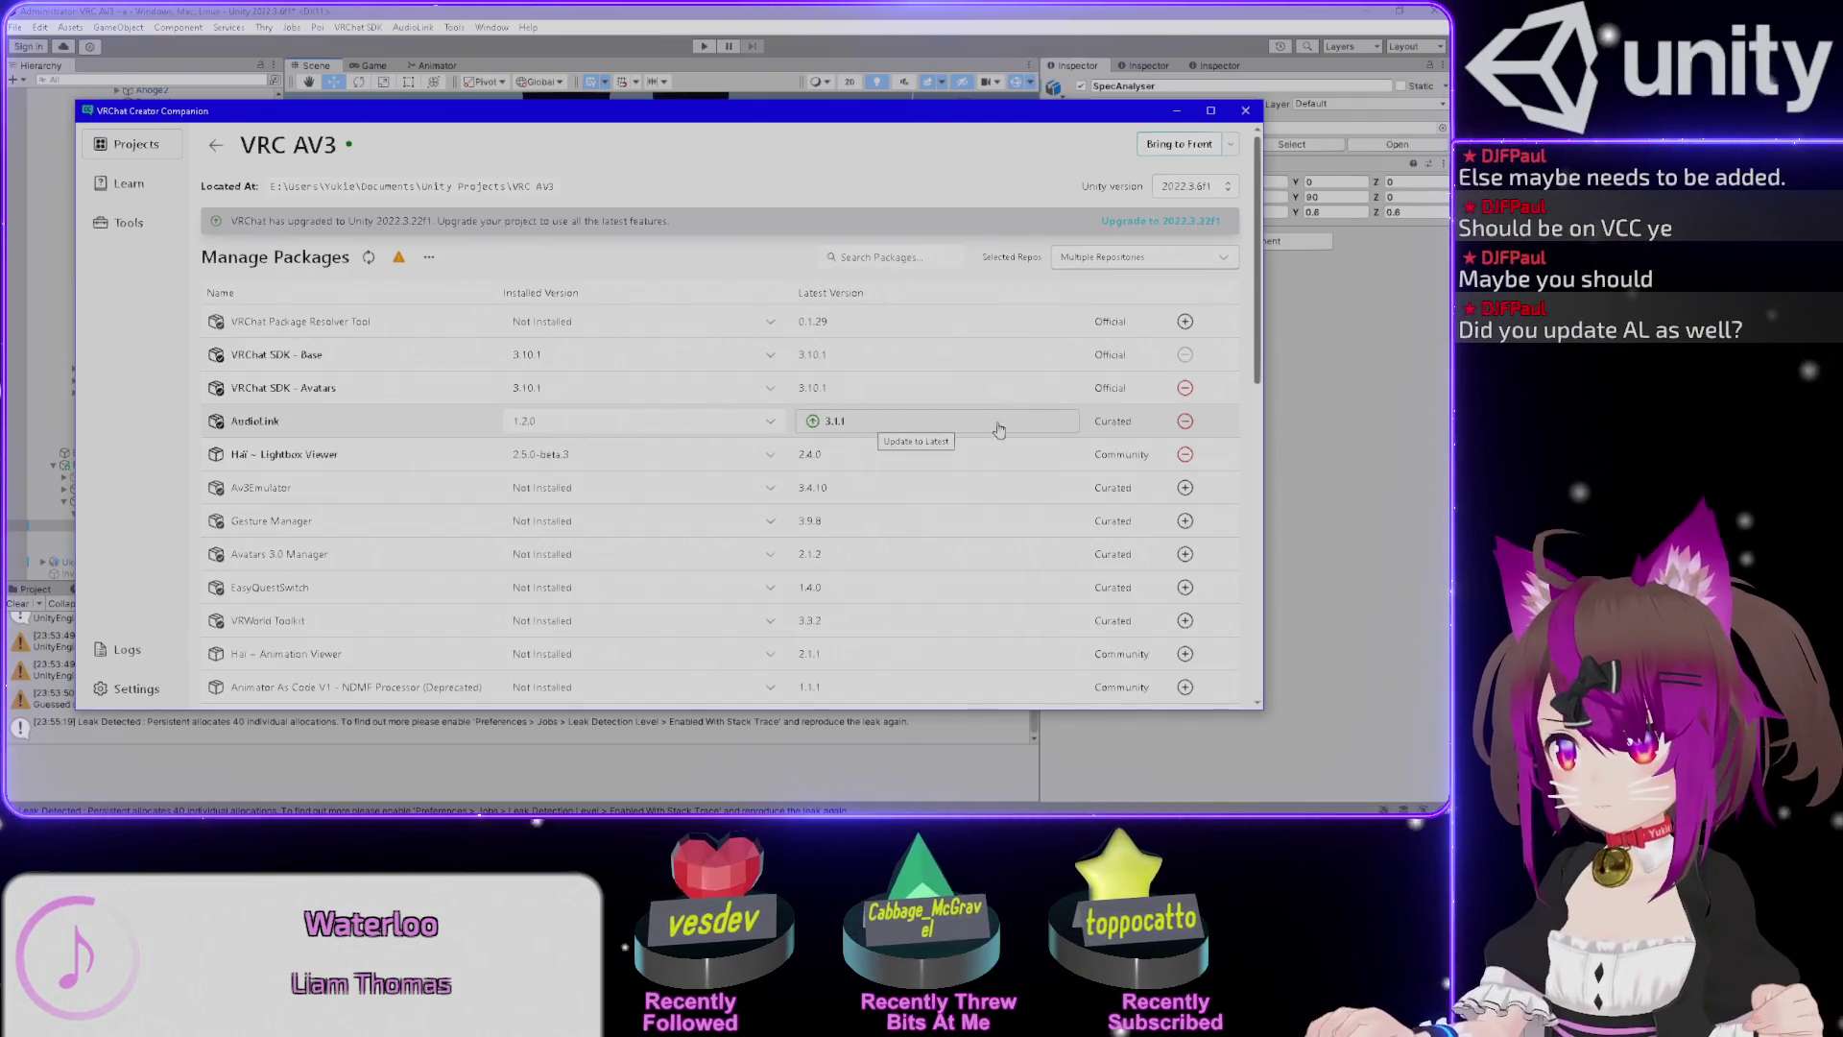
Update the VRC AV3 project's AudioLink package from 1.2.0 to 3.1.1 in Creator Companion.
mouse_move(613, 119)
mouse_down()
mouse_move(633, 179)
mouse_move(594, 483)
mouse_up()
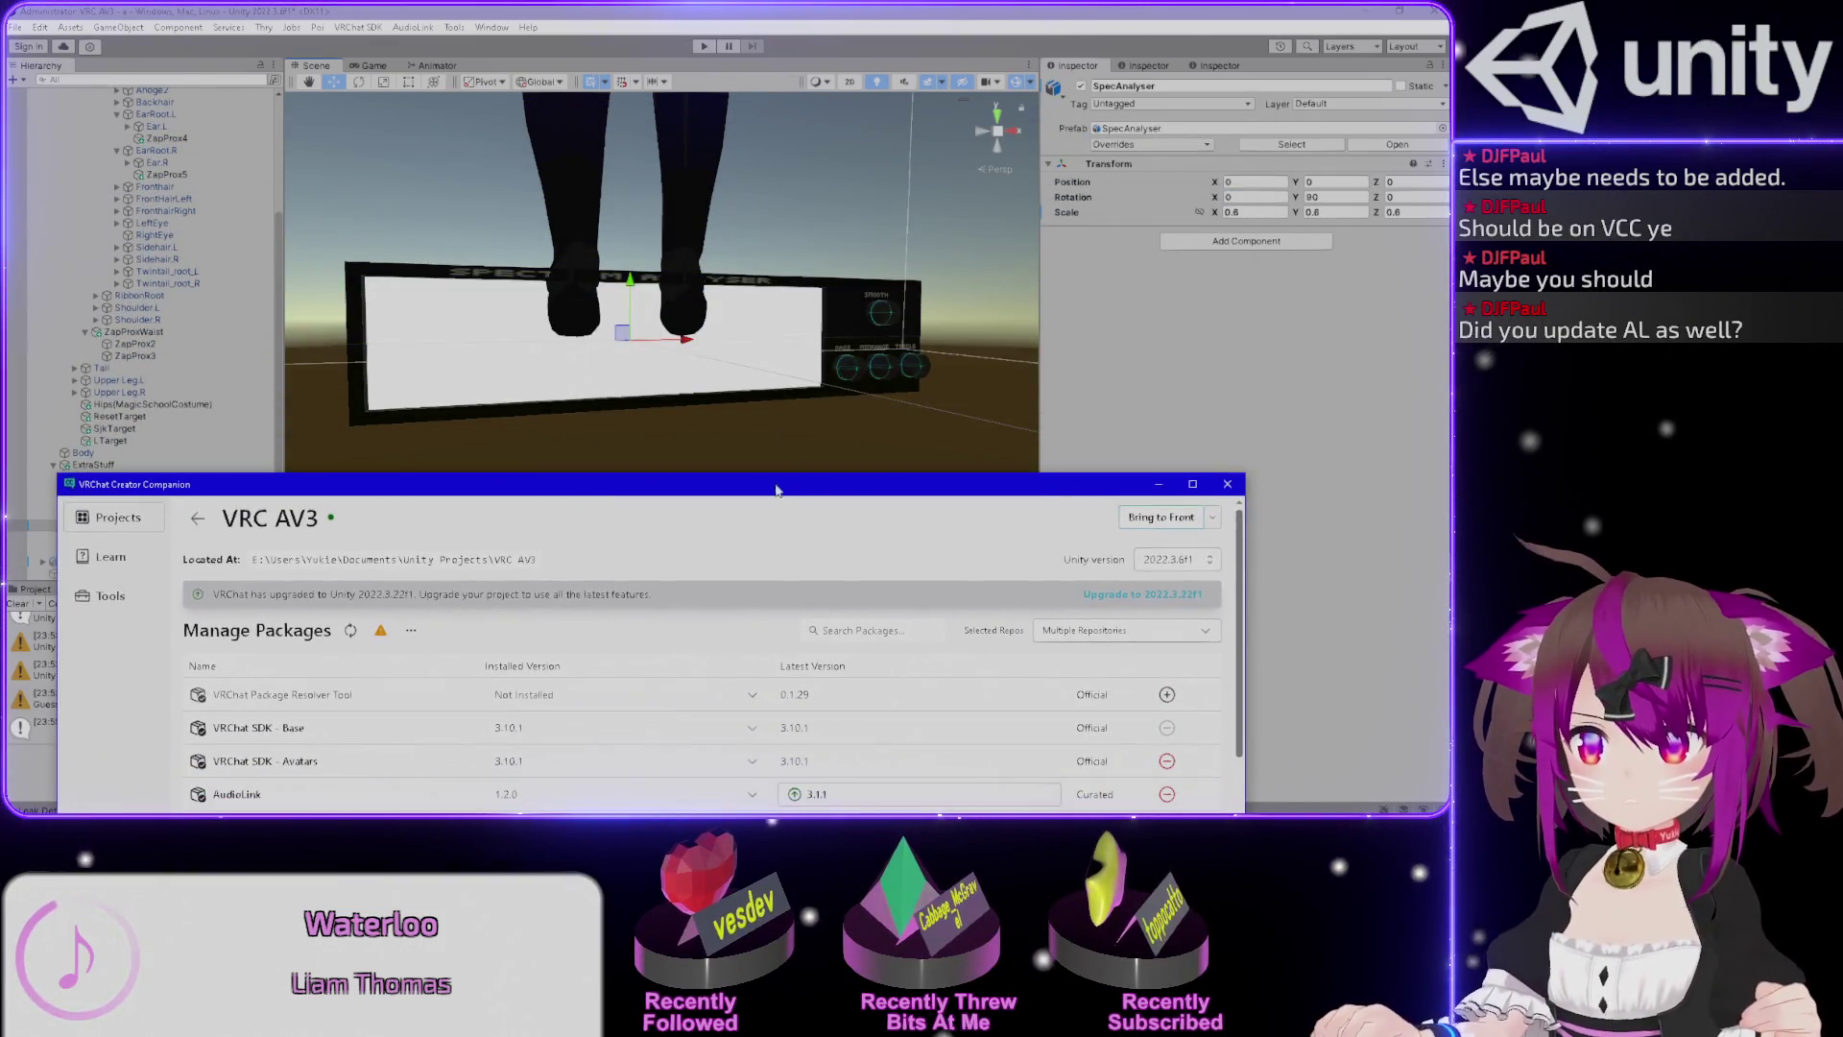
drag(730, 497, 725, 150)
click(788, 448)
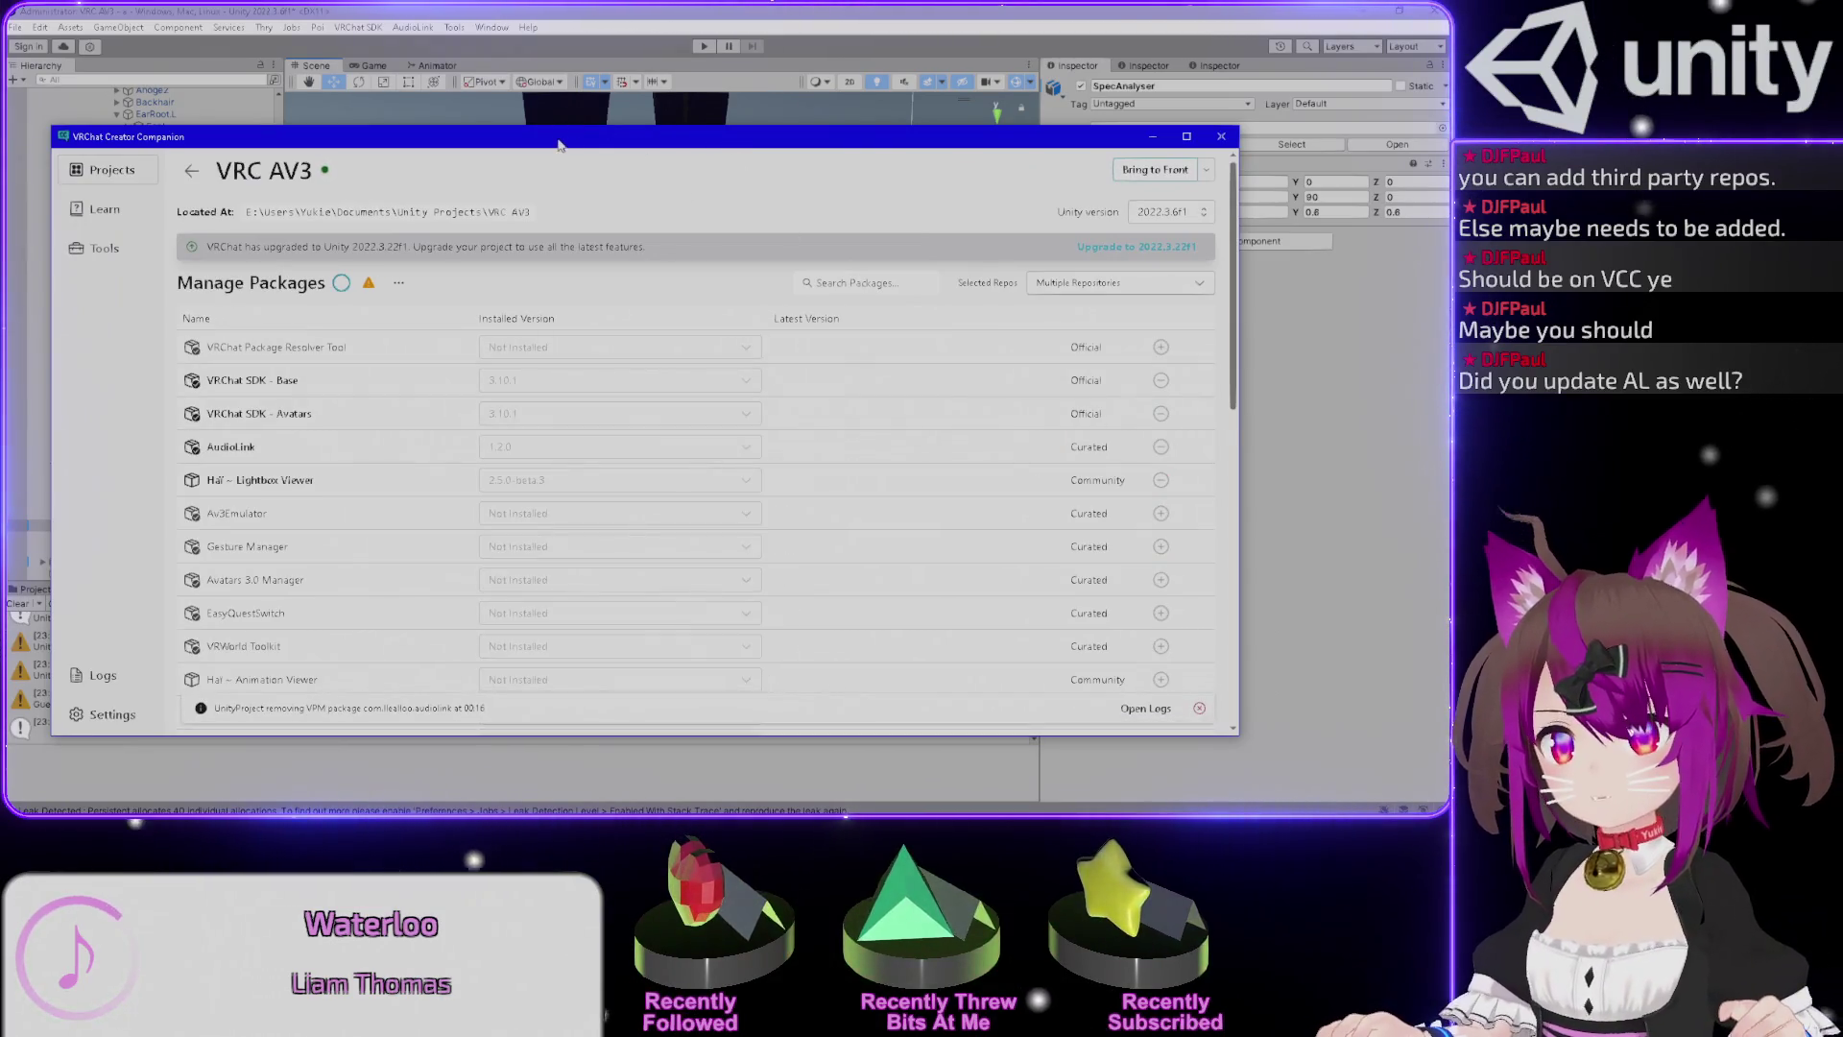
drag(565, 142, 1448, 144)
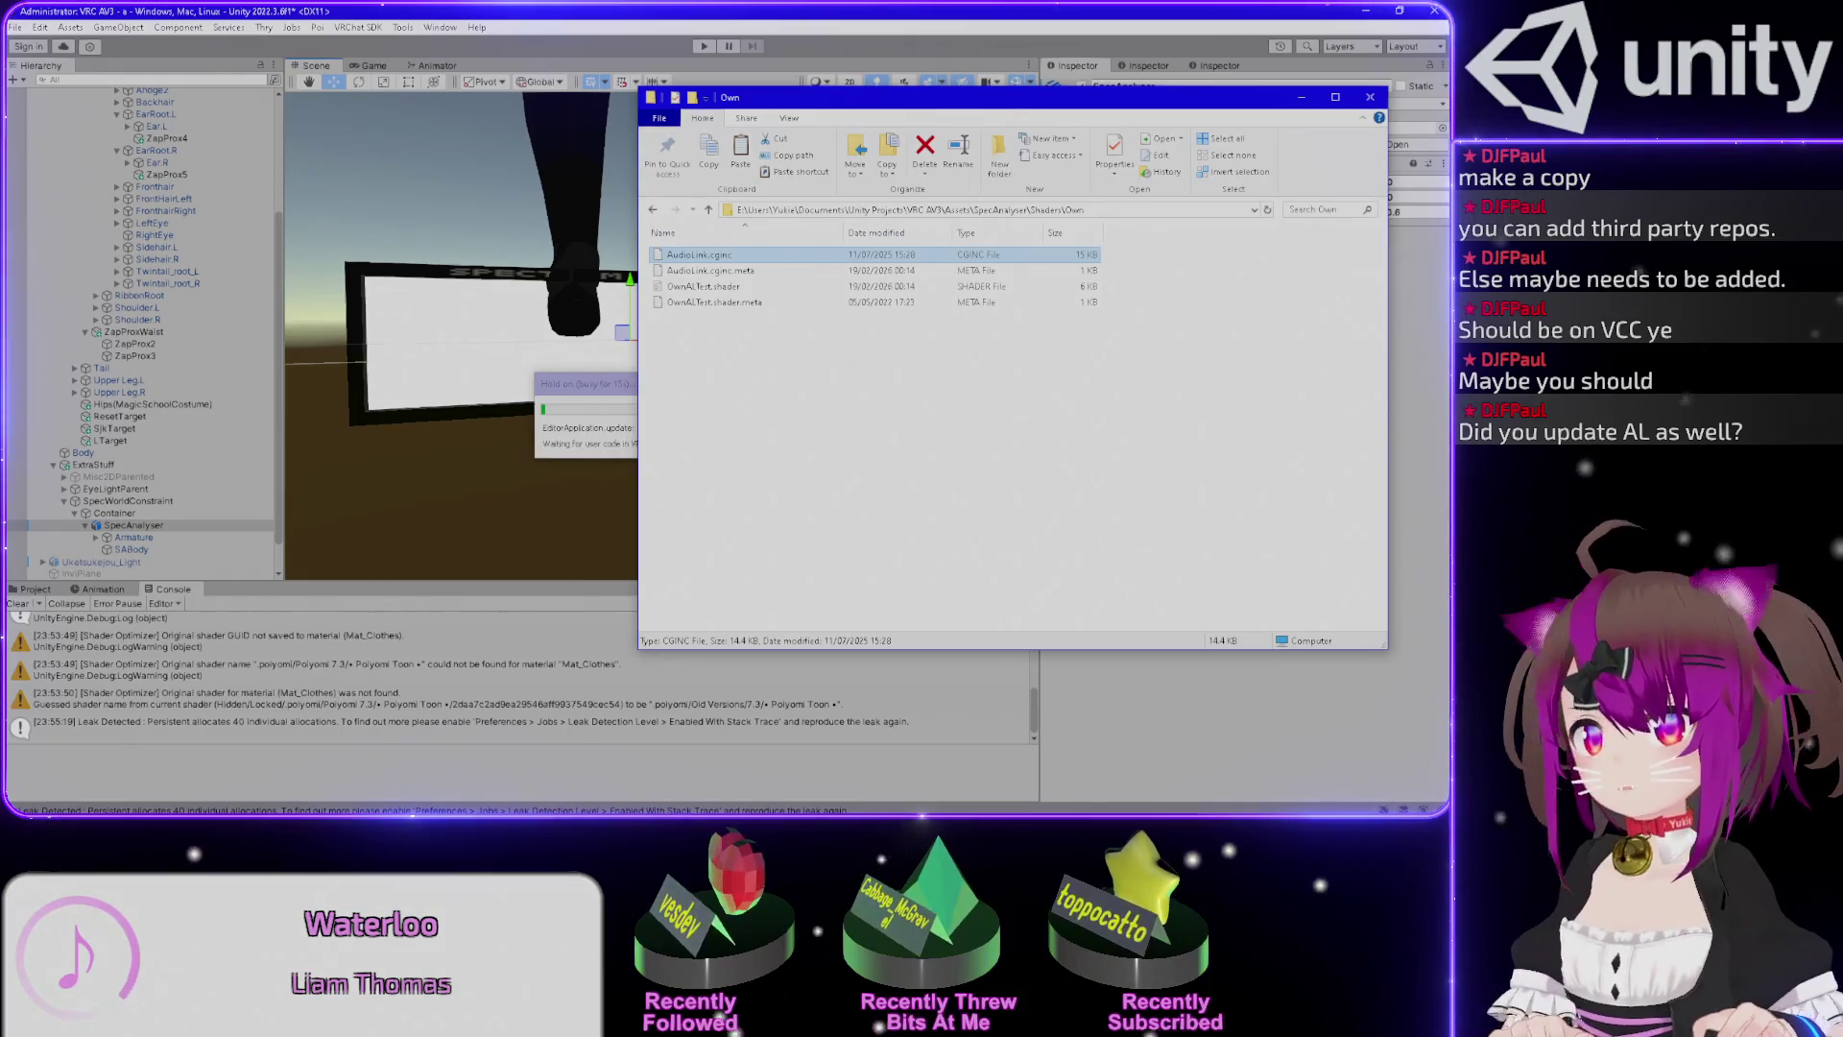
Delete the old AudioLink.cginc and its .meta, then accept converting AudioLink's Amplify shaders in Unity.
key(Delete)
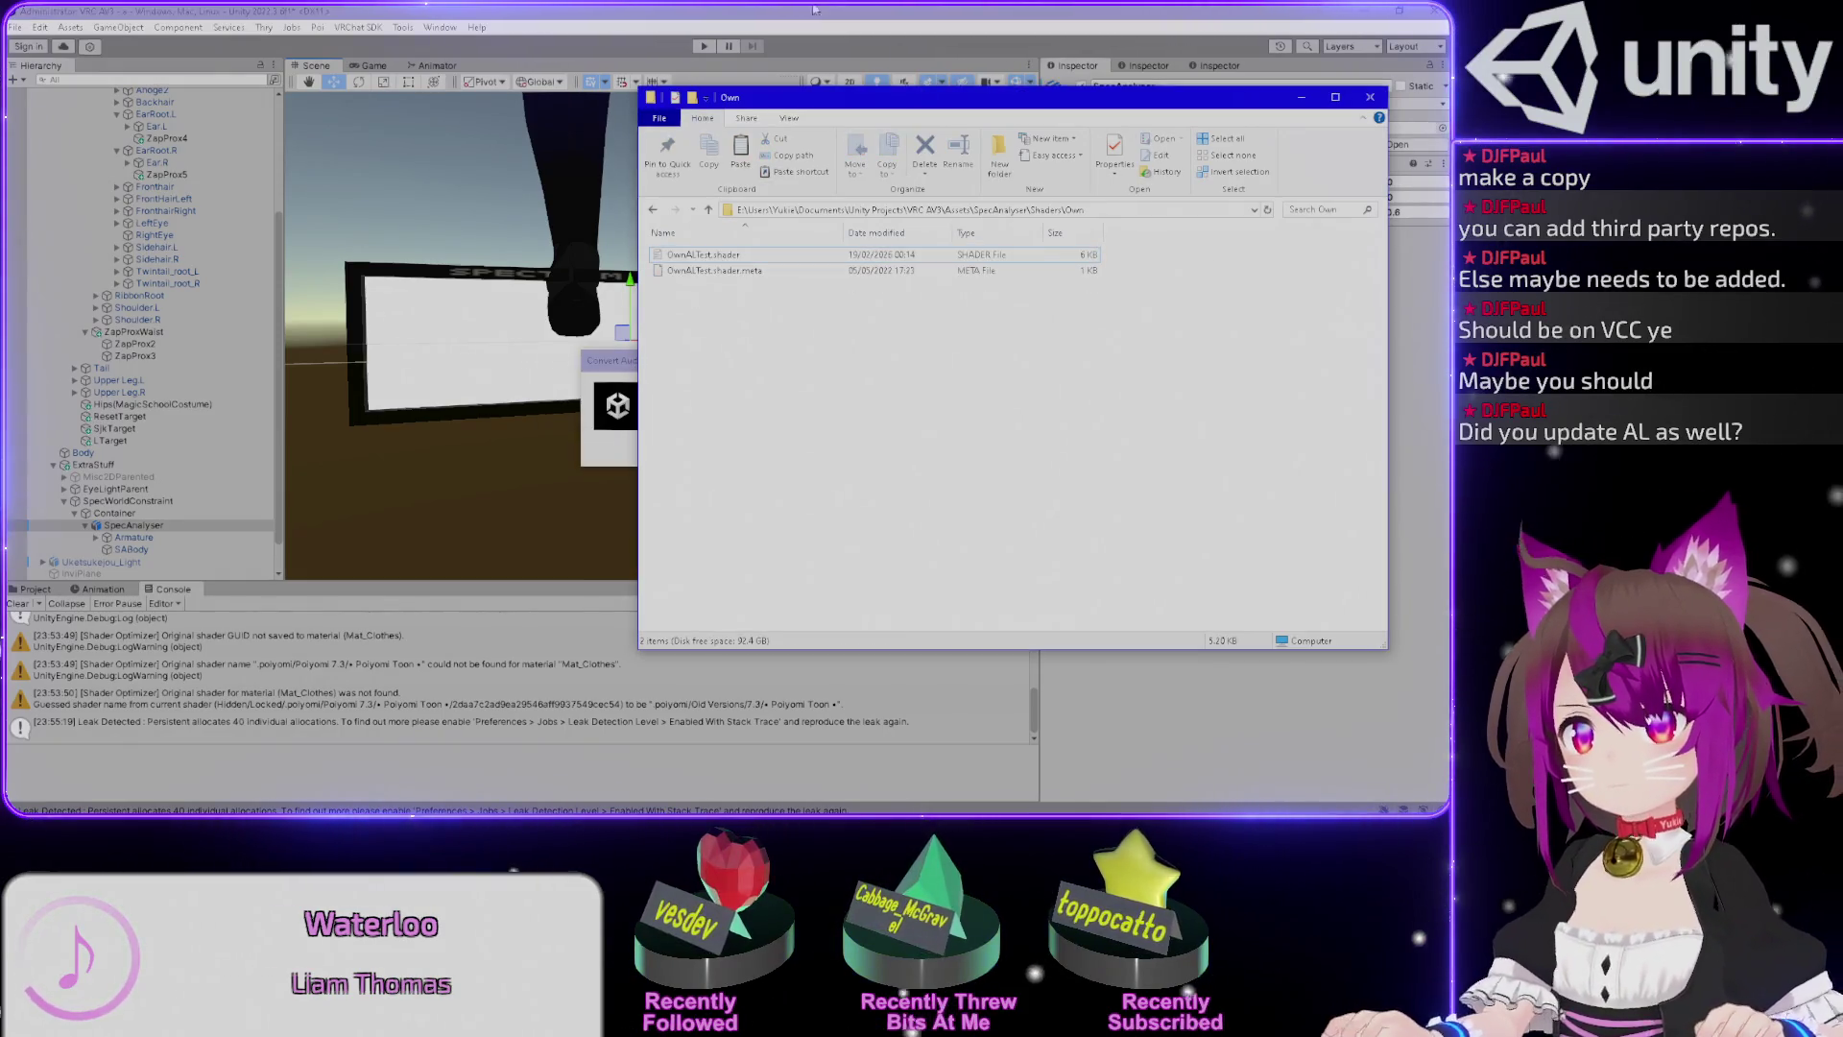
click(835, 10)
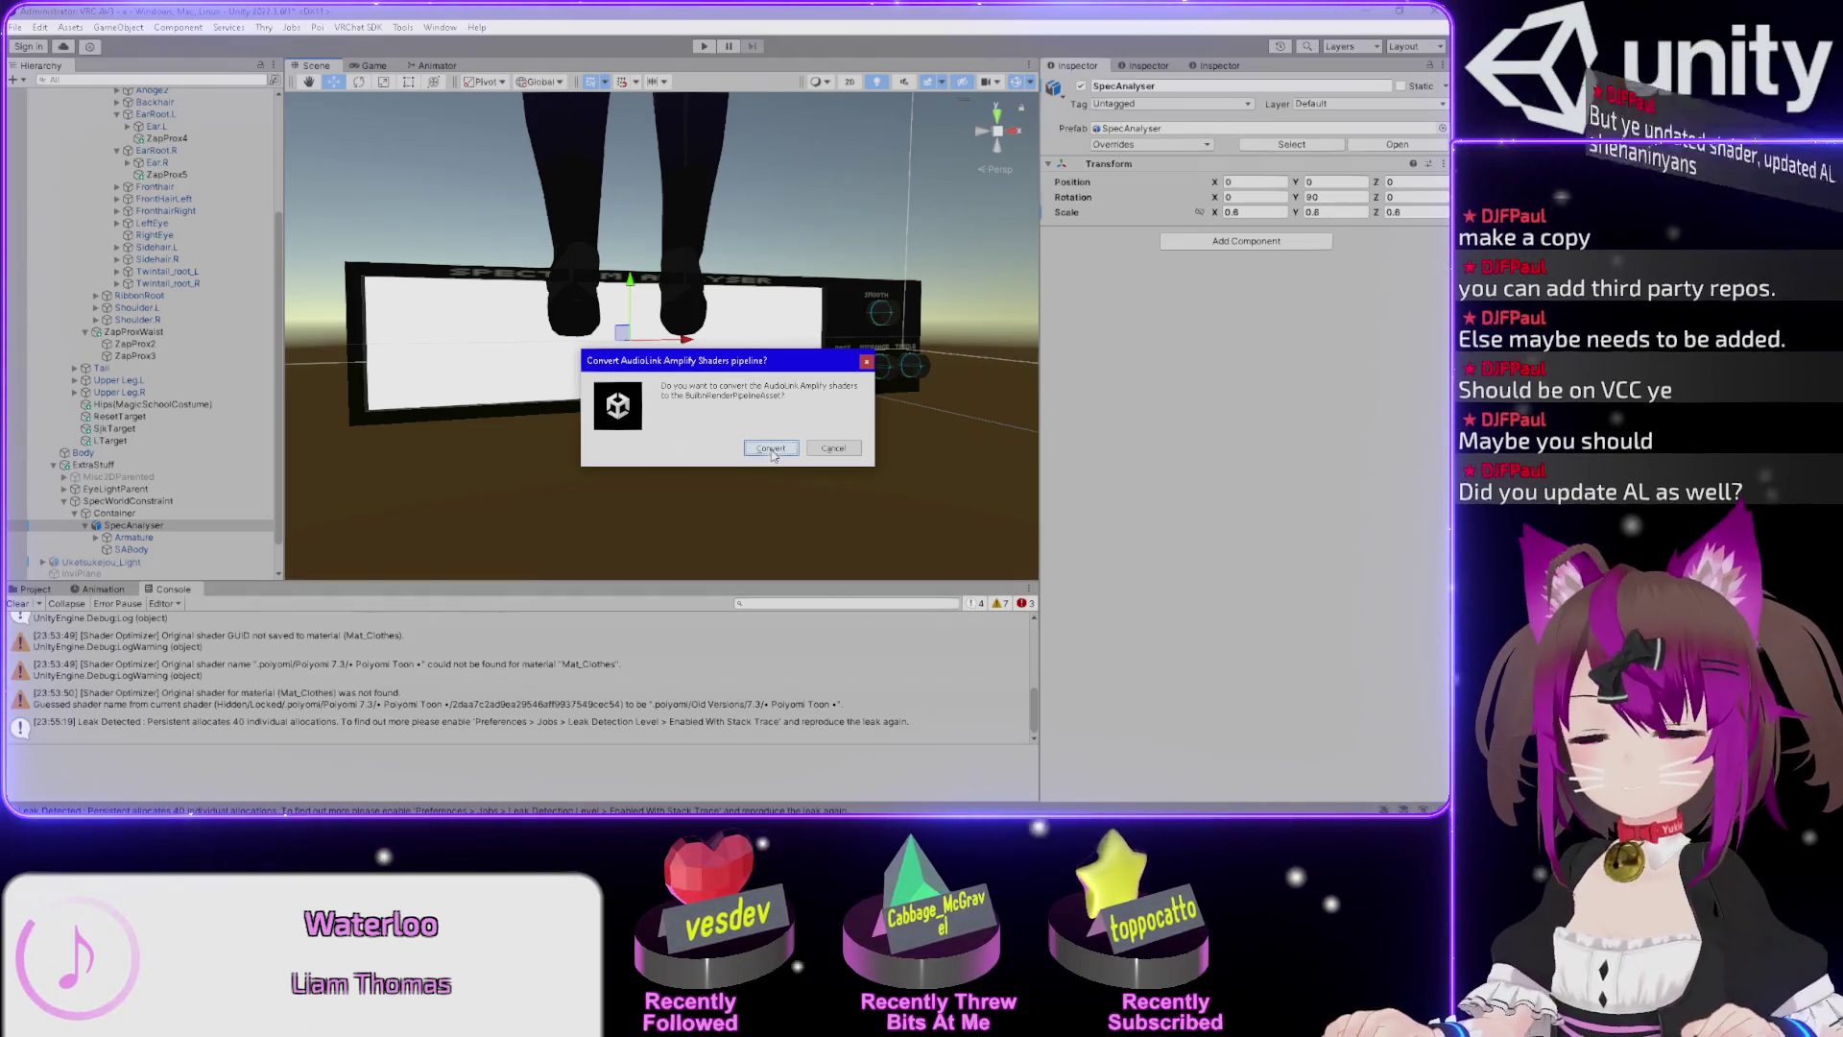
click(771, 448)
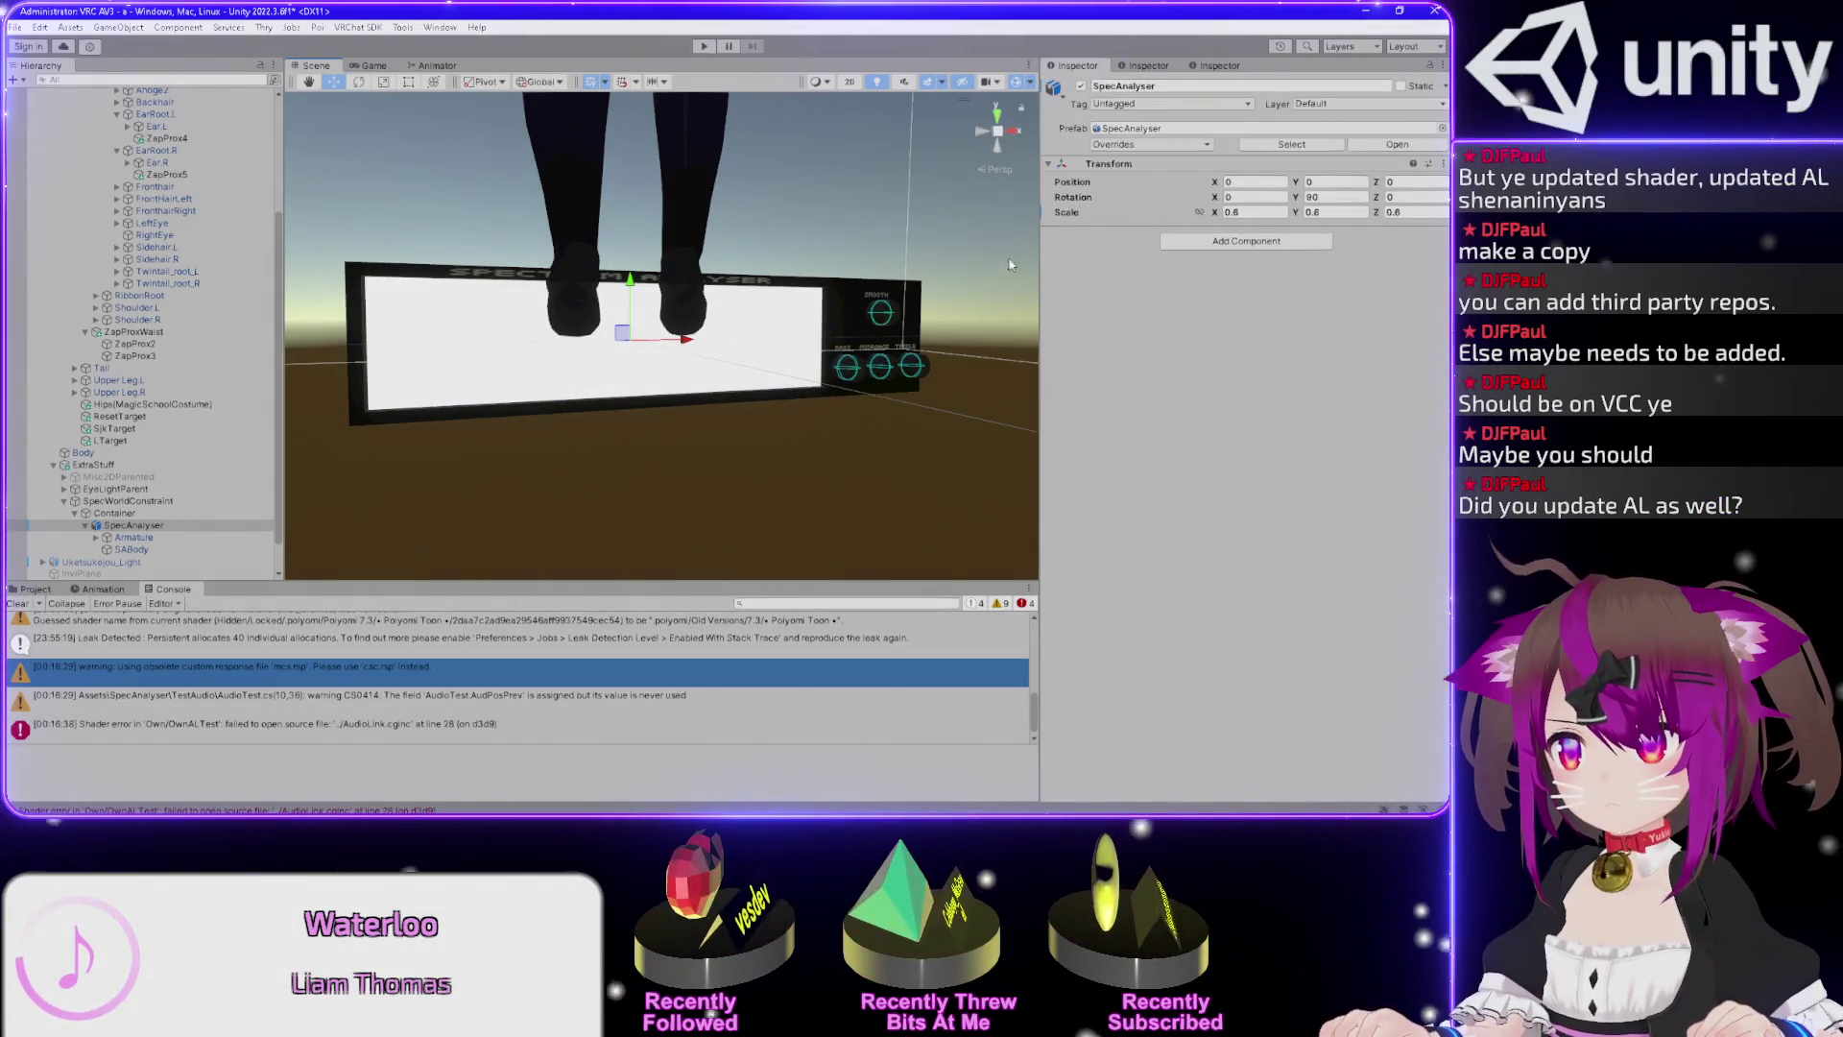
click(954, 257)
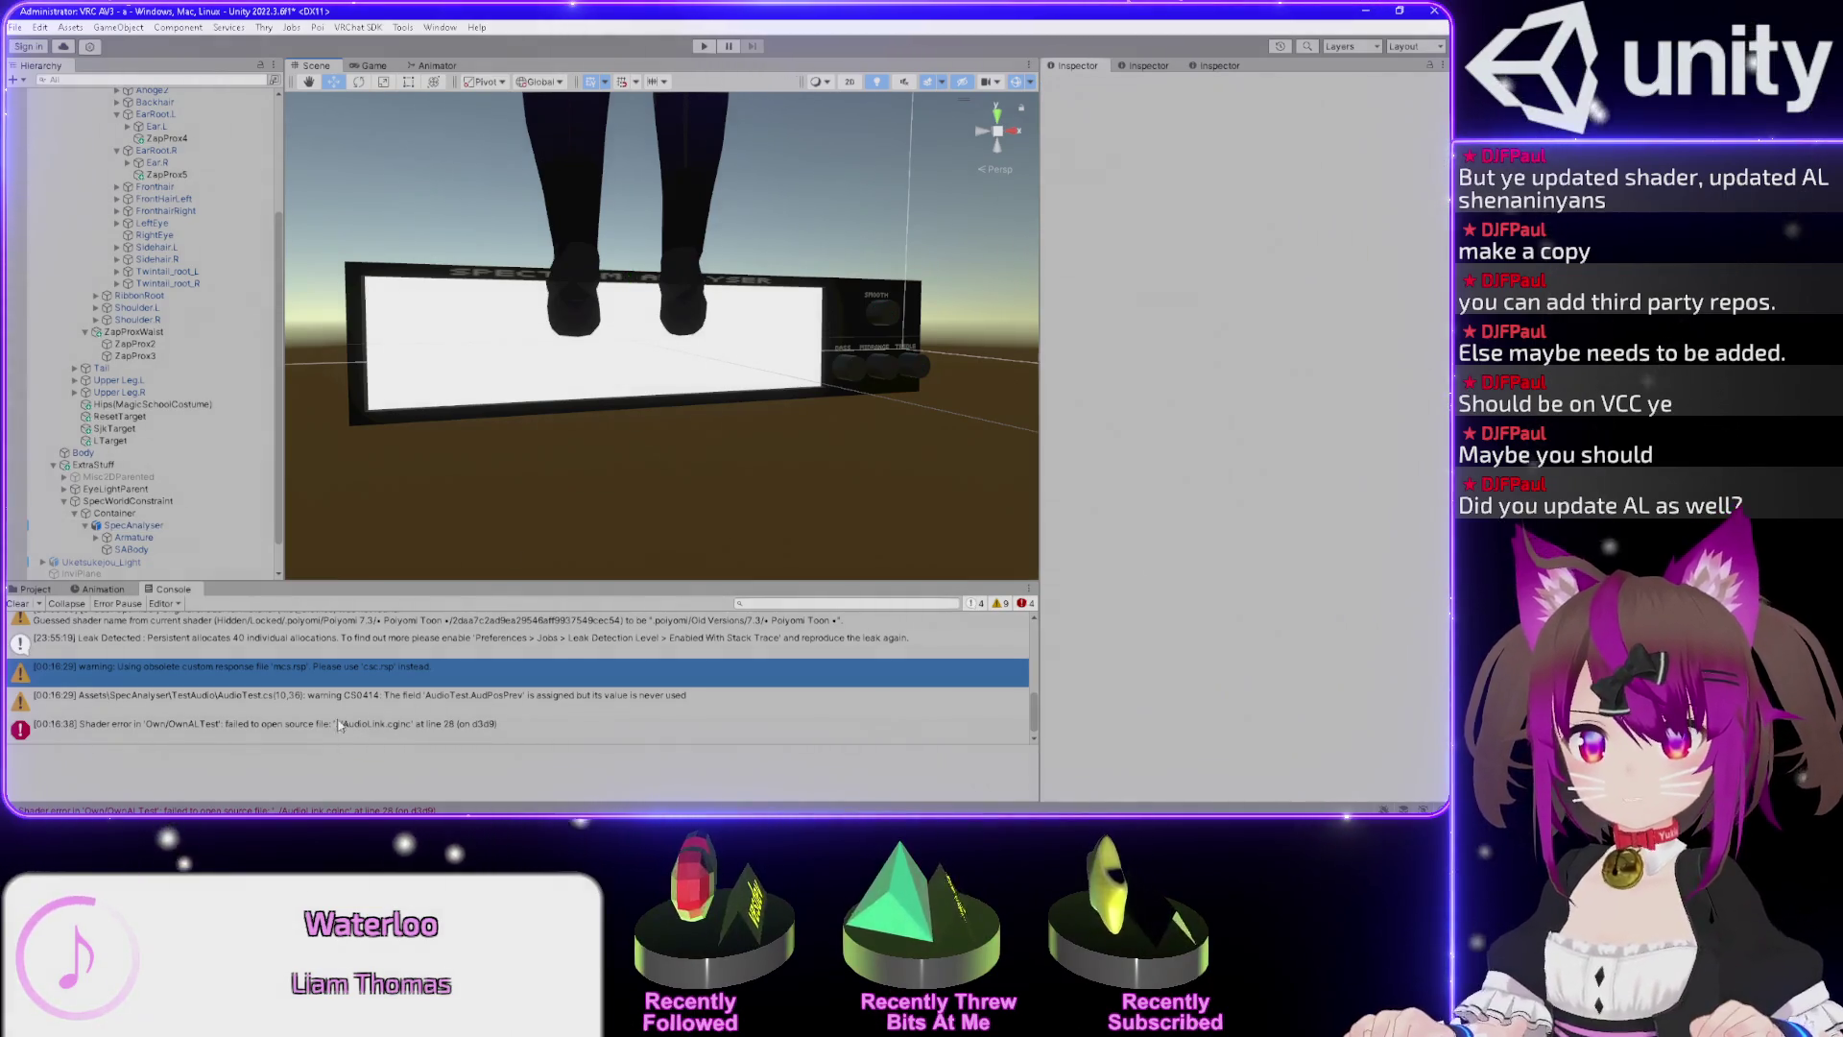
click(462, 732)
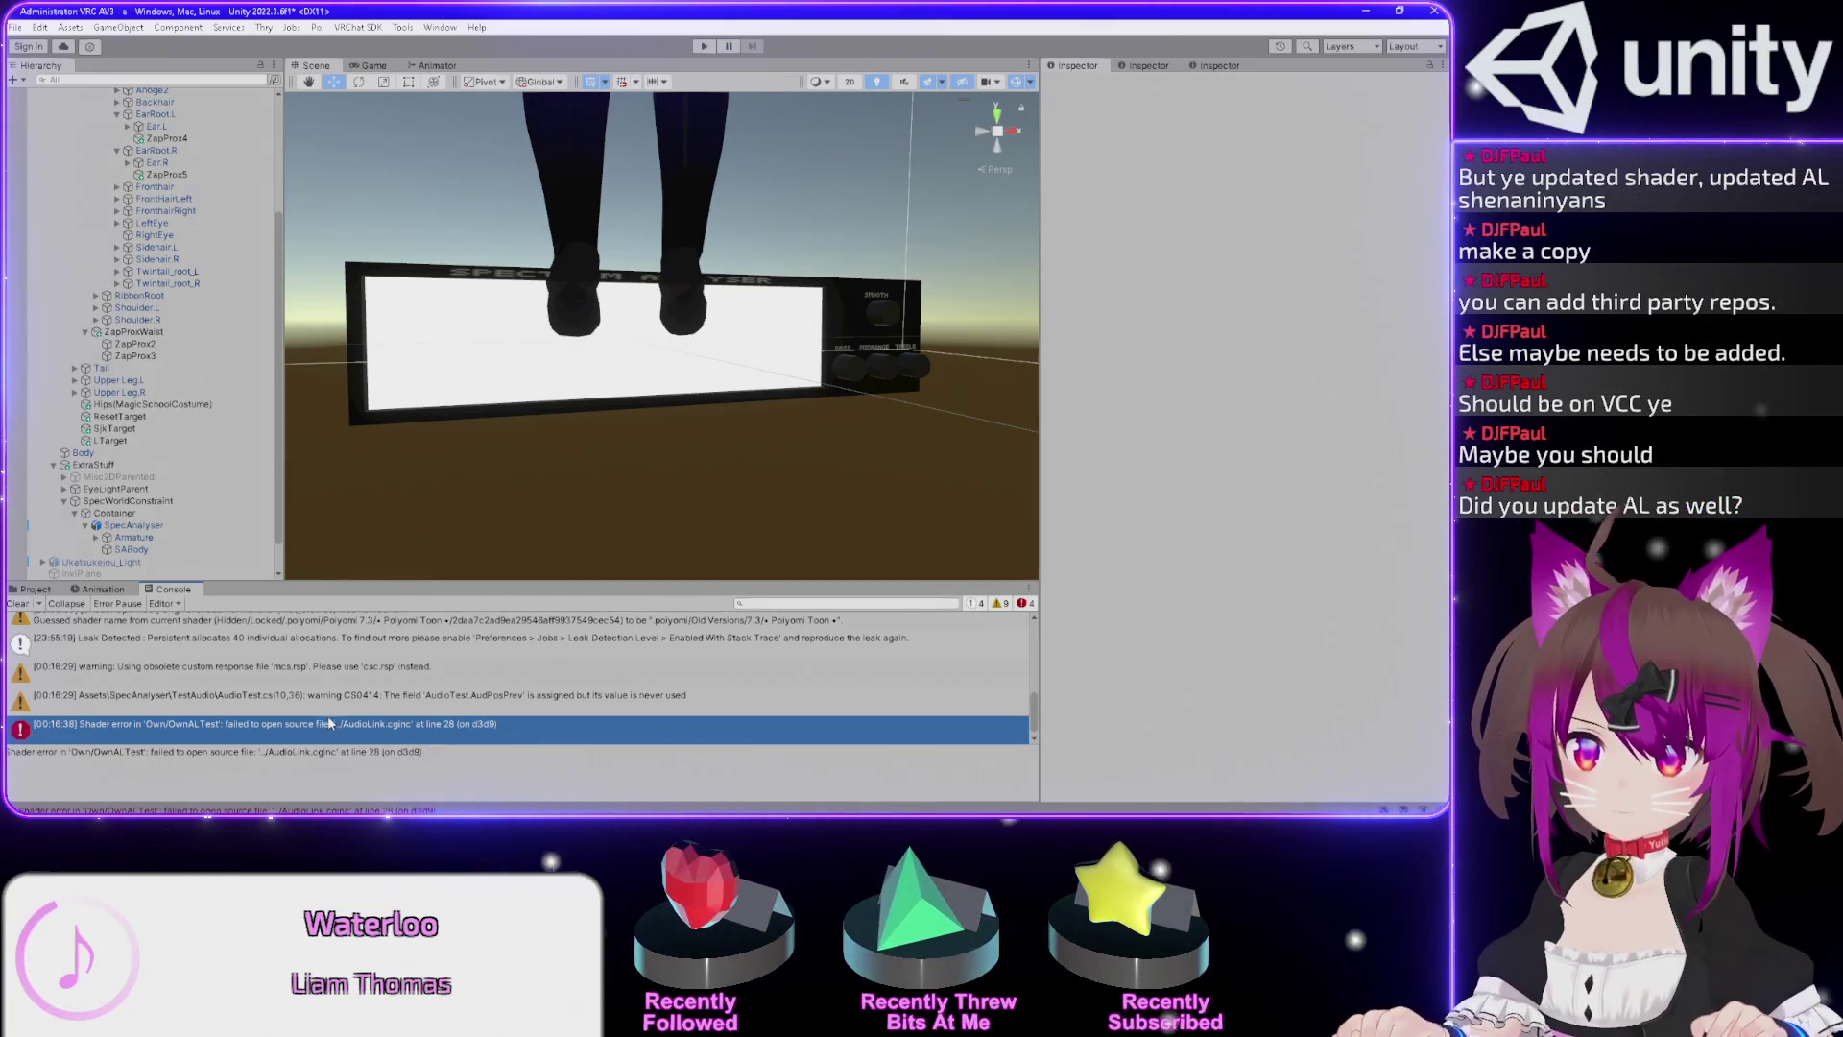
click(684, 385)
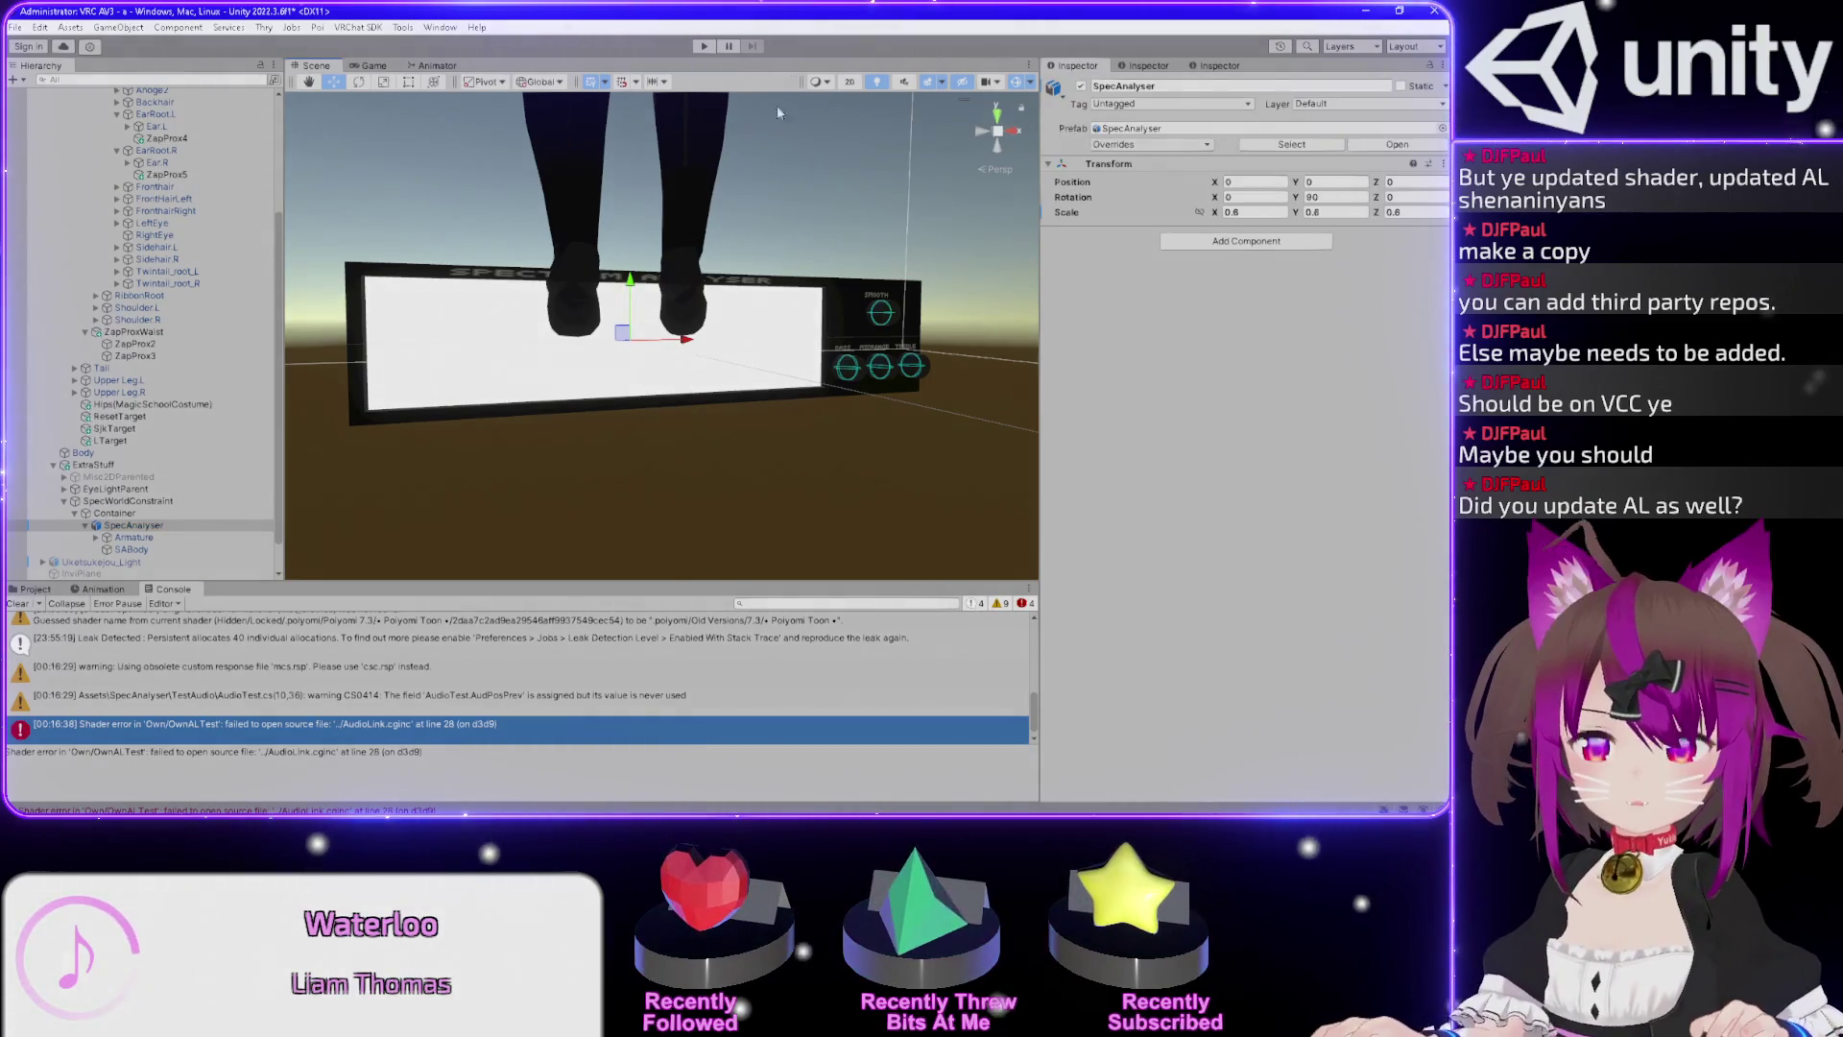
click(374, 65)
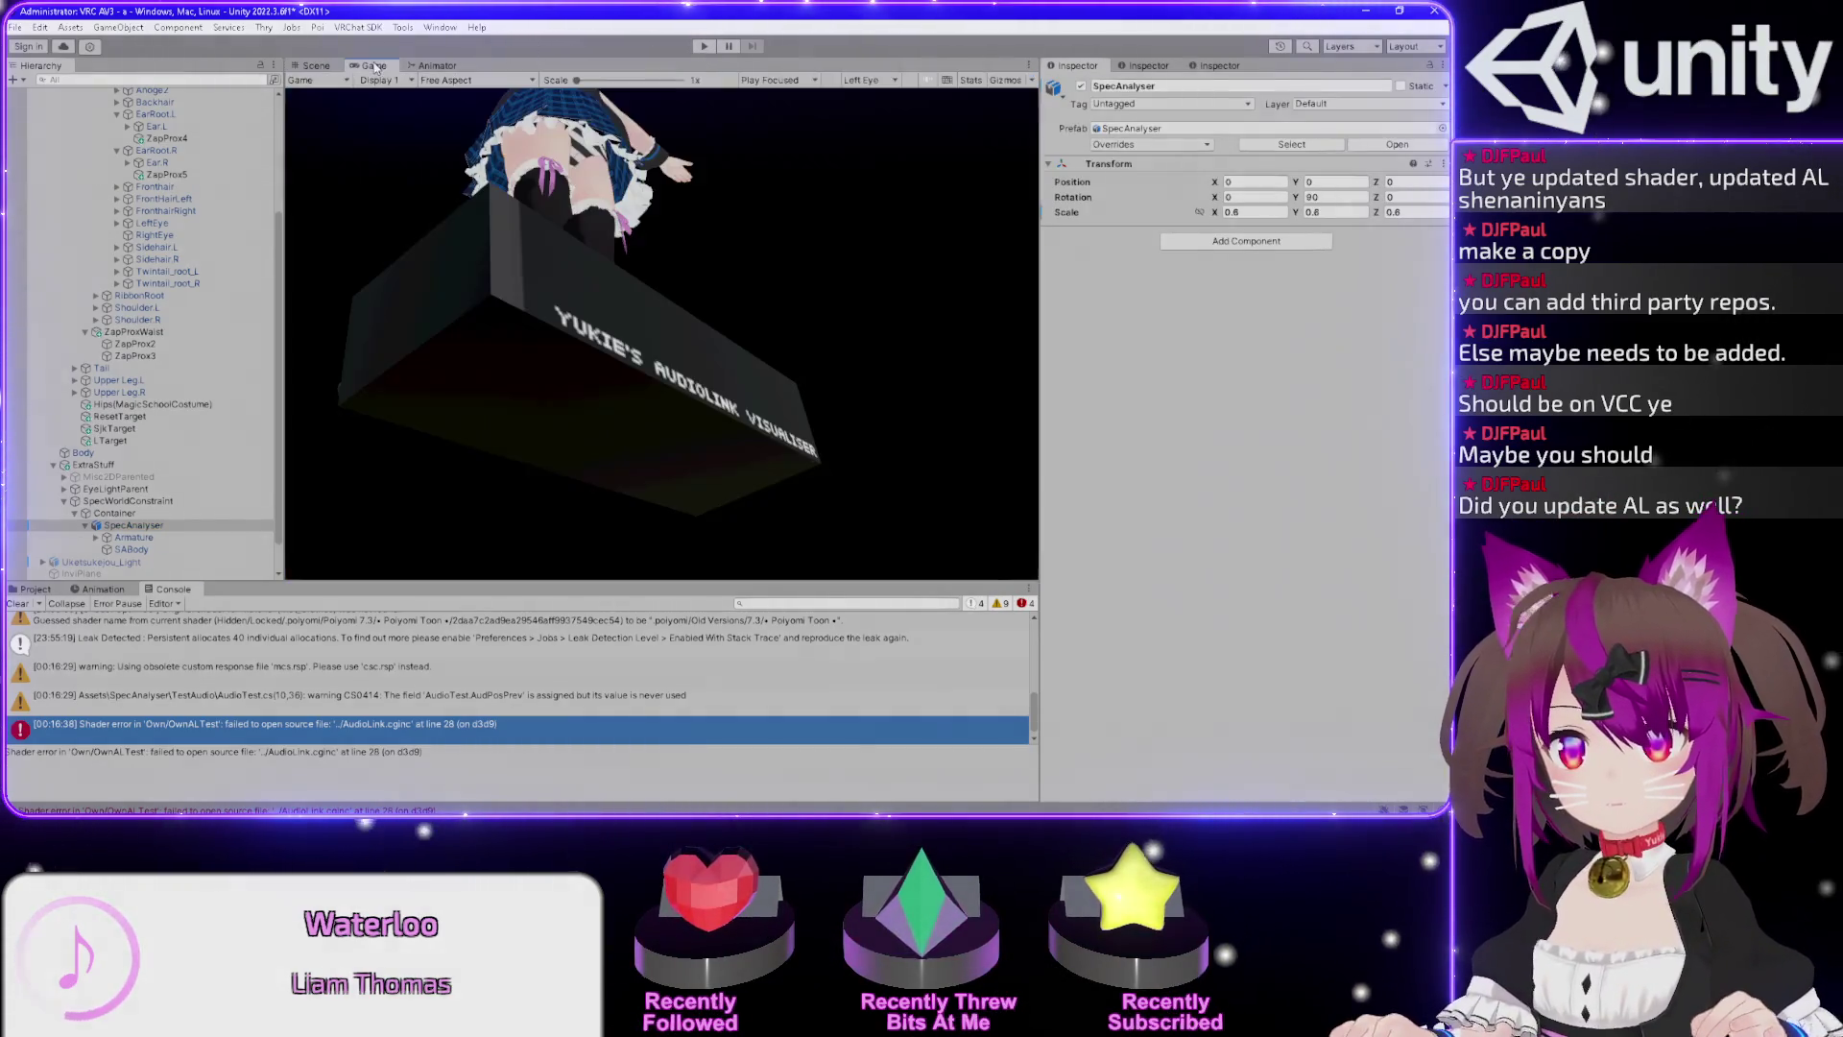
click(704, 46)
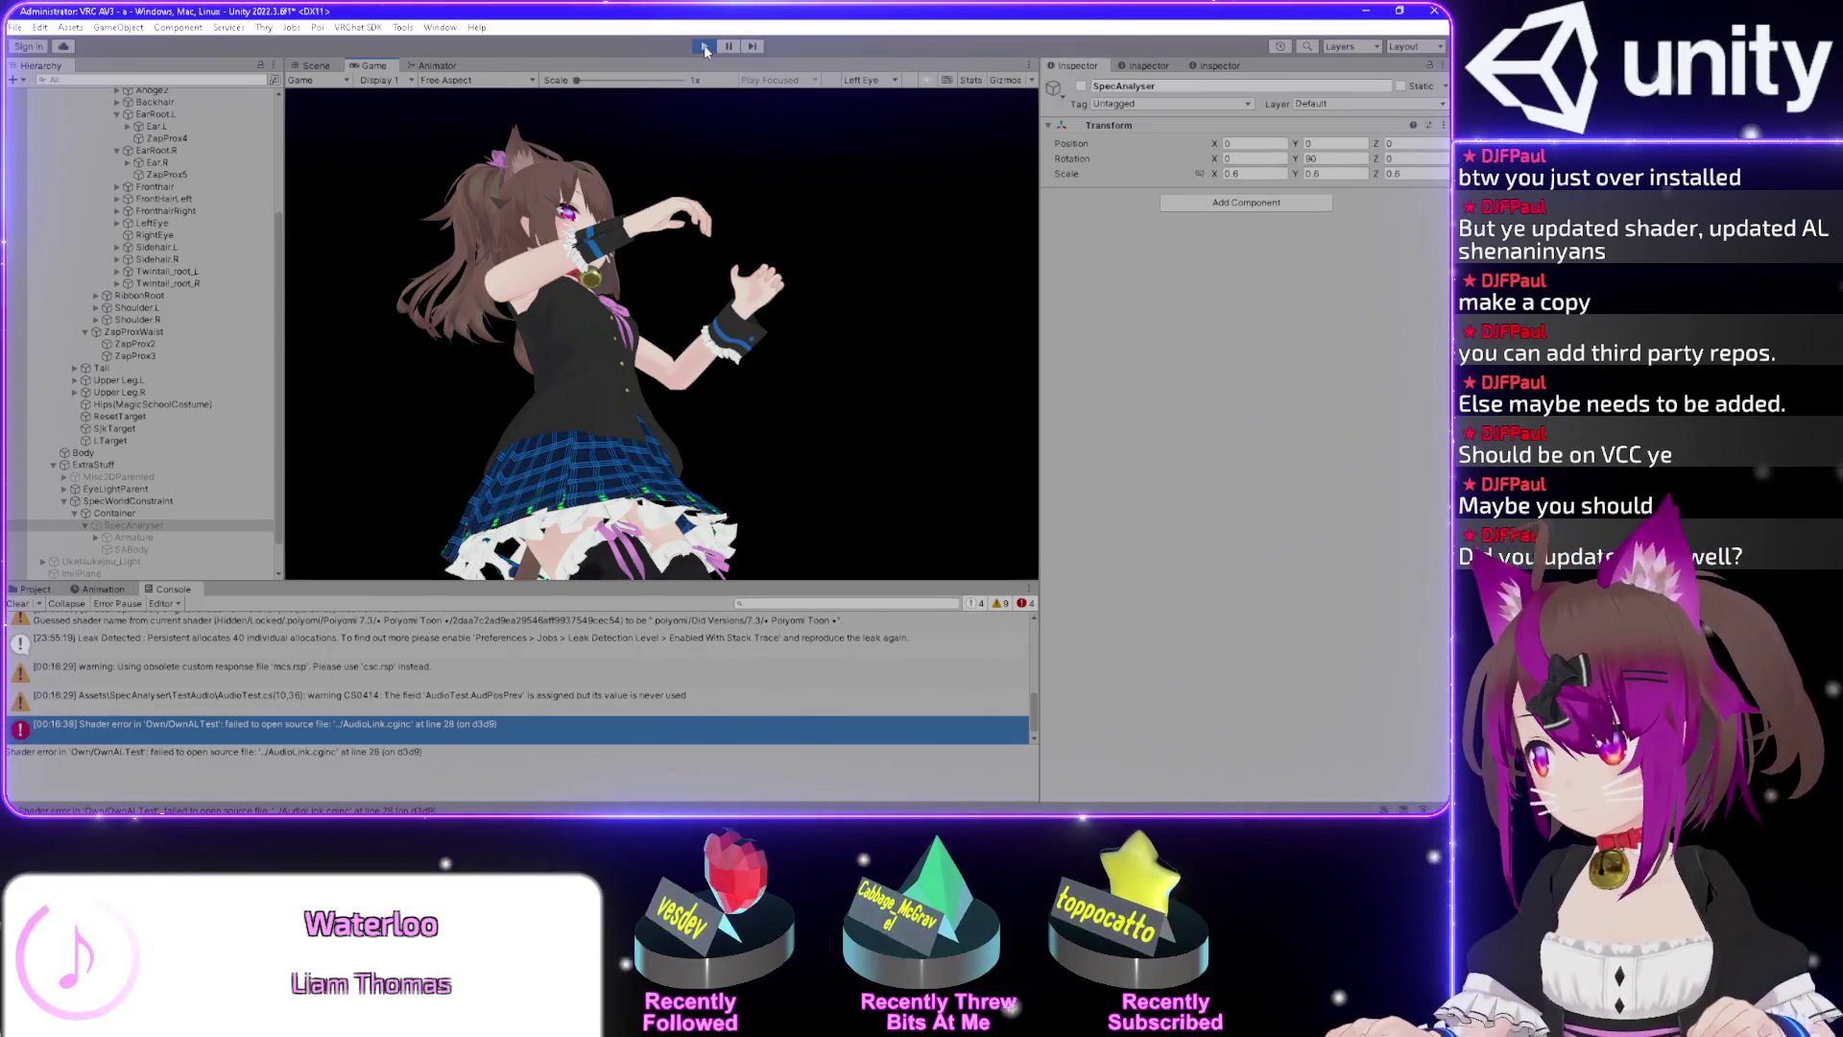
click(705, 46)
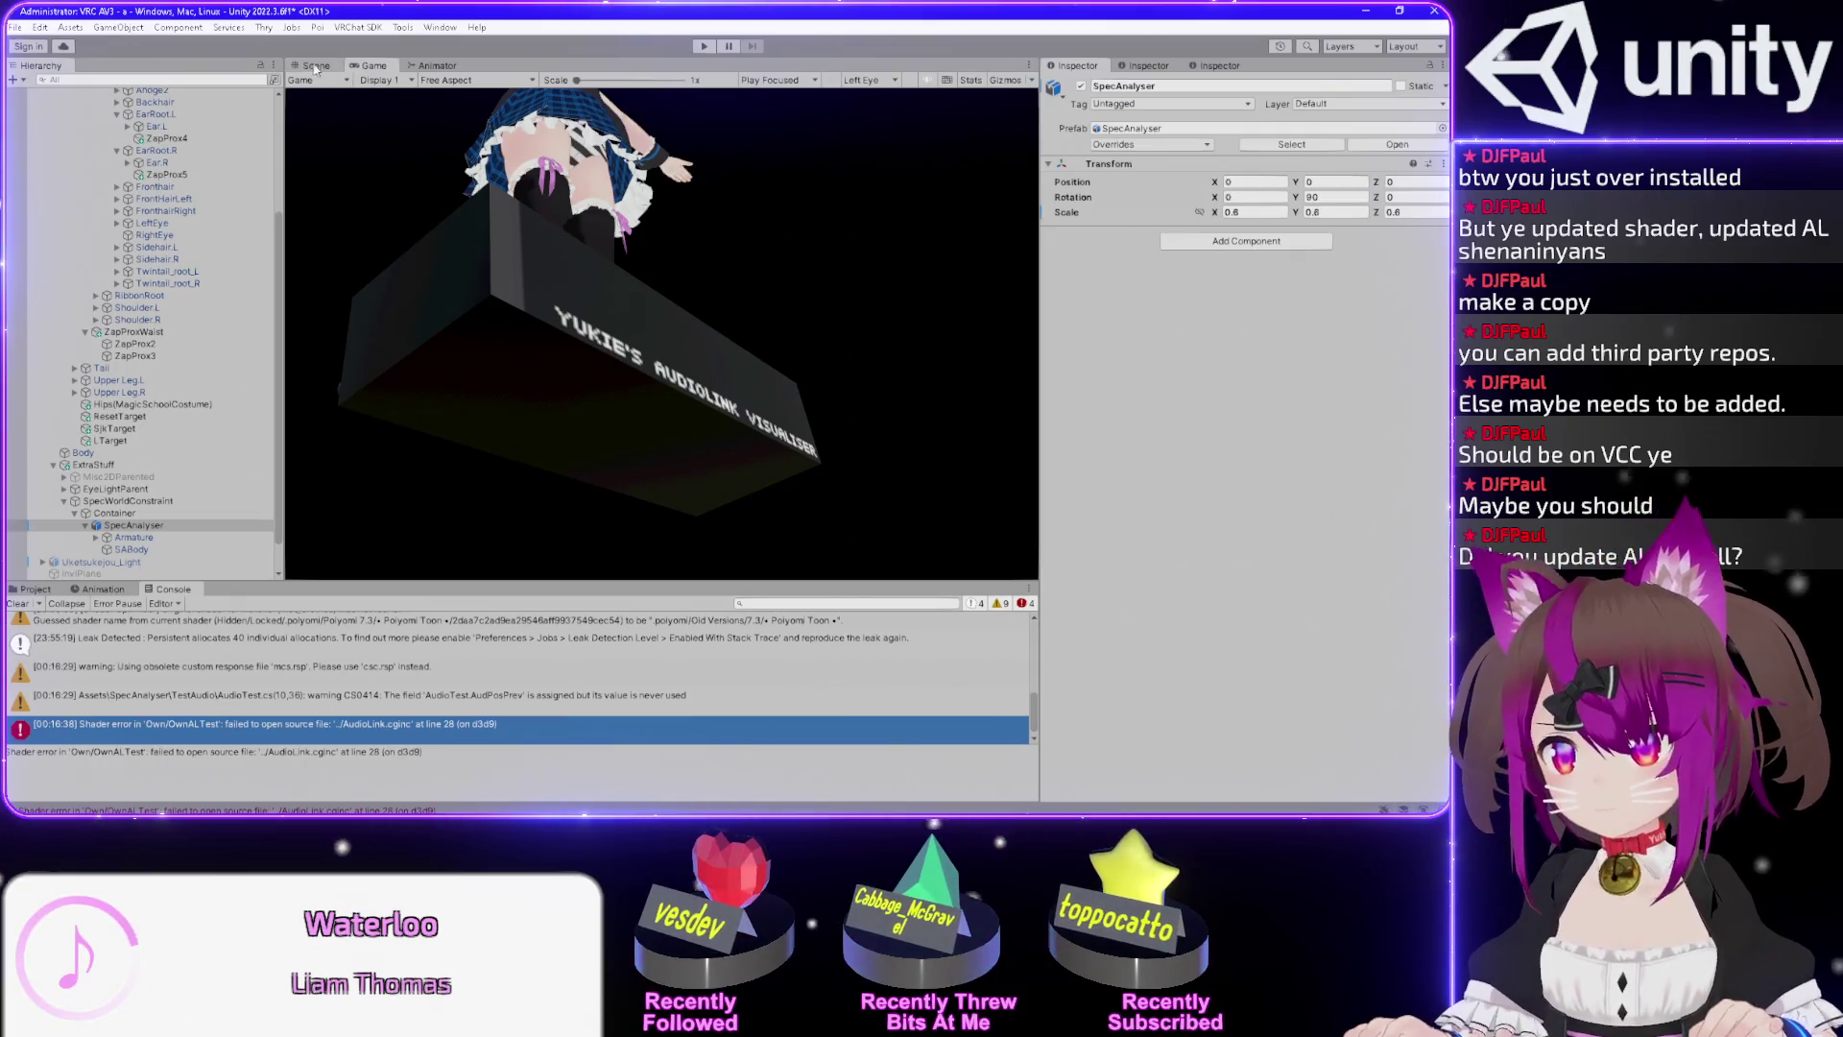
click(314, 67)
scroll(672, 384, down, 5)
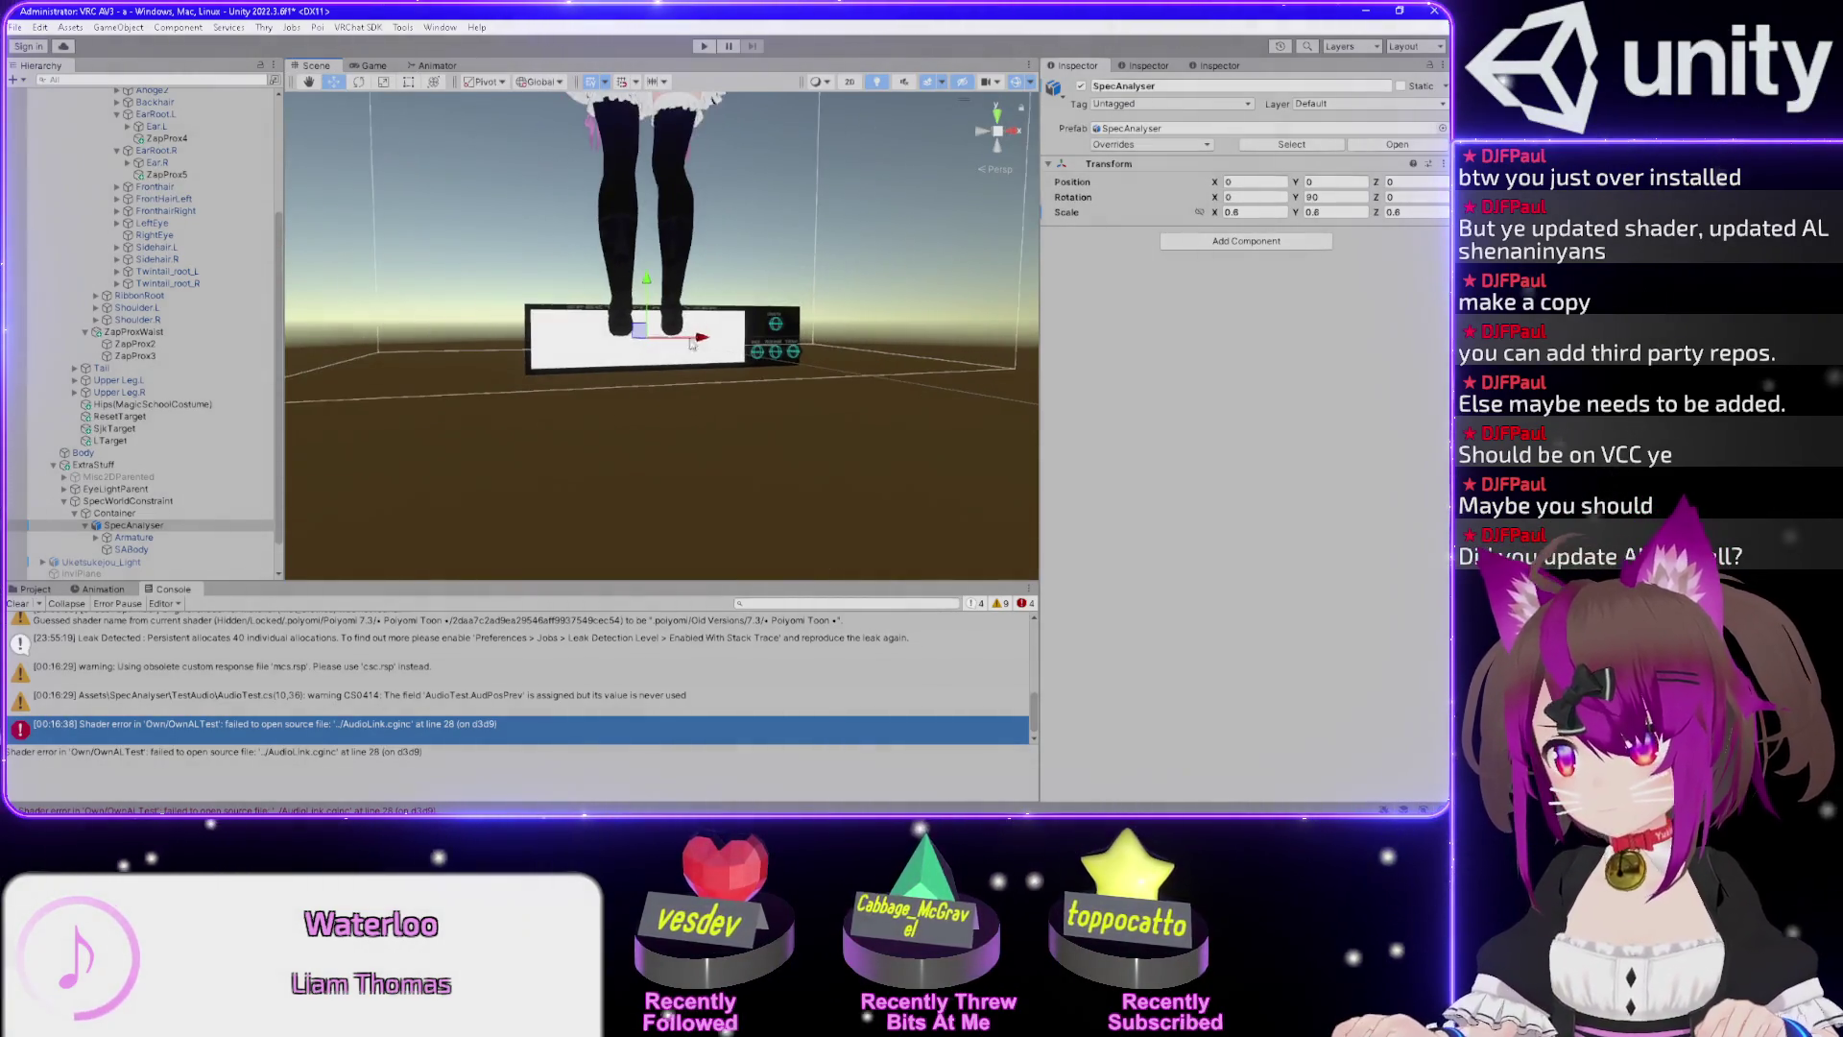
scroll(739, 492, up, 3)
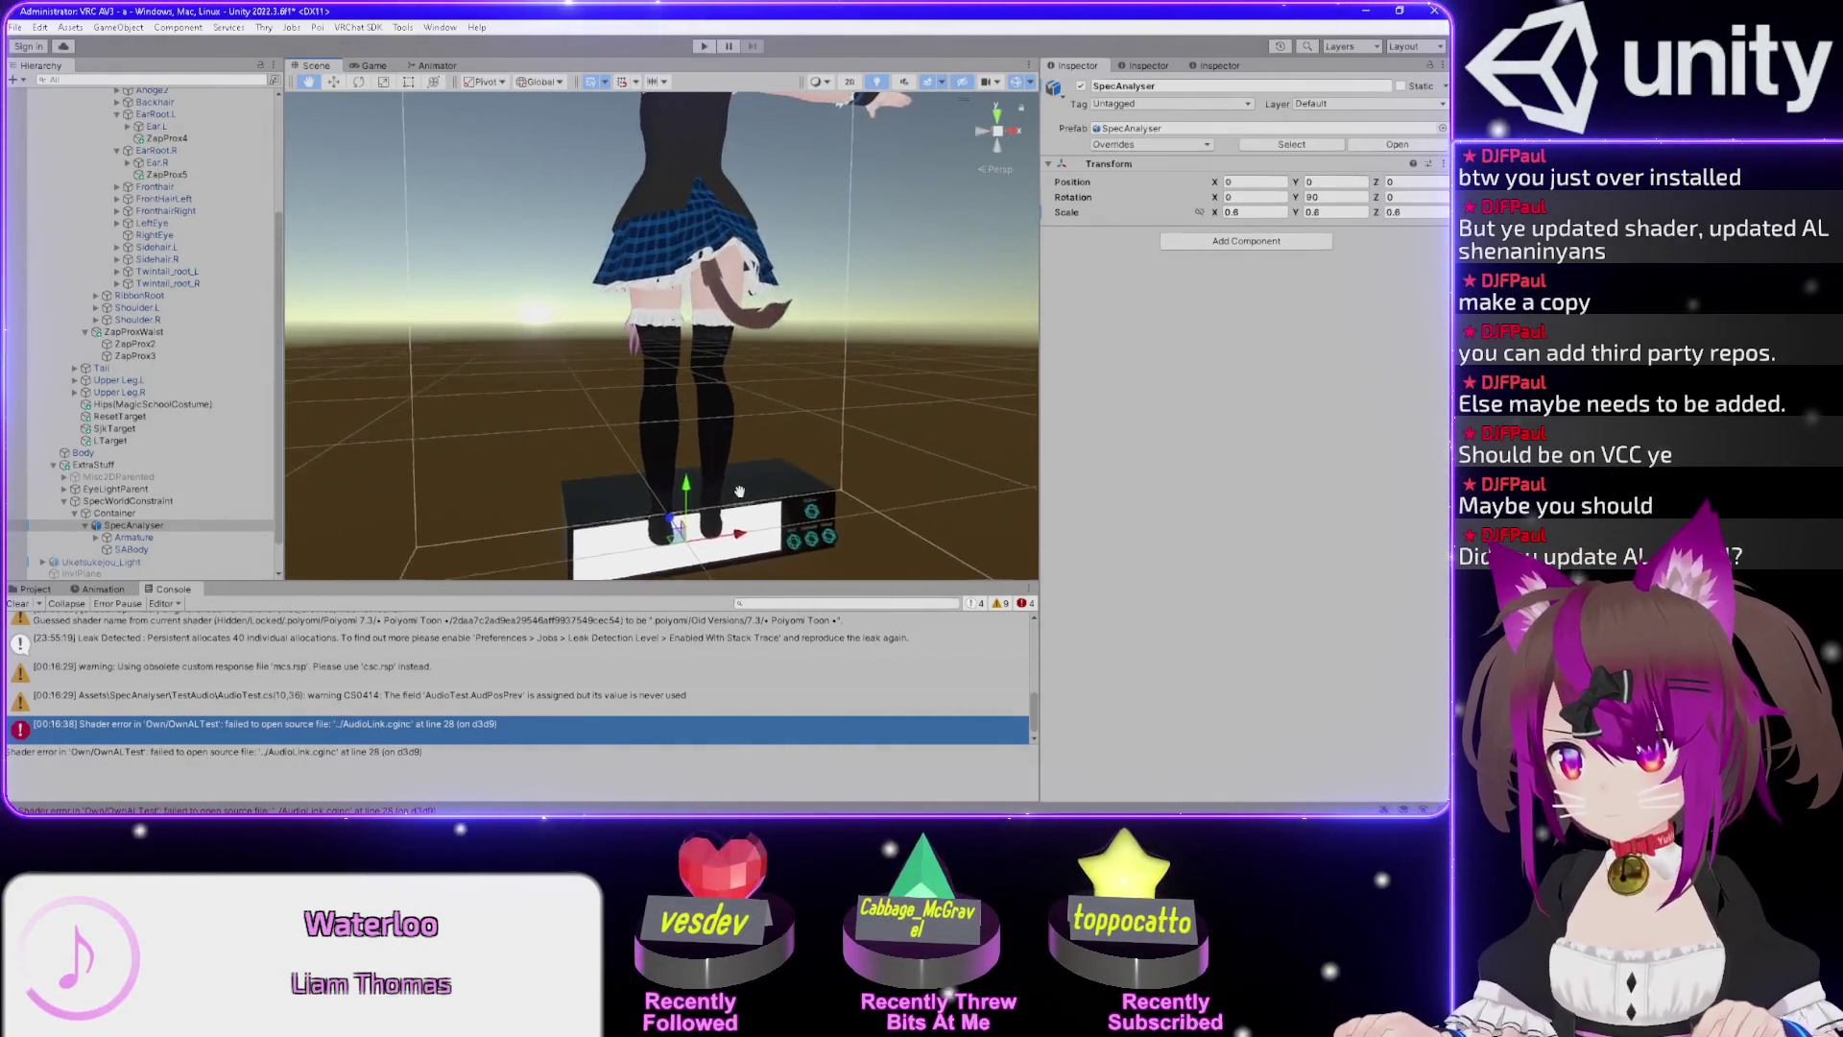
drag(740, 492, 778, 636)
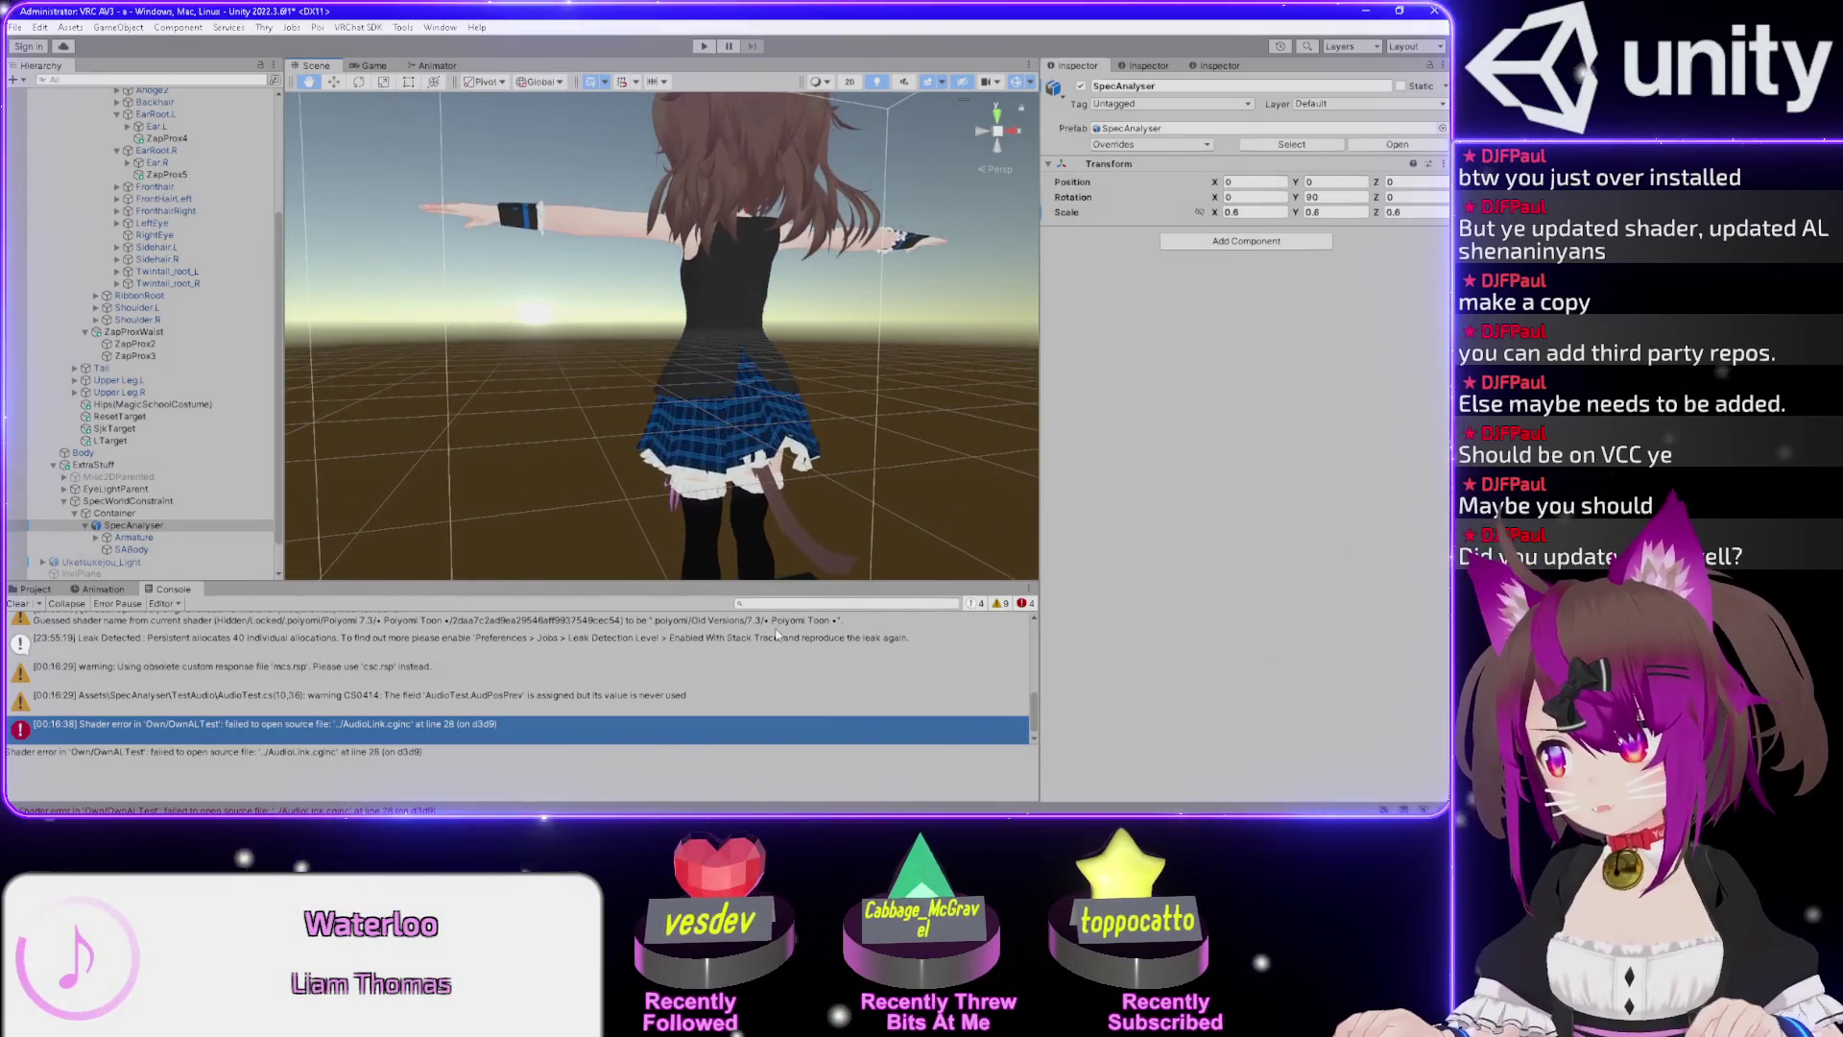
mouse_move(586, 358)
mouse_down()
mouse_move(755, 354)
mouse_move(743, 522)
mouse_up()
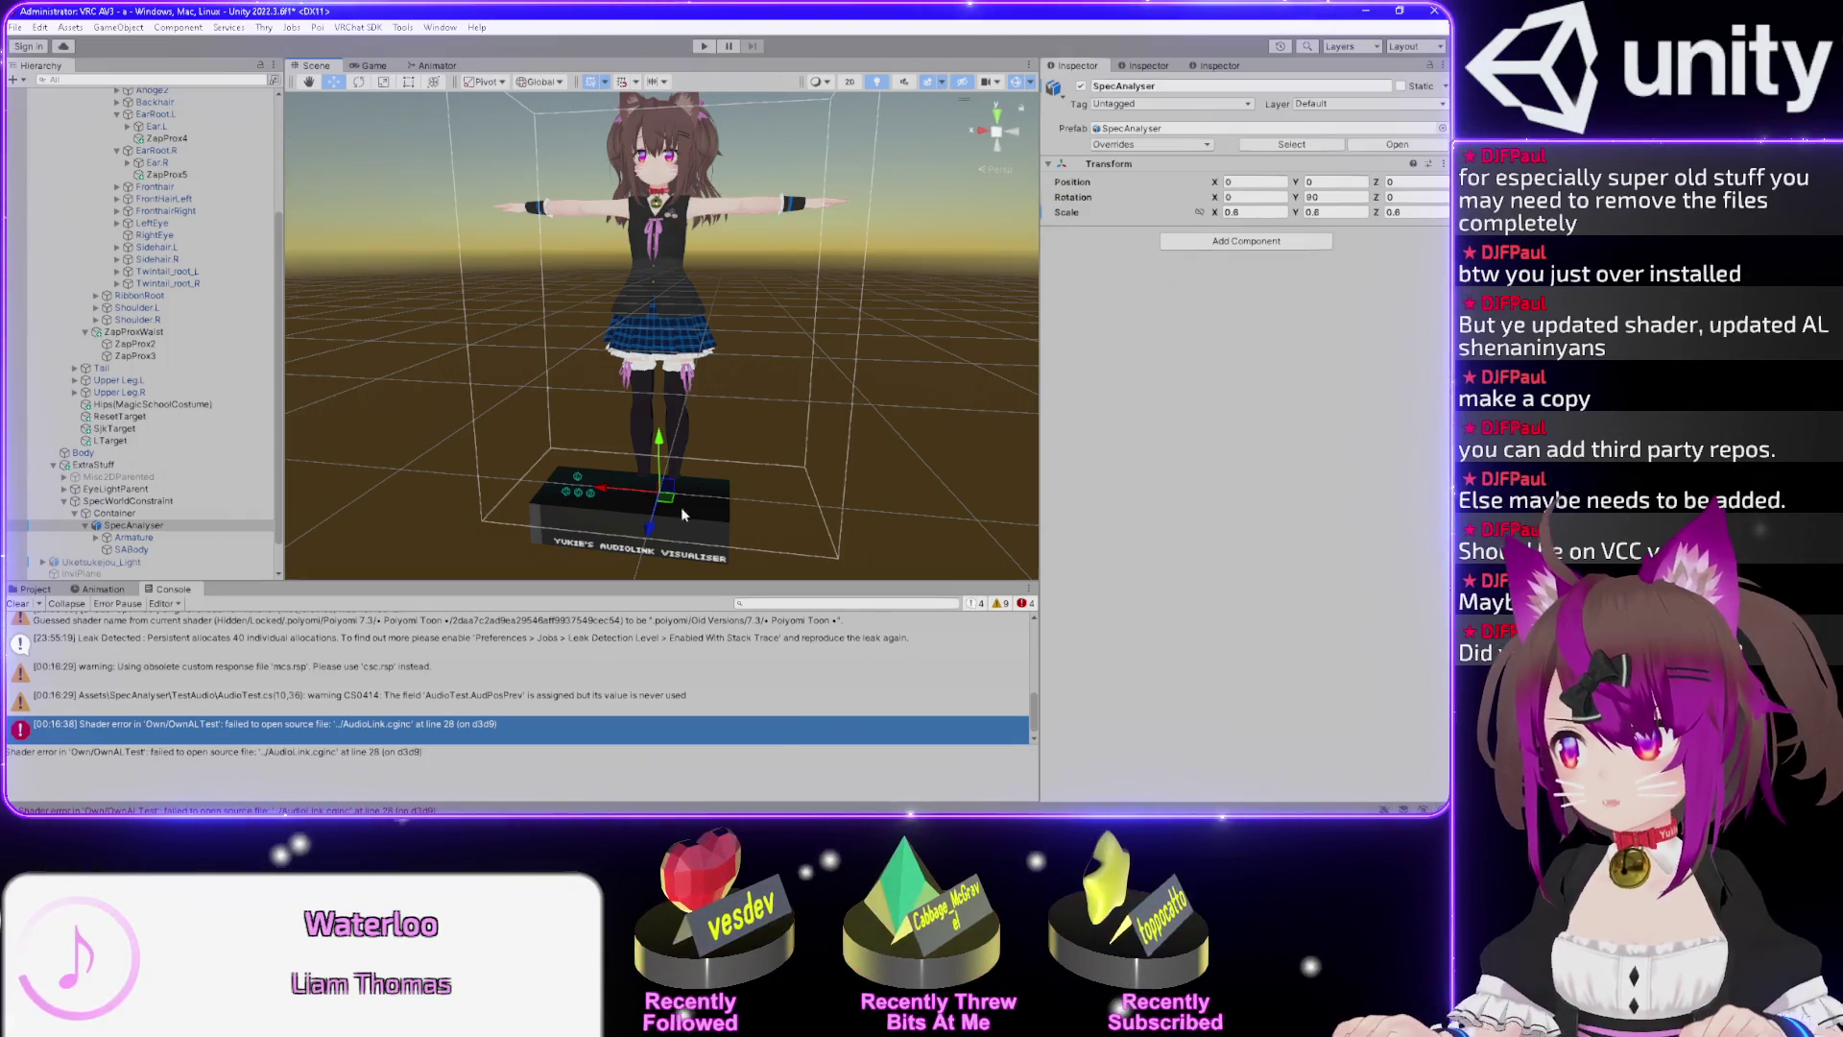
mouse_move(802, 417)
mouse_down()
mouse_move(912, 408)
mouse_move(672, 394)
mouse_move(795, 374)
mouse_move(336, 393)
mouse_up()
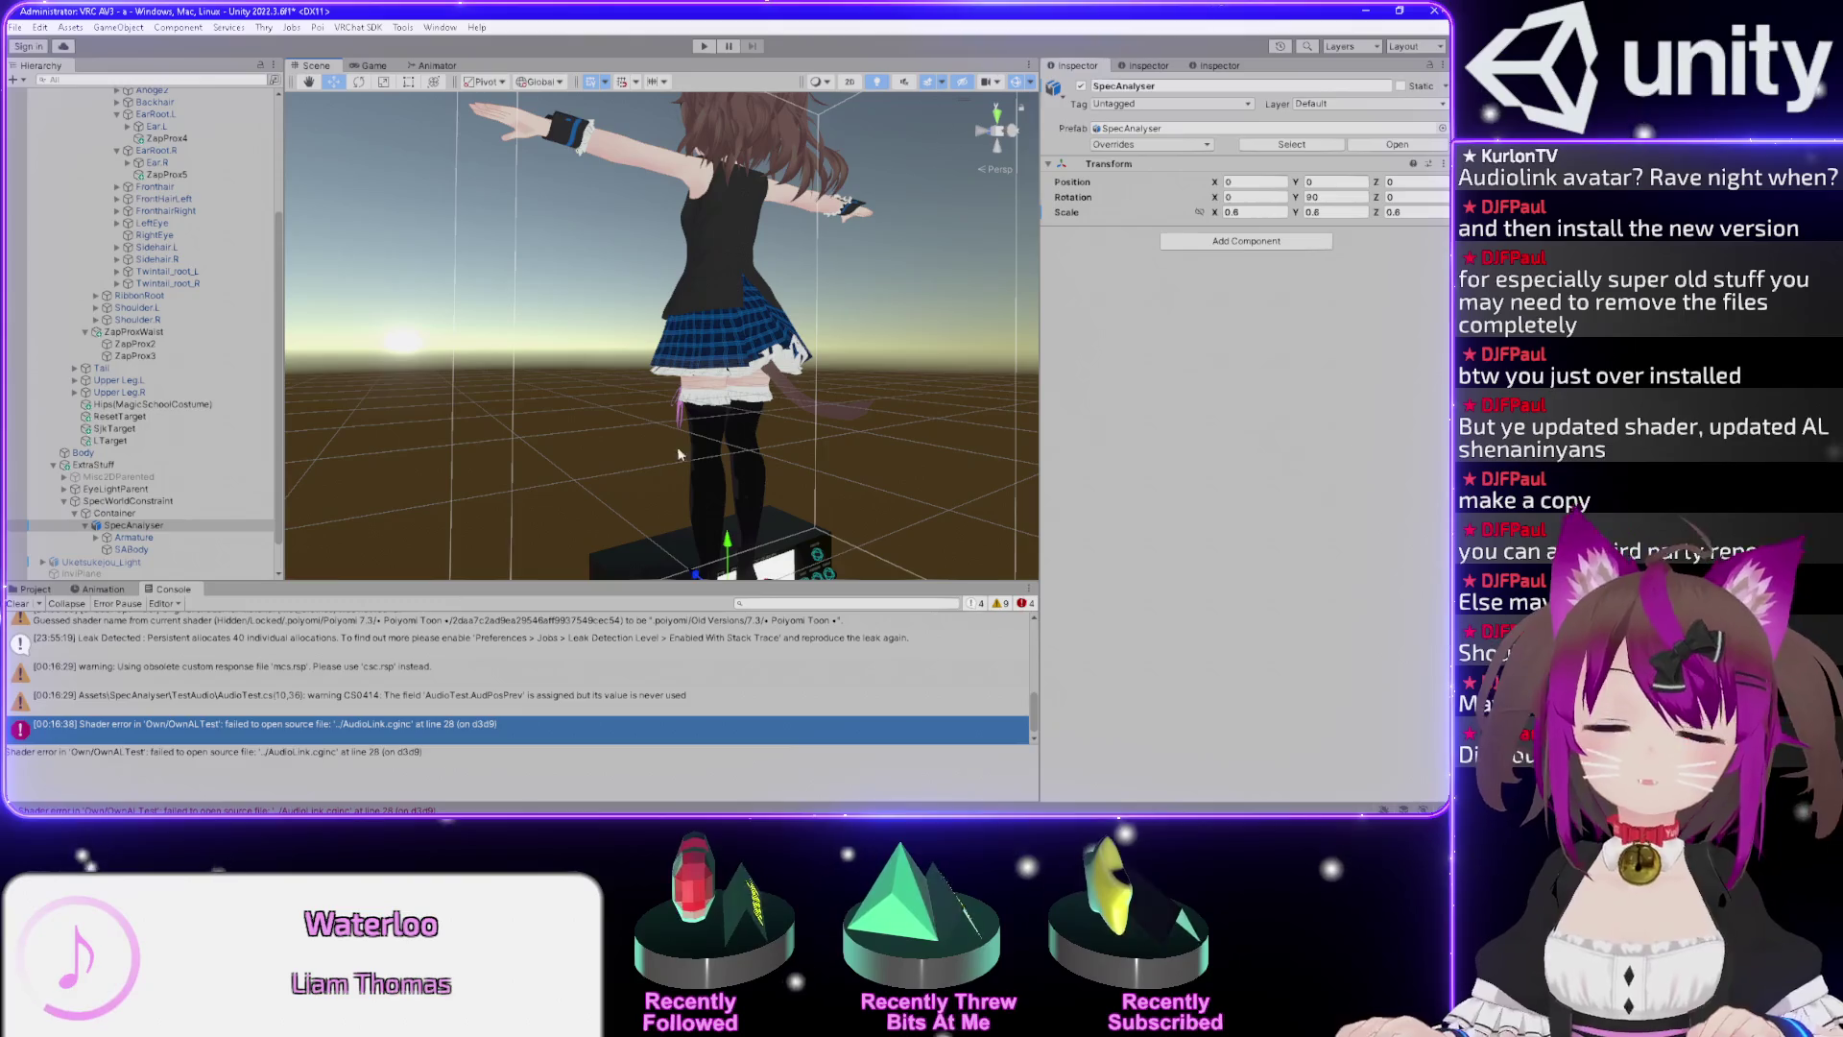
drag(682, 445, 823, 307)
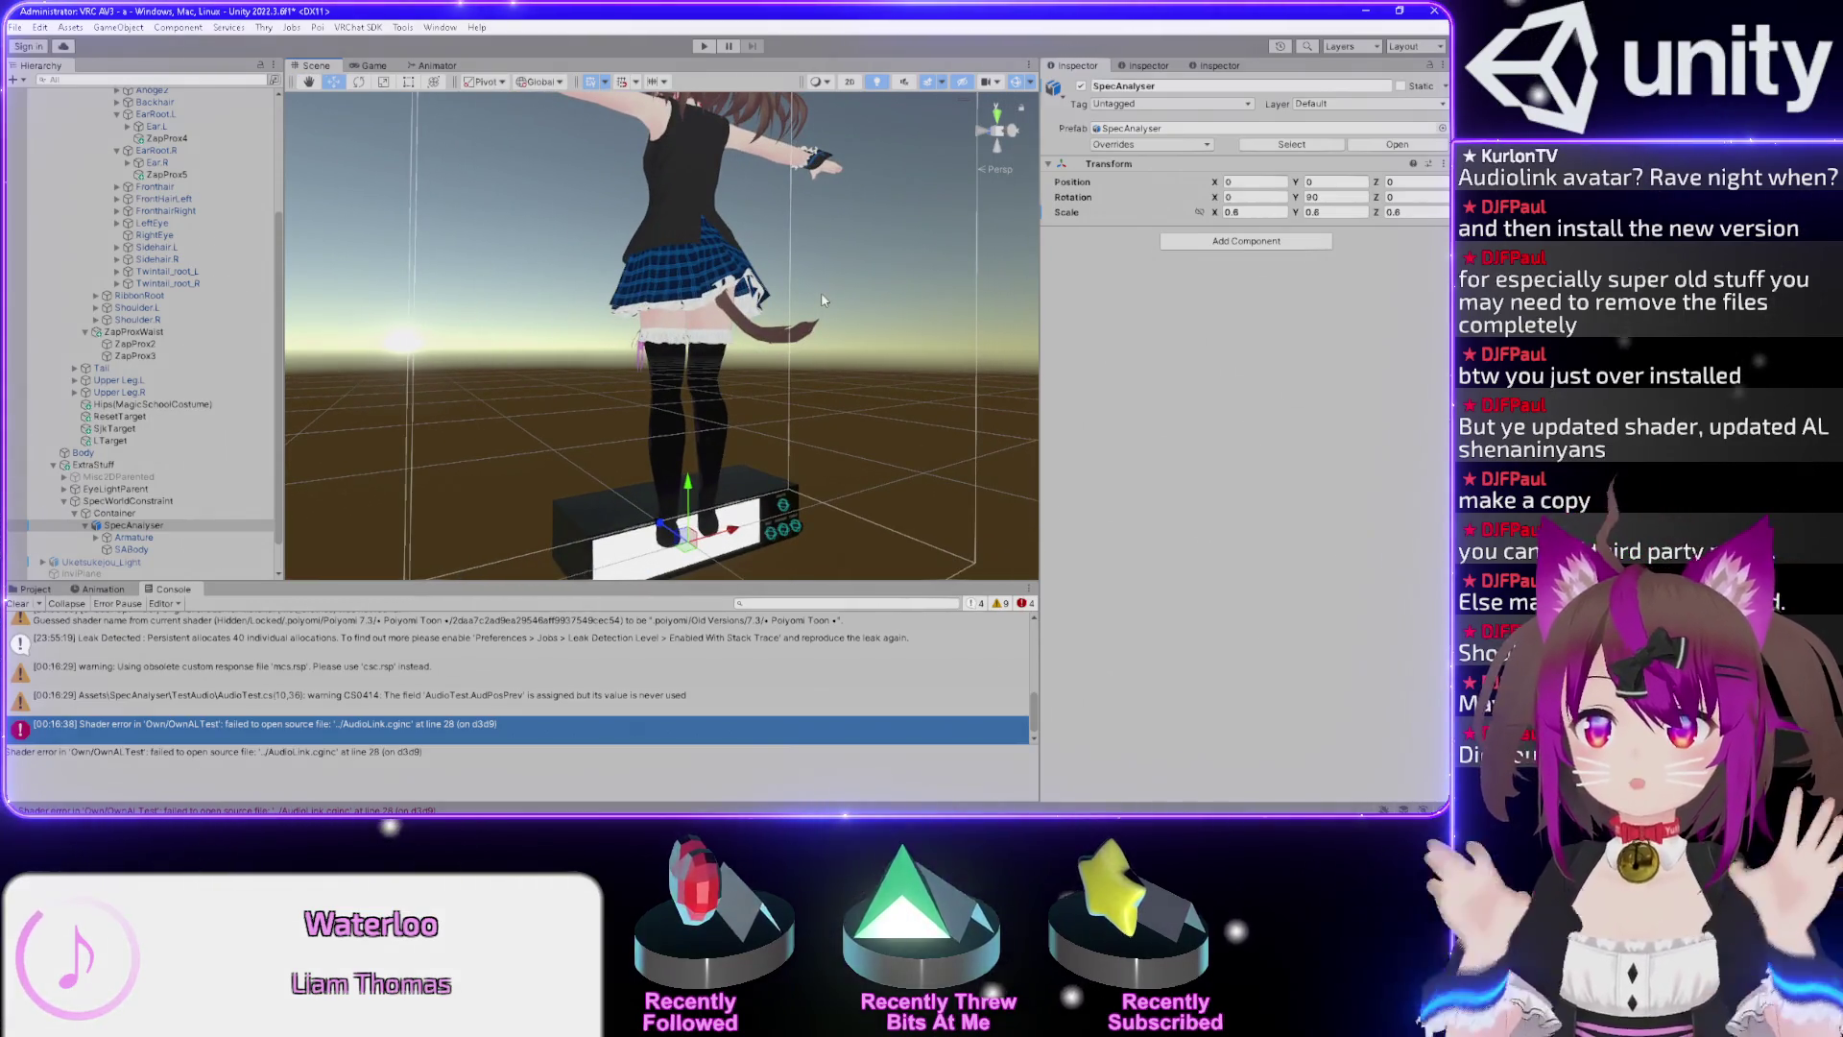
drag(539, 221, 820, 314)
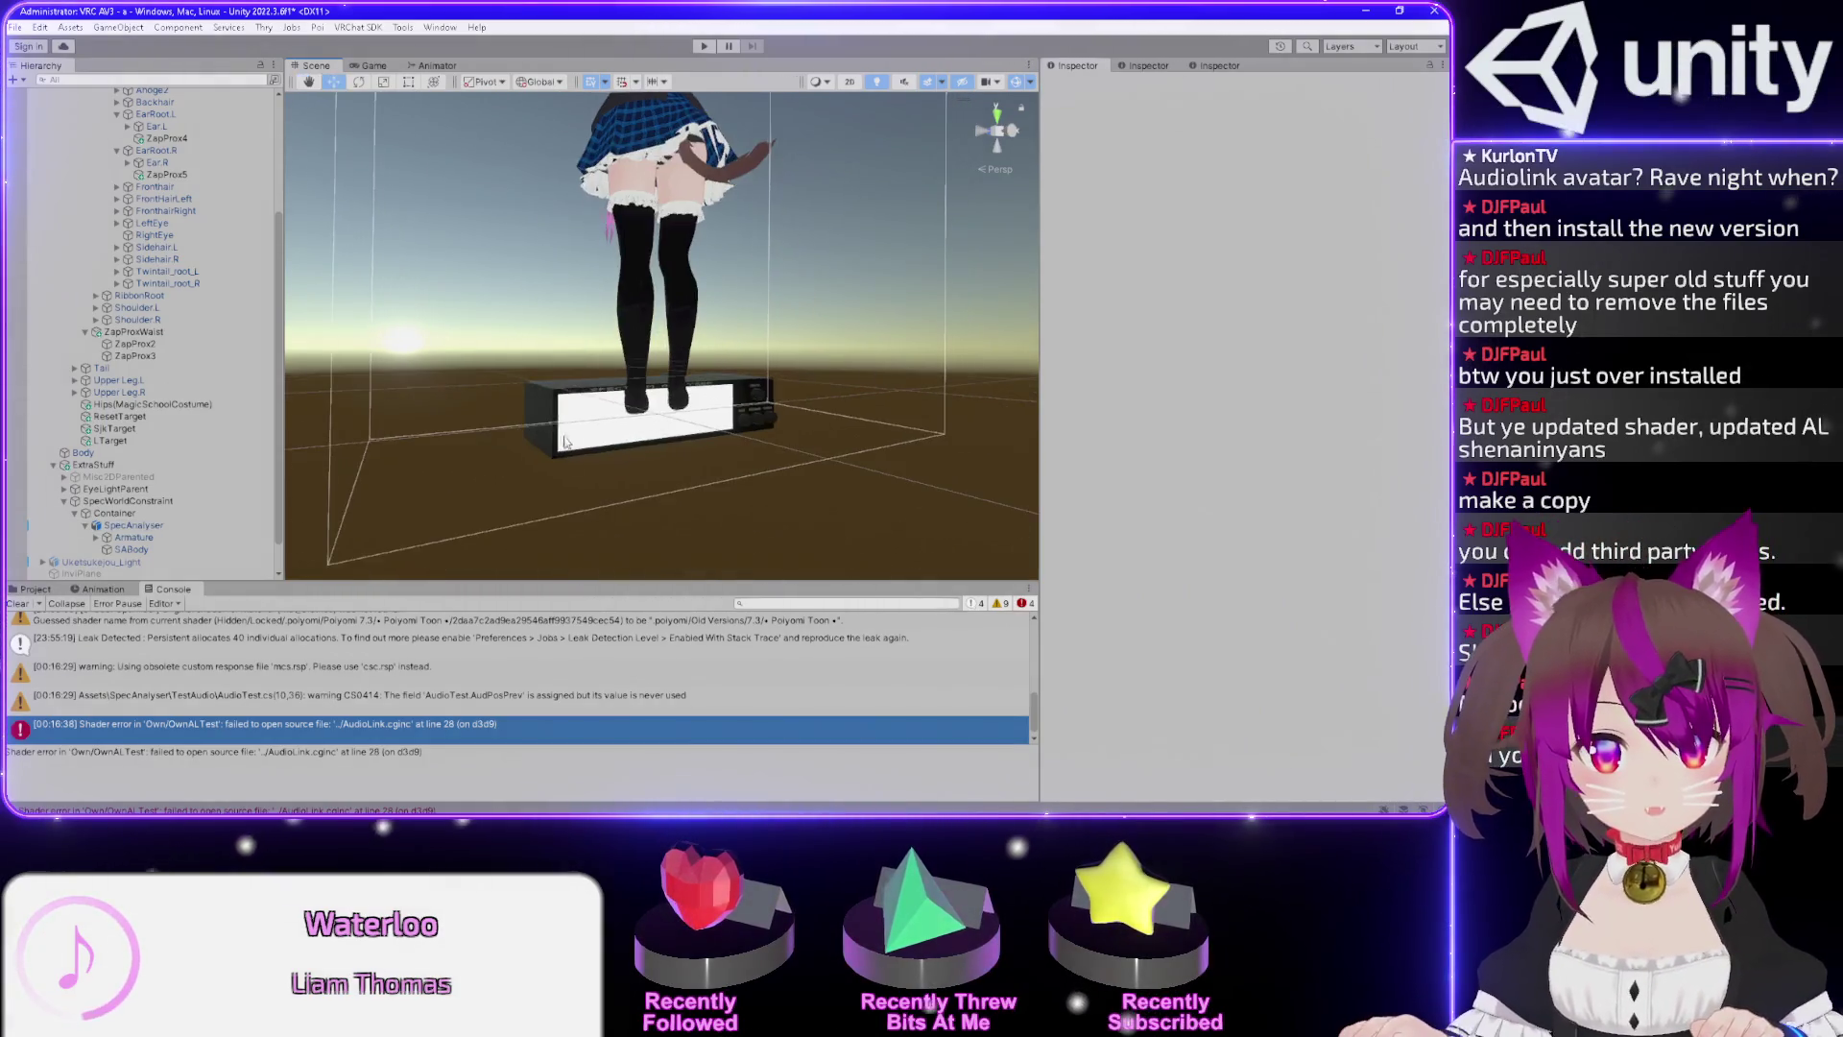
click(570, 428)
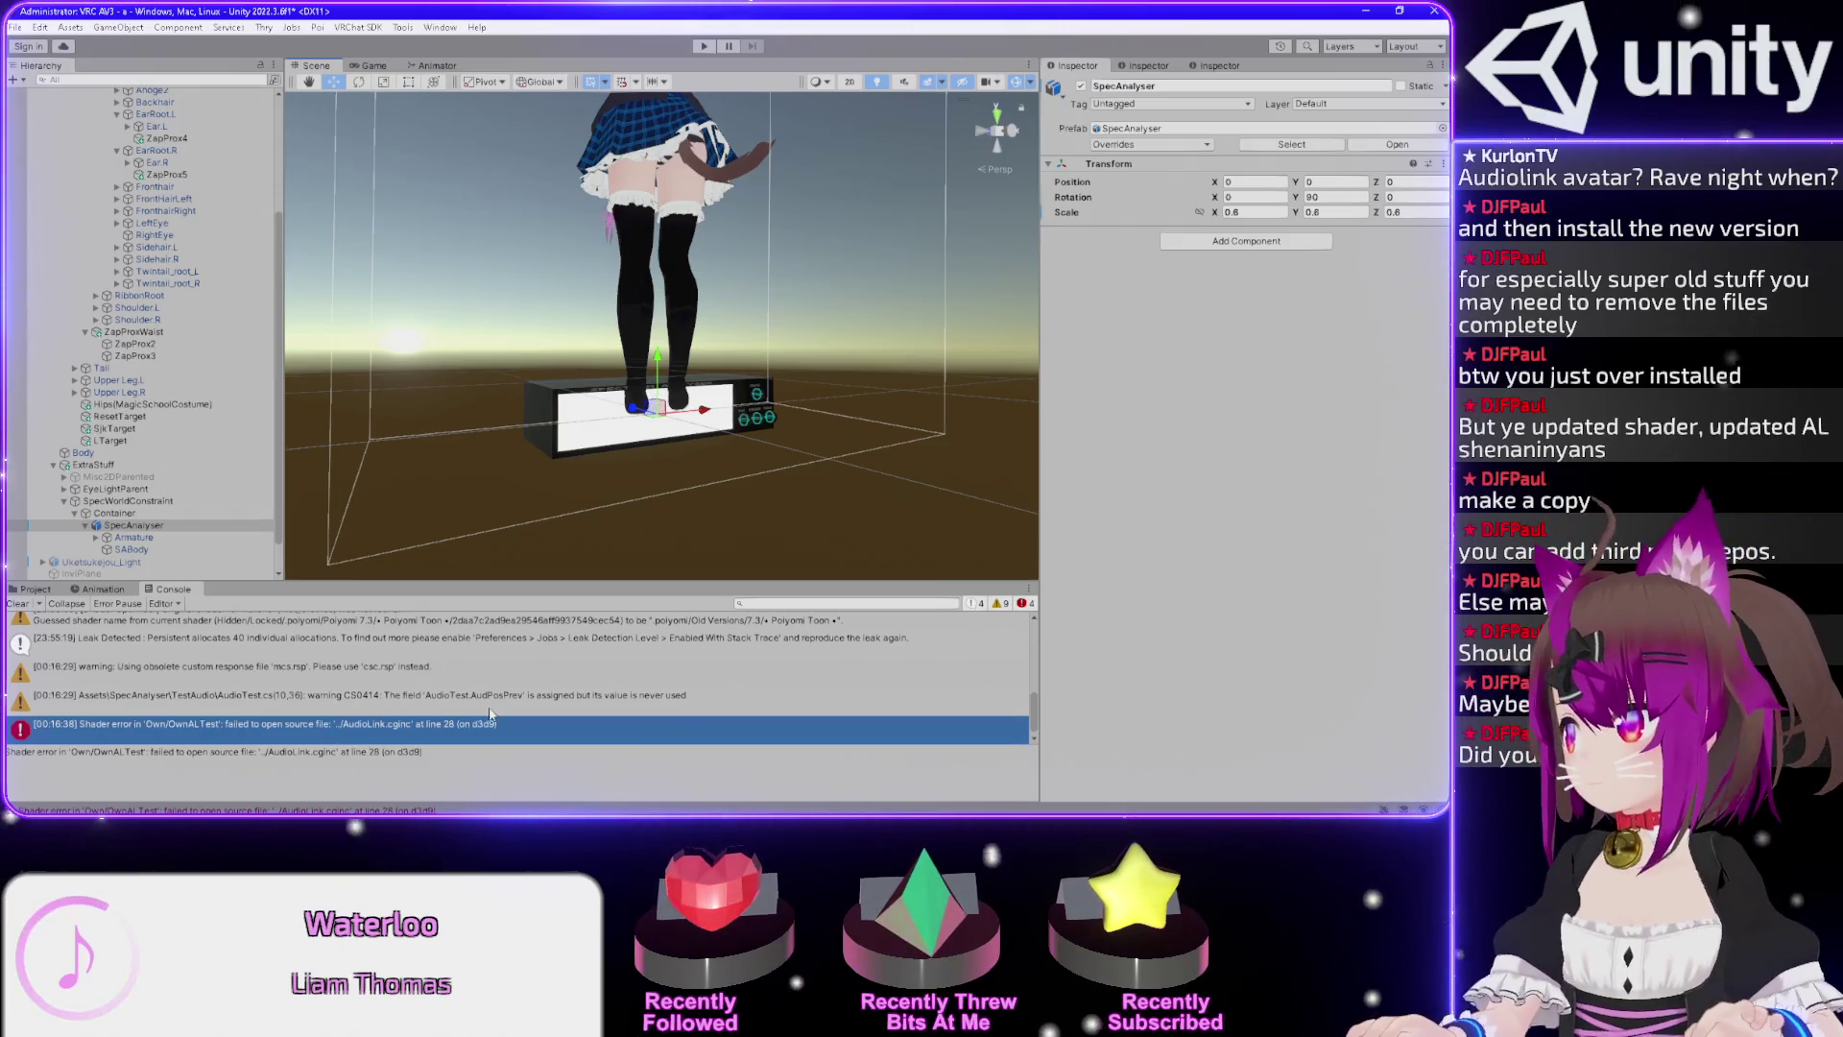
double_click(490, 722)
drag(577, 519, 340, 525)
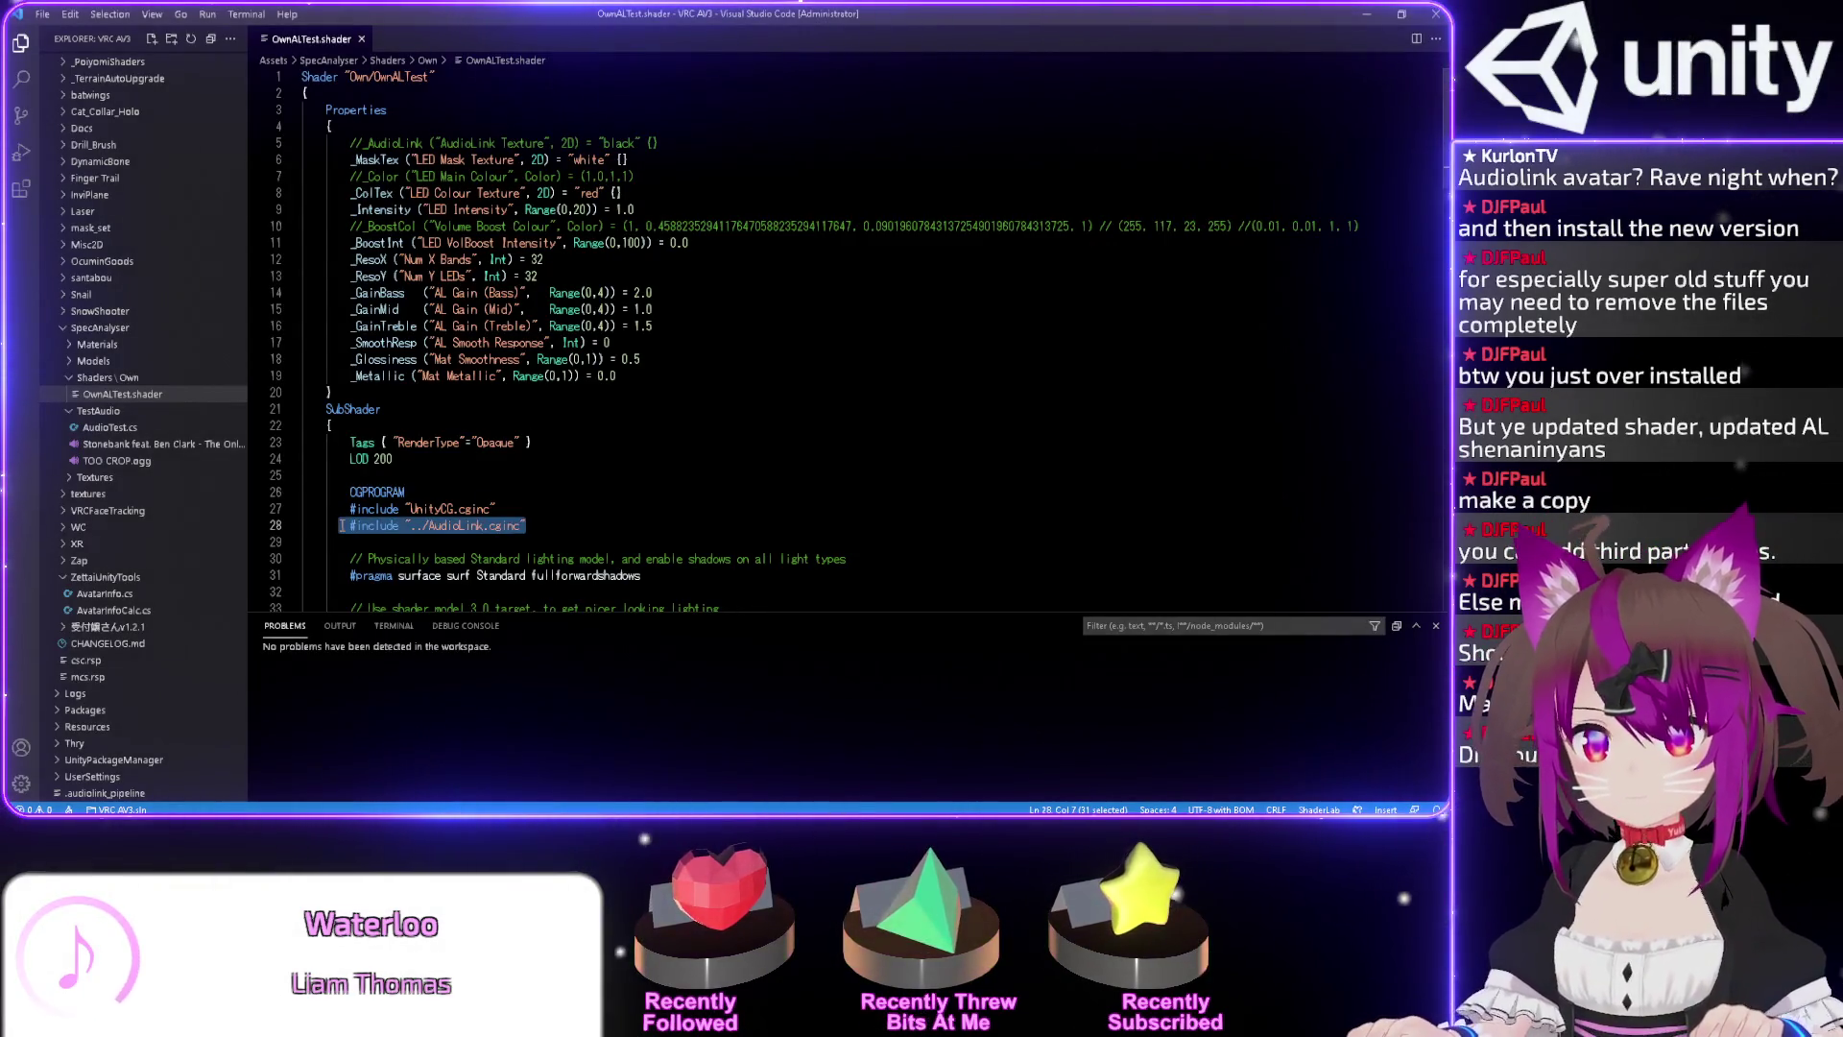
drag(553, 523, 344, 525)
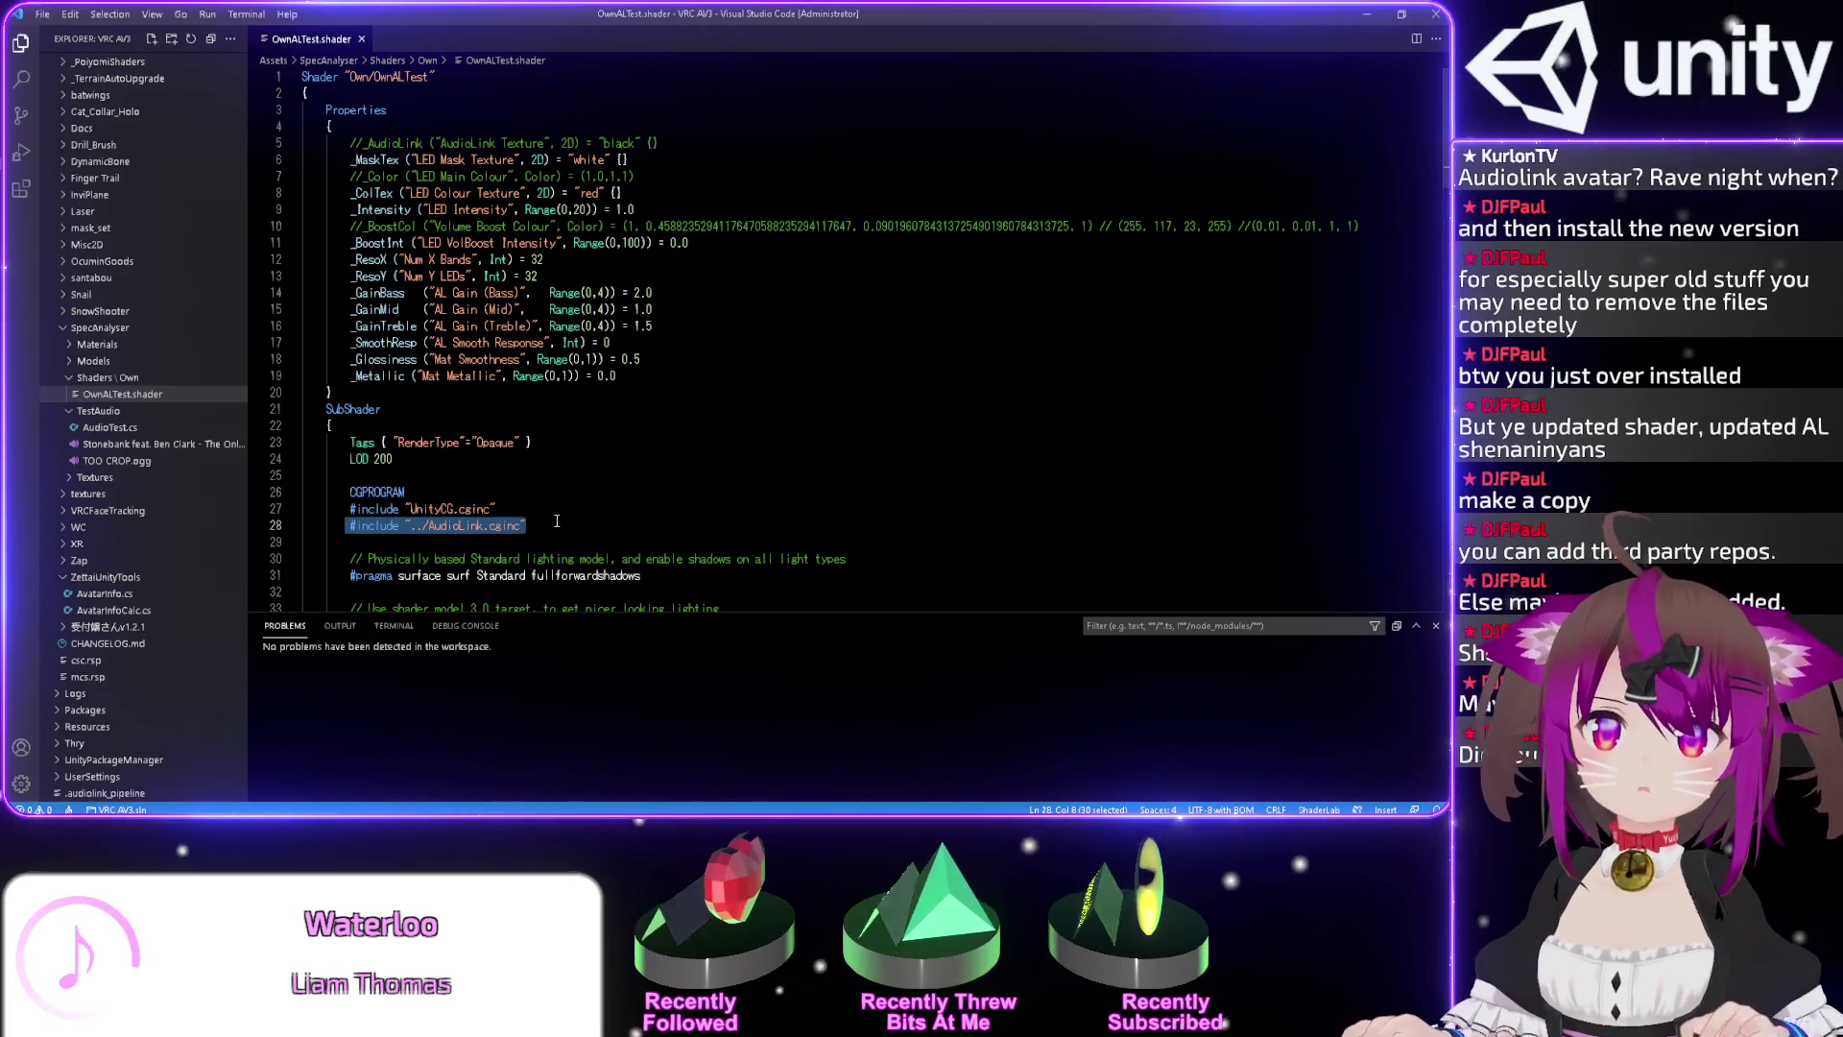
scroll(670, 525, down, 2)
scroll(693, 528, up, 2)
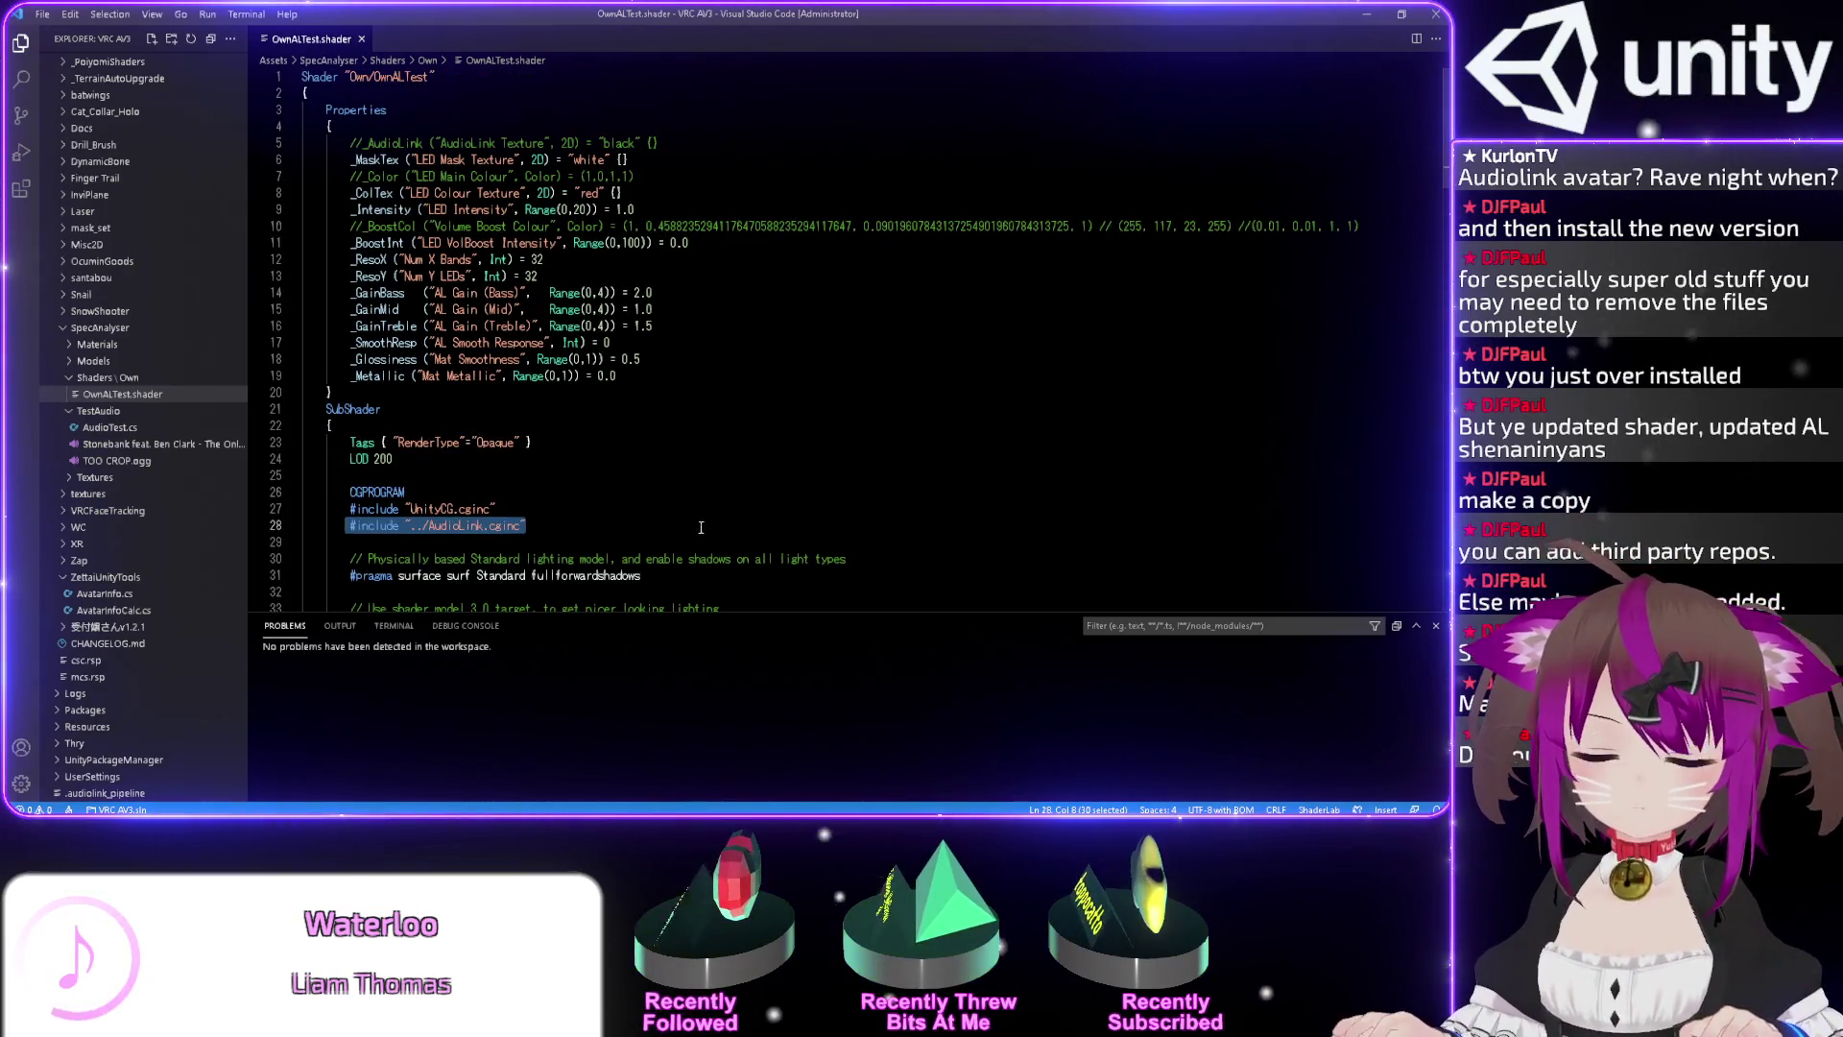
click(1365, 18)
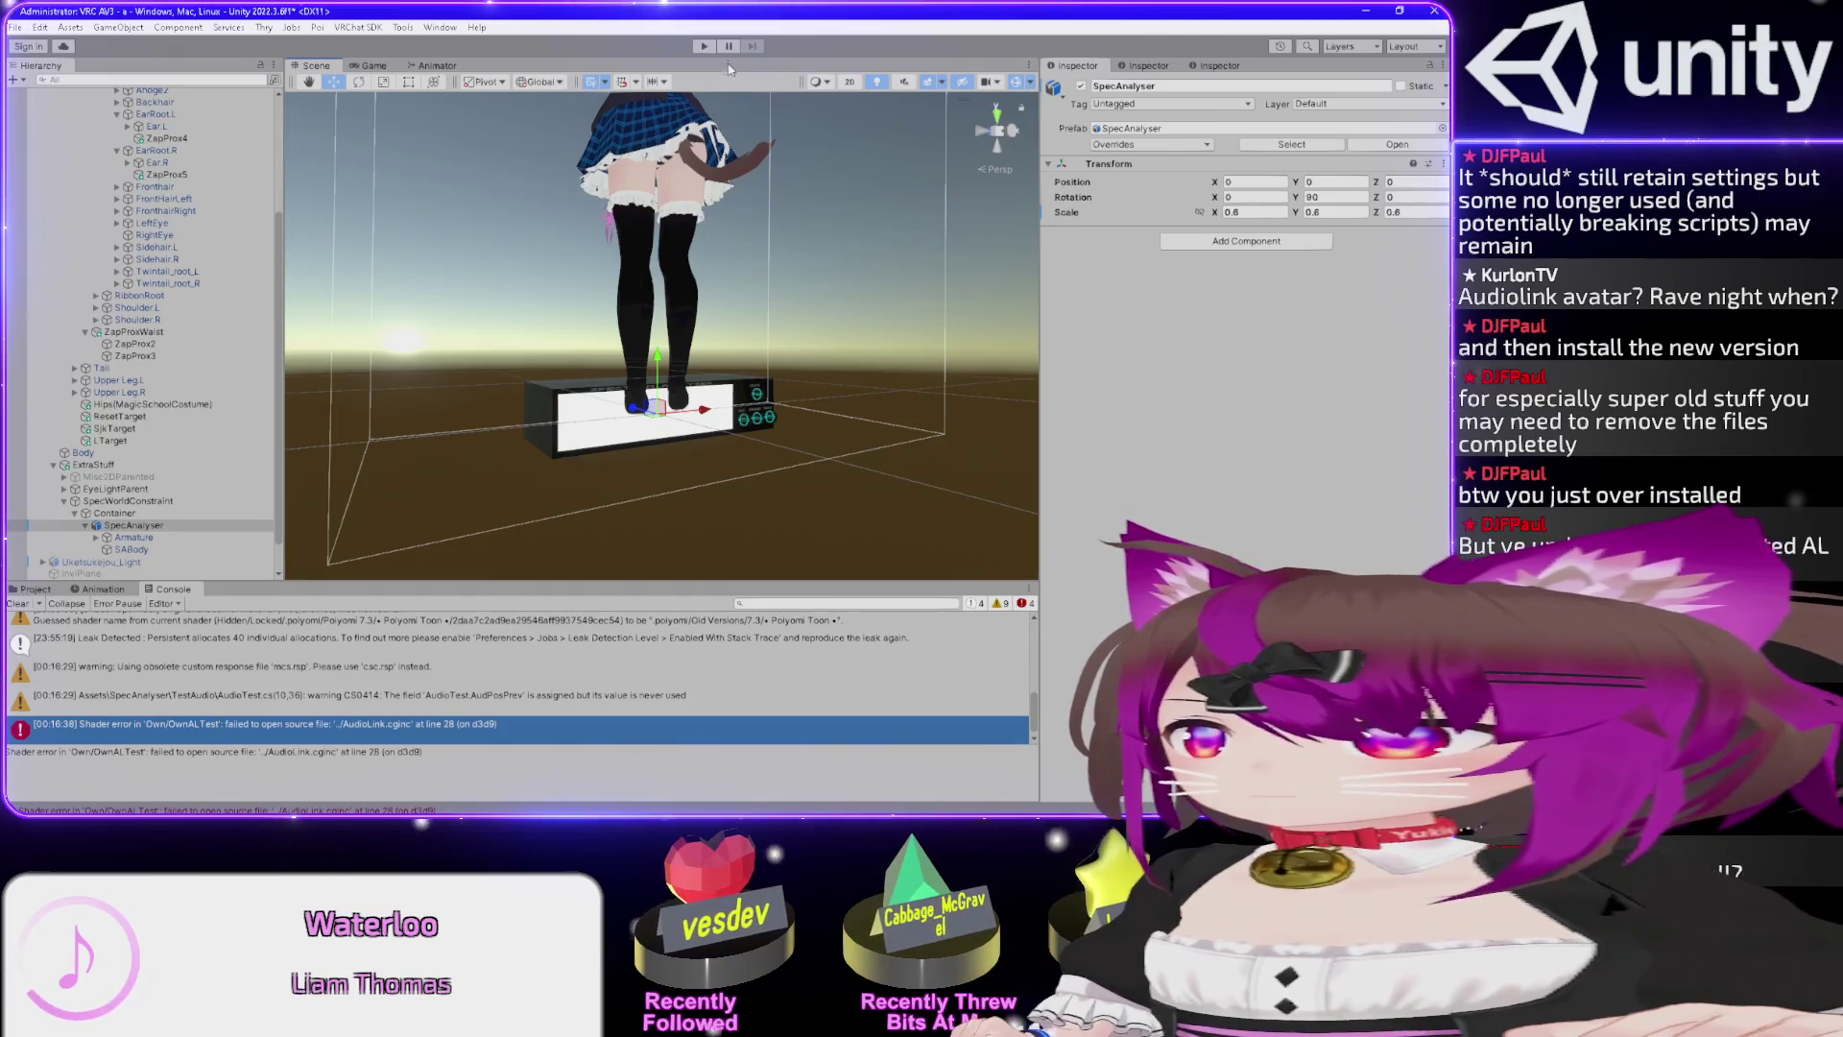
click(701, 47)
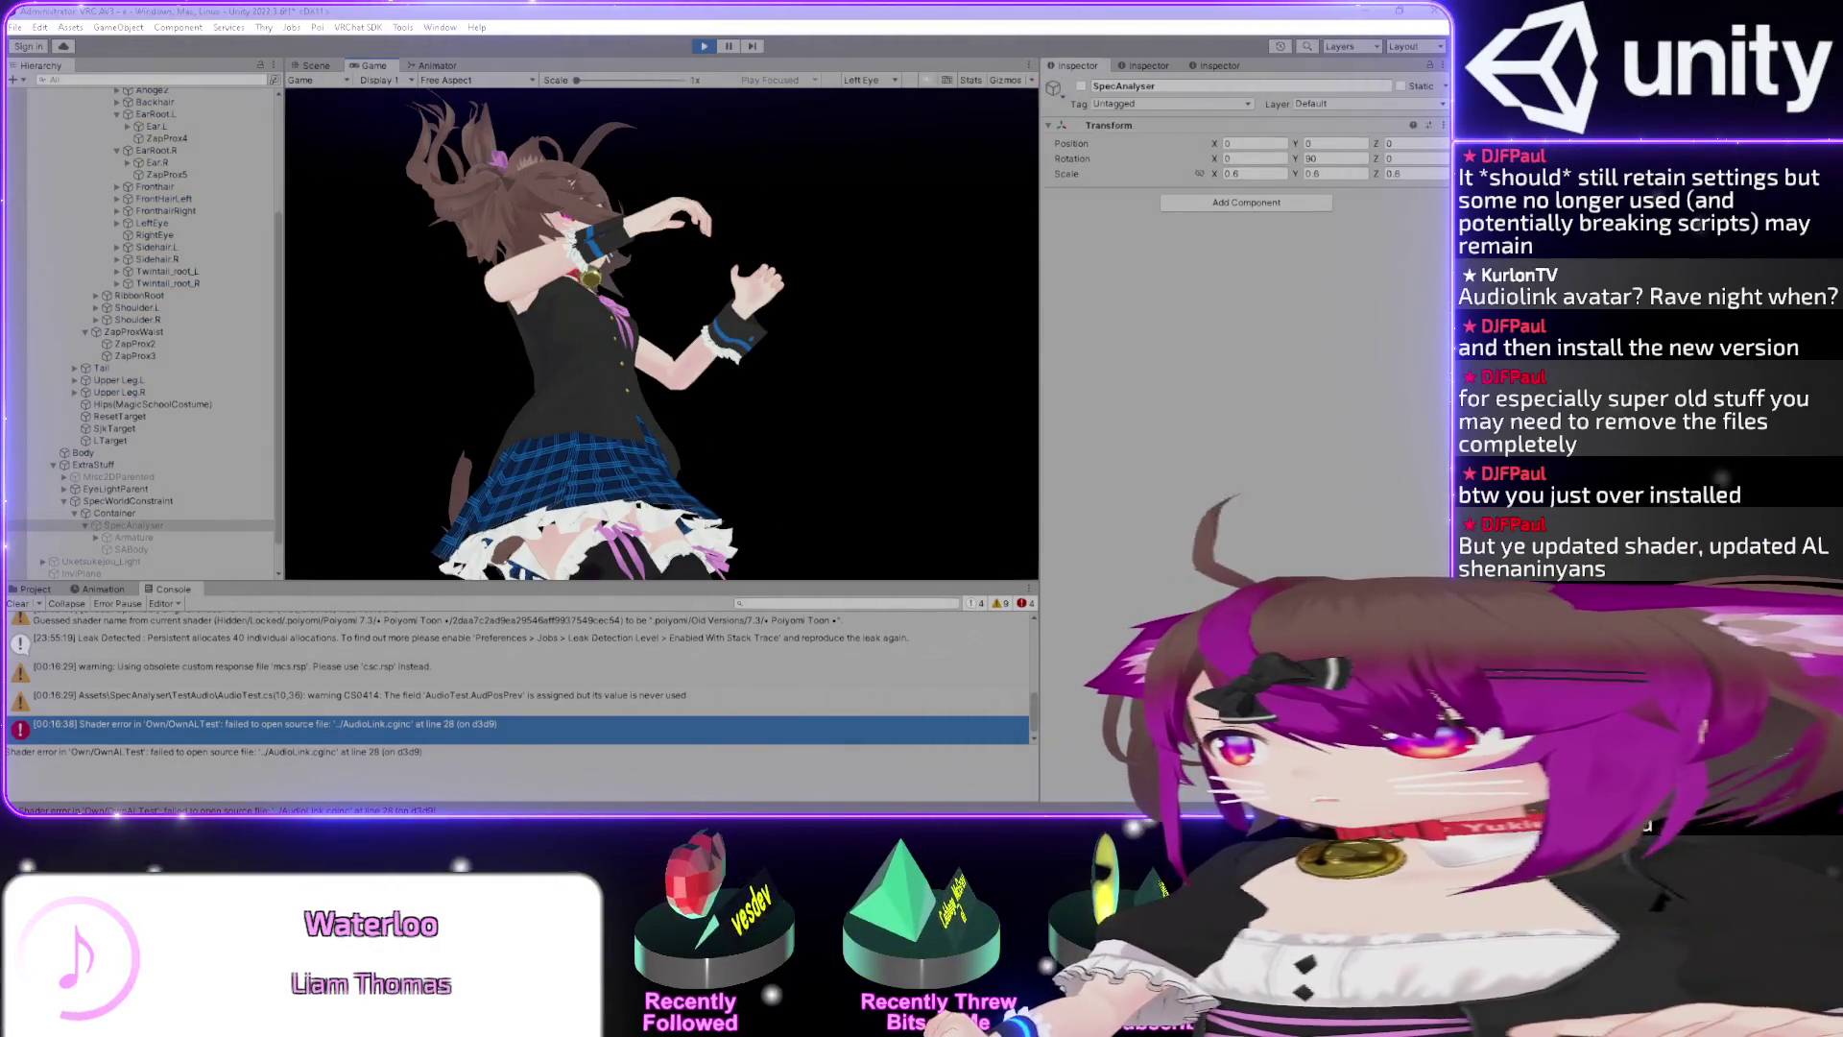
click(703, 47)
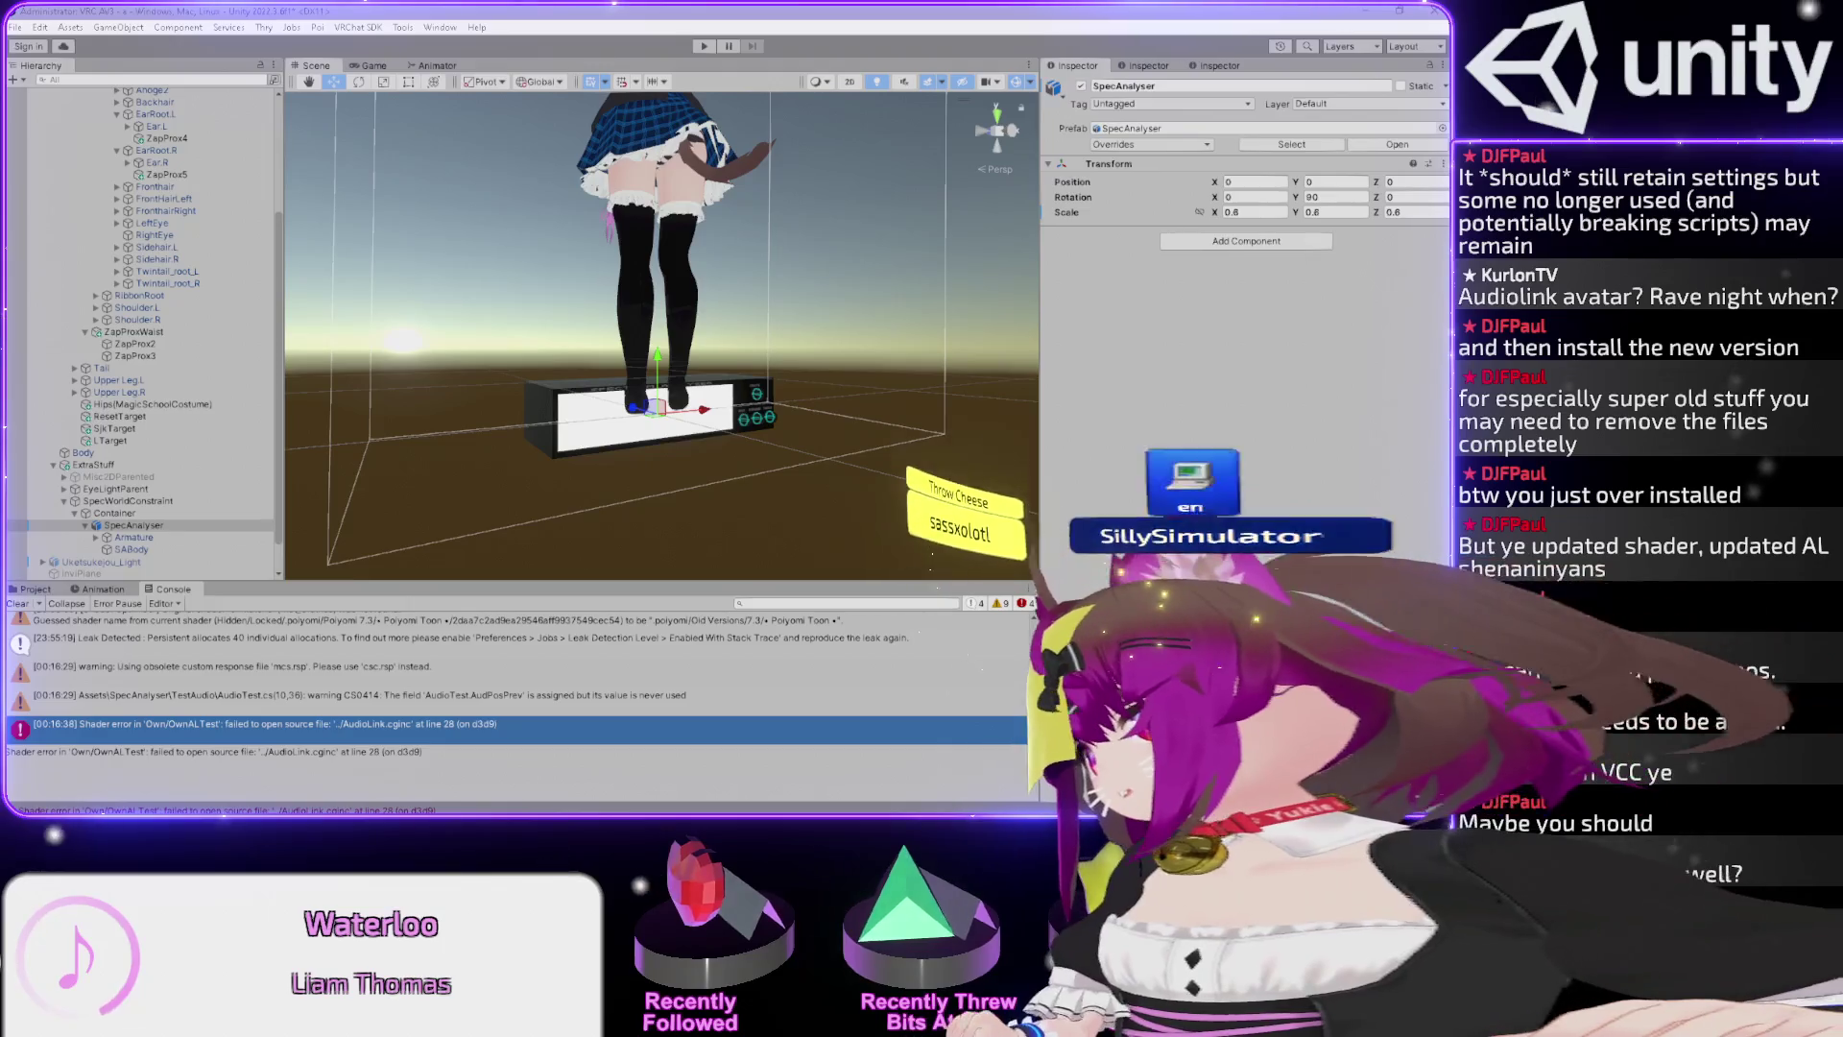
key(alt+Tab)
key(alt+Tab)
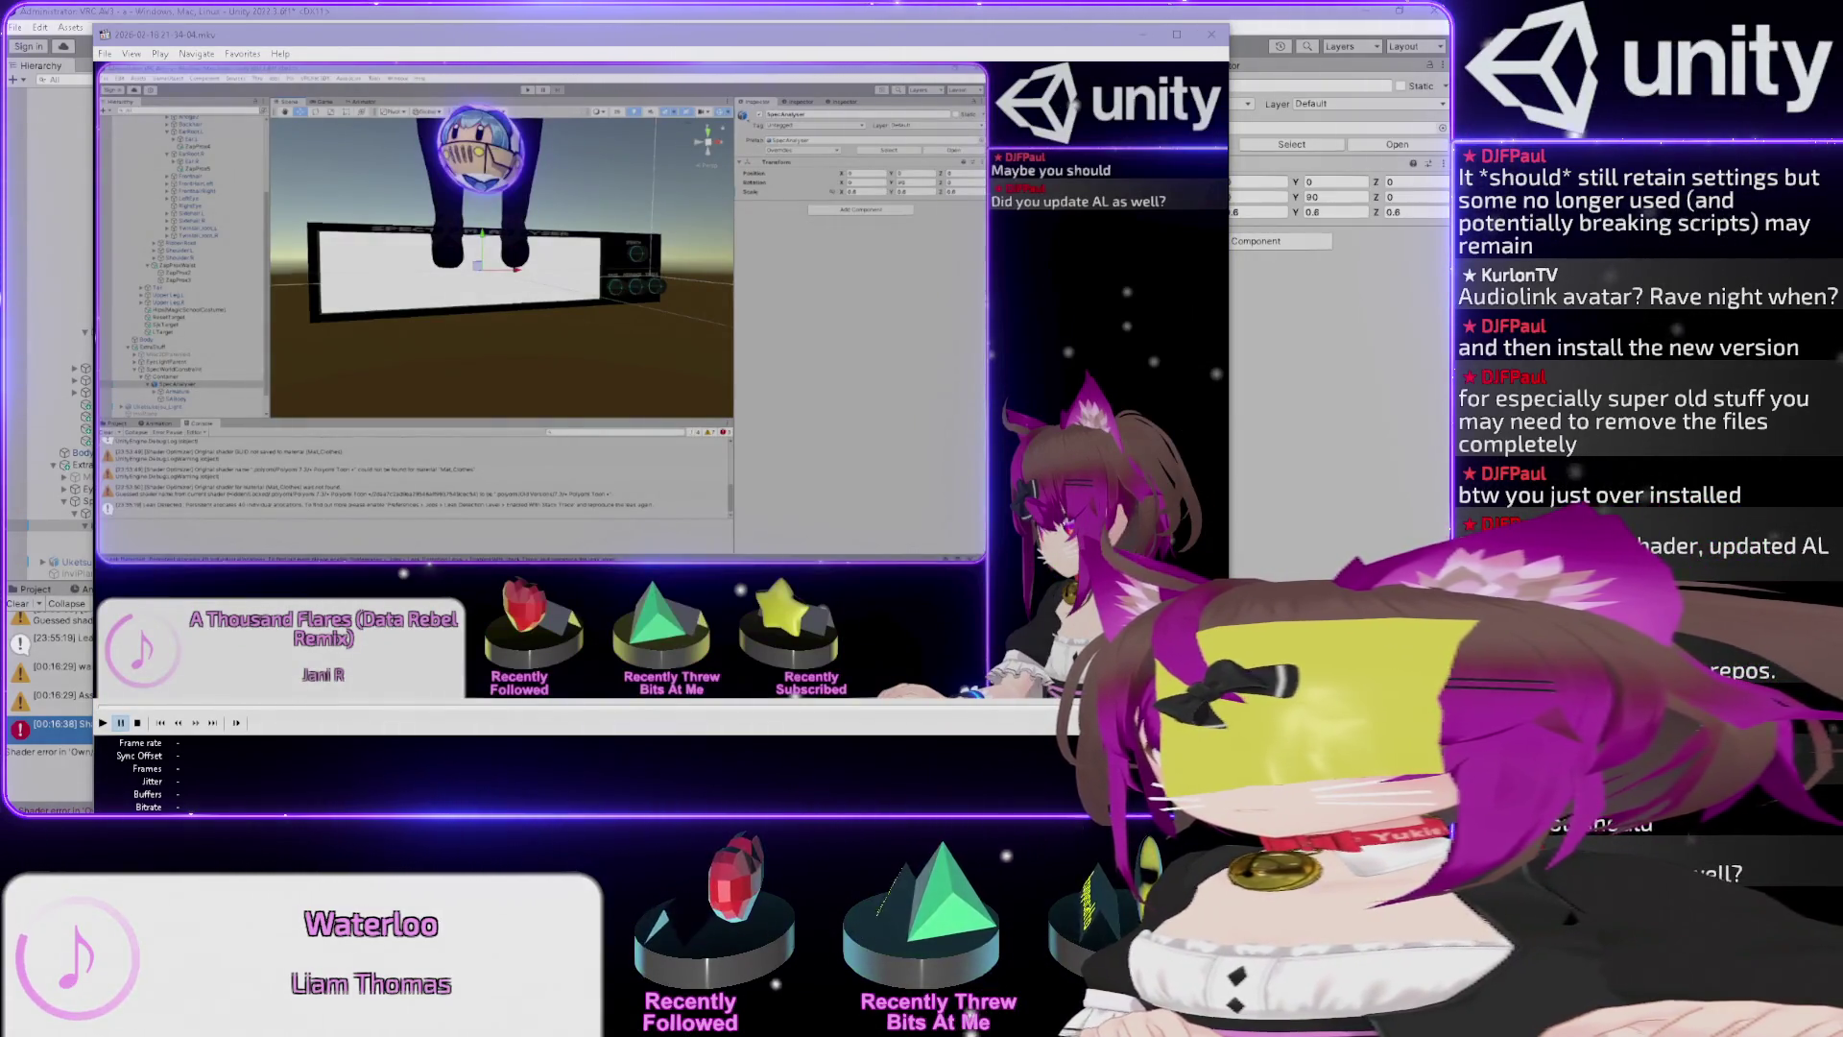
click(1025, 46)
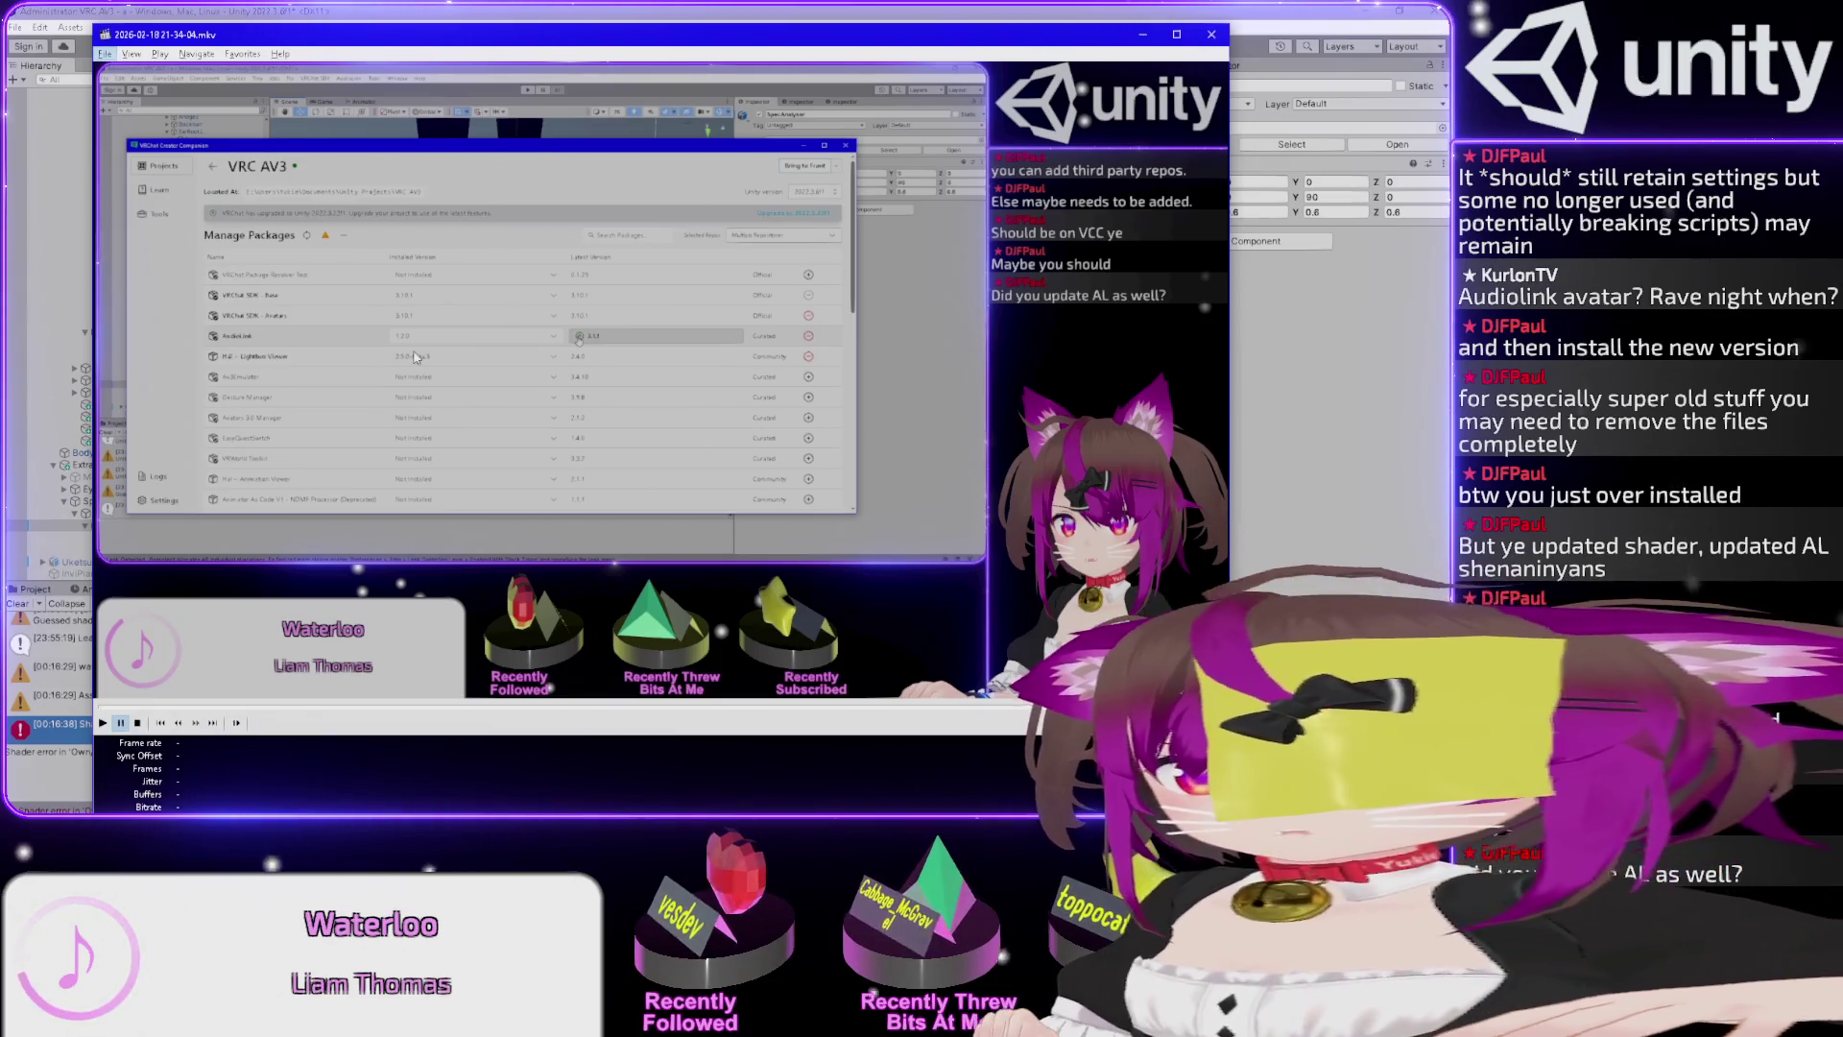
key(alt+Tab)
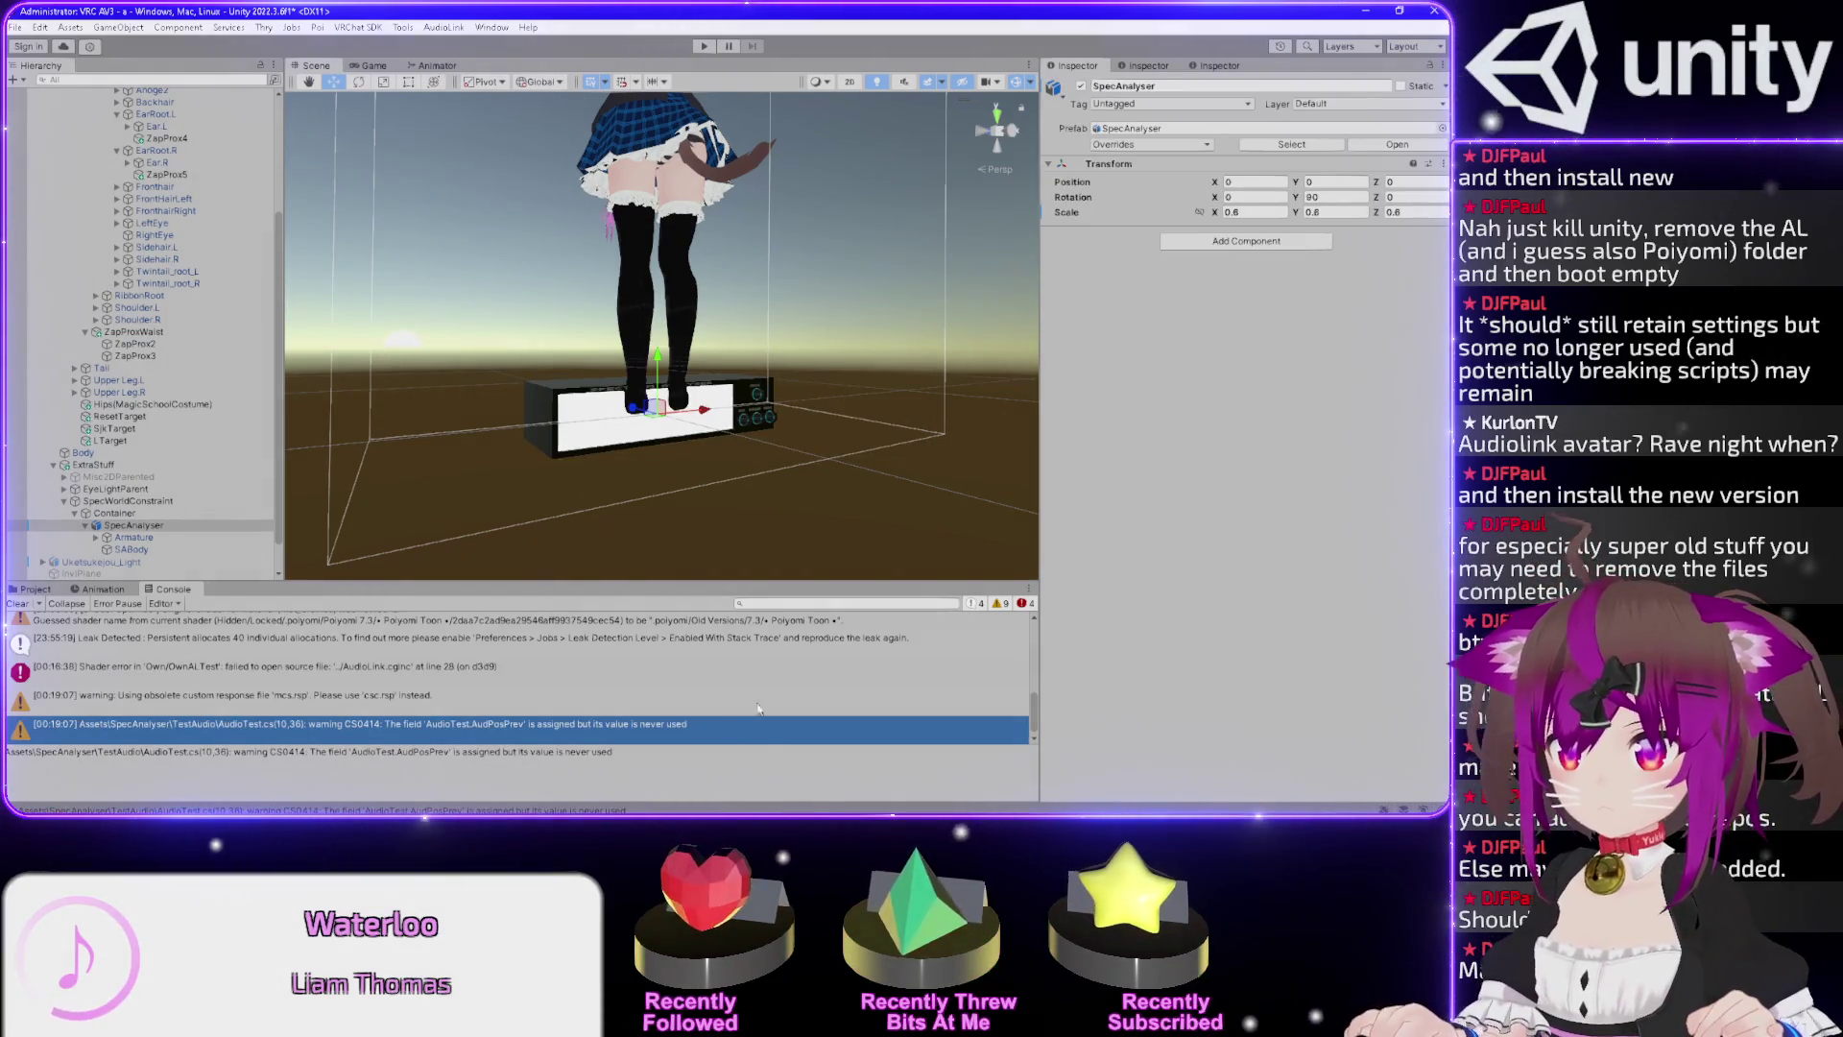
Toggle play mode to retest the visualiser, ending back in edit mode.
mouse_move(765, 347)
mouse_down()
mouse_move(1056, 378)
mouse_move(770, 330)
mouse_move(707, 290)
mouse_move(480, 292)
mouse_up()
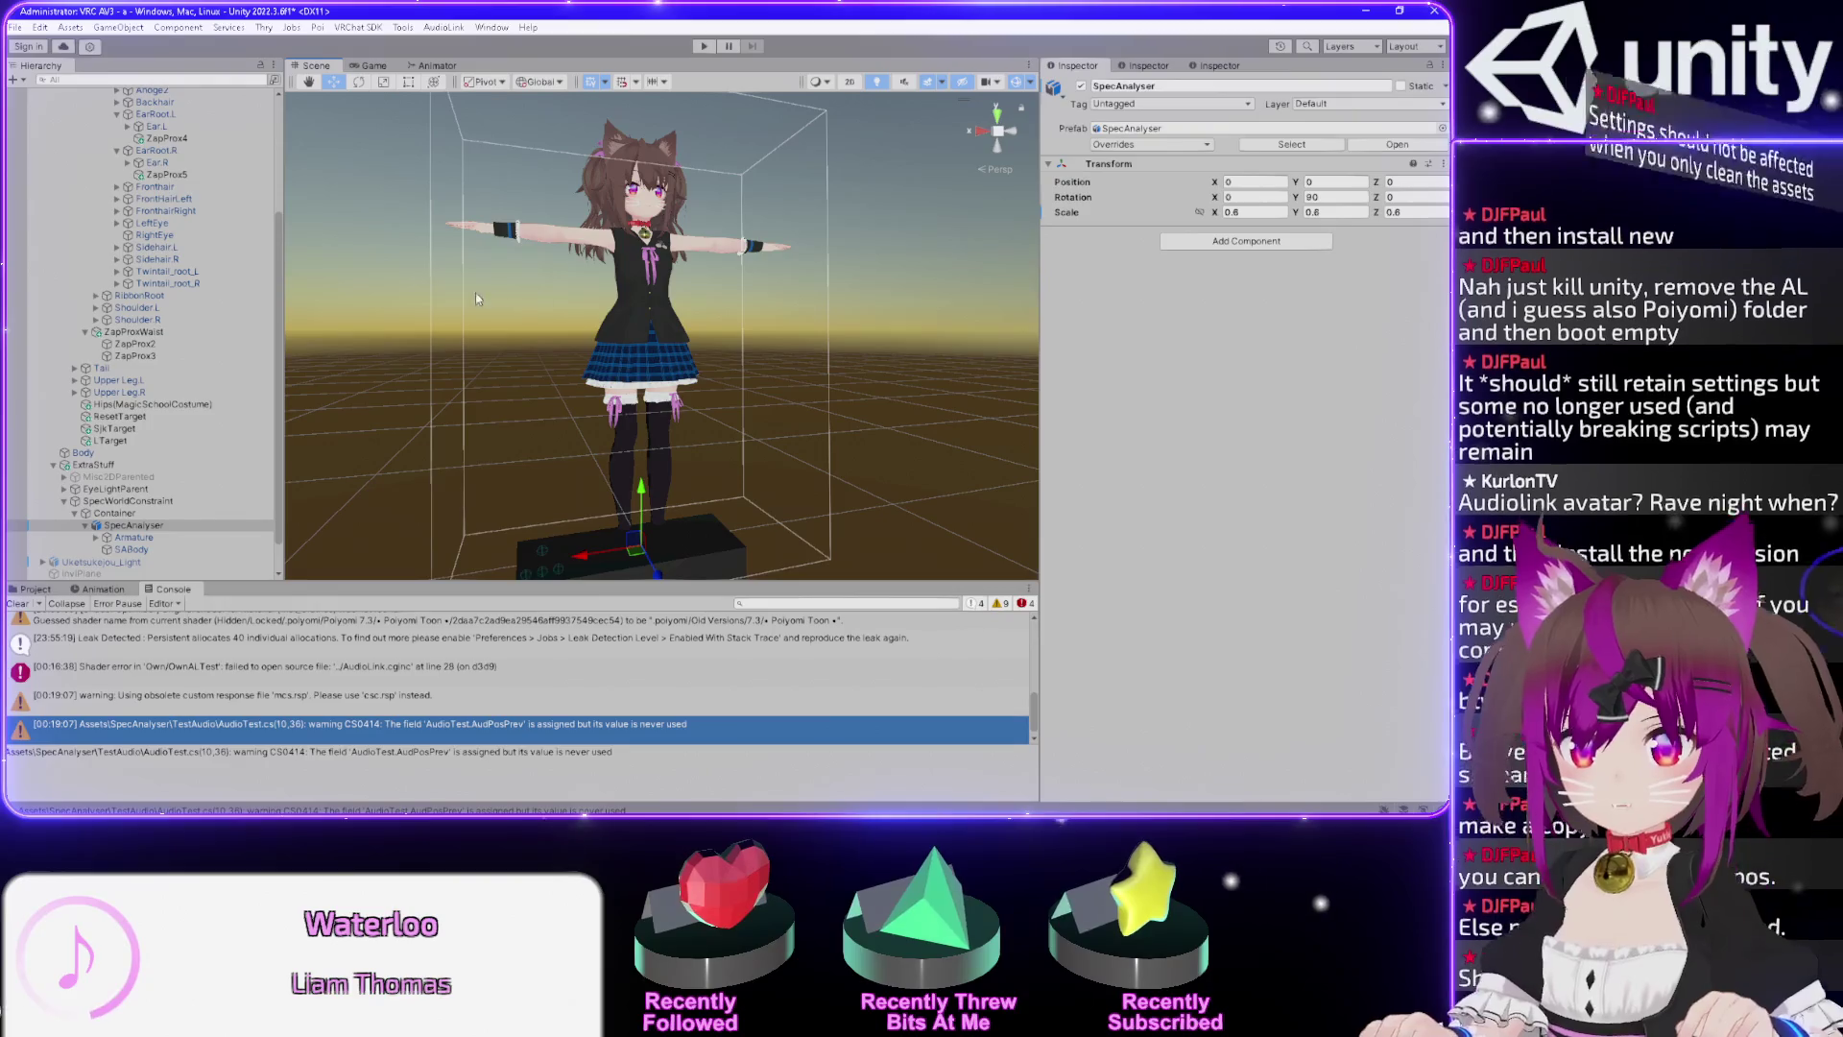
click(704, 46)
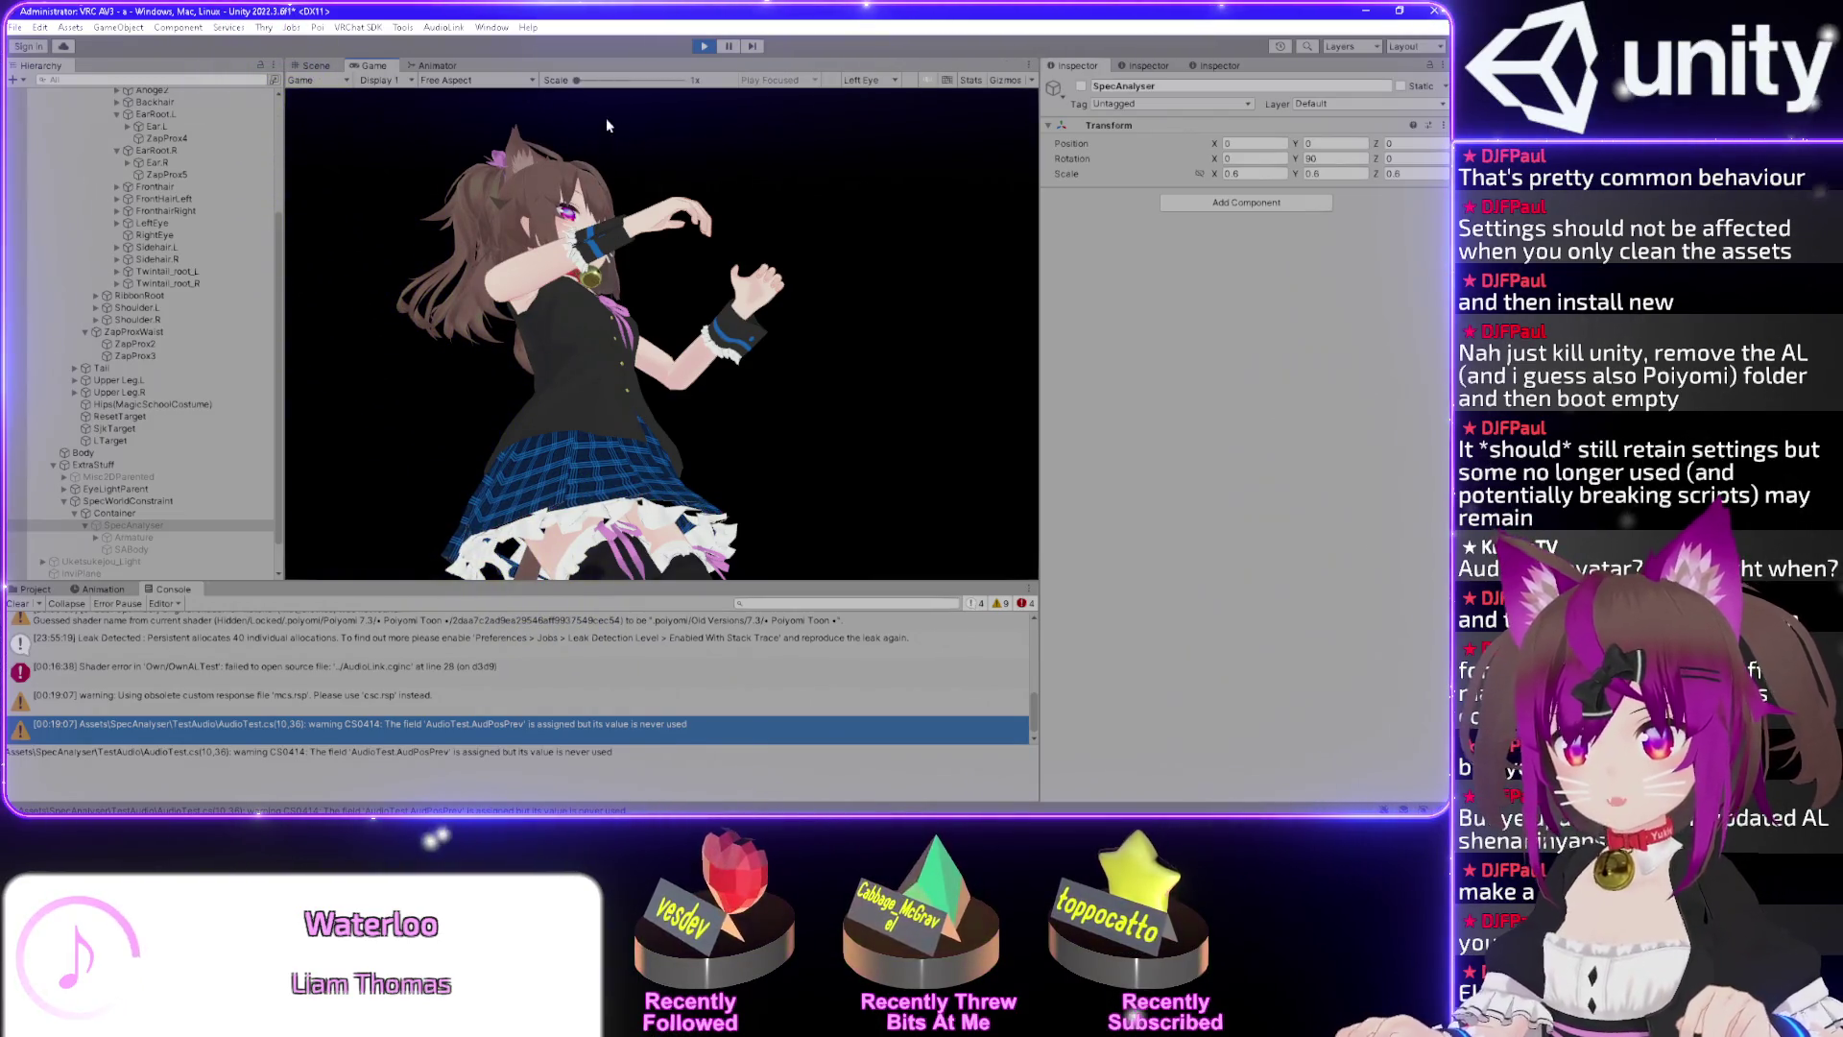
click(699, 46)
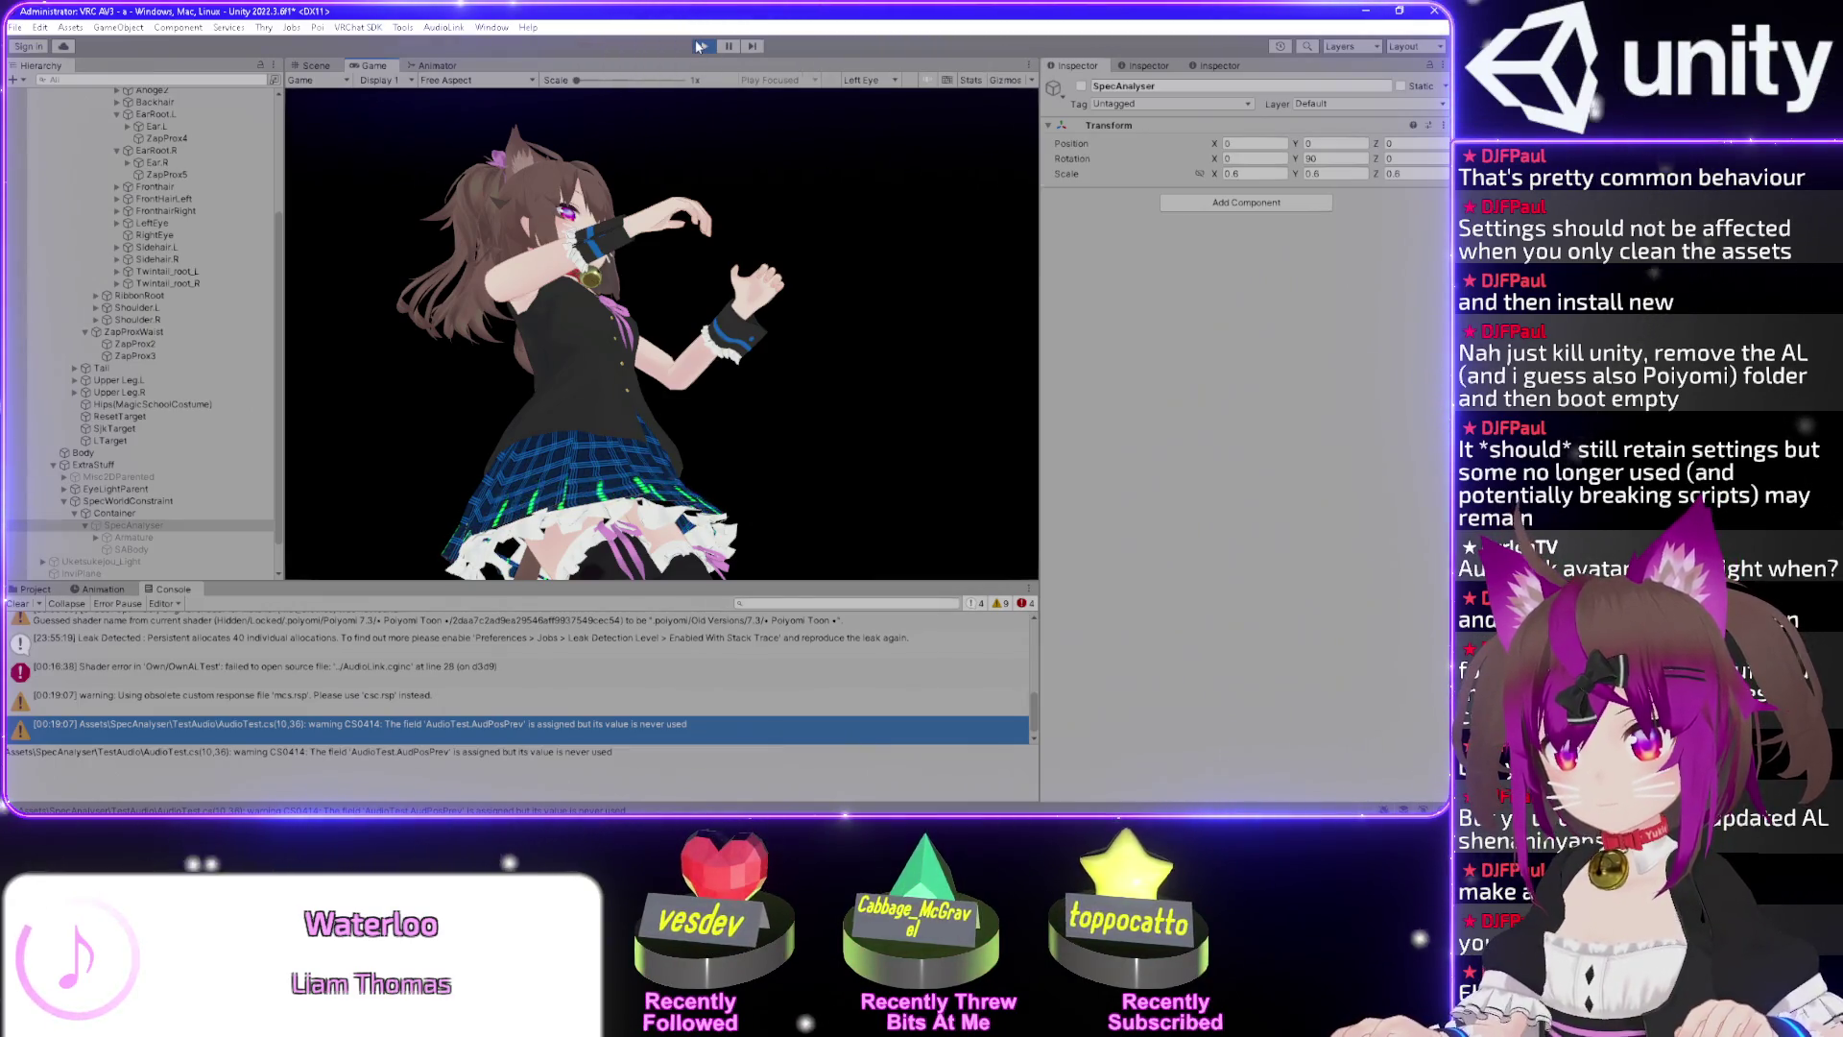
click(704, 46)
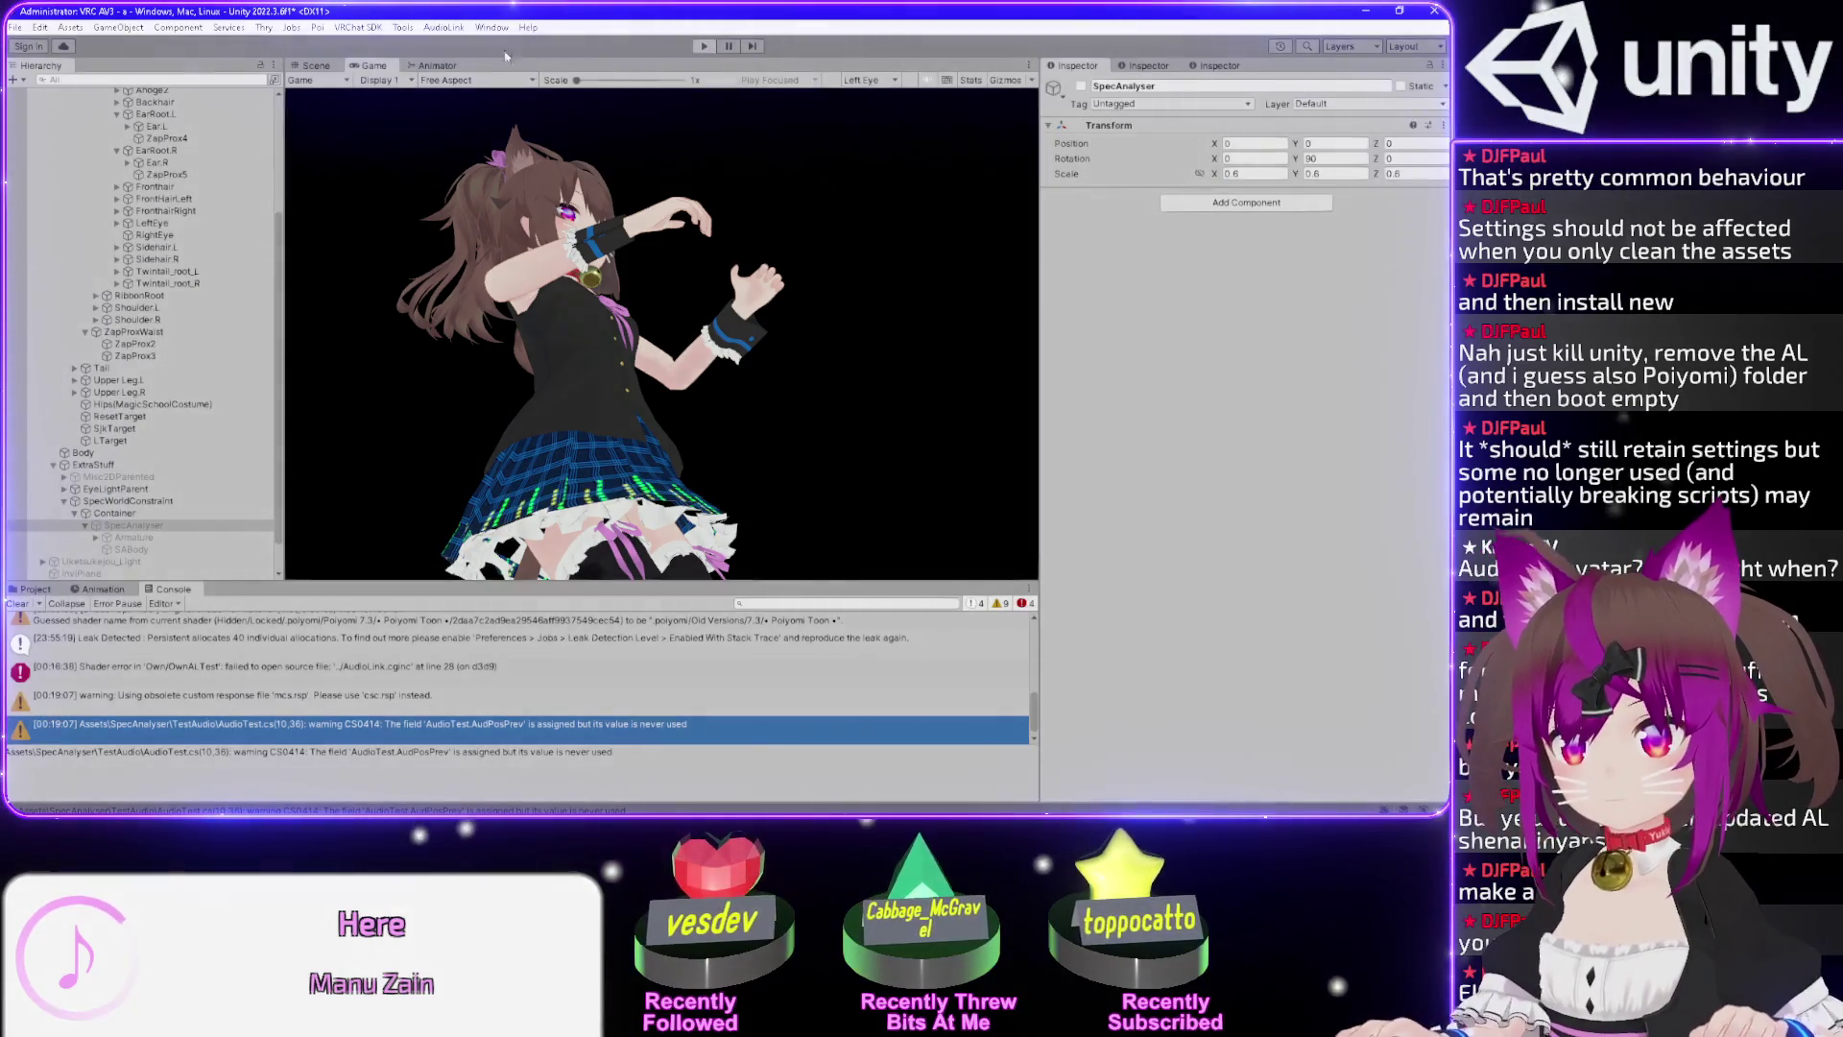
Orbit close onto the avatar's front and show the project's Cubemaps asset folder.
mouse_move(736, 389)
mouse_down()
mouse_move(522, 411)
mouse_move(499, 280)
mouse_move(575, 272)
mouse_move(538, 317)
mouse_move(614, 365)
mouse_move(675, 443)
mouse_up()
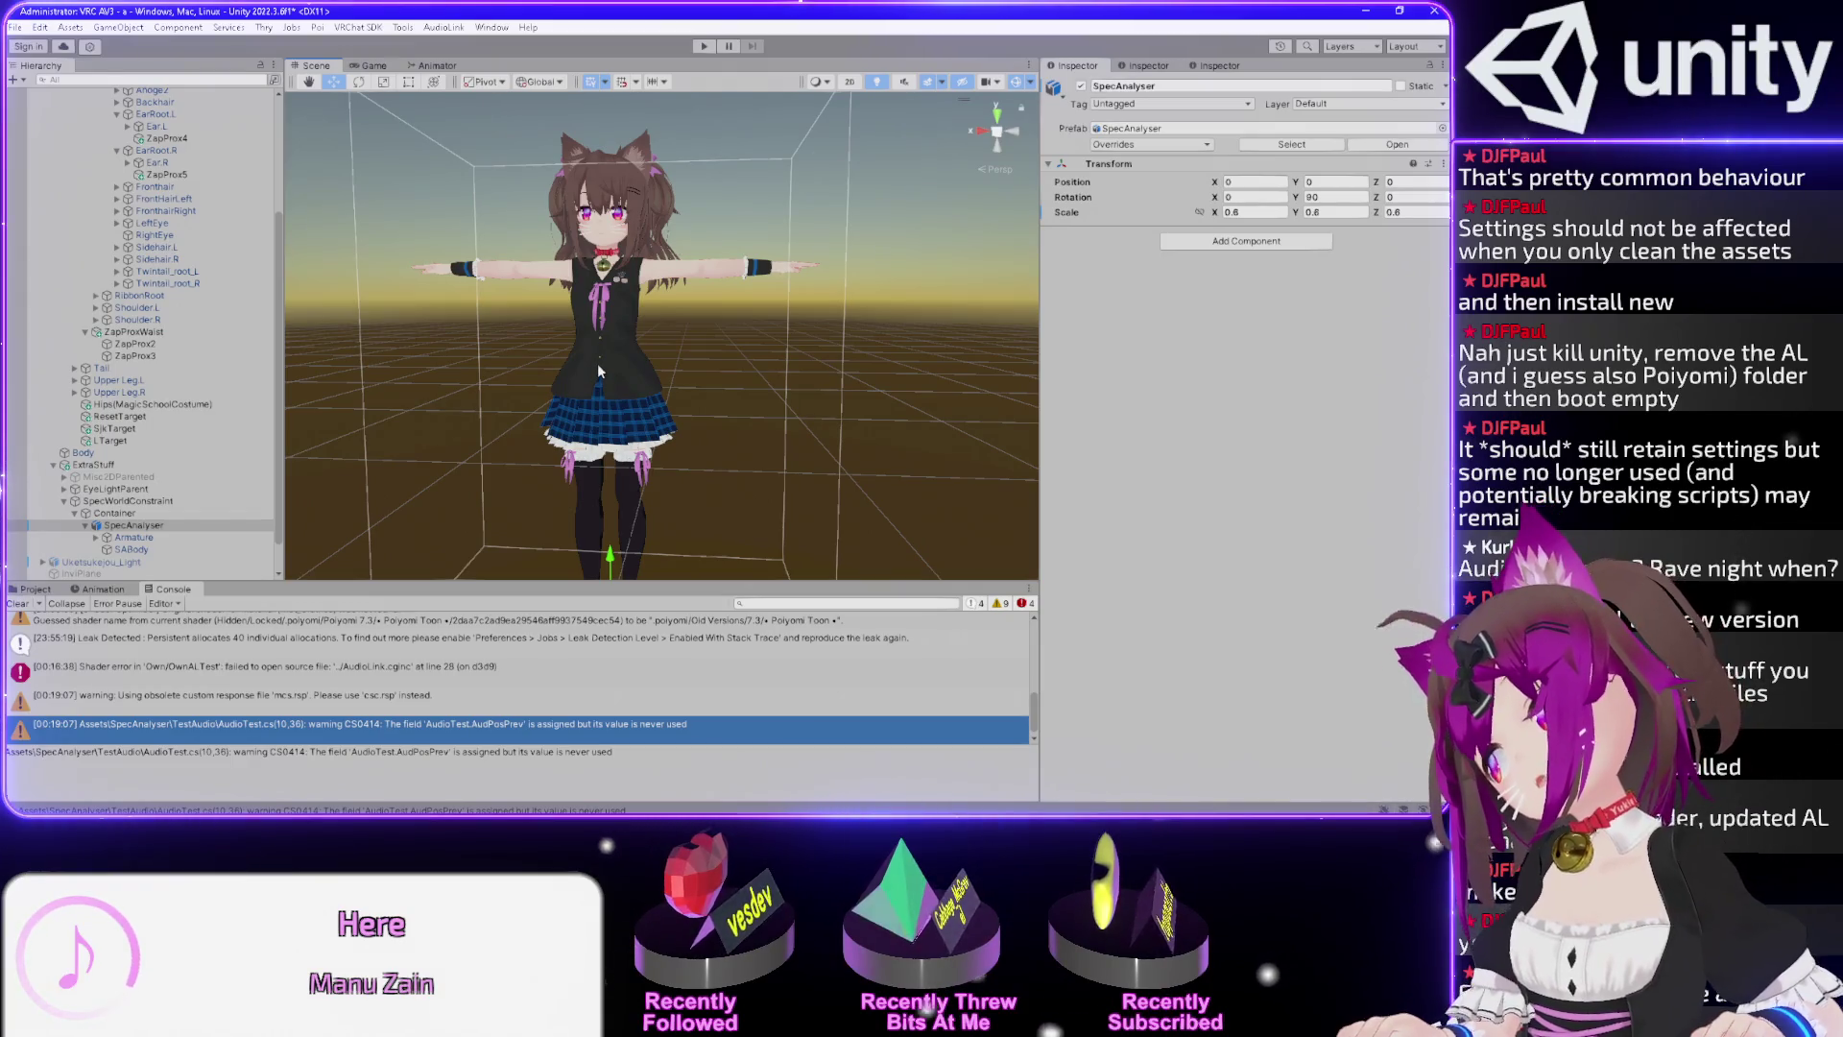
drag(629, 292, 590, 446)
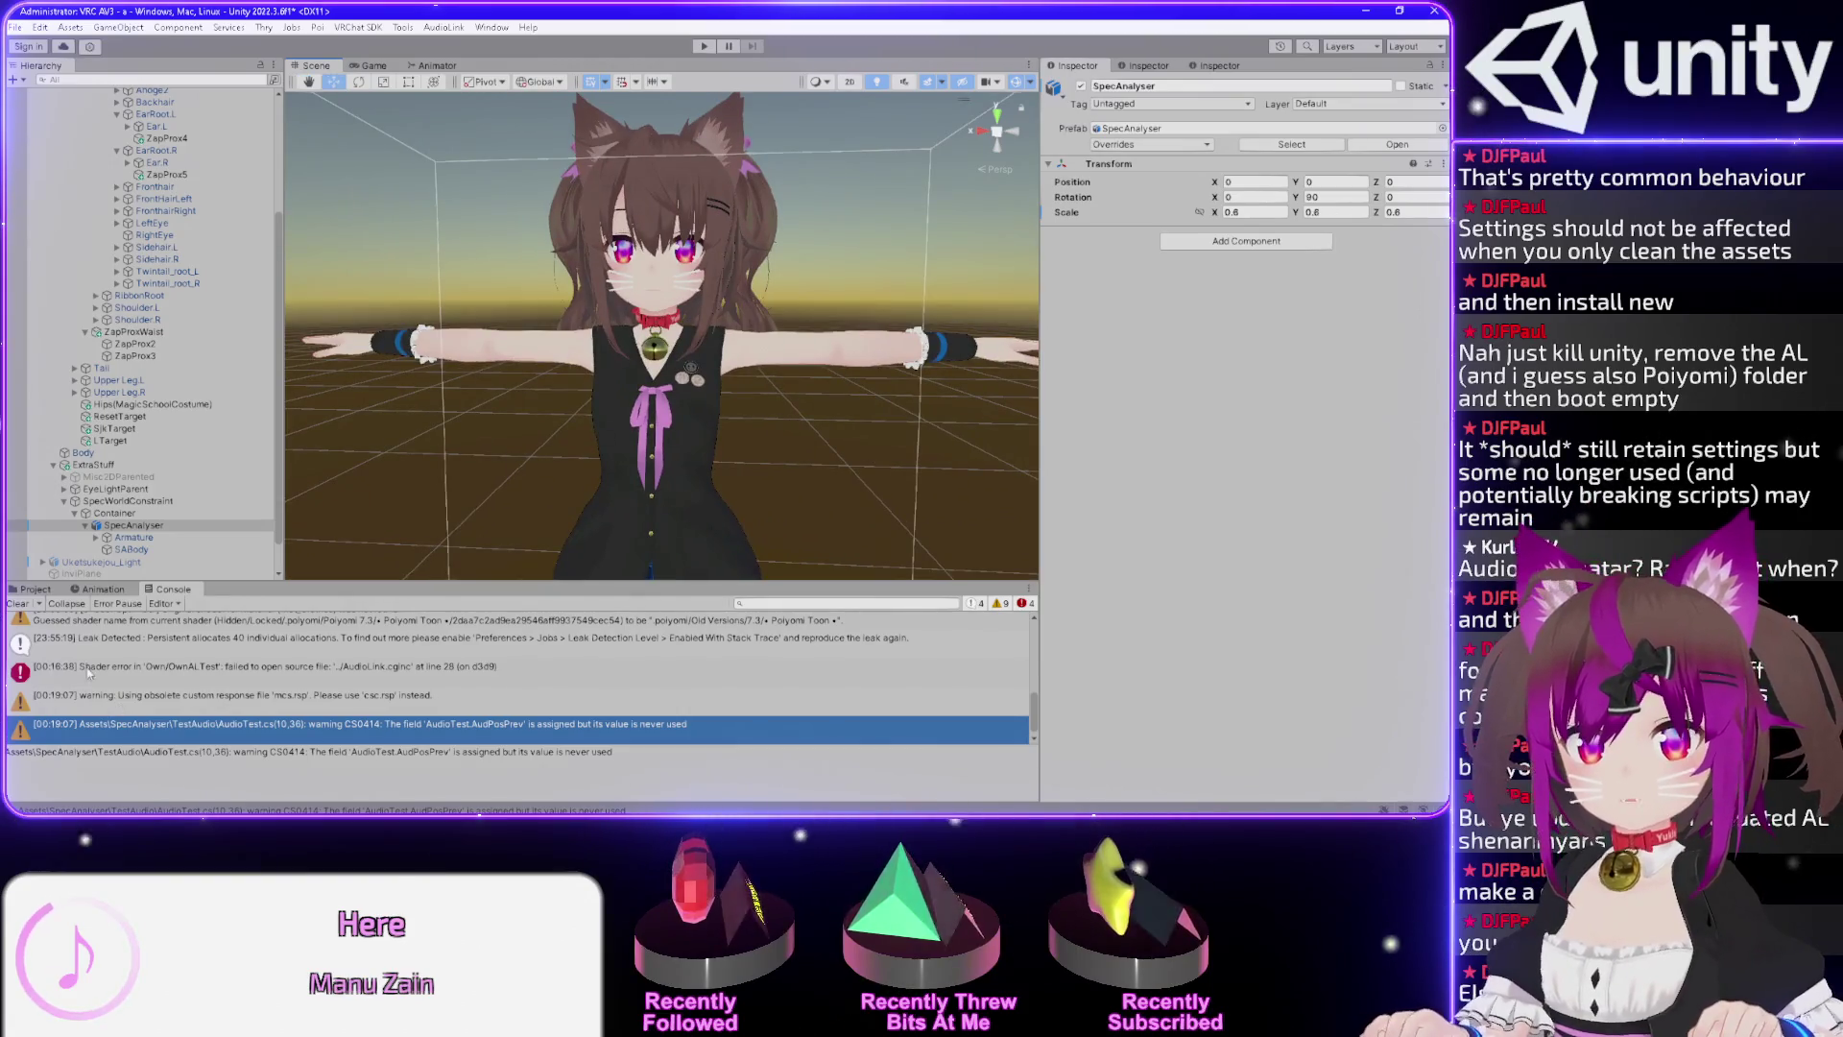
click(14, 605)
click(34, 589)
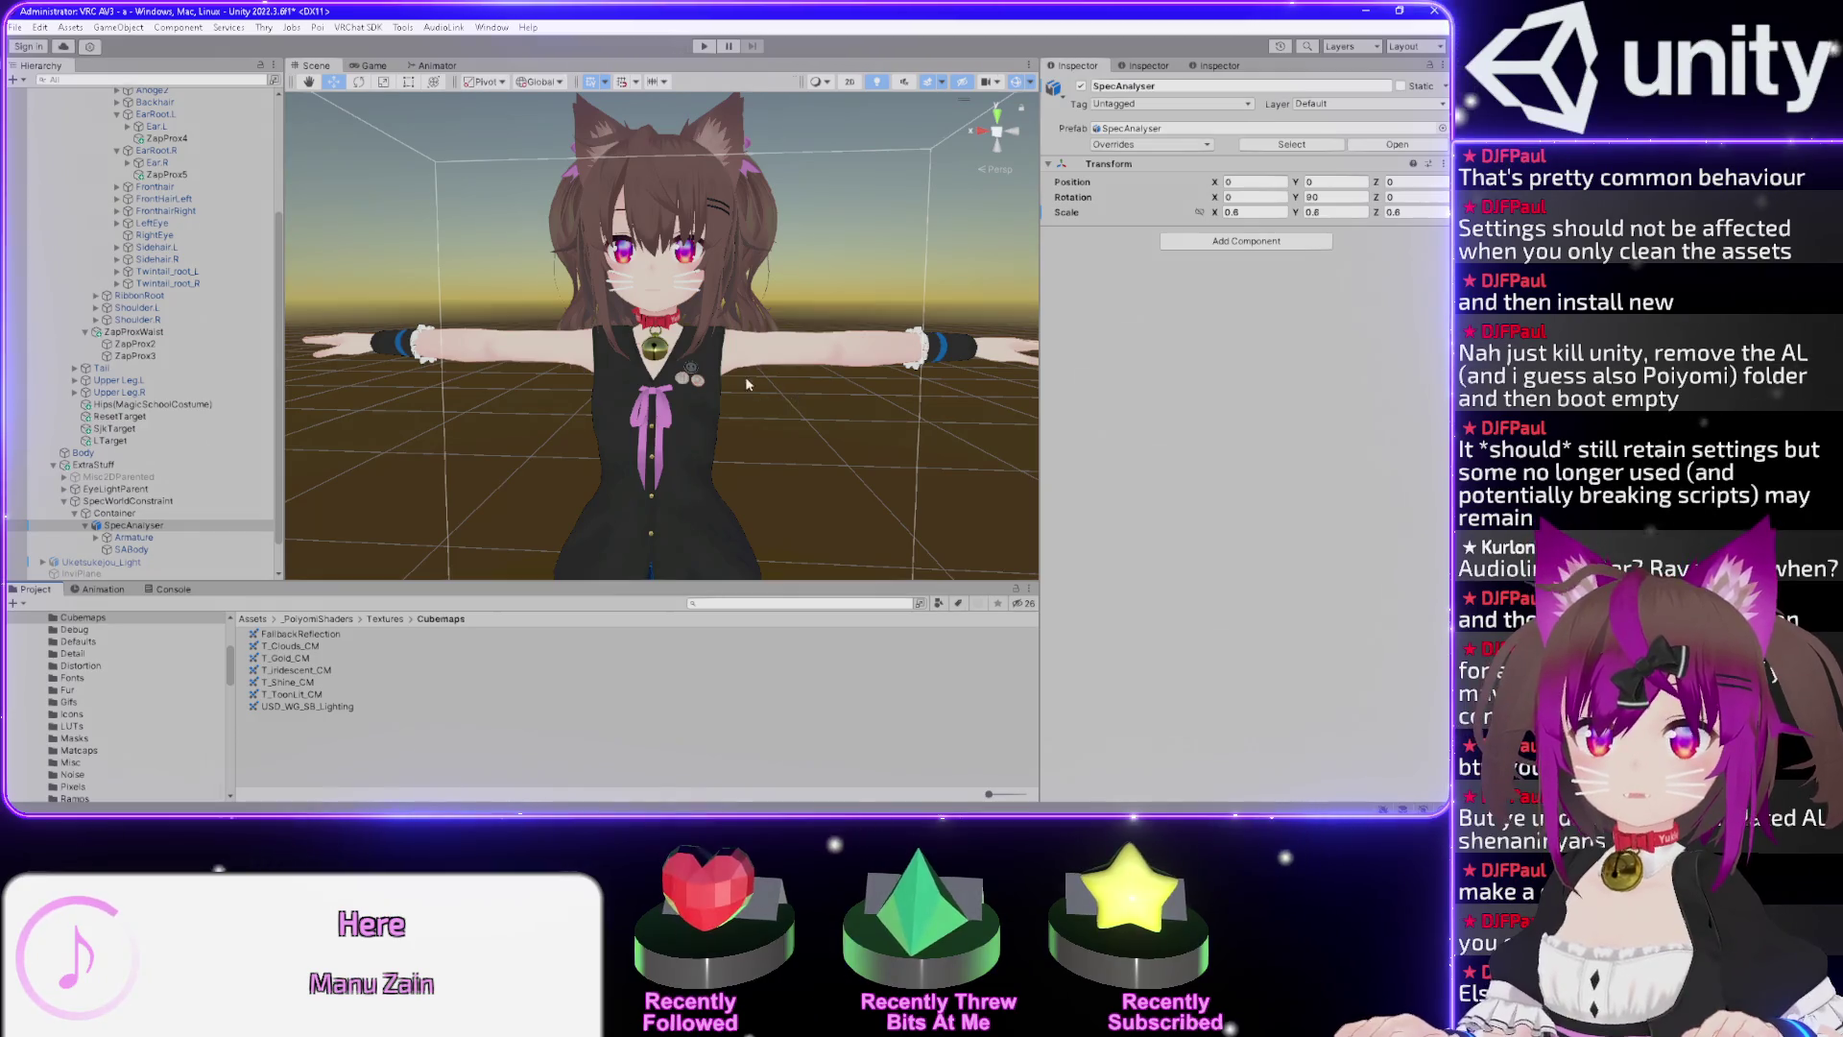
key(f)
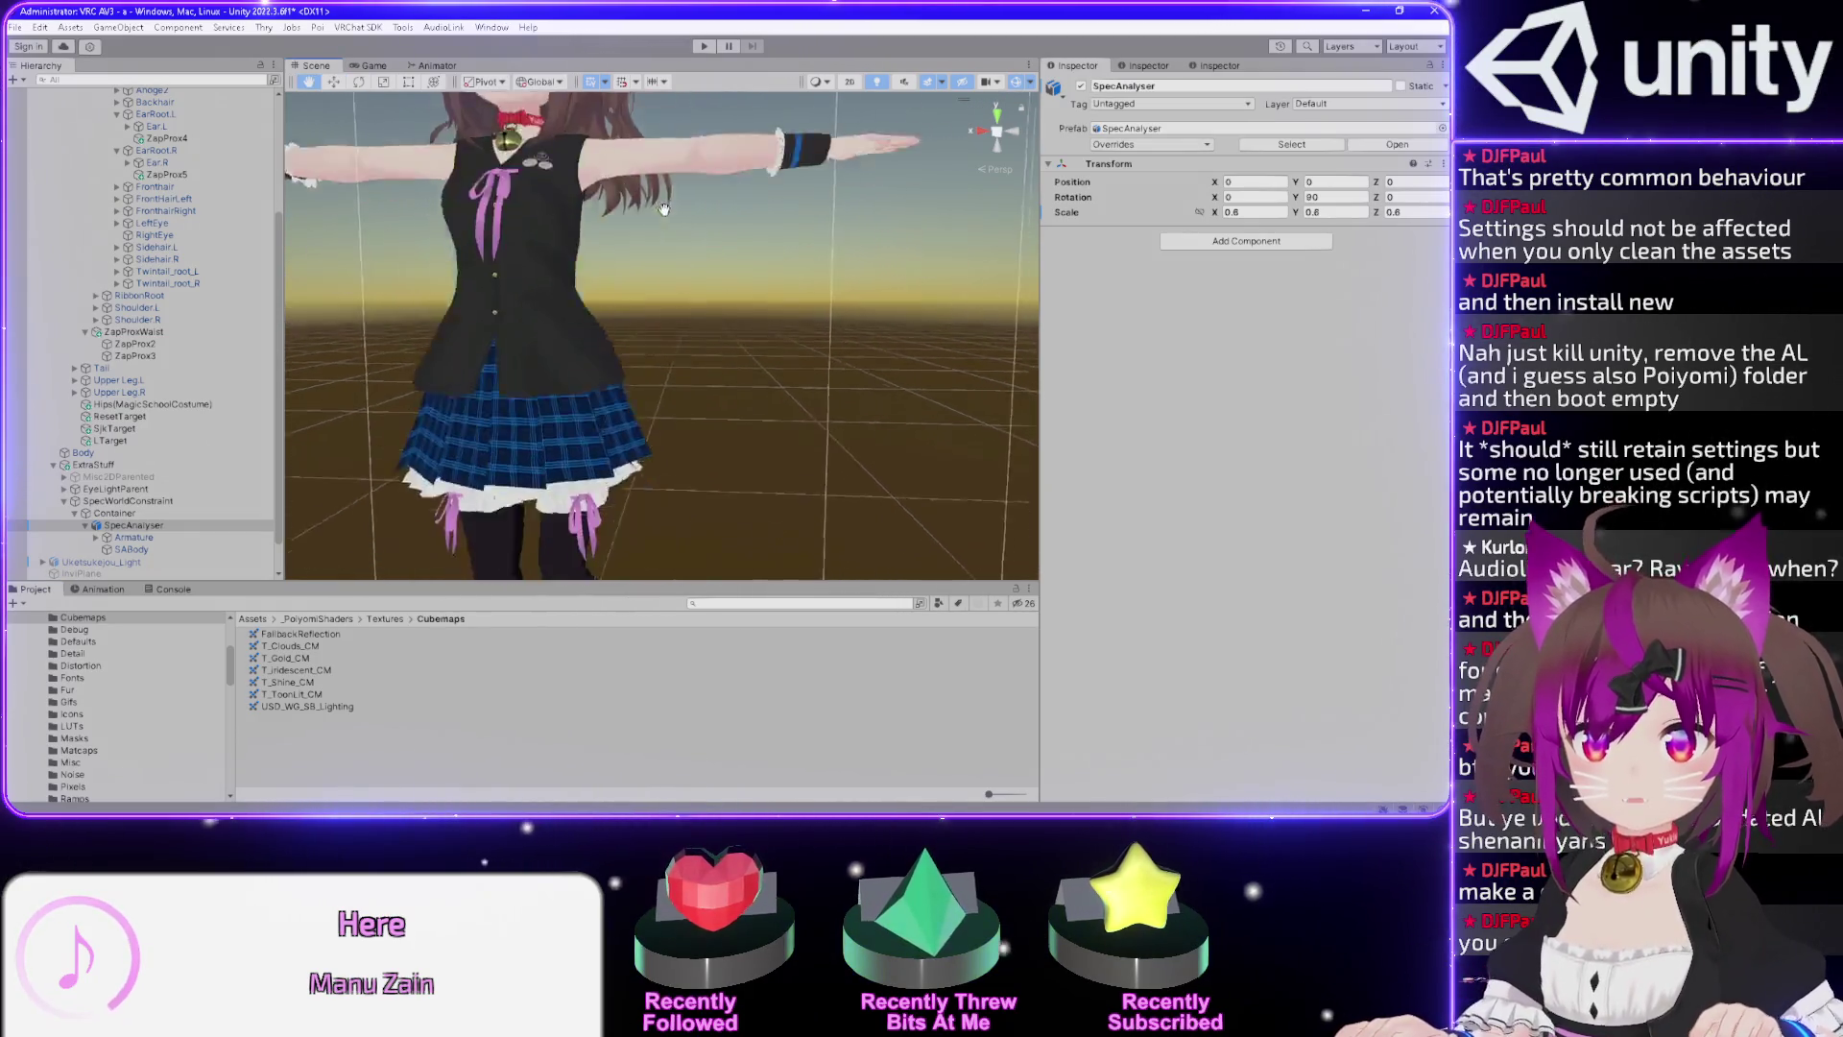
drag(695, 490, 586, 461)
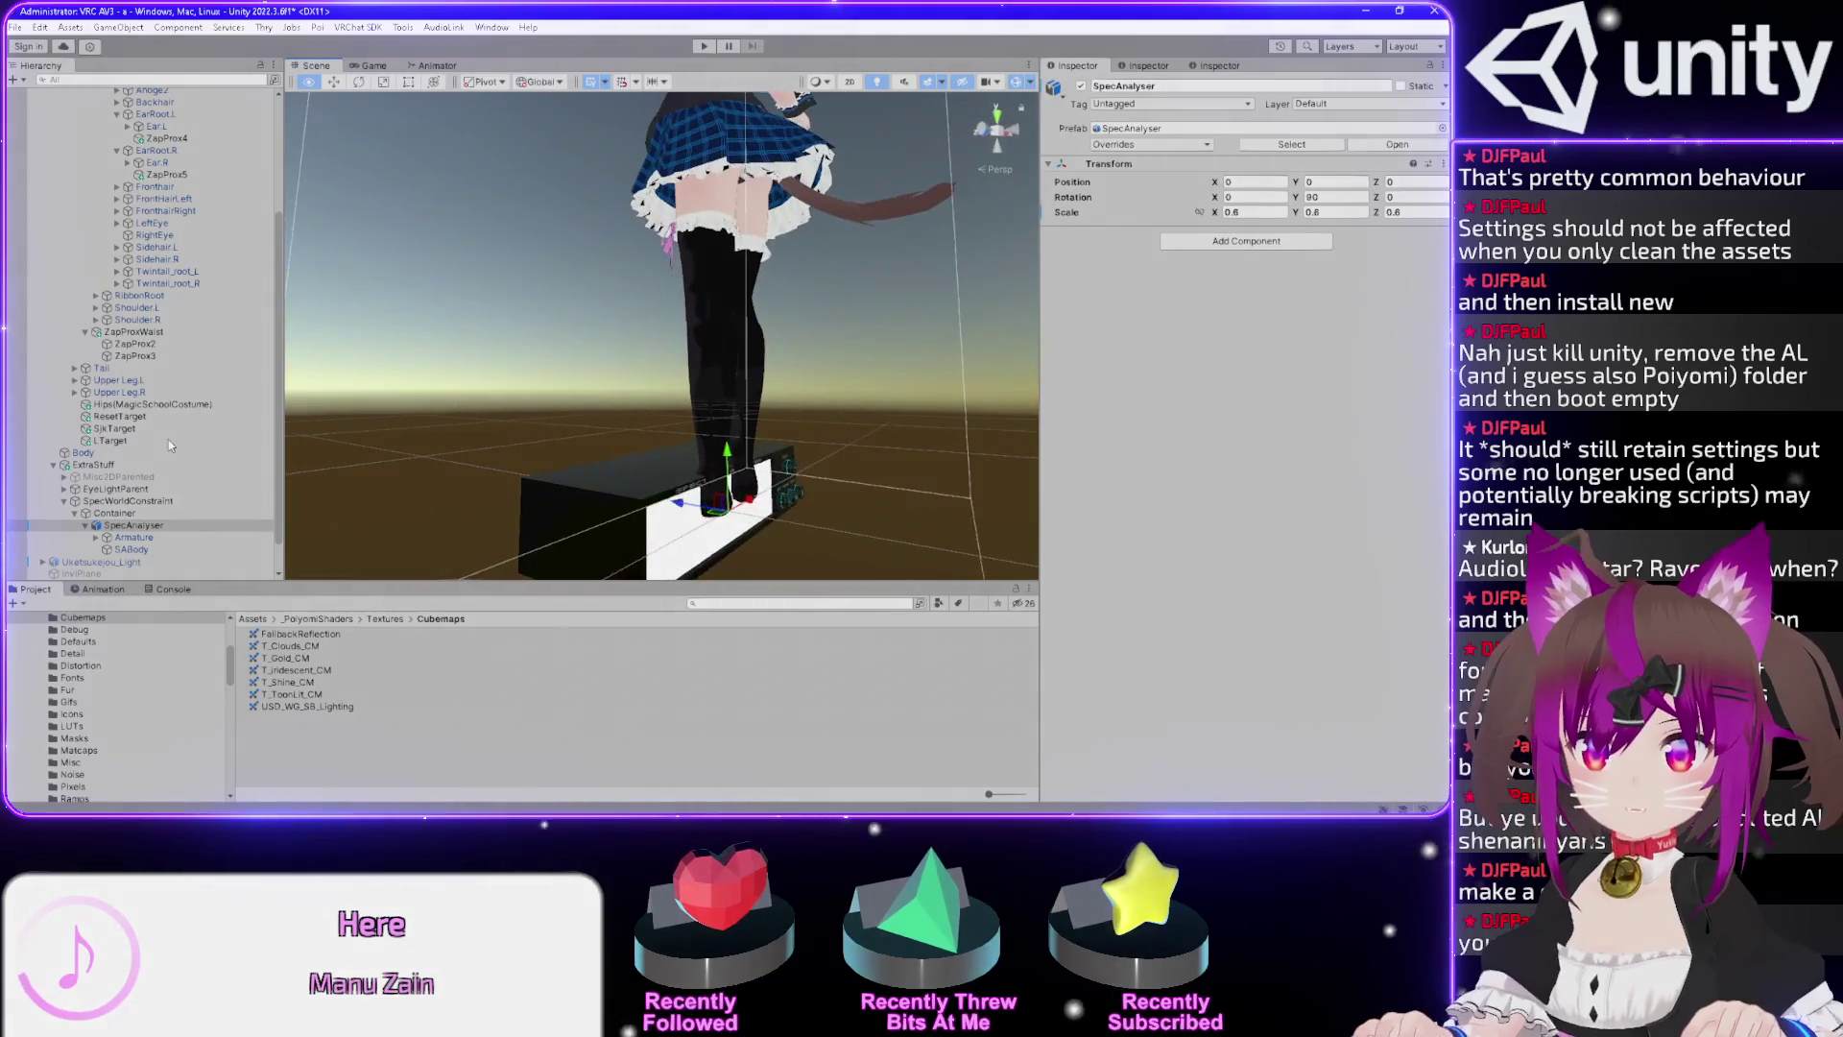
key(f)
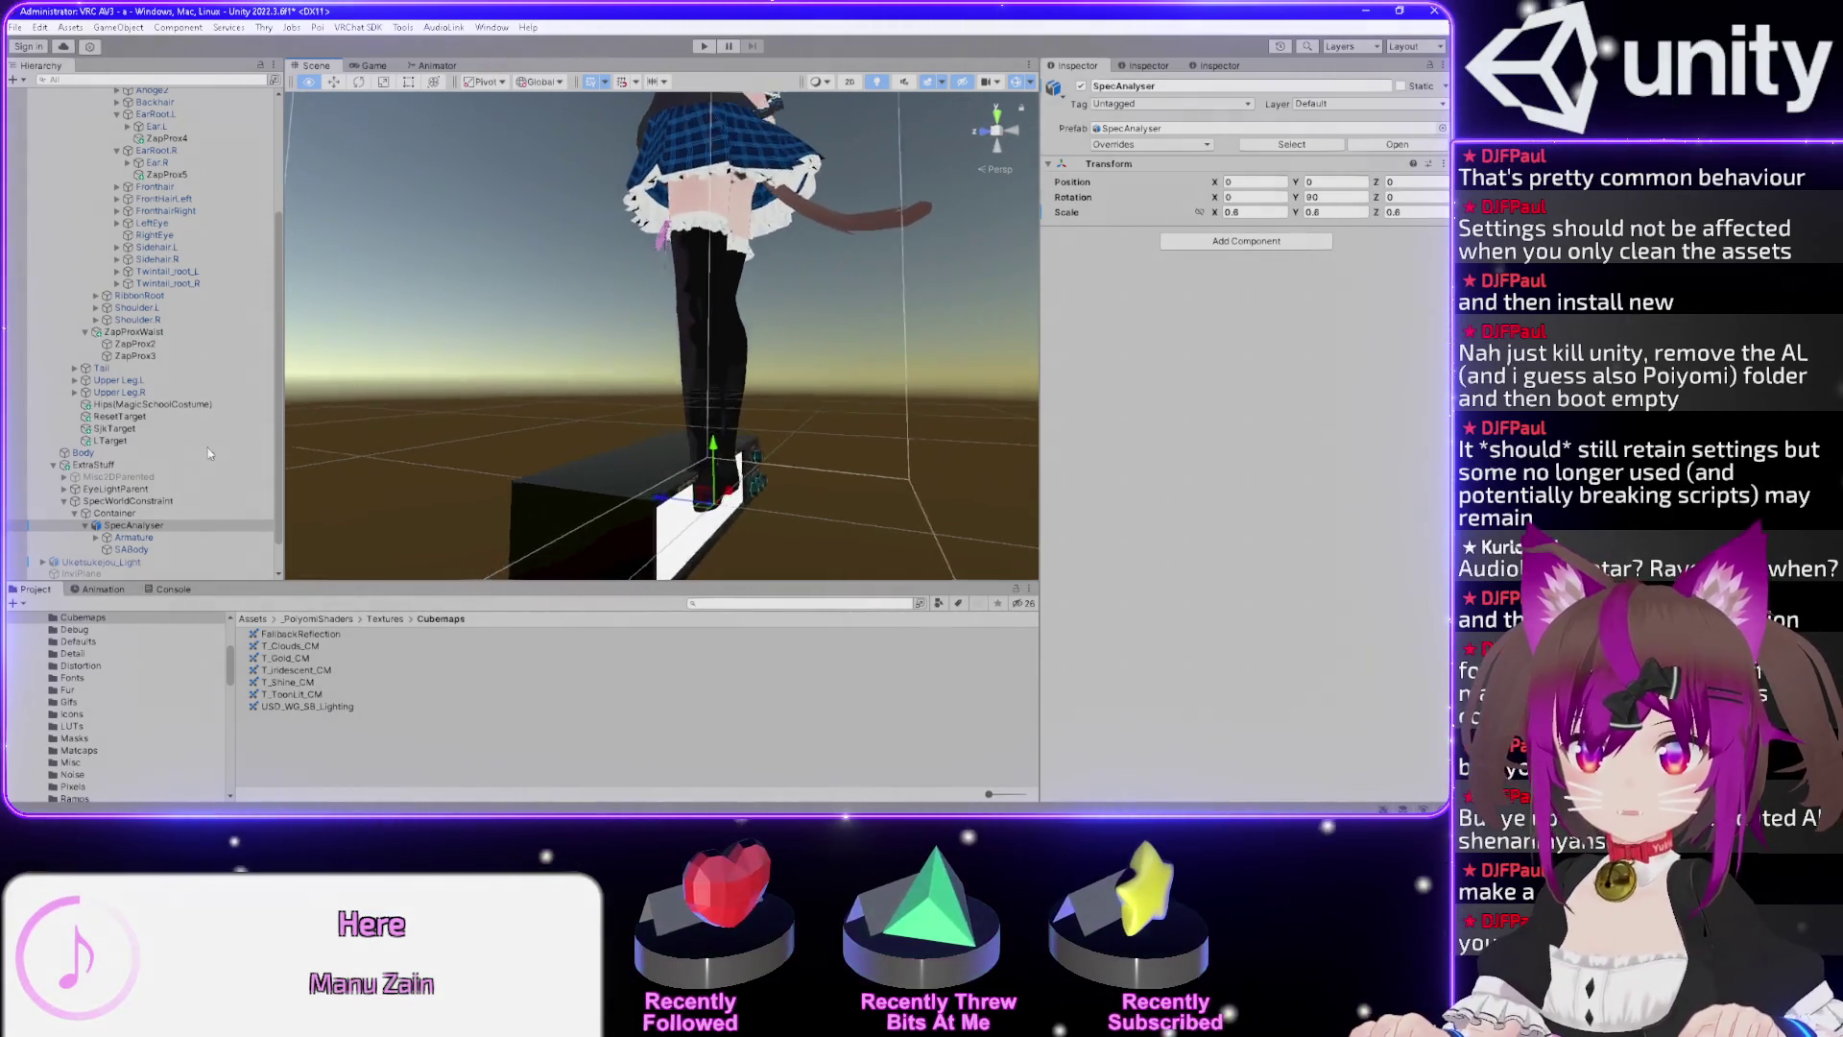
scroll(624, 384, up, 3)
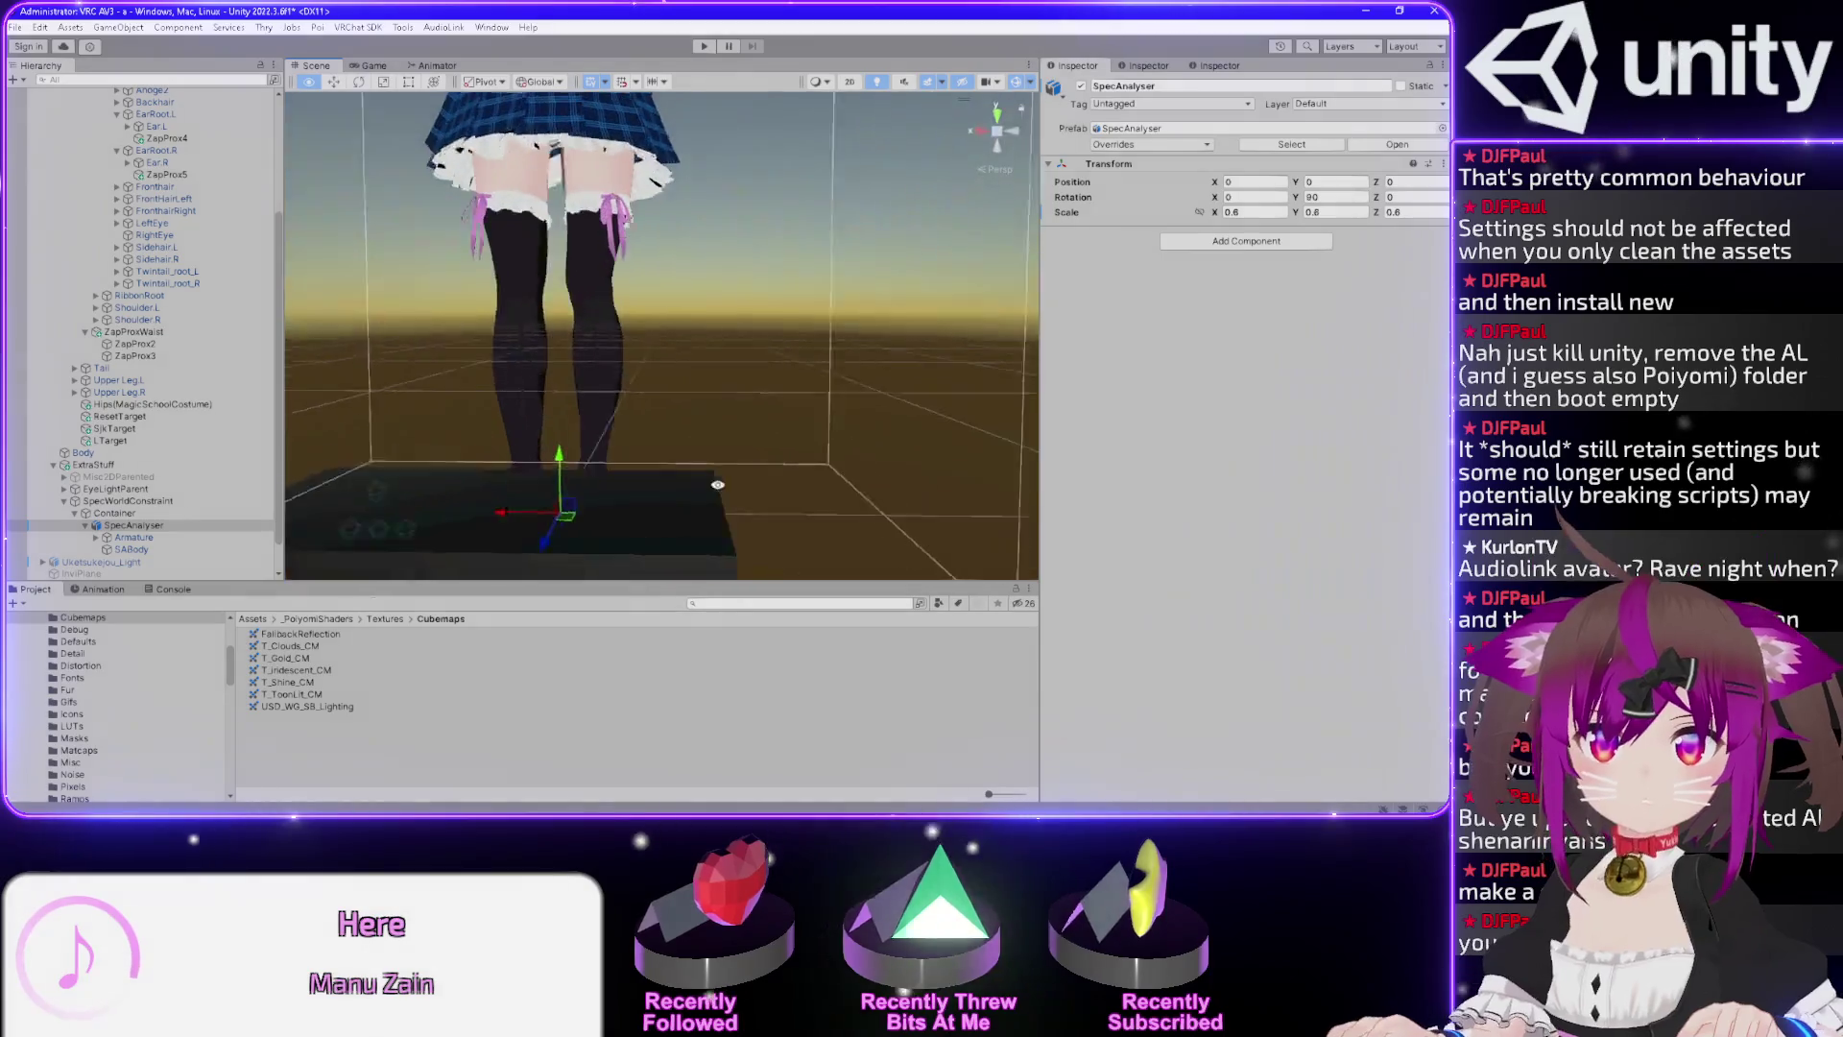
mouse_move(624, 491)
mouse_down()
mouse_move(674, 169)
mouse_move(711, 173)
mouse_up()
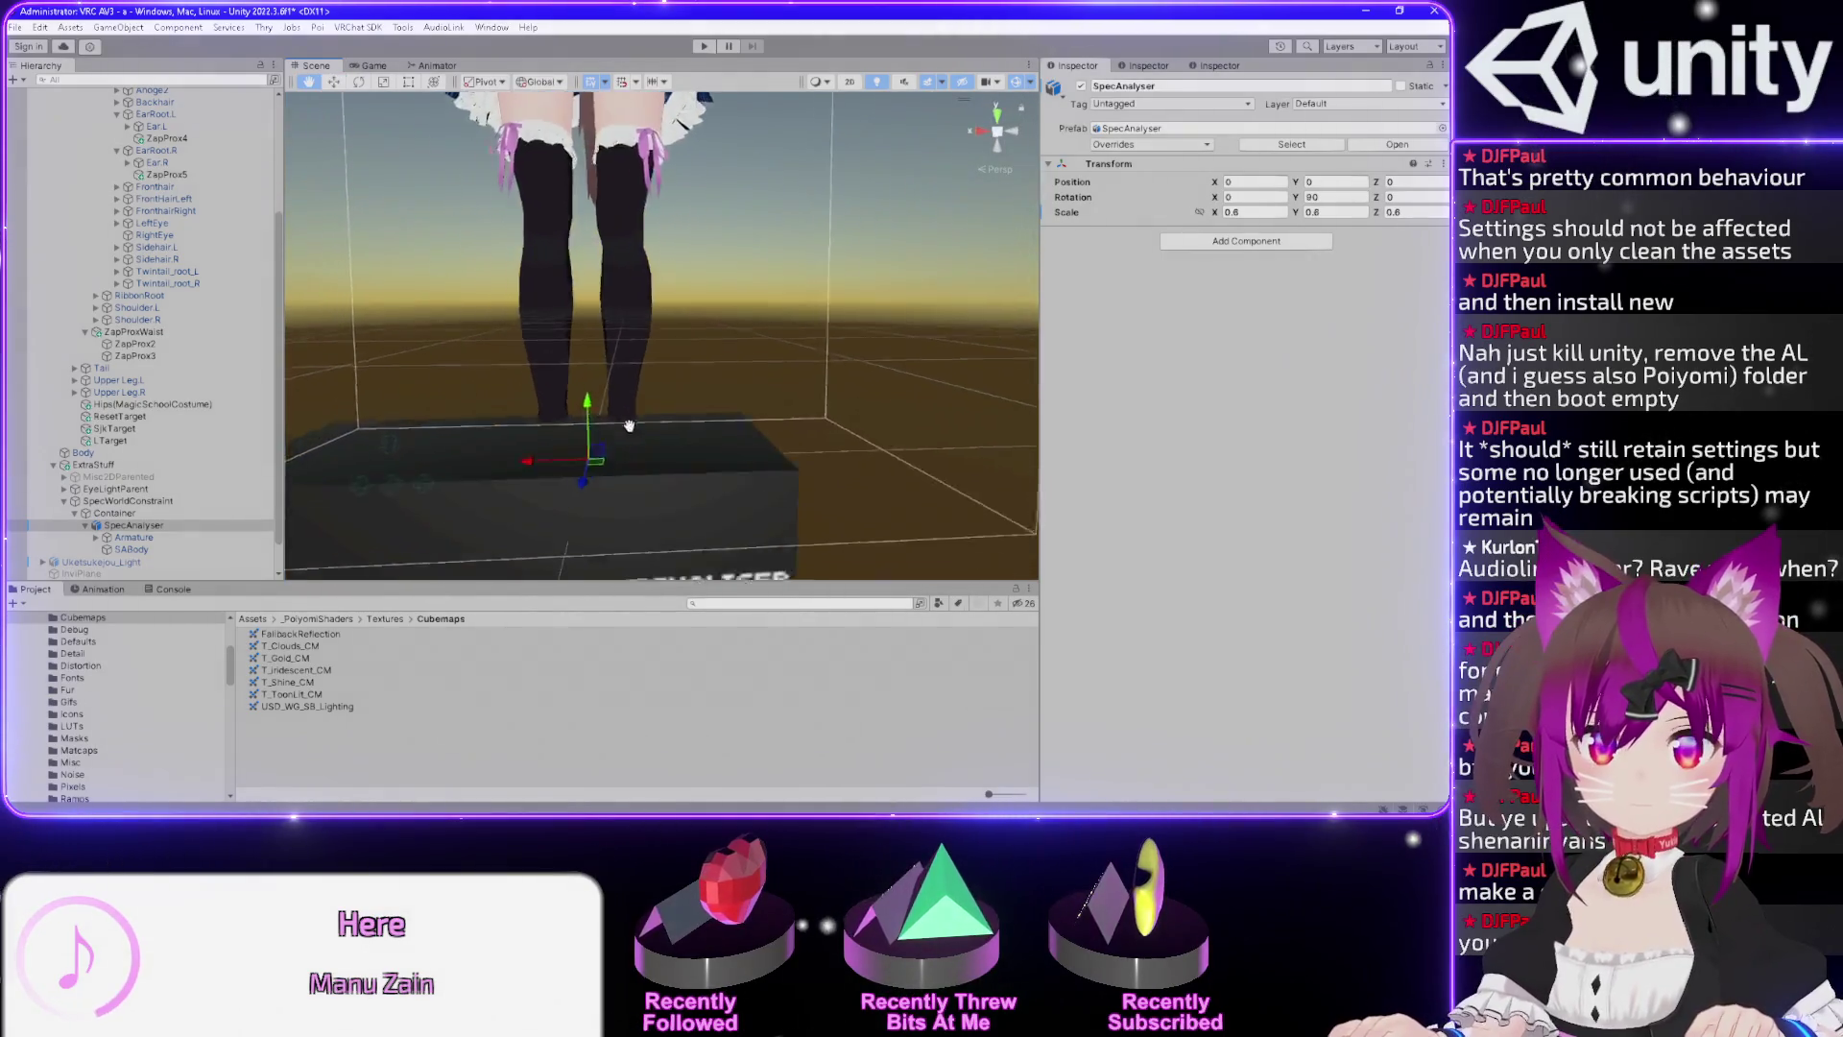
scroll(629, 426, down, 3)
scroll(720, 144, down, 2)
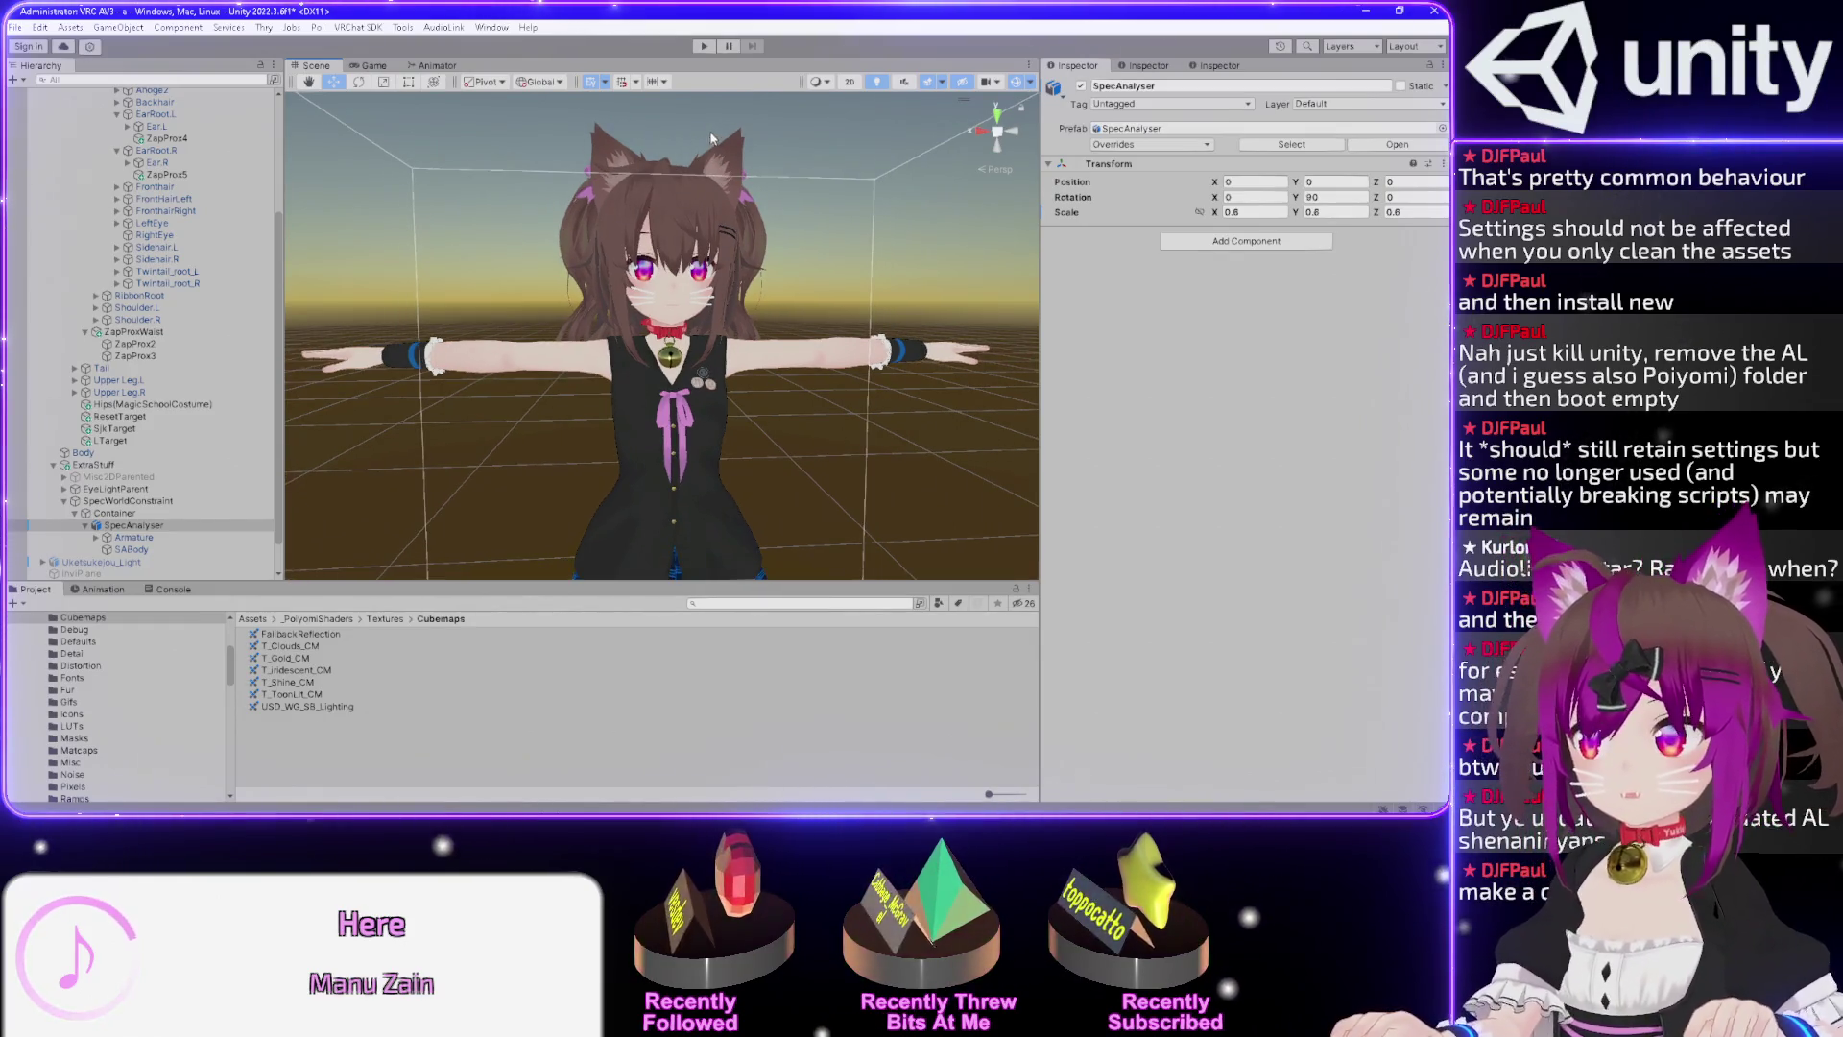
drag(872, 217, 824, 214)
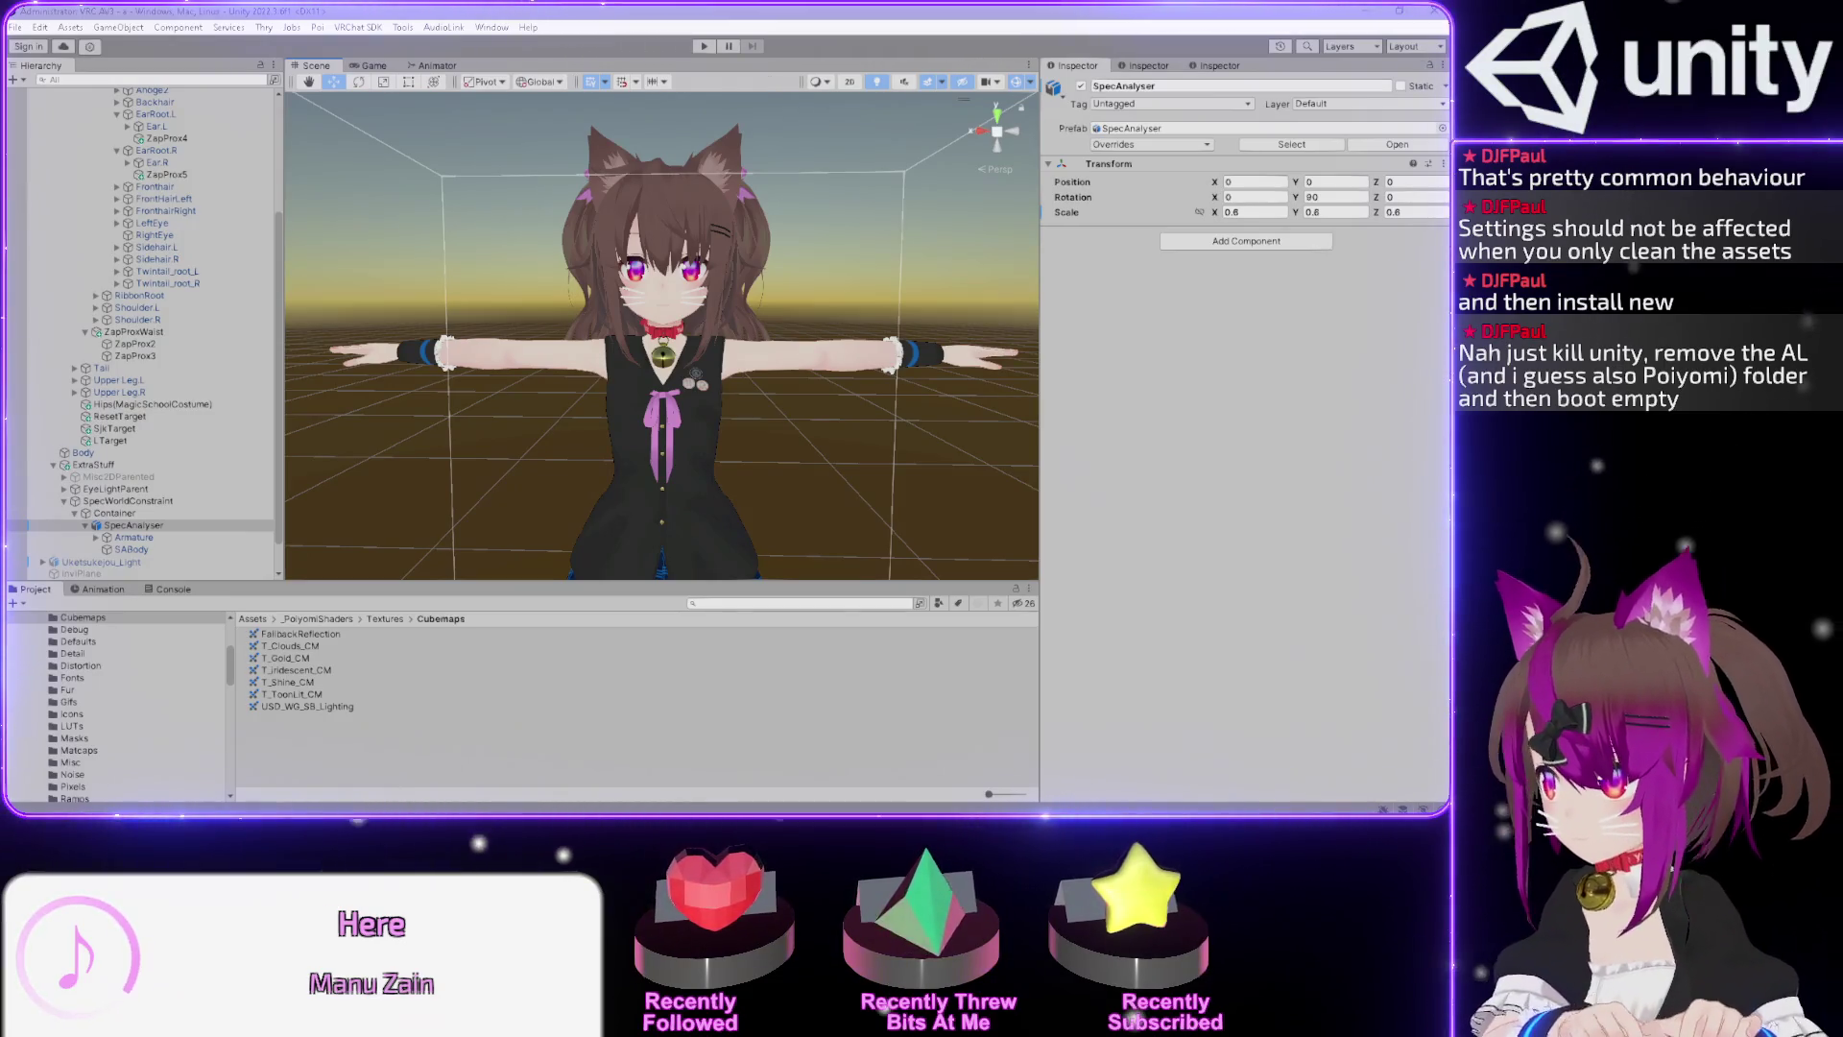
Run a quick play-mode test, check the console, and select the SABody object.
click(57, 603)
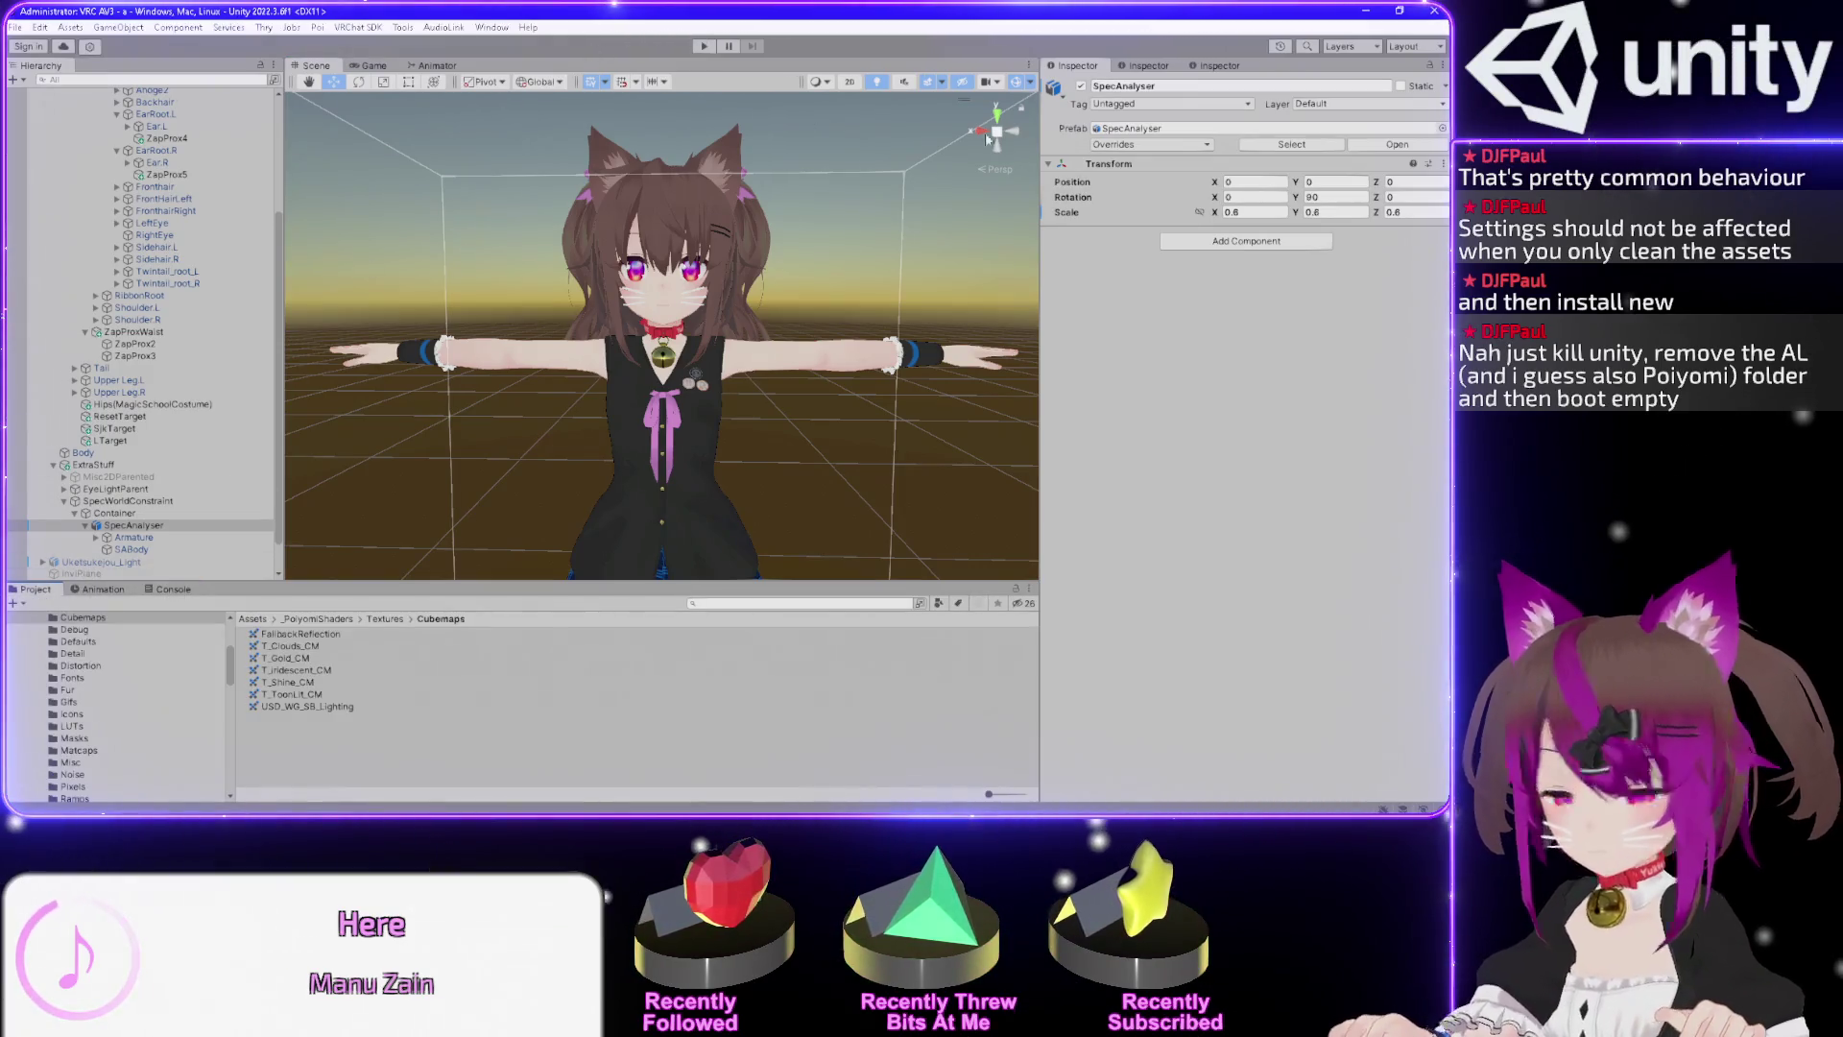
click(704, 46)
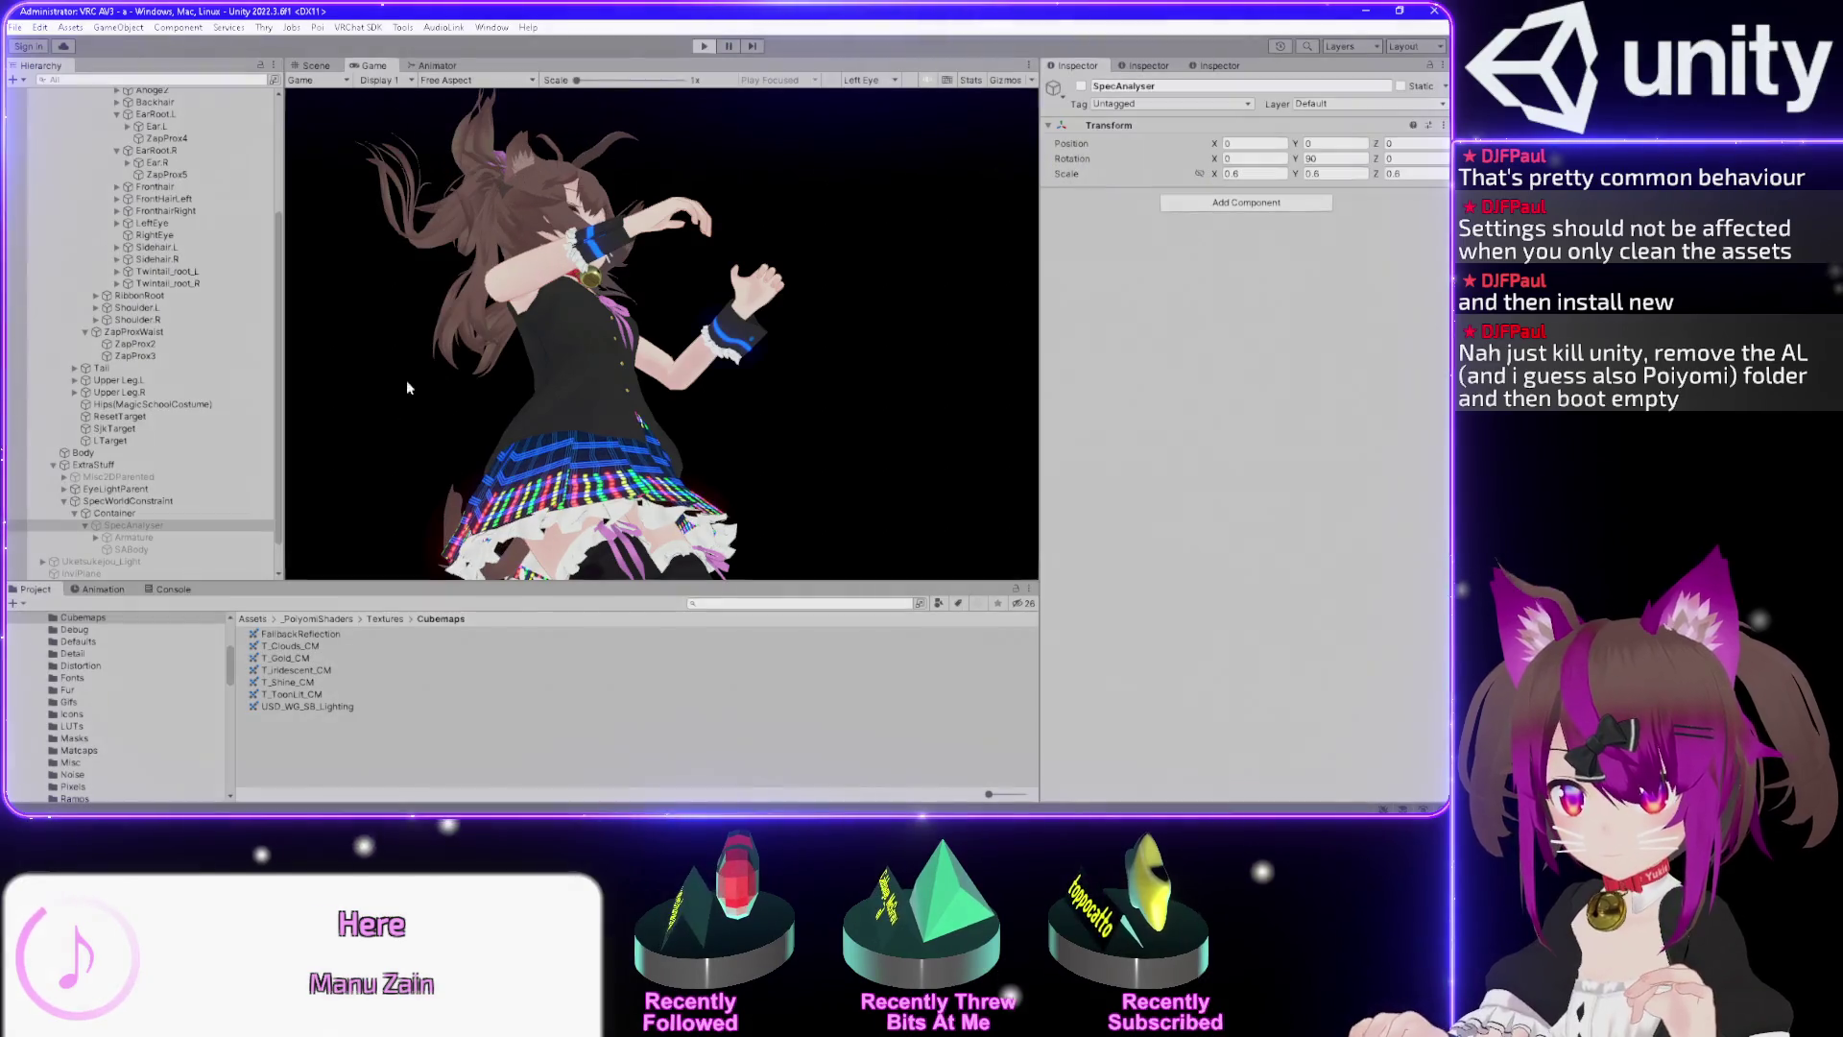
key(ctrl+p)
click(179, 590)
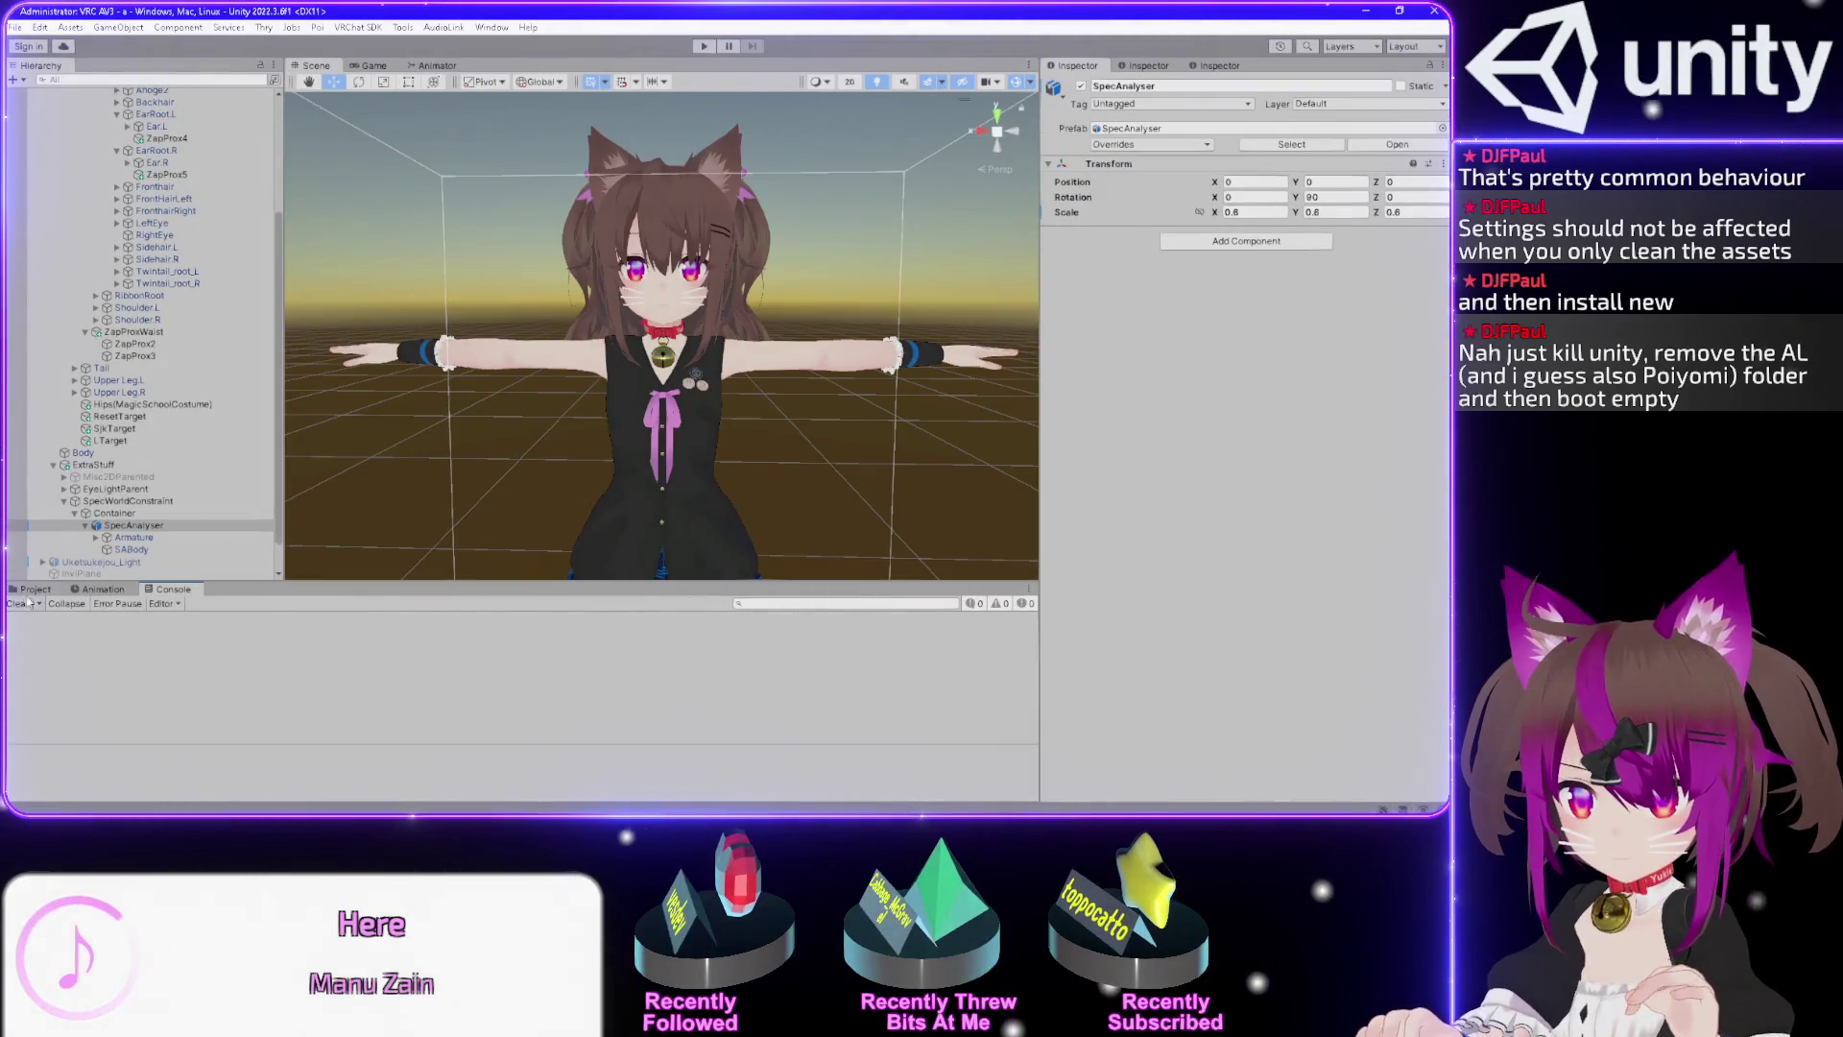
drag(804, 417, 637, 712)
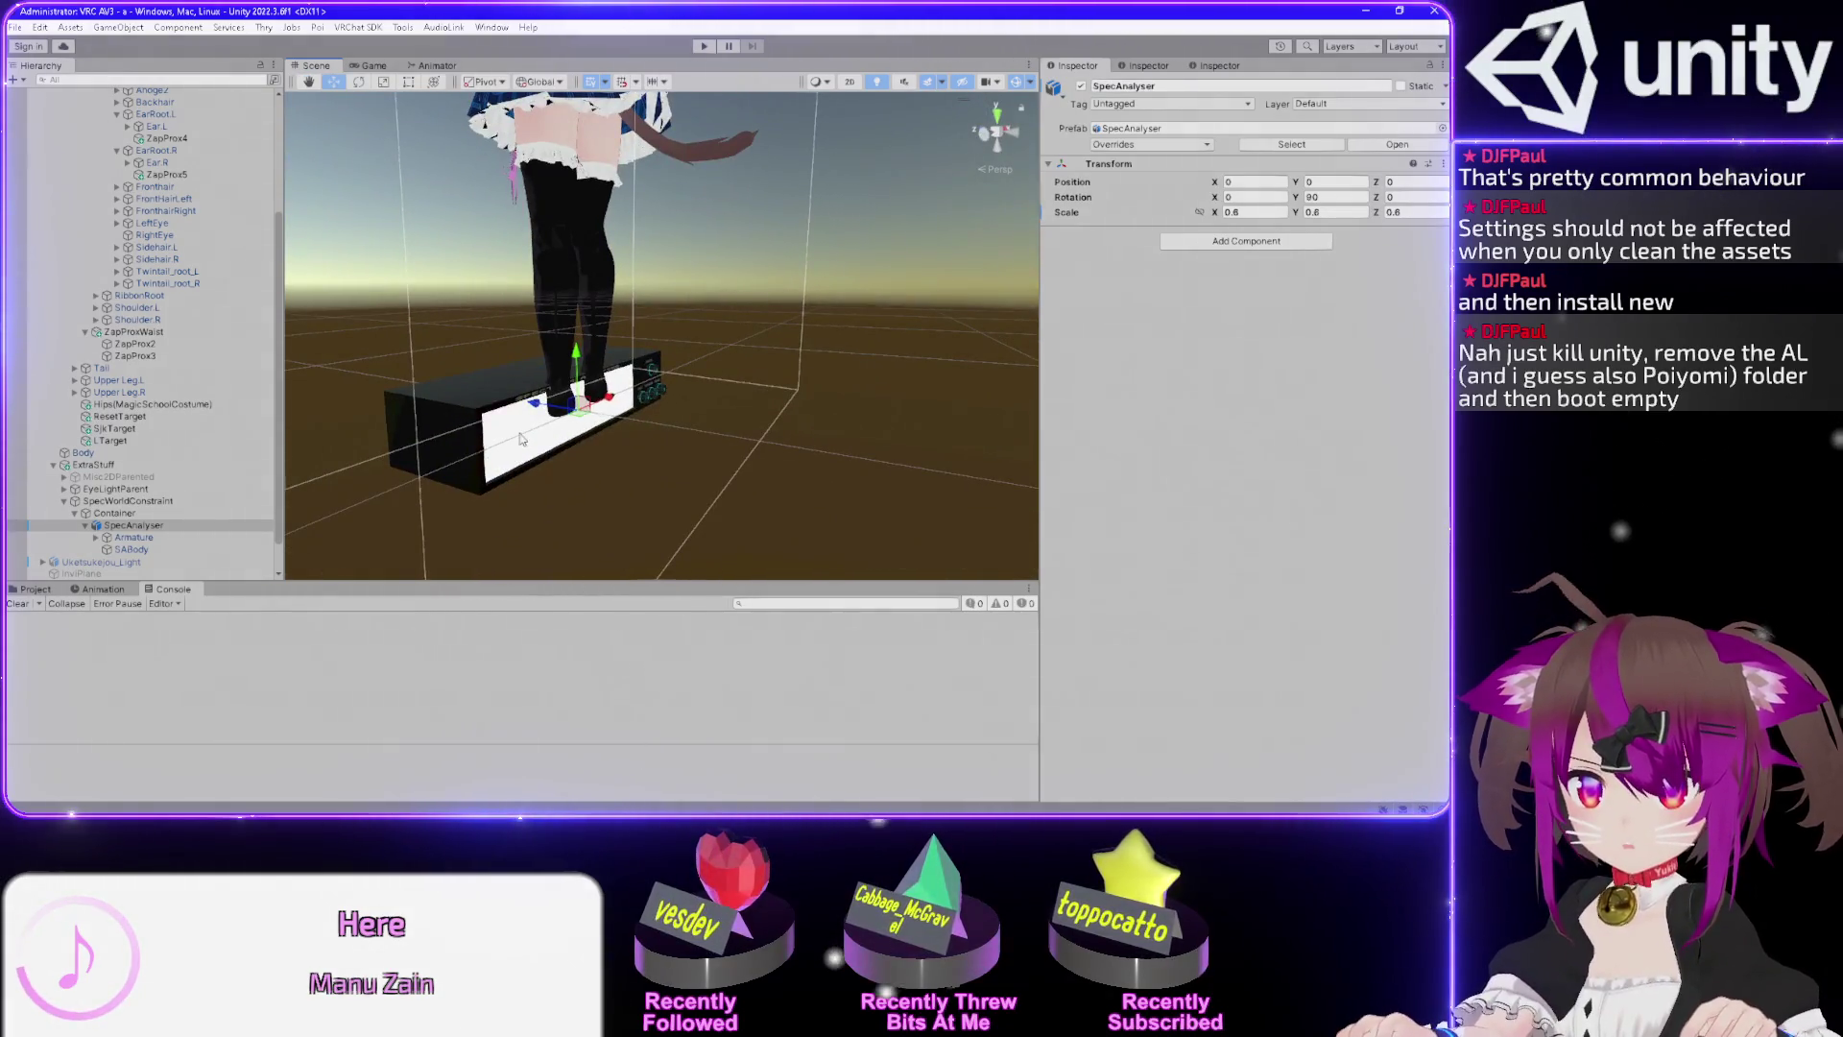
click(521, 439)
Trim a character from the AudioLink include path on line 28 of OwnALTest.shader.
key(alt+Tab)
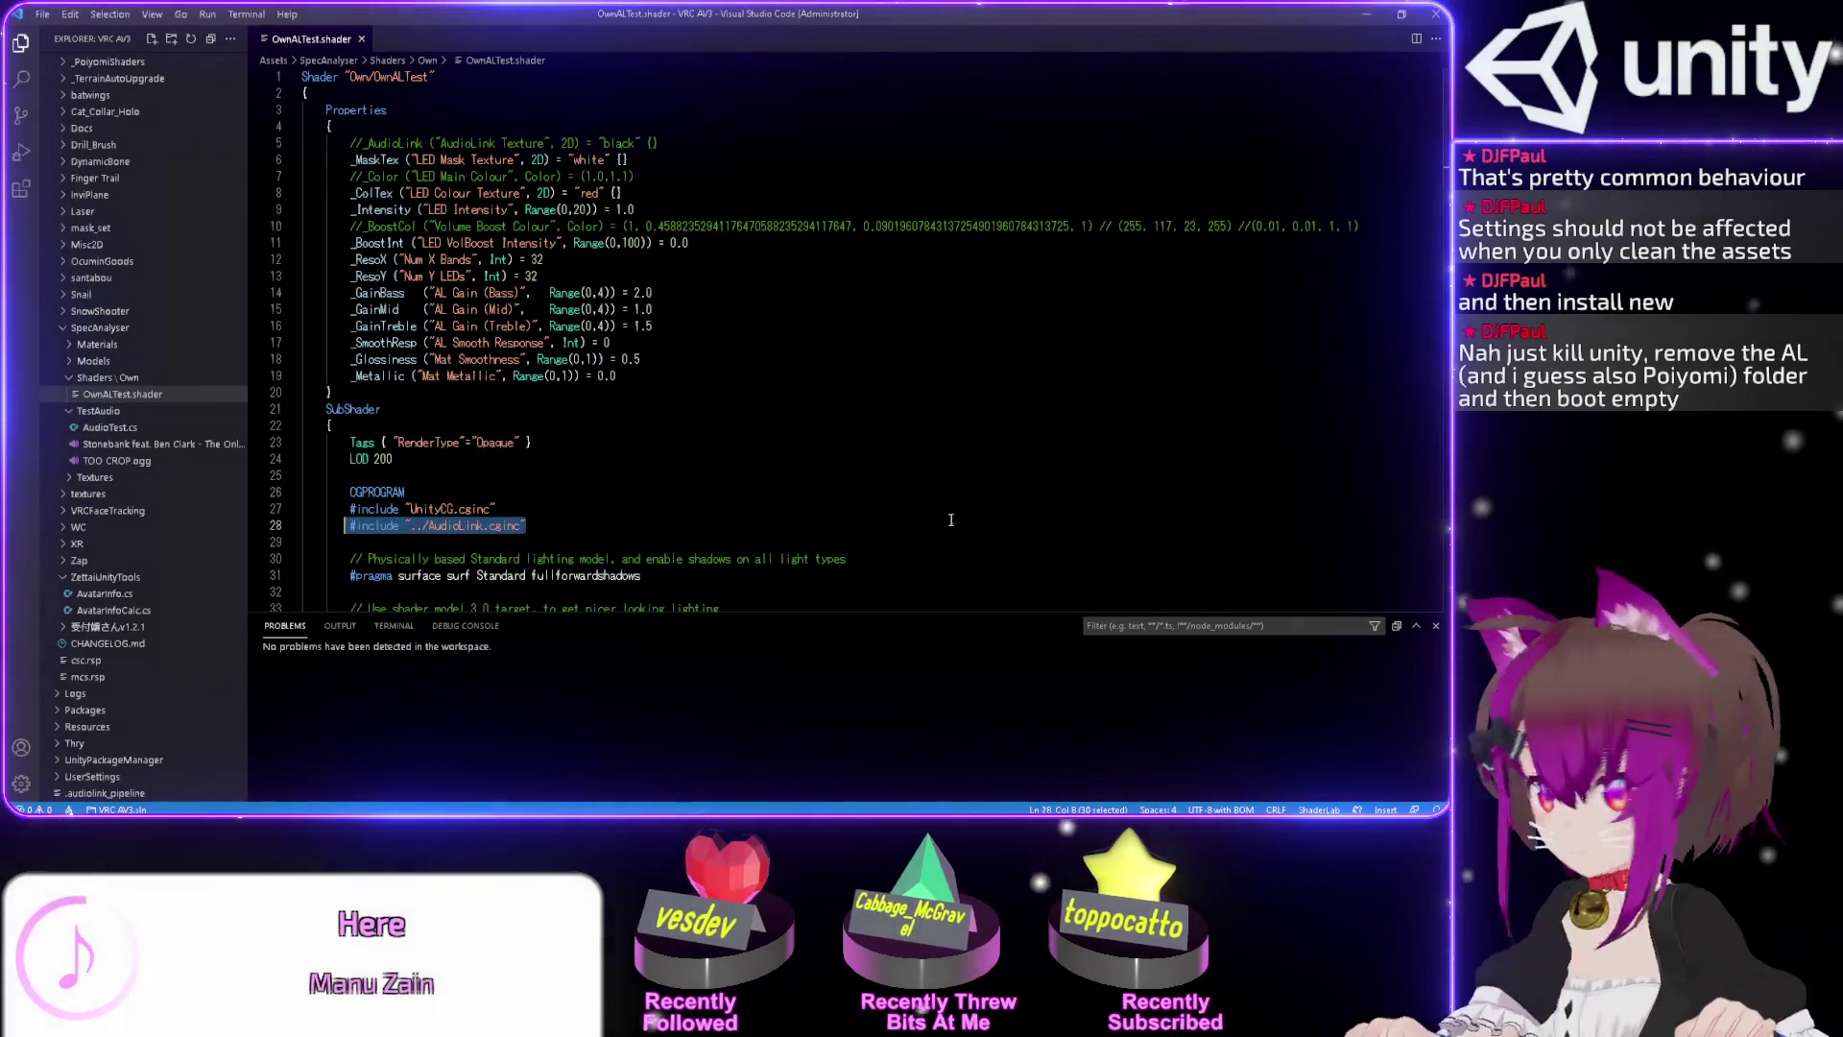
click(641, 521)
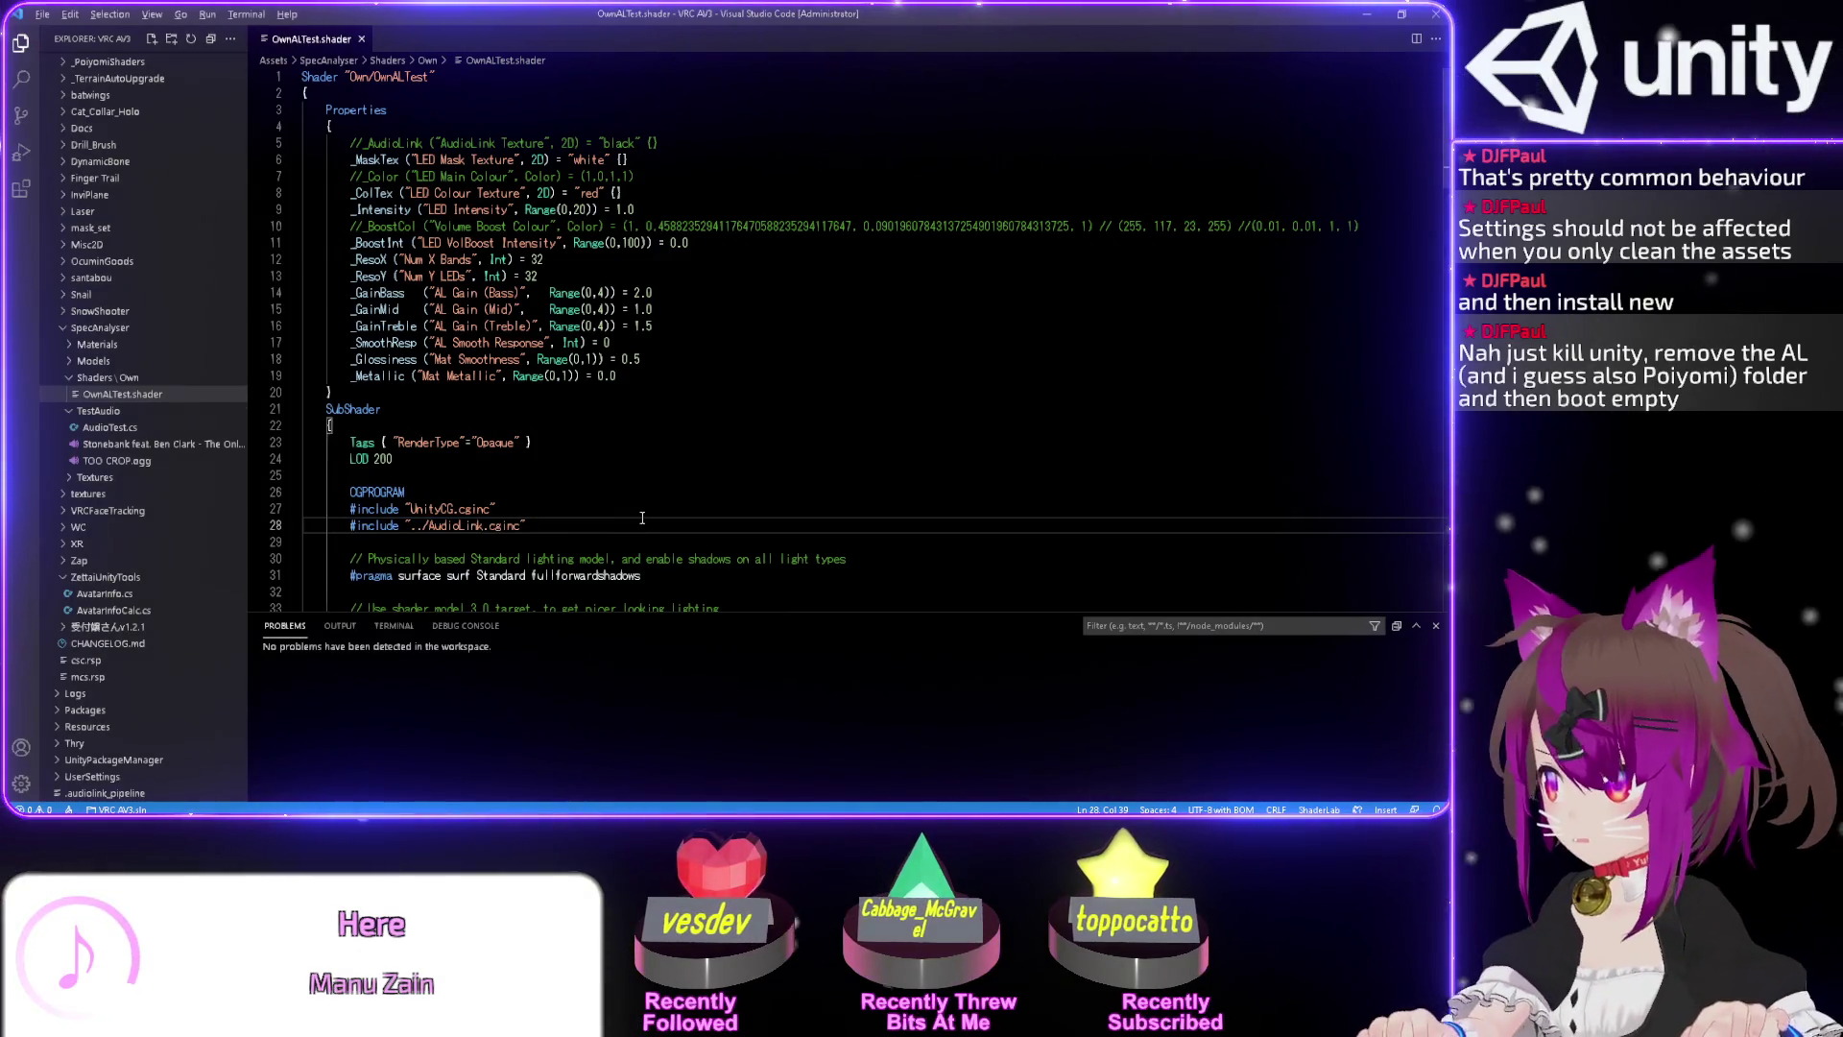
key(alt+Tab)
key(alt+Tab)
key(BackSpace)
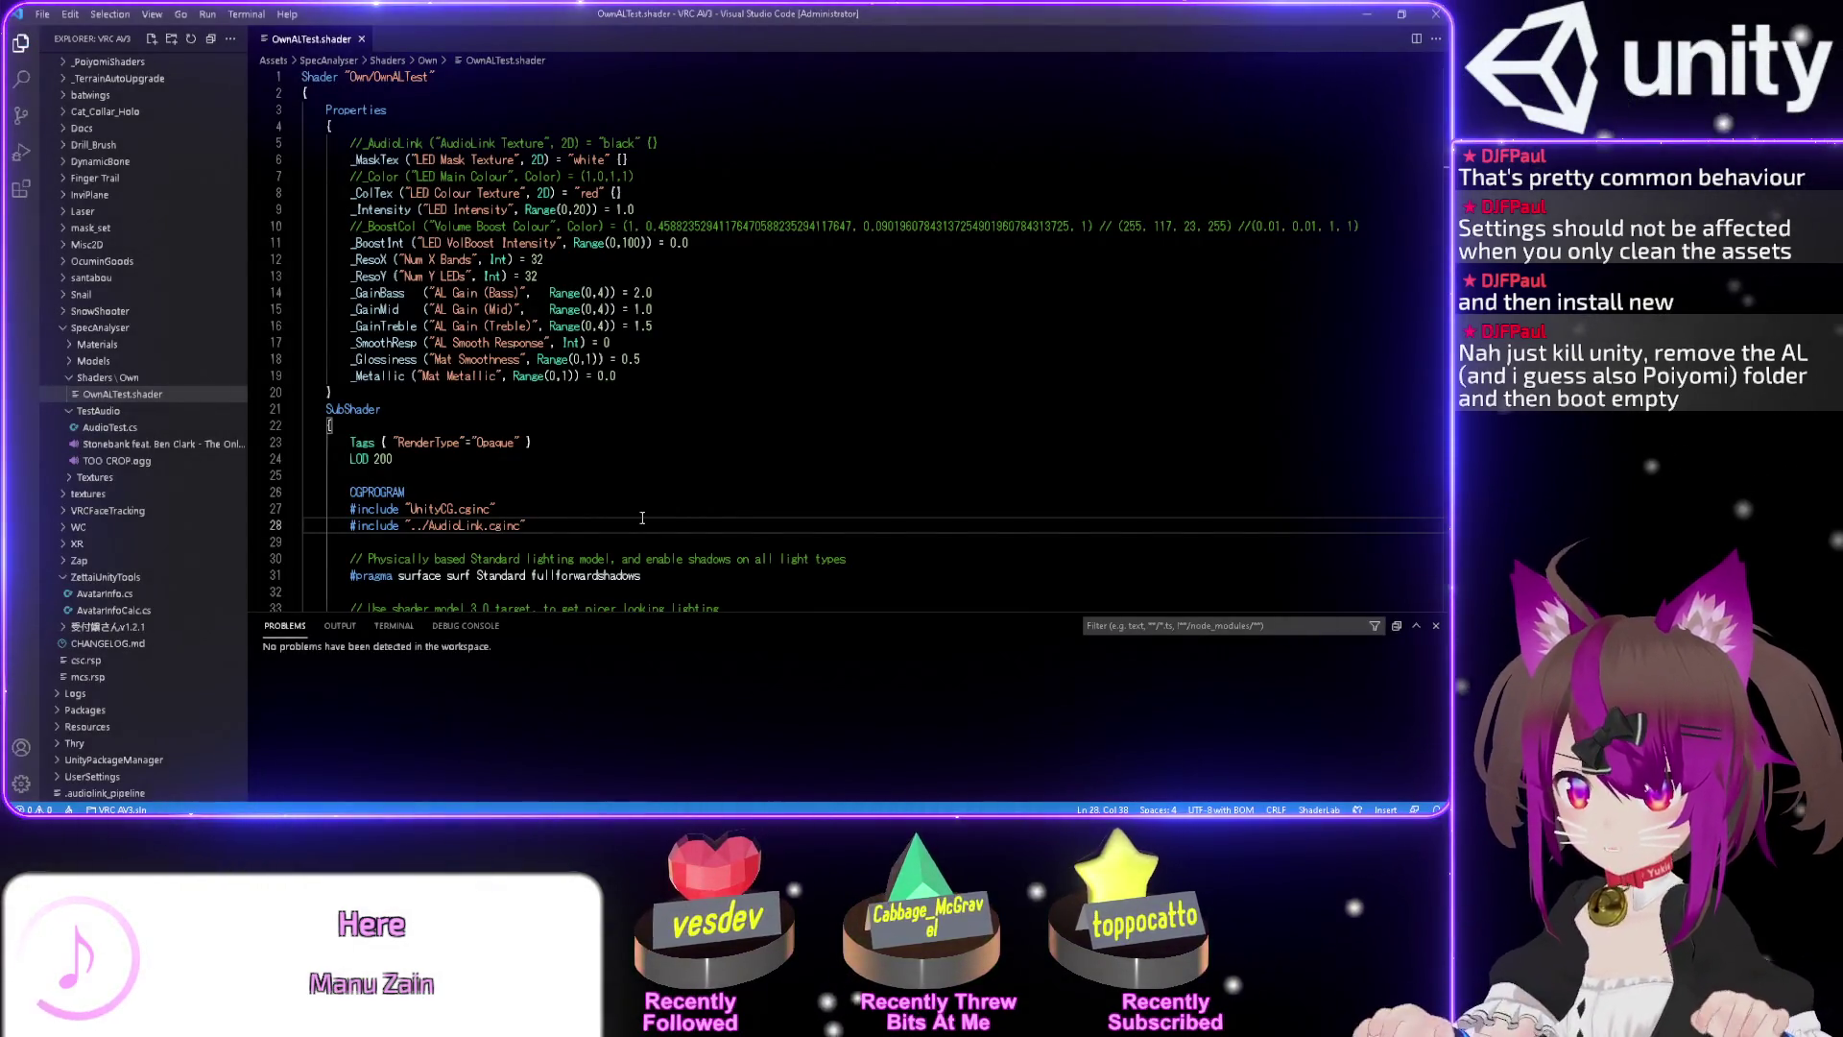
key(alt+Tab)
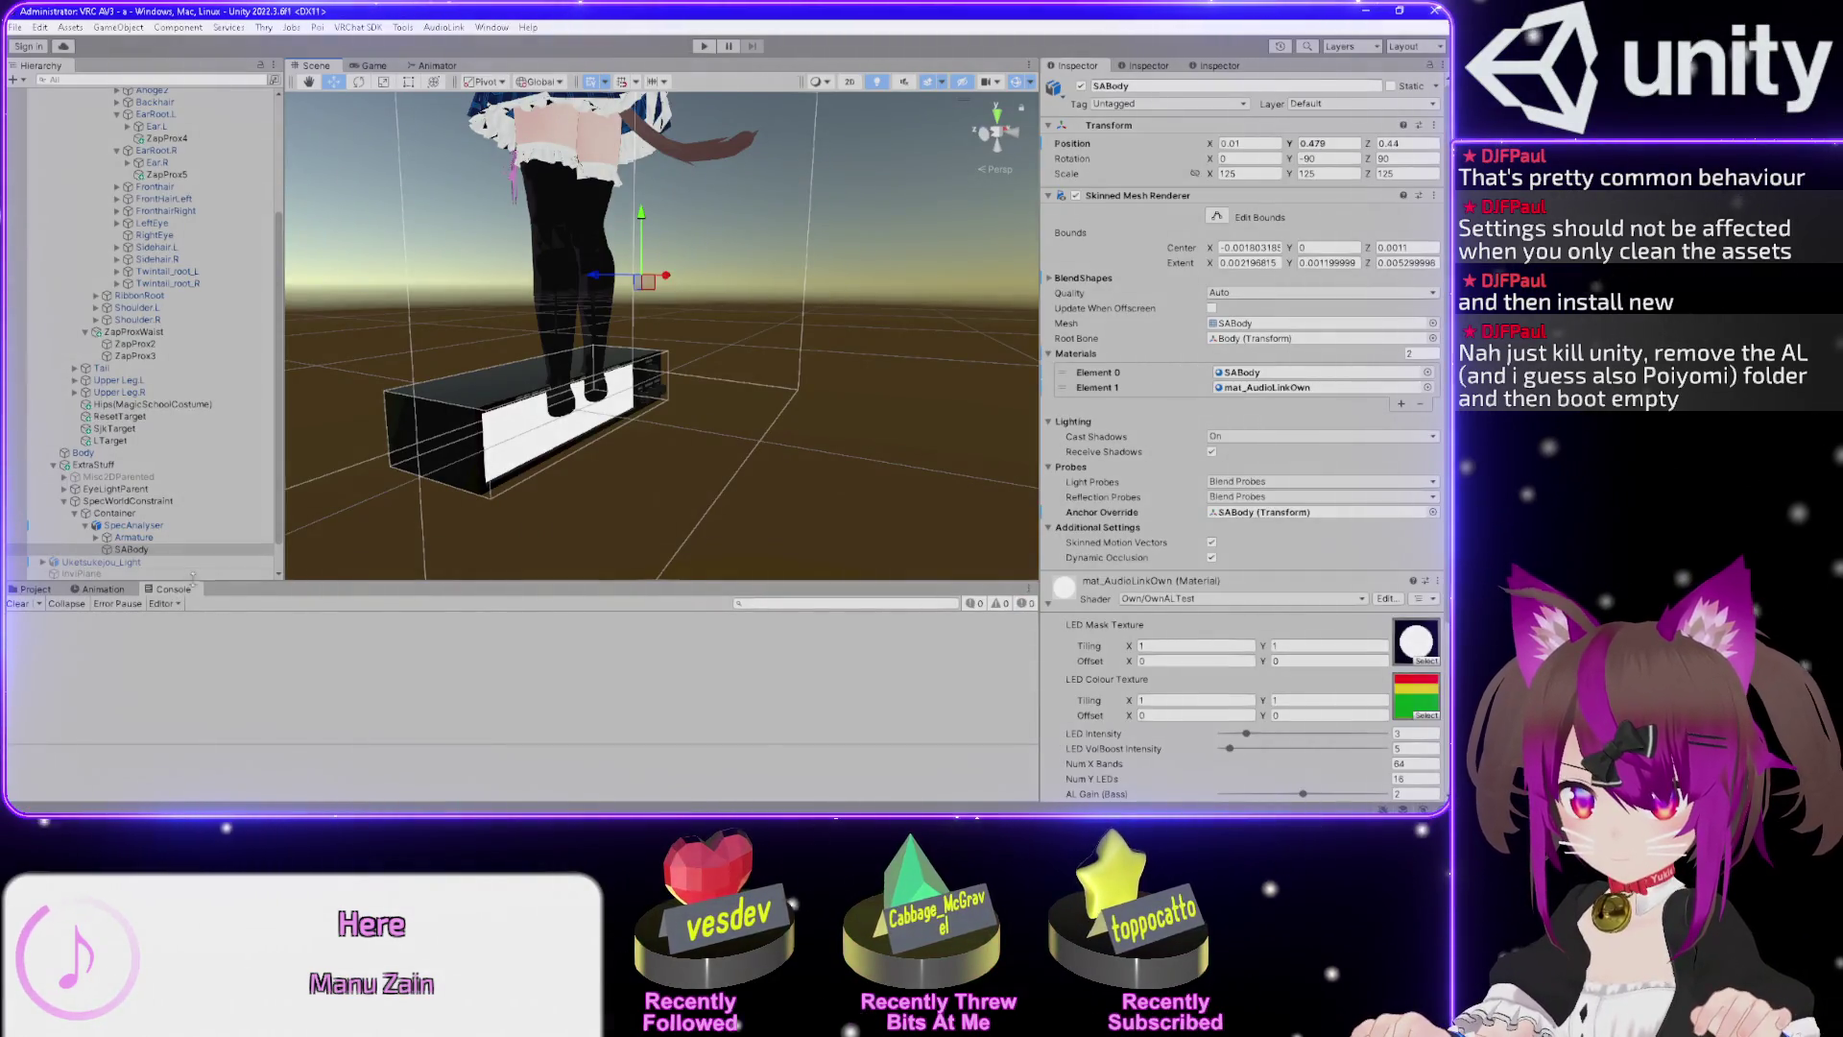
Save OwnALTest.shader's line-28 include change and let Unity recompile it.
key(alt+Tab)
key(ctrl+s)
key(alt+Tab)
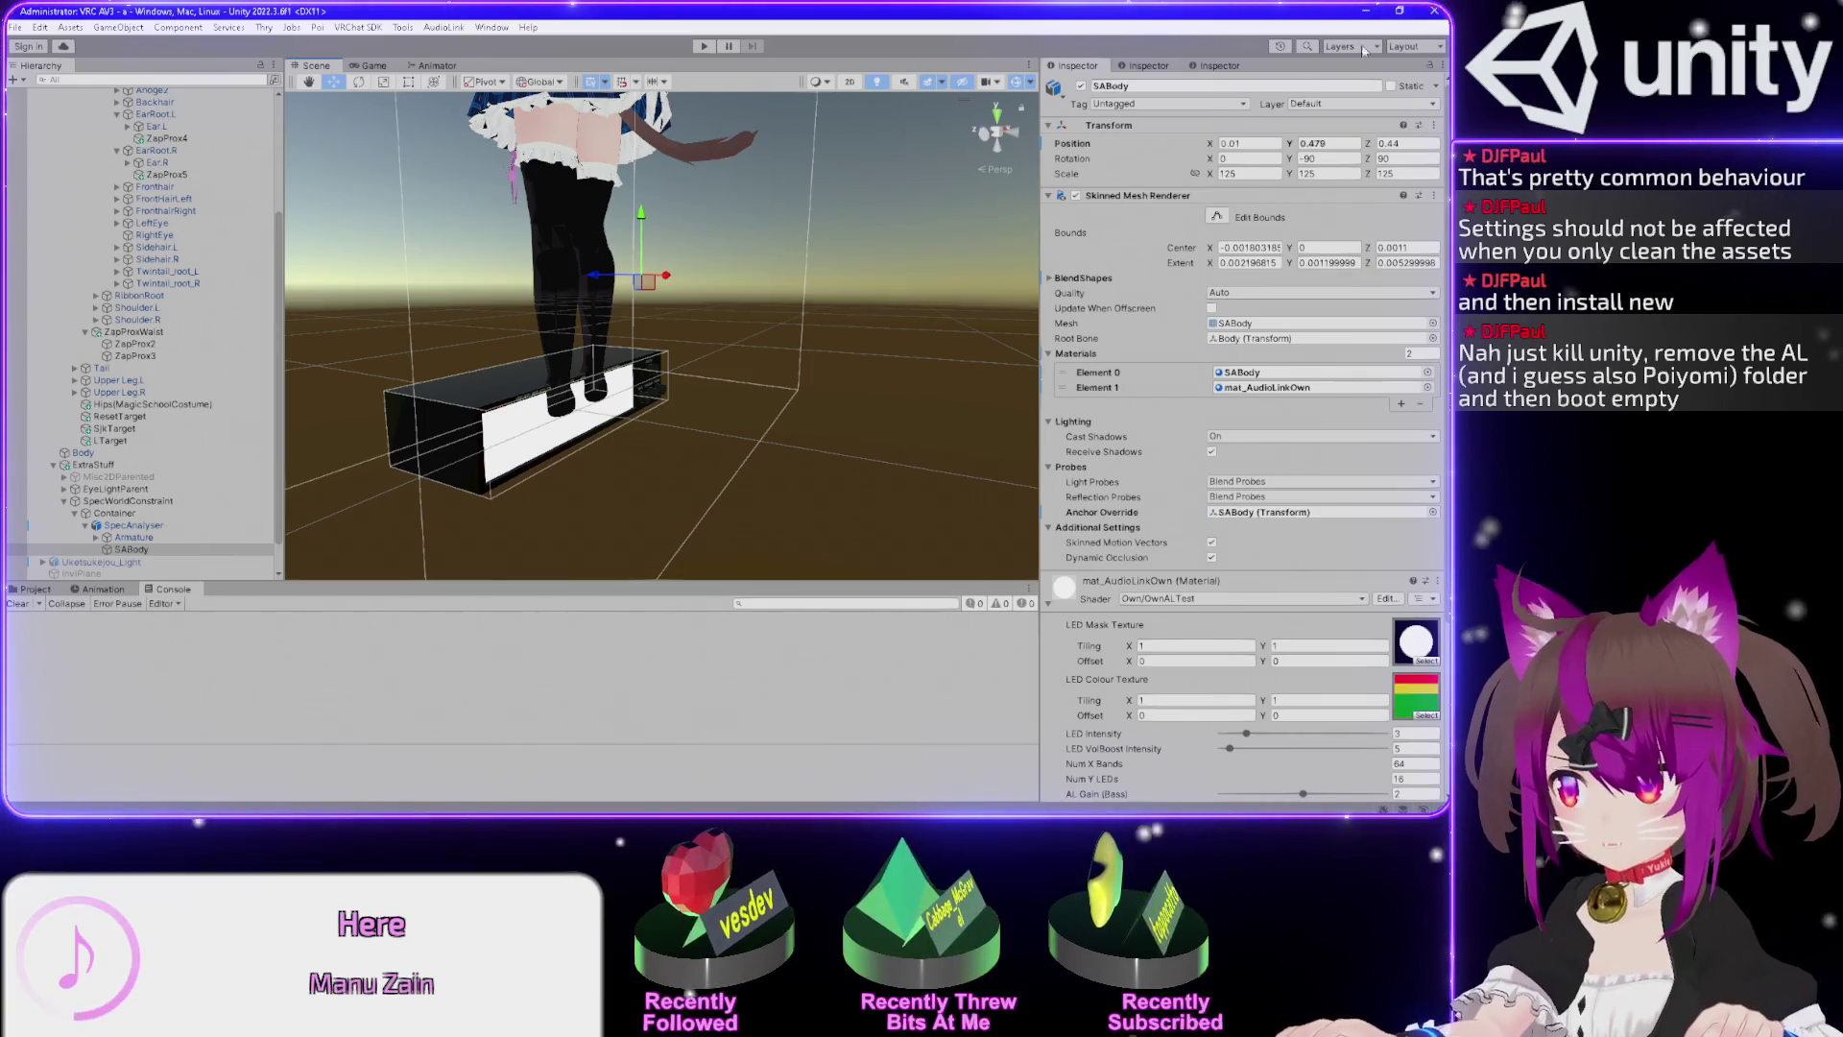
key(alt+Tab)
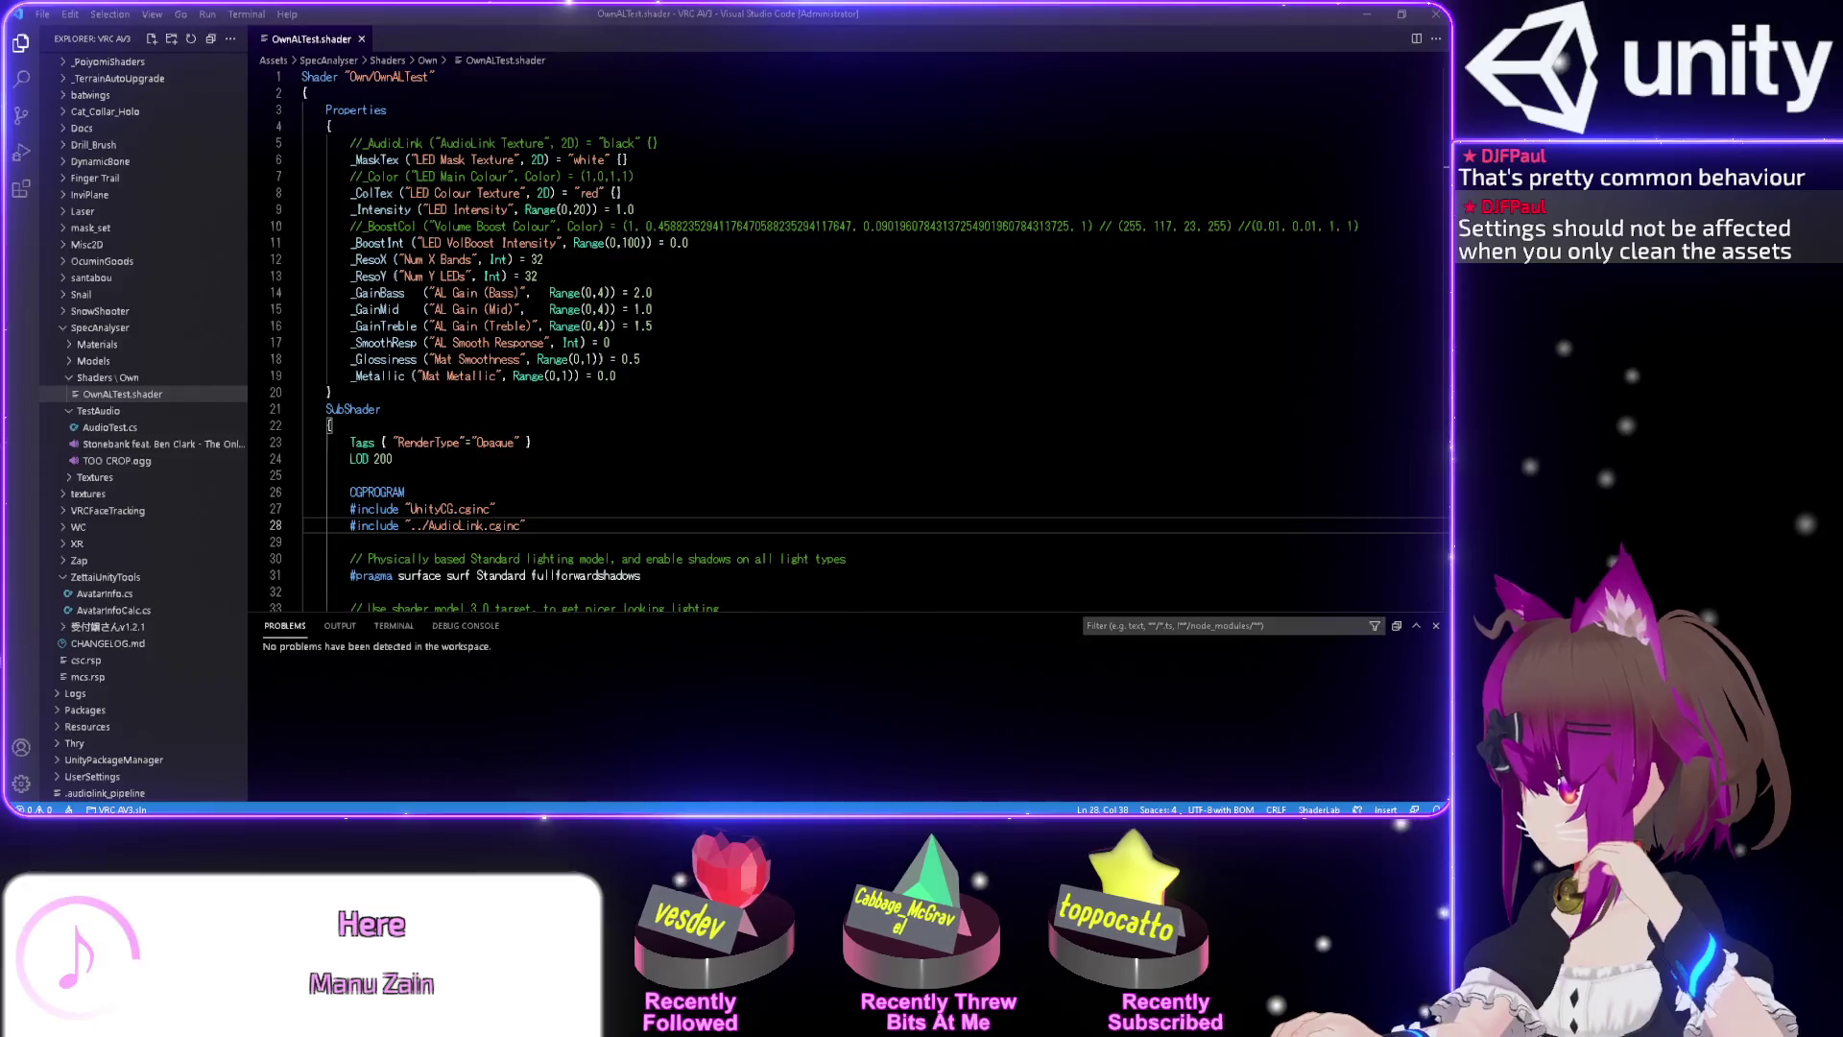
key(alt+Tab)
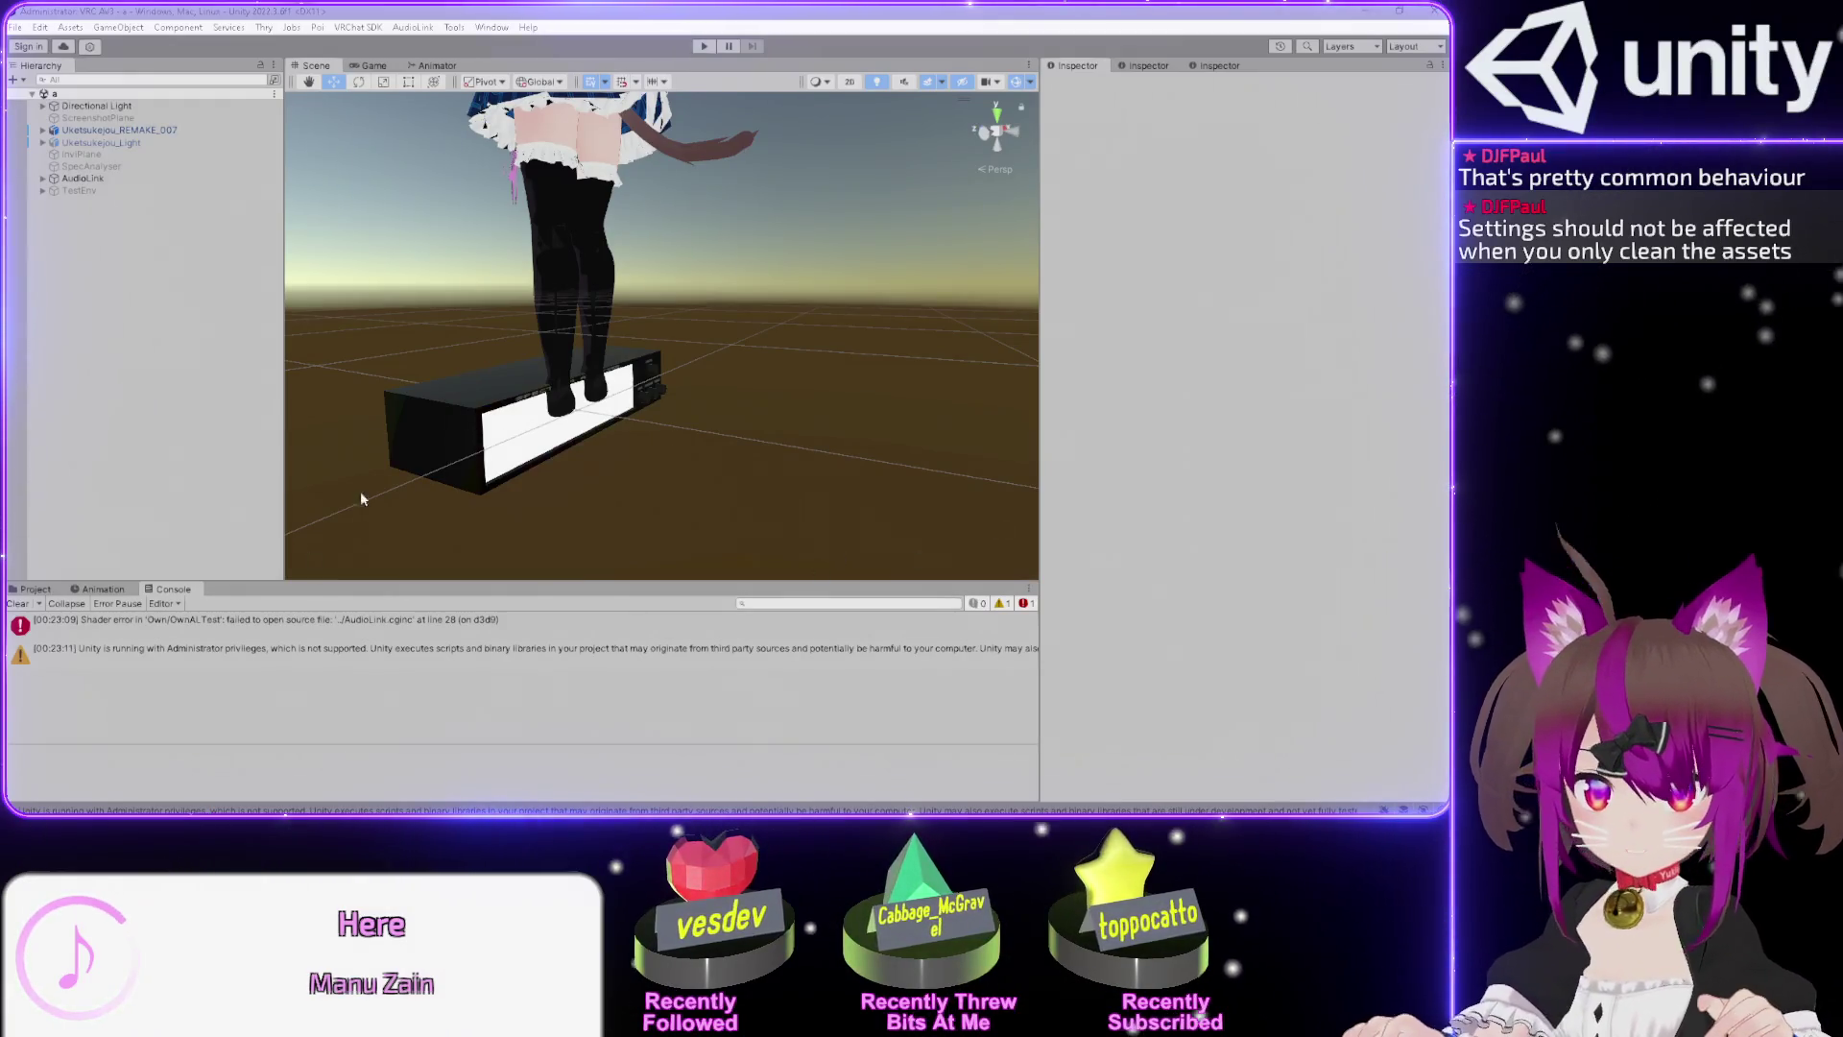
Expand the console's include error details, then switch to the Firefox thread on .cginc errors.
click(384, 624)
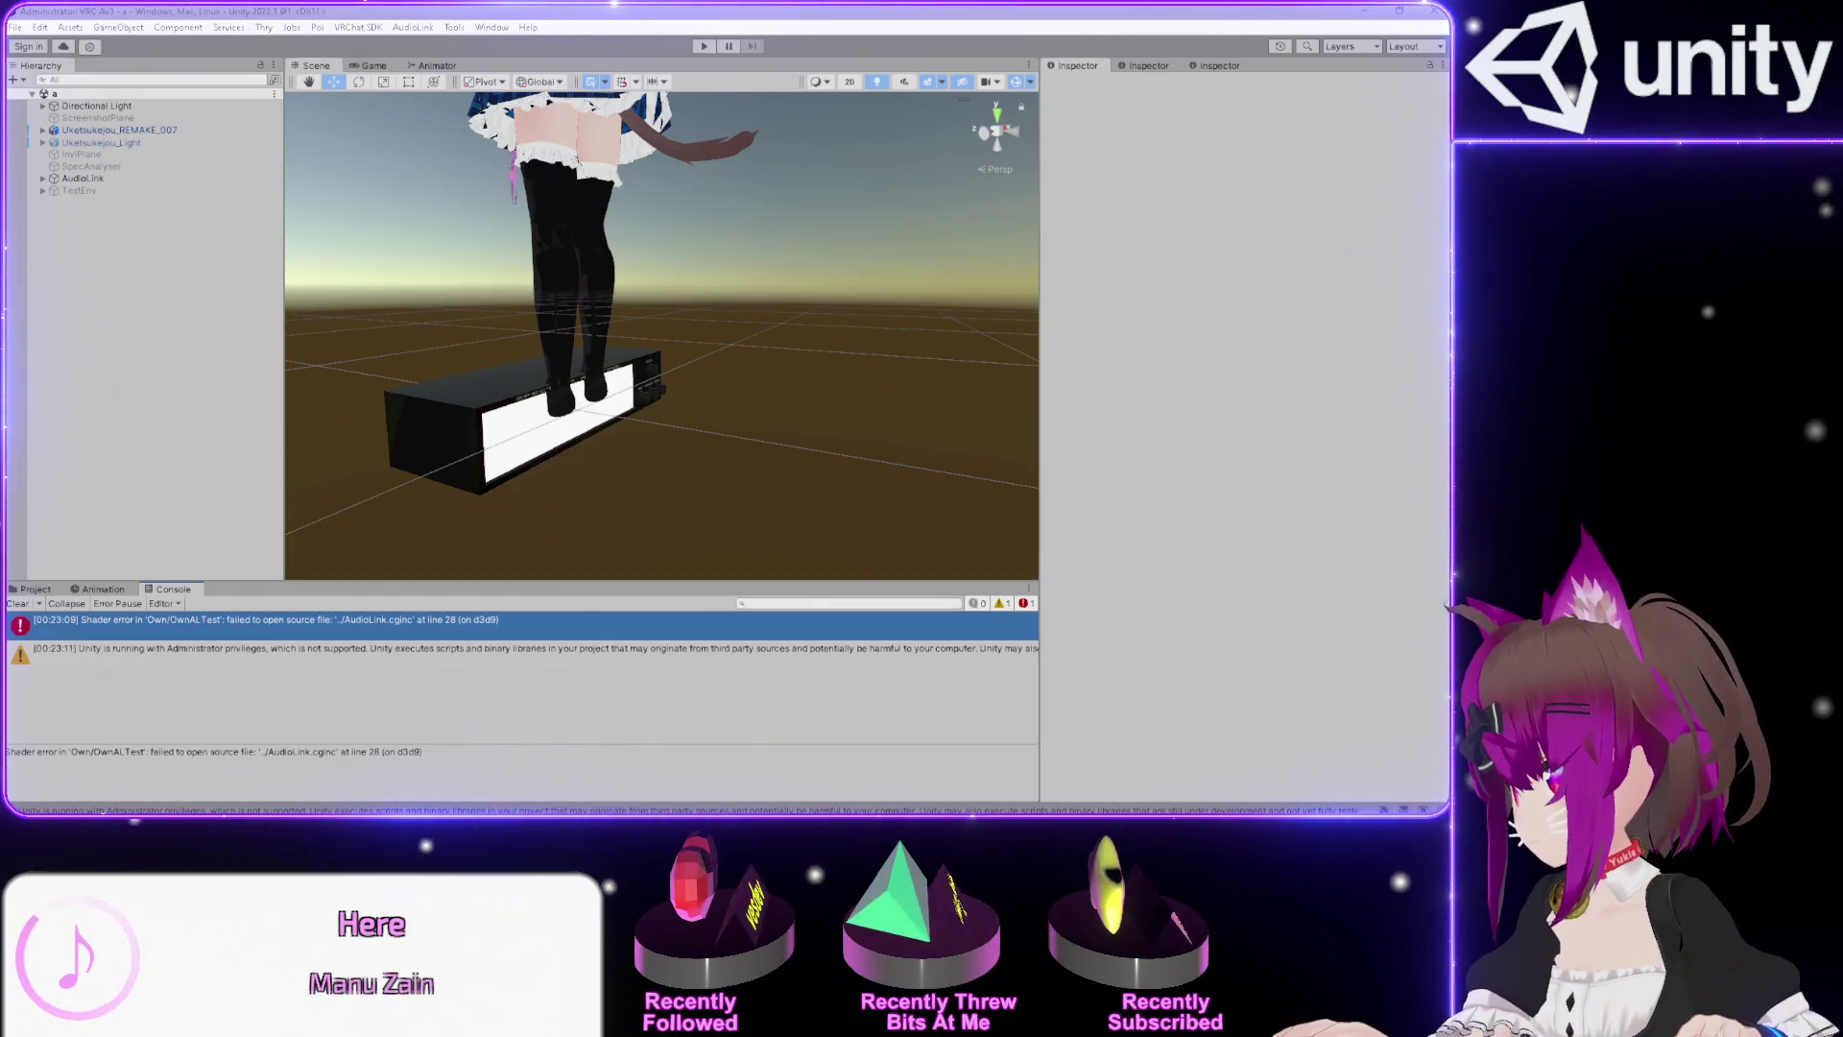
key(alt+Tab)
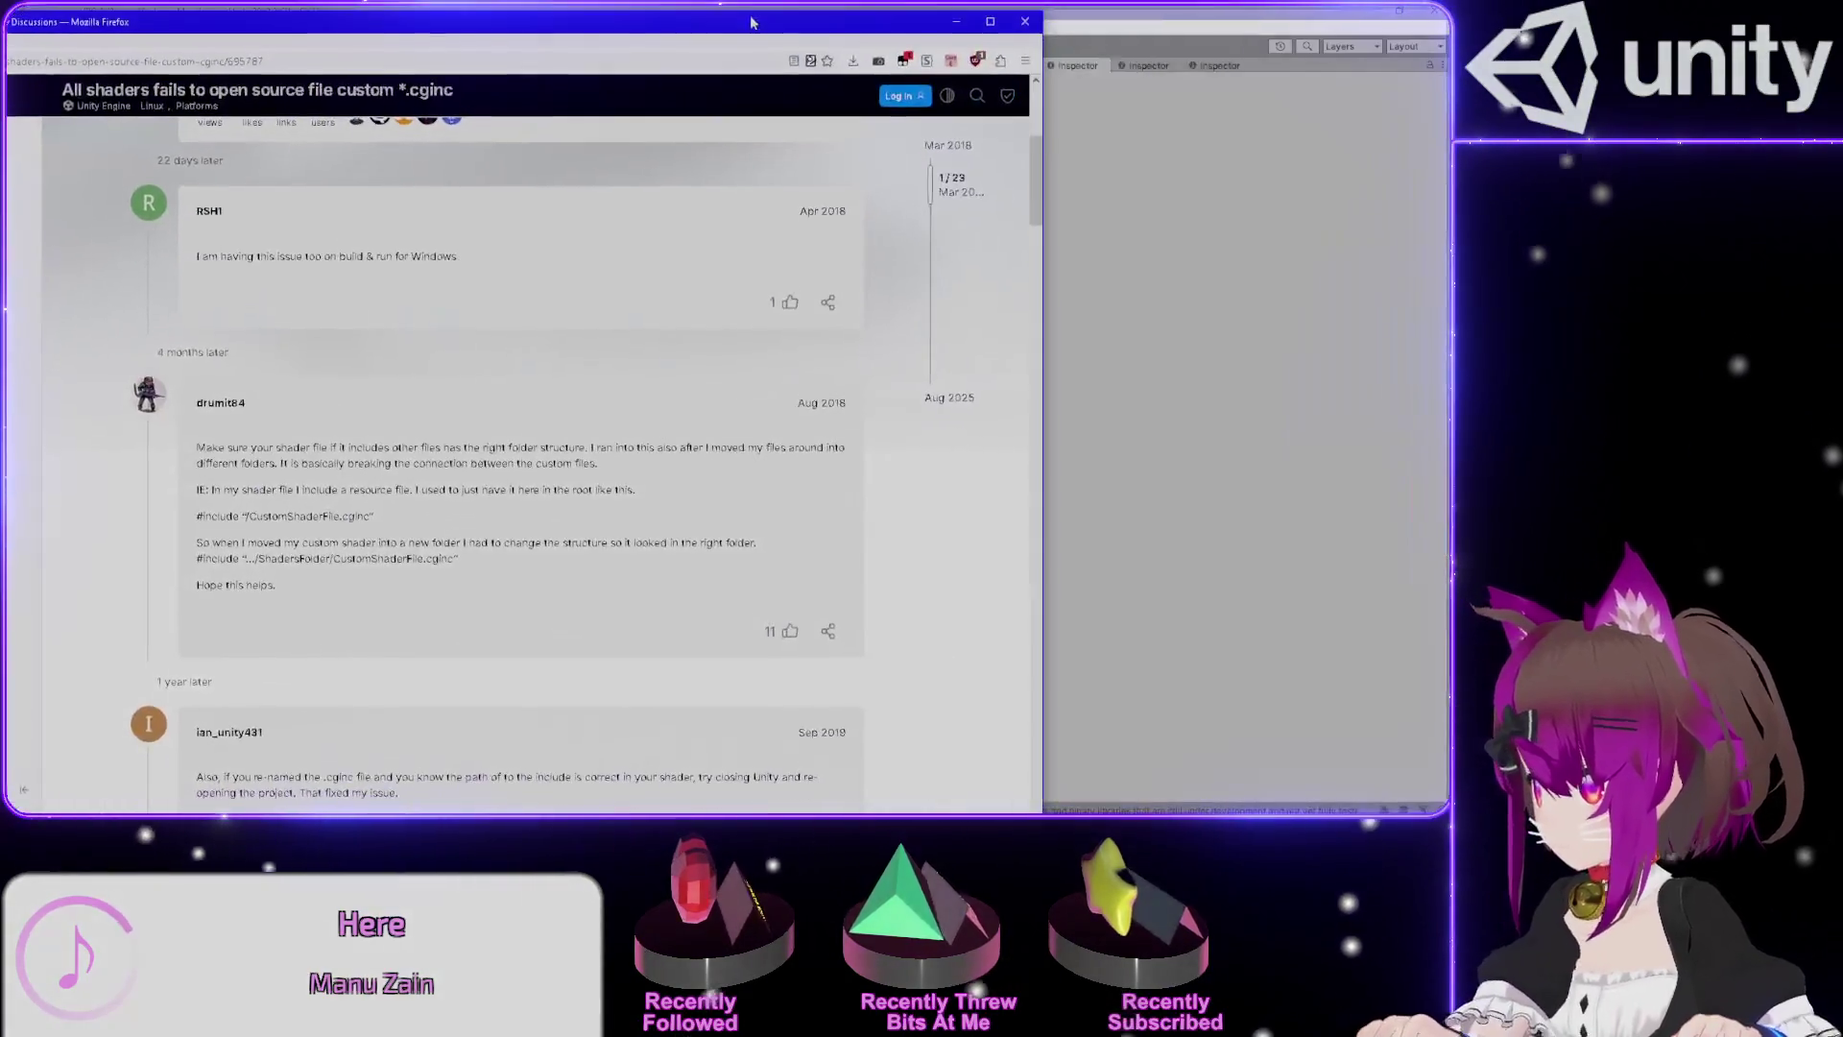
Zoom in and maximize Firefox, then scroll through the replies about include folder paths.
scroll(821, 461, up, 5)
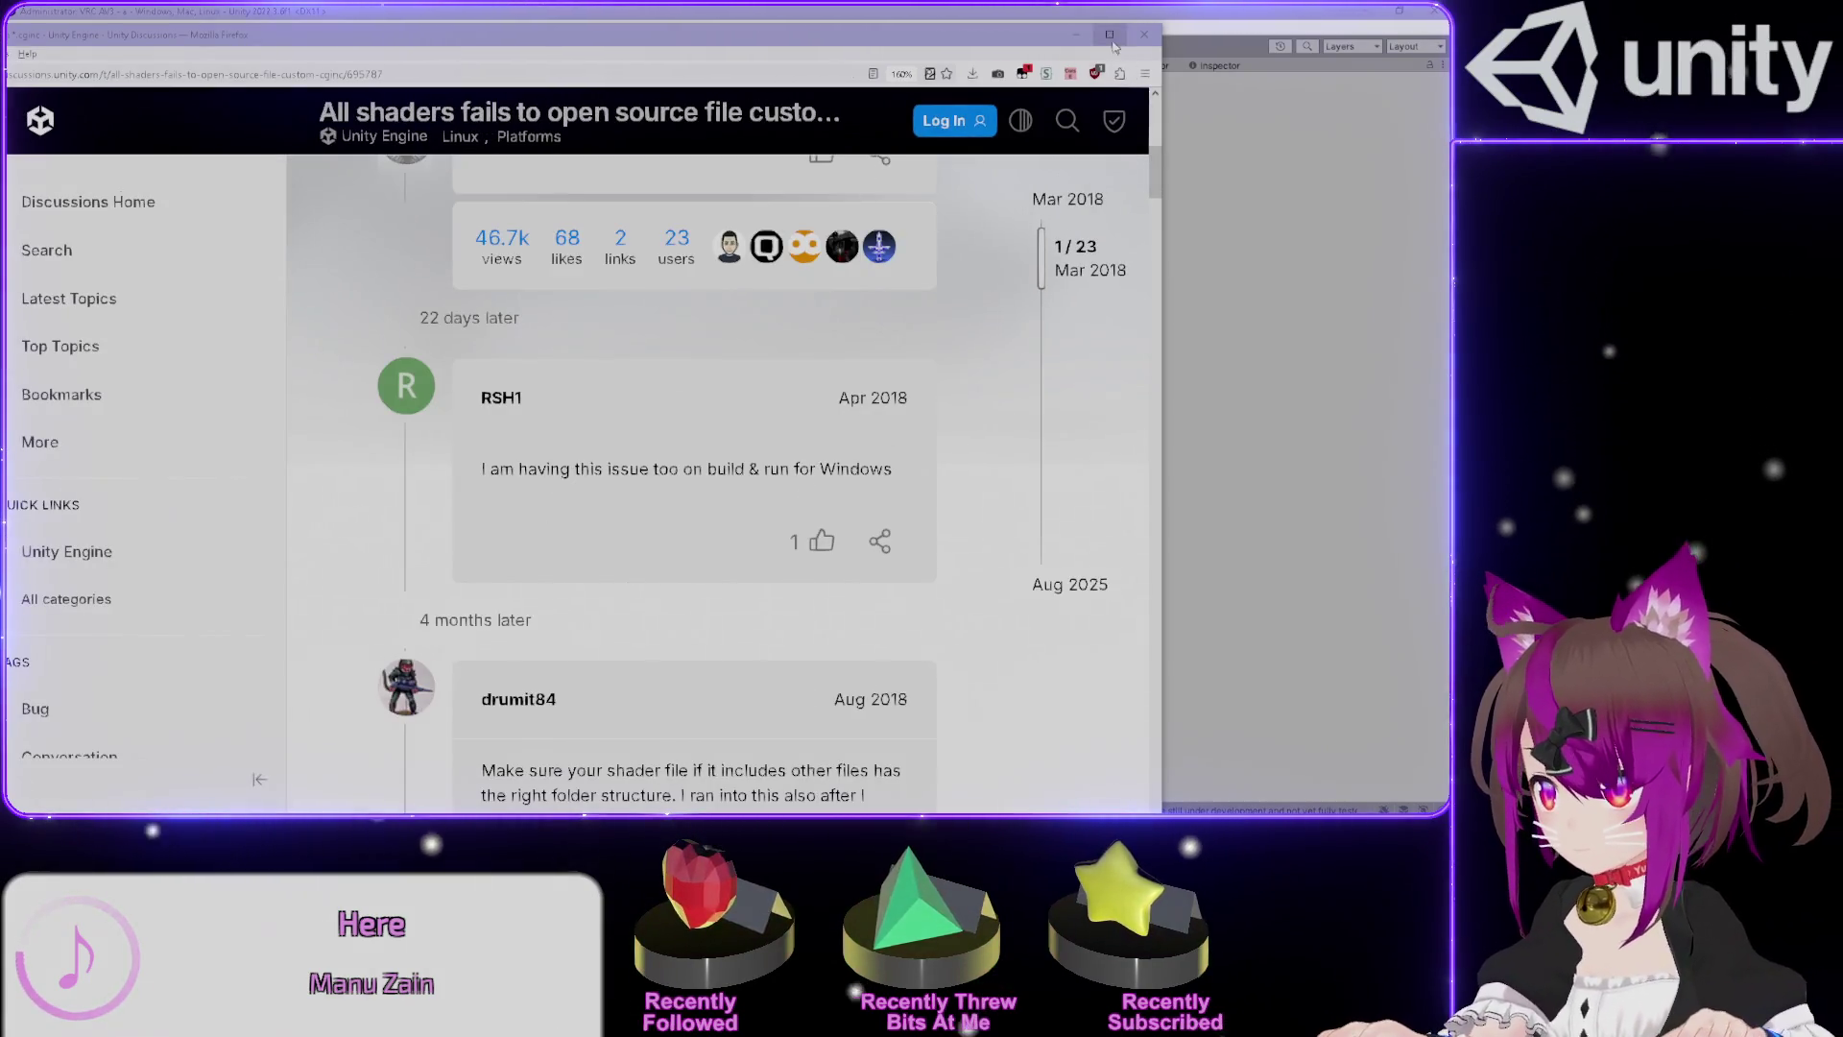
click(1110, 36)
scroll(977, 283, down, 4)
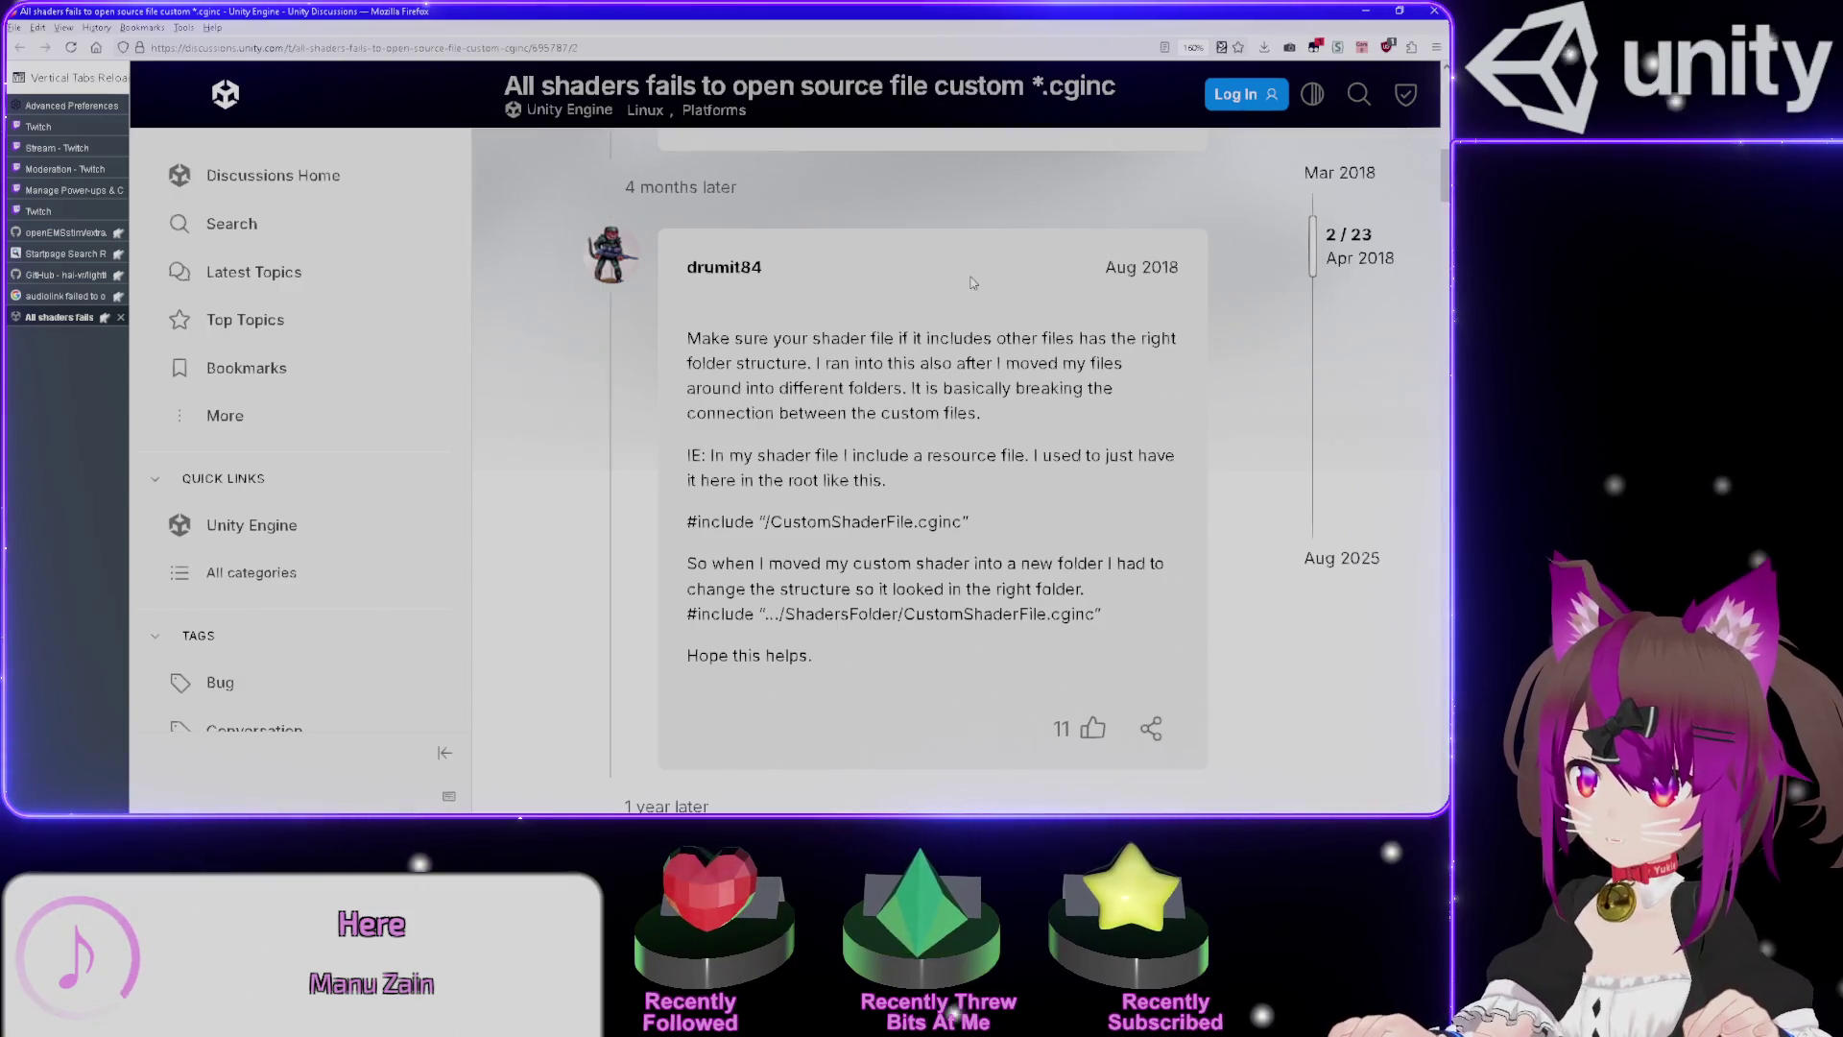
scroll(973, 283, down, 2)
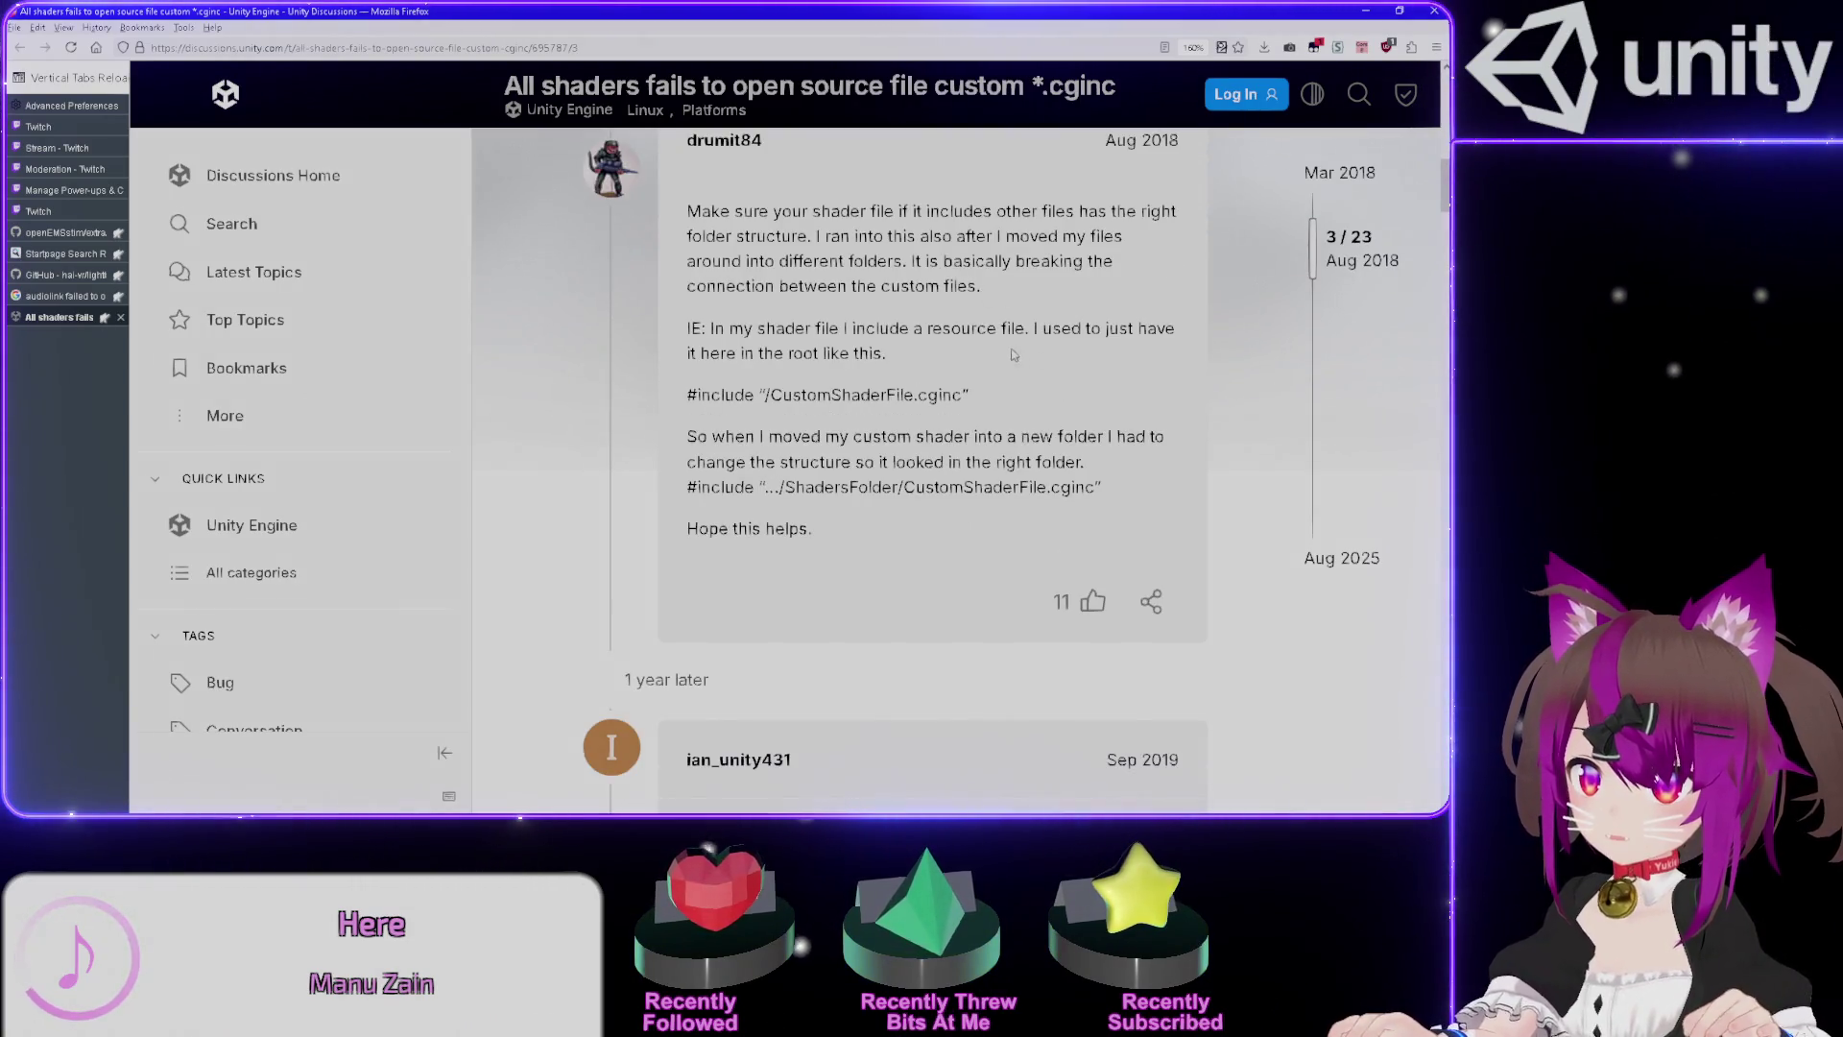
scroll(960, 358, down, 2)
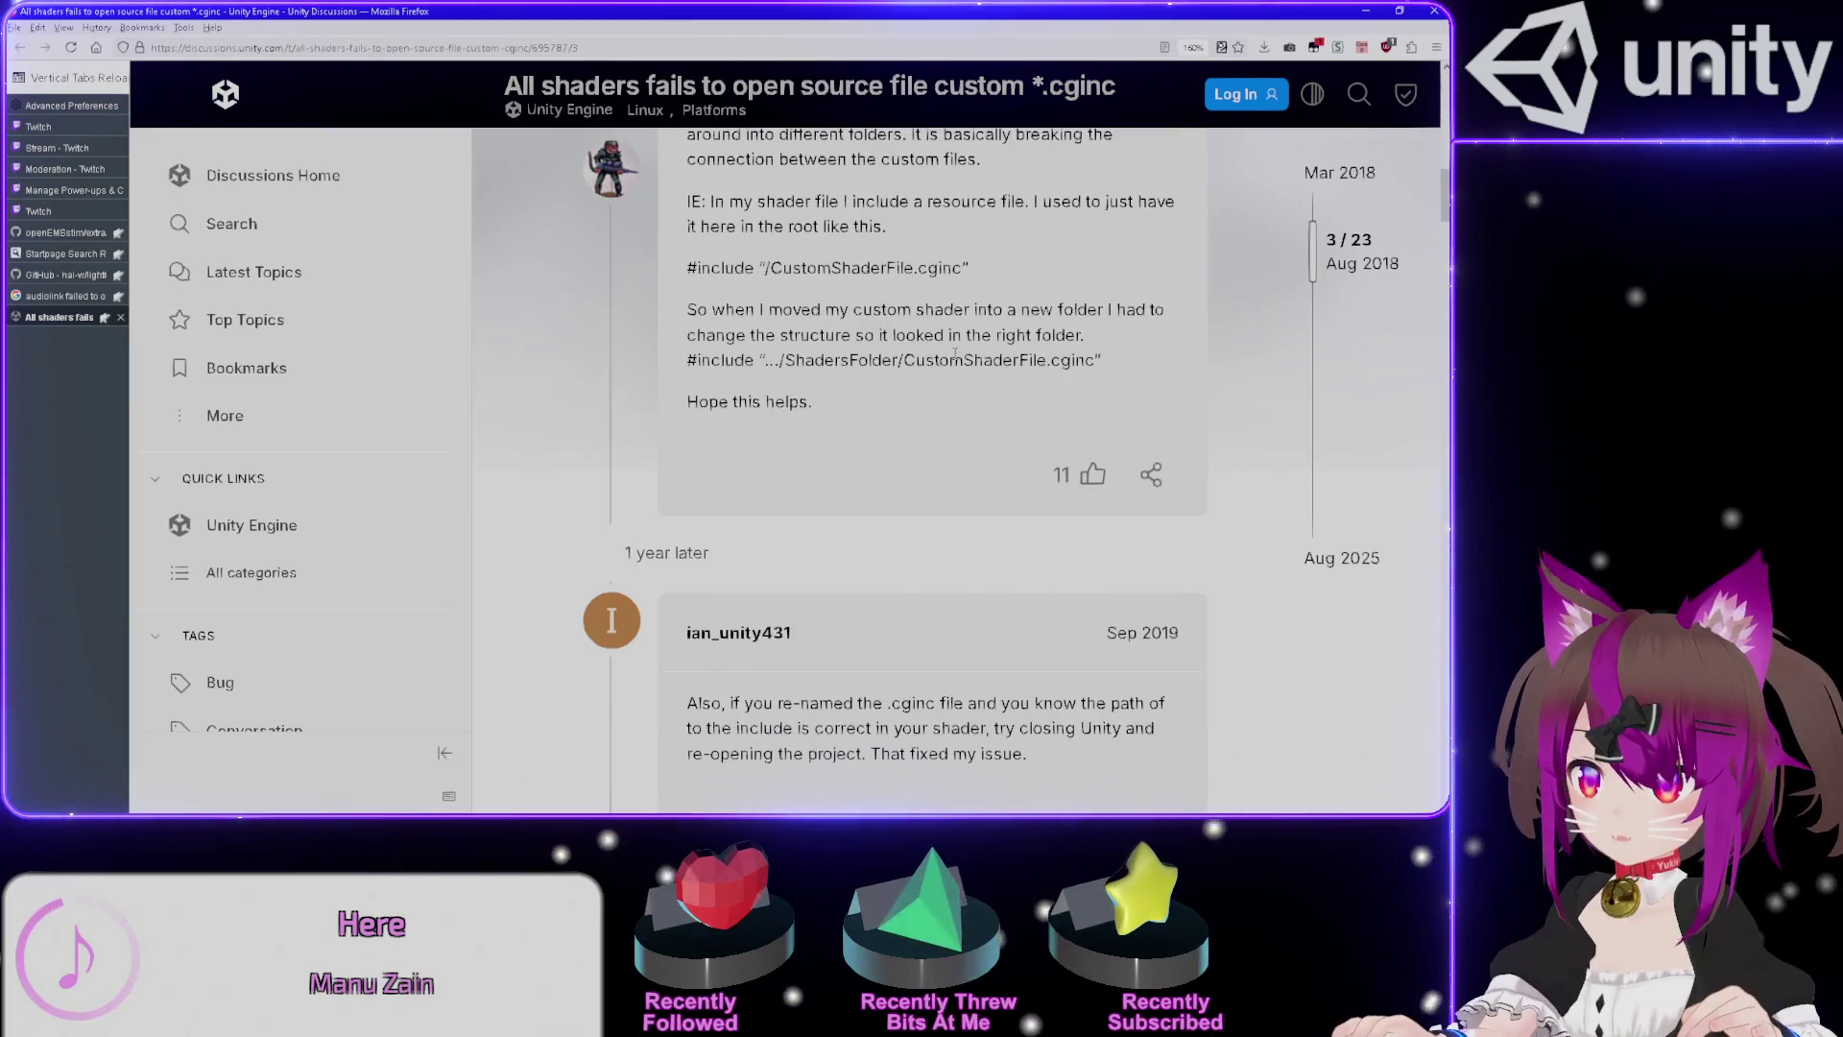
scroll(957, 354, down, 2)
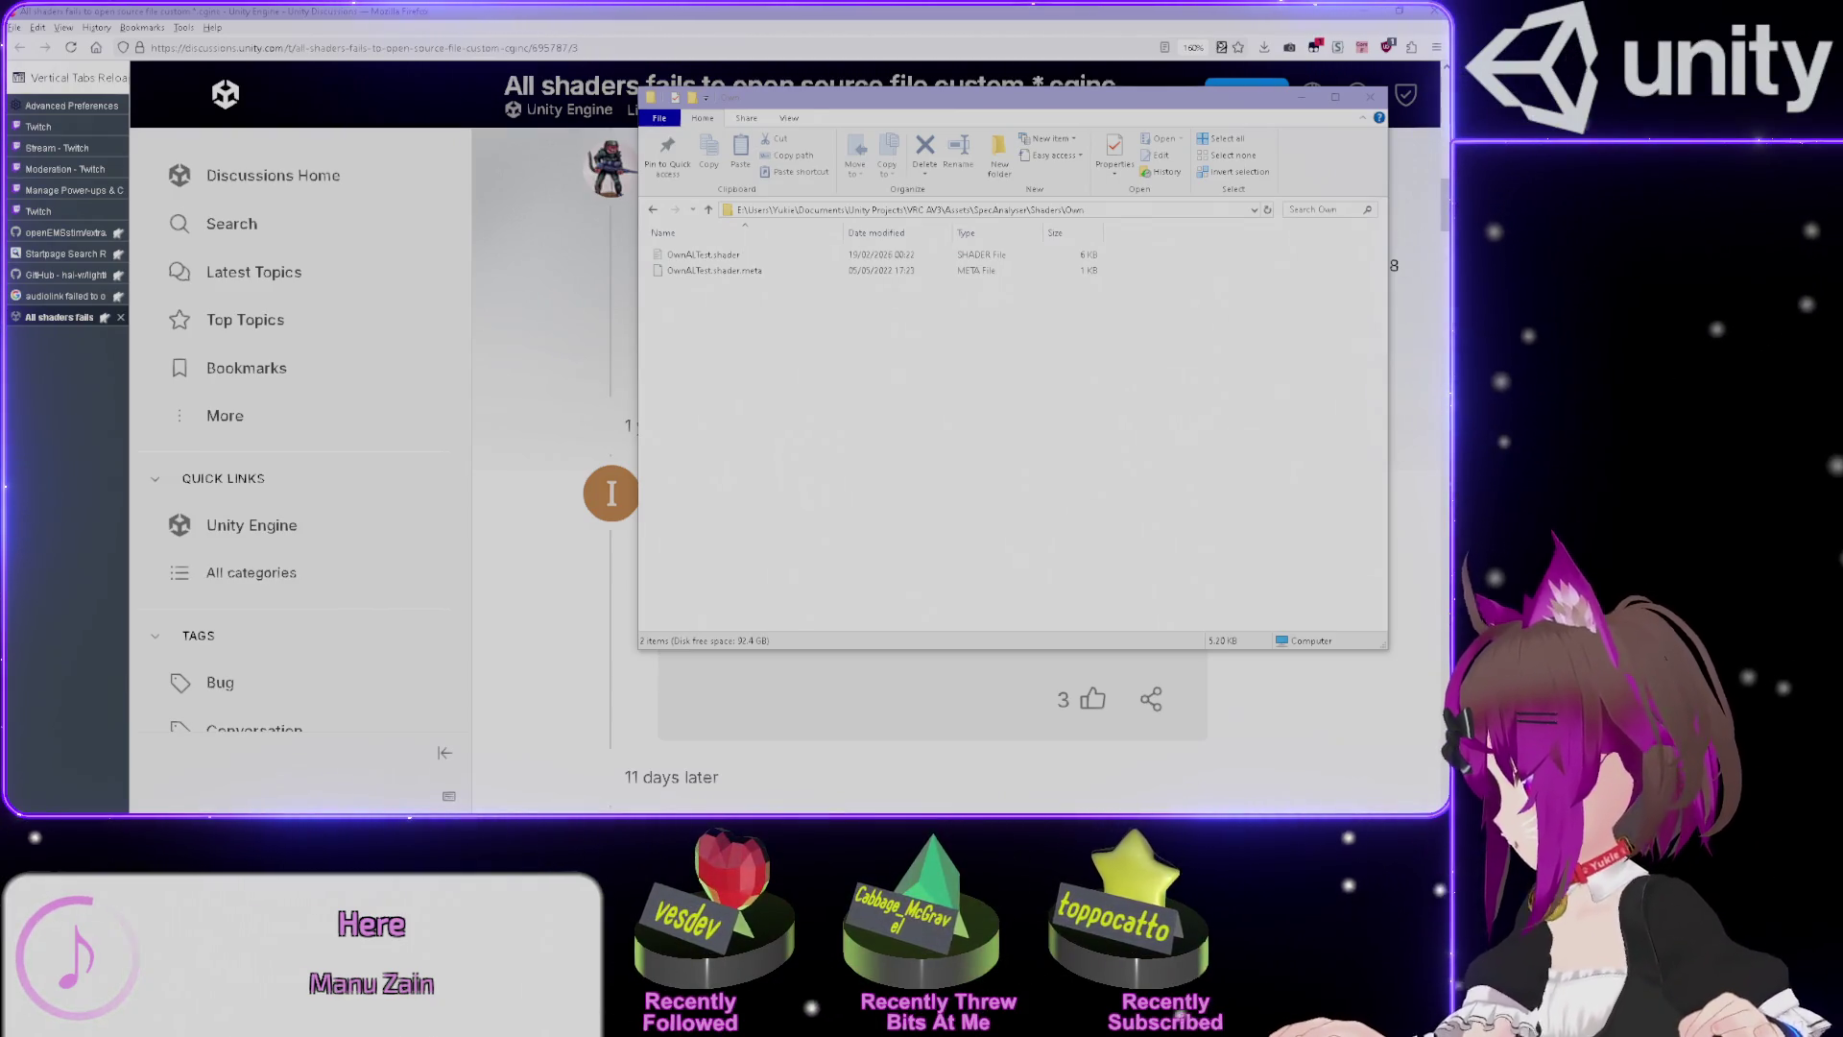
Go up from Own to Unity Projects and open 'VRC AV3 (Unused textures removed, fixed emission).7z'.
key(alt+Tab)
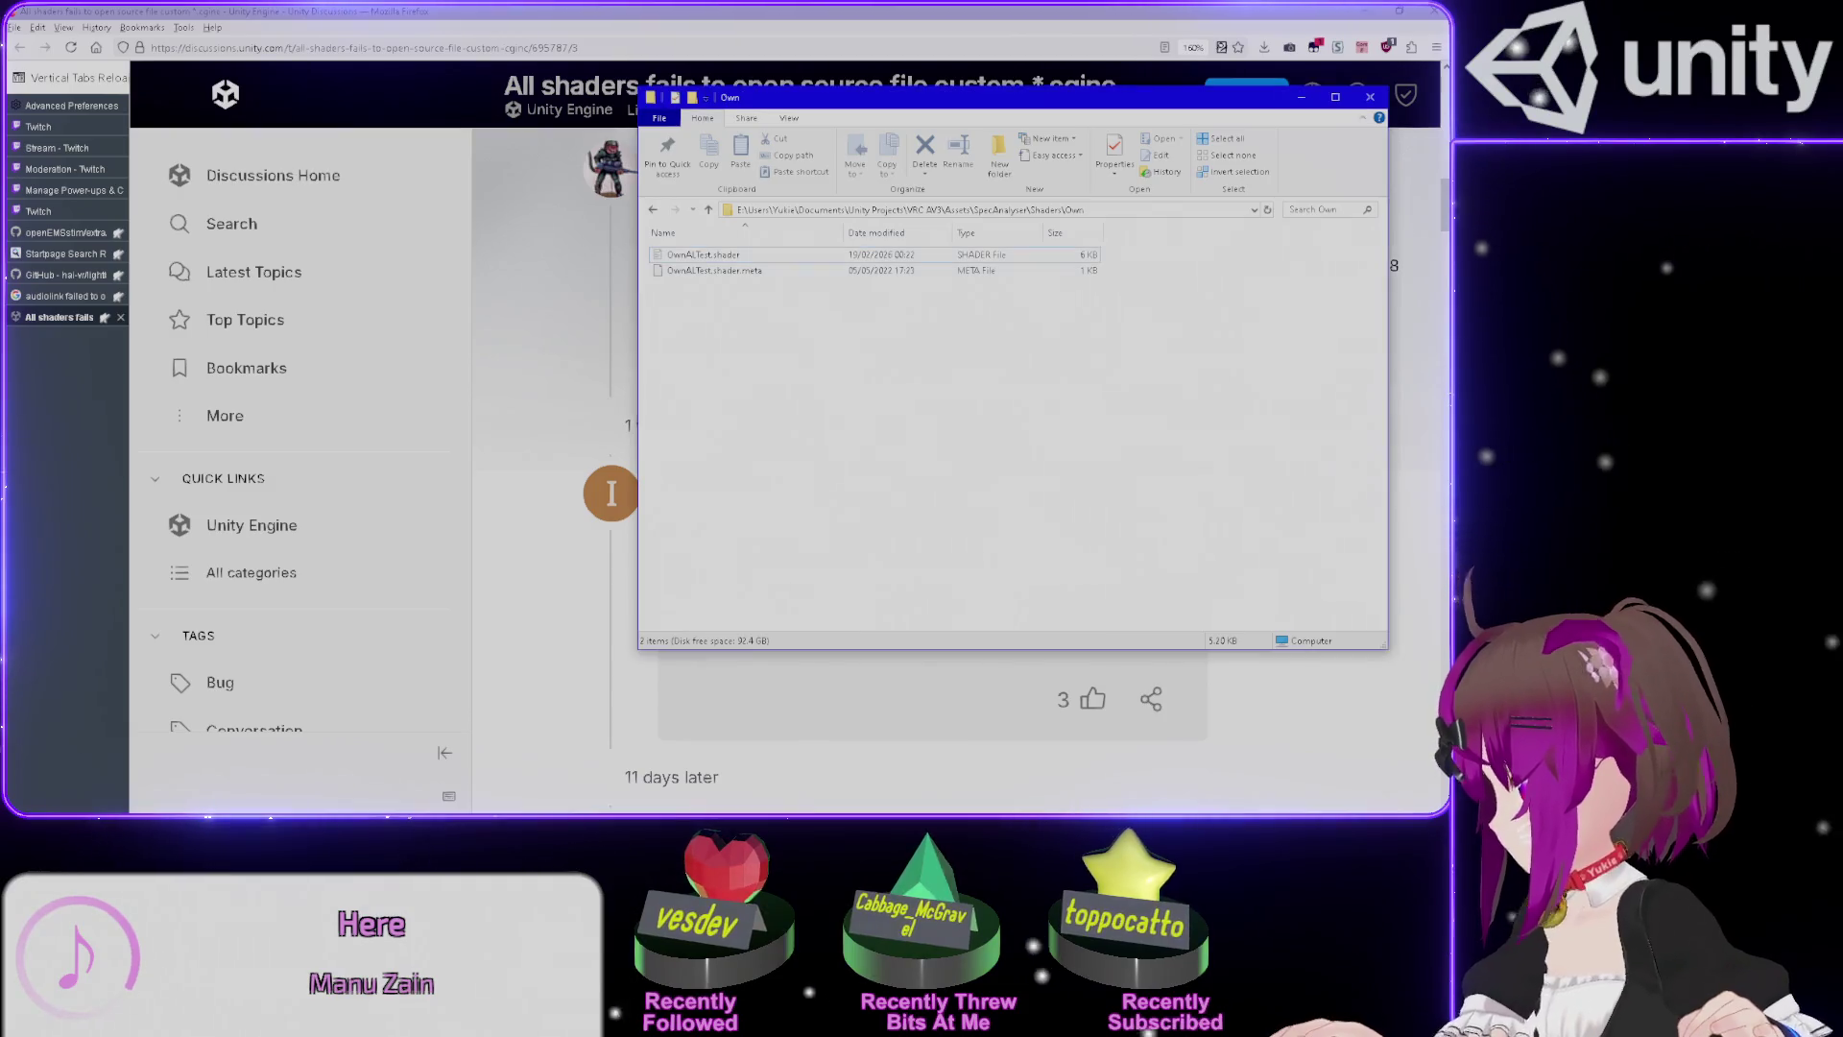
key(alt+Up)
key(alt+Up)
key(alt+Up)
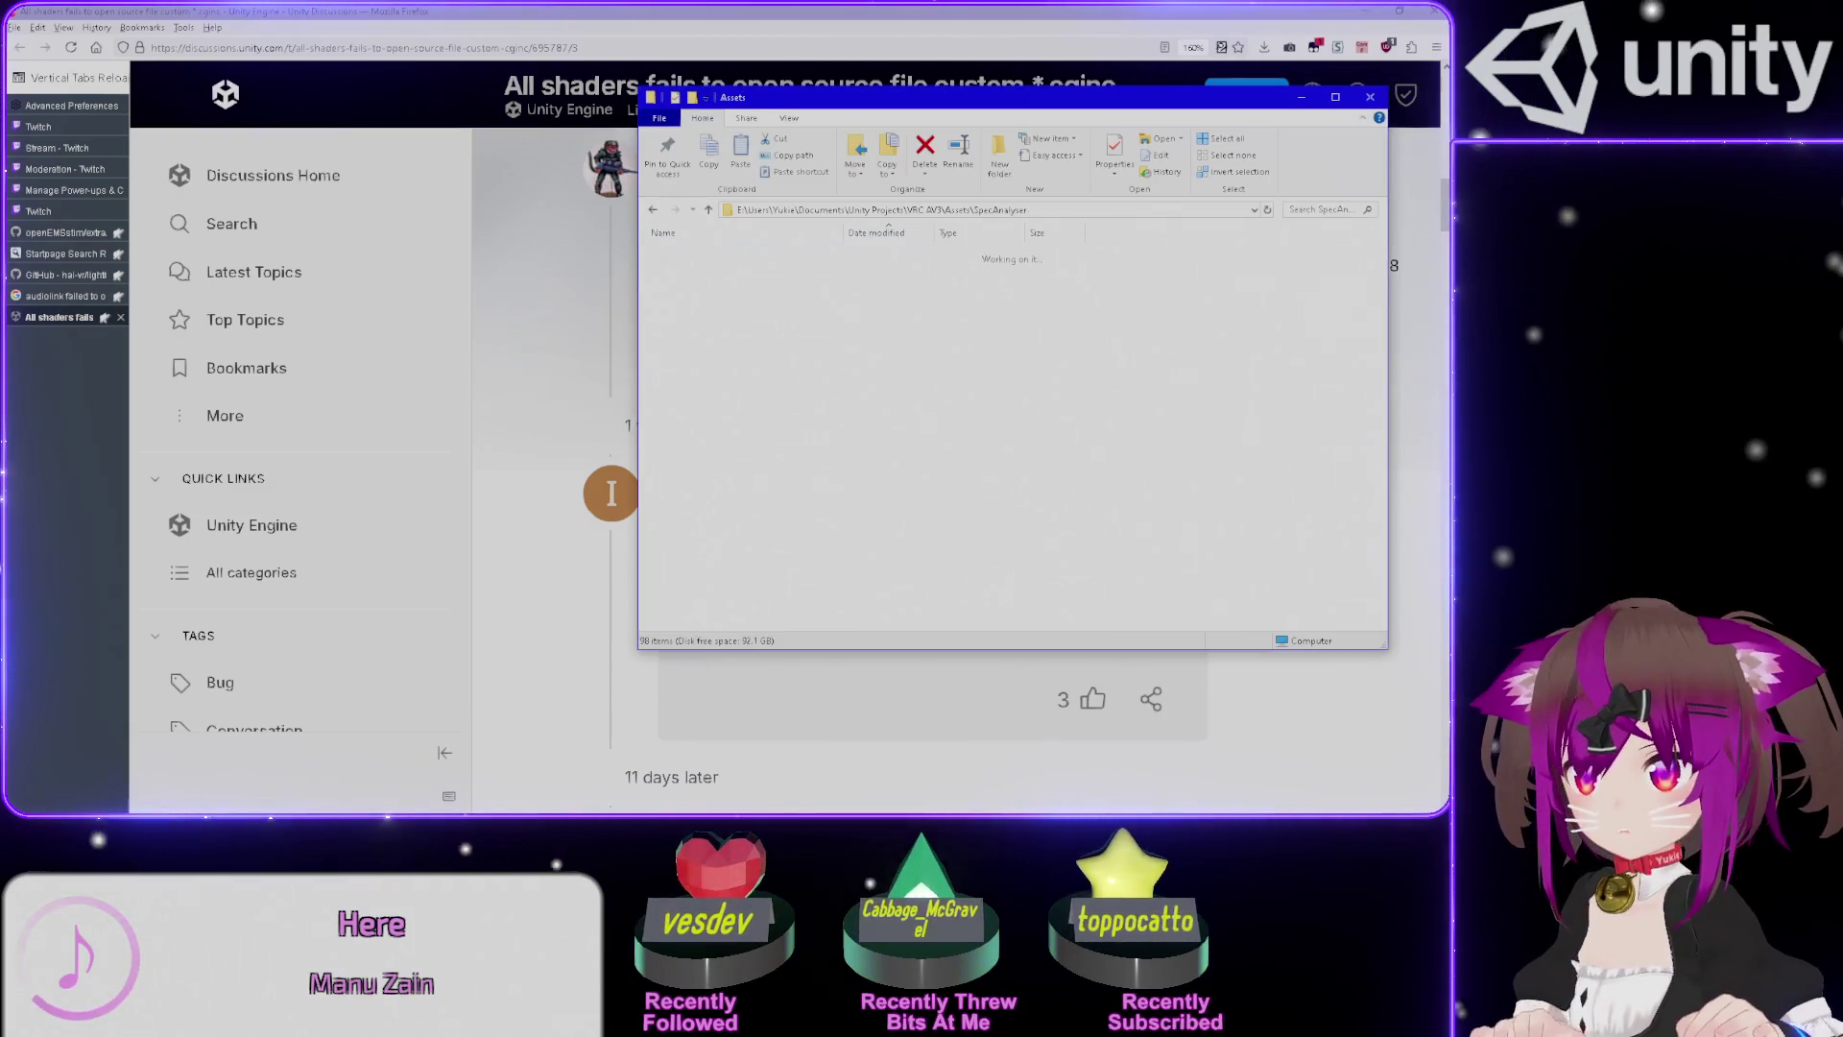
key(alt+Up)
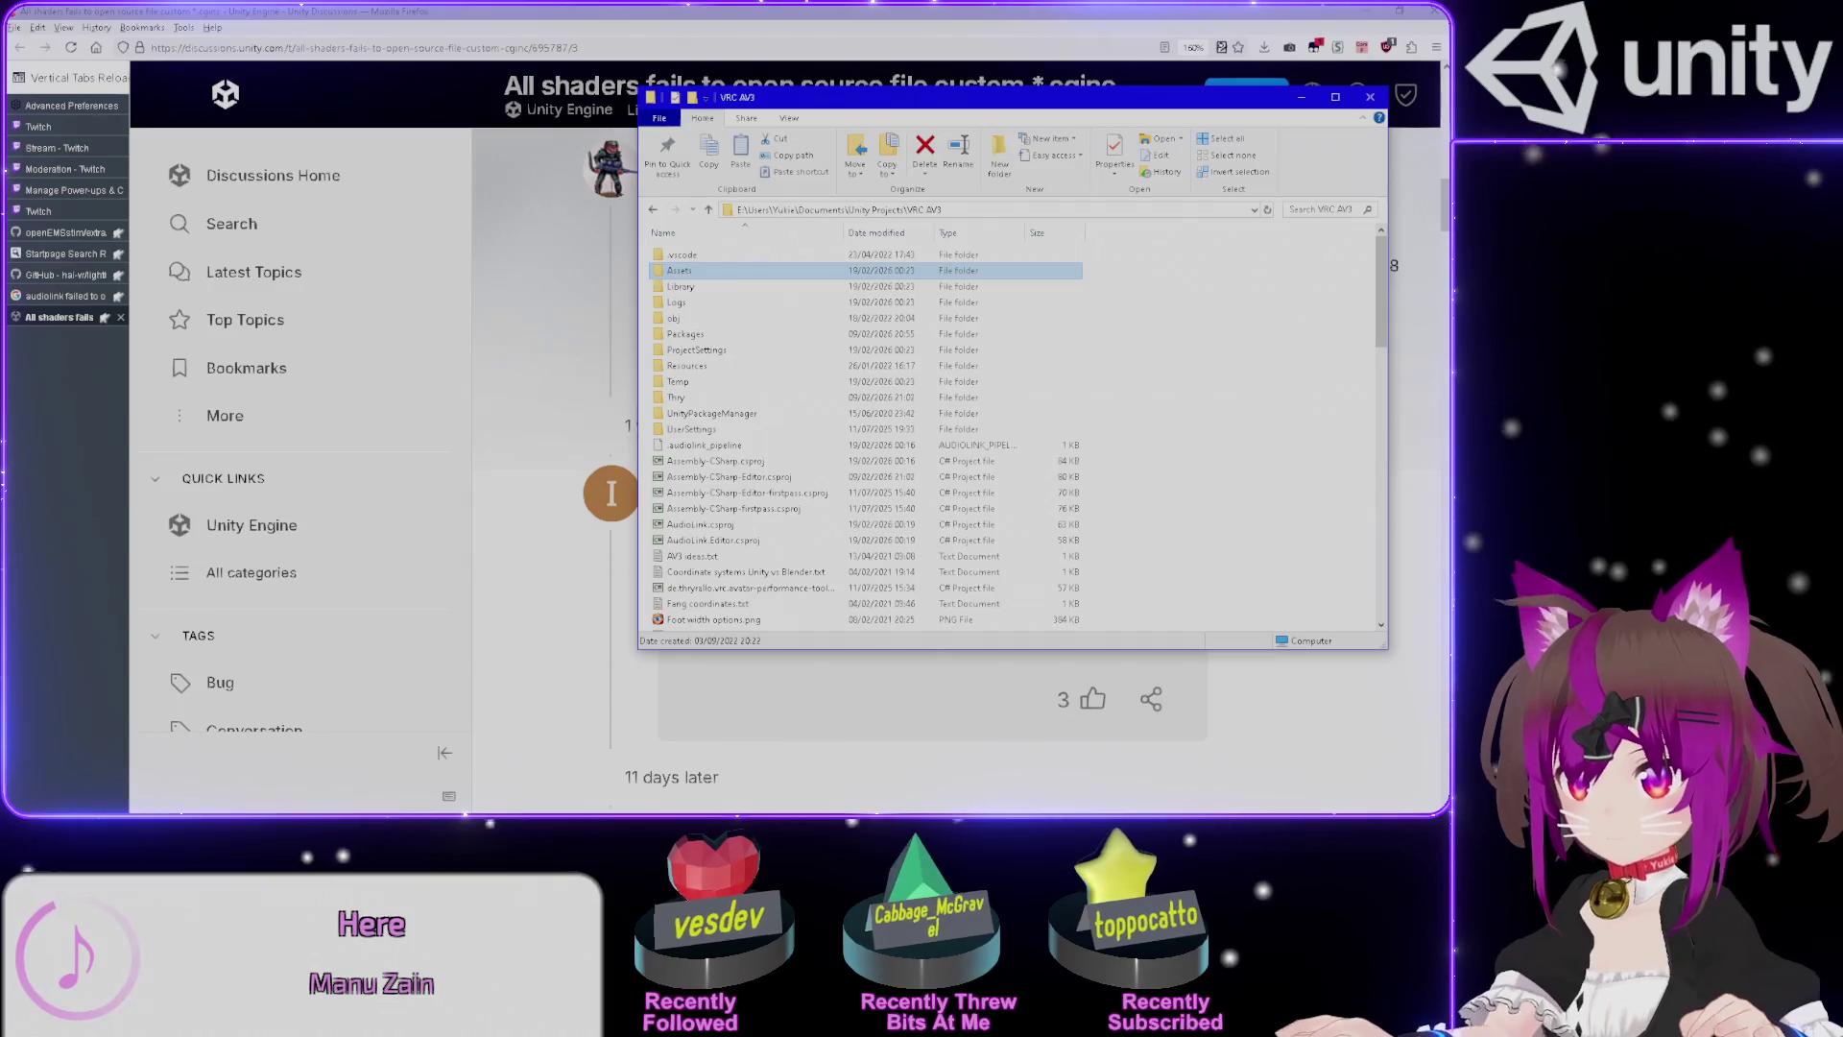
key(alt+Up)
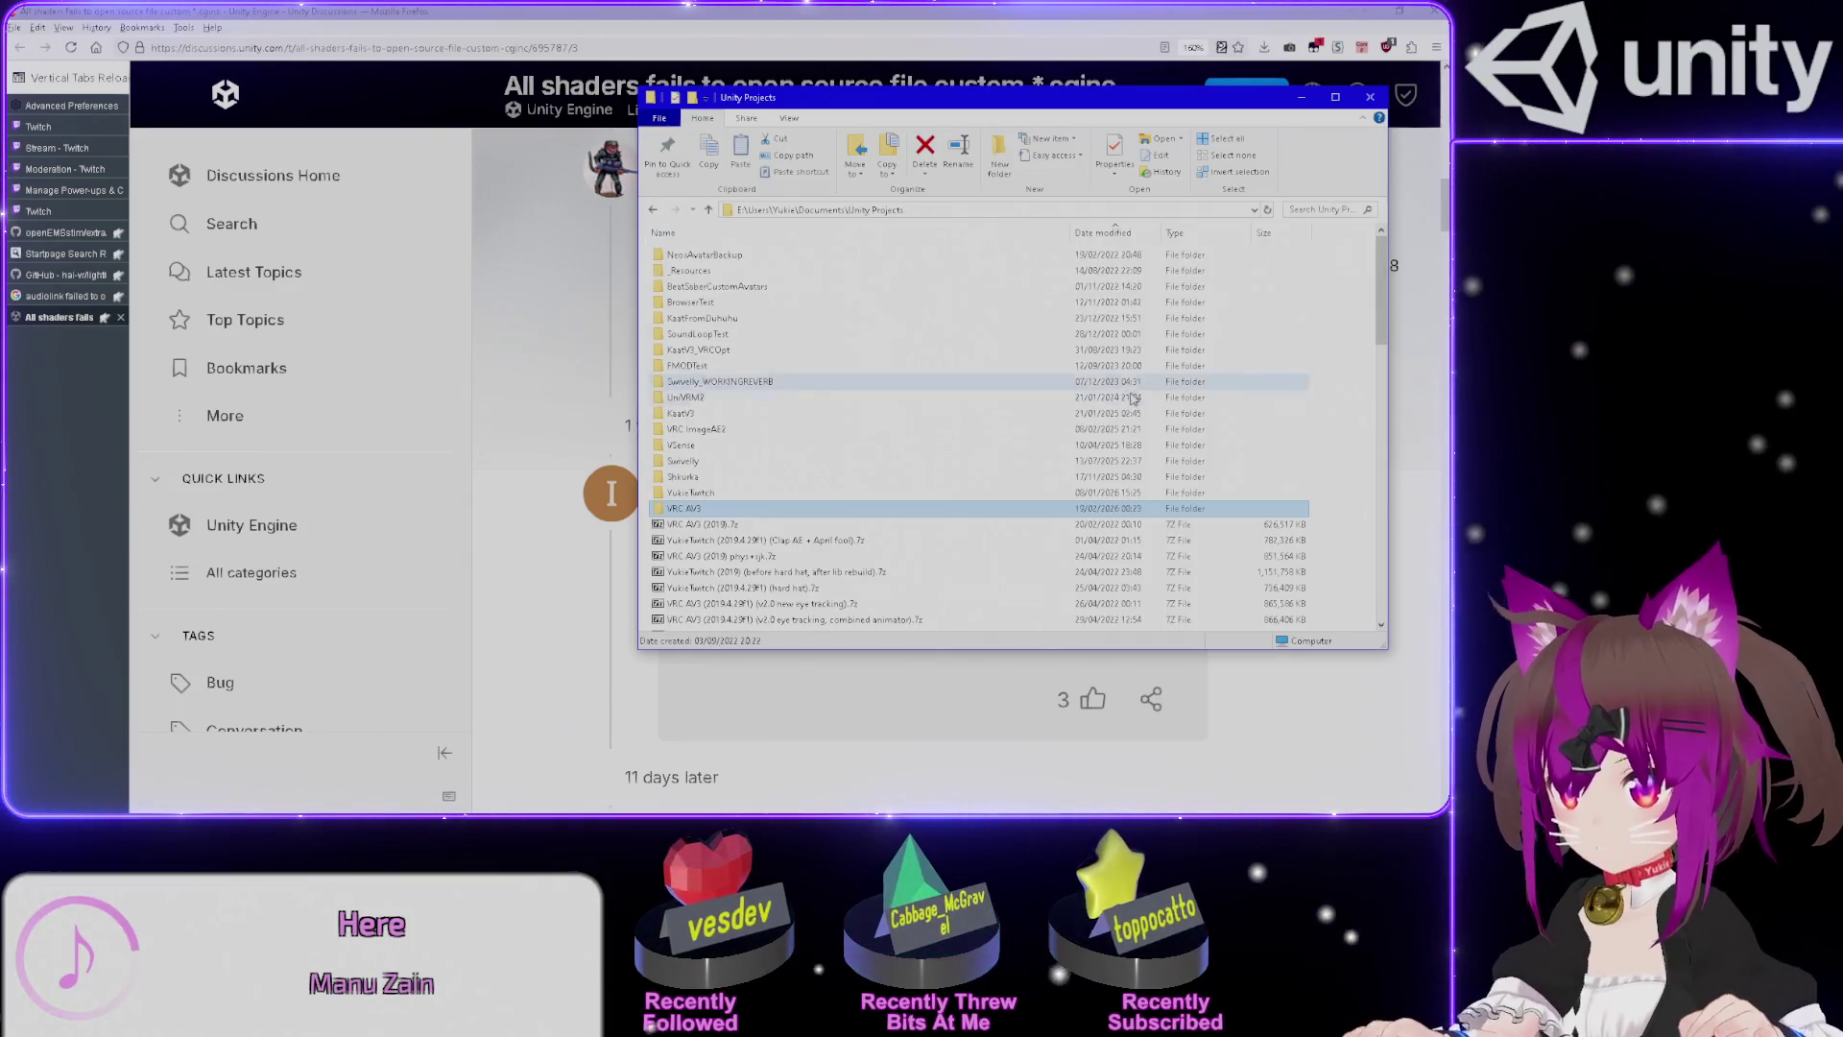
scroll(930, 452, down, 10)
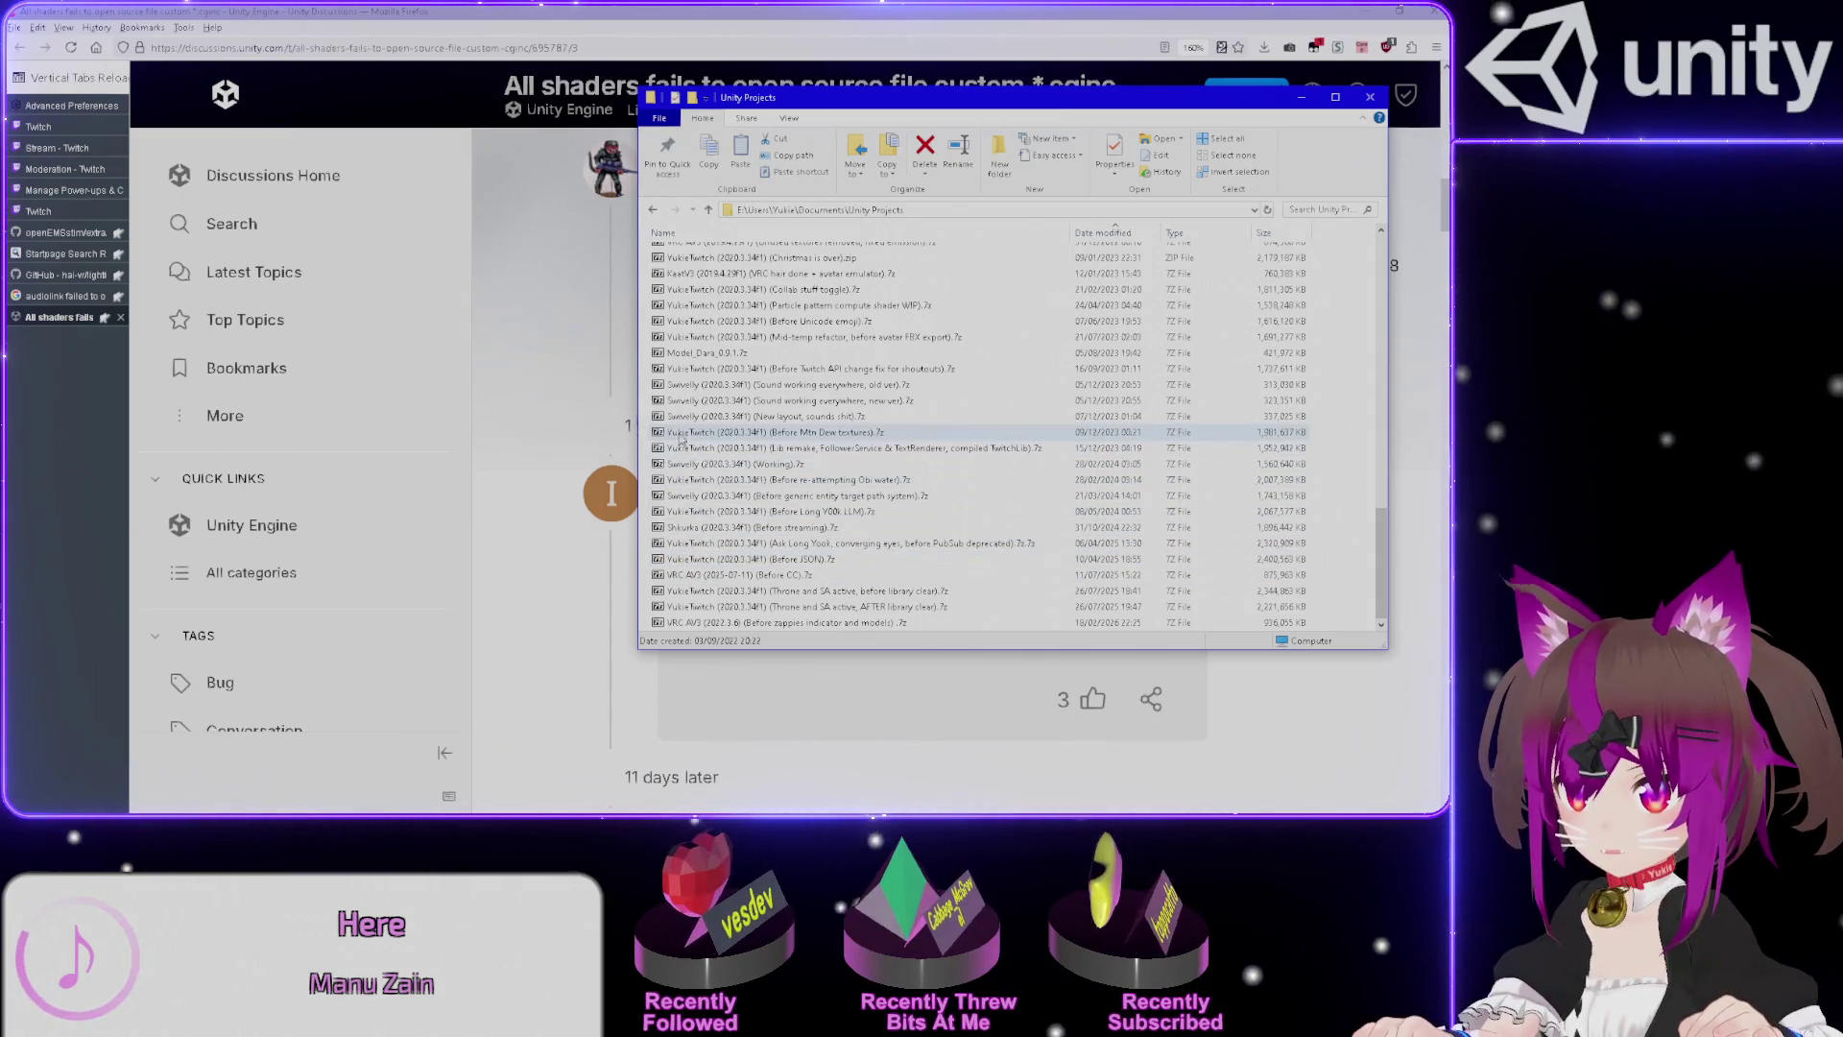
scroll(676, 384, up, 1)
click(965, 281)
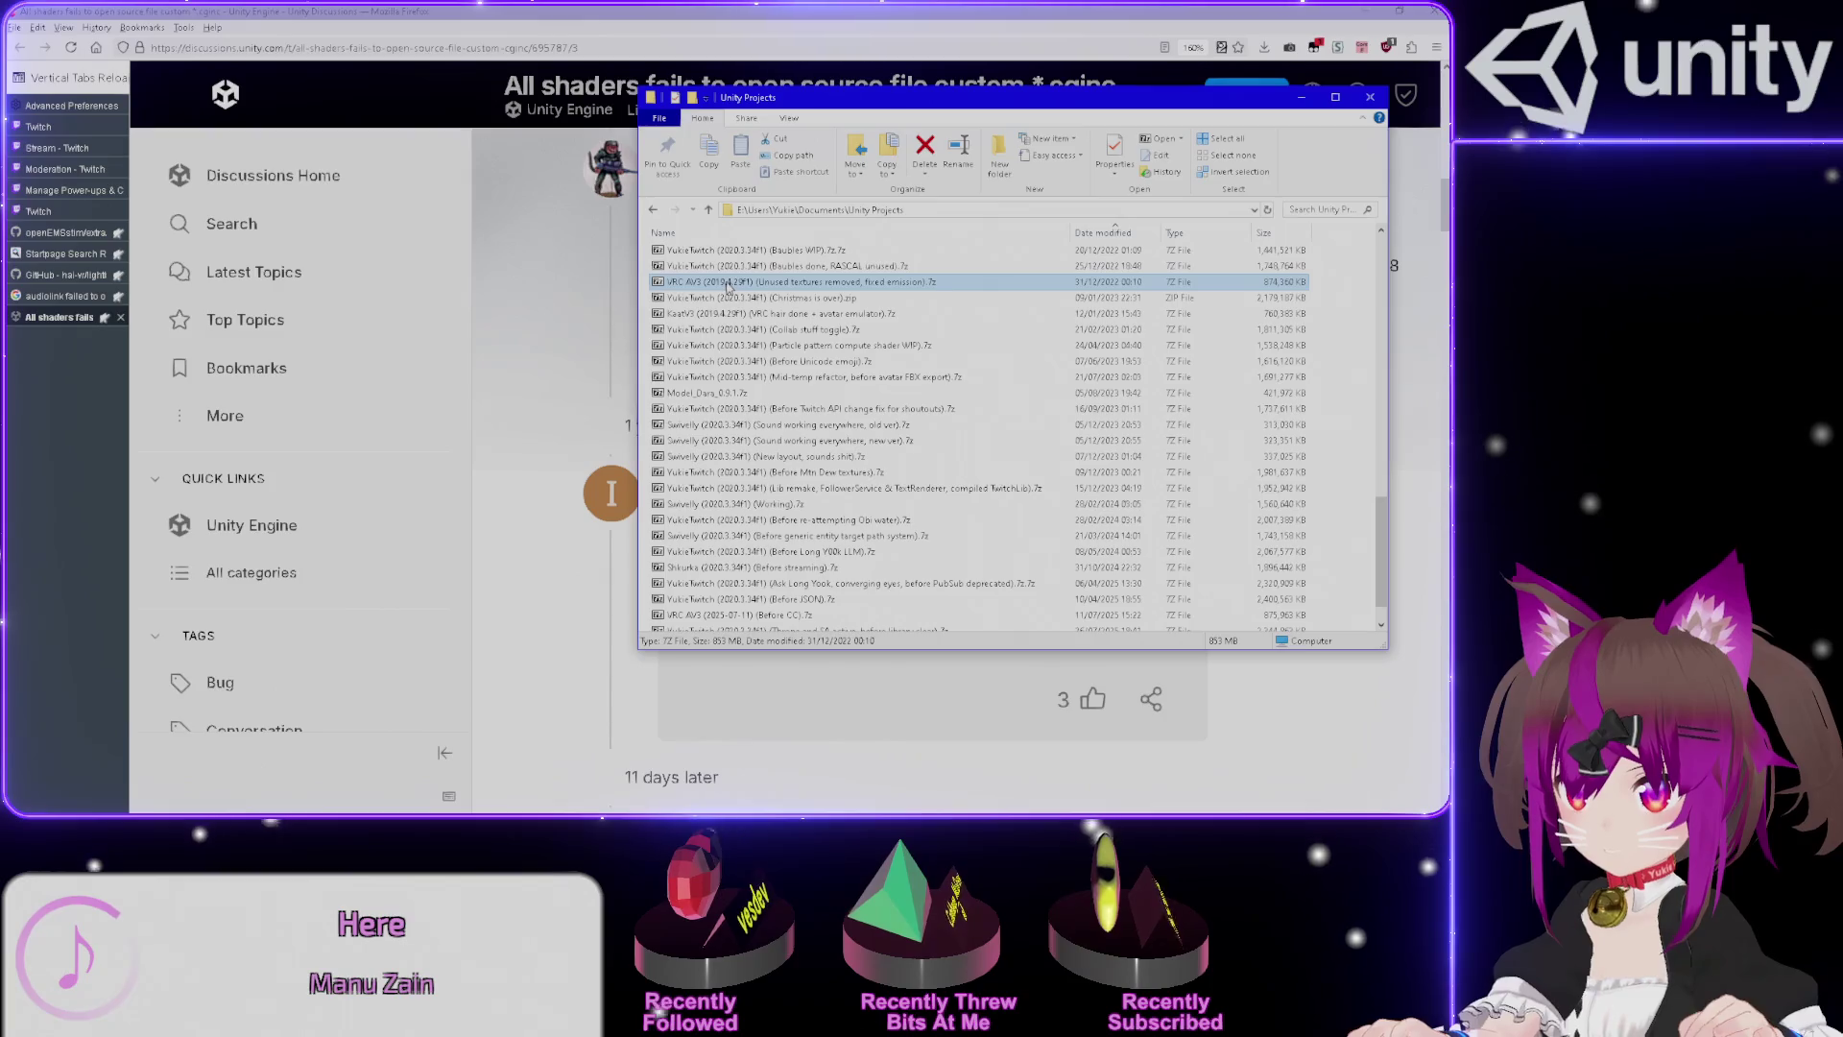
key(alt+F4)
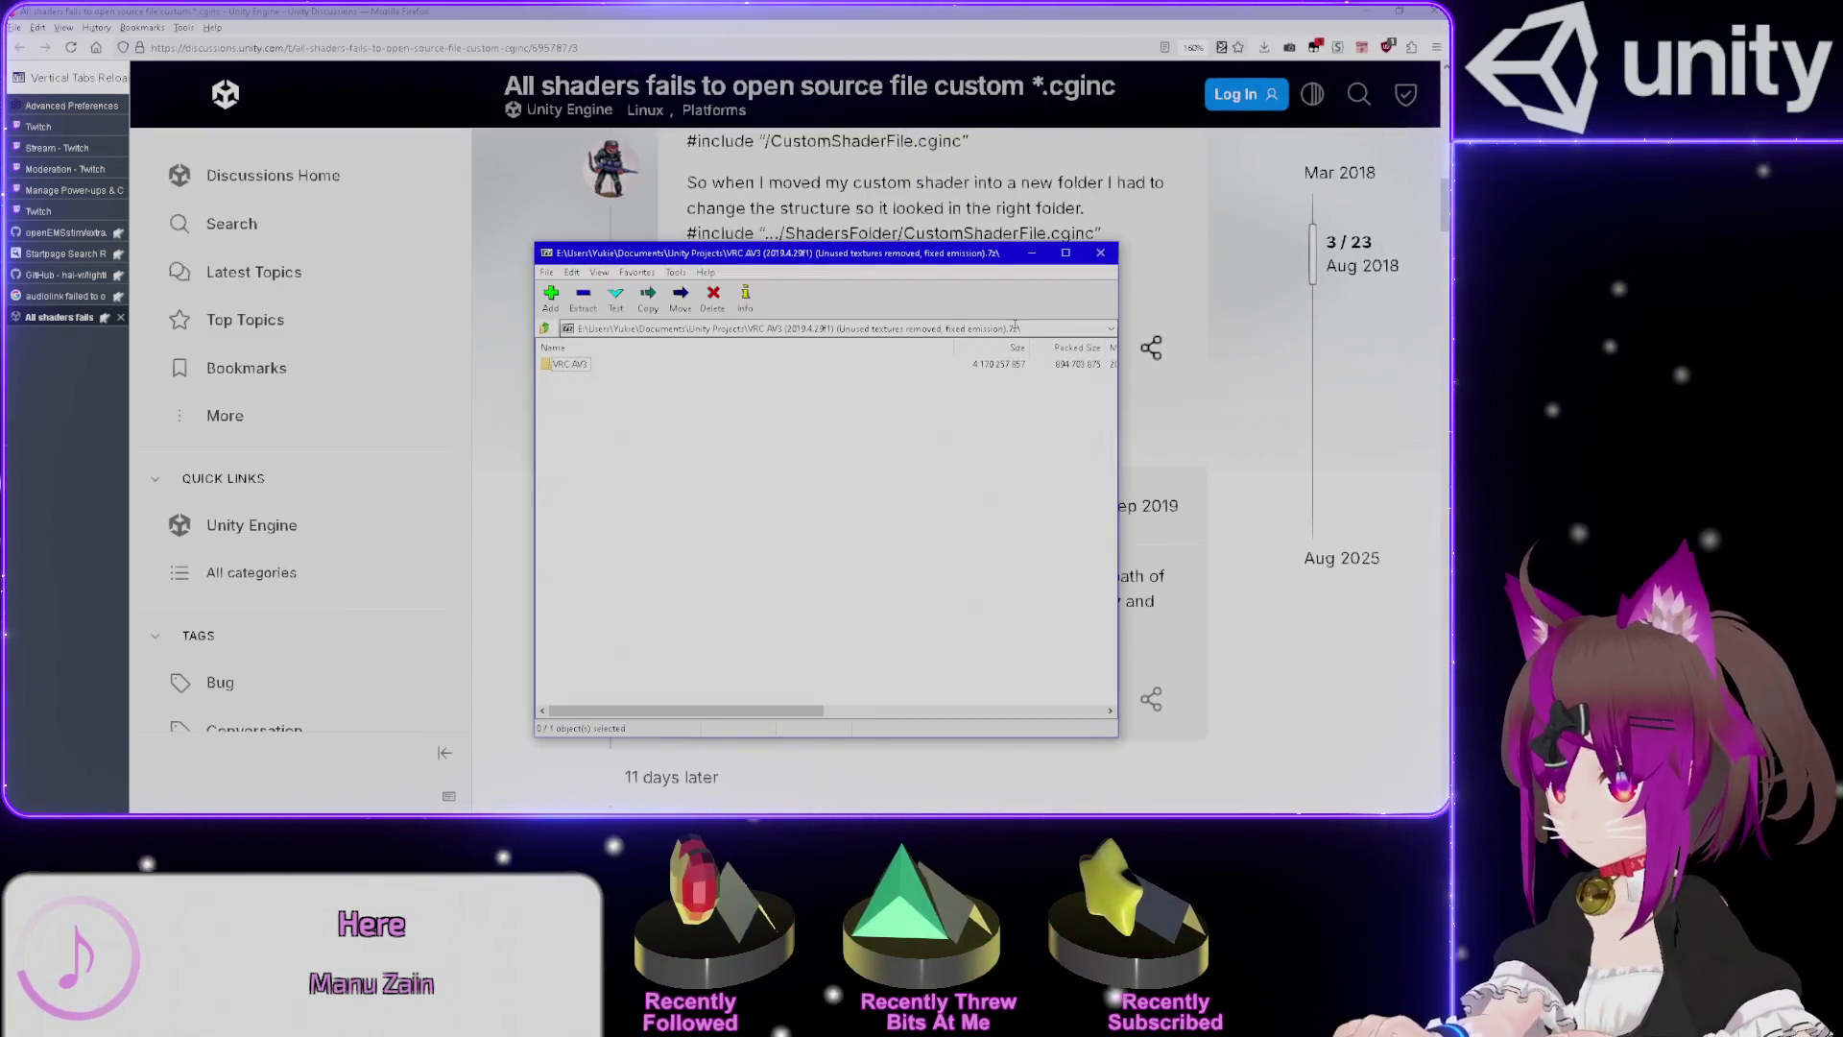
In the 7-Zip backup, find OwnALTest.shader in SpecAnalyser/Shaders/Own, then return to the SpecAnalyser folder.
drag(857, 272, 1842, 279)
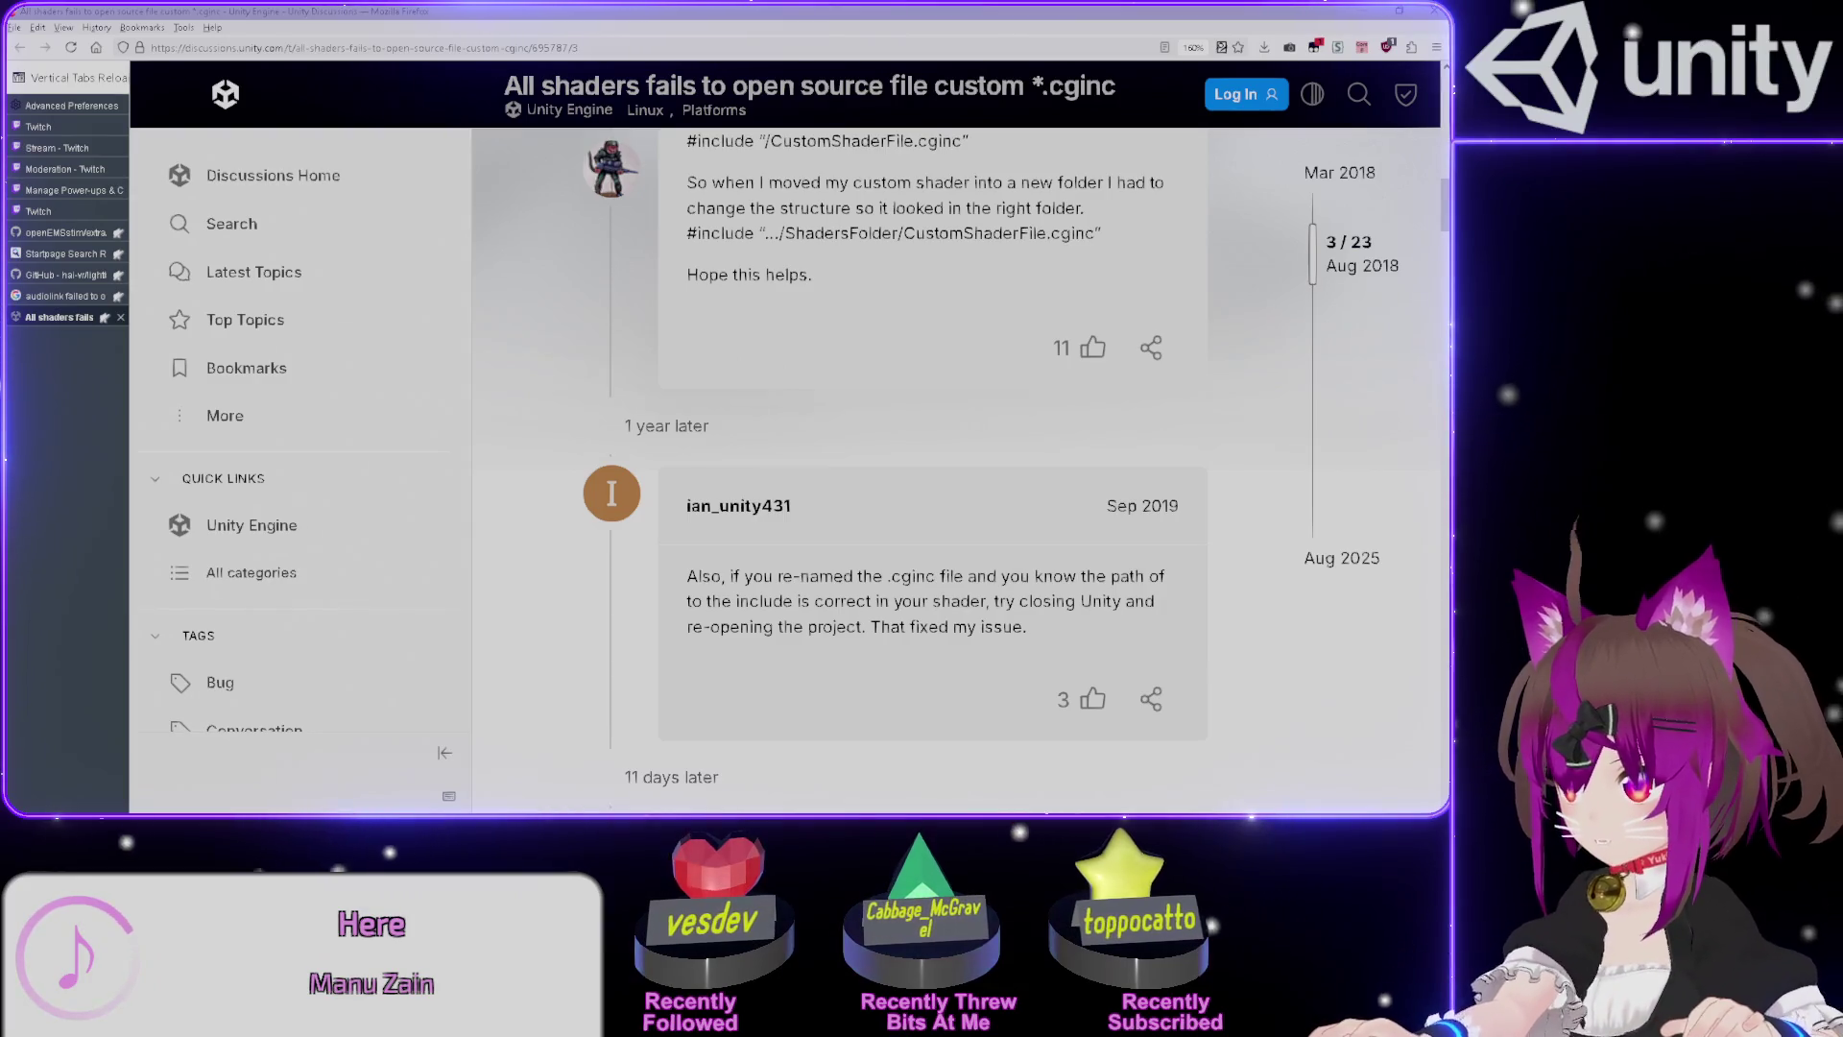
double_click(456, 329)
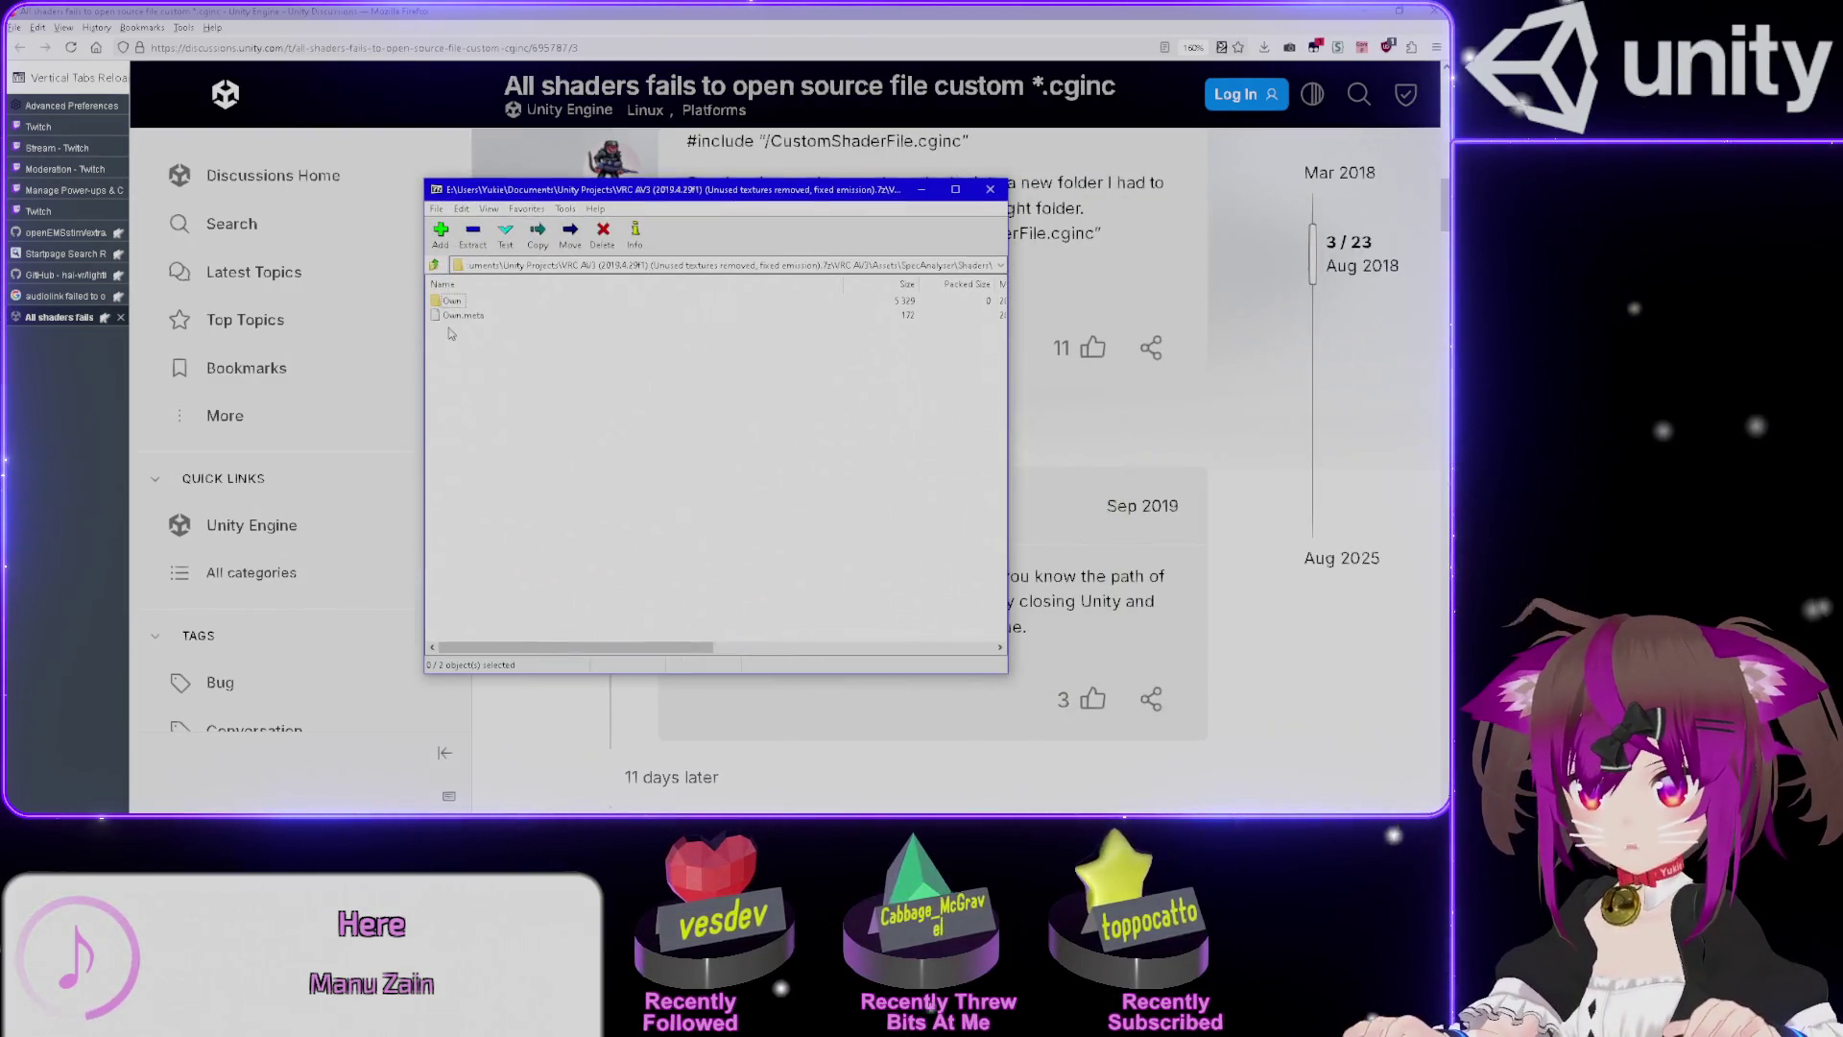
double_click(451, 303)
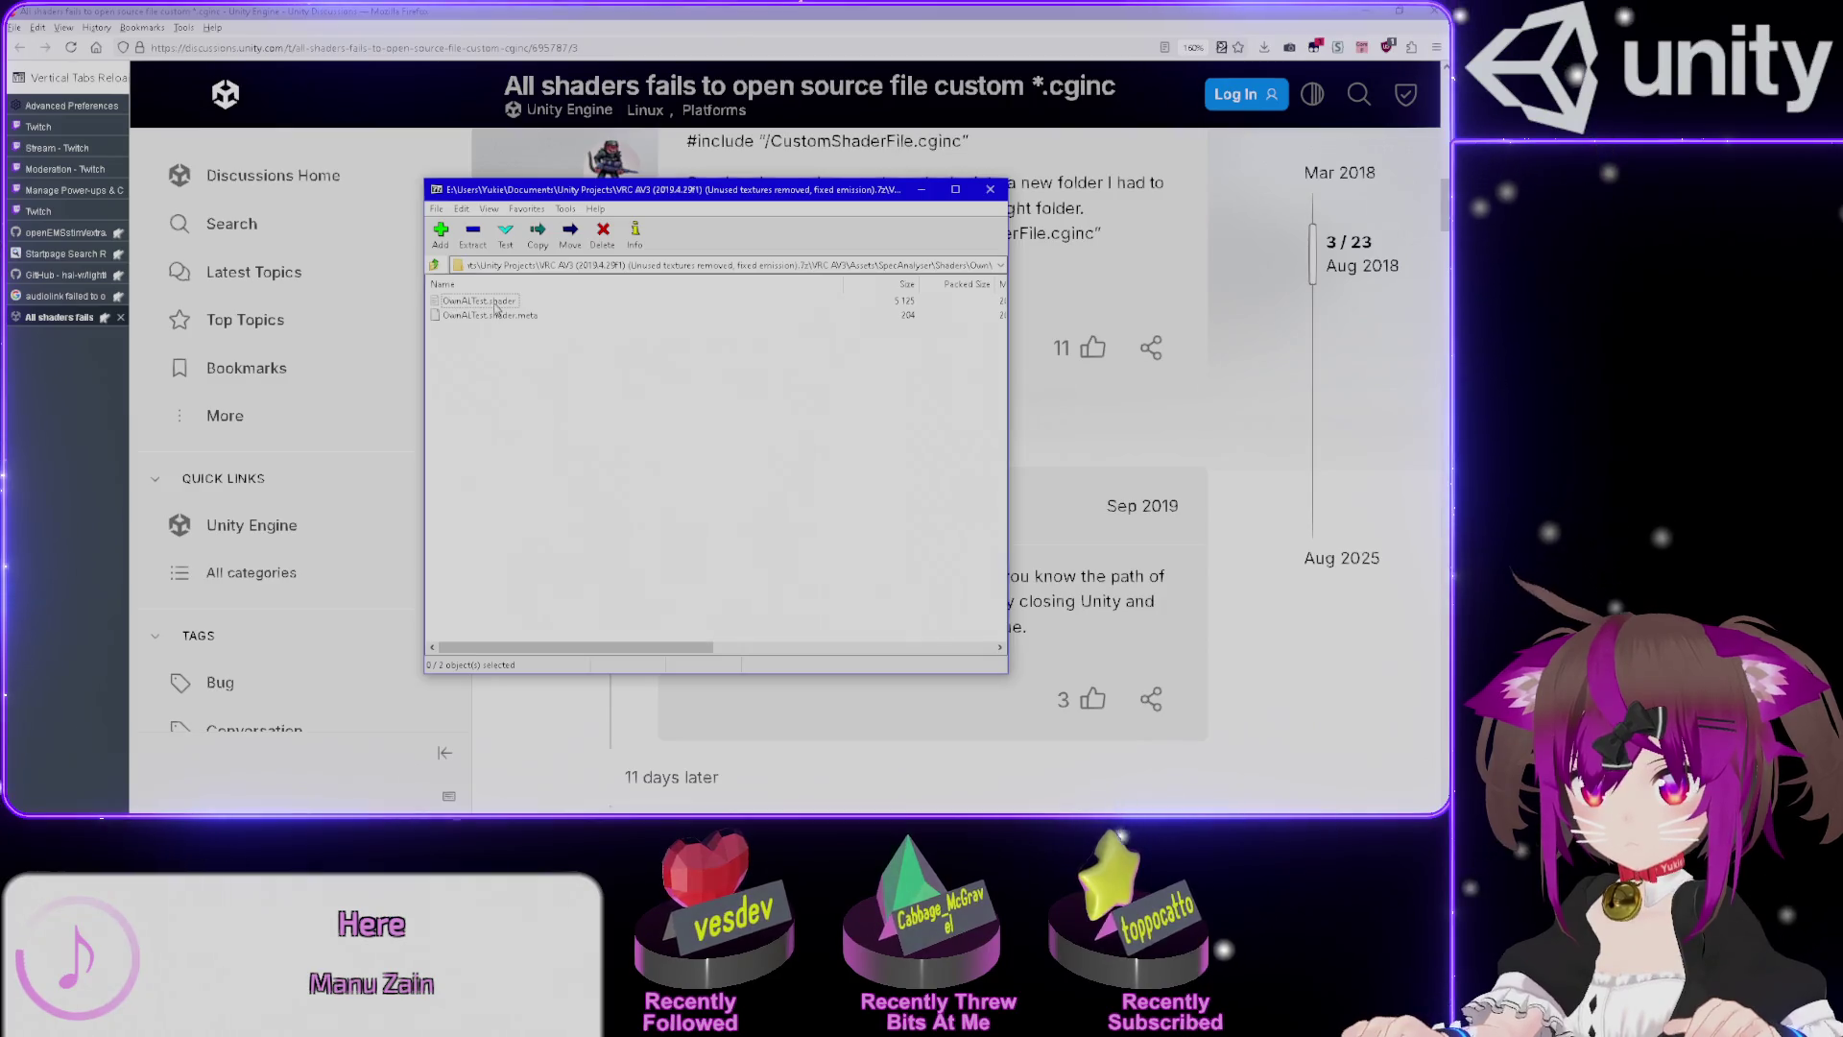
click(494, 304)
click(435, 266)
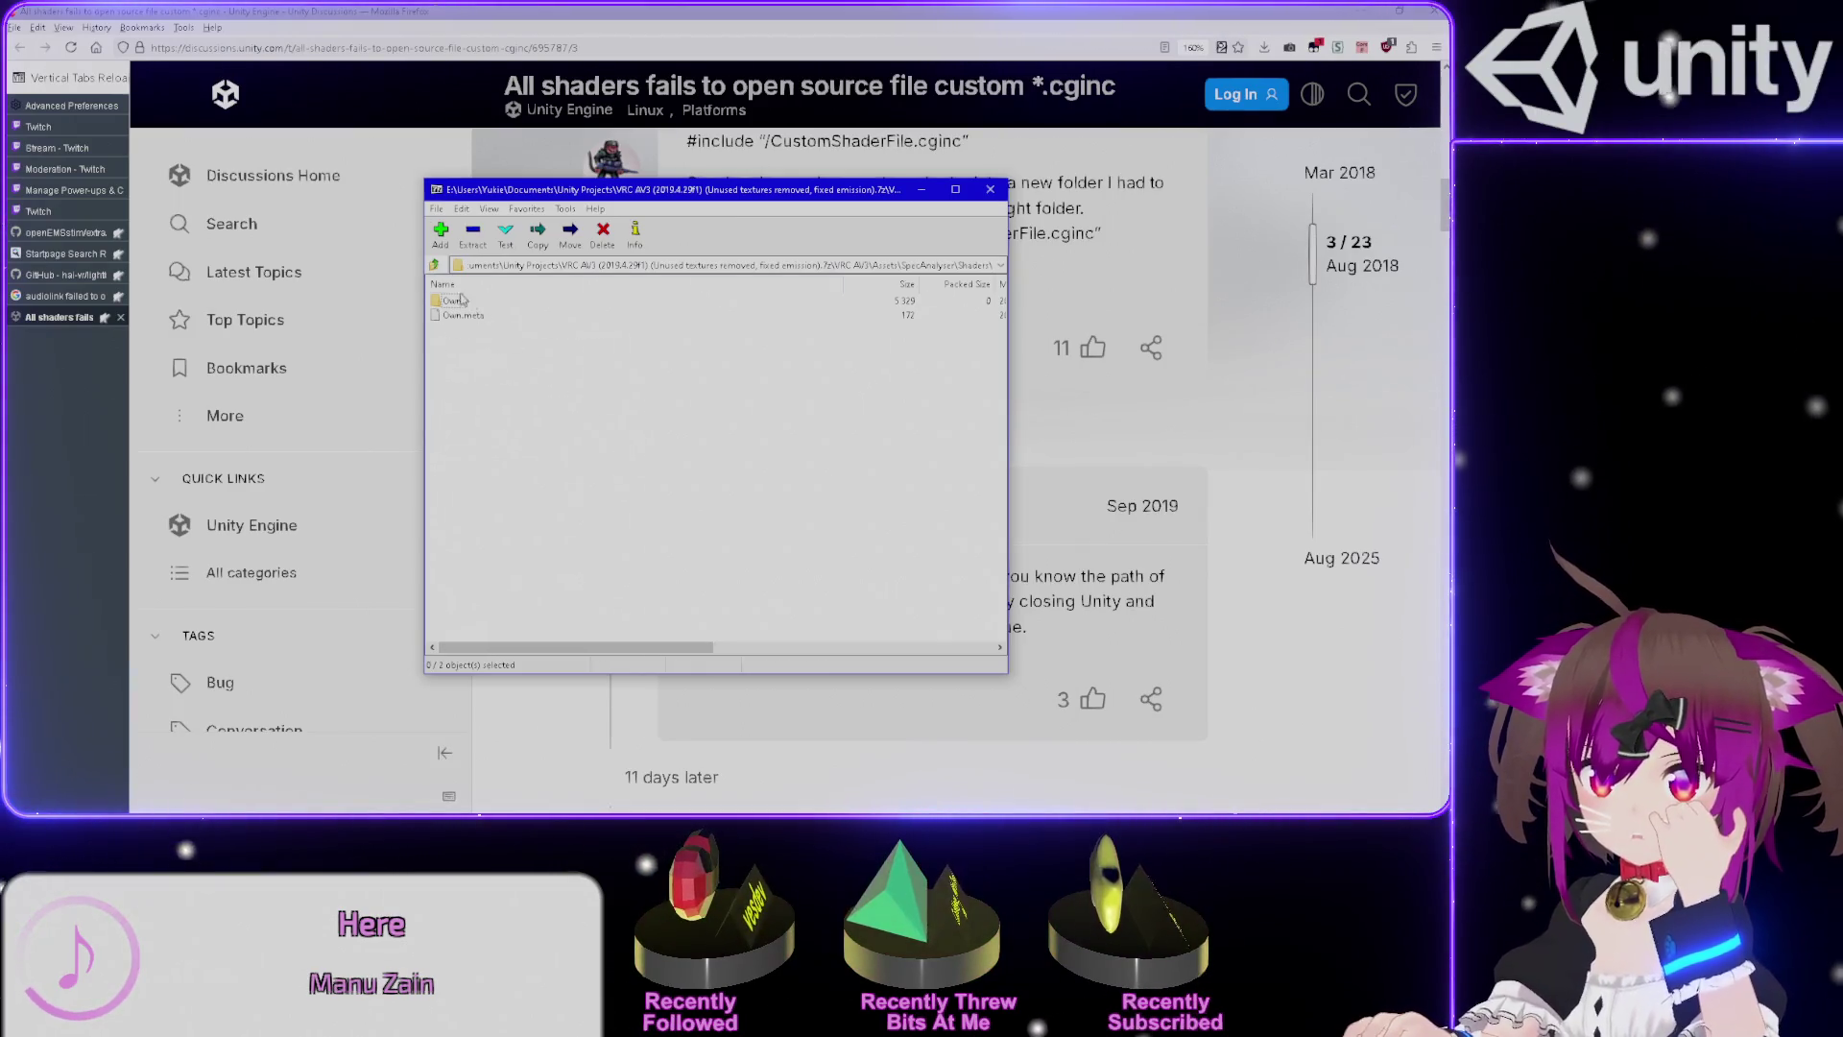
key(BackSpace)
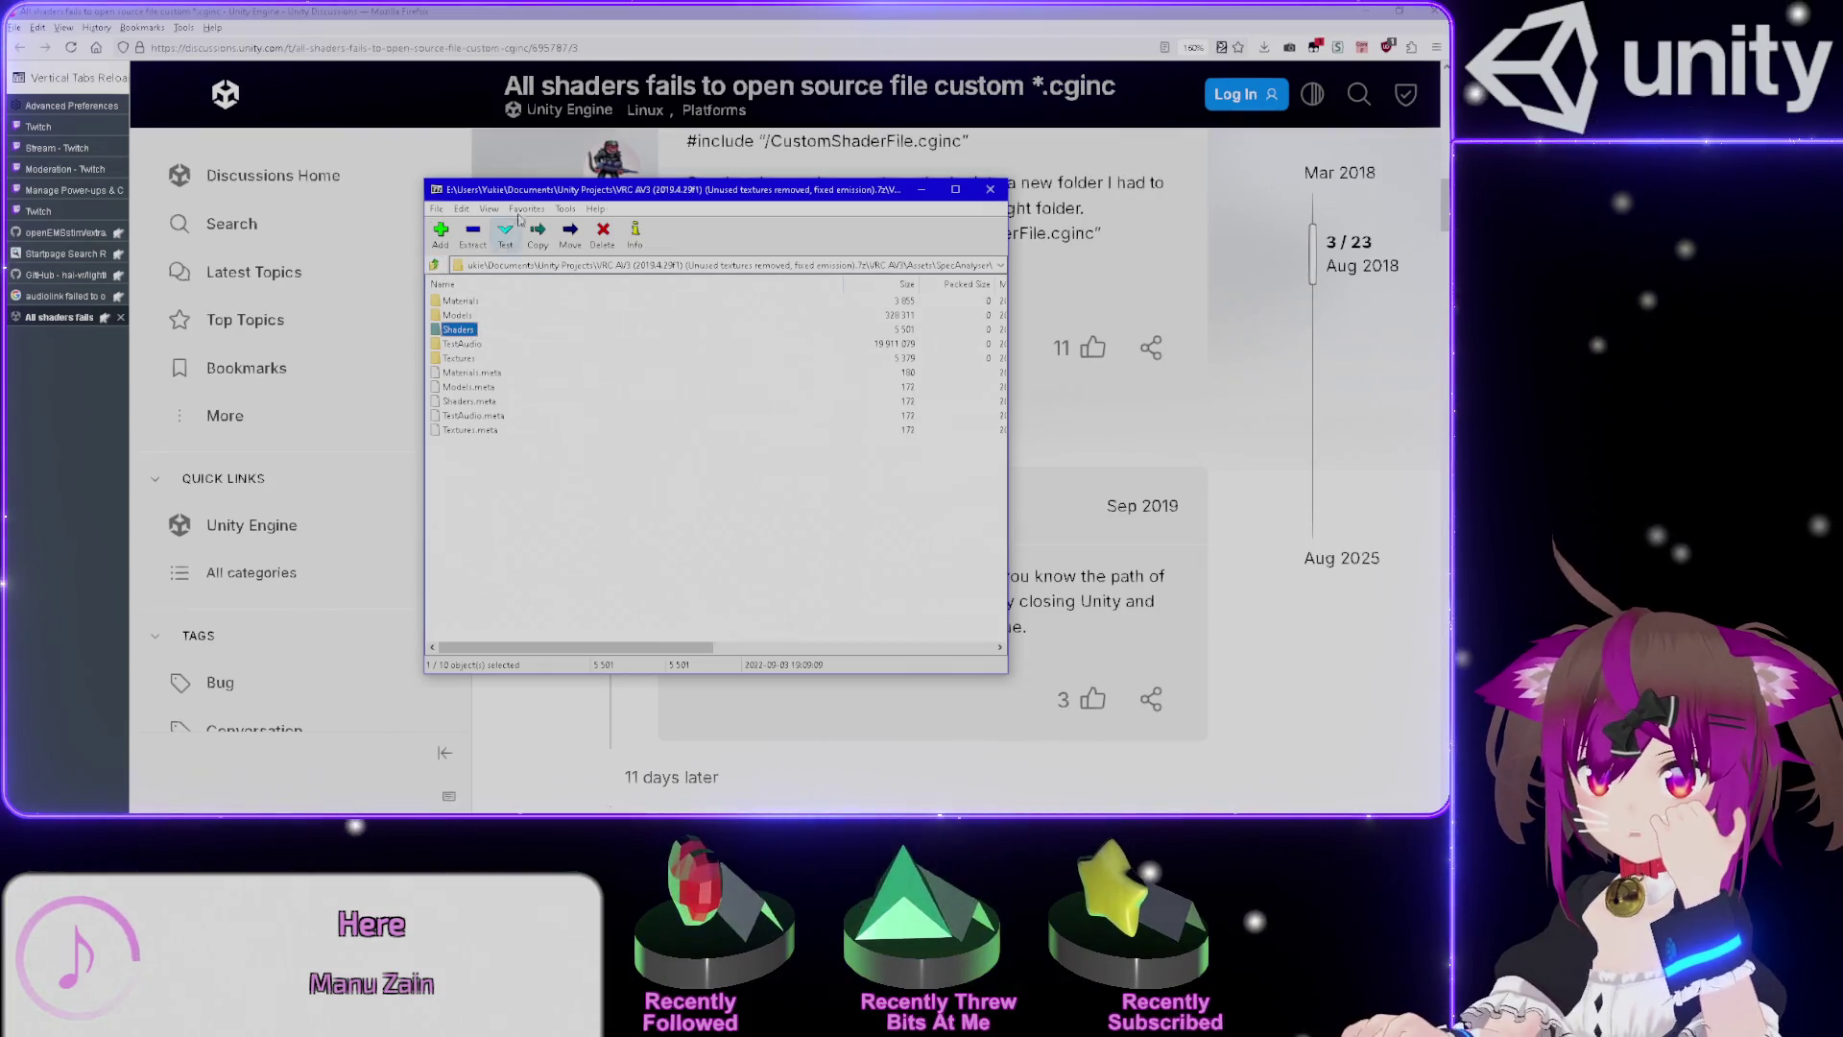
Look over the backup's AudioLink folder, then go back to Unity's AudioLink.cginc include error.
click(990, 189)
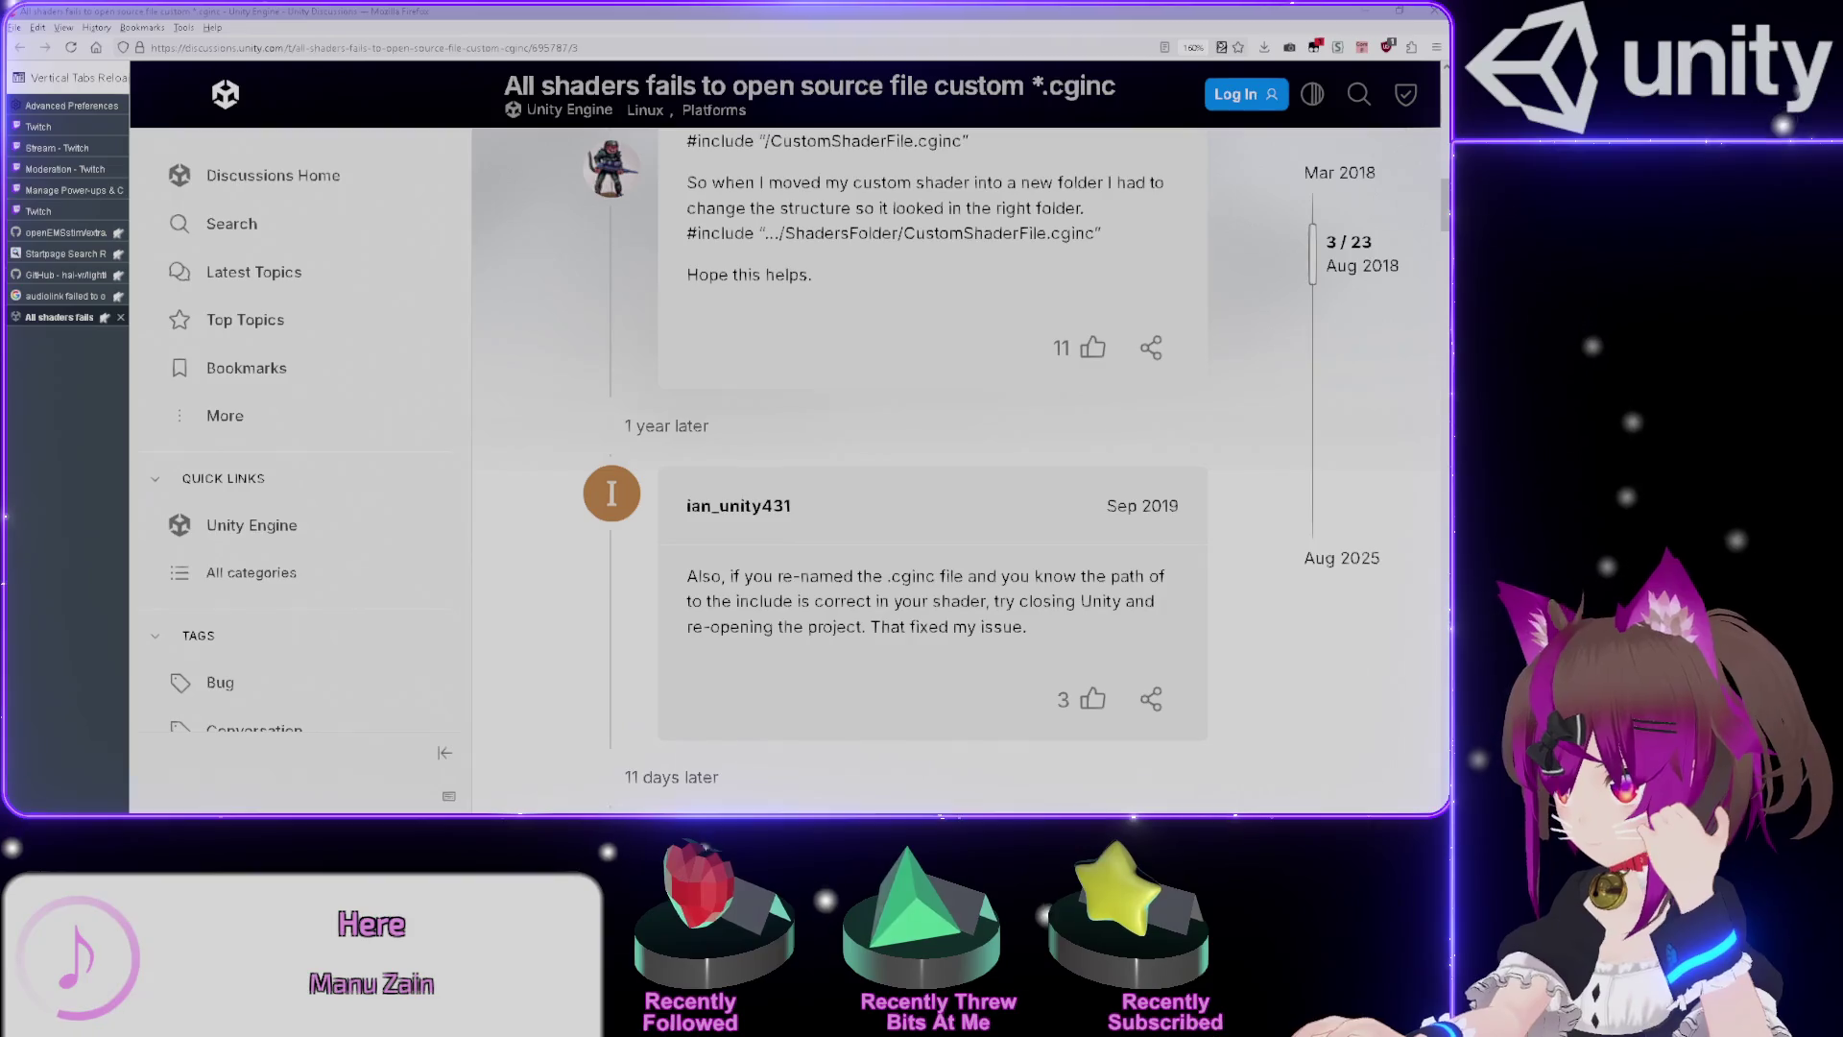
key(alt+Tab)
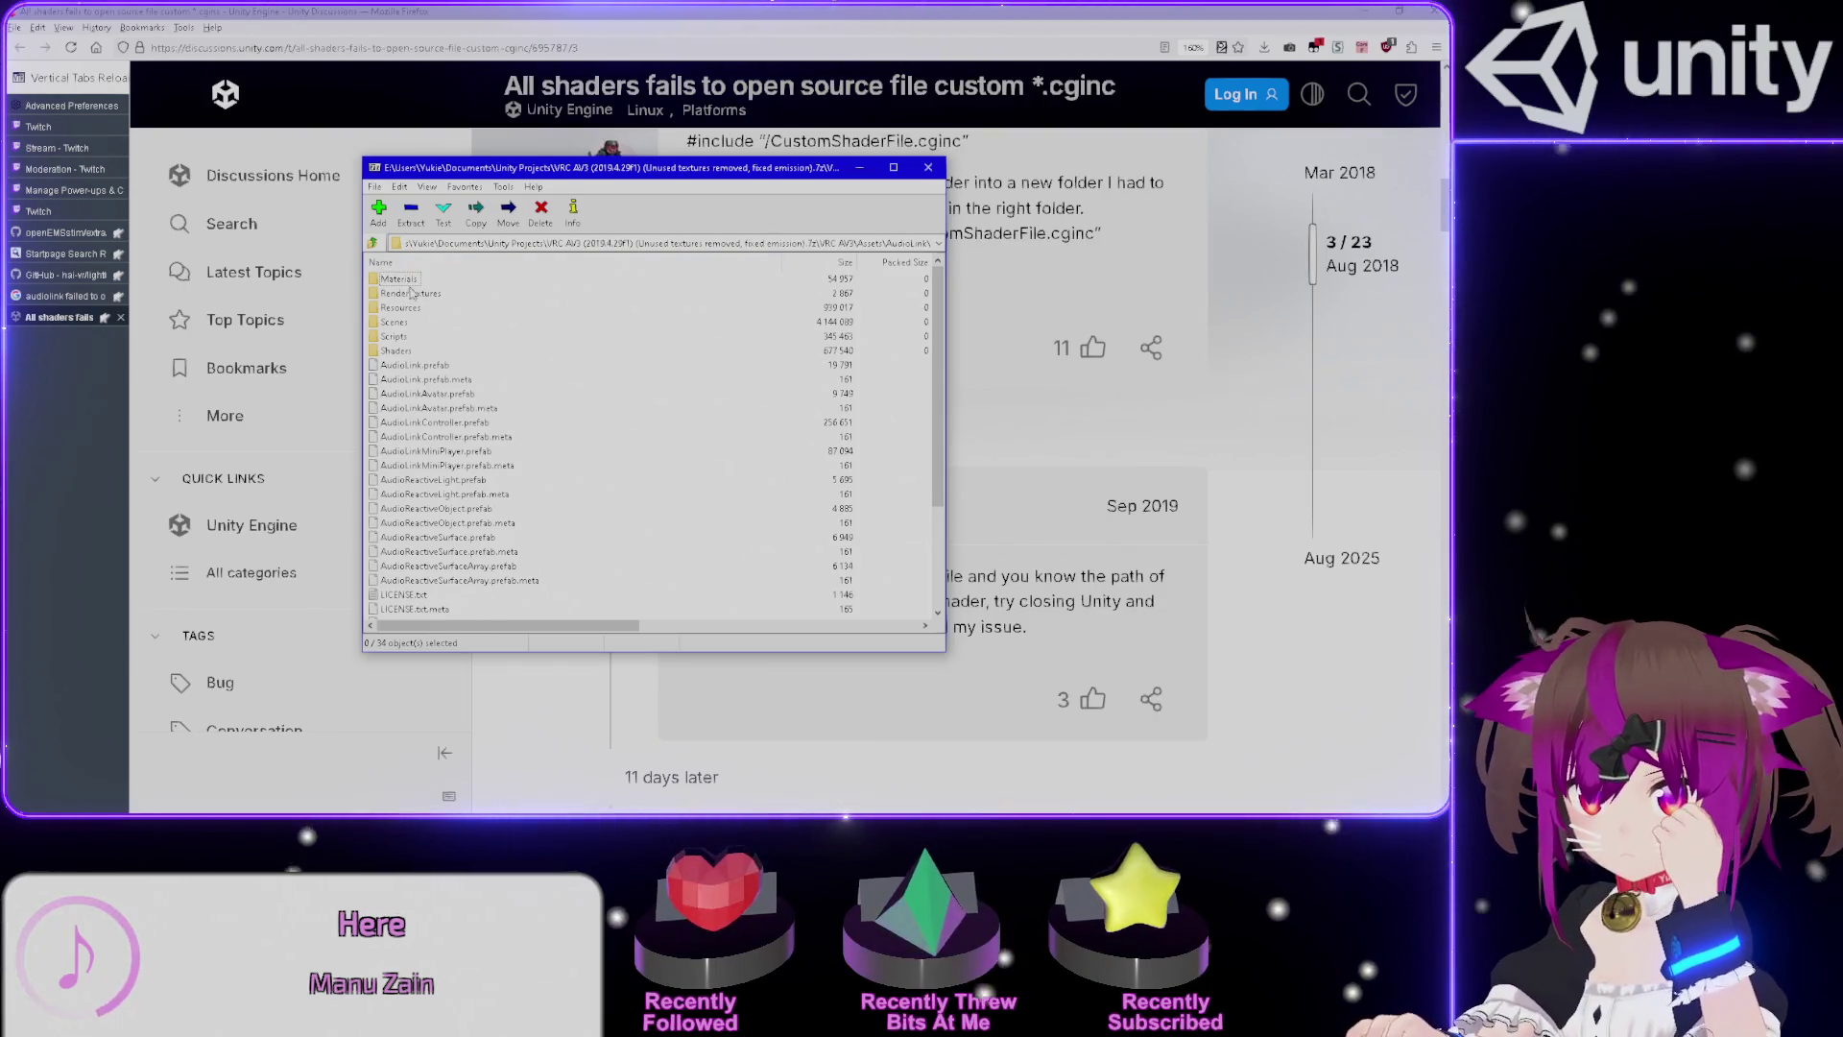
scroll(429, 367, down, 4)
key(alt+Tab)
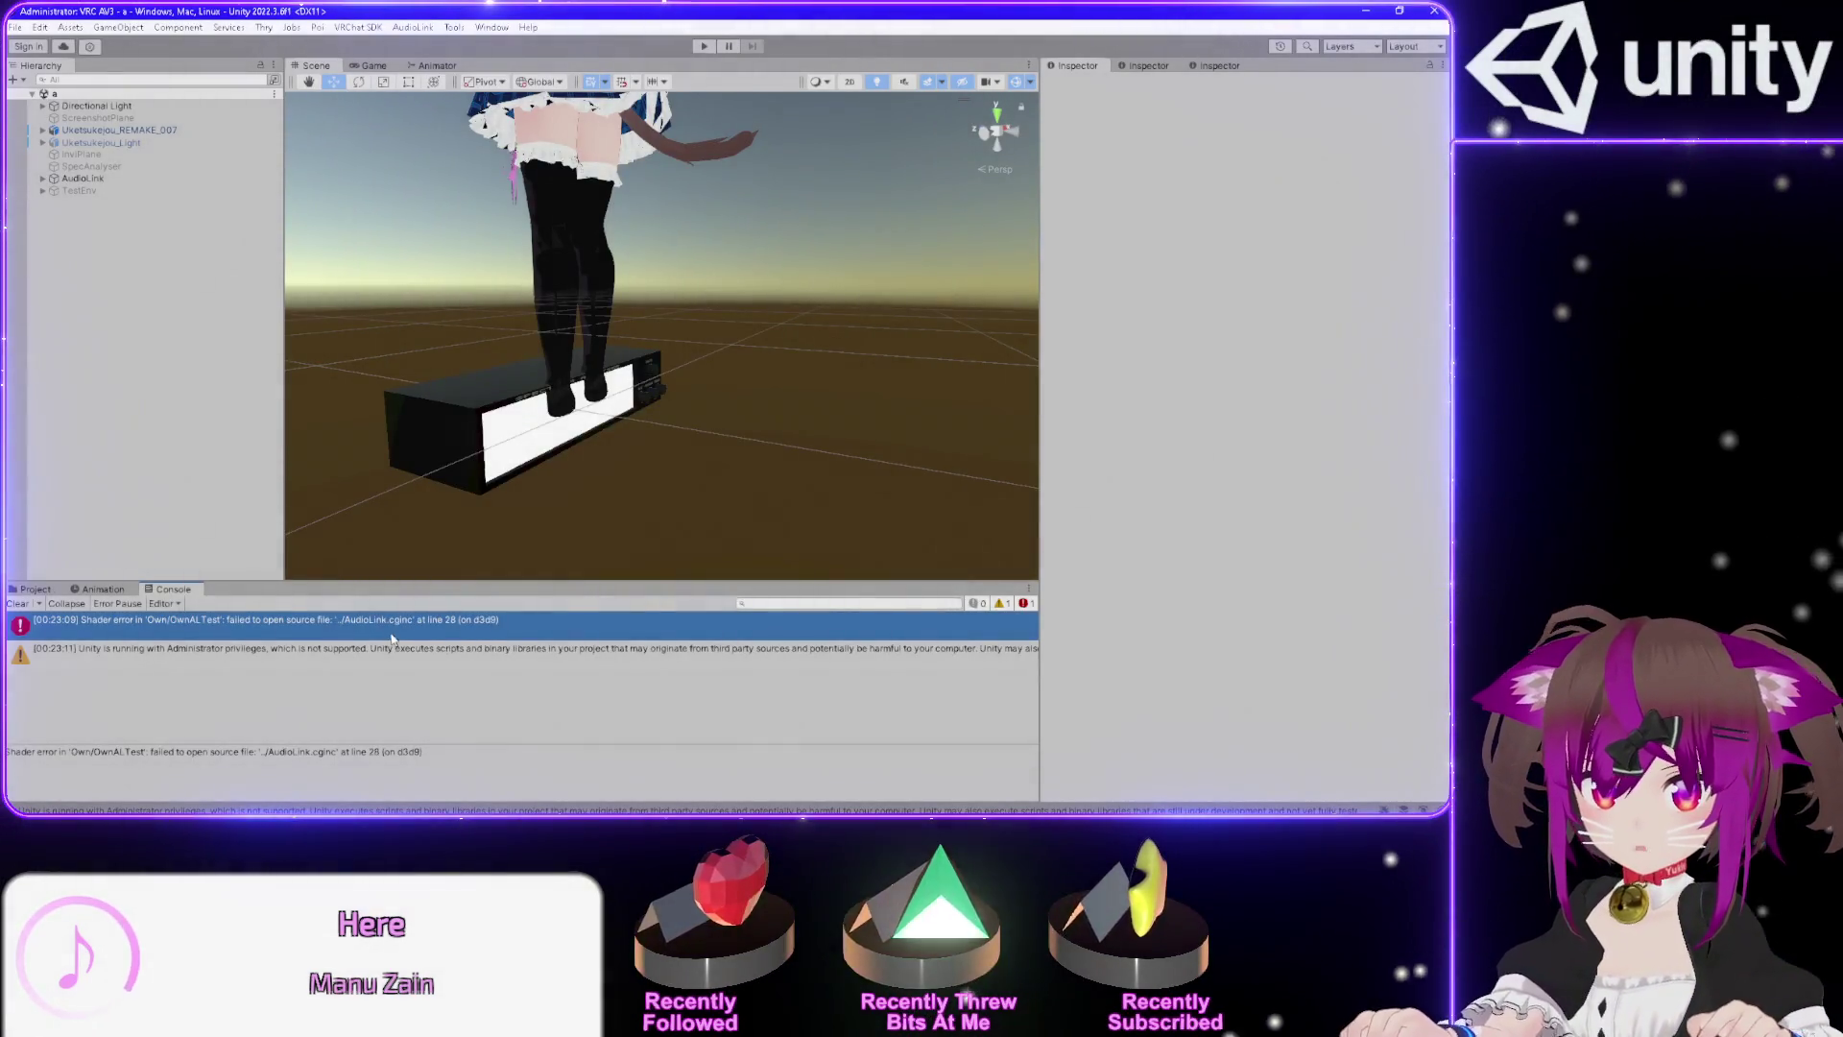
Find AudioLink.cginc in the backup's AudioLink Shaders folder, then return to Unity's project files.
key(alt+Tab)
scroll(449, 360, up, 4)
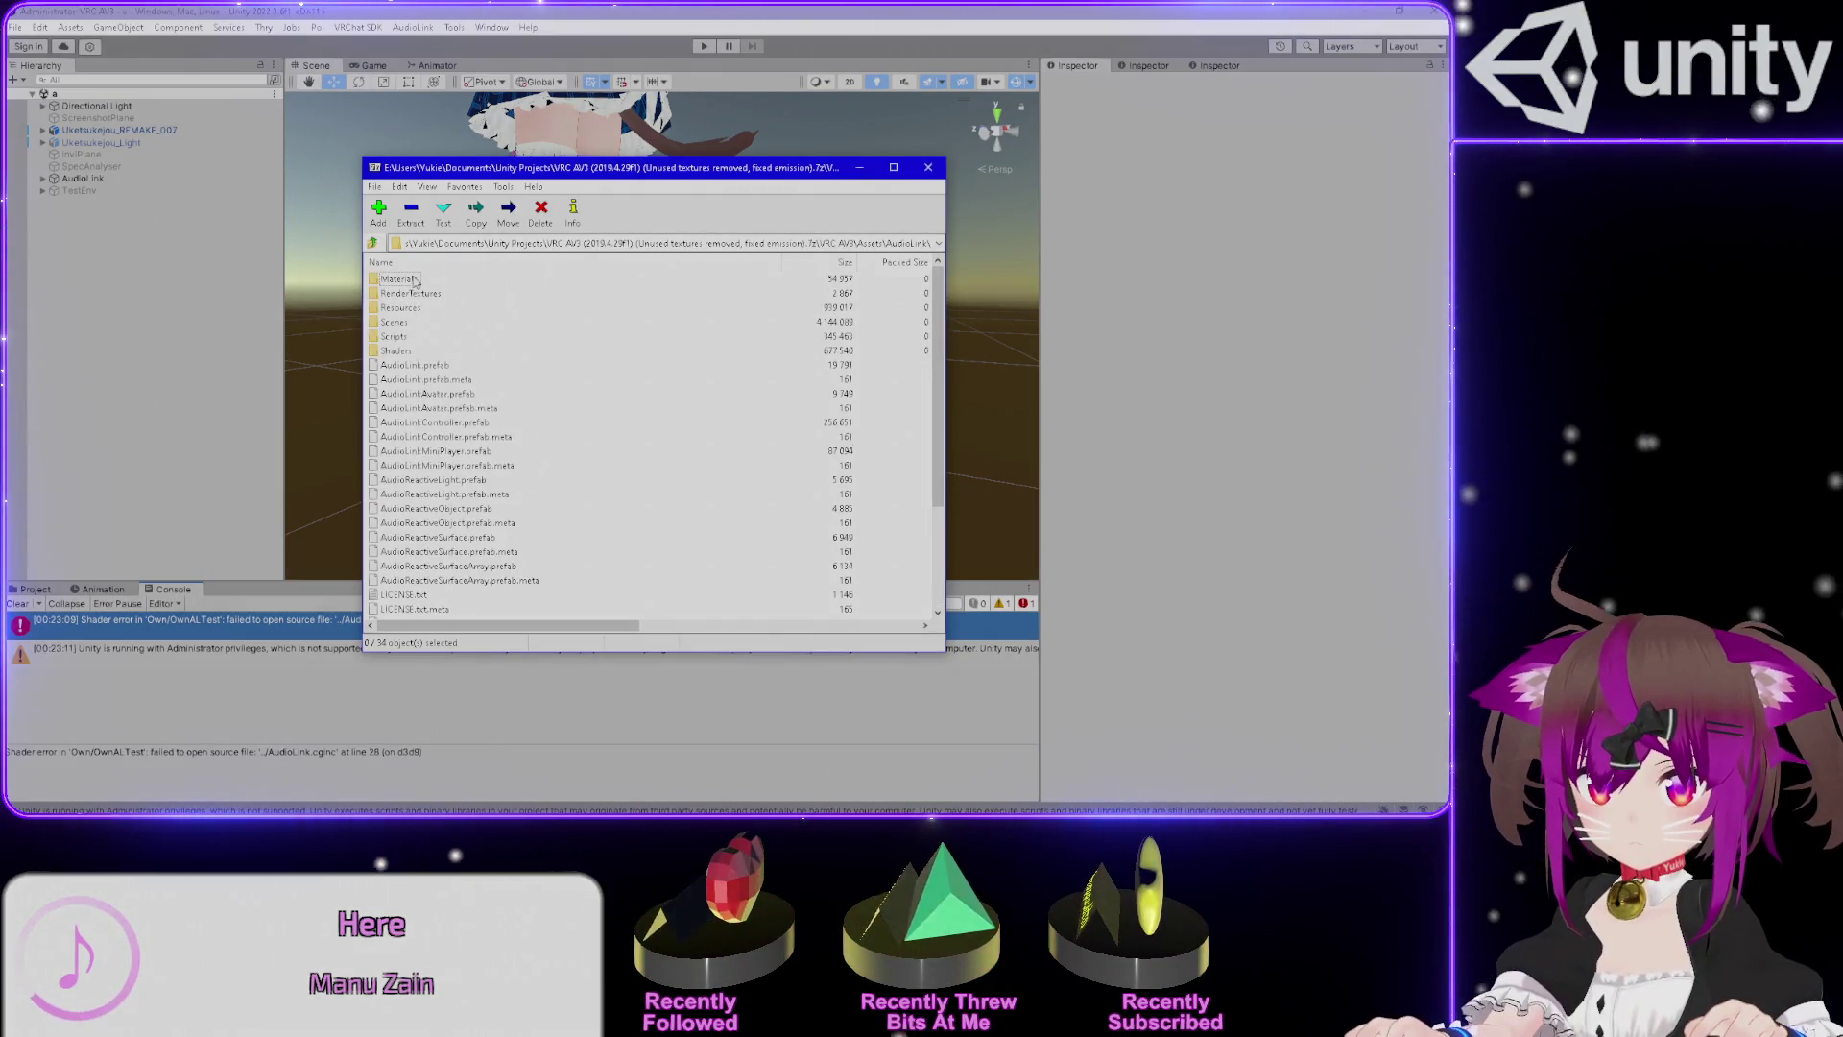
double_click(393, 351)
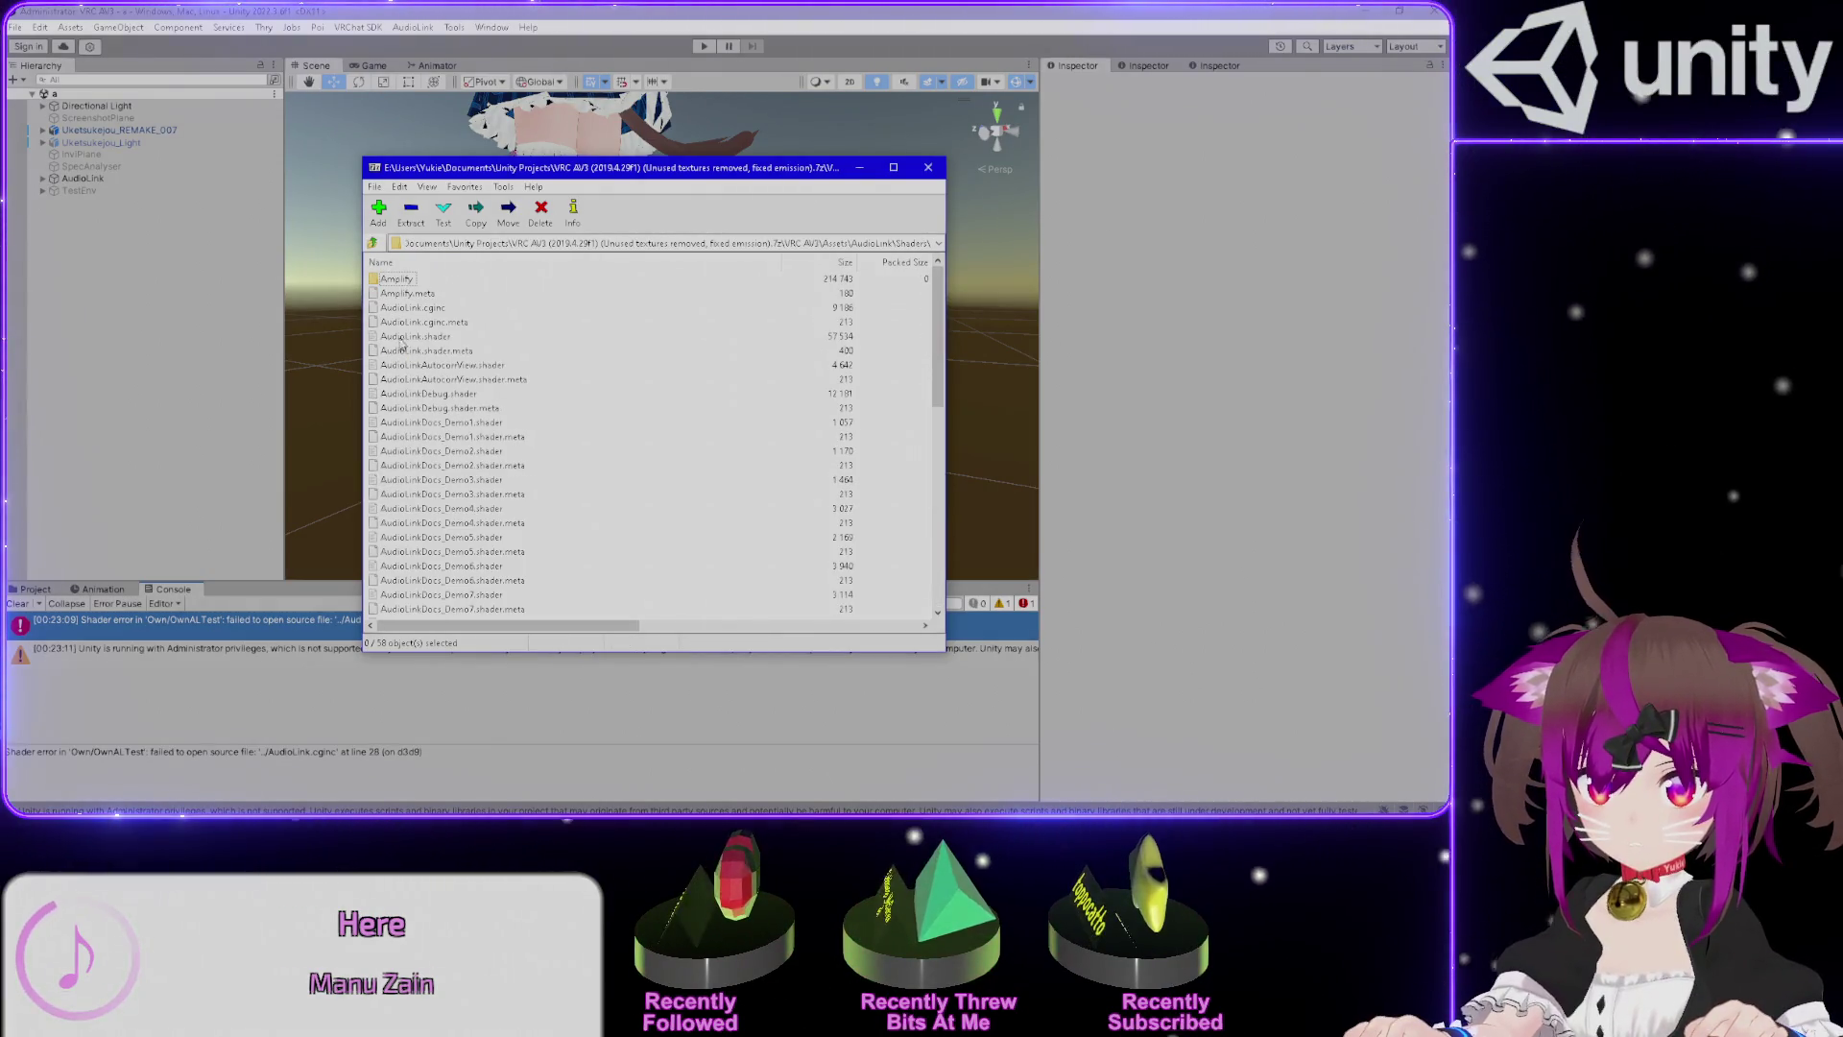
click(425, 308)
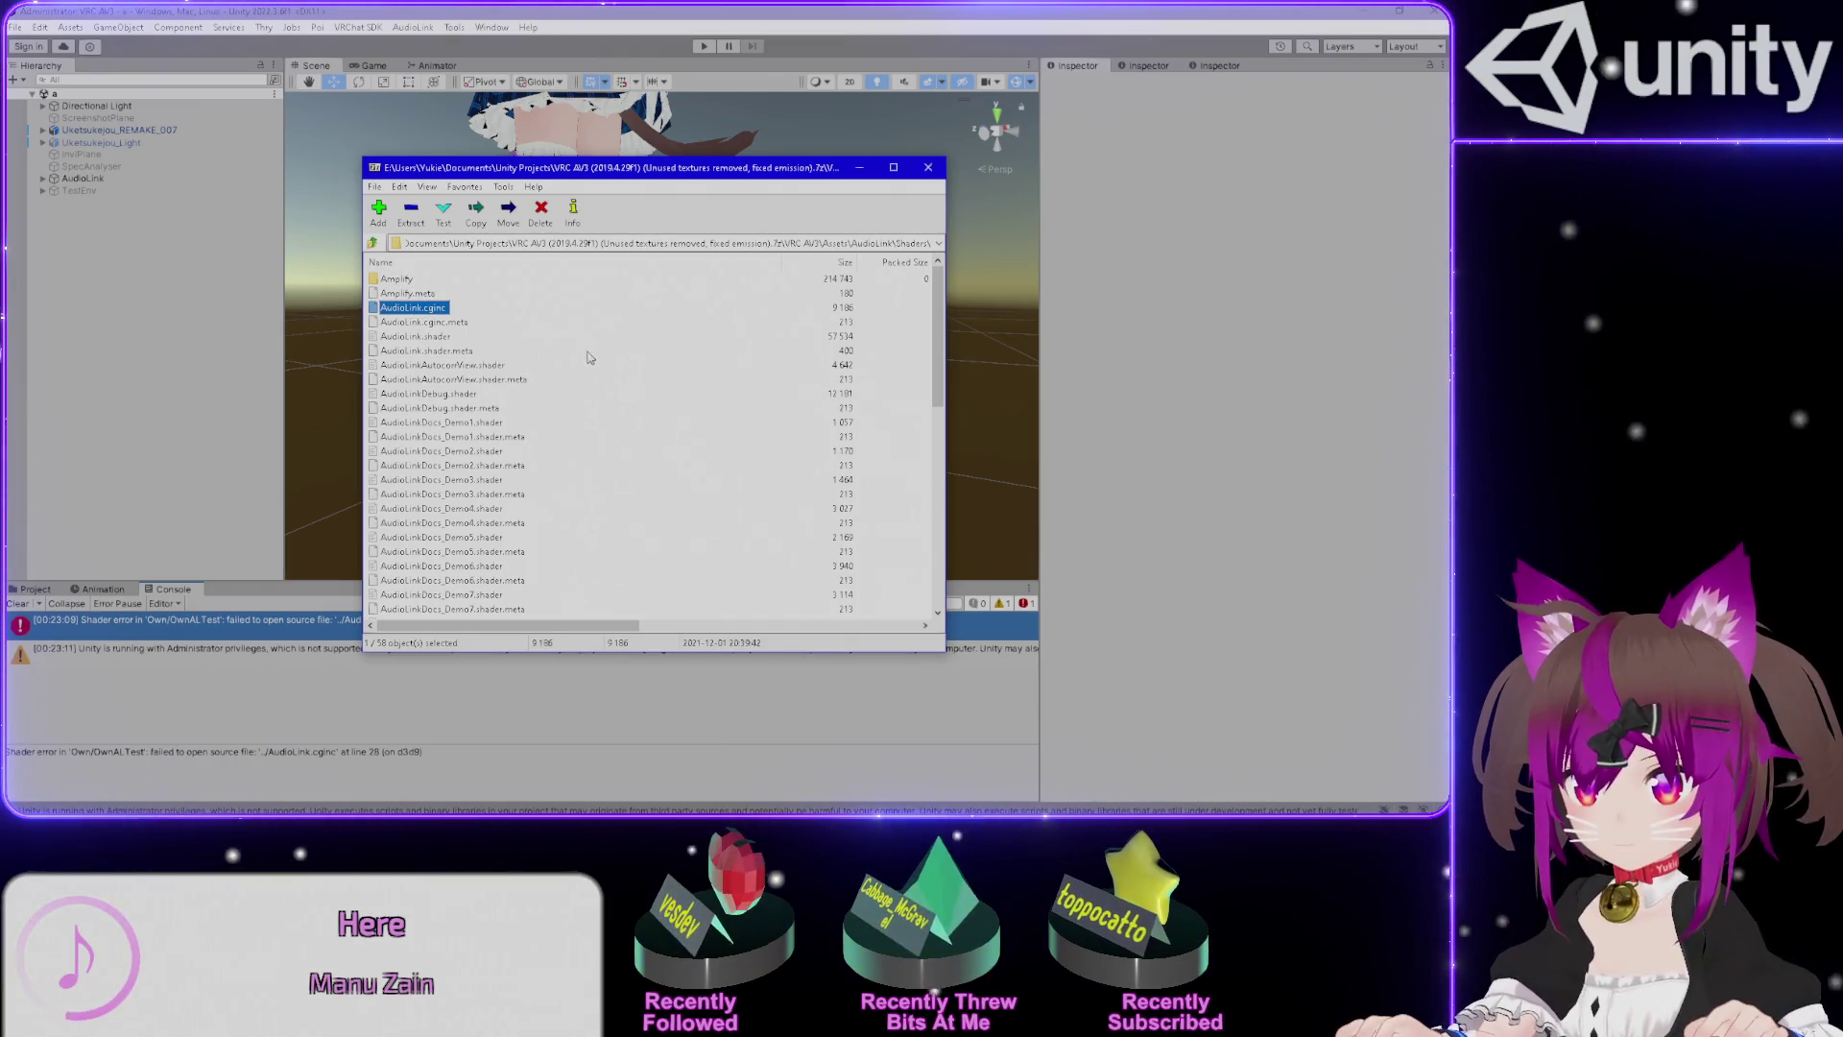
click(36, 589)
scroll(96, 710, up, 3)
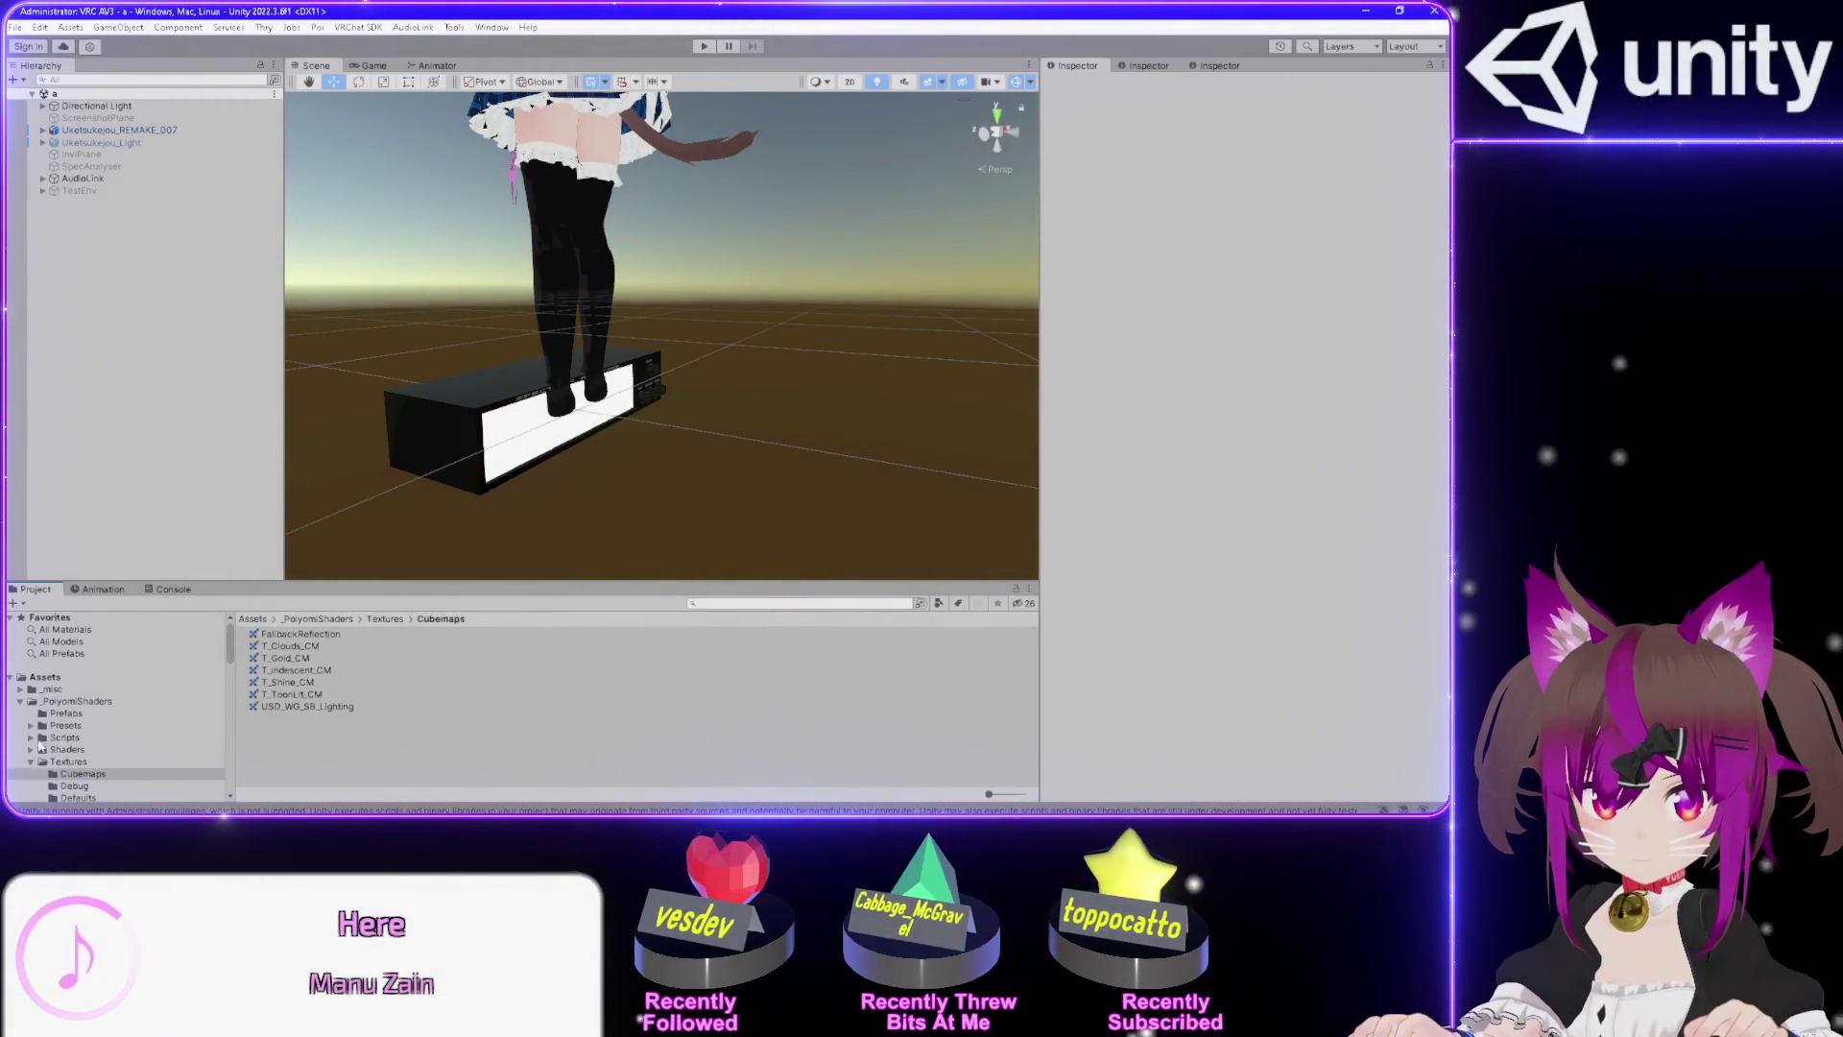
Collapse the Textures and _PoiyomiShaders folders and browse Assets, including the OcuminGoods folder.
click(30, 762)
click(20, 702)
scroll(53, 696, down, 10)
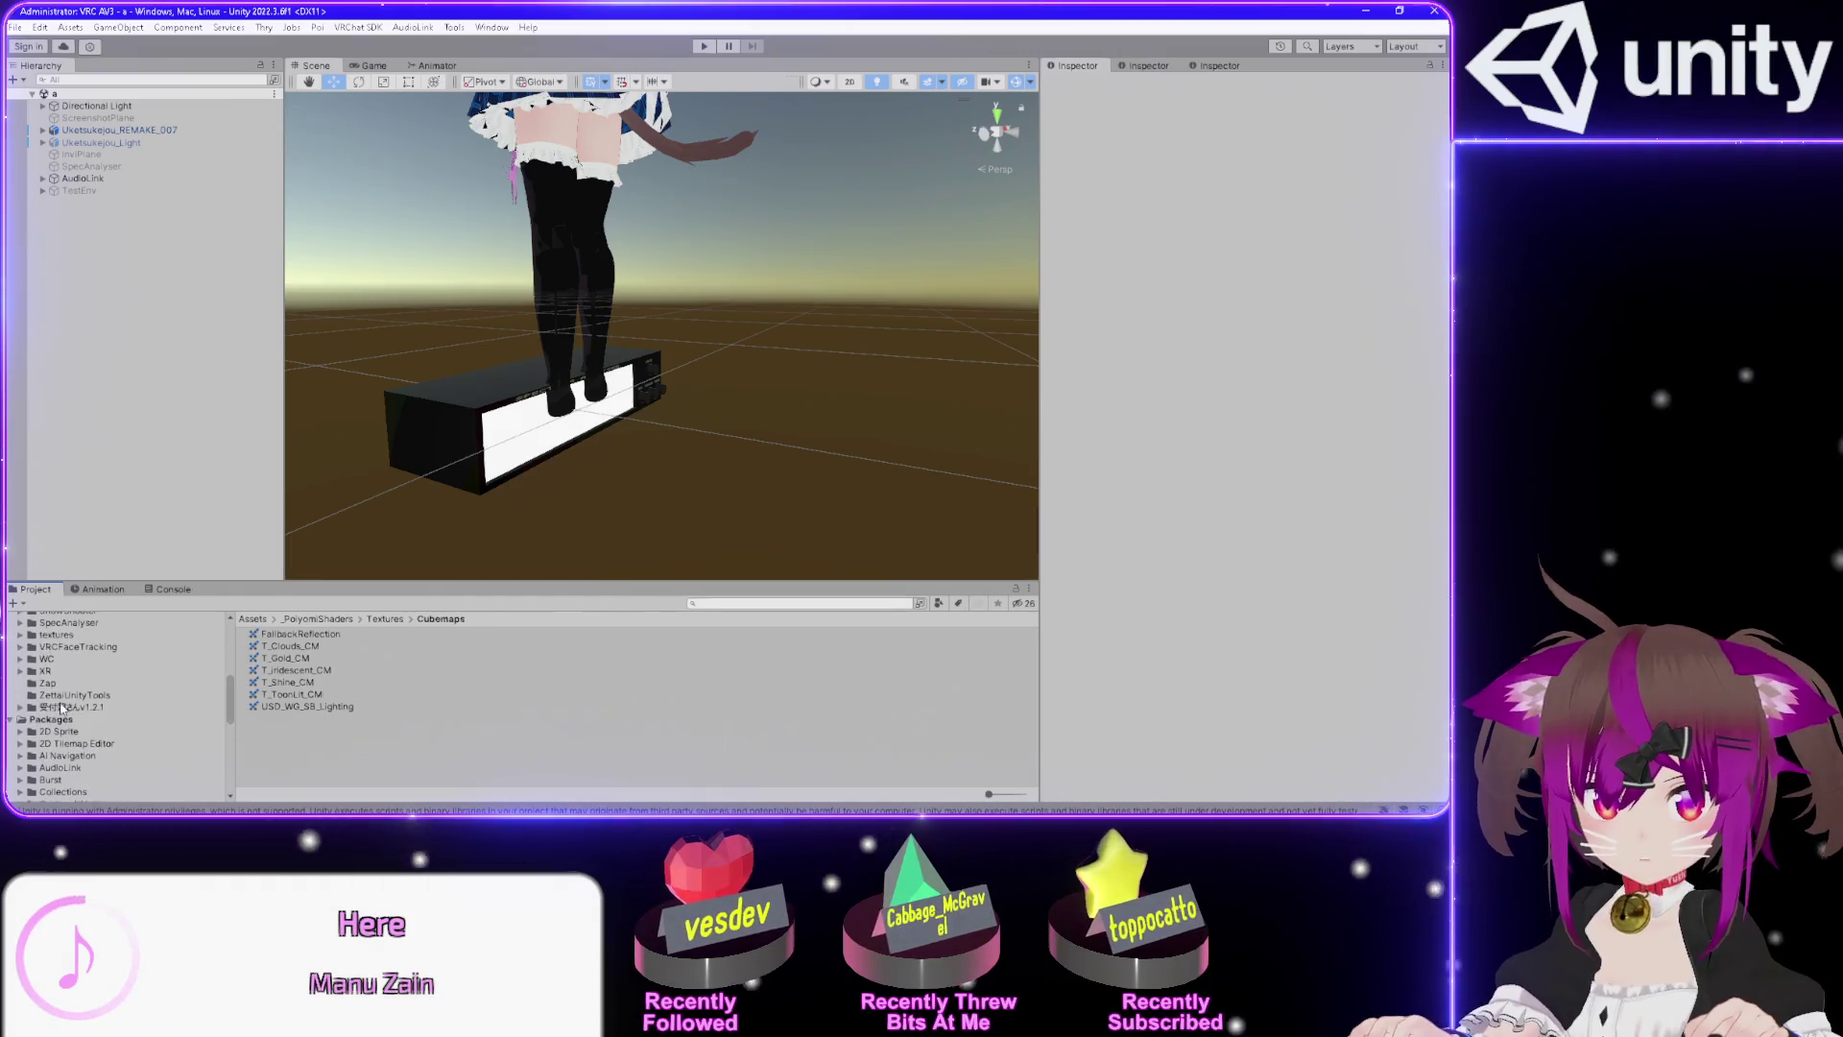
scroll(64, 707, down, 3)
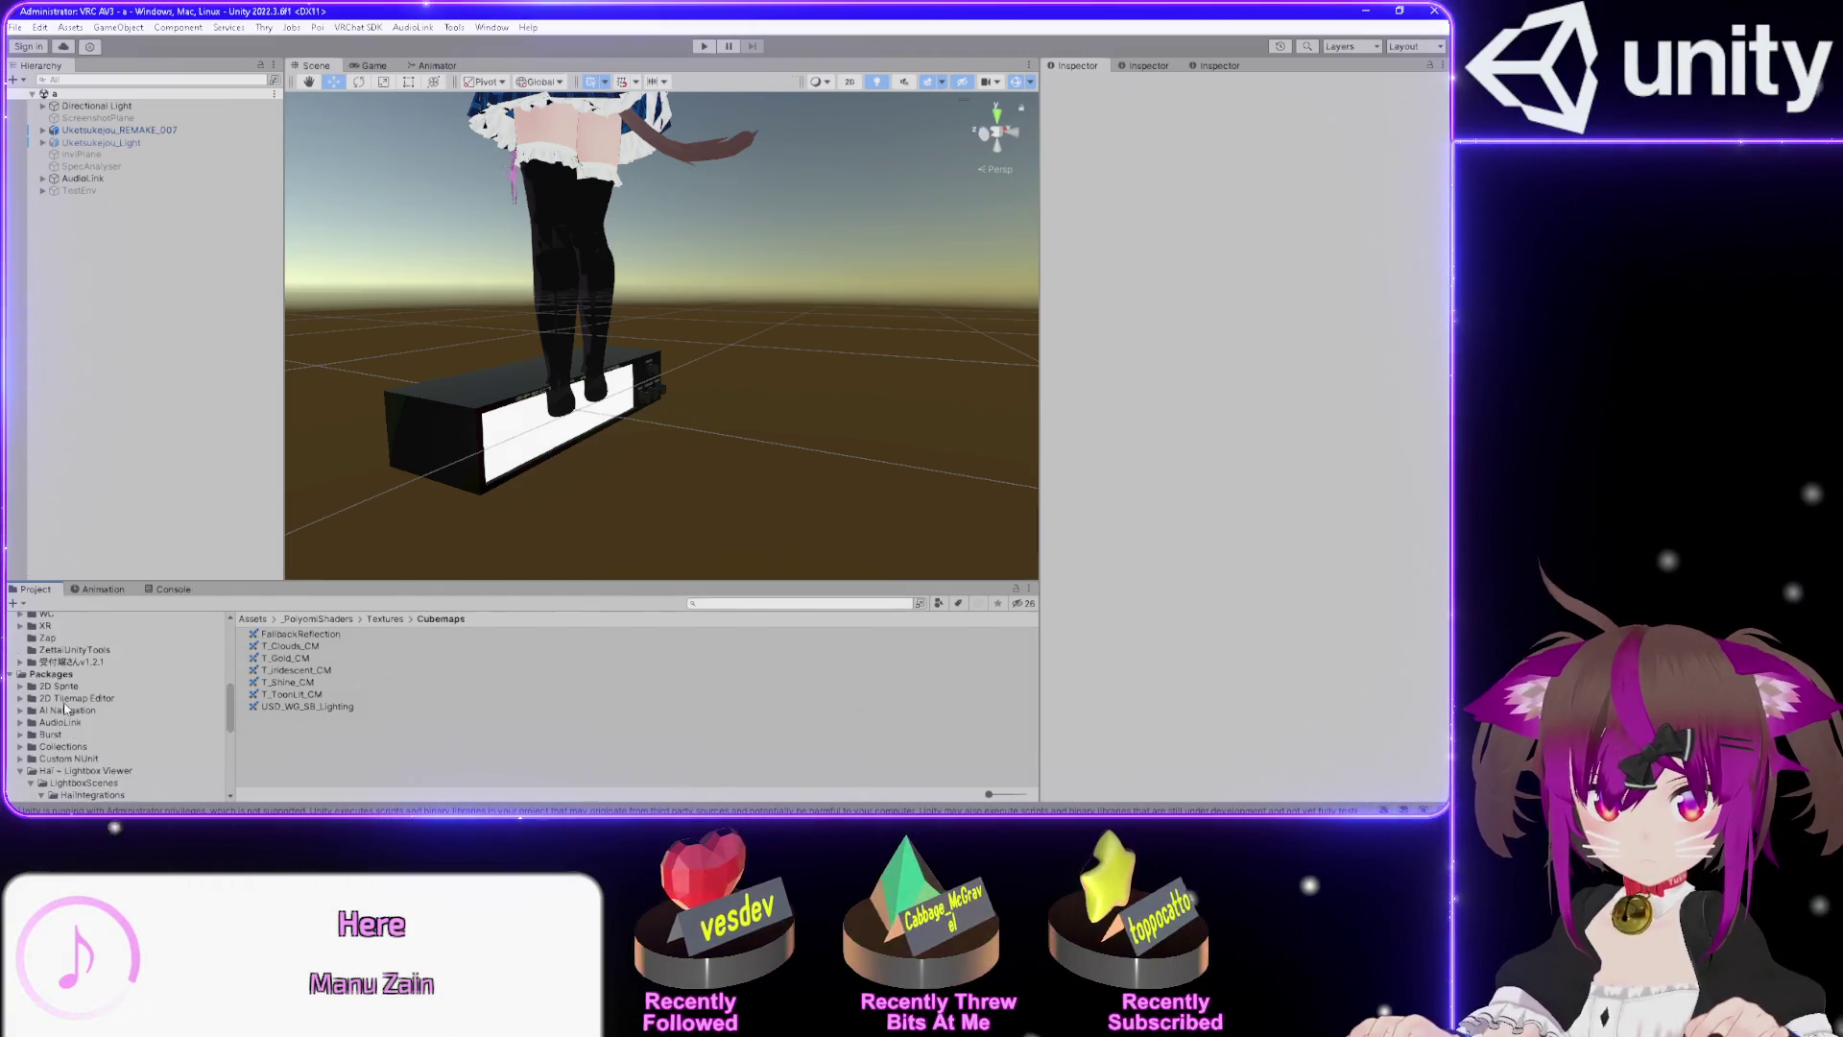
scroll(65, 708, up, 15)
click(45, 677)
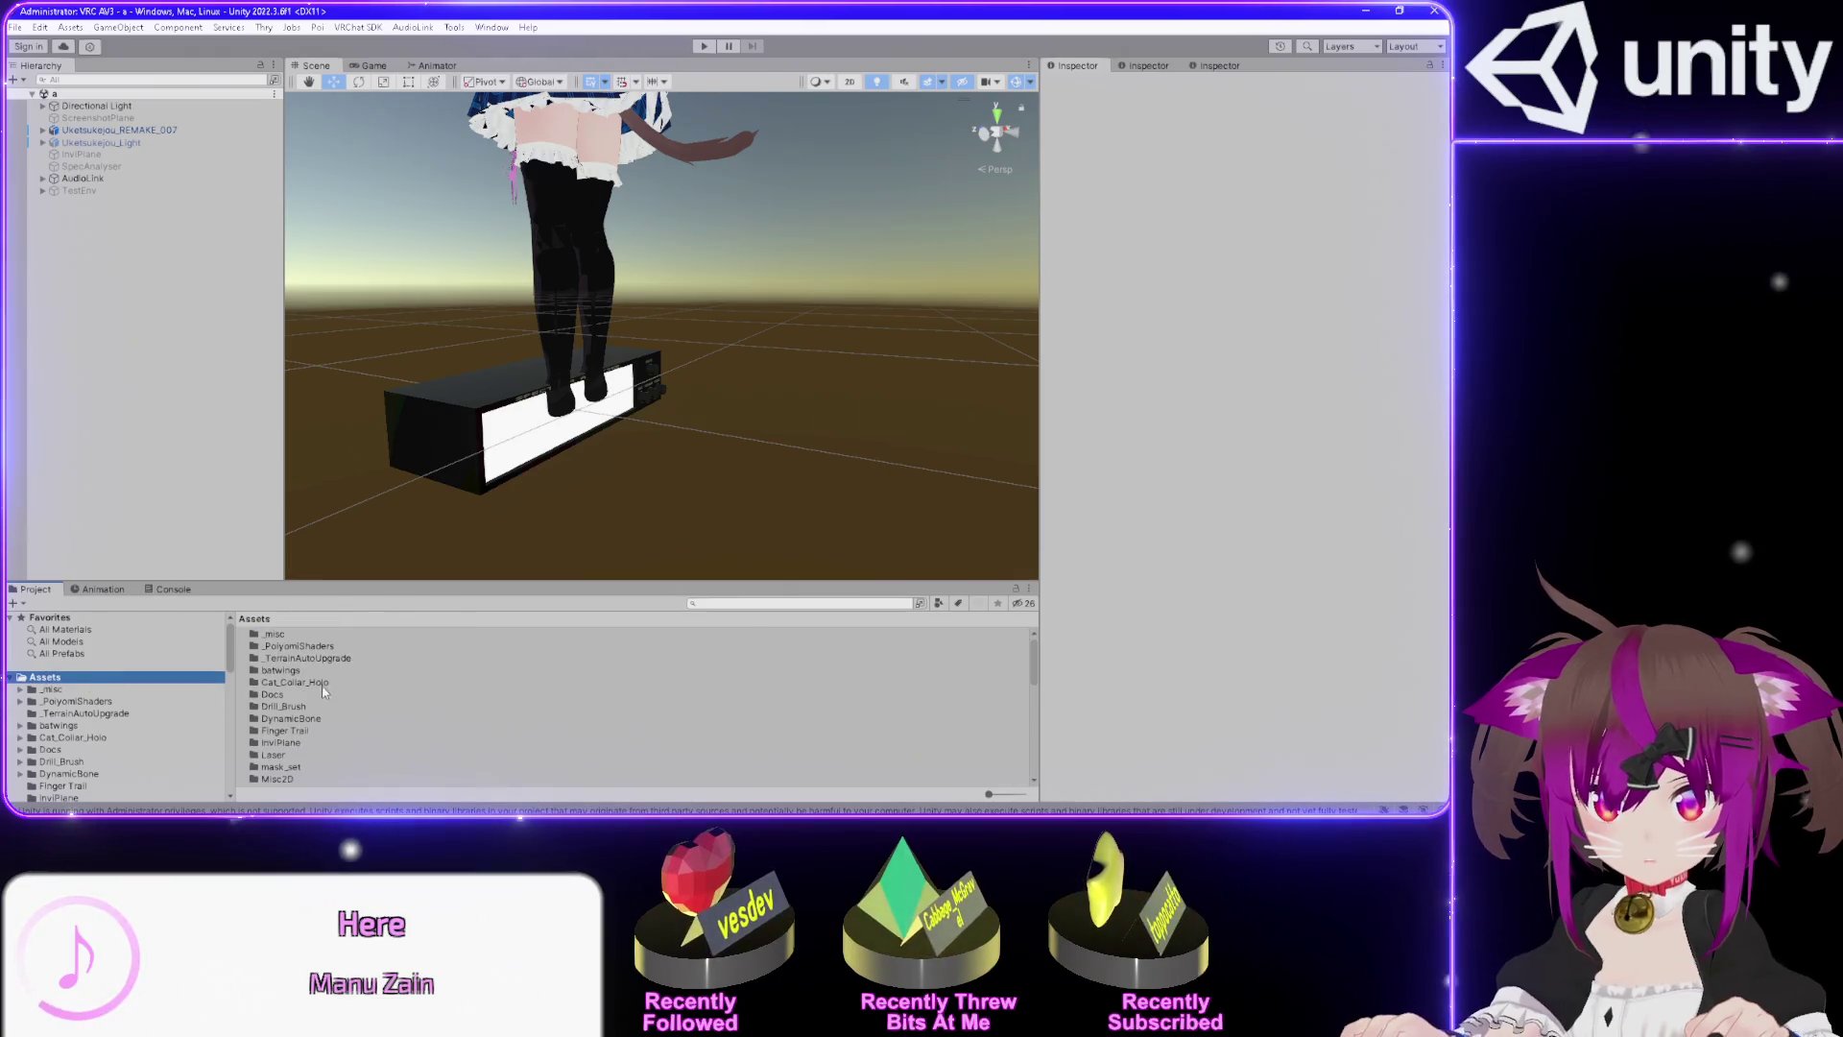
scroll(316, 686, down, 2)
scroll(316, 685, down, 2)
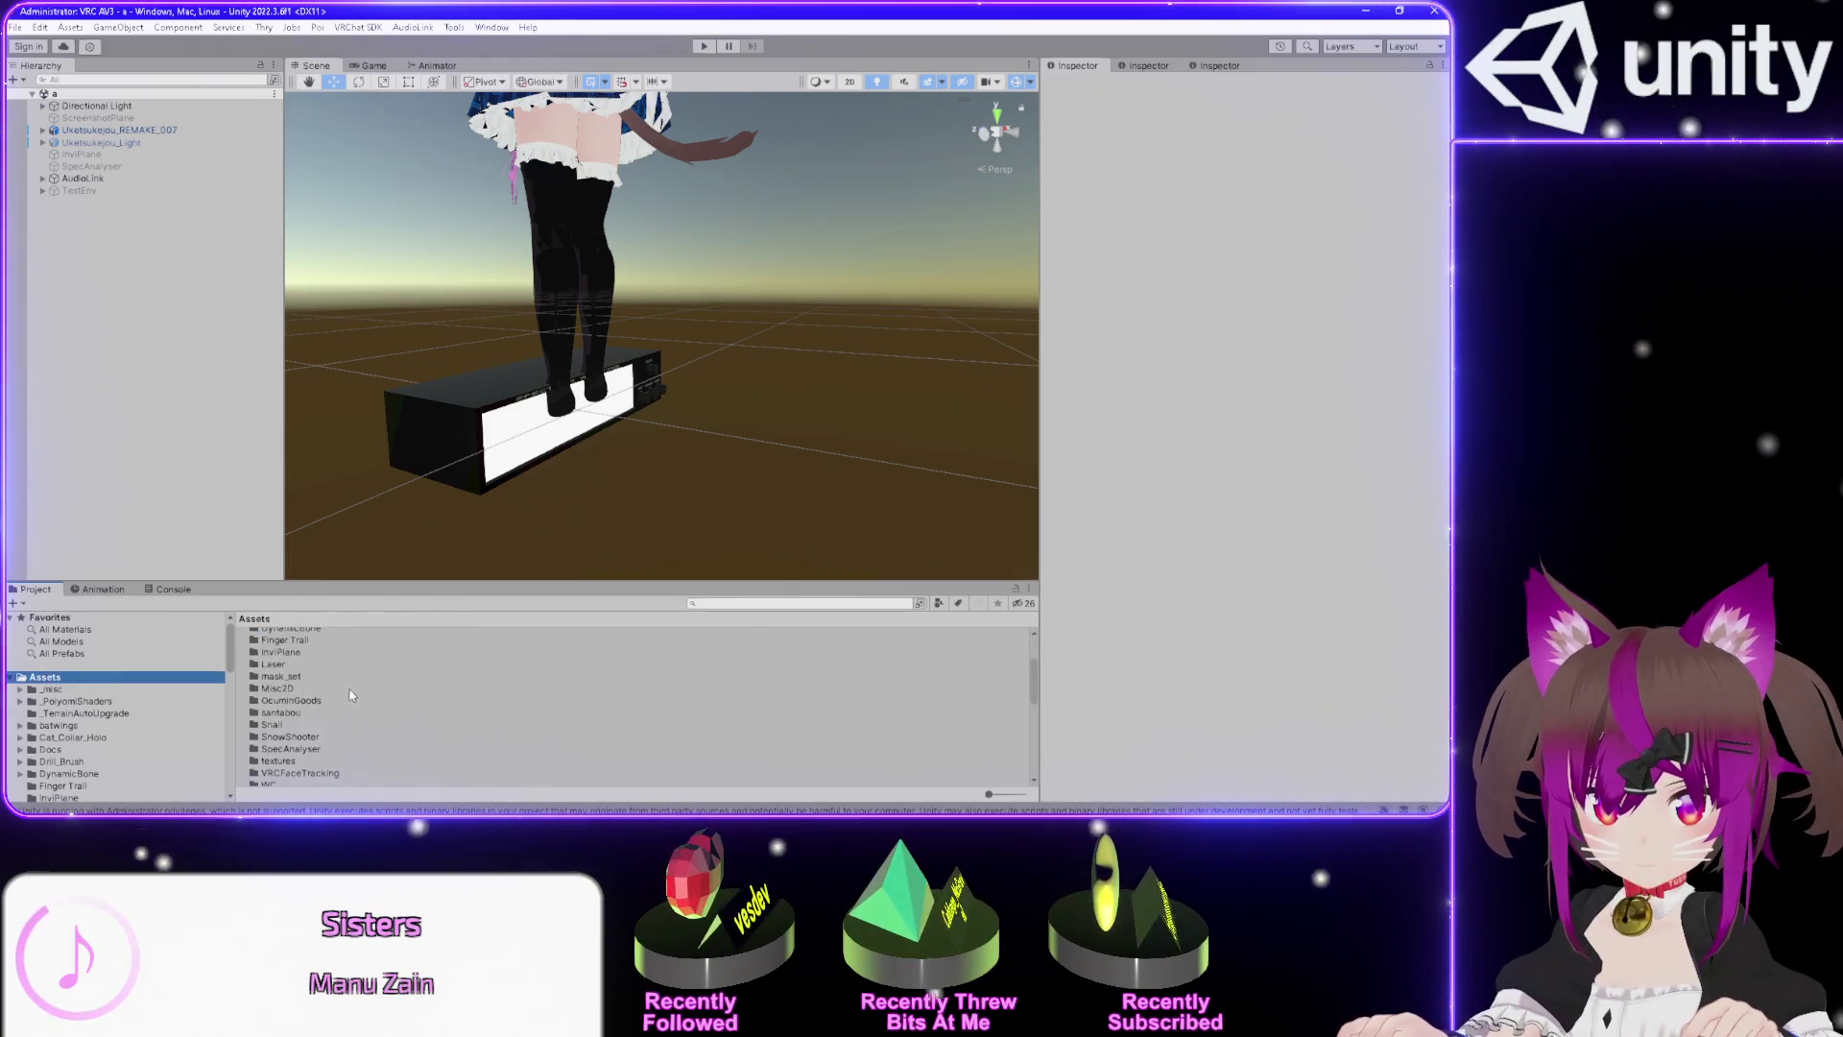
click(491, 702)
double_click(492, 702)
click(45, 677)
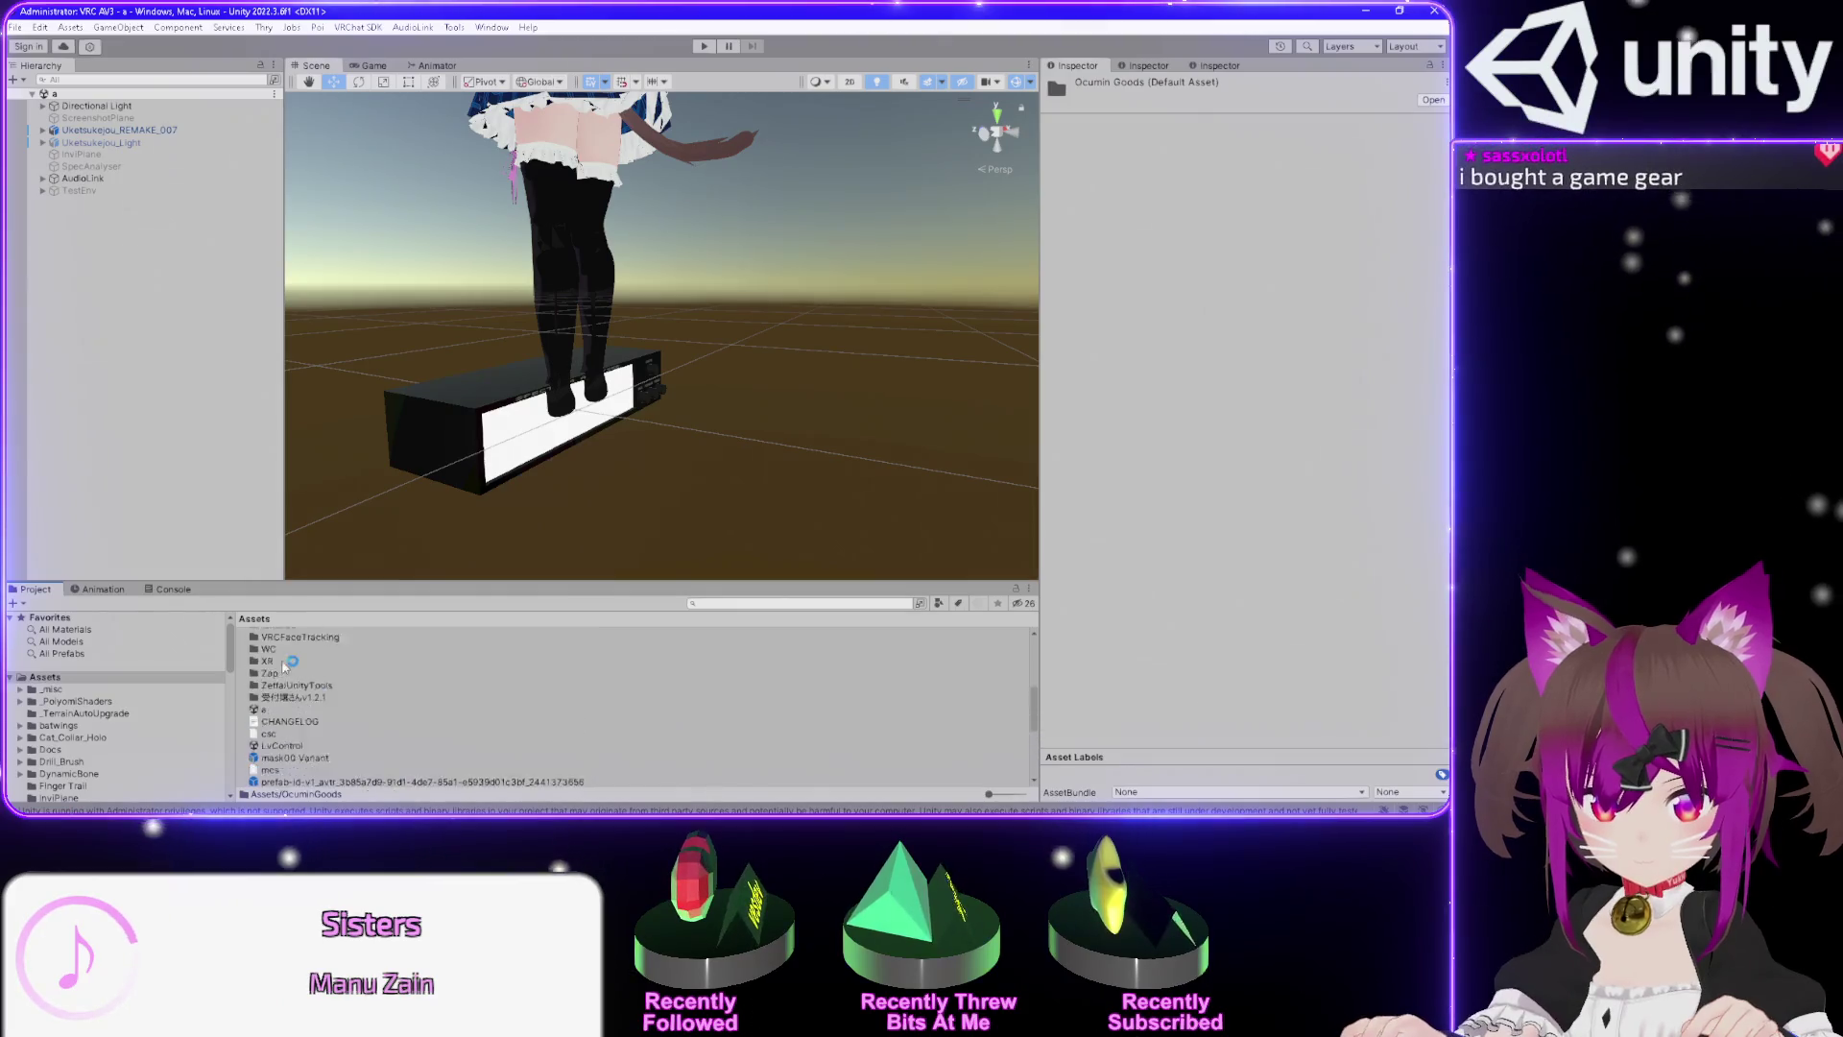
scroll(277, 679, up, 5)
Expand AudioLink in the Hierarchy and inspect AudioLinkAvatar, whose Audio Link script uses TestAudio.
click(59, 179)
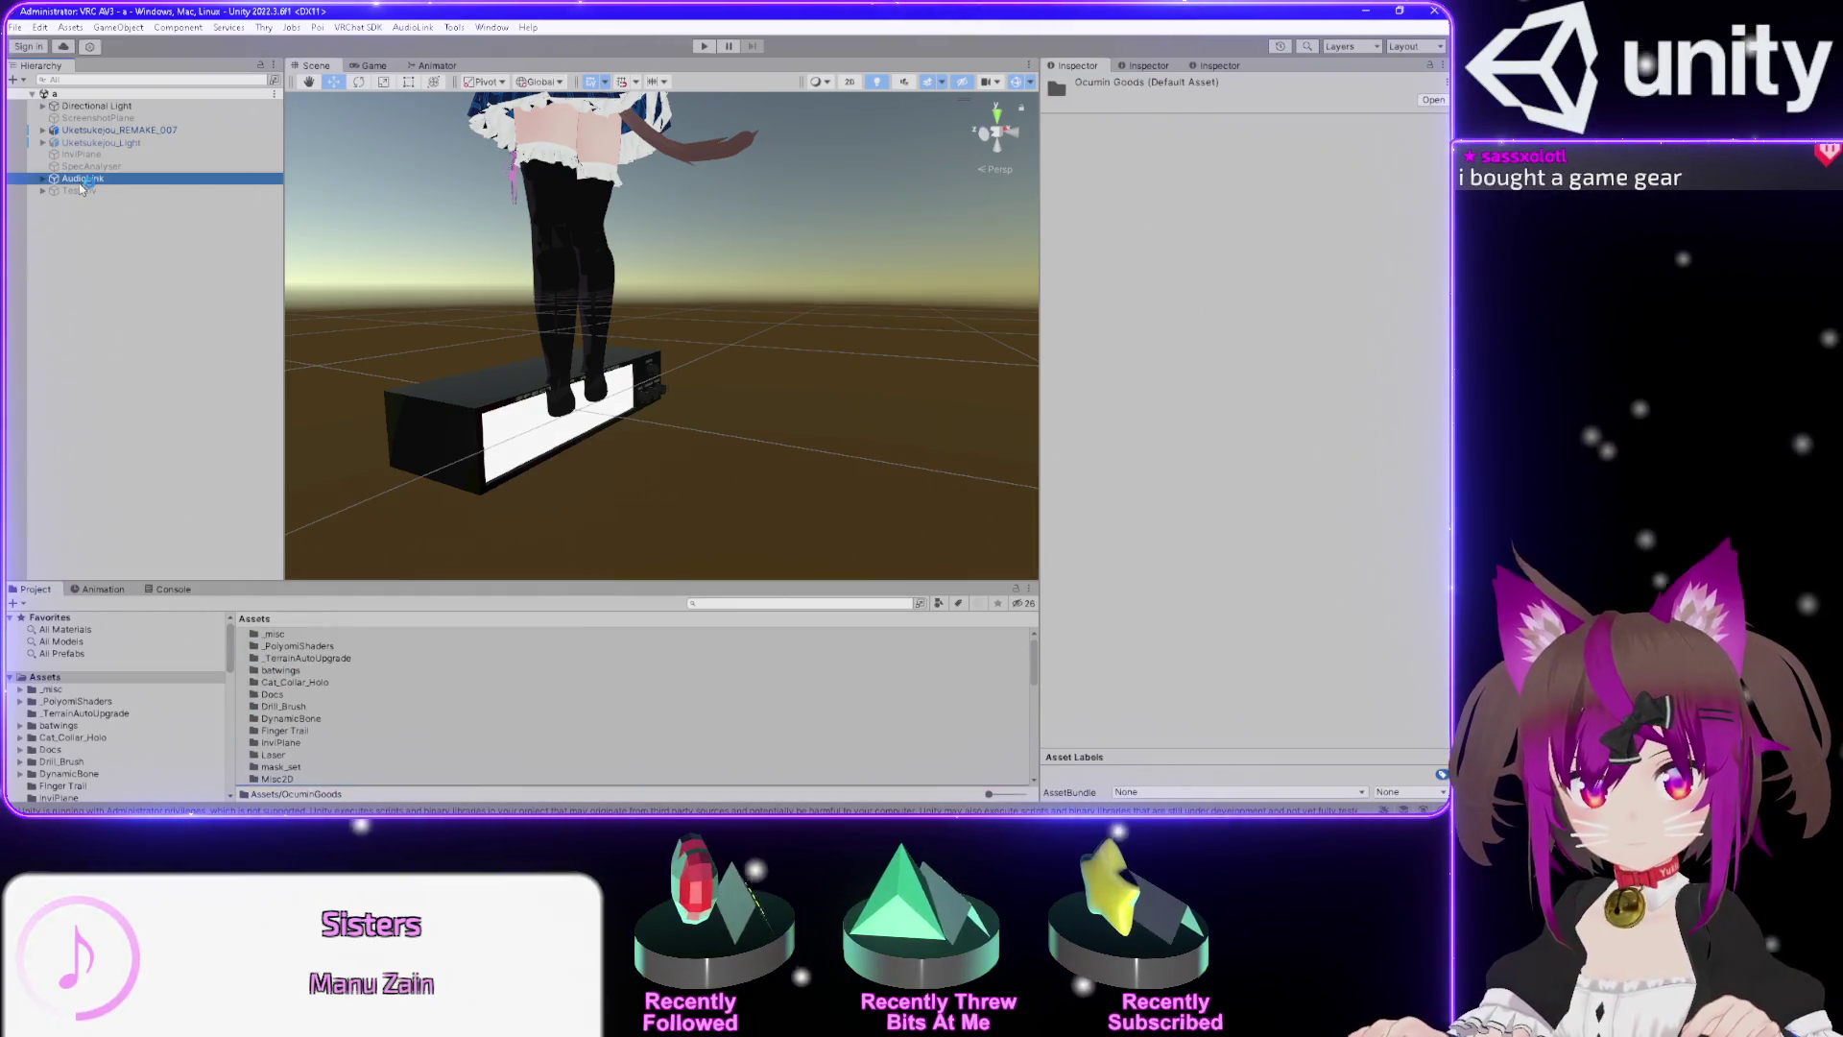
click(44, 179)
click(103, 190)
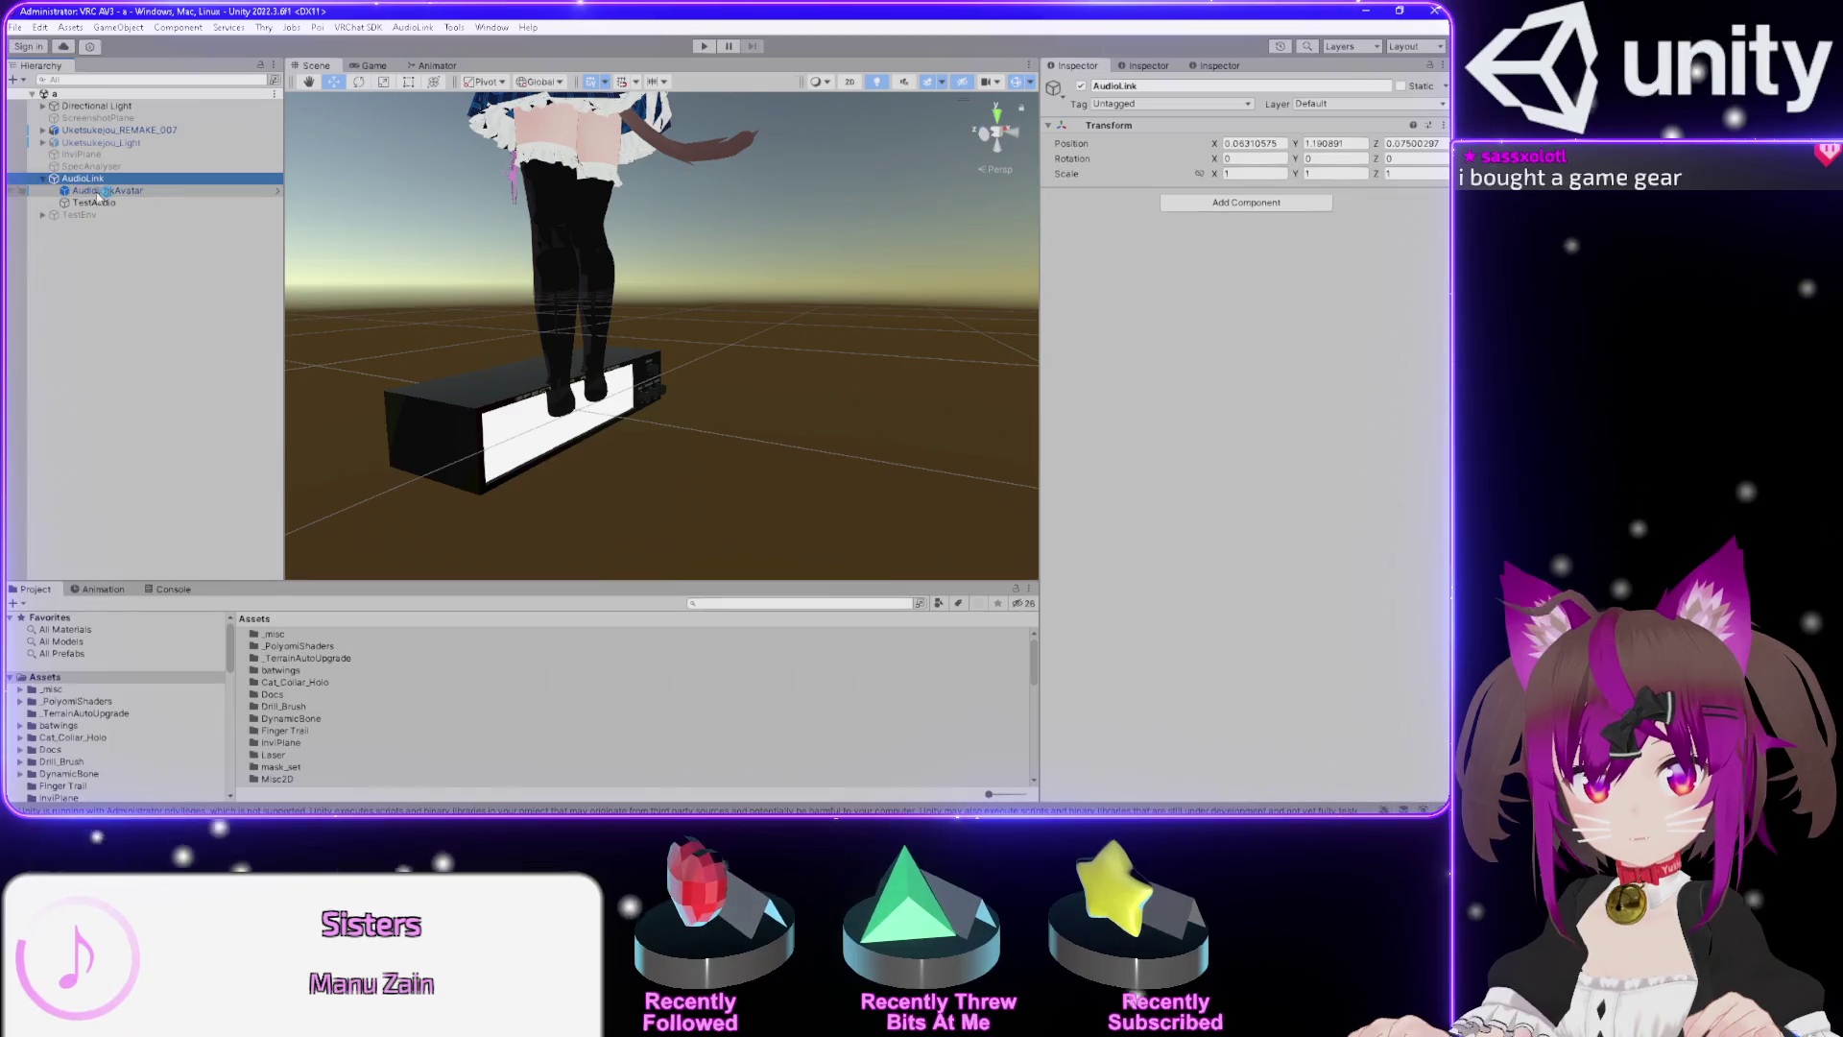